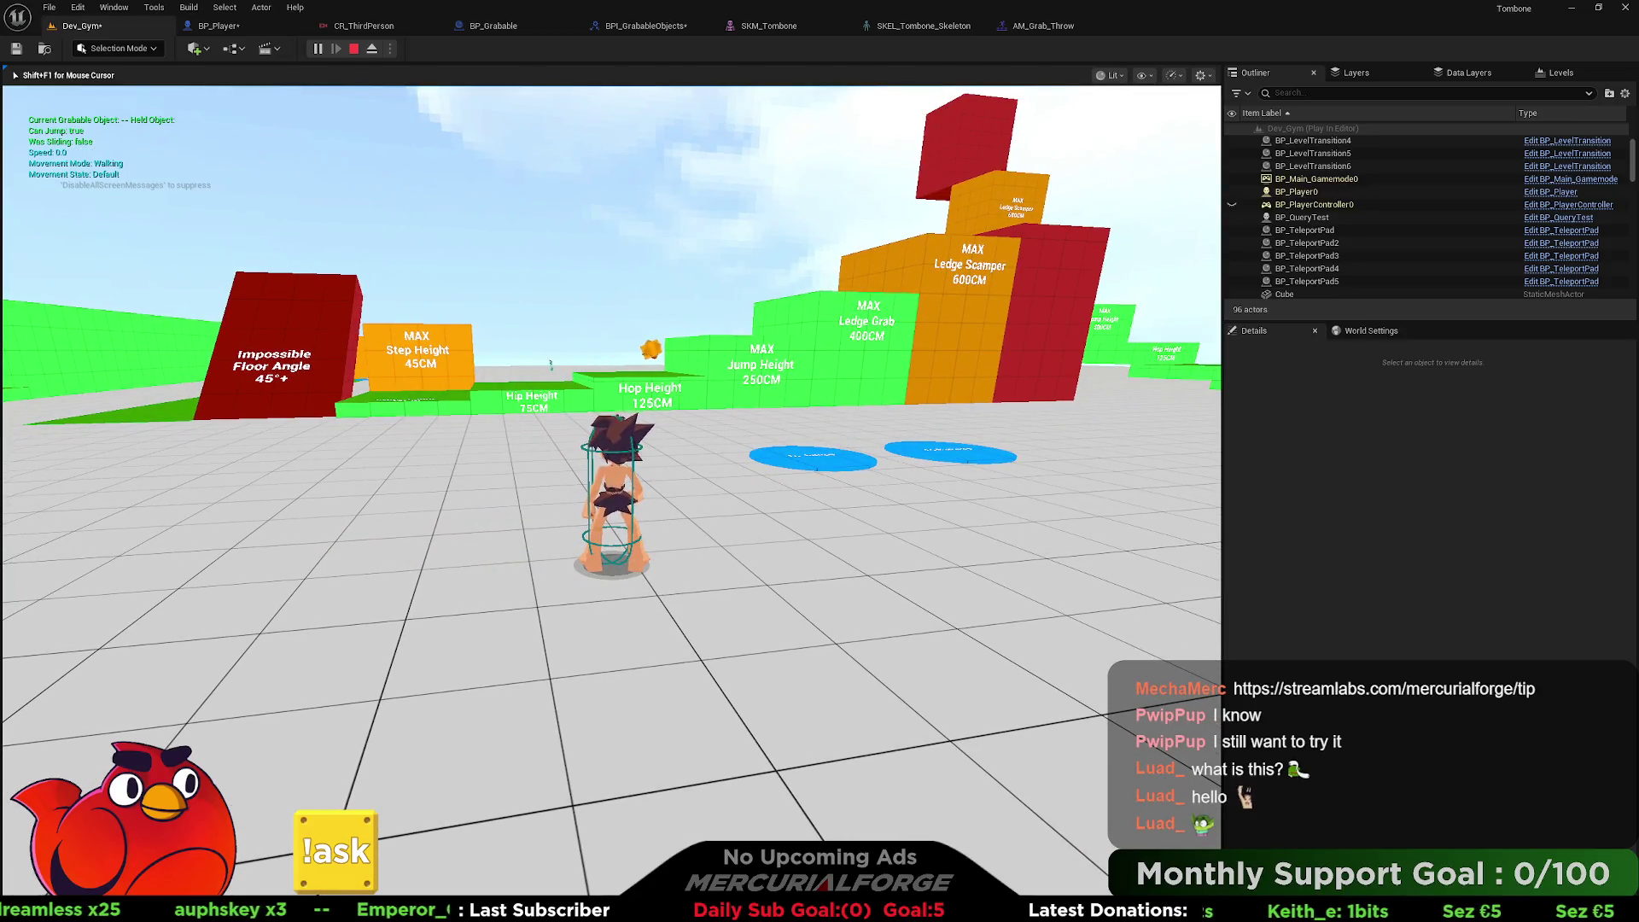
End the play session and shift BP_Player's speed nodes right to make room.
key("Escape")
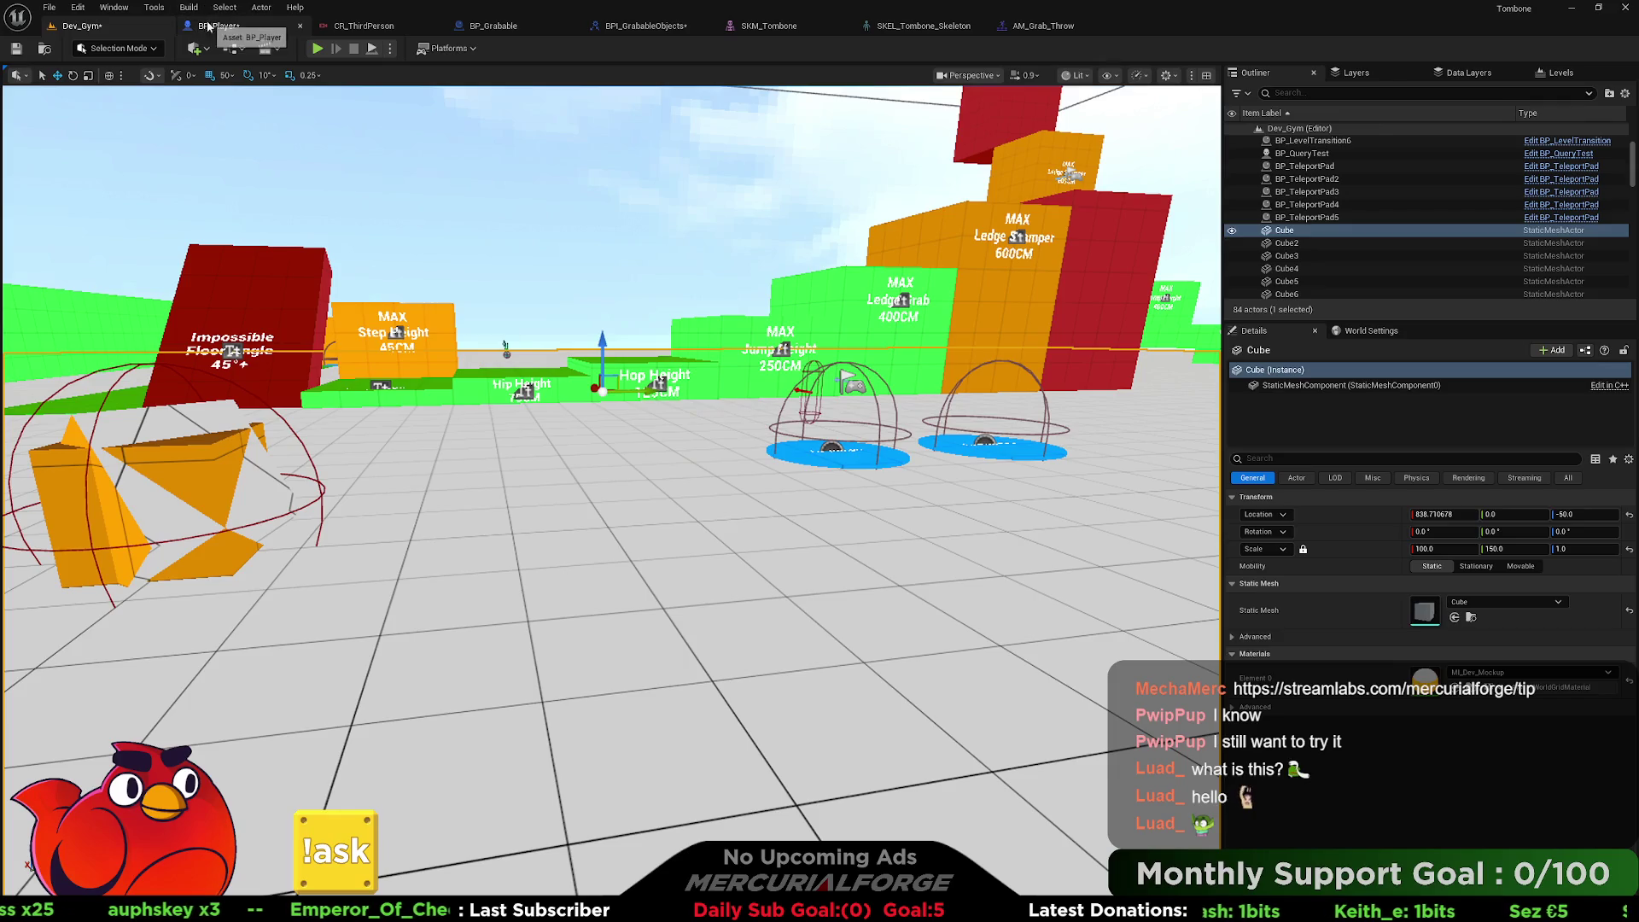
left_click(219, 26)
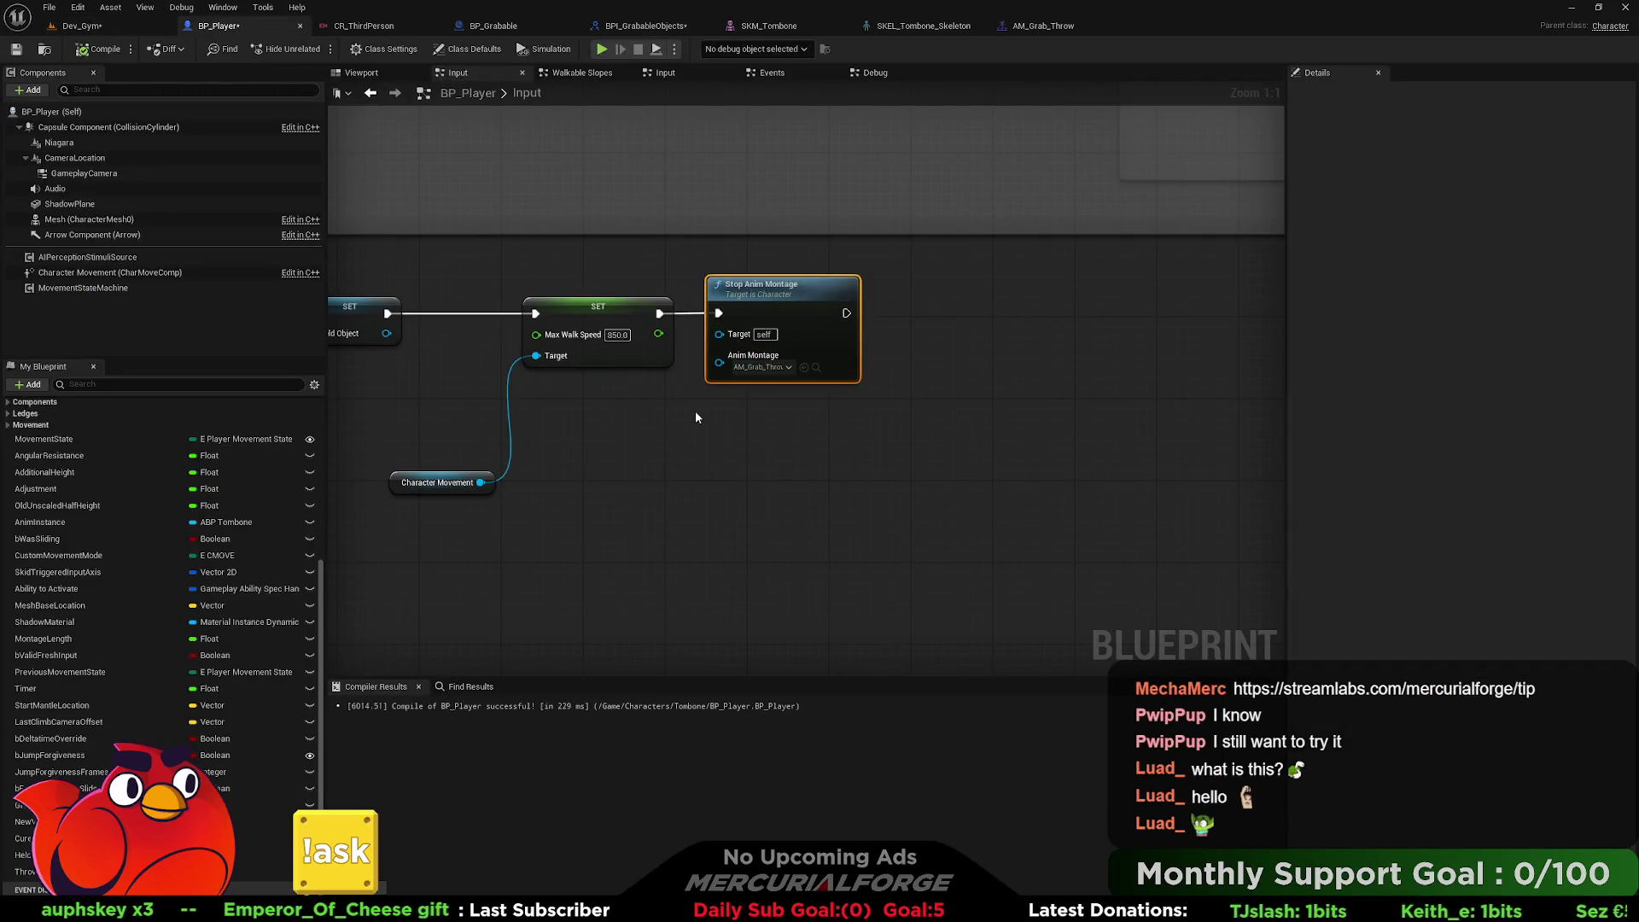
left_click_drag(681, 502, 393, 292)
left_click_drag(570, 313, 819, 312)
Insert a 0.2-second Delay before the Max Walk Speed setter, then play Dev_Gym.
mouse_move(389, 316)
left_mouse_down()
mouse_move(498, 320)
mouse_move(508, 290)
left_mouse_up()
type("delay")
key("Return")
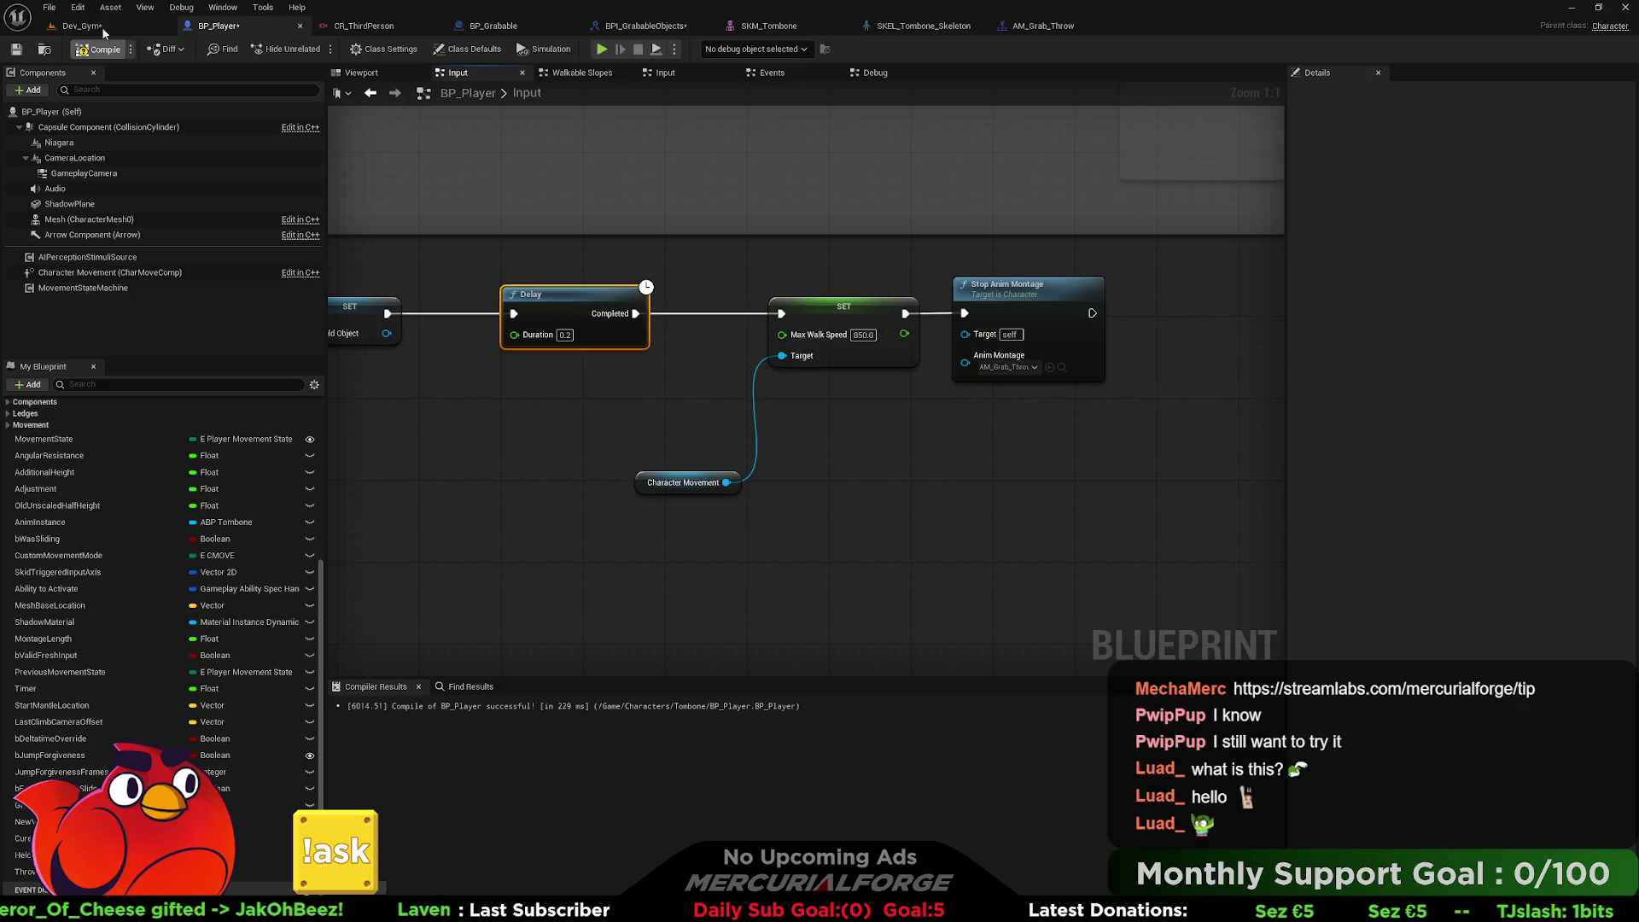
left_click(82, 26)
left_click(316, 48)
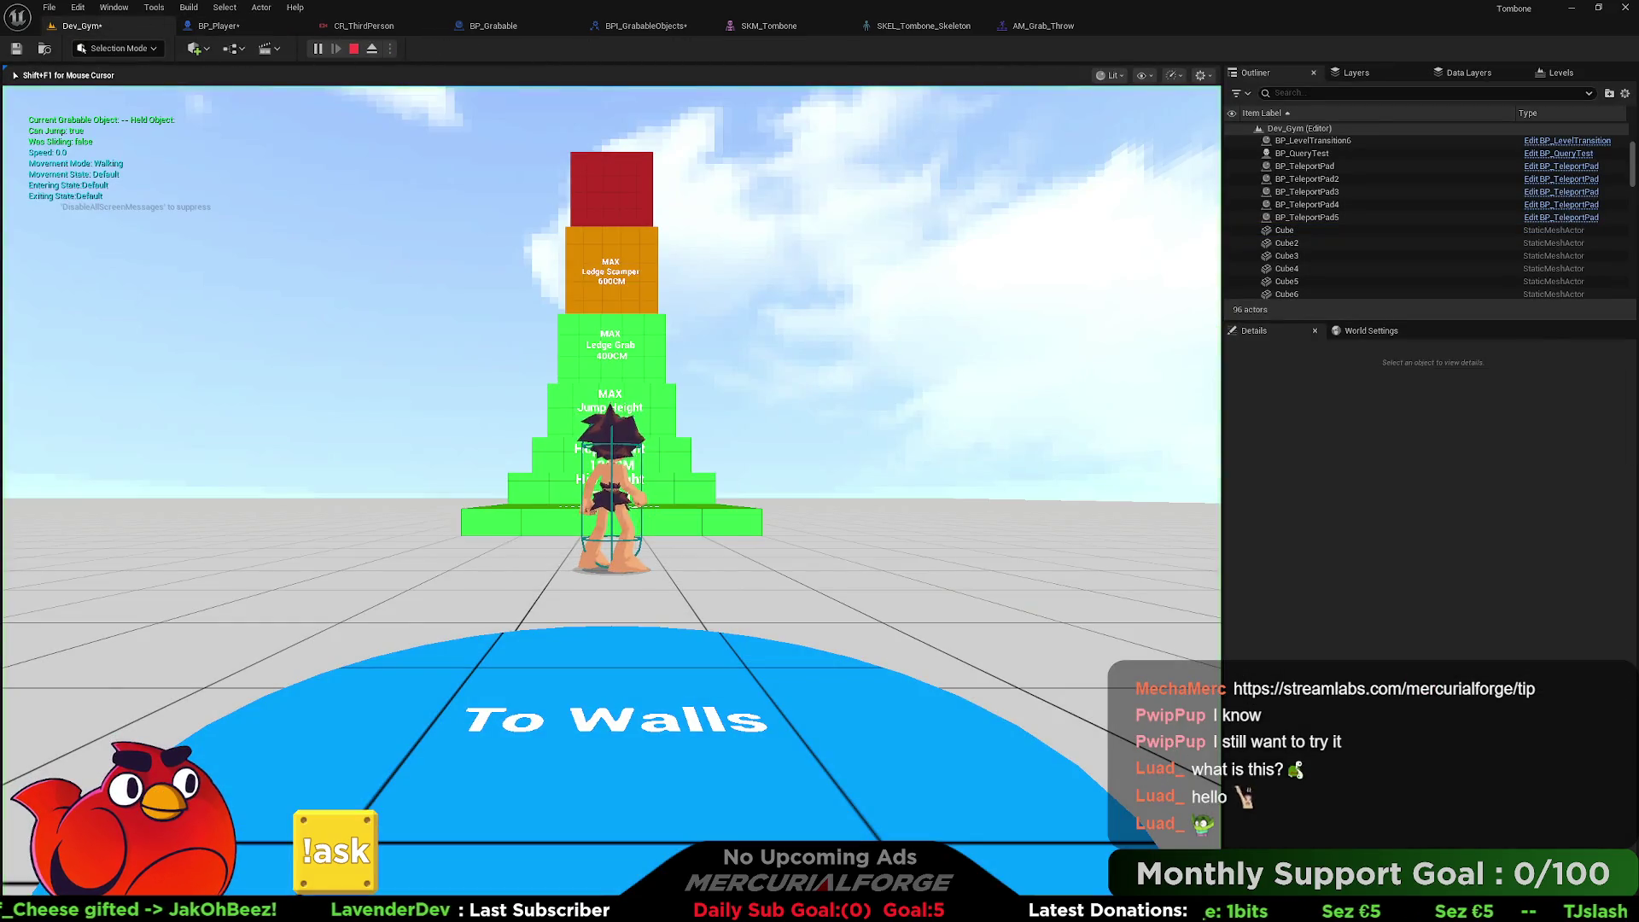
Play from the Cube's spot, throw it while moving the character, and stop.
key("Escape")
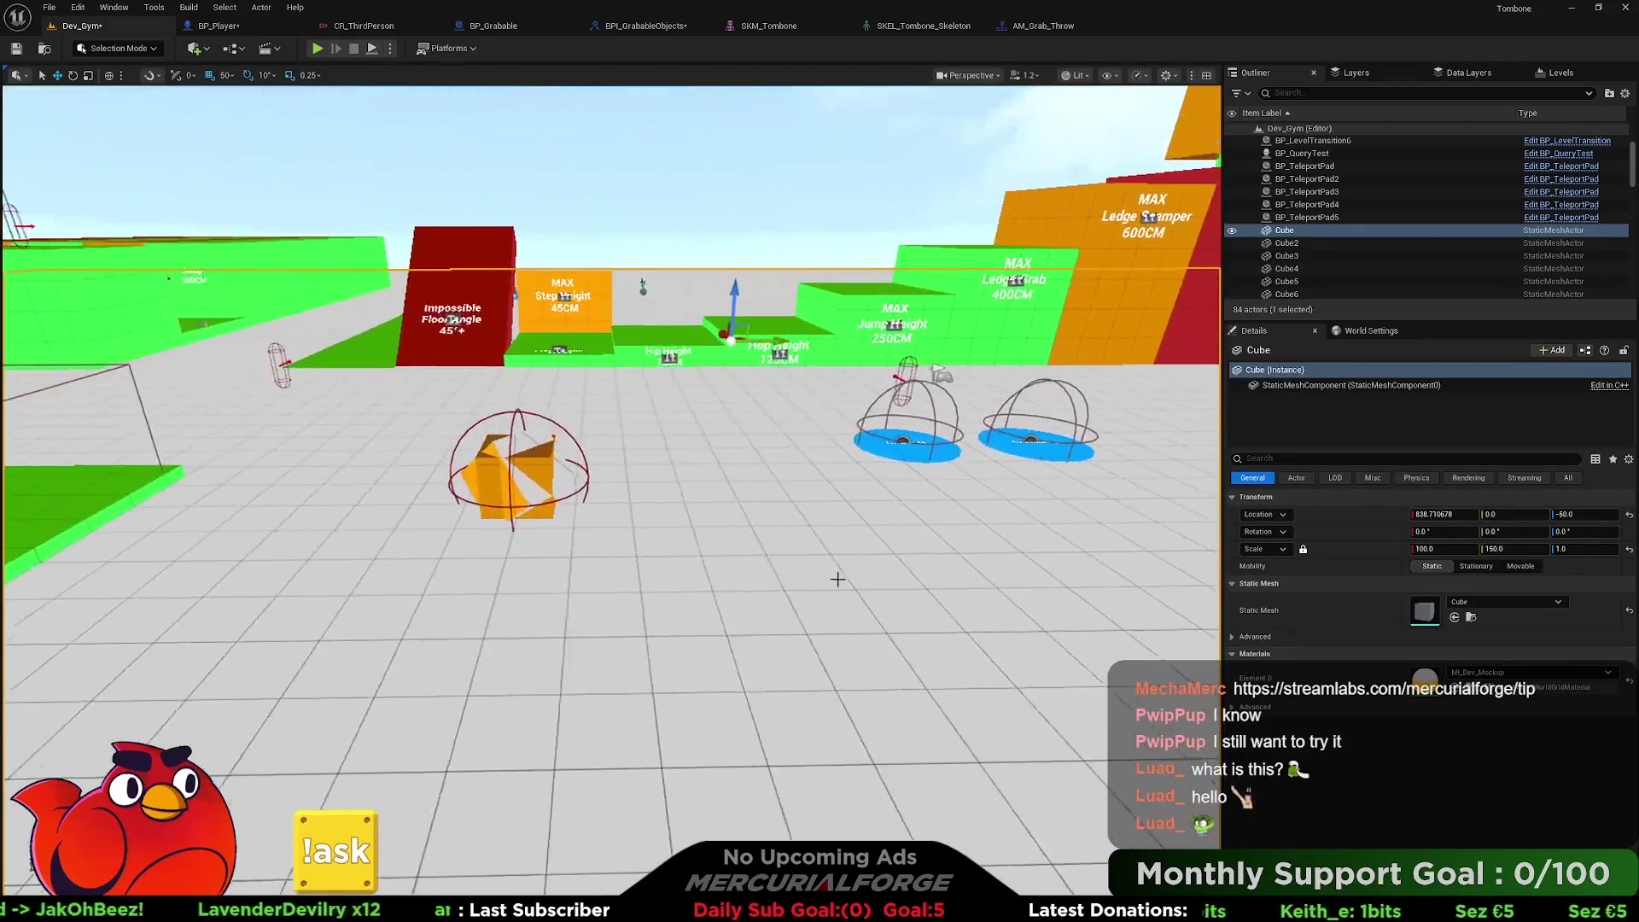
right_click(538, 563)
left_click(591, 550)
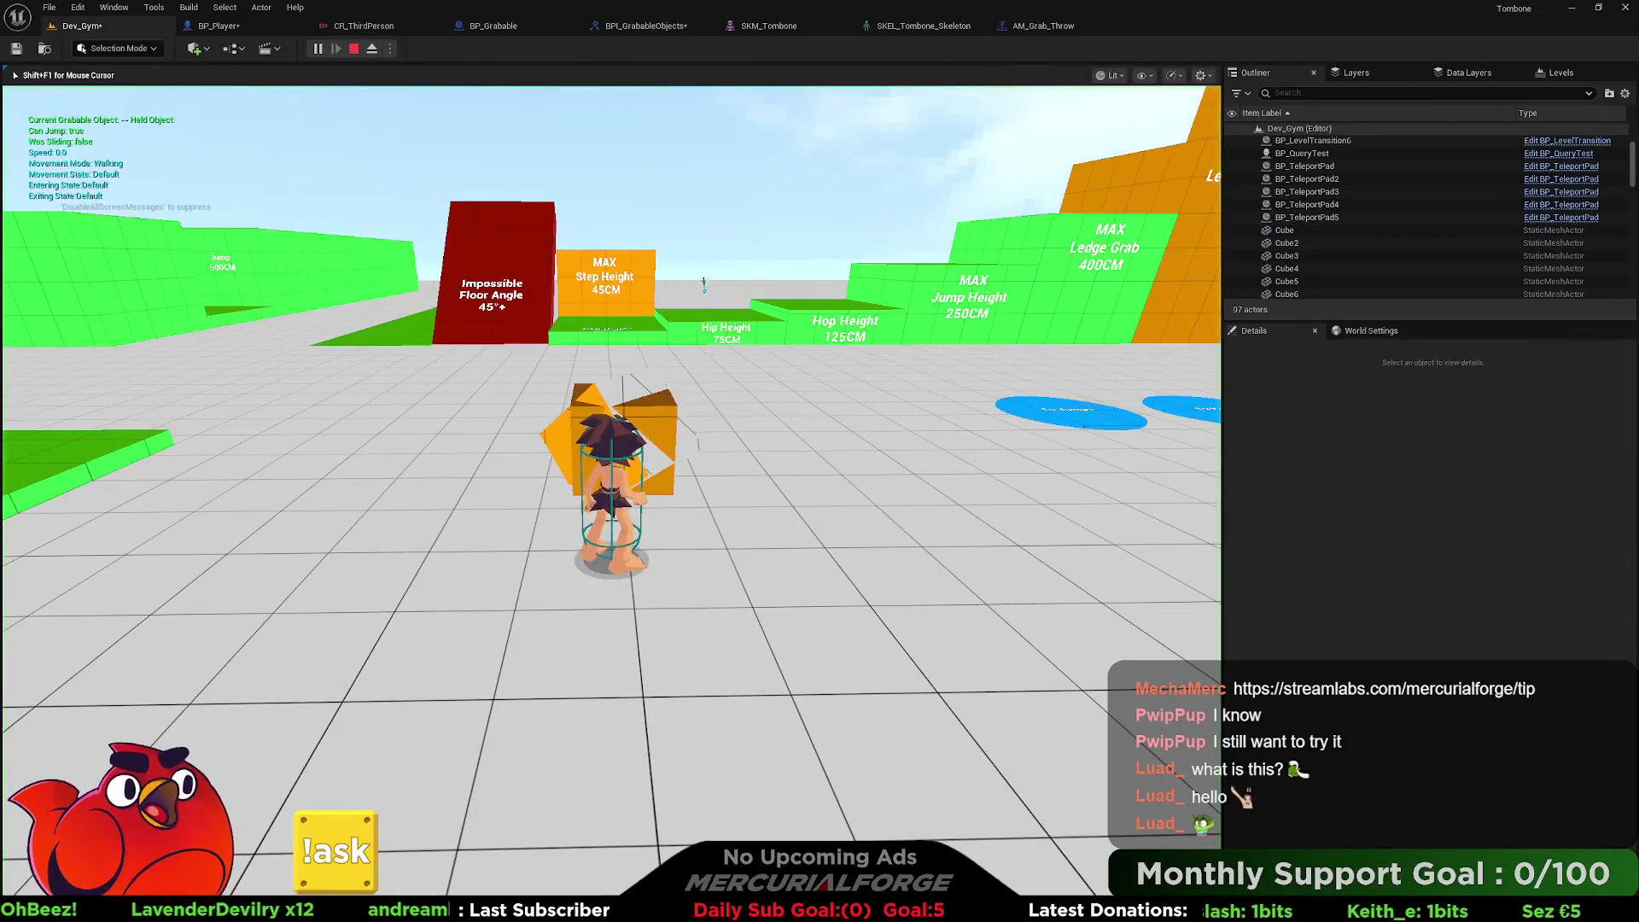
key("e")
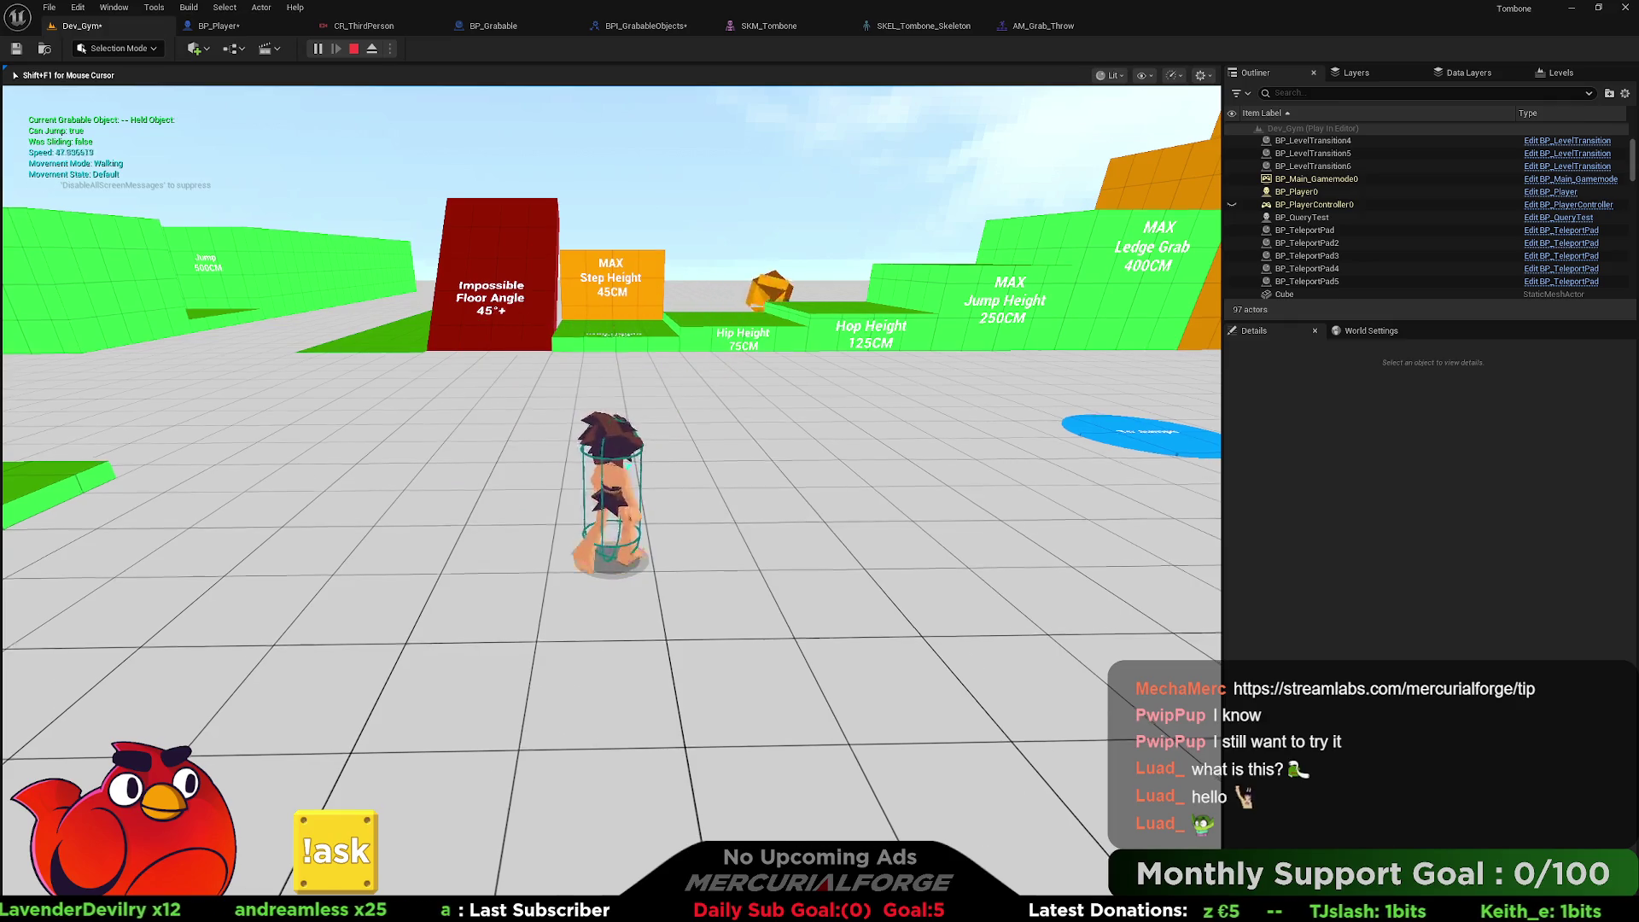
key("d")
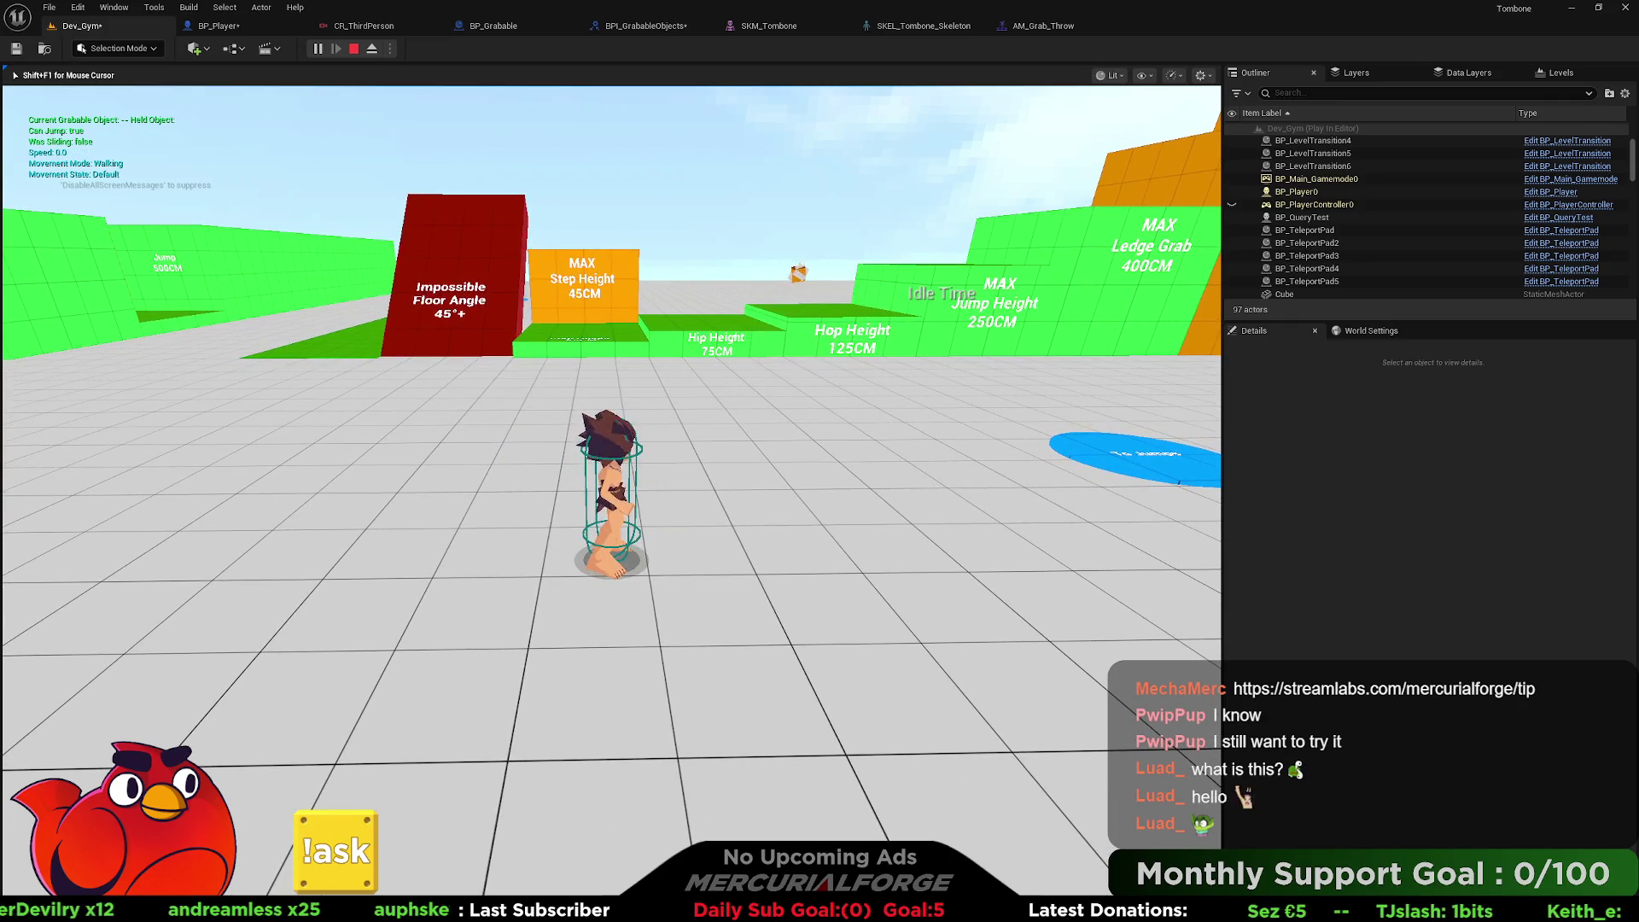
key("Escape")
Replay the level, pick up the orange cube, throw it, and end the session.
right_click(625, 724)
key("Escape")
key("alt+p")
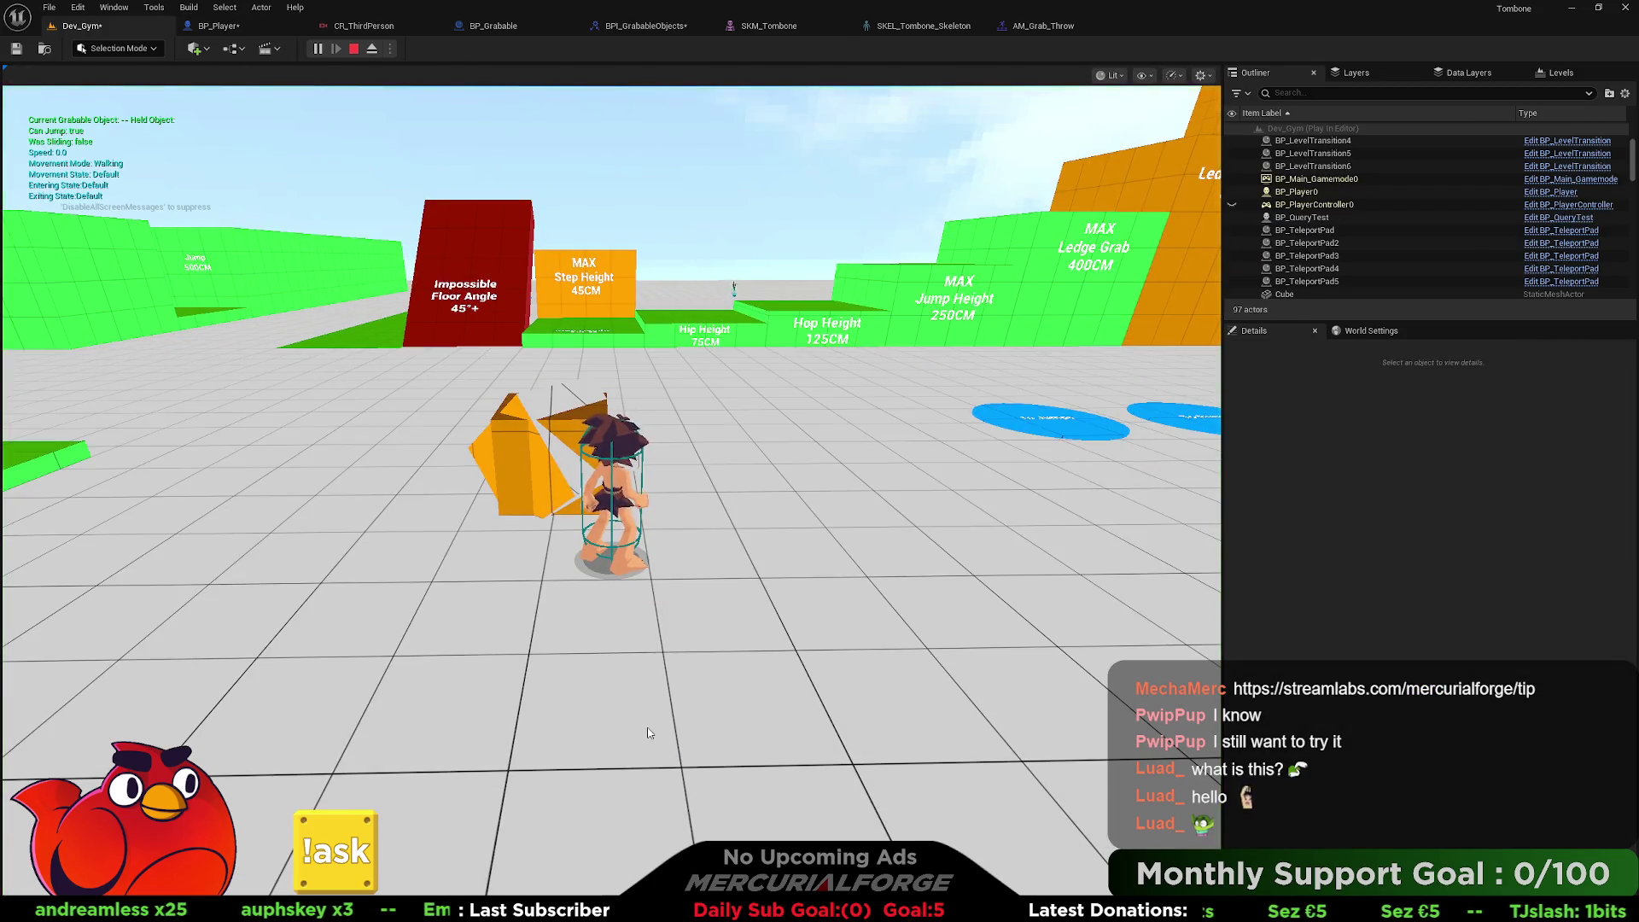
left_click(647, 732)
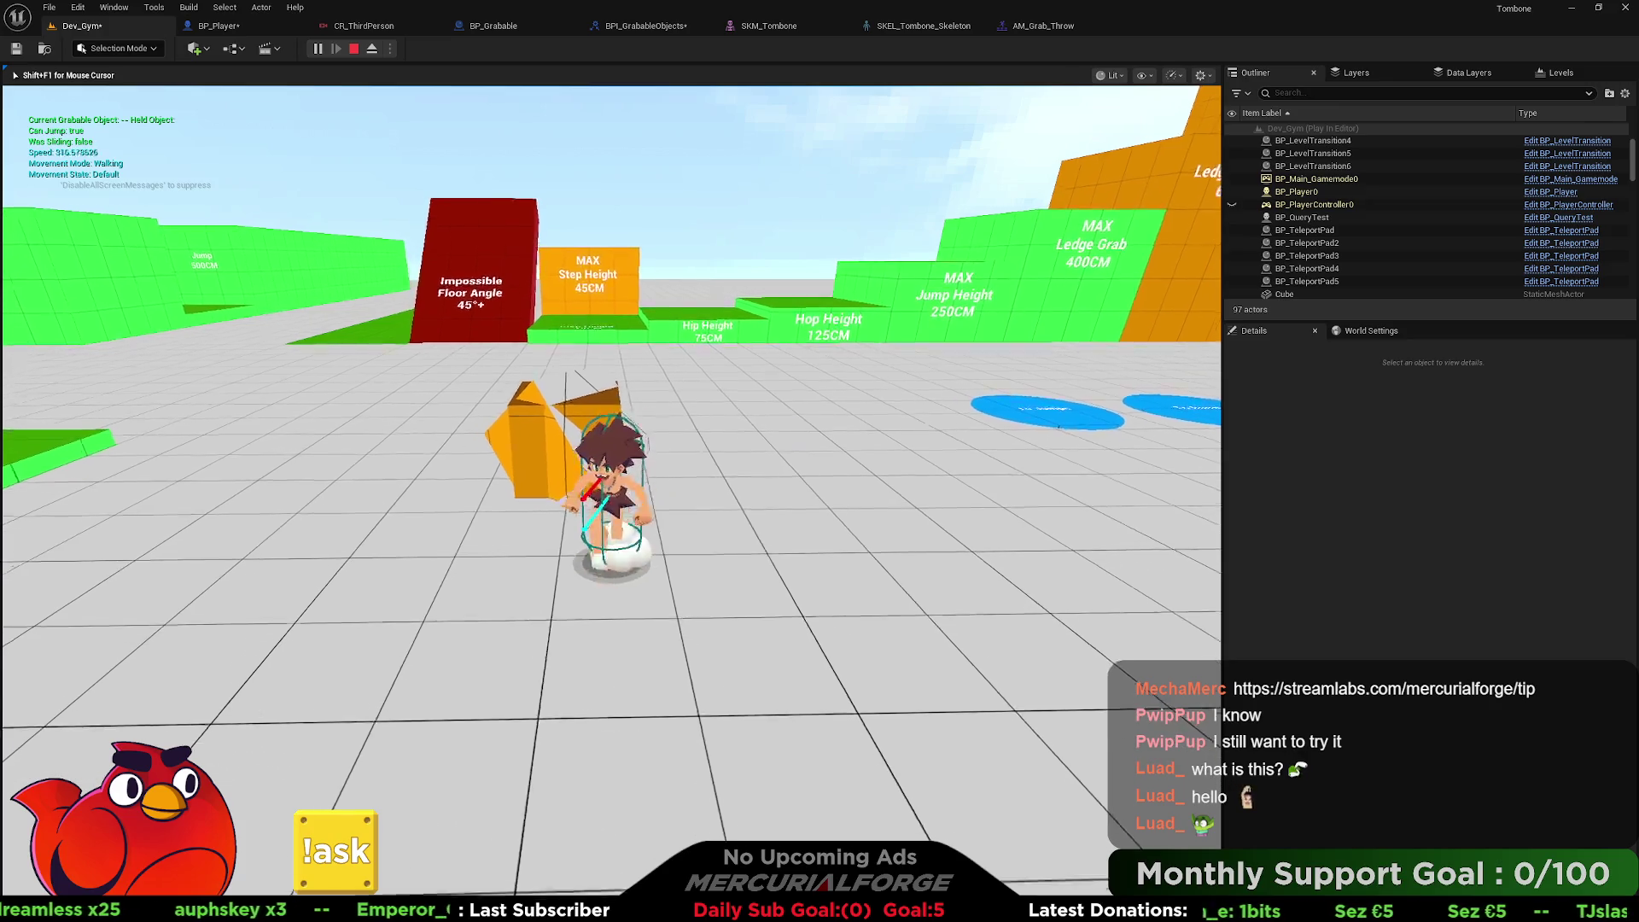
key("e")
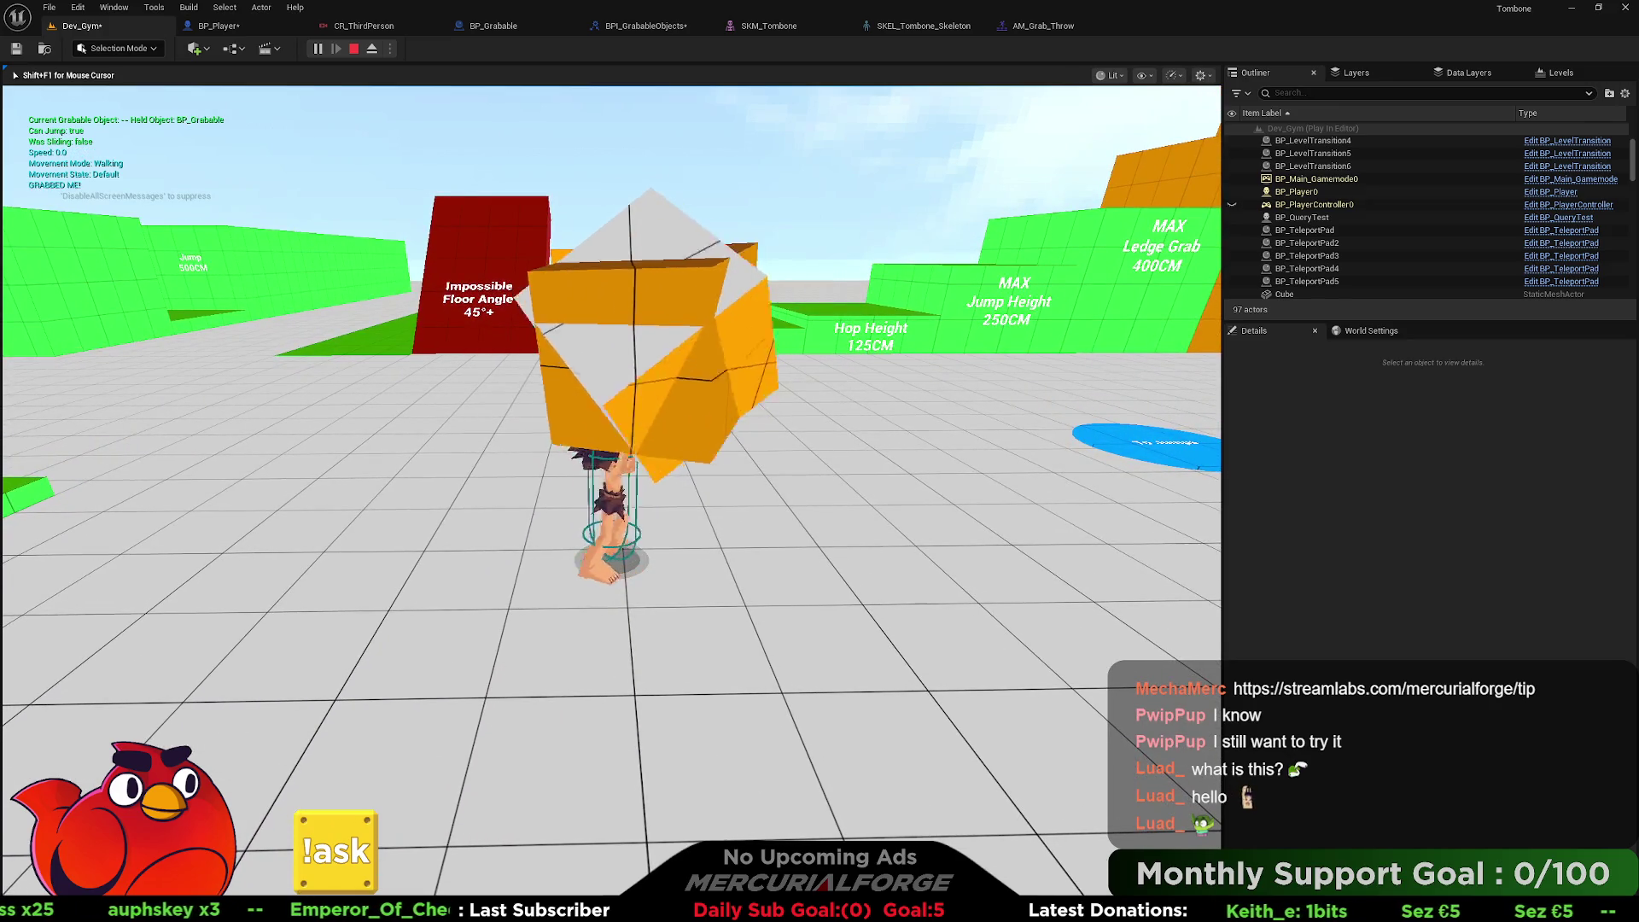
mouse_move(820, 461)
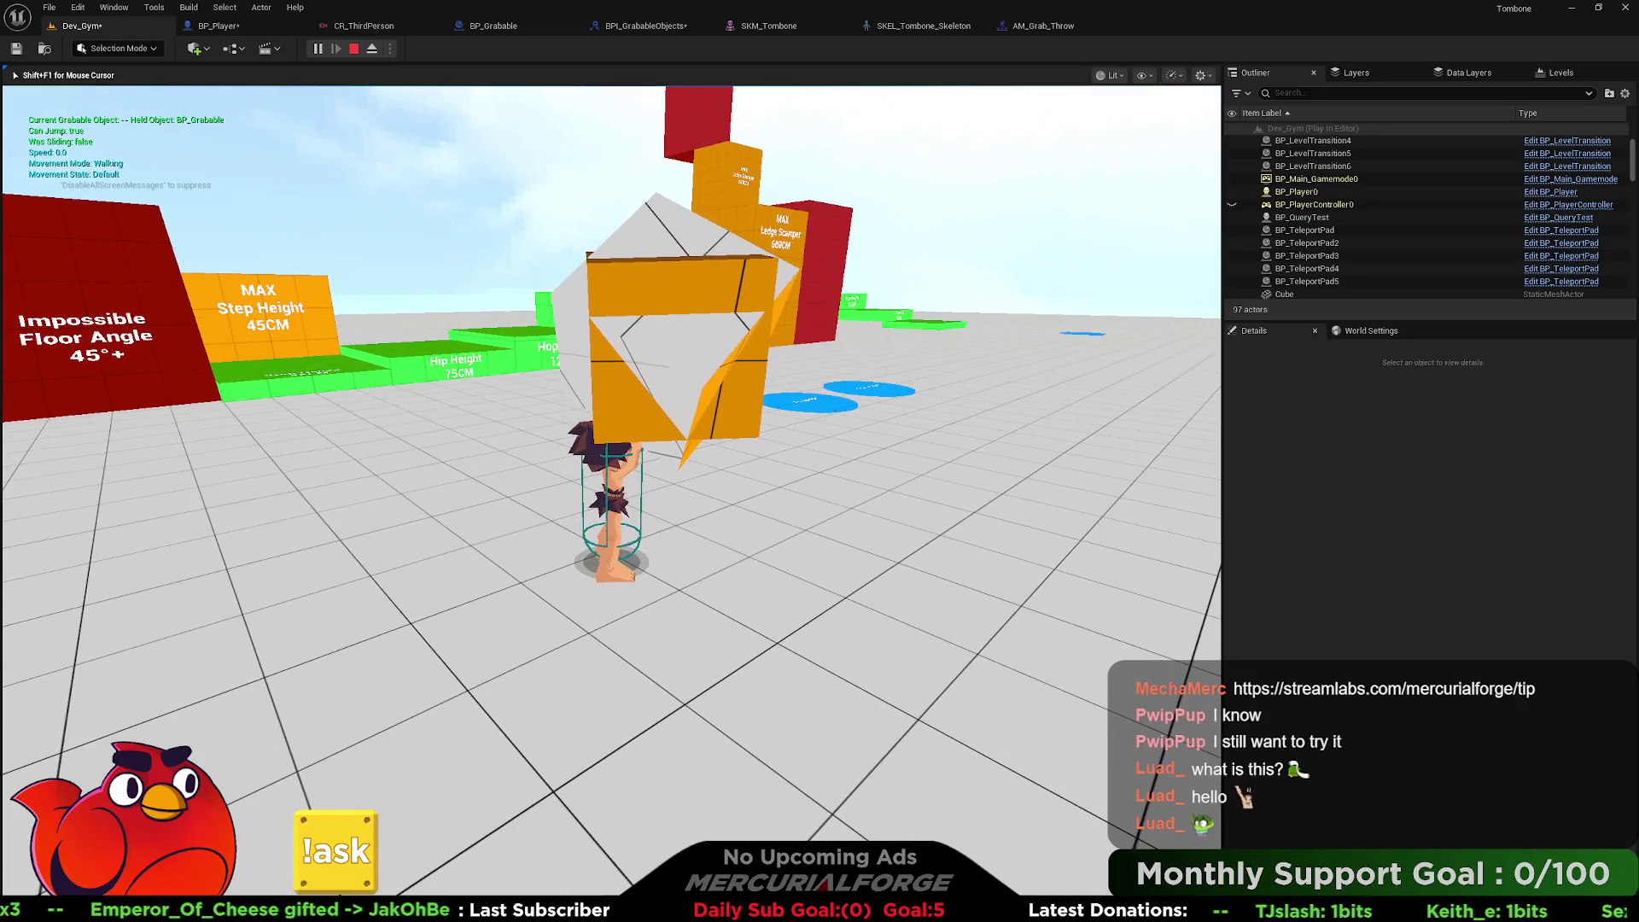
left_click(820, 461)
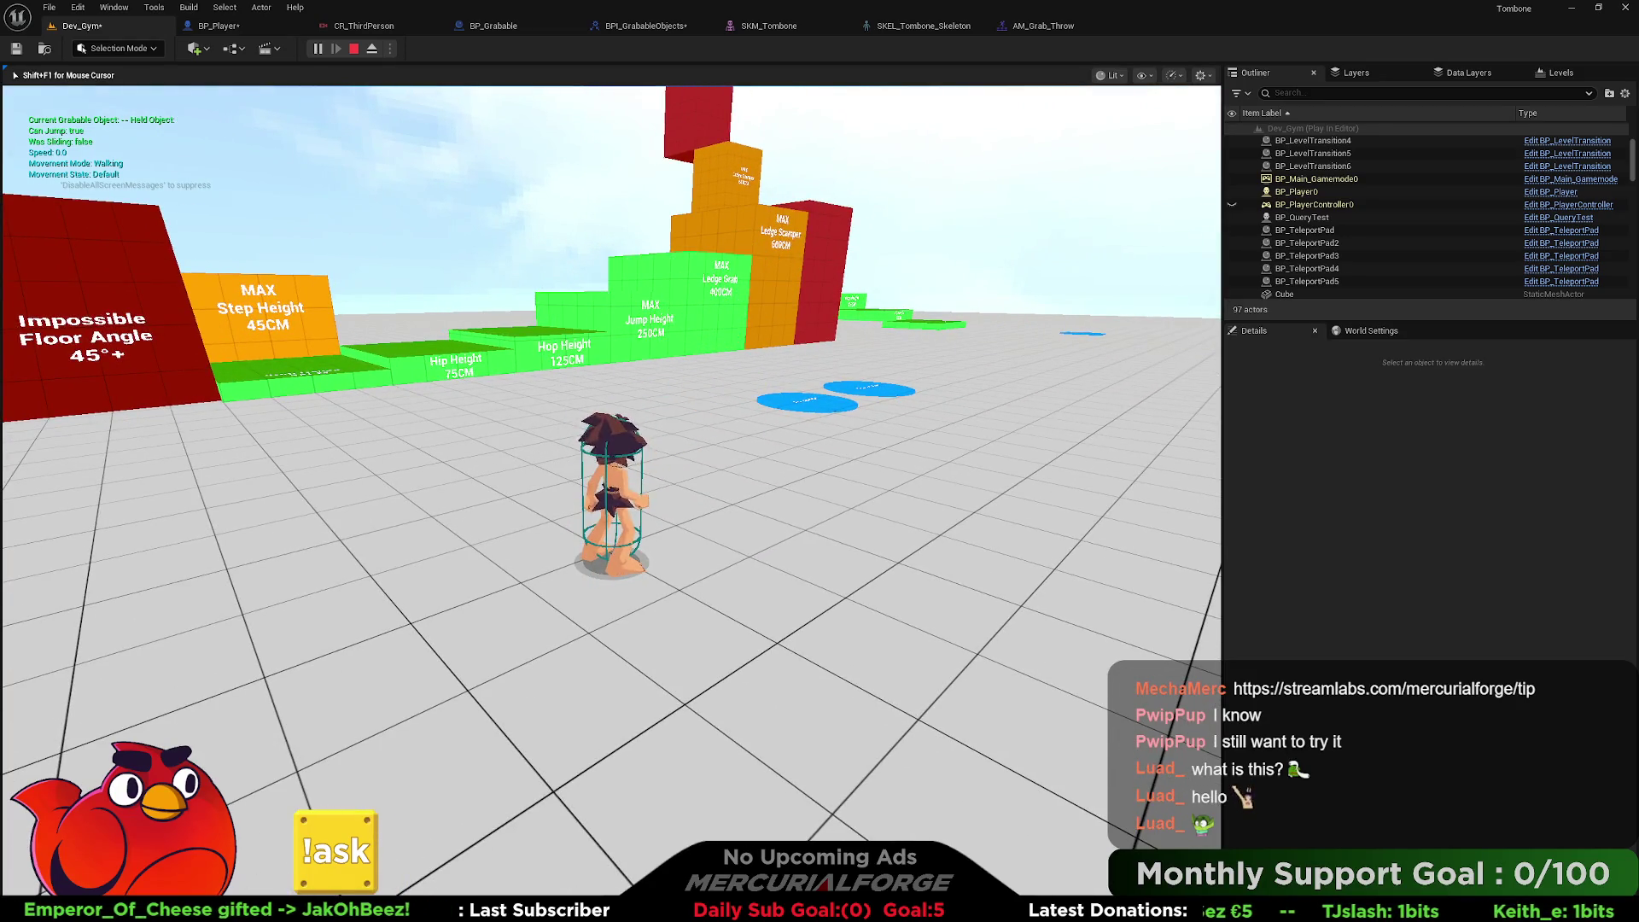
key("Escape")
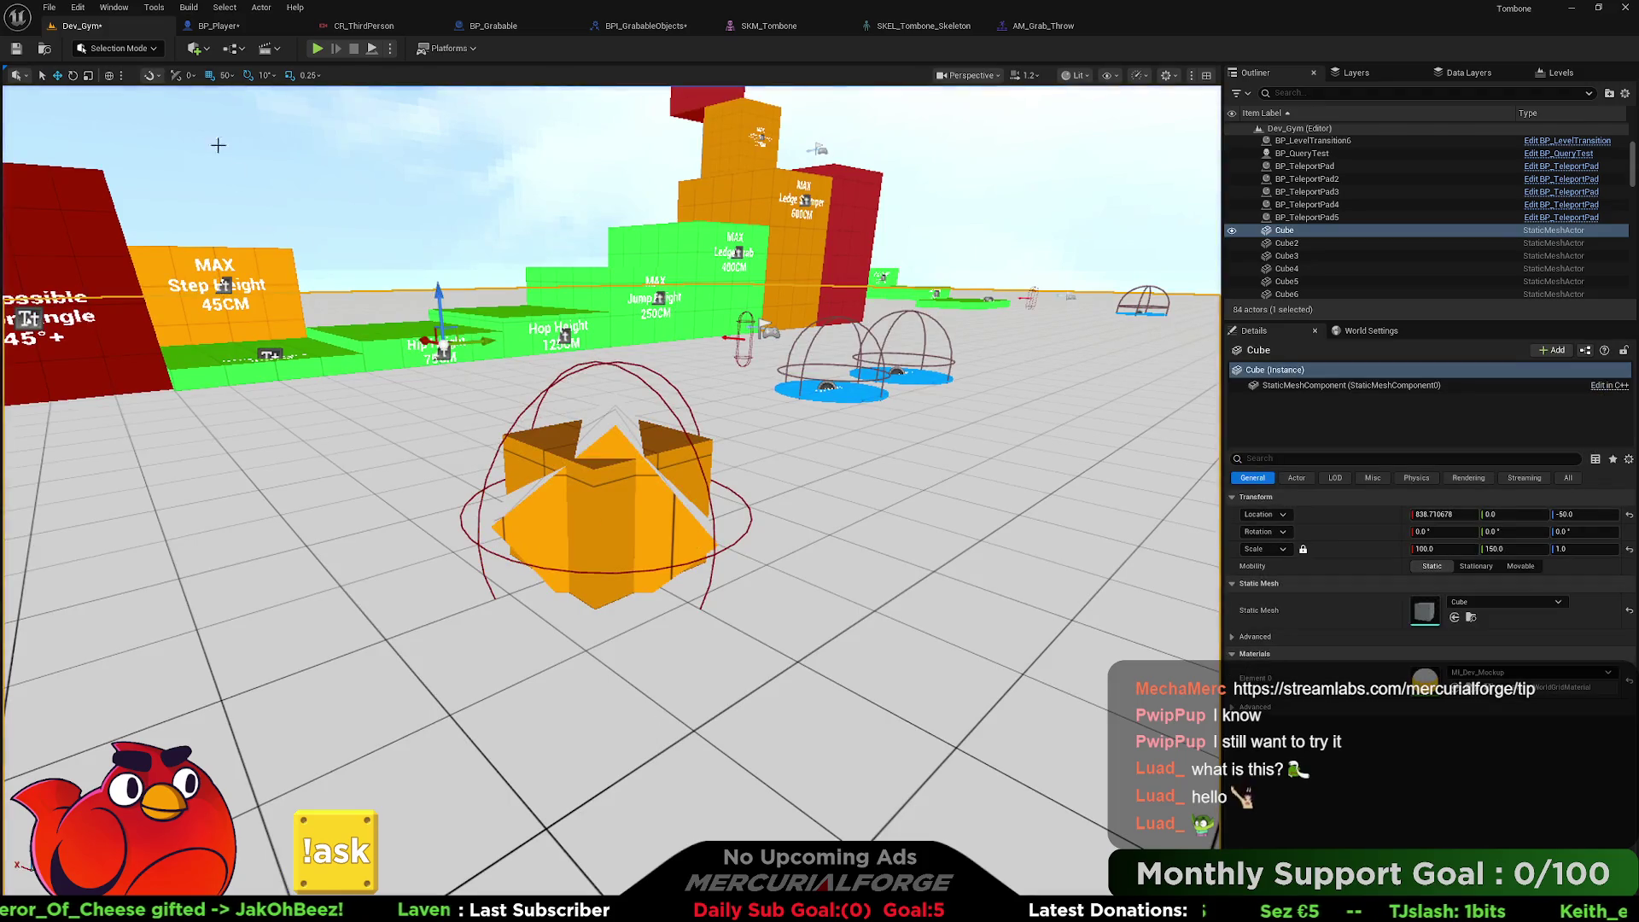
left_click(211, 25)
Set BP_Player's Projectile Gravity Scale to 0.1.
scroll(1232, 248, "up", 3)
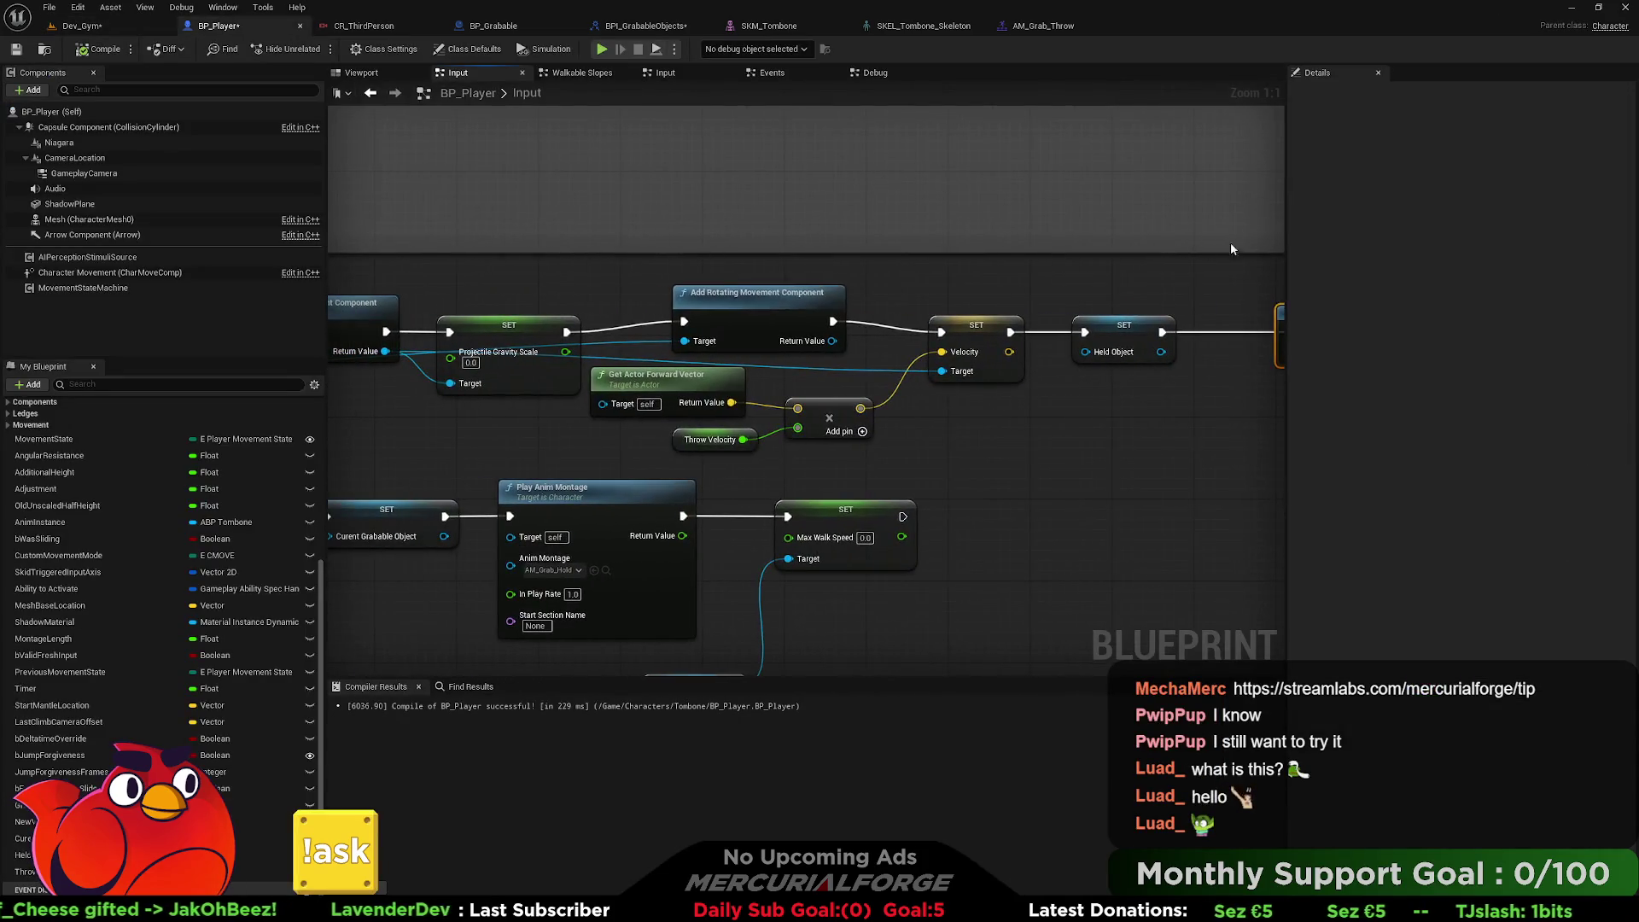
left_click(470, 362)
type("0.1")
key("Return")
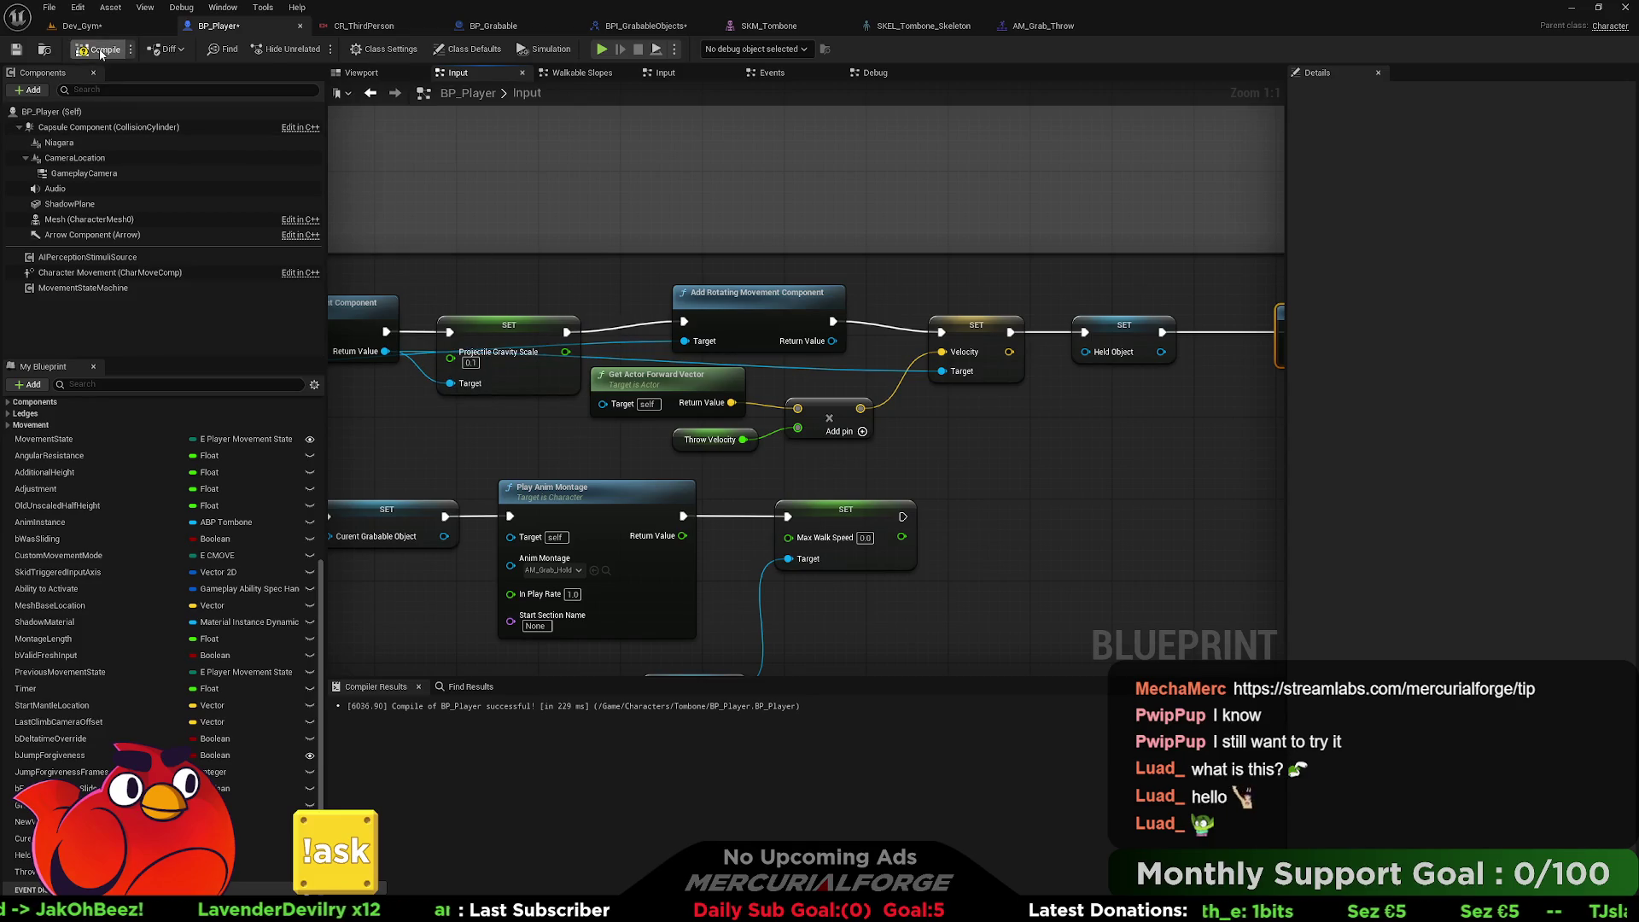
Play Dev_Gym to test throwing the cube with the lower gravity, then stop.
left_click(81, 25)
right_click(674, 664)
key("Escape")
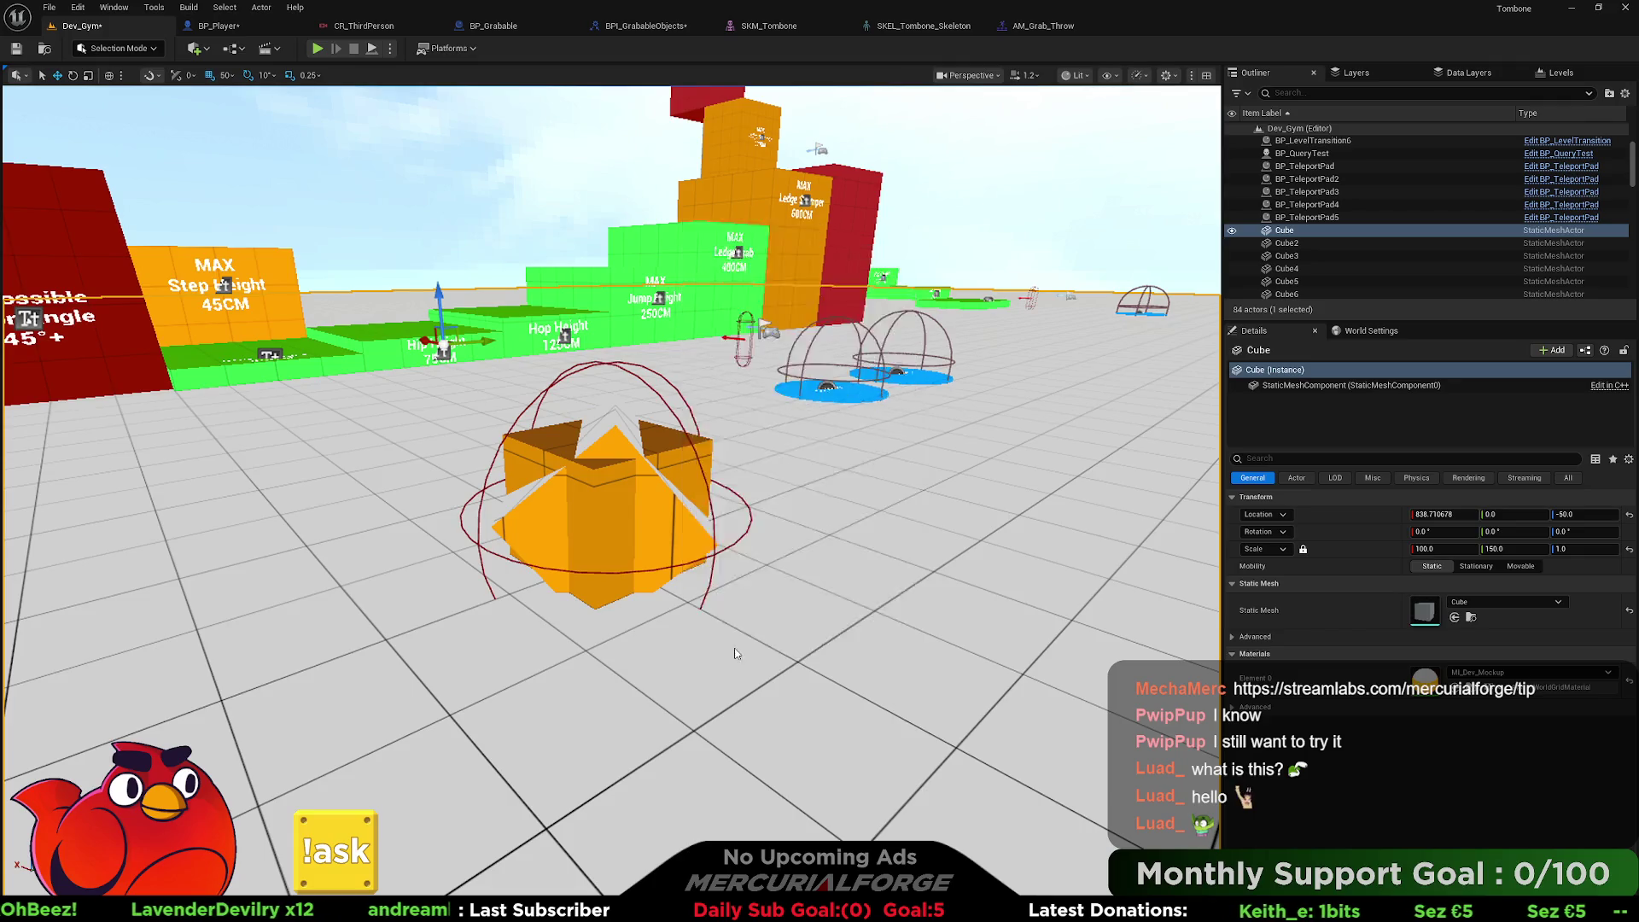
key("alt+p")
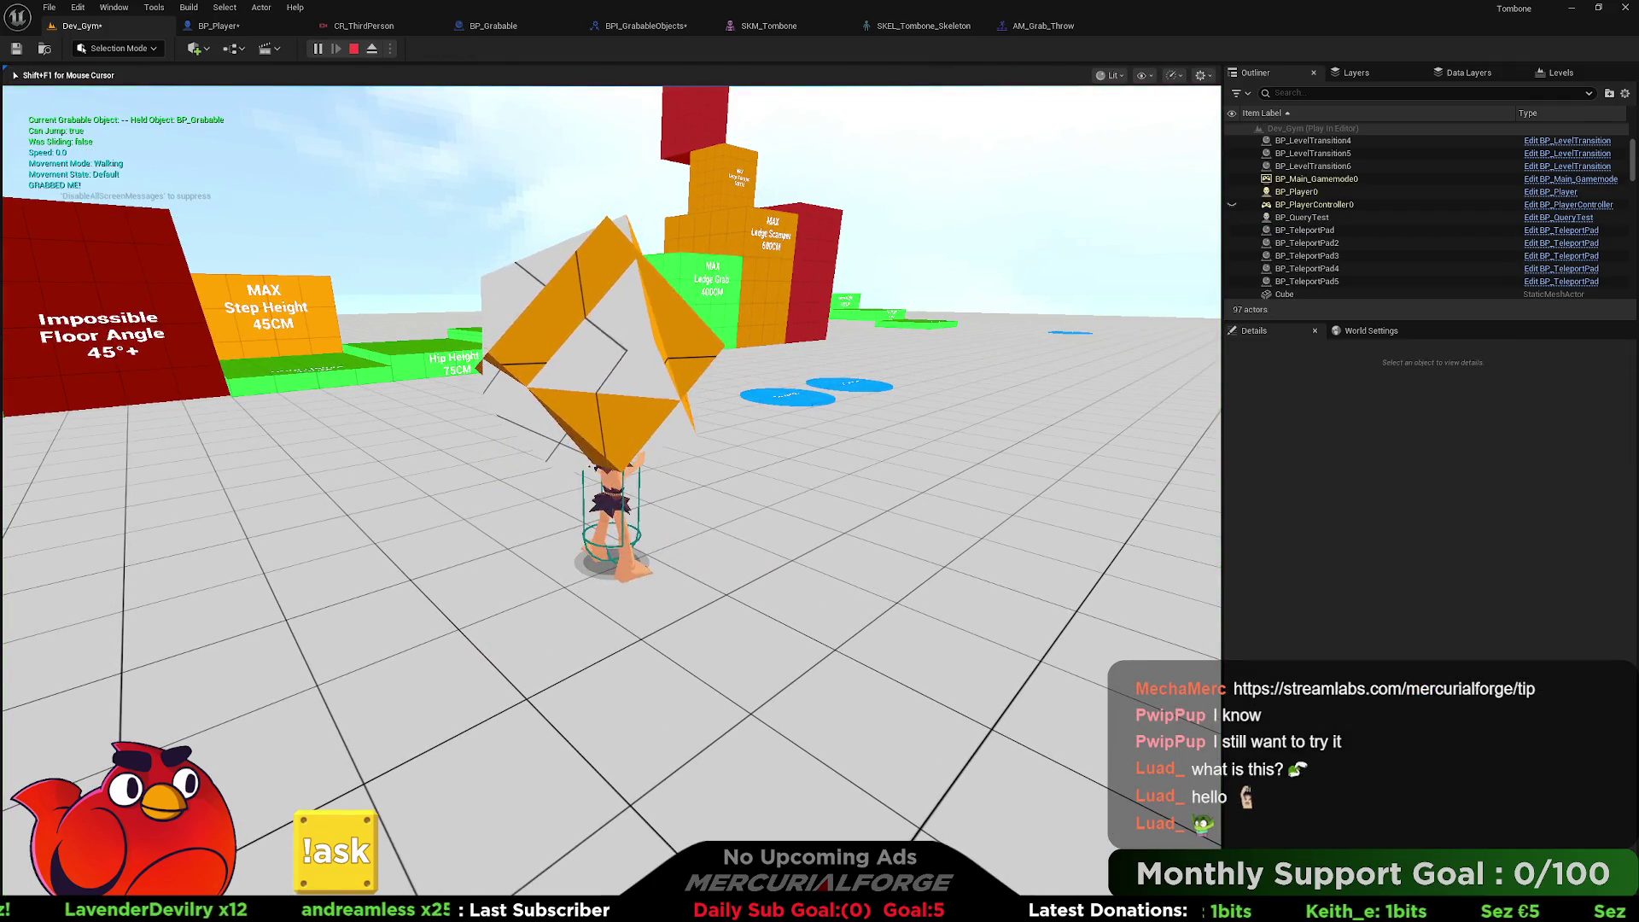
key("e")
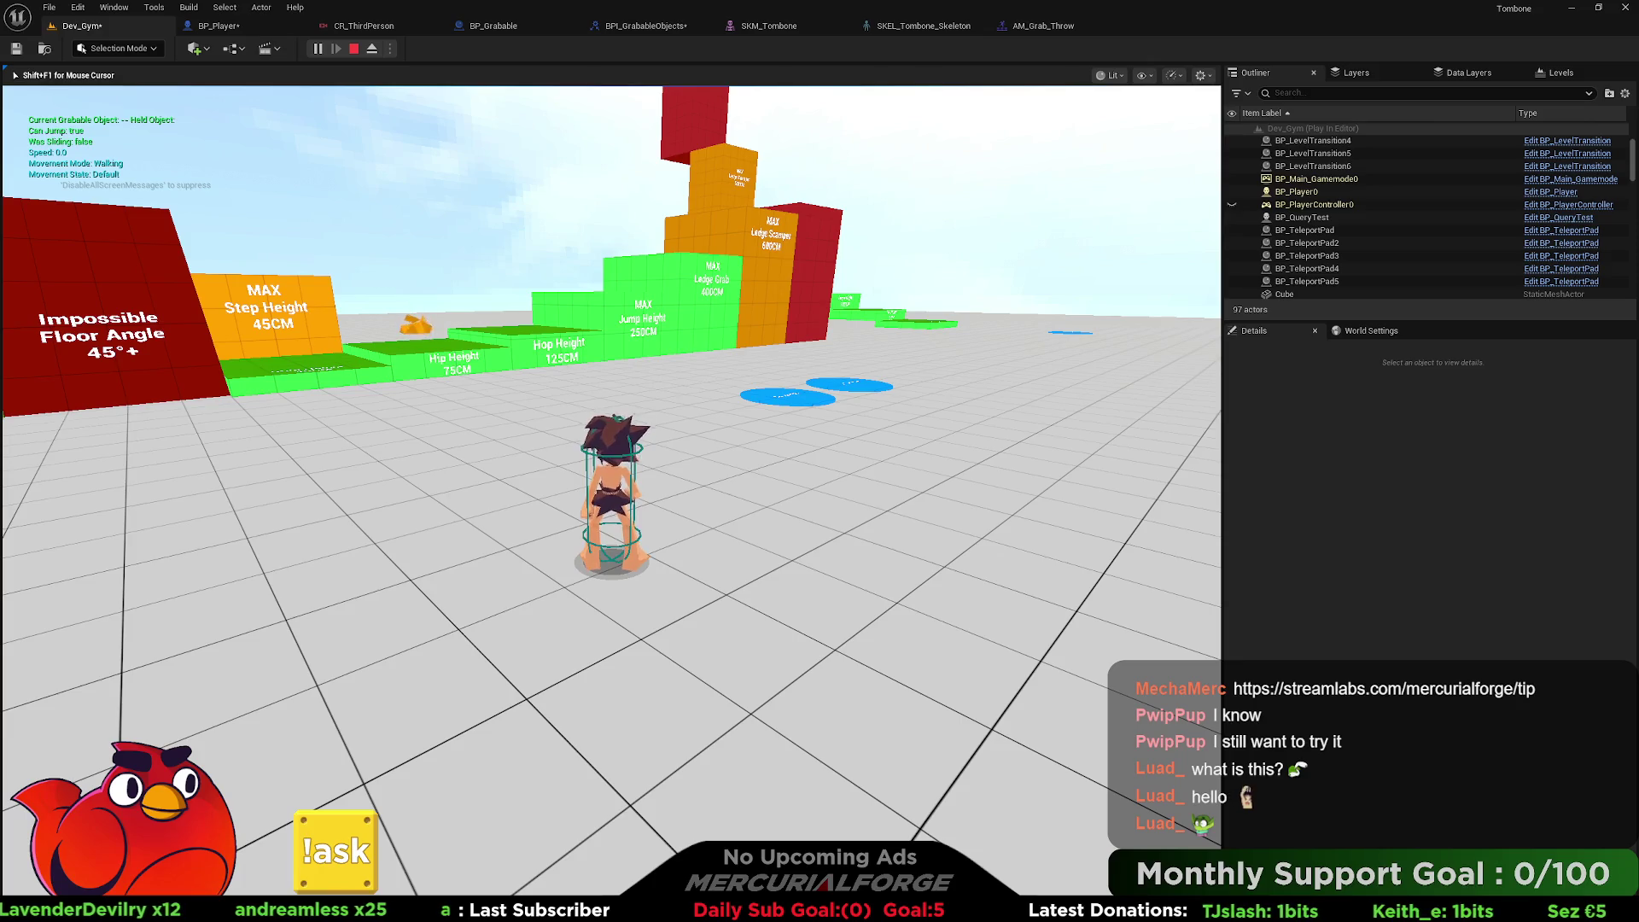
key("Escape")
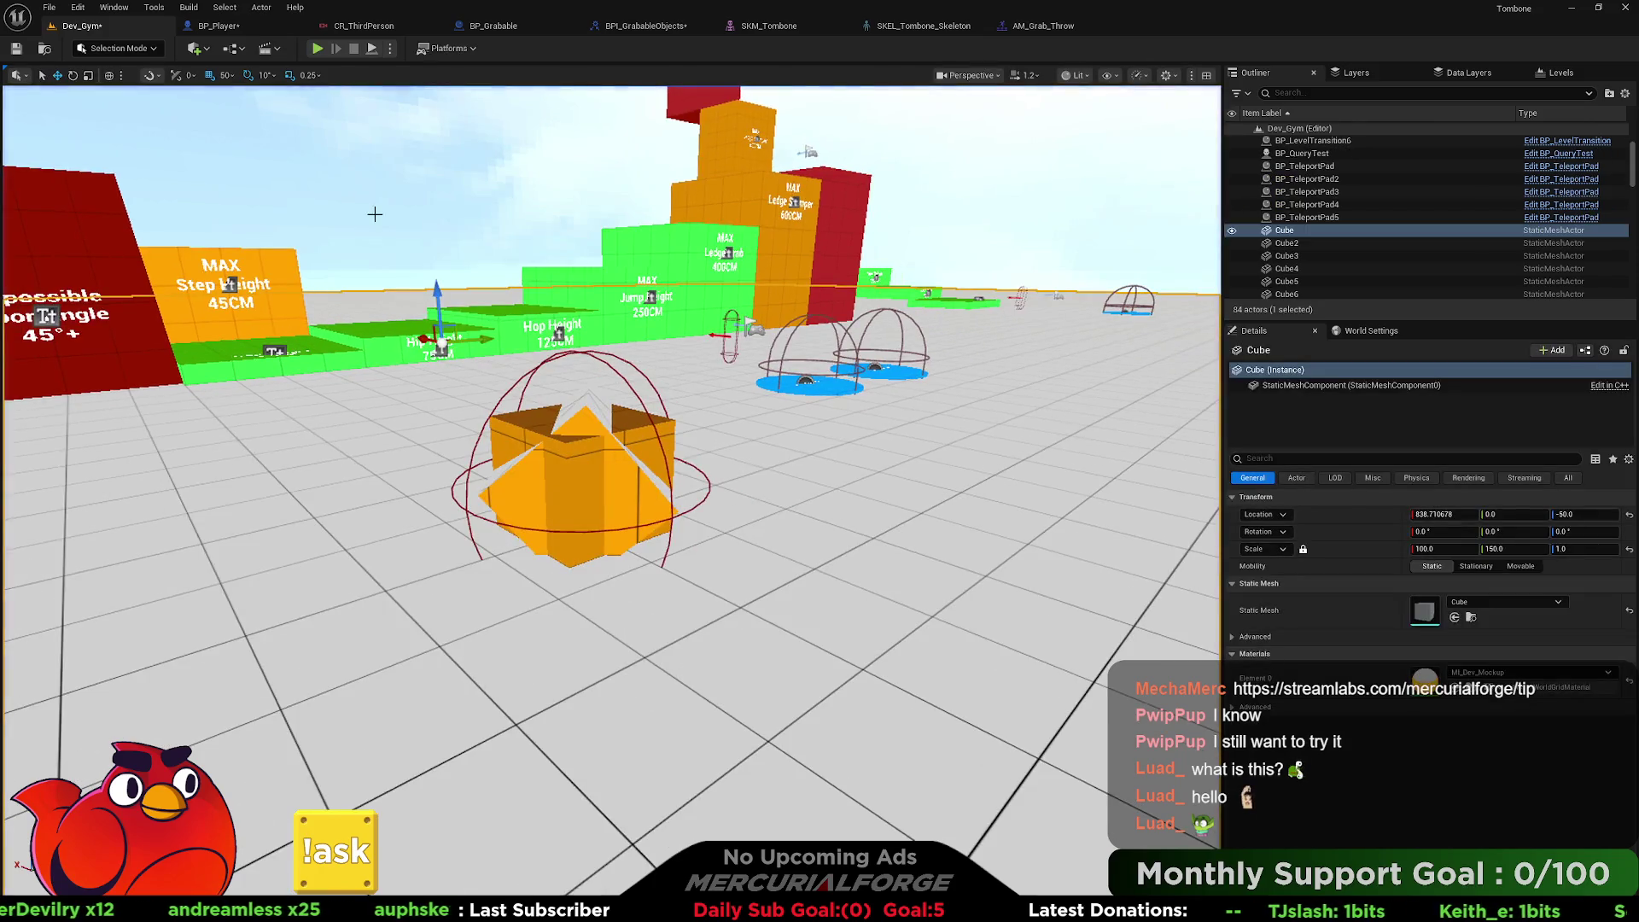
left_click(219, 26)
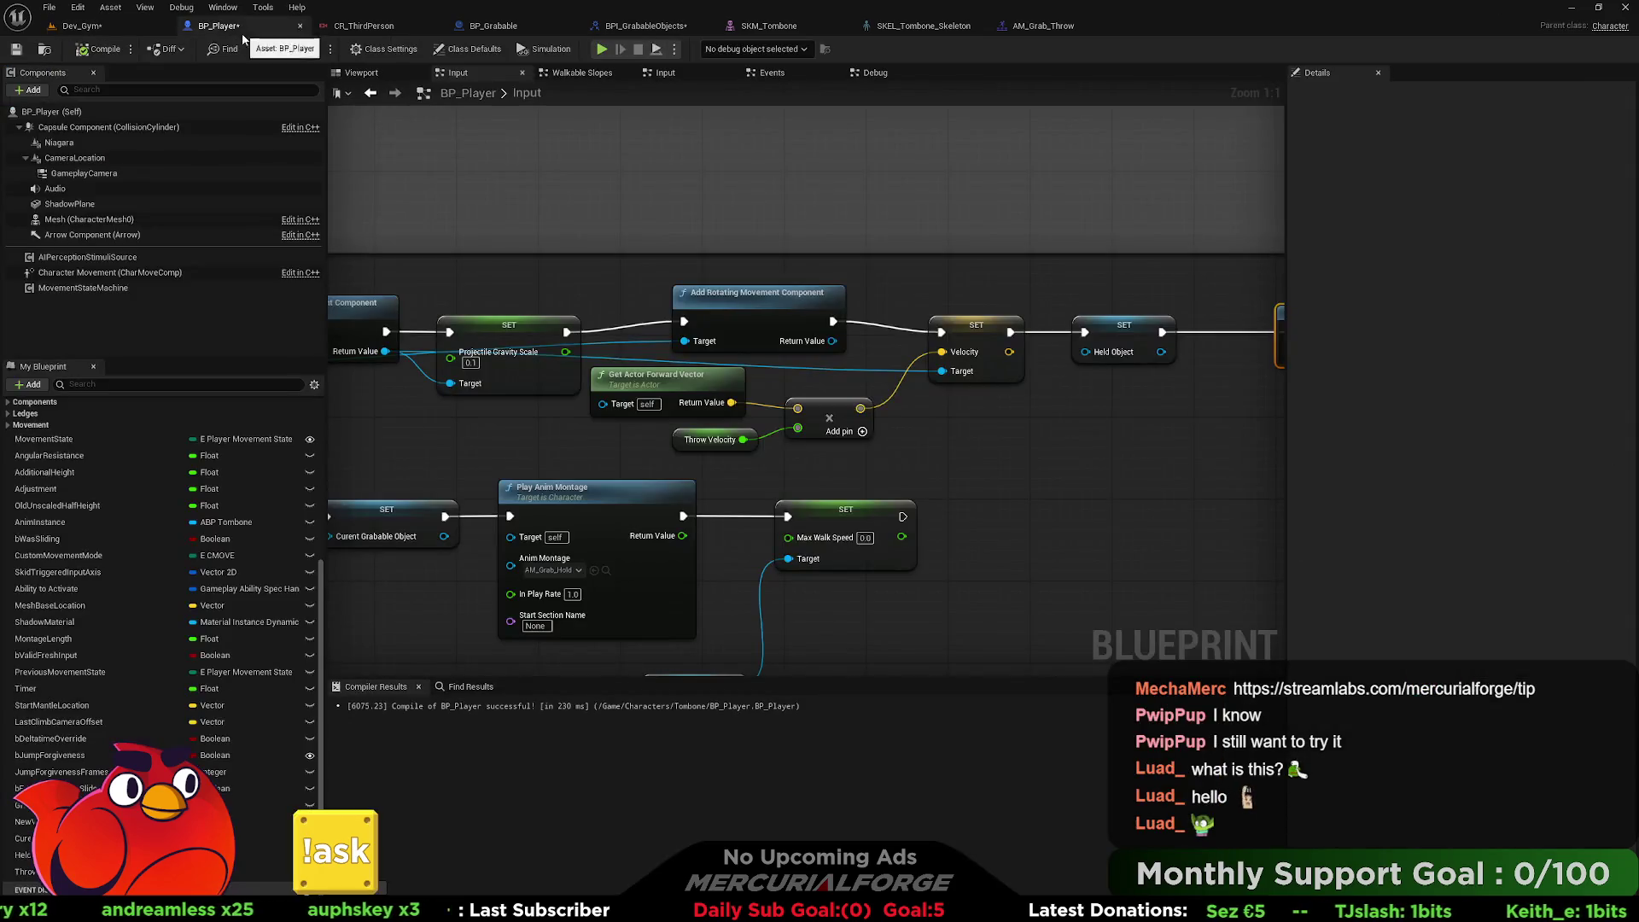
Pan to the SET Projectile Gravity Scale node and change its value back to 0.0.
left_click_drag(444, 372, 512, 286)
mouse_move(1195, 338)
left_mouse_down()
mouse_move(580, 334)
mouse_move(631, 339)
left_mouse_up()
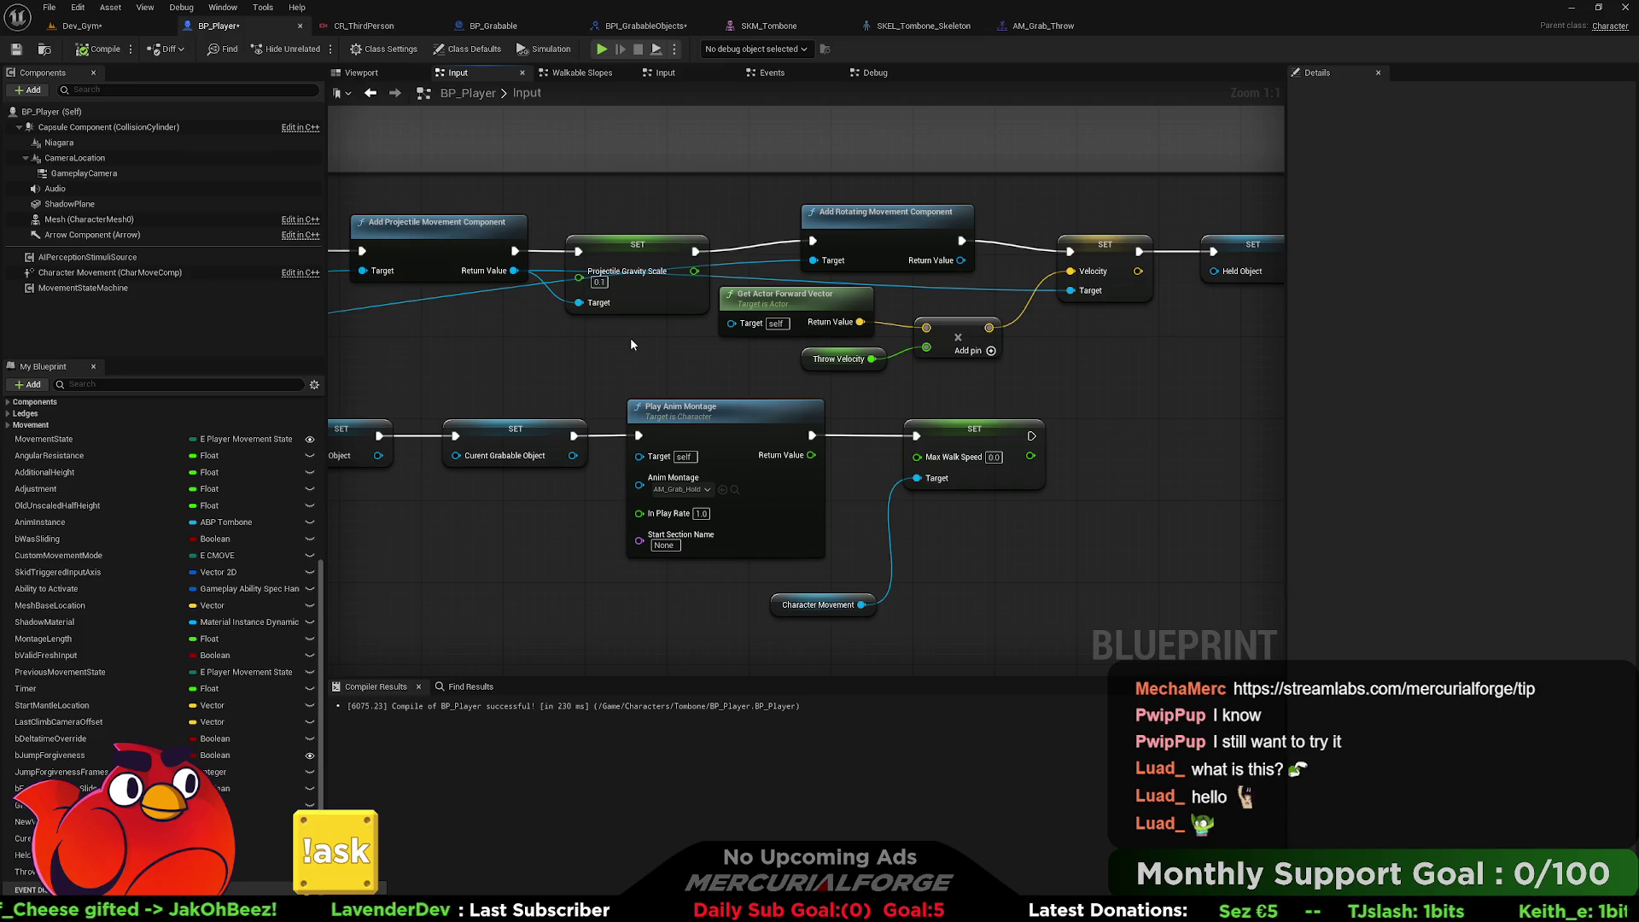
left_click(600, 282)
type("0")
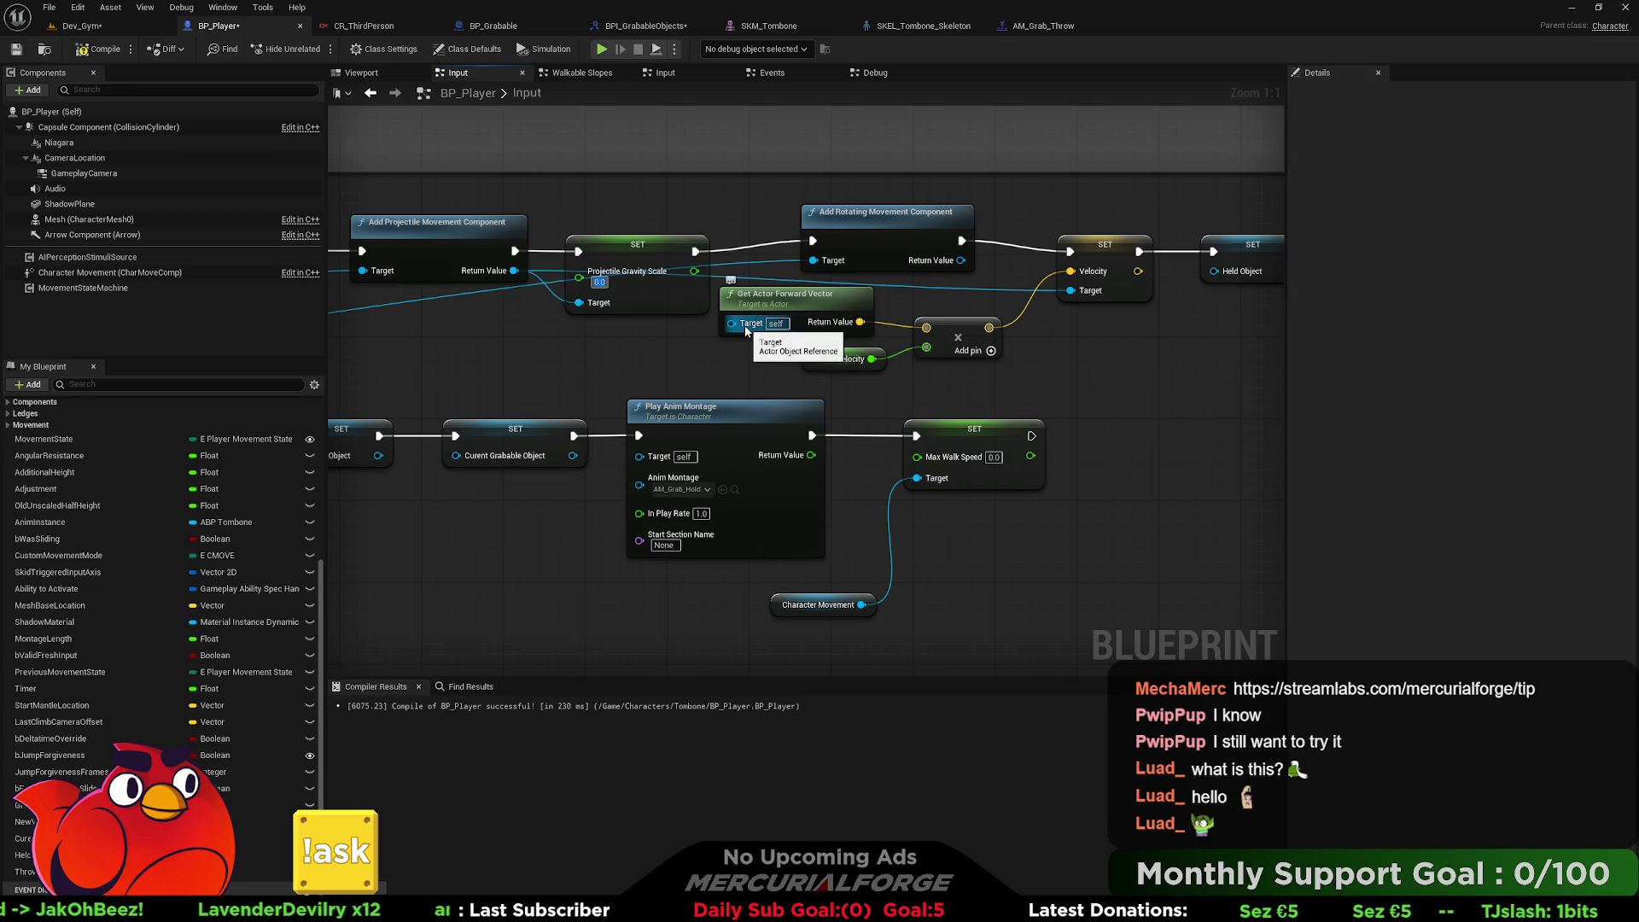
left_click_drag(598, 349, 710, 356)
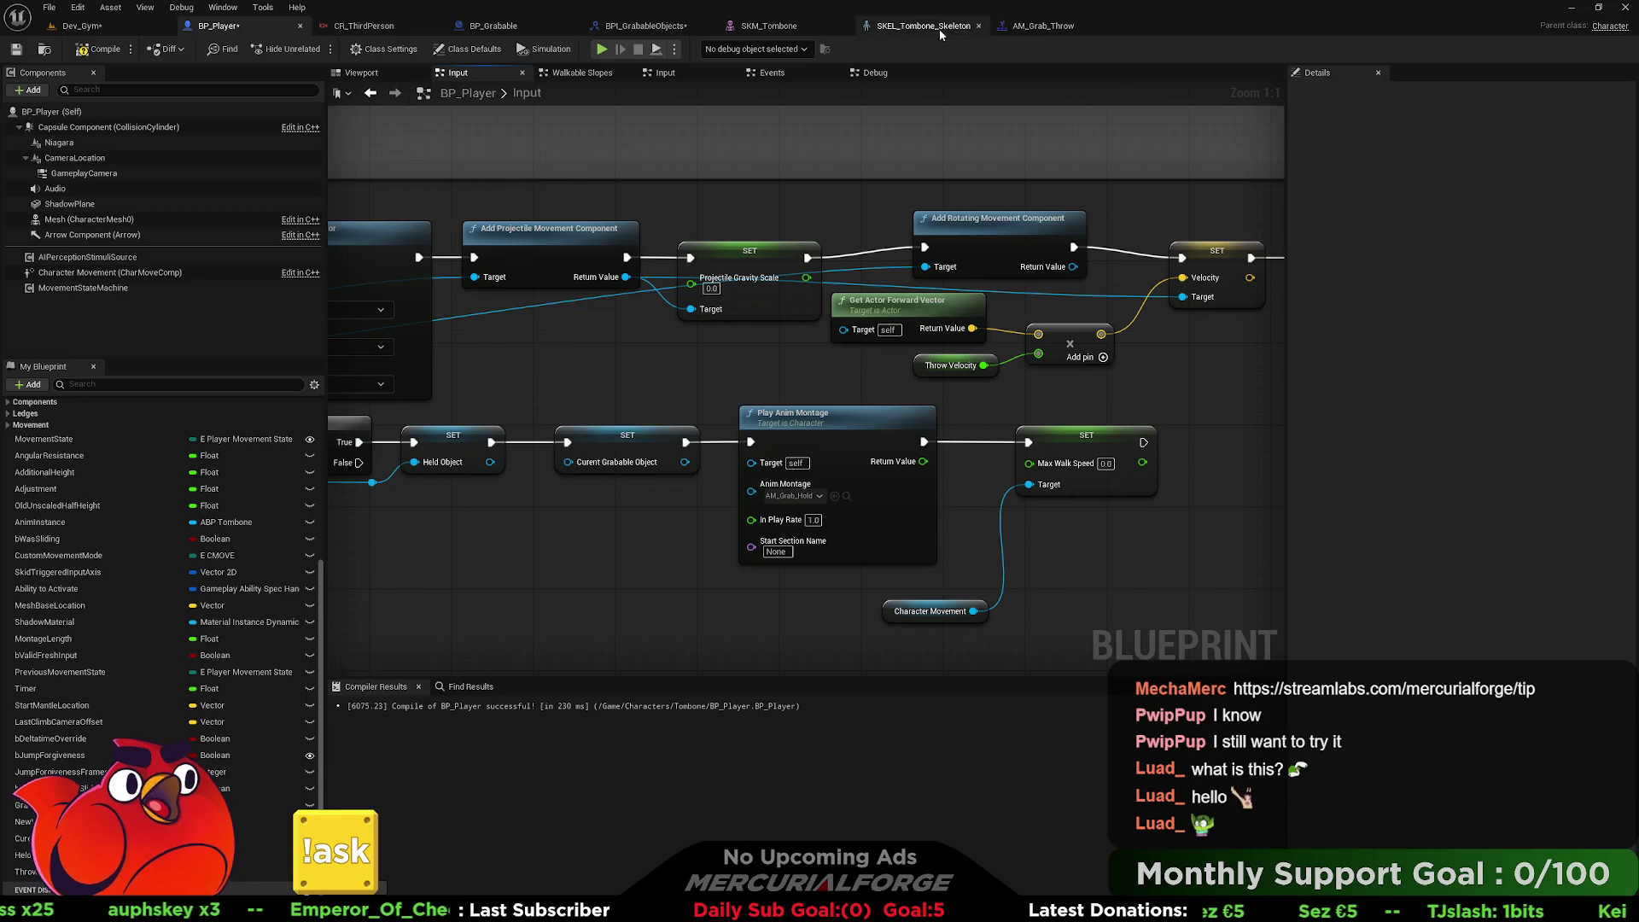
Add a Throw function to the BPI_GrabableObjects interface beside Grab.
left_click(489, 29)
left_click(634, 26)
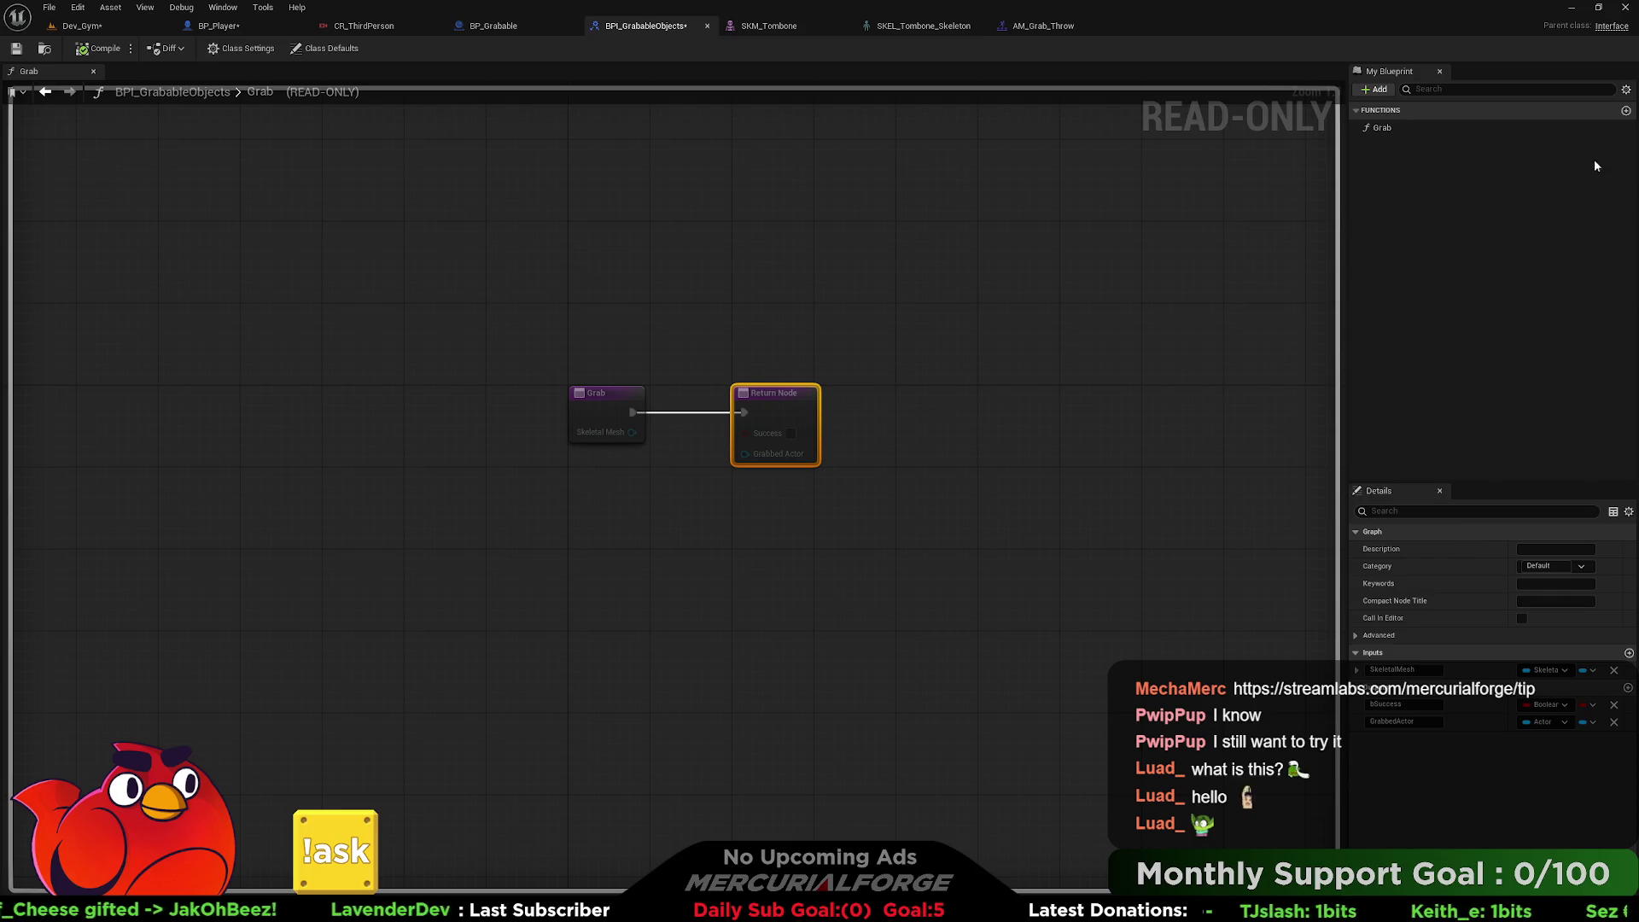
left_click(1625, 110)
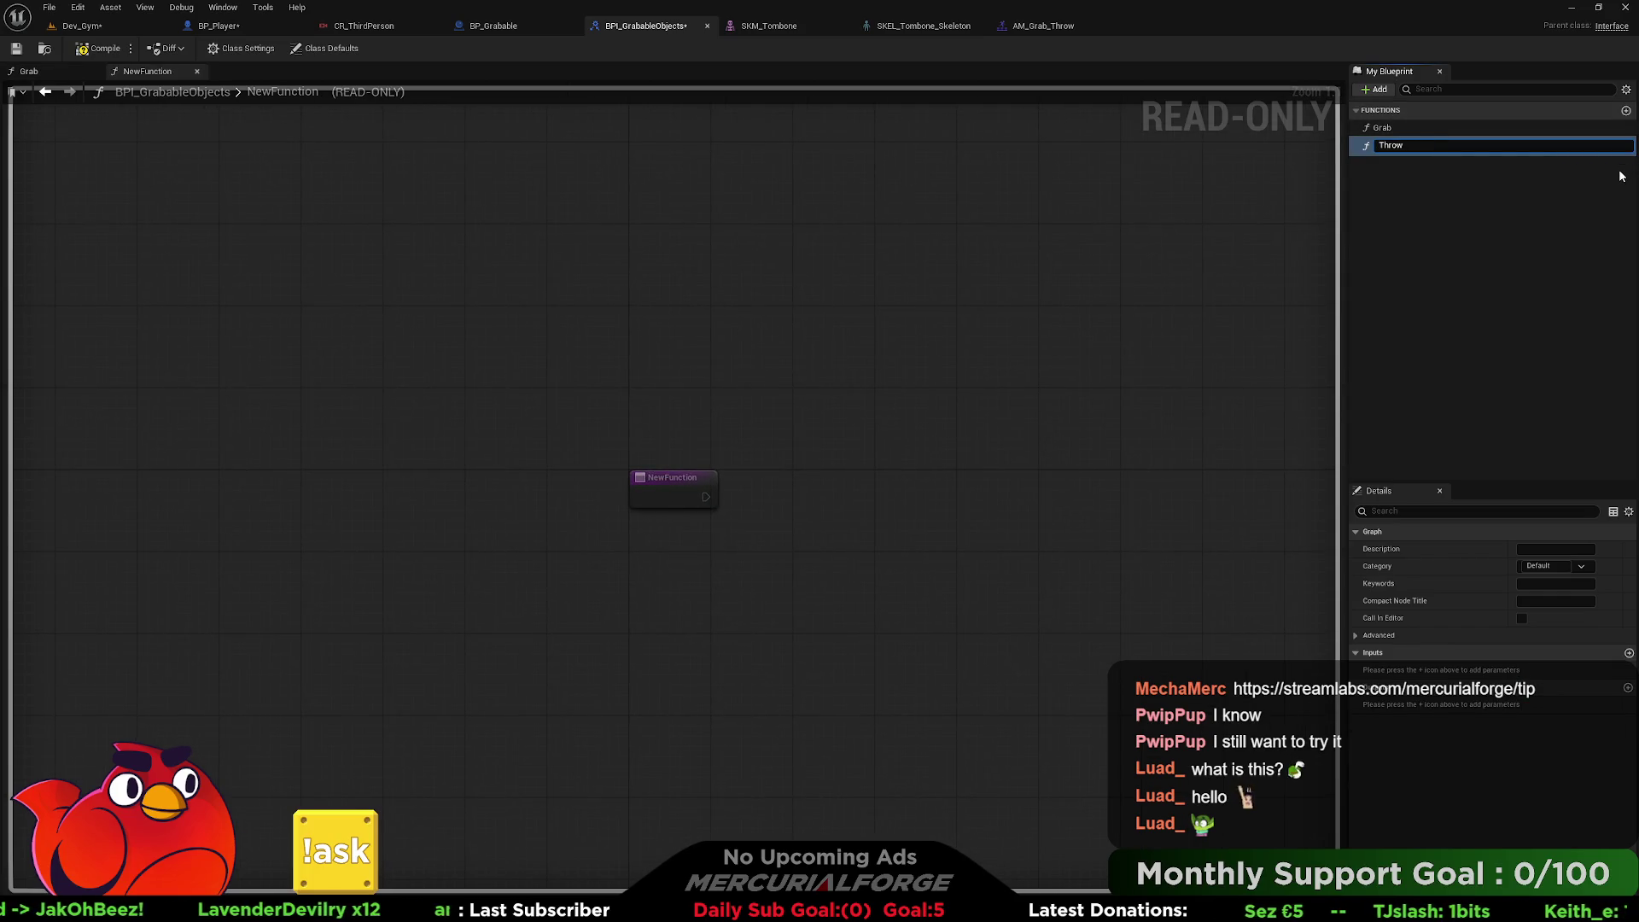
key("Return")
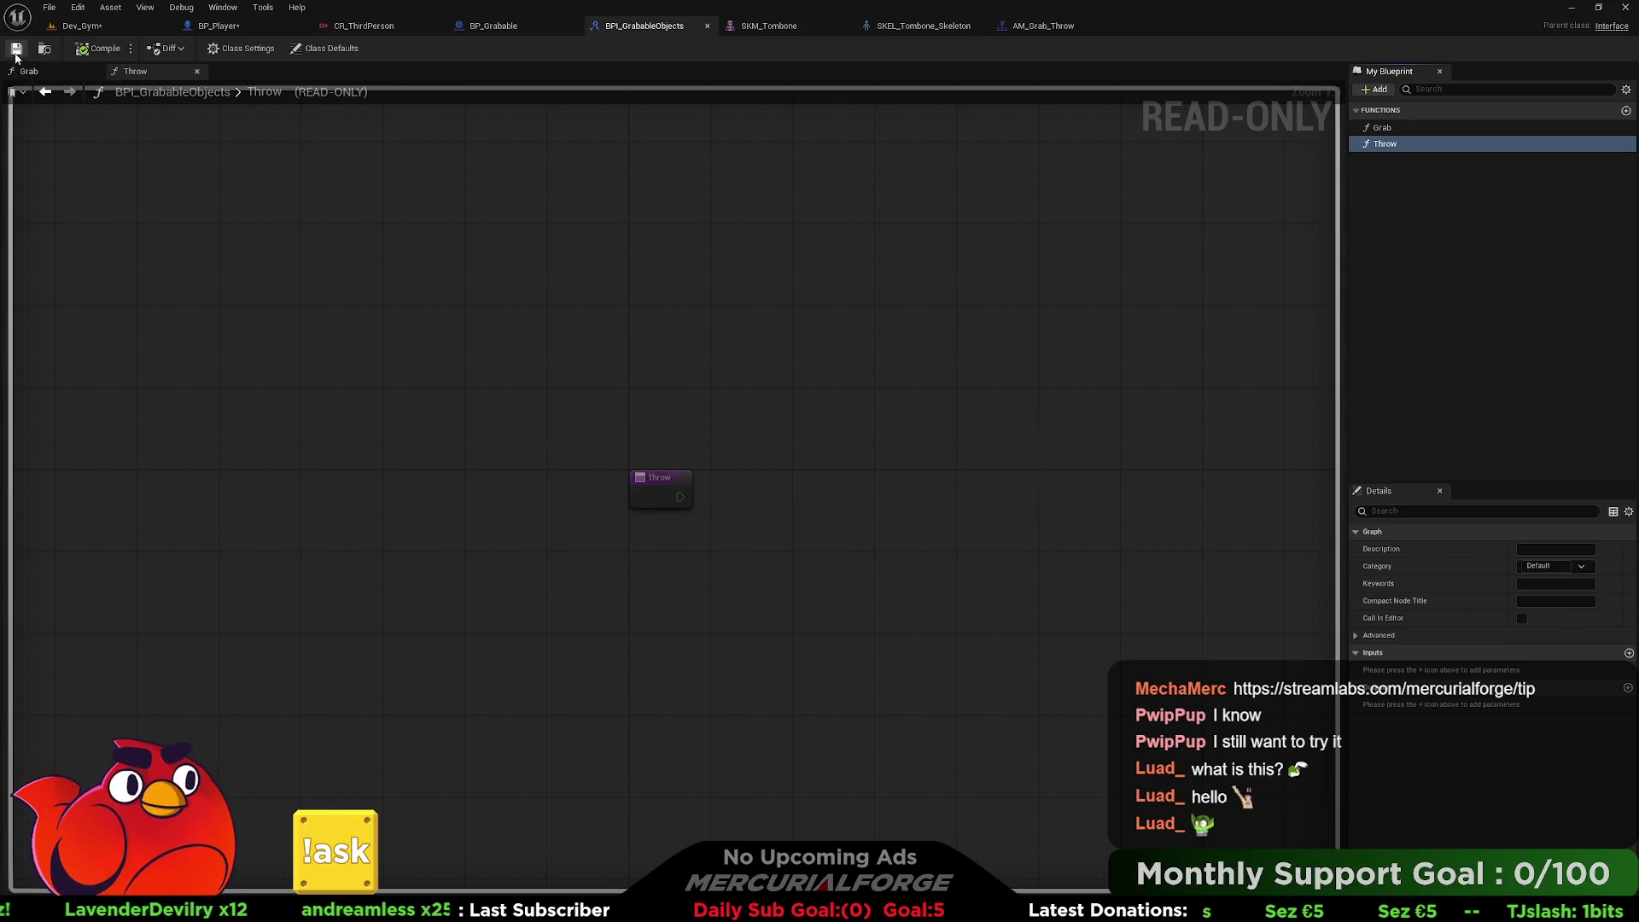
left_click(535, 38)
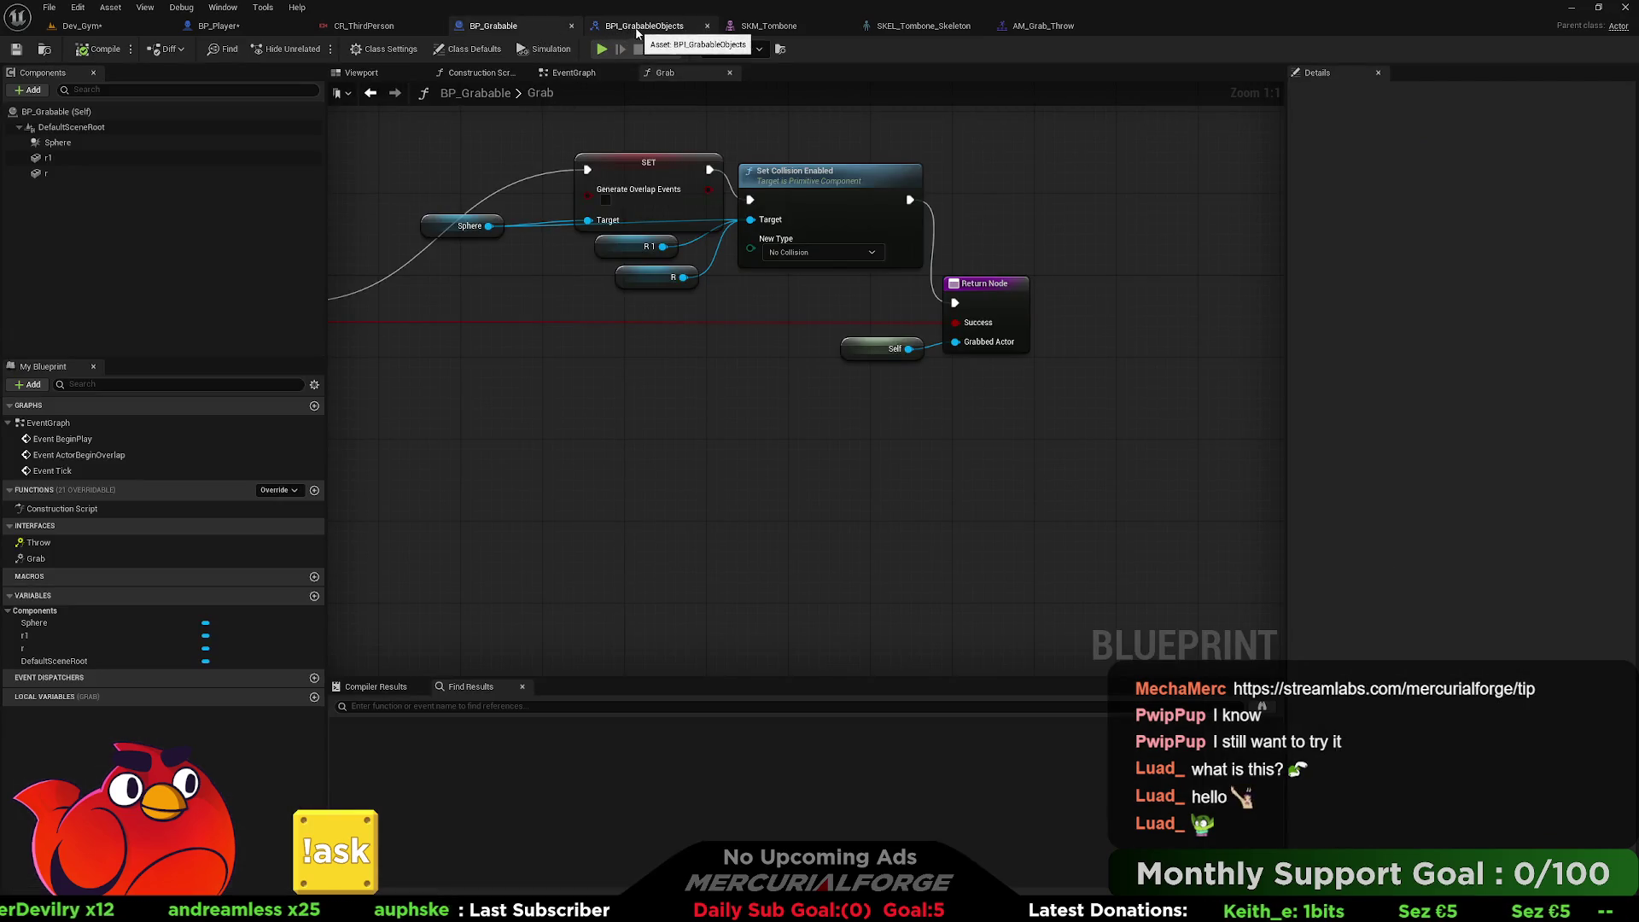
Add Event Throw and paste Grab's SET and Set Collision Enabled nodes beside it.
scroll(669, 318, "down", 3)
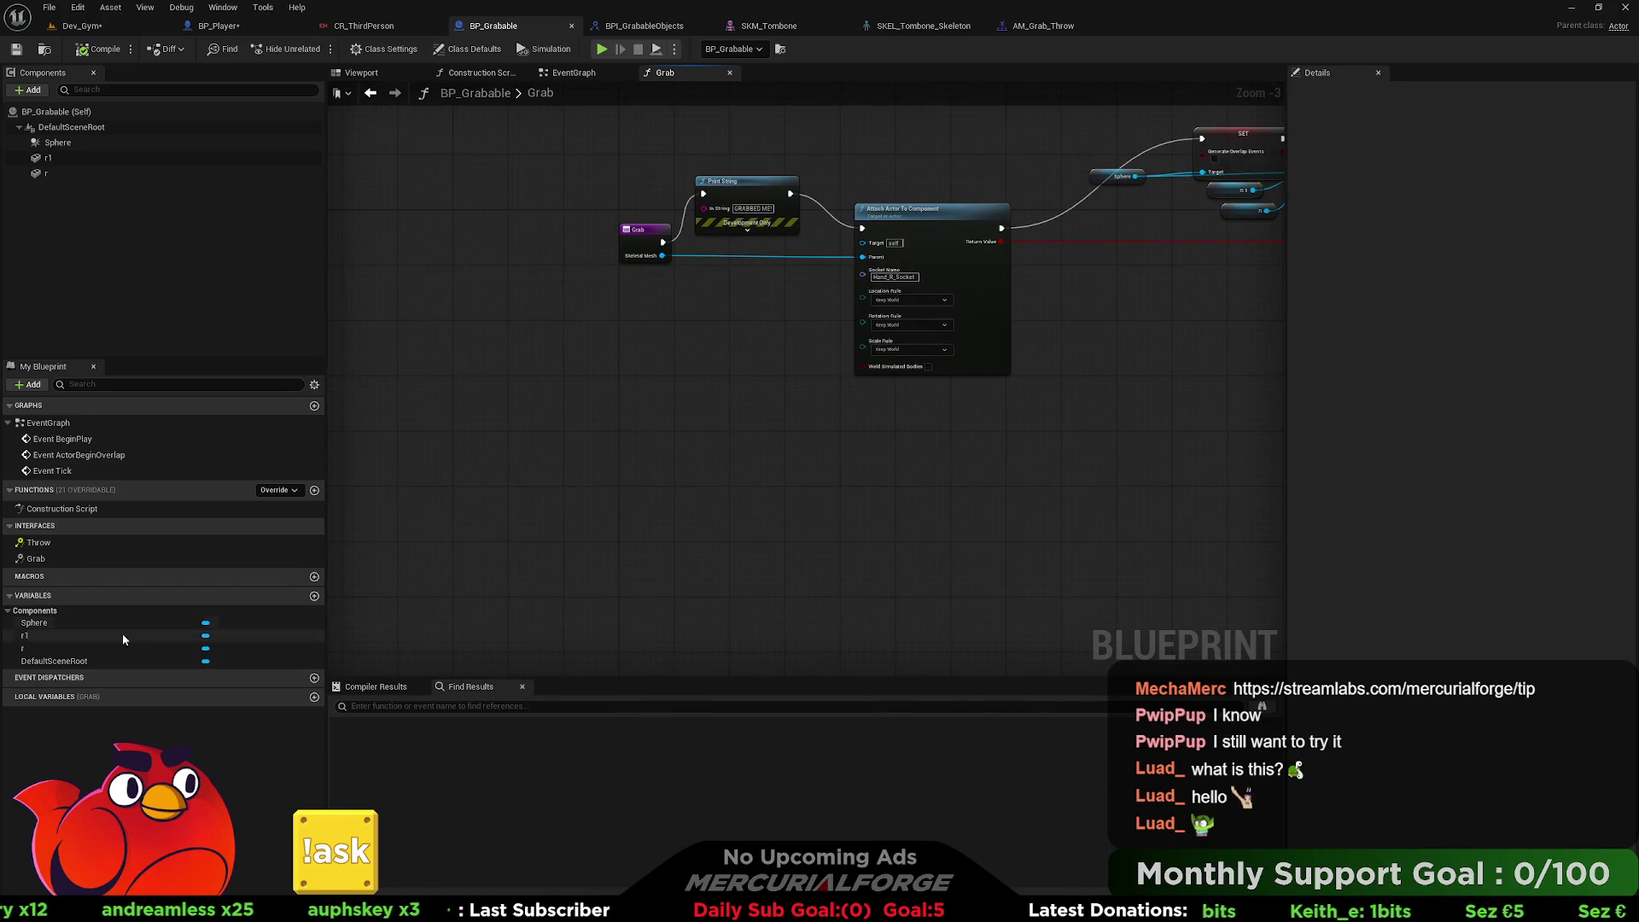
double_click(39, 543)
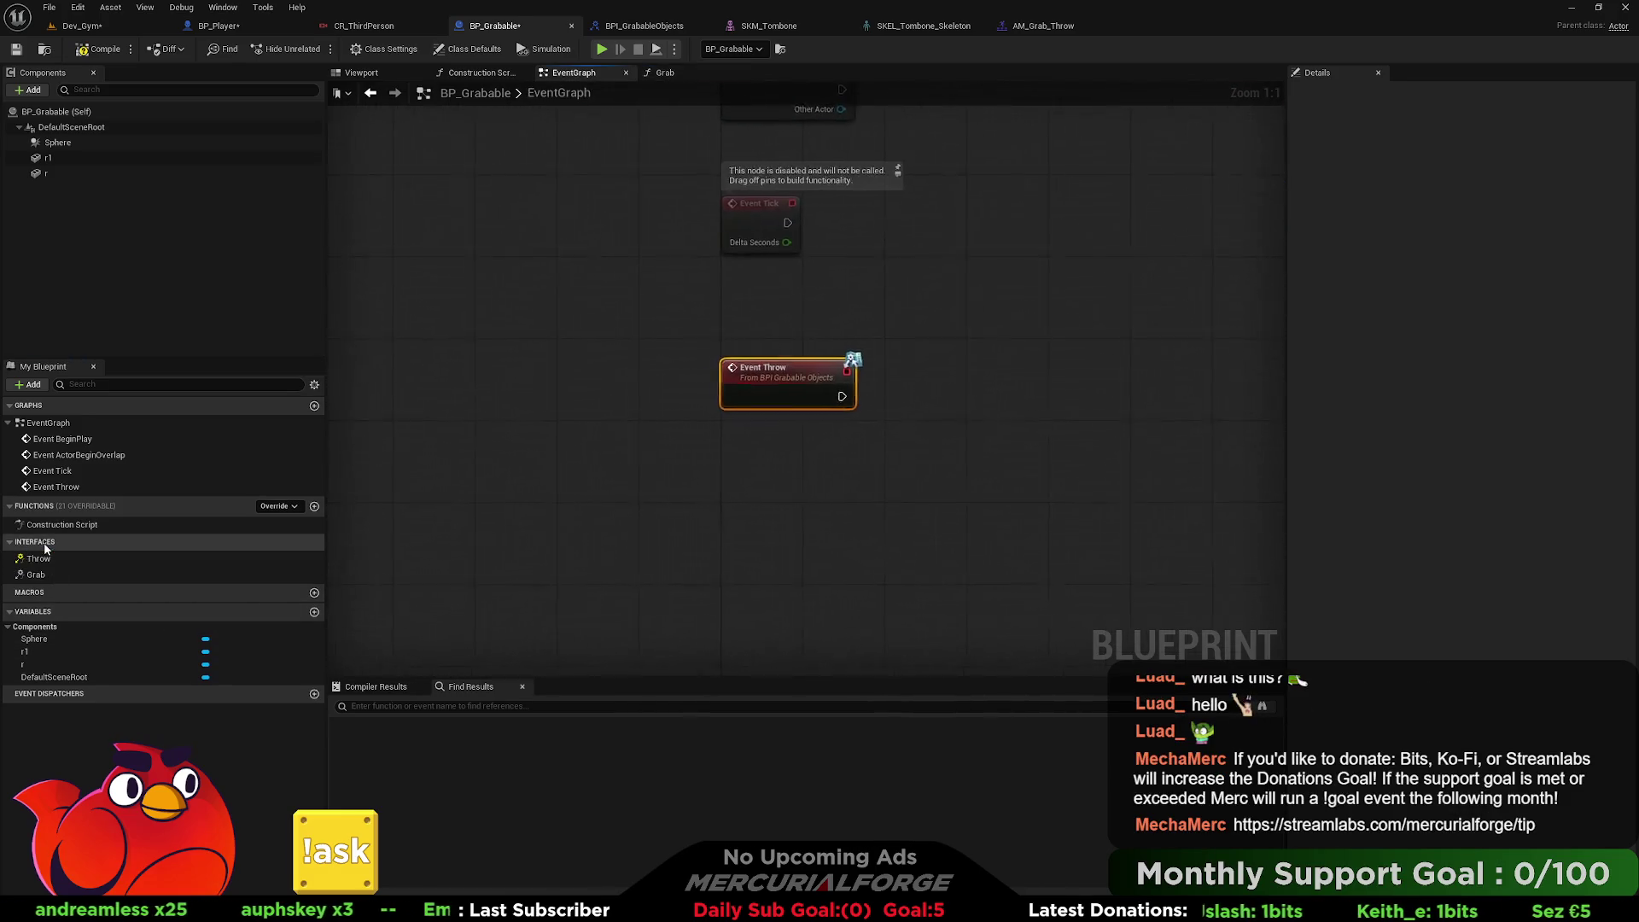
left_click_drag(815, 441, 613, 447)
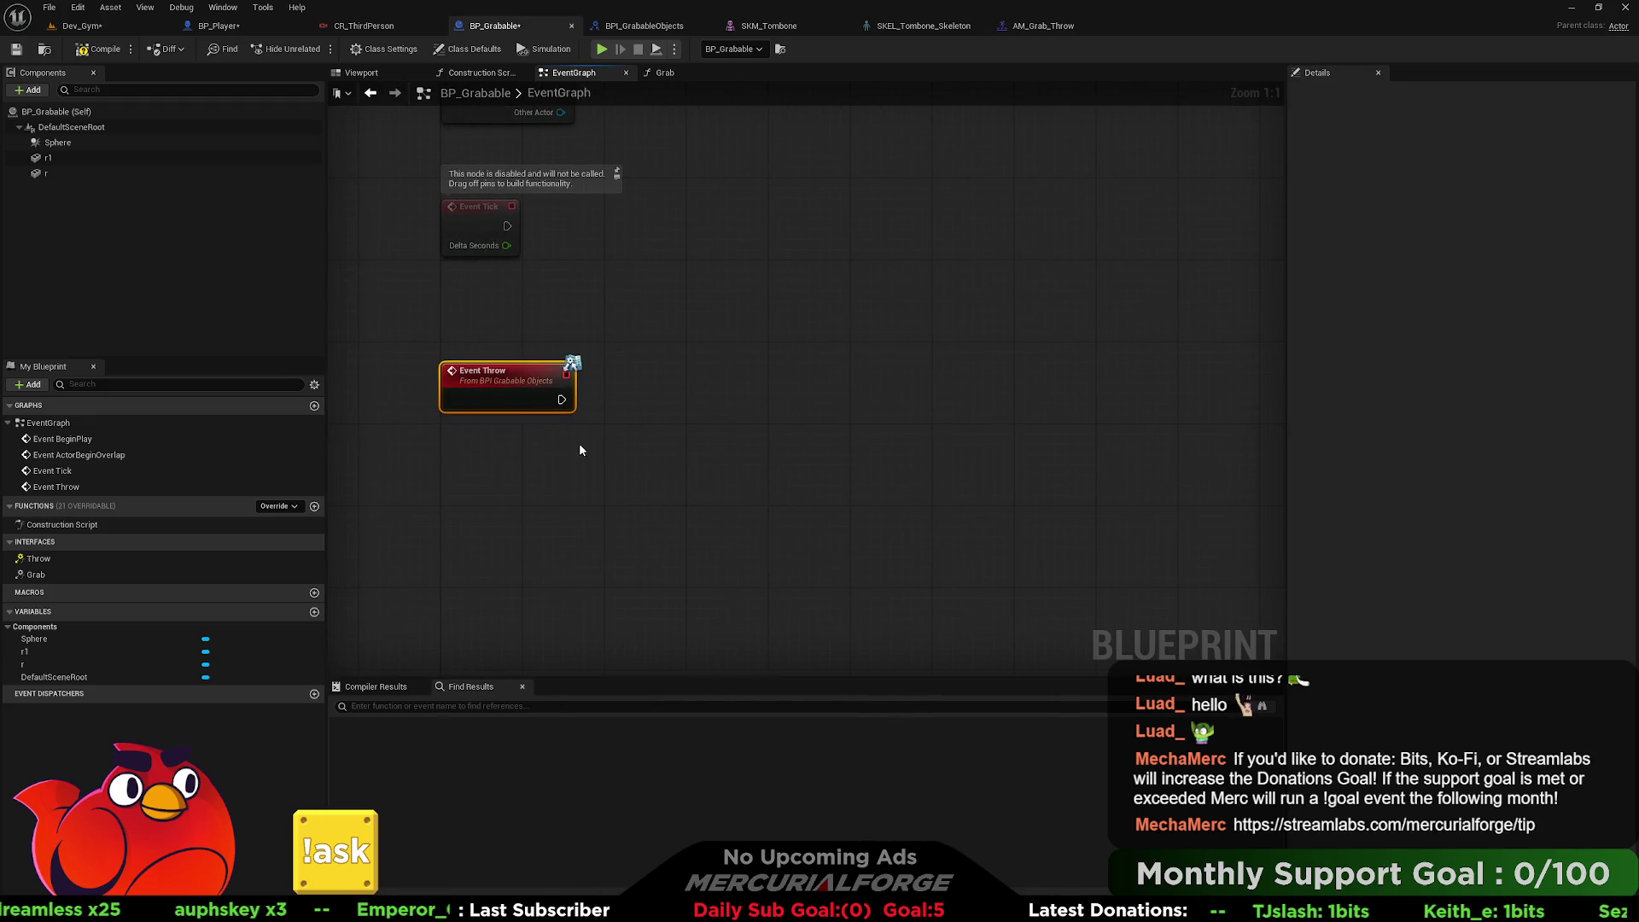
double_click(48, 572)
mouse_move(1128, 322)
left_mouse_down()
mouse_move(743, 365)
mouse_move(628, 414)
left_mouse_up()
left_click_drag(612, 223, 868, 331)
key("alt+Left")
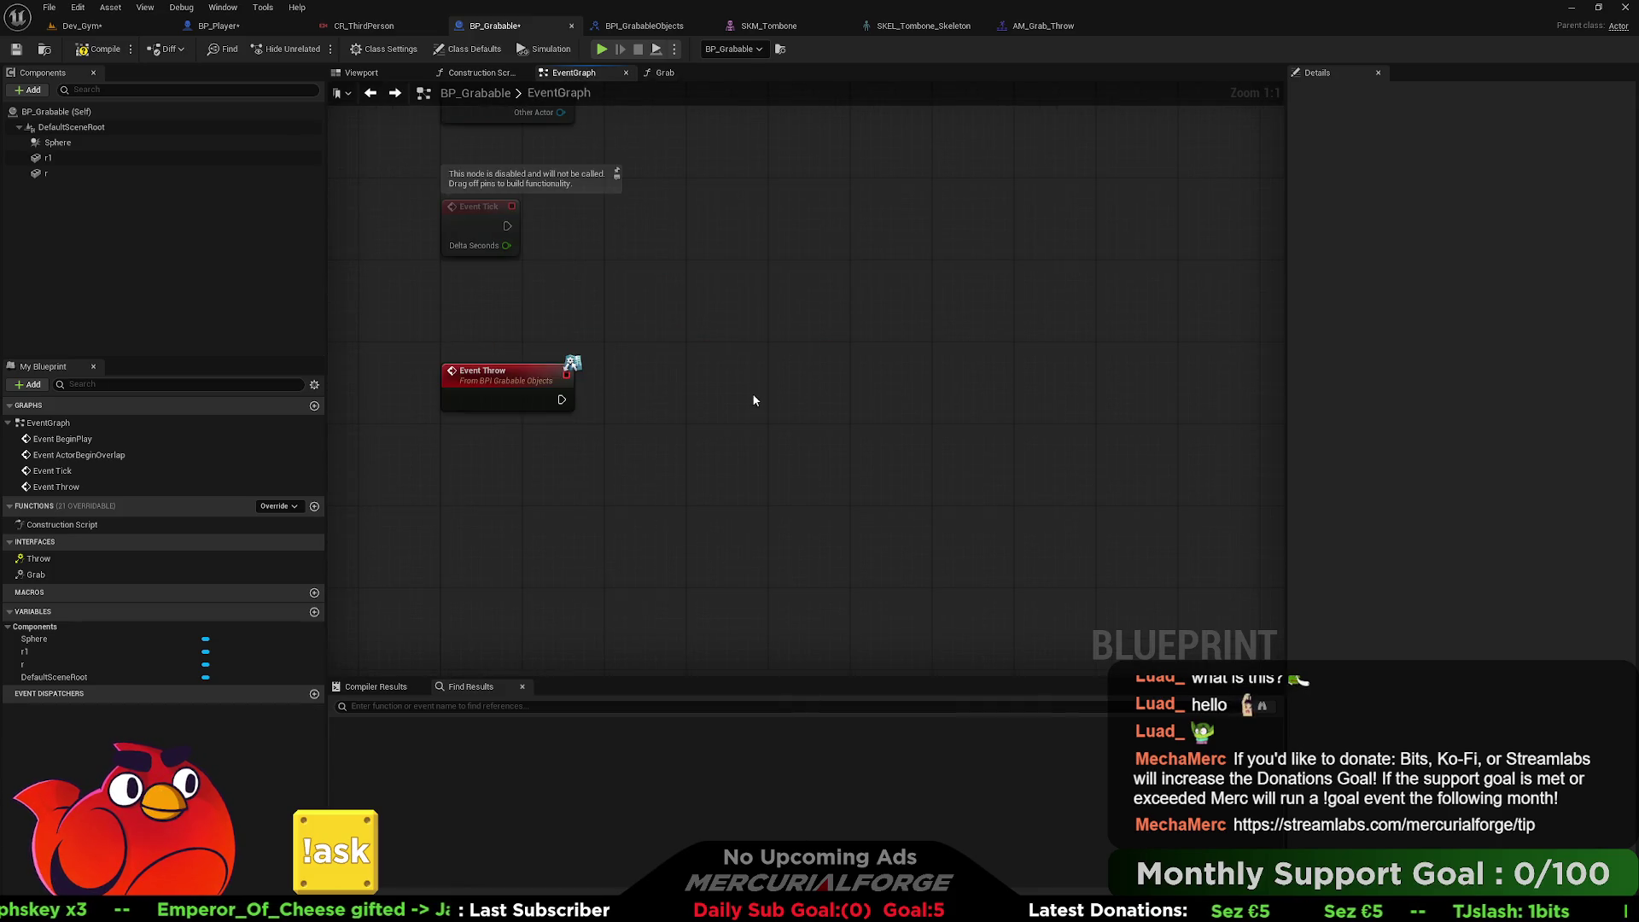
key("ctrl+v")
left_click_drag(751, 379, 562, 399)
Delete the pasted SET, wire Event Throw to Set Collision Enabled with Query and Physics.
left_click_drag(811, 369, 772, 391)
left_click(785, 331)
left_click(772, 394)
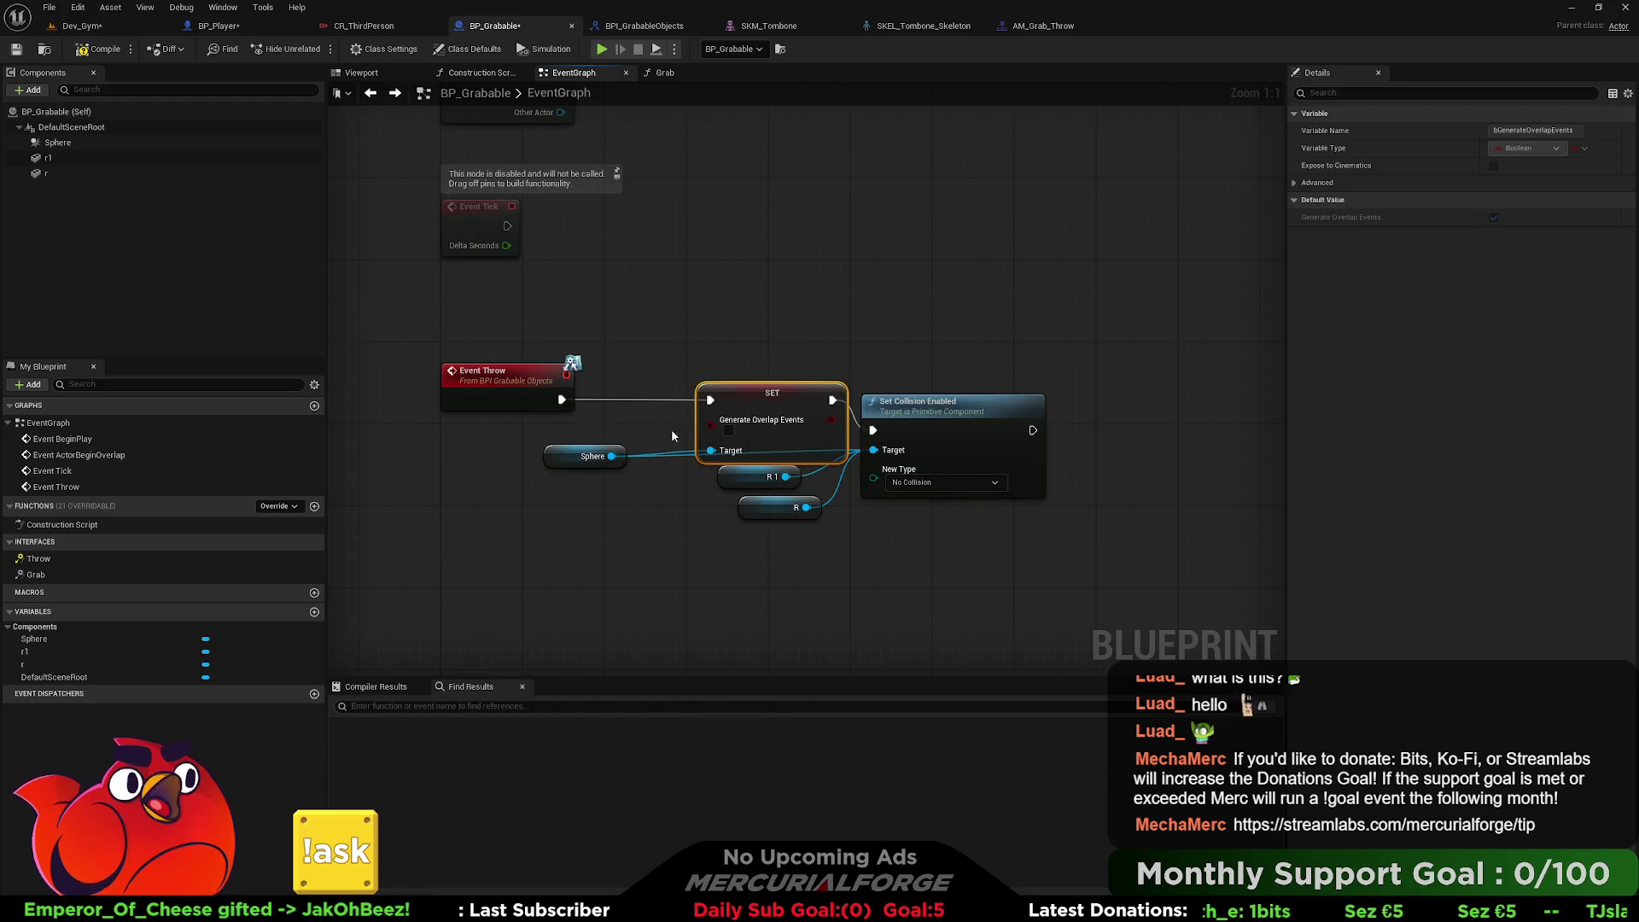
key("Delete")
left_click_drag(872, 430, 560, 400)
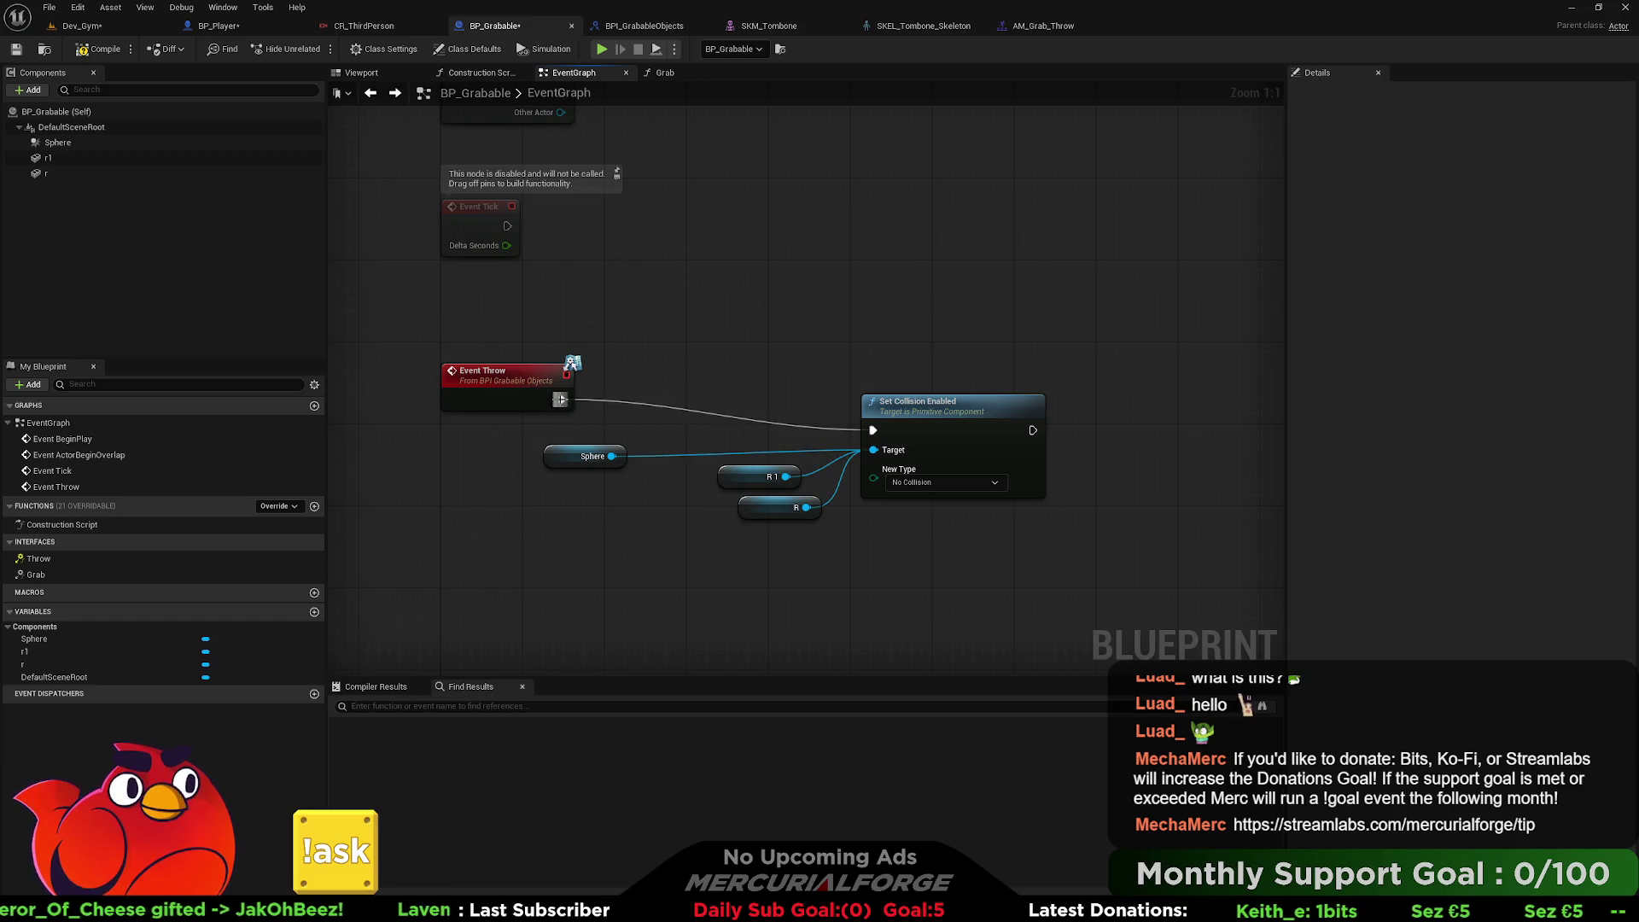
left_click_drag(927, 413, 927, 382)
left_click(953, 451)
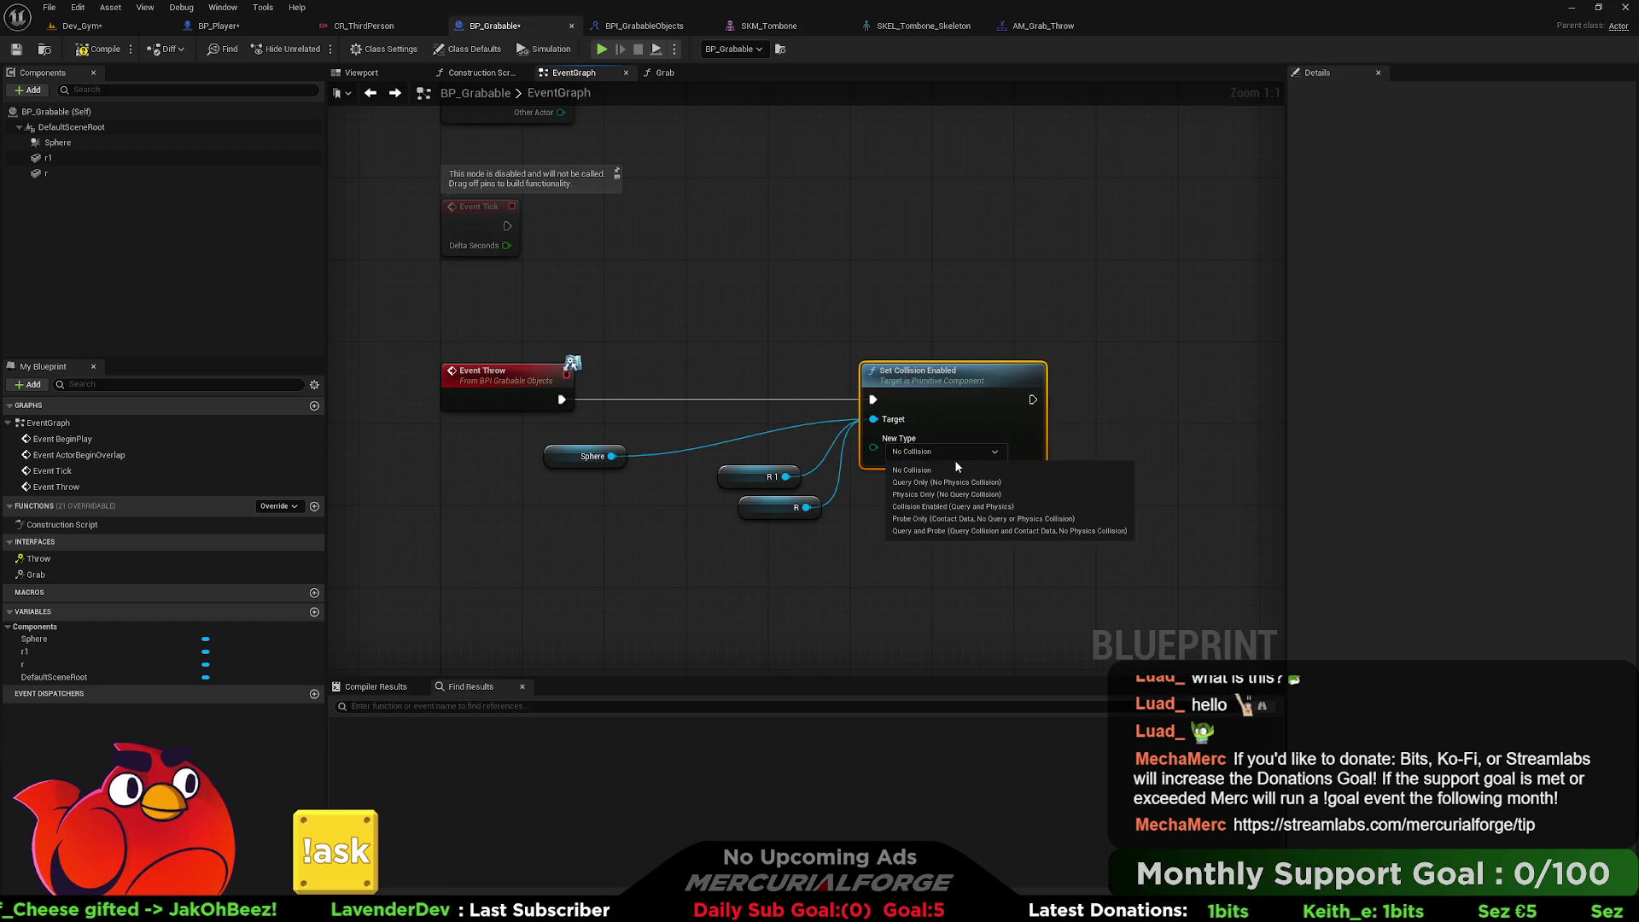
left_click(975, 508)
left_click_drag(777, 617, 844, 558)
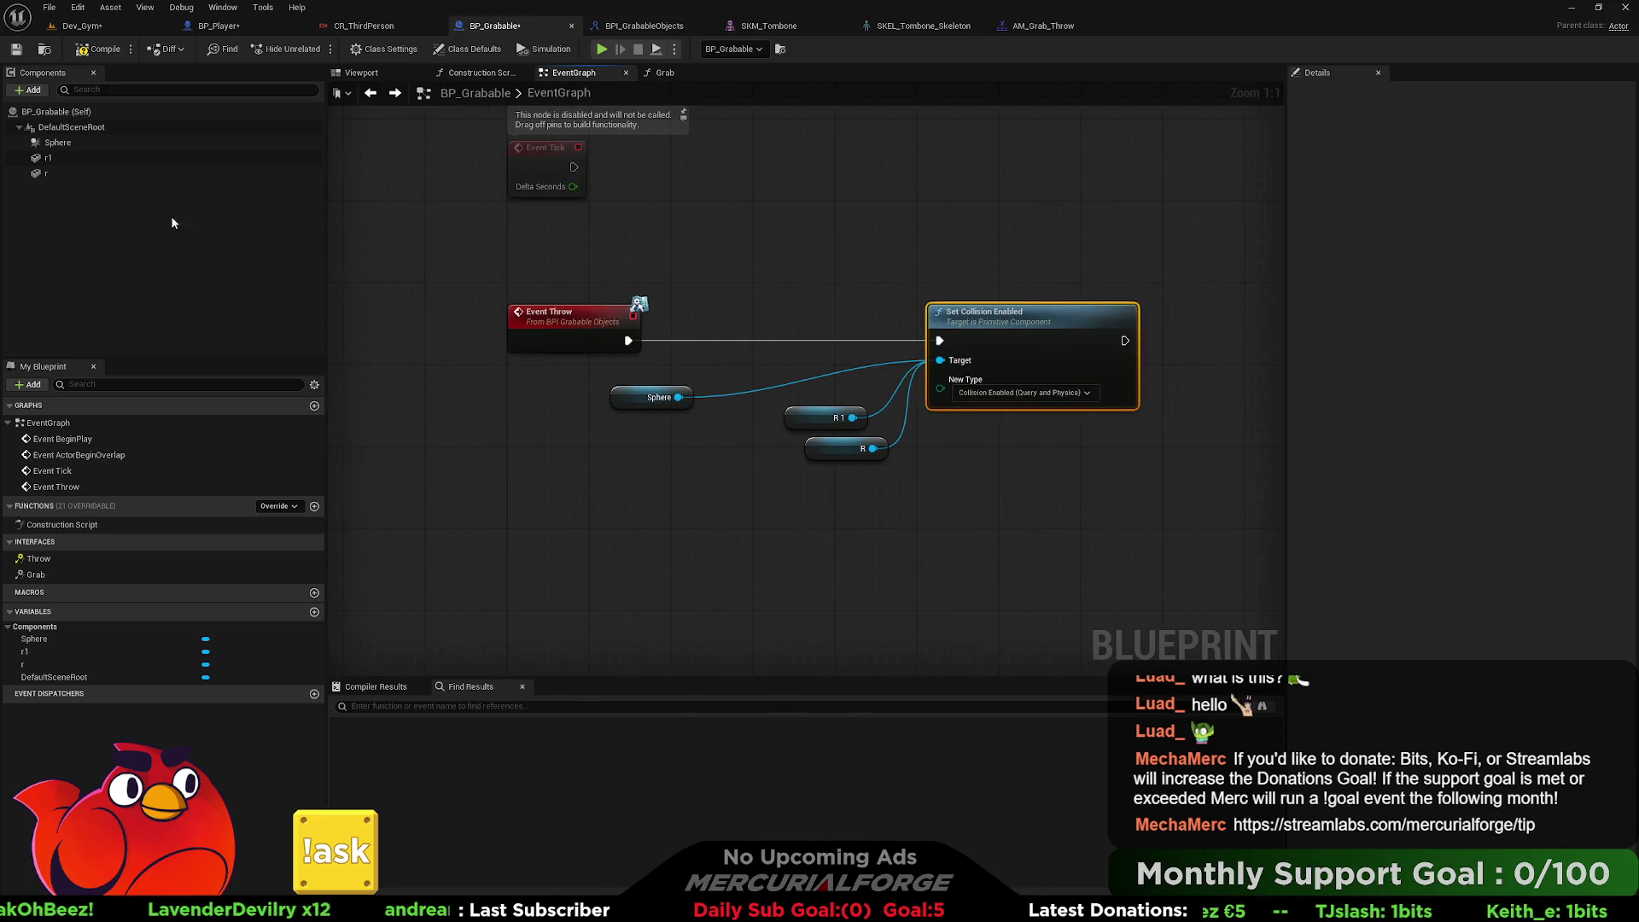
Add an On Component Hit event for the r1 cube component.
left_click(85, 135)
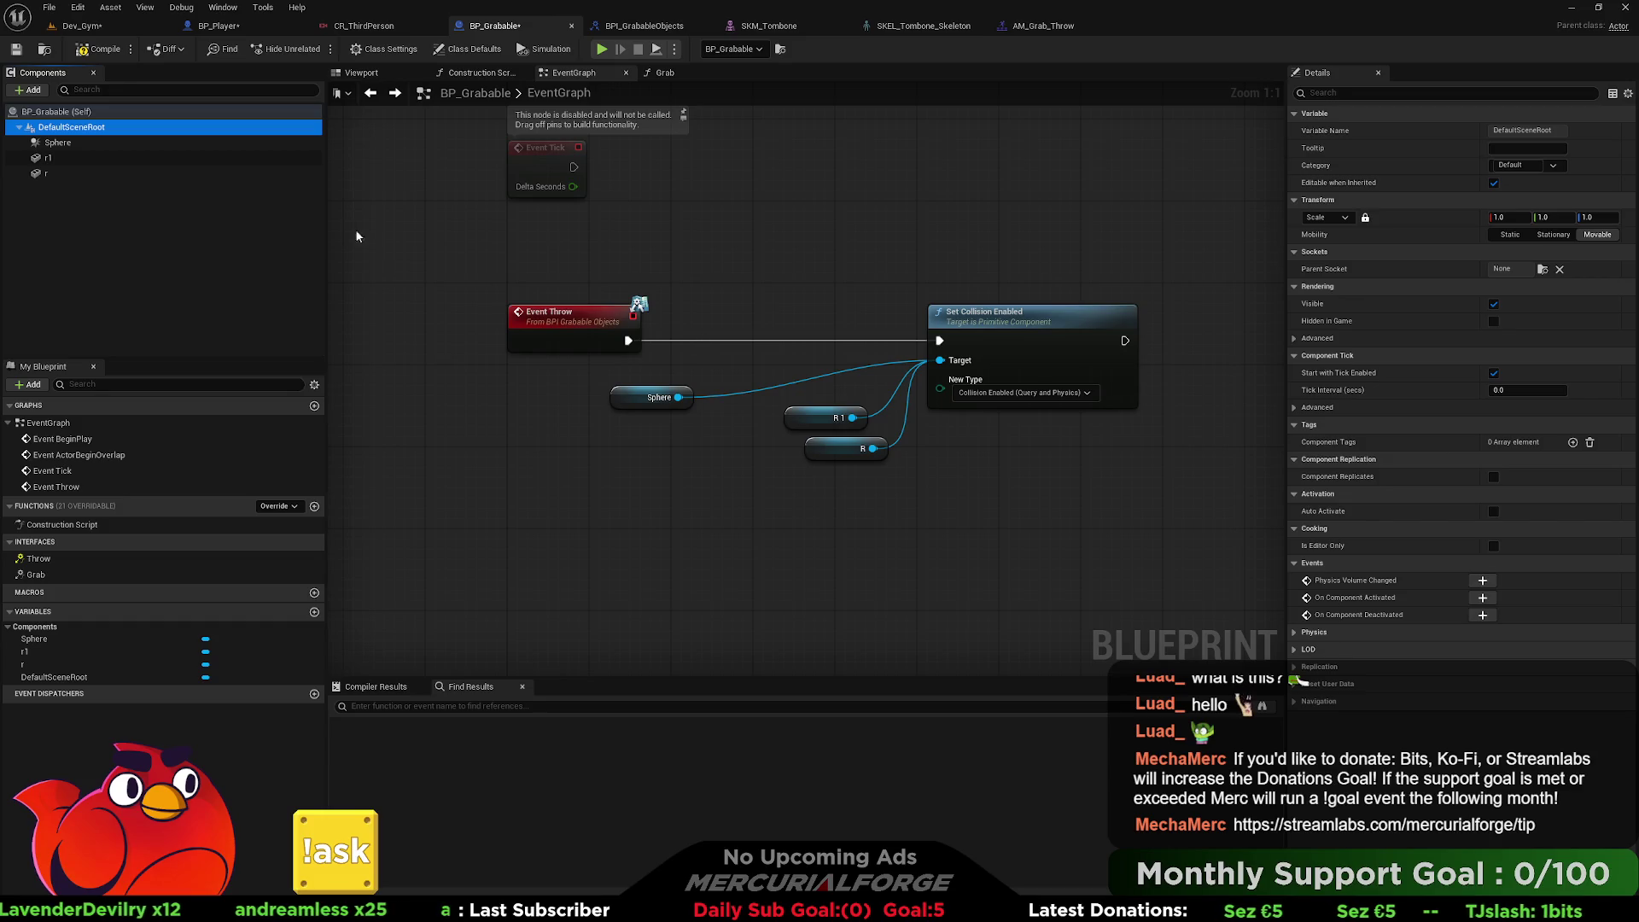
left_click(96, 159)
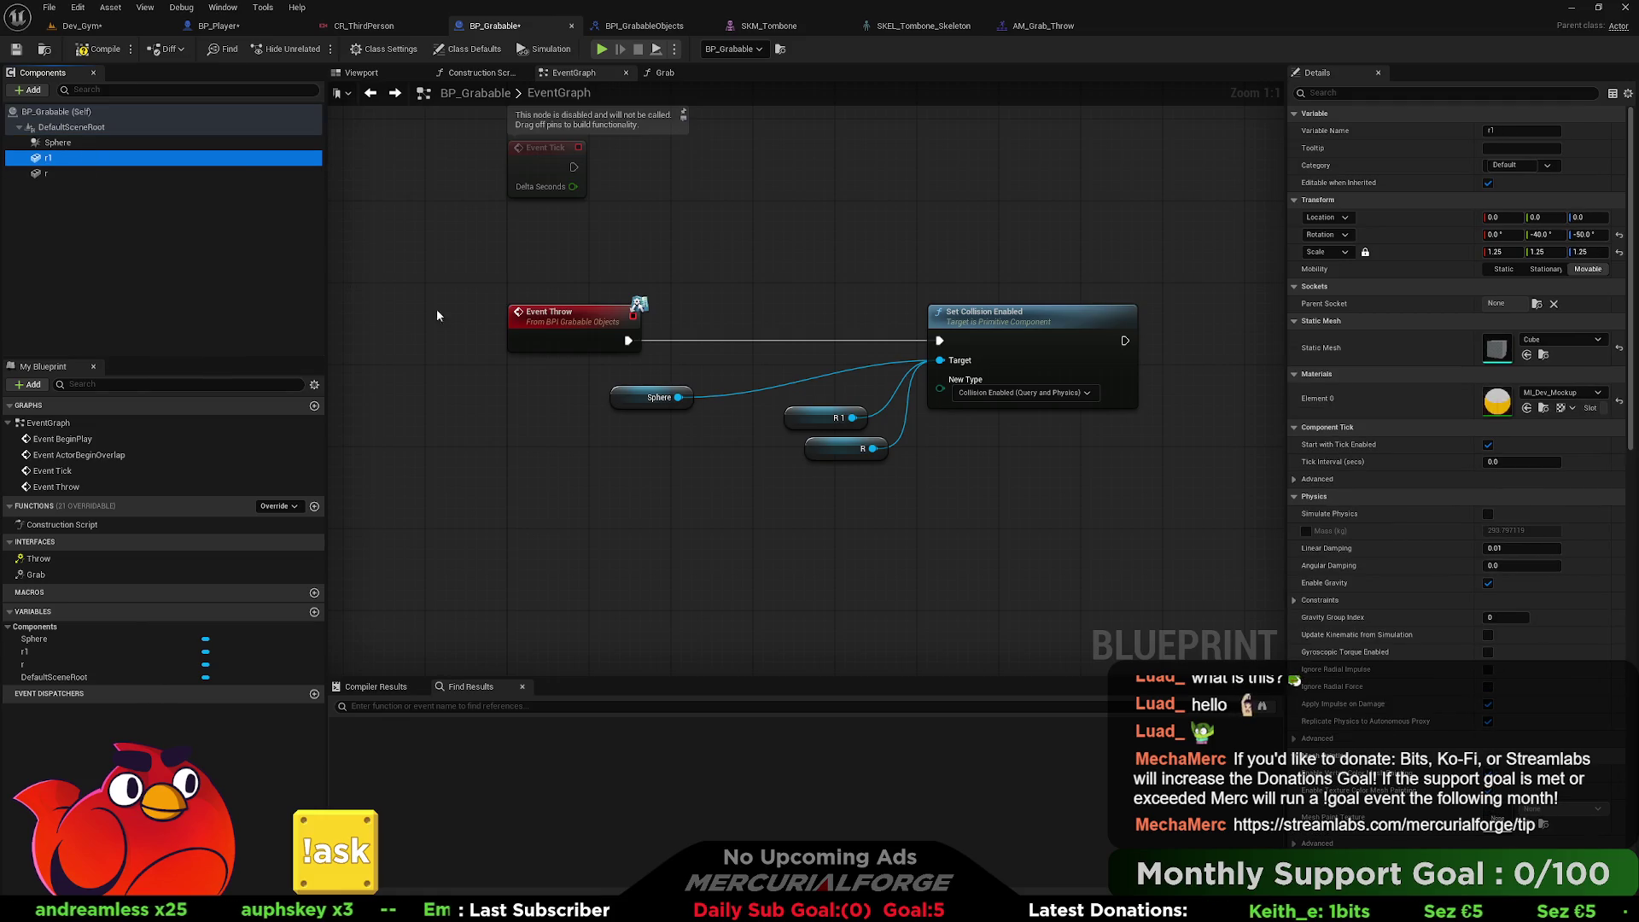
scroll(1462, 555, "down", 8)
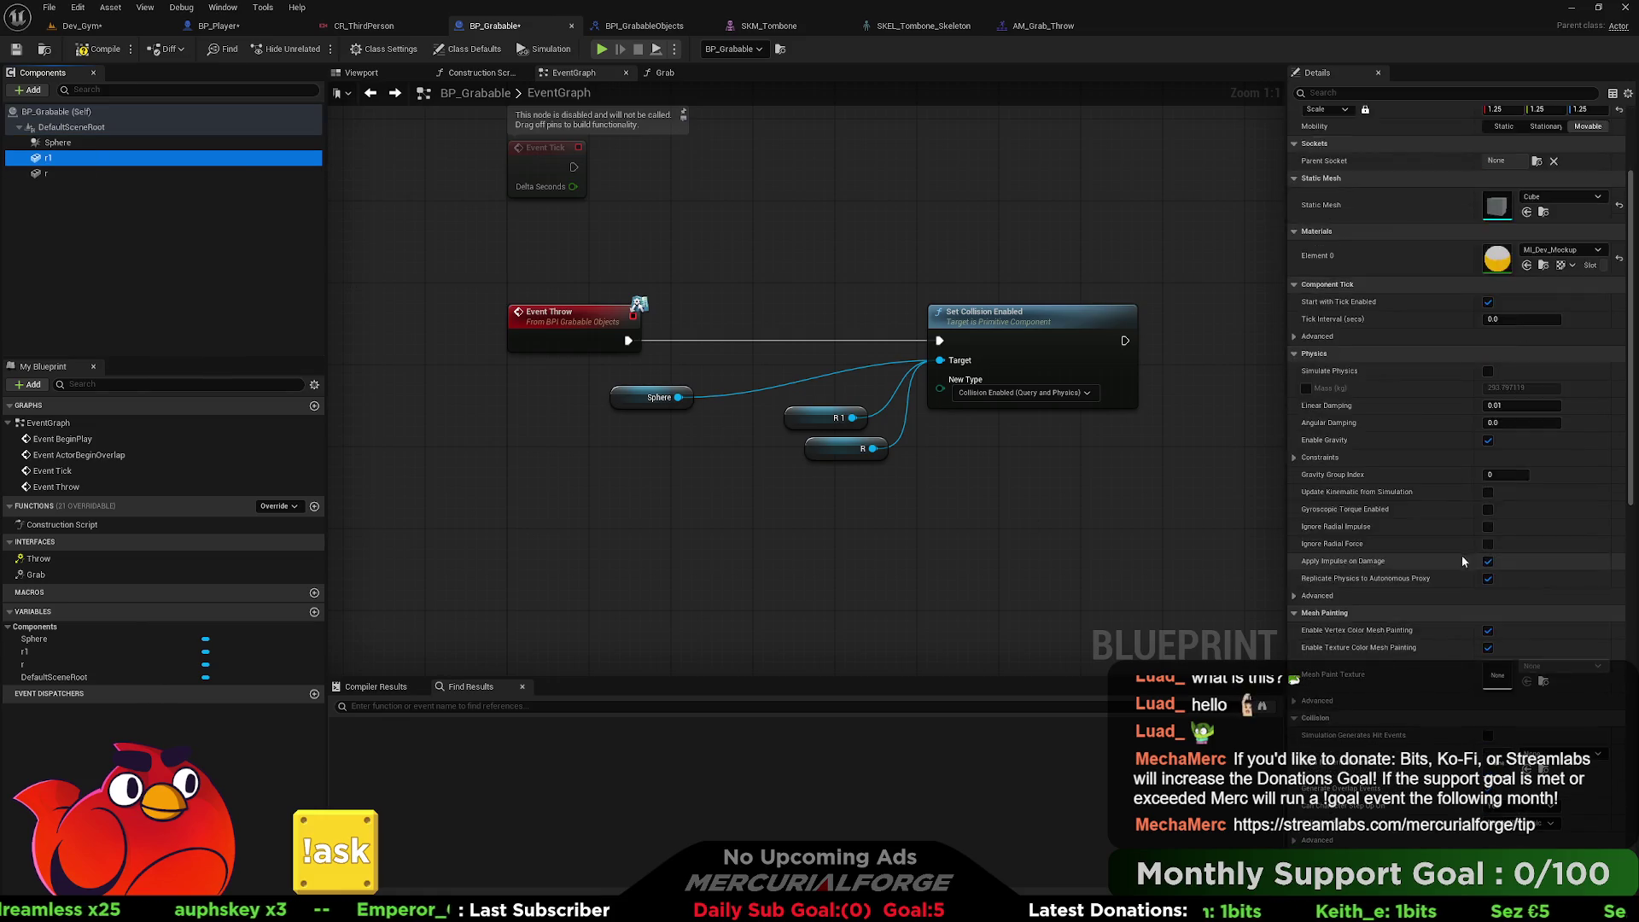
scroll(1458, 570, "down", 10)
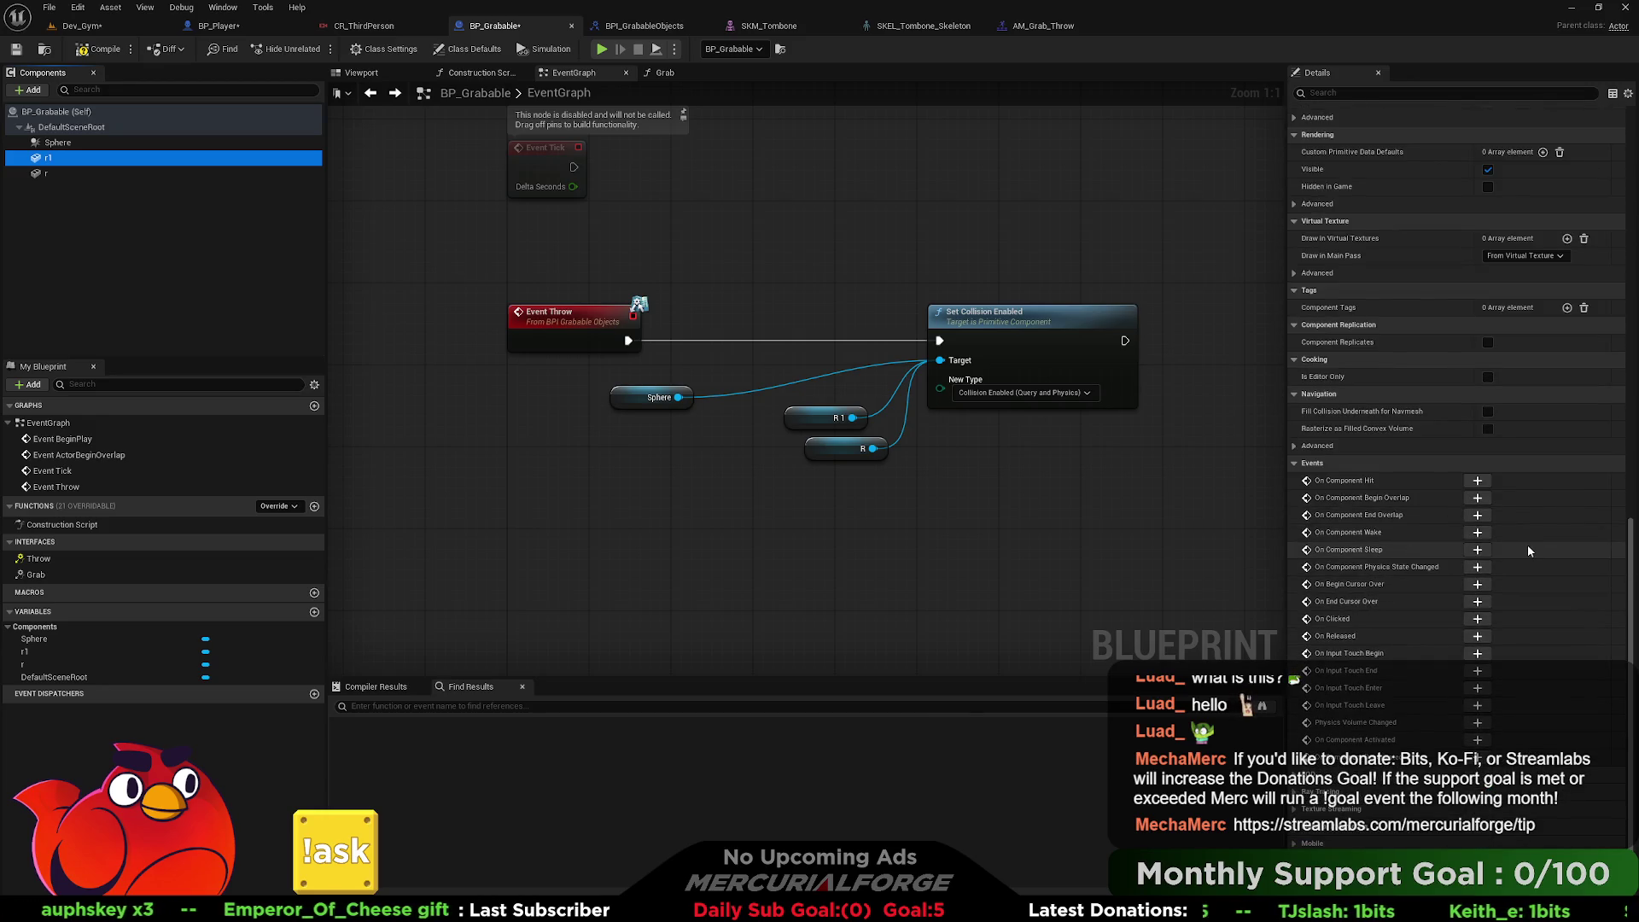
left_click(1478, 480)
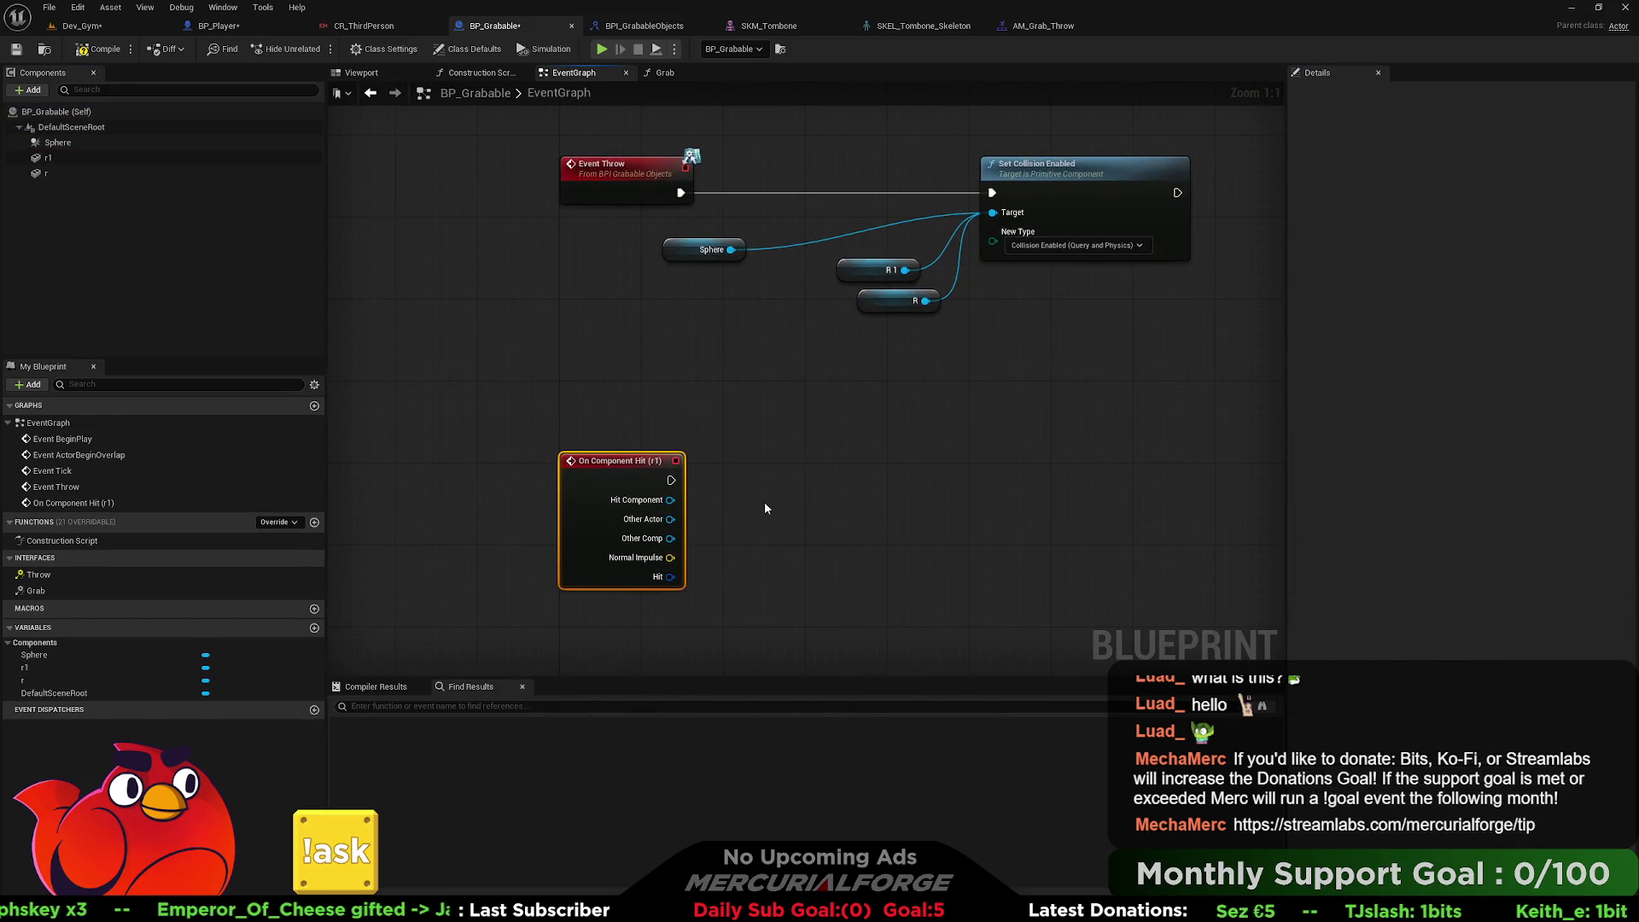
Add an expanded Break Hit Result node off On Component Hit's Hit pin.
left_click_drag(655, 460, 655, 405)
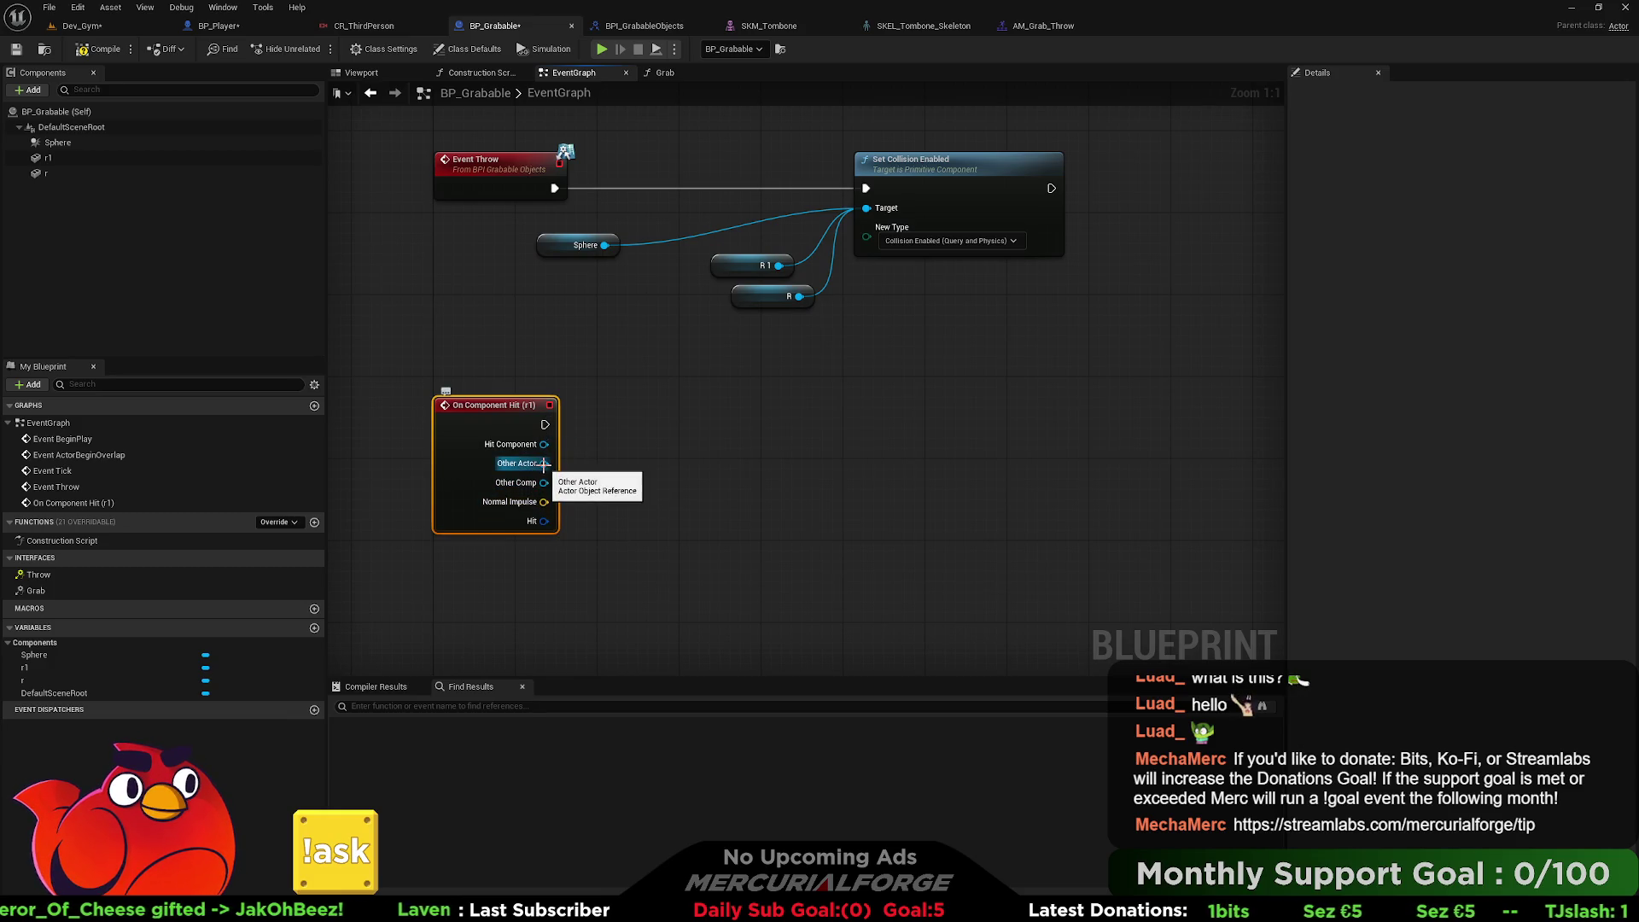
left_click_drag(544, 521, 643, 514)
type("break")
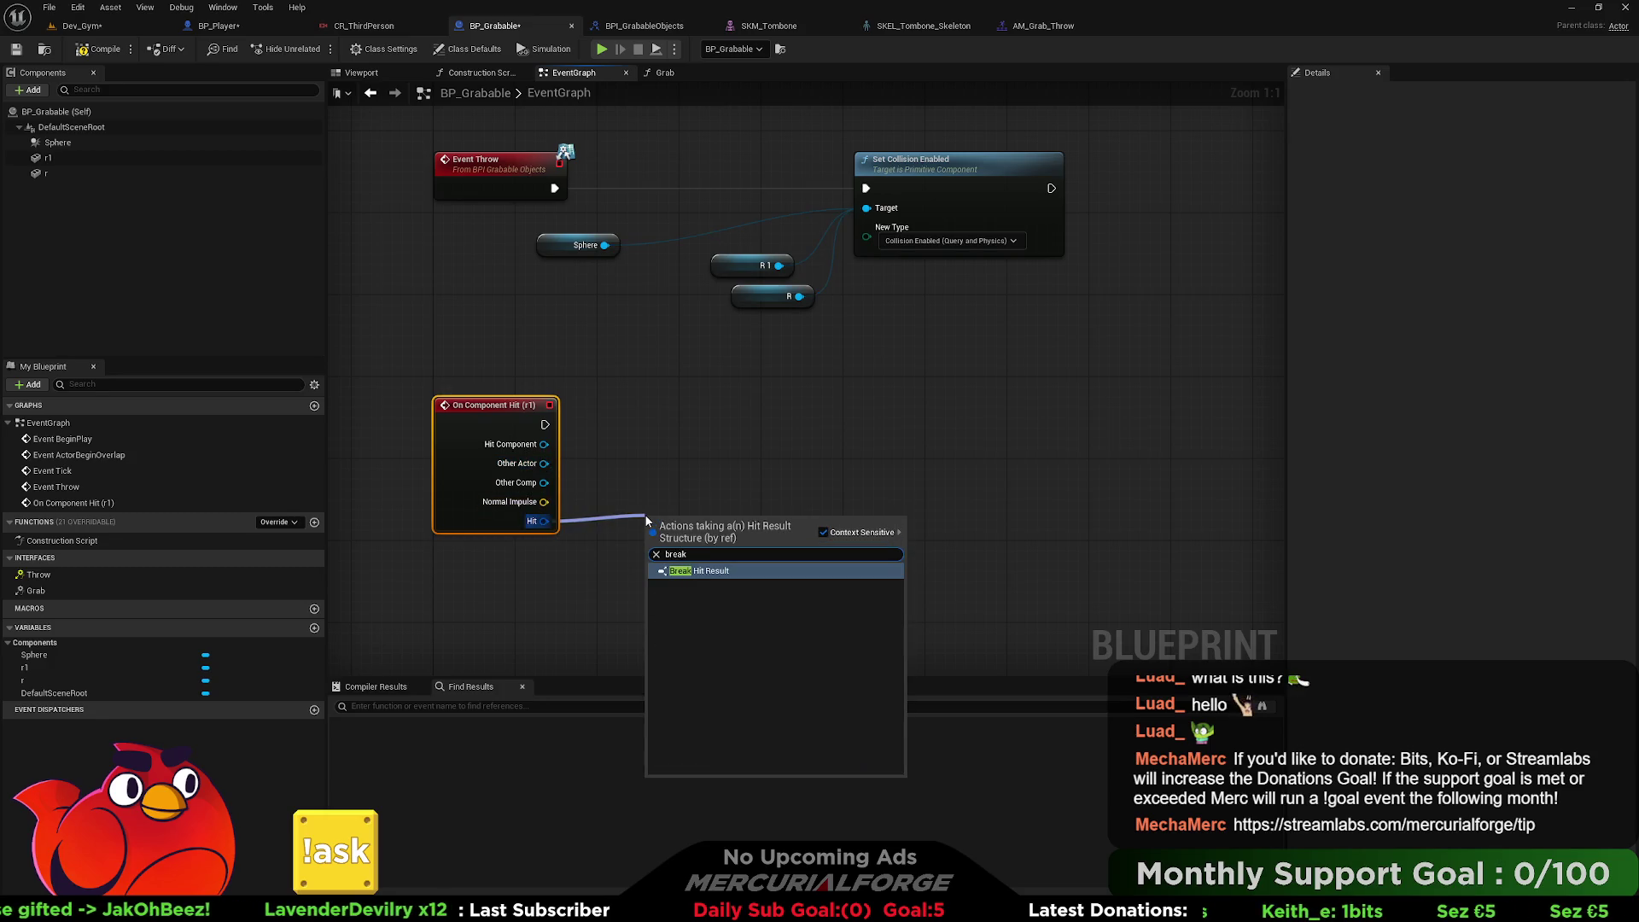
key("Return")
left_click(700, 577)
mouse_move(708, 530)
left_mouse_down()
mouse_move(636, 510)
mouse_move(594, 287)
mouse_move(564, 321)
mouse_move(573, 374)
mouse_move(667, 398)
mouse_move(640, 453)
mouse_move(666, 421)
left_mouse_up()
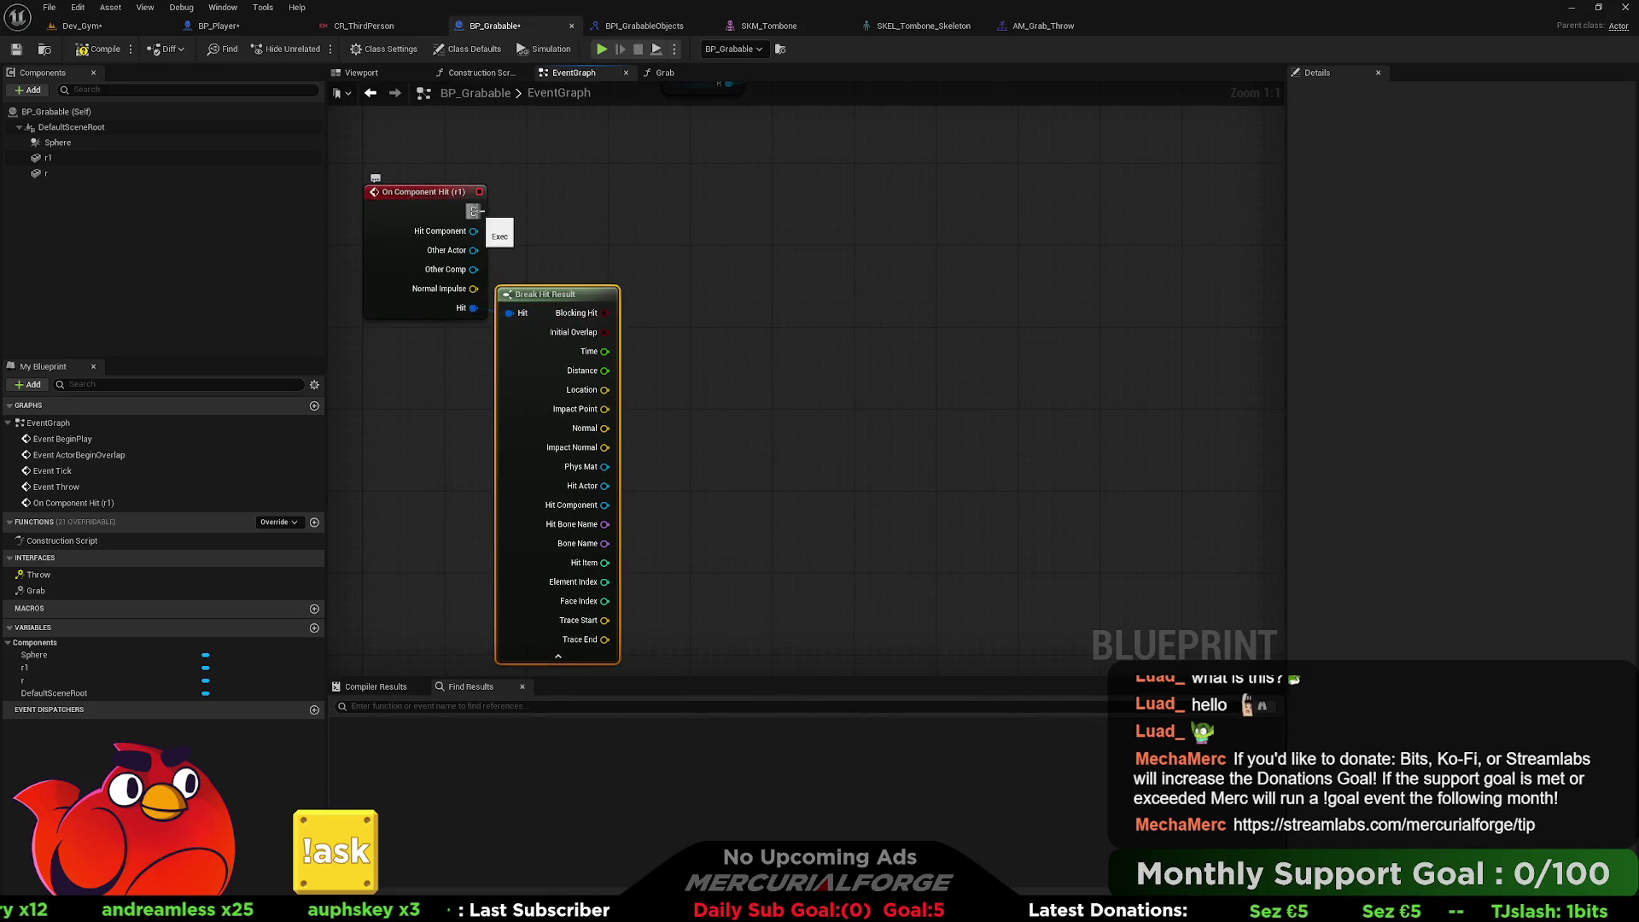
Connect a Destroy Actor node to the hit event, compile, and return to Dev_Gym.
left_click_drag(545, 213, 773, 215)
type("destroy")
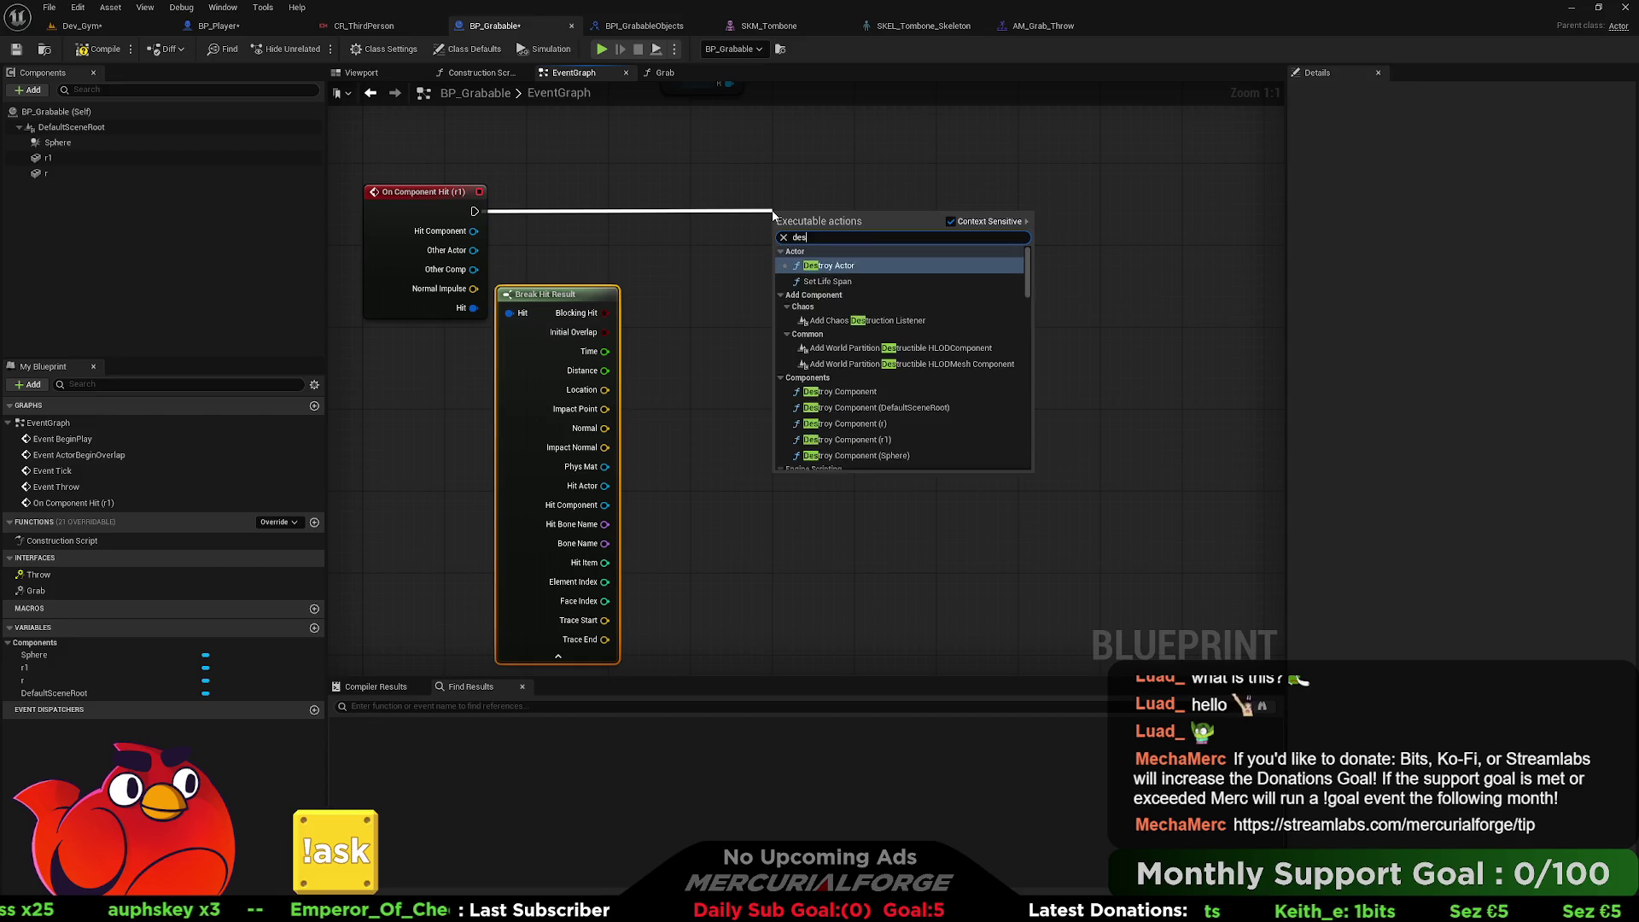
key("Return")
left_click_drag(820, 236, 789, 205)
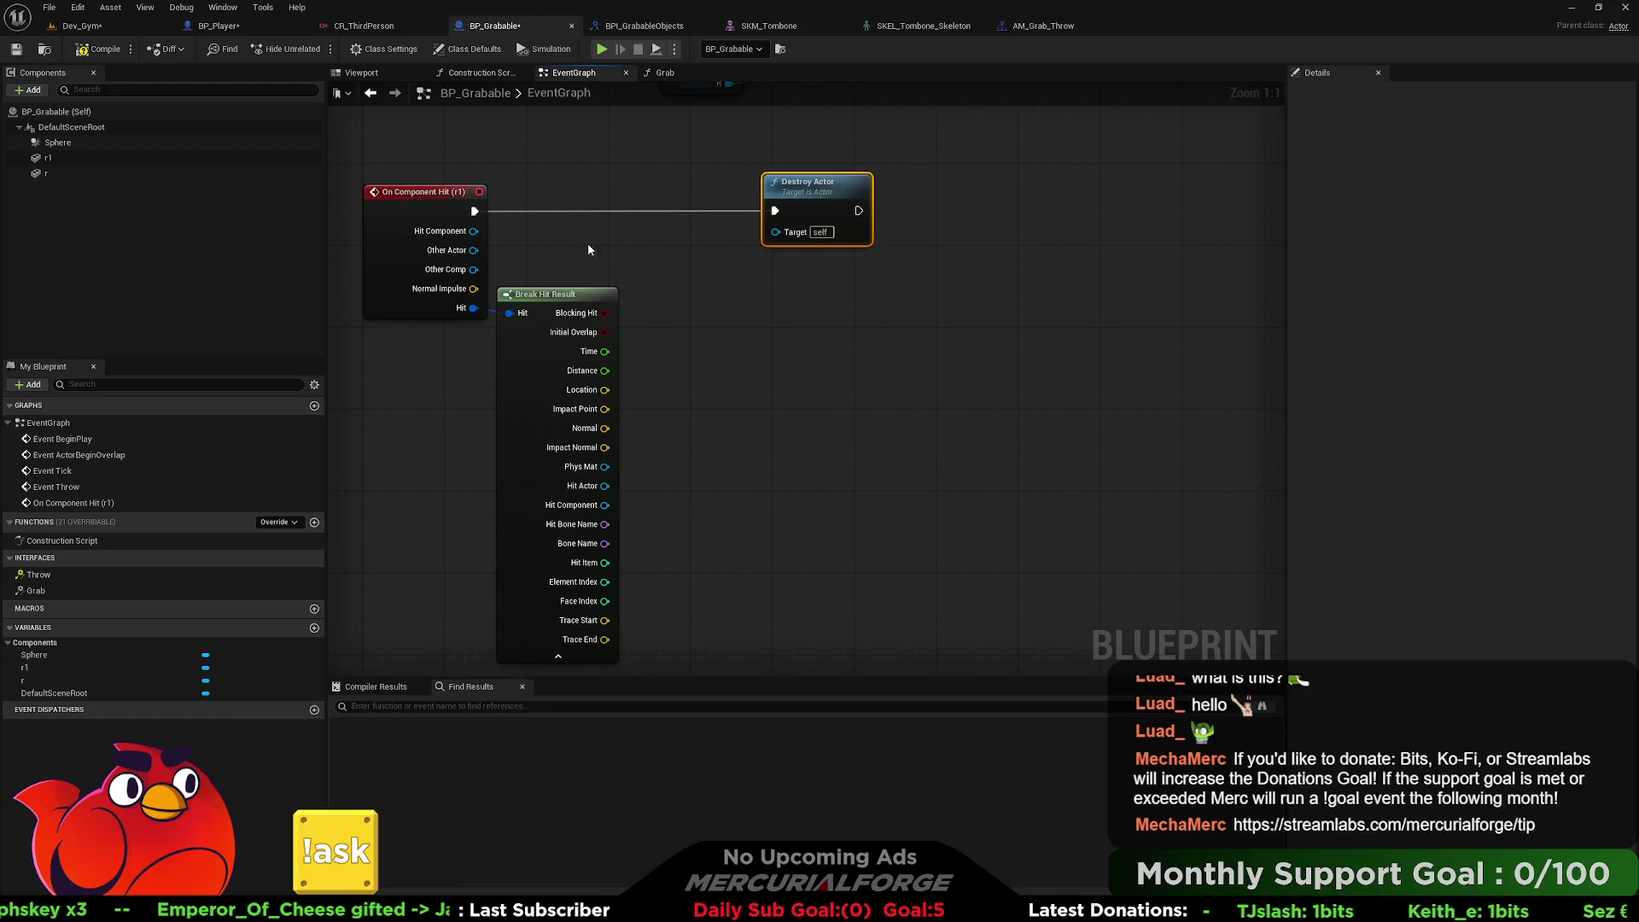
left_click(85, 51)
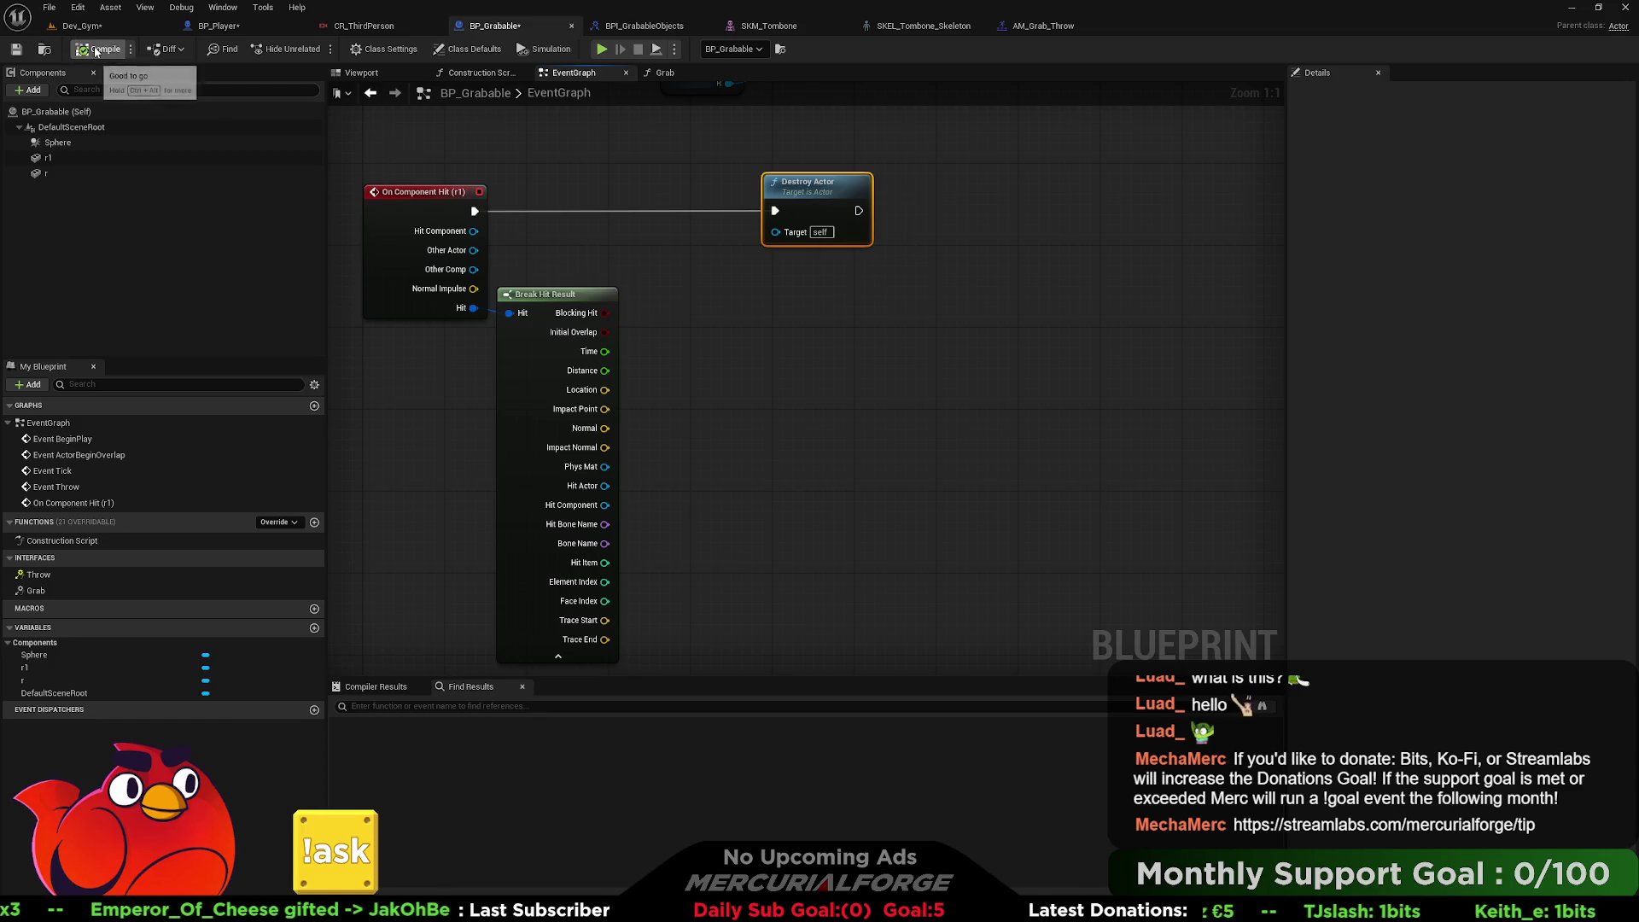
left_click(97, 28)
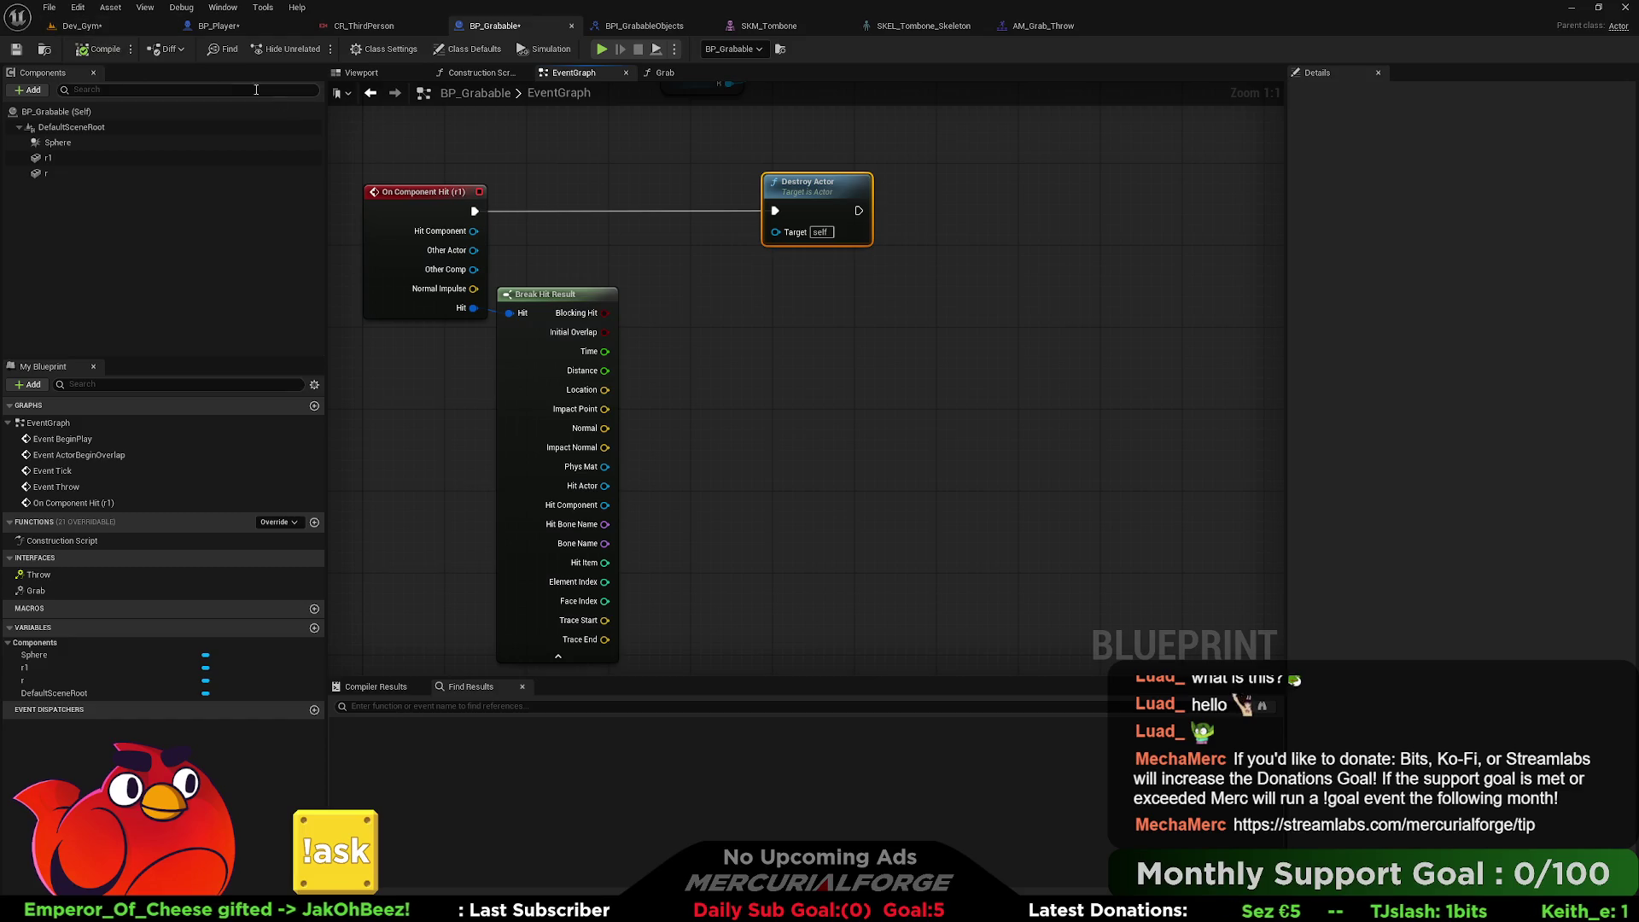
right_click(609, 254)
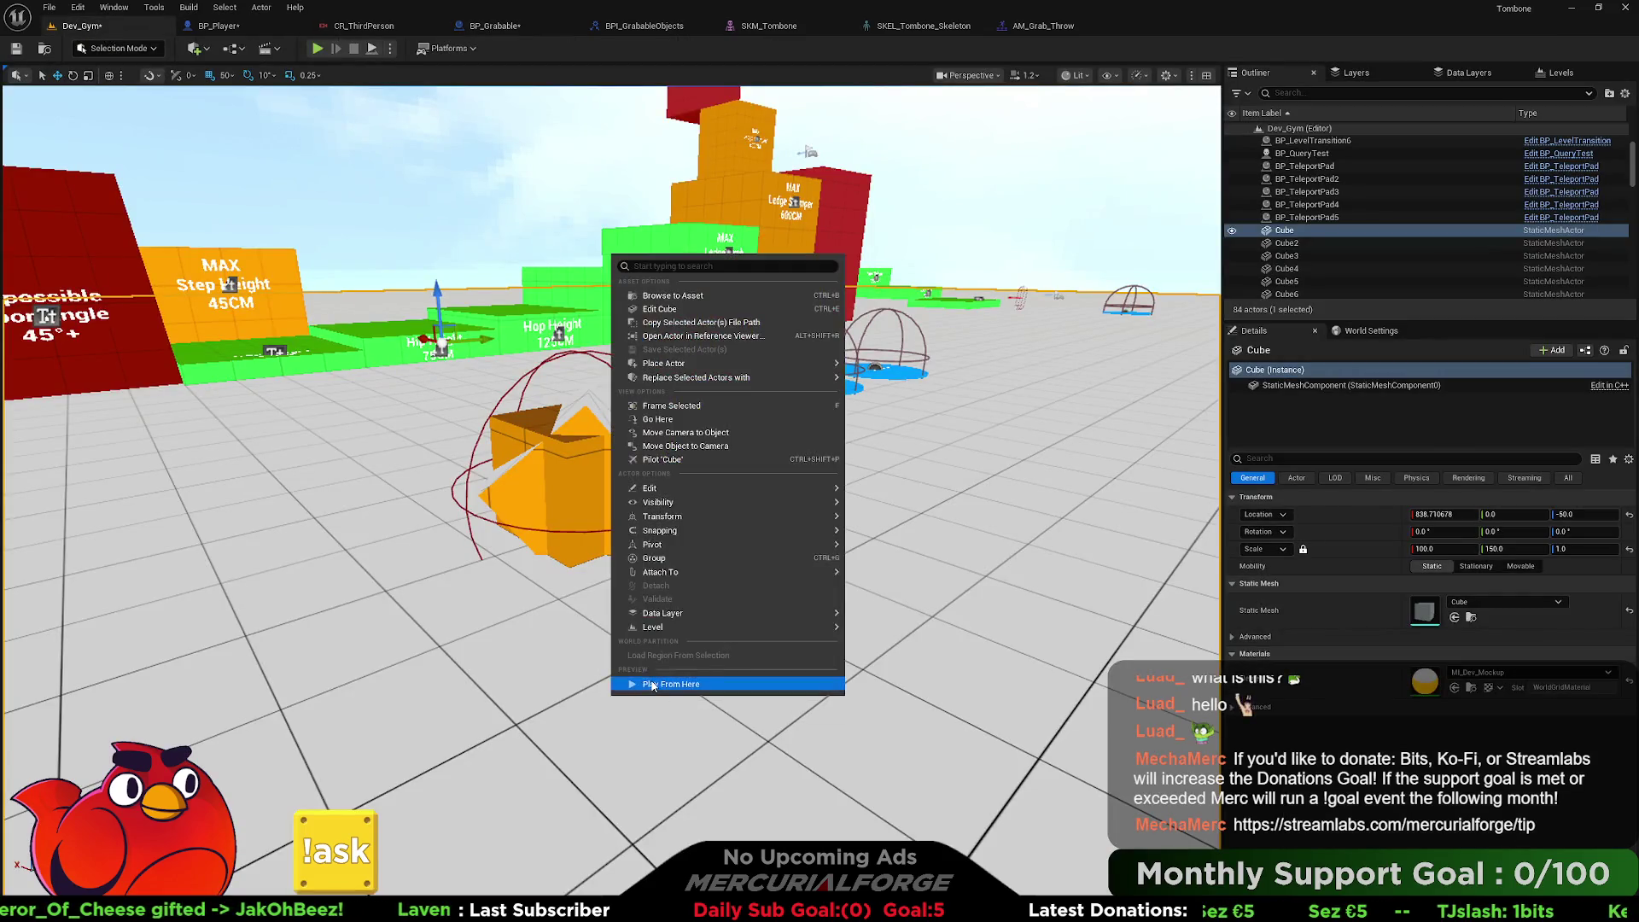
Play from this spot, grab and throw the orange cube to confirm it's destroyed on impact.
left_click(674, 688)
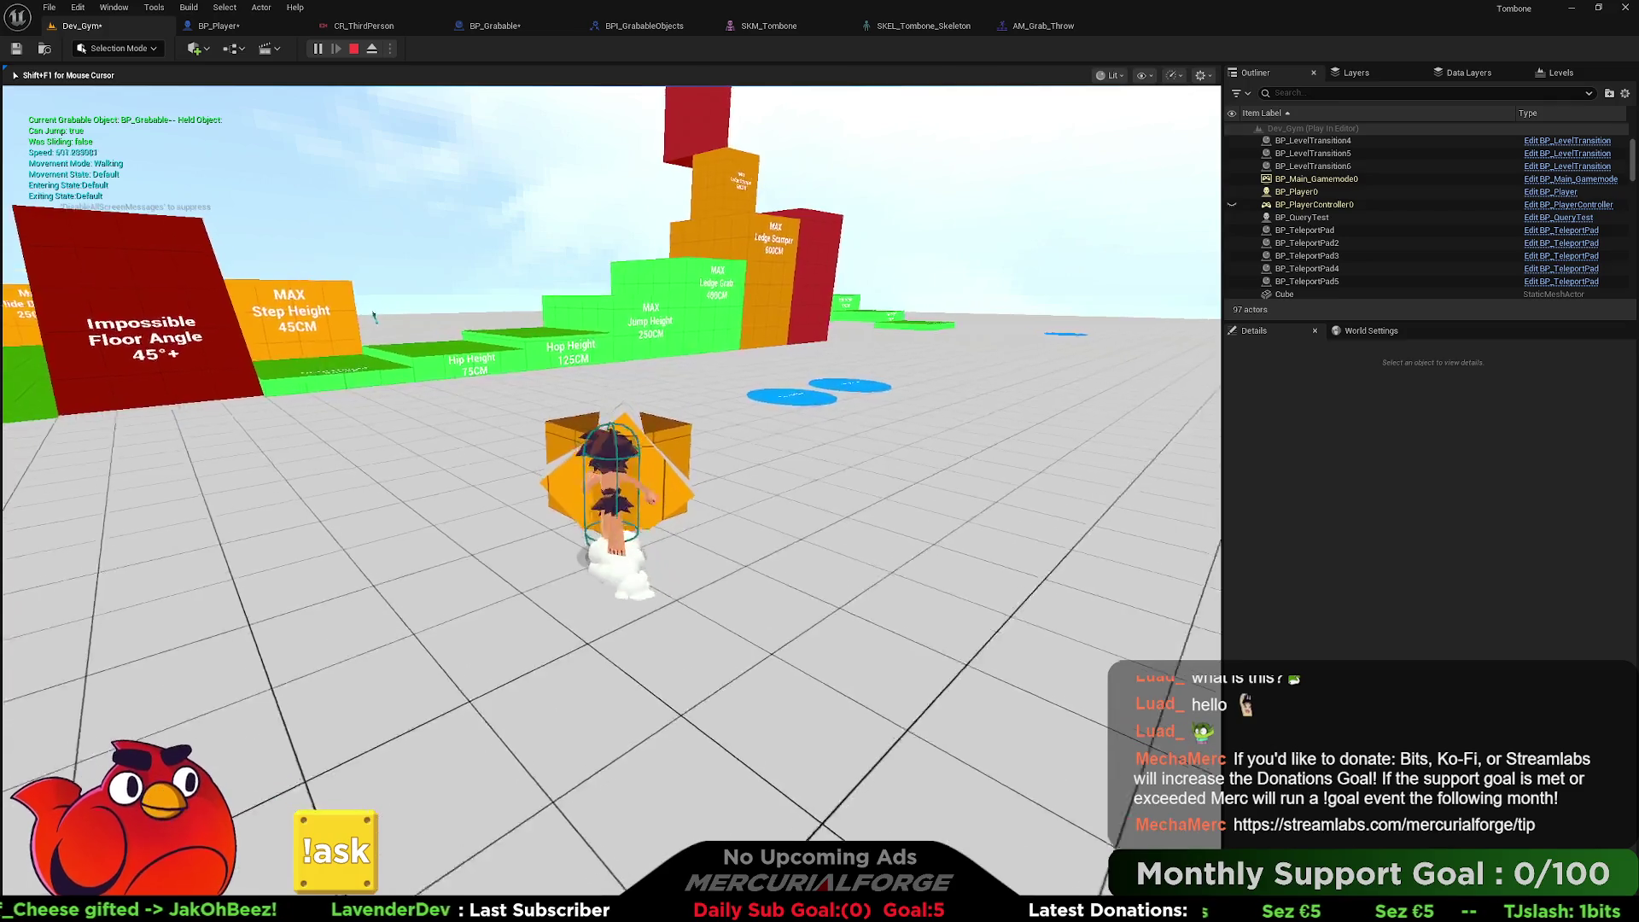
key("e")
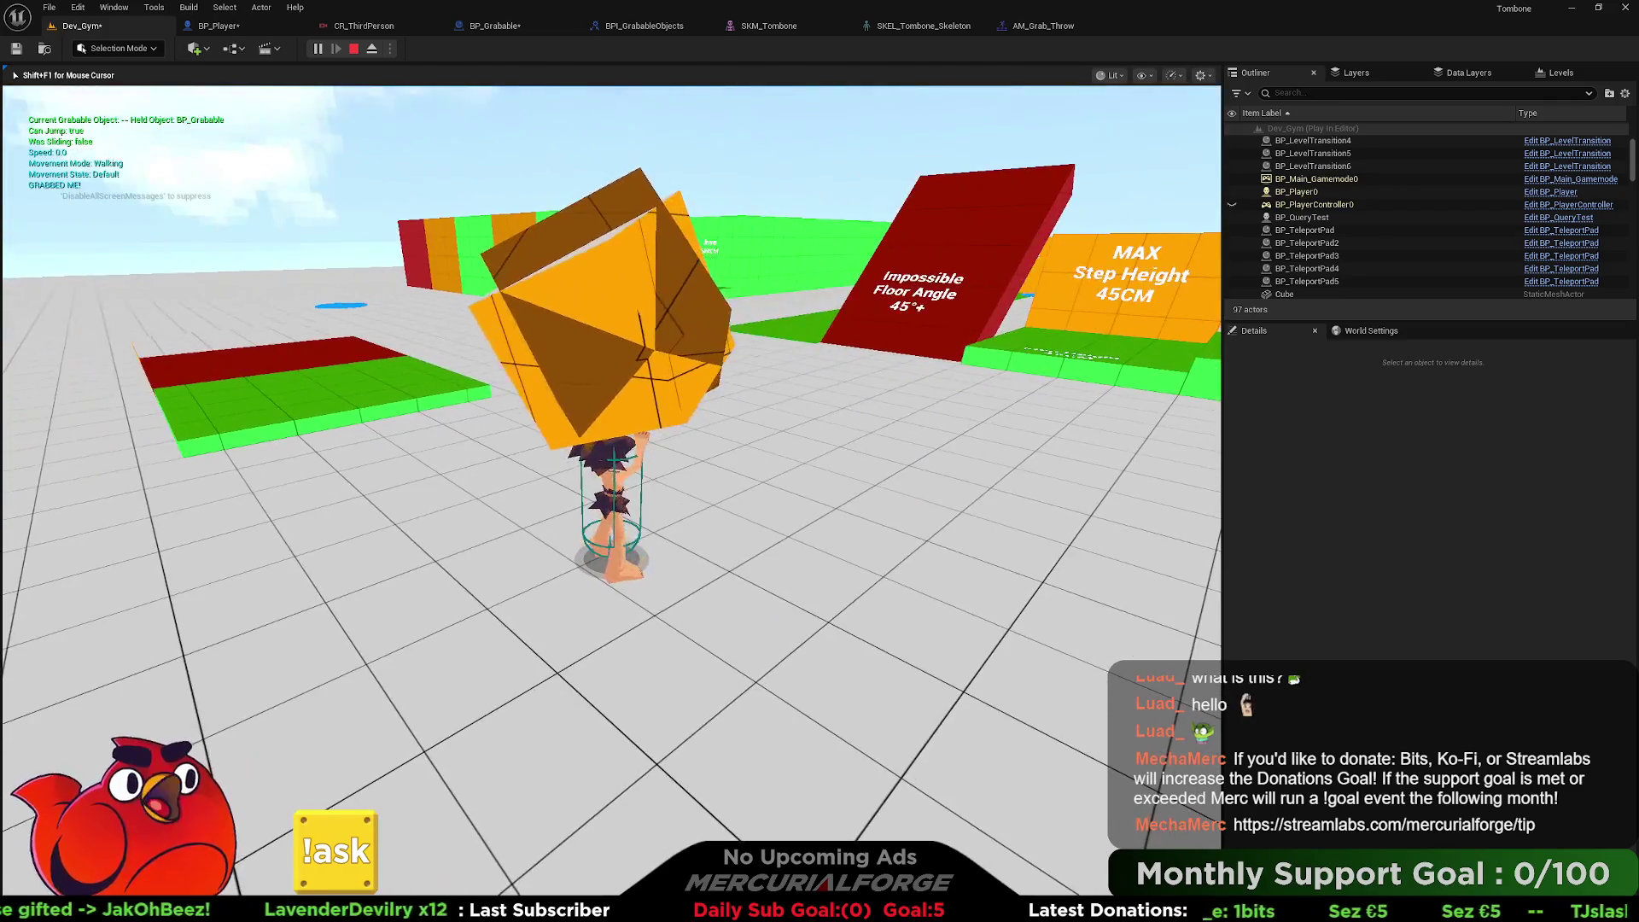
key("e")
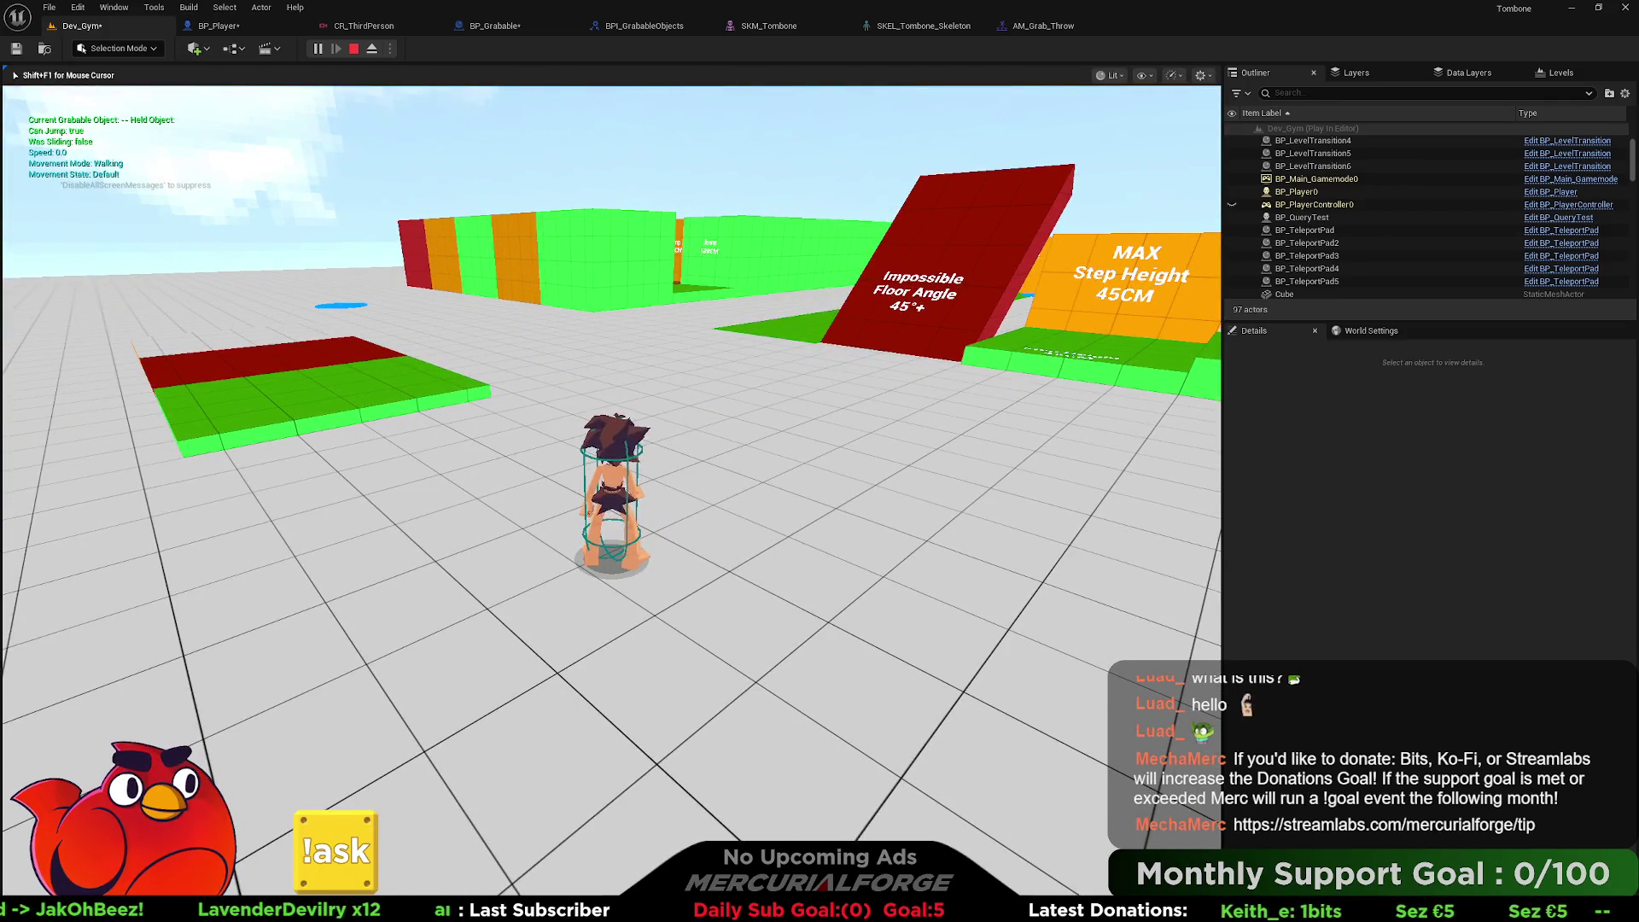
key("Escape")
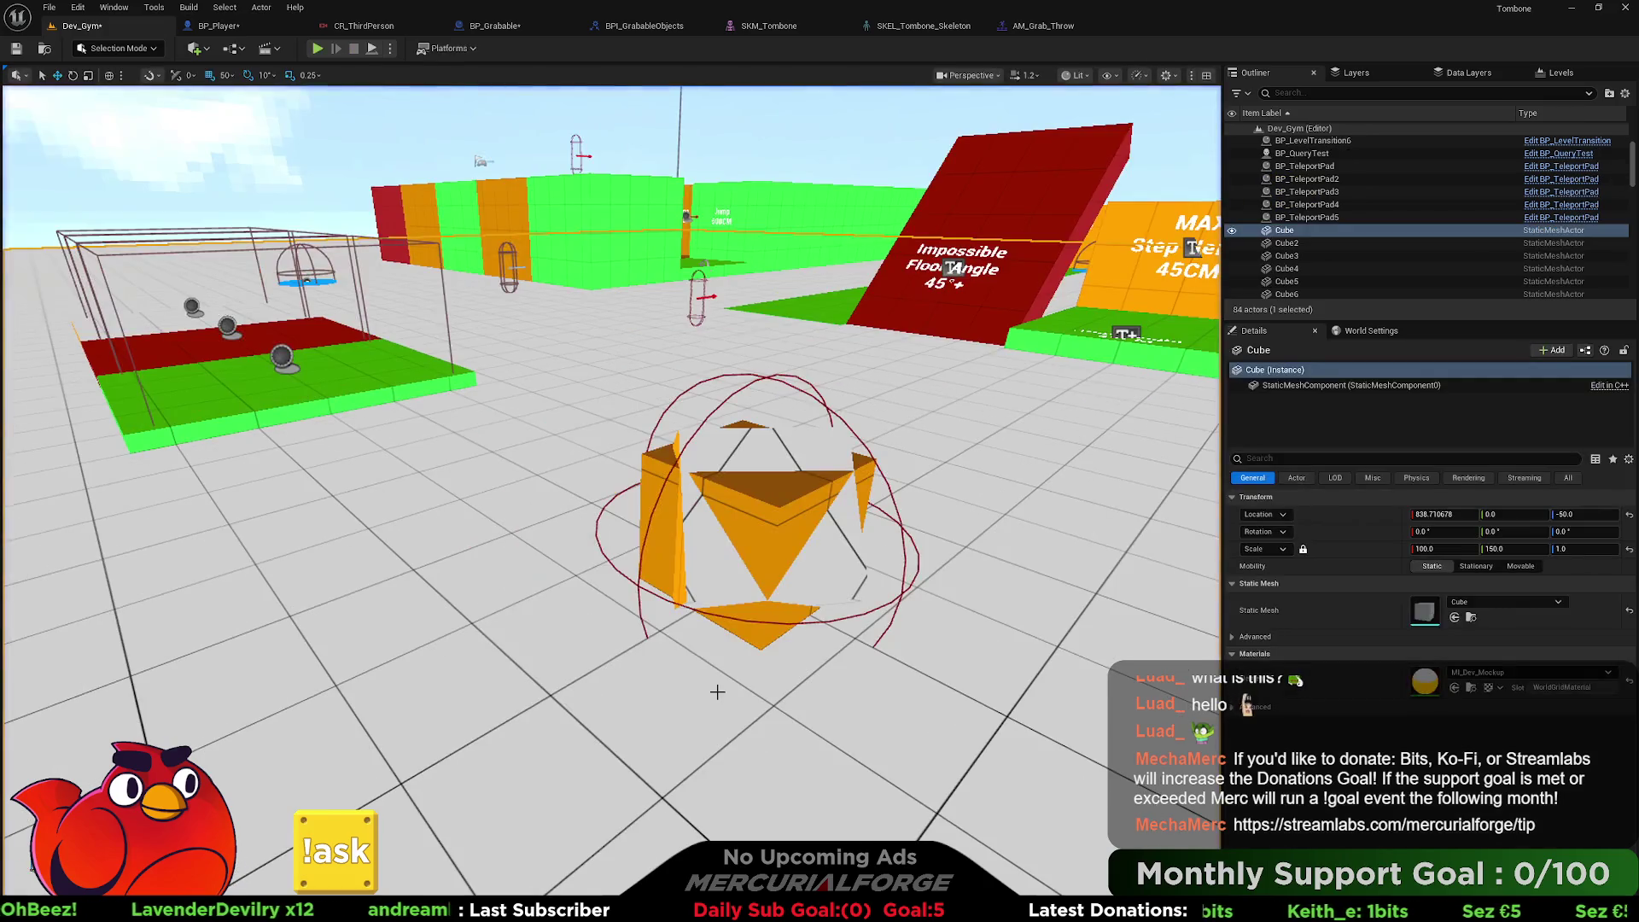
left_click(220, 26)
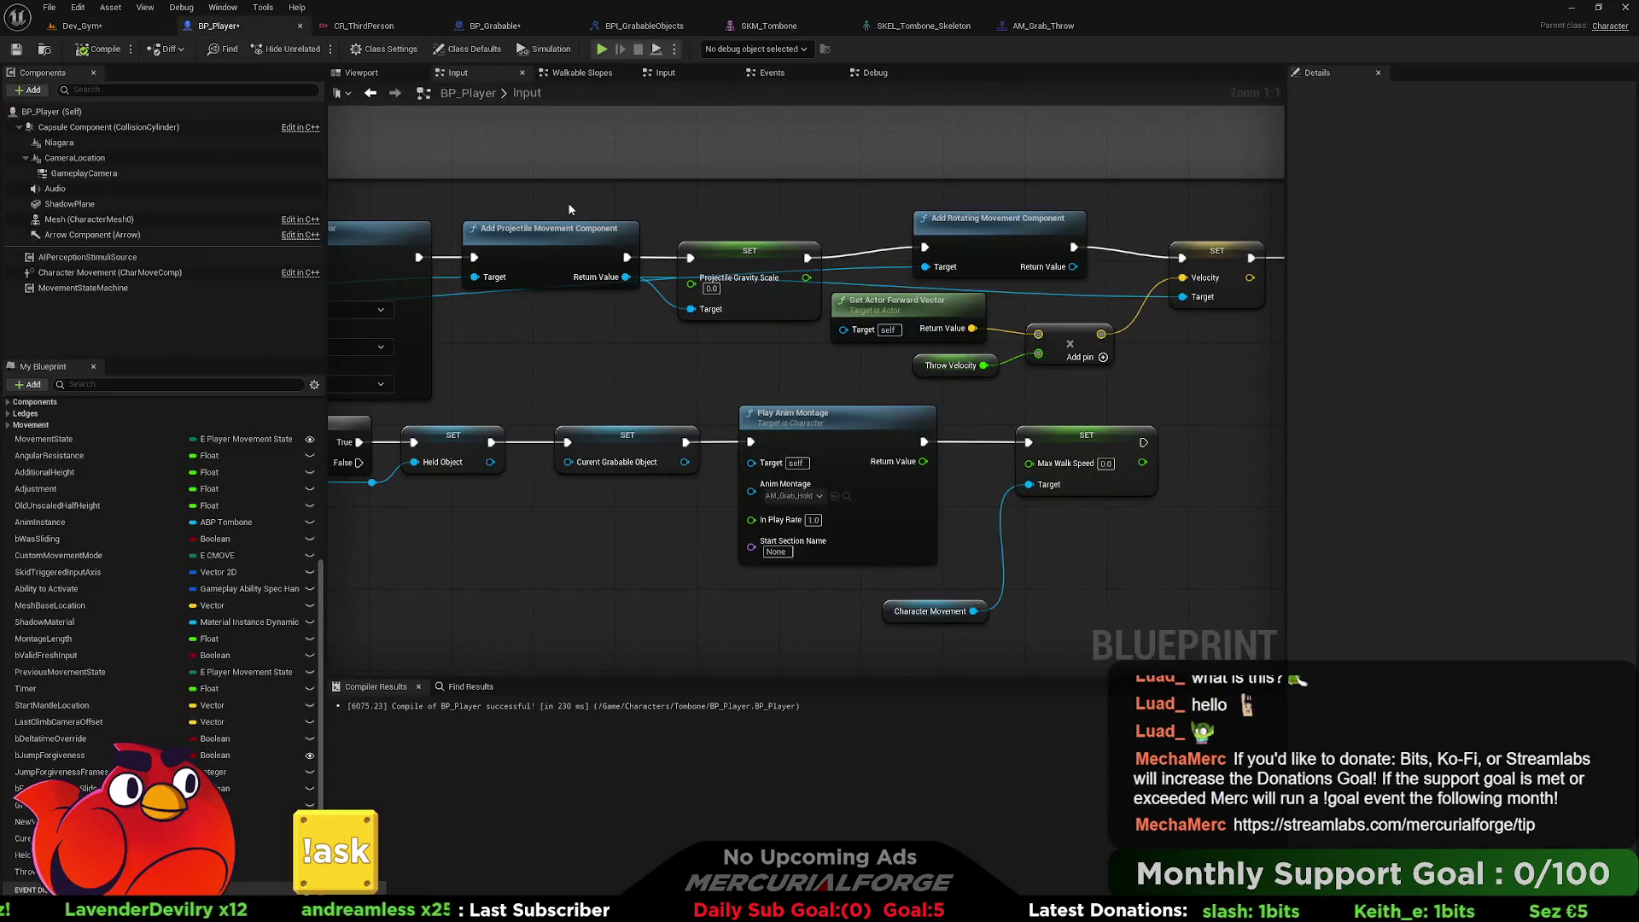
Move the SET Held Object node next to the Delay node.
mouse_move(630, 280)
left_mouse_down()
mouse_move(653, 283)
mouse_move(513, 265)
mouse_move(893, 356)
mouse_move(862, 356)
mouse_move(1105, 484)
mouse_move(1141, 470)
mouse_move(478, 210)
left_mouse_up()
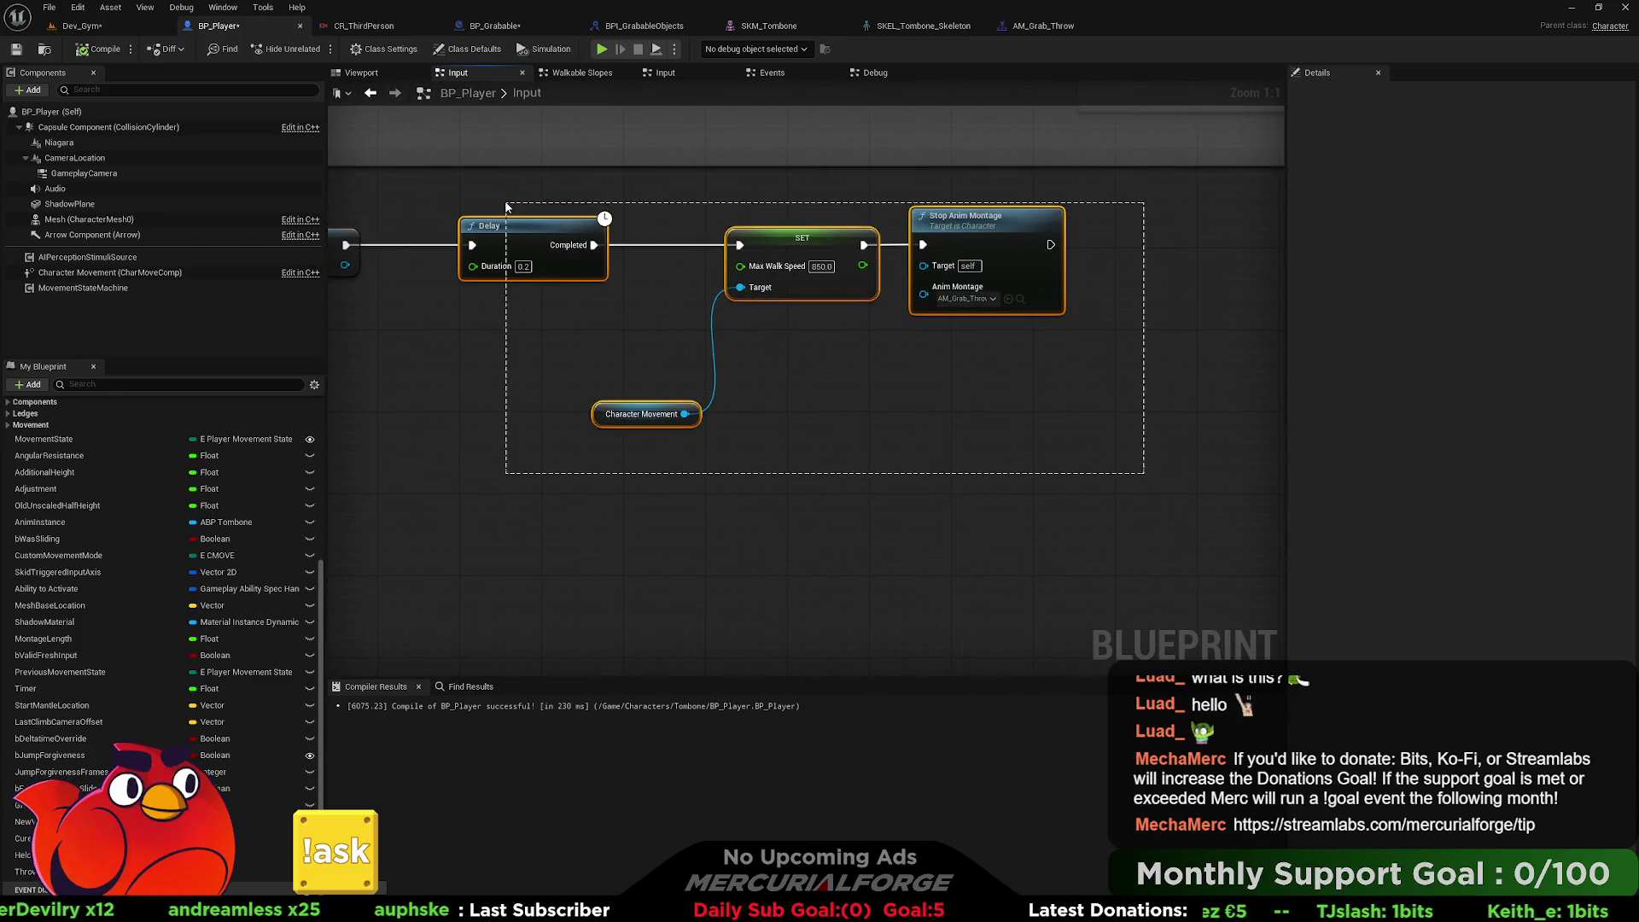
left_click_drag(585, 288, 1226, 309)
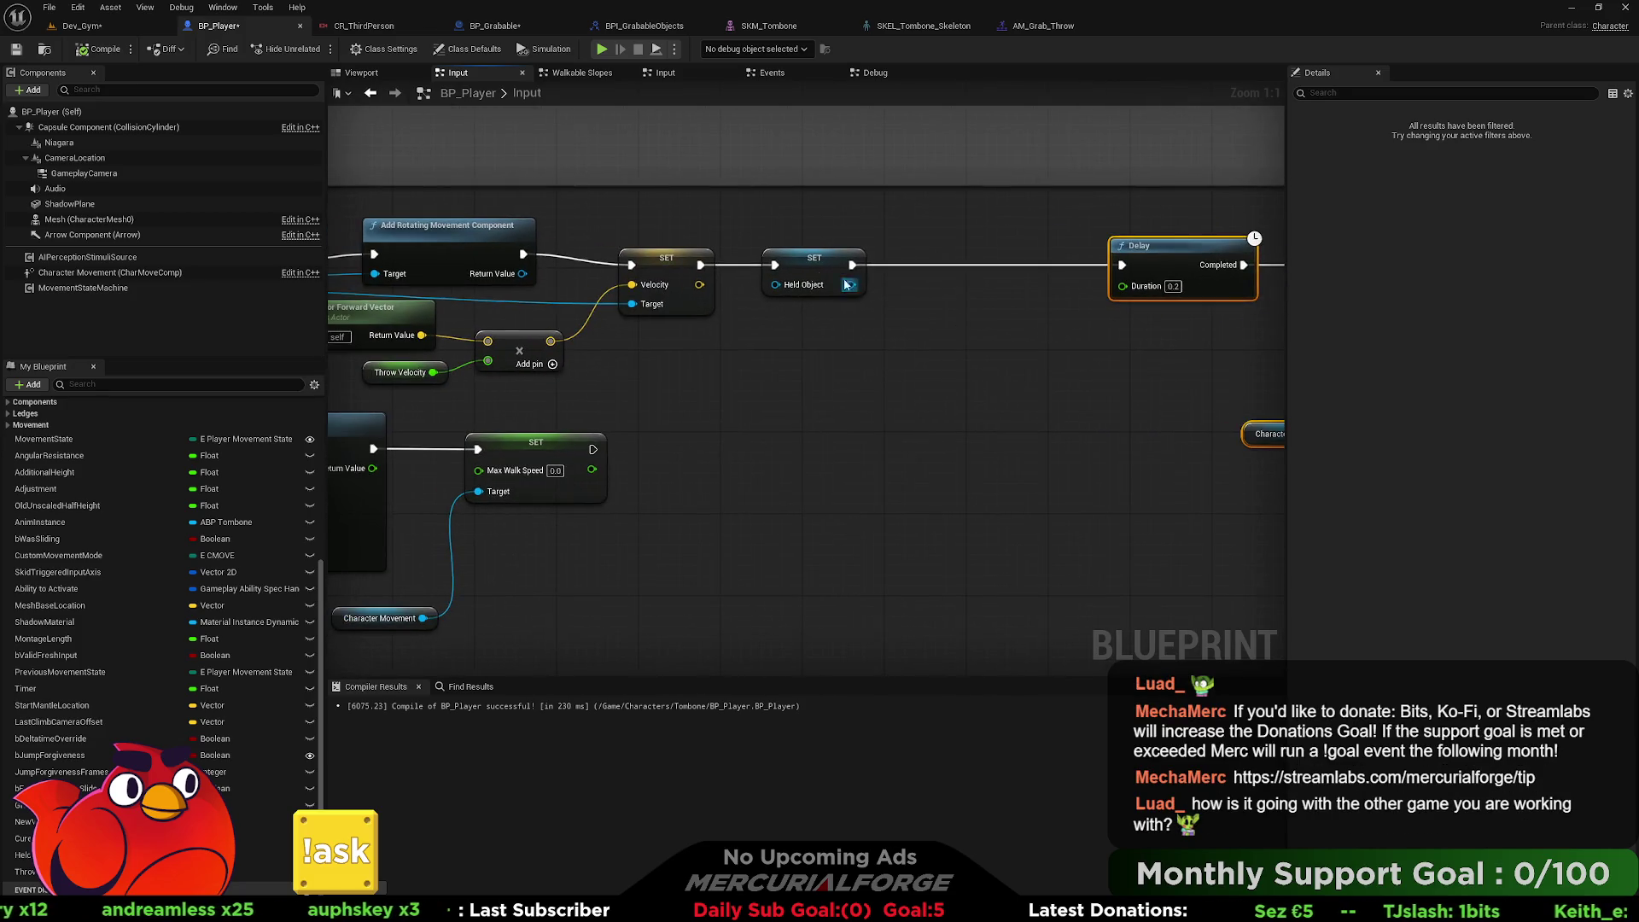
left_click(821, 286)
left_click_drag(821, 286, 1026, 286)
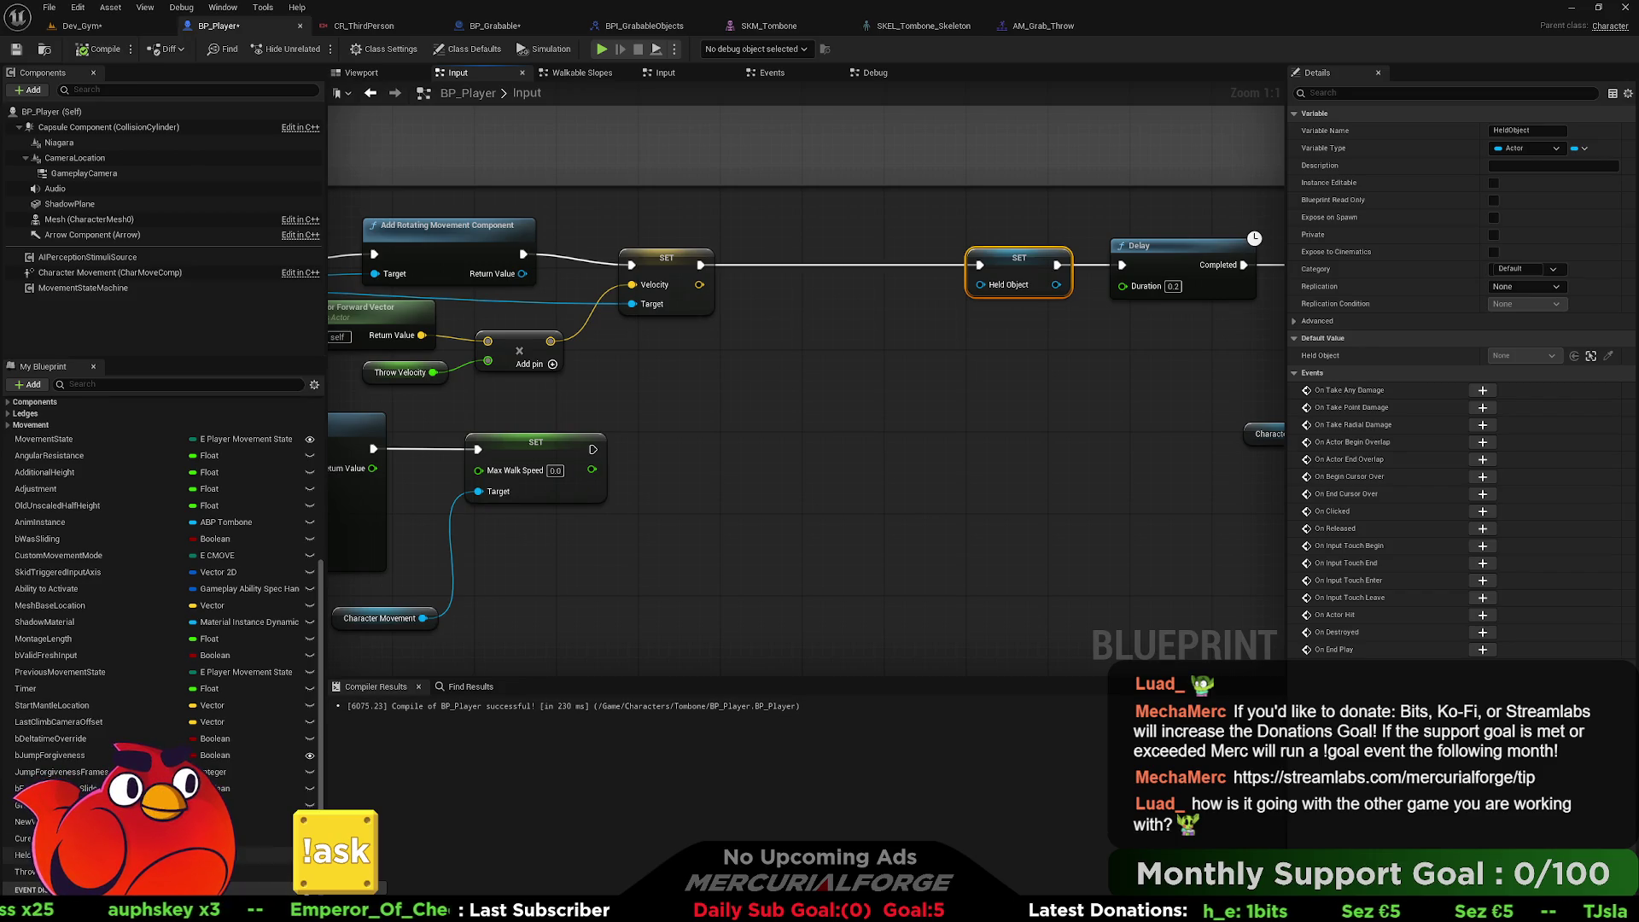
Call Throw (Message) on Held Object between the two SET nodes and compile BP_Player.
mouse_move(709, 480)
left_mouse_down()
mouse_move(681, 346)
mouse_move(796, 332)
left_mouse_up()
left_click(709, 358)
type("throw")
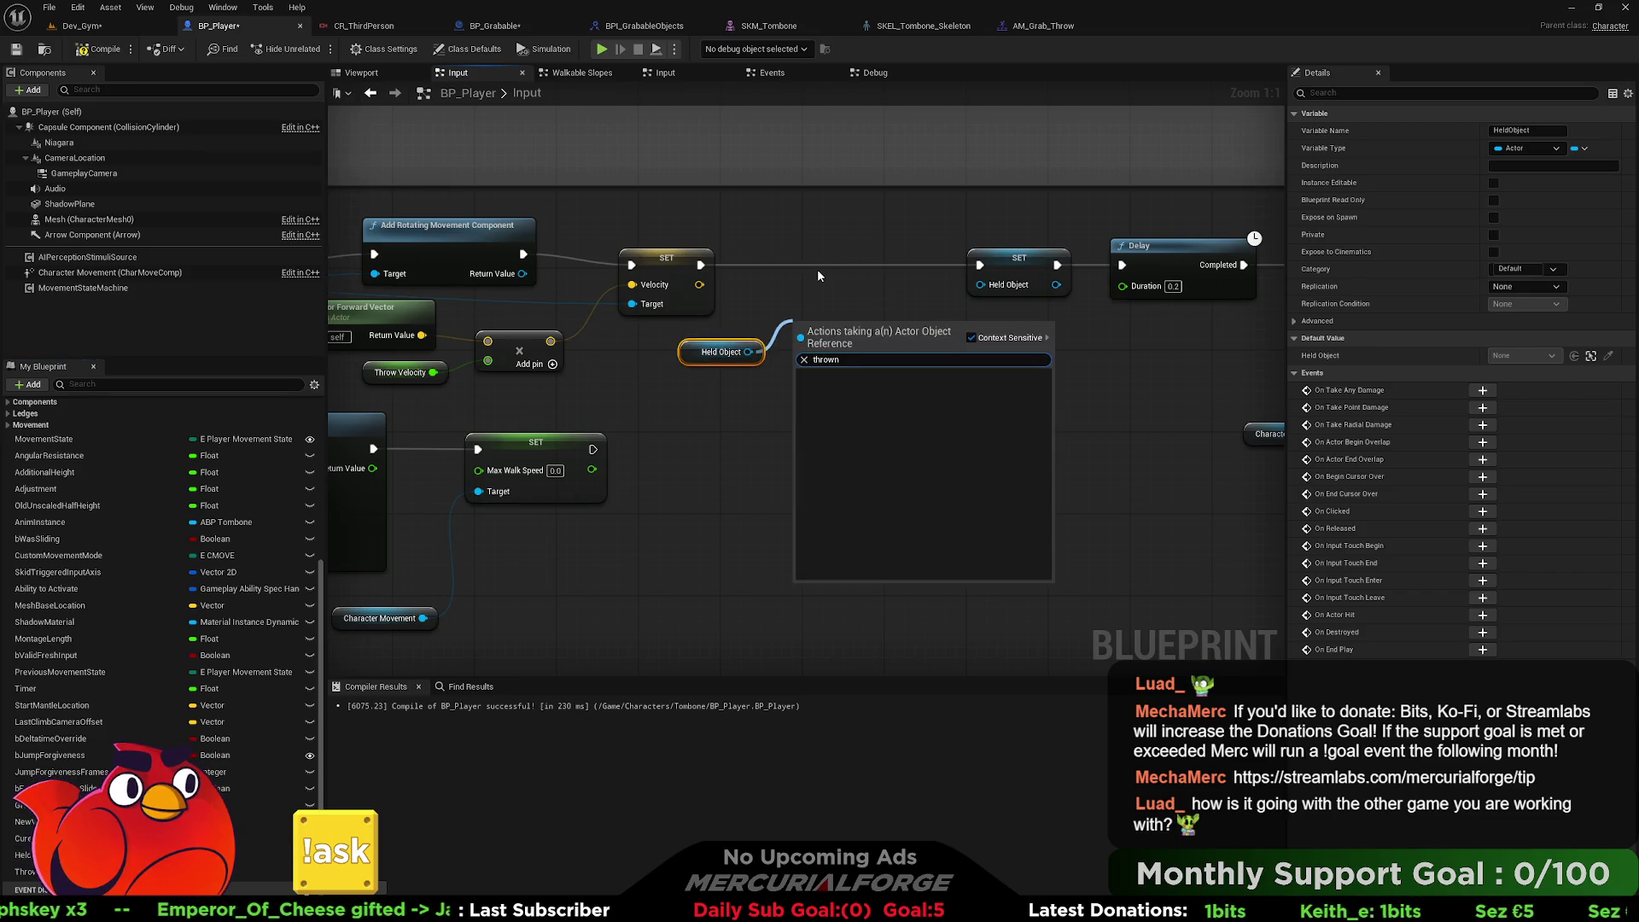
key("Return")
left_click_drag(849, 346, 831, 258)
left_click_drag(700, 264, 783, 265)
left_click_drag(905, 265, 982, 266)
left_click(97, 48)
left_click(82, 26)
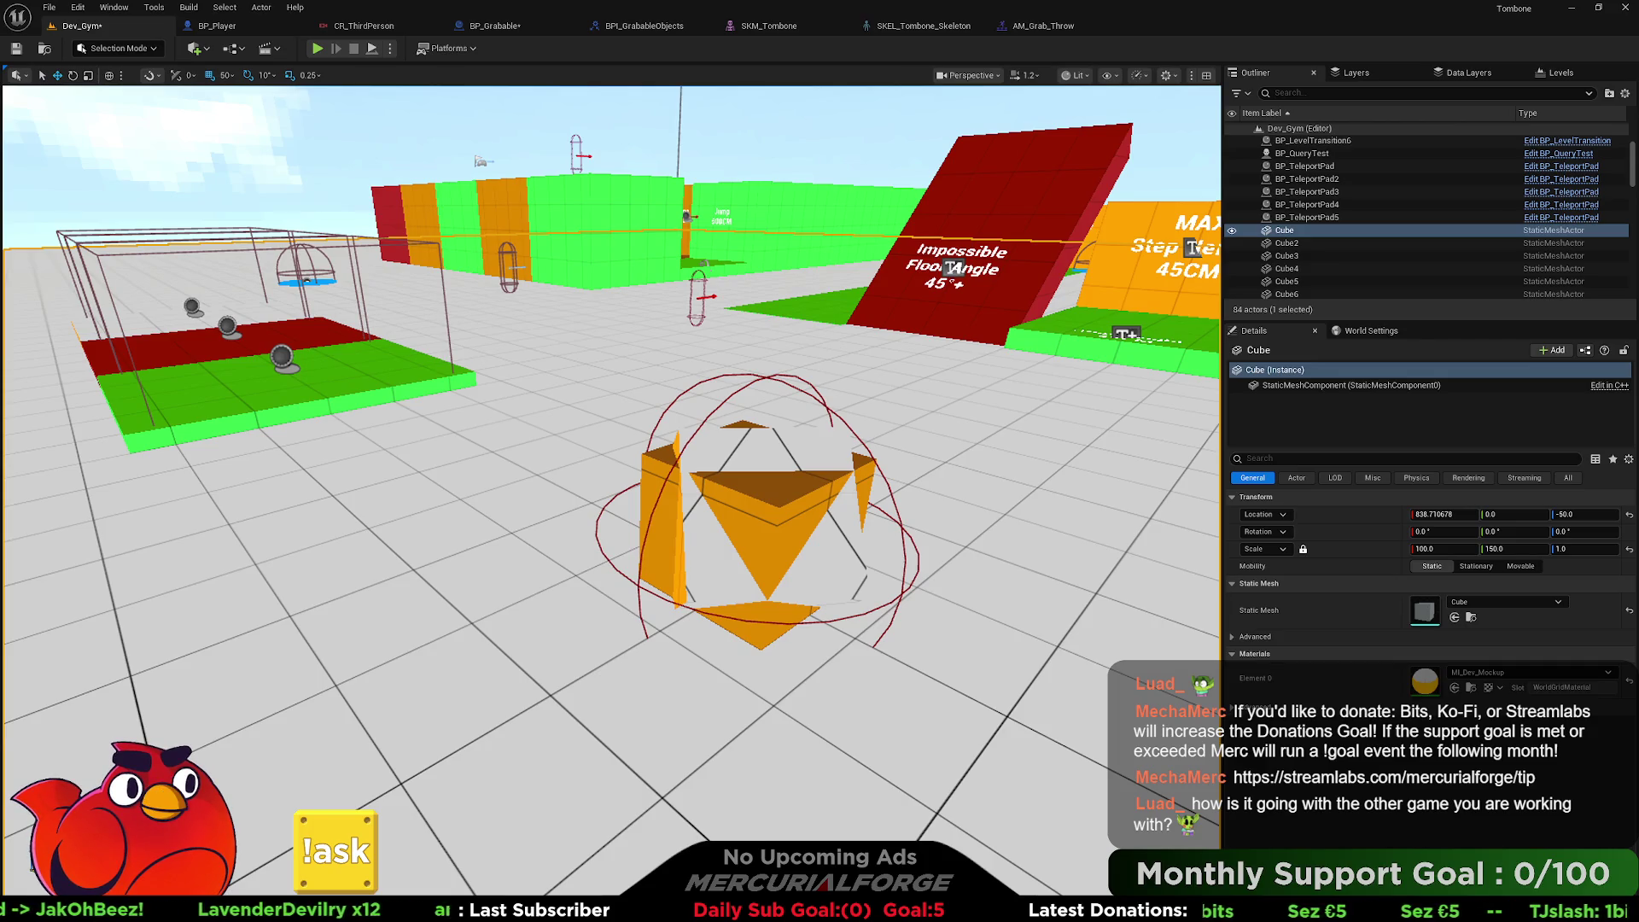
Play from a viewport spot, run to the orange cube, pick it up, throw it, and stop.
right_click(480, 609)
left_click(522, 600)
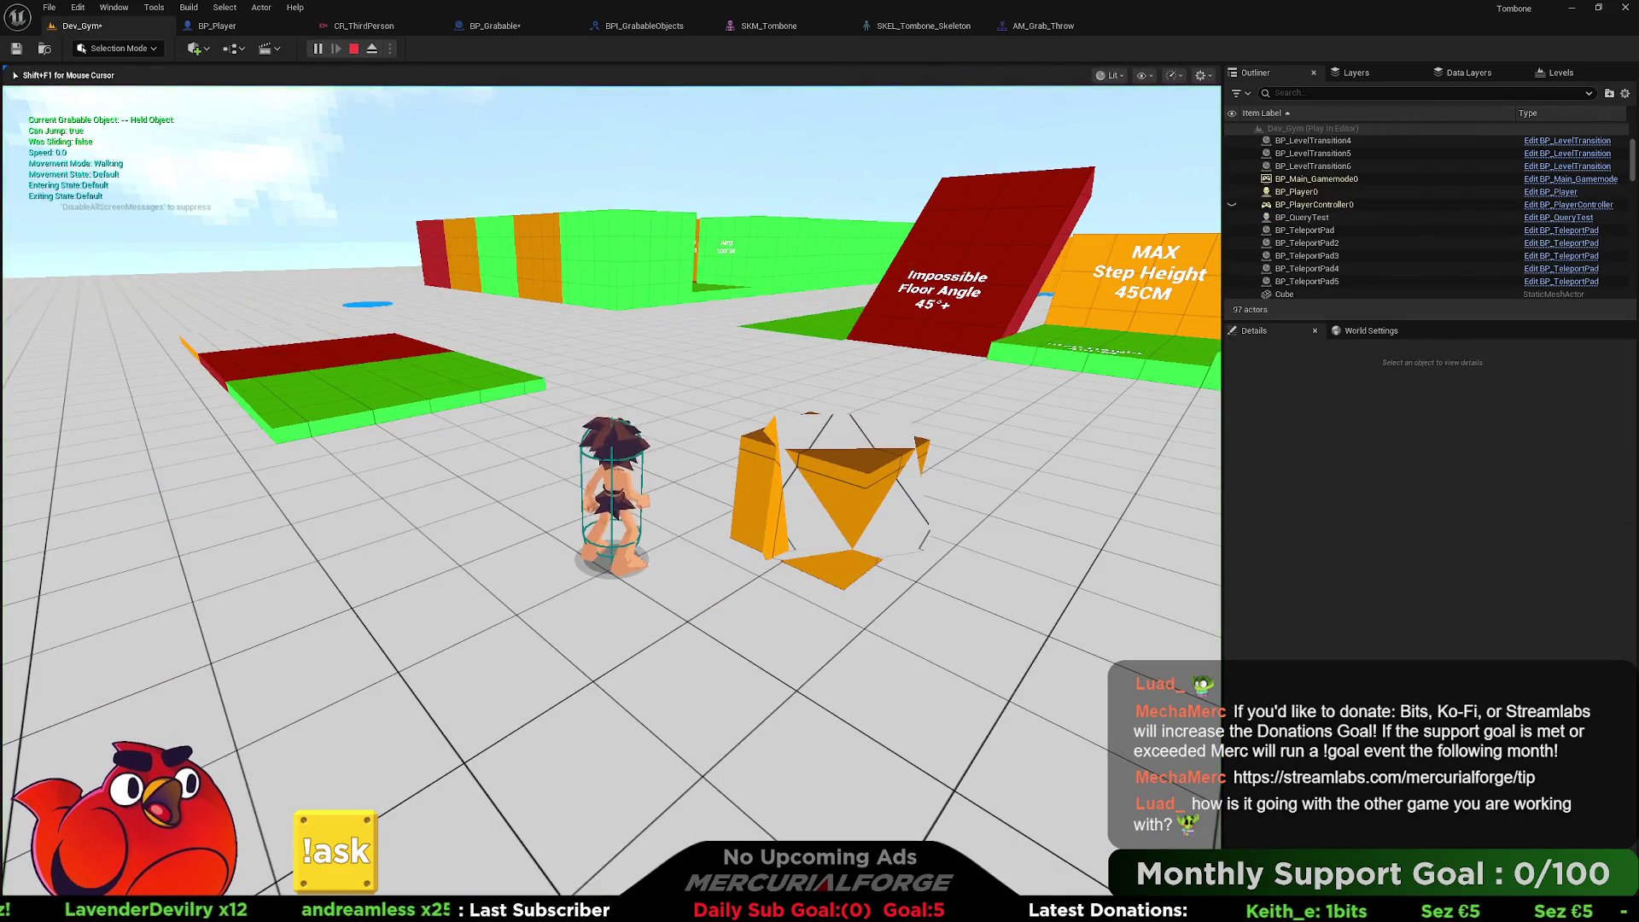
key("w")
key("e")
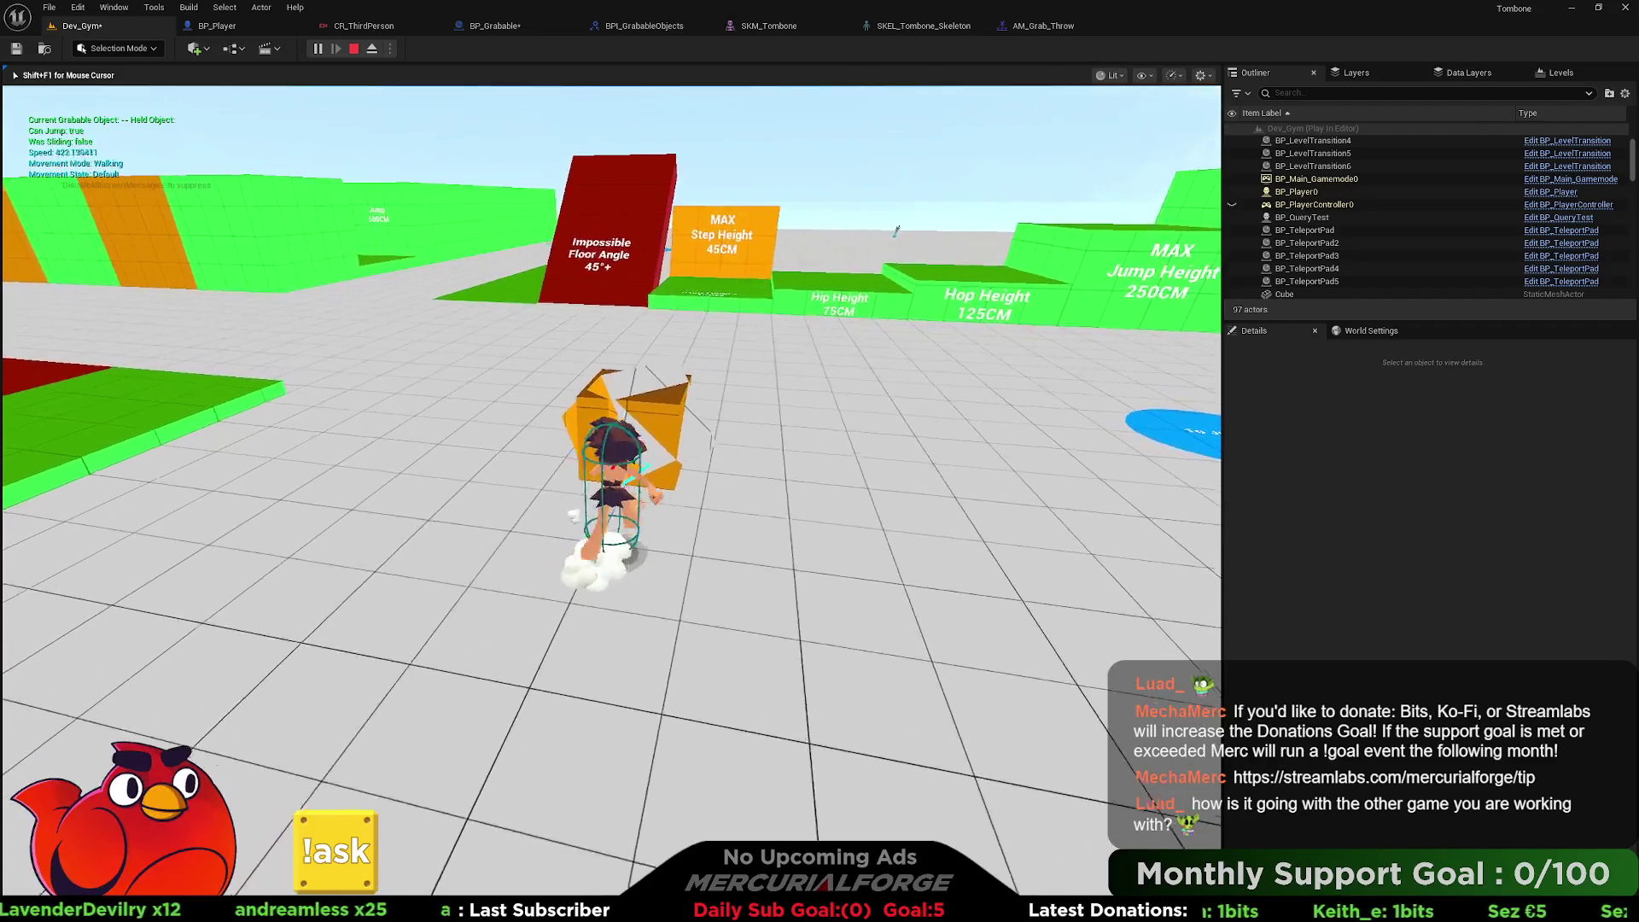
key("e")
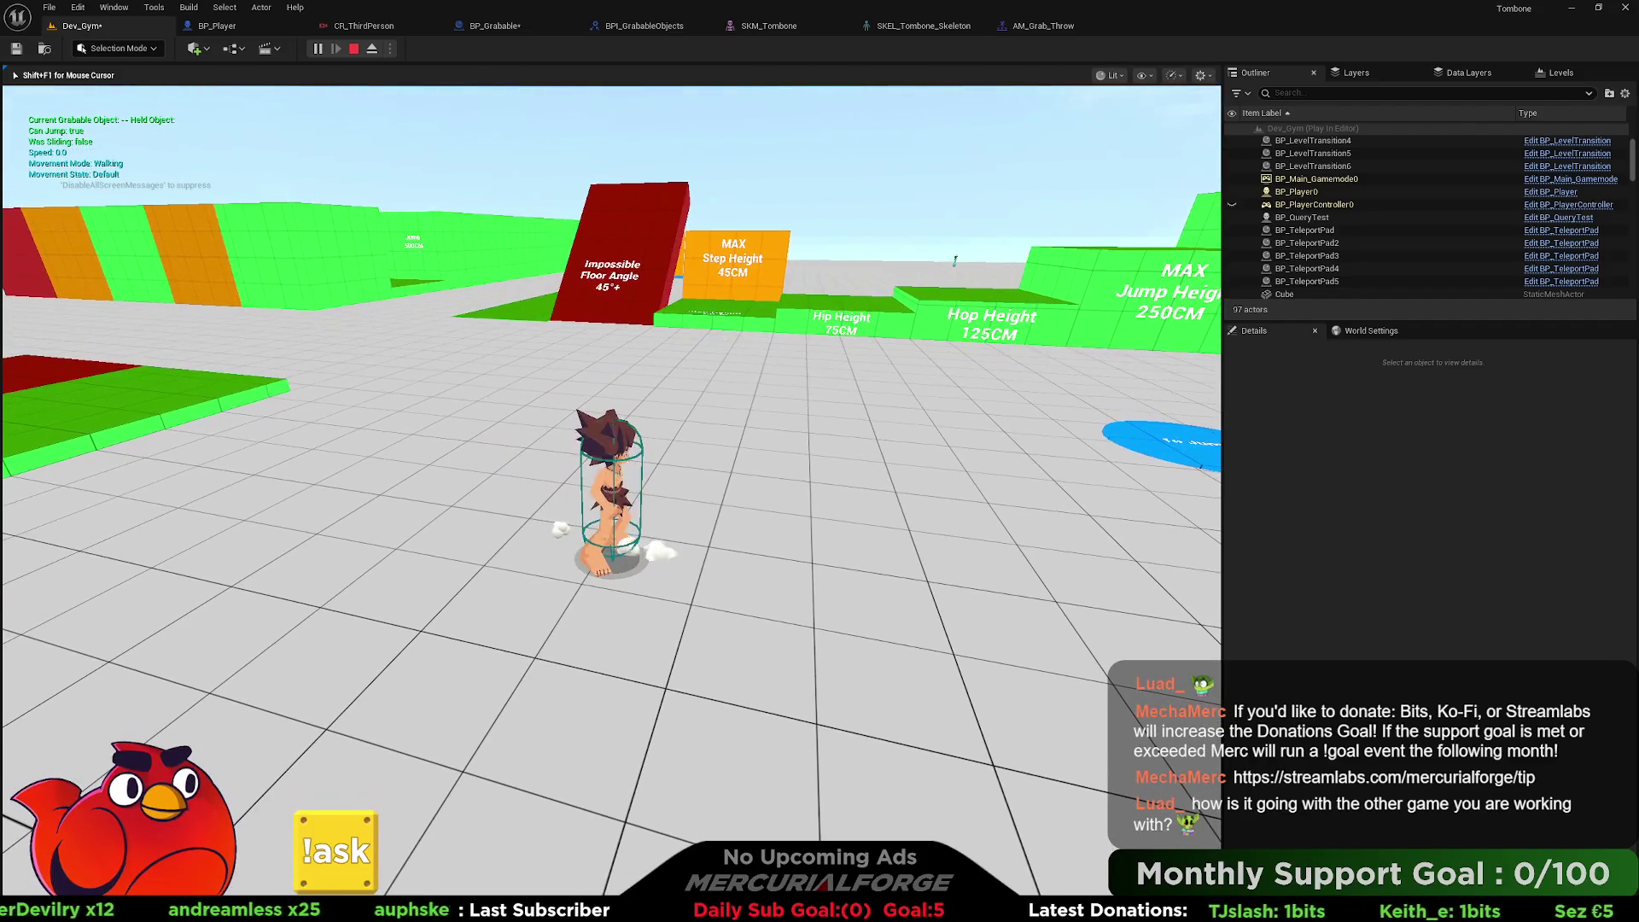
key("Escape")
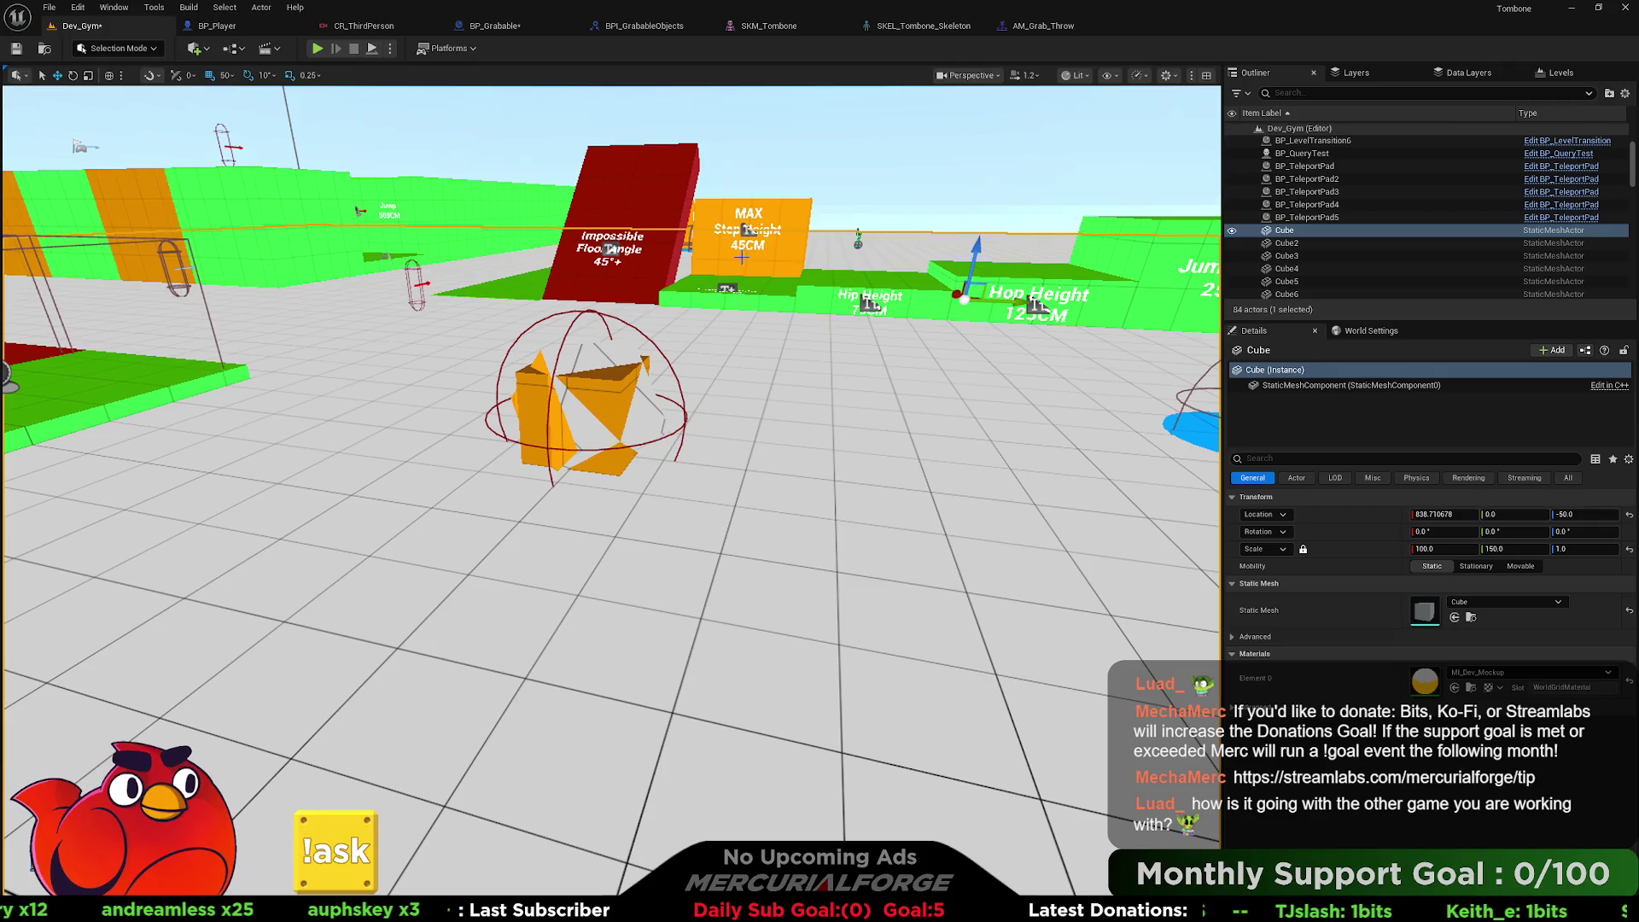
left_click(217, 26)
Go to BP_Grabable's event graph and bring the Throw event nodes into view.
mouse_move(690, 439)
left_mouse_down()
mouse_move(696, 658)
mouse_move(687, 632)
left_mouse_up()
left_click_drag(892, 191, 837, 198)
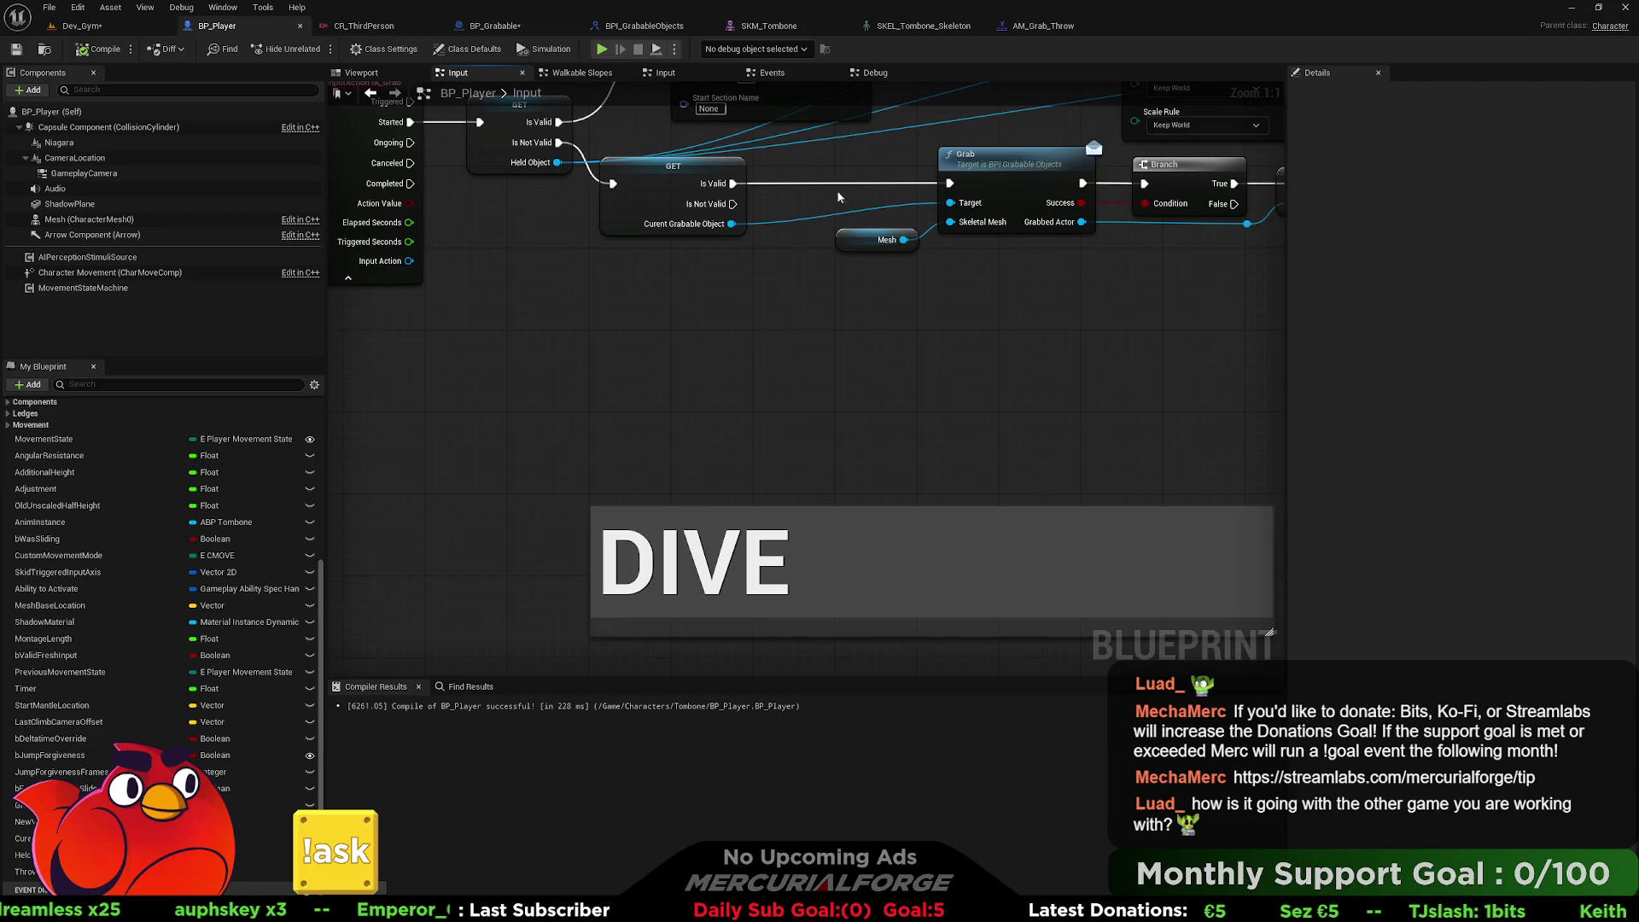
left_click(490, 25)
mouse_move(637, 341)
left_mouse_down()
mouse_move(768, 414)
mouse_move(777, 478)
mouse_move(713, 601)
mouse_move(723, 666)
left_mouse_up()
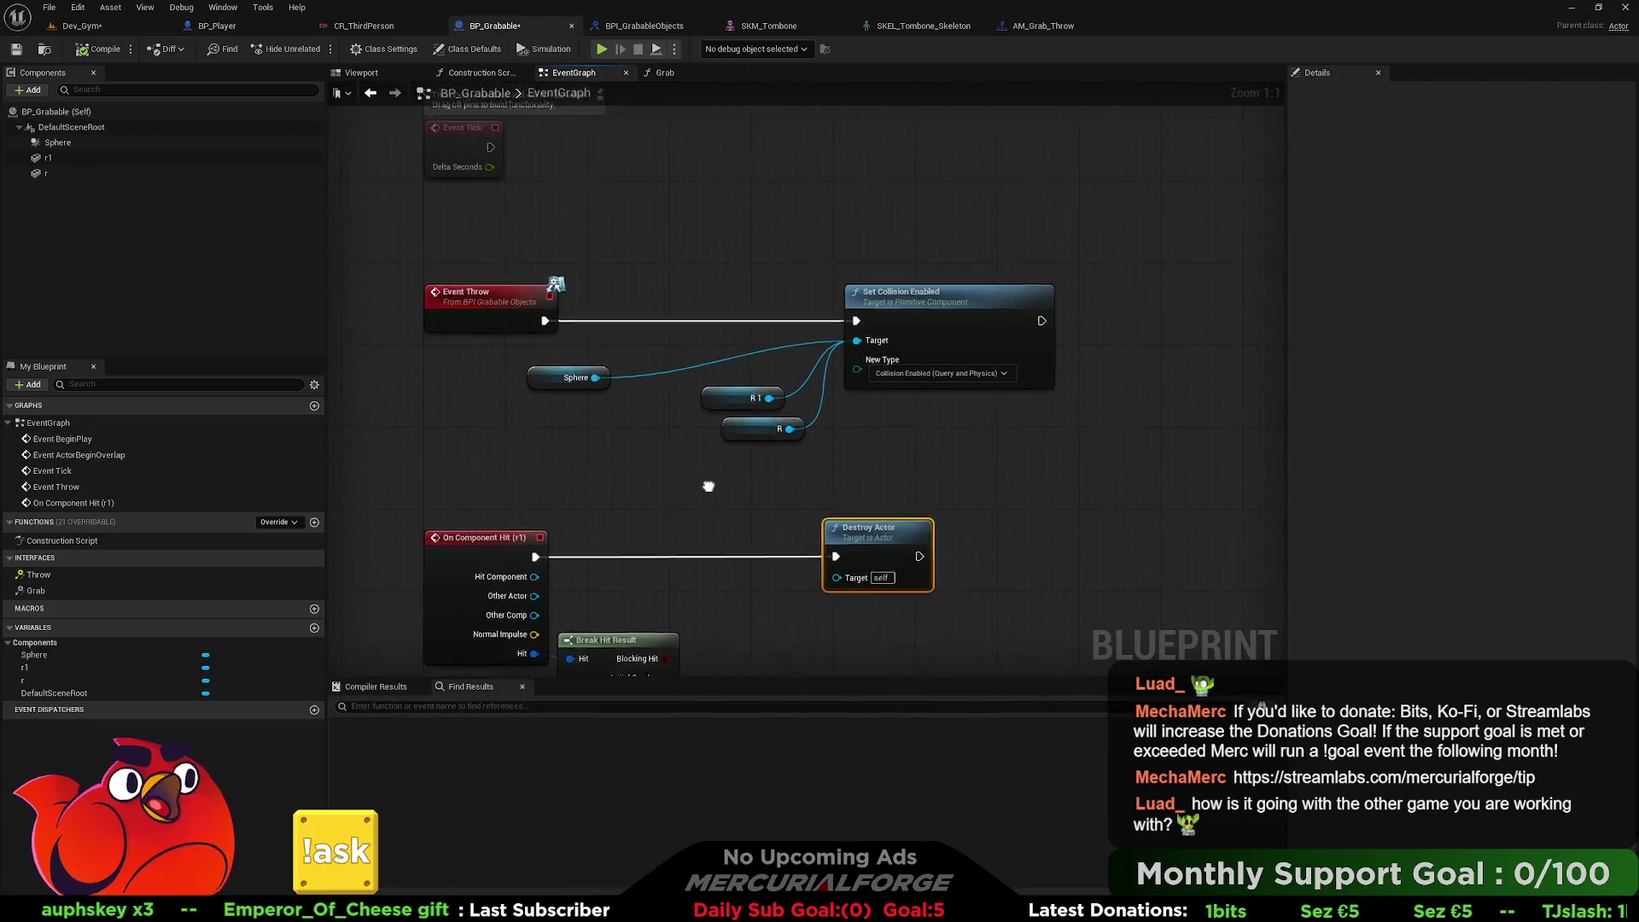
Gather the Sphere, R1 and R variable nodes right beside Set Collision Enabled.
left_click(581, 387)
mouse_move(581, 387)
left_mouse_down()
mouse_move(707, 383)
mouse_move(721, 438)
left_mouse_up()
mouse_move(774, 494)
left_mouse_down()
mouse_move(697, 363)
mouse_move(793, 379)
left_mouse_up()
left_click(657, 398)
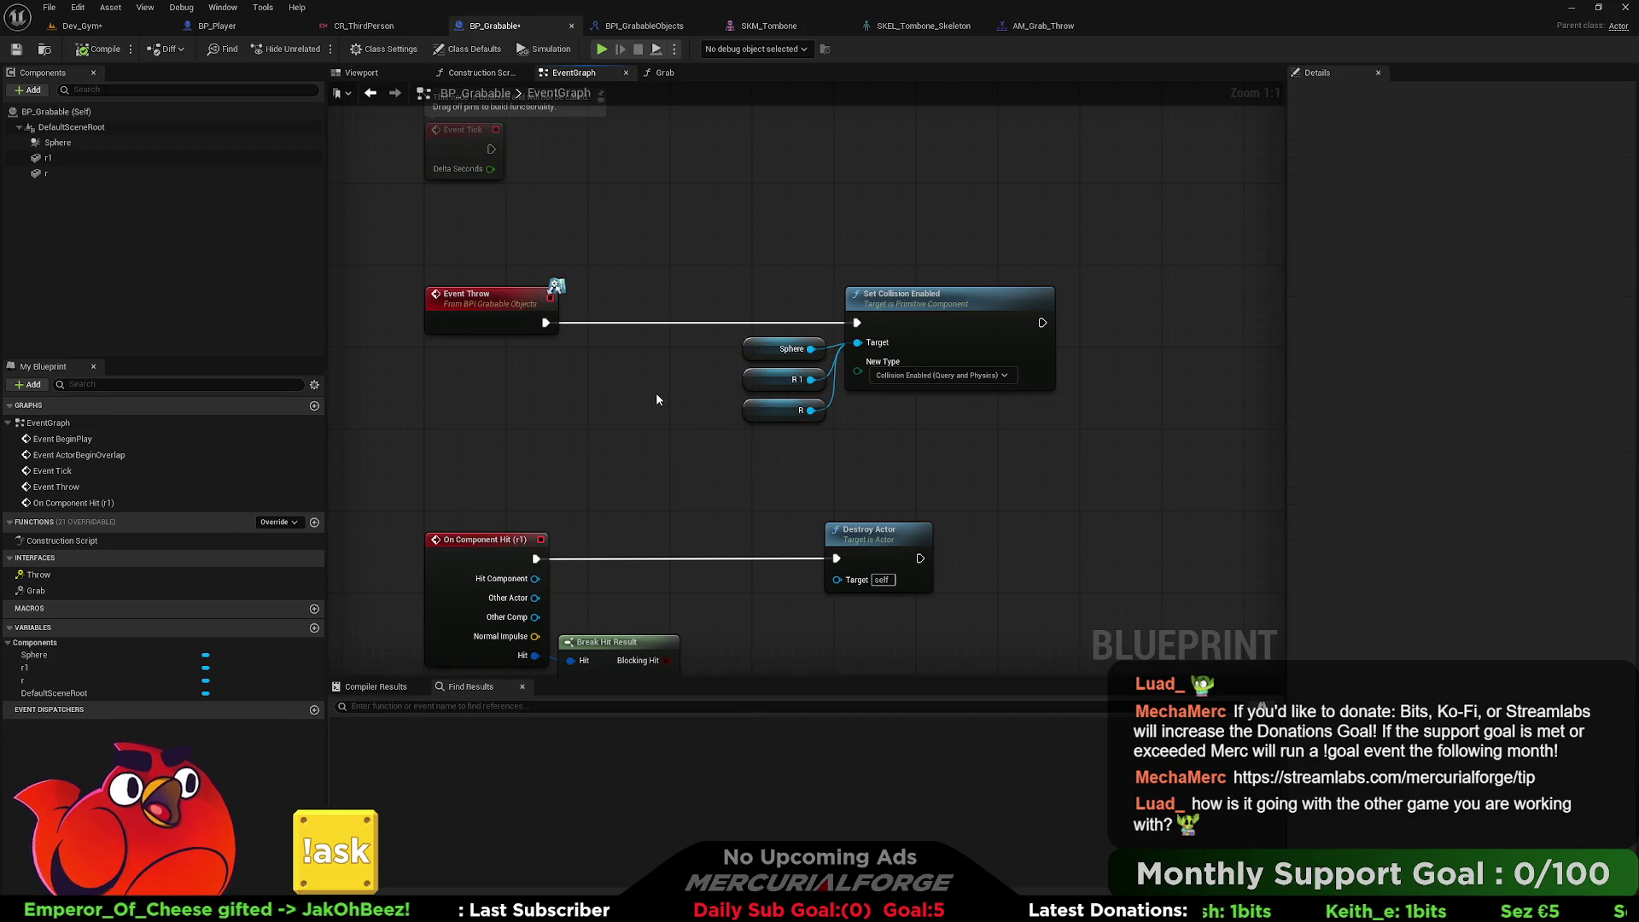
mouse_move(1098, 458)
left_mouse_down()
mouse_move(695, 311)
mouse_move(736, 342)
mouse_move(640, 403)
mouse_move(543, 409)
left_mouse_up()
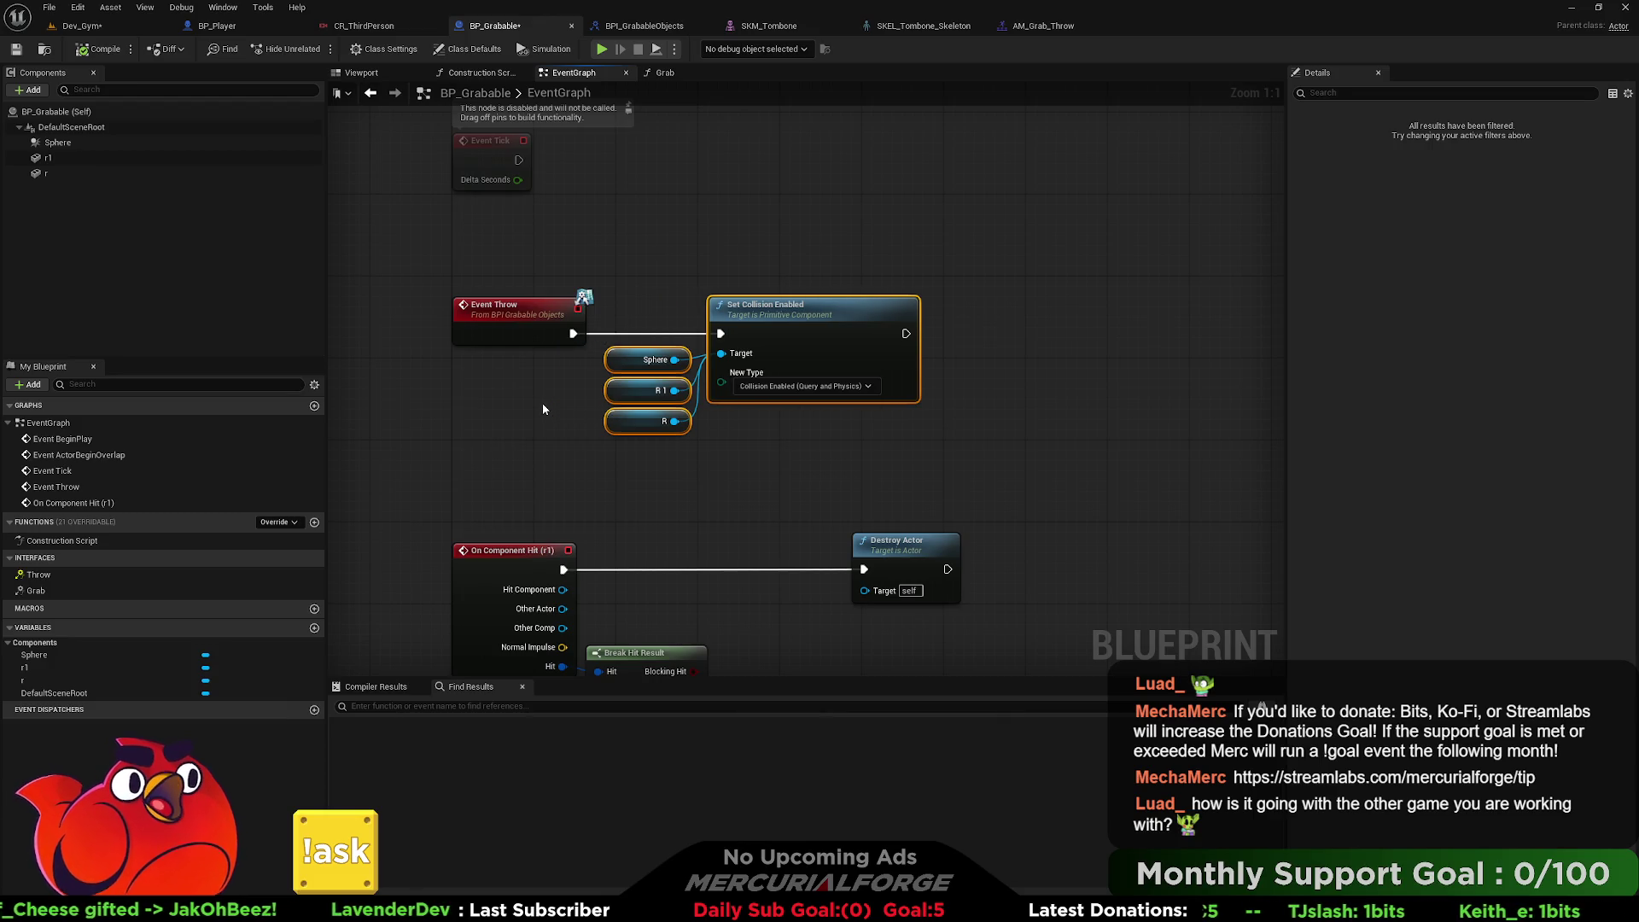
left_click_drag(679, 440, 636, 357)
left_click_drag(643, 364, 633, 364)
left_click_drag(796, 457, 659, 302)
left_click(771, 461)
mouse_move(751, 464)
left_mouse_down()
mouse_move(923, 575)
mouse_move(878, 556)
mouse_move(930, 444)
mouse_move(821, 320)
mouse_move(771, 209)
mouse_move(753, 211)
mouse_move(605, 444)
left_mouse_up()
left_click_drag(681, 349, 536, 415)
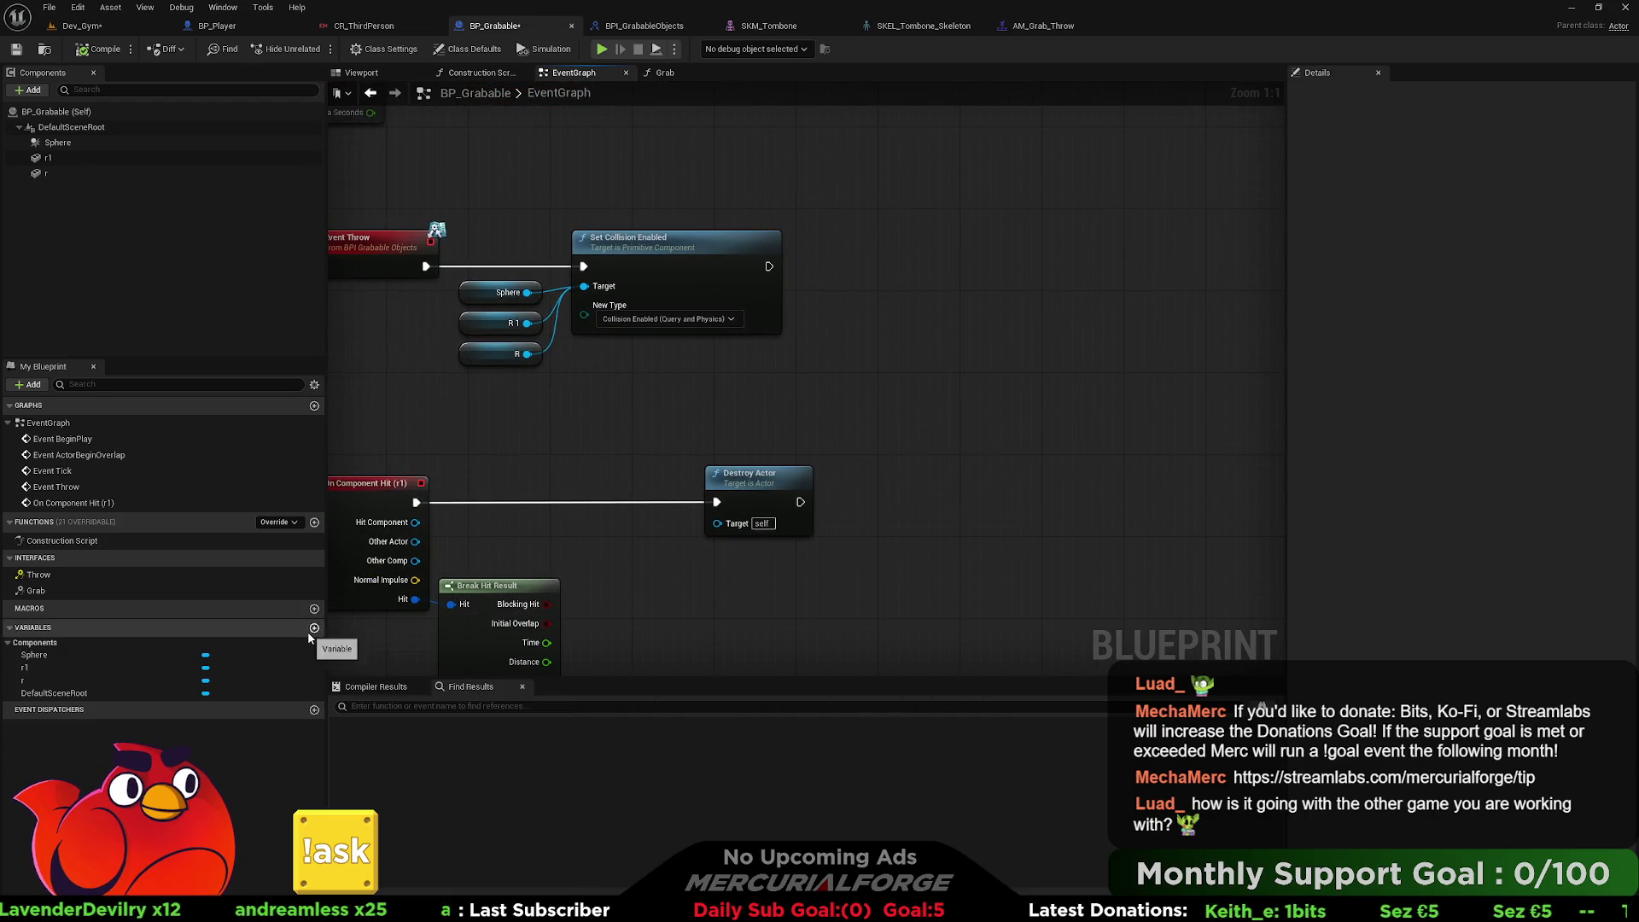
Create the Boolean variable bEnableDamage and place a Set bEnableDamage node in the Throw event.
left_click(314, 629)
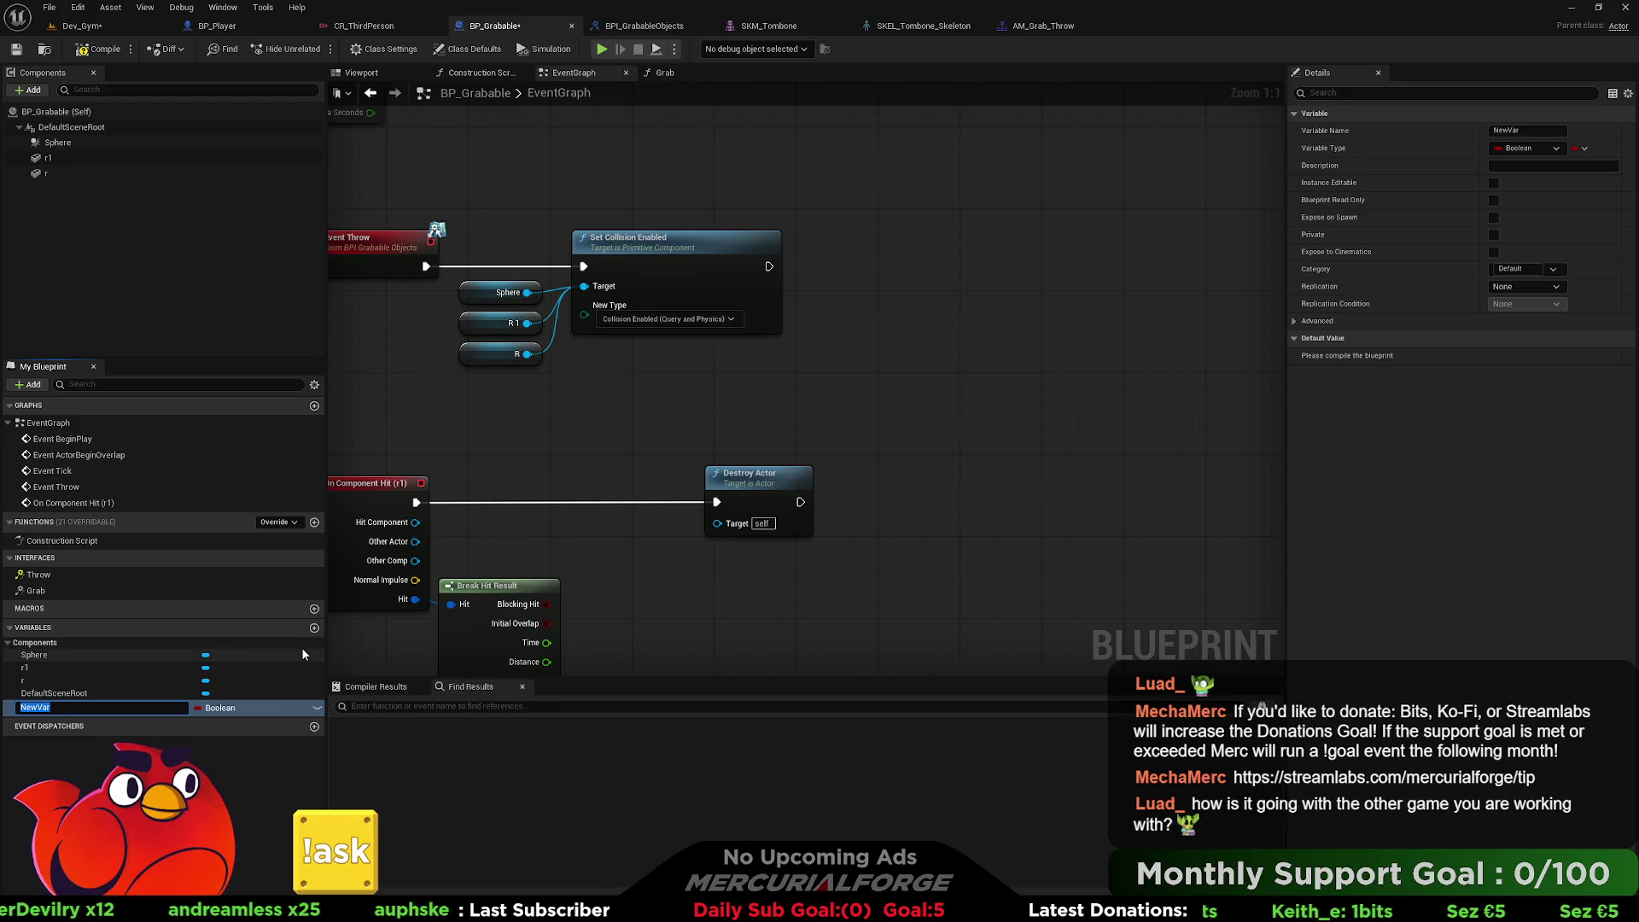
type("bEnableDama")
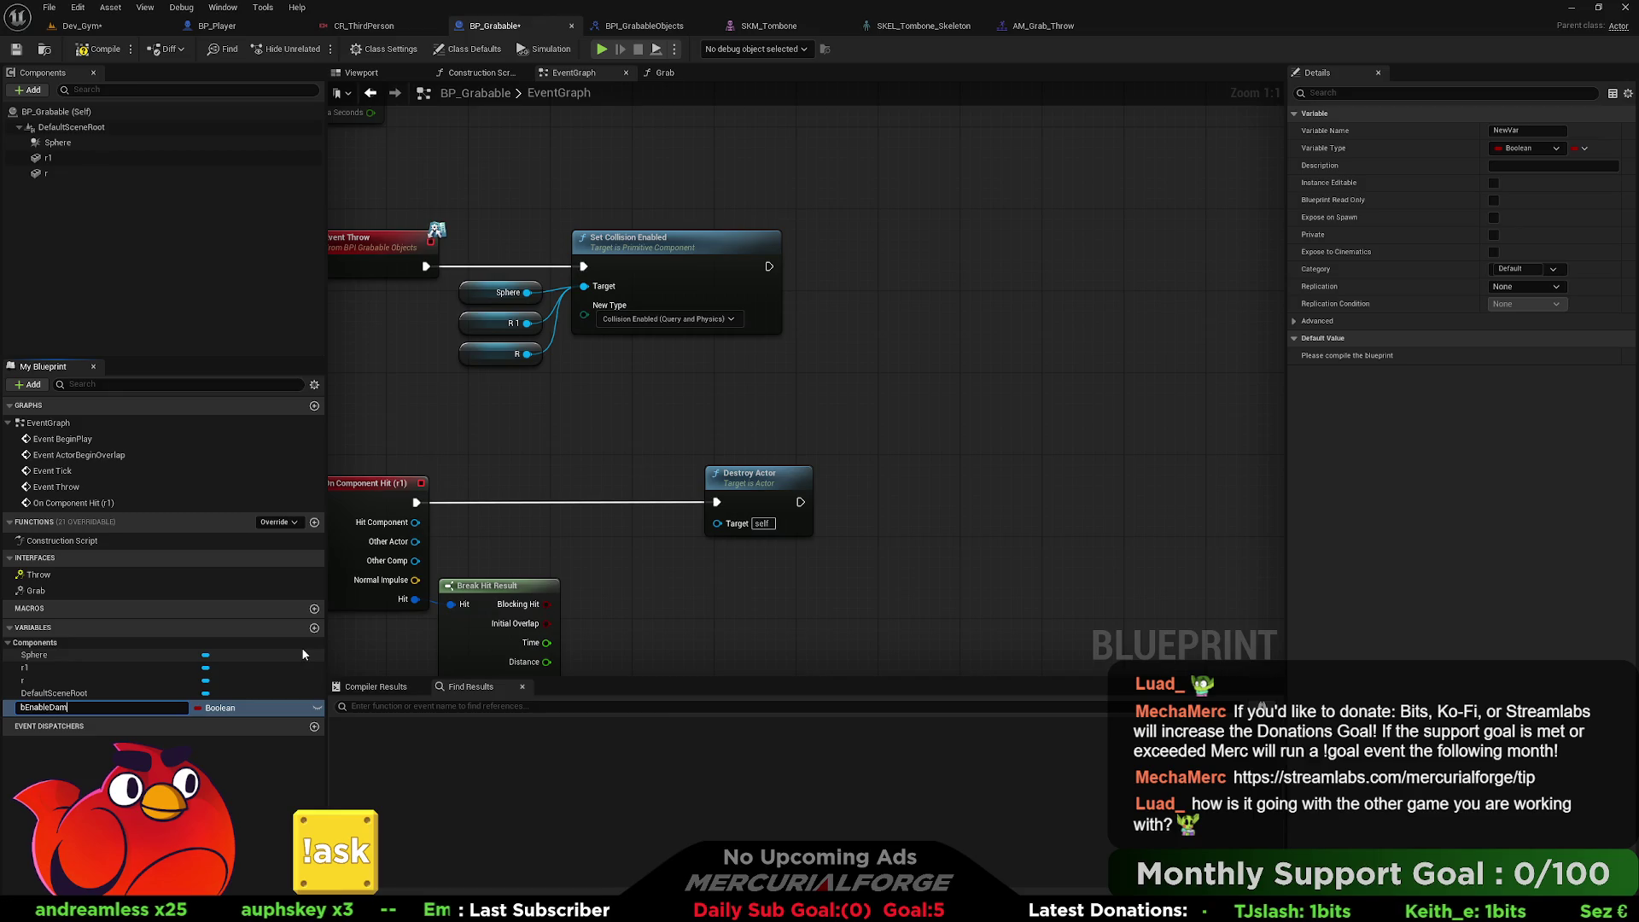
type("ge")
key("Return")
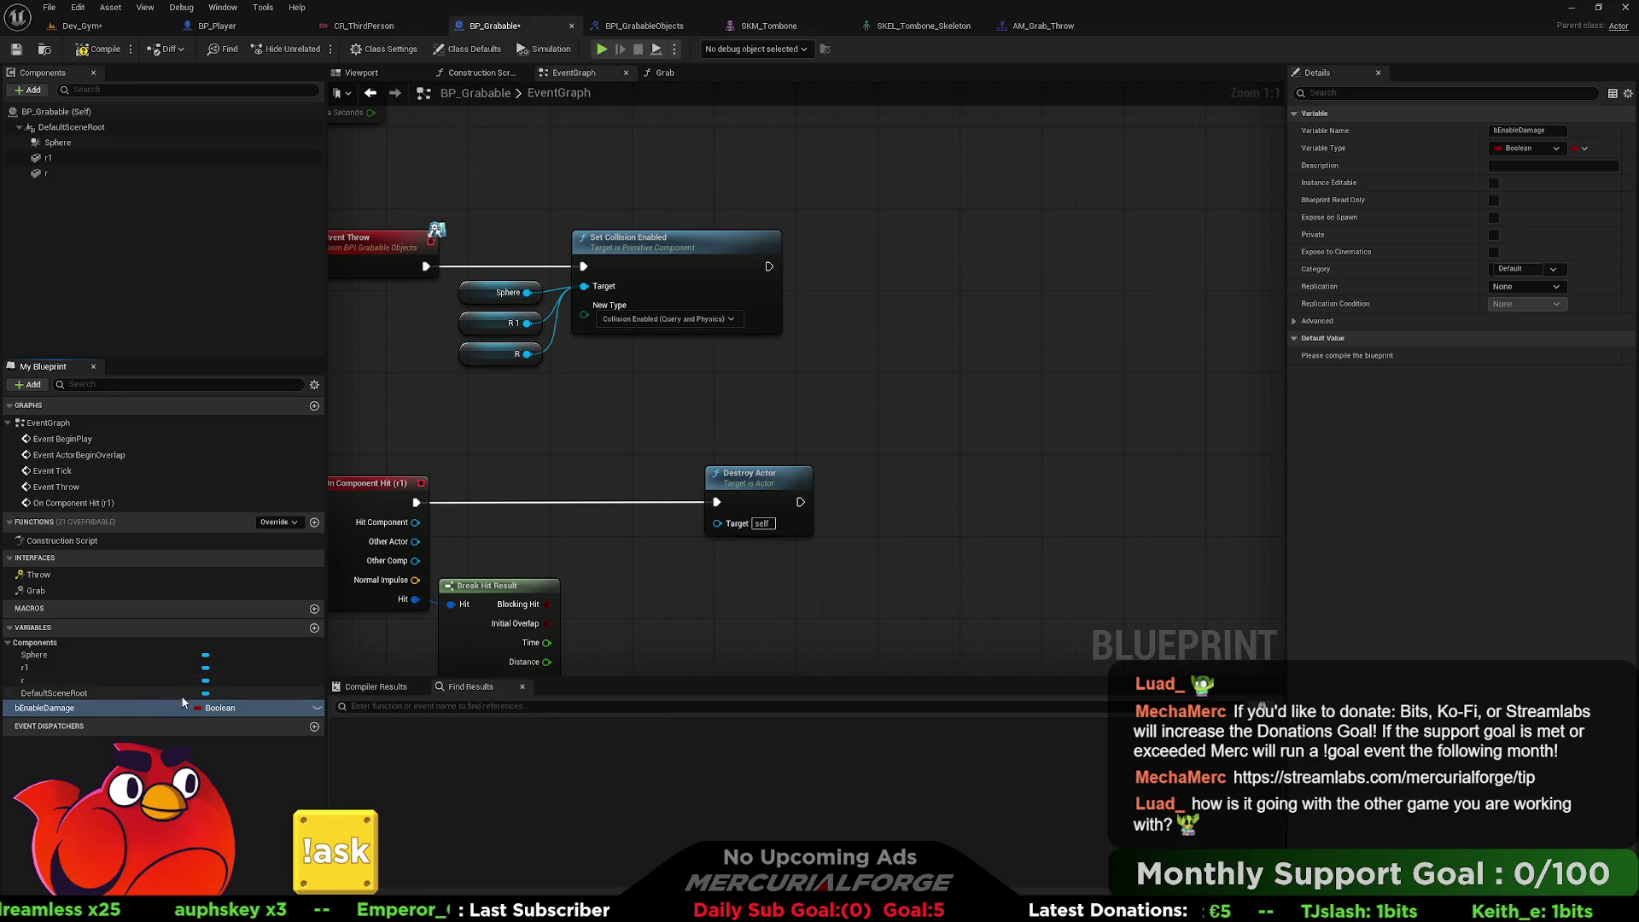
mouse_move(53, 713)
left_mouse_down()
mouse_move(837, 263)
mouse_move(858, 286)
mouse_move(841, 256)
left_mouse_up()
left_click(862, 294)
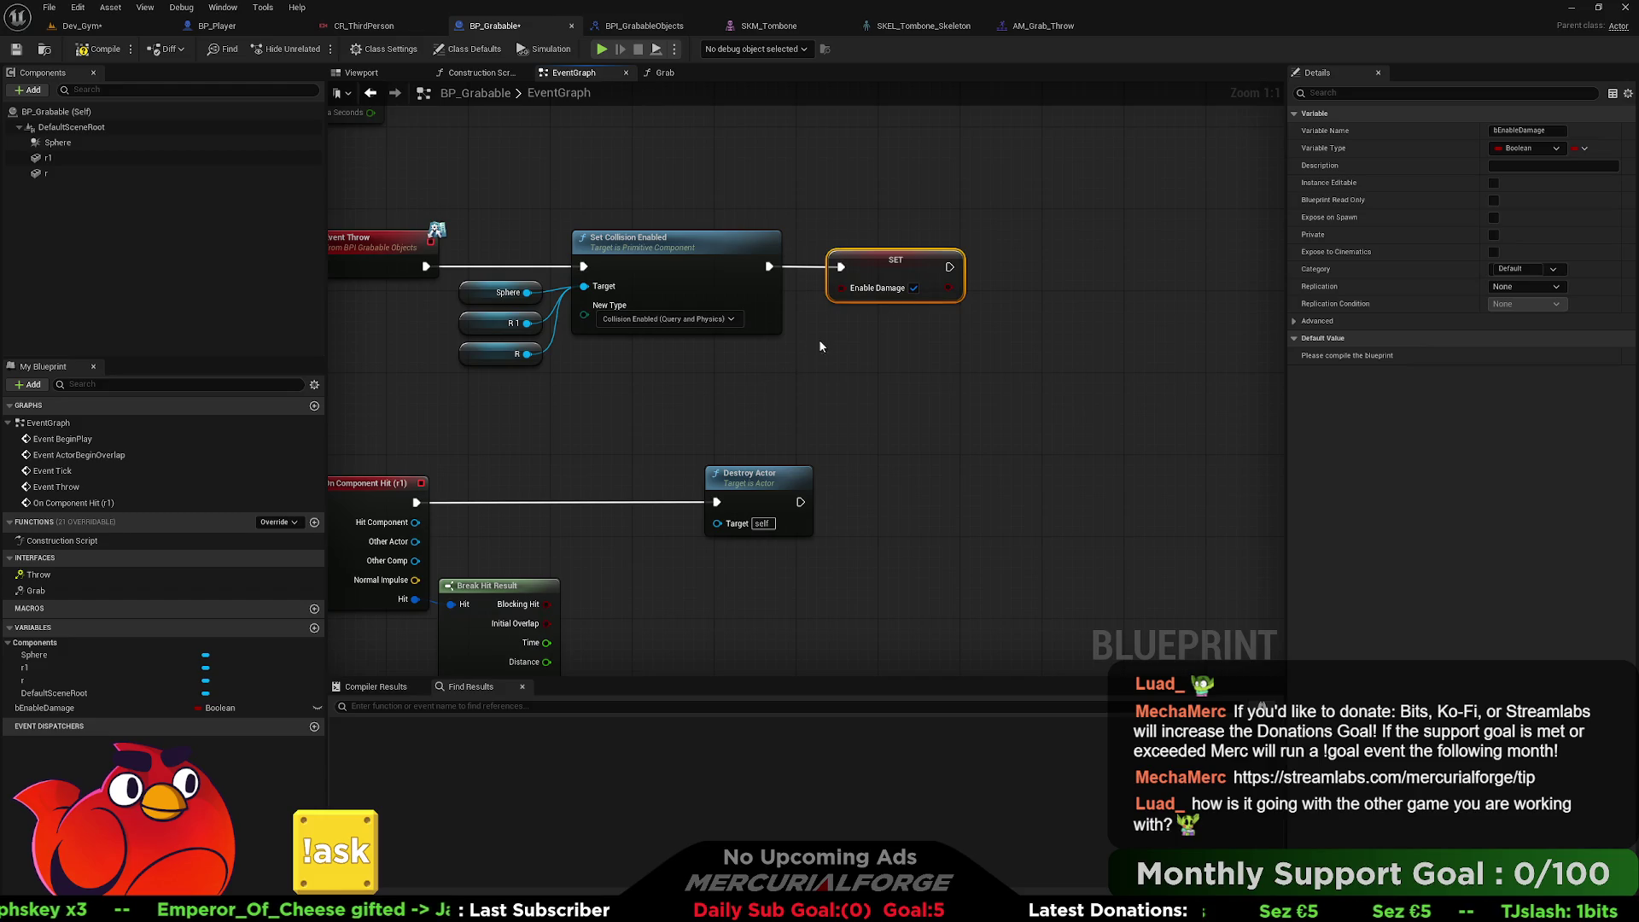
left_click_drag(450, 603, 485, 589)
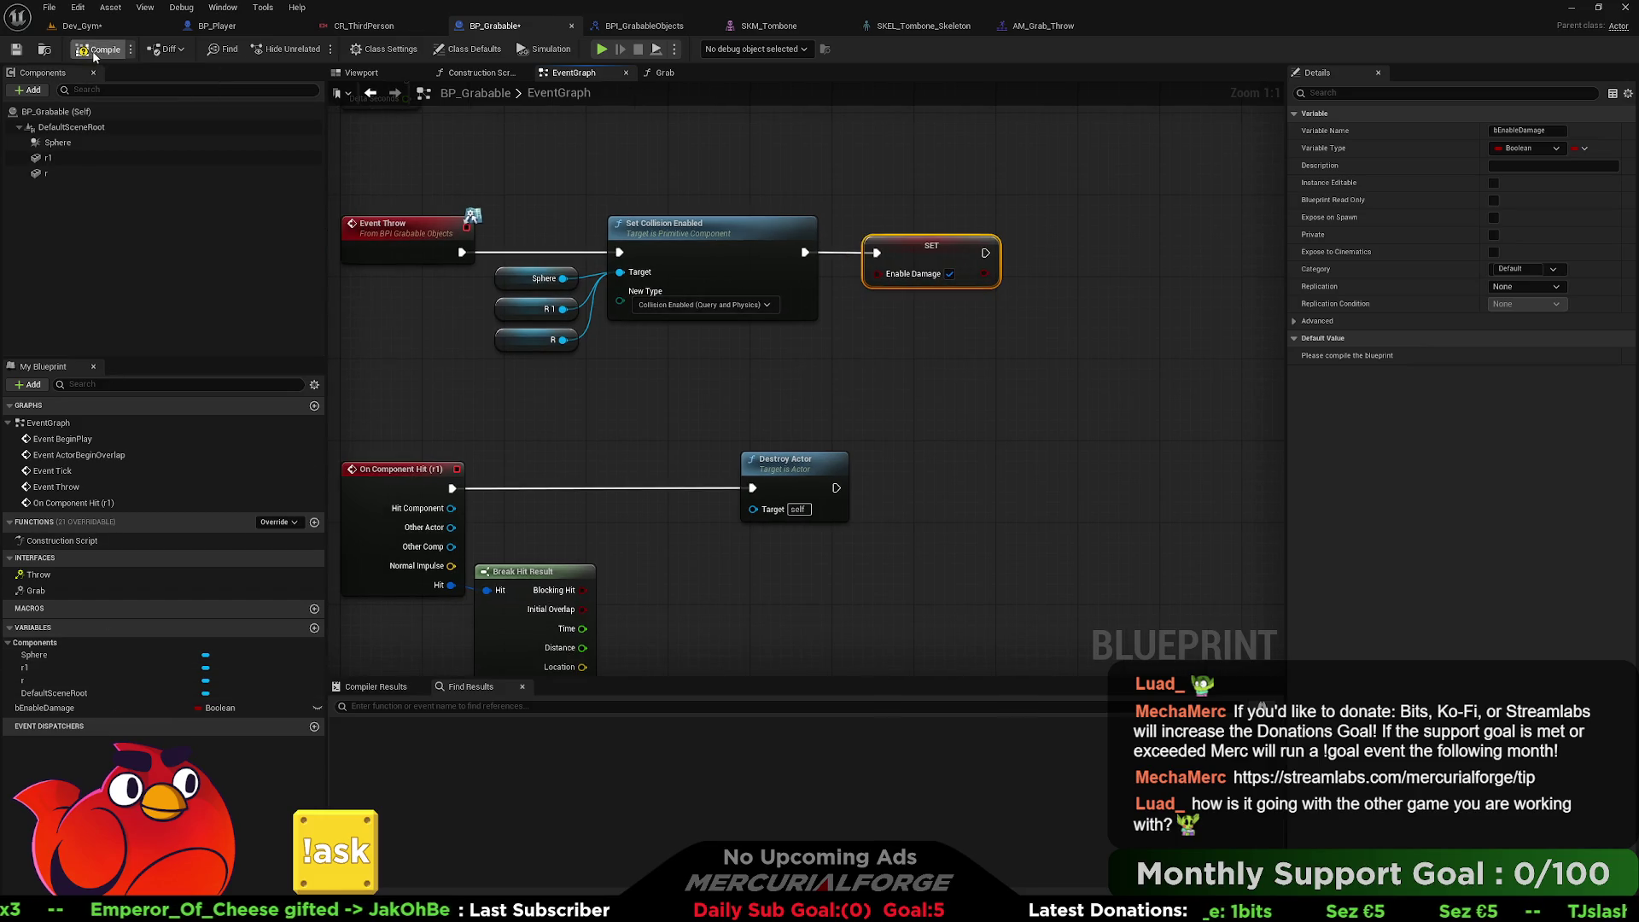
left_click(88, 711)
Add a bEnableDamage getter and a Branch from On Component Hit whose True fires Destroy Actor.
mouse_move(59, 708)
left_mouse_down()
mouse_move(511, 493)
mouse_move(521, 451)
mouse_move(519, 503)
left_mouse_up()
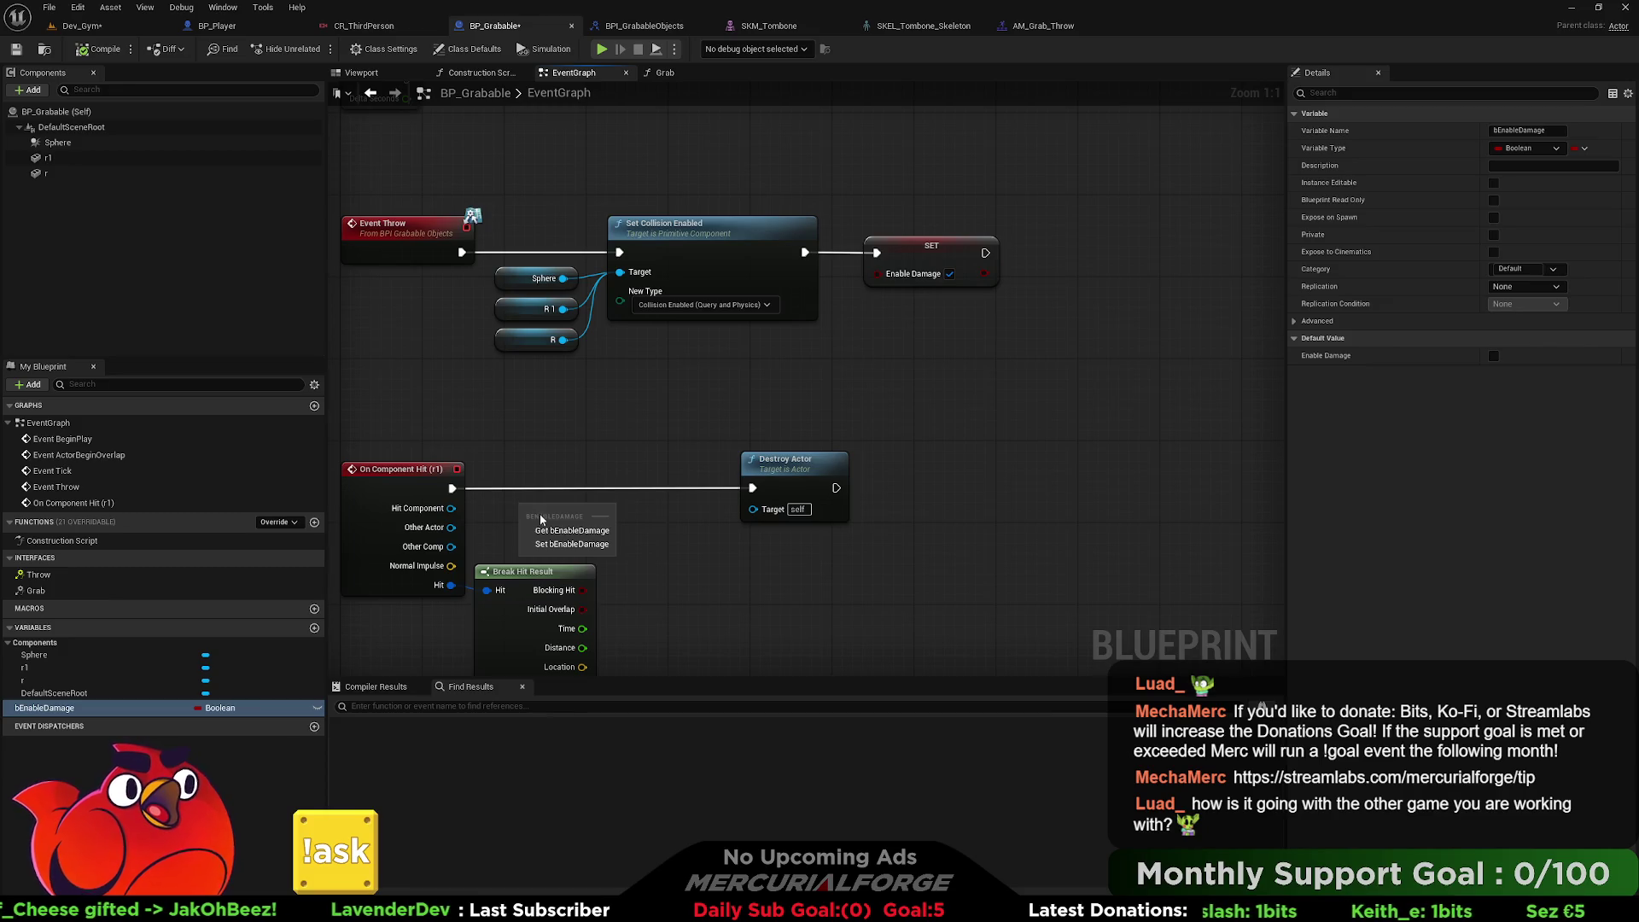
key("Escape")
mouse_move(45, 707)
left_mouse_down()
mouse_move(282, 649)
mouse_move(521, 517)
left_mouse_up()
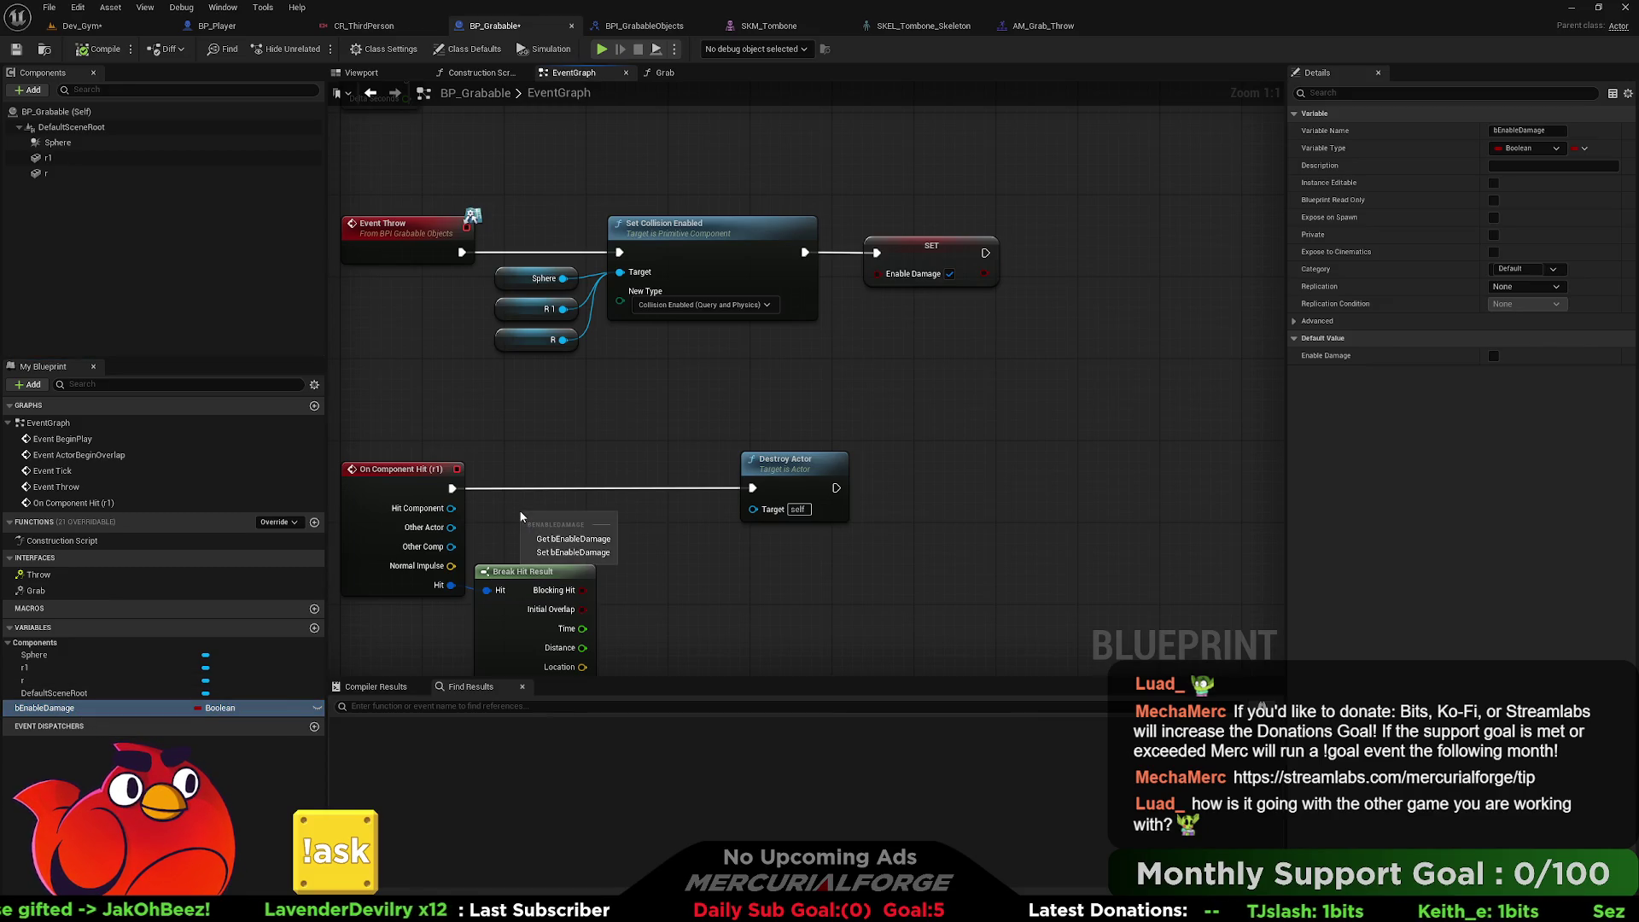
left_click(554, 539)
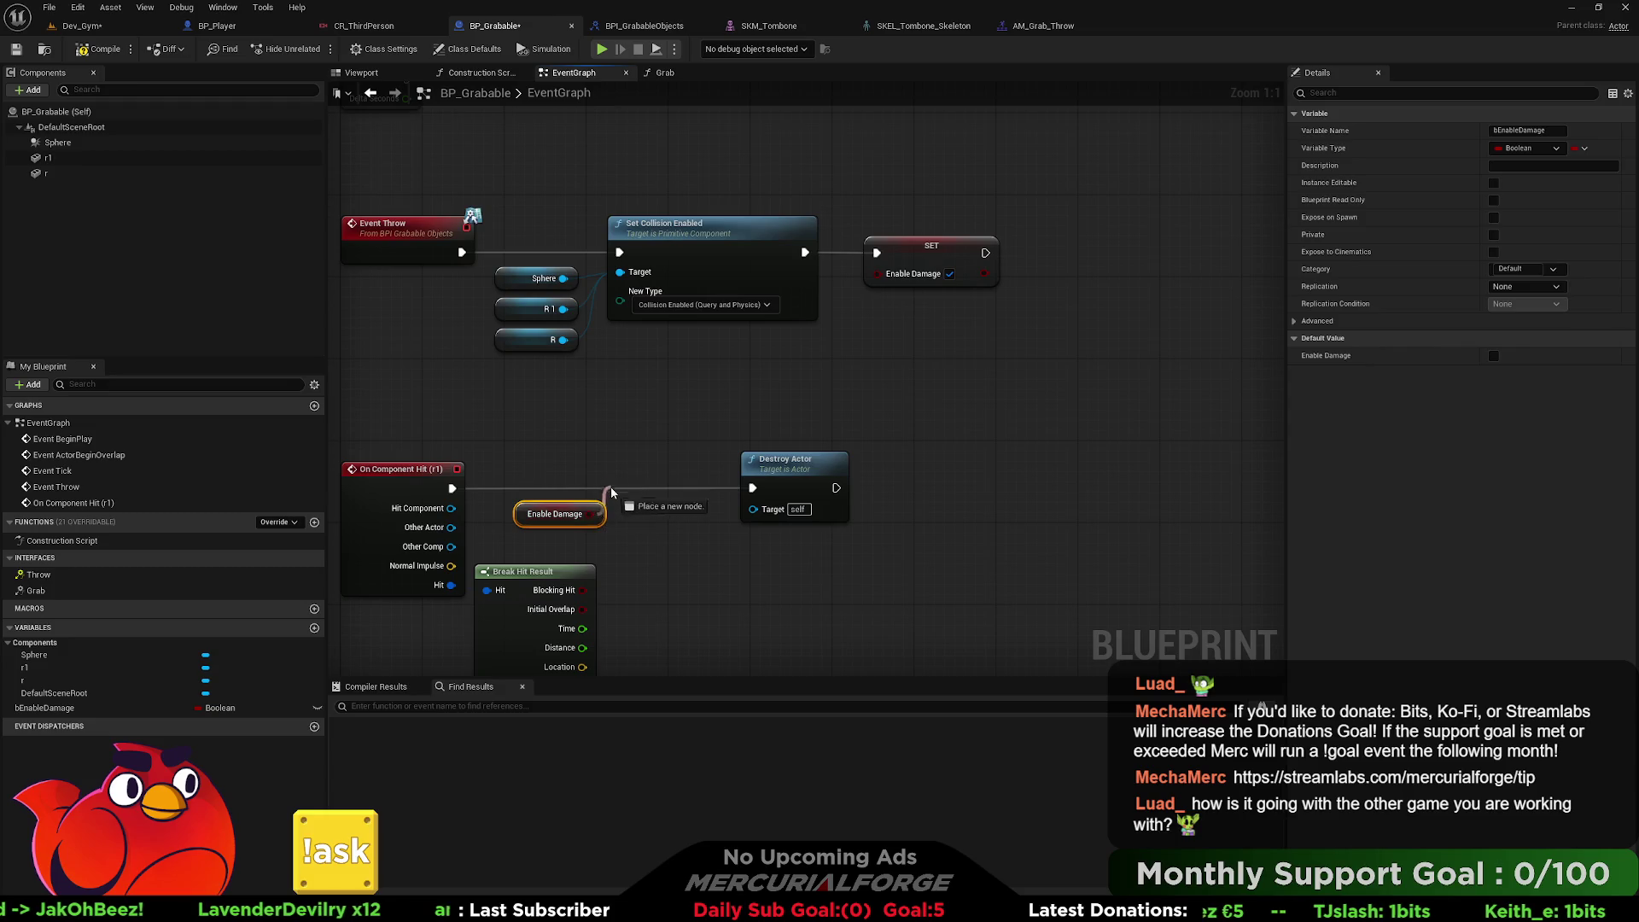
left_click(609, 424)
mouse_move(630, 427)
left_mouse_down()
mouse_move(650, 469)
mouse_move(480, 506)
mouse_move(453, 489)
left_mouse_up()
mouse_move(658, 431)
left_mouse_down()
mouse_move(715, 431)
mouse_move(853, 378)
left_mouse_up()
left_click_drag(738, 392, 822, 392)
mouse_move(746, 474)
left_mouse_down()
mouse_move(694, 382)
mouse_move(635, 418)
mouse_move(659, 441)
mouse_move(649, 431)
left_mouse_up()
Tidy the Enable Damage, Branch and Destroy Actor nodes and delete Break Hit Result.
left_click_drag(682, 367, 727, 344)
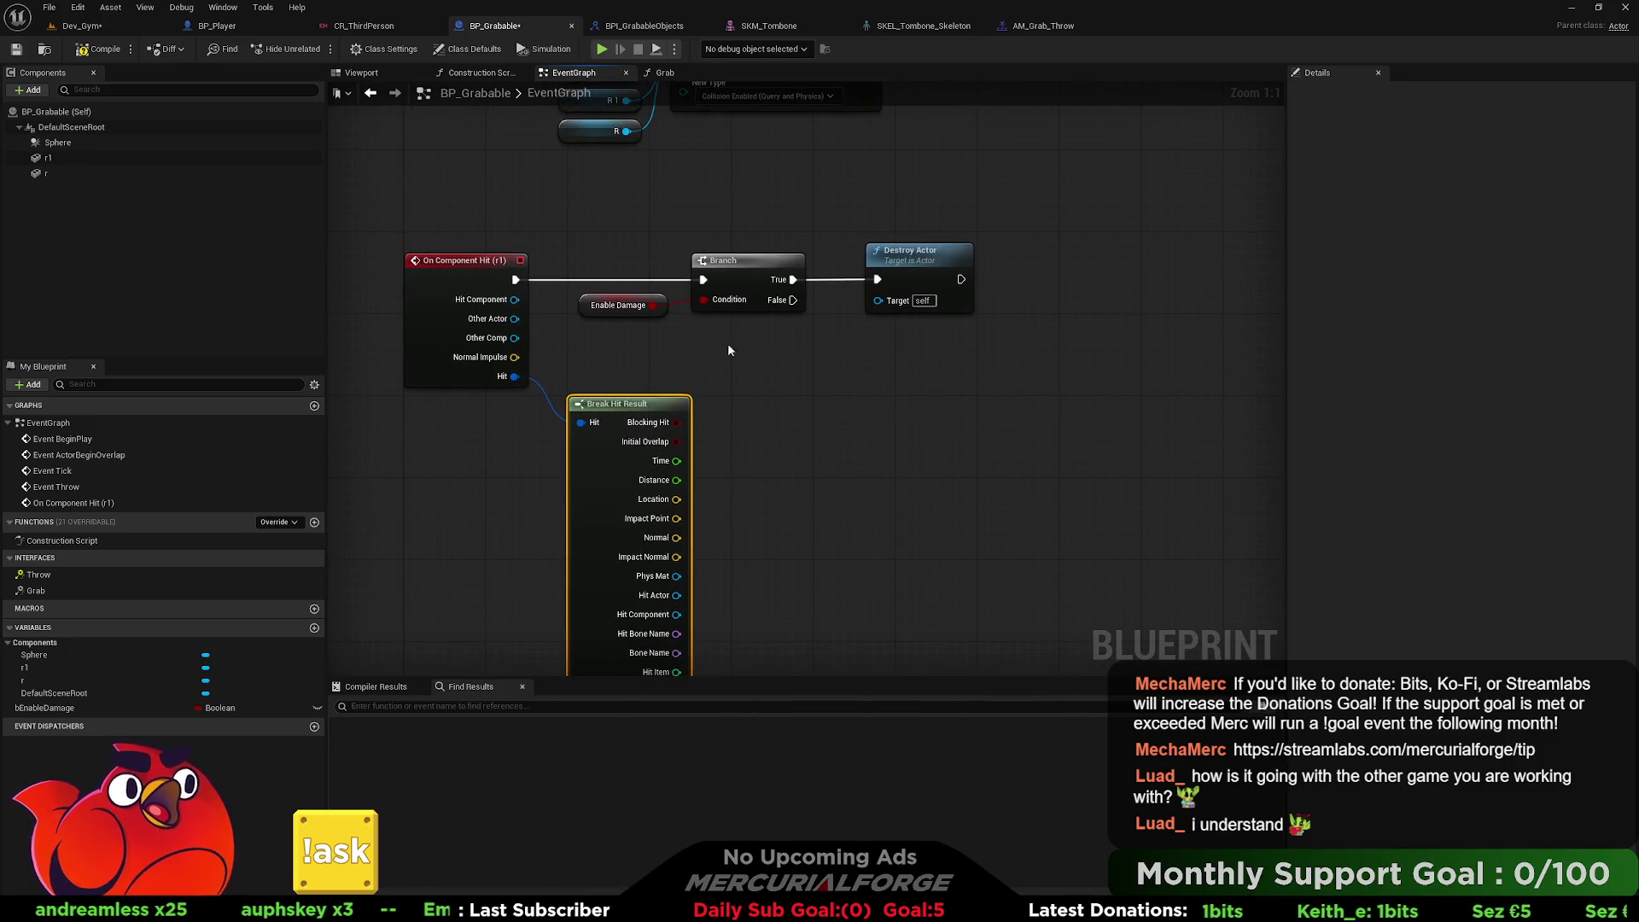
mouse_move(939, 299)
left_mouse_down()
mouse_move(671, 239)
mouse_move(573, 247)
left_mouse_up()
left_click_drag(845, 295, 834, 333)
left_click(857, 354)
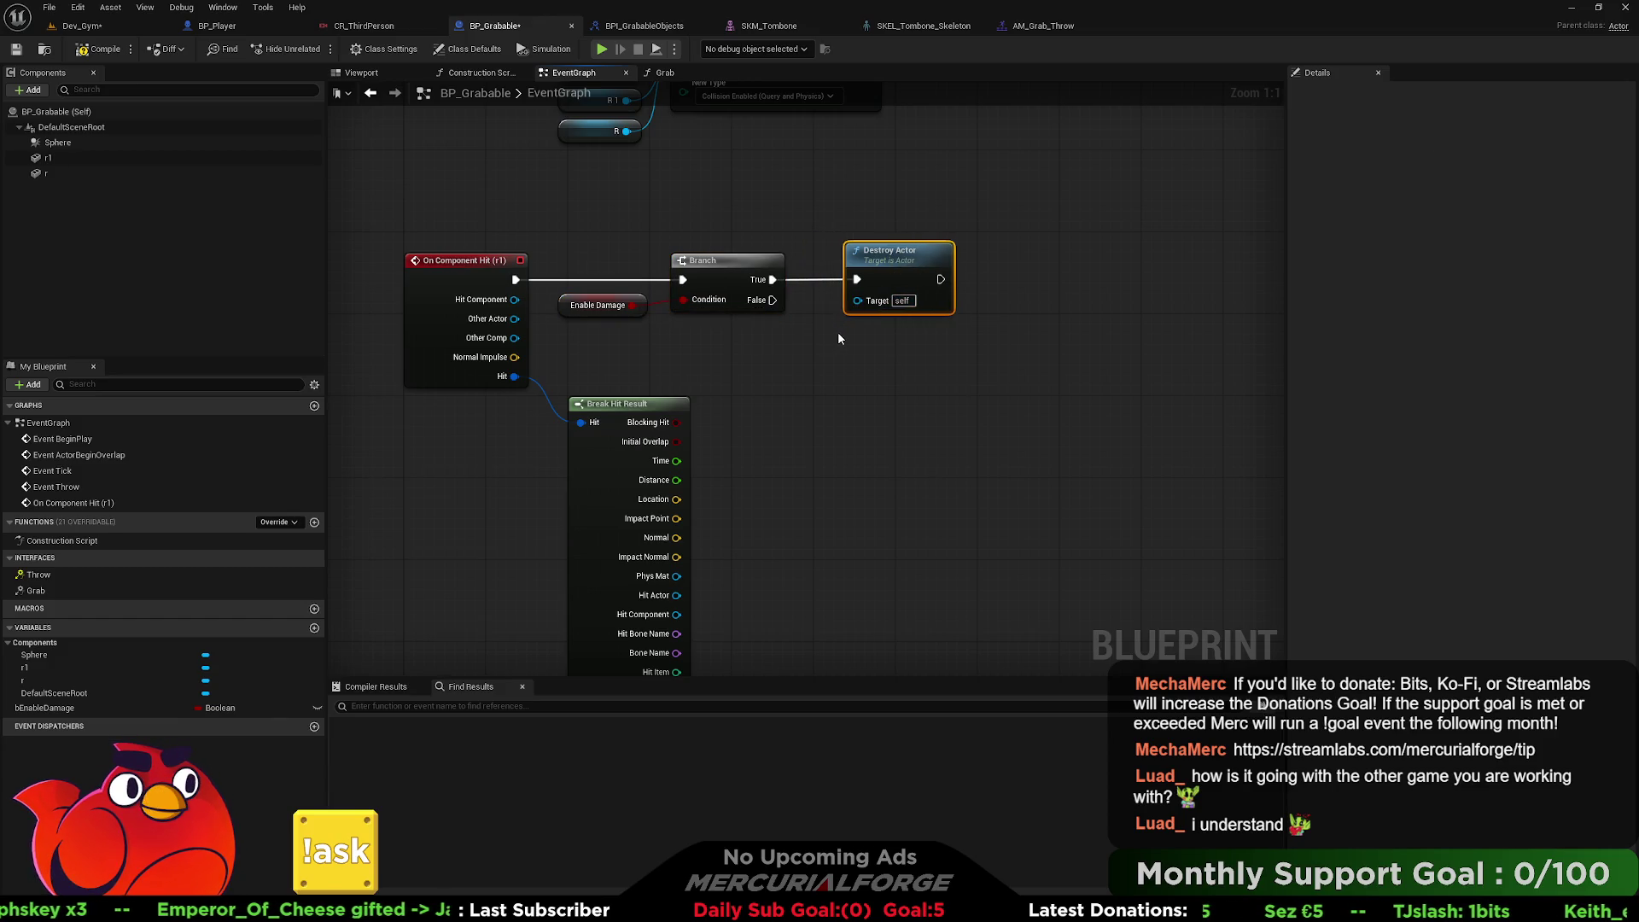
left_click(683, 500)
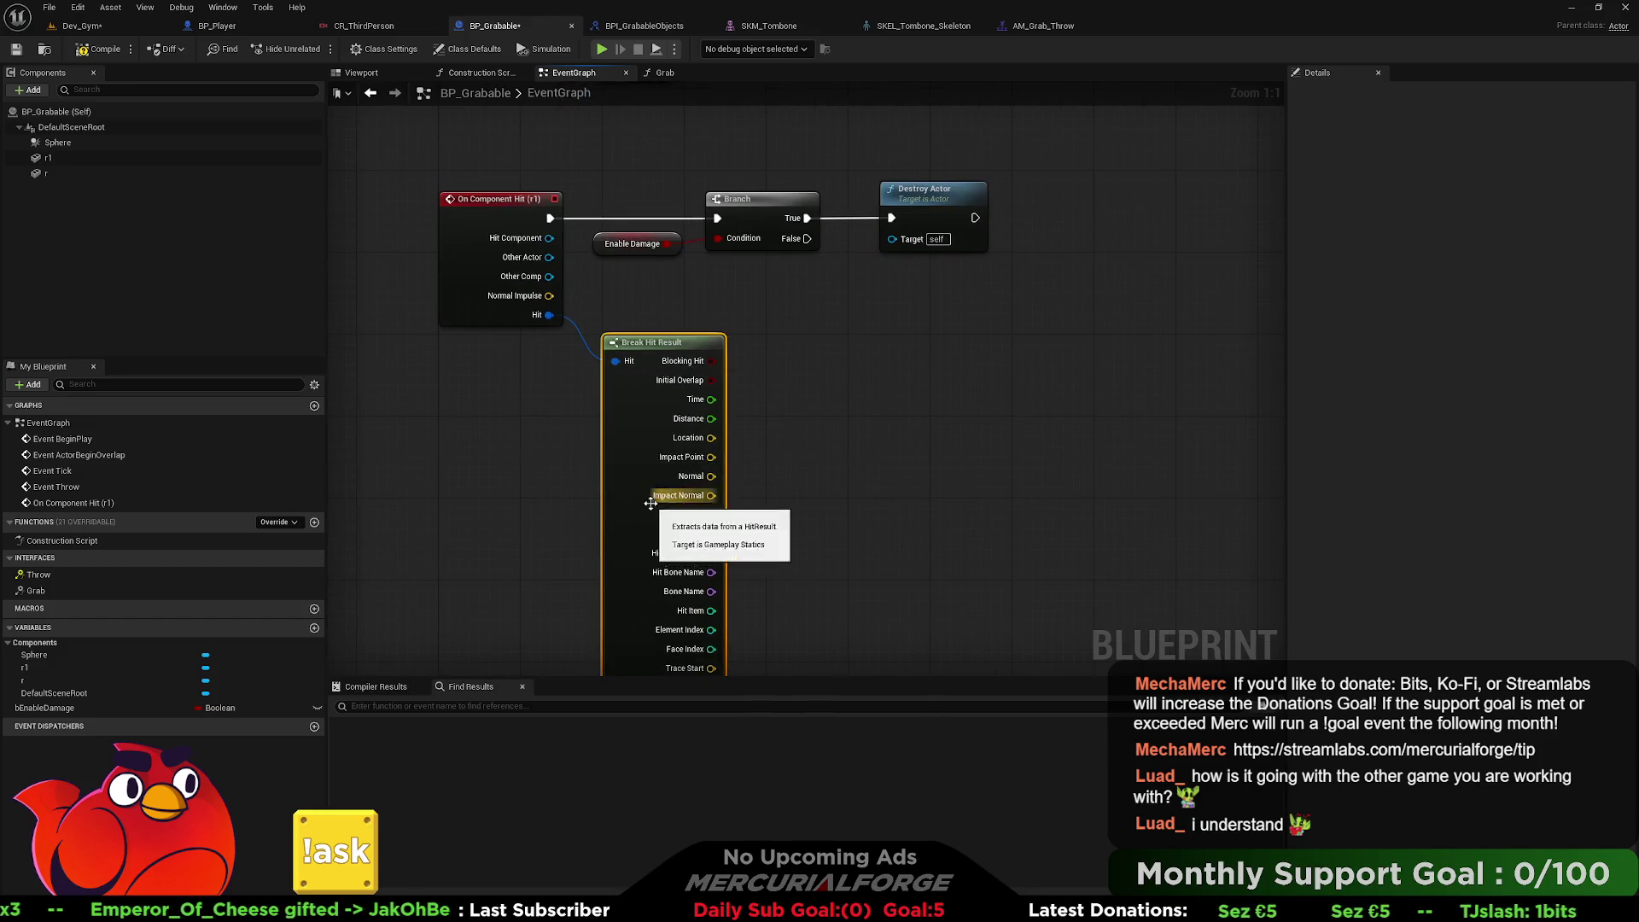
key("Delete")
Review both the Throw and hit event chains, then return to the Dev_Gym level.
left_click_drag(754, 416, 762, 503)
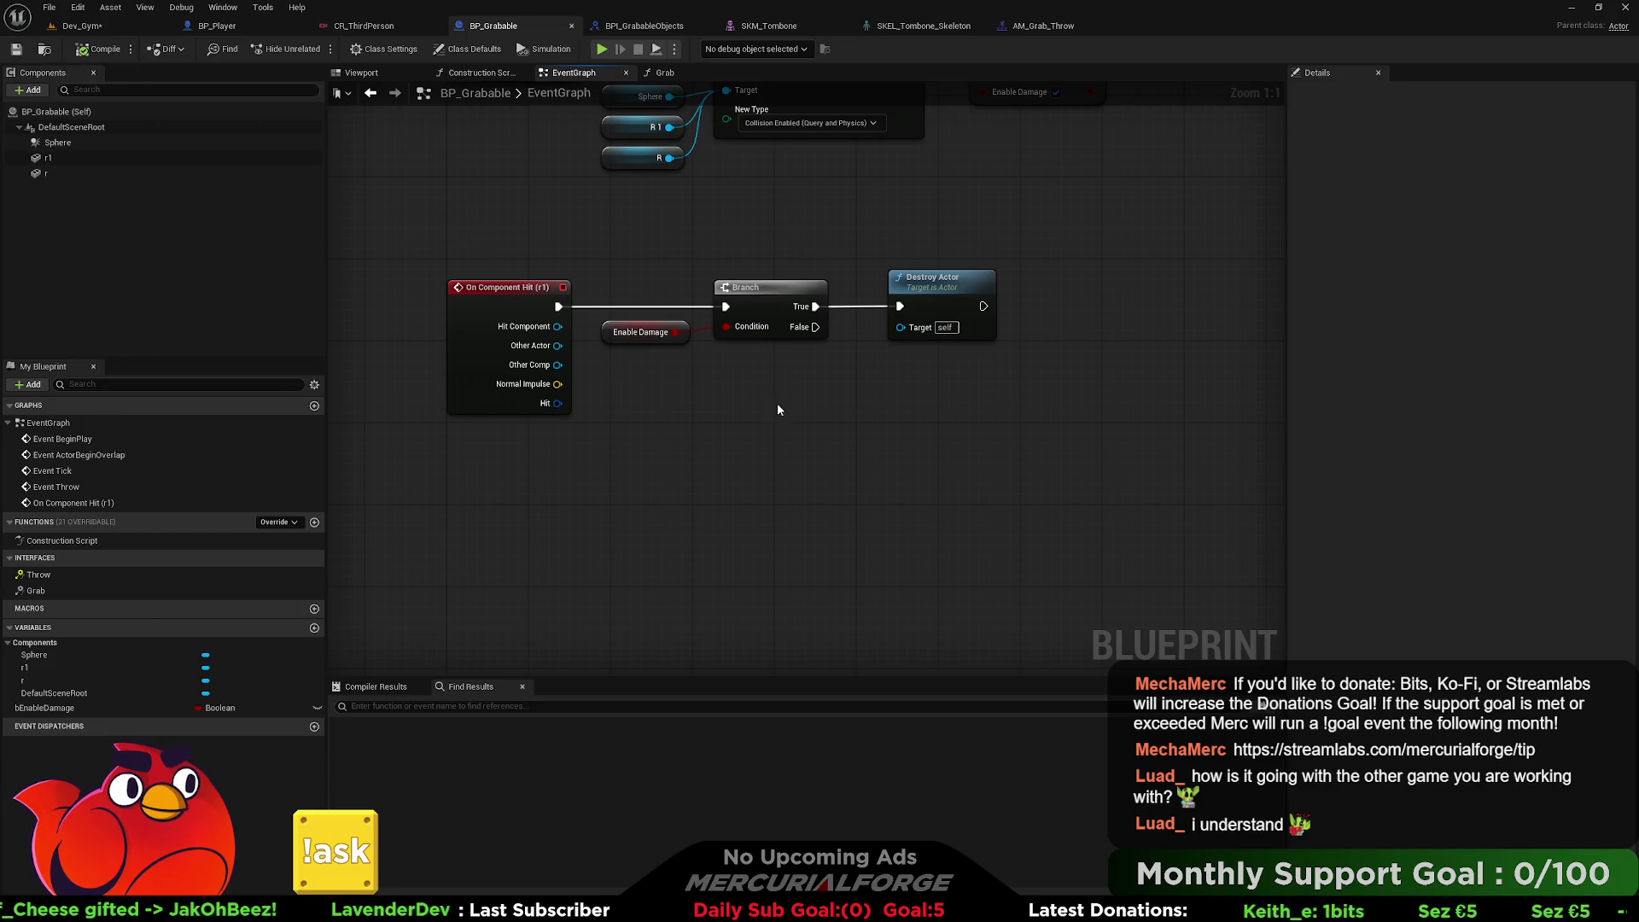
left_click_drag(778, 410, 803, 451)
mouse_move(711, 402)
left_mouse_down()
mouse_move(687, 436)
mouse_move(722, 483)
left_mouse_up()
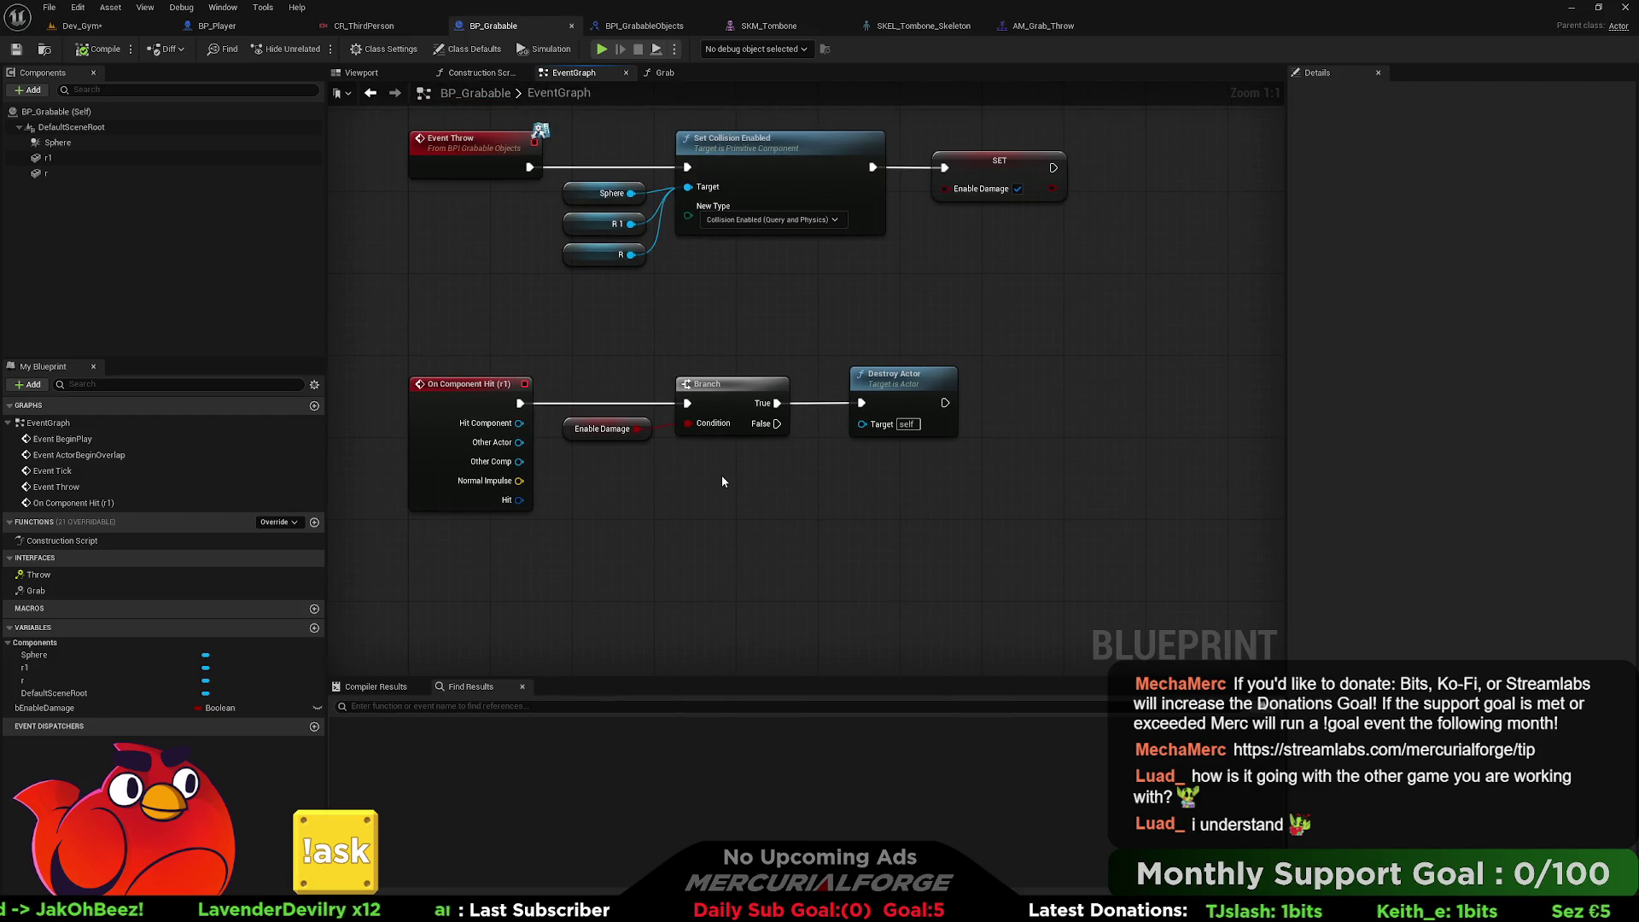
left_click_drag(982, 169, 862, 198)
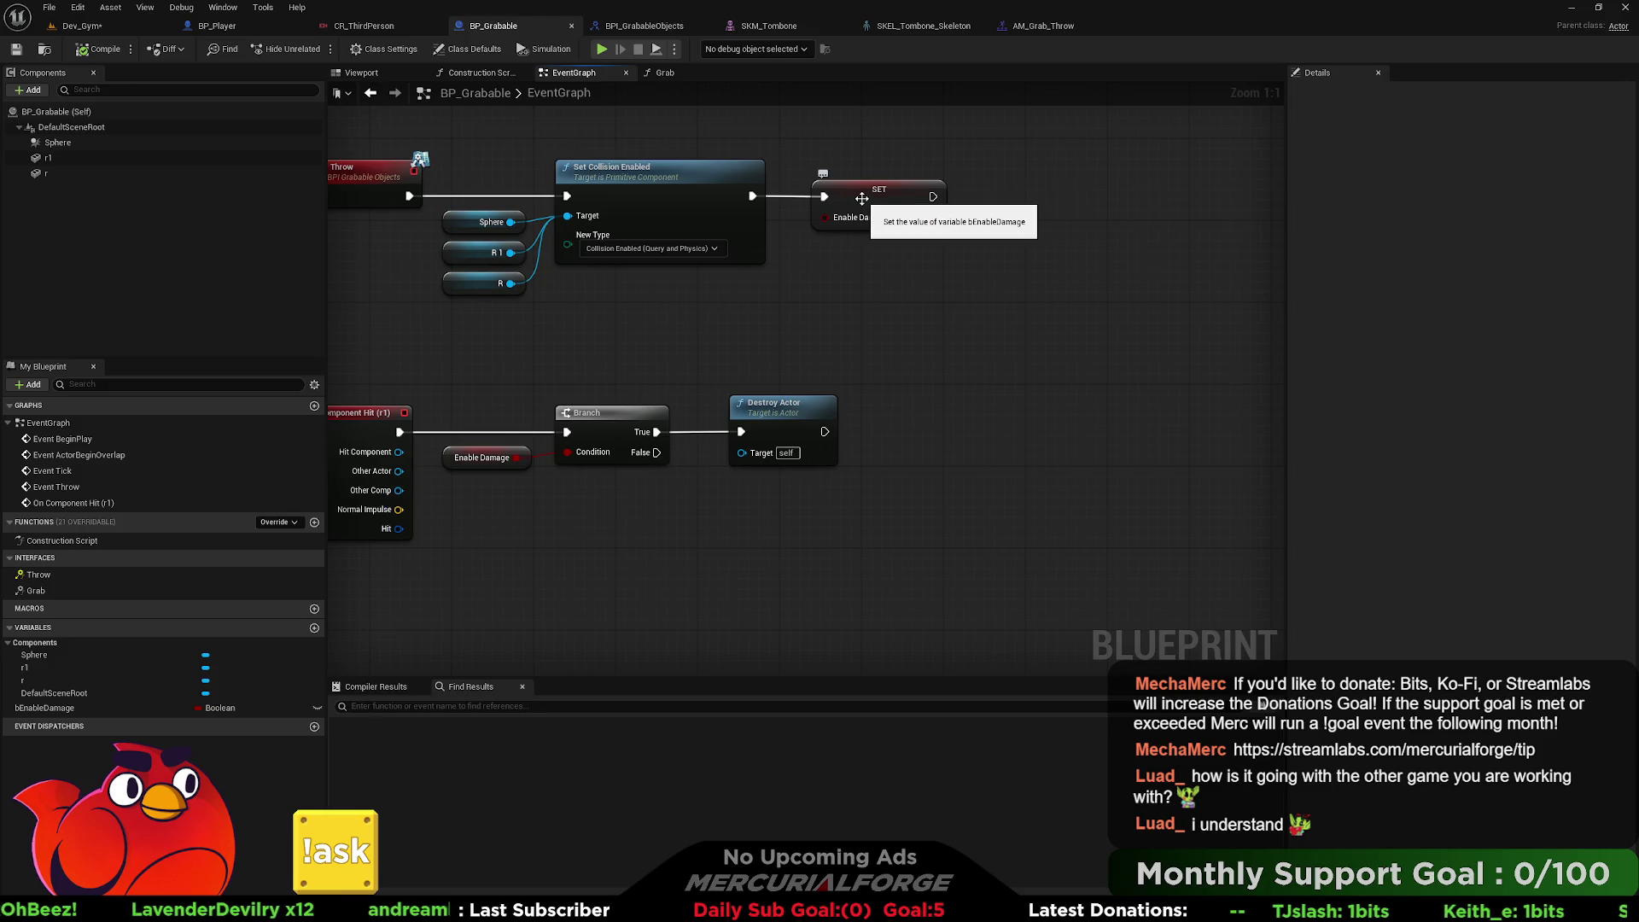
left_click_drag(828, 311, 904, 299)
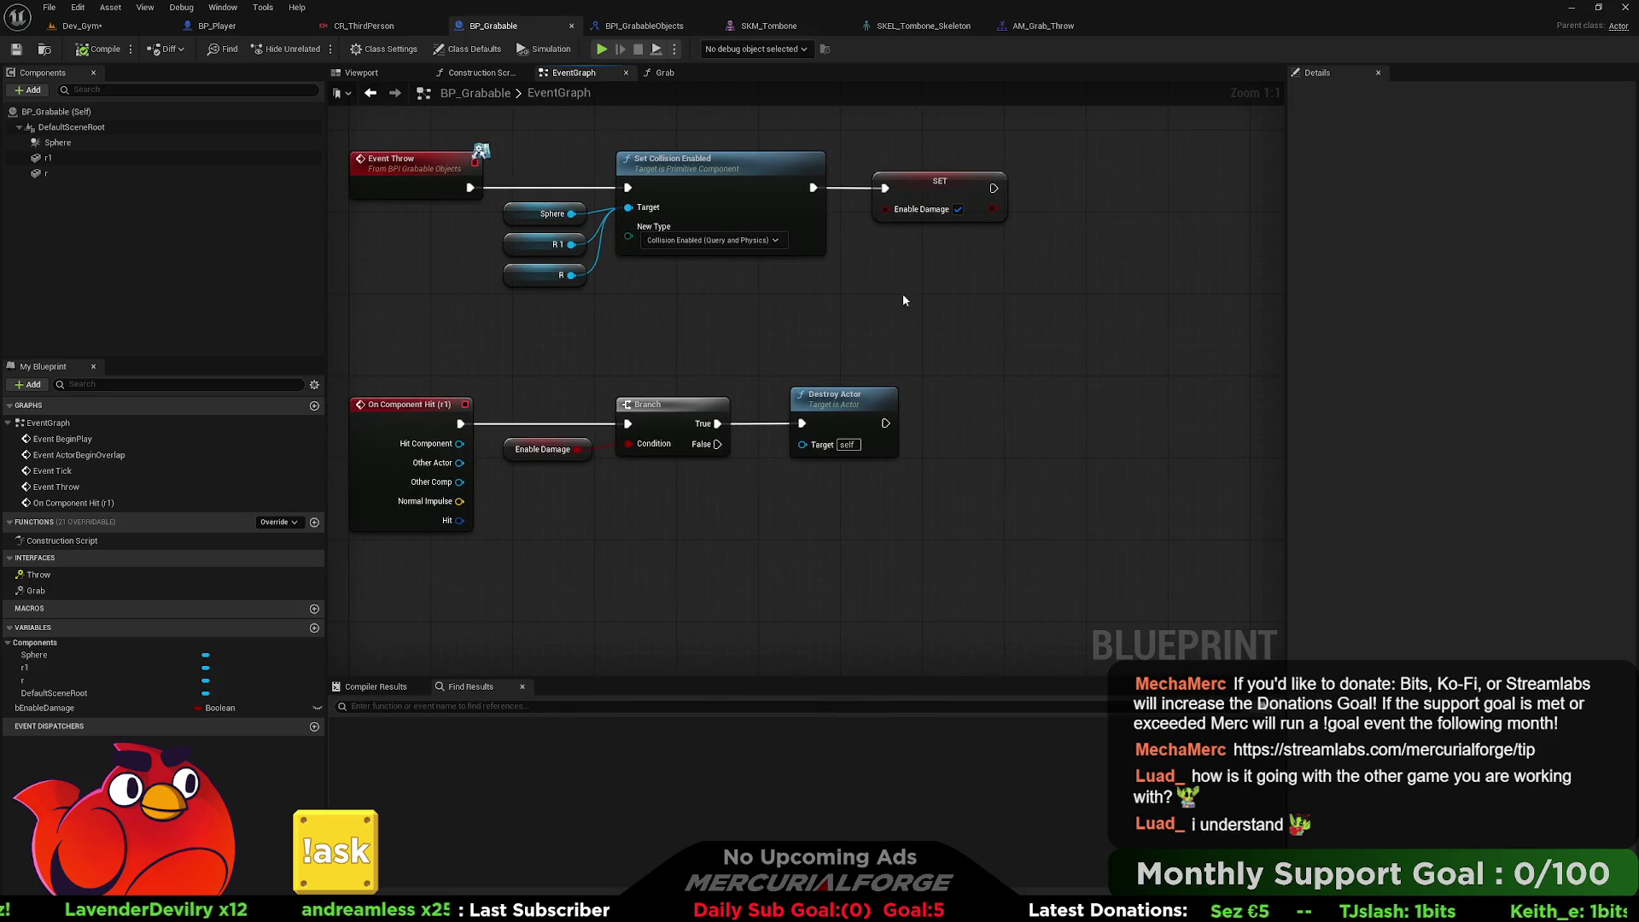
left_click(85, 26)
right_click(612, 551)
key("Escape")
key("alt+p")
key("e")
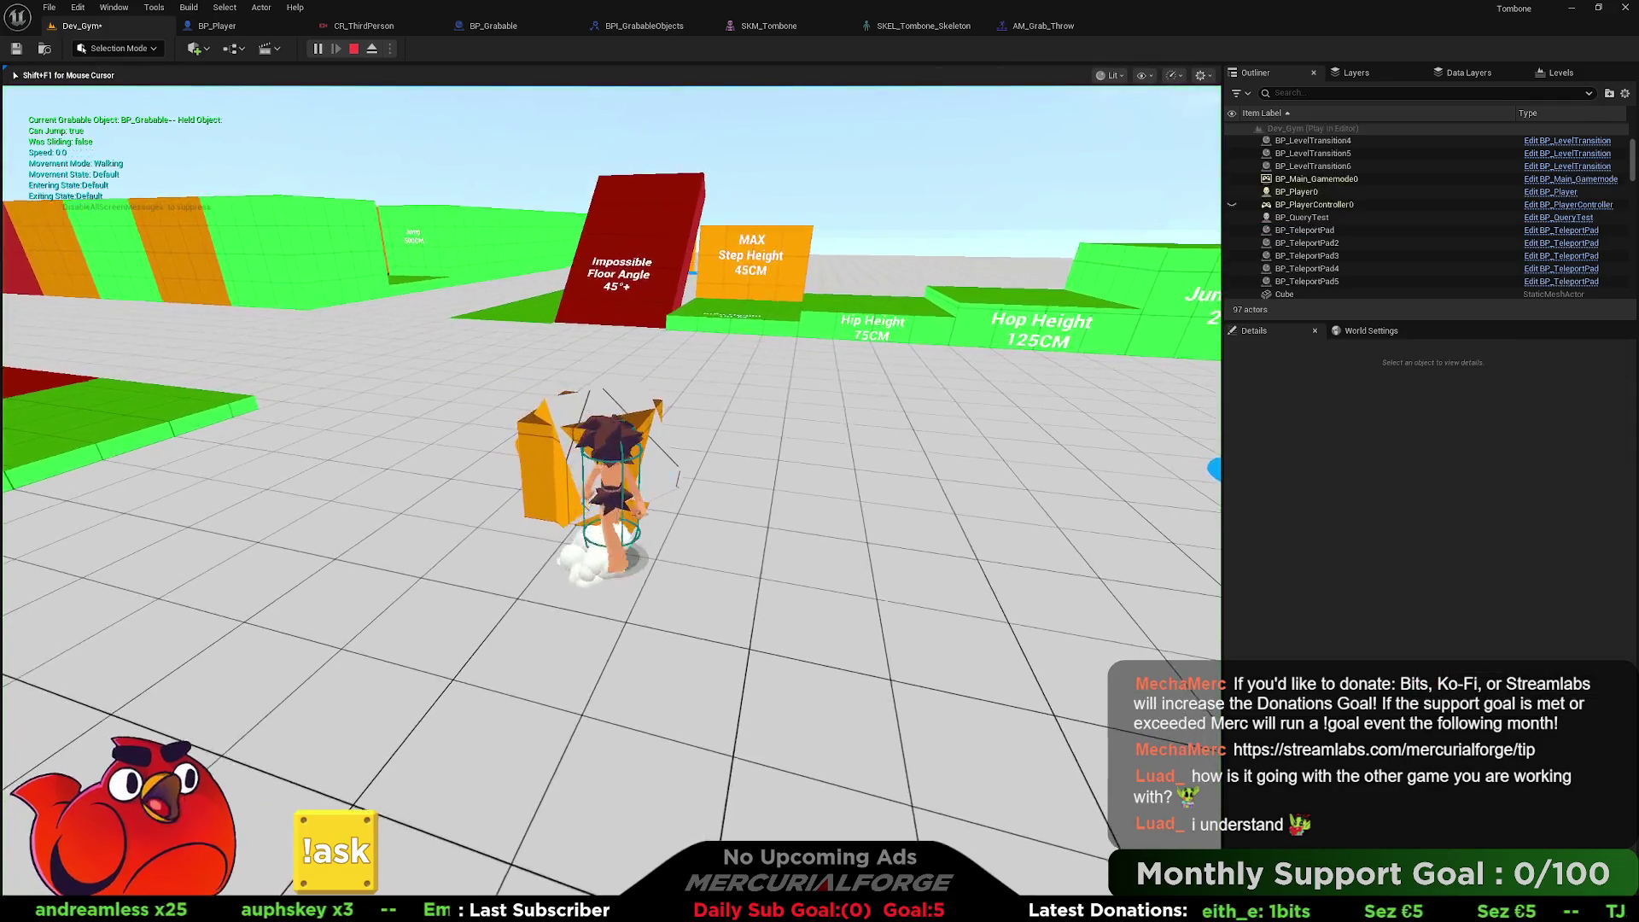
key("e")
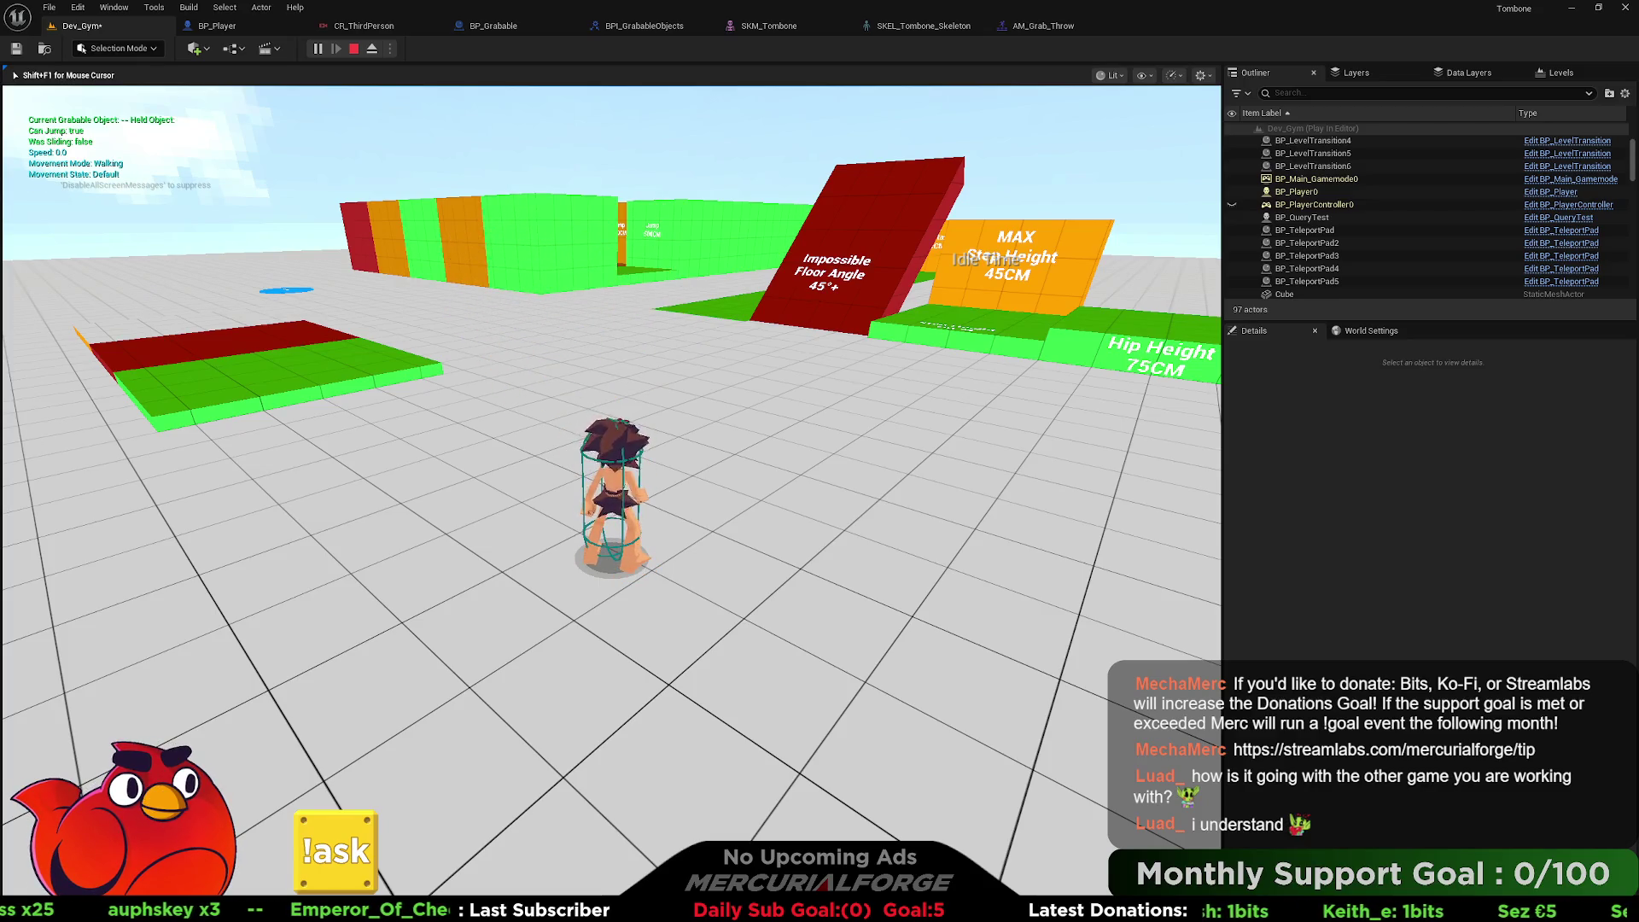
key("Escape")
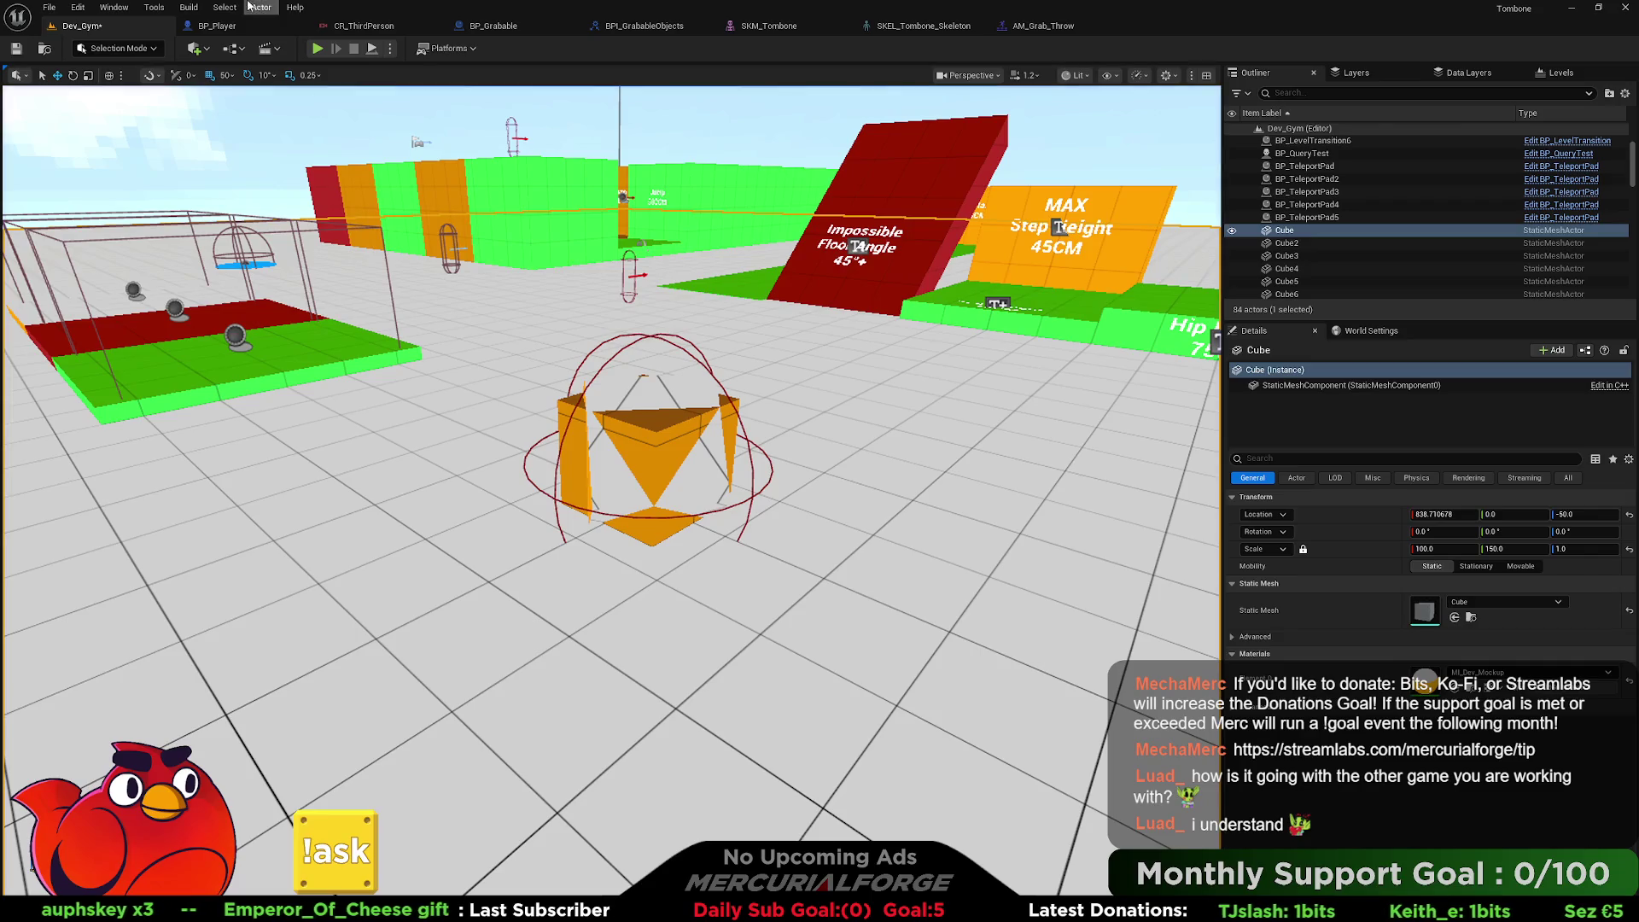
left_click(224, 26)
left_click(355, 32)
left_click(500, 29)
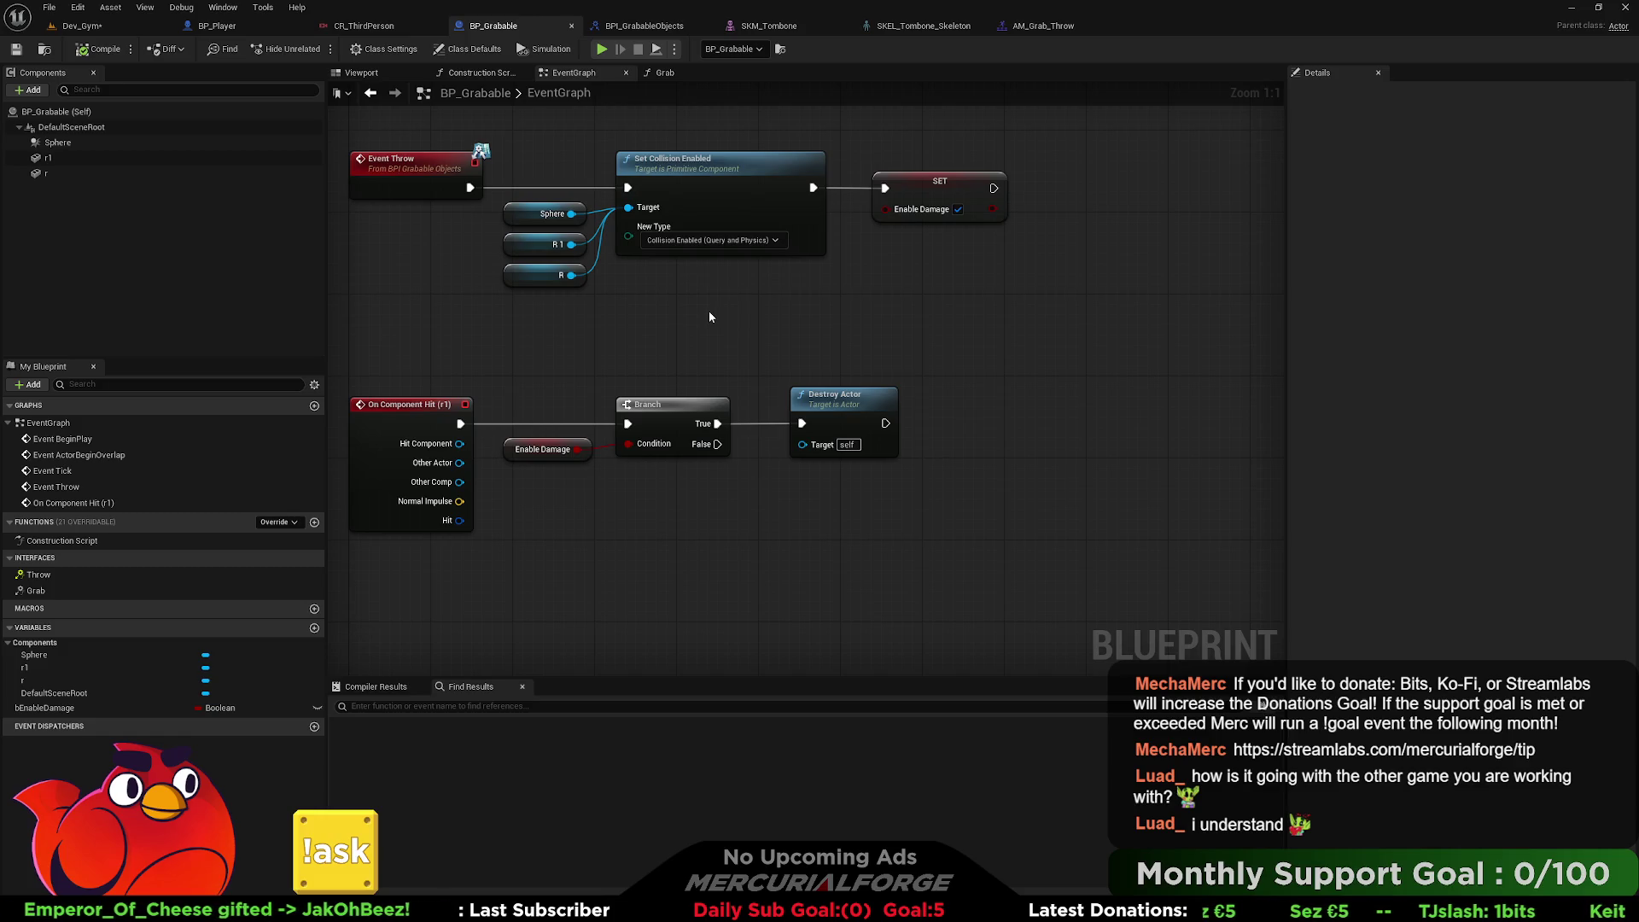
left_click(245, 28)
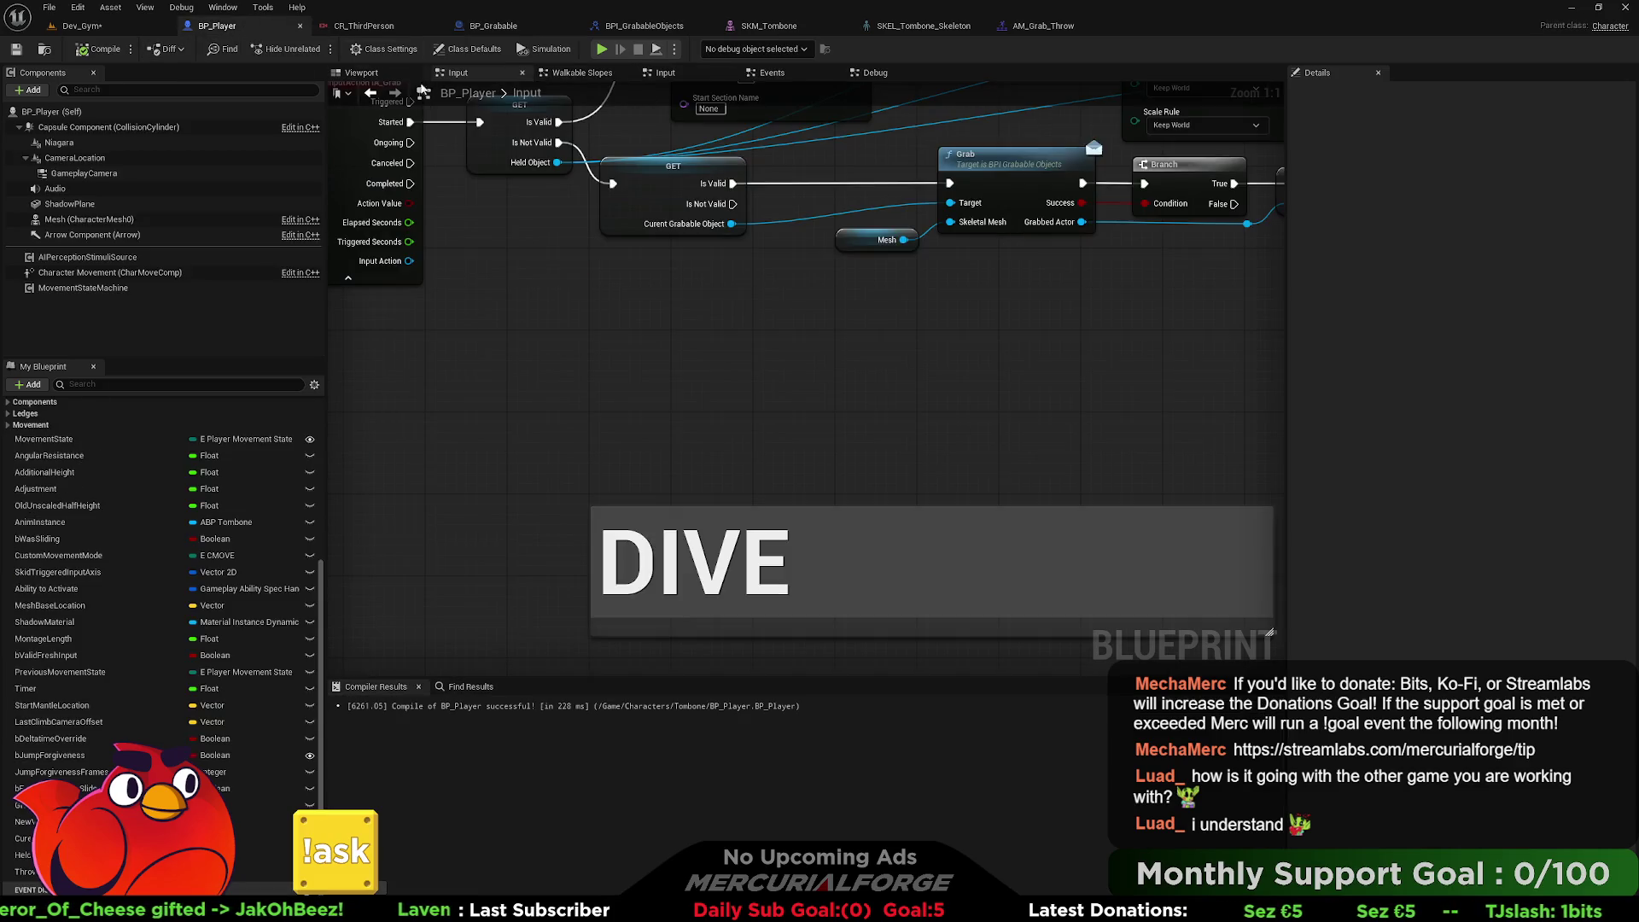
scroll(648, 292, "down", 4)
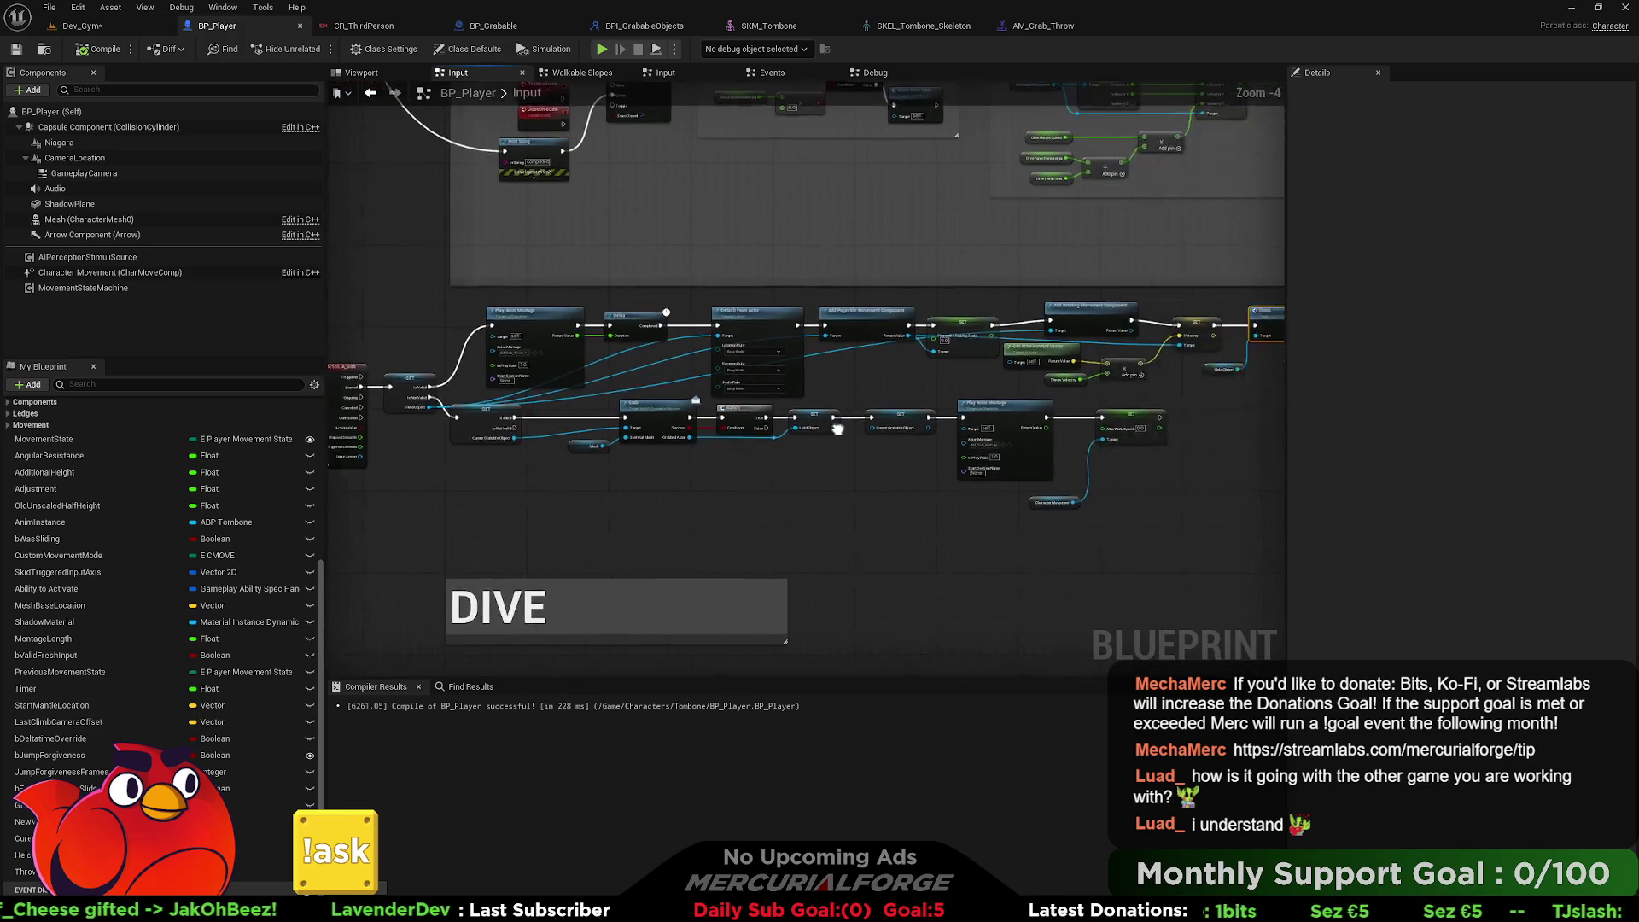
scroll(988, 384, "up", 4)
left_click(733, 254)
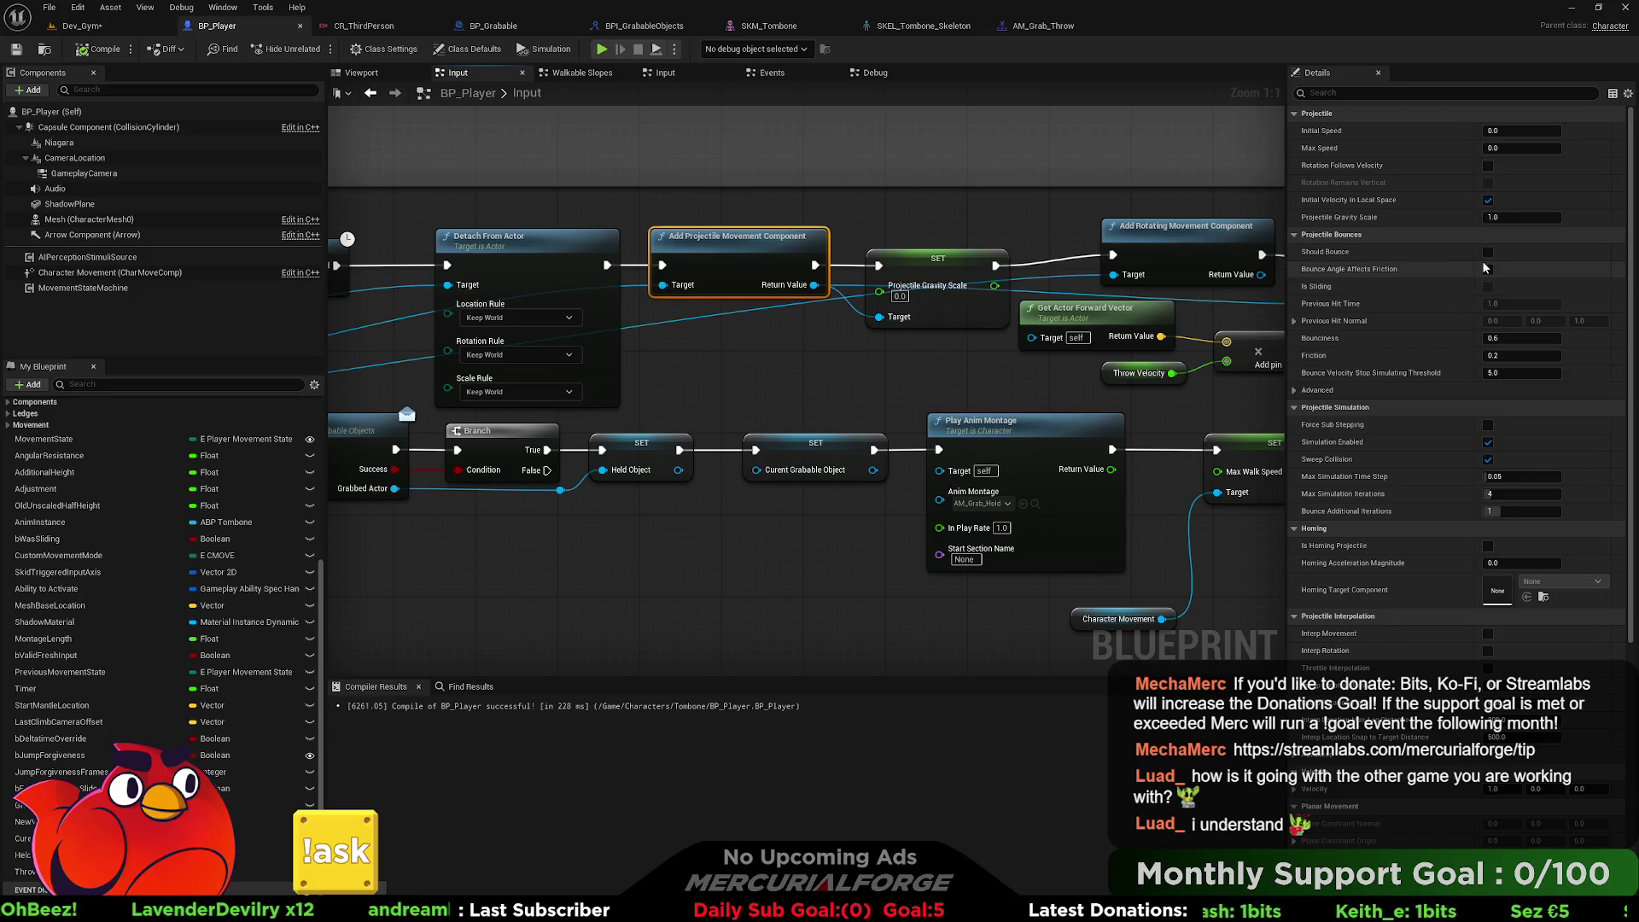
mouse_move(1353, 427)
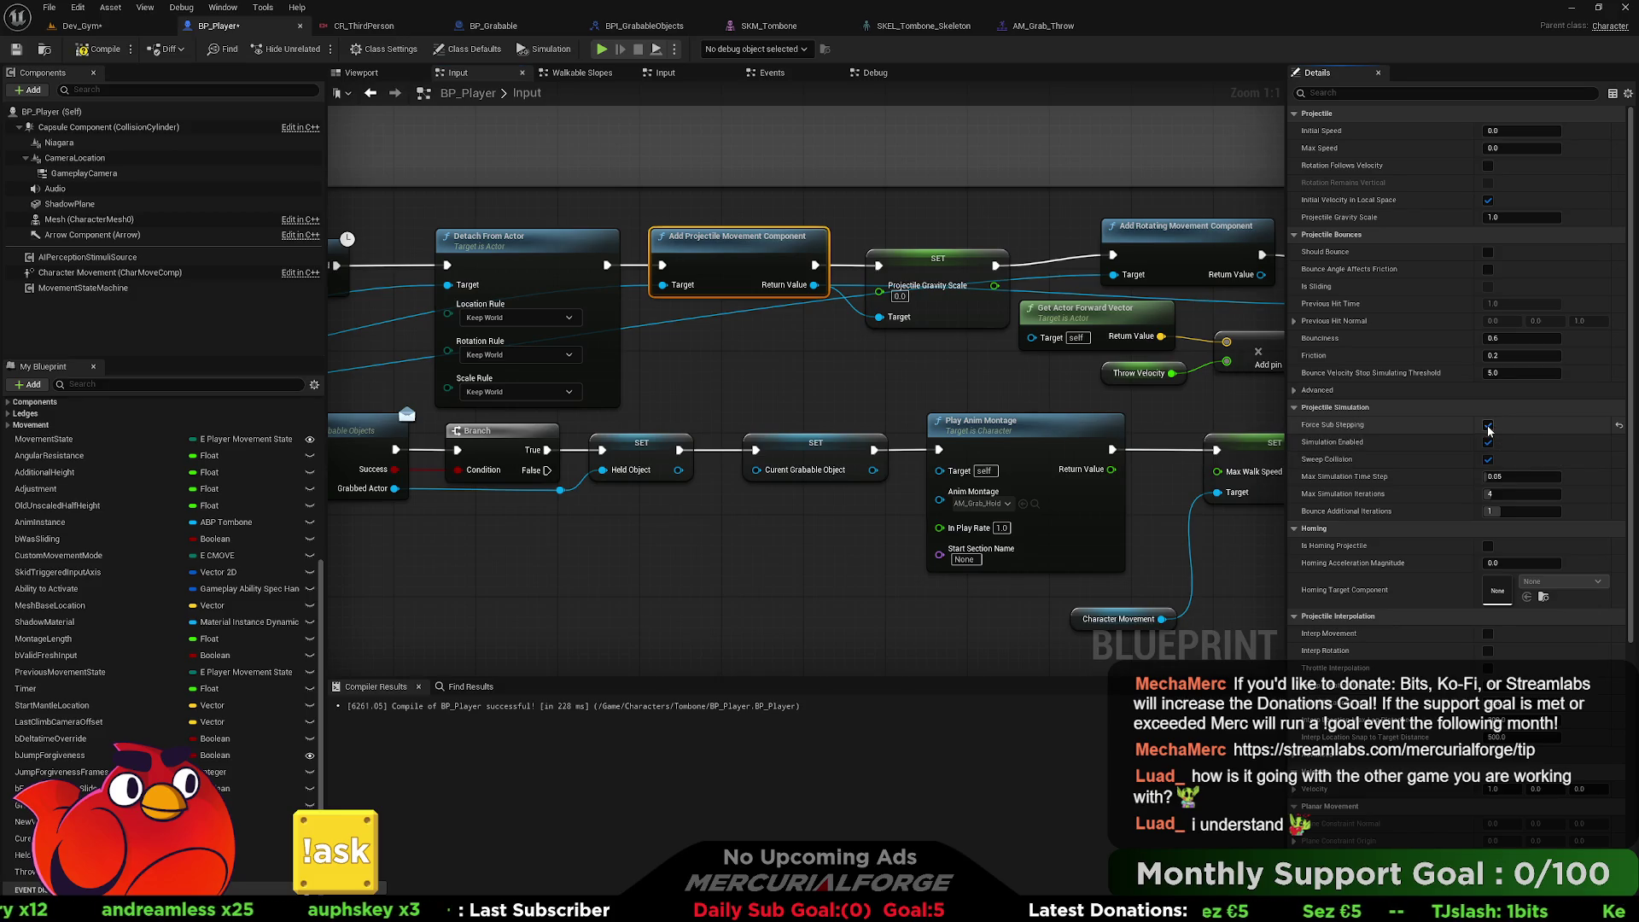
scroll(1429, 433, "down", 5)
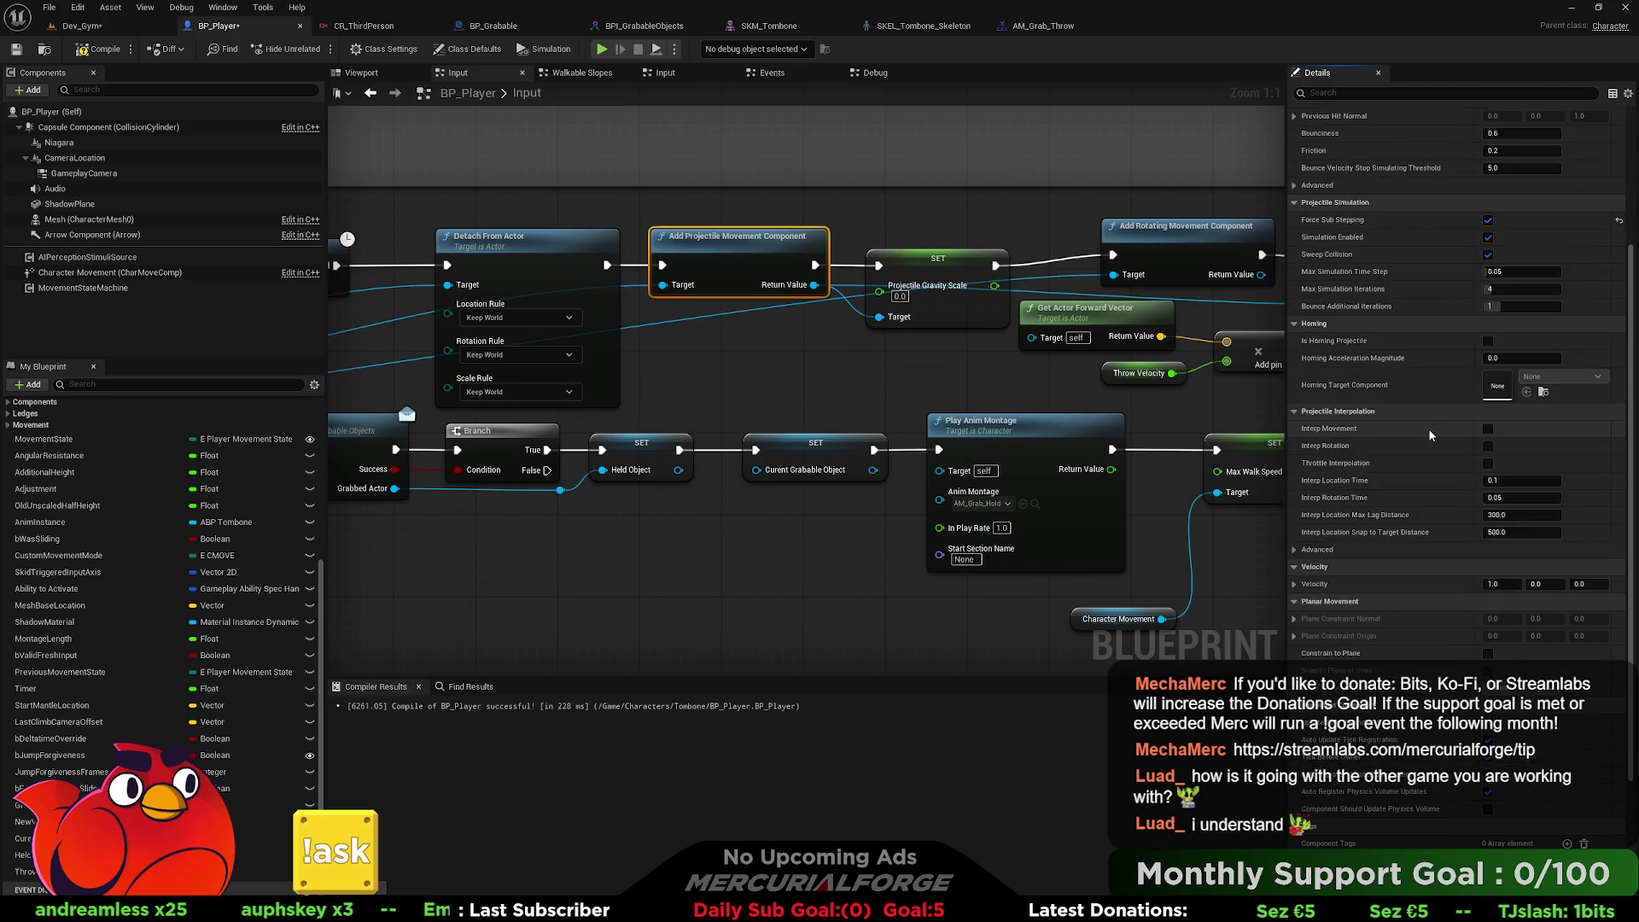
scroll(1429, 436, "down", 3)
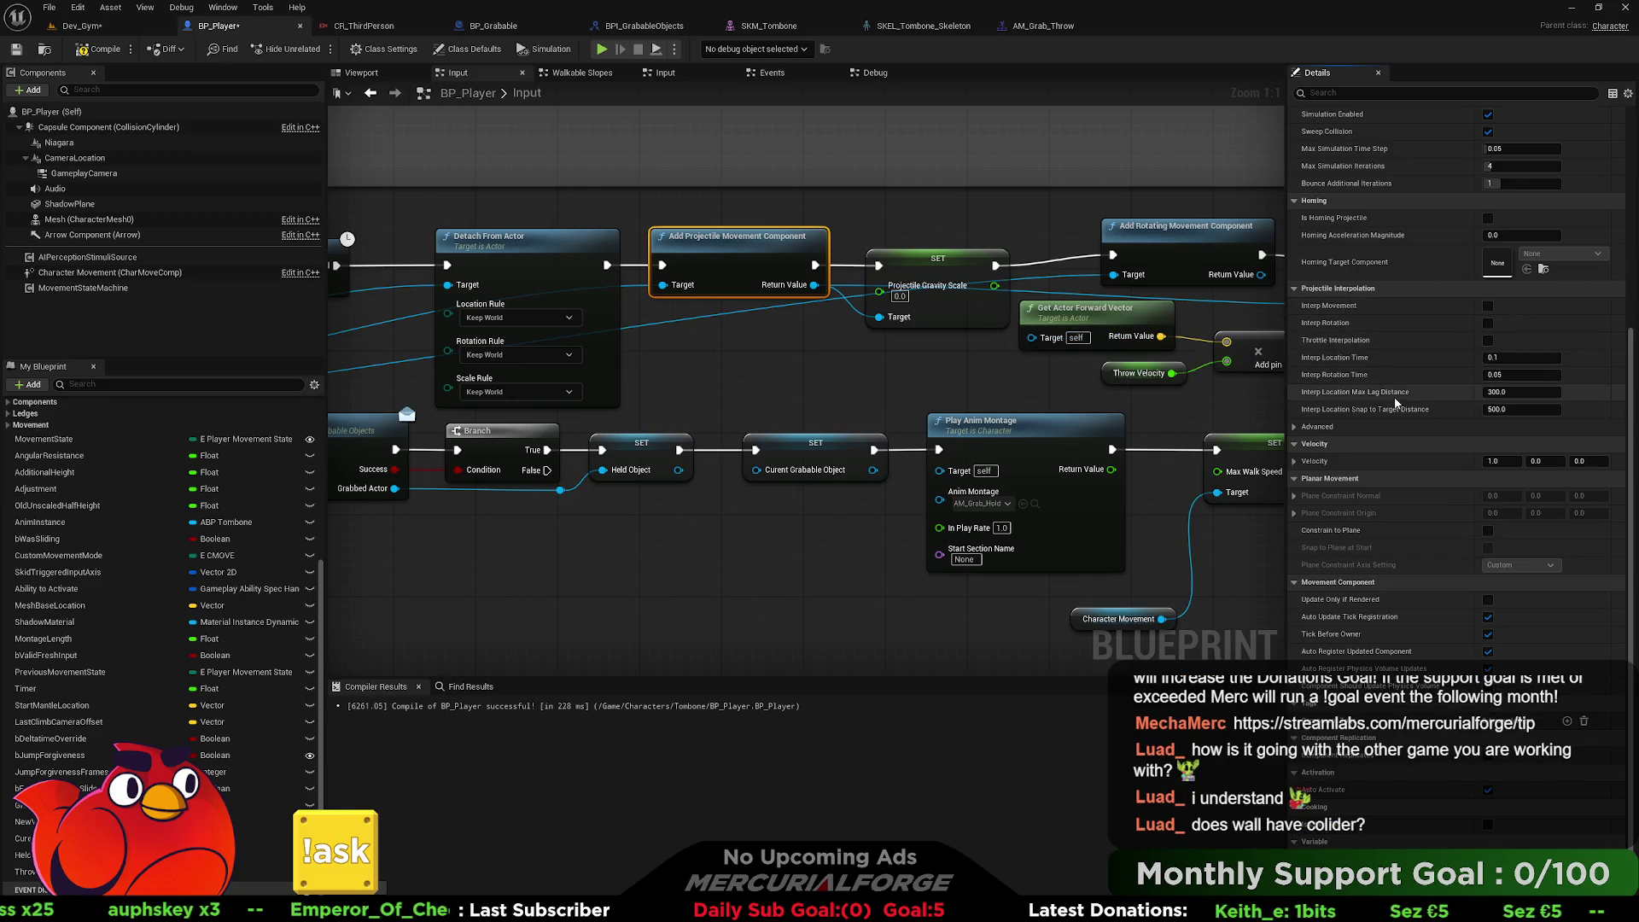
scroll(1397, 403, "down", 1)
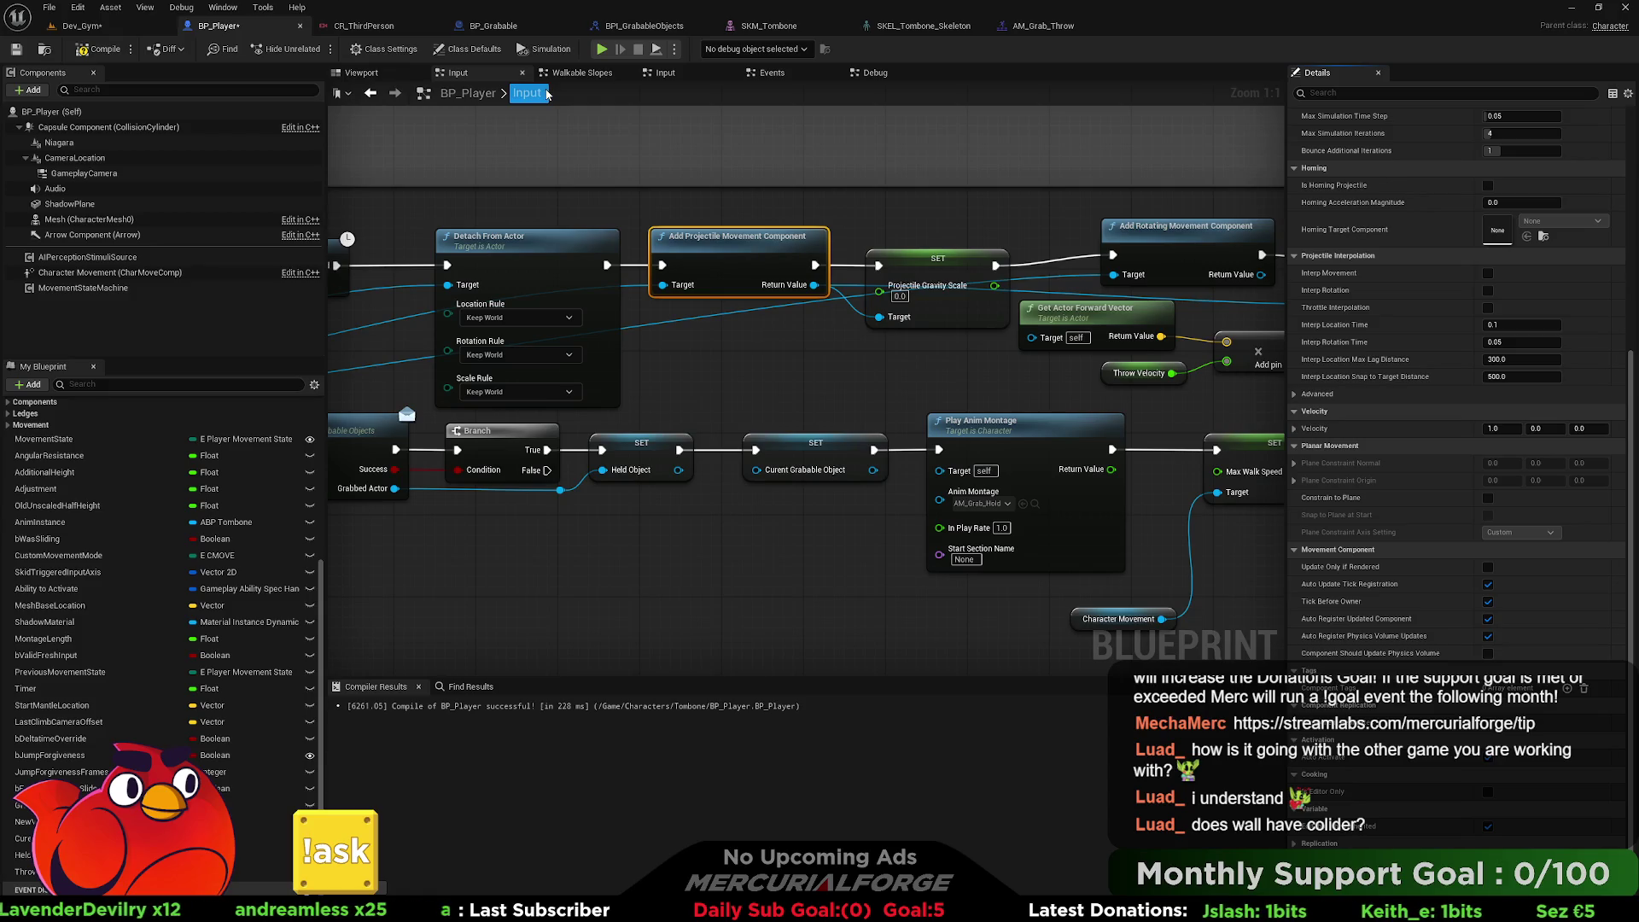
left_click(496, 25)
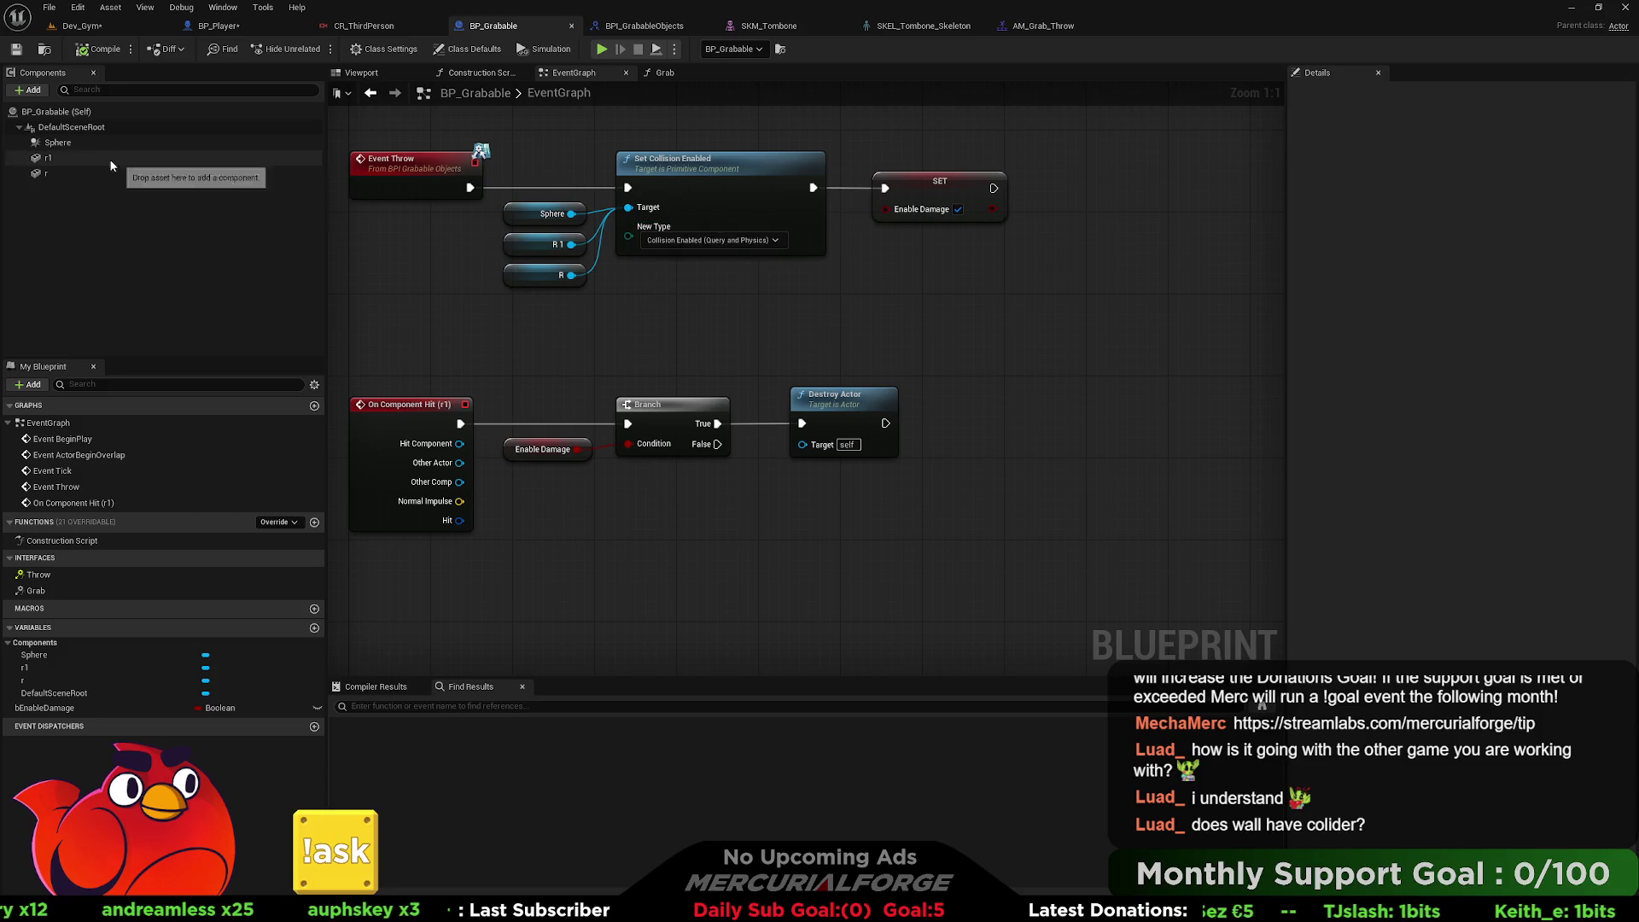
Delete the Sphere node so only R1 and R remain, and check r1's Collision Presets.
left_click(549, 215)
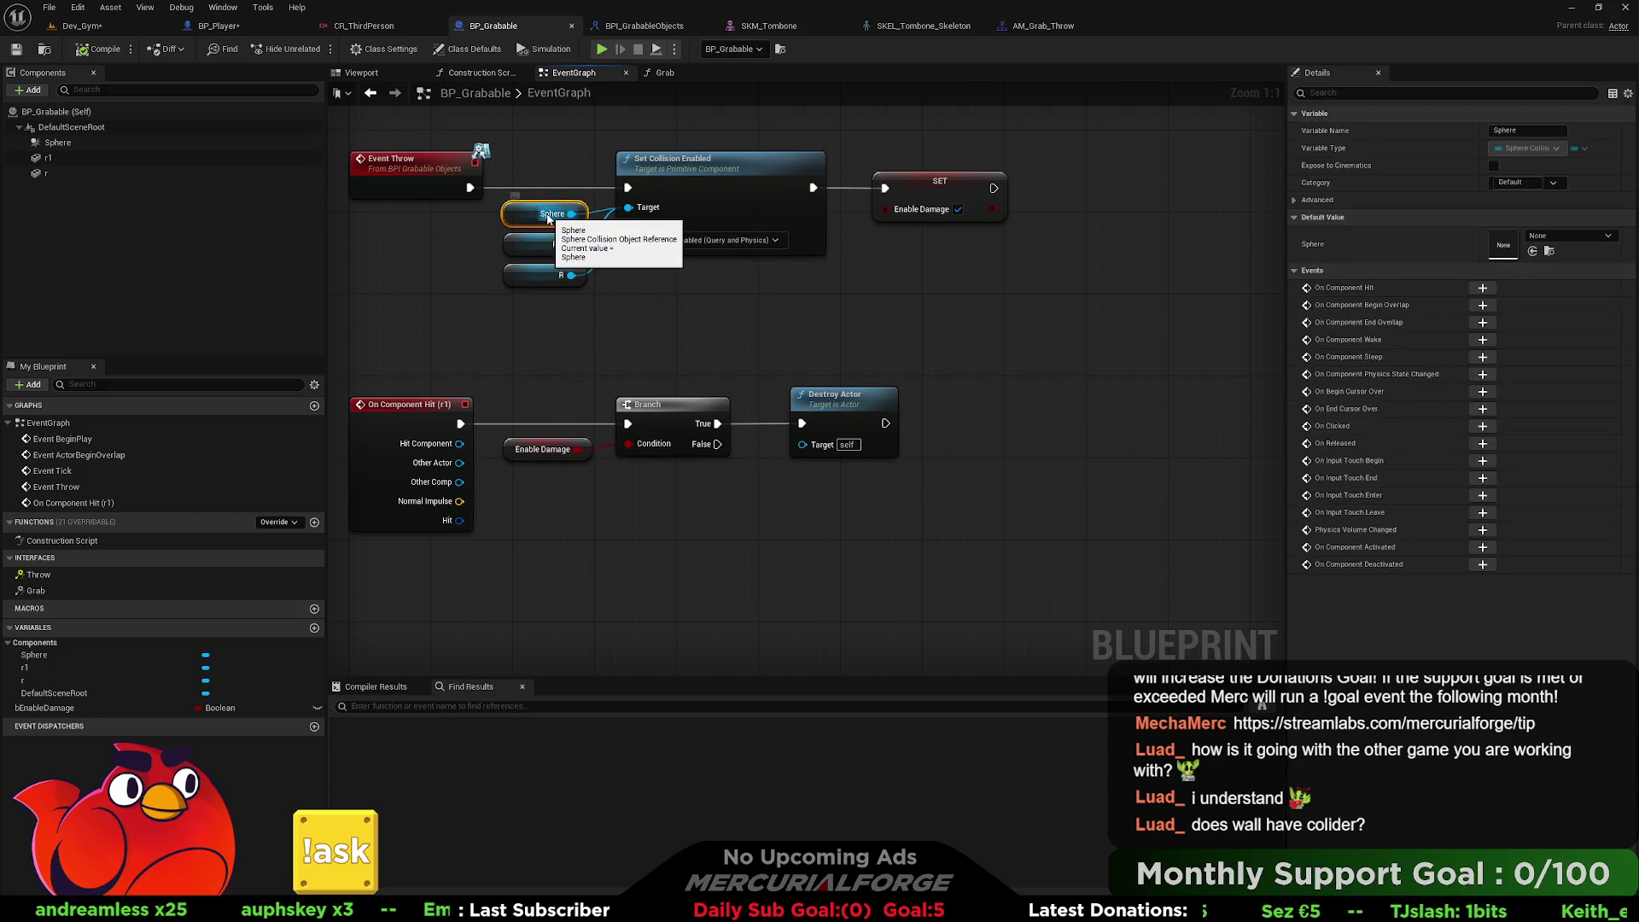
key("Delete")
mouse_move(495, 295)
left_mouse_down()
mouse_move(597, 231)
mouse_move(566, 245)
left_mouse_up()
left_click(83, 157)
scroll(1513, 434, "down", 10)
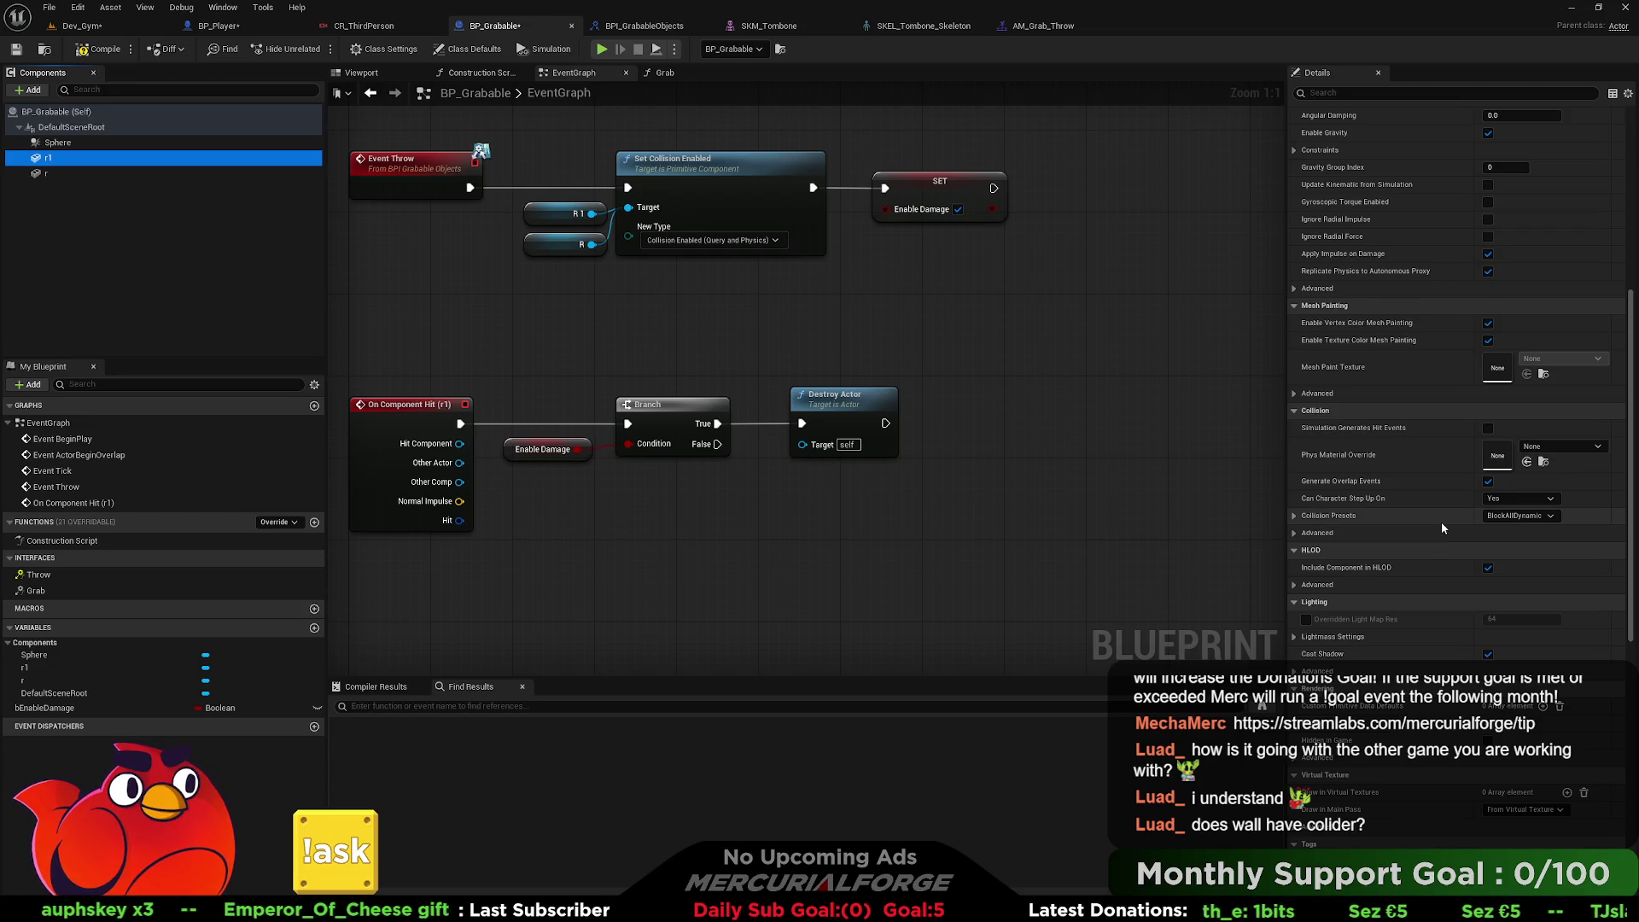
left_click(1516, 516)
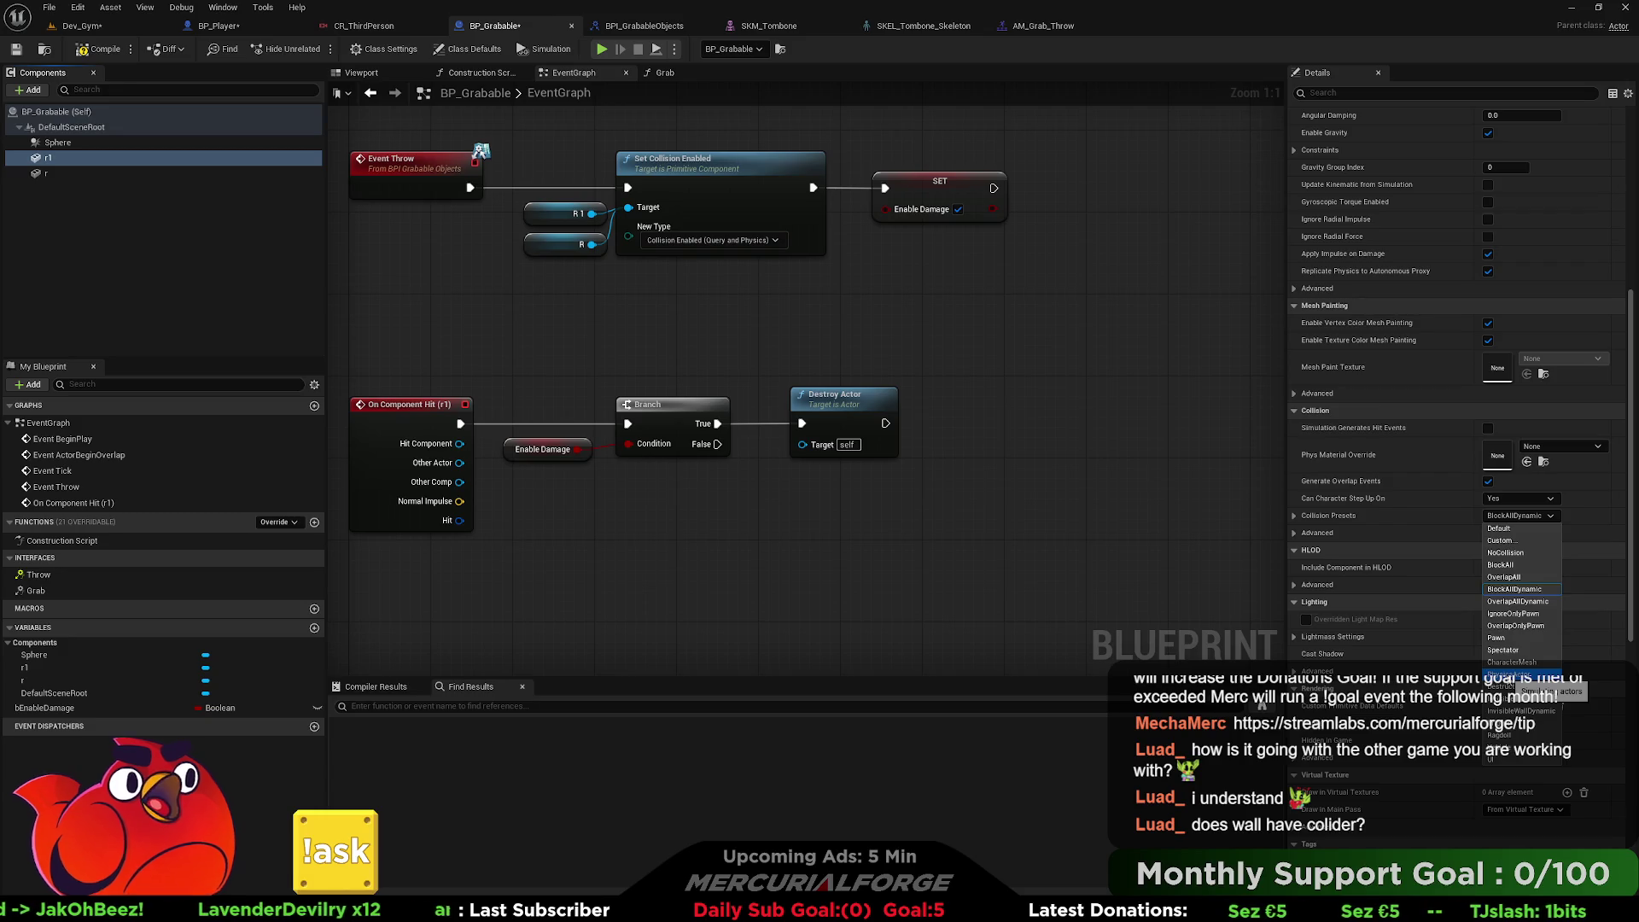
Move the SET Enable Damage node right and search 'set collisi' actions from R1.
left_click_drag(903, 303, 748, 338)
left_click(788, 248)
left_click_drag(787, 248, 1022, 247)
left_click_drag(426, 249, 701, 253)
type("set collision")
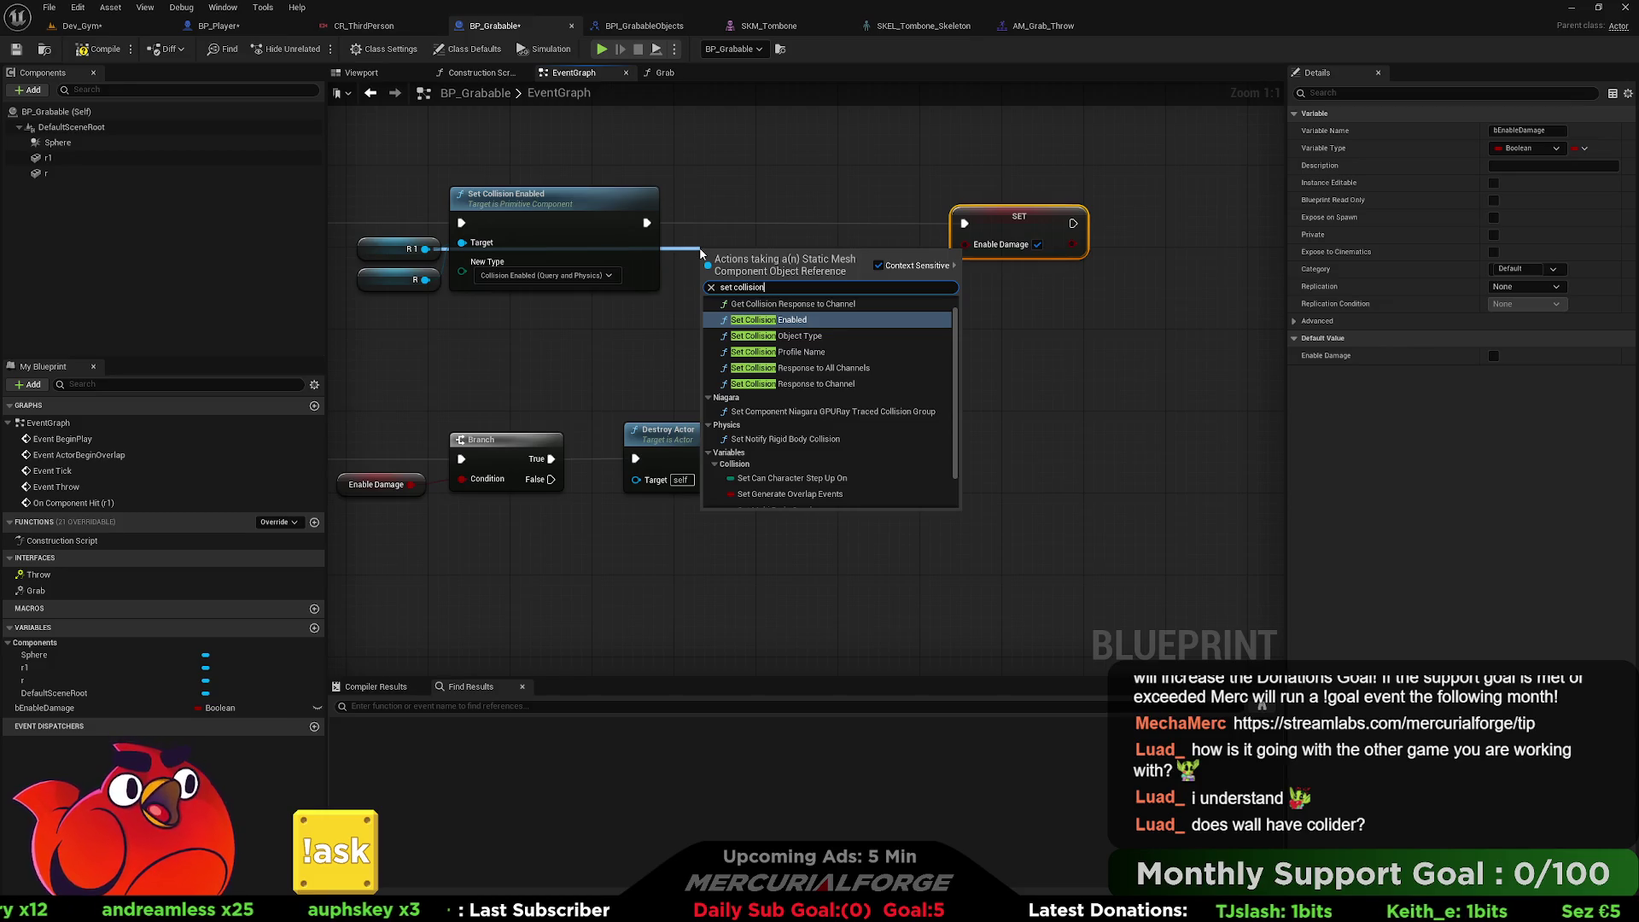
Add a Set Collision Profile Name node and inspect r1's collision preset details.
key("Down")
key("Down")
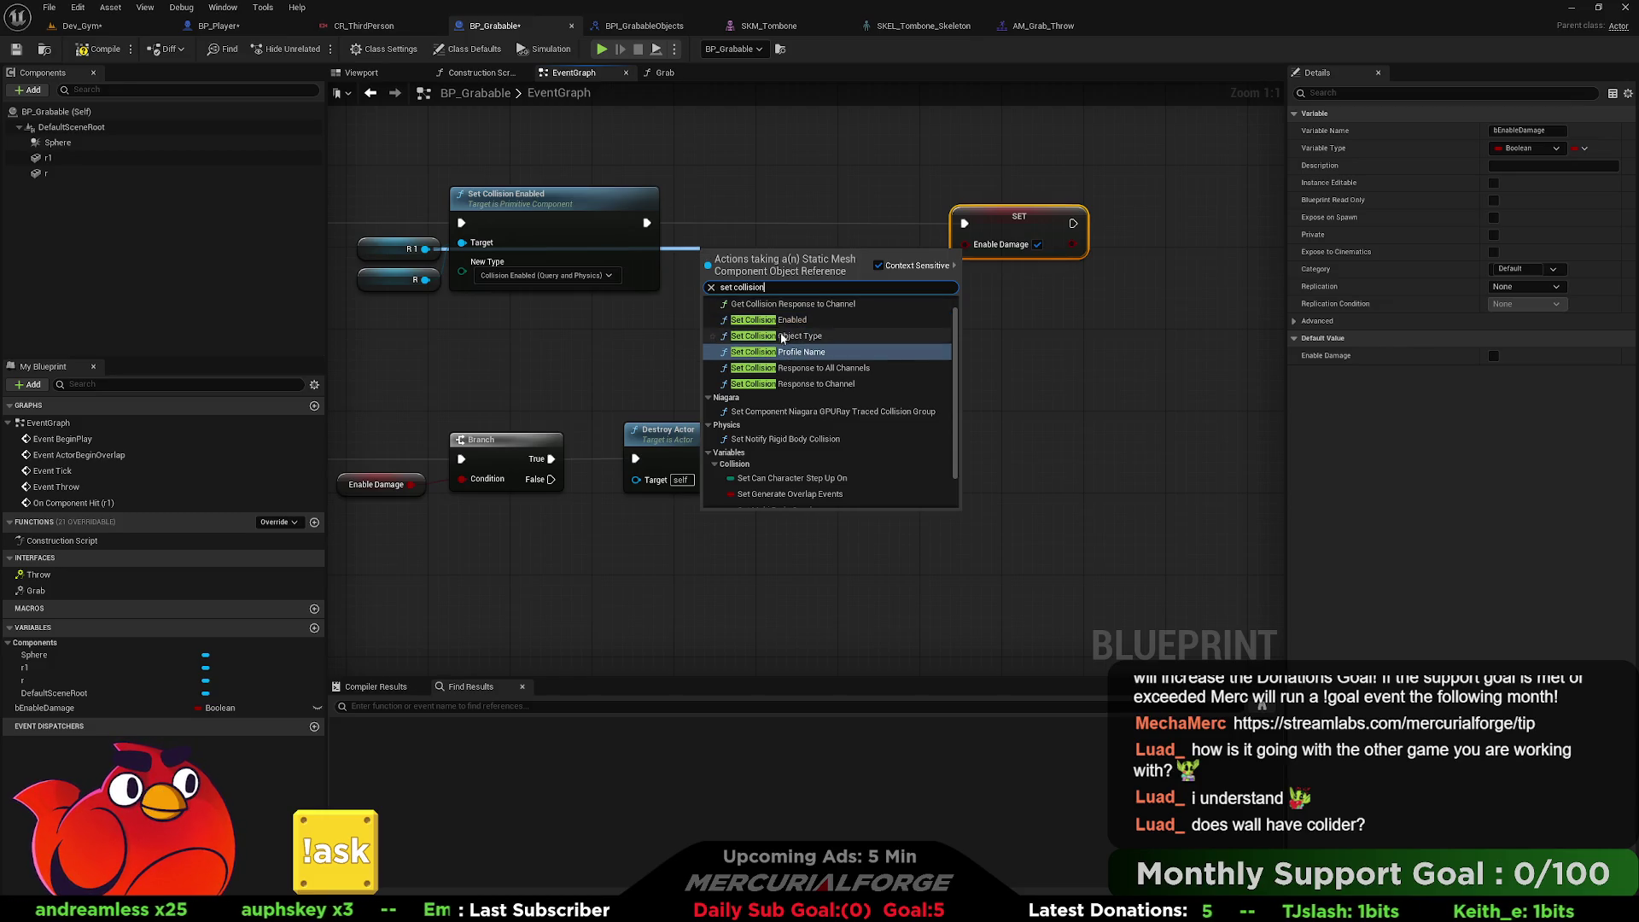
left_click(779, 352)
left_click_drag(792, 252, 811, 200)
left_click(48, 158)
scroll(1426, 598, "down", 5)
scroll(1411, 583, "down", 3)
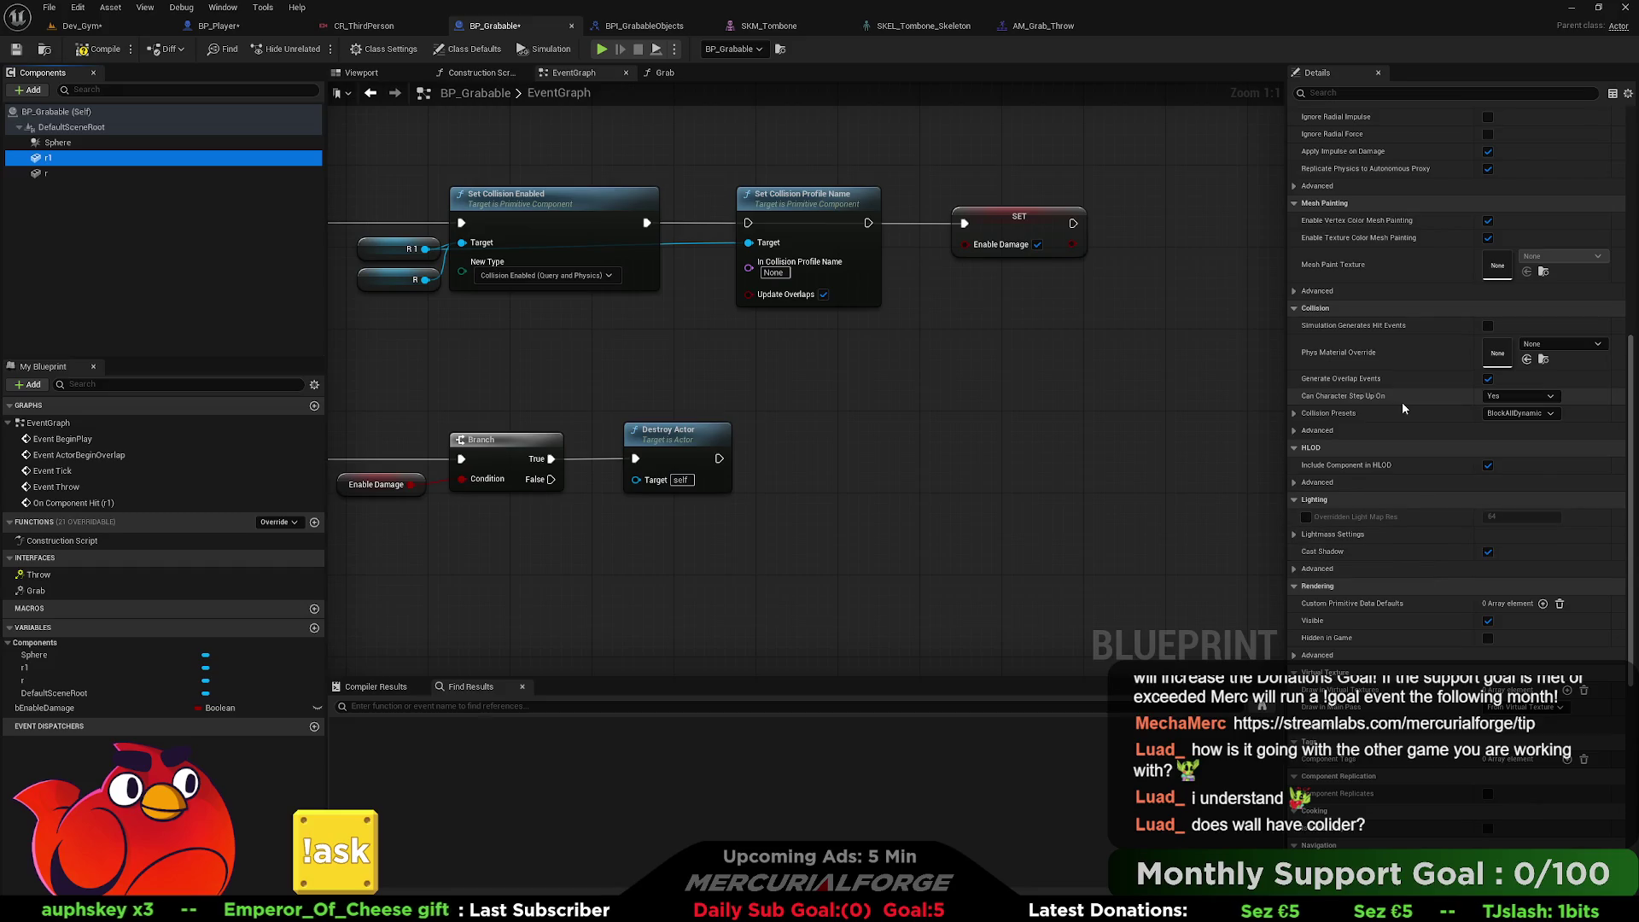
left_click(1295, 413)
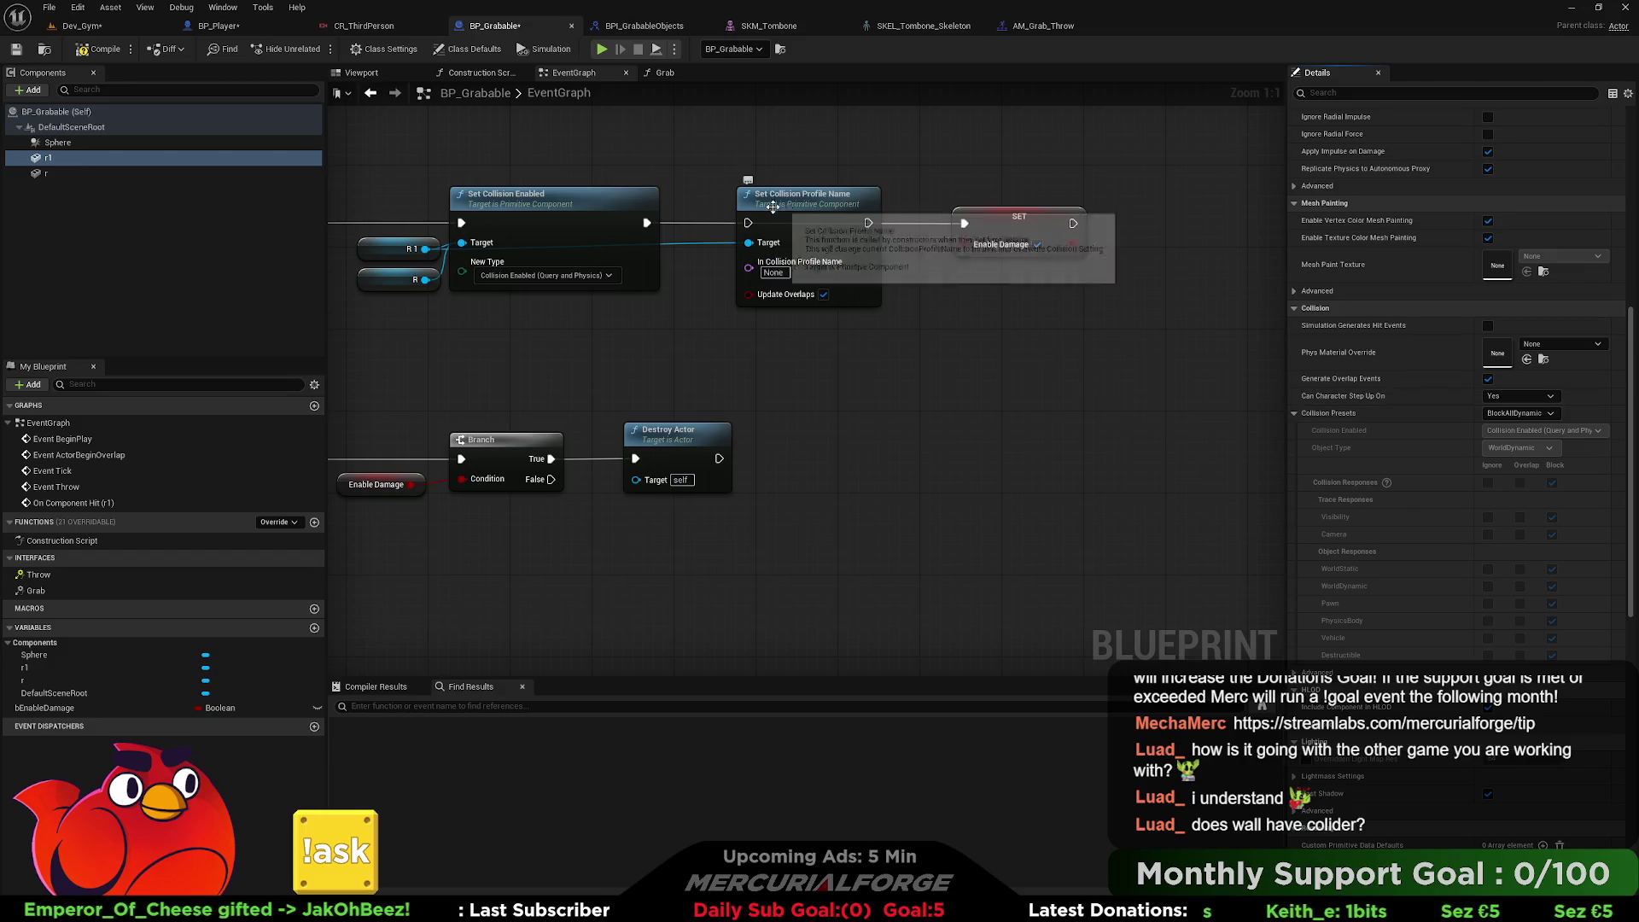
Search R1's actions for 'set collision pre', then dismiss without adding anything.
mouse_move(425, 248)
left_mouse_down()
mouse_move(709, 366)
mouse_move(1032, 409)
left_mouse_up()
type("set colliss")
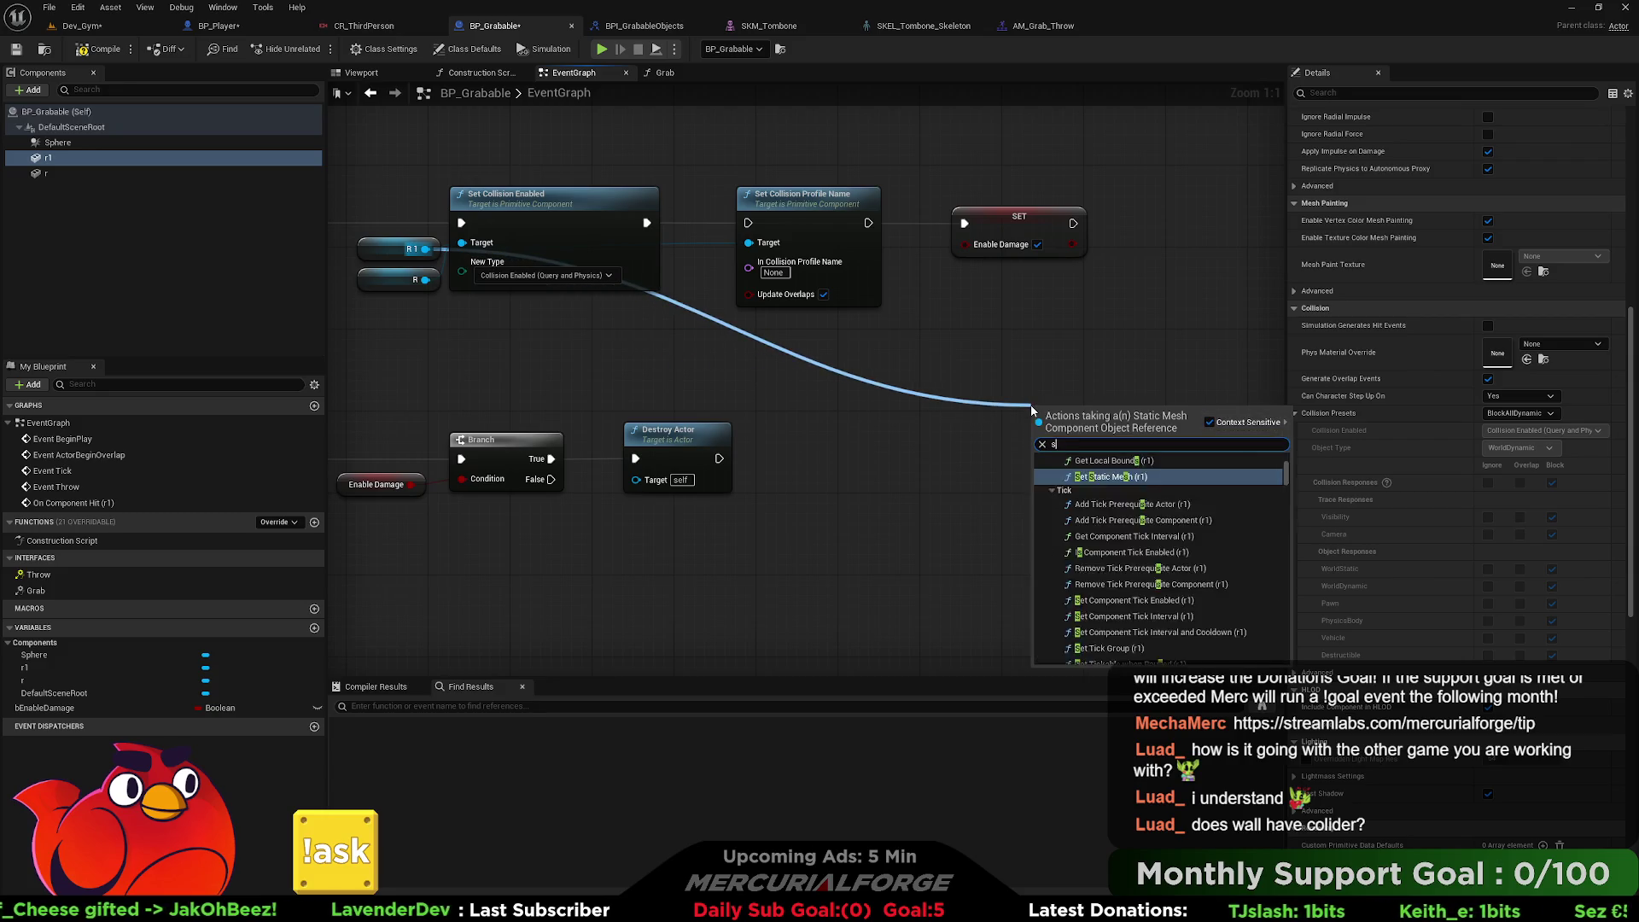
key("BackSpace")
type("ion")
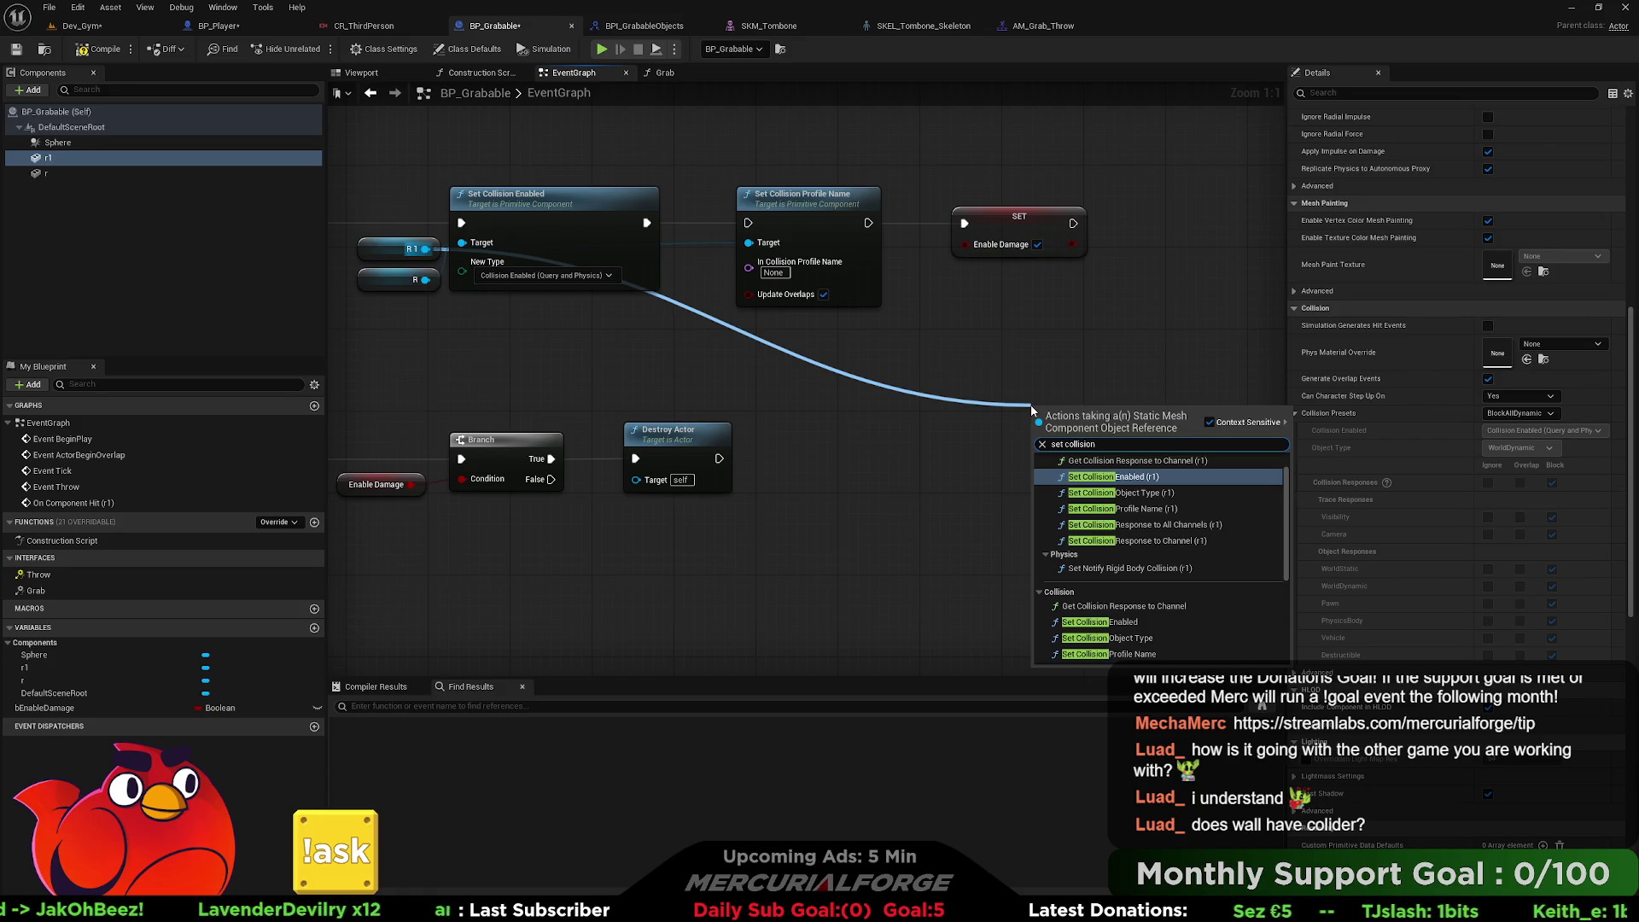
type(" pre")
key("BackSpace")
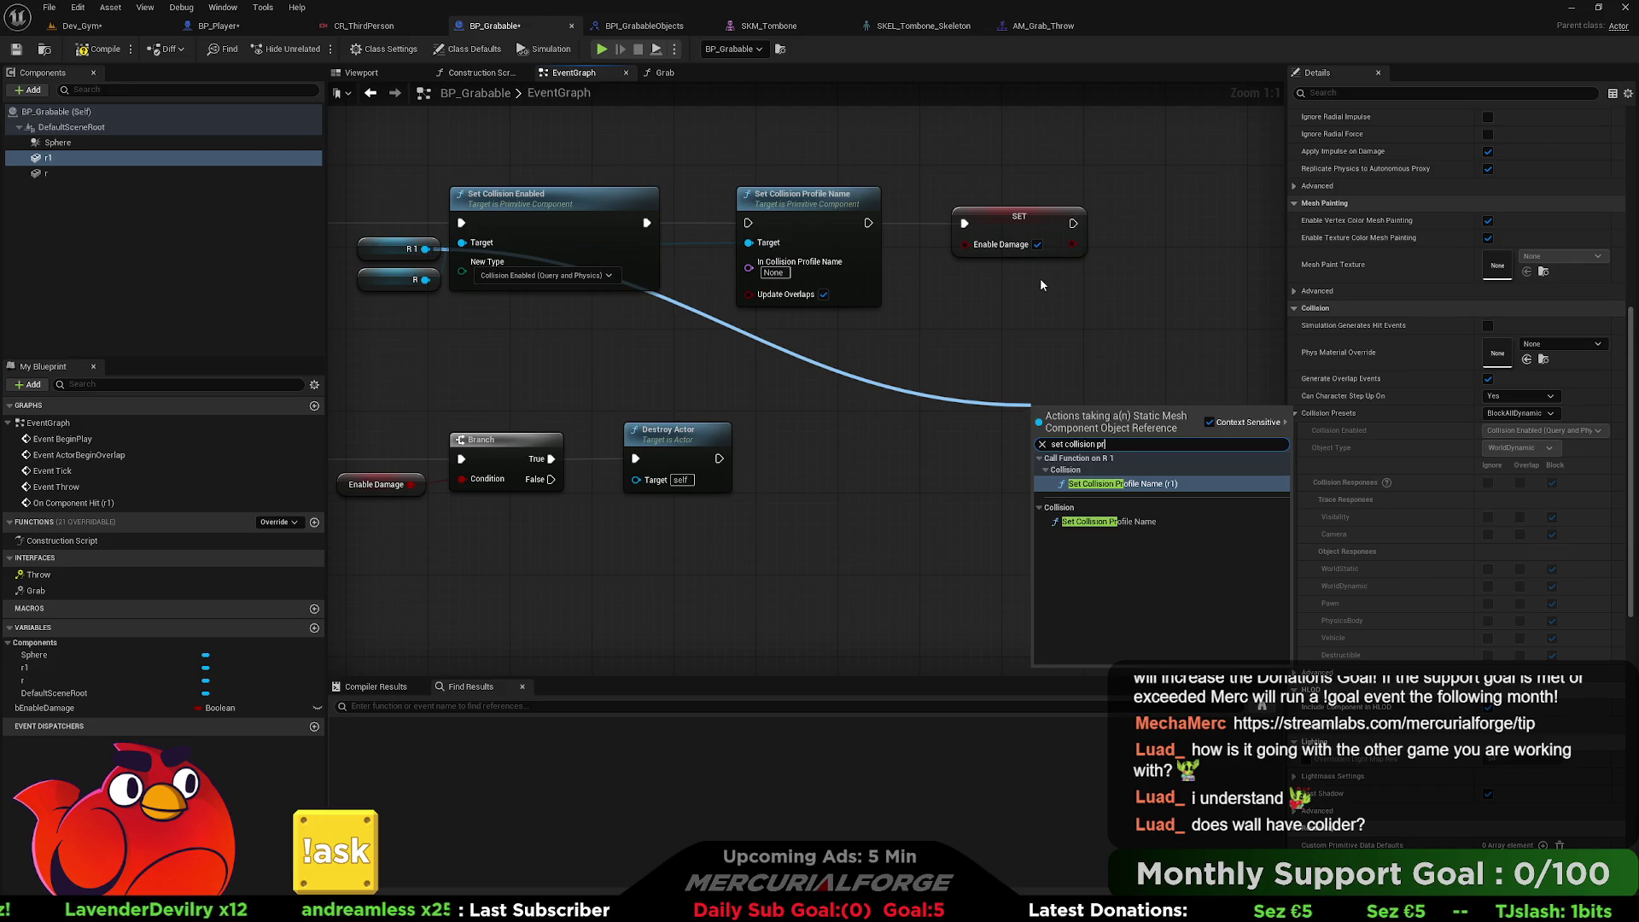
left_click(1032, 337)
Review r1's collision presets list, then delete the Set Collision Profile Name node.
left_click_drag(1018, 341, 1152, 372)
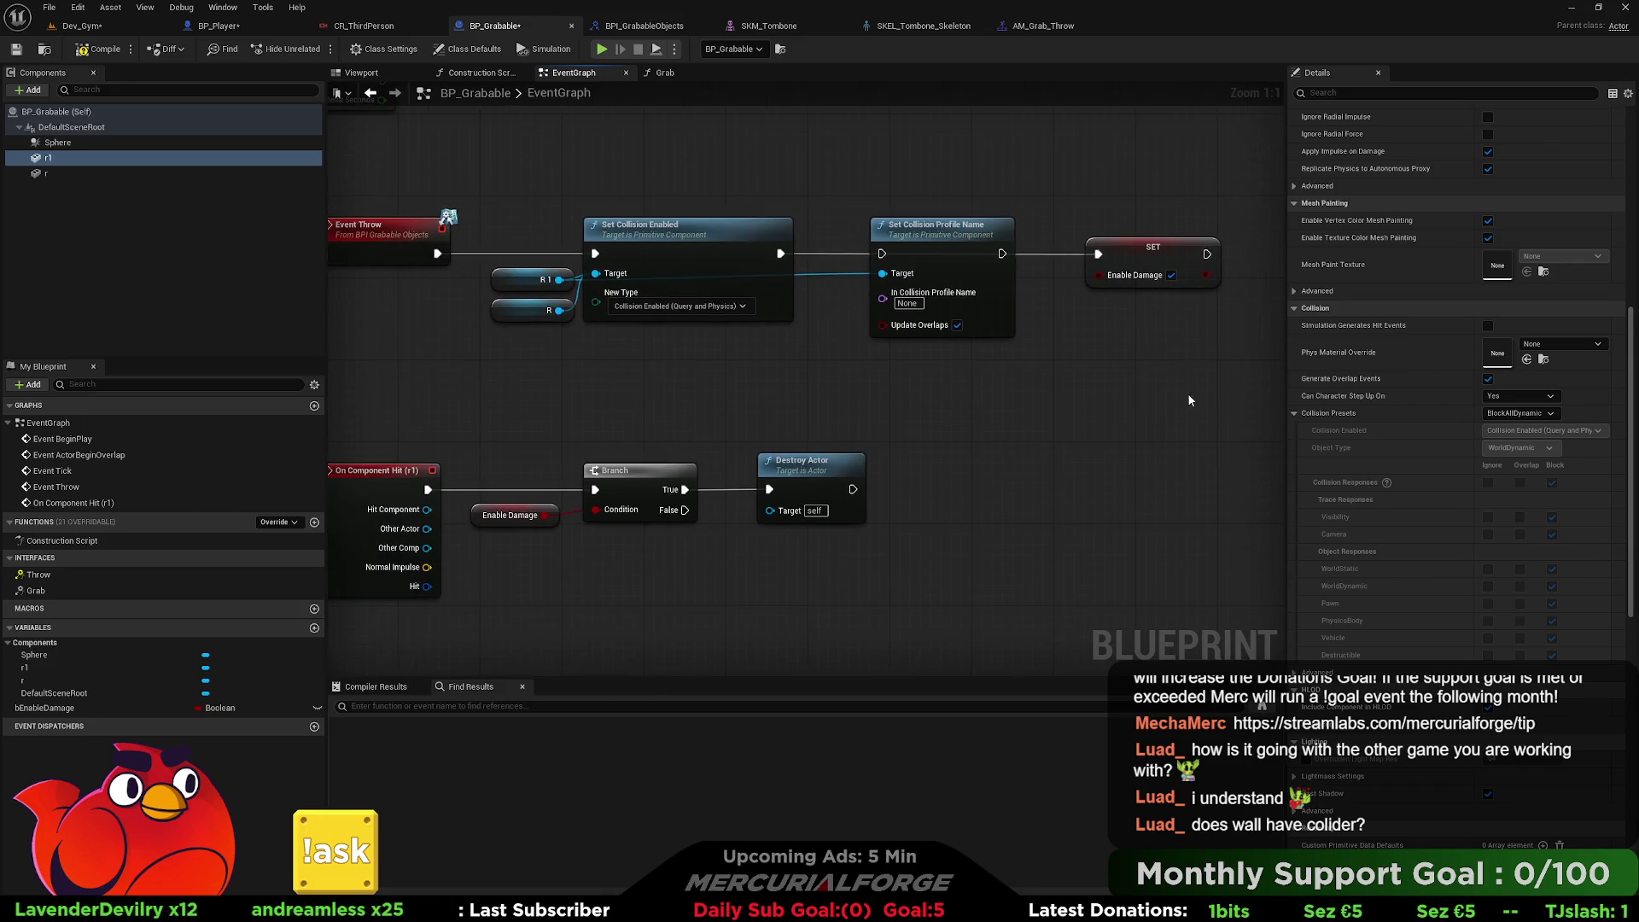
left_click(1518, 413)
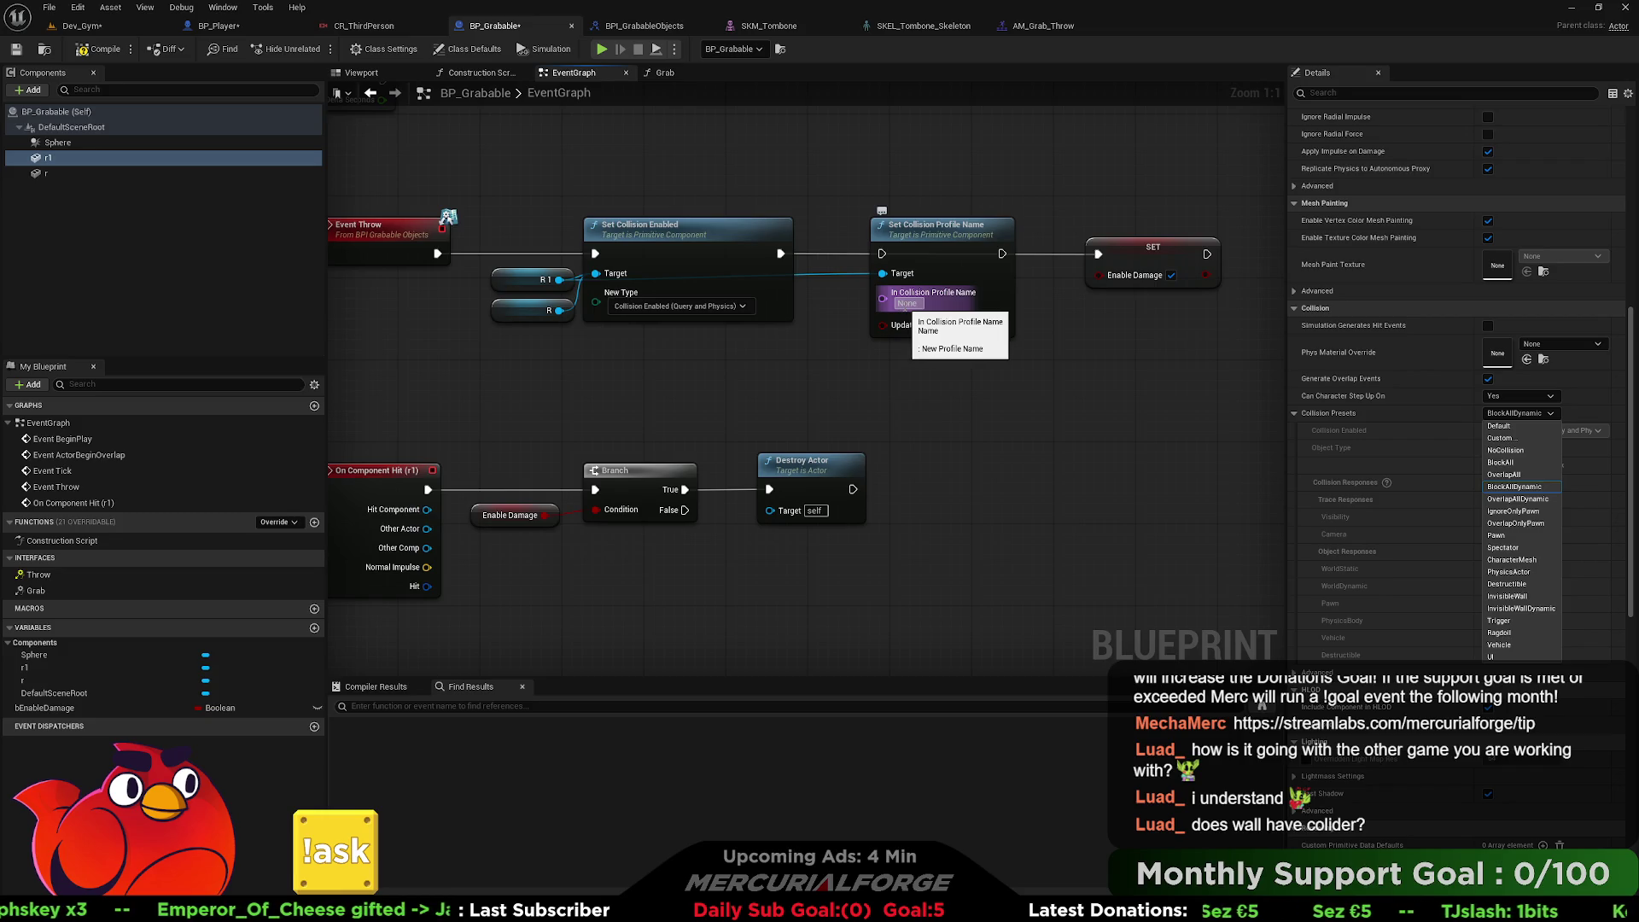
left_click(906, 303)
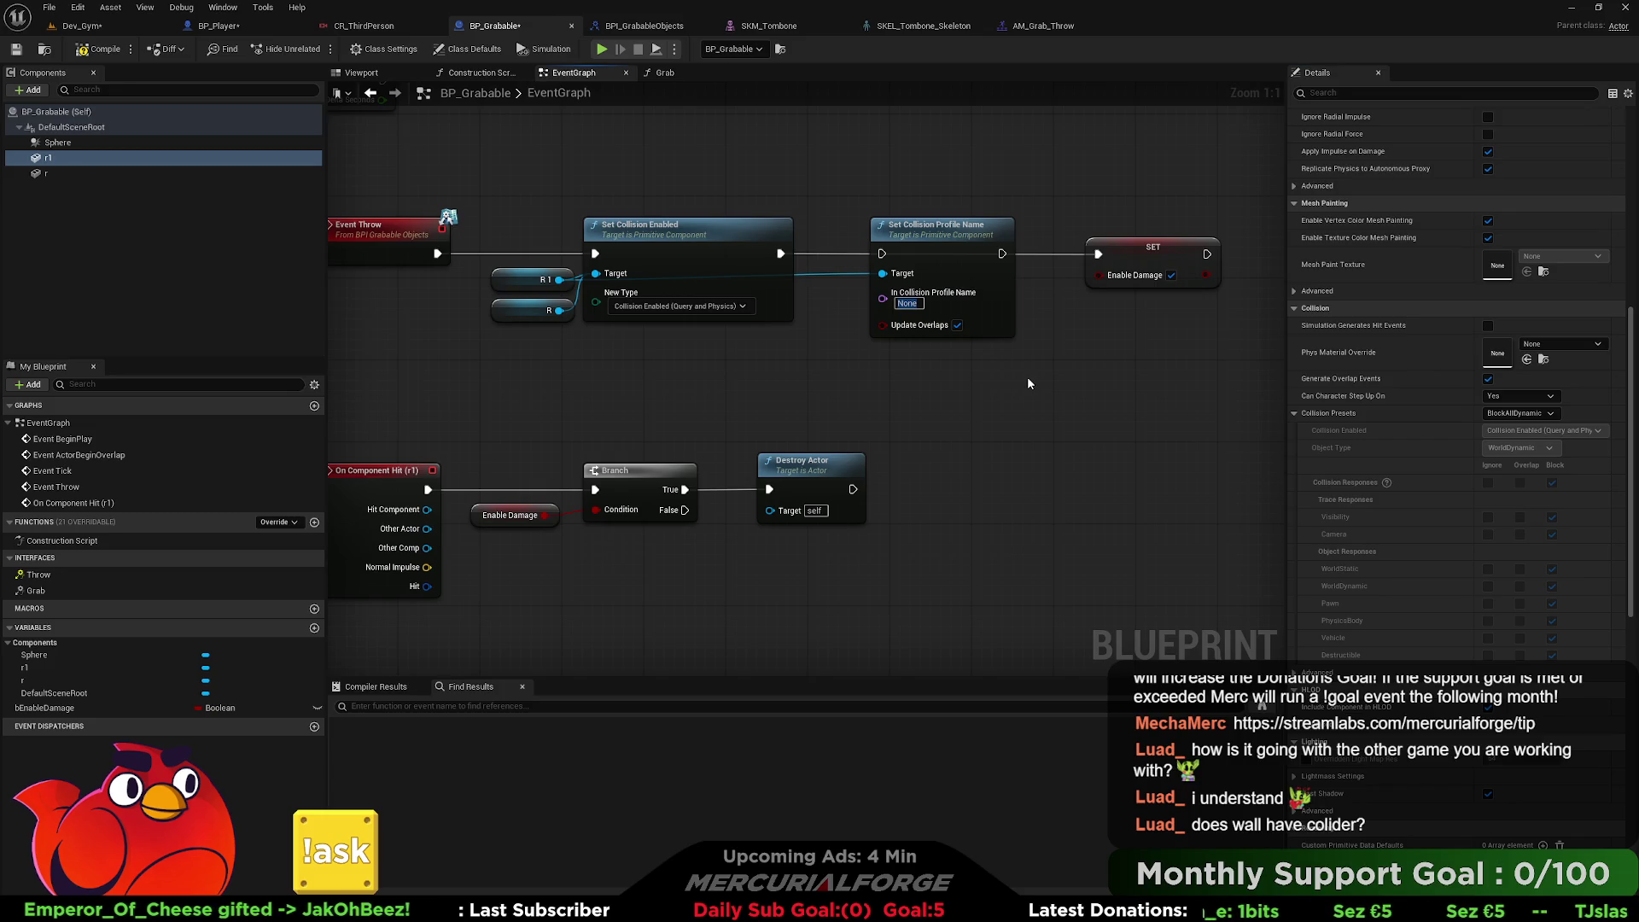
type("d")
left_click_drag(948, 230, 969, 231)
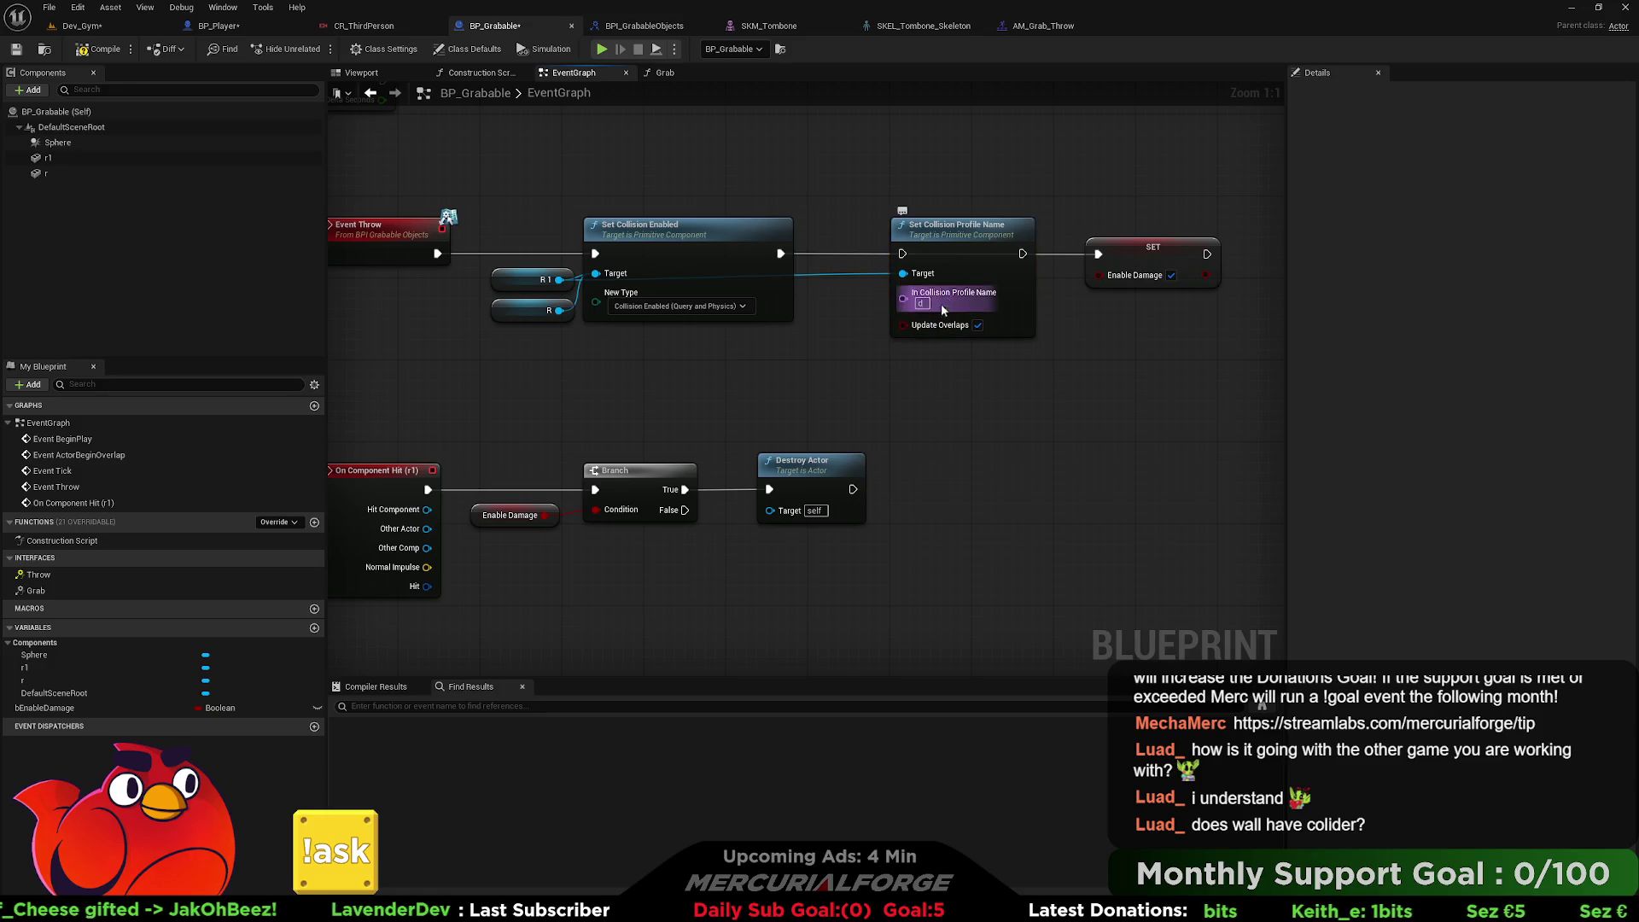
key("Delete")
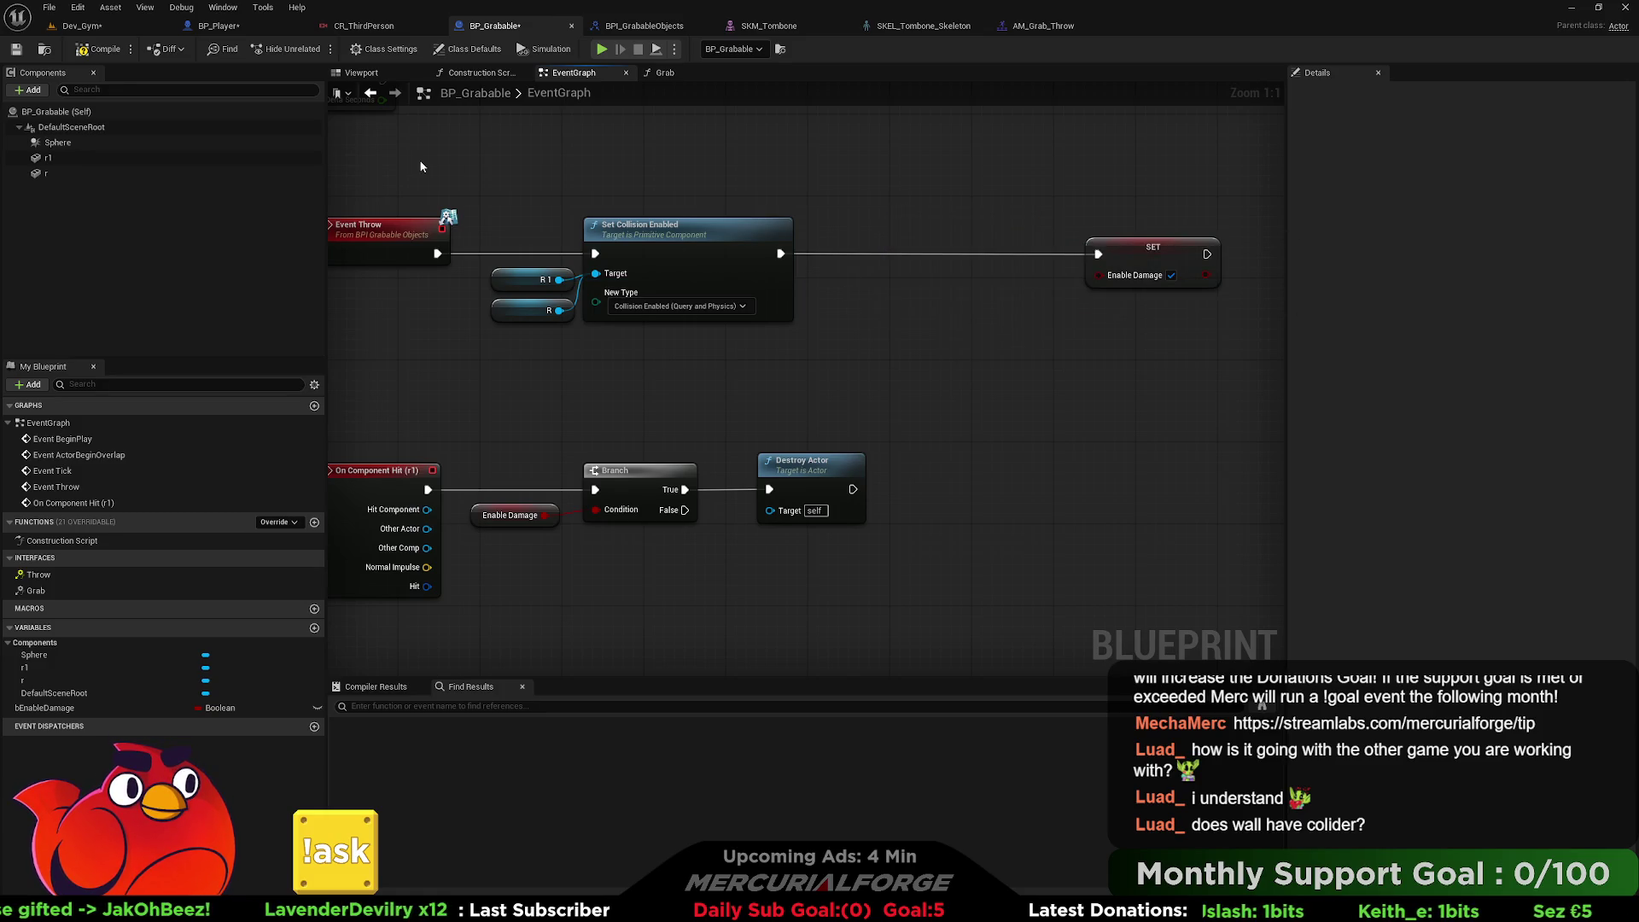
left_click(481, 72)
left_click(574, 72)
left_click(466, 74)
left_click(571, 73)
left_click(664, 74)
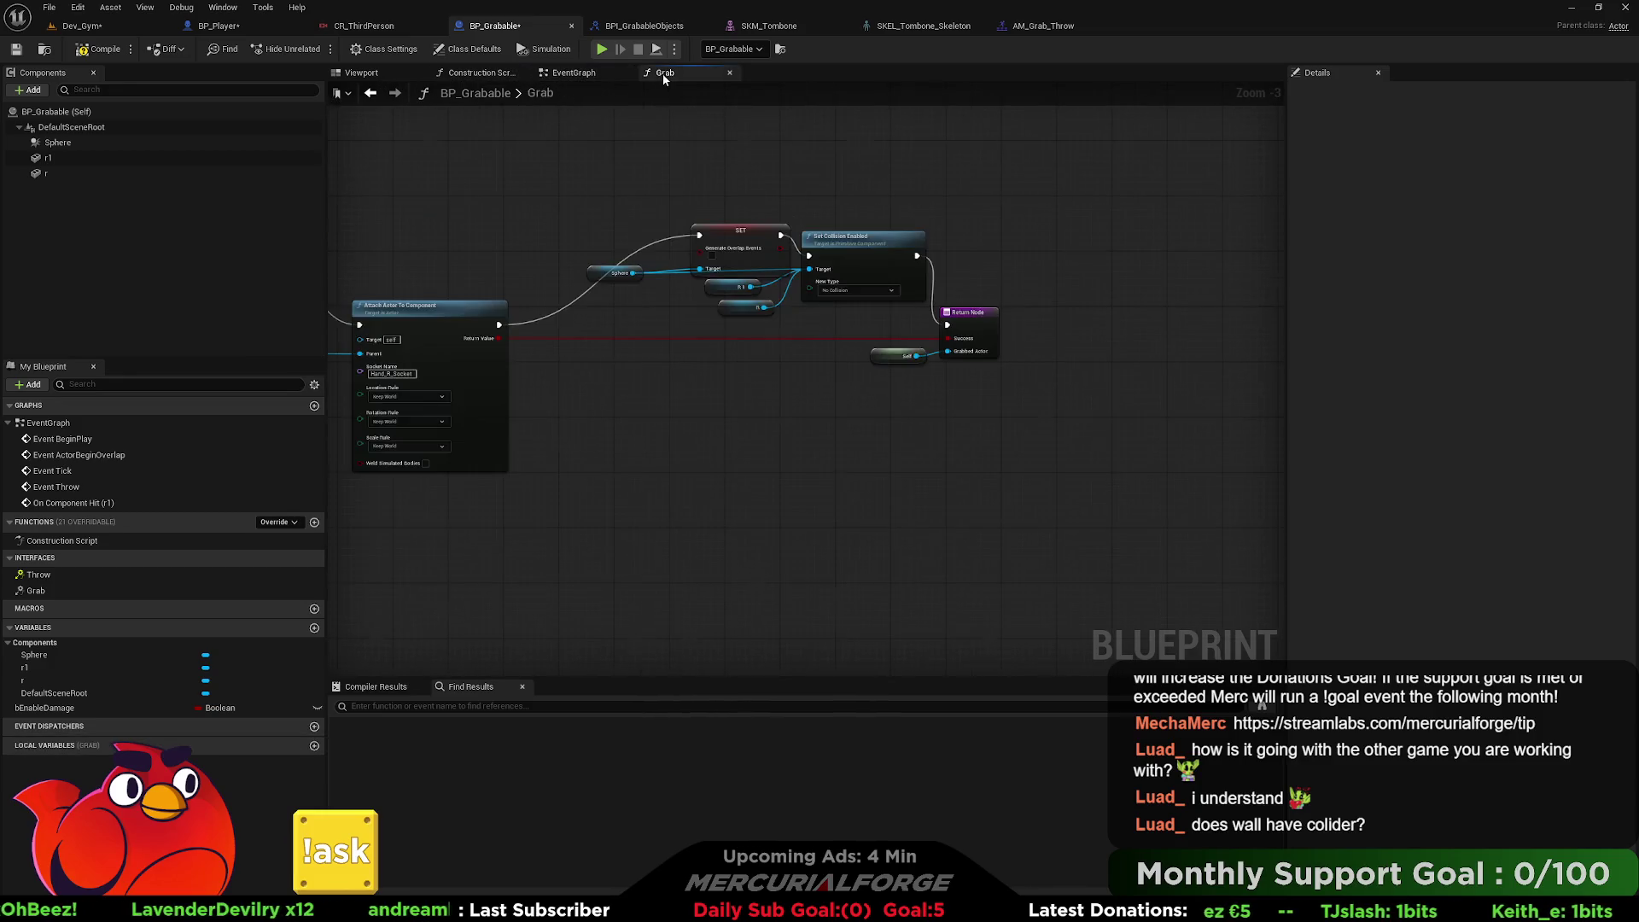
left_click_drag(743, 271, 933, 243)
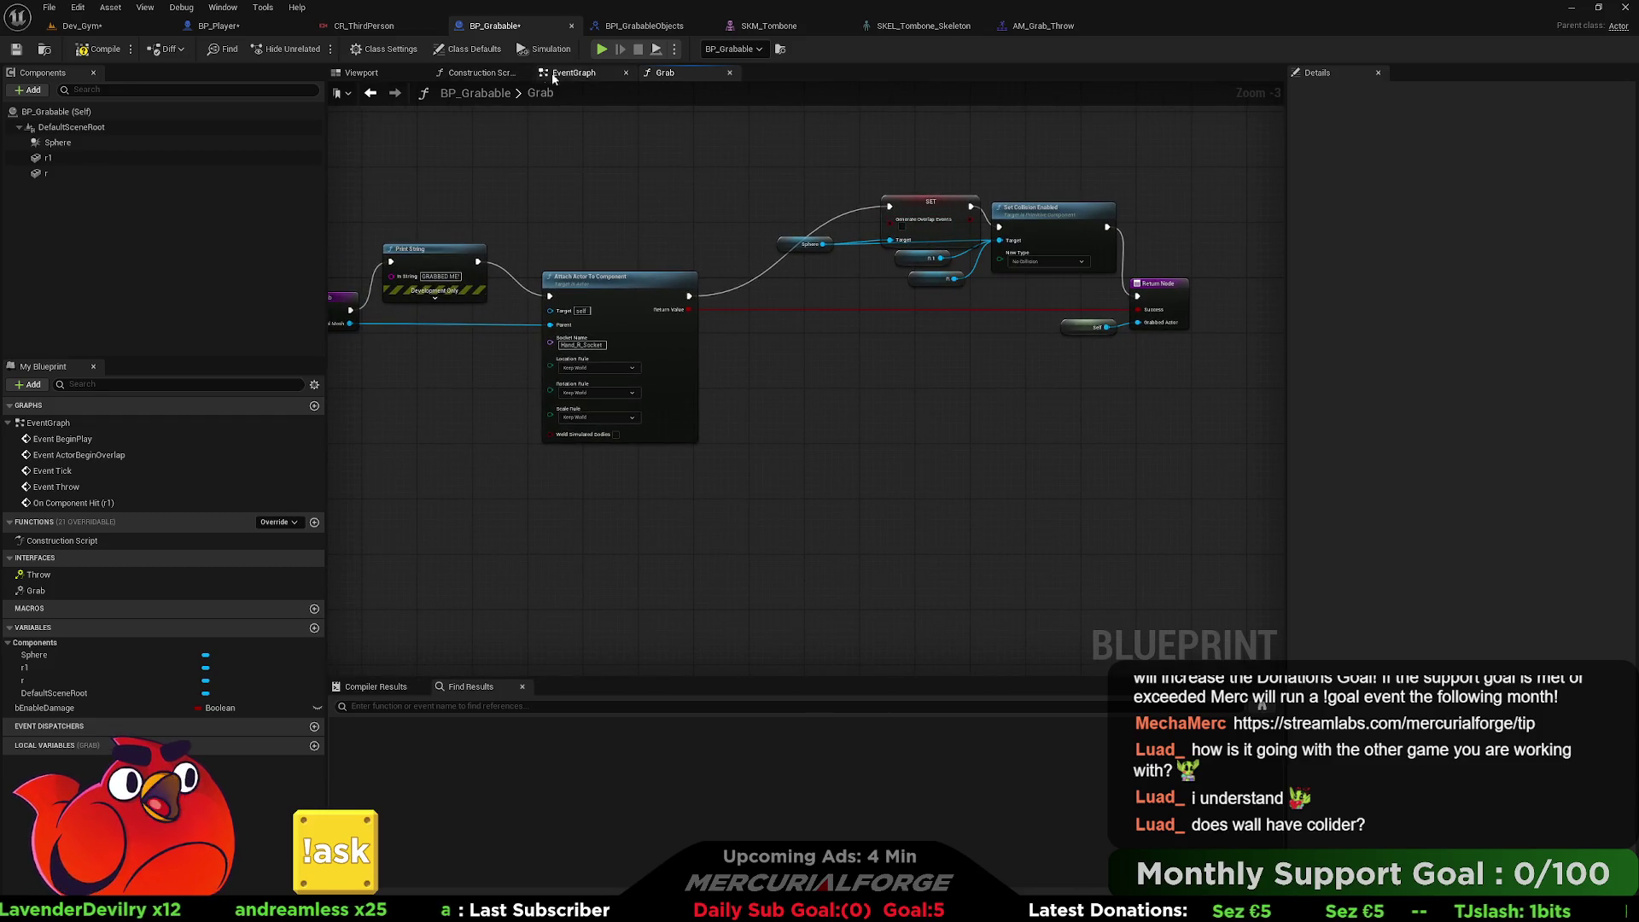
left_click(573, 72)
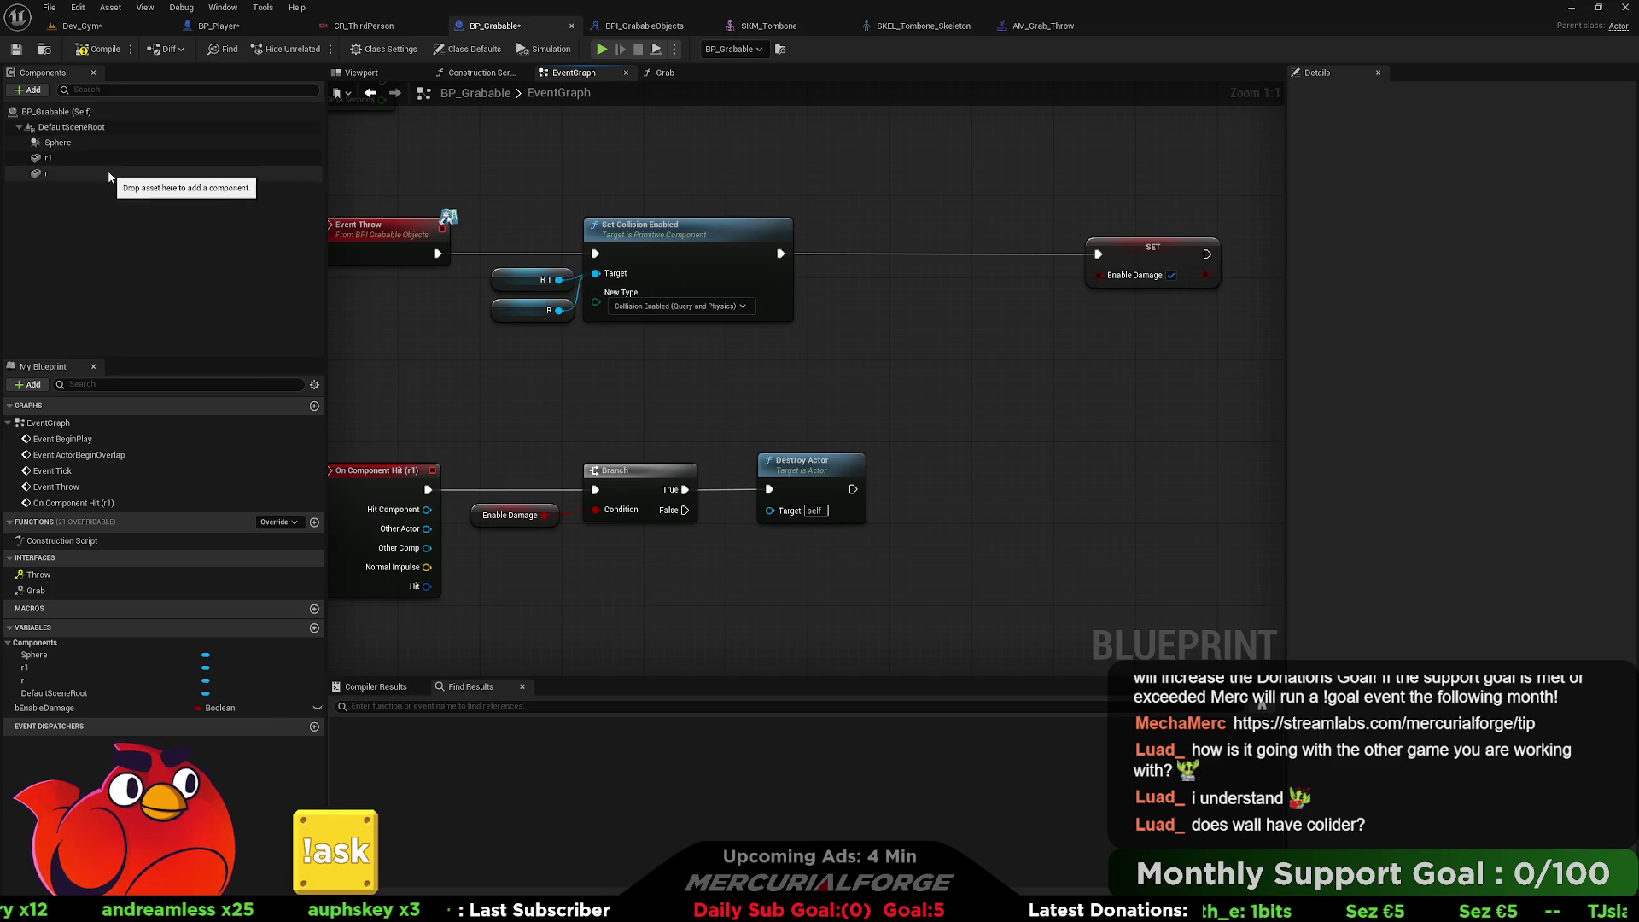
left_click(478, 72)
left_click(574, 72)
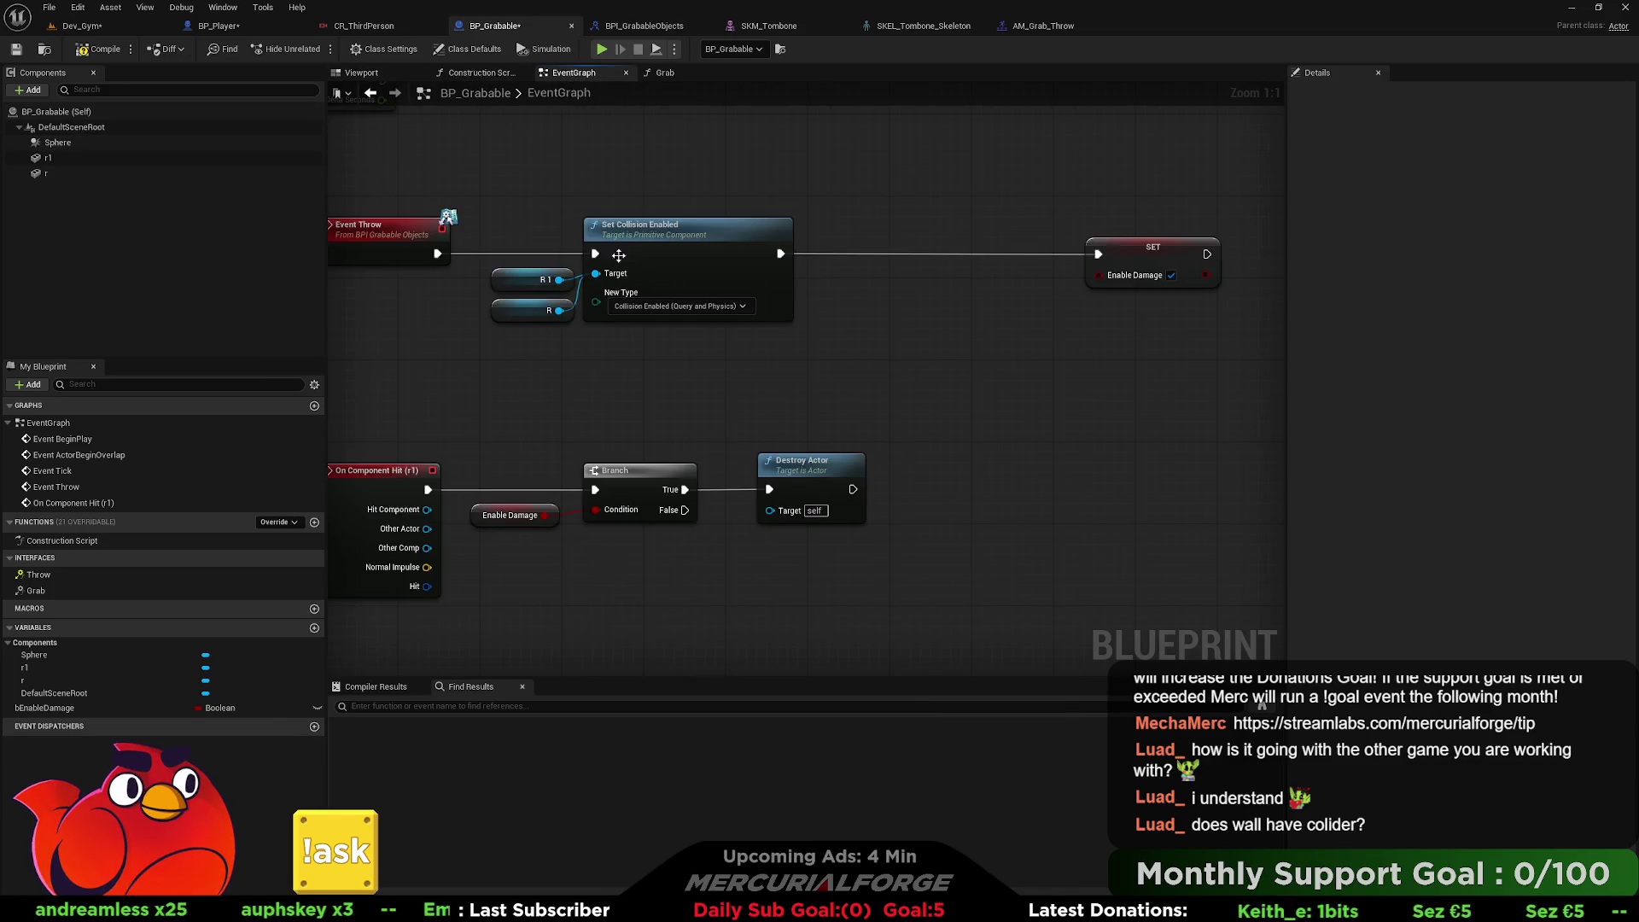
left_click(532, 285)
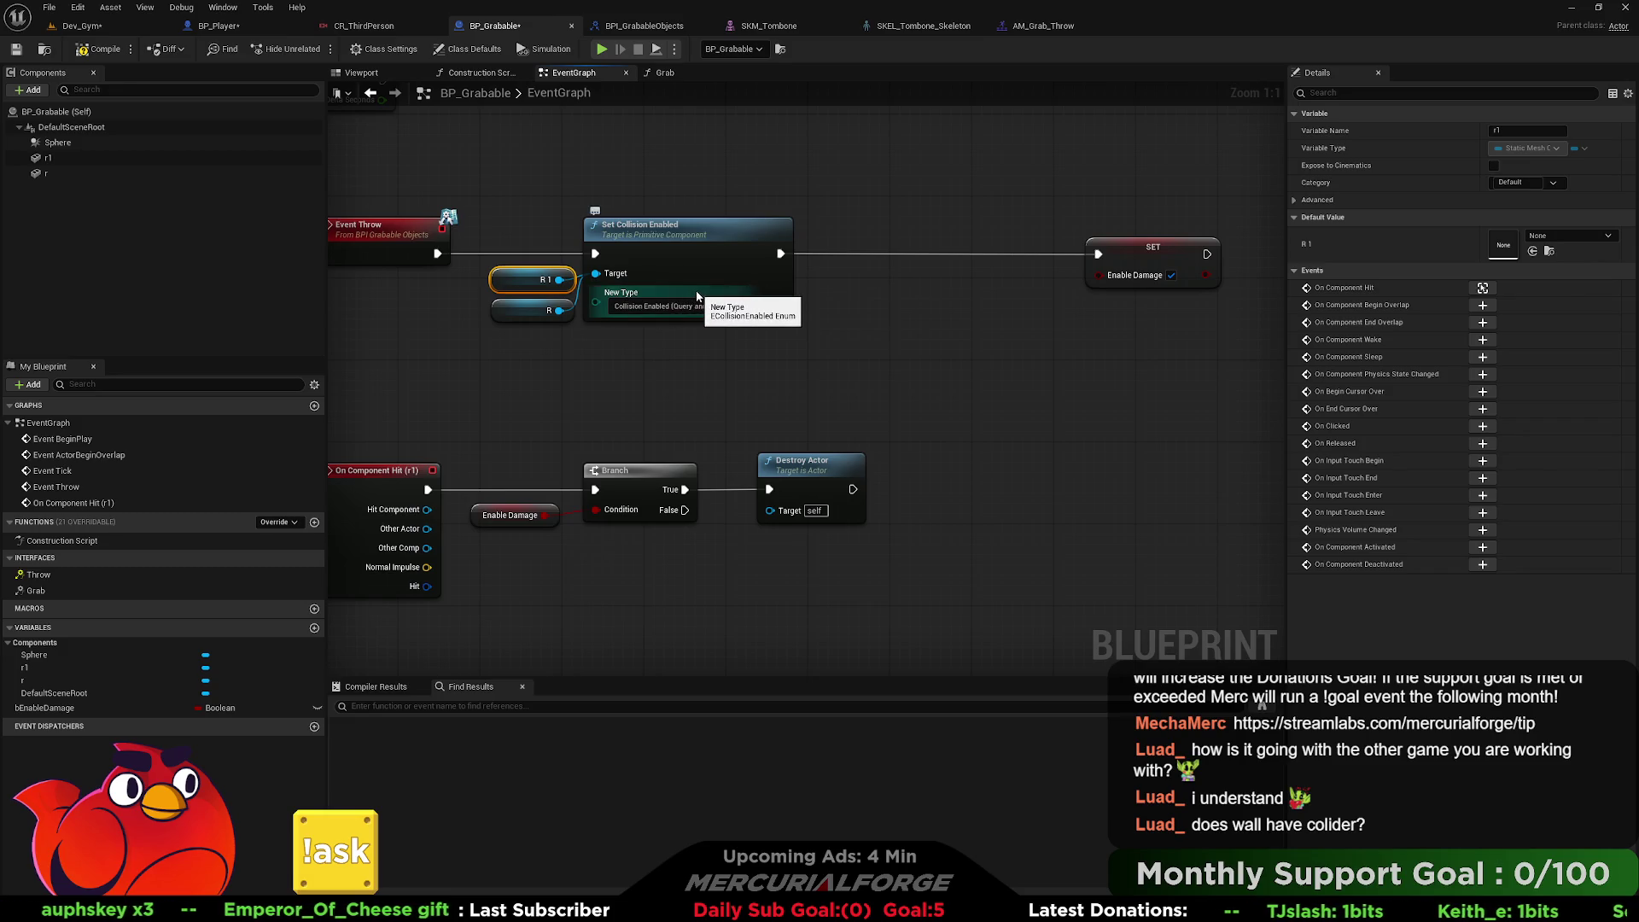
left_click(531, 310)
Select r1 and browse to its Cube static mesh in the Engine BasicShapes folder.
left_click(60, 174)
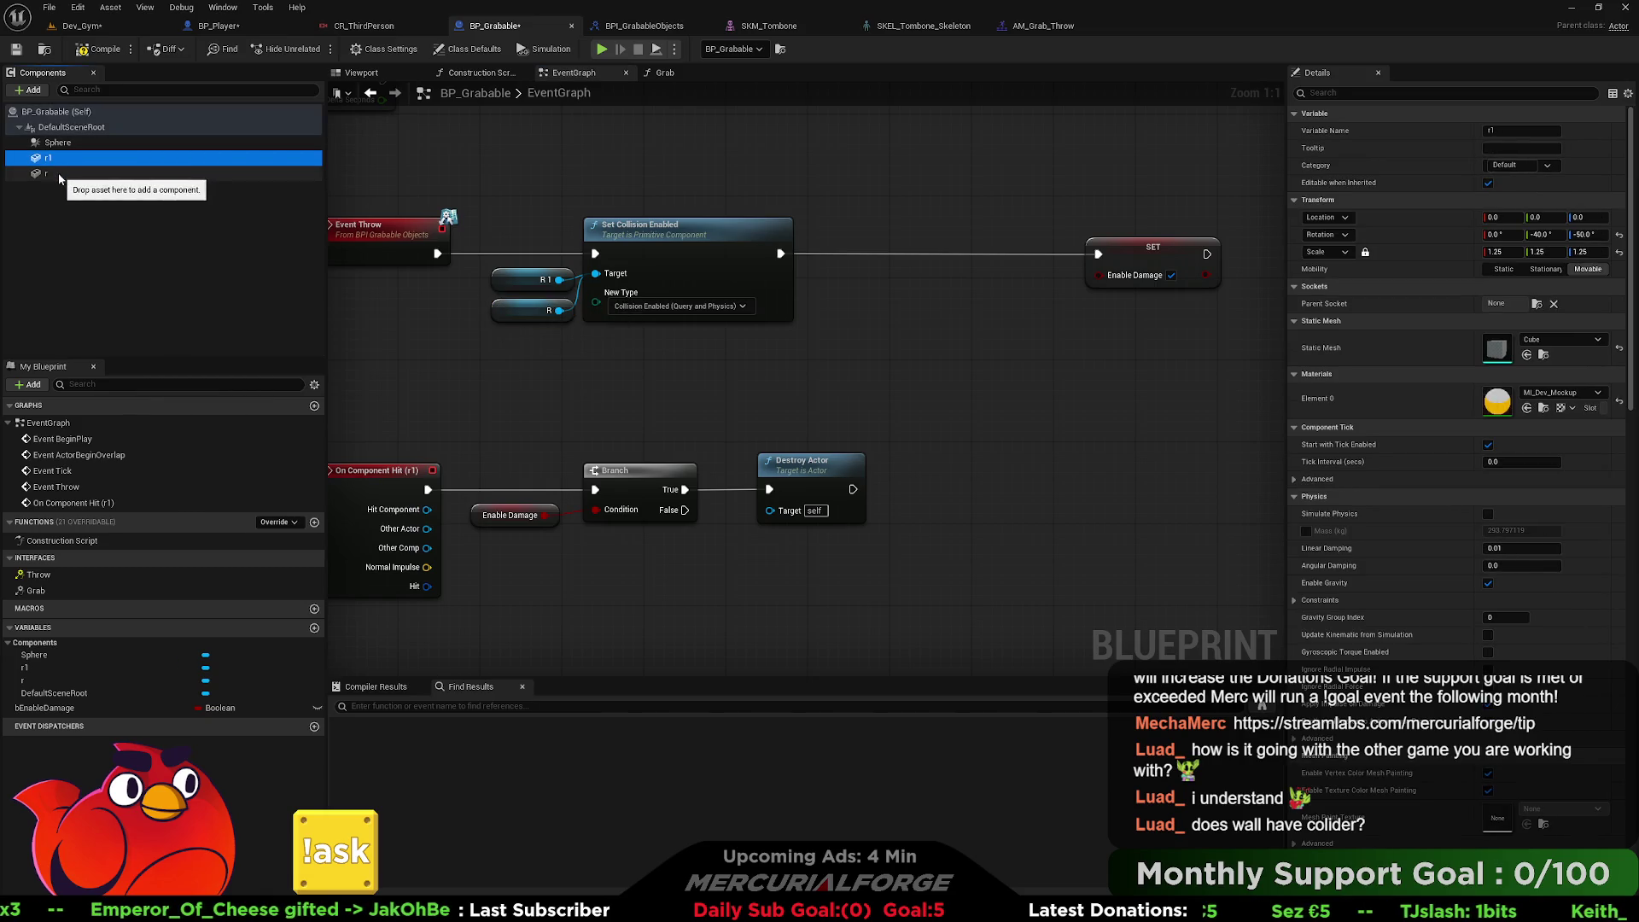
left_click(59, 158)
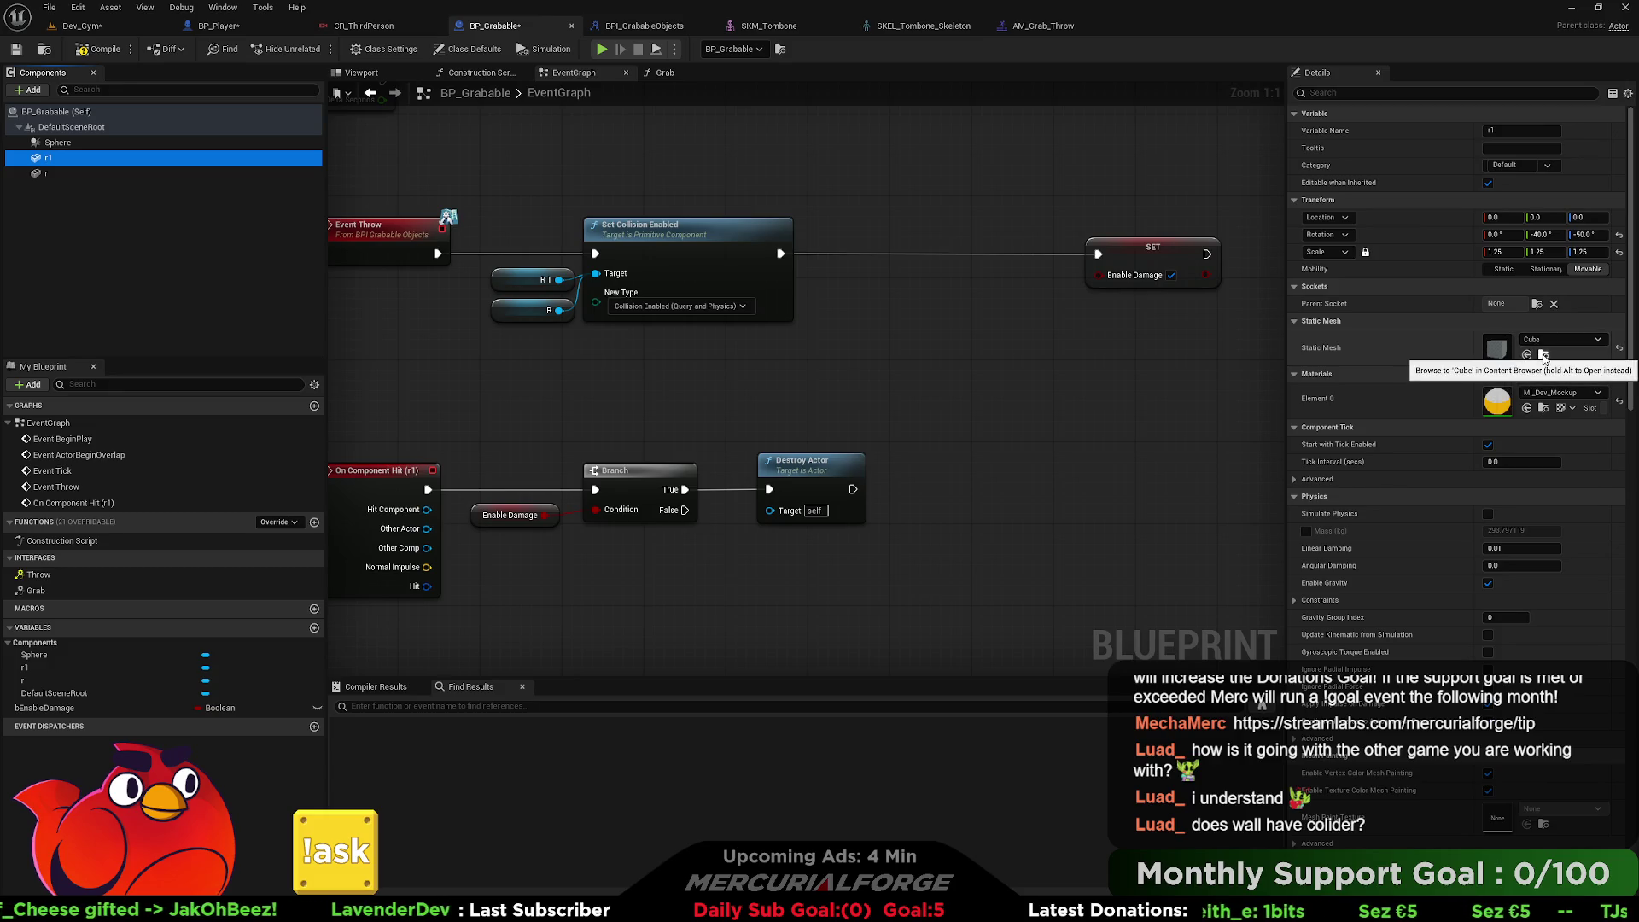
left_click(1544, 355)
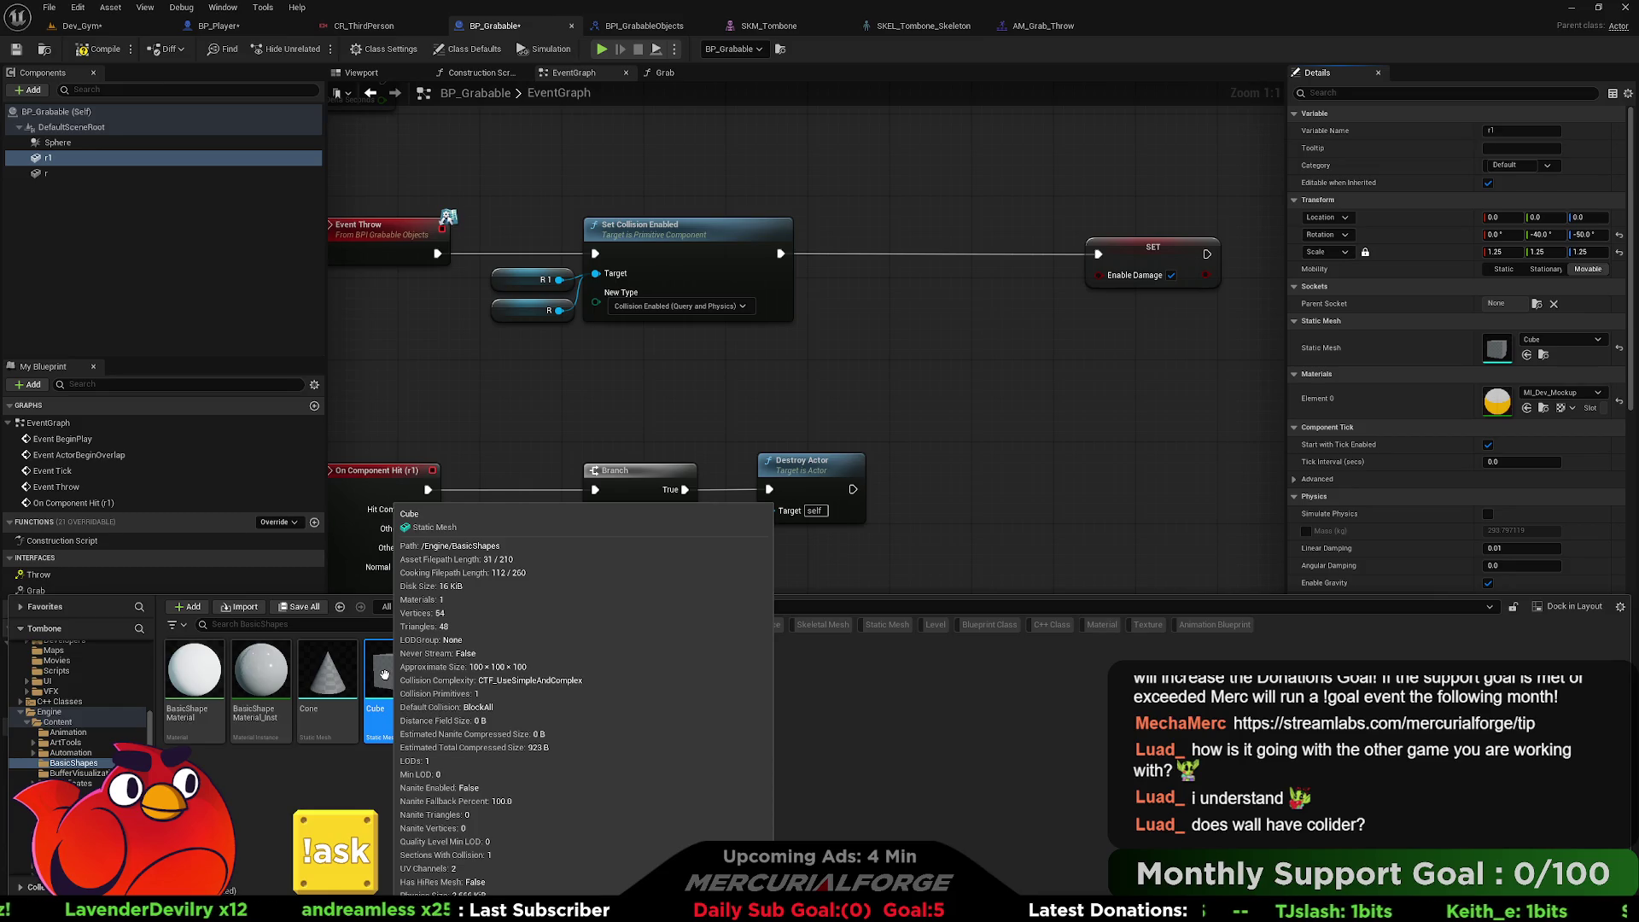
double_click(385, 674)
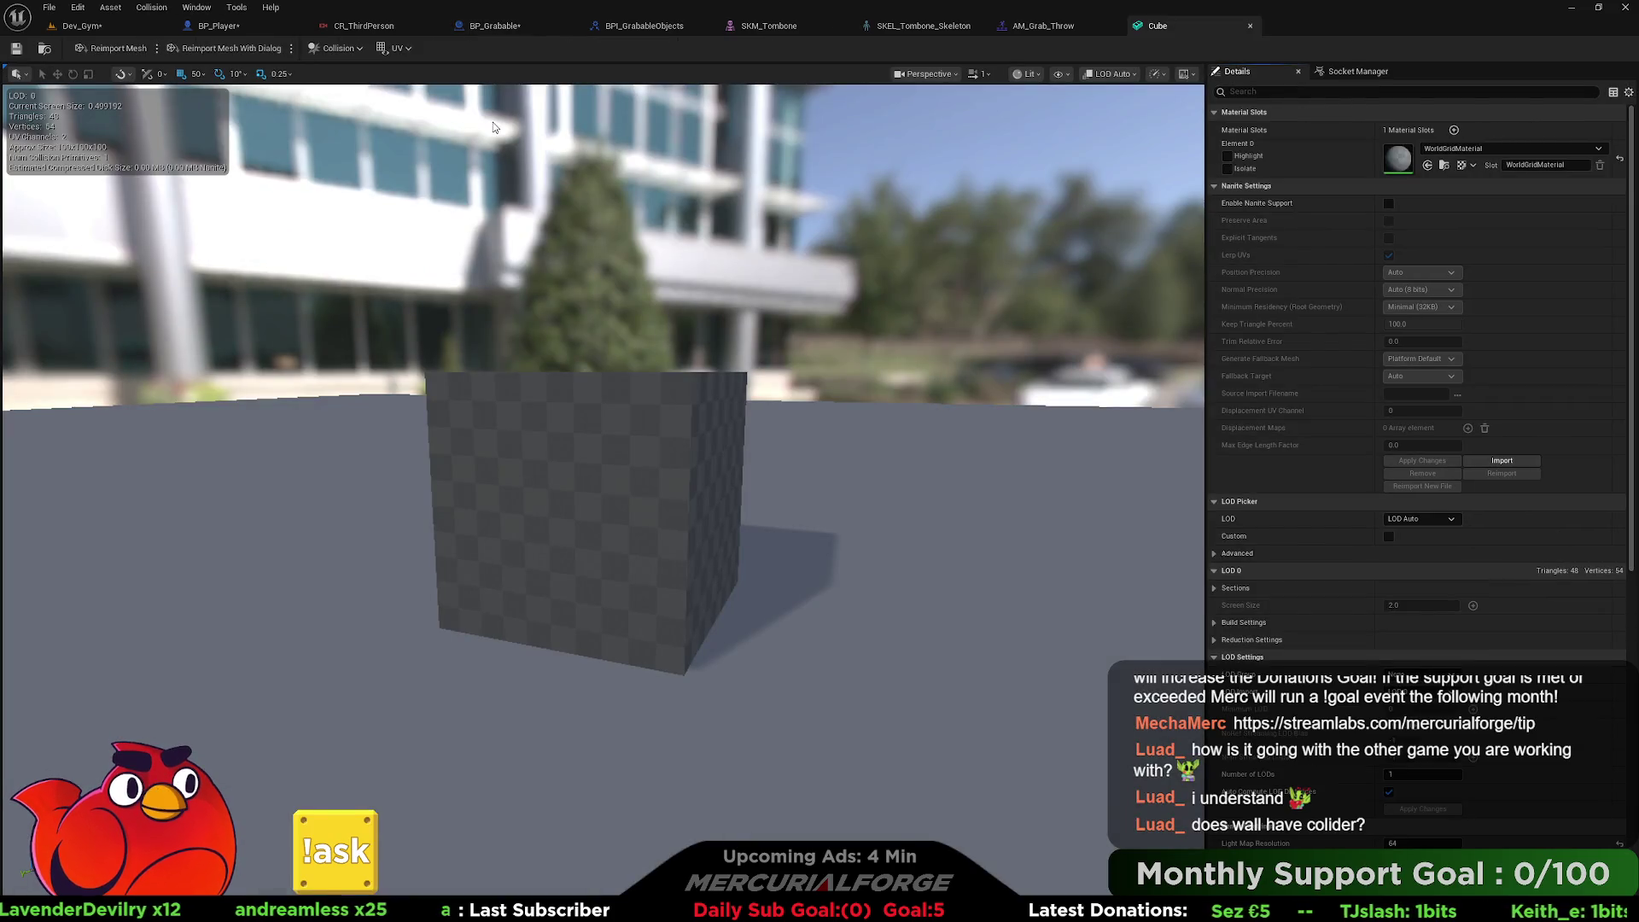
Inspect the Cube mesh's simple collision and material mask display, then close the Cube editor.
left_click(345, 53)
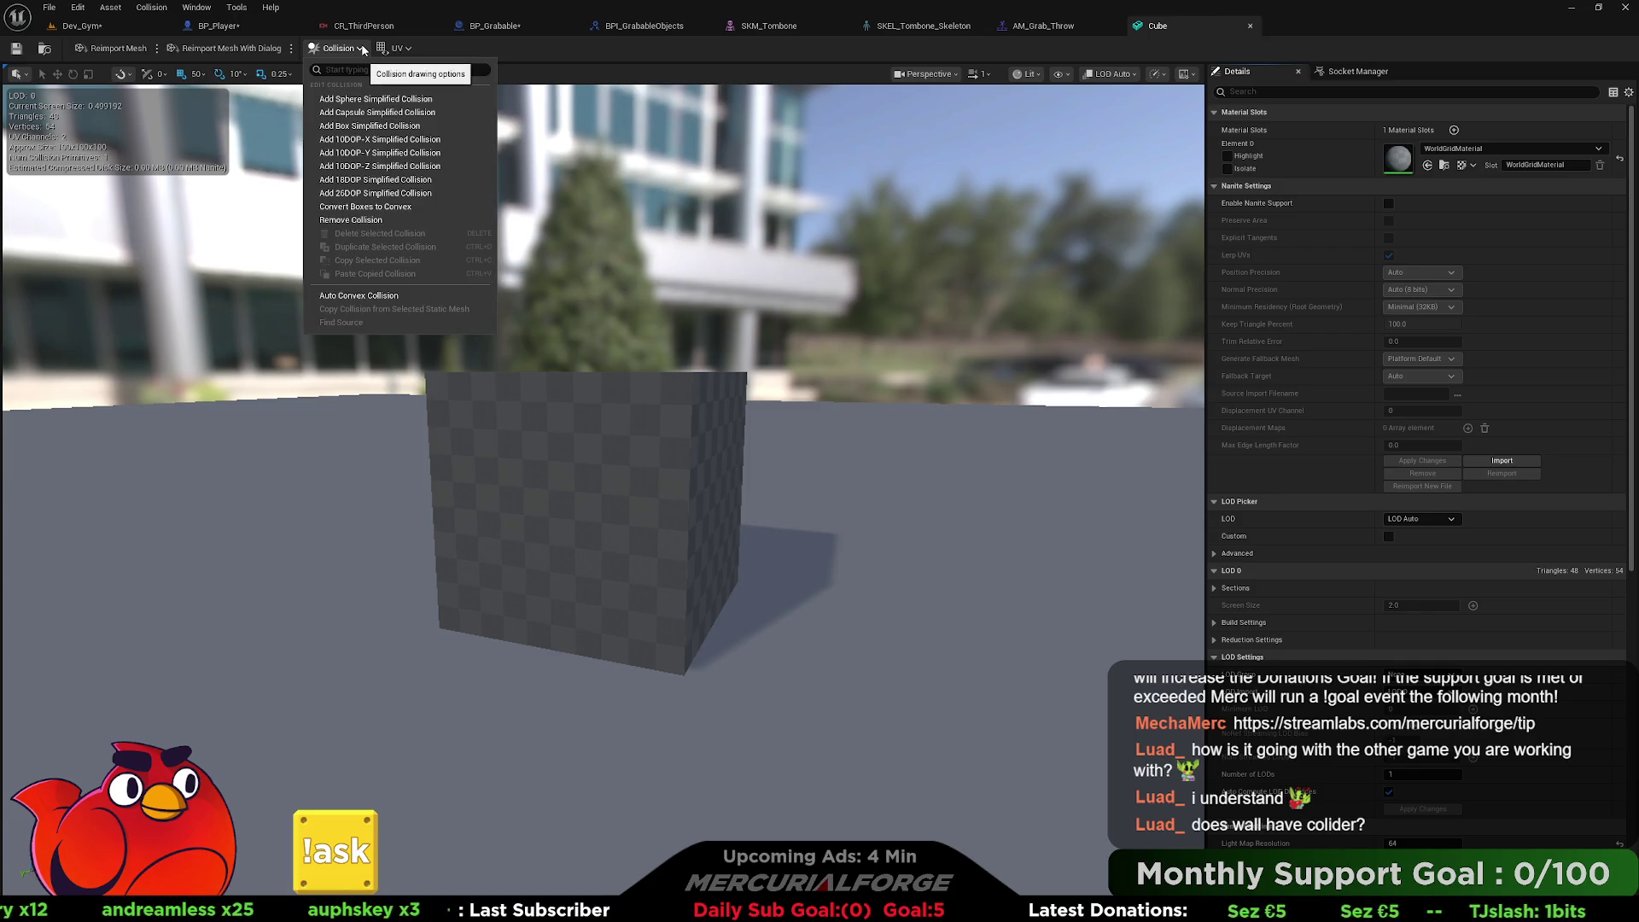
left_click(363, 49)
left_click(1057, 74)
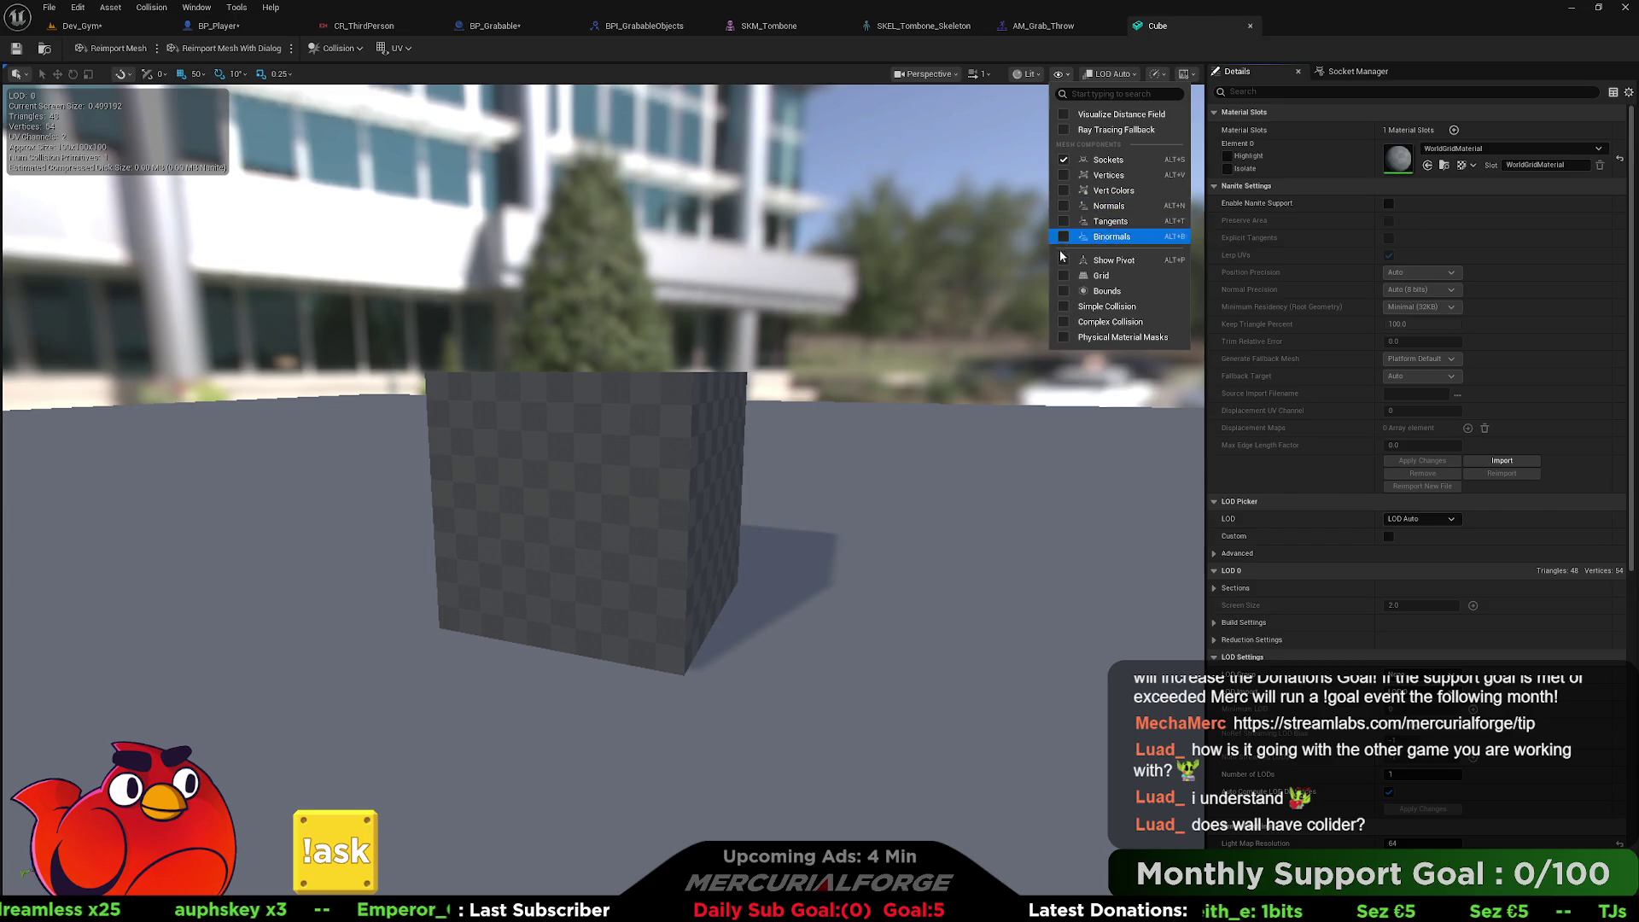
left_click(1064, 307)
left_click(1066, 321)
left_click(1065, 321)
left_click(1066, 337)
left_click(1065, 337)
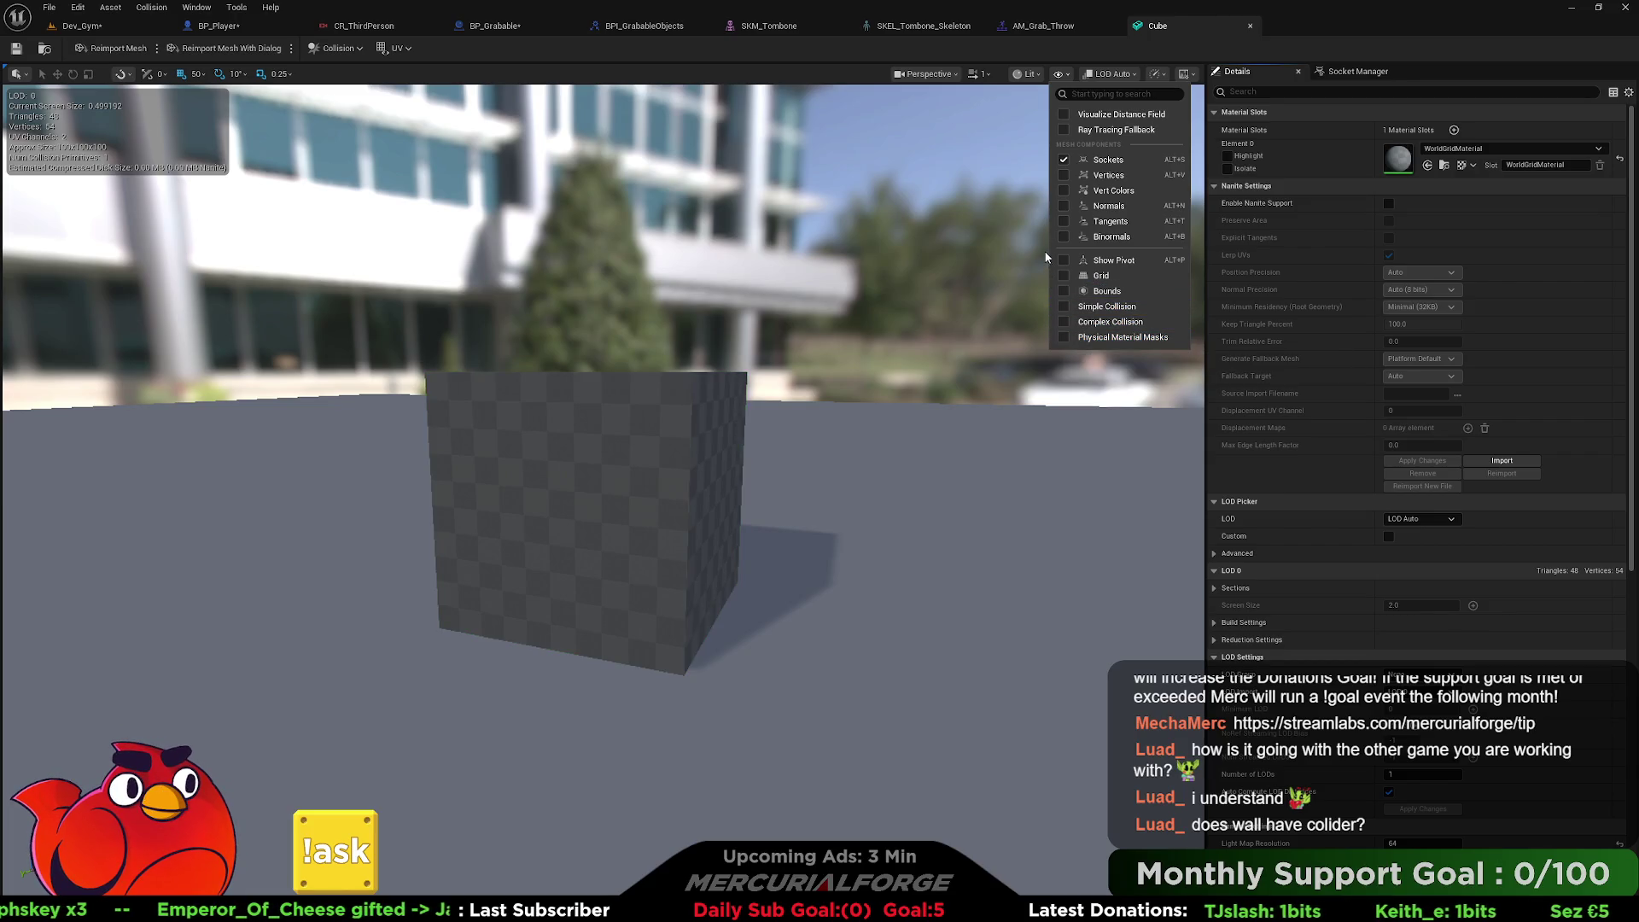
left_click(1248, 25)
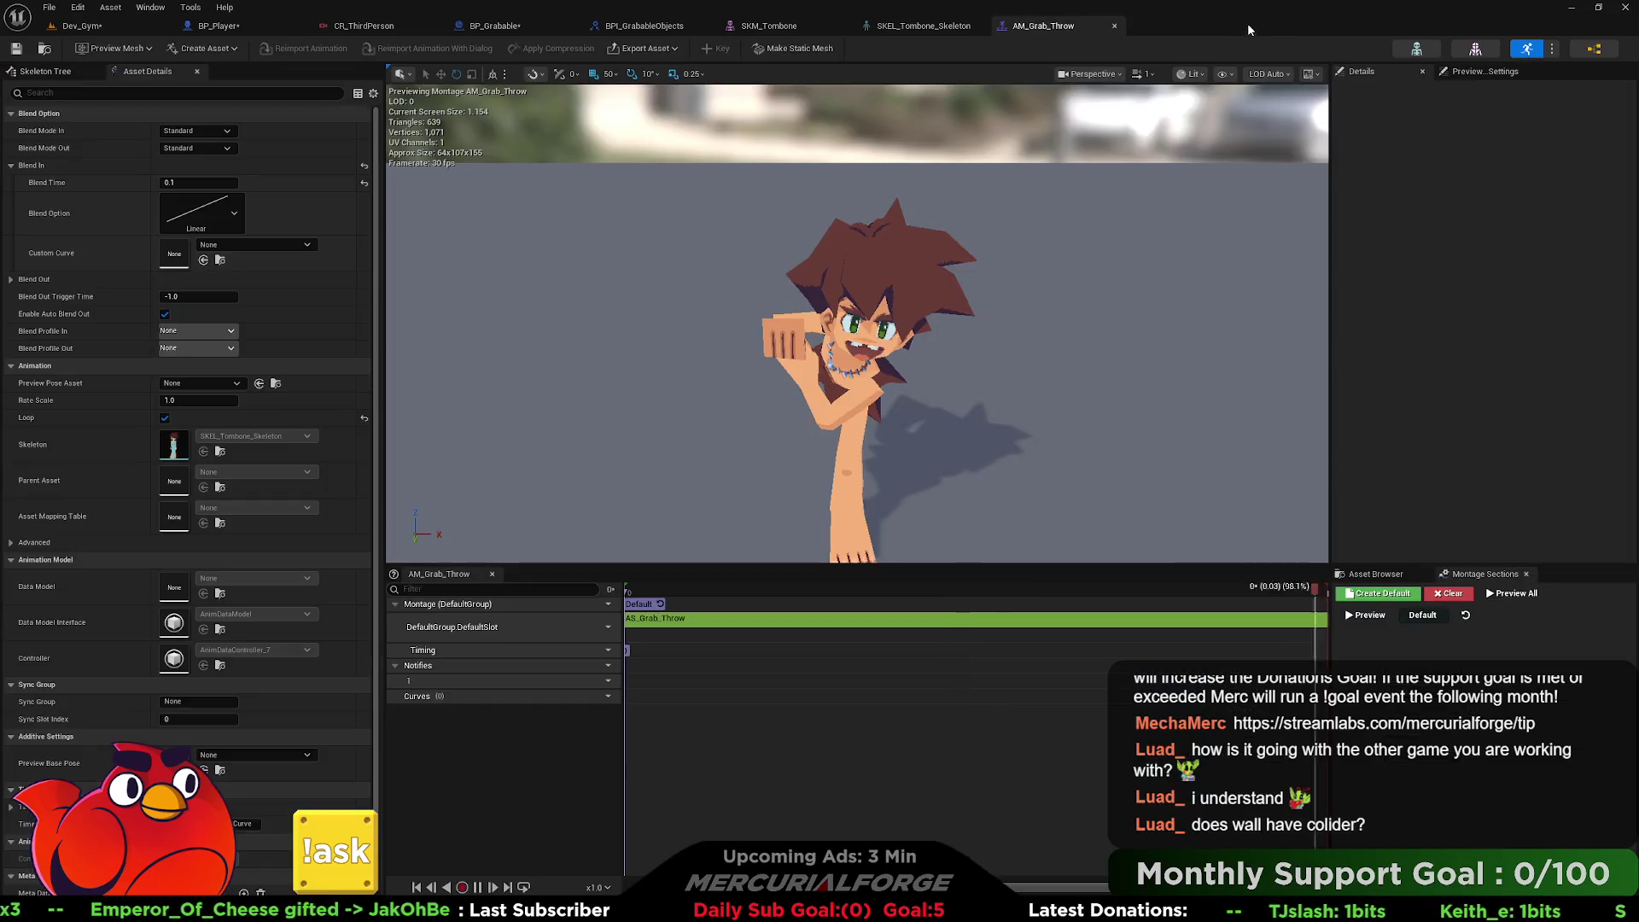
Look over BP_Player's Throw call, then select Set Collision Enabled in BP_Grabable's throw logic.
left_click(224, 26)
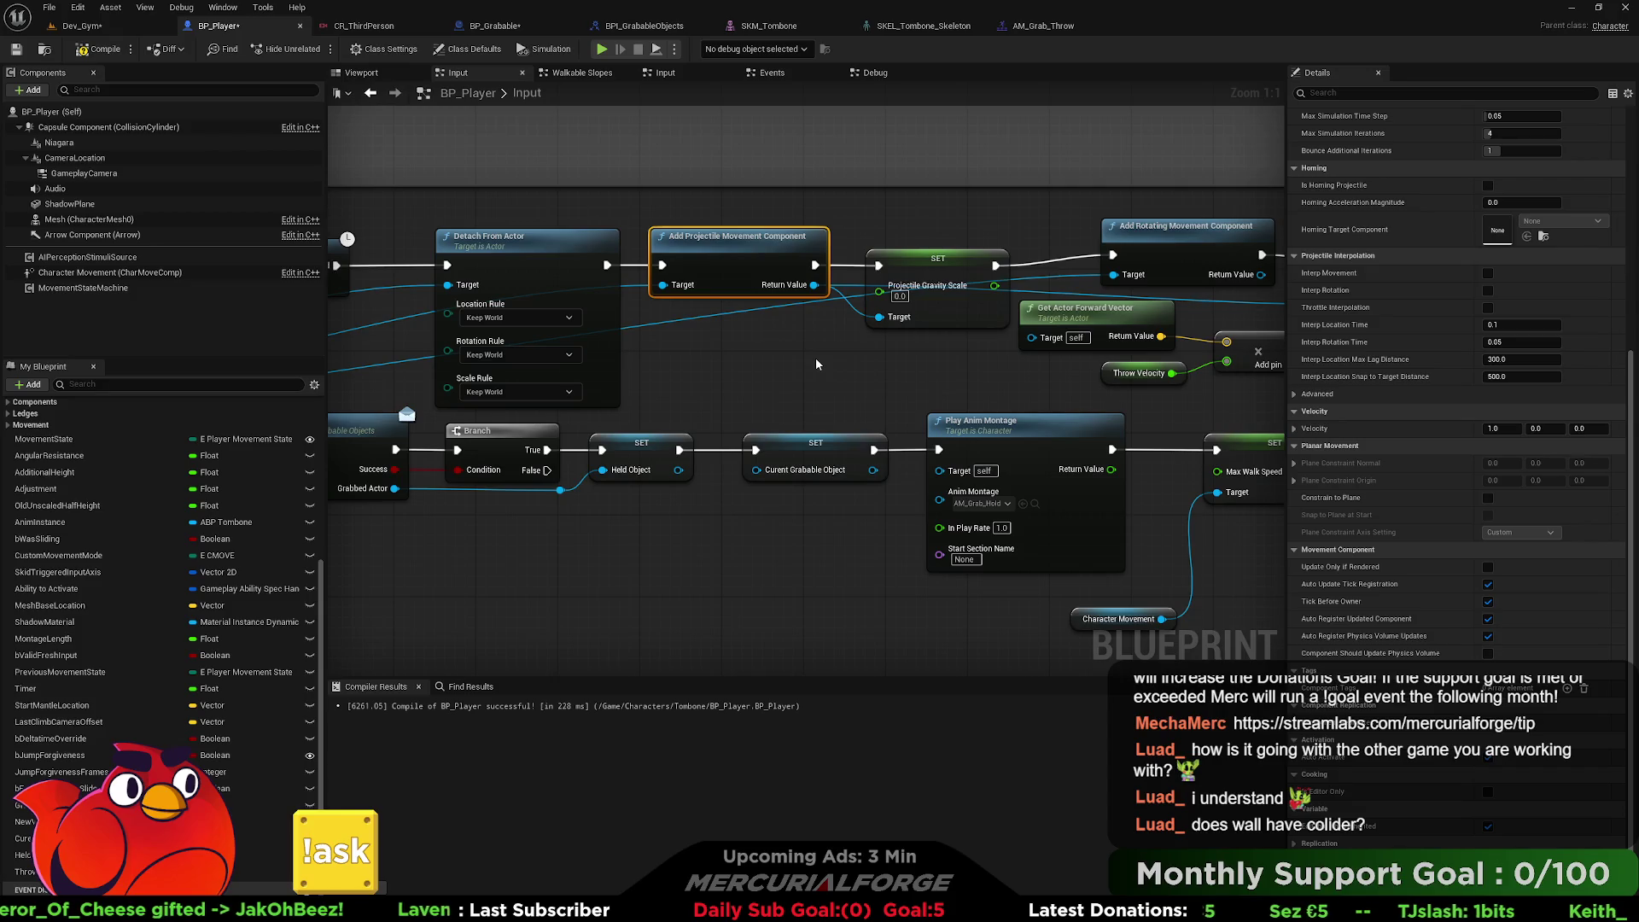
mouse_move(939, 370)
left_mouse_down()
mouse_move(911, 370)
mouse_move(1320, 365)
mouse_move(946, 365)
left_mouse_up()
double_click(931, 256)
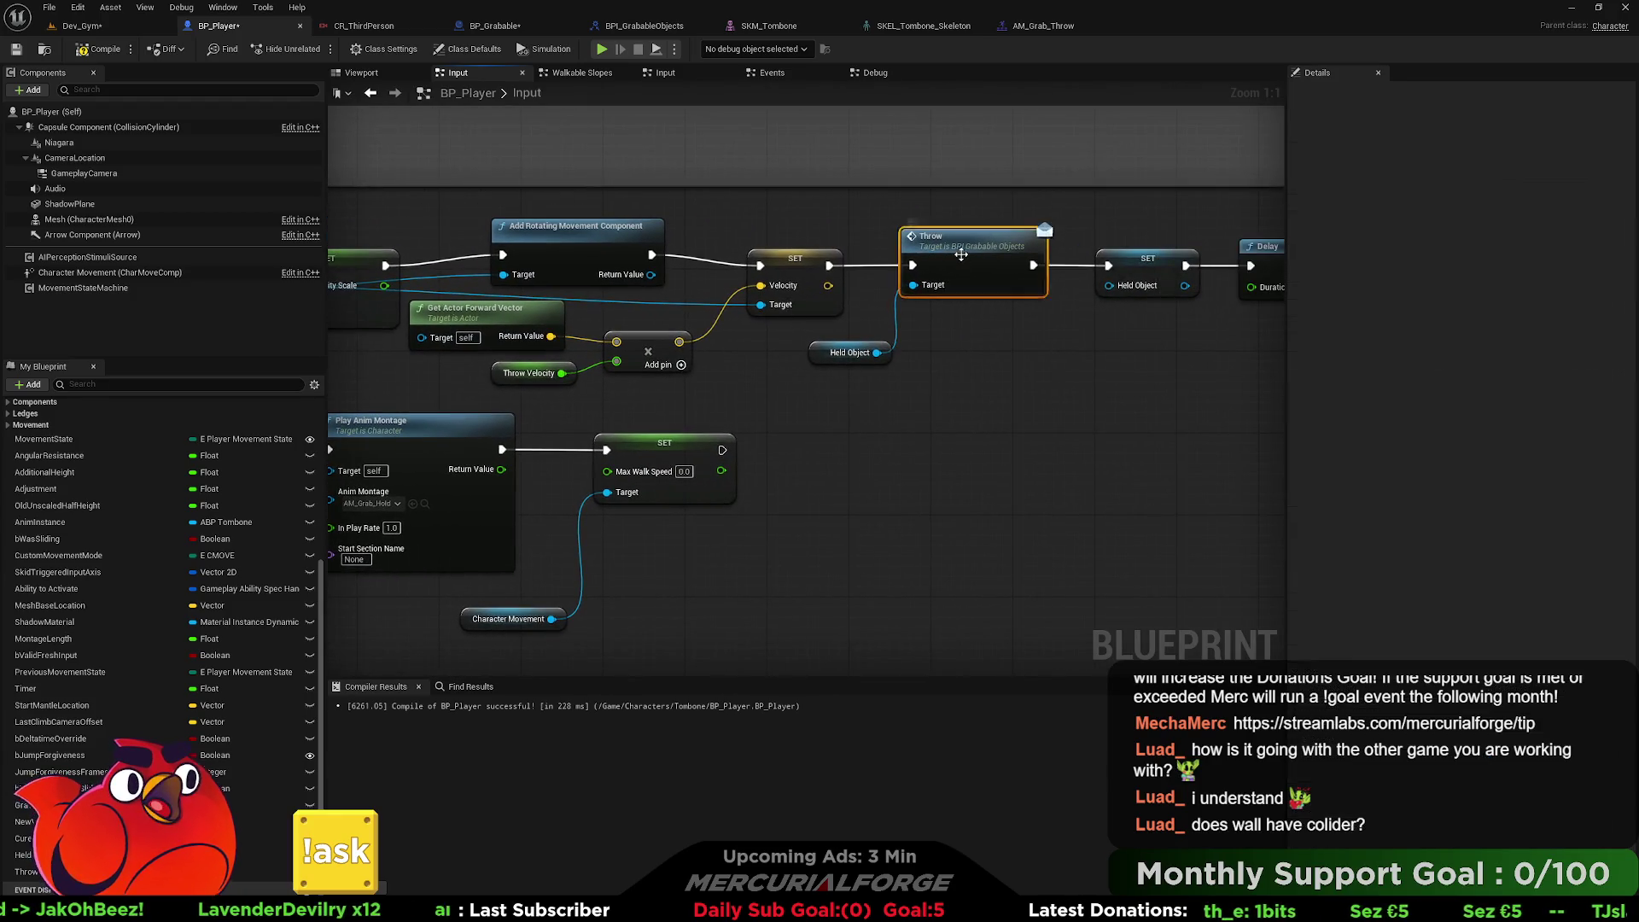
left_click(520, 25)
left_click_drag(655, 332, 774, 332)
left_click(888, 295)
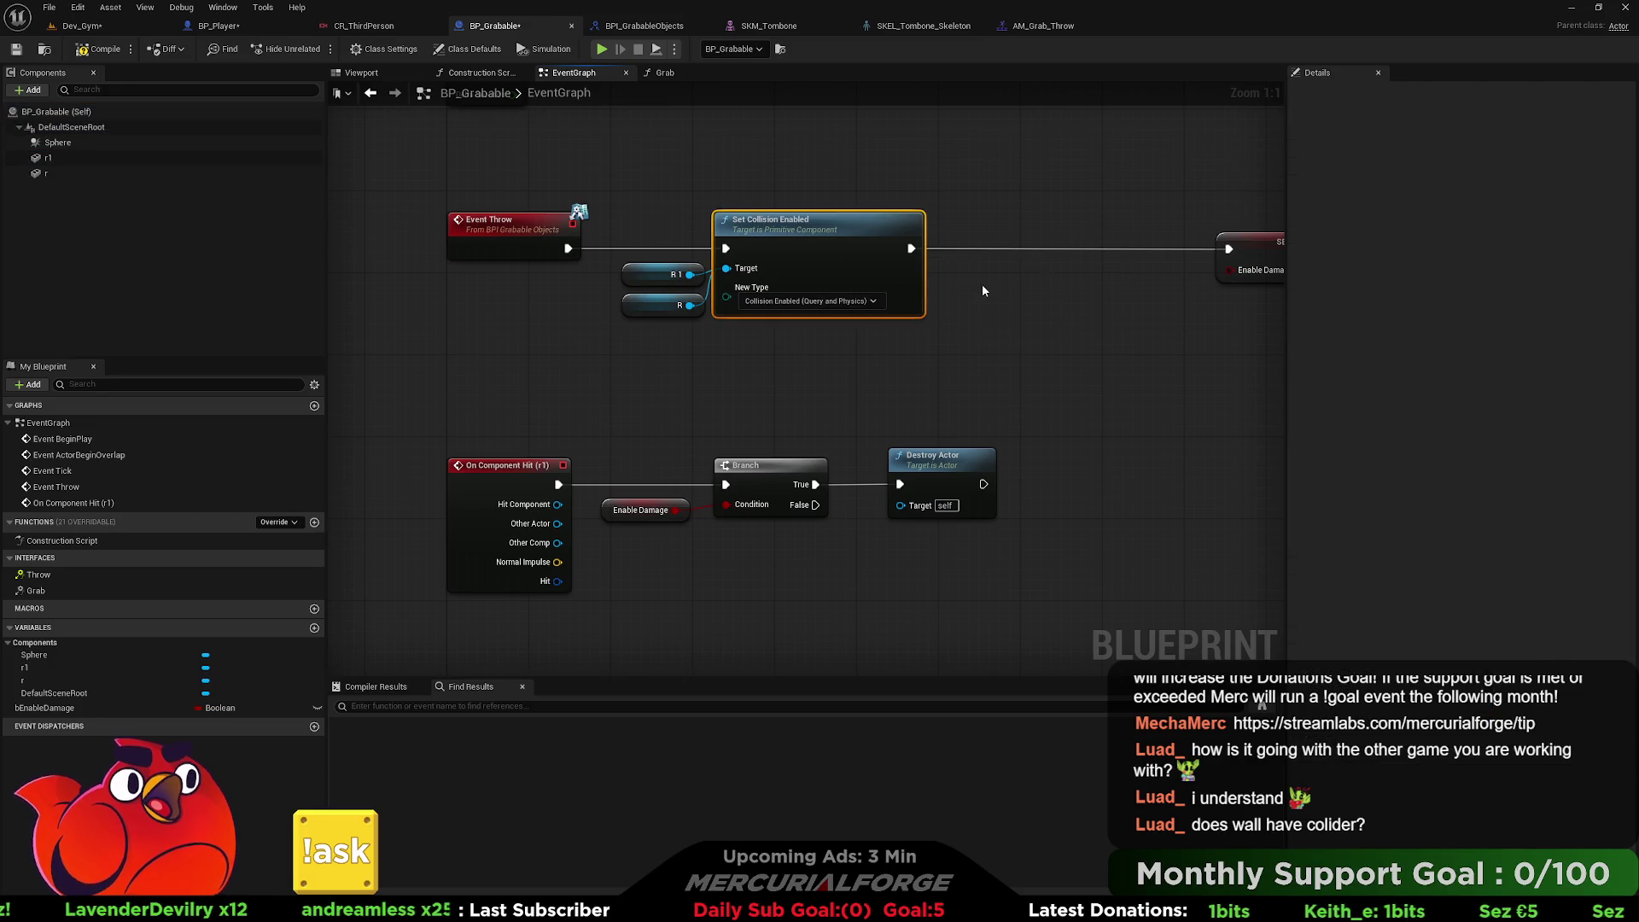
Keep the collision type at Collision Enabled (Query and Physics) and return to BP_Player.
left_click_drag(982, 283, 906, 297)
left_click(751, 321)
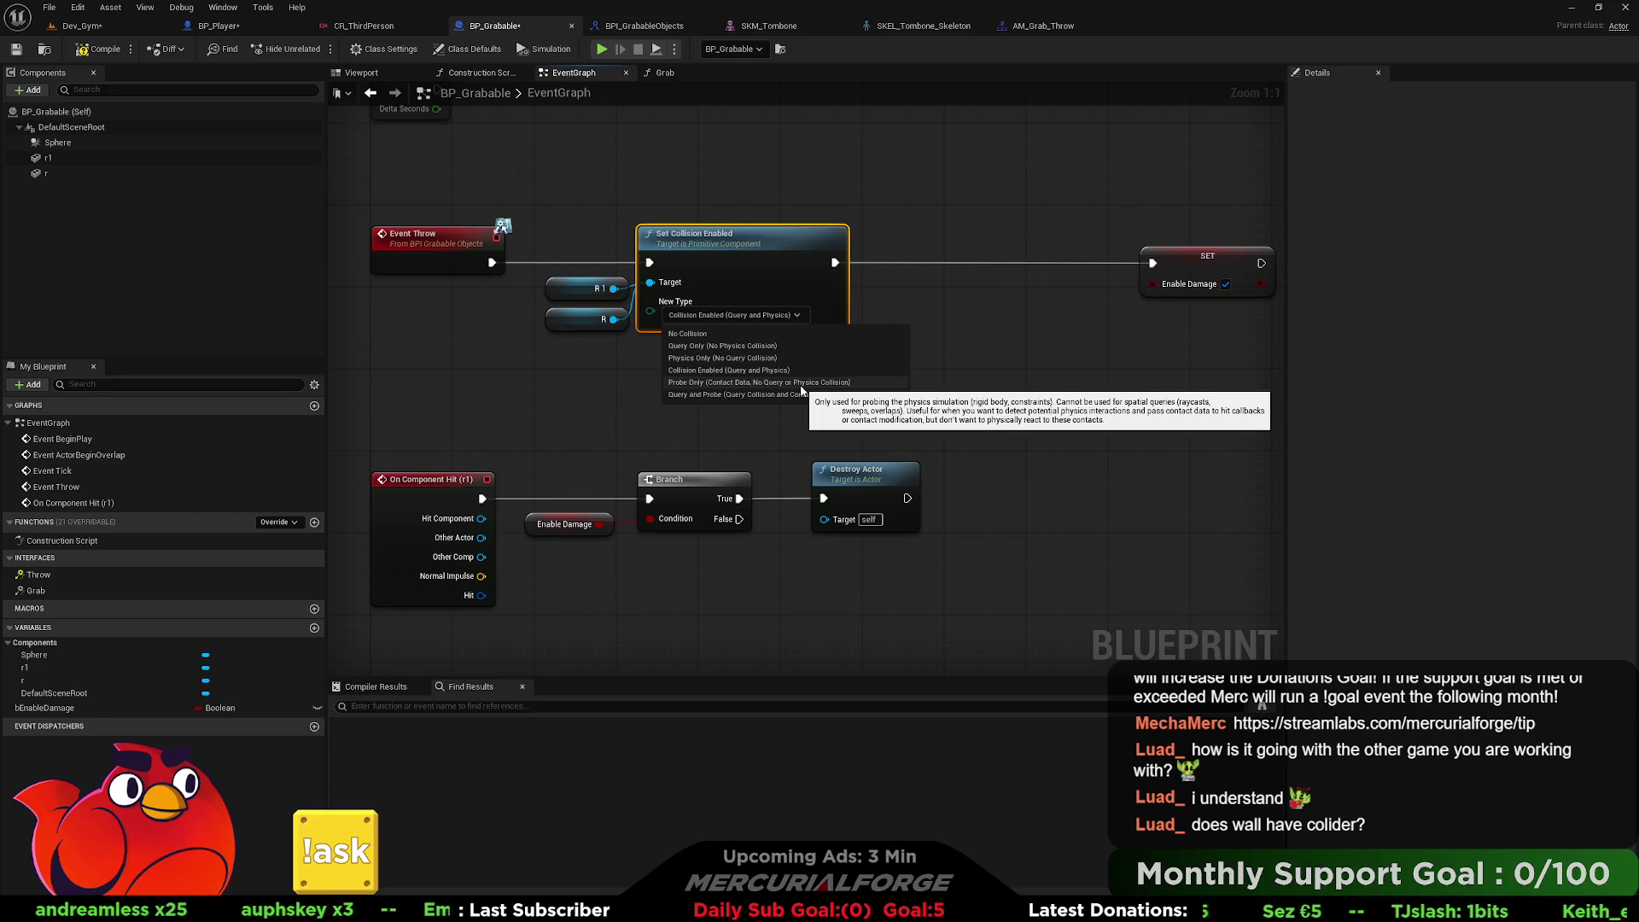
left_click(753, 371)
left_click(757, 358)
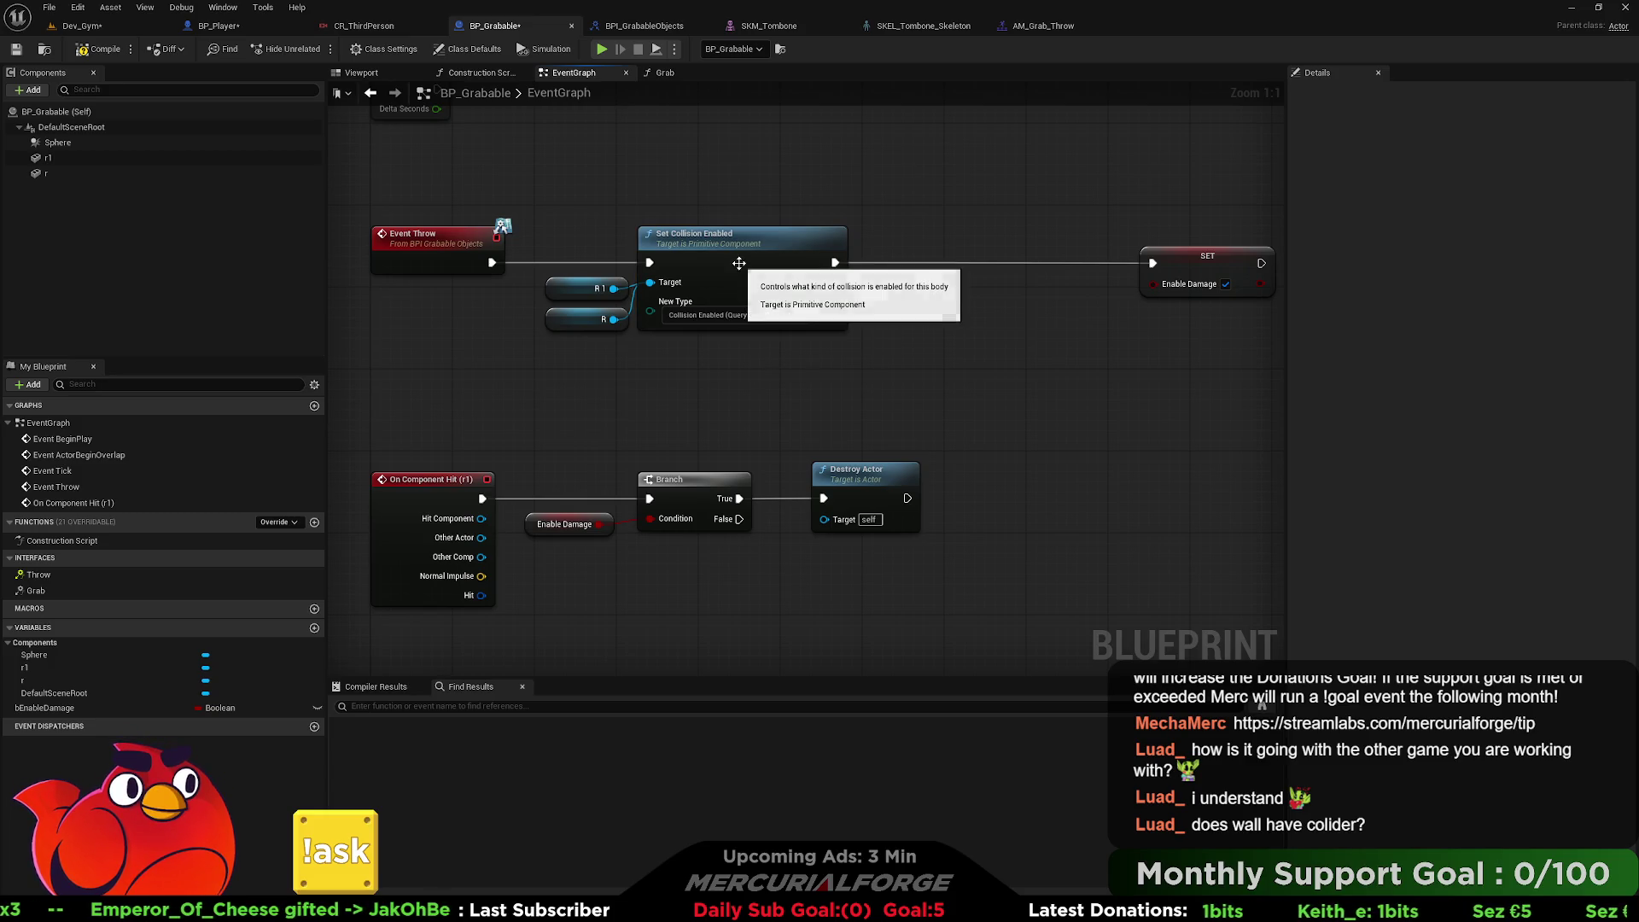
left_click(675, 73)
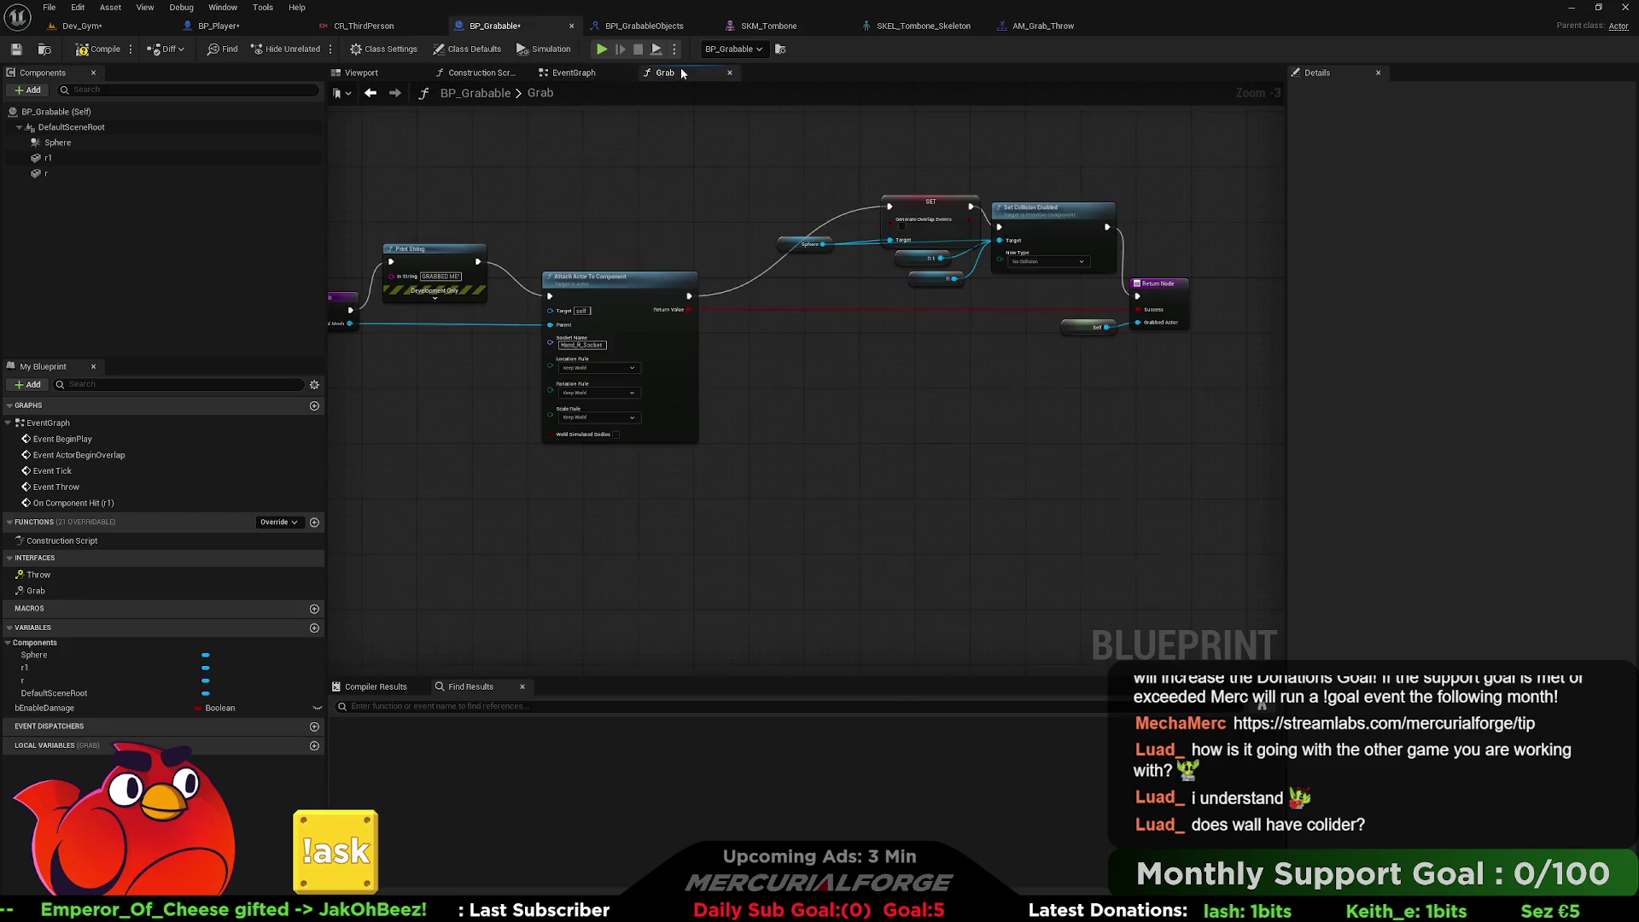
left_click(479, 75)
left_click(572, 74)
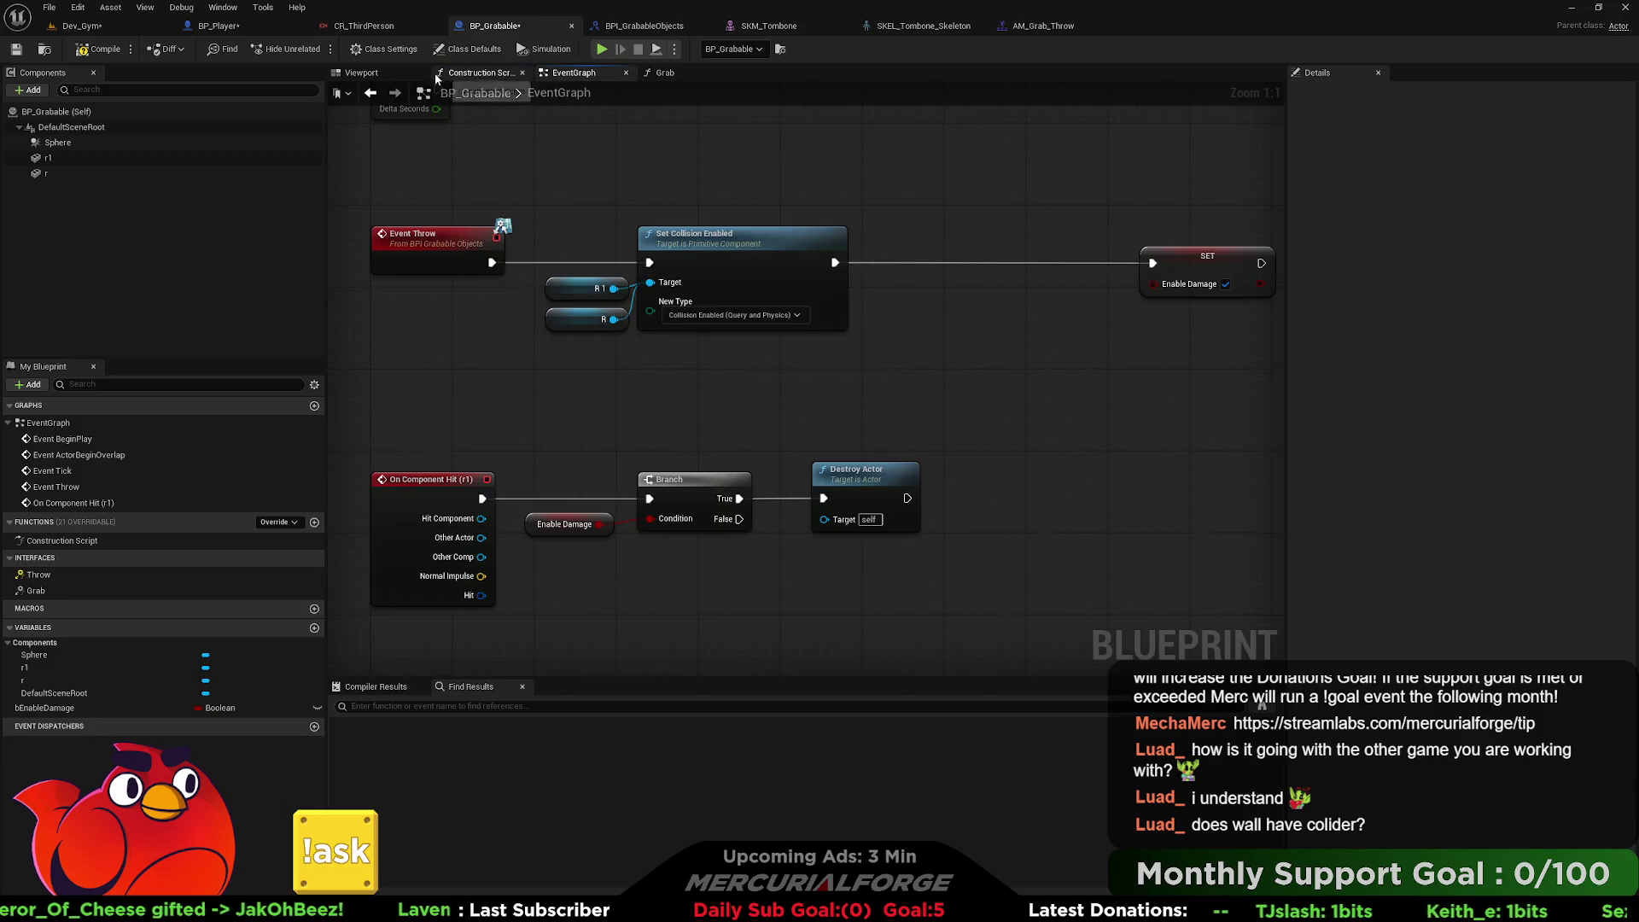
left_click(244, 25)
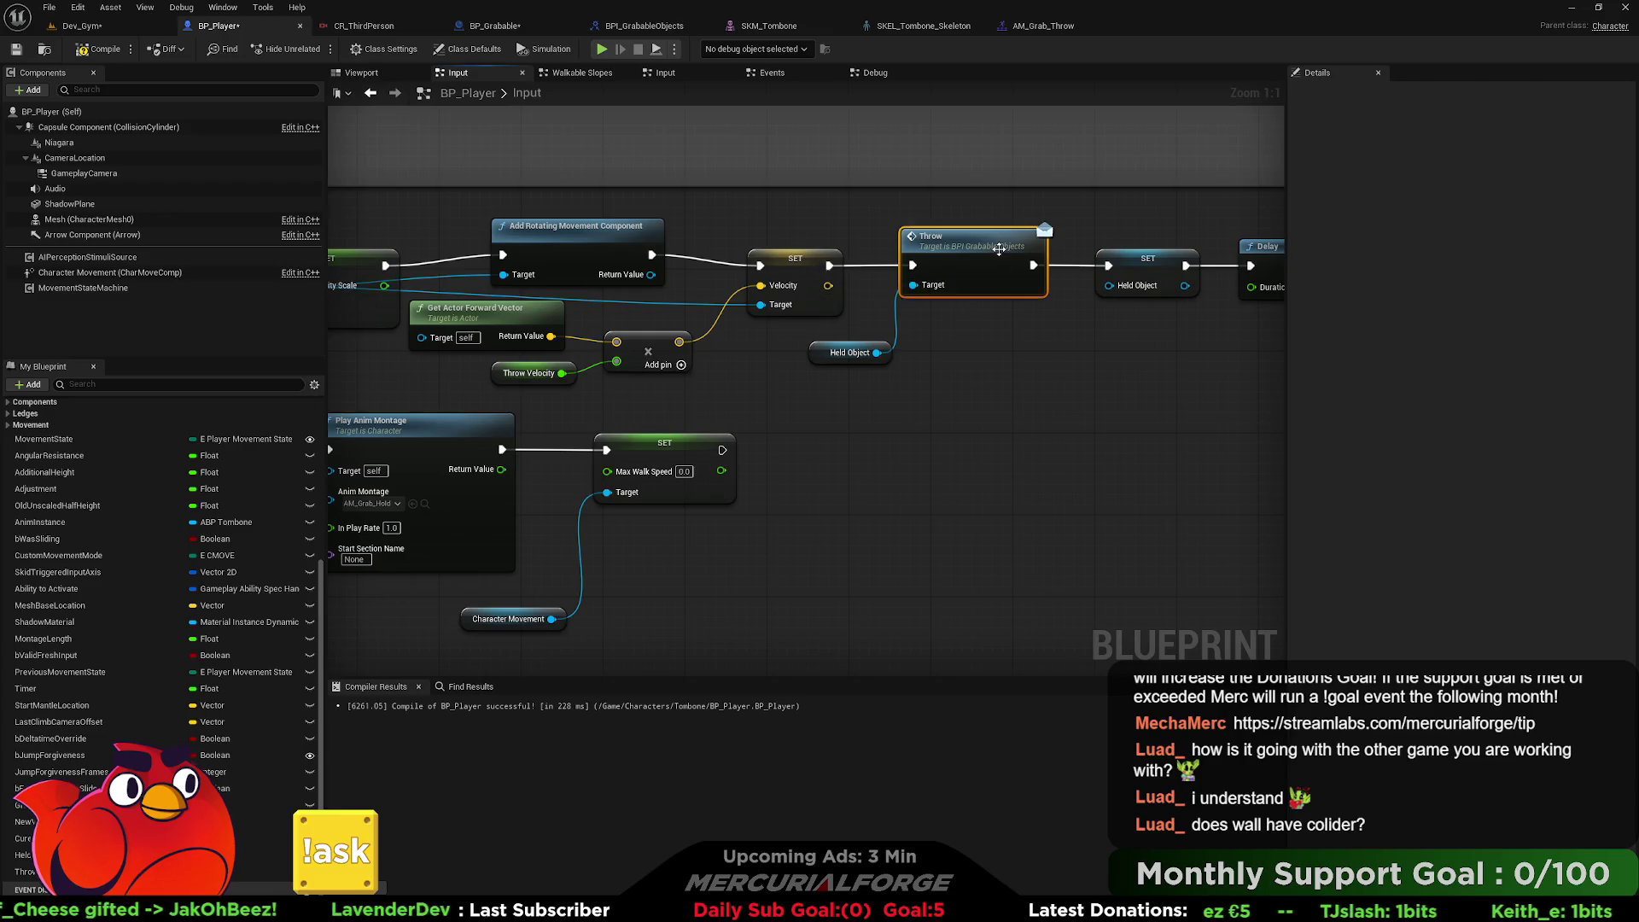
Enable Should Bounce on the thrown object's projectile movement component.
left_click(811, 255)
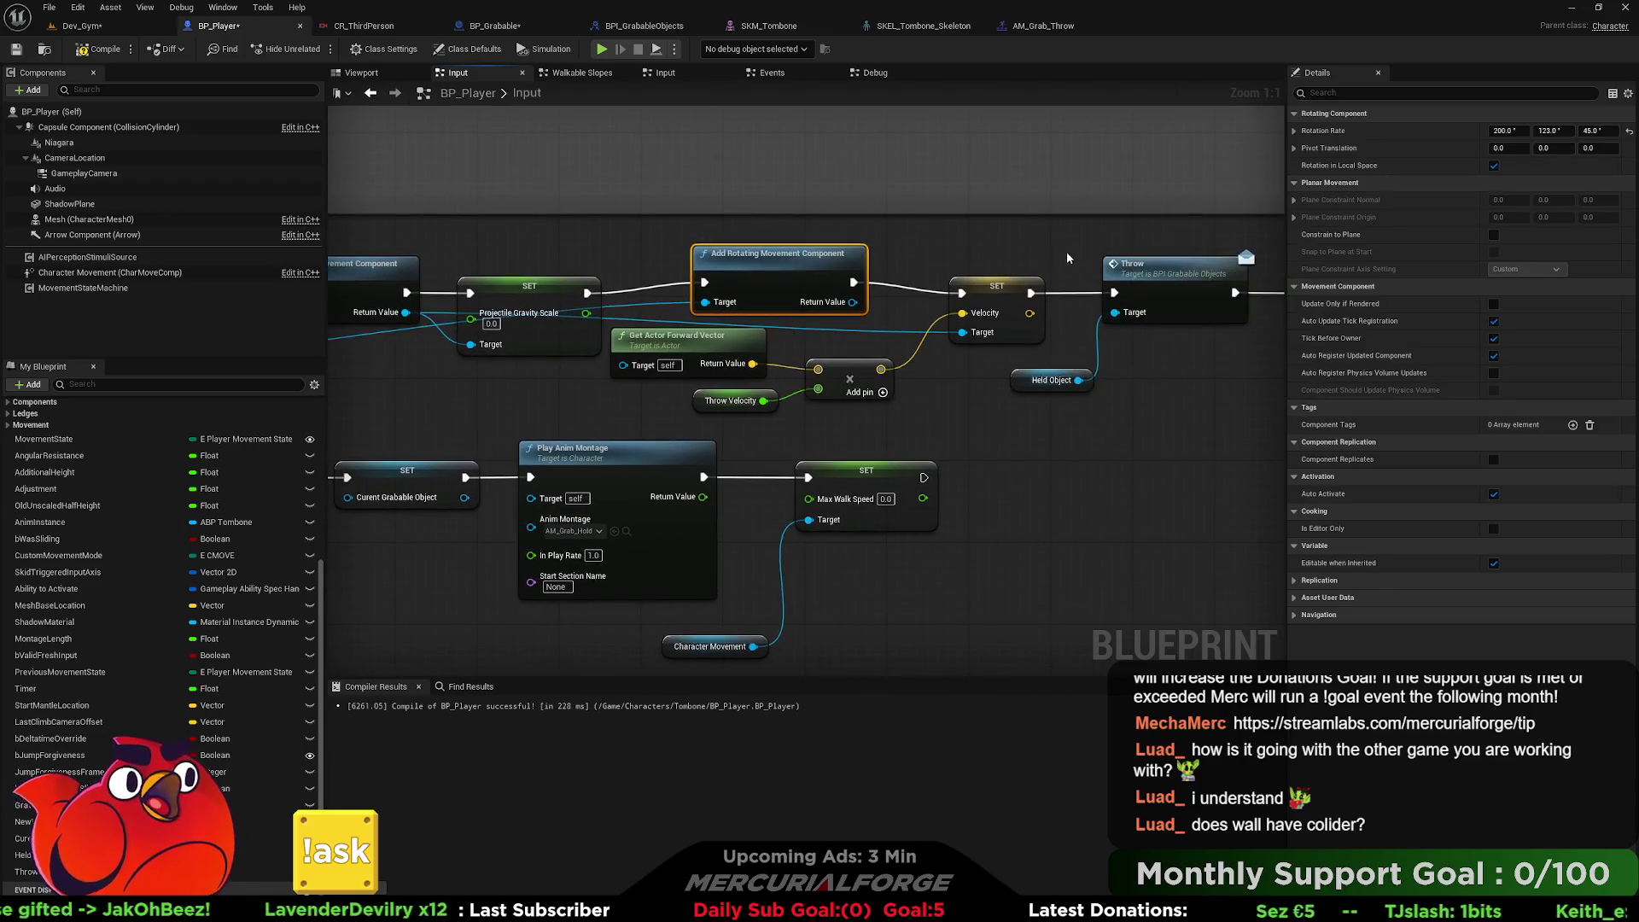
left_click(671, 273)
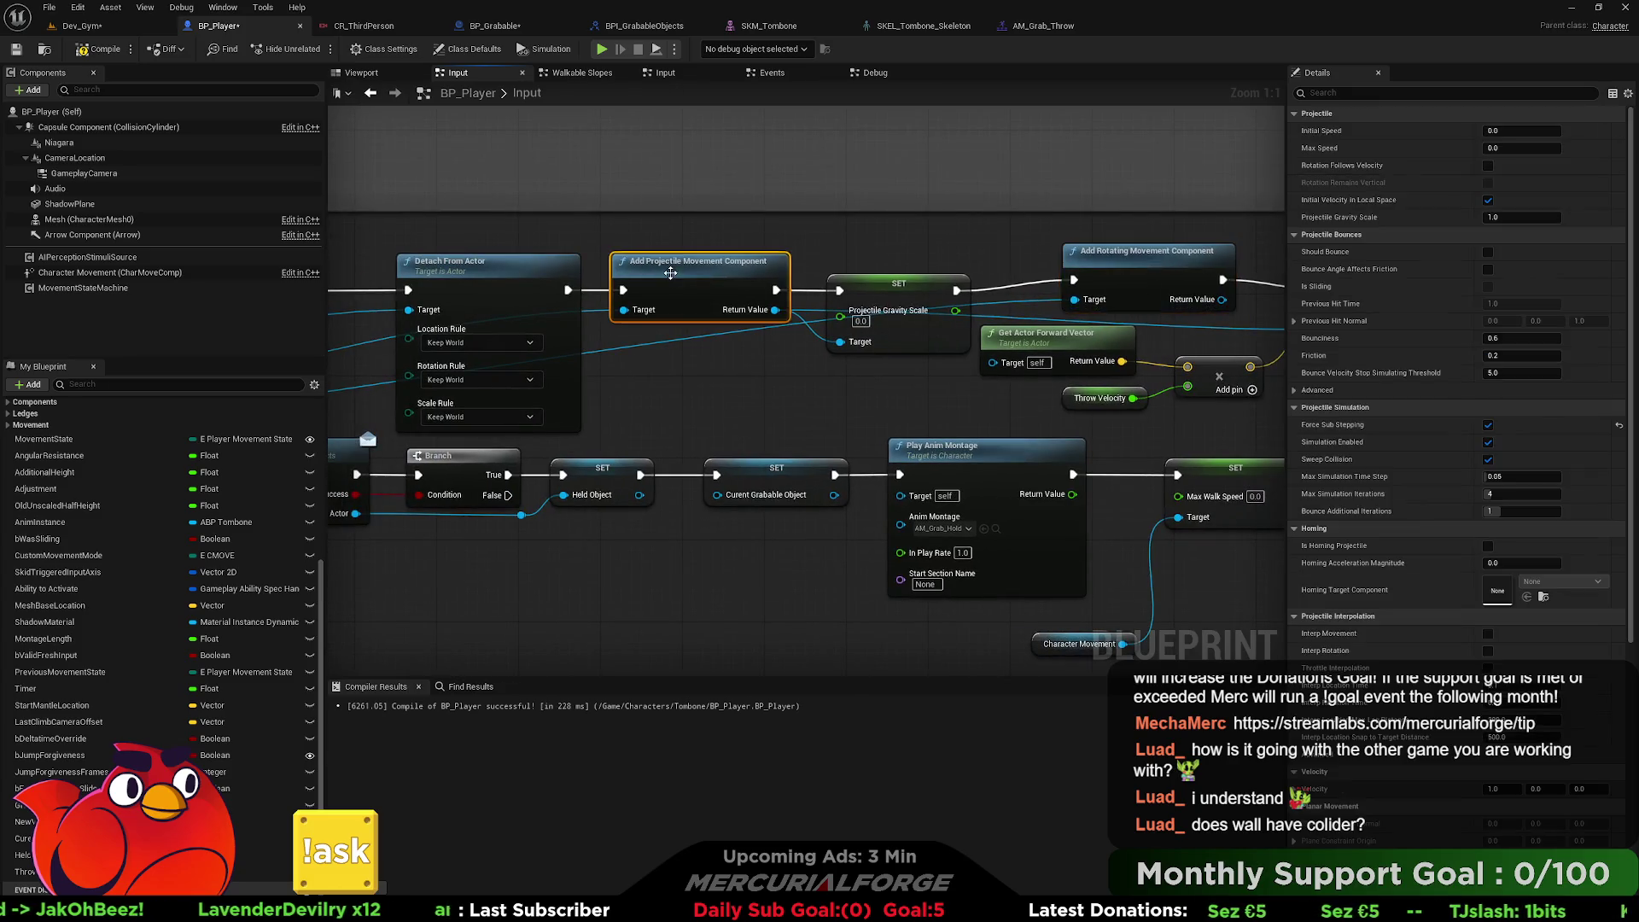
left_click(1488, 252)
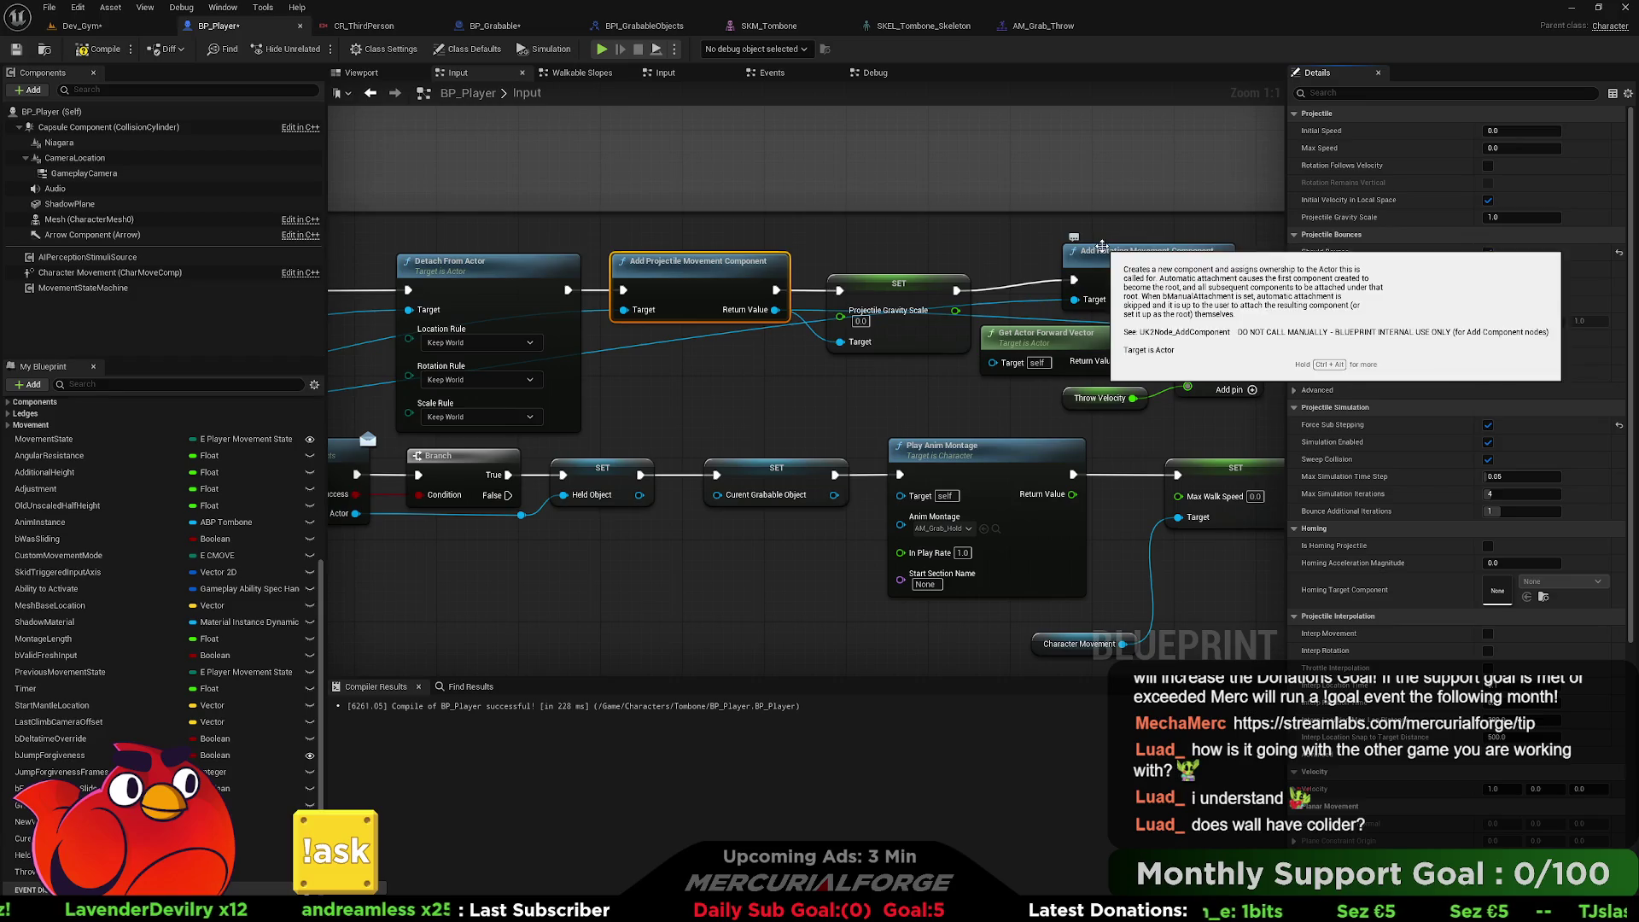
mouse_move(1319, 290)
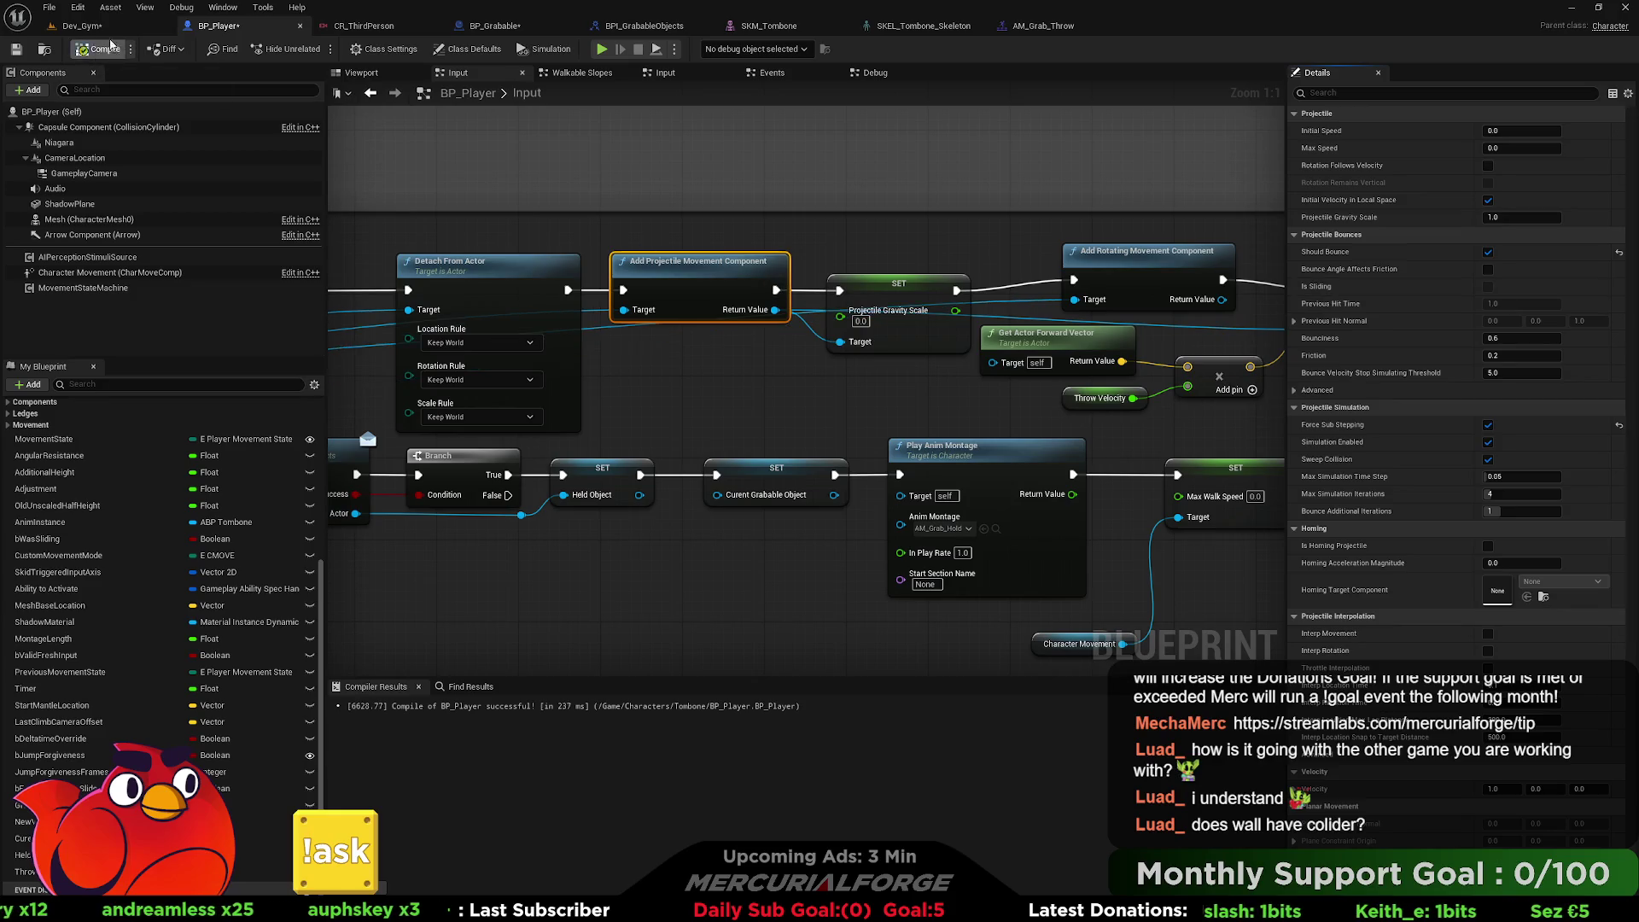
Compile BP_Player and start a play test from the Cube's spot in Dev_Gym.
left_click(81, 26)
right_click(589, 601)
left_click(609, 589)
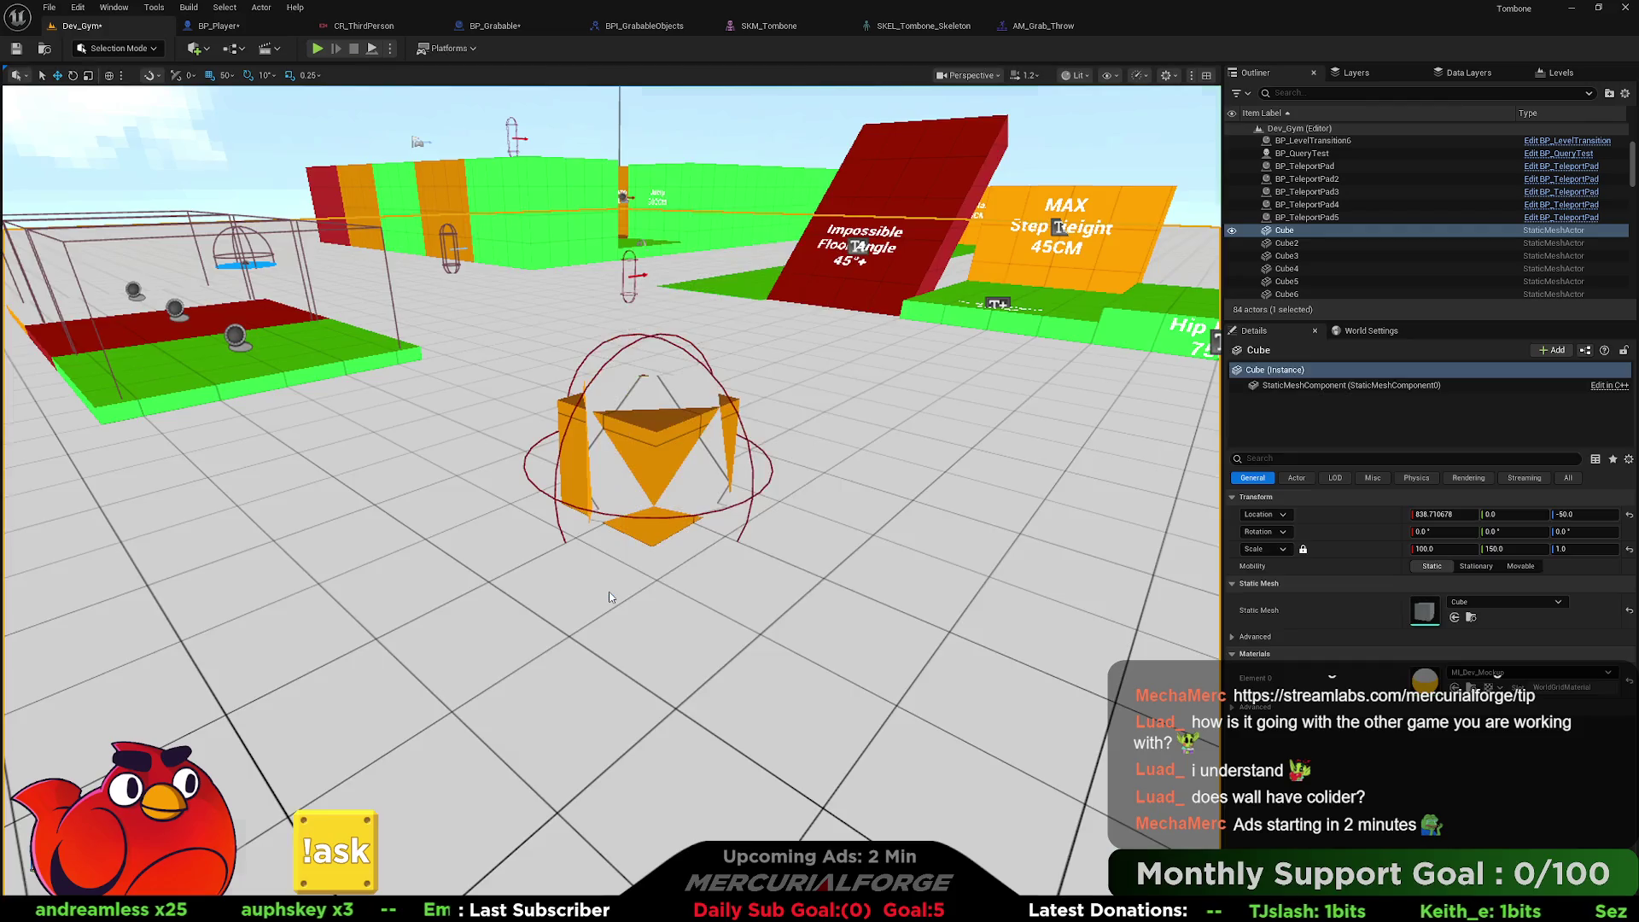
Grab and throw the orange cube in the play test, stop play, and return to BP_Player.
left_click(610, 597)
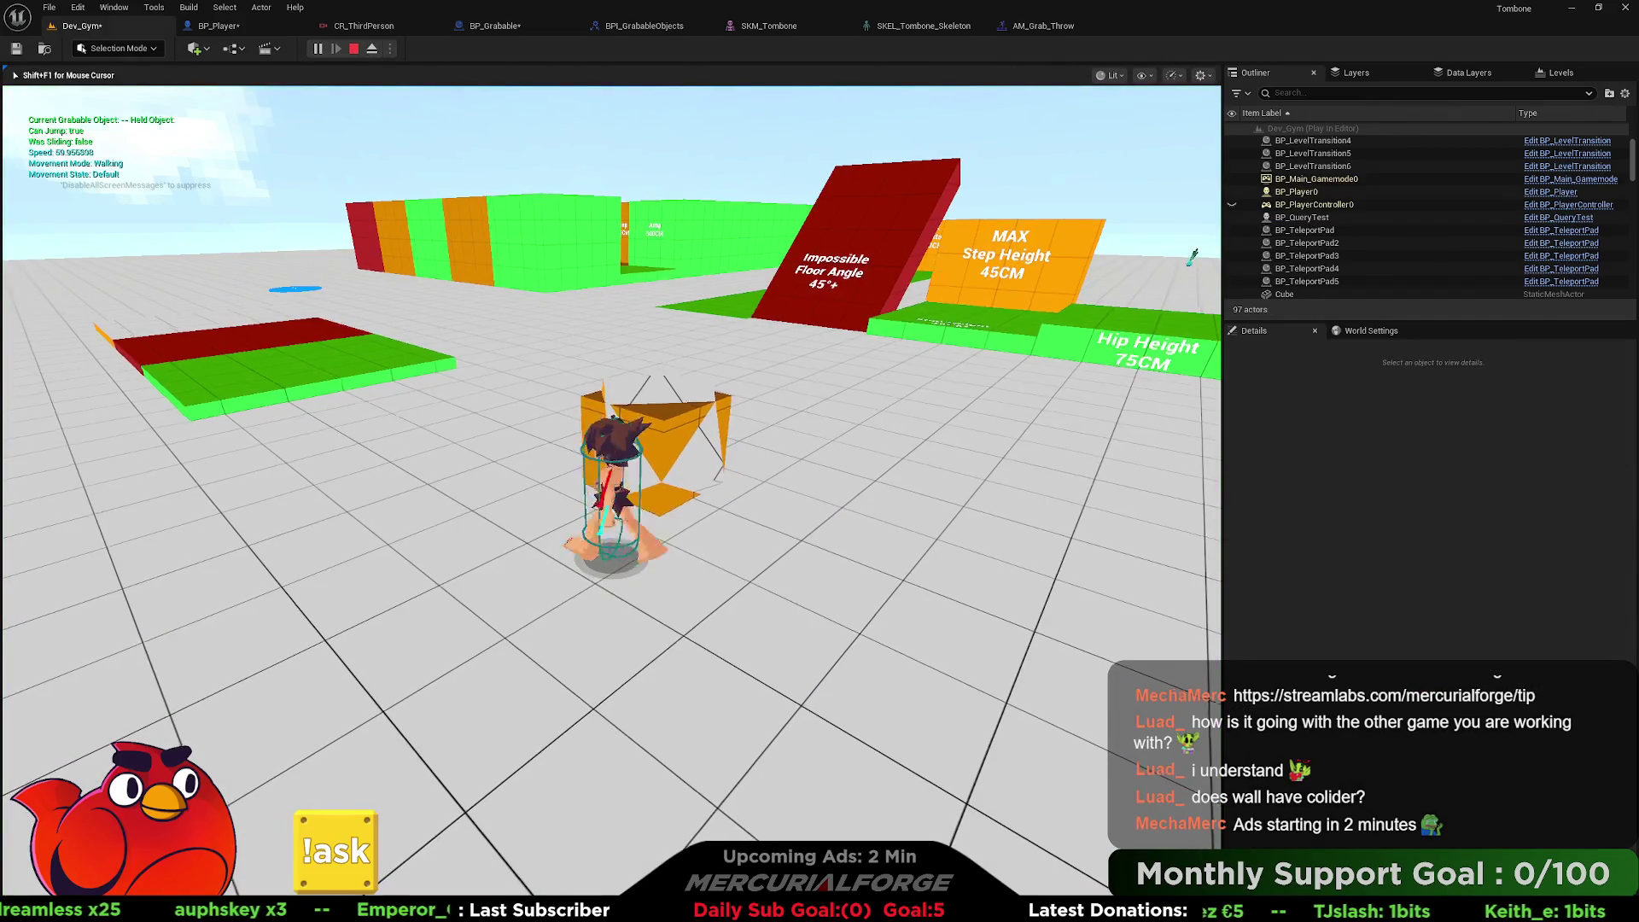
key("e")
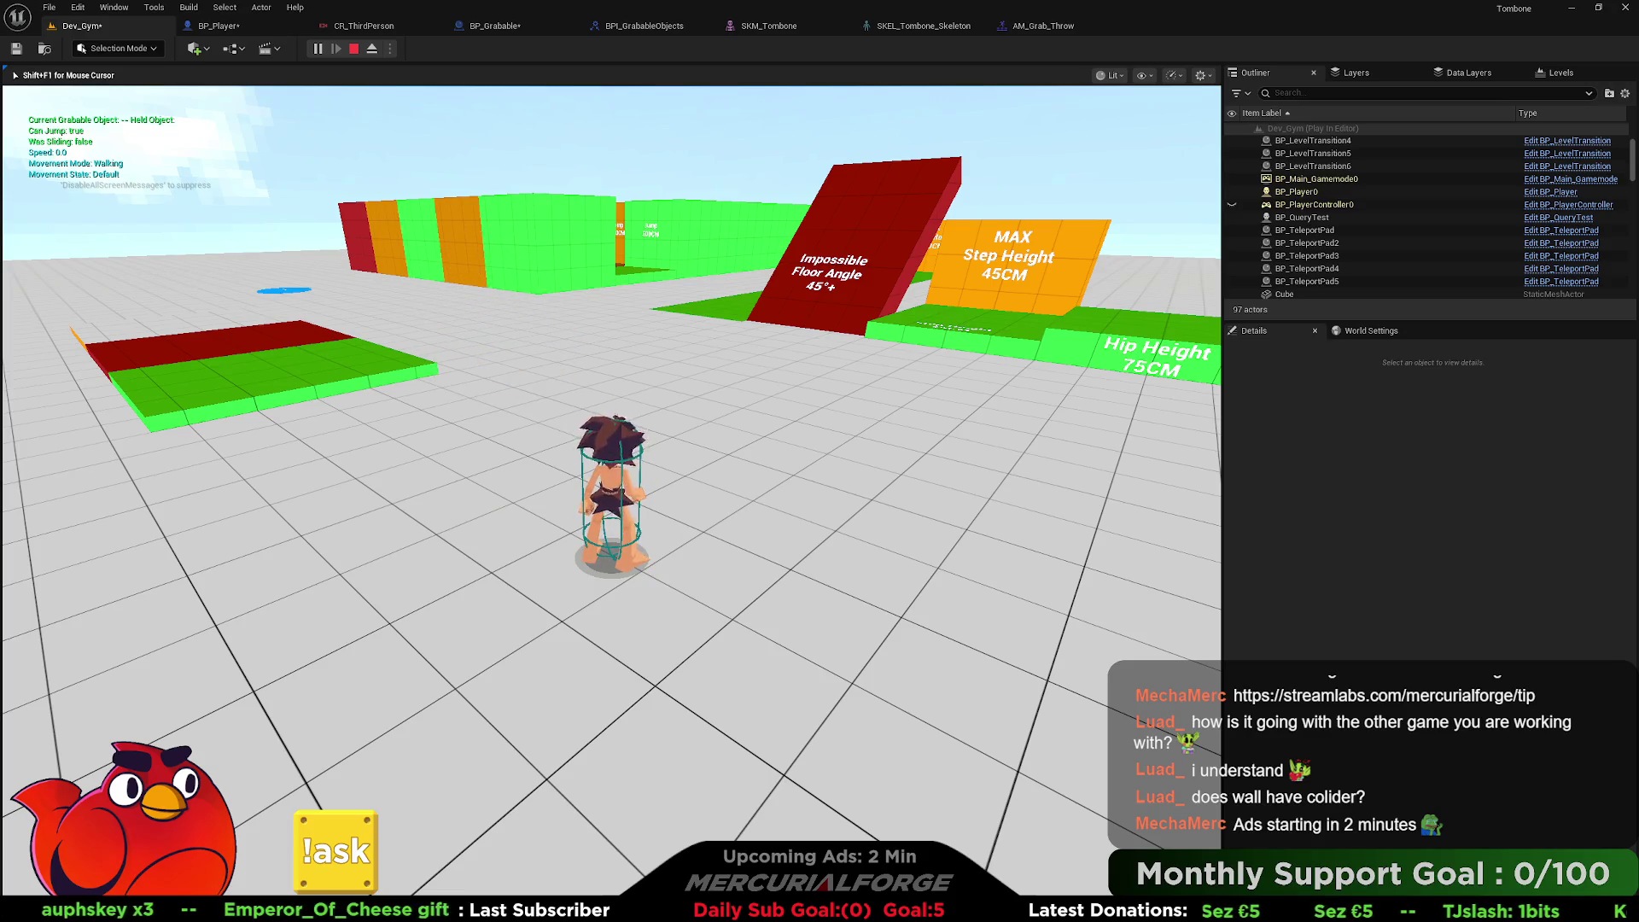
key("Escape")
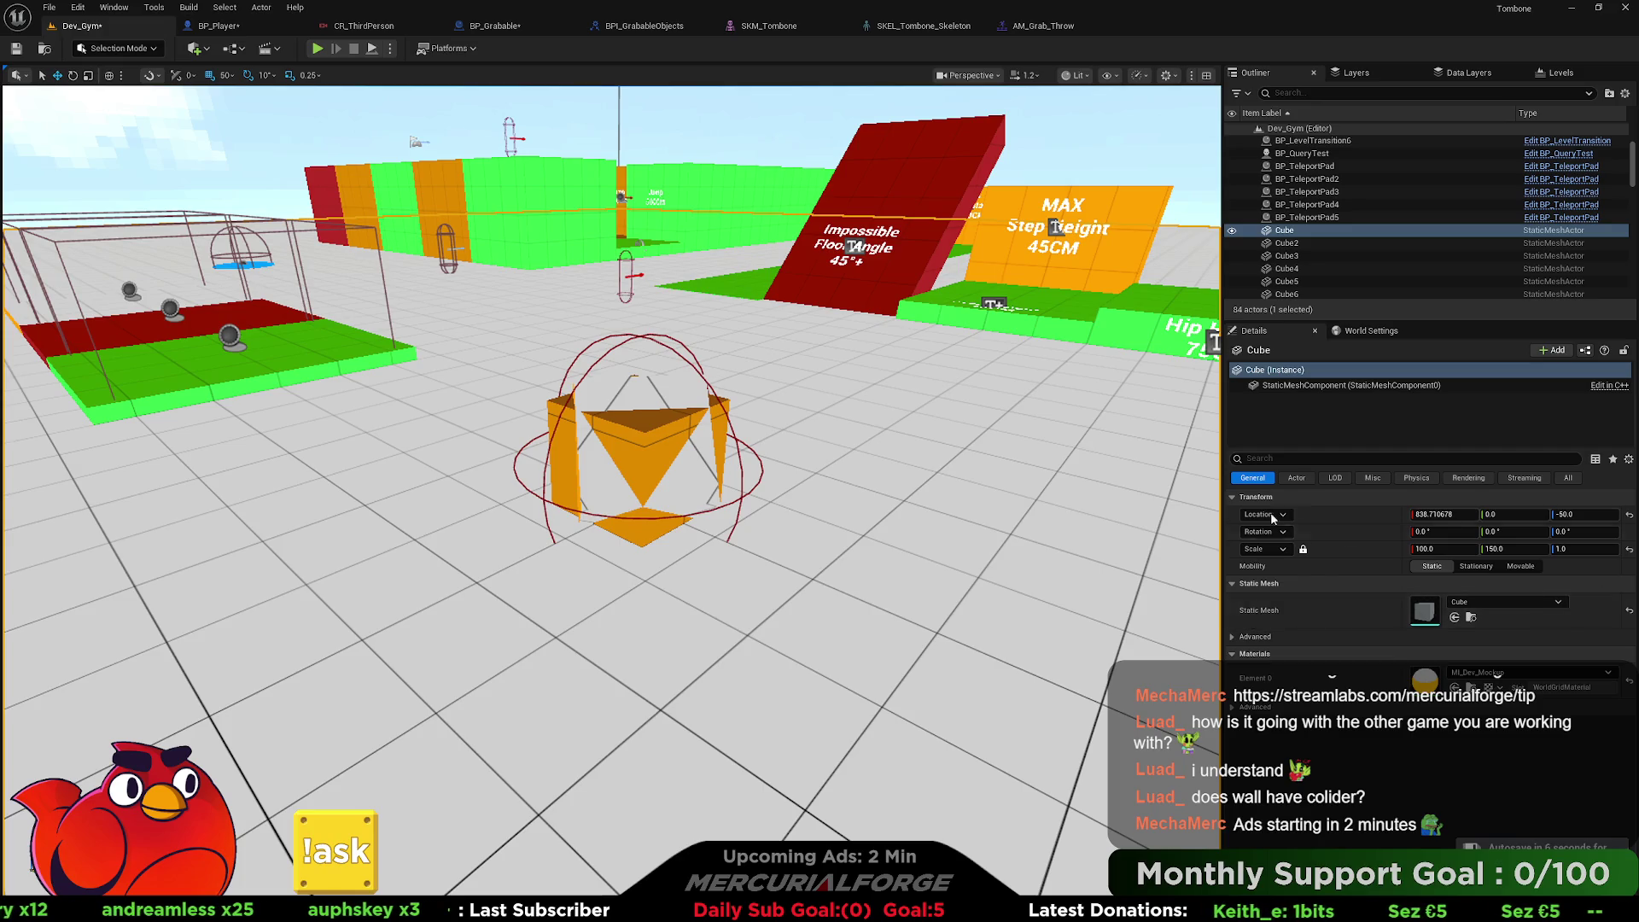
left_click(230, 27)
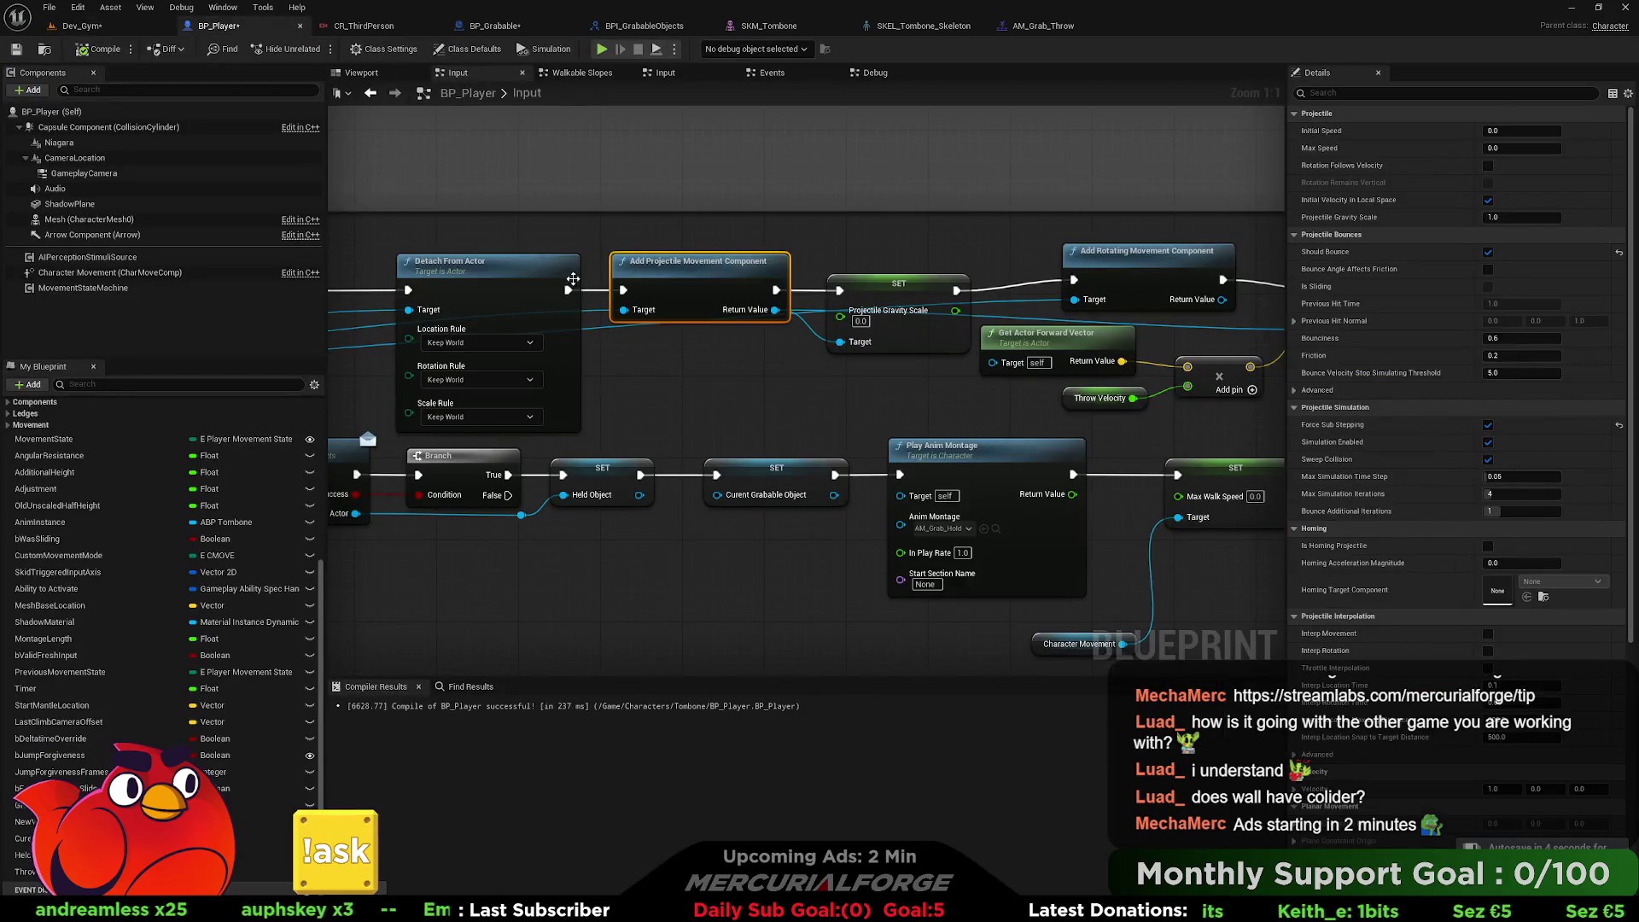
Turn off Should Bounce on the projectile movement, then bring up BP_Grabable's event graph.
left_click(1488, 252)
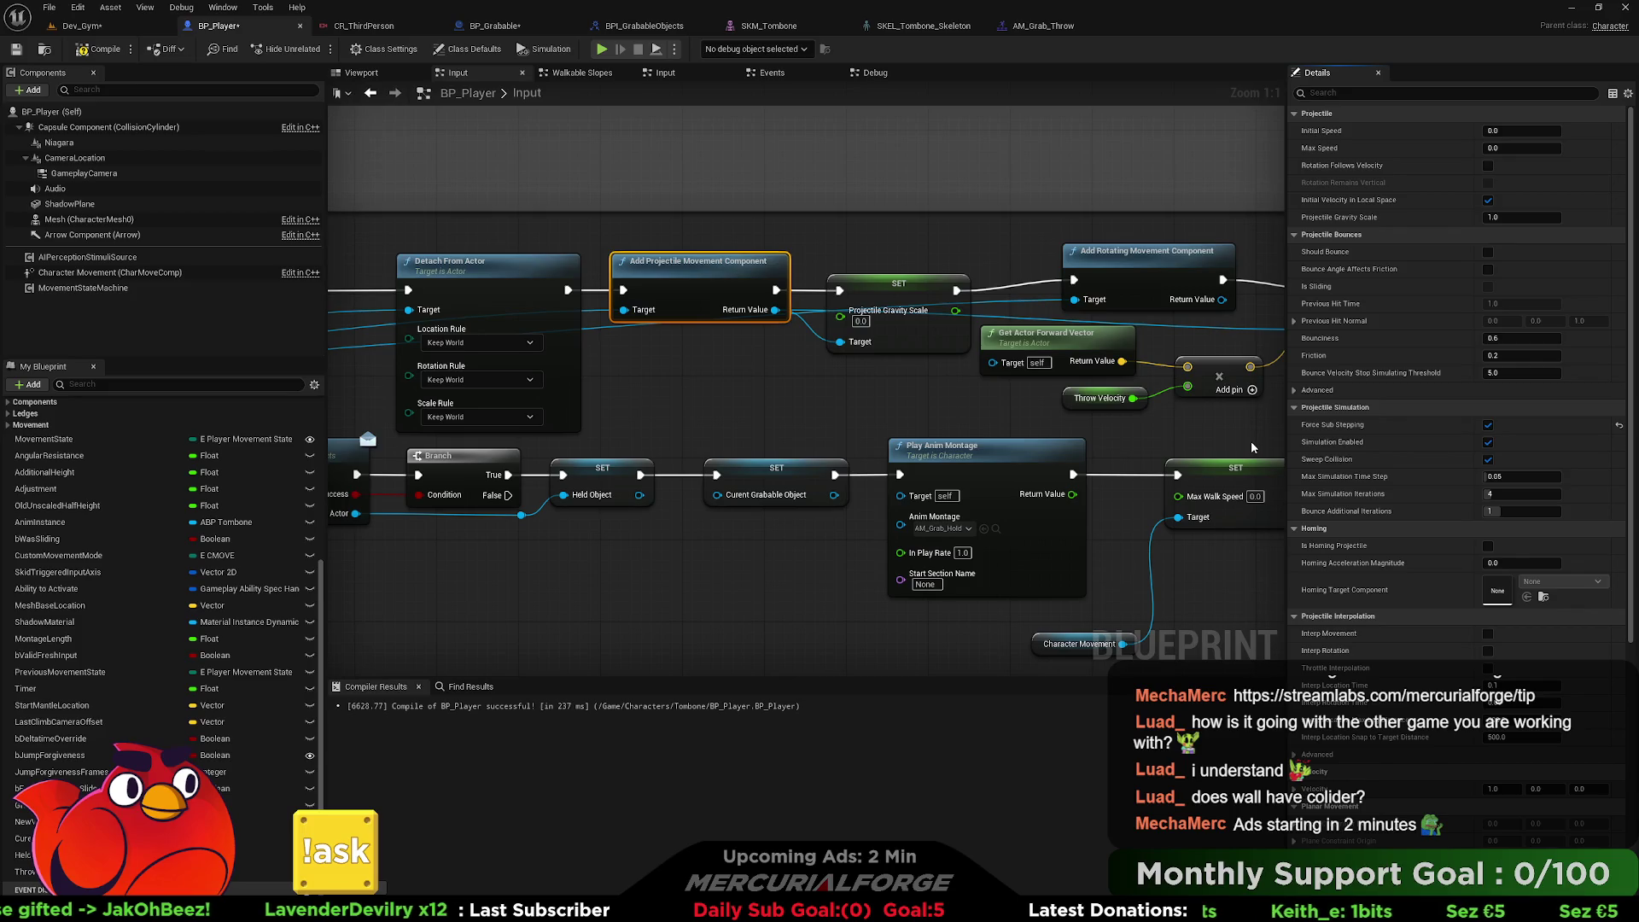
left_click_drag(1253, 447, 825, 359)
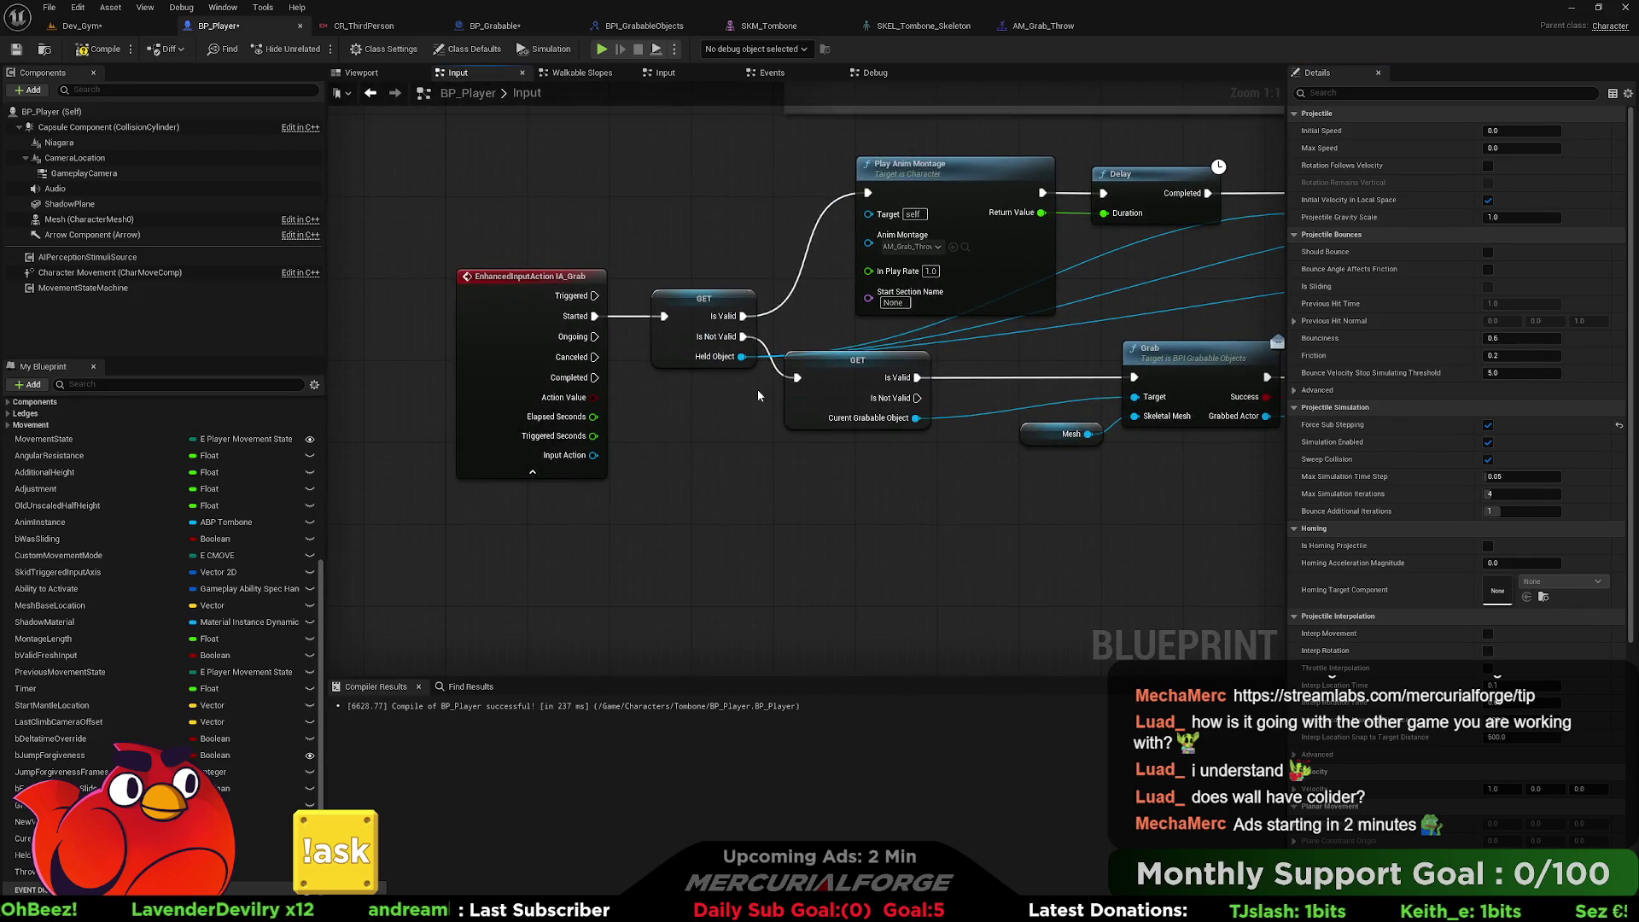
left_click(467, 26)
left_click_drag(649, 419, 580, 377)
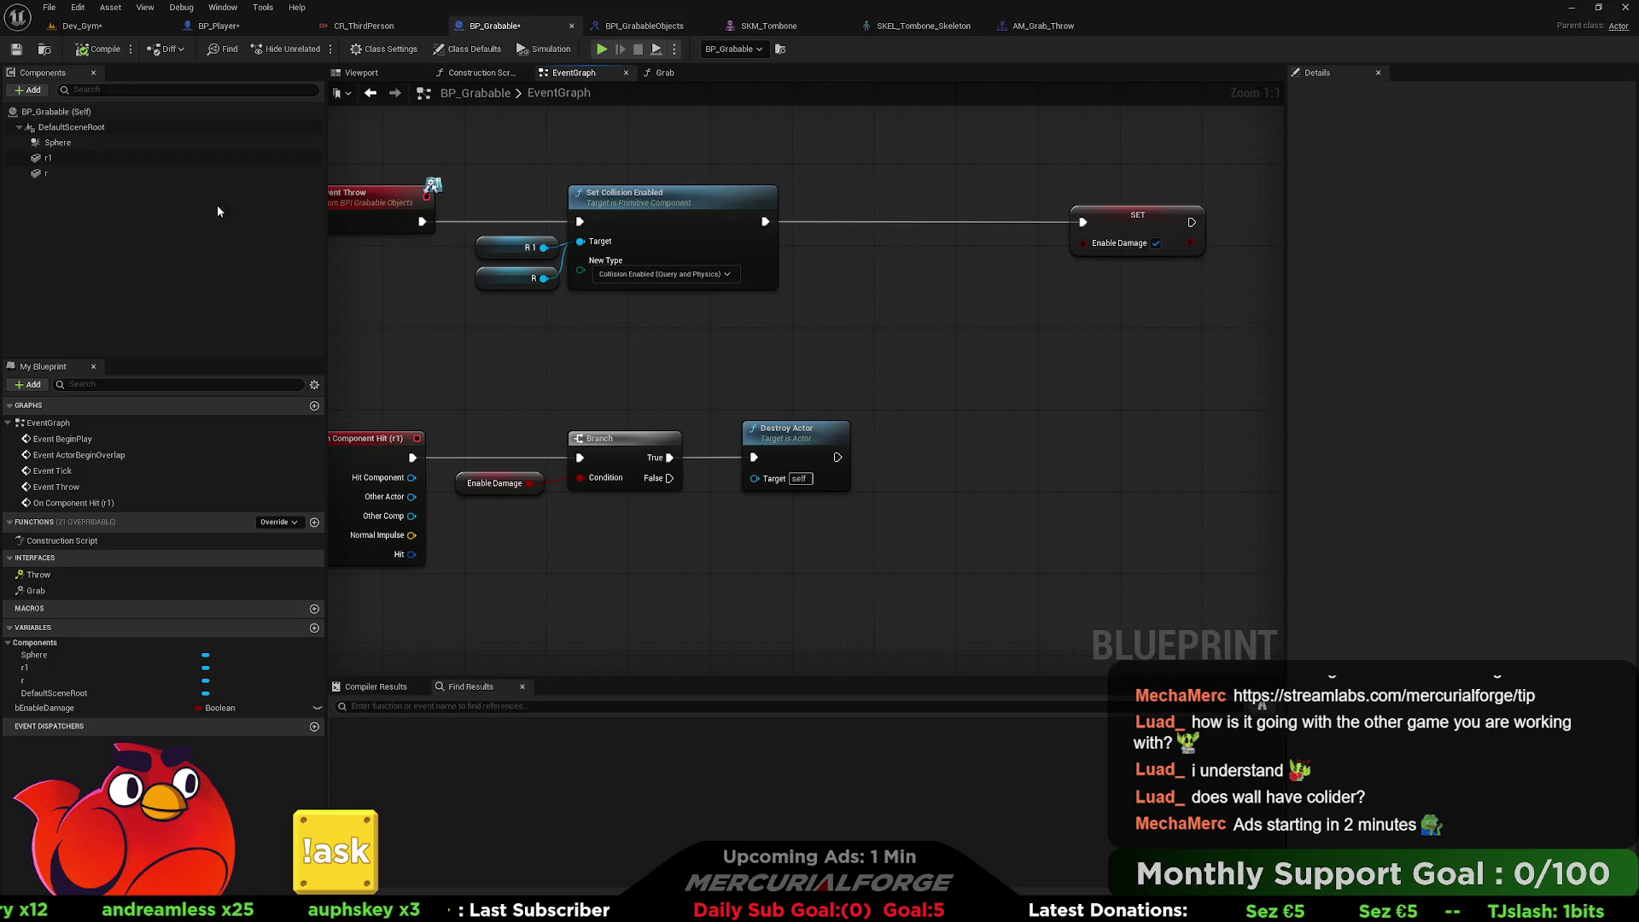
Check r1's collision settings, keeping the BlockAllDynamic preset, then select the r component.
left_click(75, 162)
scroll(1513, 562, "down", 15)
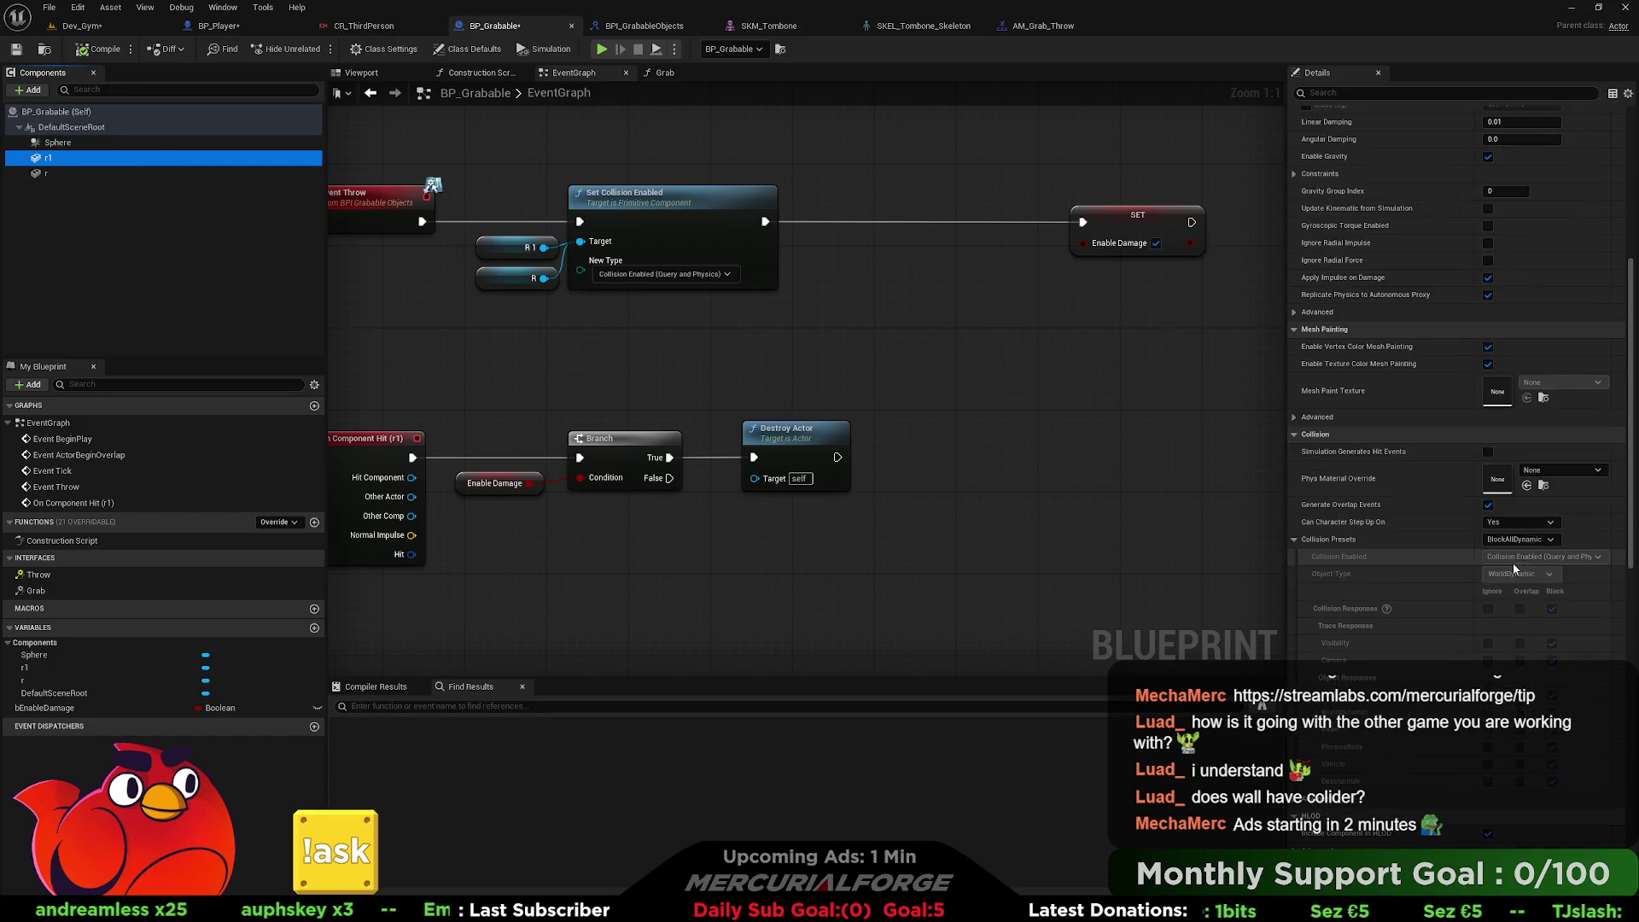
left_click(1518, 539)
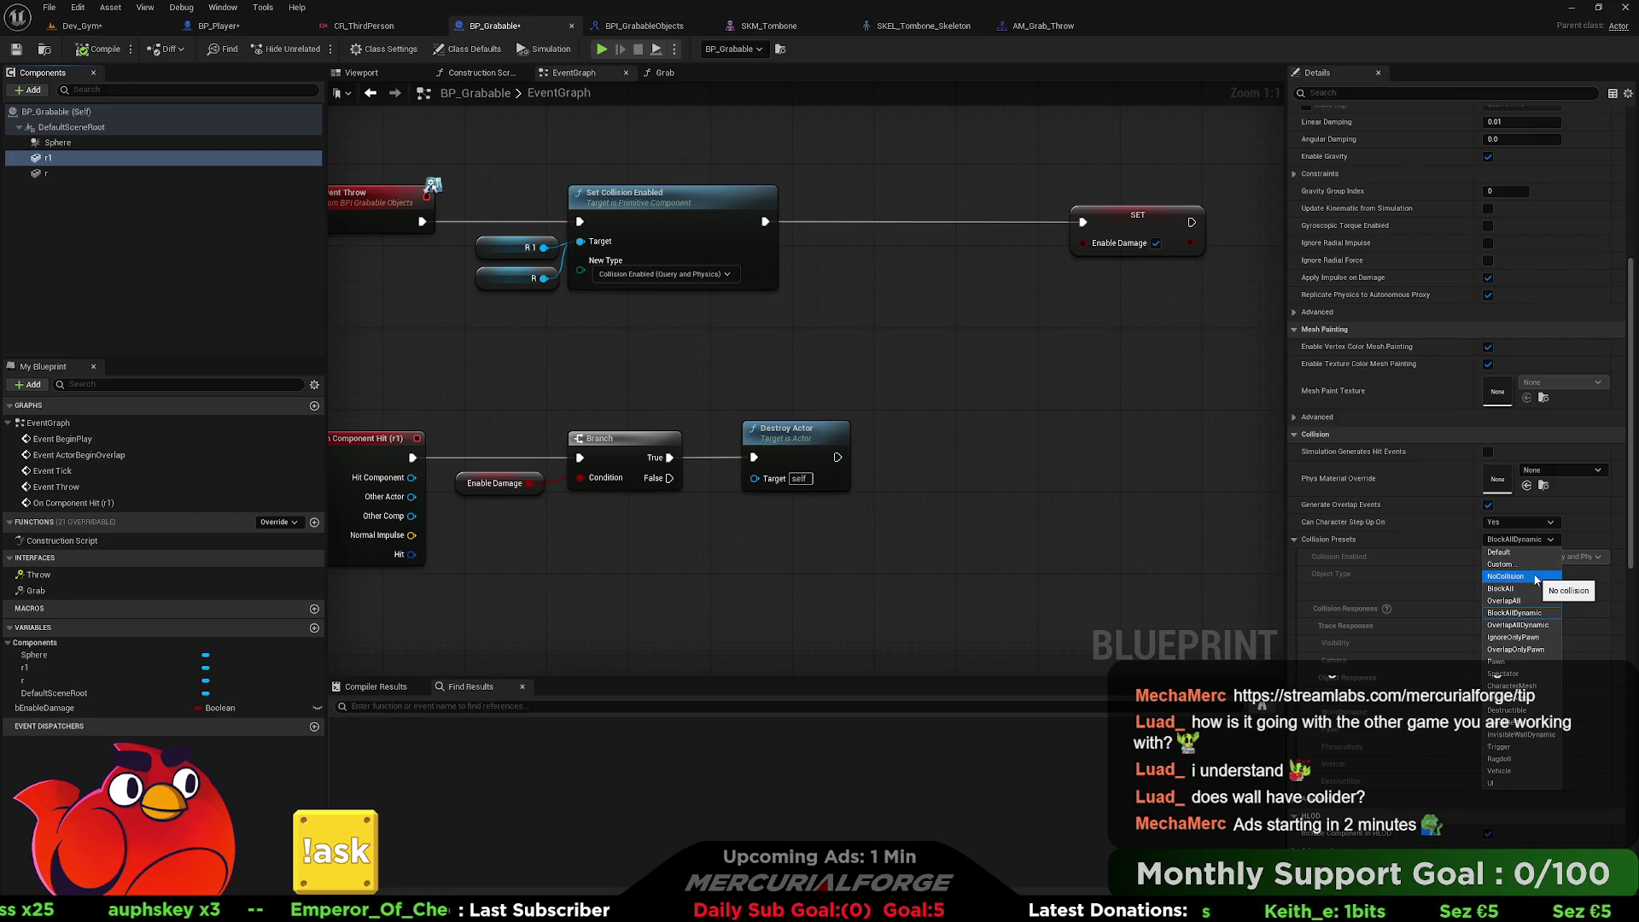
left_click(1522, 613)
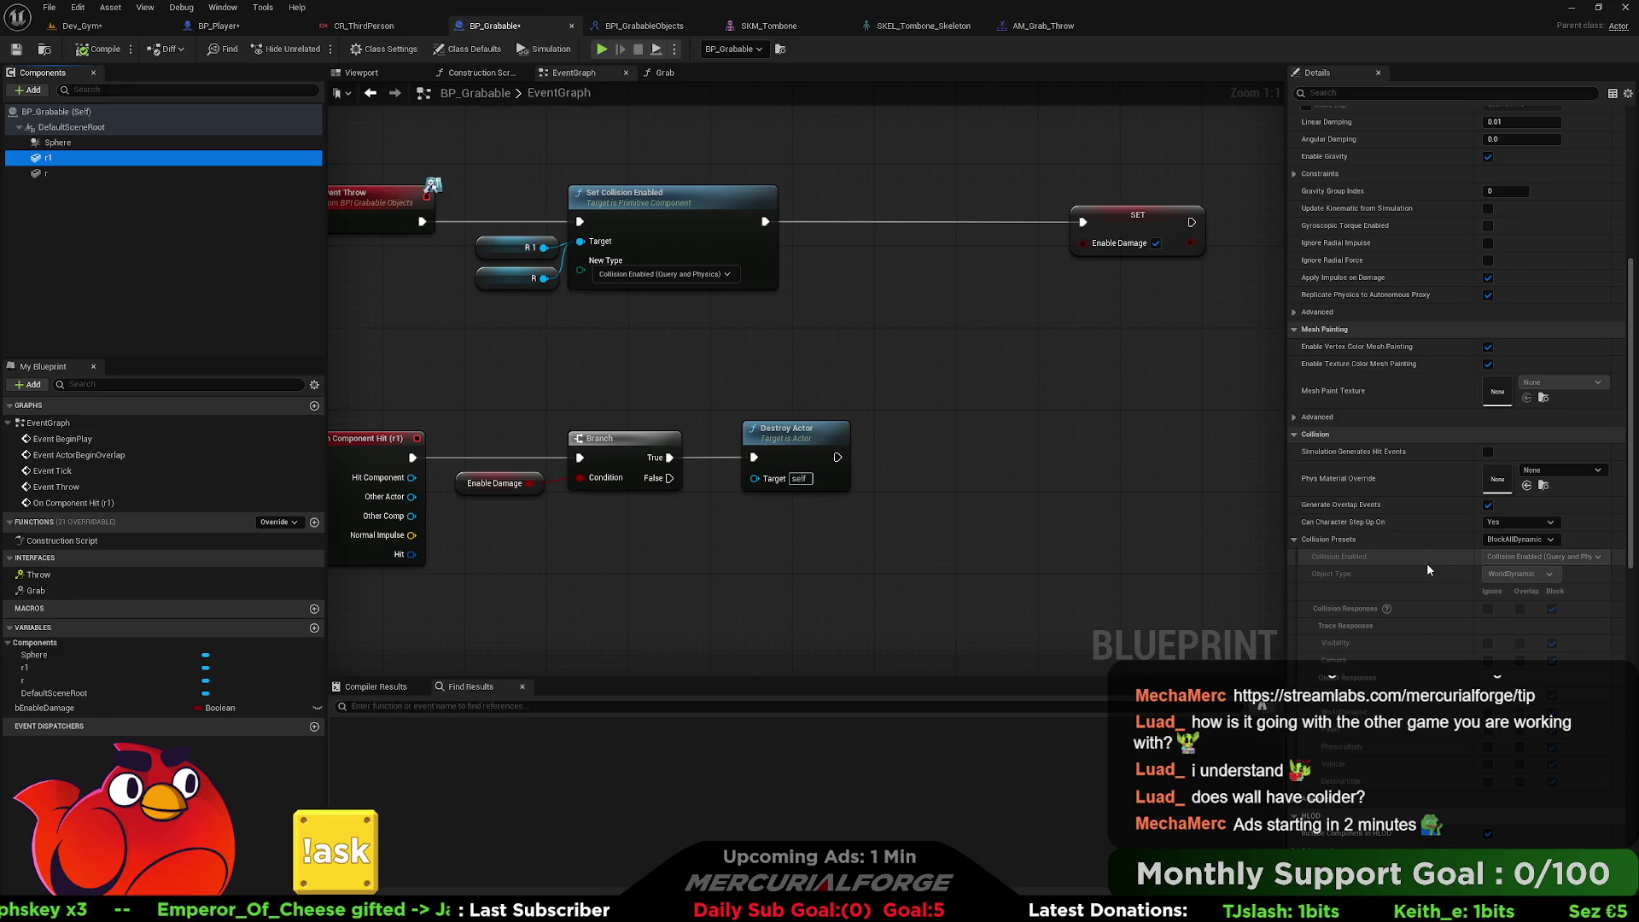
left_click(101, 174)
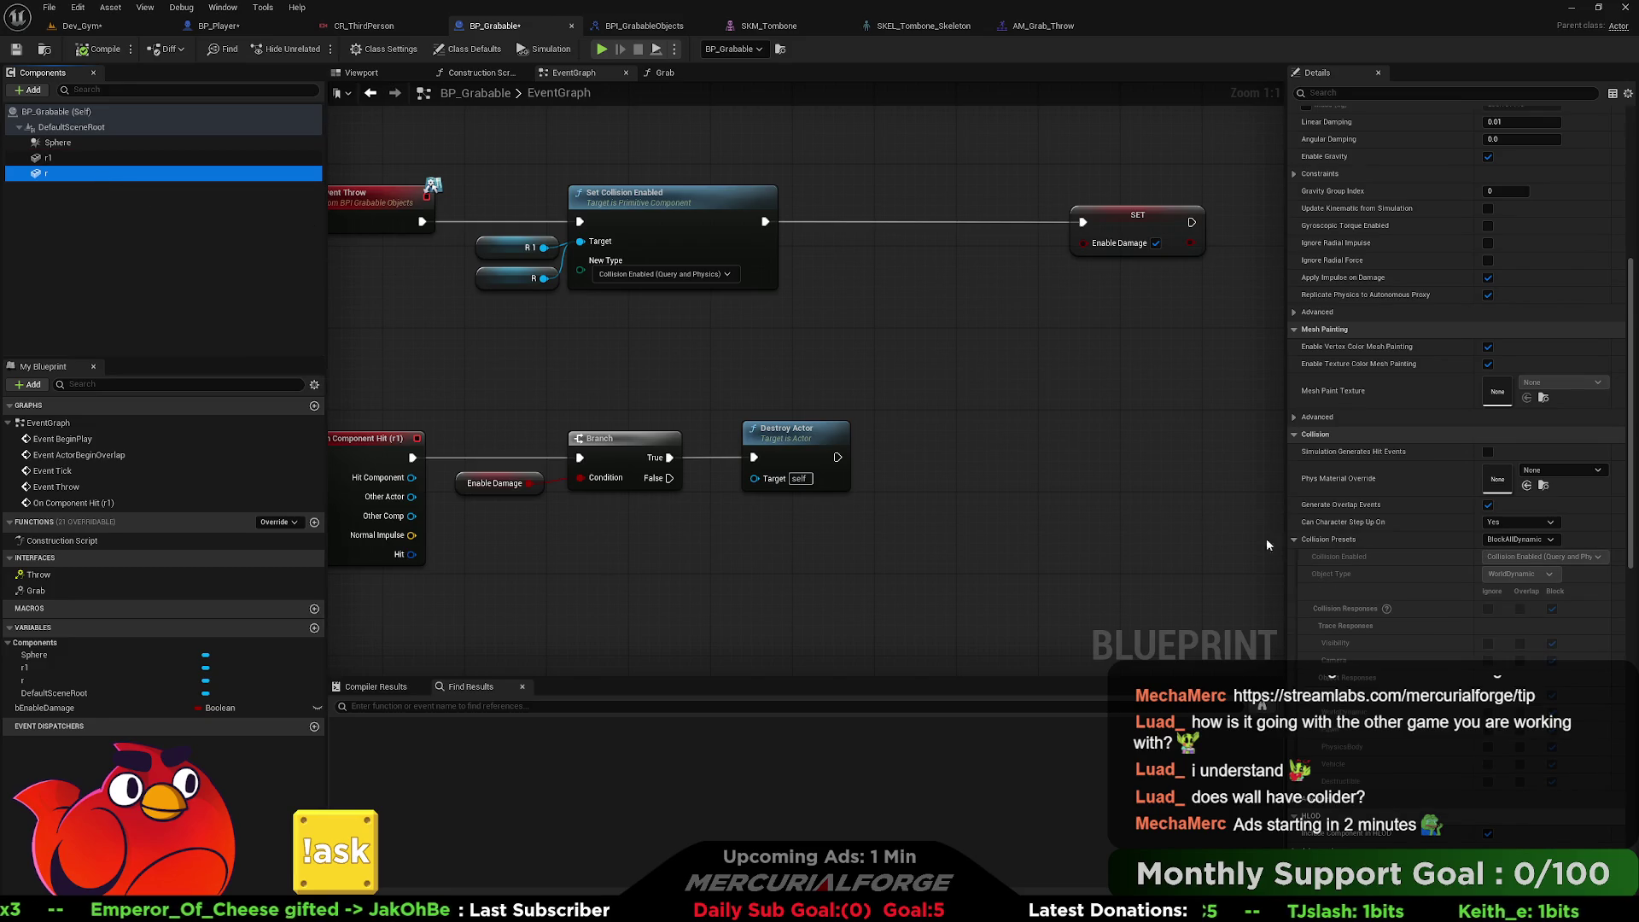
left_click(1055, 382)
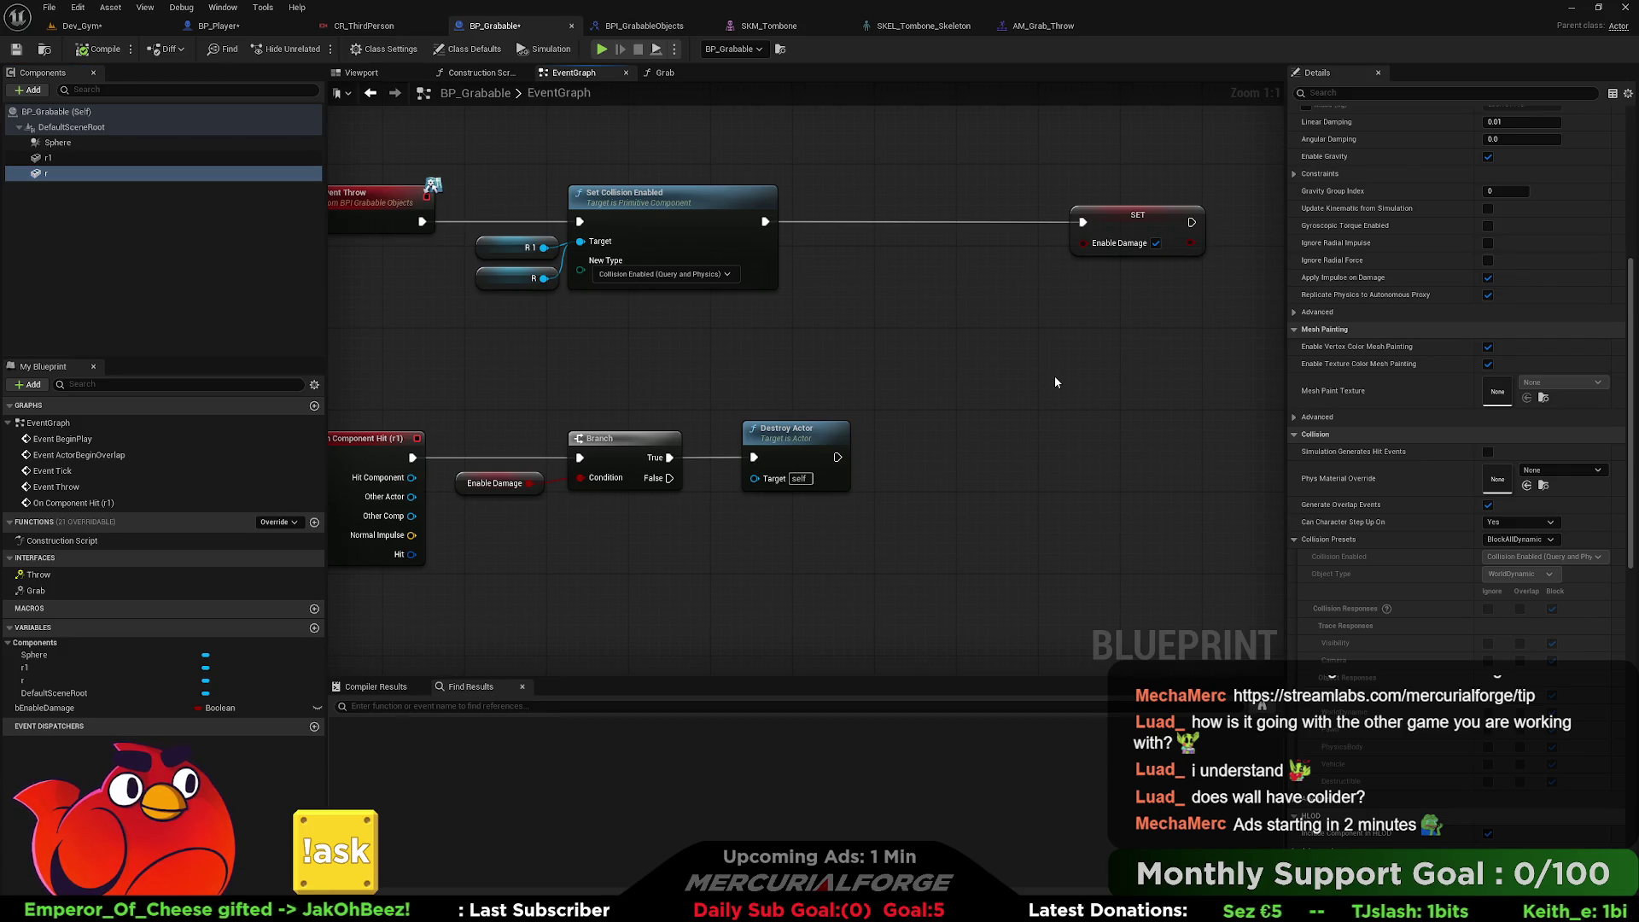
left_click_drag(944, 355, 1106, 365)
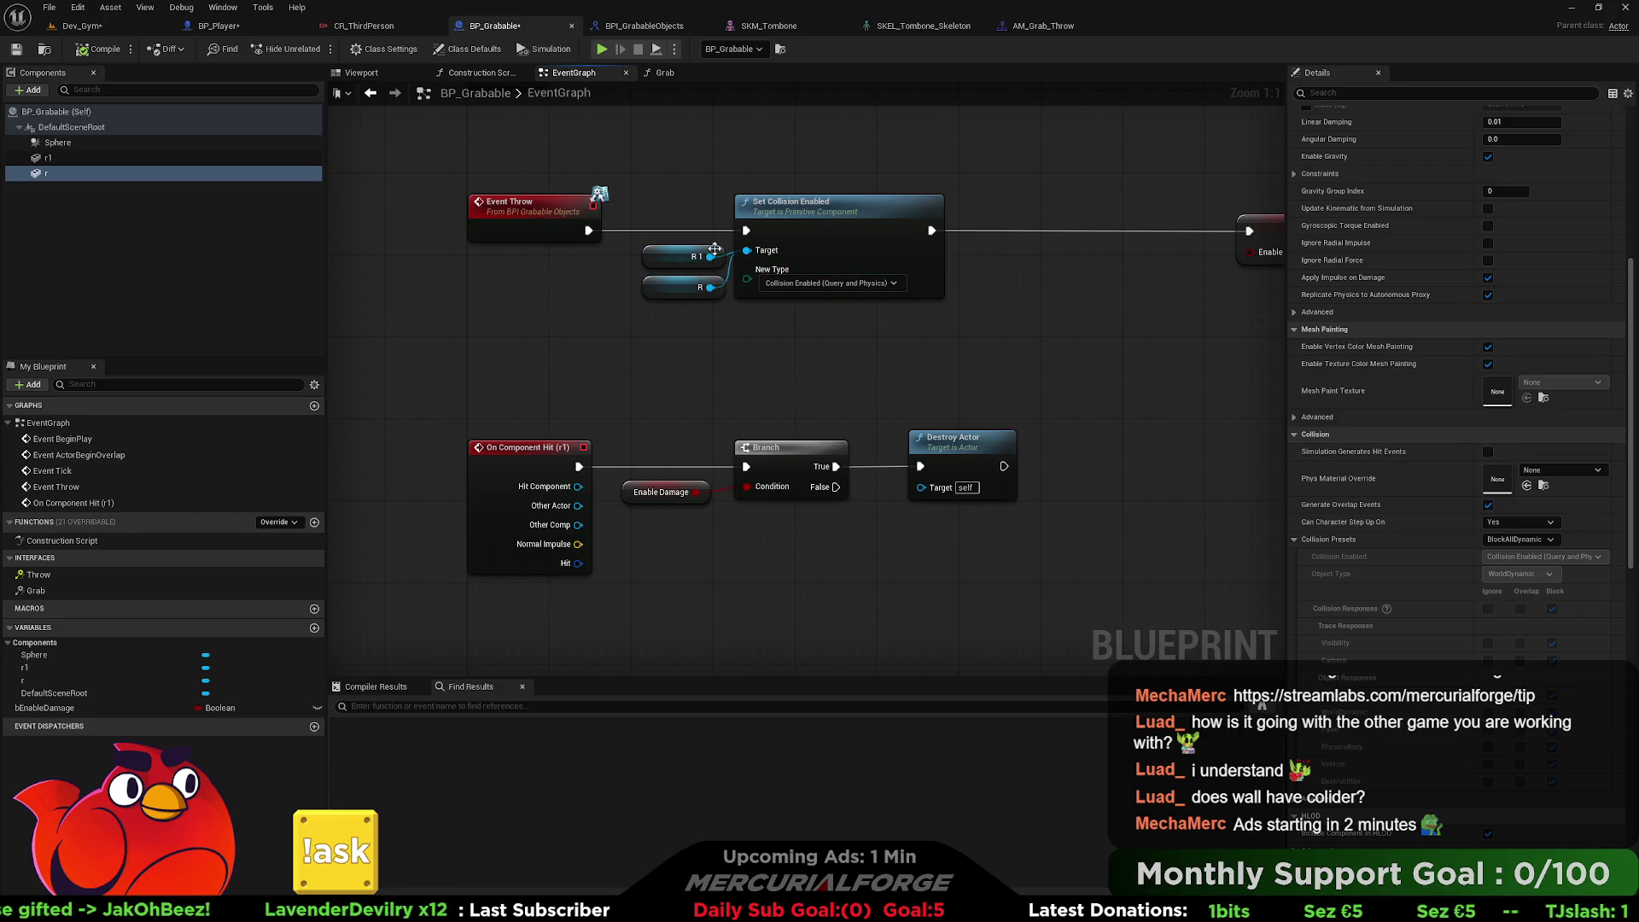
Enable Simulation Generates Hit Events on r, then open the Cube's actions in Dev_Gym.
left_click(99, 160)
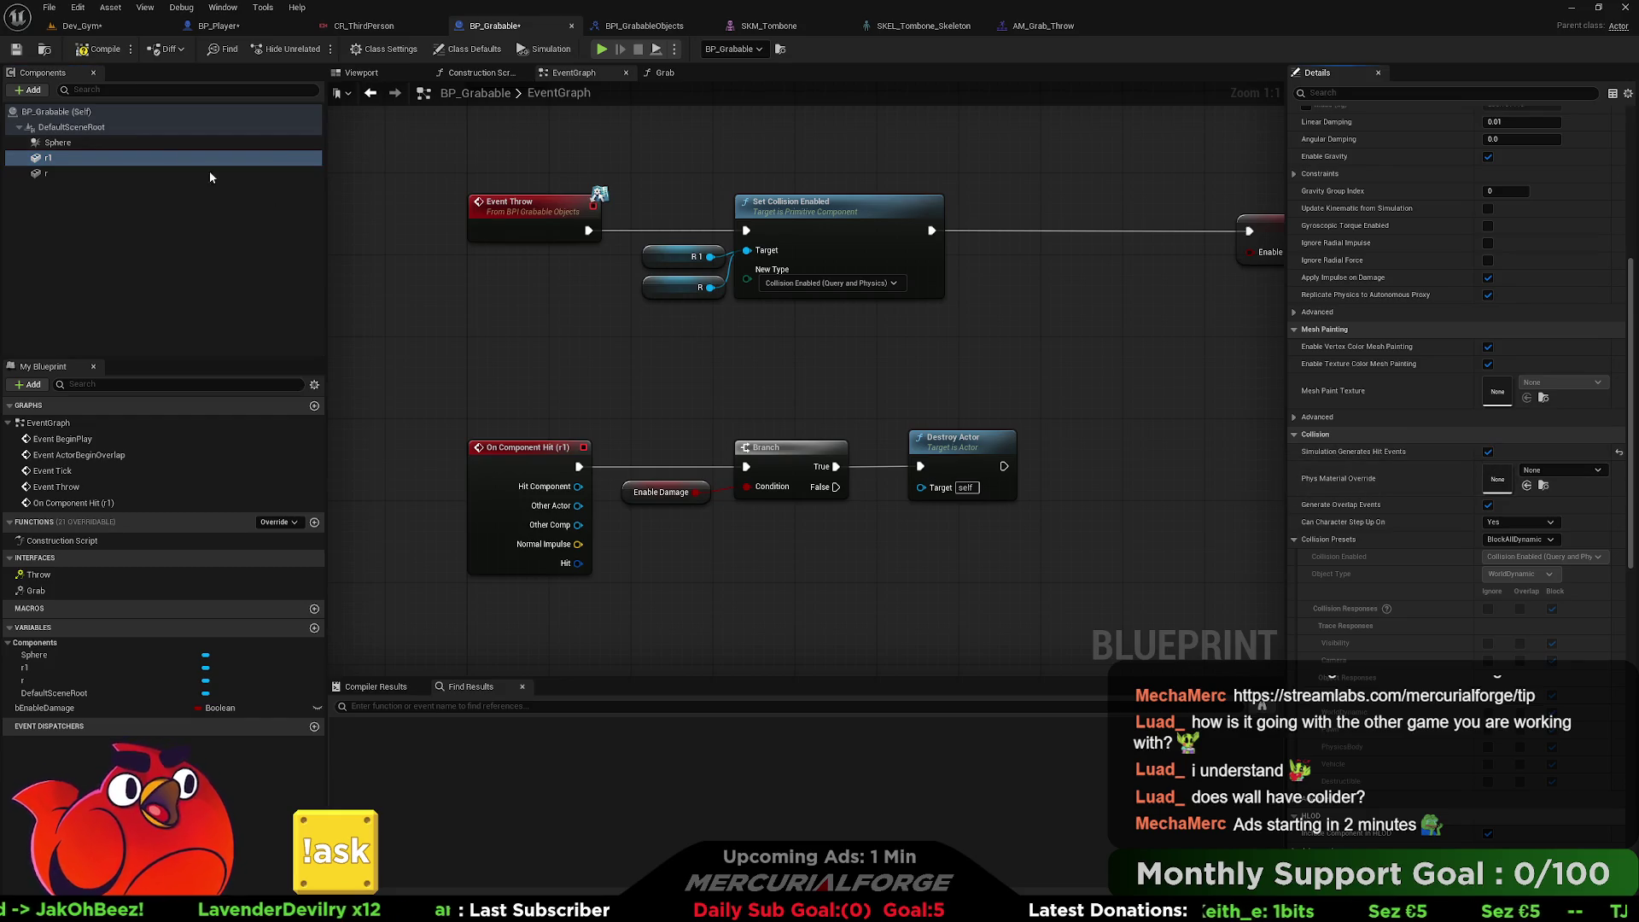
left_click(65, 175)
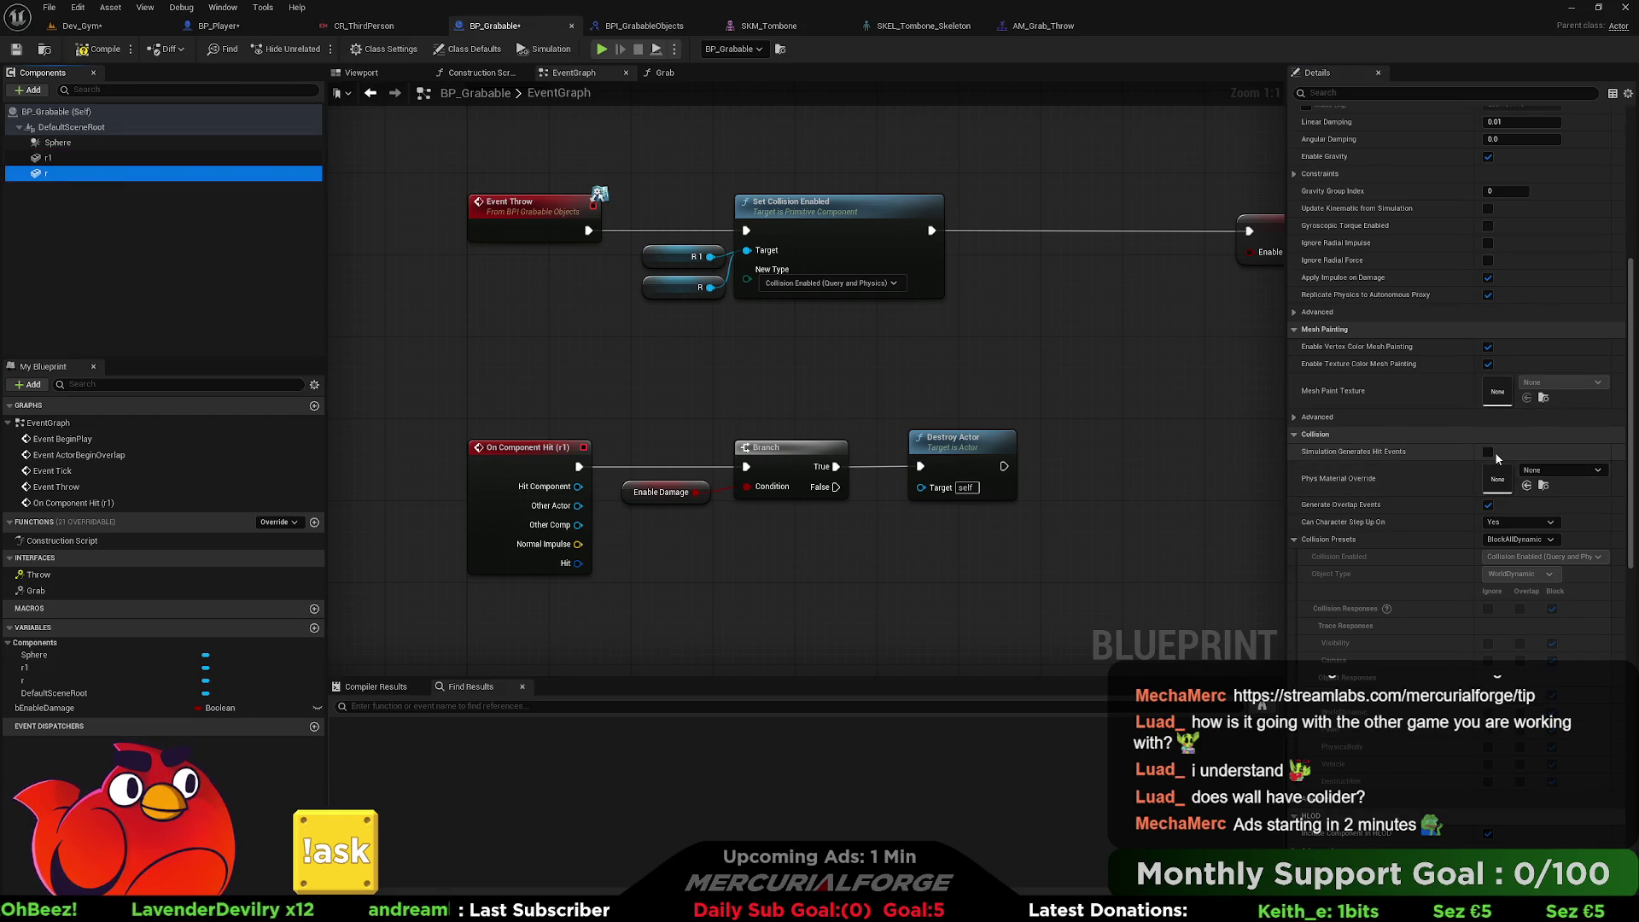
left_click(1489, 452)
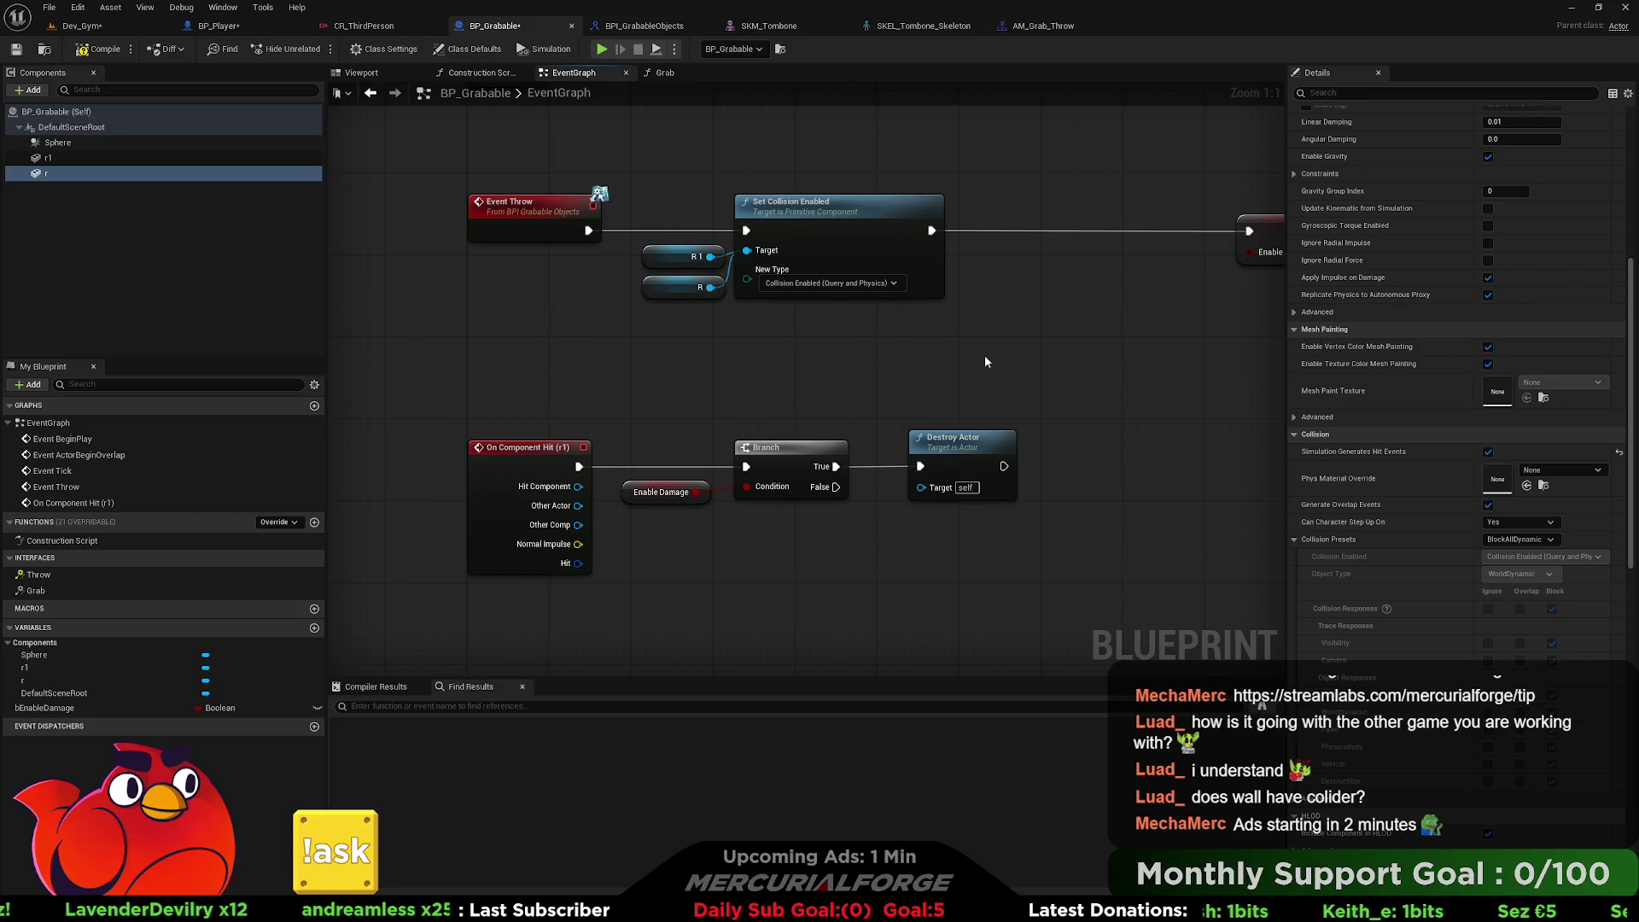
left_click_drag(986, 360, 945, 359)
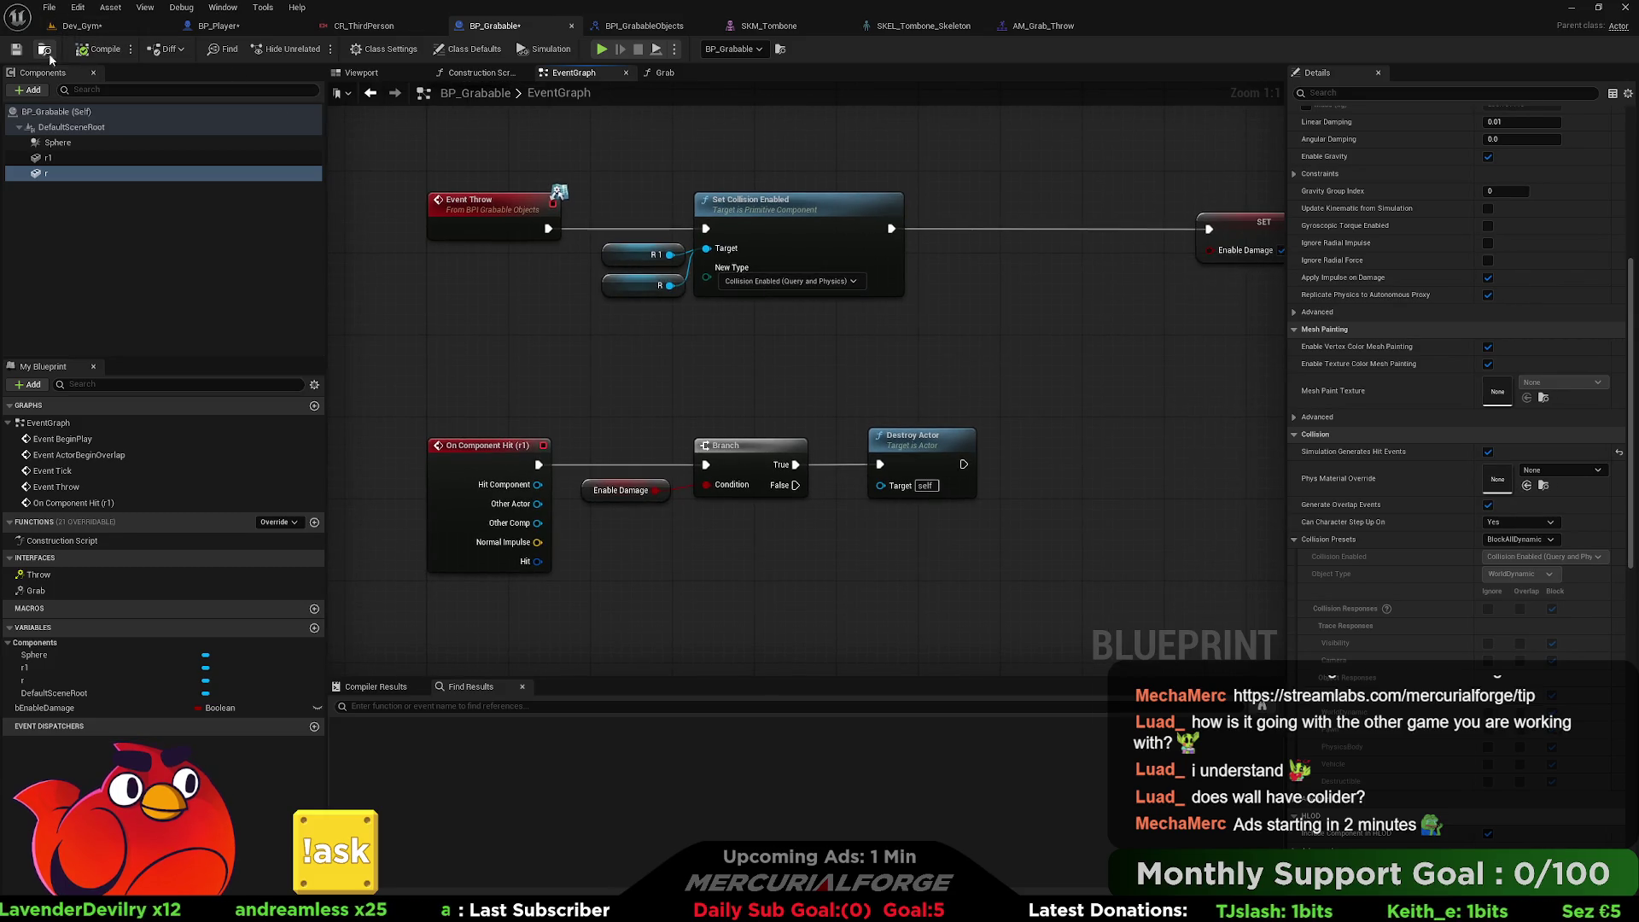
left_click(104, 26)
right_click(687, 607)
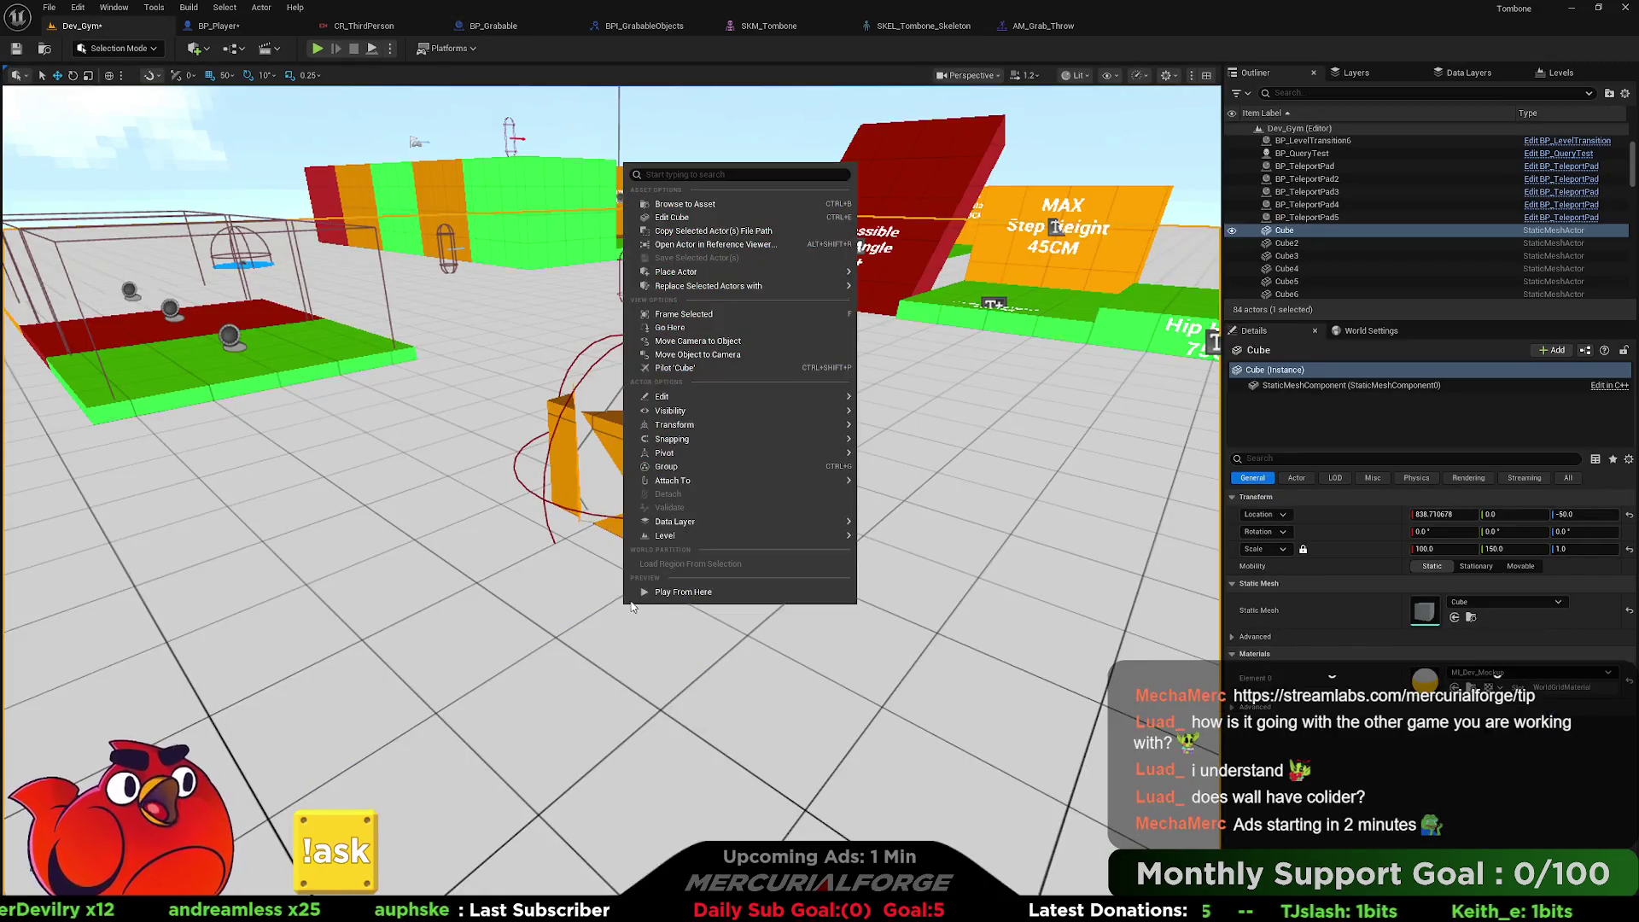
Throw the held cube in the play test, then stop play with Esc.
left_click(720, 627)
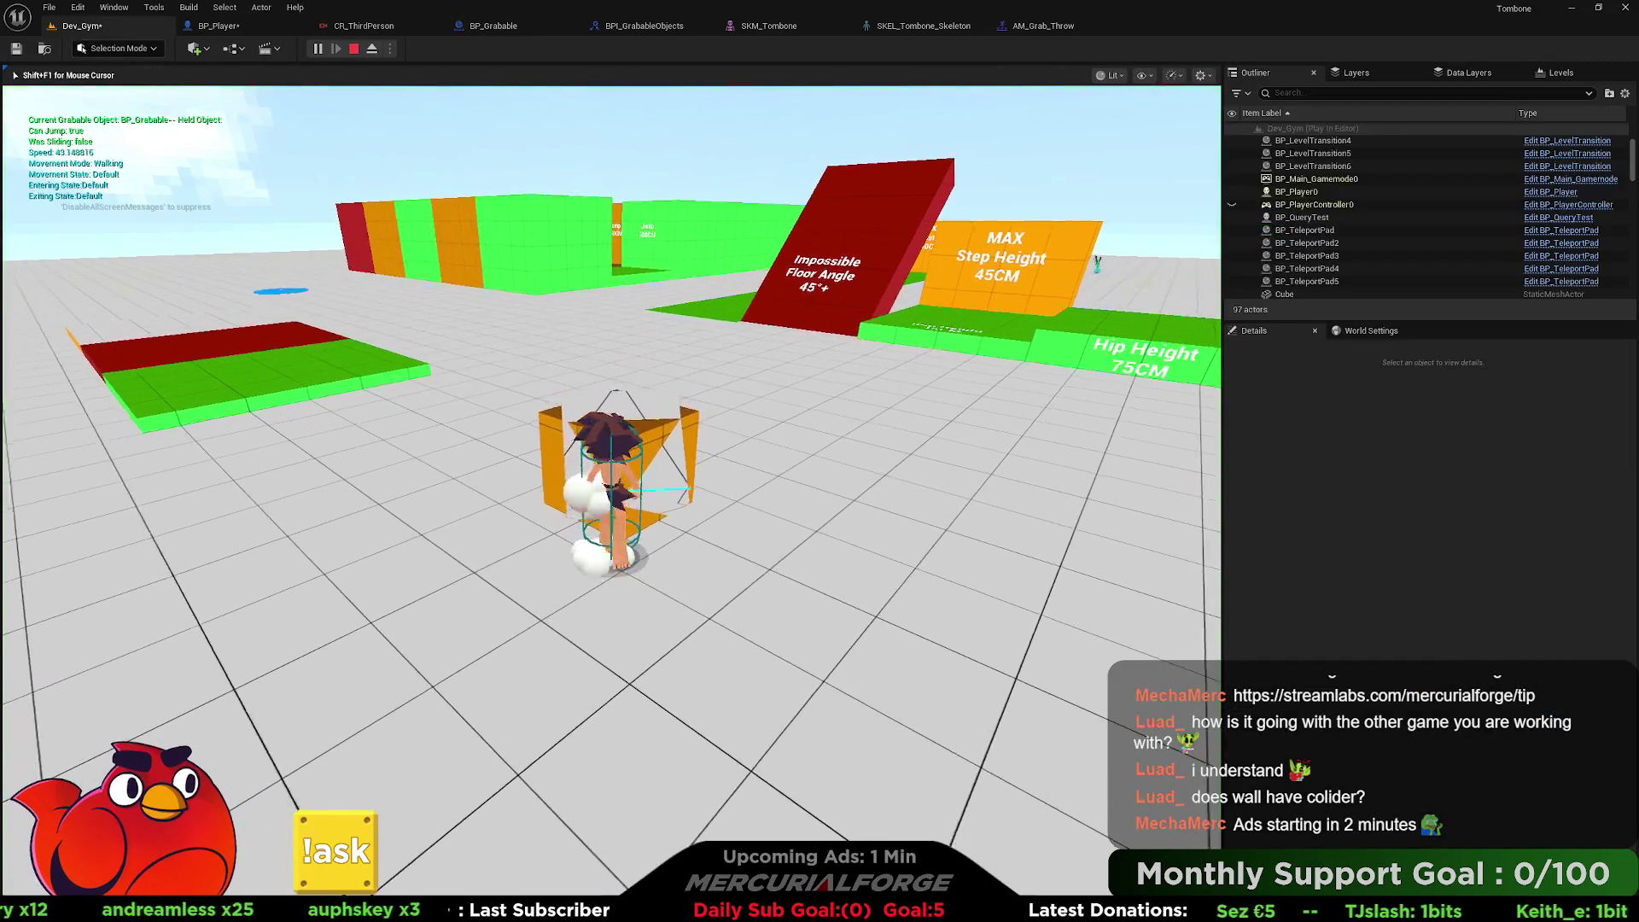
key("e")
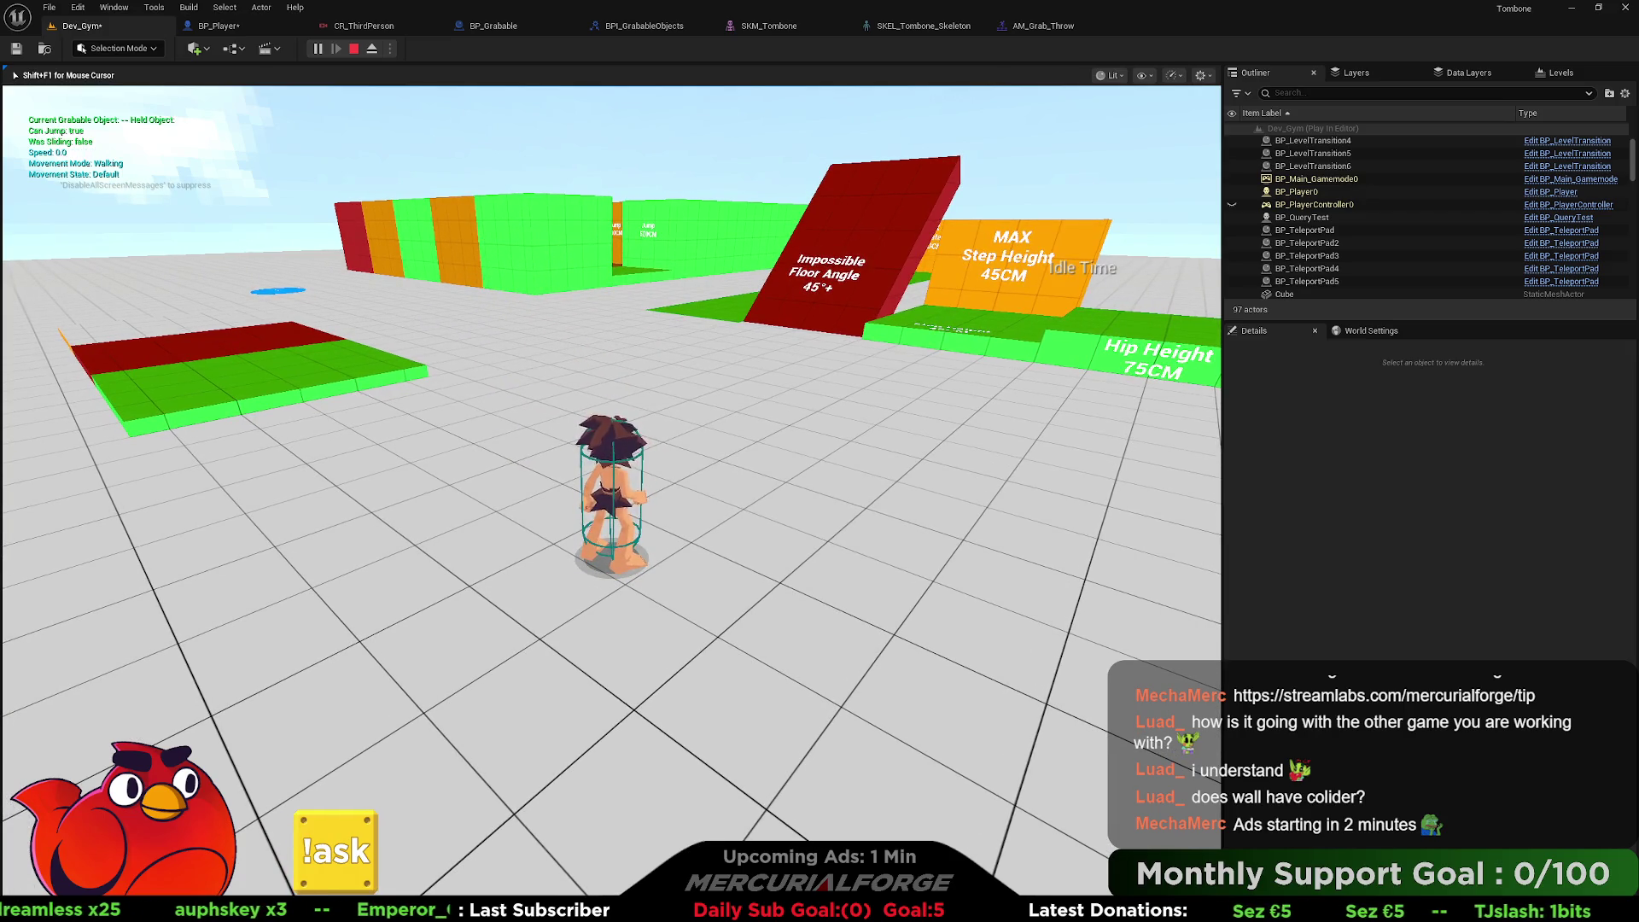
key("Escape")
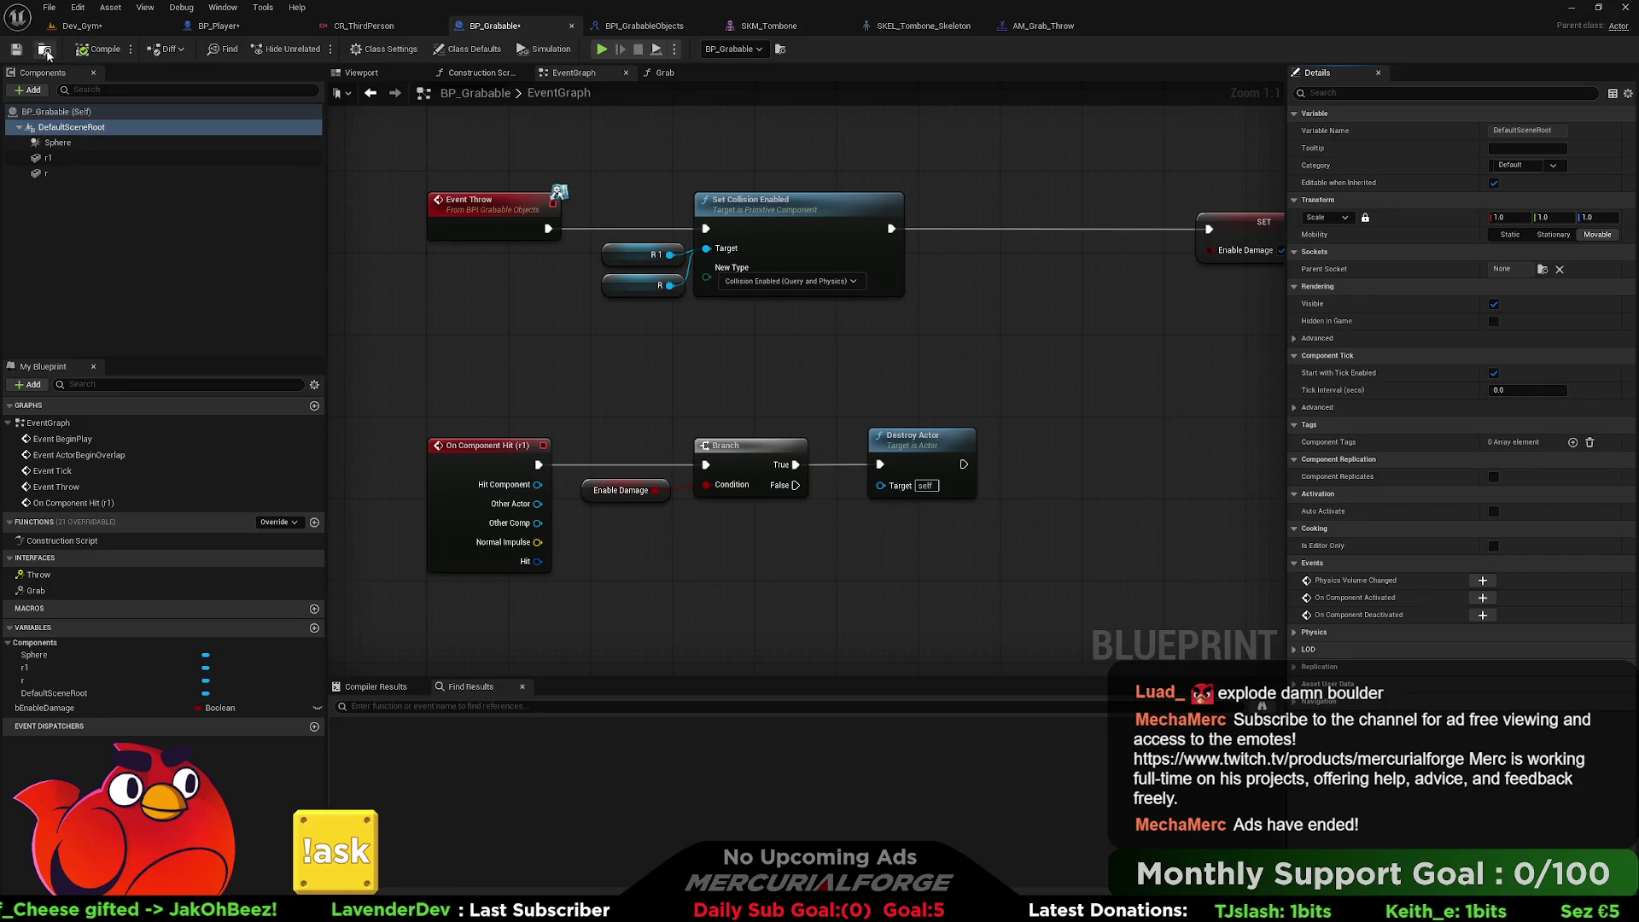
Save BP_Grabable and return to the Dev_Gym level viewport.
left_click(19, 48)
left_click(81, 26)
right_click(466, 626)
left_click(507, 621)
Play Dev_Gym, grab and throw the orange cube, then free the mouse with Shift+F1 and eject.
key("alt+p")
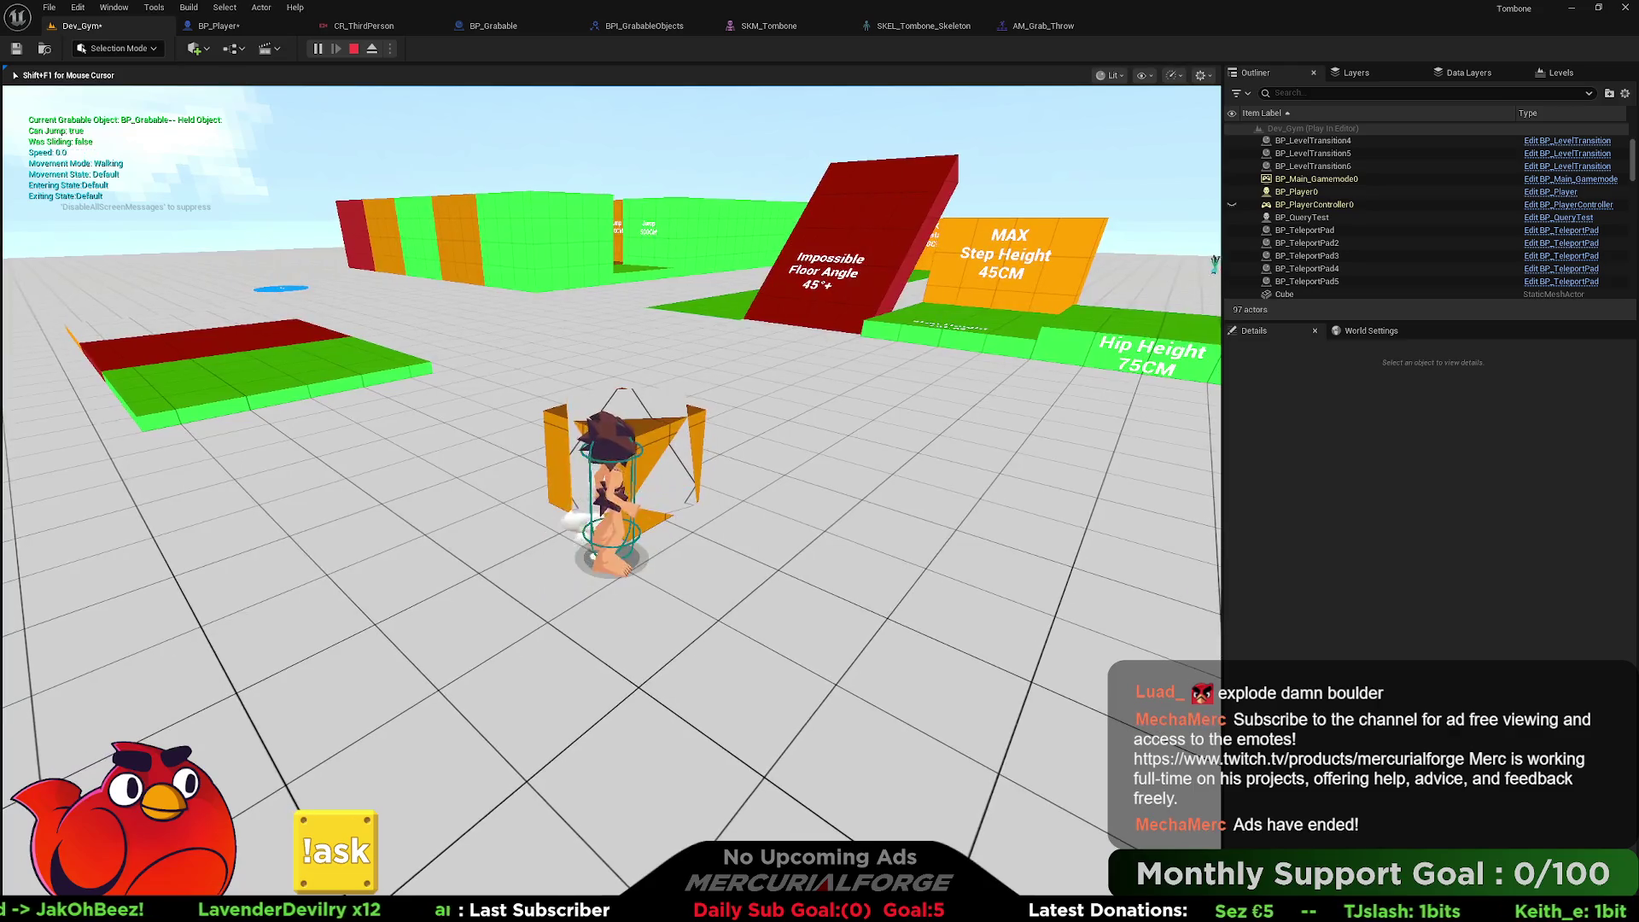
key("e")
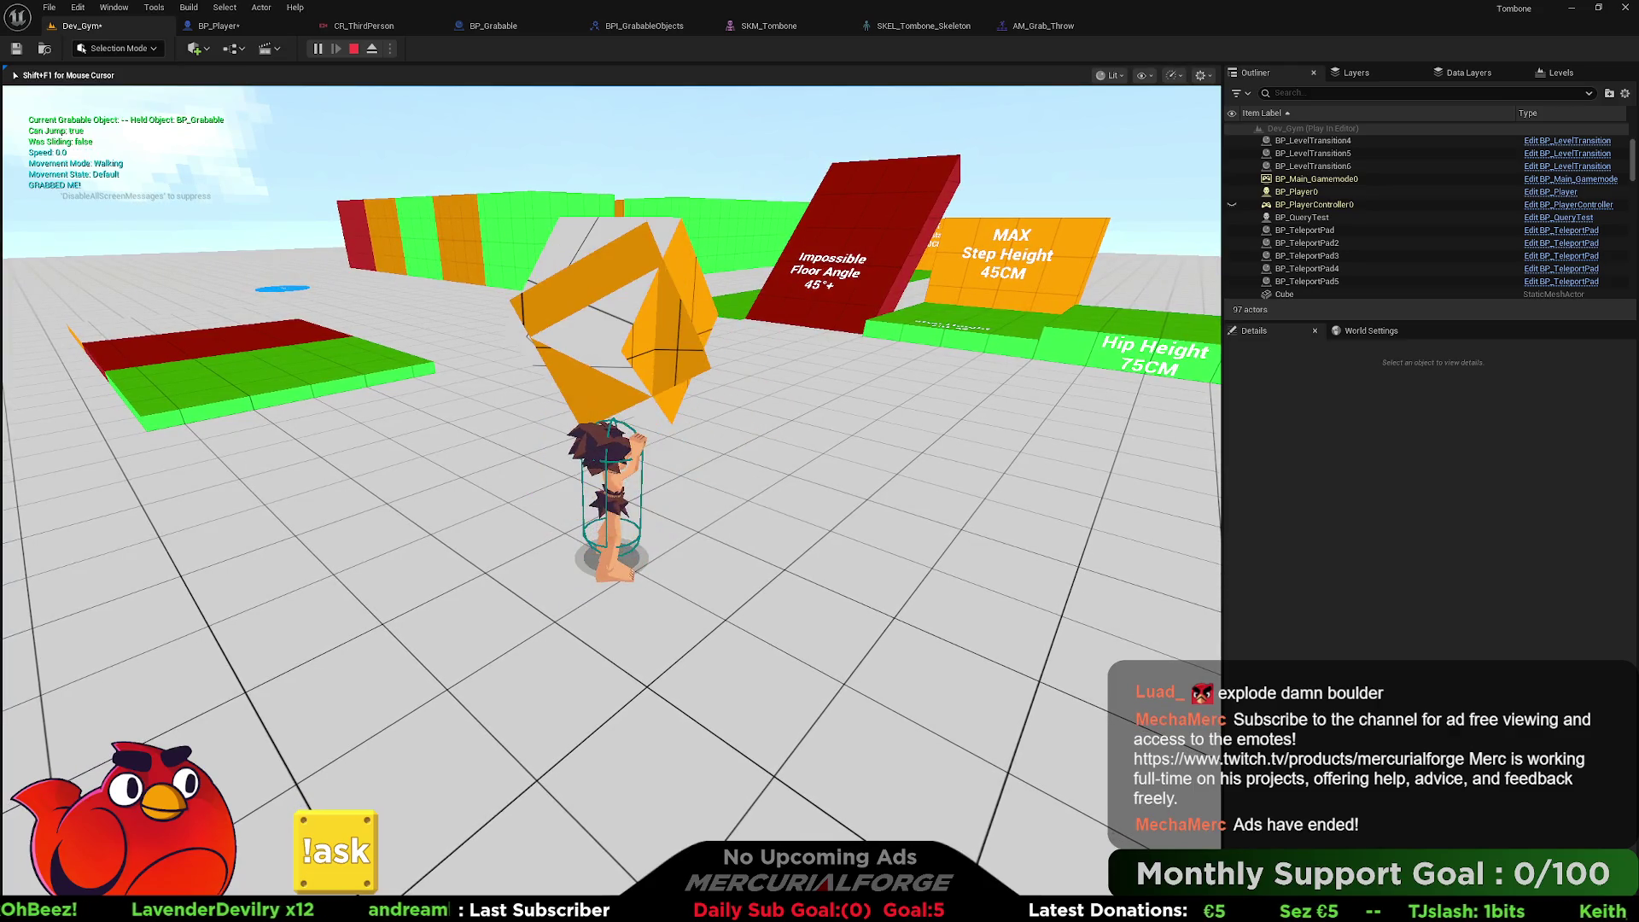
key("e")
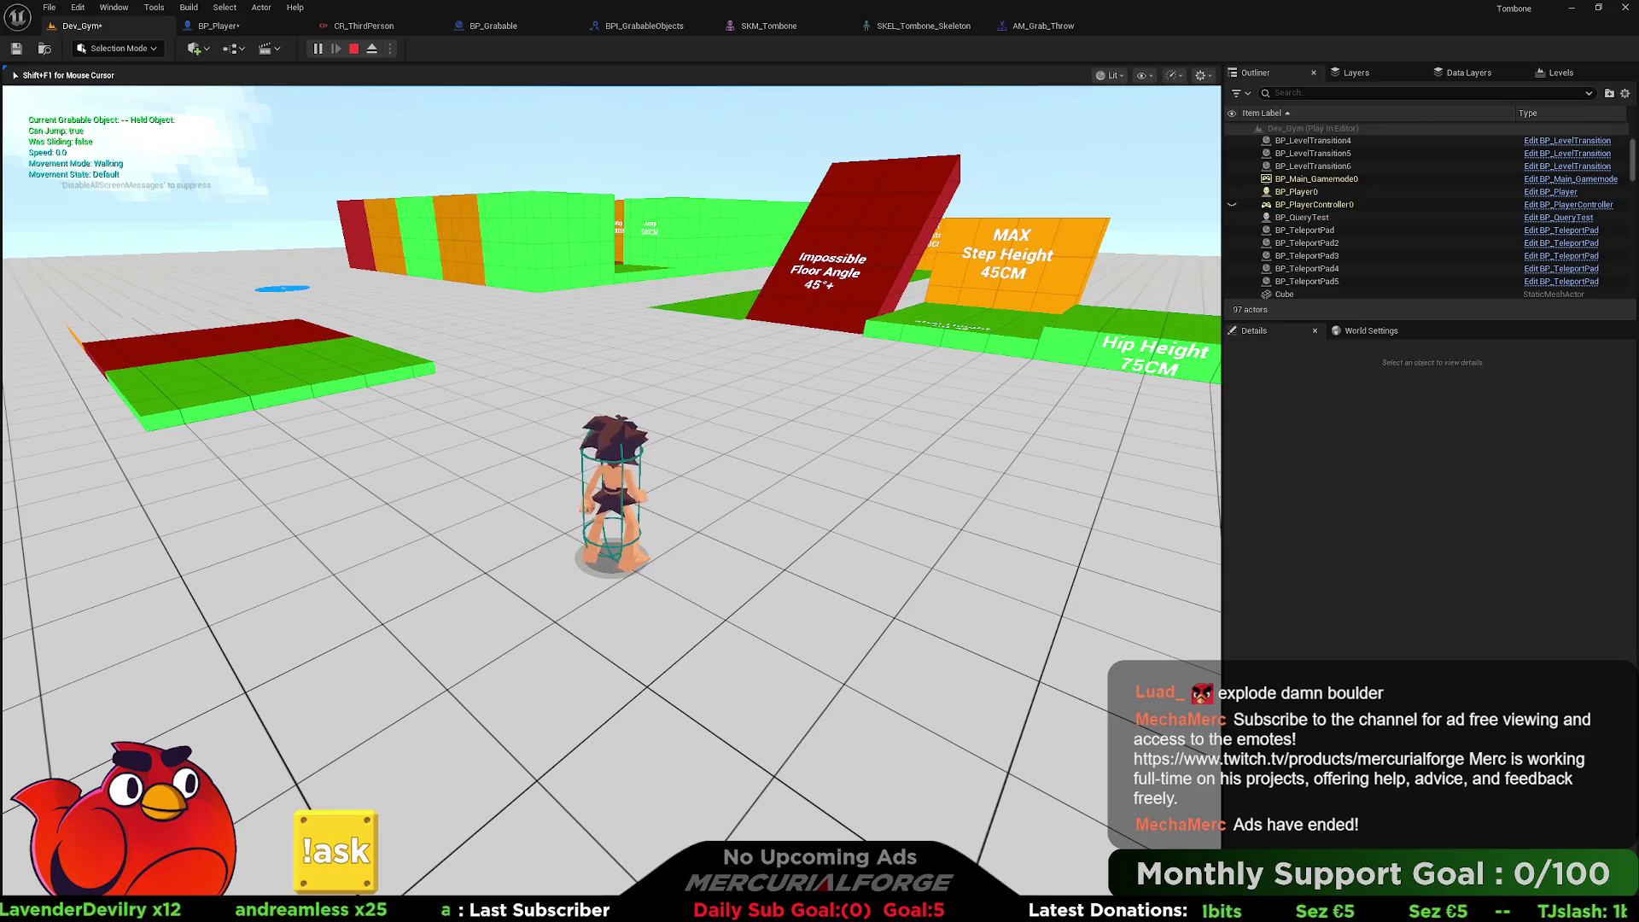
key("shift+F1")
left_click(371, 49)
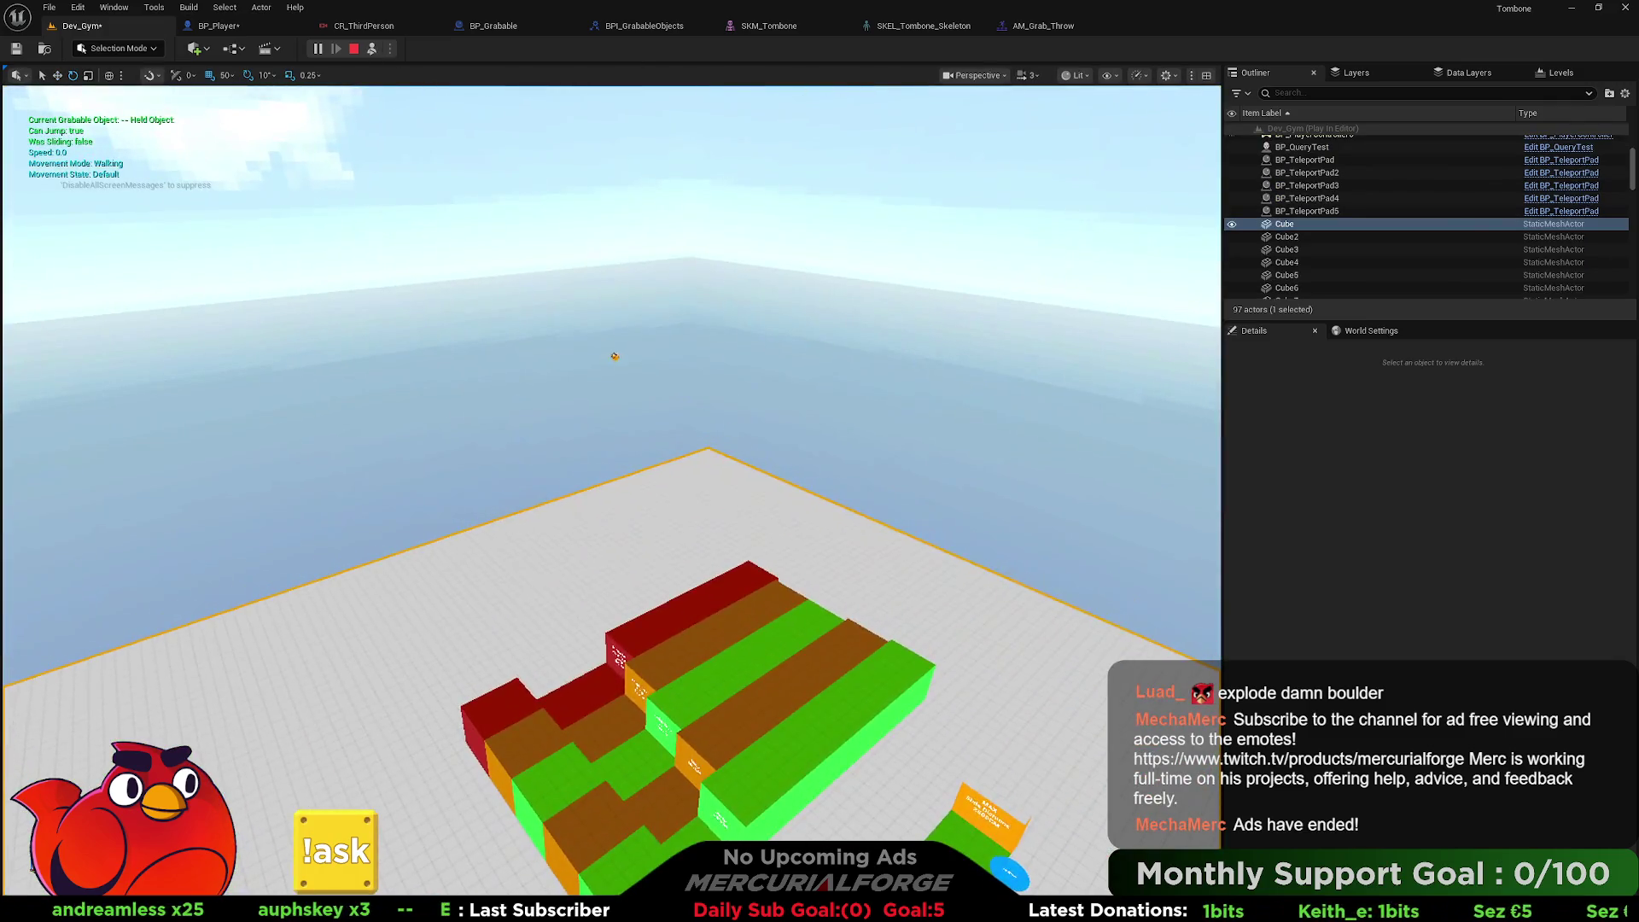
Stop the play session and inspect Cube21's StaticMeshComponent settings.
left_click_drag(615, 350, 619, 329)
key("Escape")
left_click(528, 372)
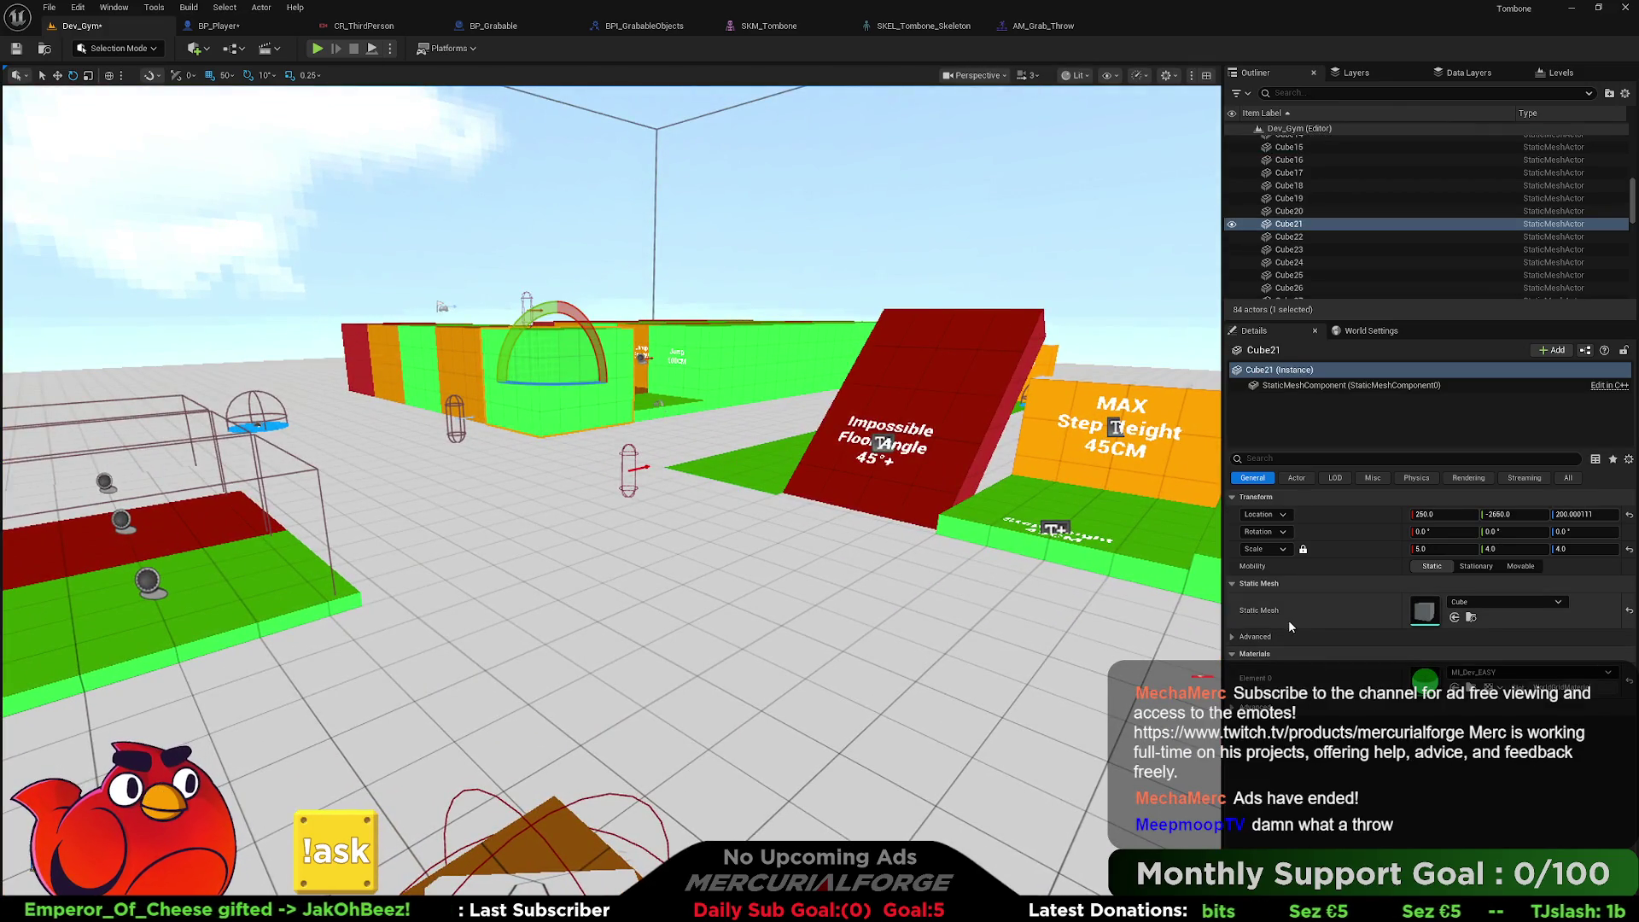
left_click(1302, 386)
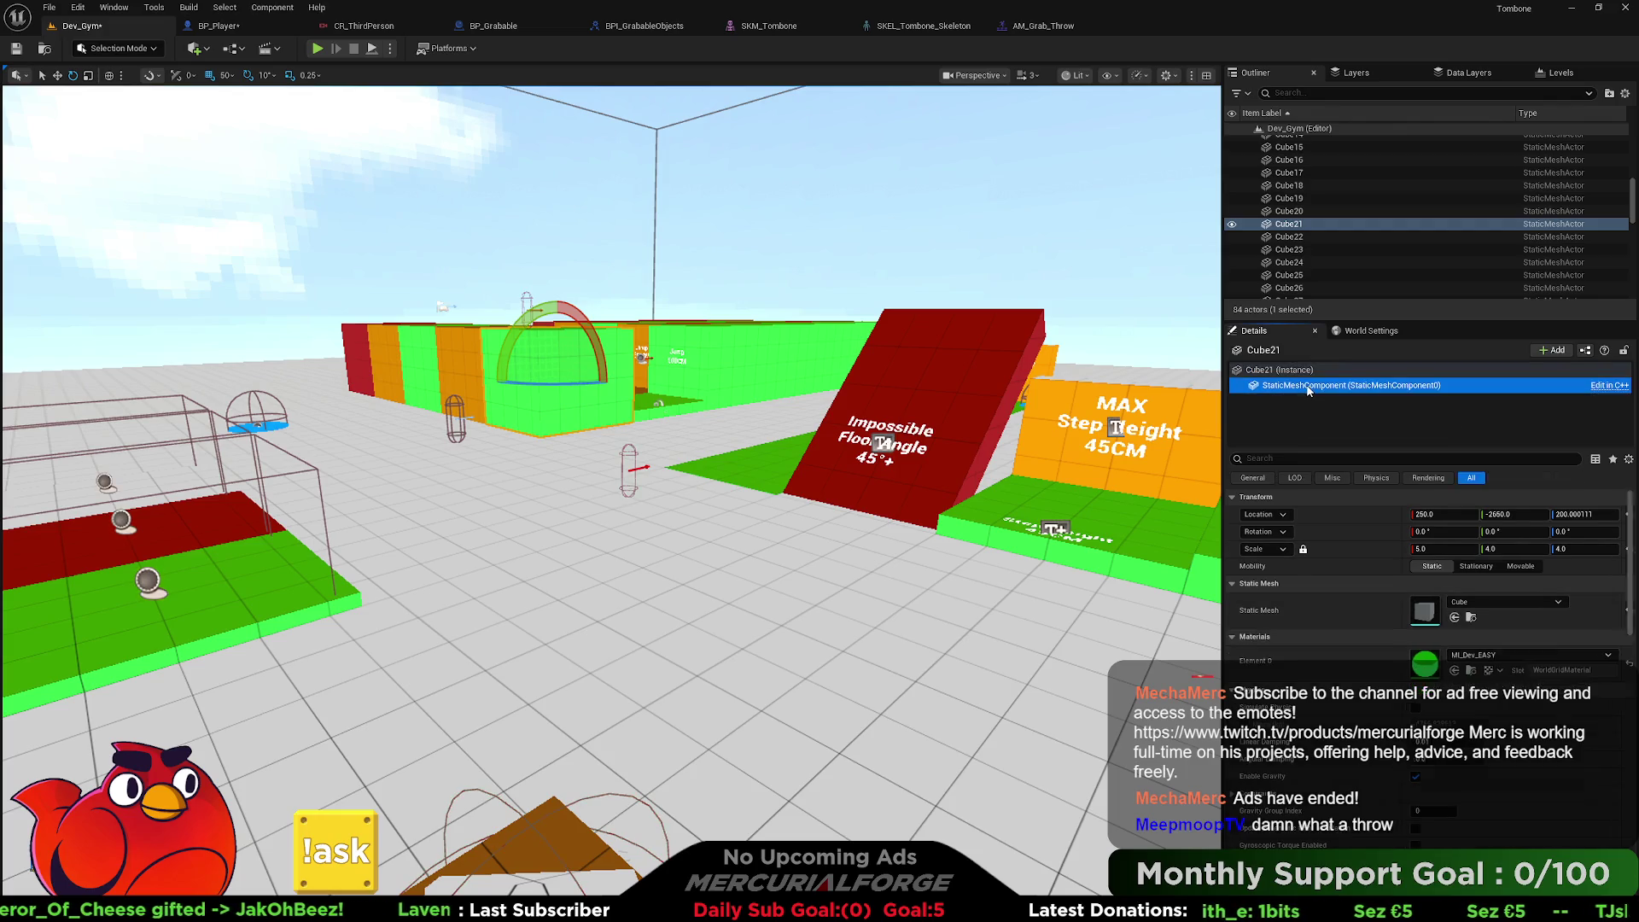
scroll(1302, 647, "down", 10)
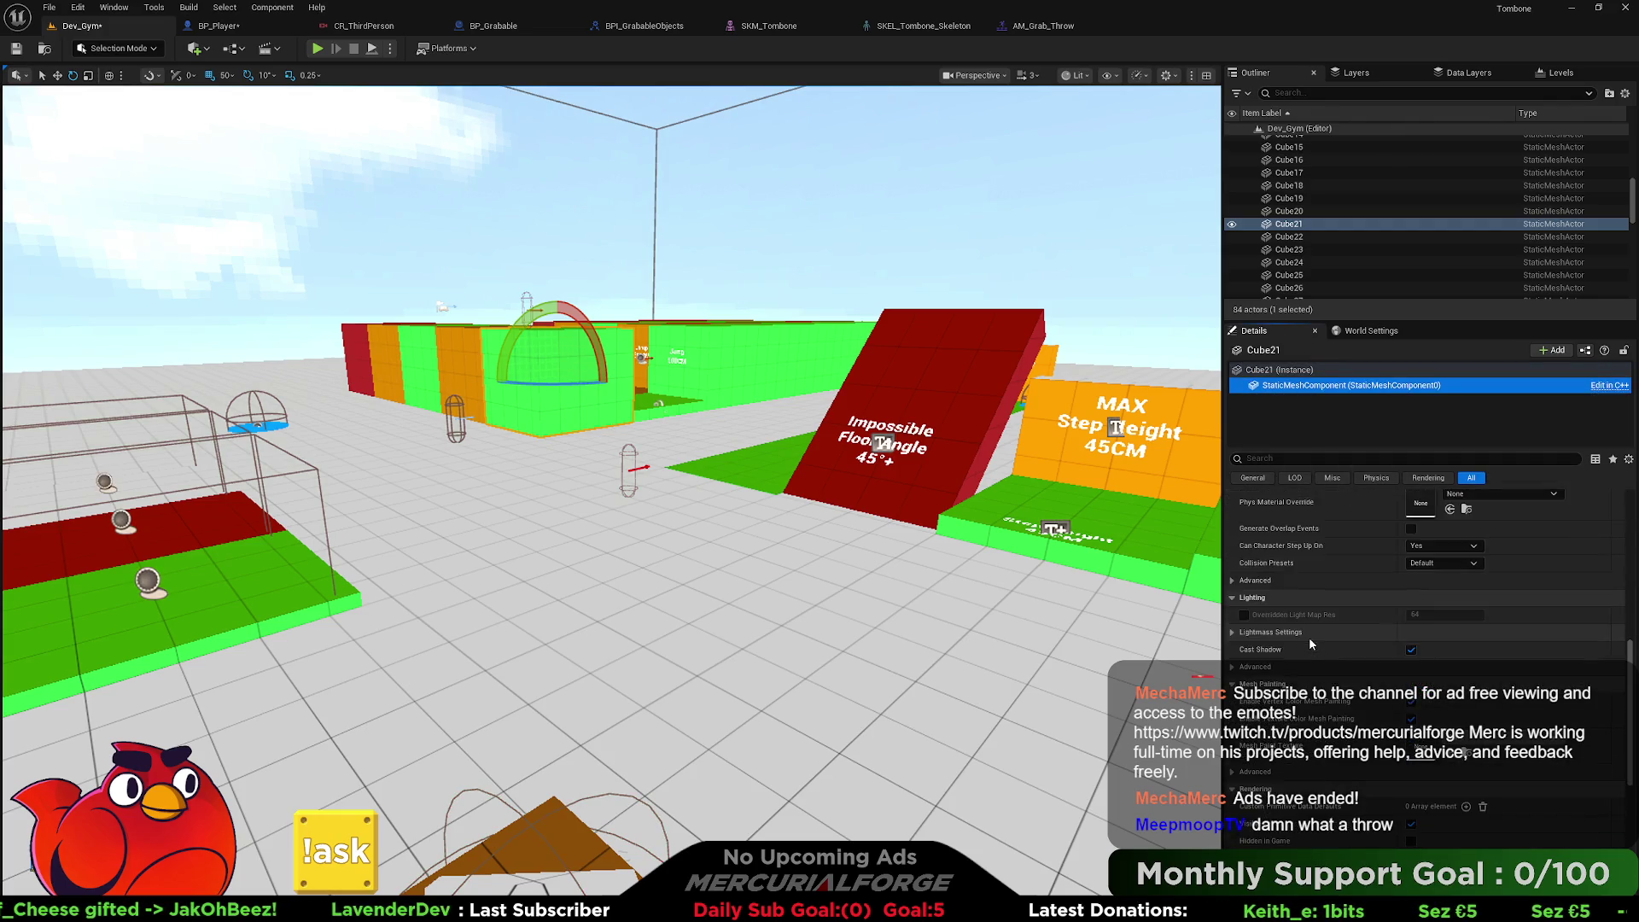
scroll(1312, 645, "down", 3)
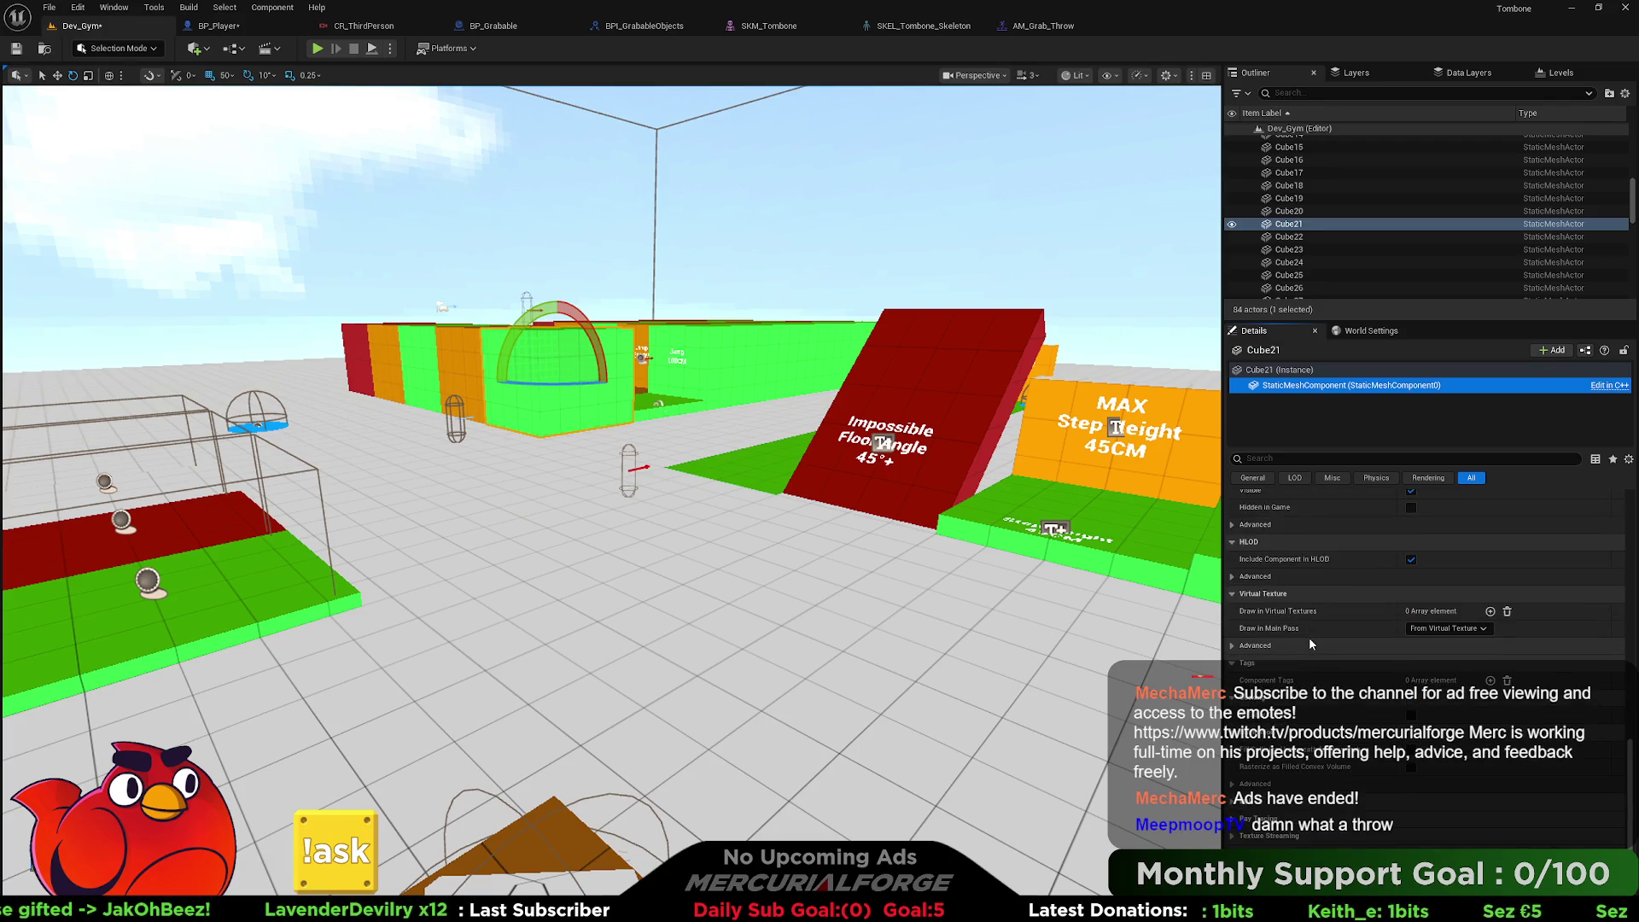
scroll(1308, 637, "up", 5)
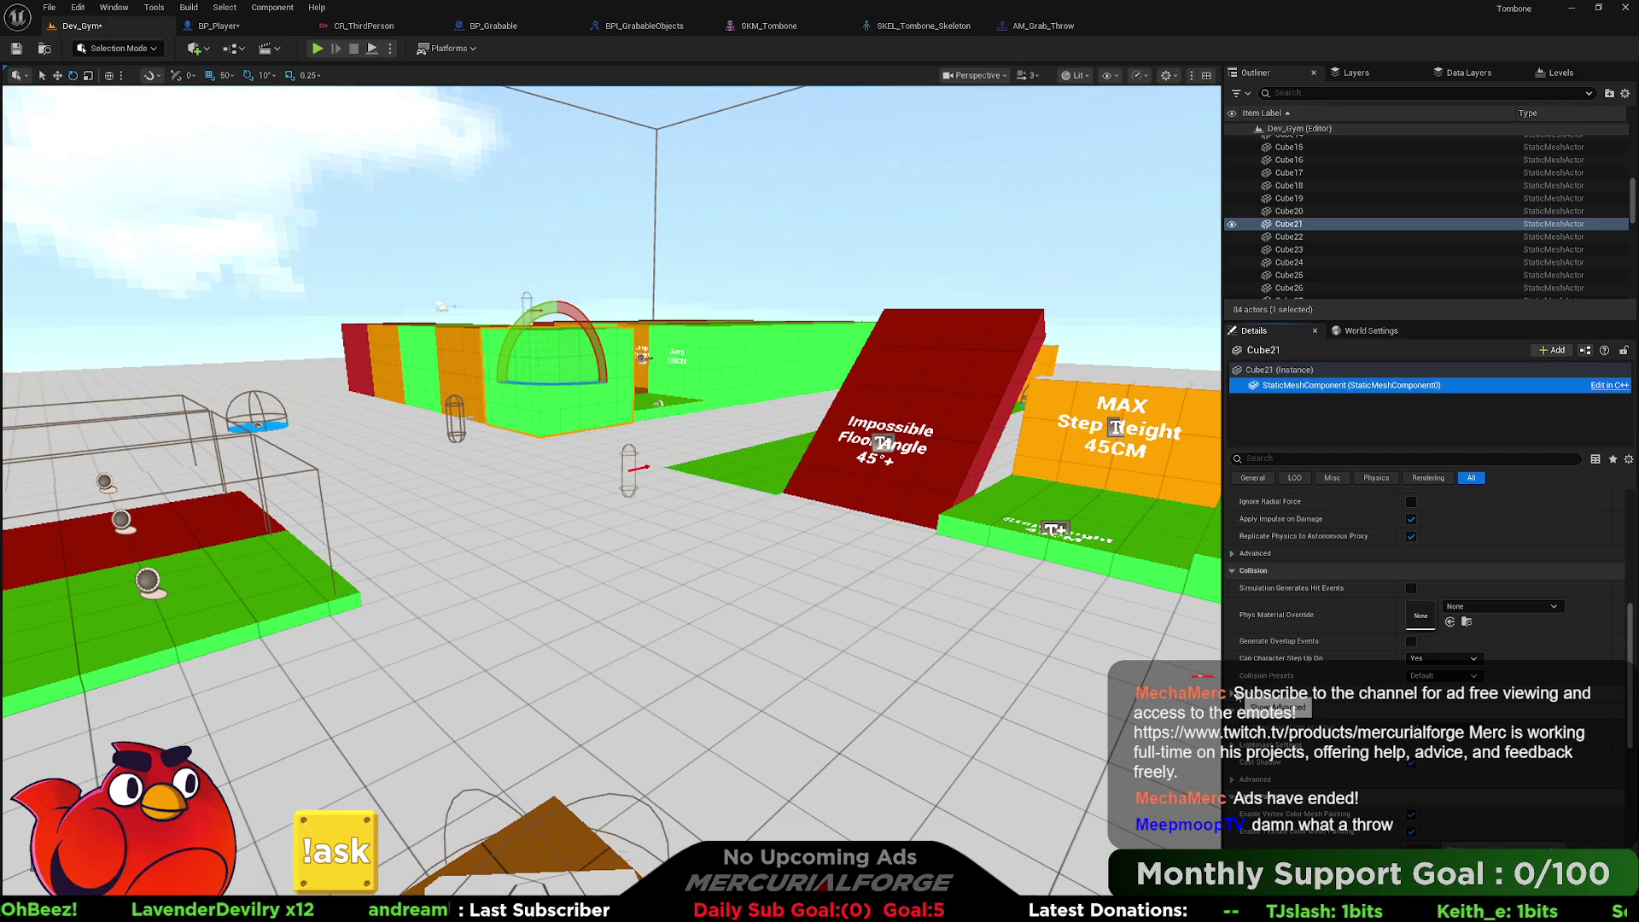
Review Cube21's Collision Presets list without changing it, then select the orange grabbable object.
left_click(1461, 680)
left_click(1452, 680)
left_click(1445, 676)
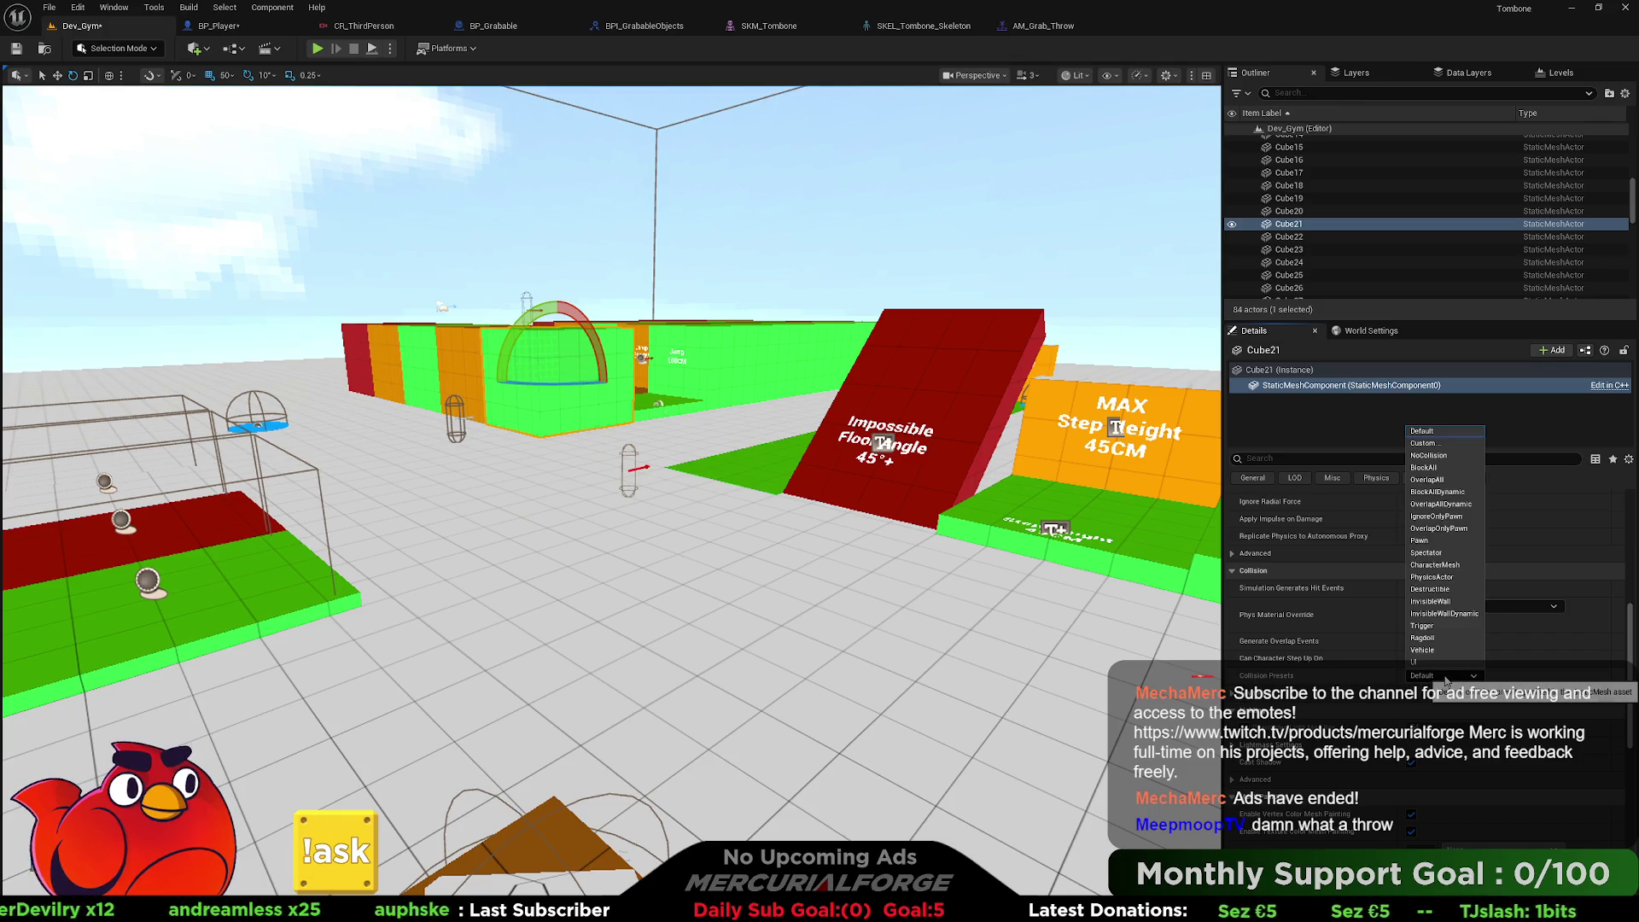
left_click(1446, 678)
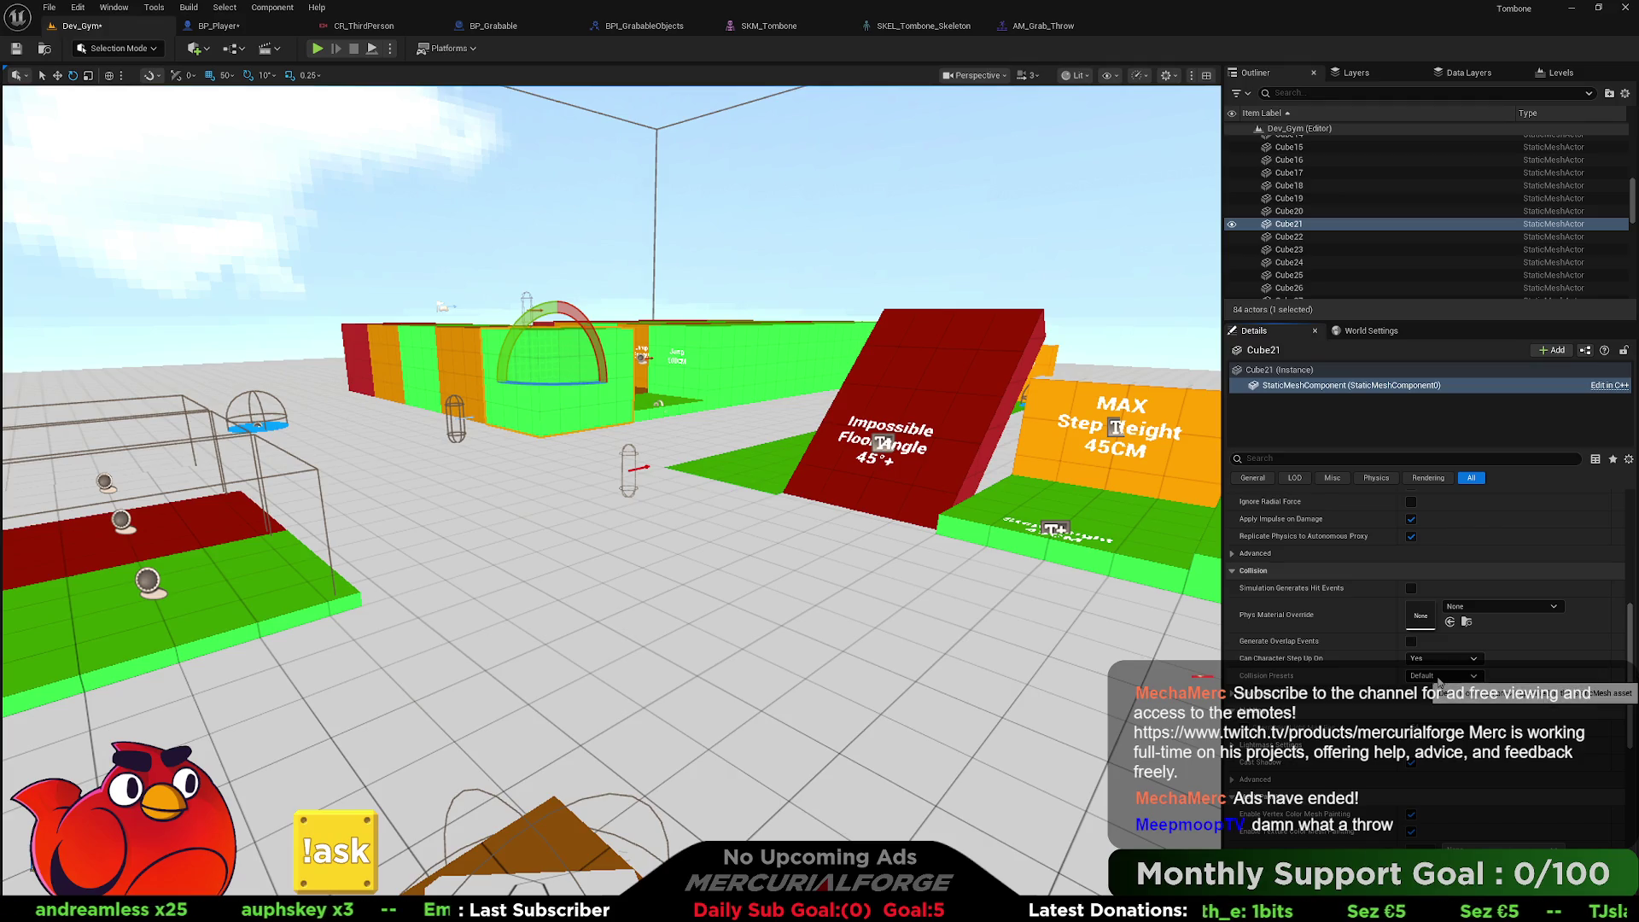
scroll(811, 510, "down", 3)
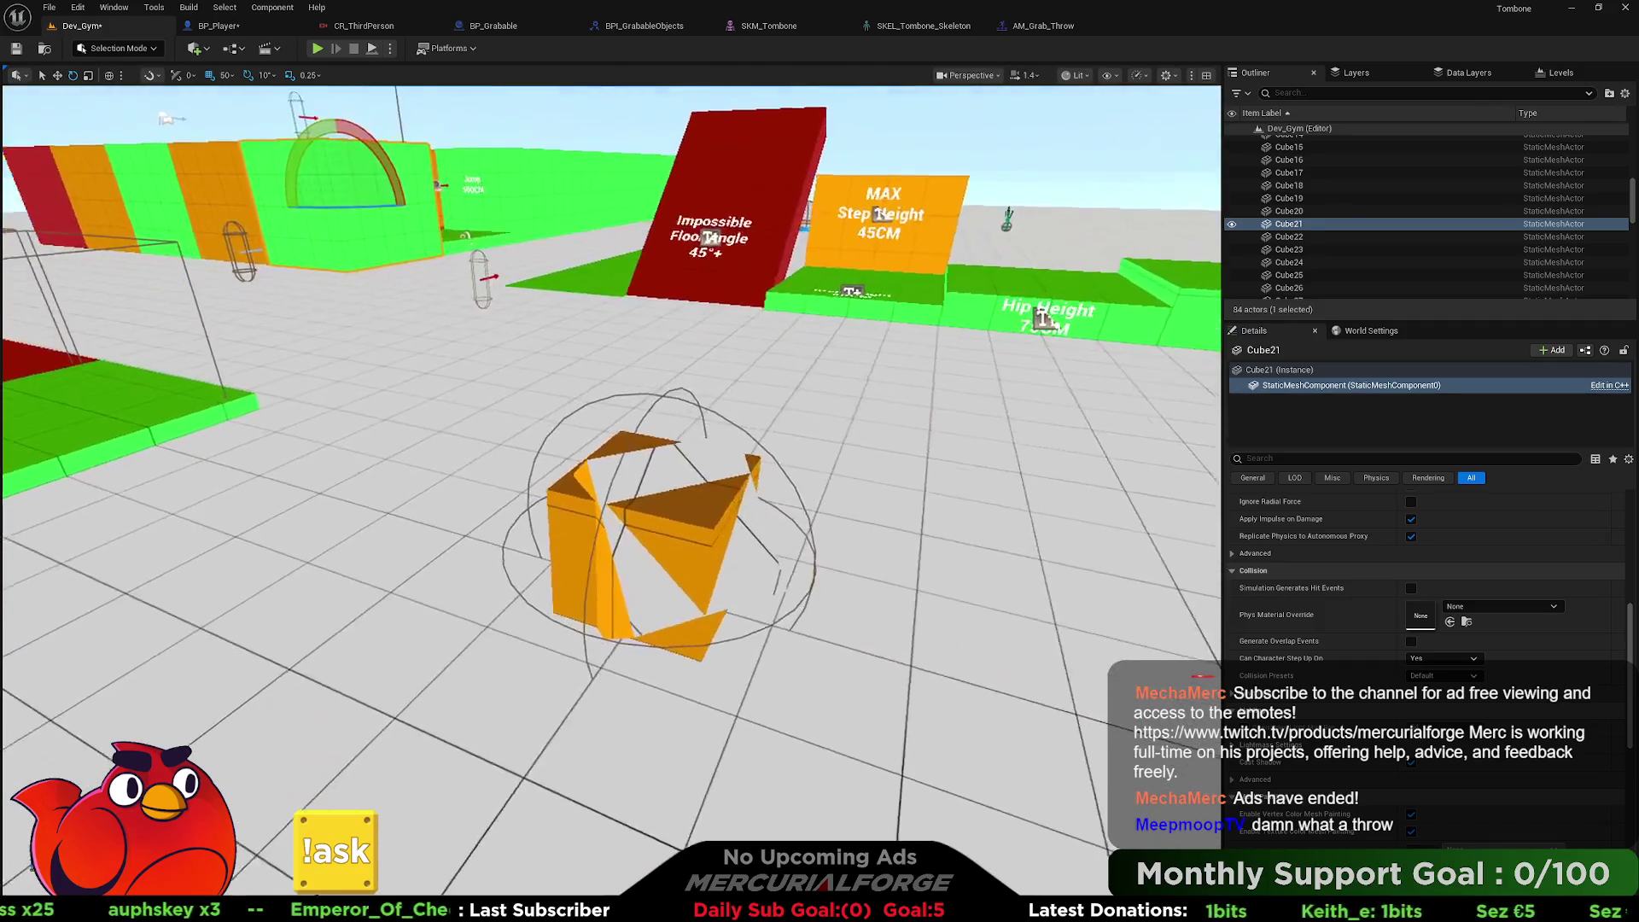
left_click(830, 482)
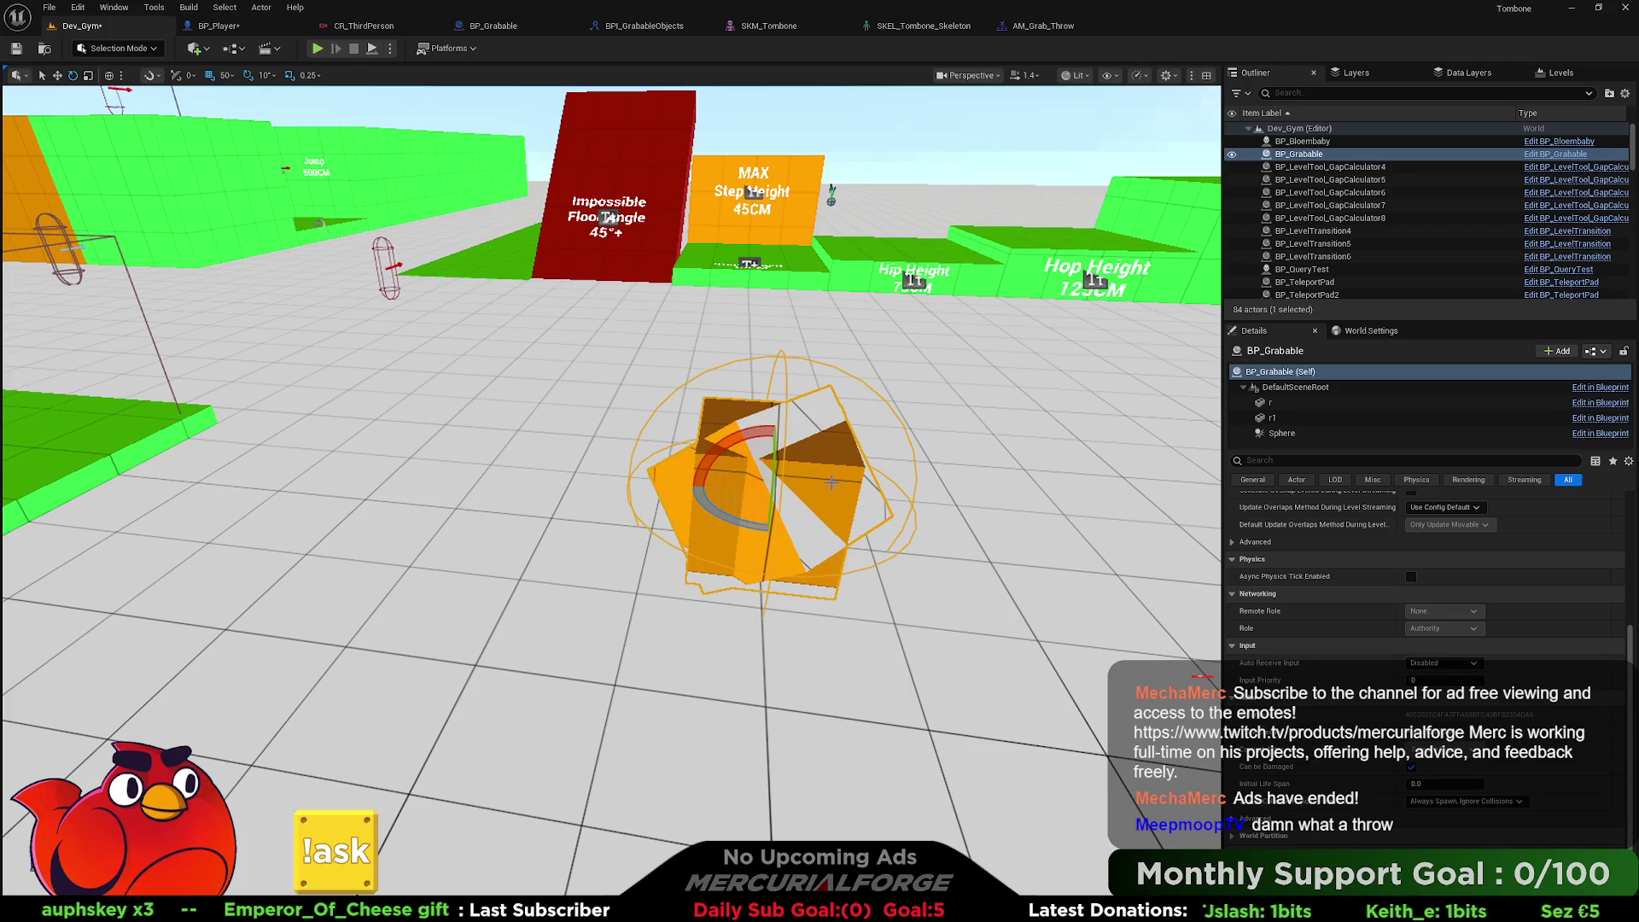
left_click(78, 7)
Open Project Settings at Engine > Collision and expand the Preset list.
left_click(120, 207)
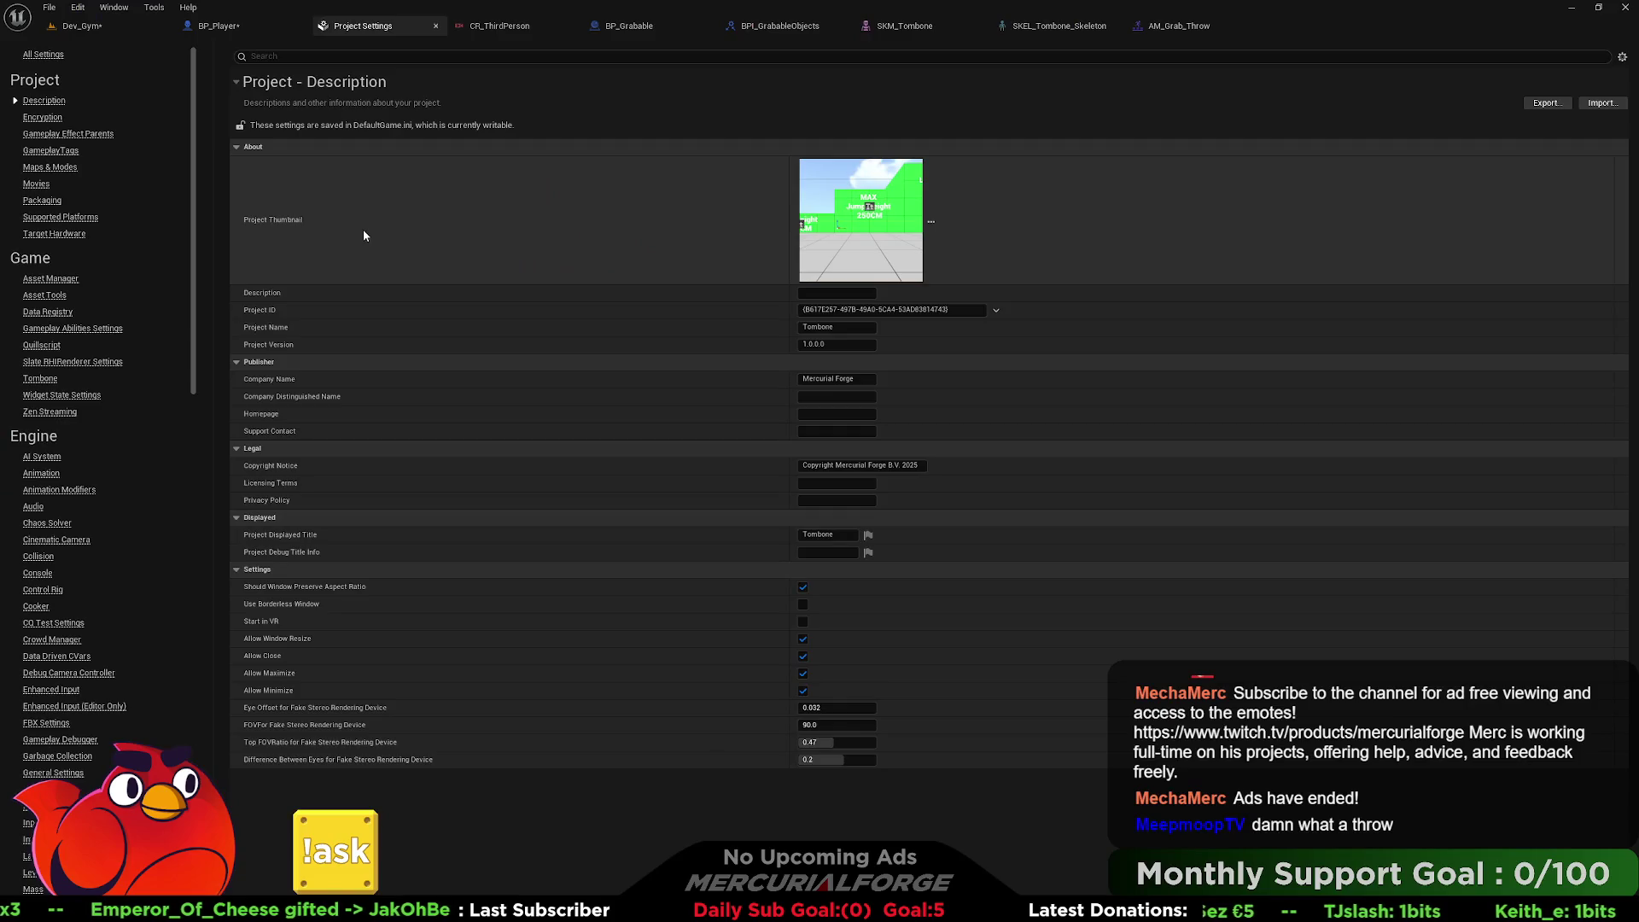
scroll(109, 370, "down", 3)
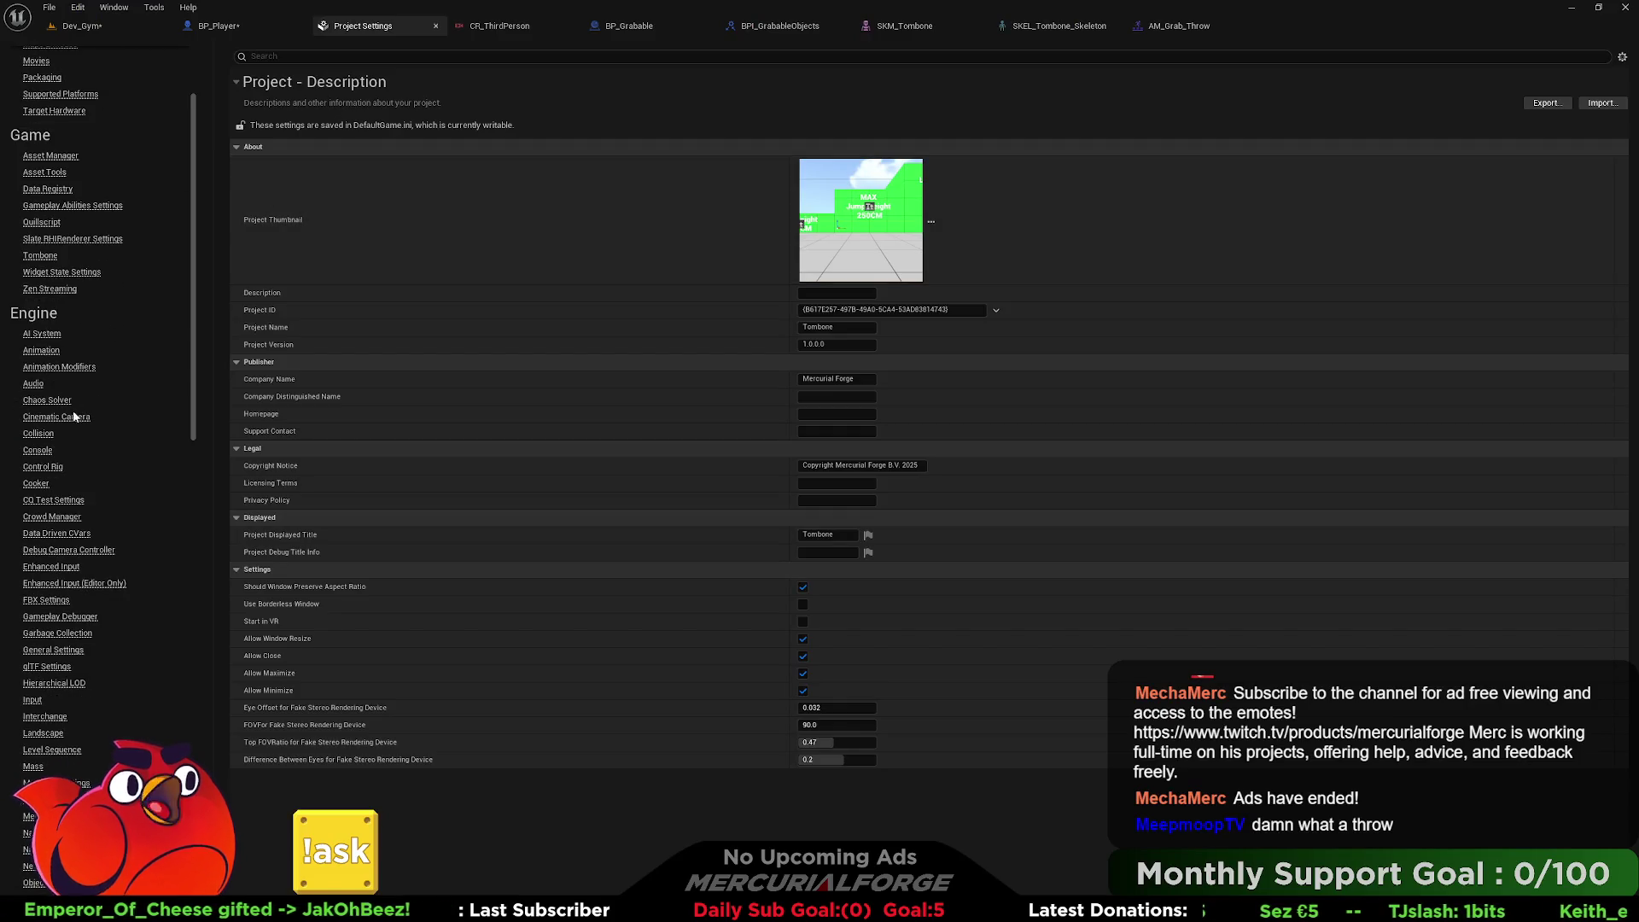
left_click(37, 432)
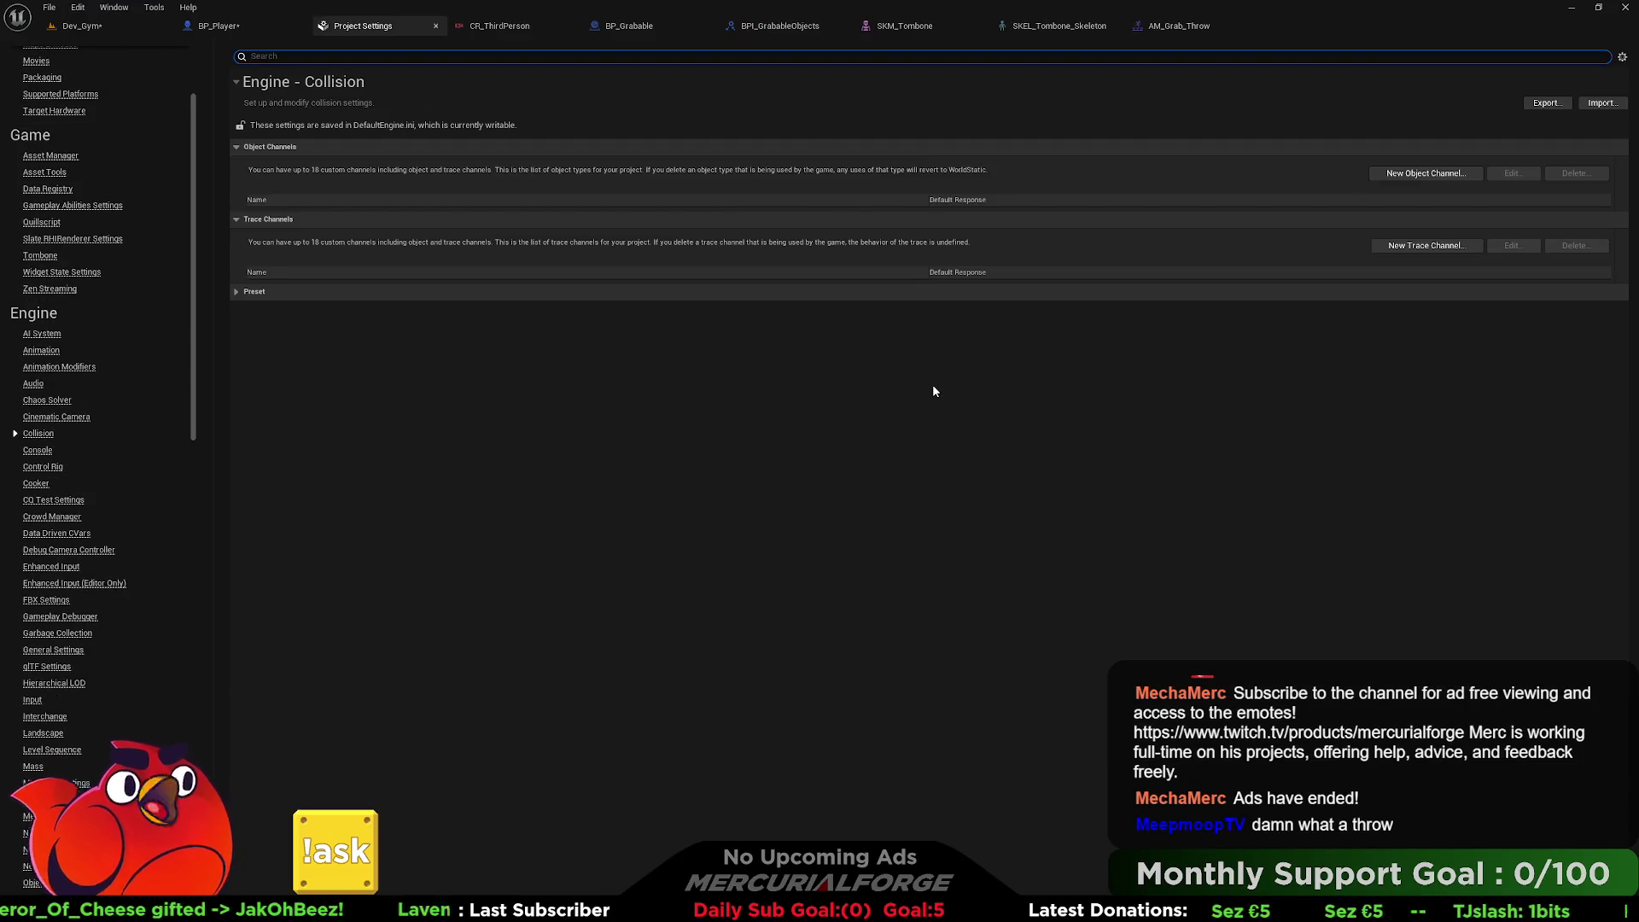
left_click(237, 293)
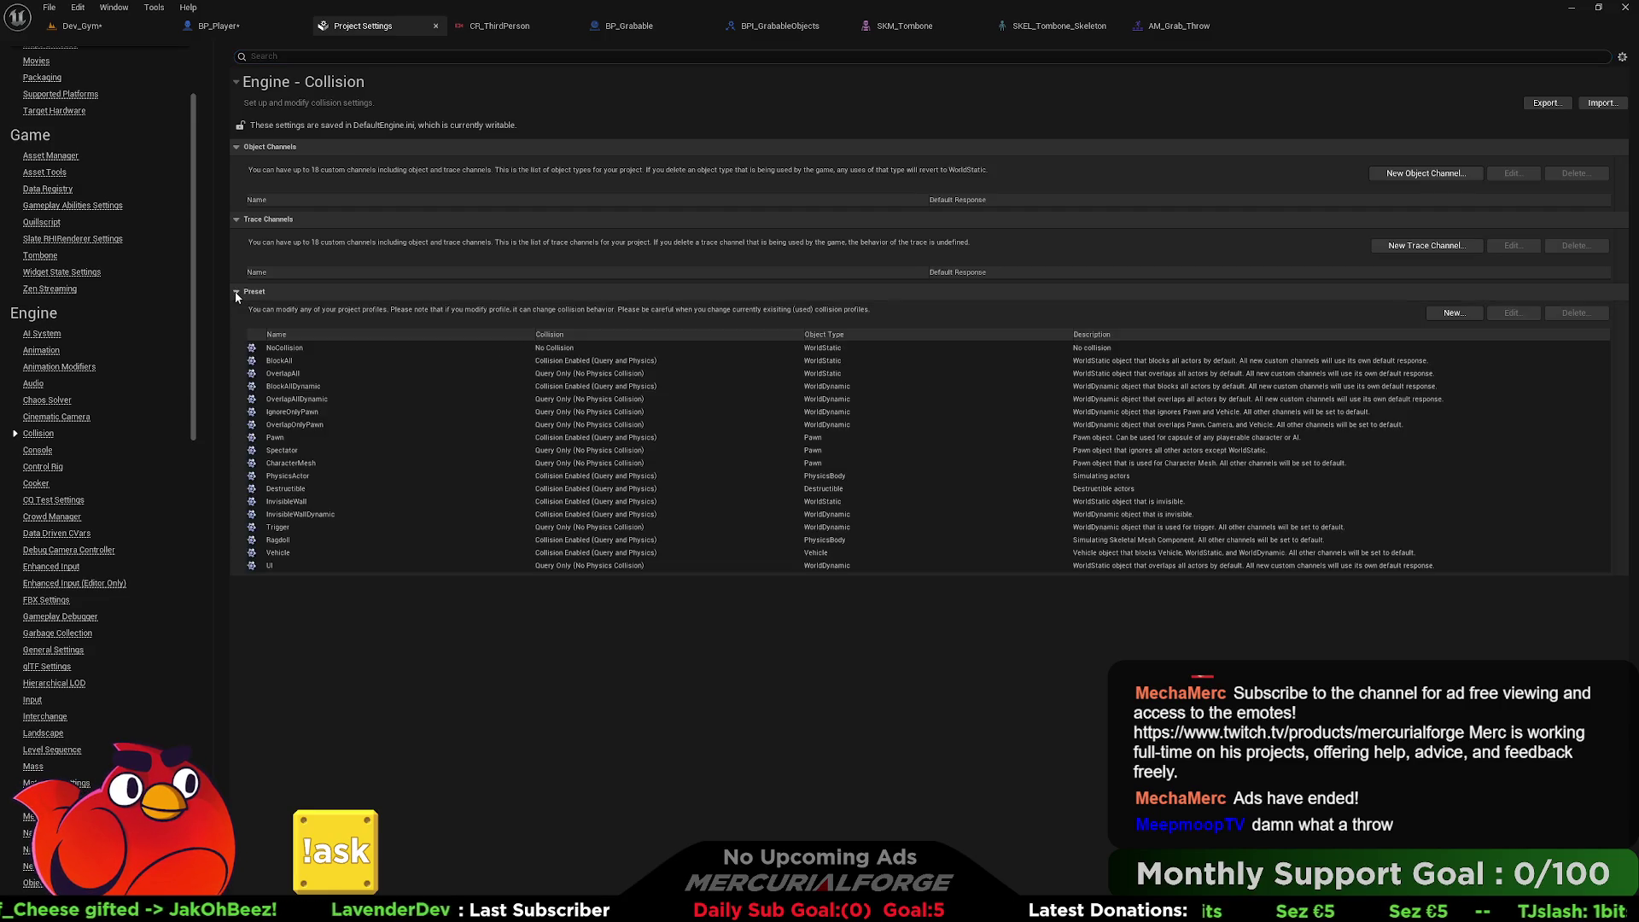
Add a new object channel named Projectile with default response Block.
left_click(1425, 174)
left_click(847, 451)
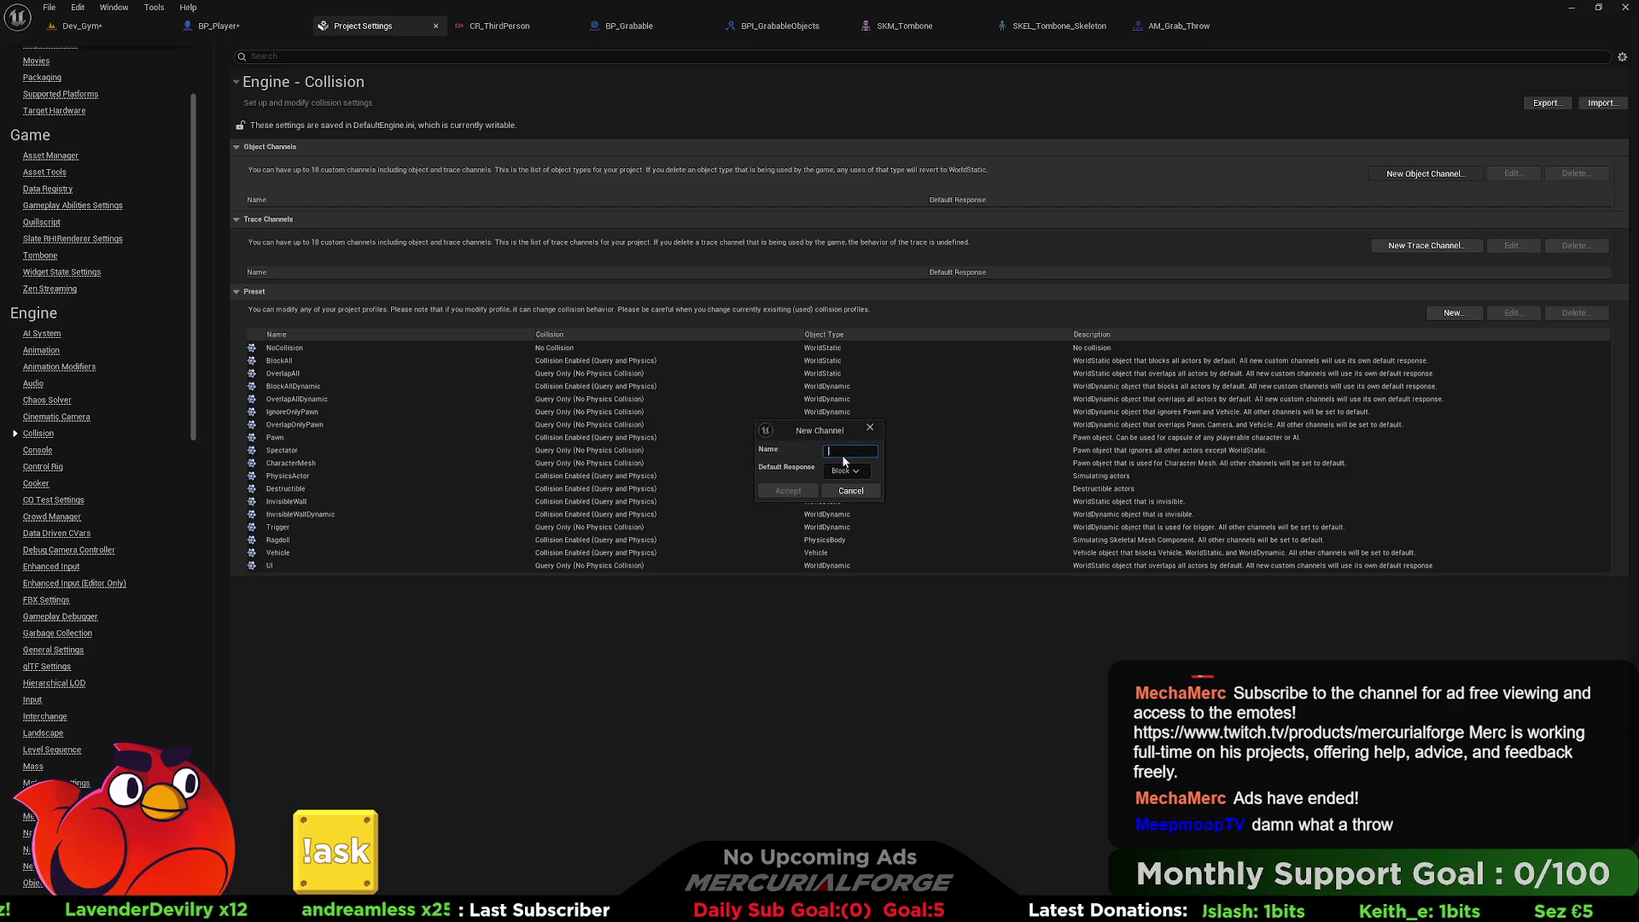
type("Project")
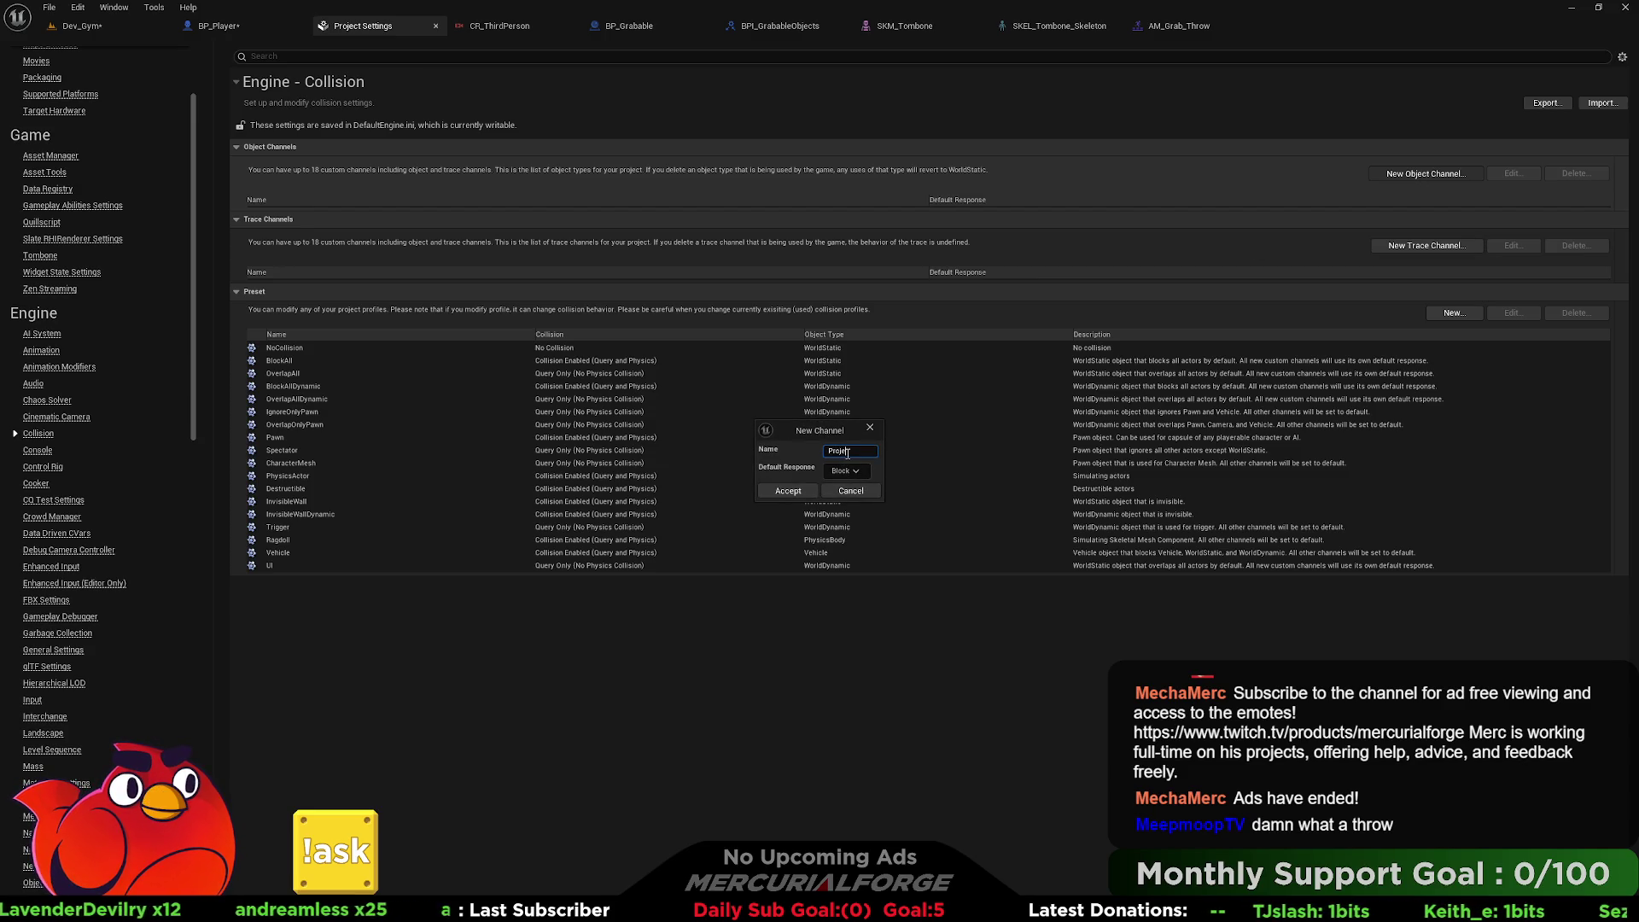
type("ile")
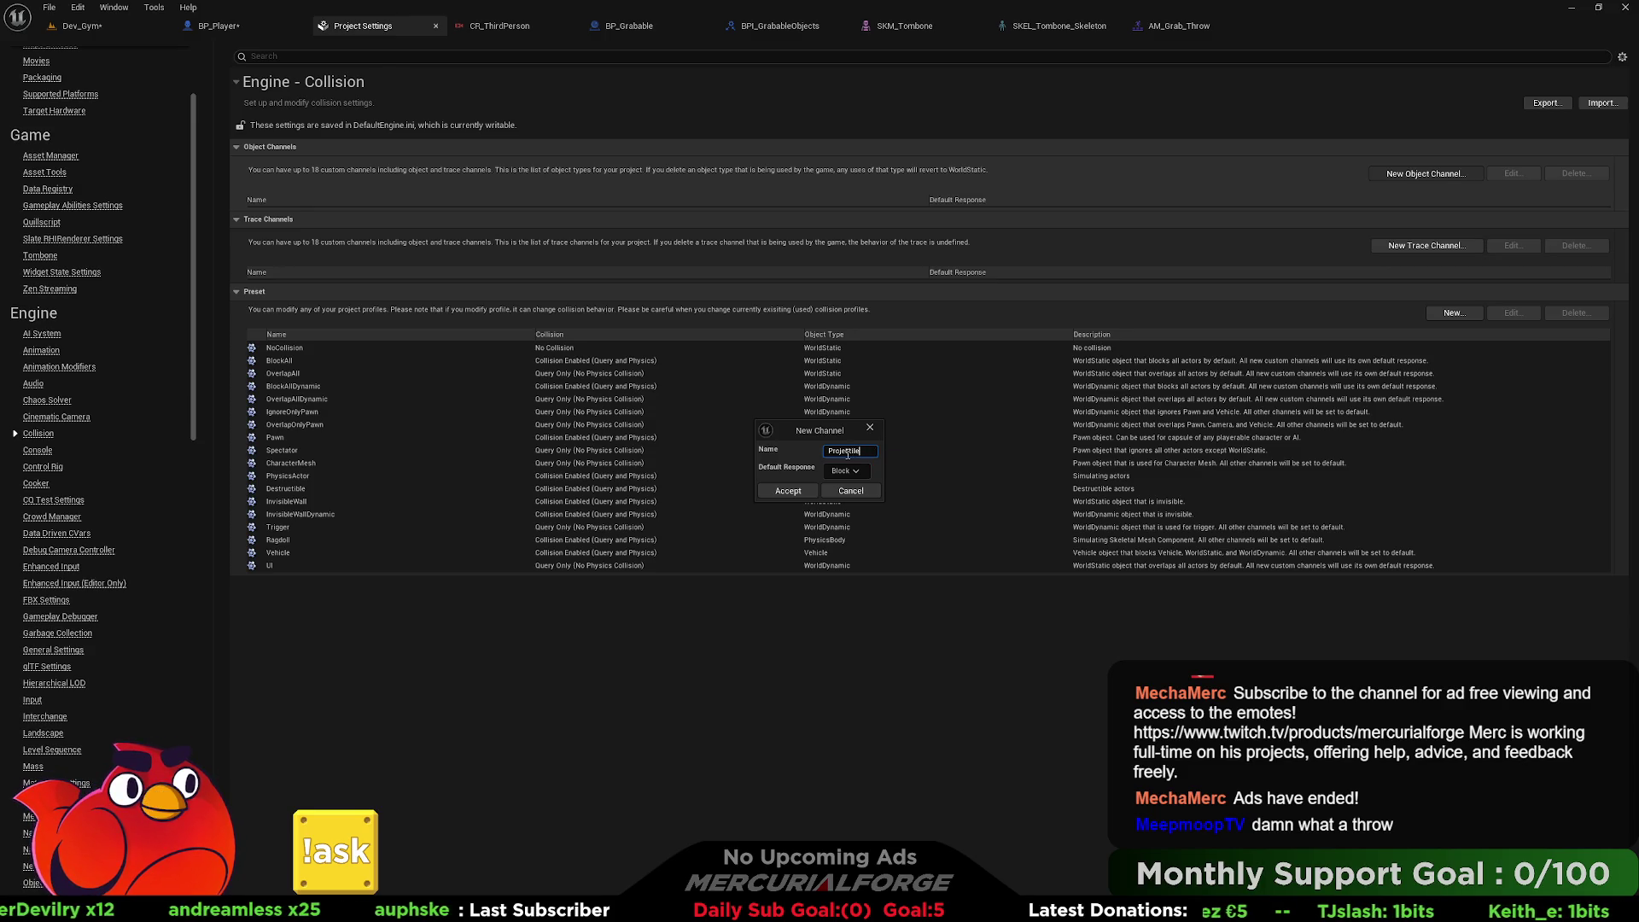
left_click(786, 490)
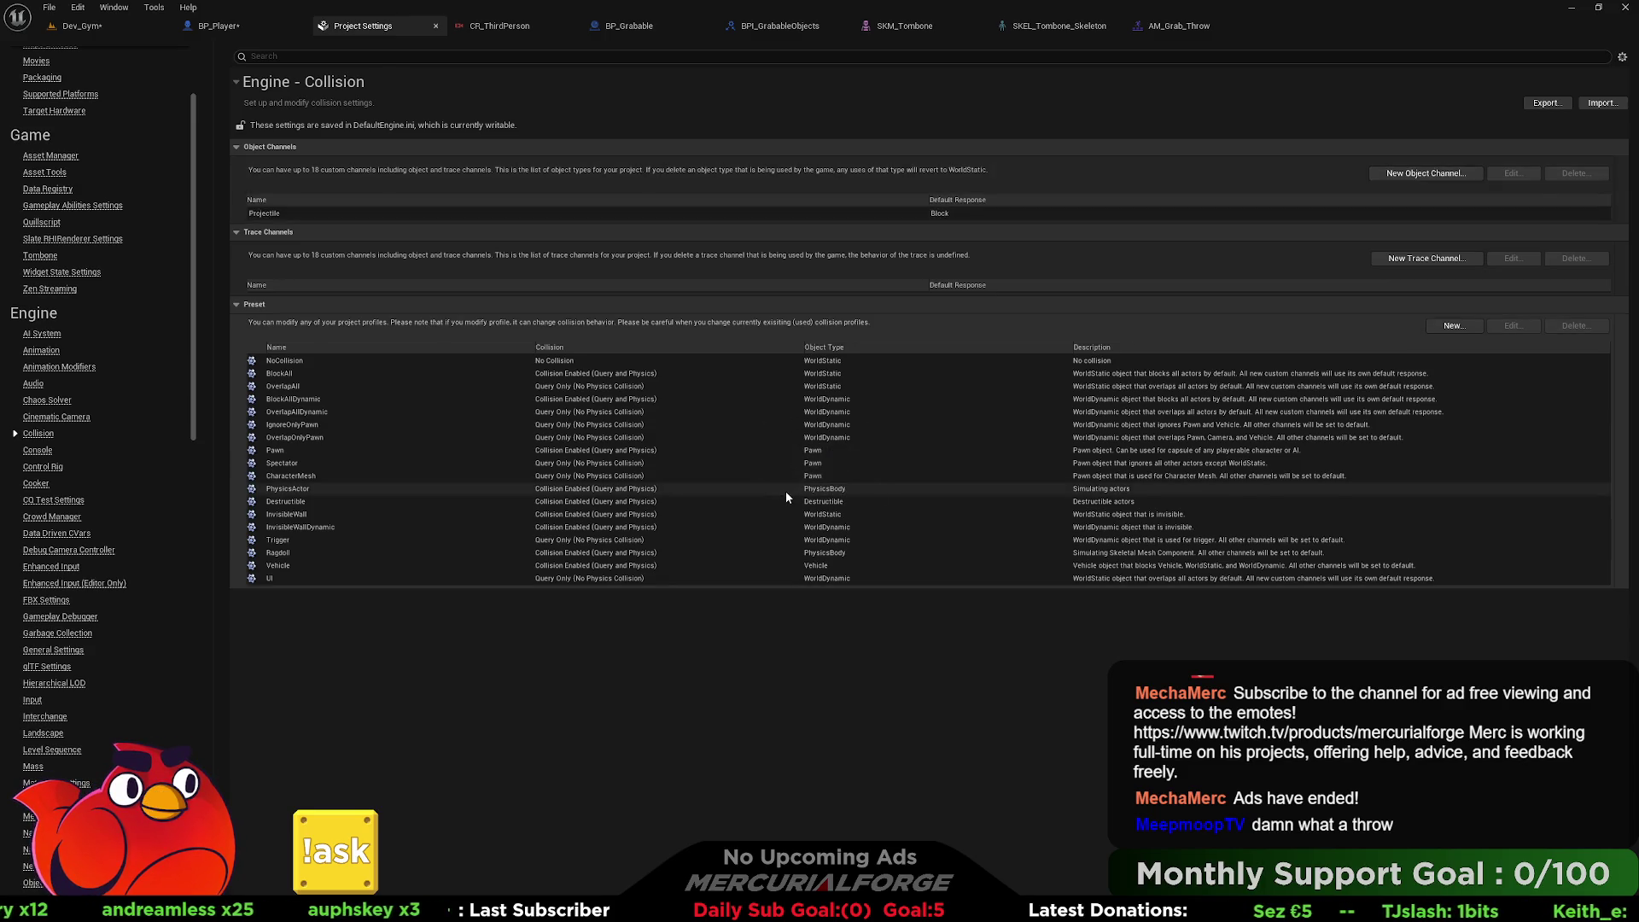
left_click(994, 215)
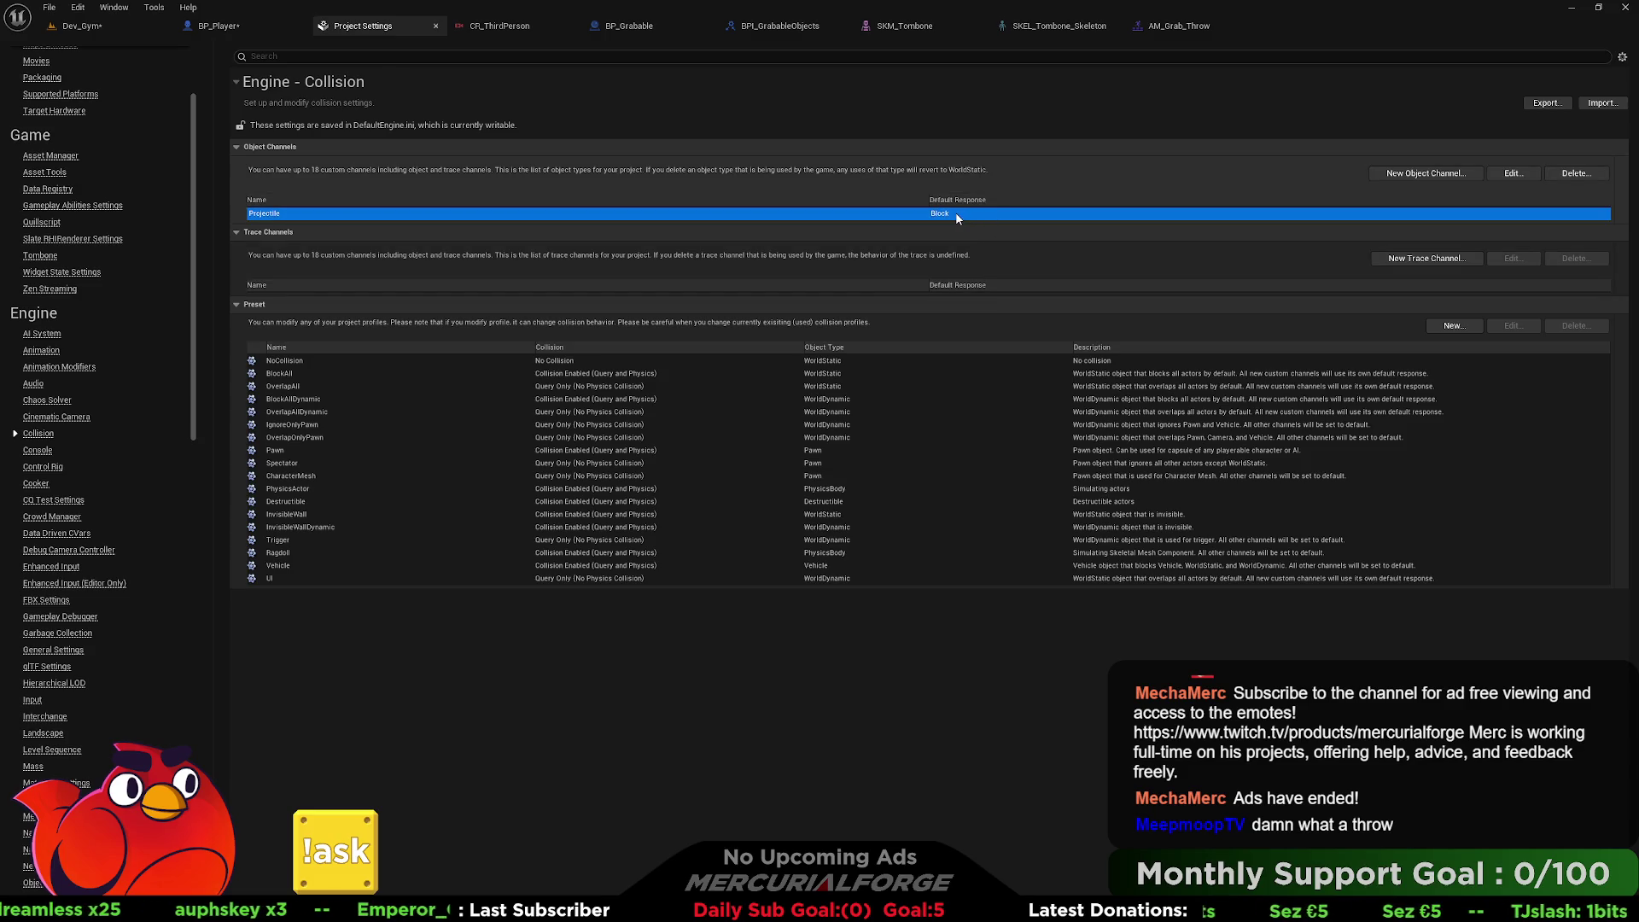
left_click(1449, 329)
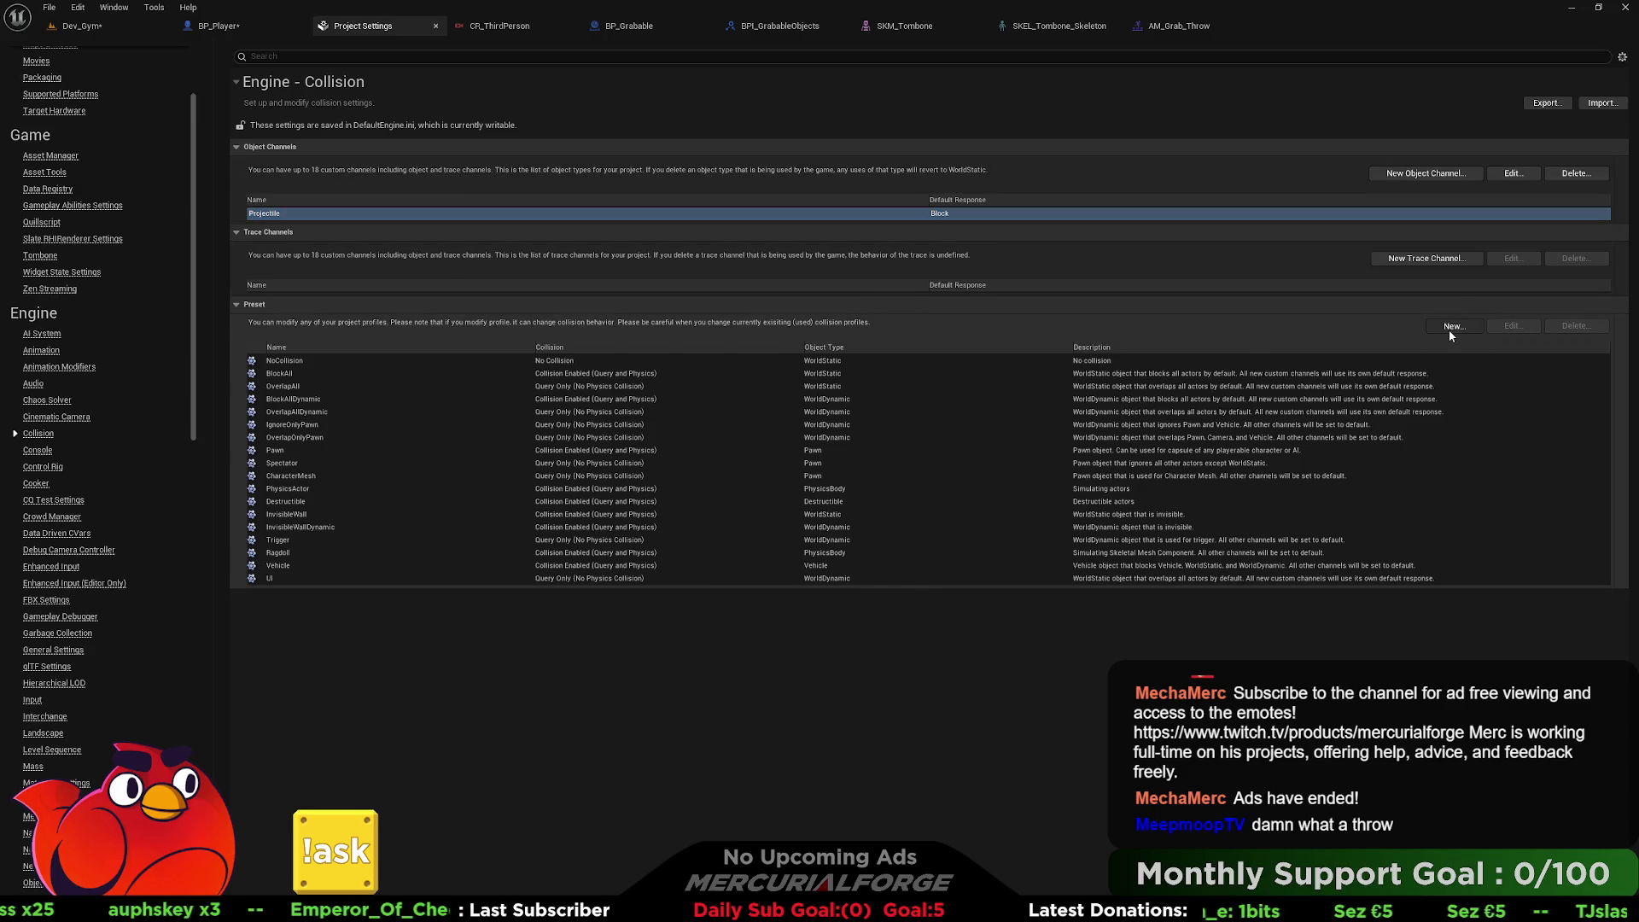
Create a Projectile profile: Query and Physics, object type Projectile, description 'Thrown Projectiles'.
left_click(816, 307)
type("Projectile")
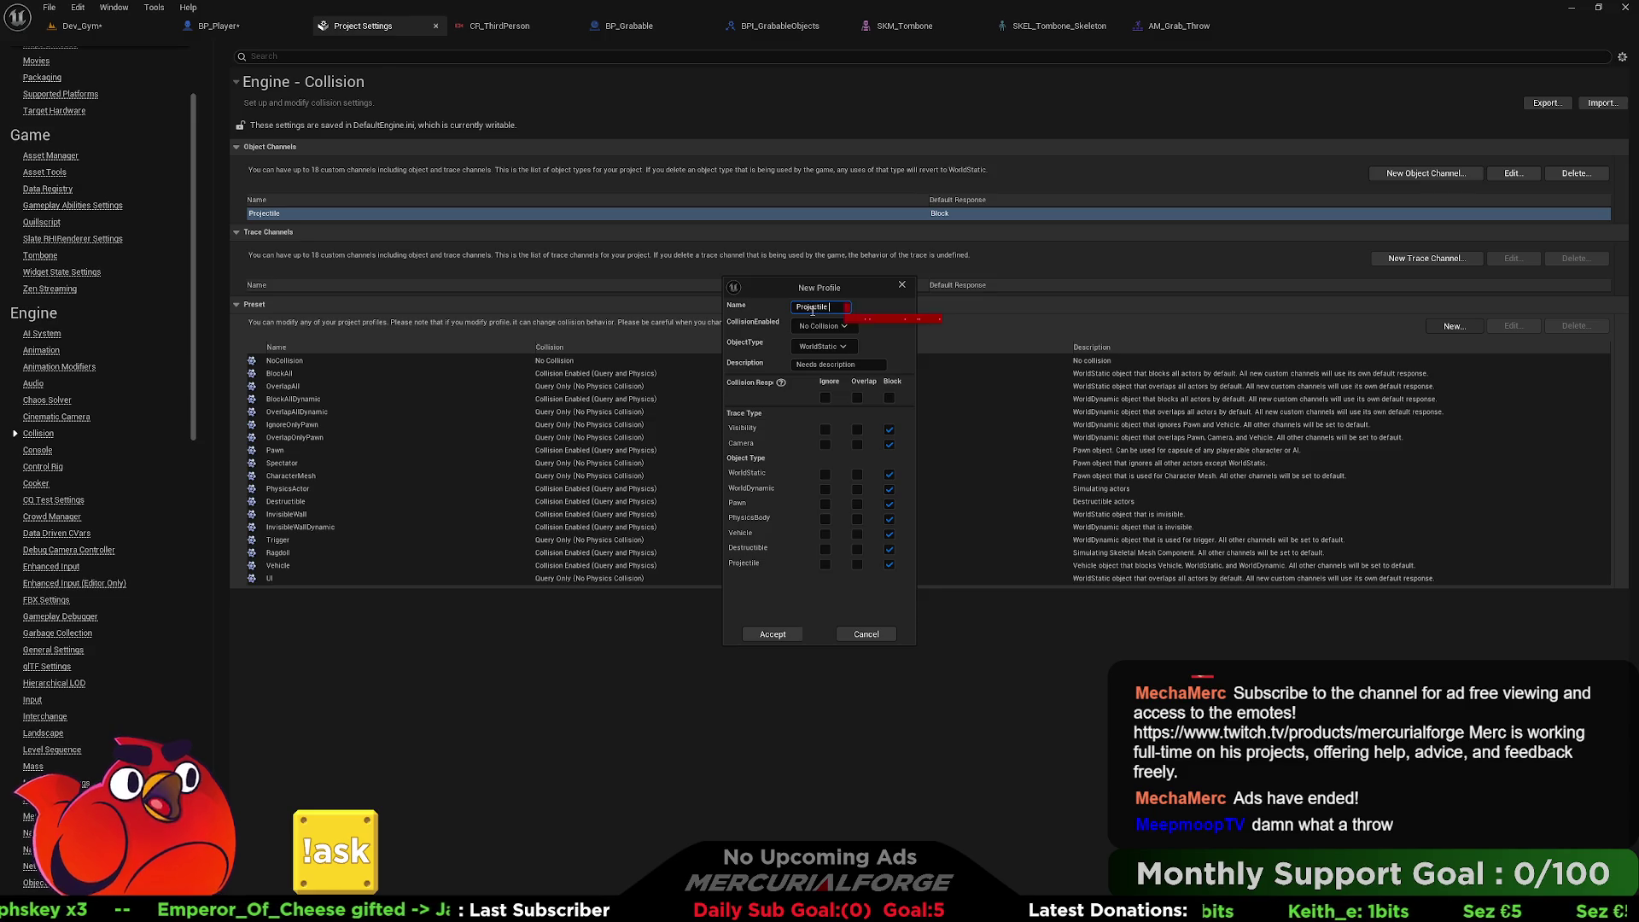
left_click(824, 326)
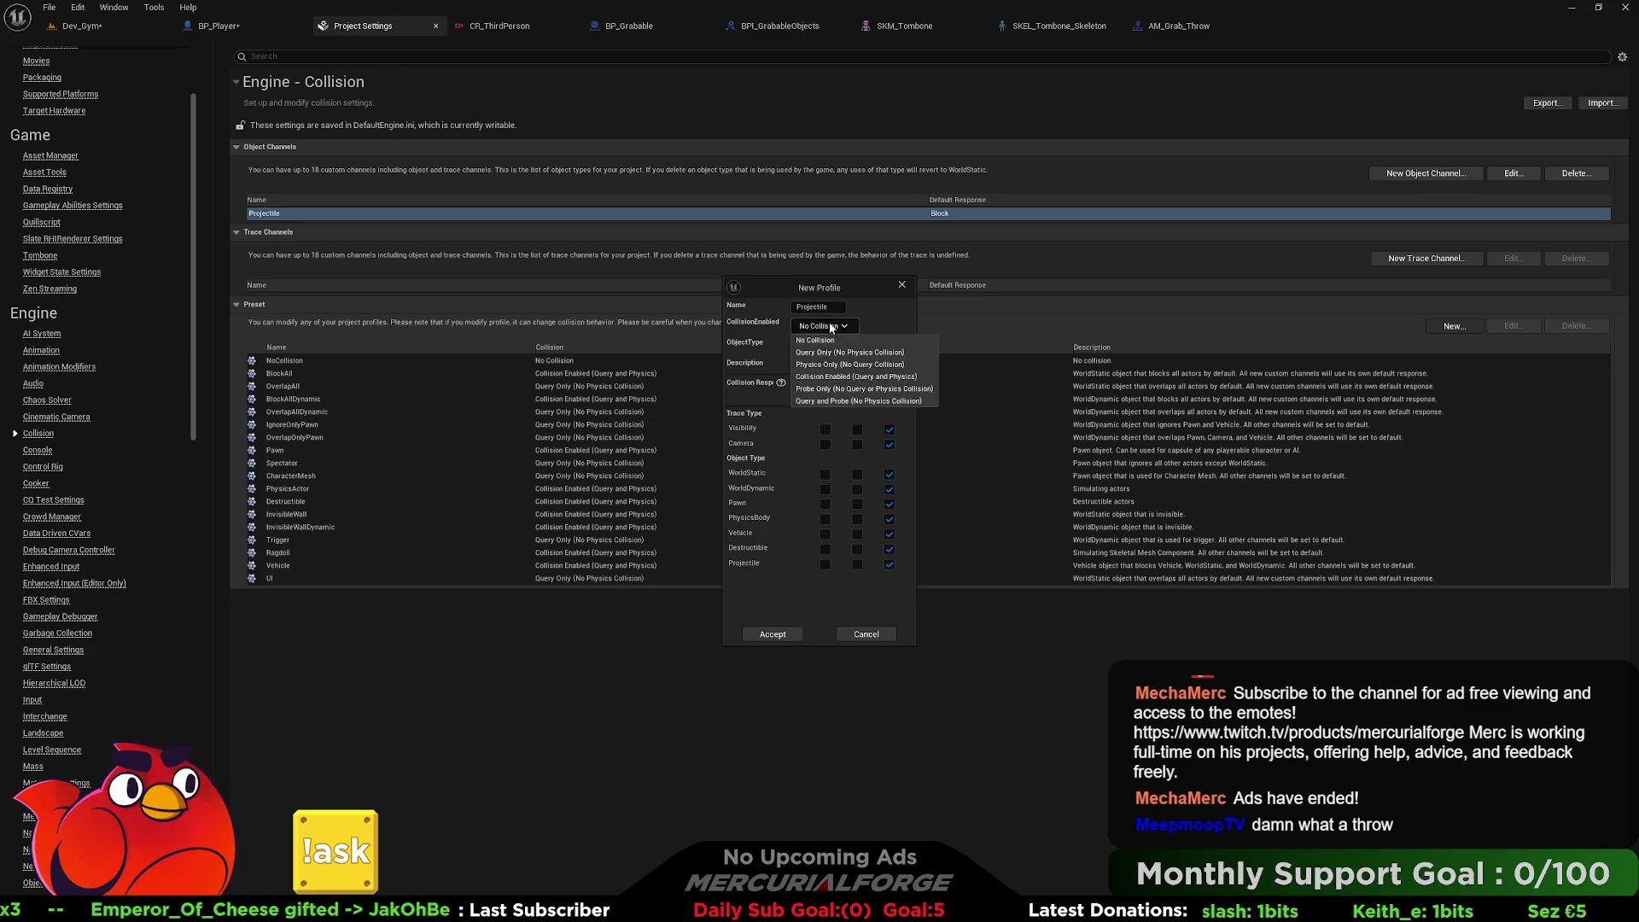
left_click(831, 378)
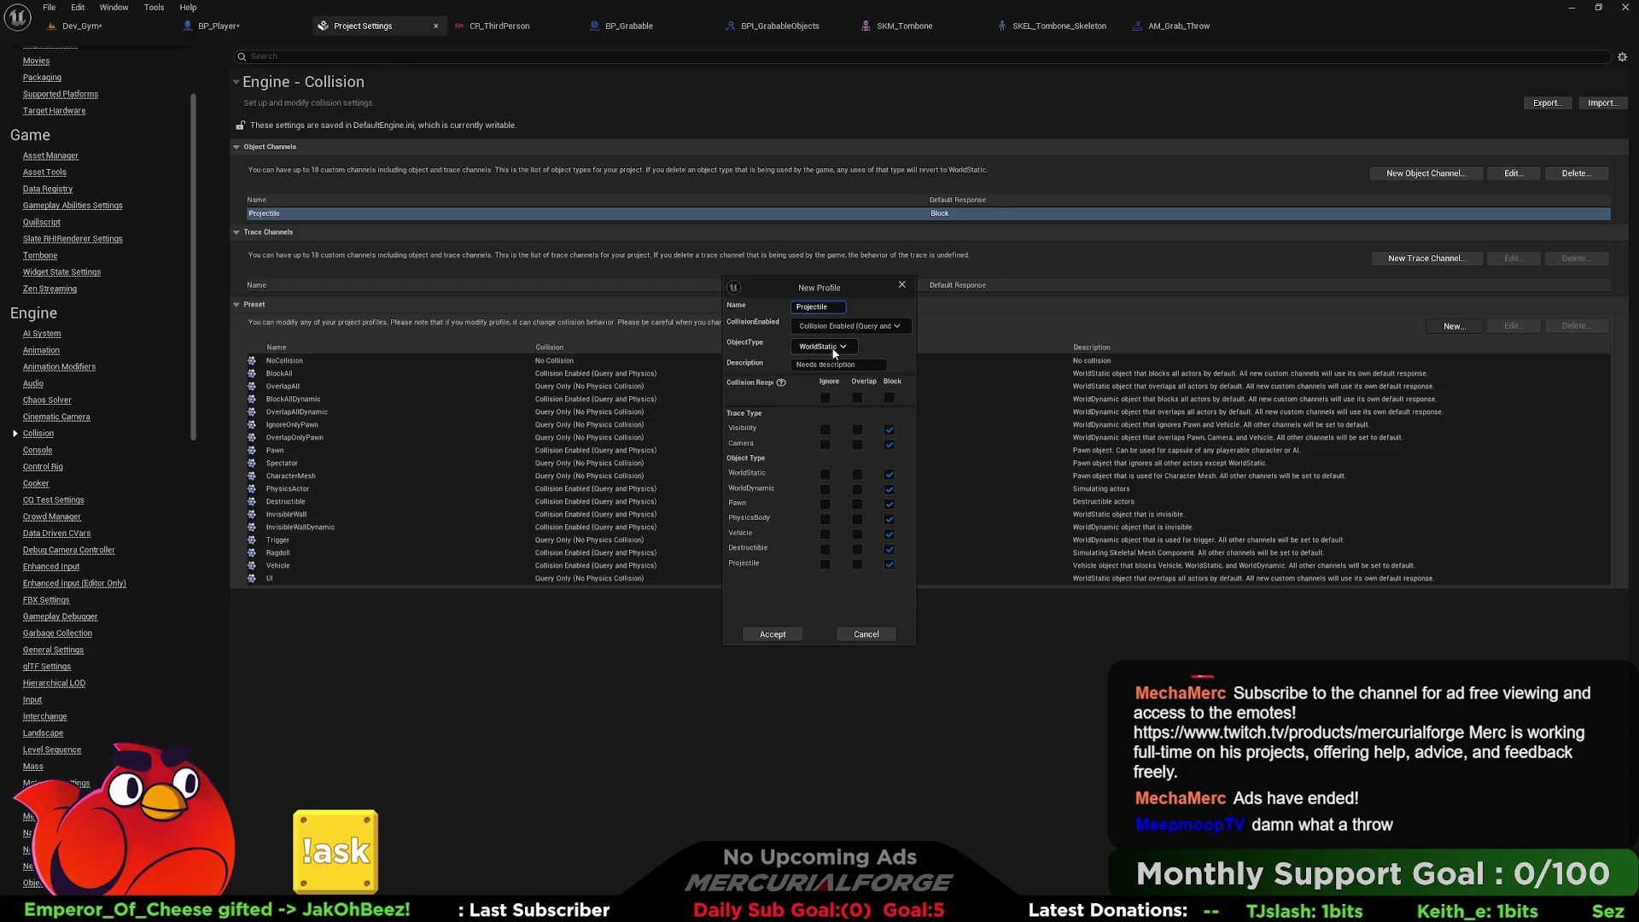
left_click(821, 346)
left_click(813, 437)
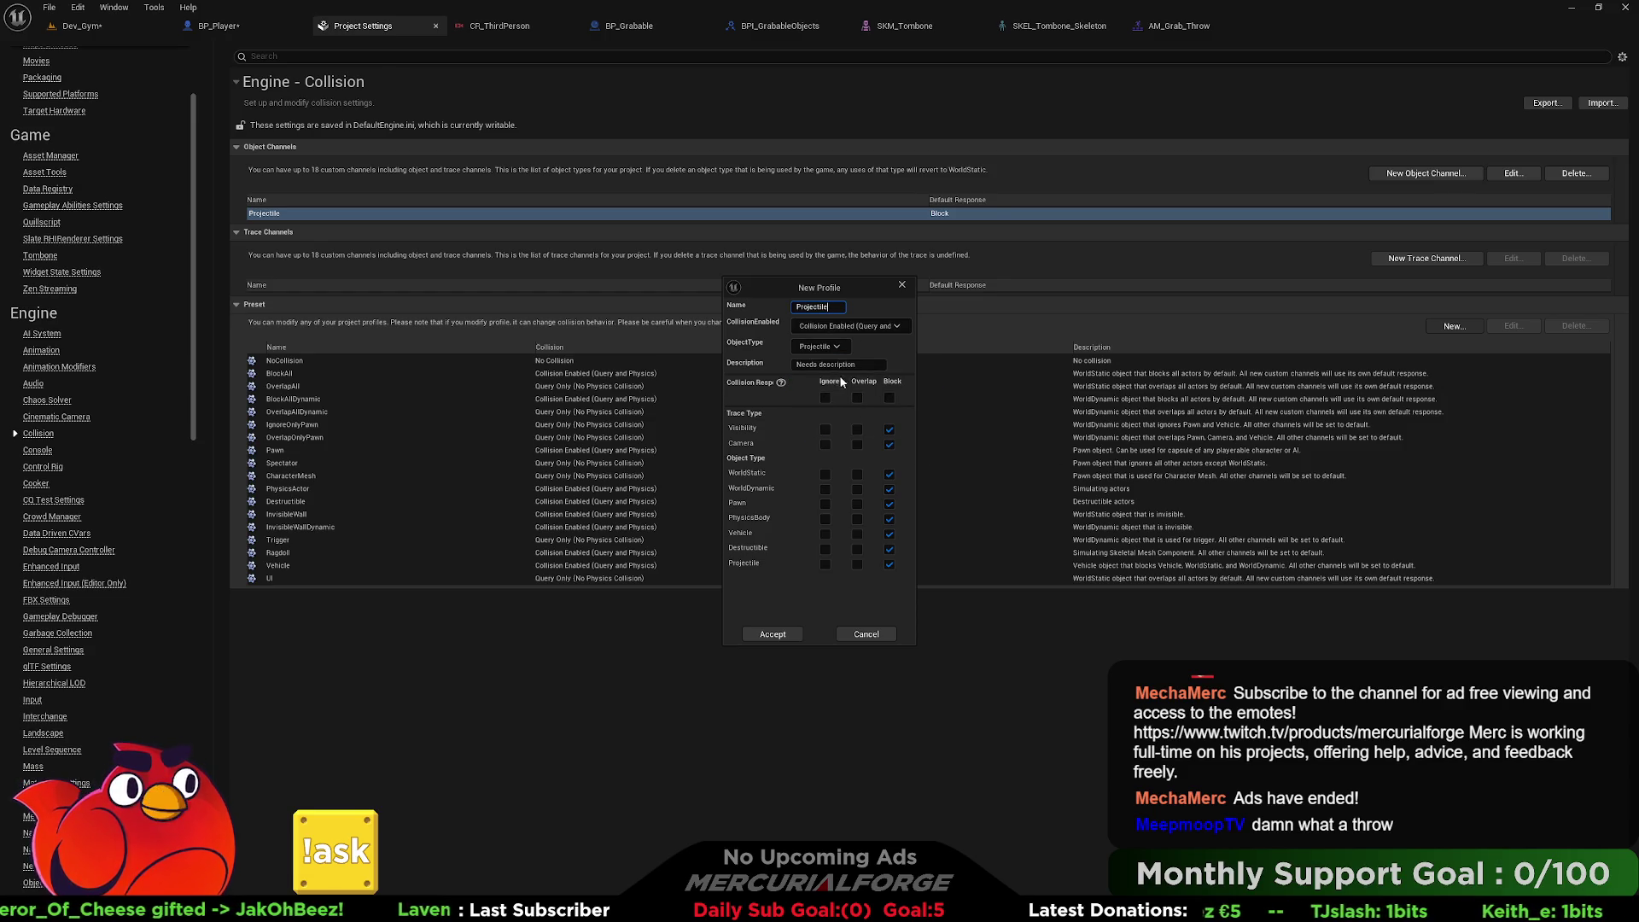
left_click(756, 365)
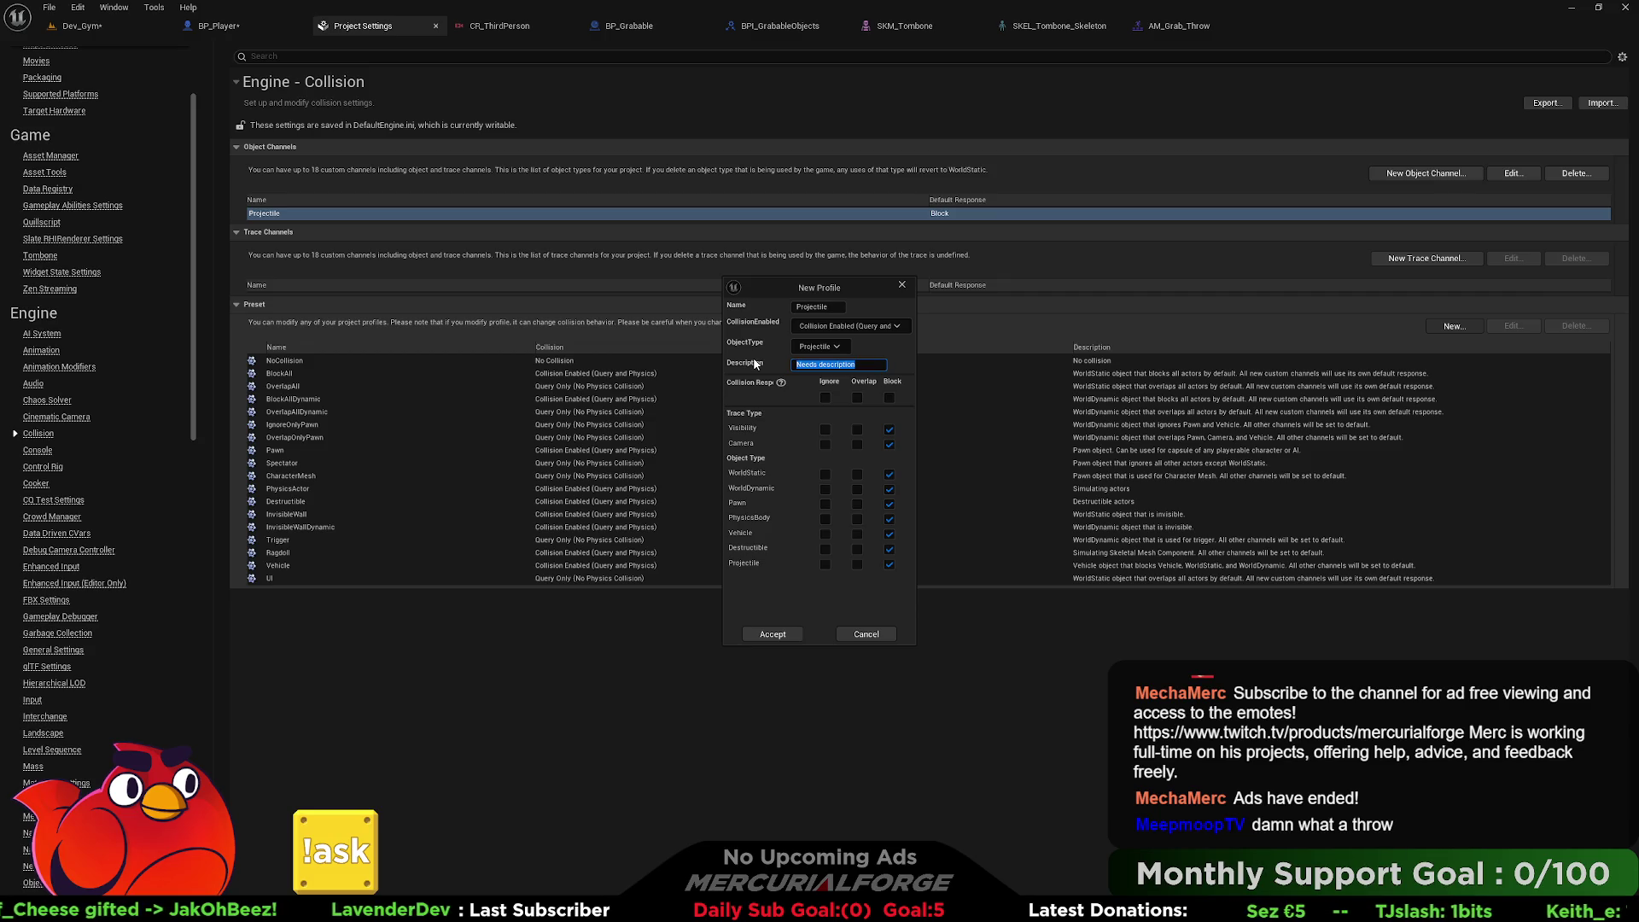
type("Thrown Projectiles")
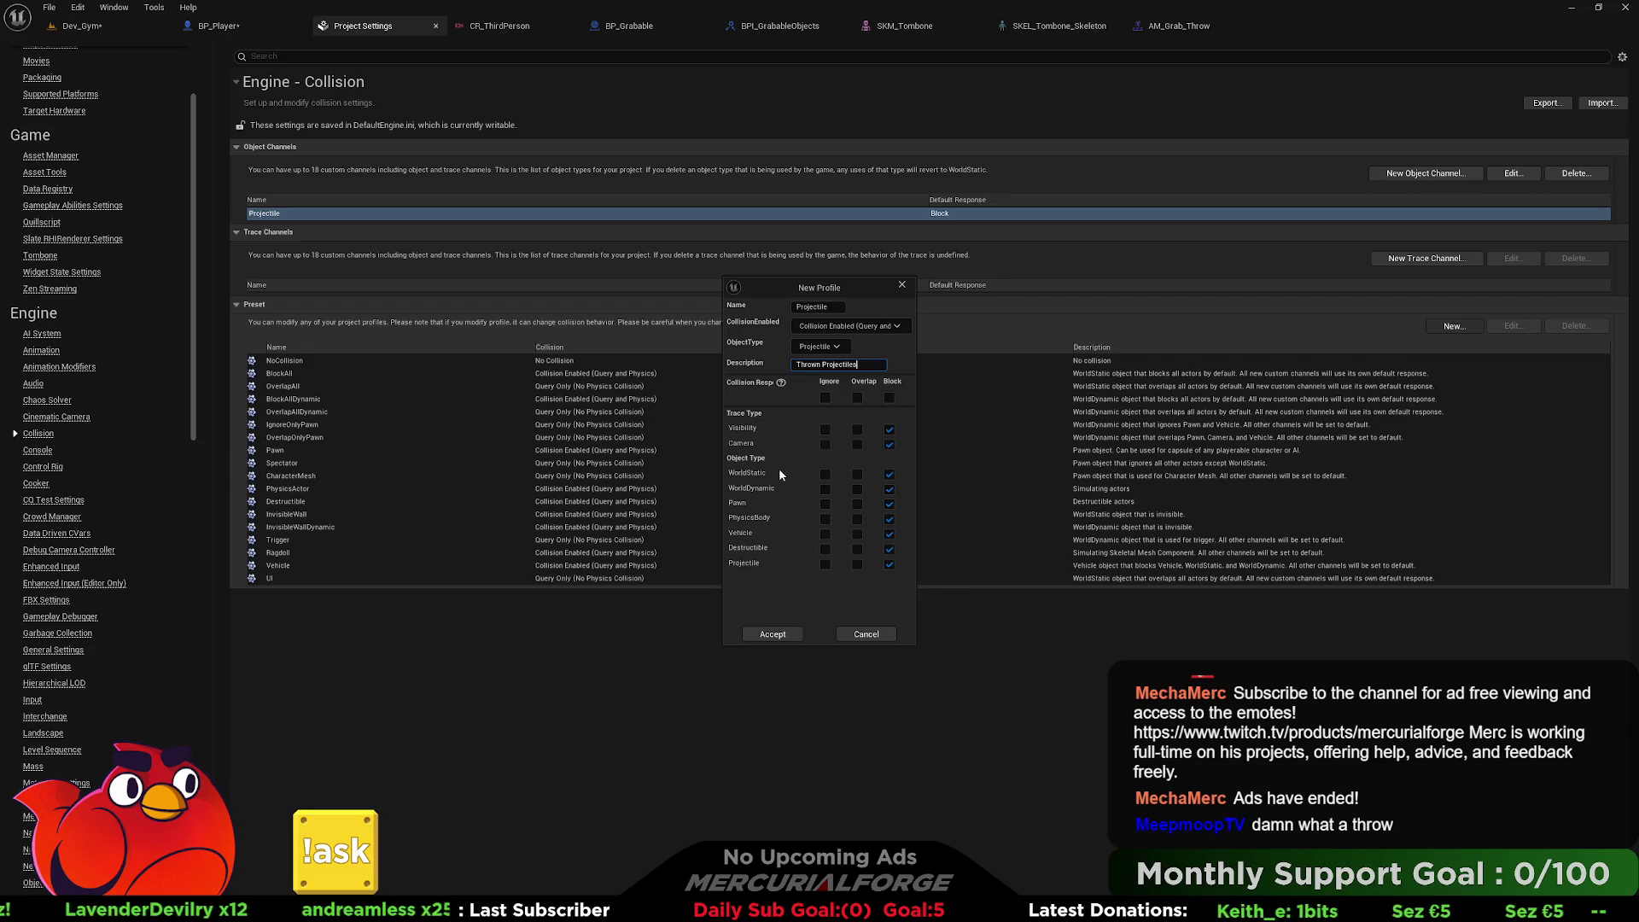
left_click(773, 633)
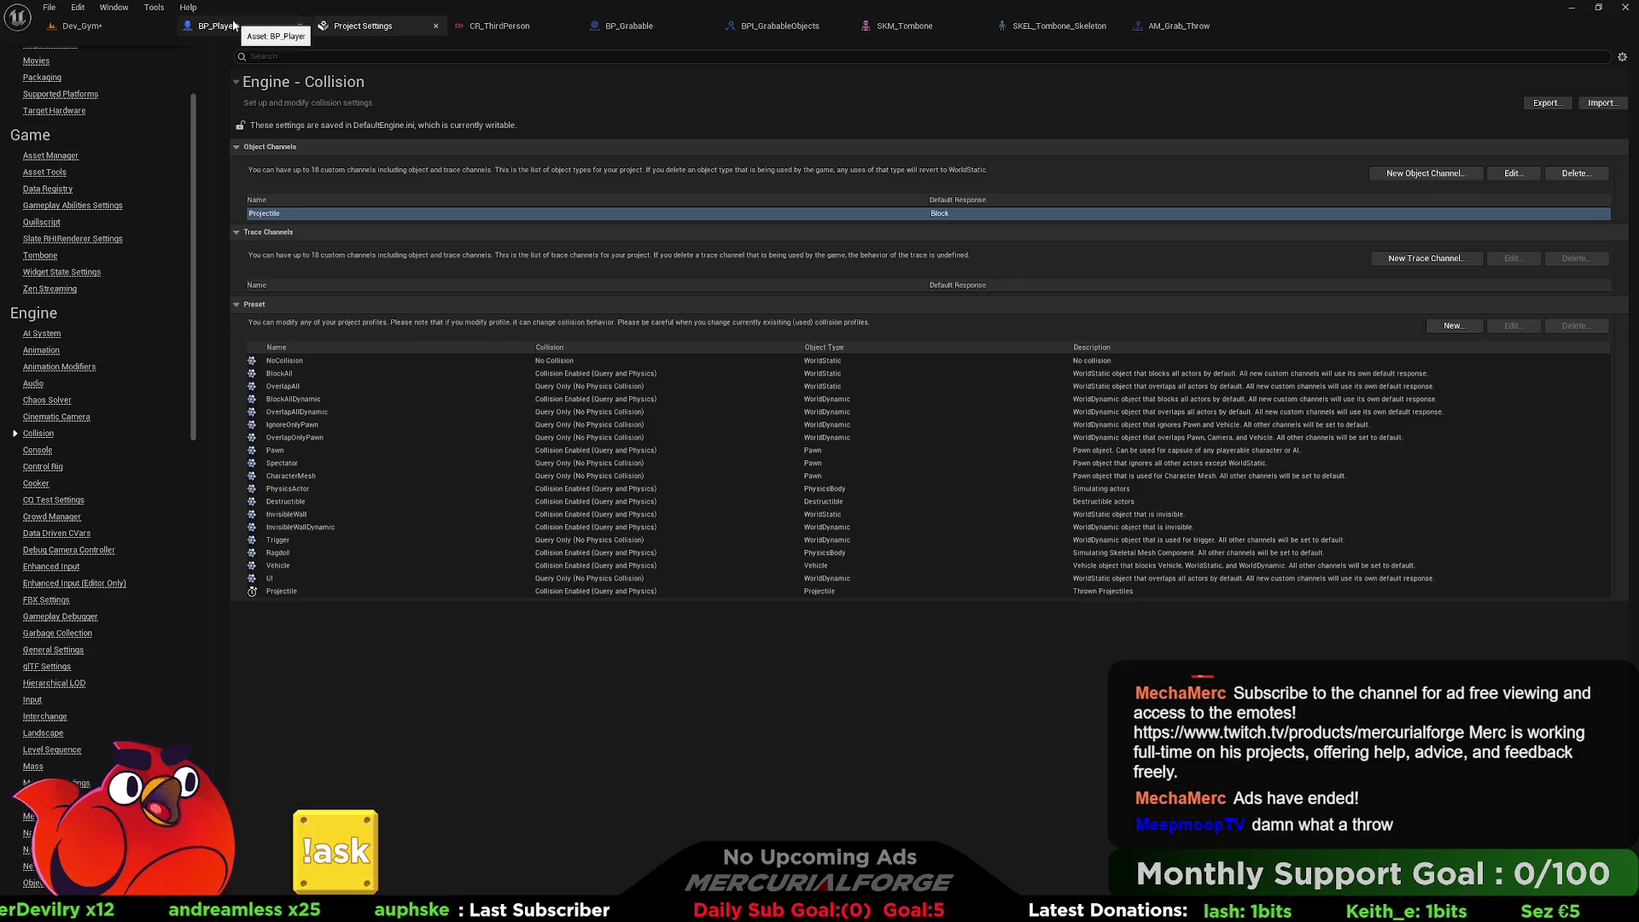
left_click(644, 27)
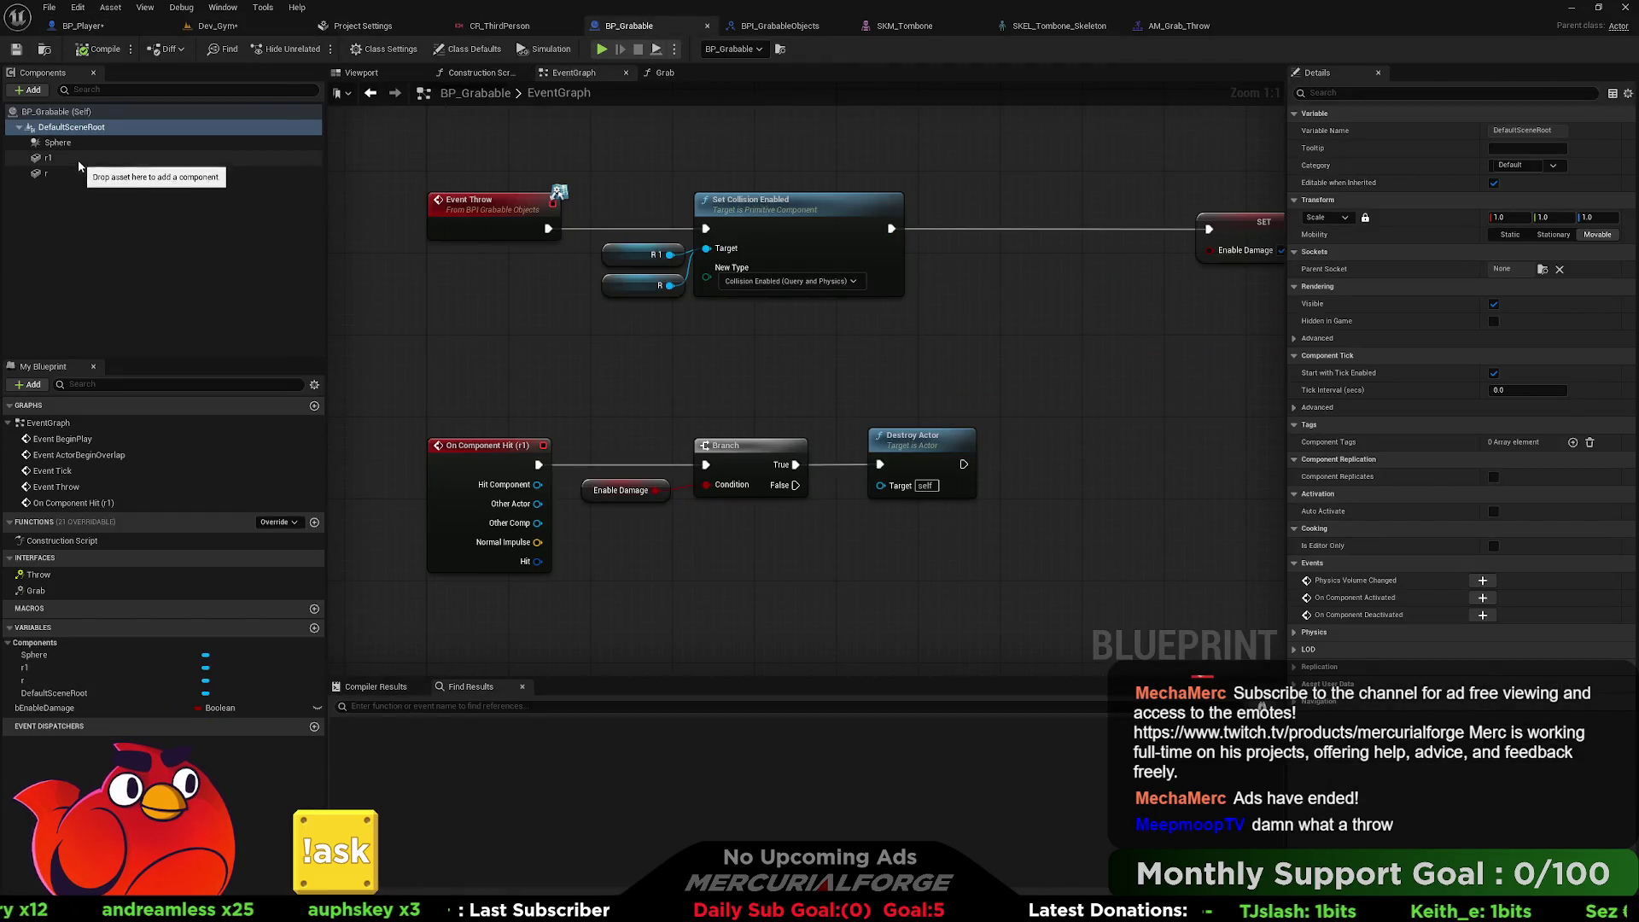
Set the Collision Presets of both r1 and r components to Projectile.
left_click(47, 158)
scroll(1559, 485, "down", 10)
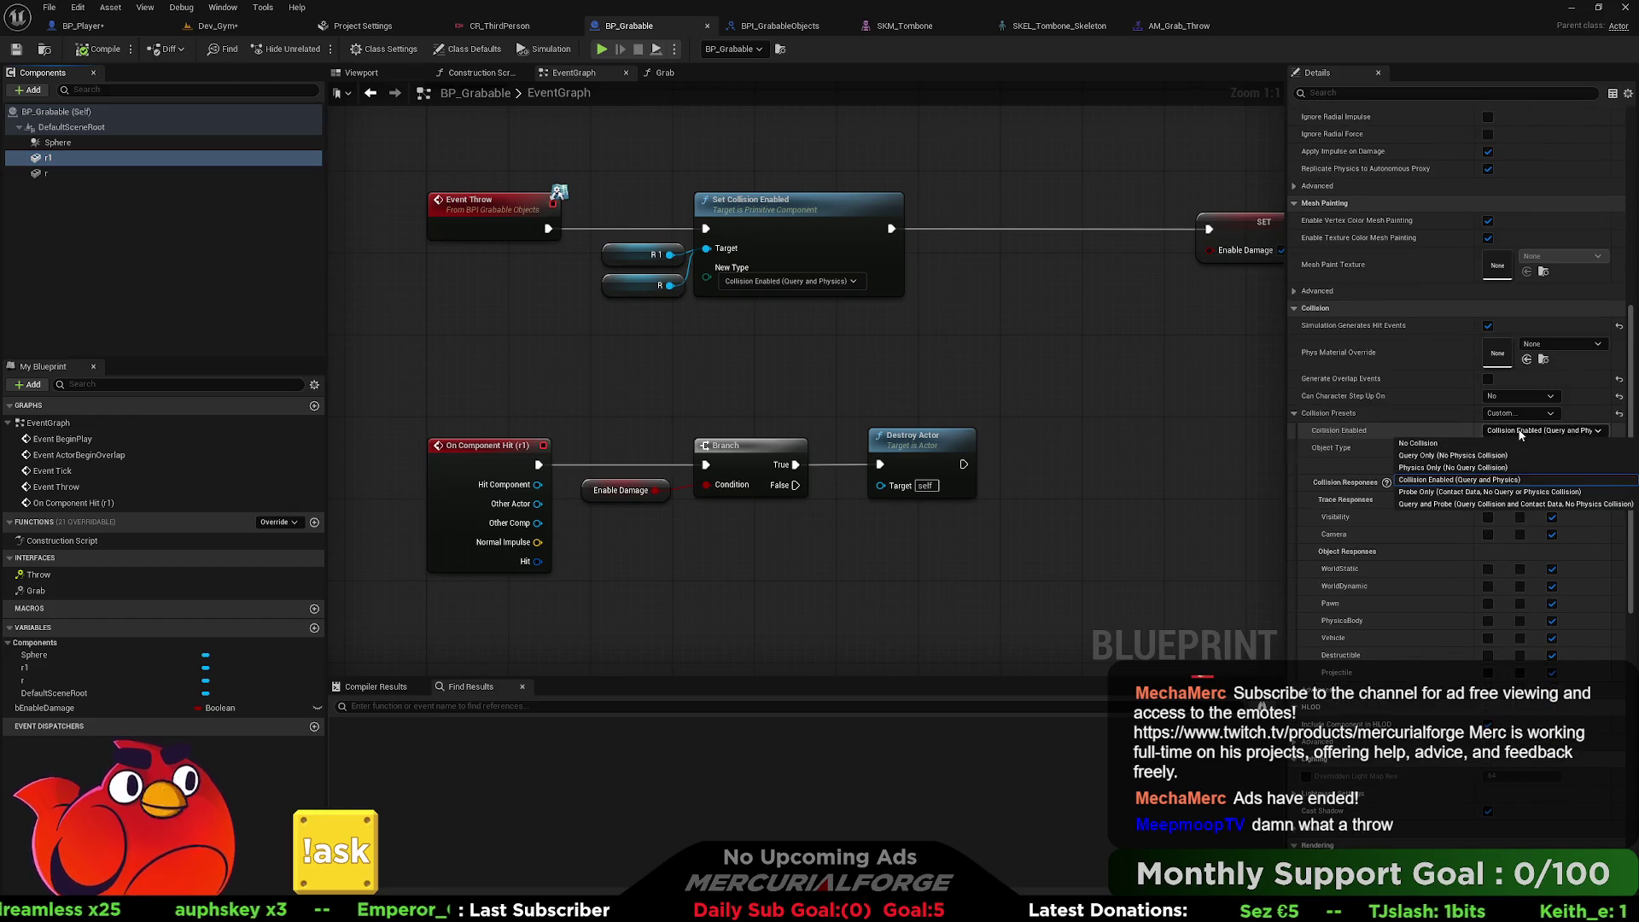
left_click(1519, 414)
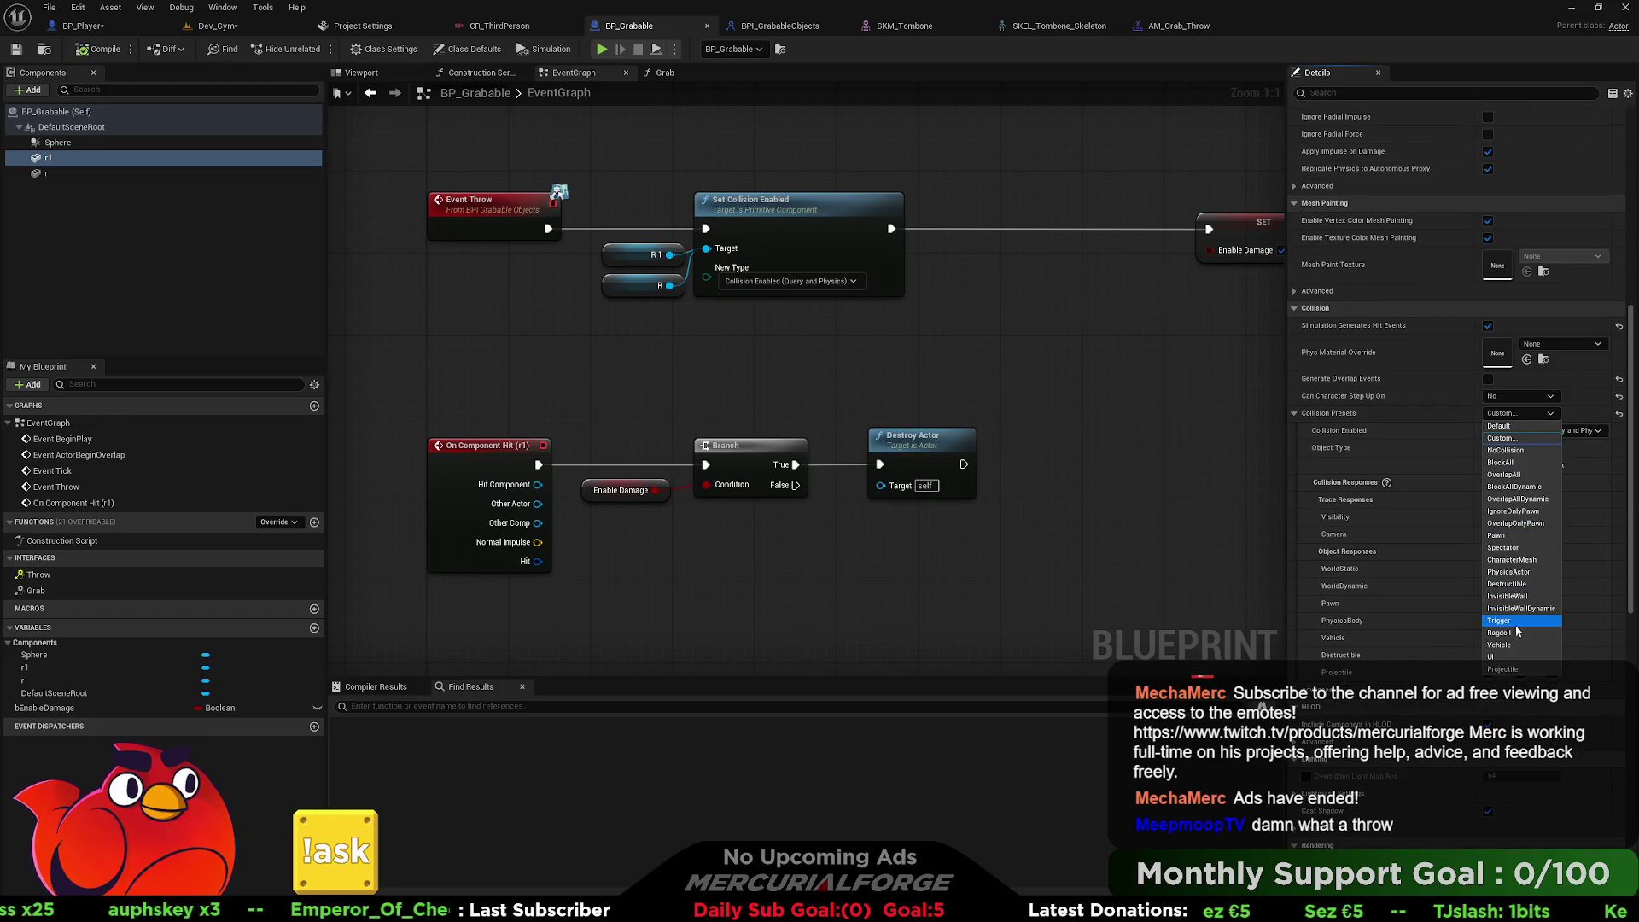
left_click(1522, 670)
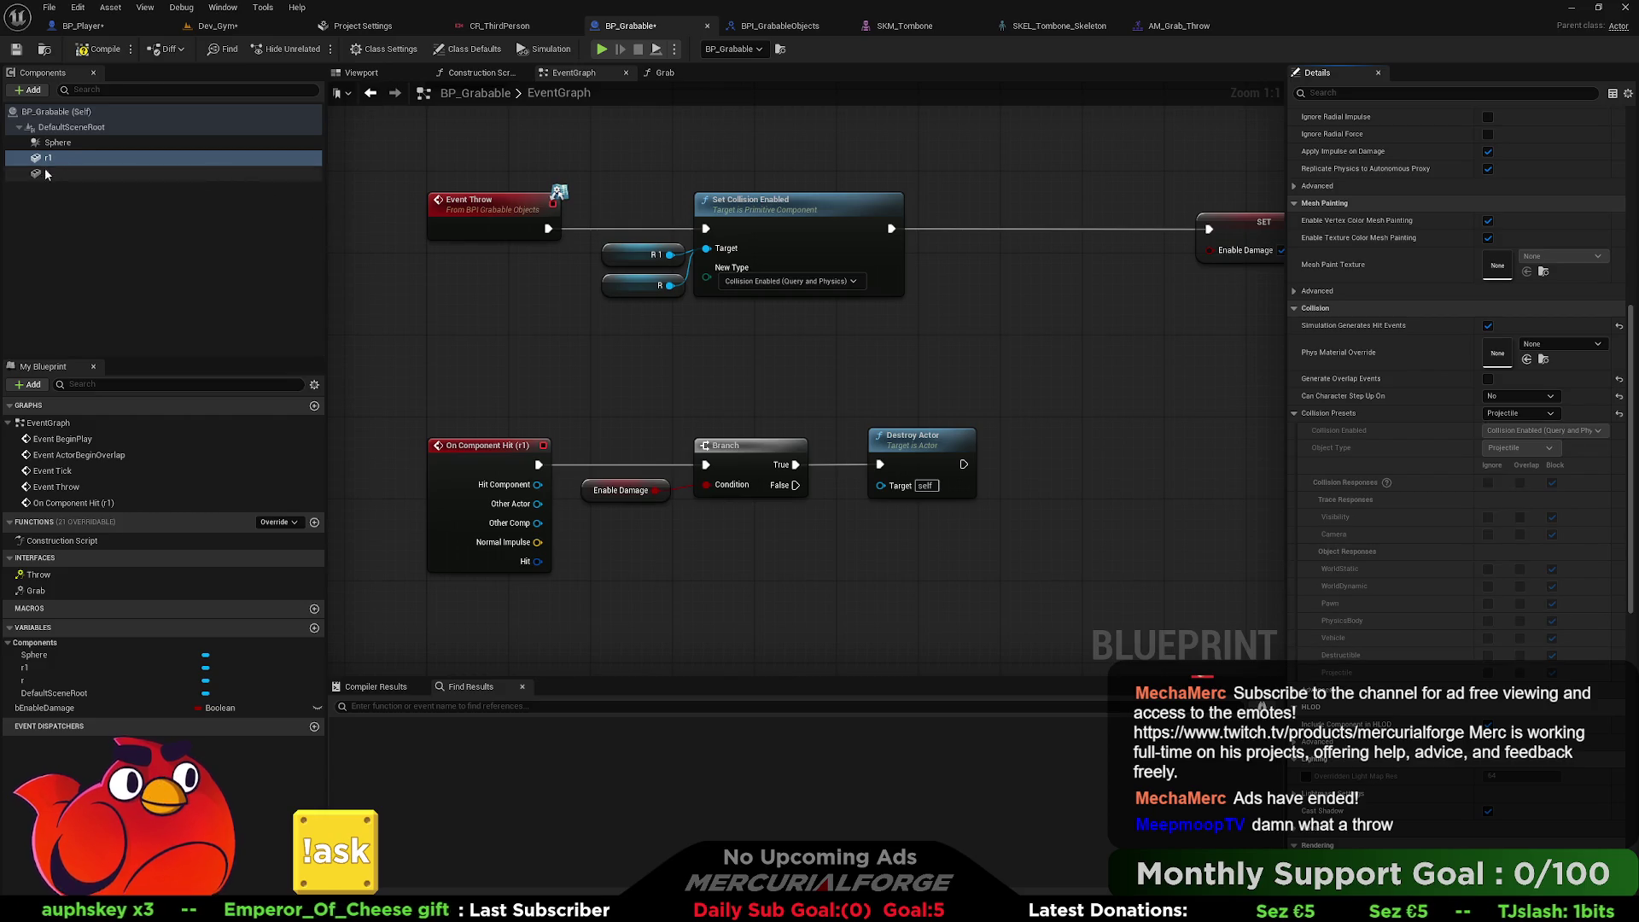
left_click(85, 174)
left_click(1520, 414)
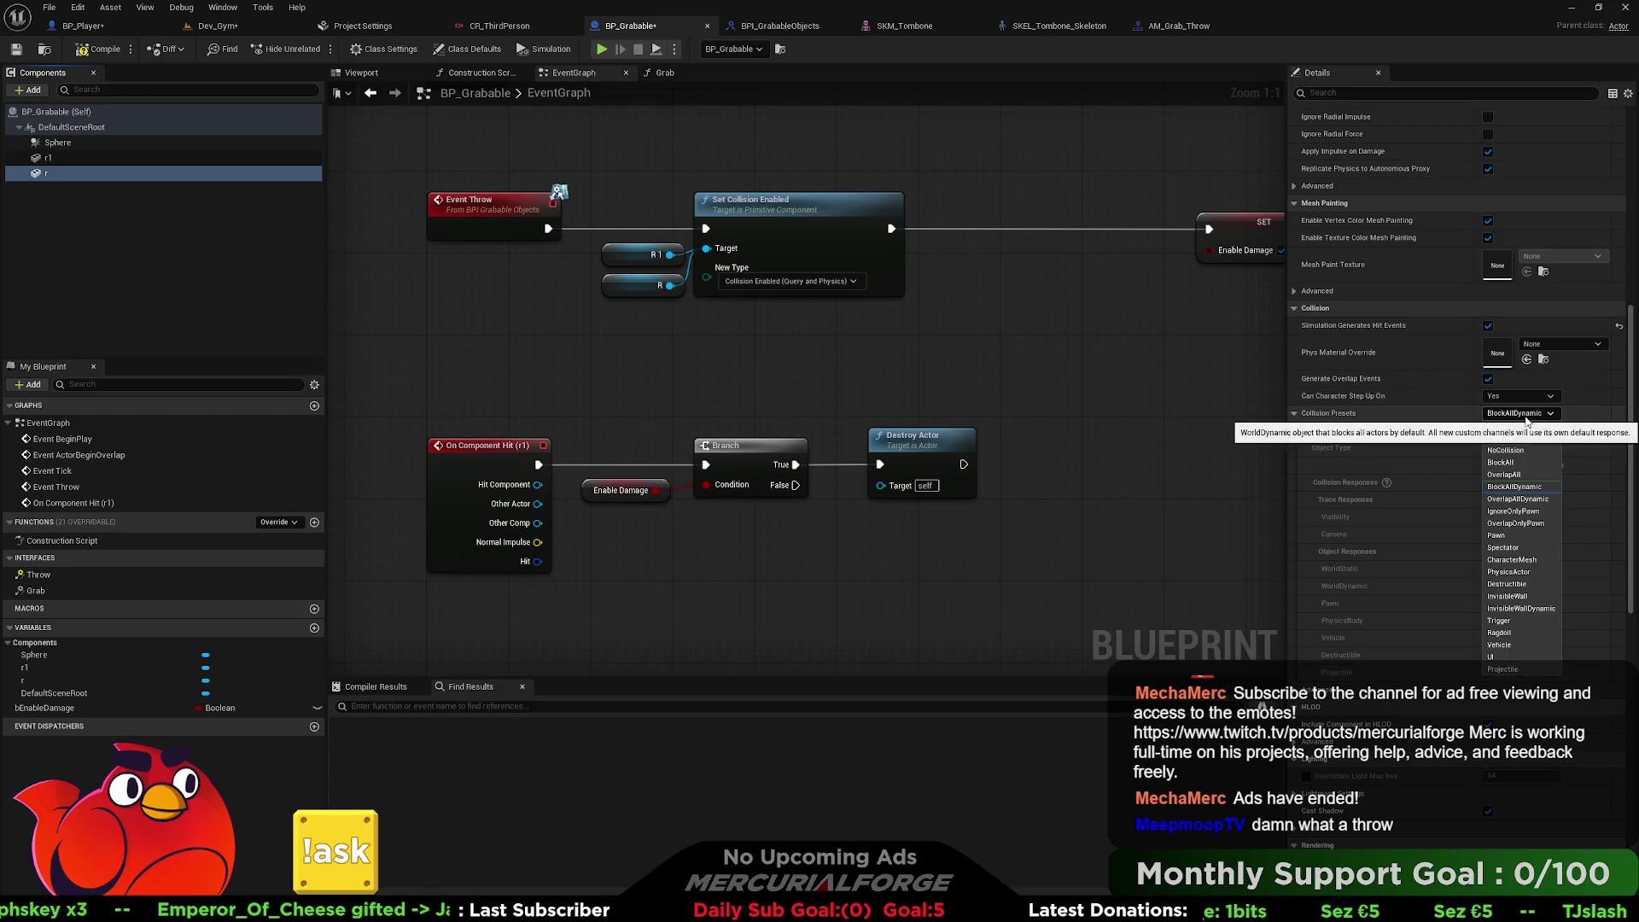
left_click(1503, 671)
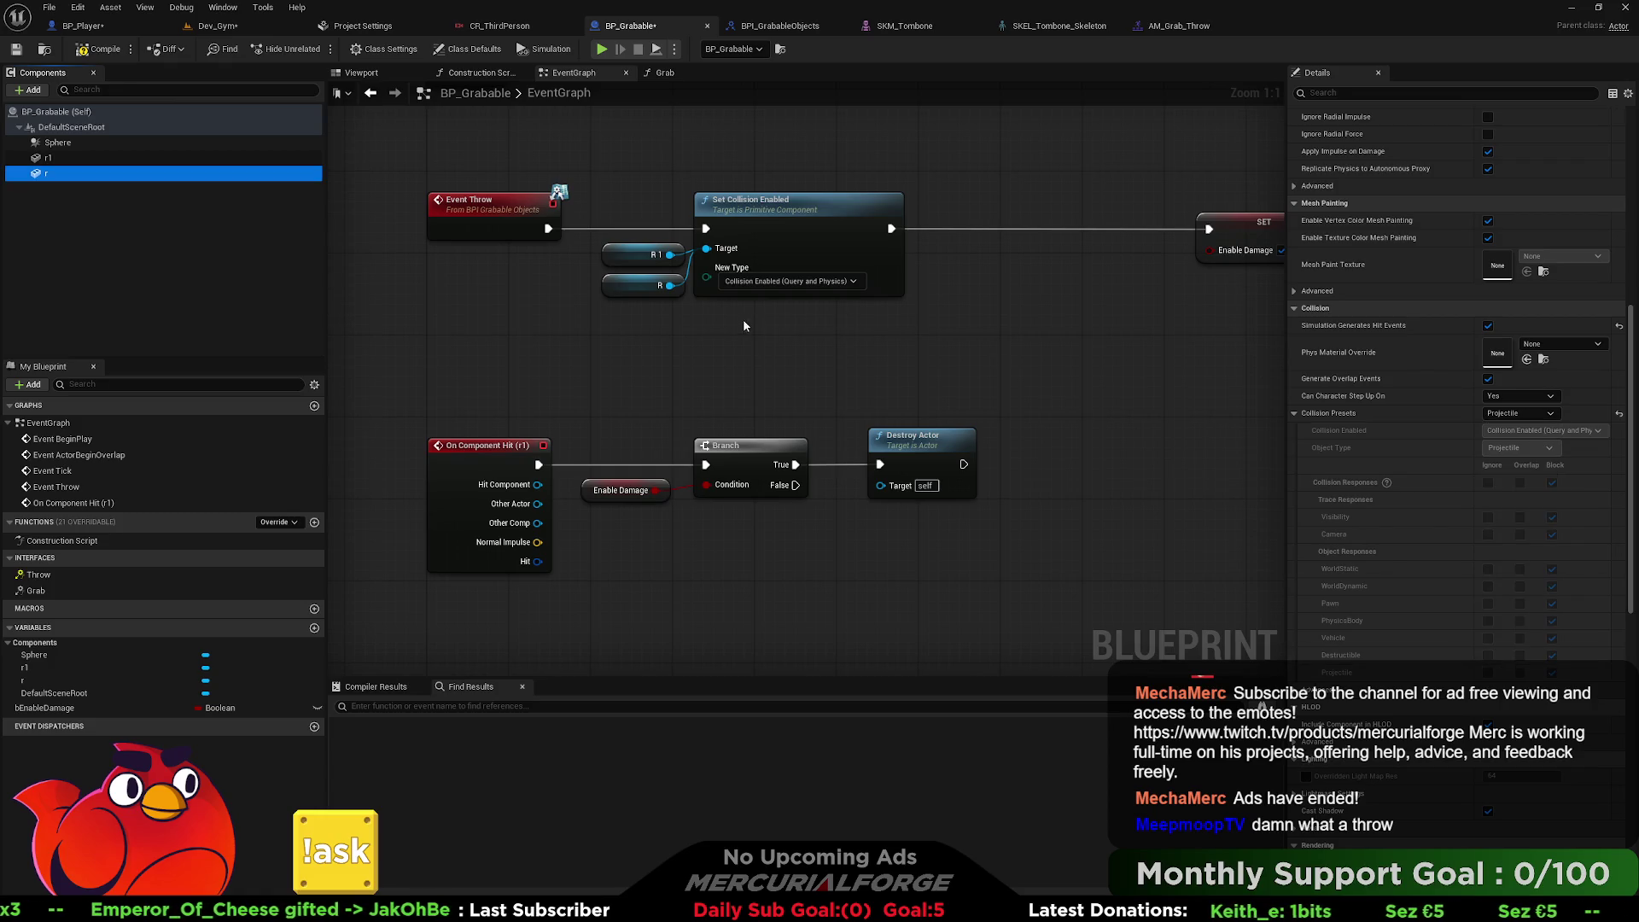
left_click(111, 174)
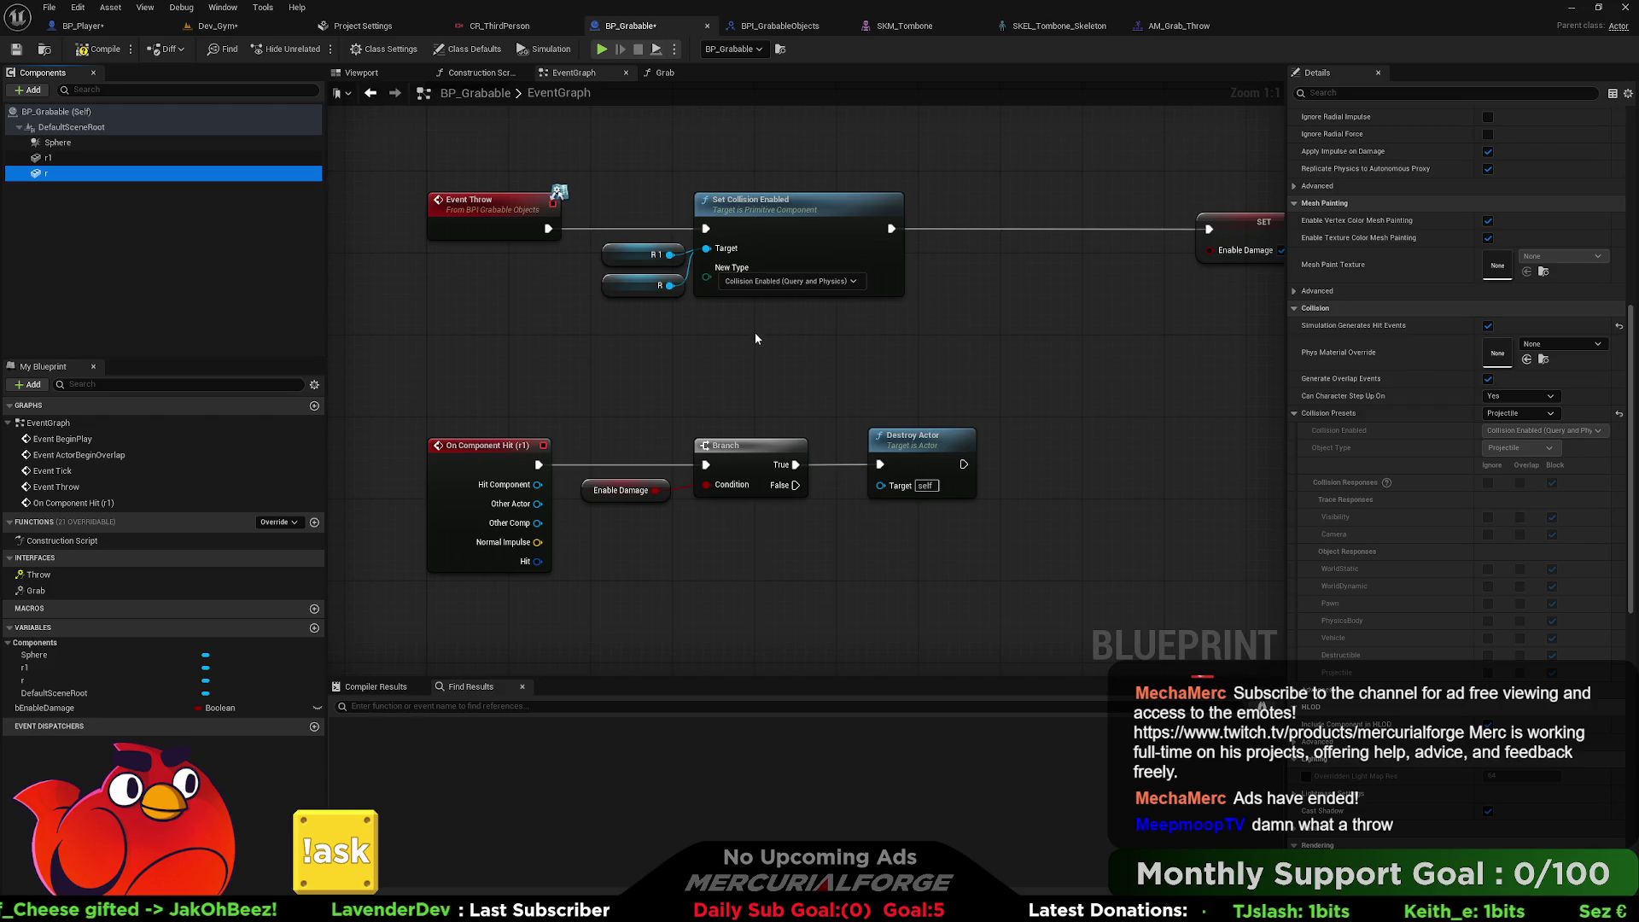
Show the Dev_Gym level and move its tab to the front of the open editors.
left_click_drag(607, 353, 674, 205)
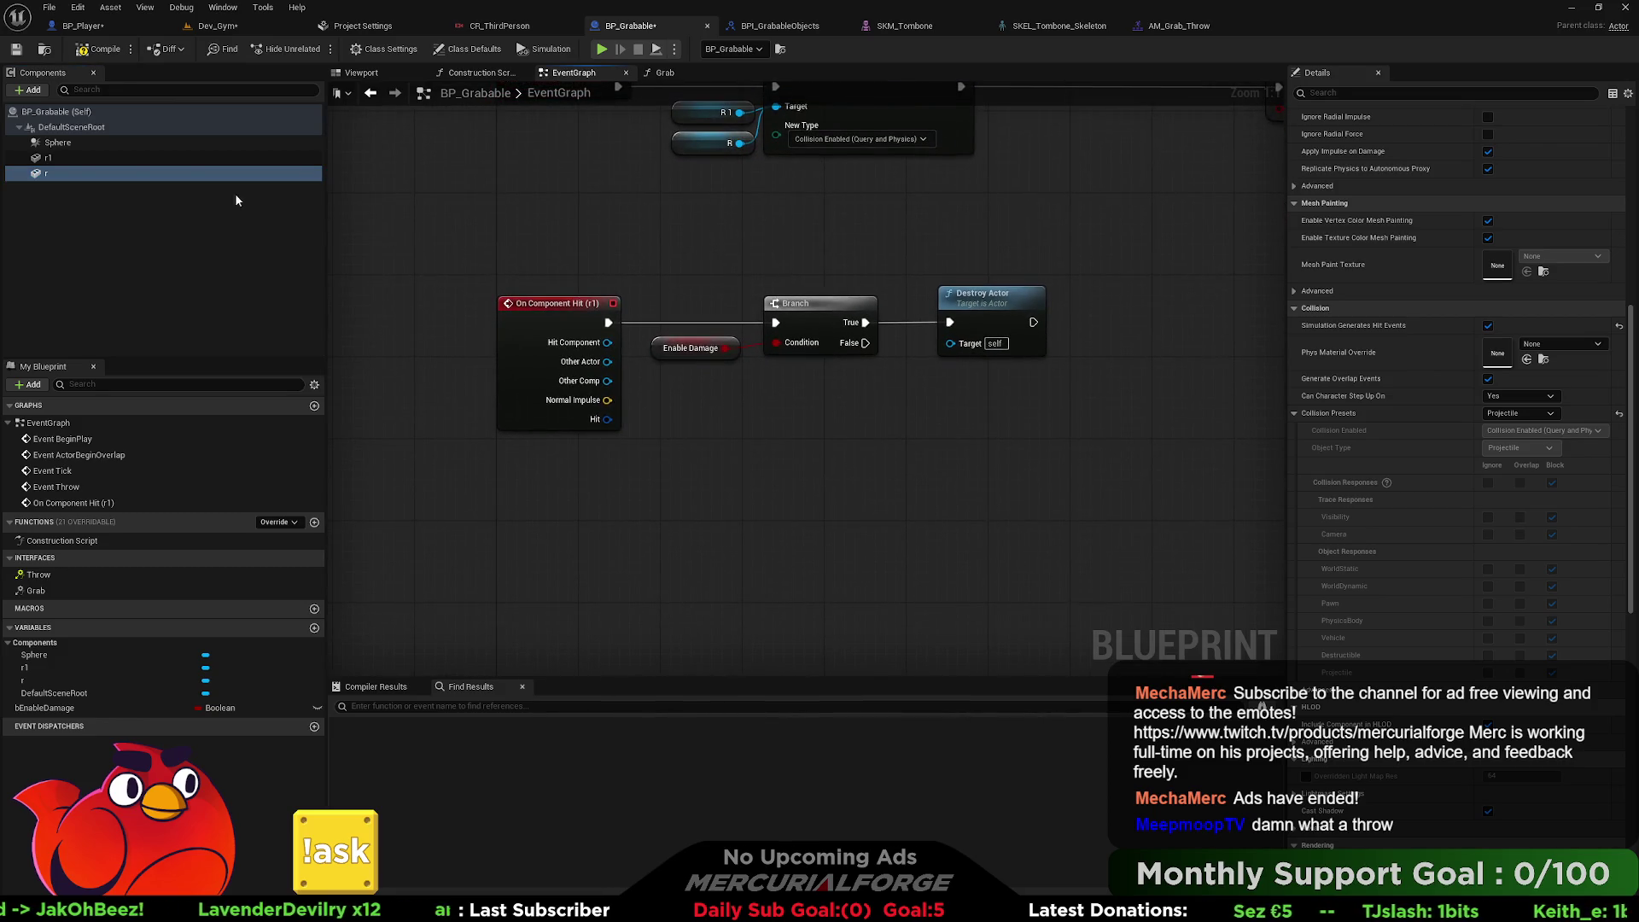
left_click(82, 26)
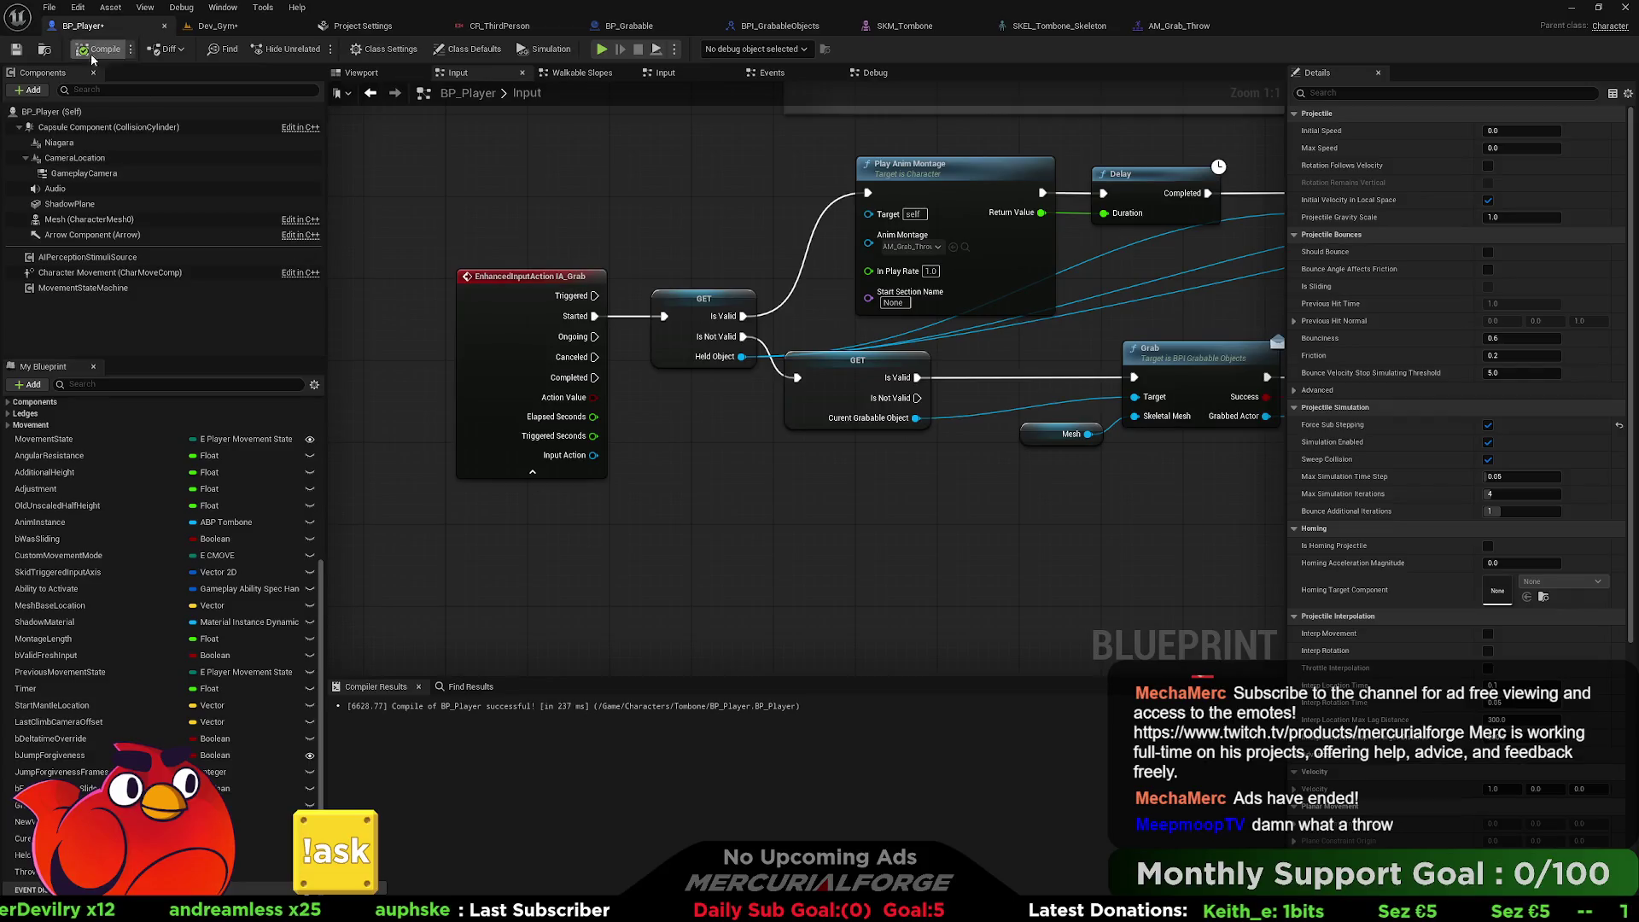
left_click(217, 25)
left_click_drag(213, 26, 82, 26)
right_click(787, 686)
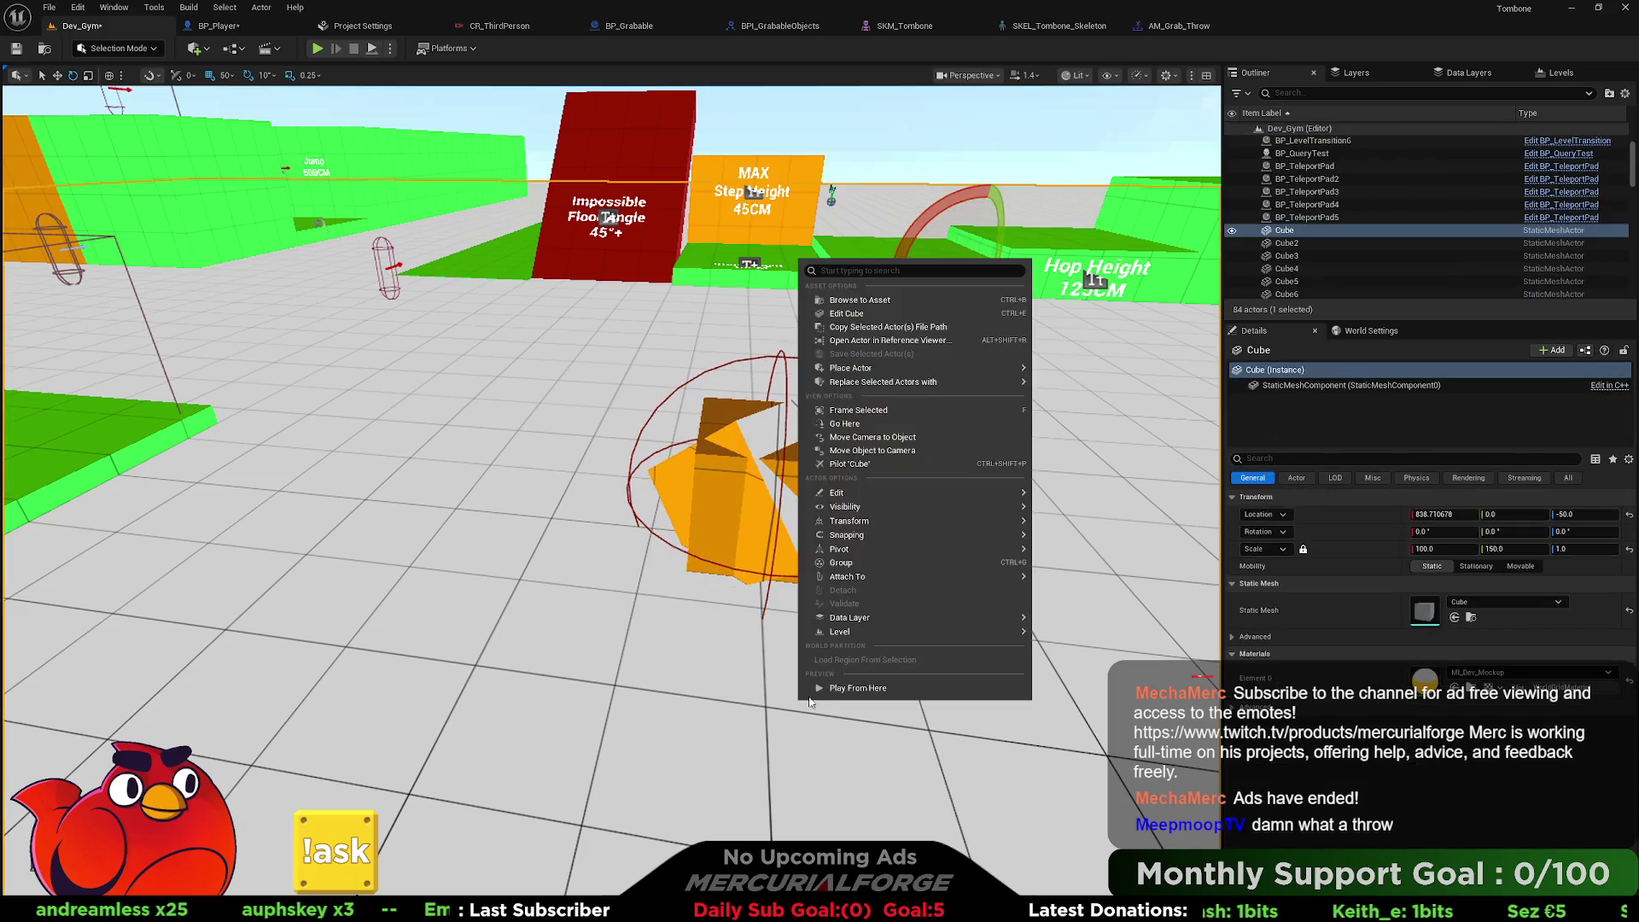
left_click(819, 695)
key("e")
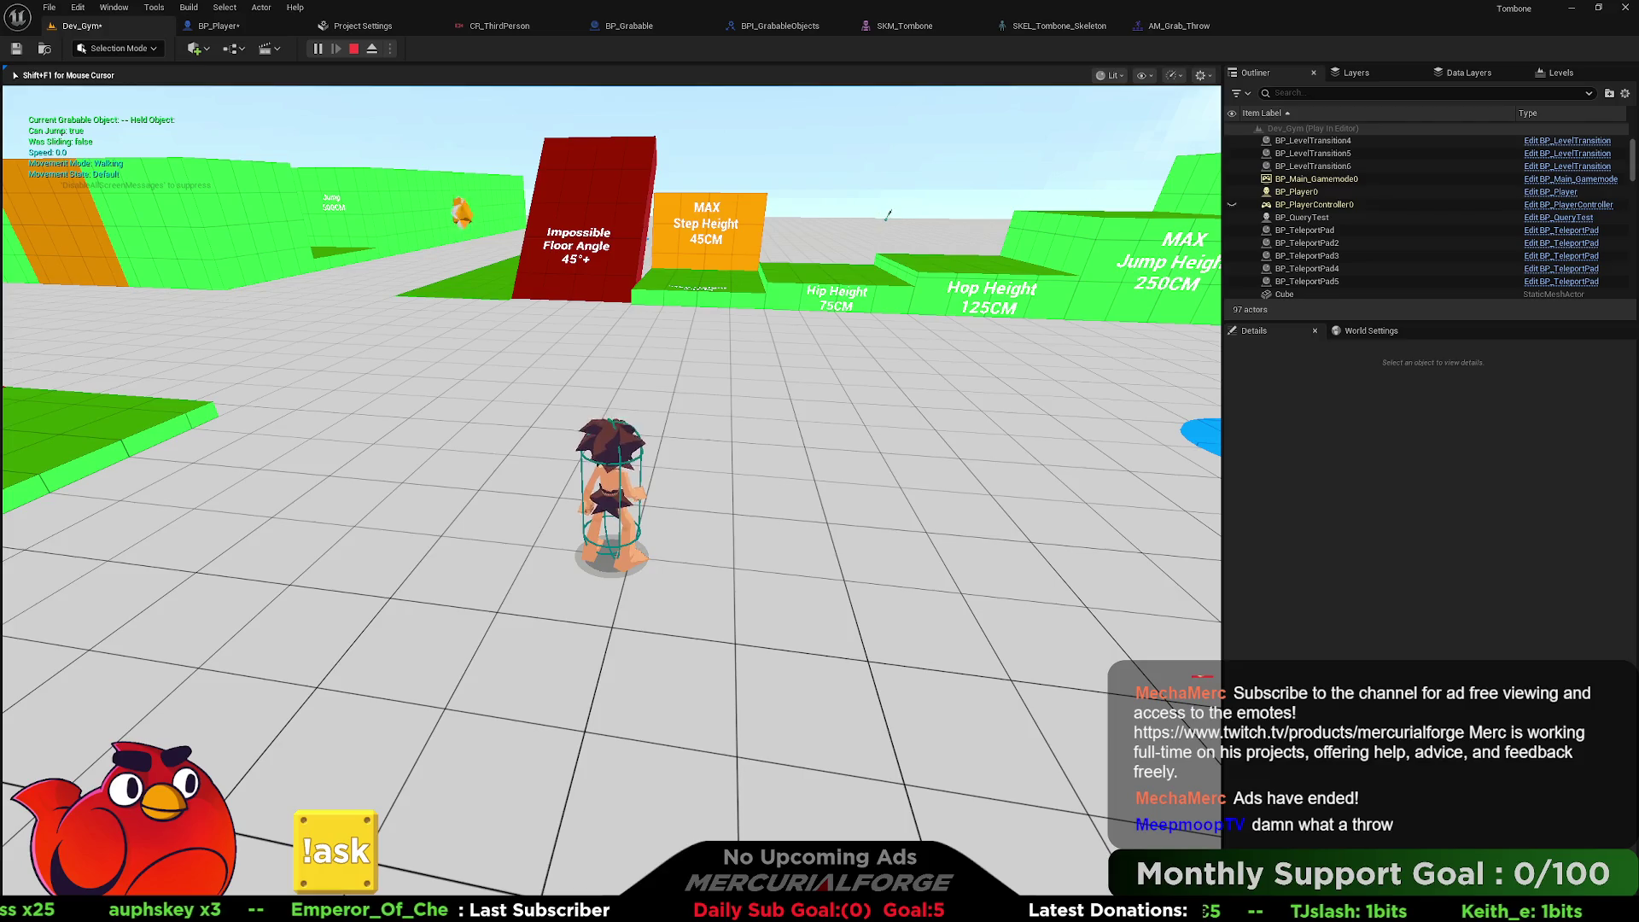
key("Escape")
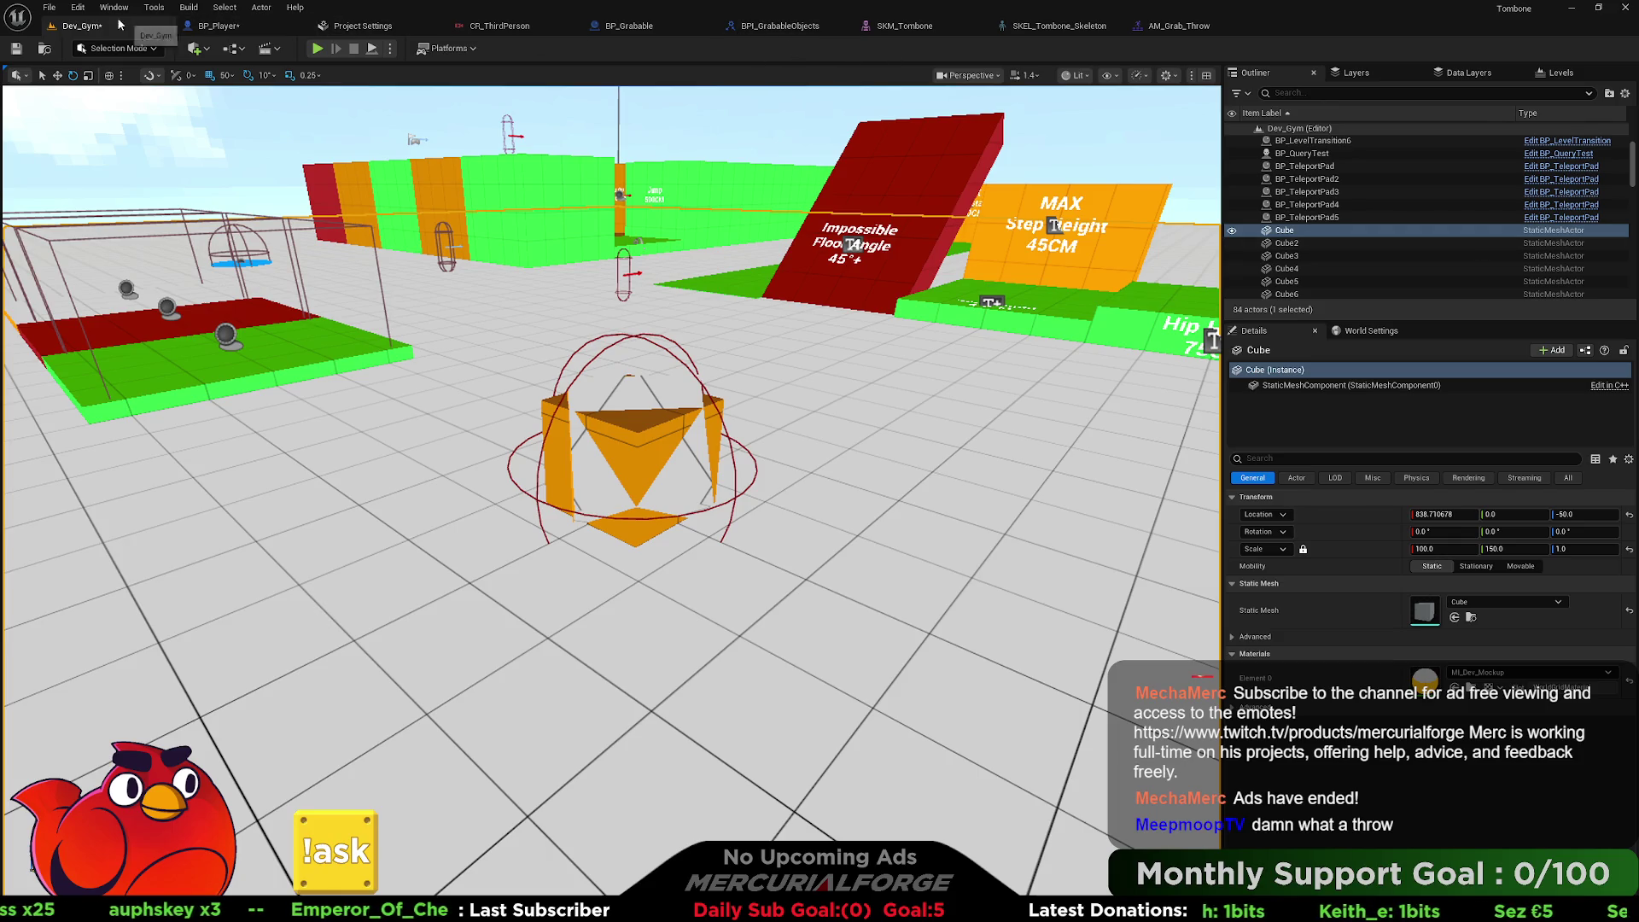
Open Project Settings at Engine > Collision and expand the Preset profiles.
left_click(85, 13)
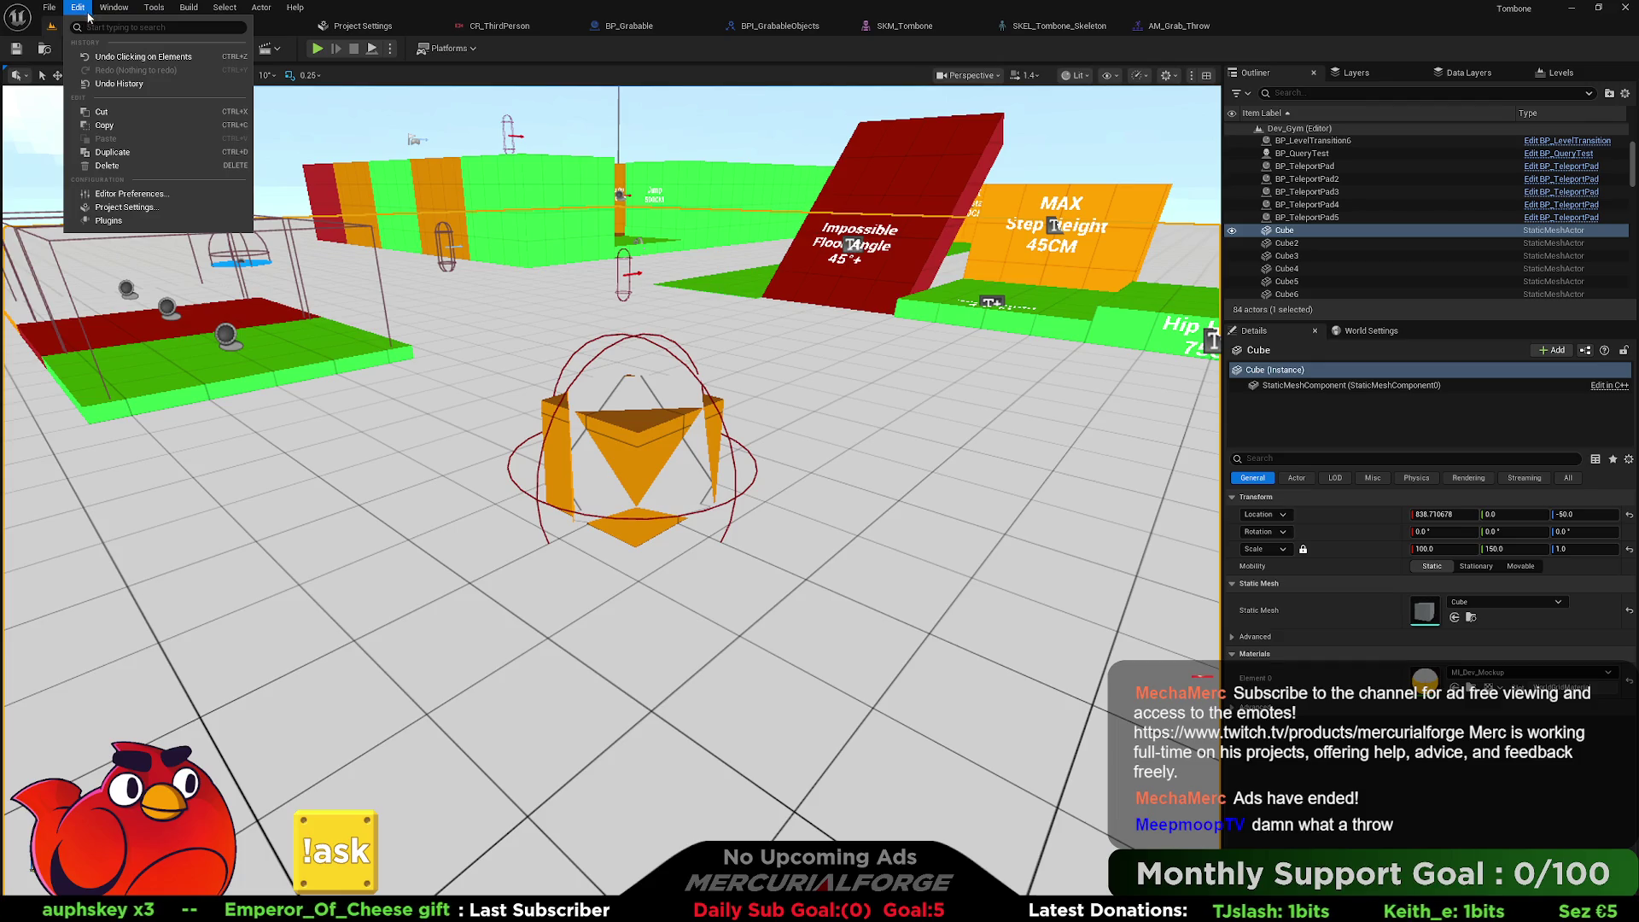
left_click(113, 208)
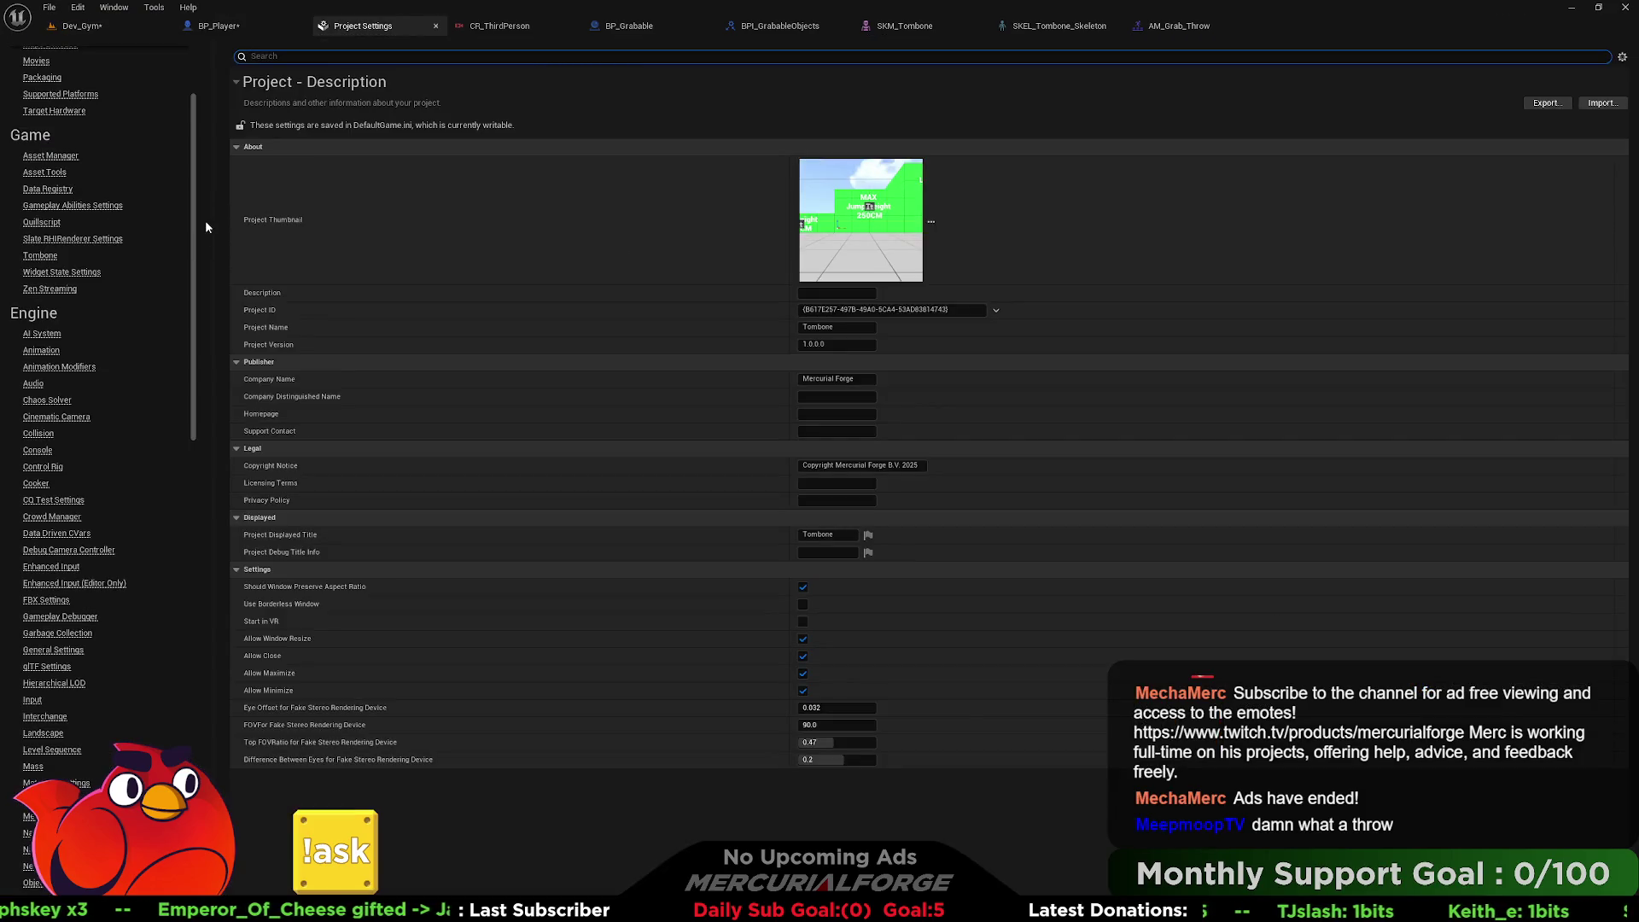
left_click(35, 434)
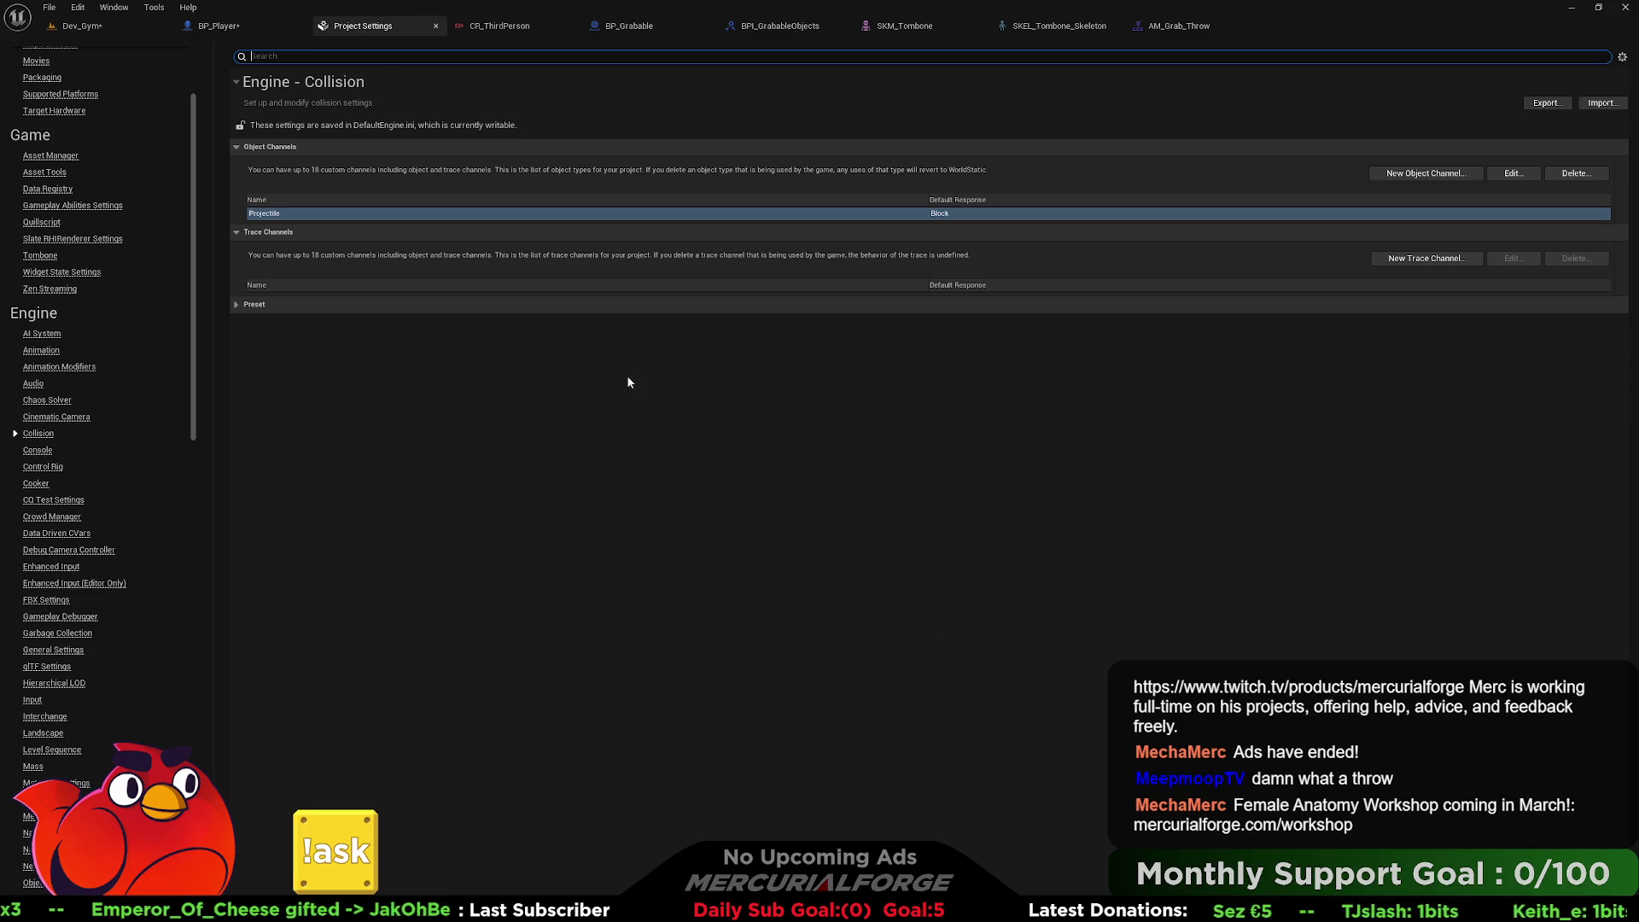
left_click(235, 304)
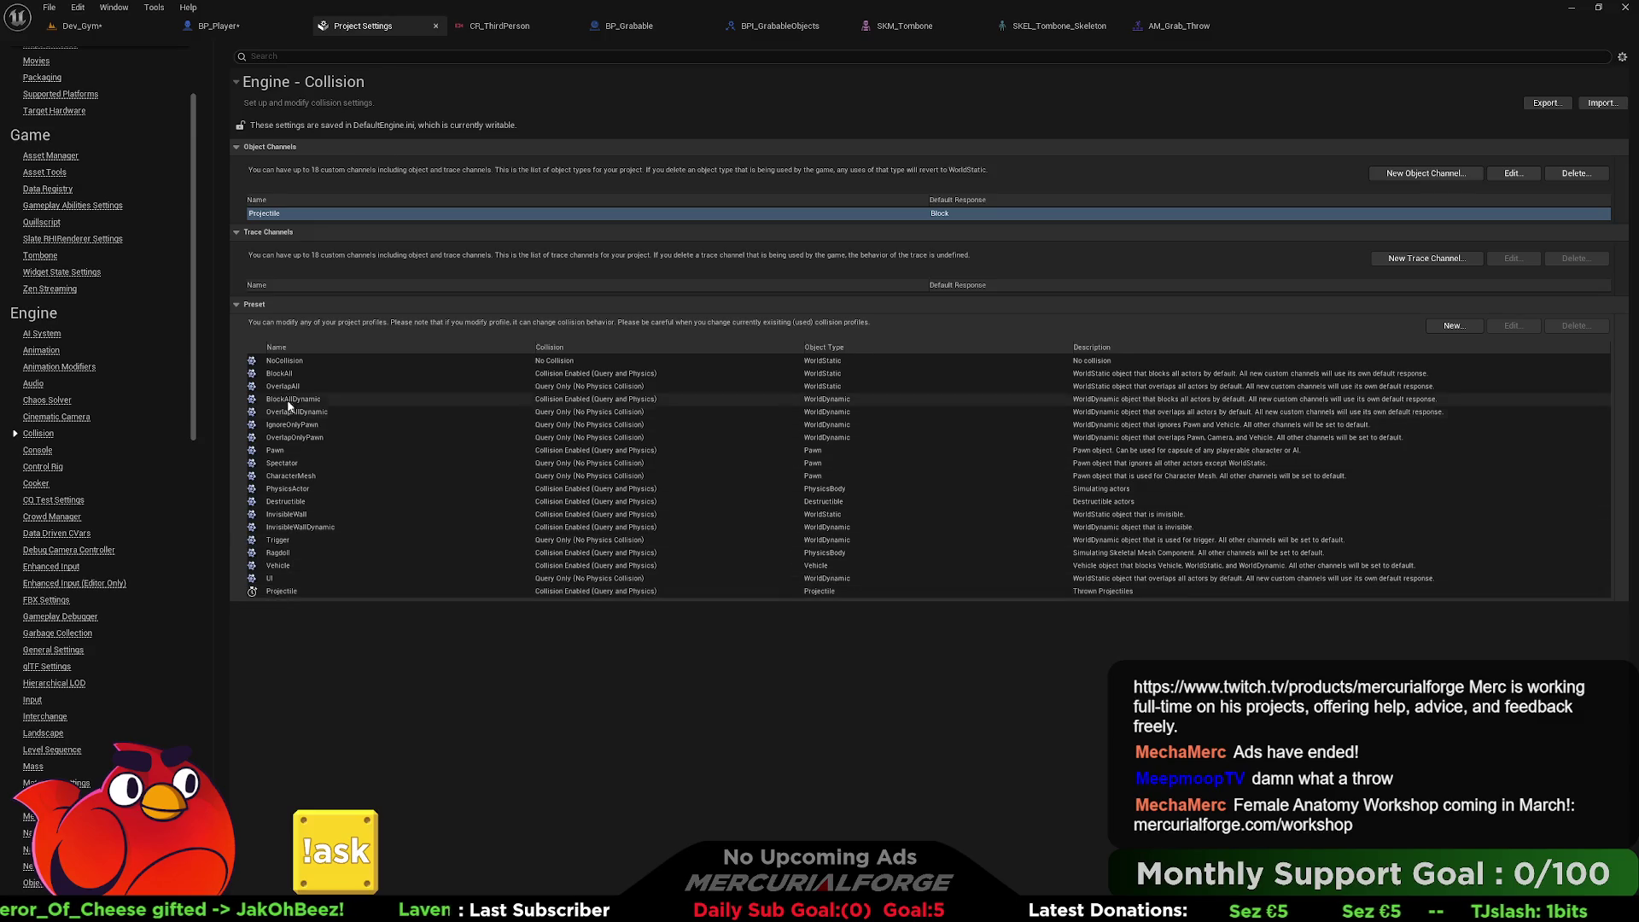
Inspect the BlockAll and PhysicsActor profiles, closing both unchanged, then return to BP_Player.
double_click(282, 373)
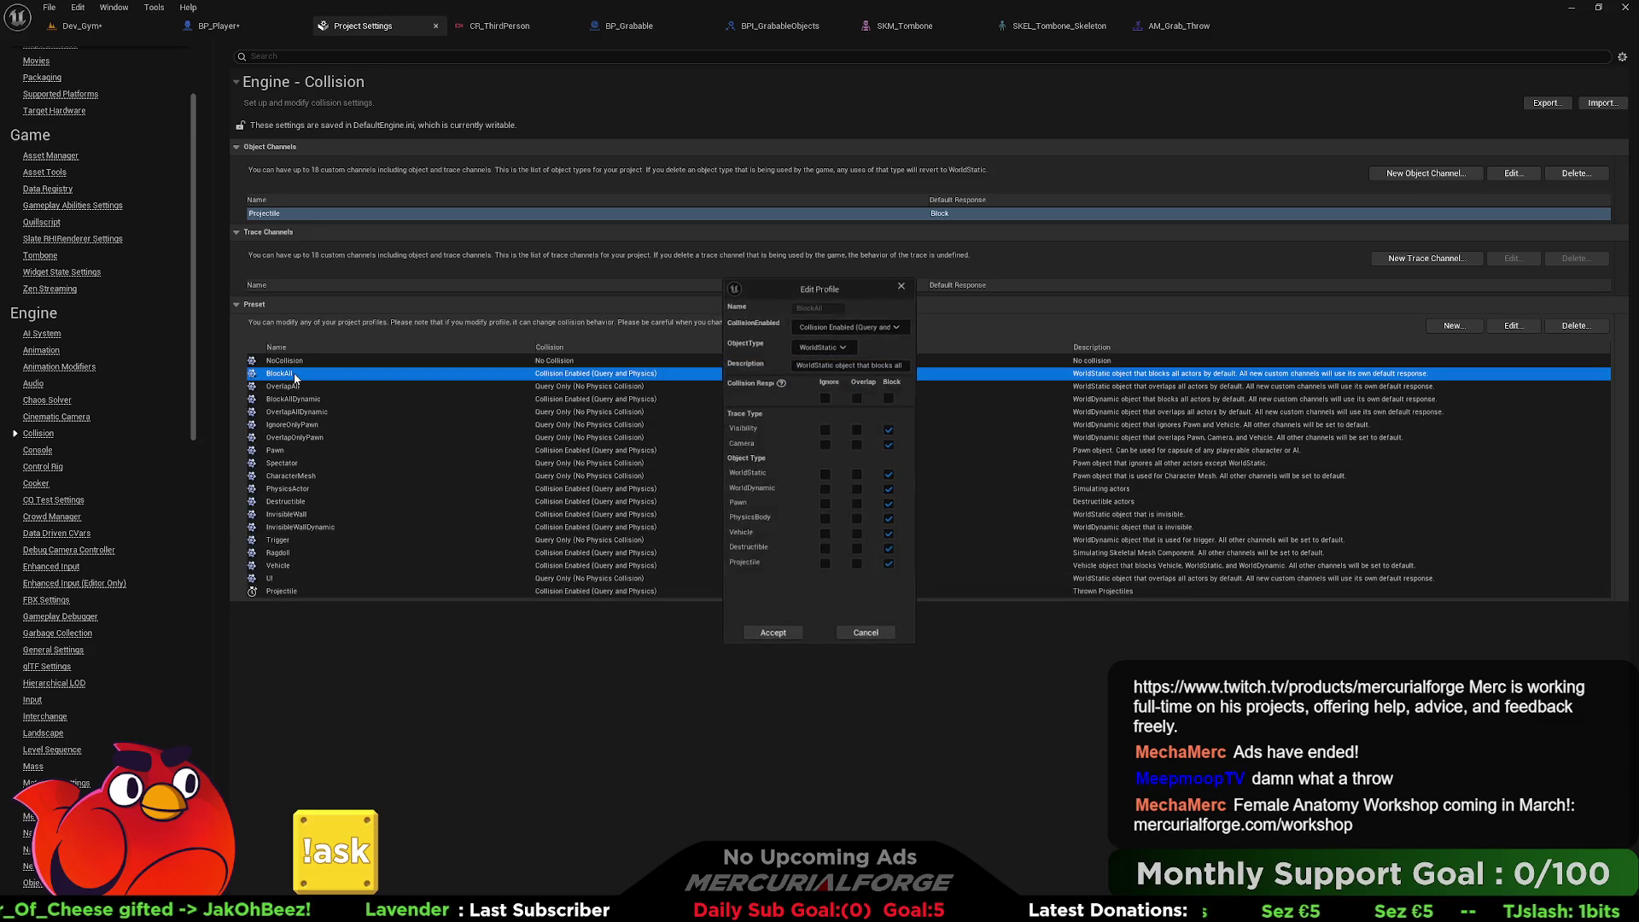
left_click(773, 634)
double_click(290, 488)
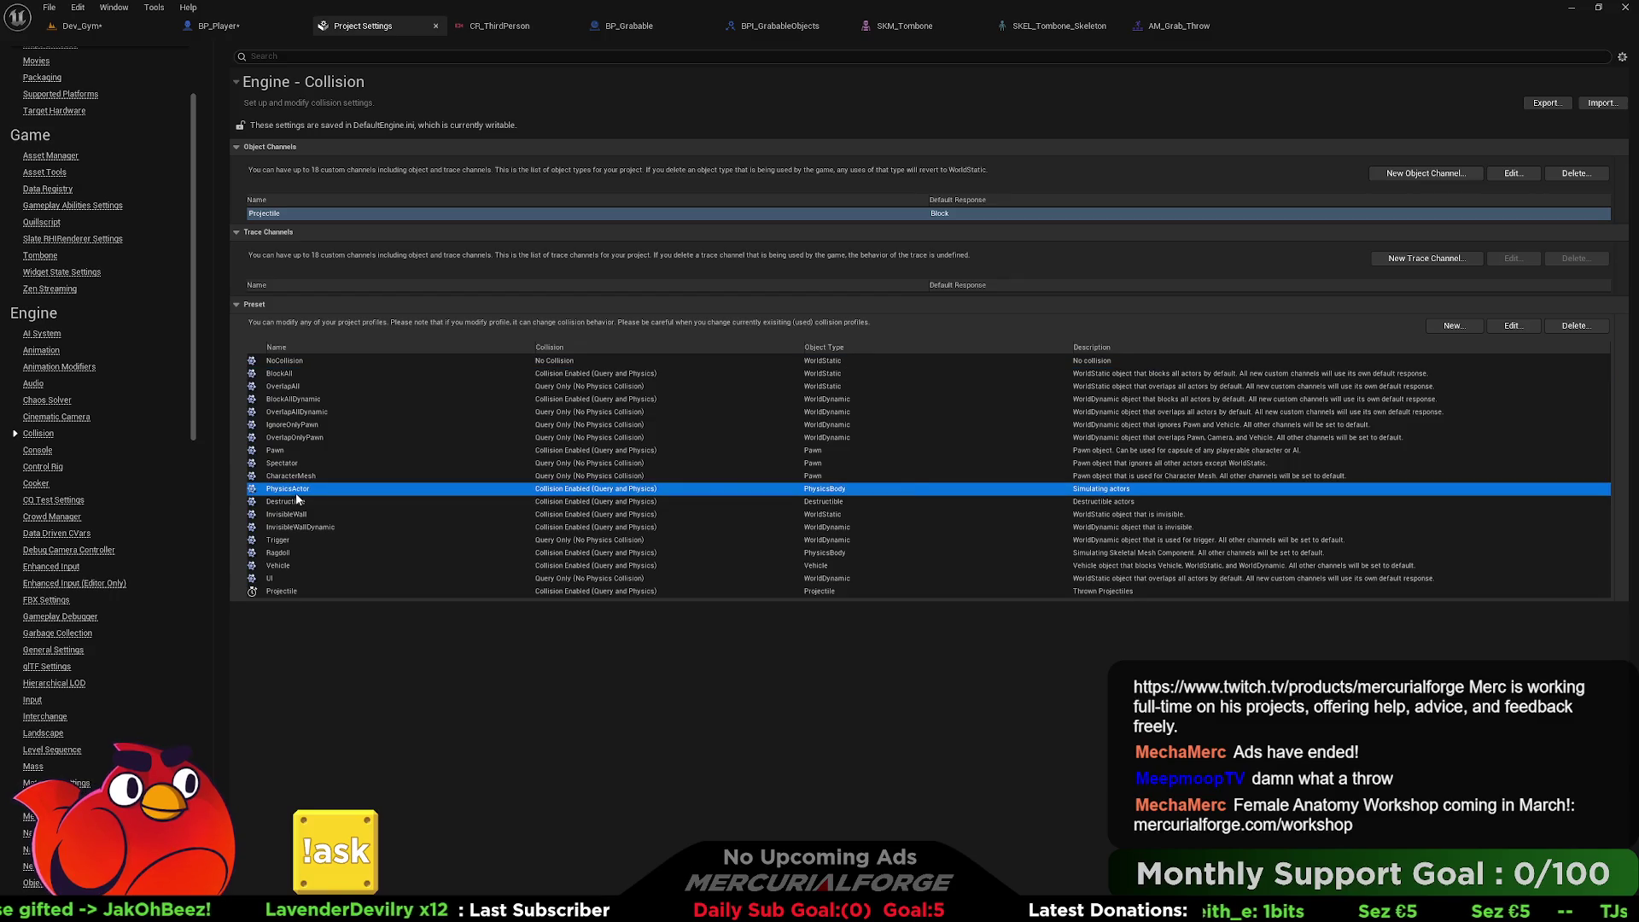
left_click(867, 635)
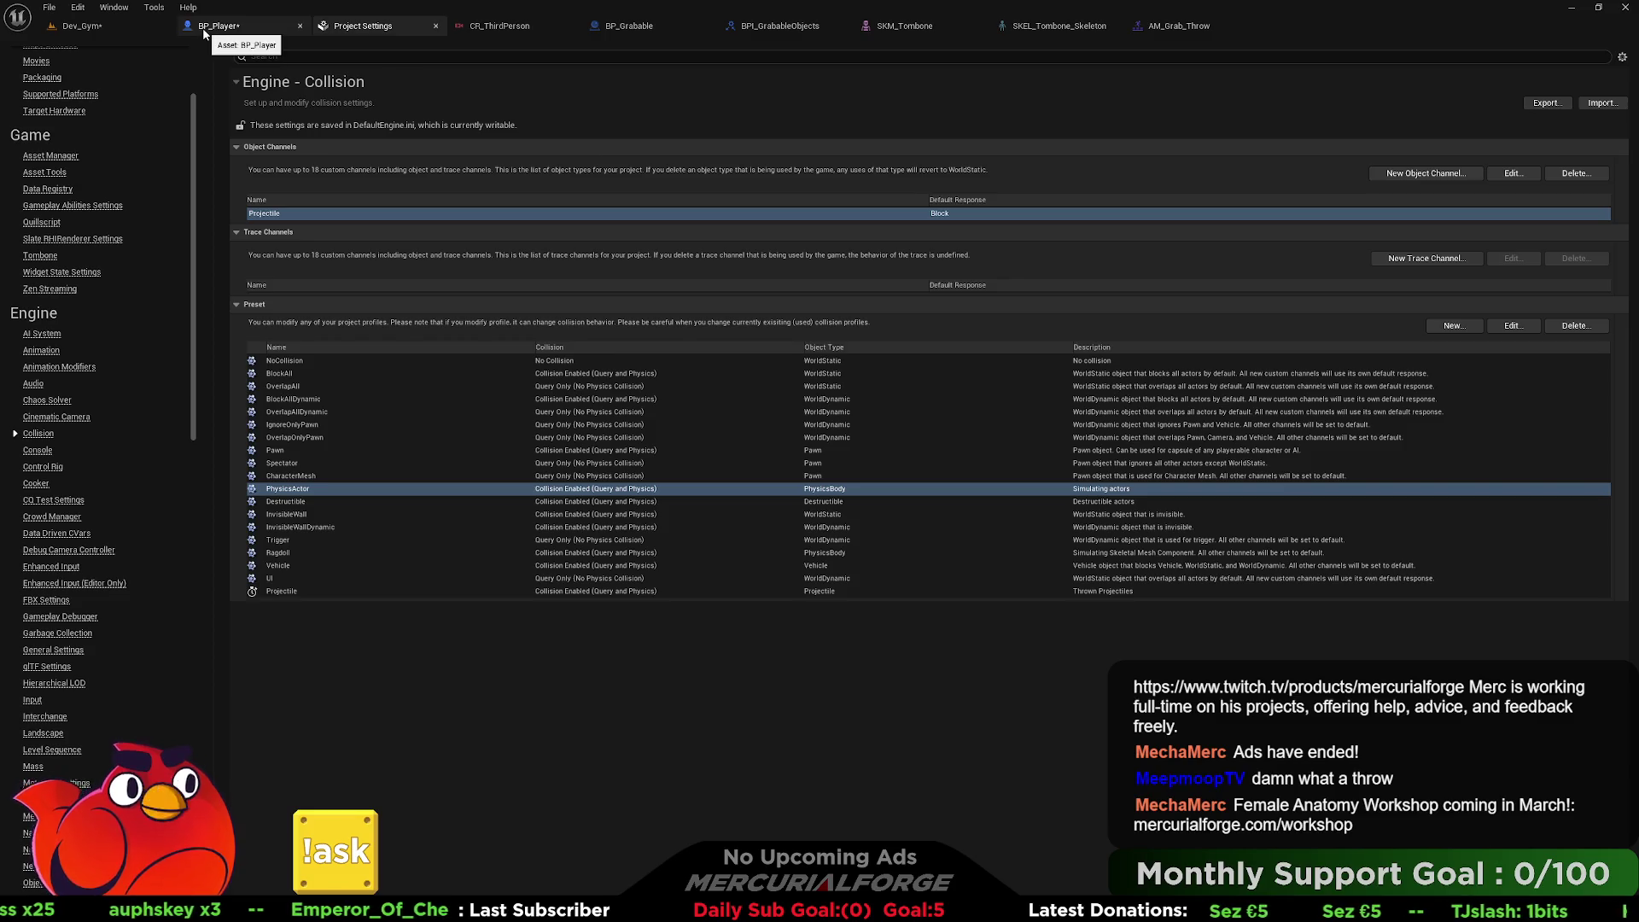
left_click(234, 33)
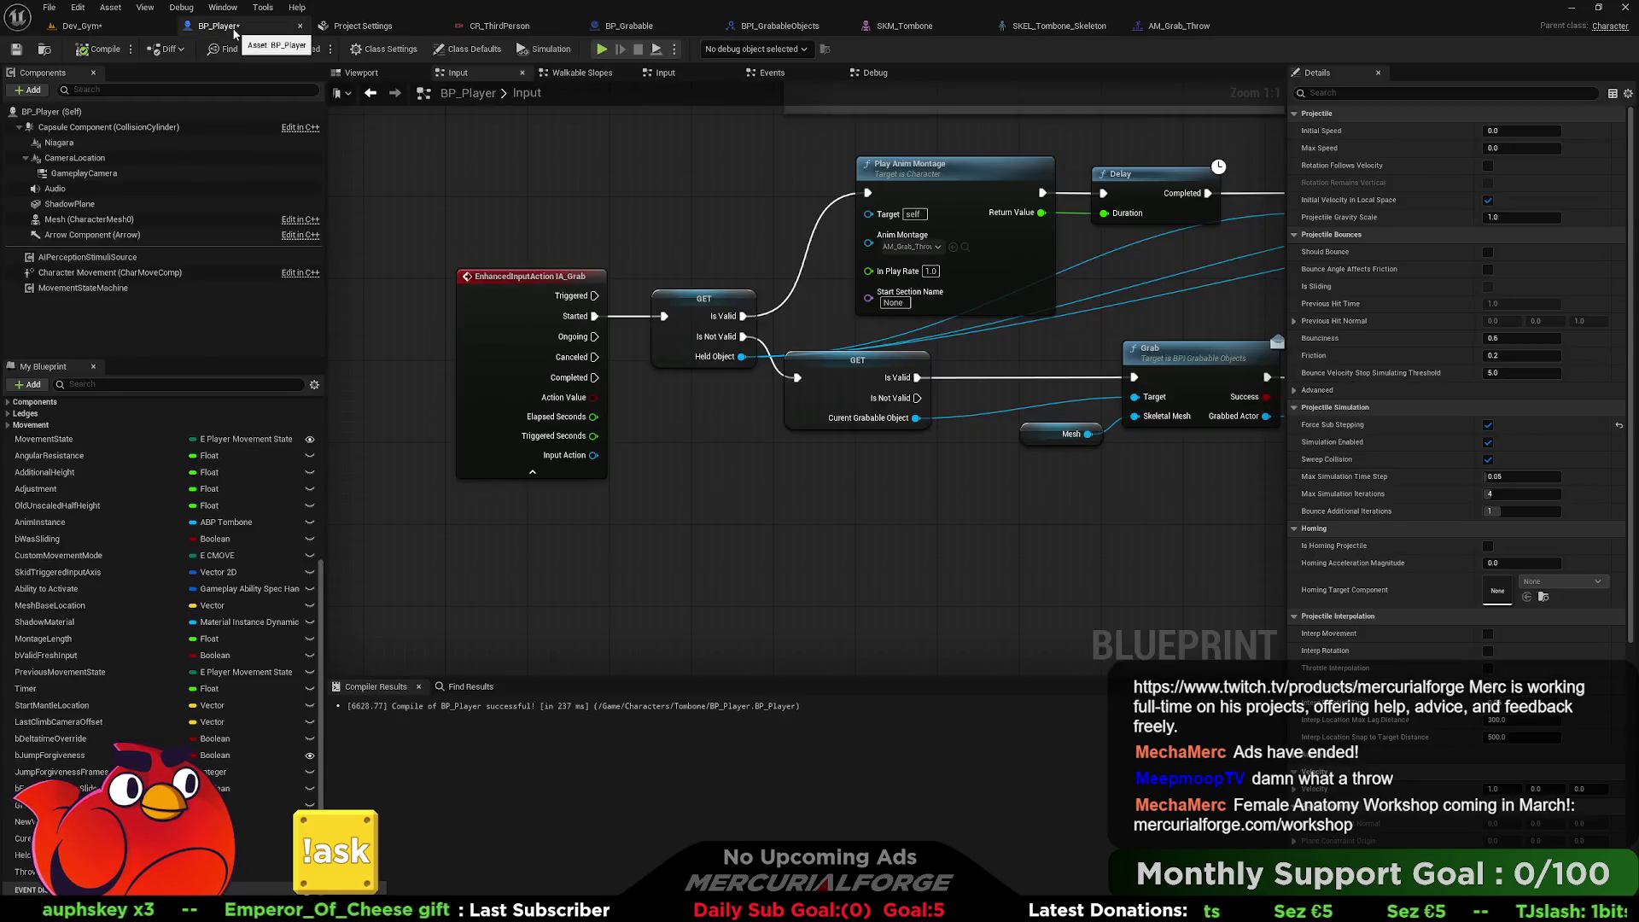
Make the r1 cube the root component of BP_Grabable and compile the blueprint.
left_click(622, 28)
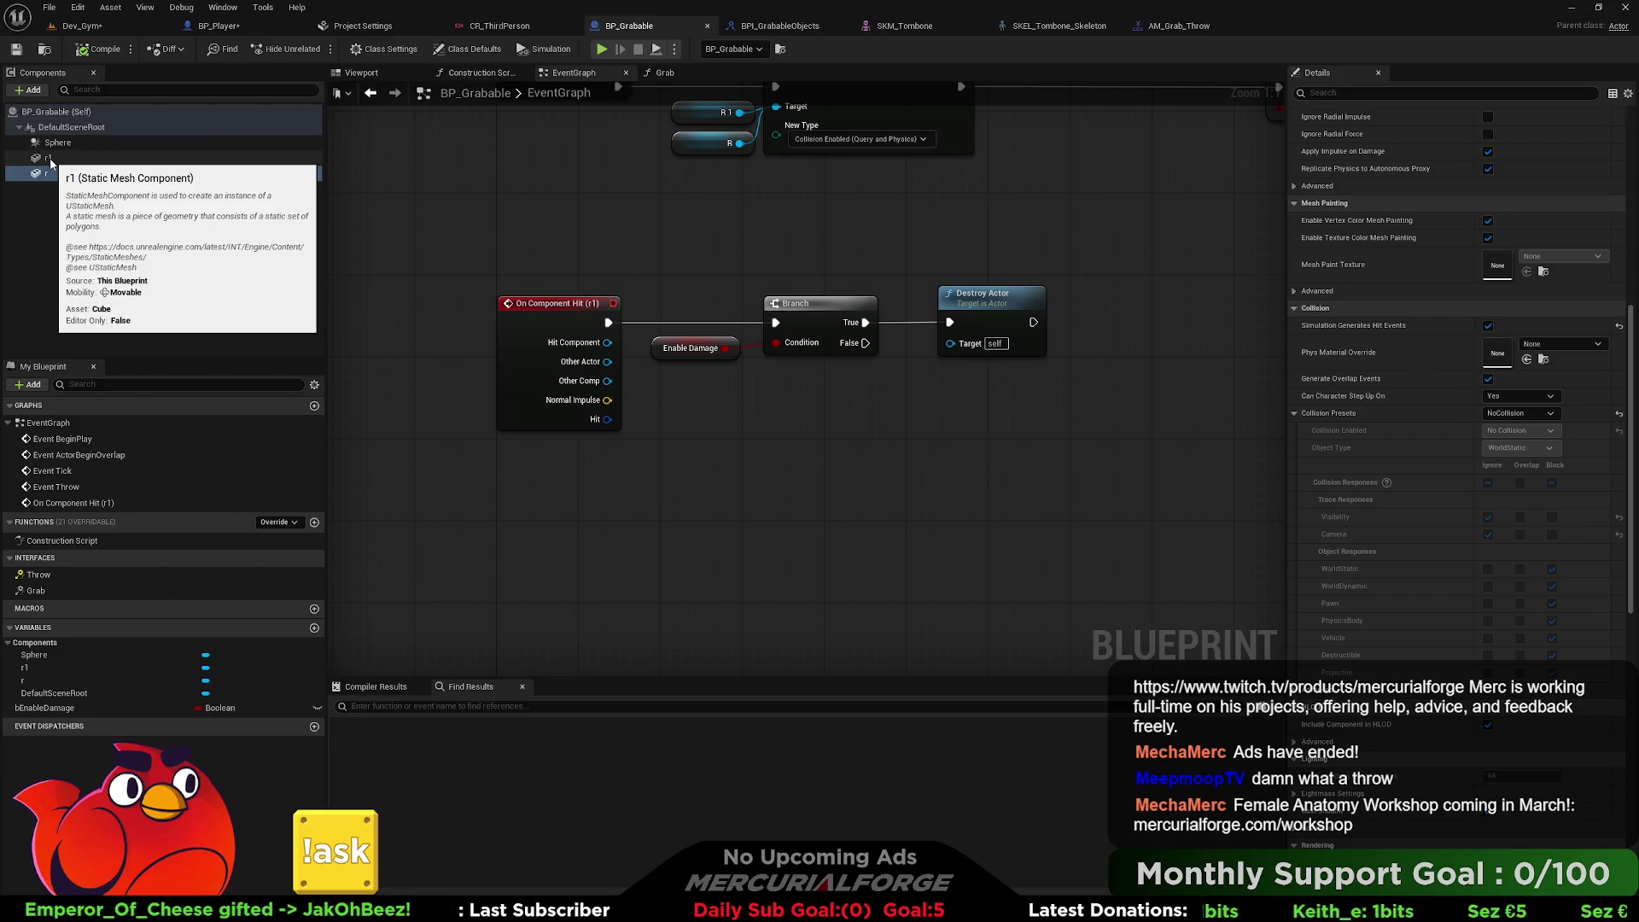
left_click_drag(50, 163, 58, 130)
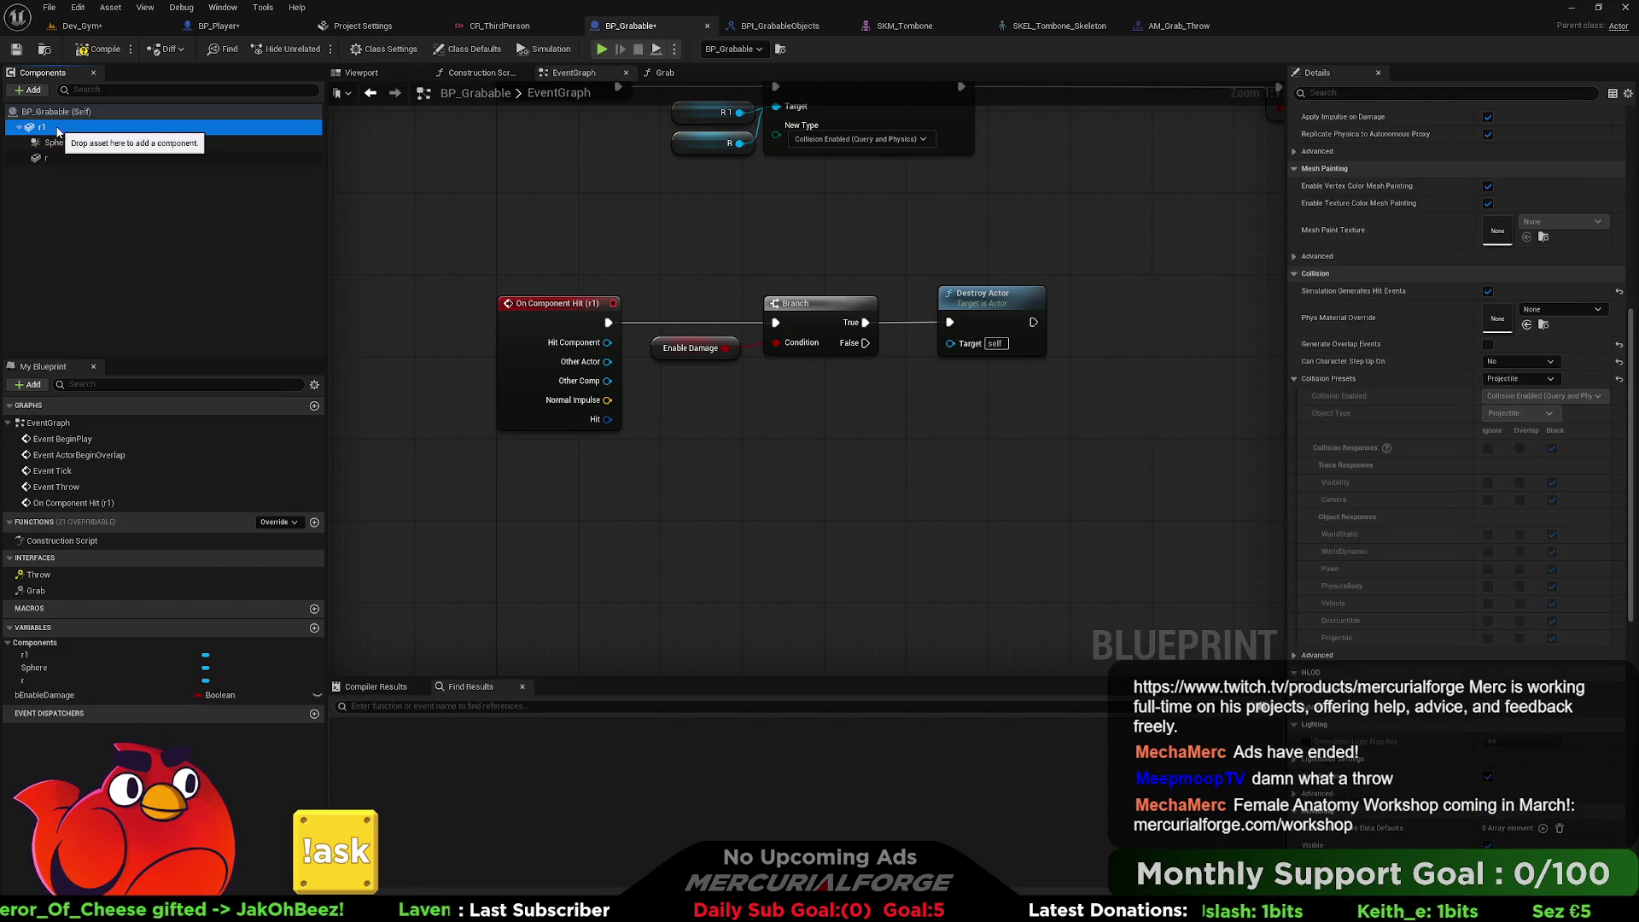
left_click(73, 205)
left_click(95, 51)
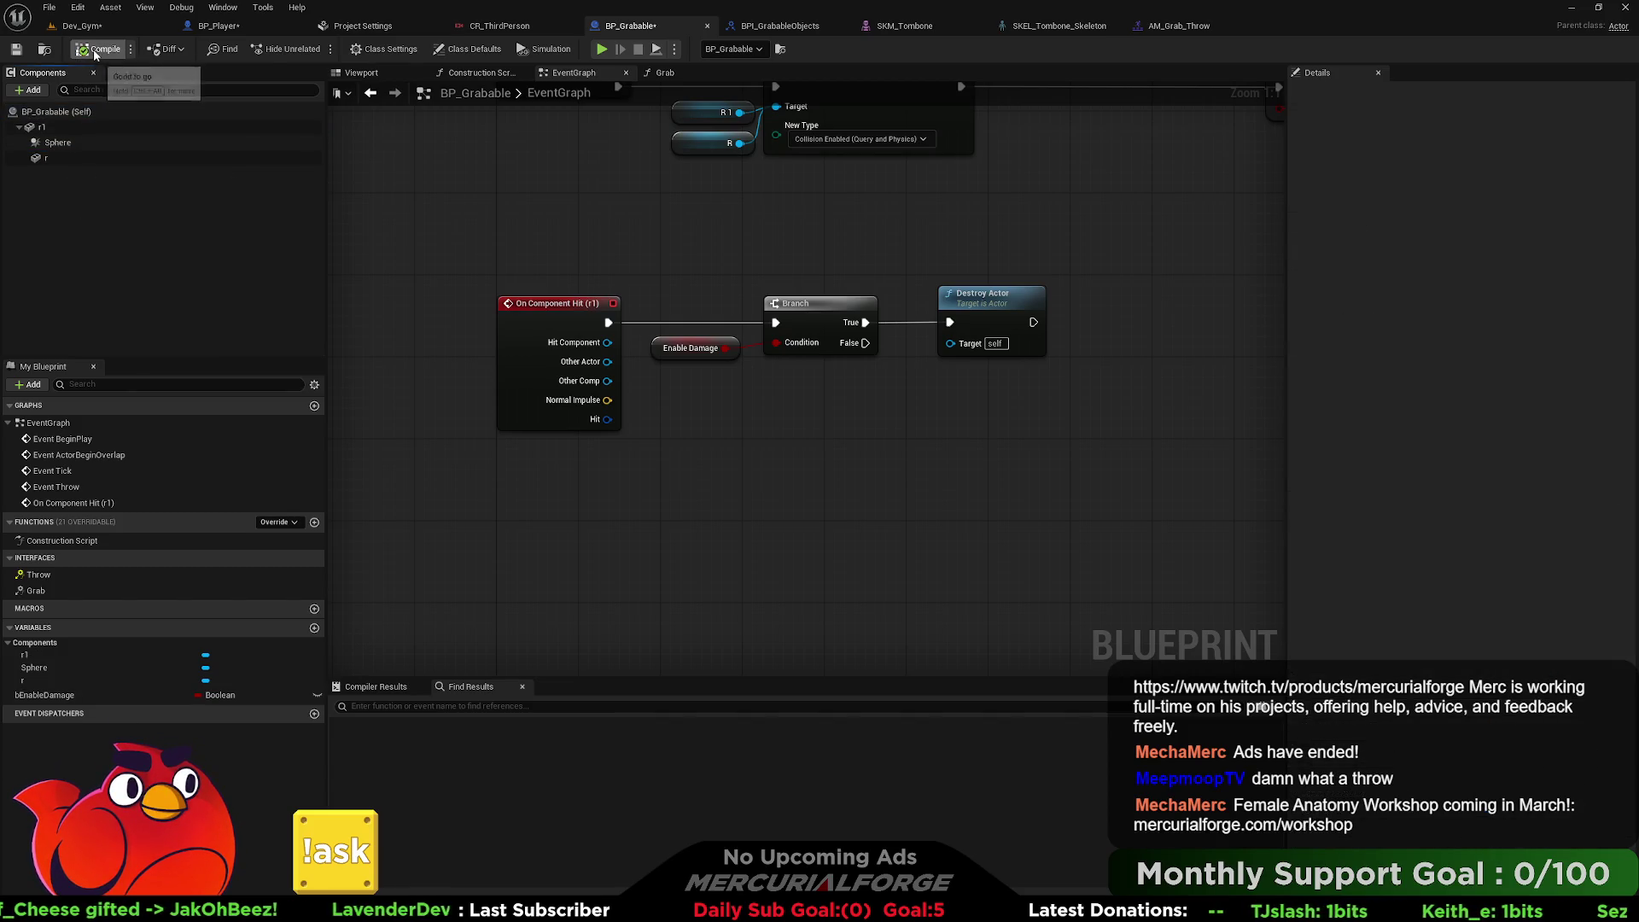
Select the r cube component in the BP_Grabable preview and rotate it on X.
left_click(93, 27)
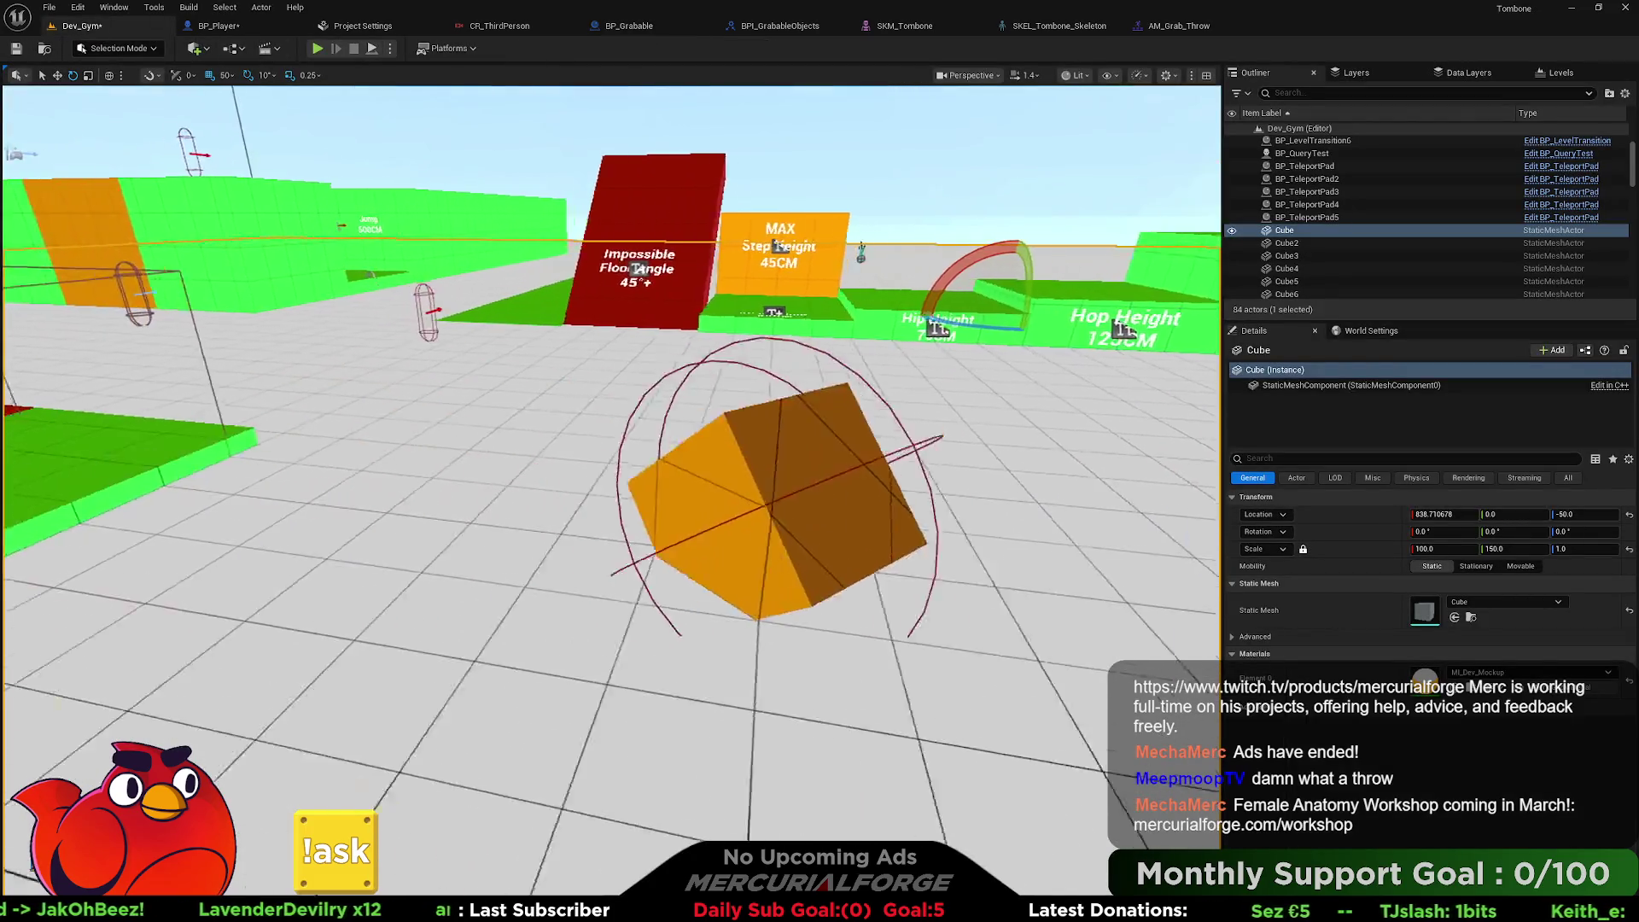
left_click(218, 25)
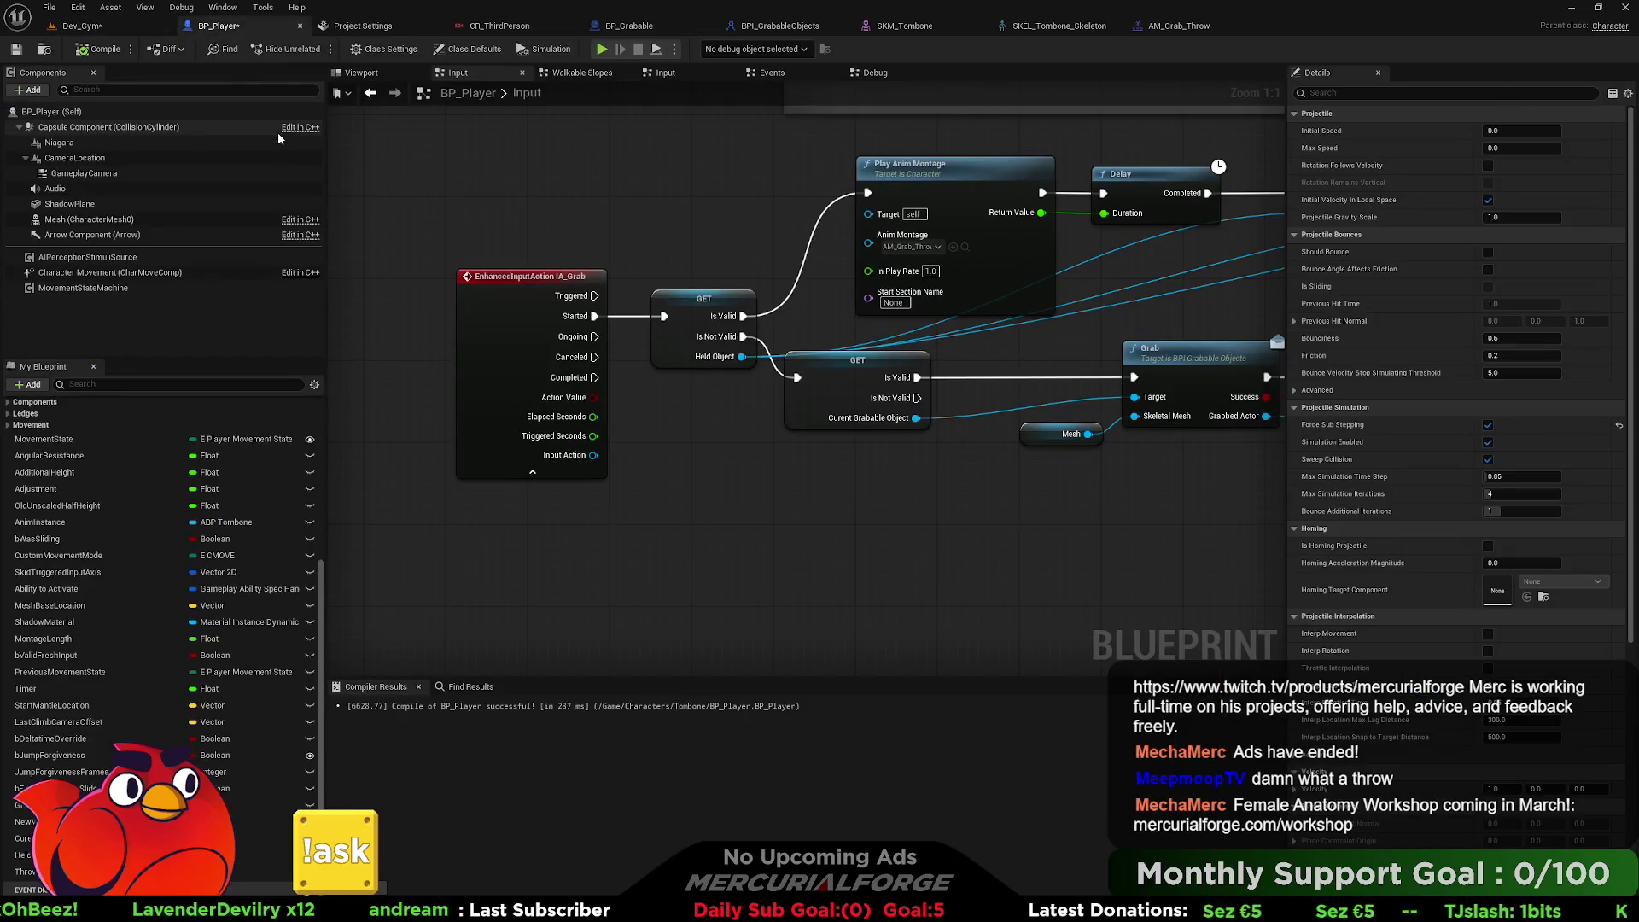
left_click(631, 25)
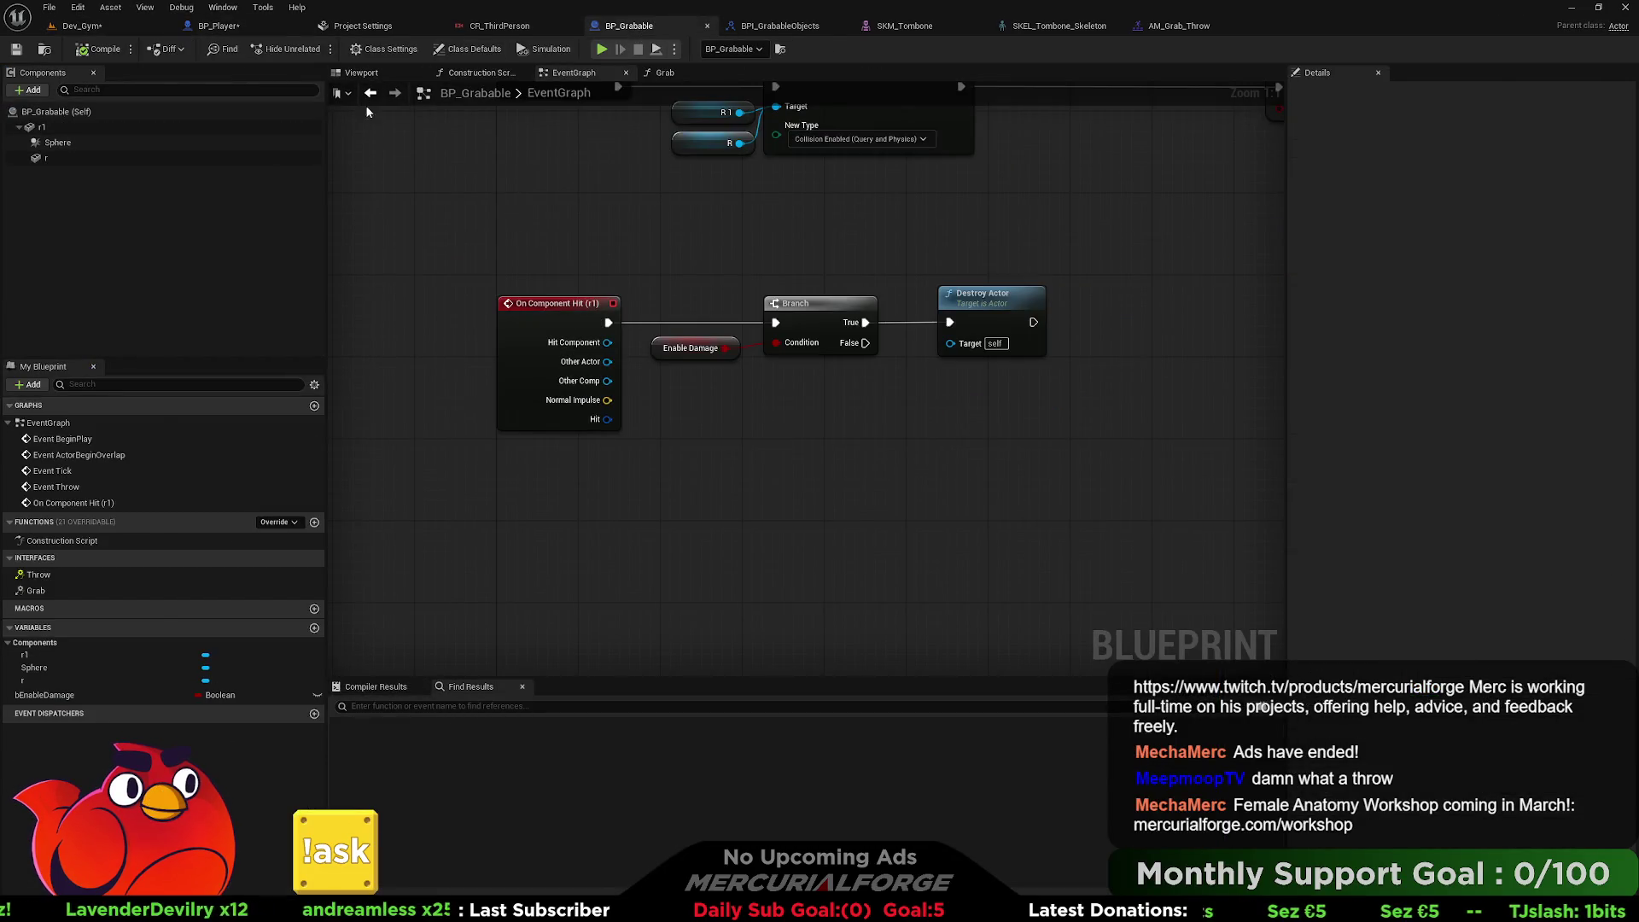
left_click(362, 73)
left_click(47, 127)
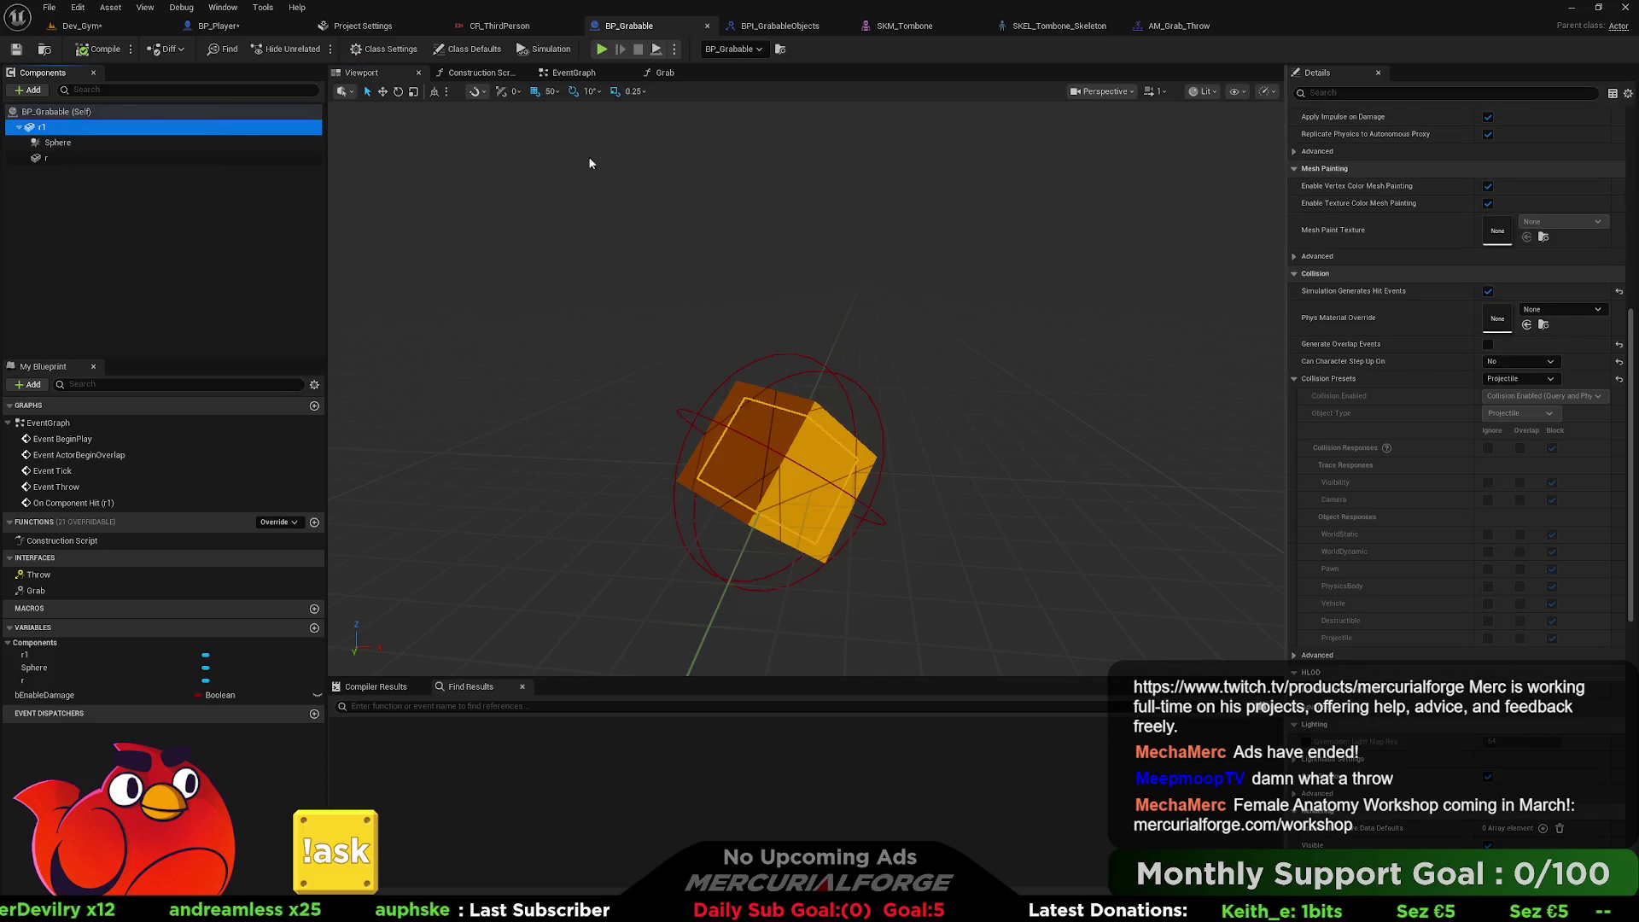
left_click(52, 158)
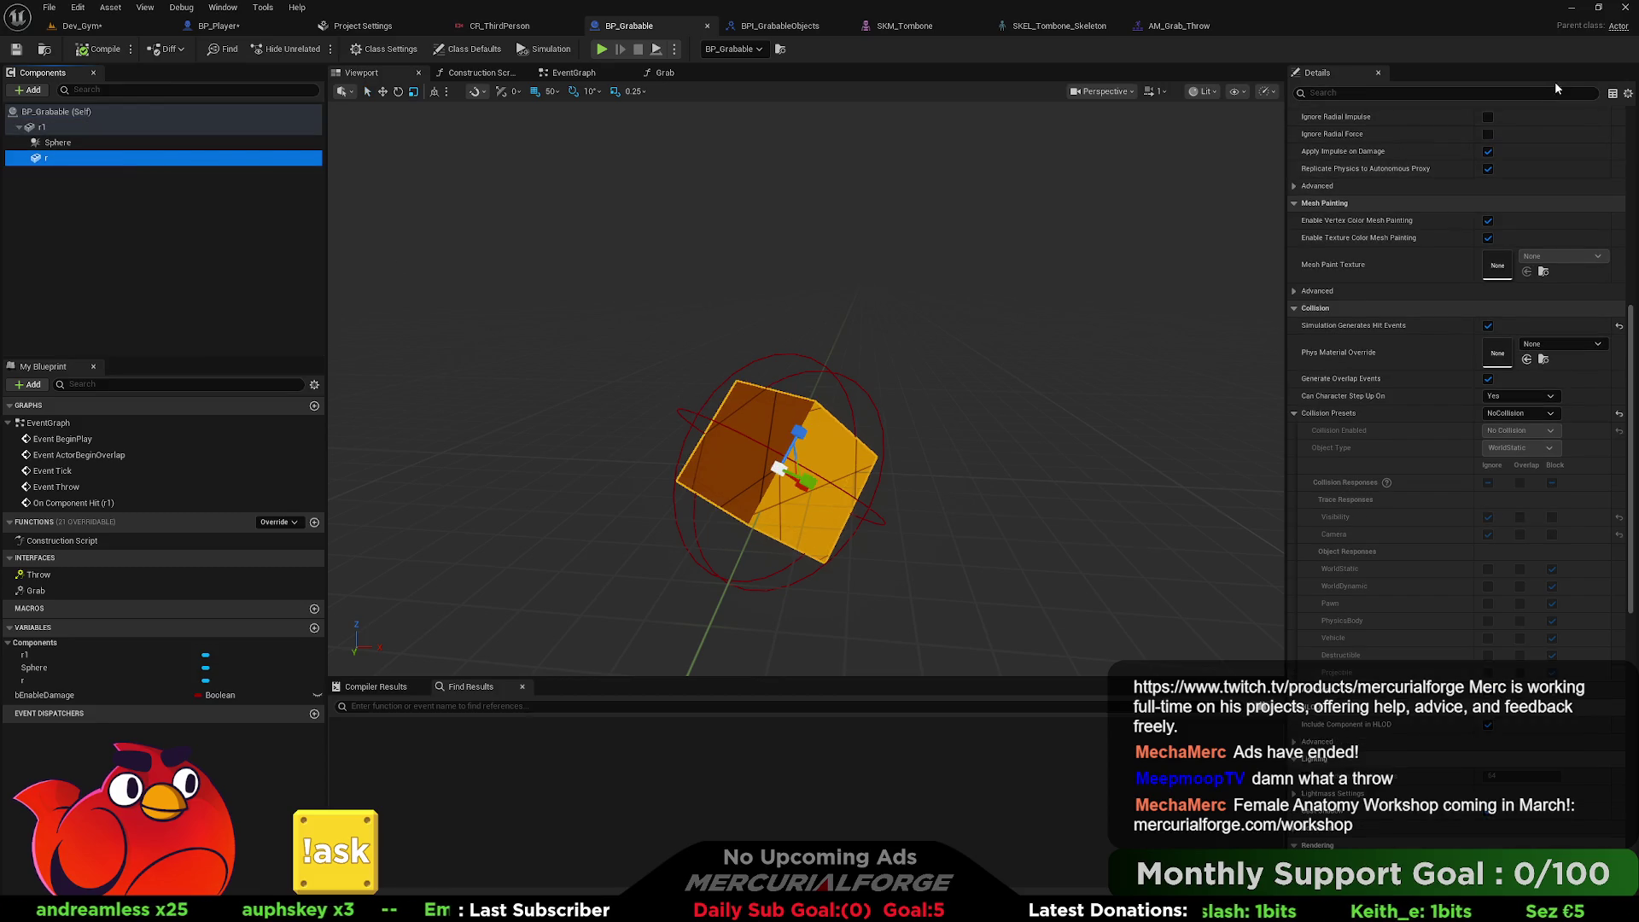
scroll(1448, 309, "up", 8)
scroll(1438, 321, "up", 6)
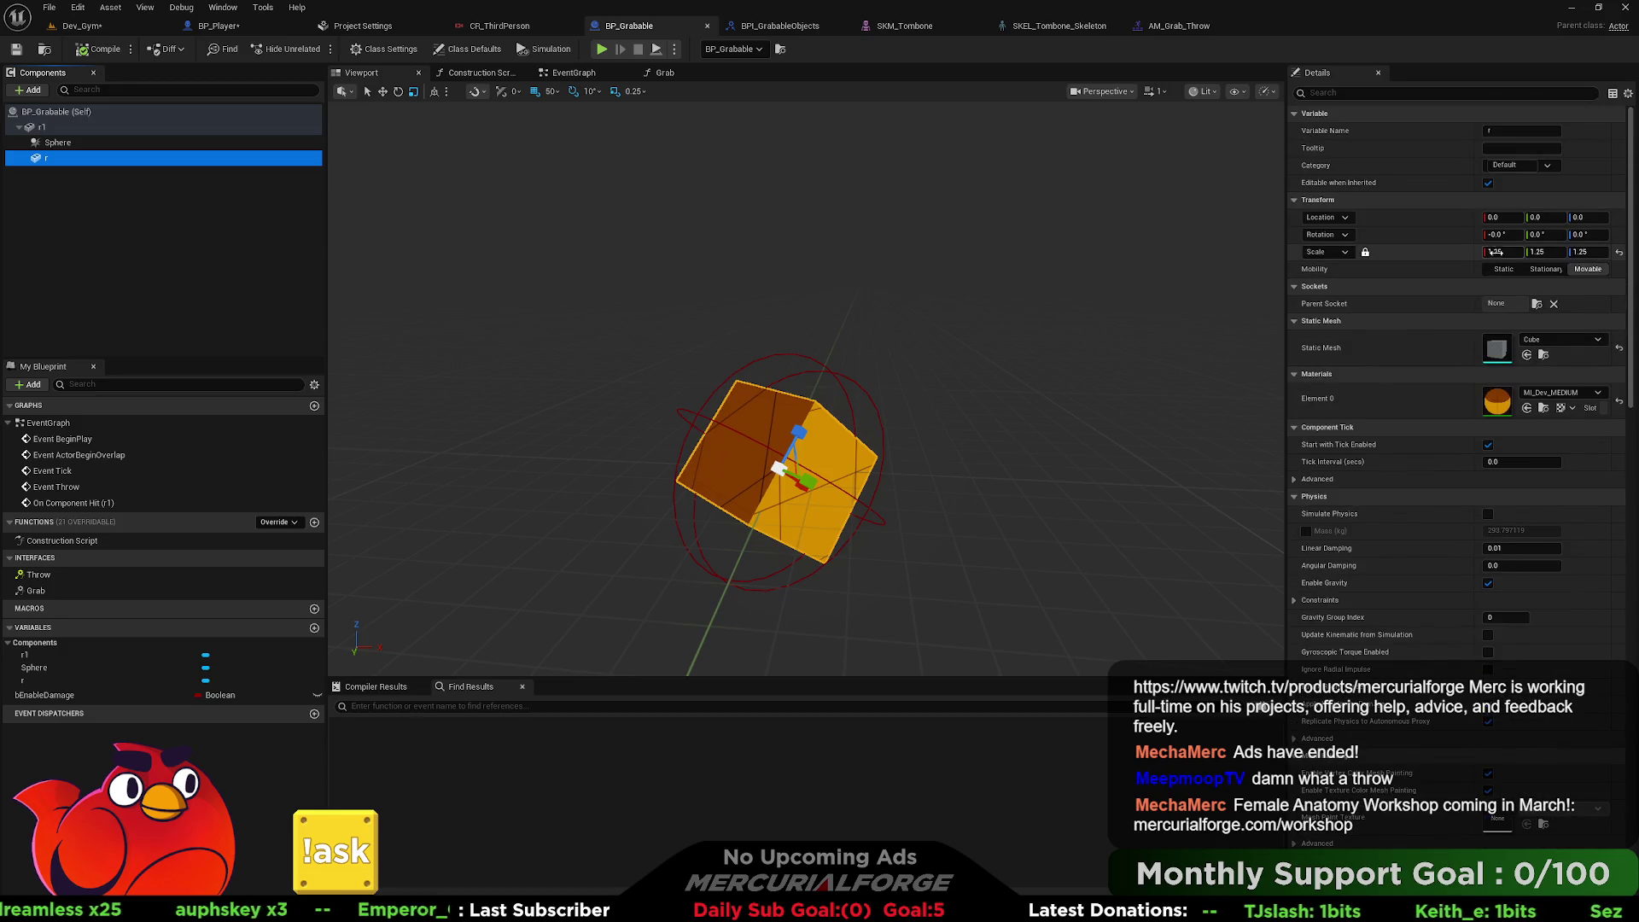
mouse_move(1503, 234)
left_mouse_down()
mouse_move(1550, 238)
mouse_move(1495, 252)
left_mouse_up()
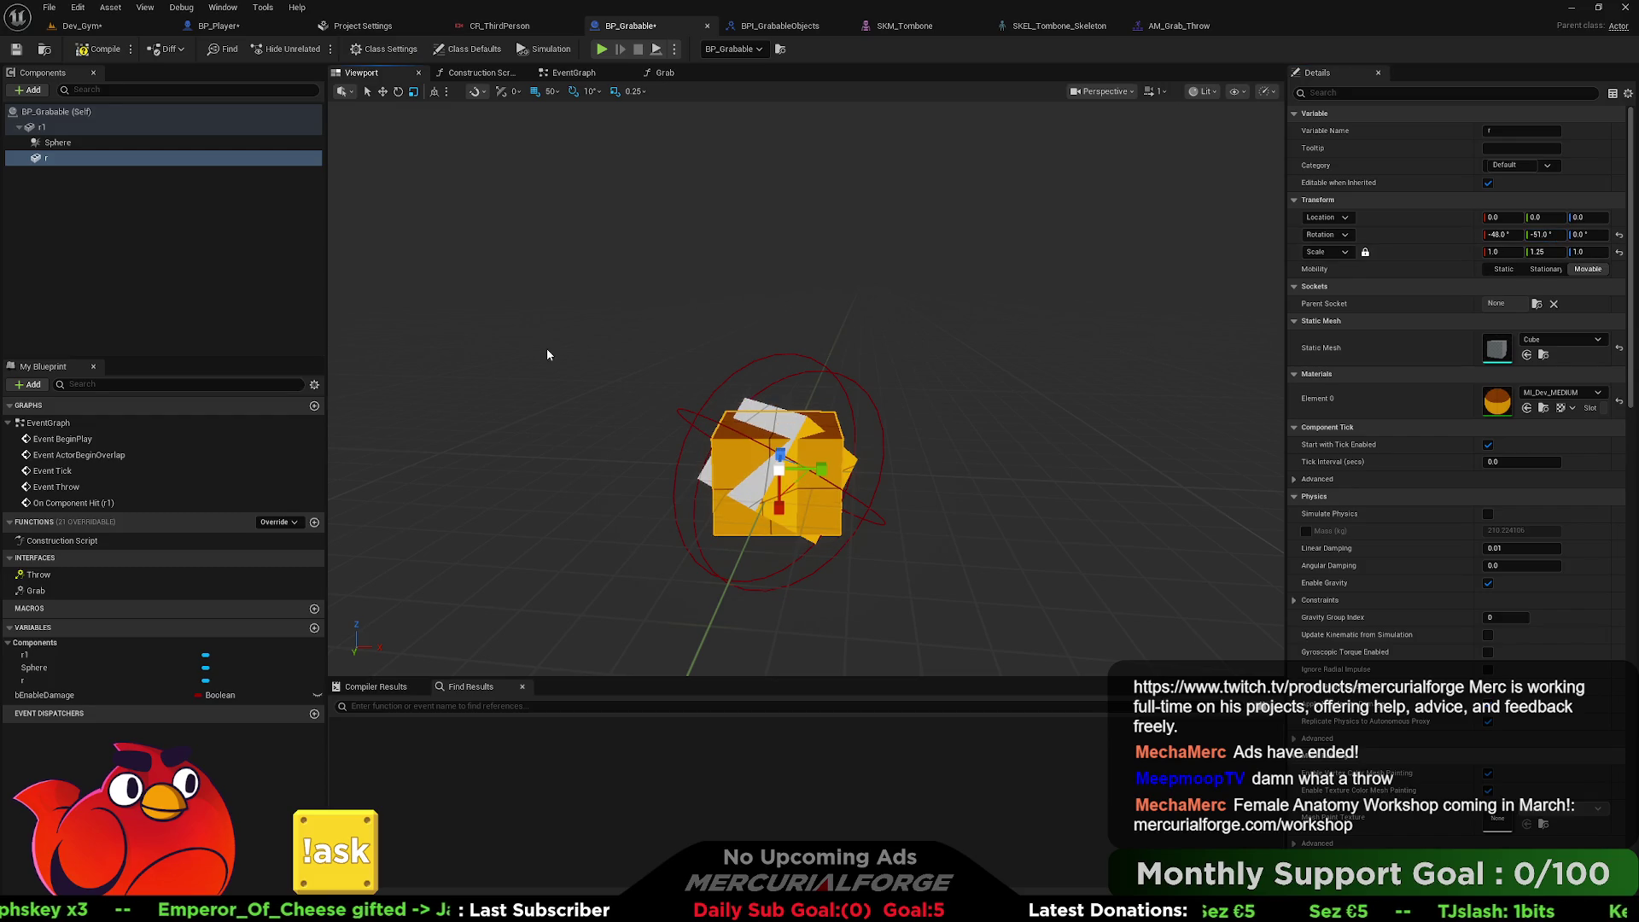
Save BP_Grabable and return to the Dev_Gym level.
left_click(98, 48)
left_click(16, 49)
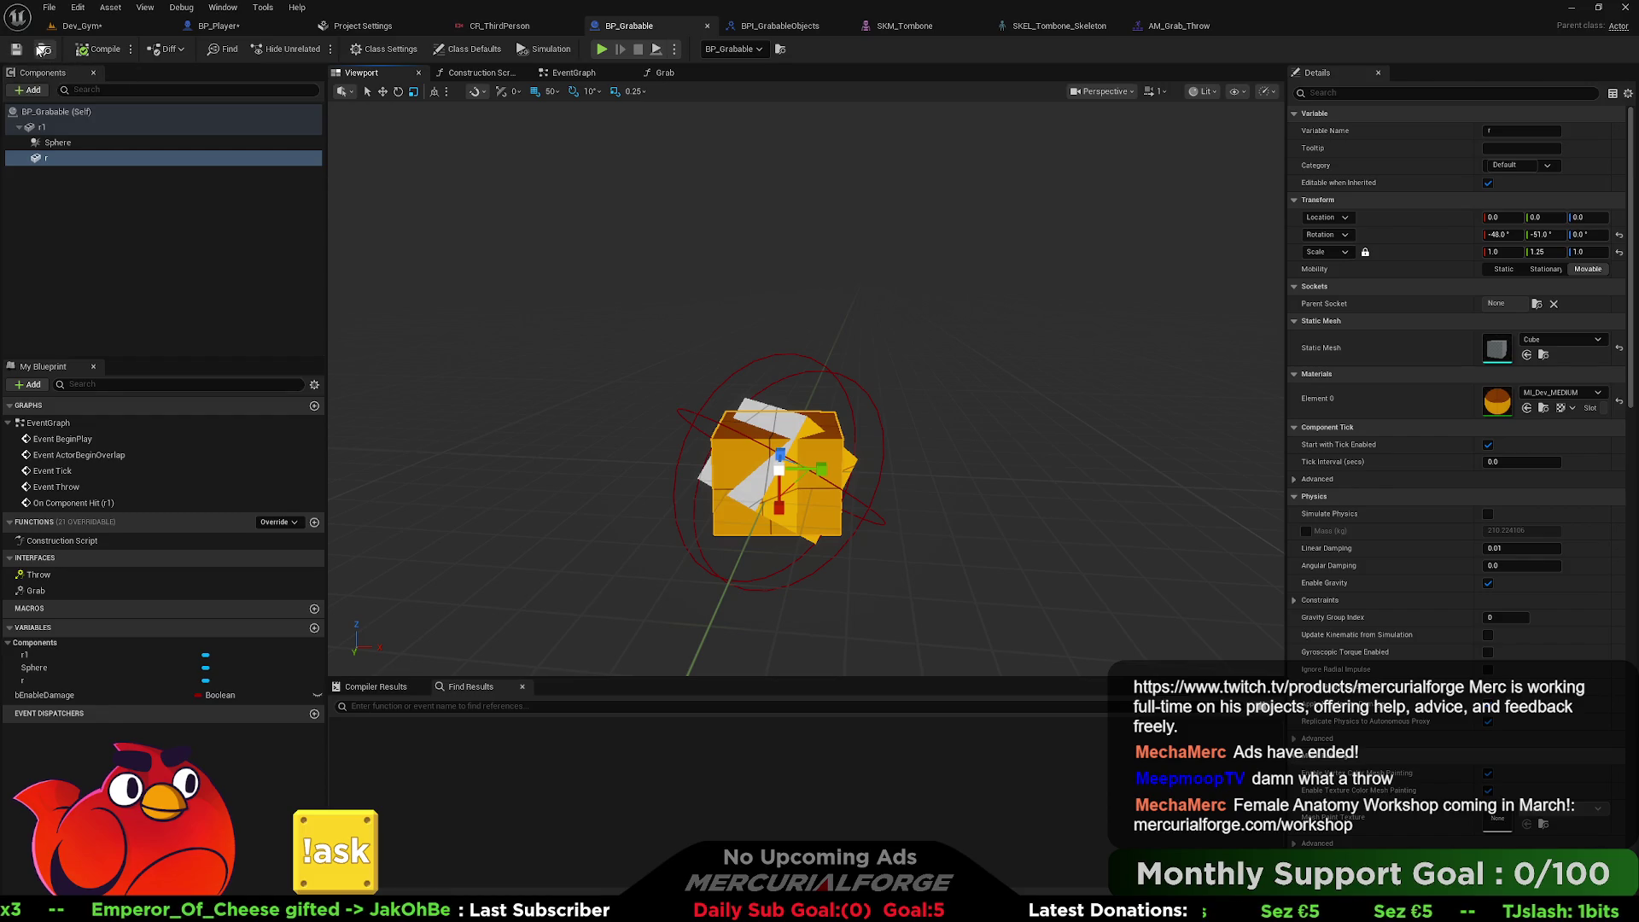
left_click(42, 50)
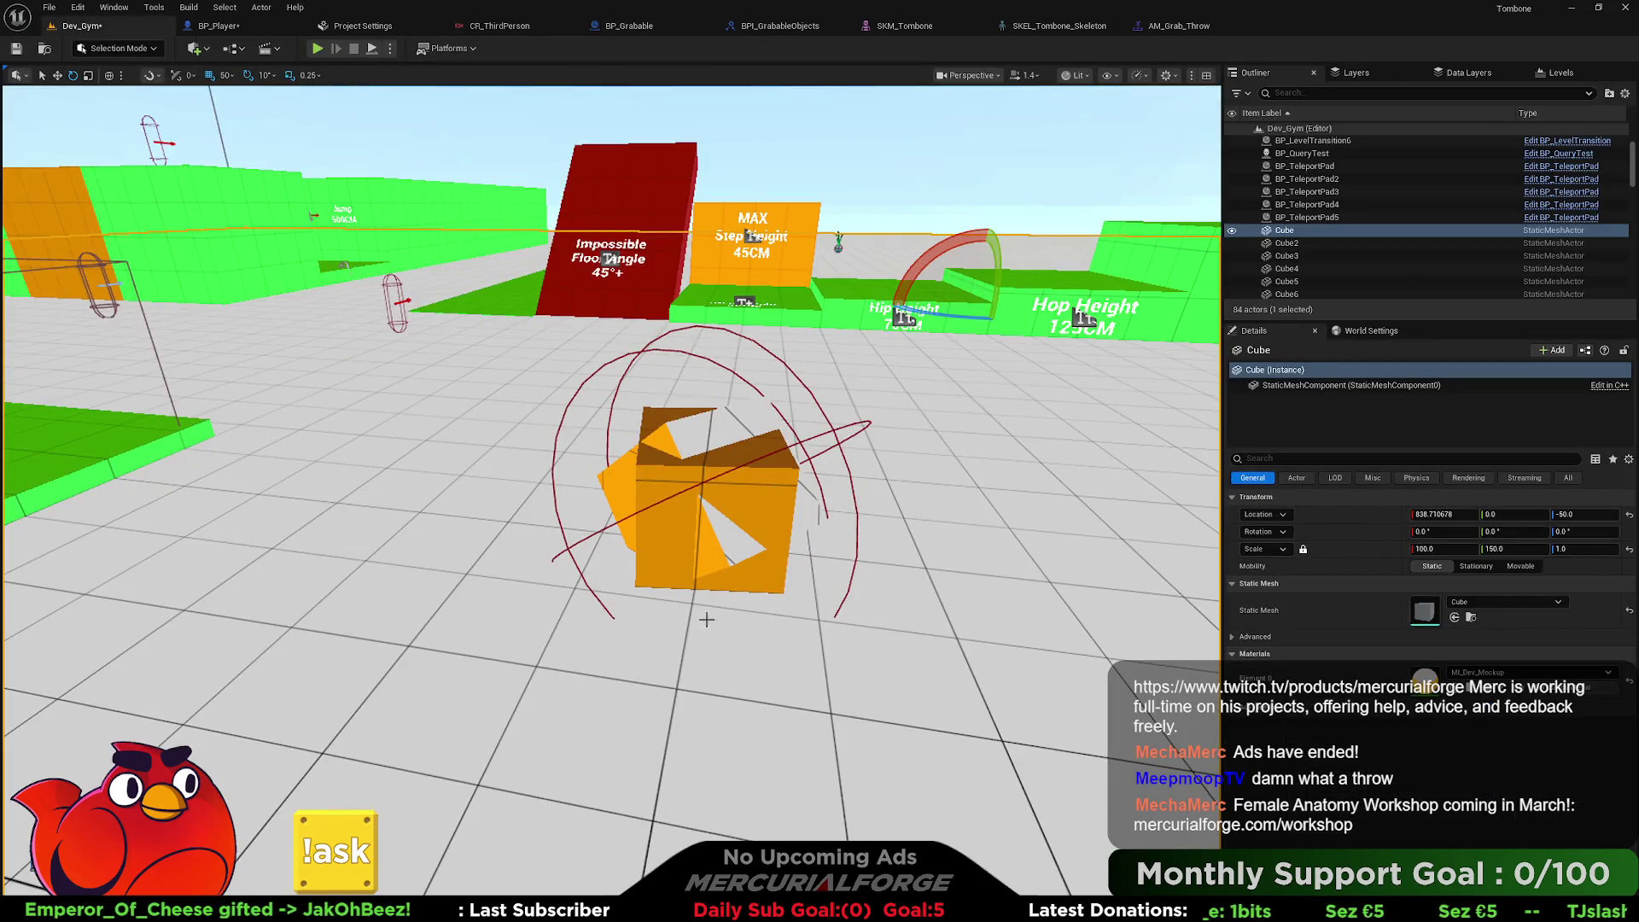
right_click(721, 717)
left_click(773, 705)
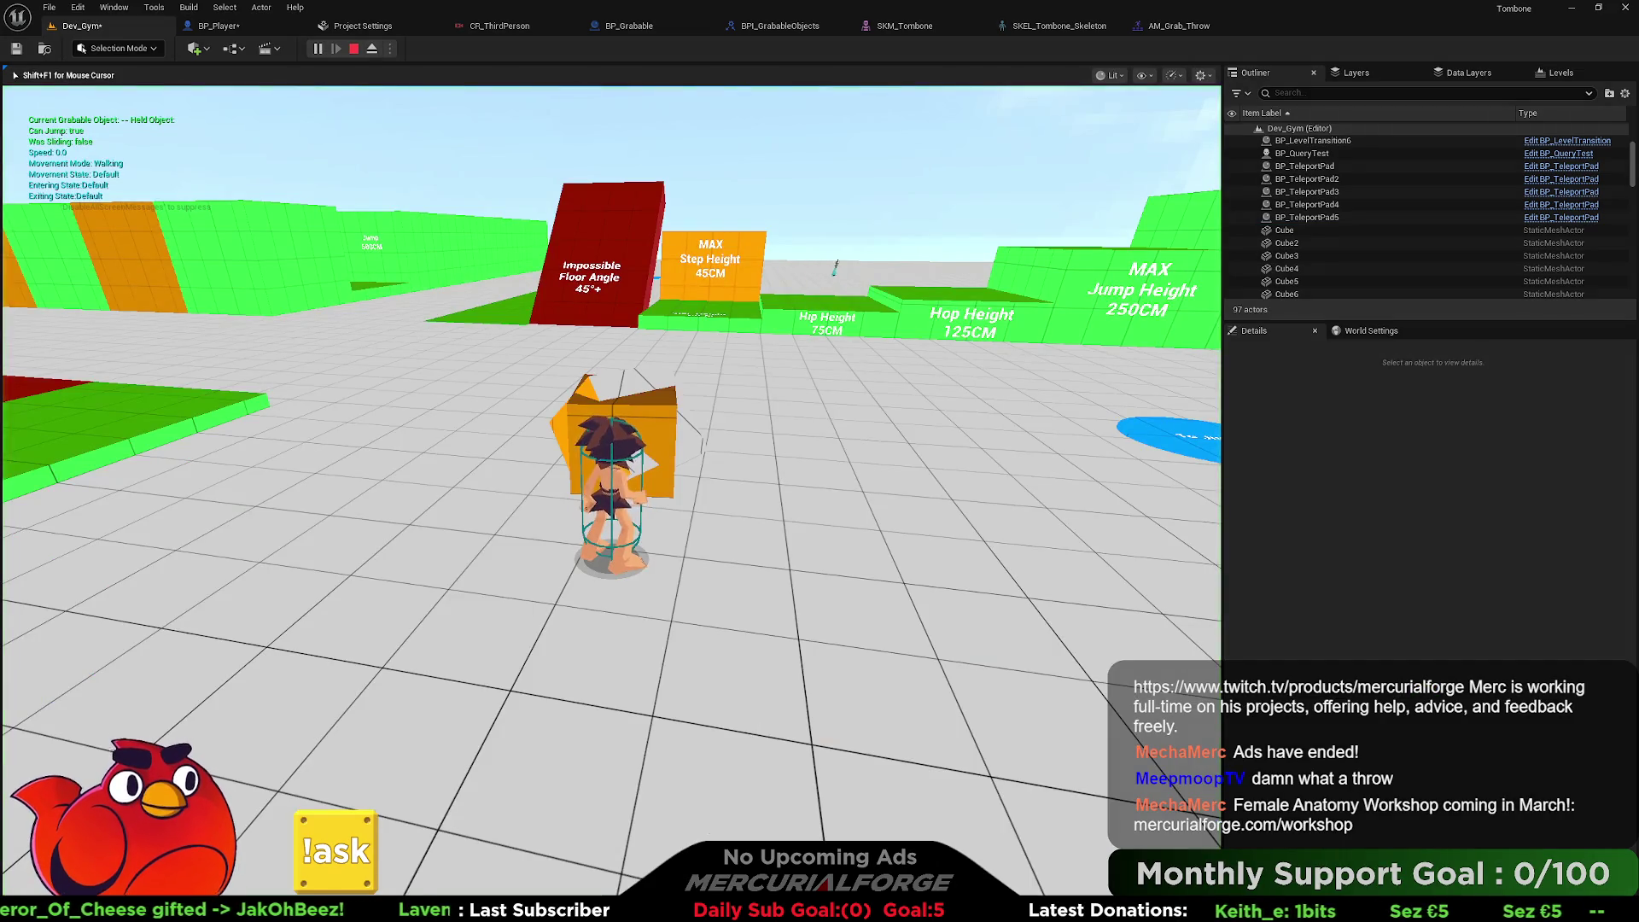
key("e")
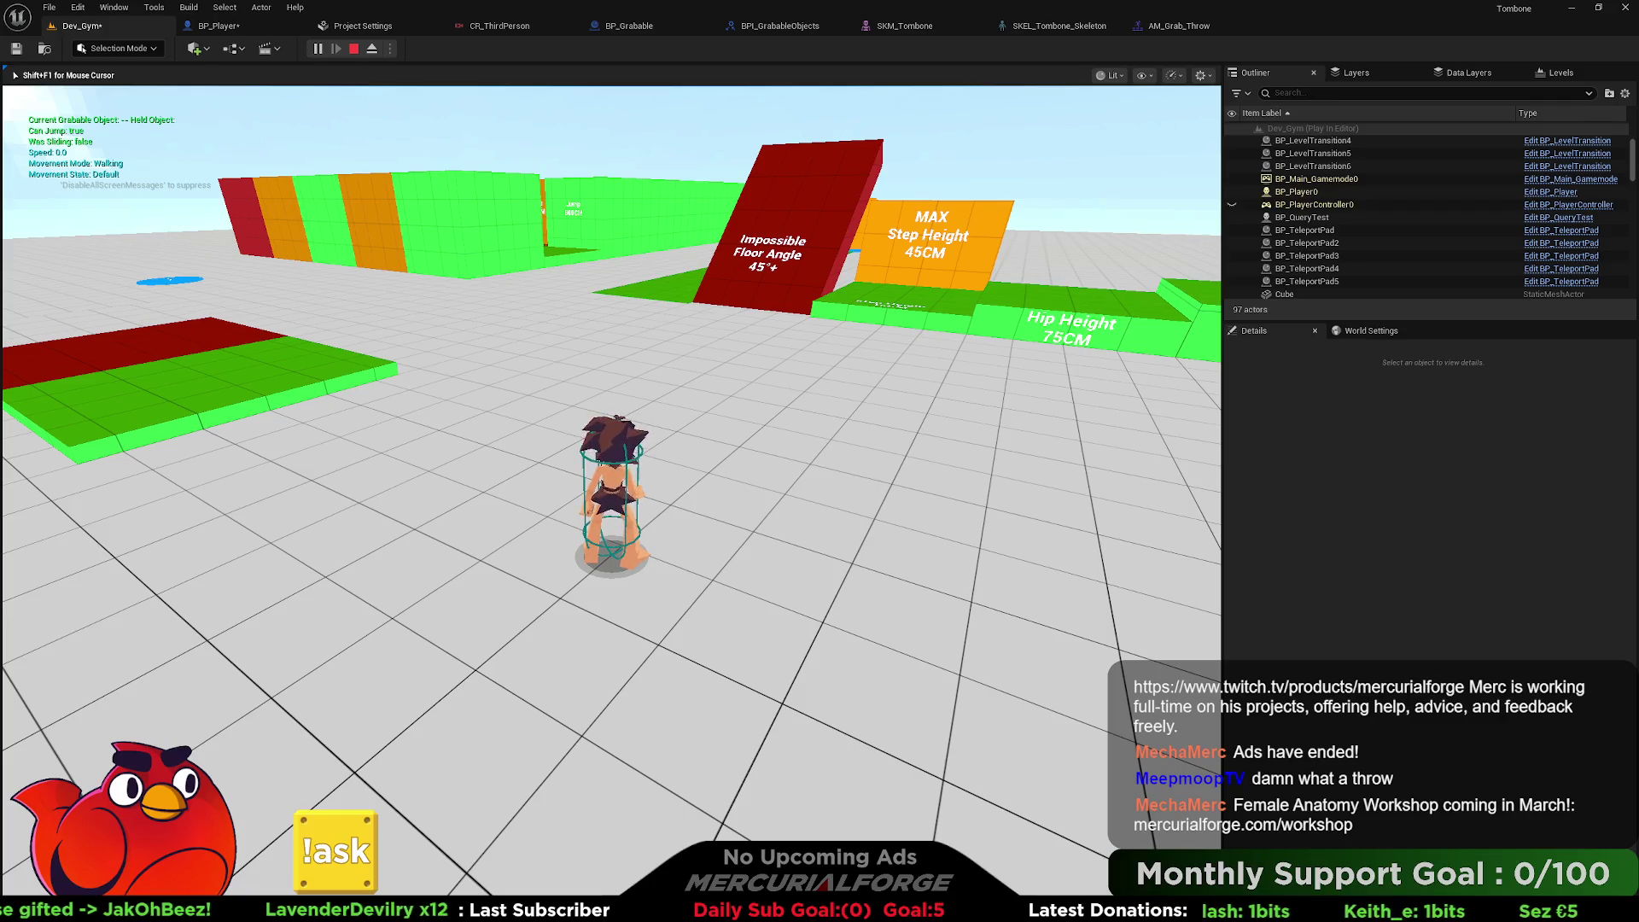
key("Escape")
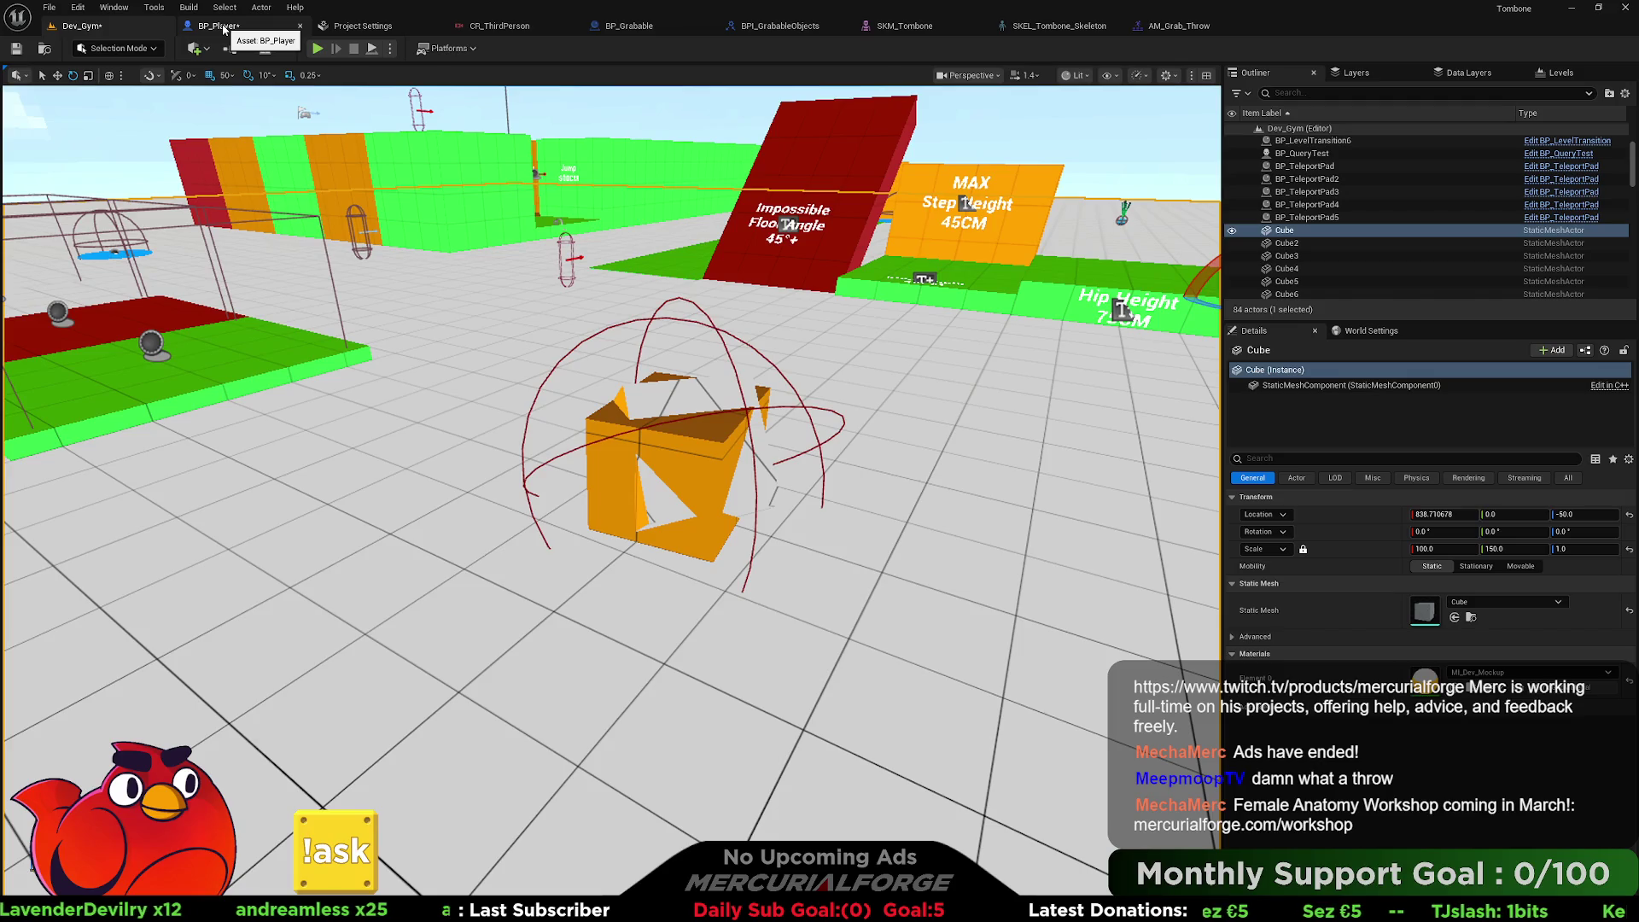
Review BP_Player and the project's Collision settings, then come back to BP_Grabable.
left_click(223, 29)
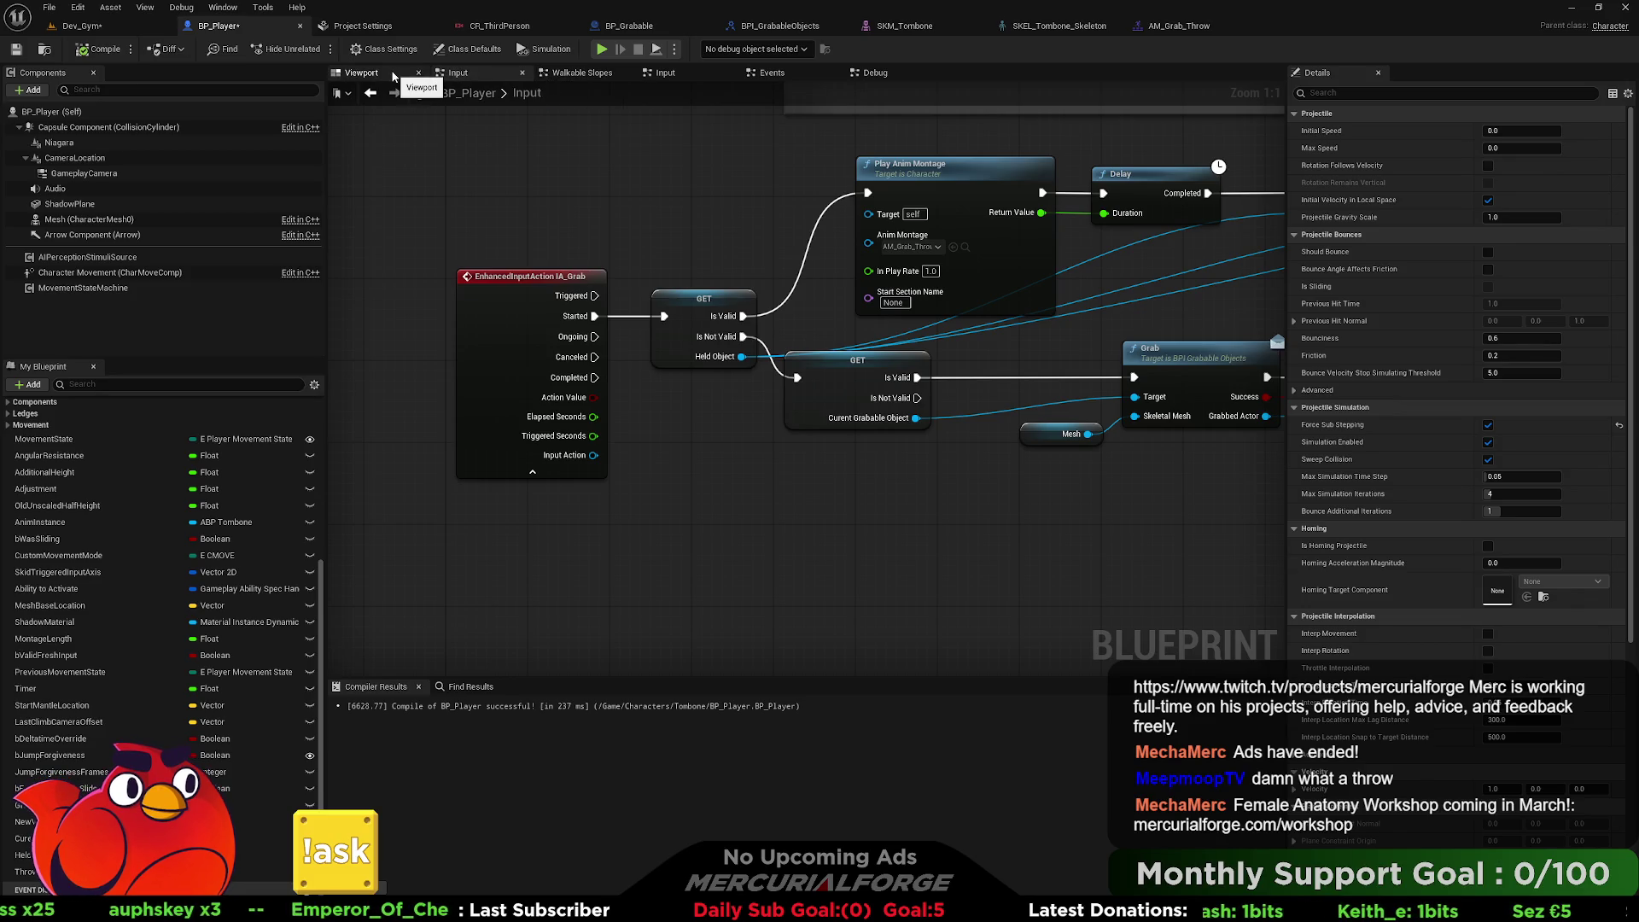
left_click(380, 27)
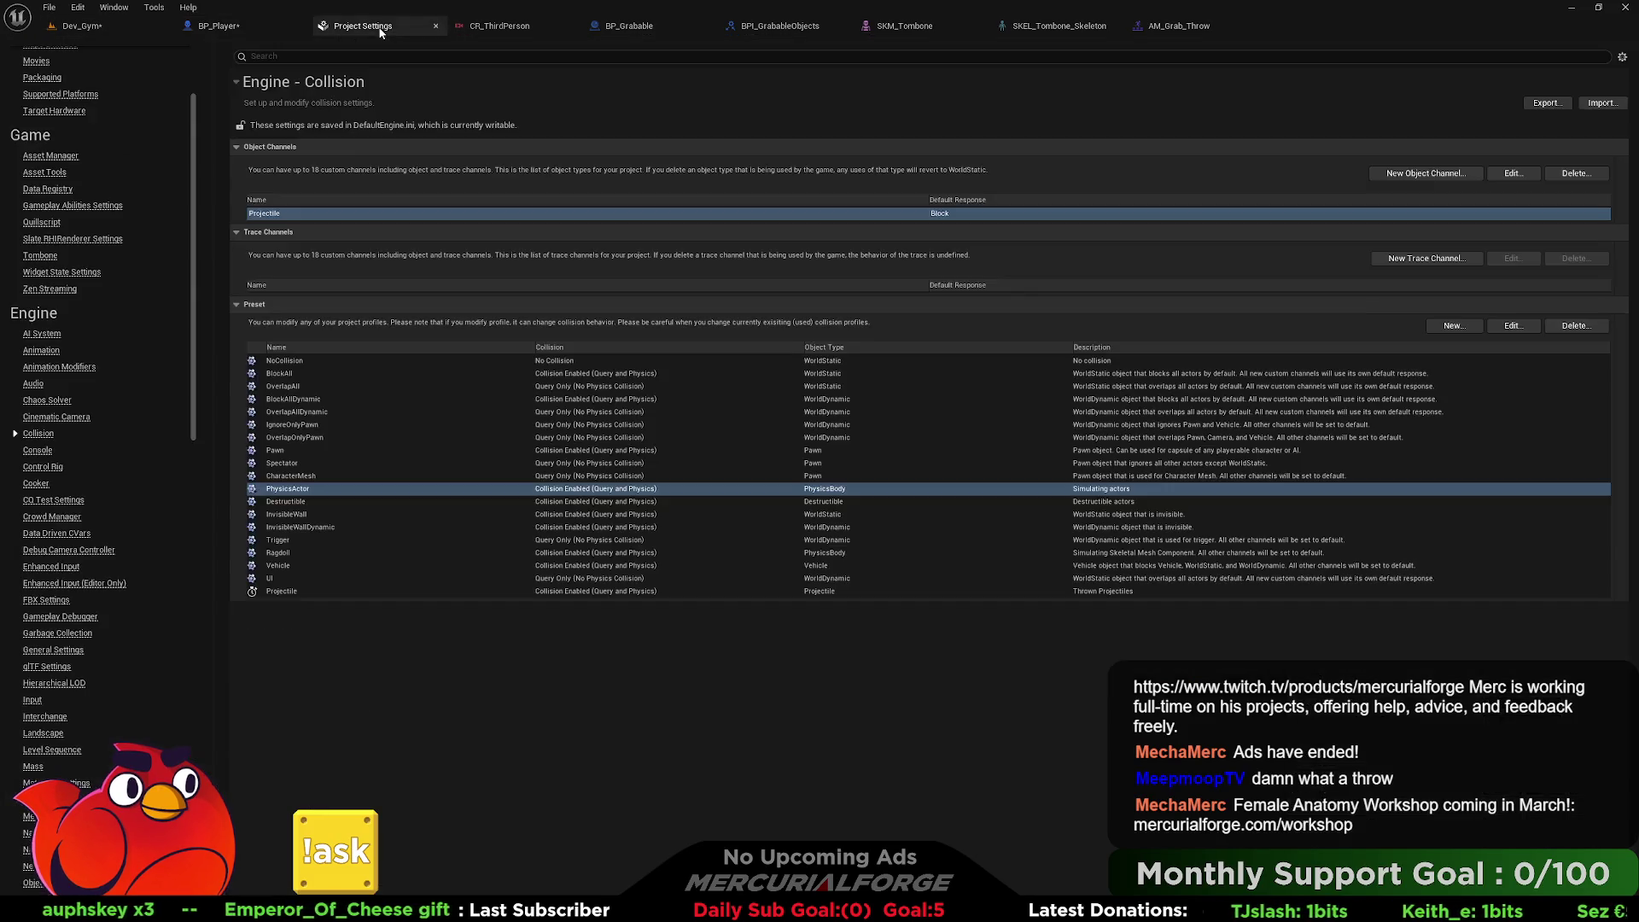
left_click(651, 28)
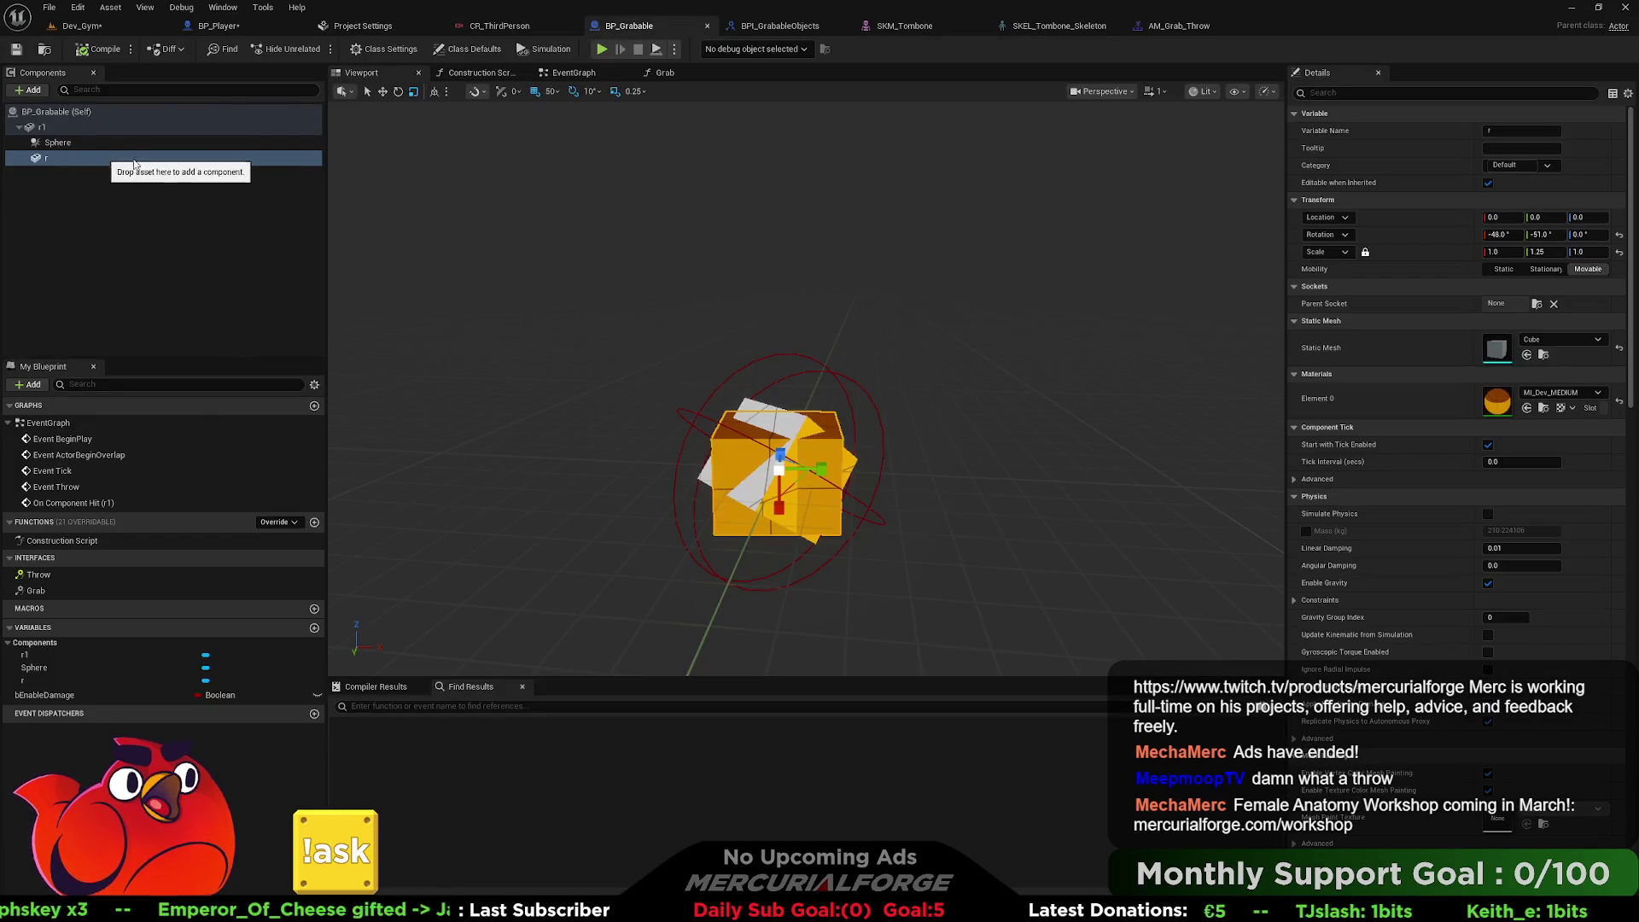
Inspect the Sphere component's collision and open the BP_Grabable event graph.
scroll(1407, 530, "down", 2)
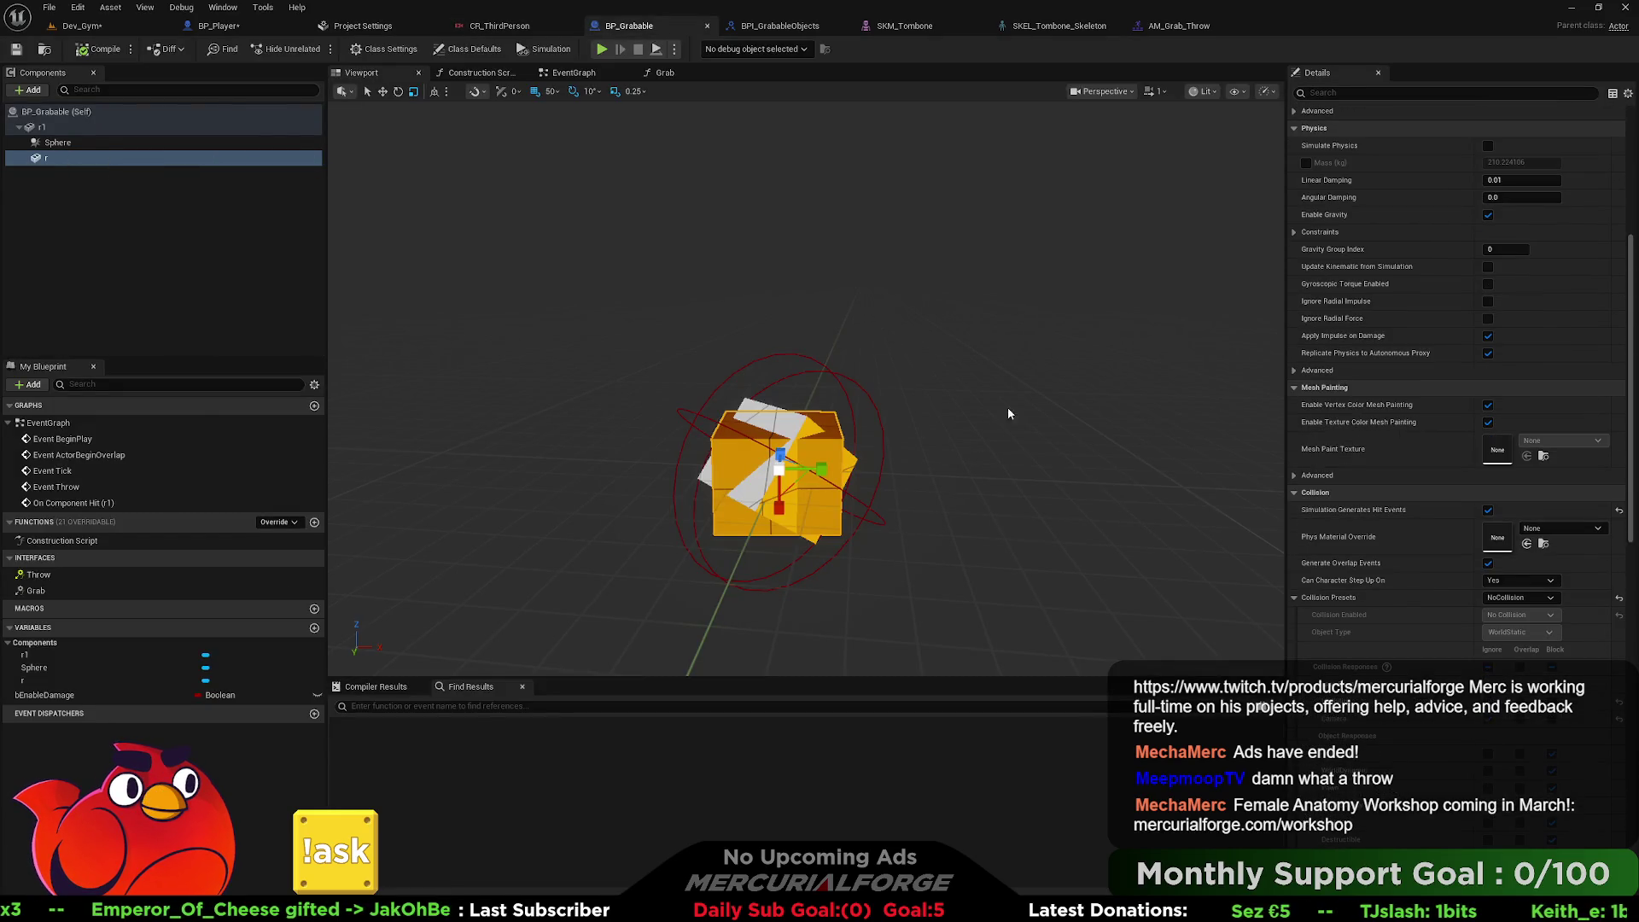
left_click(87, 144)
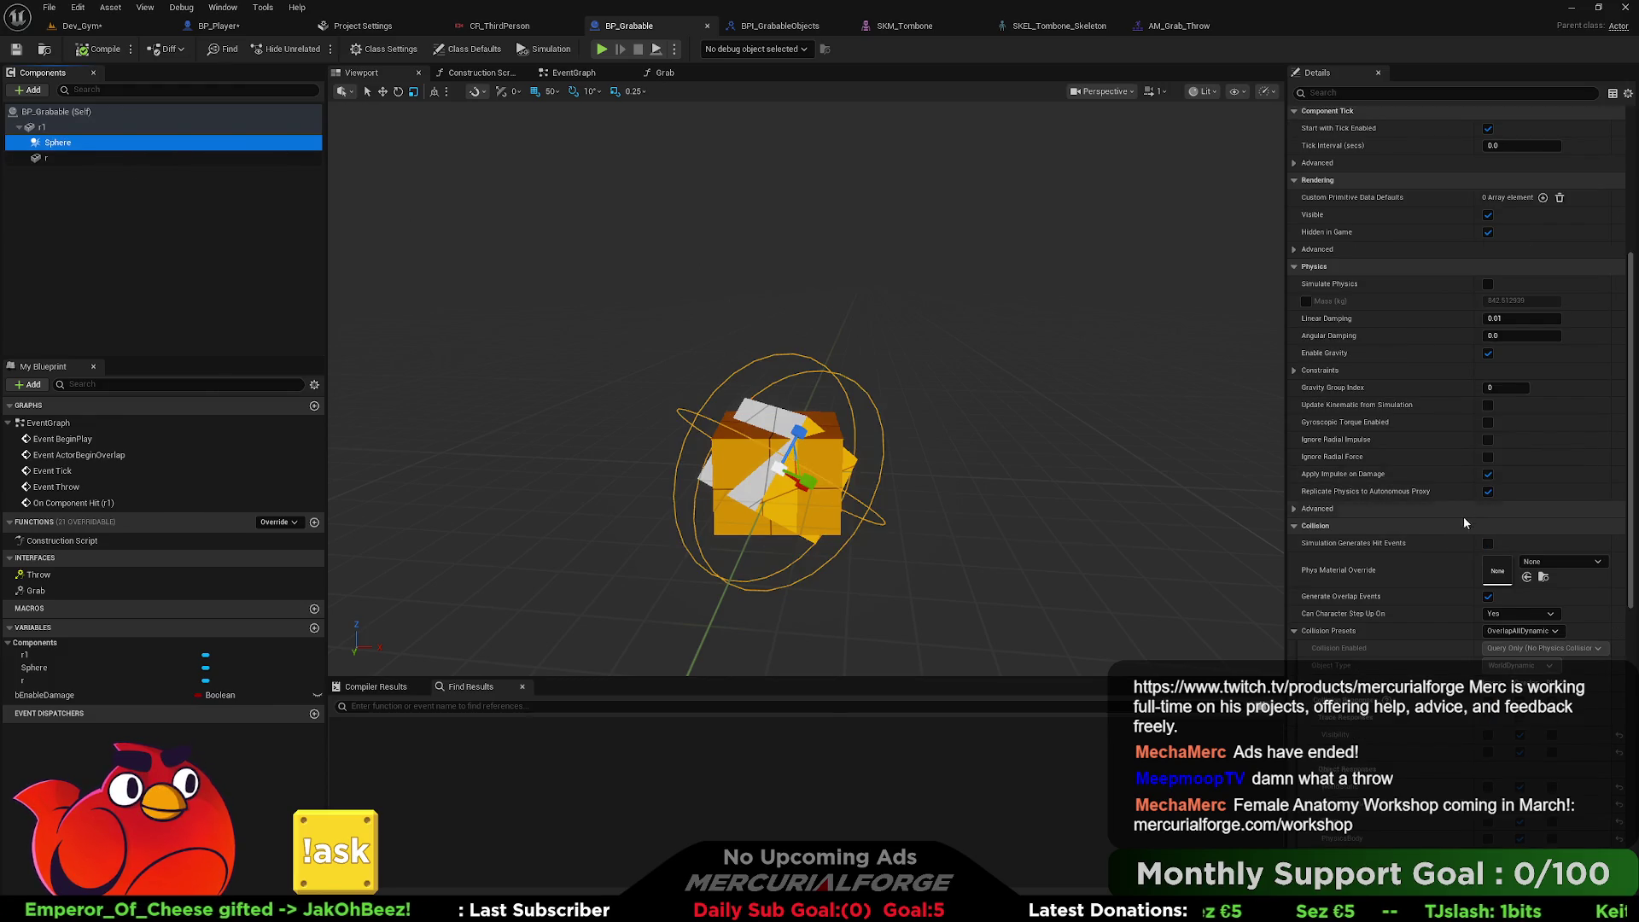
mouse_move(329, 279)
left_mouse_down()
mouse_move(49, 132)
mouse_move(248, 138)
left_mouse_up()
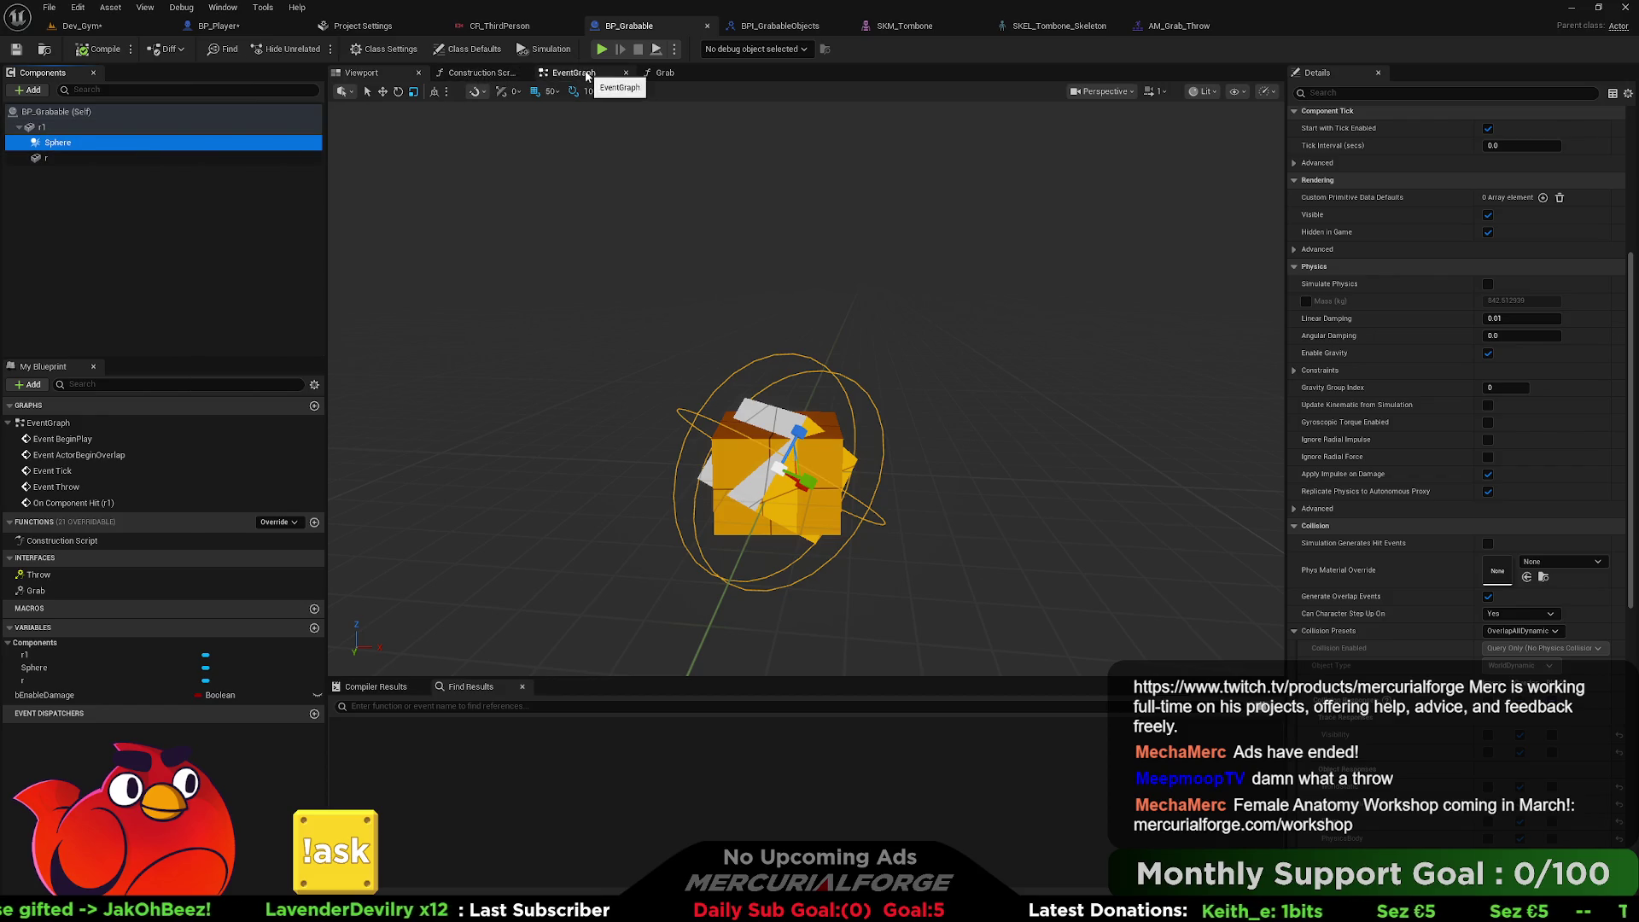
left_click(572, 74)
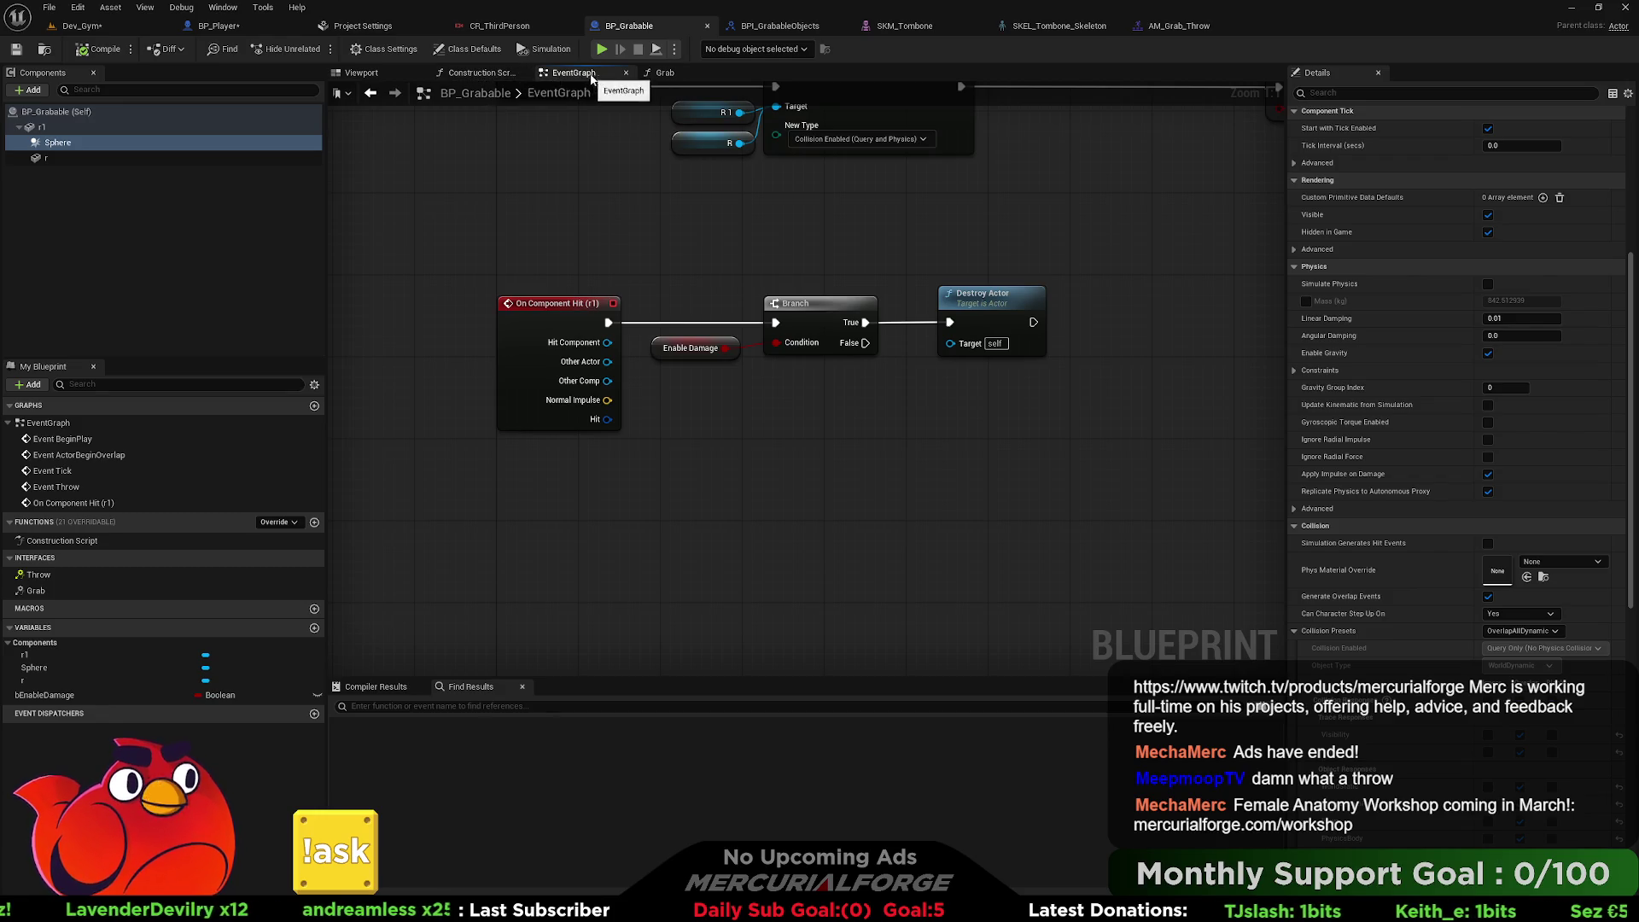
Add an Is A check on On Component Hit's Other Actor that tests for BP_Player.
left_click_drag(667, 182, 560, 235)
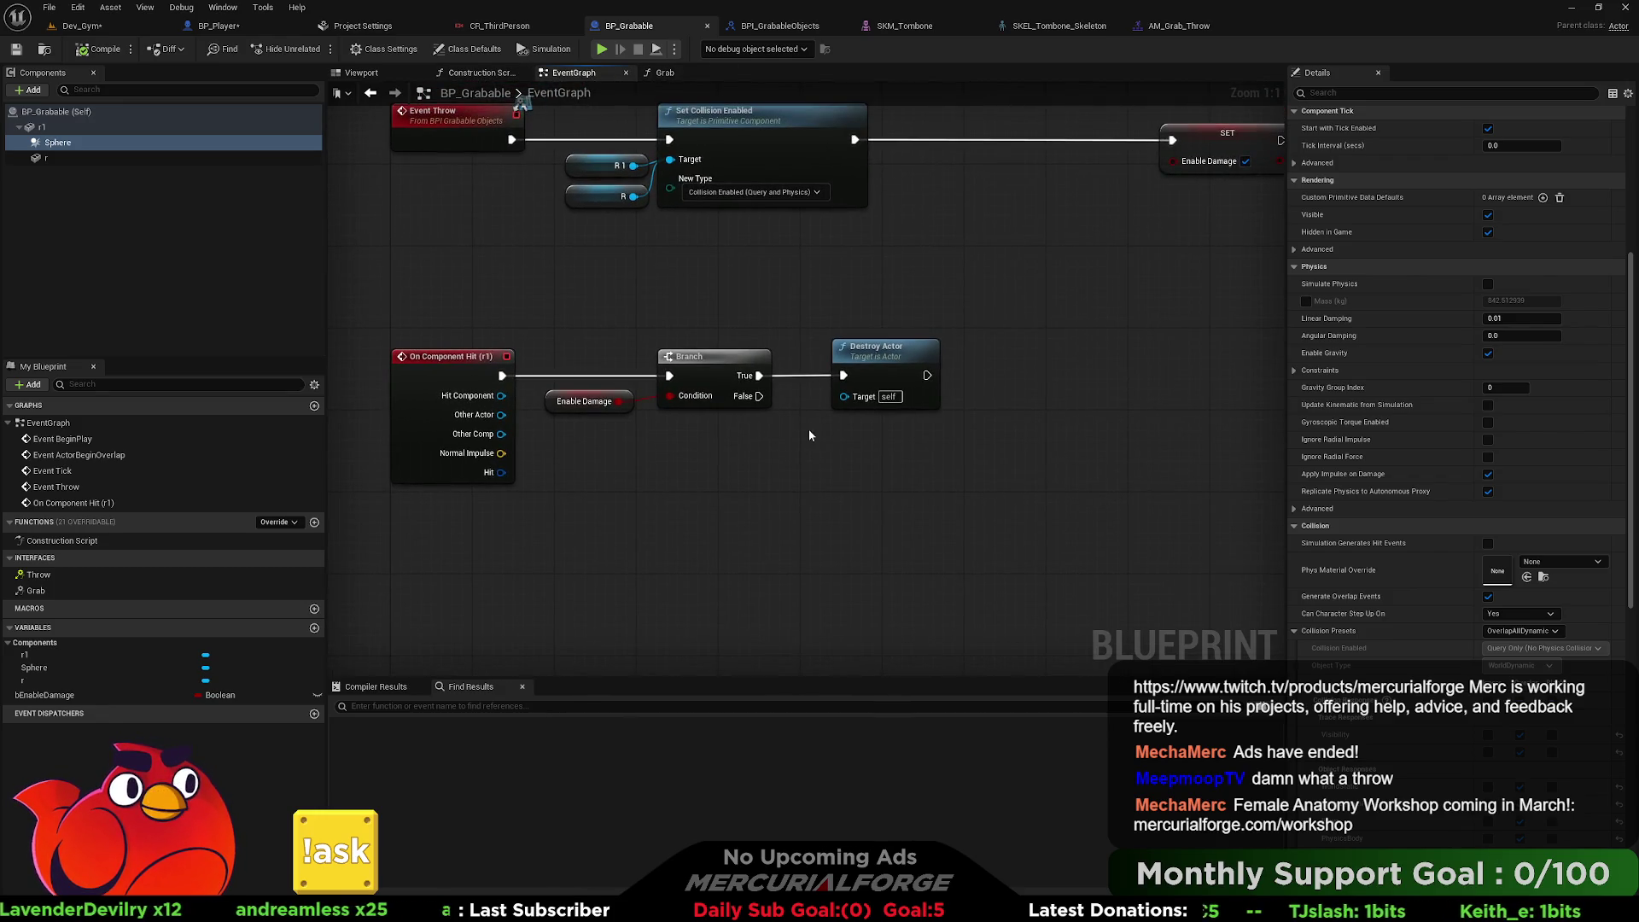
left_click_drag(886, 350, 1116, 359)
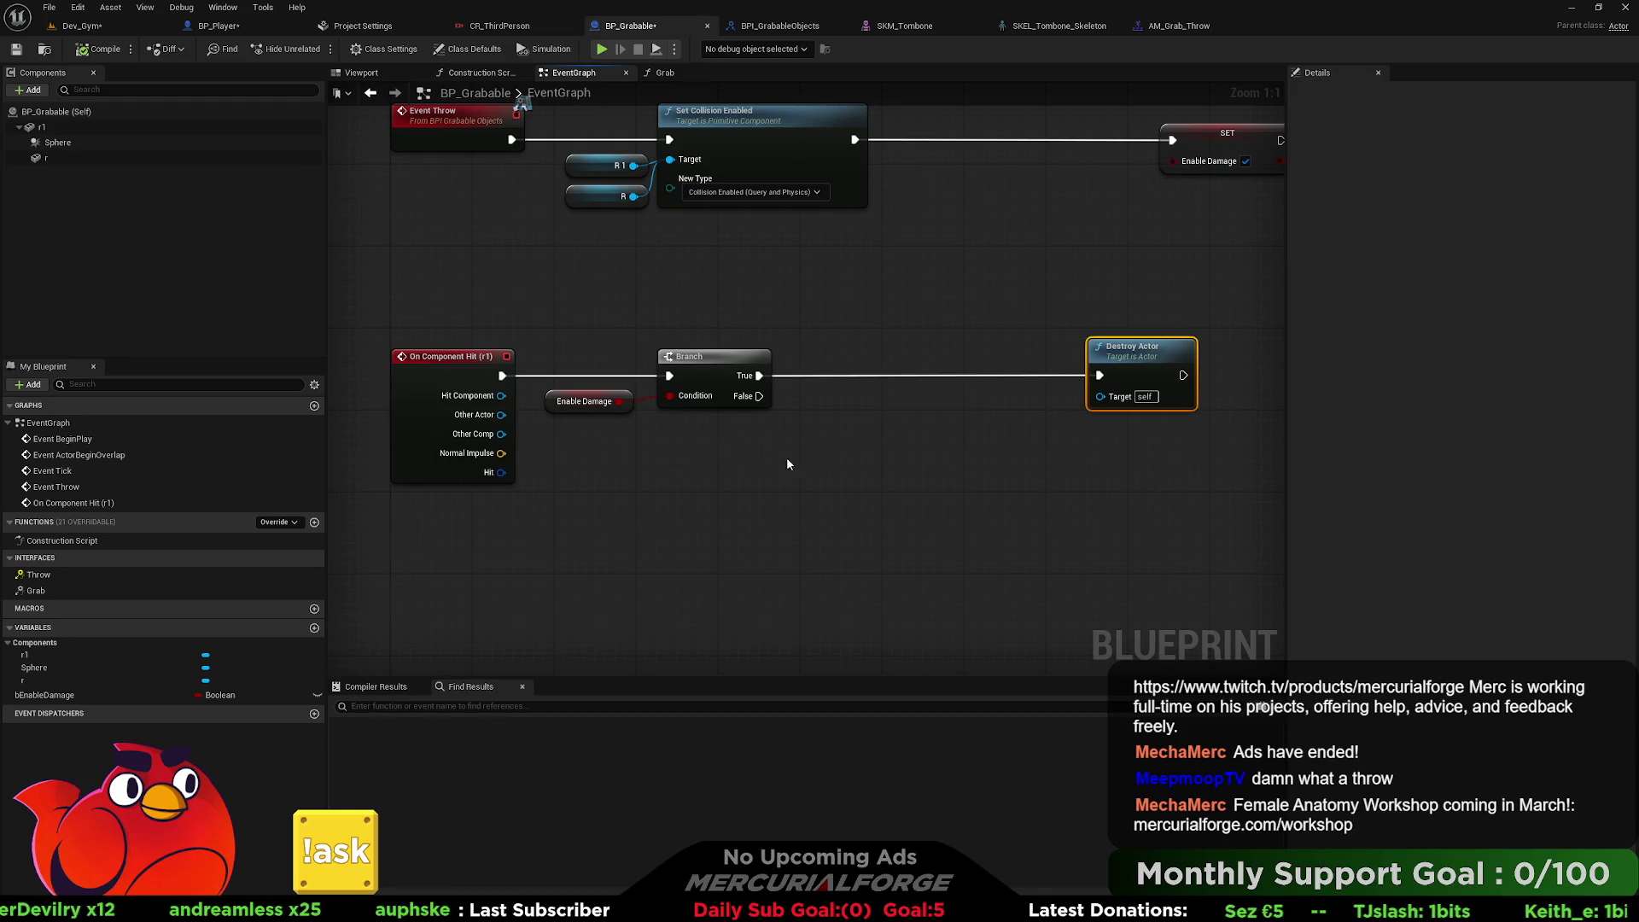
left_click_drag(787, 464, 843, 443)
left_click_drag(558, 394, 761, 421)
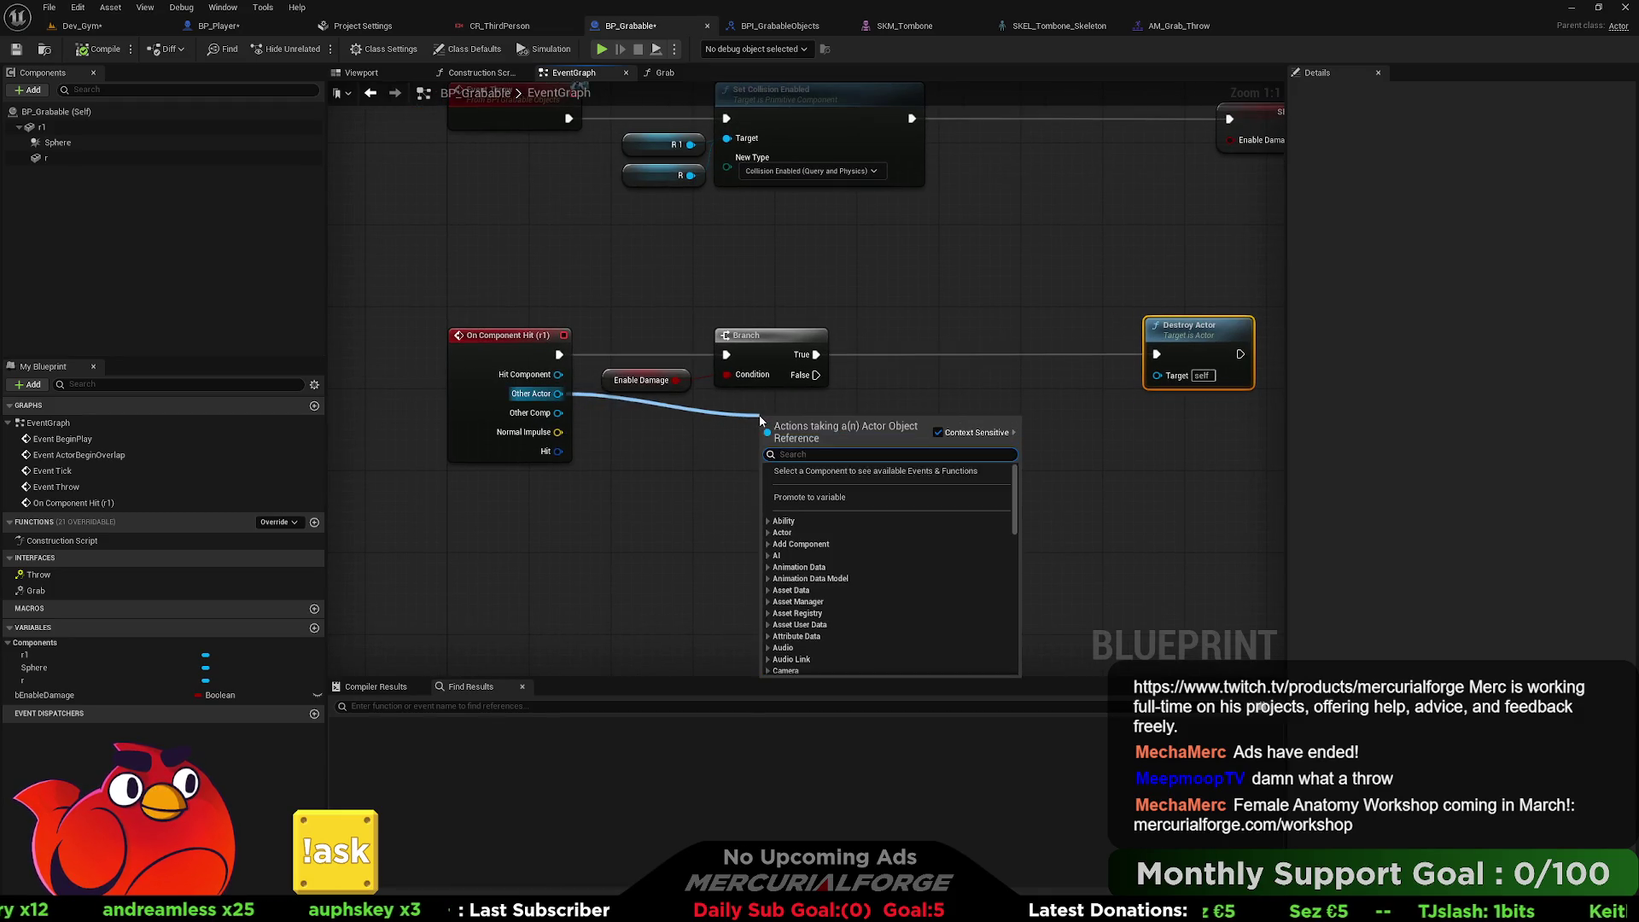
type("isa")
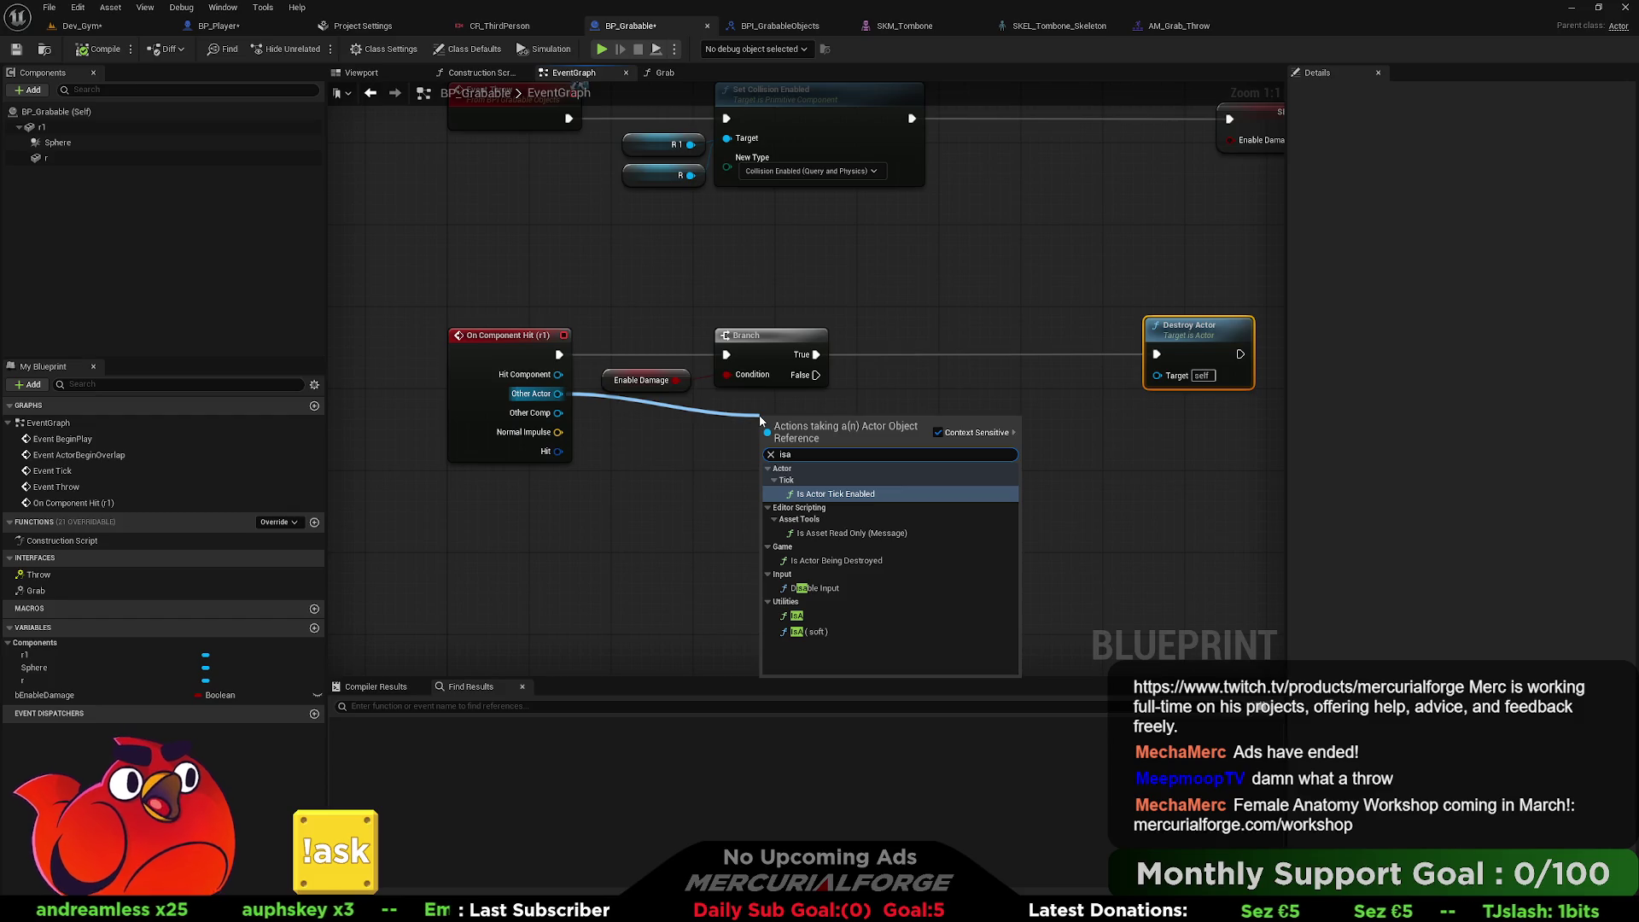
left_click(803, 615)
left_click(805, 468)
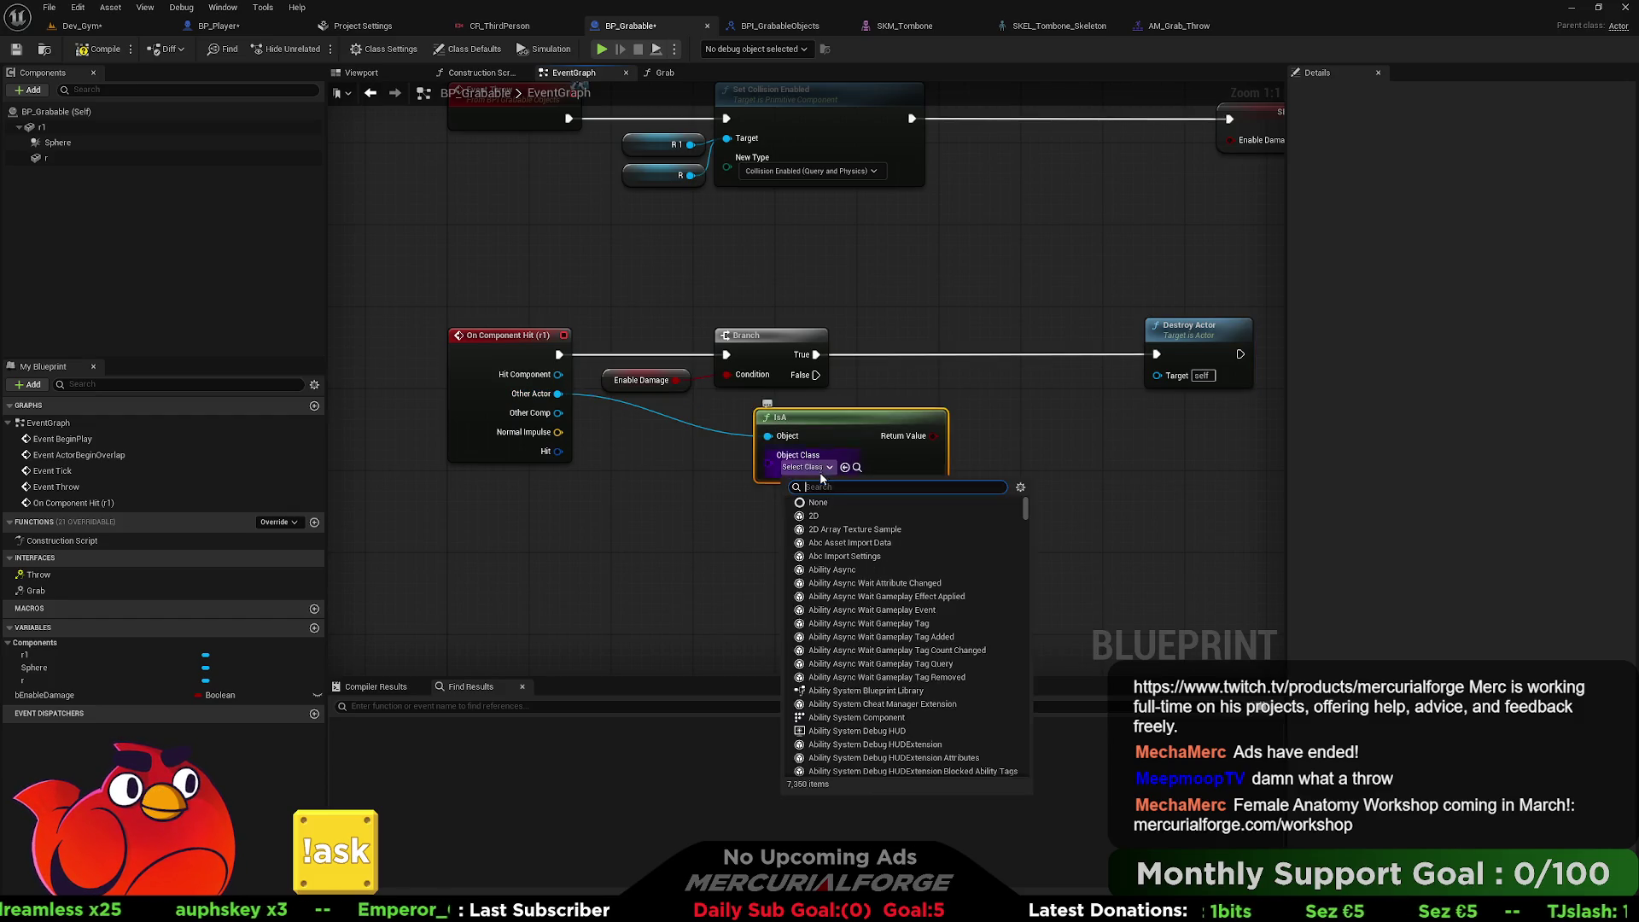
type("bp_pl")
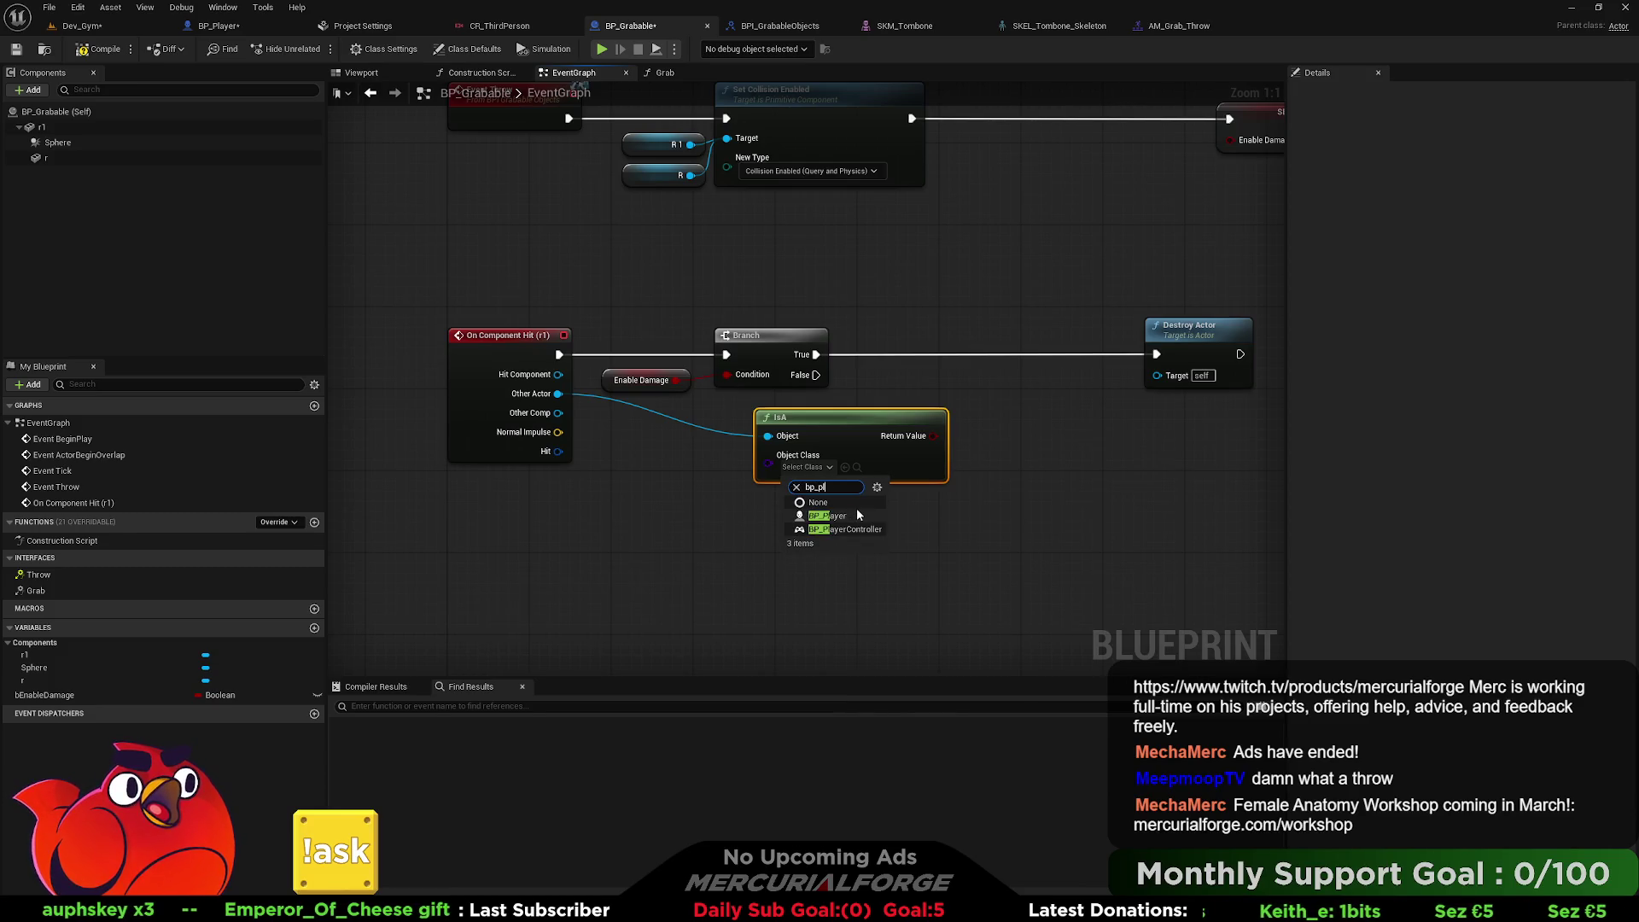
left_click(858, 512)
left_click_drag(880, 441, 739, 436)
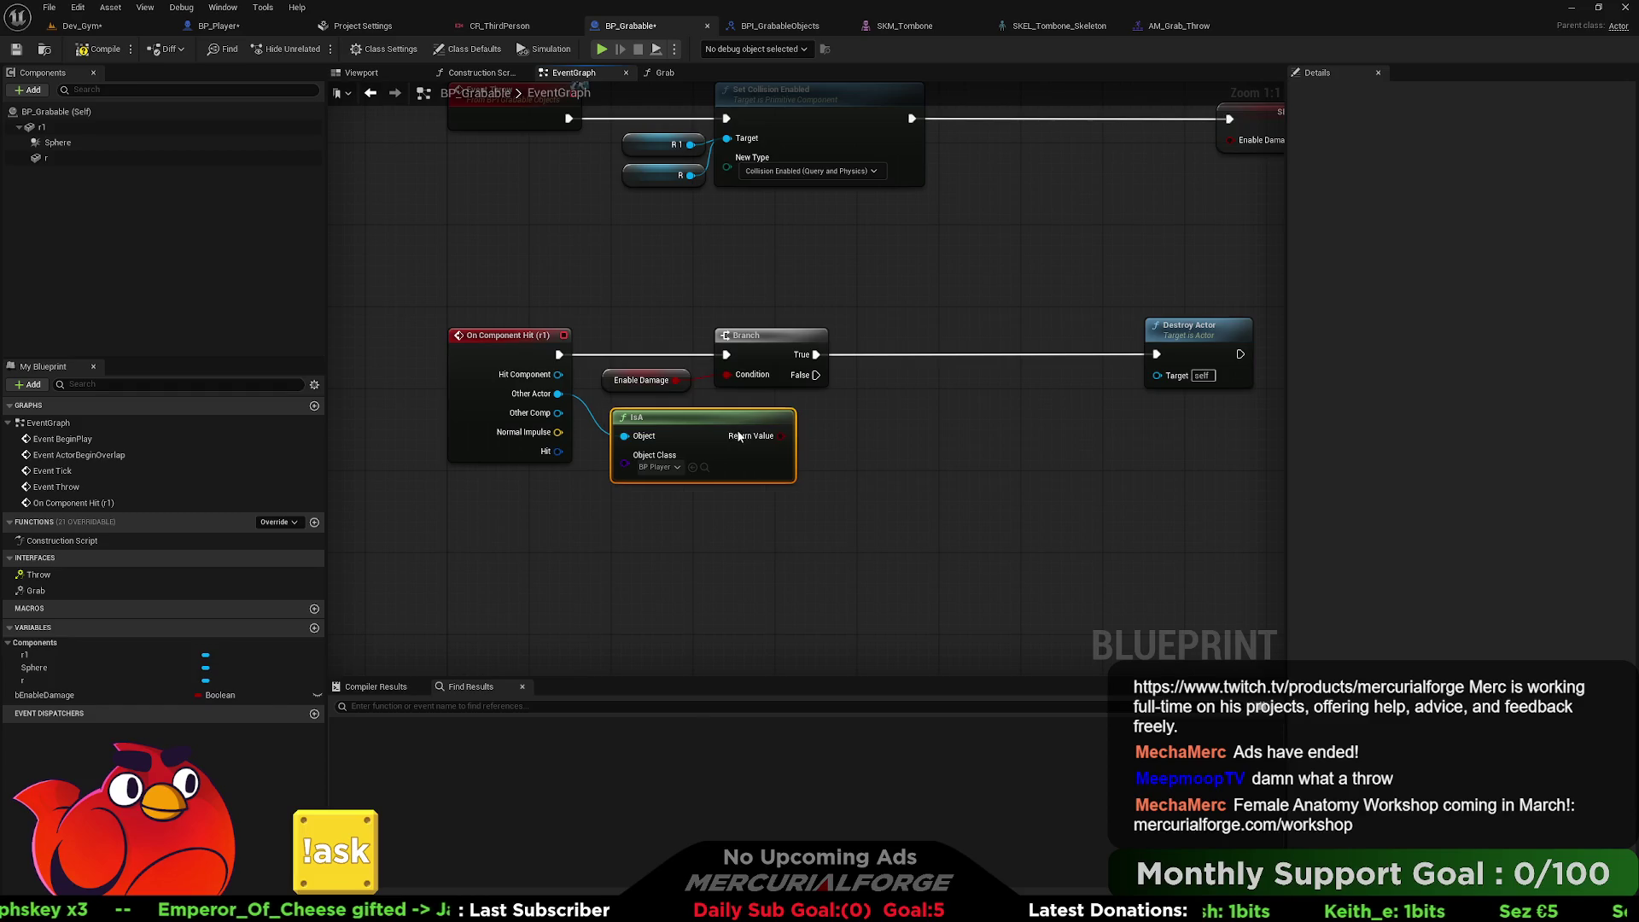
Add an AND node fed by the Enable Damage value.
mouse_move(889, 310)
left_mouse_down()
mouse_move(608, 386)
mouse_move(905, 376)
mouse_move(852, 432)
left_mouse_up()
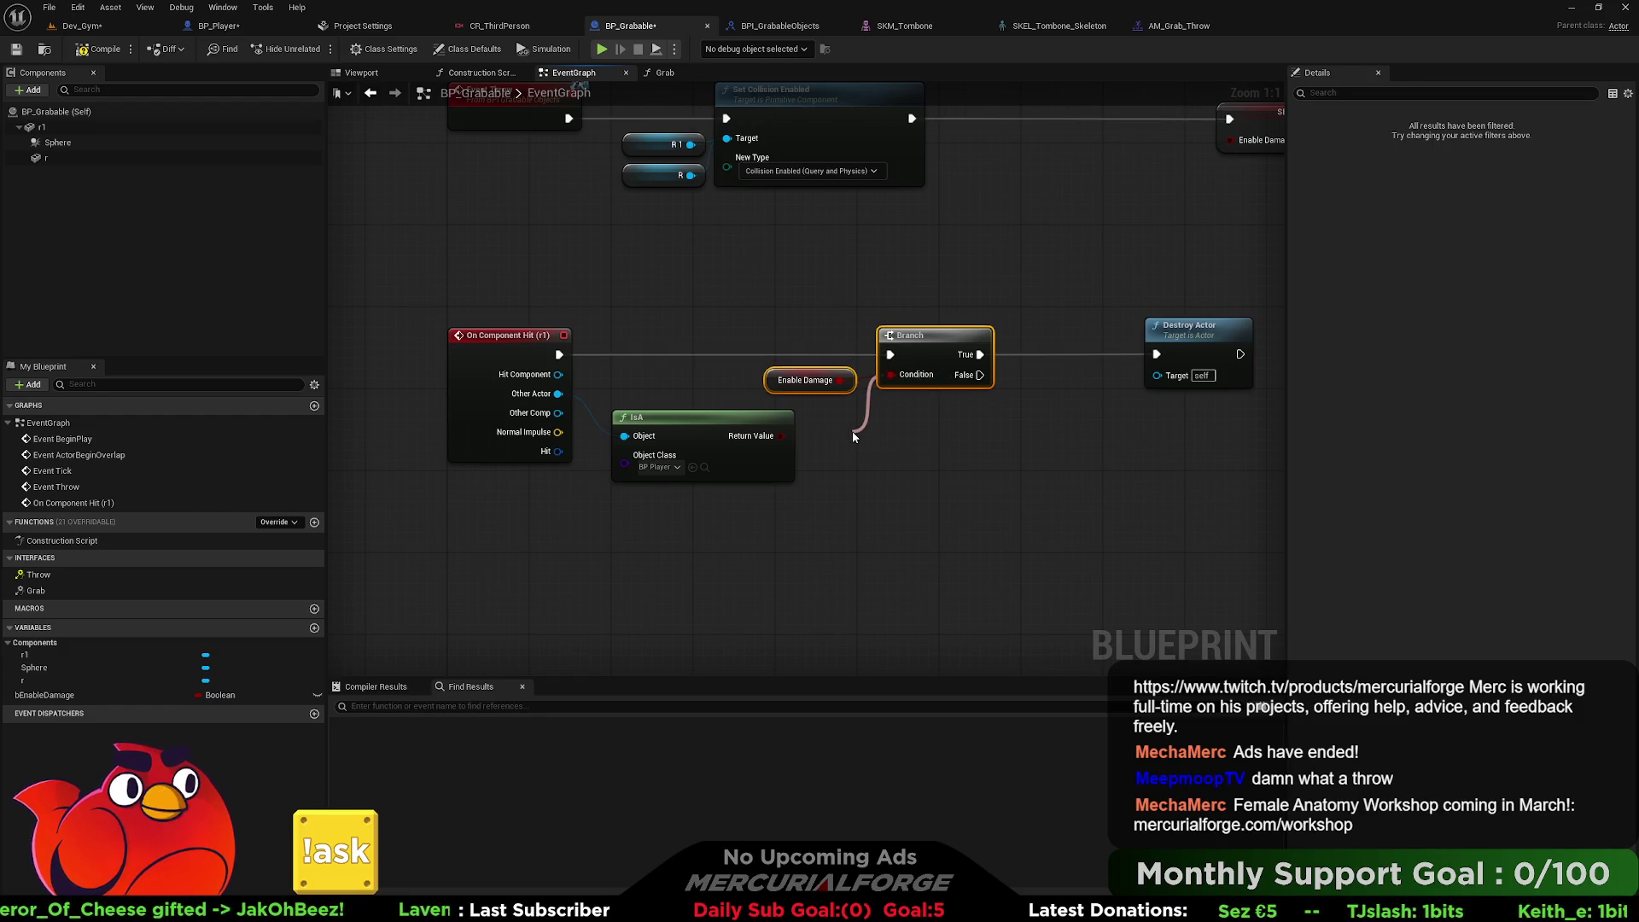
type("not")
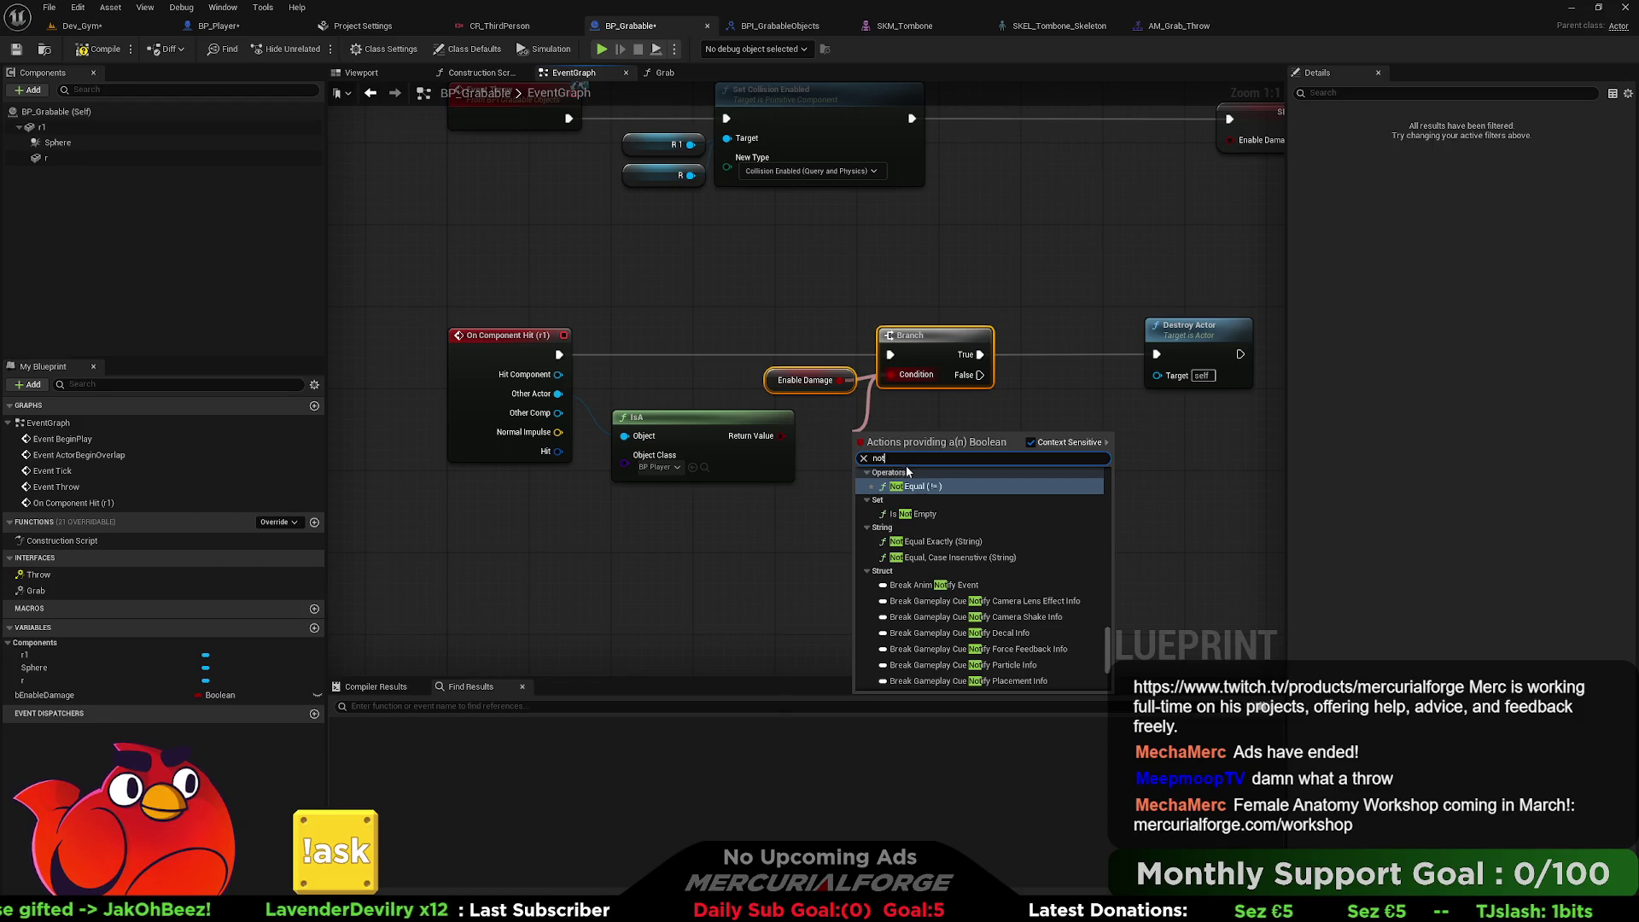
left_click(862, 392)
mouse_move(841, 376)
left_mouse_down()
mouse_move(789, 372)
mouse_move(890, 375)
left_mouse_up()
left_click_drag(790, 380, 837, 406)
type("and")
key("Return")
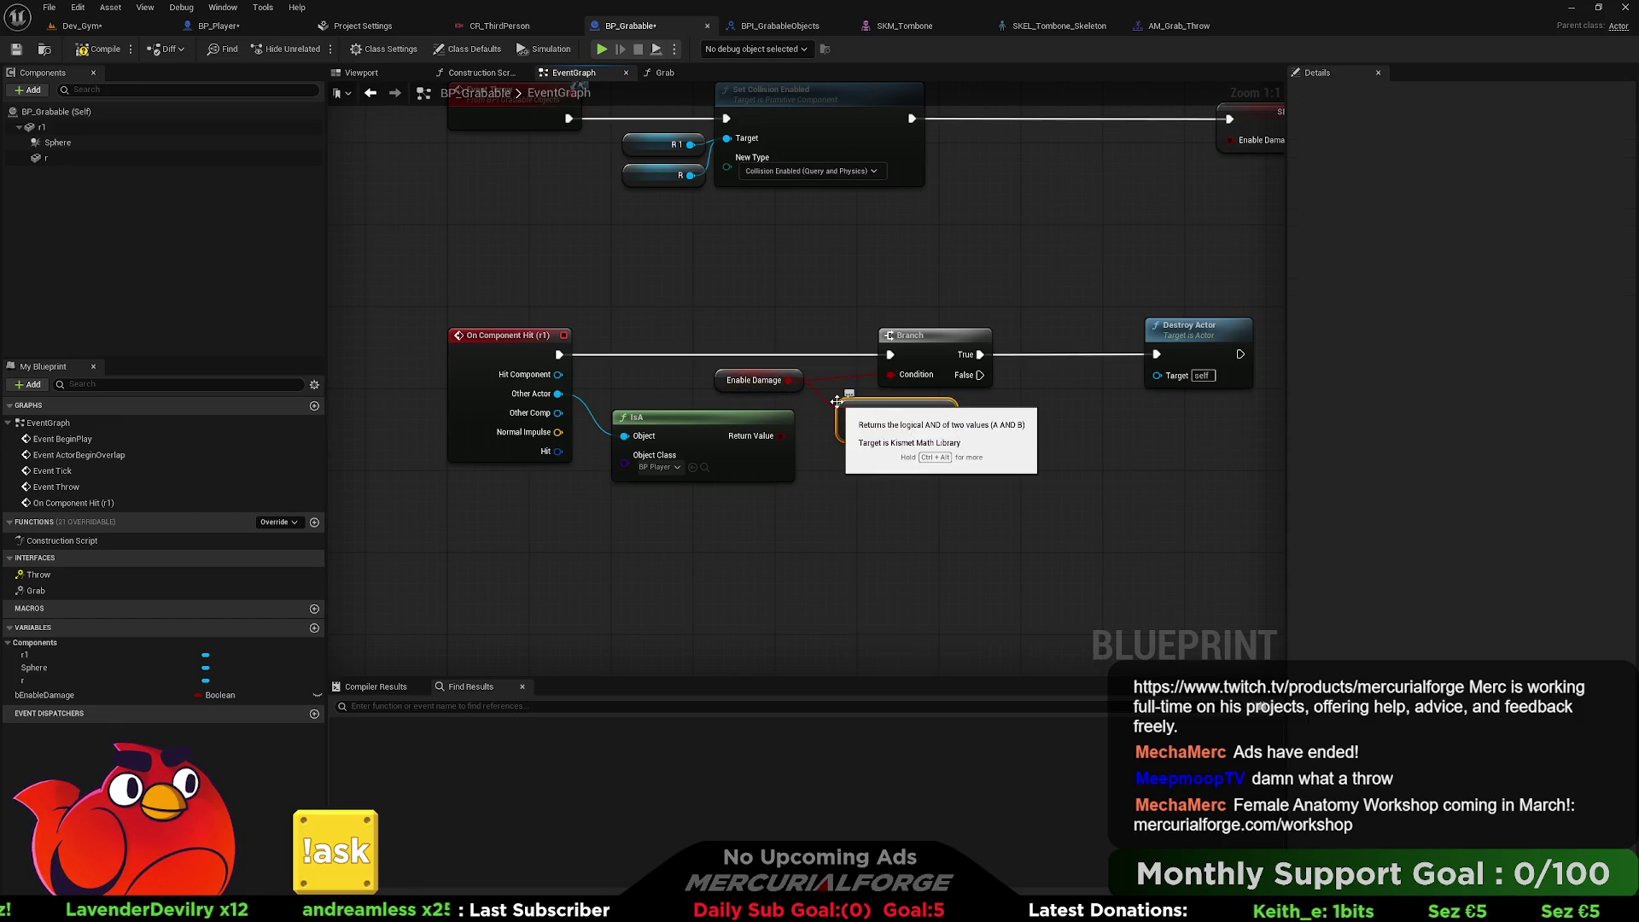
Make room in the graph and add a NOT inverting the Is A result into the AND.
left_click_drag(947, 354, 1049, 354)
left_click(1186, 363, "ctrl")
left_click(896, 420, "ctrl")
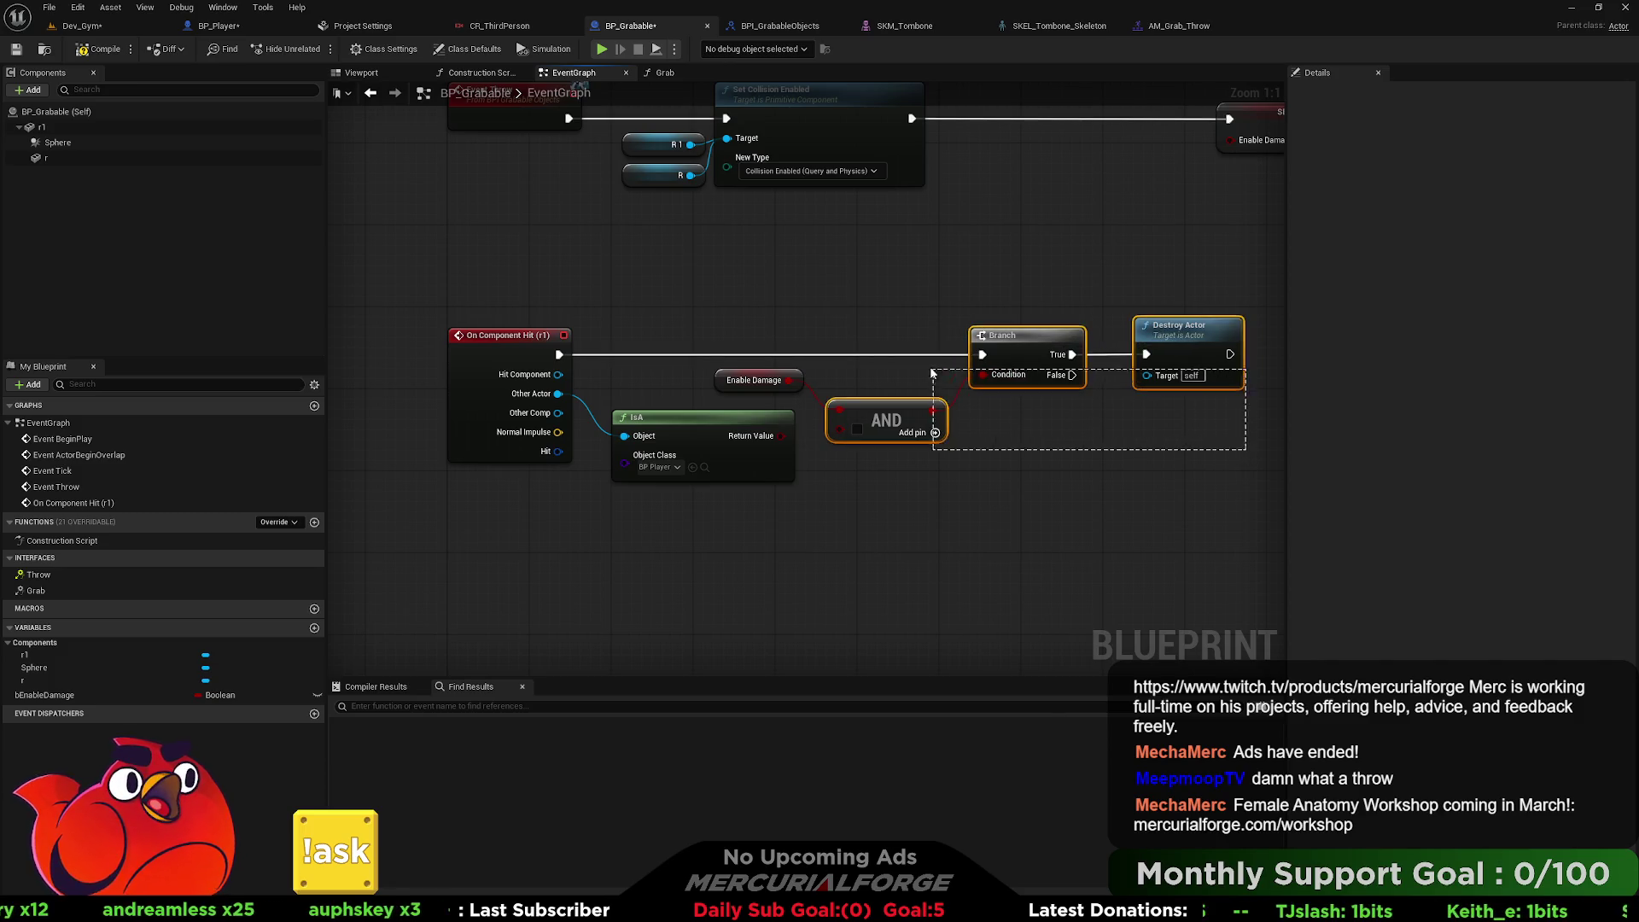
mouse_move(1238, 266)
left_mouse_down()
mouse_move(802, 431)
mouse_move(850, 457)
mouse_move(892, 427)
mouse_move(994, 427)
left_mouse_up()
left_click_drag(781, 436, 847, 444)
type("not")
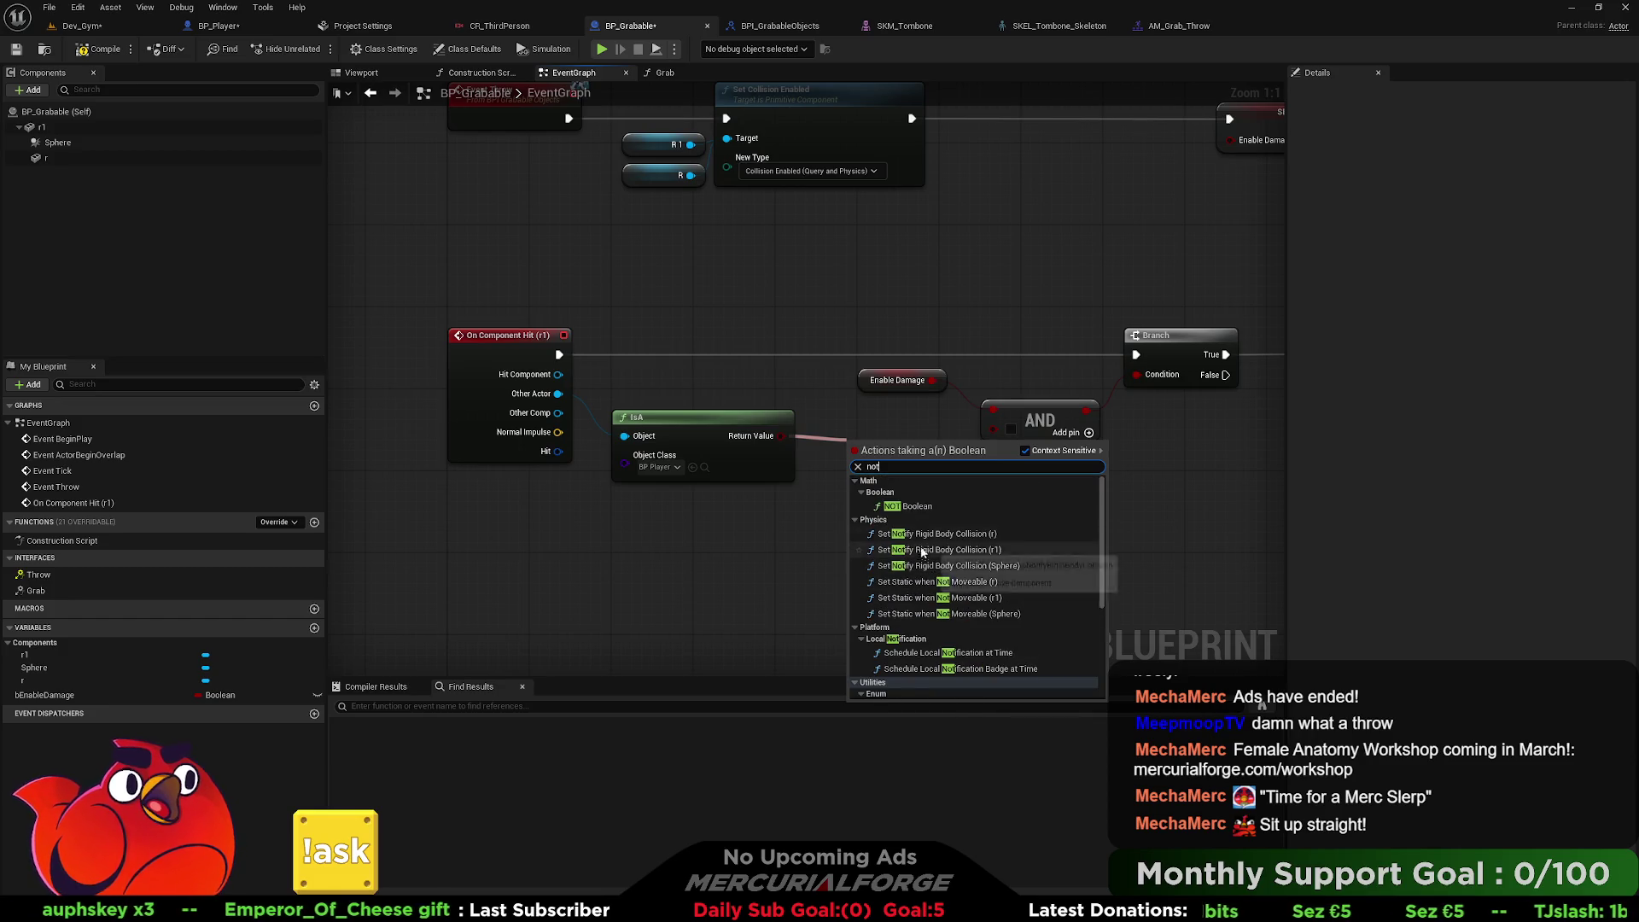
left_click(912, 563)
left_click_drag(930, 441, 995, 432)
left_click(1017, 542)
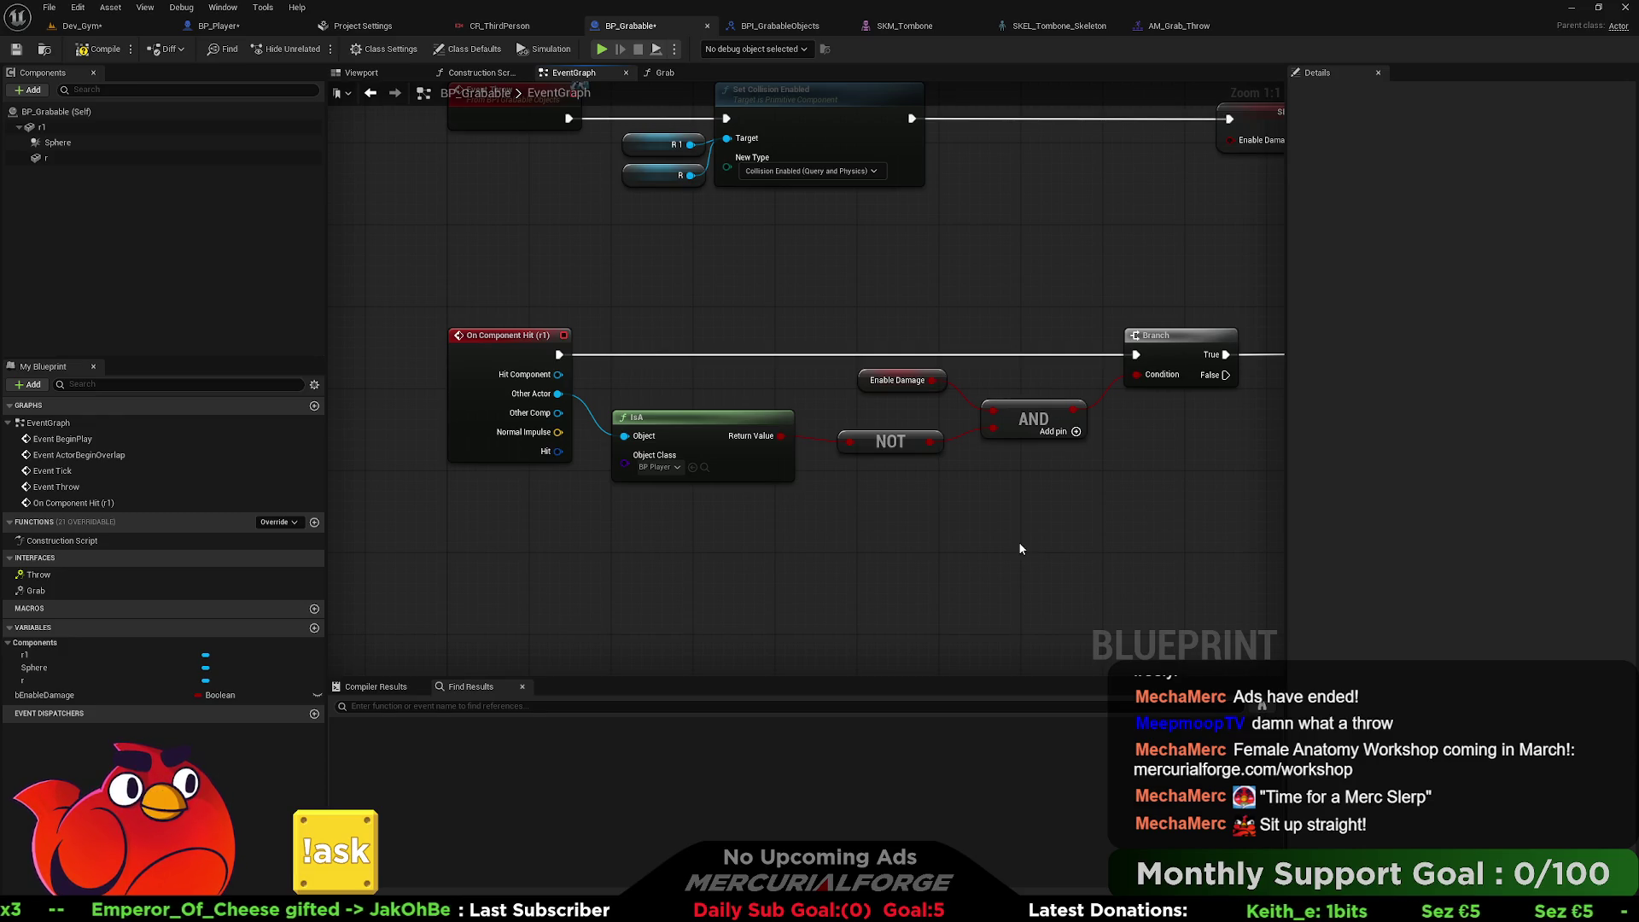
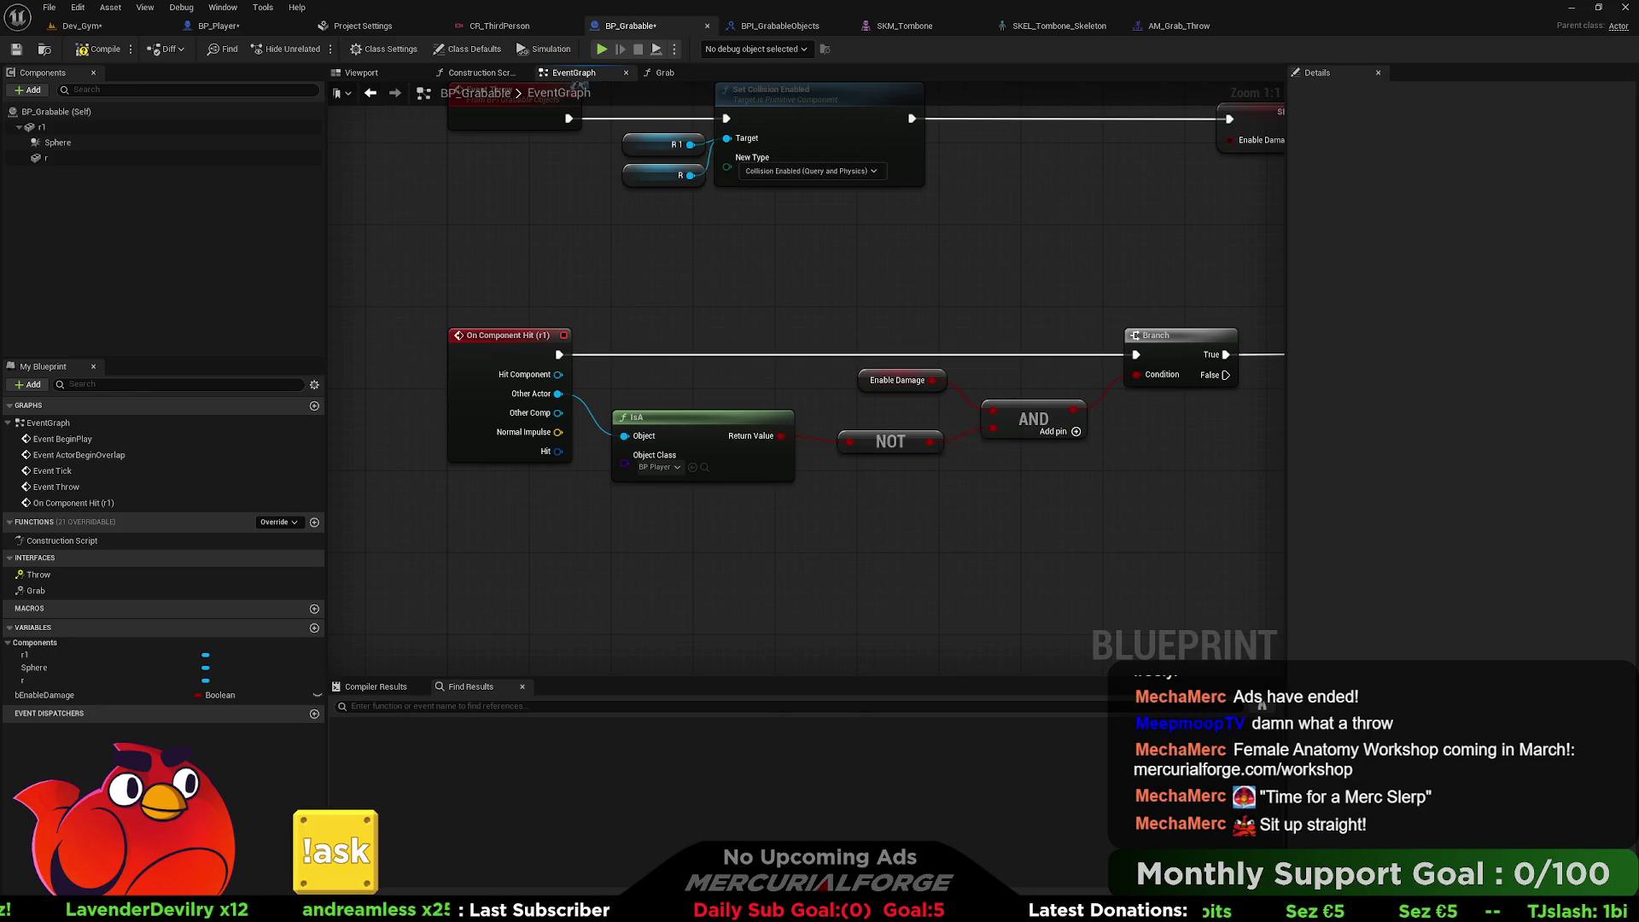
Compile and save BP_Grabable, check its hit logic ends in Destroy Actor, and return to Dev_Gym.
left_click(103, 51)
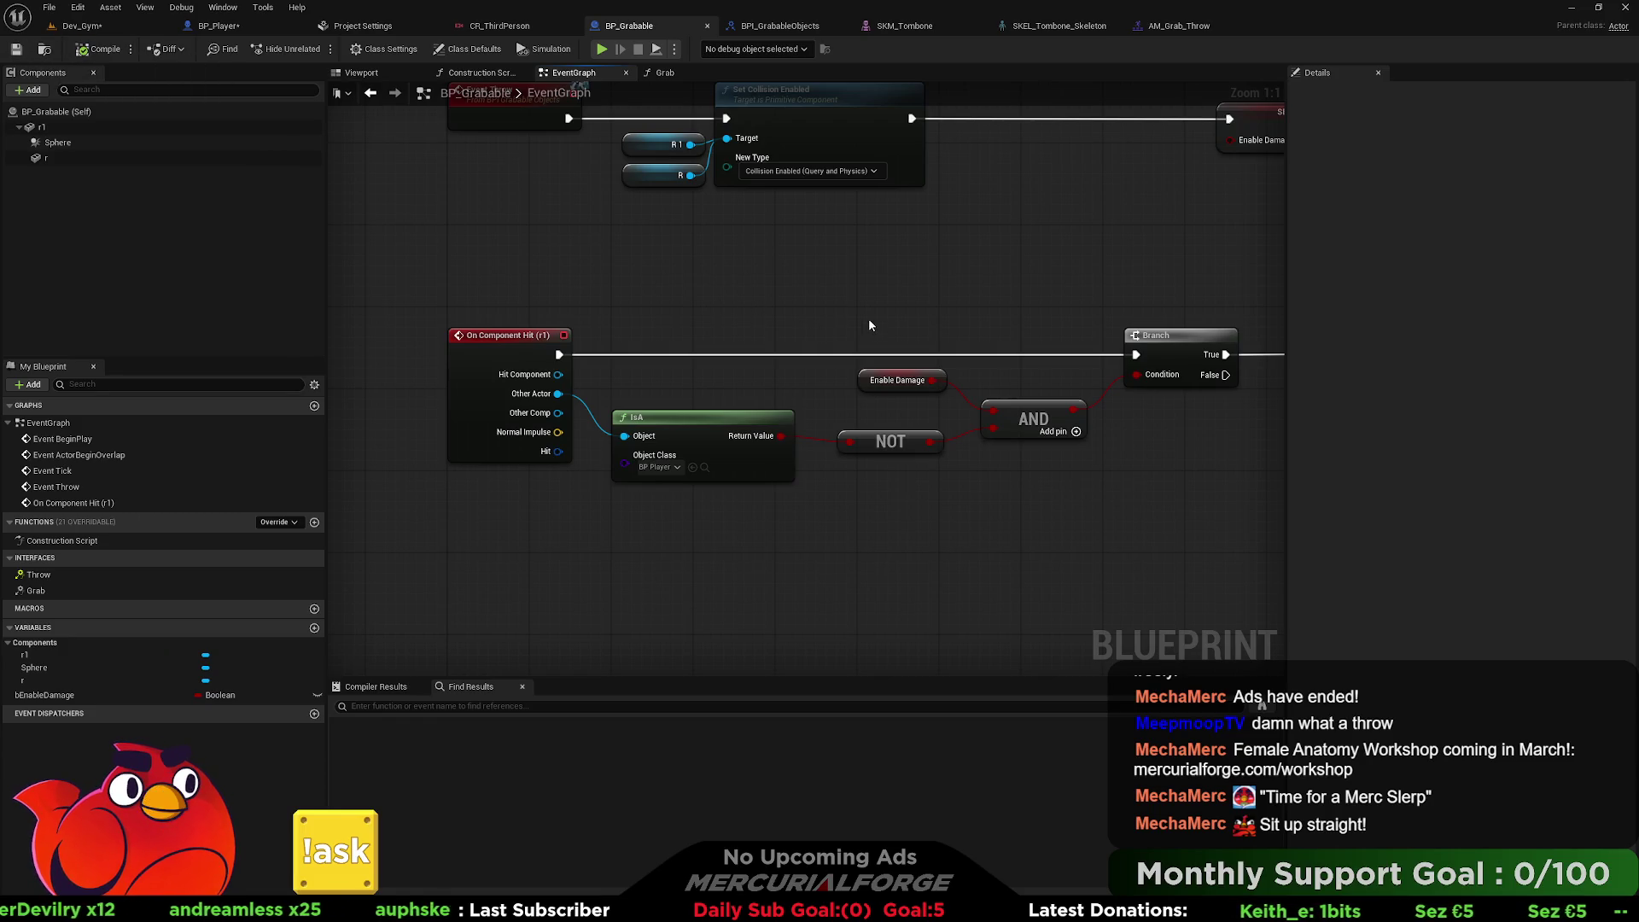
left_click_drag(868, 325, 645, 304)
left_click_drag(539, 397, 643, 439)
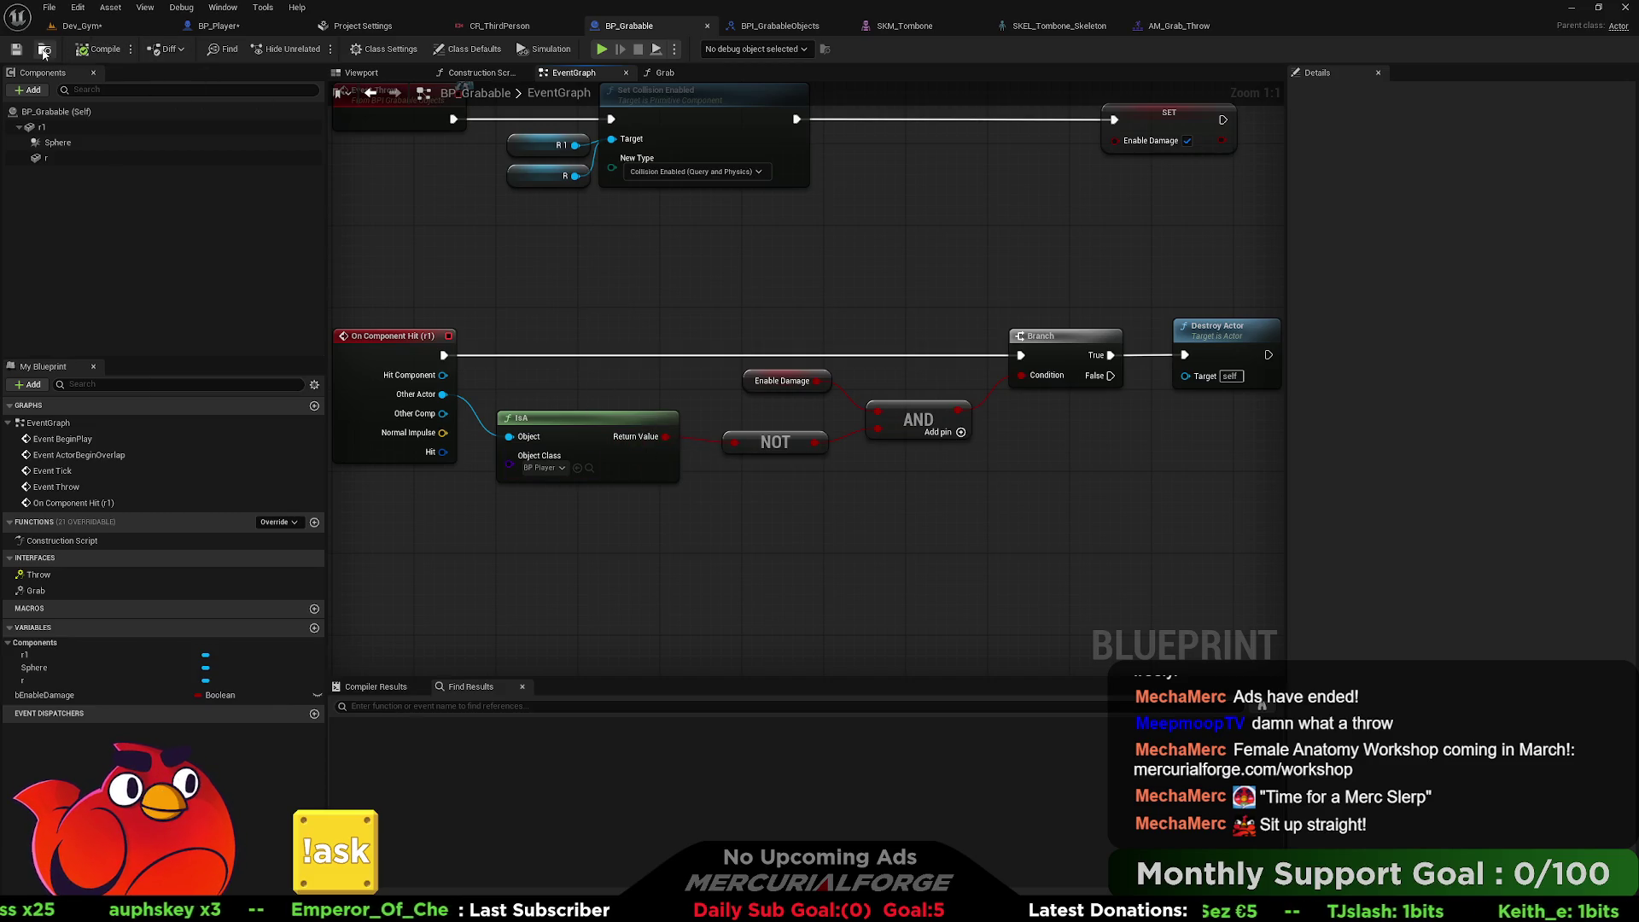
left_click(81, 25)
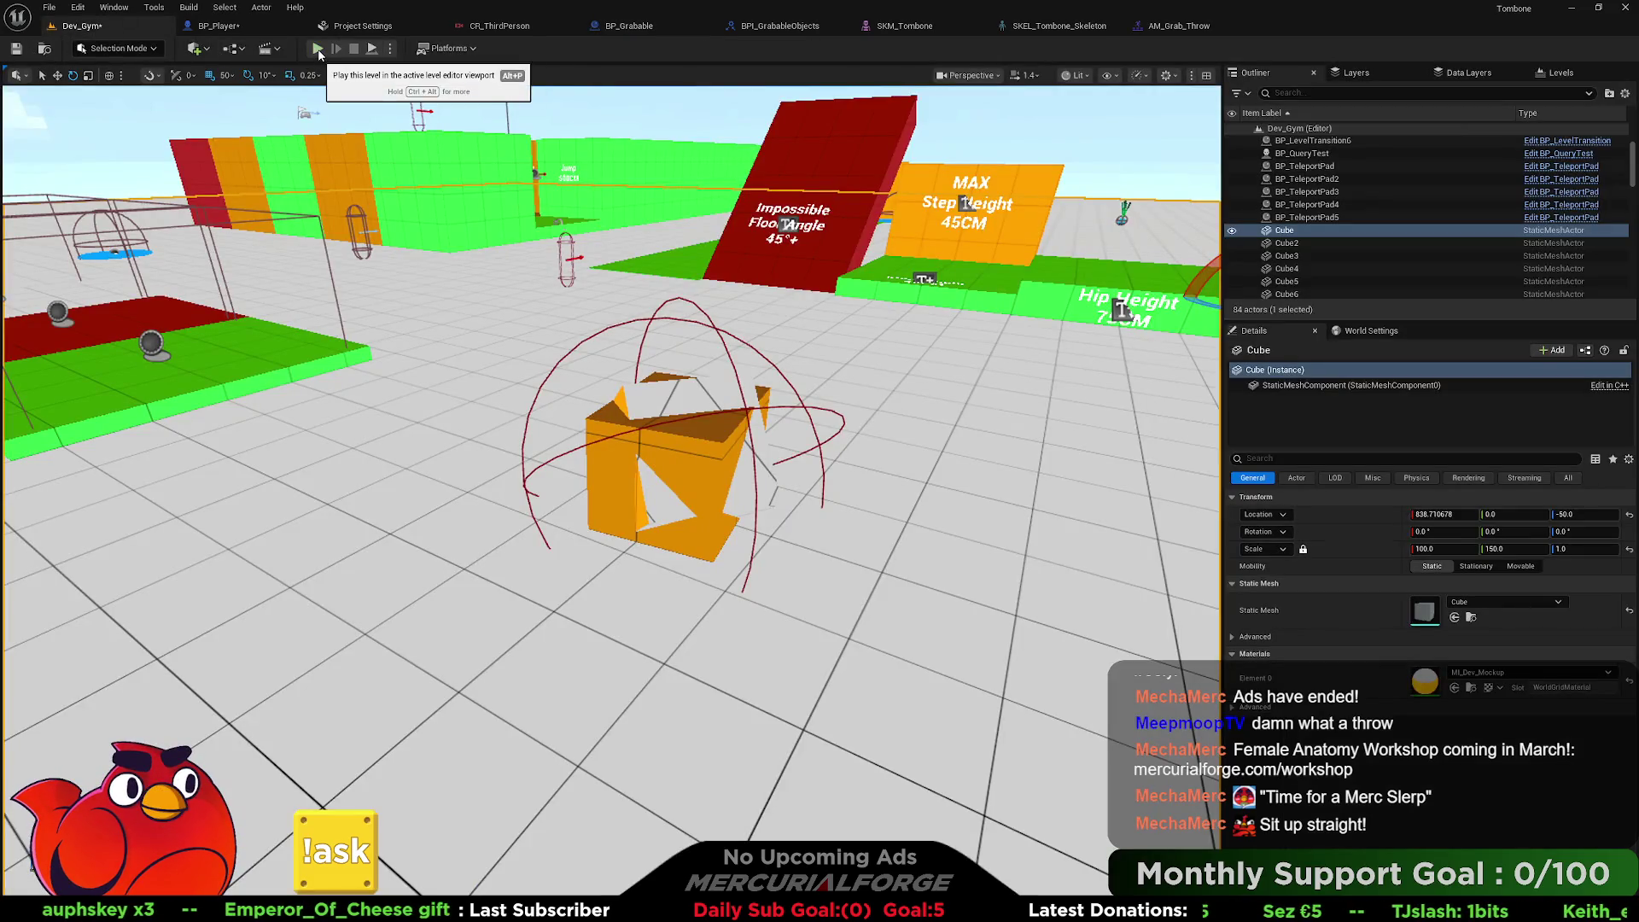
left_click(323, 49)
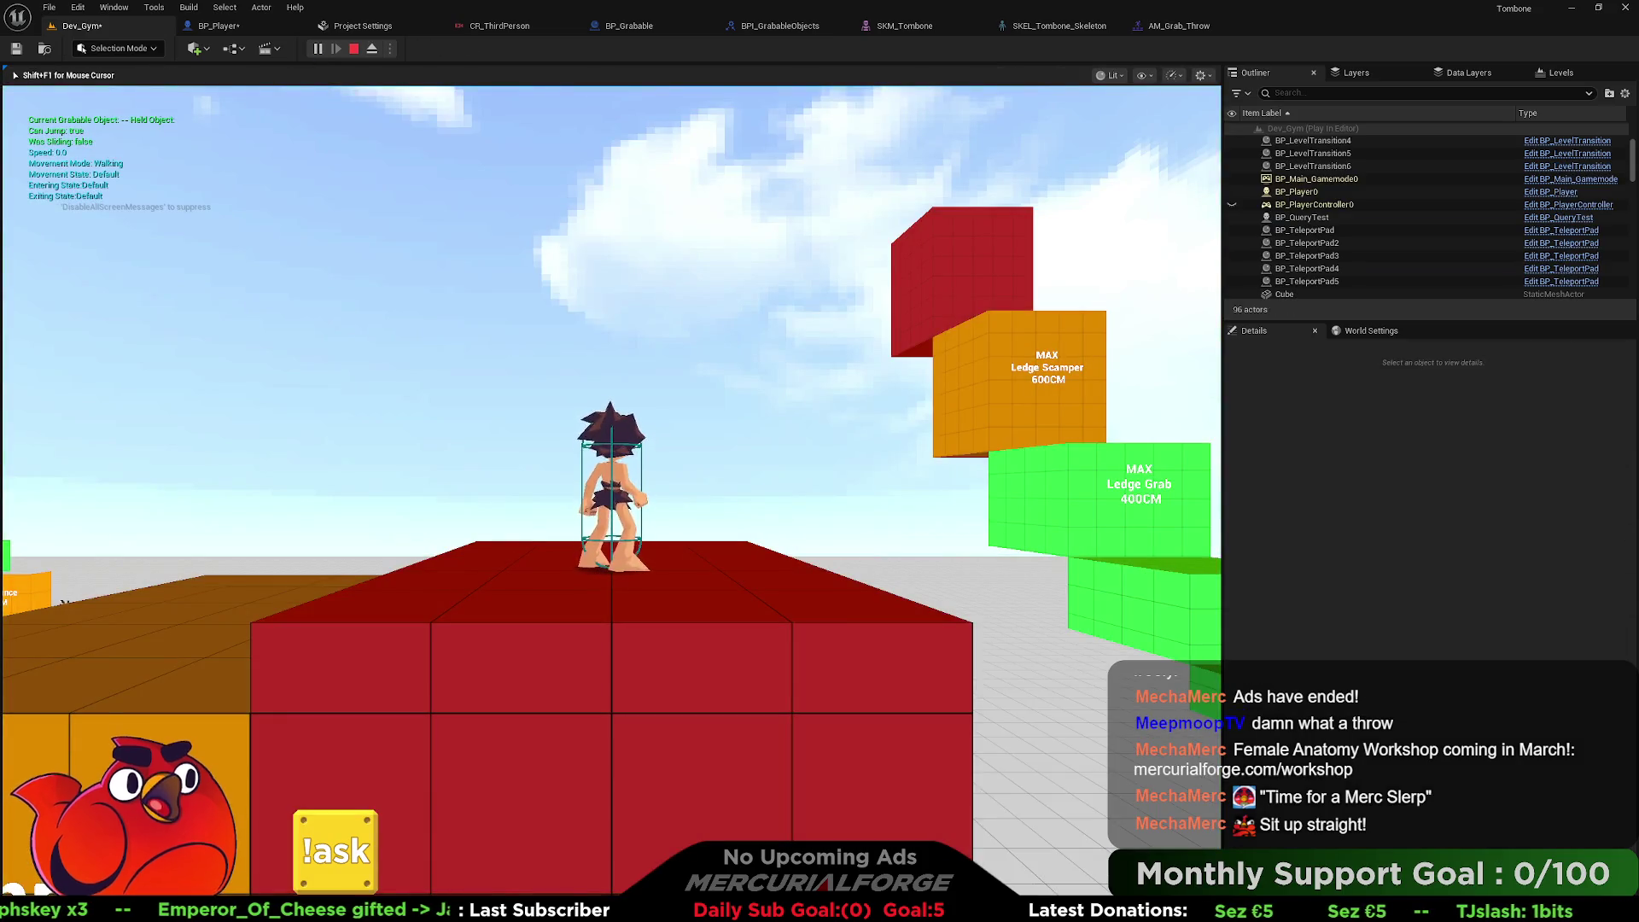
key("Escape")
left_click_drag(693, 395, 707, 487)
right_click(642, 528)
left_click(687, 517)
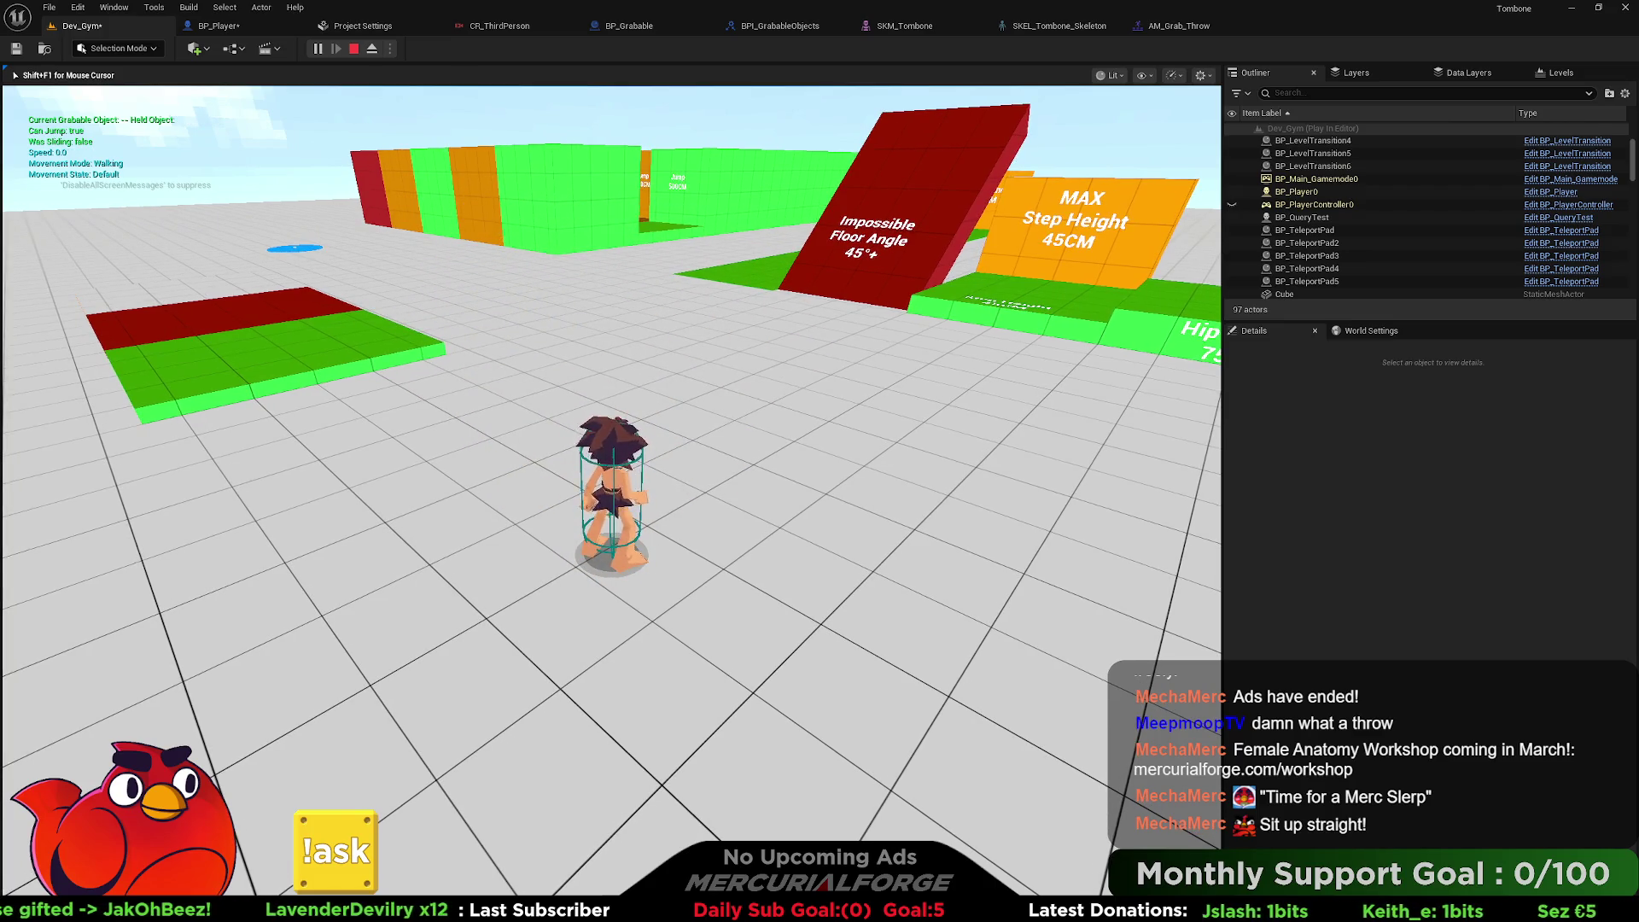
key("Escape")
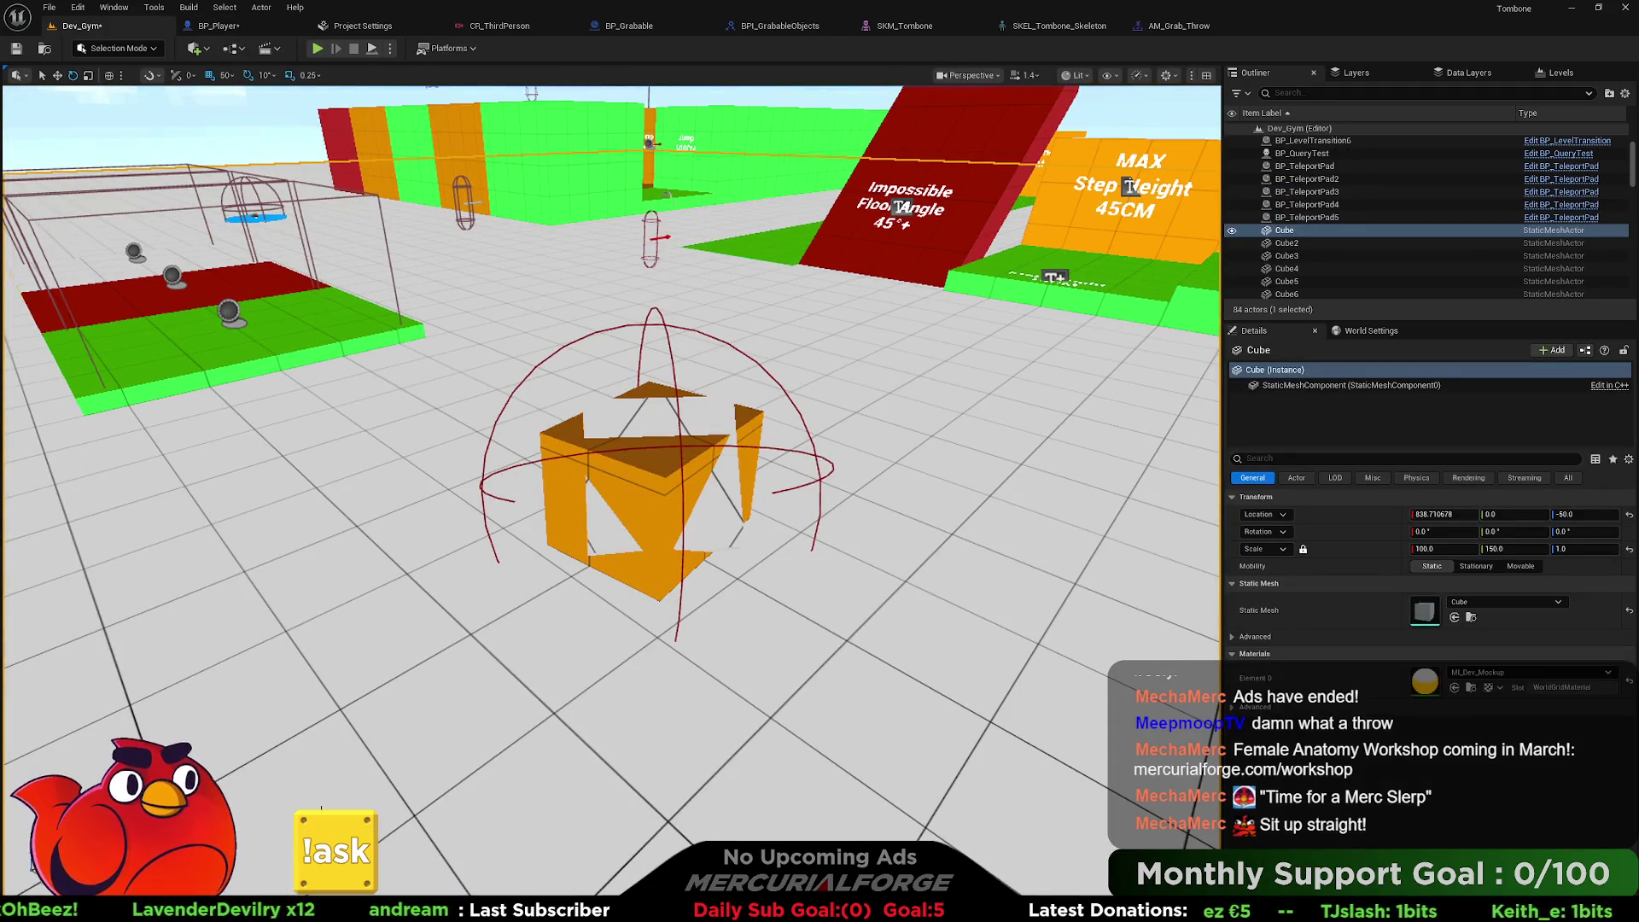
Hide Engine Content in the Content Drawer and open the Content > VFX folder.
key("ctrl+space")
scroll(81, 773, "down", 10)
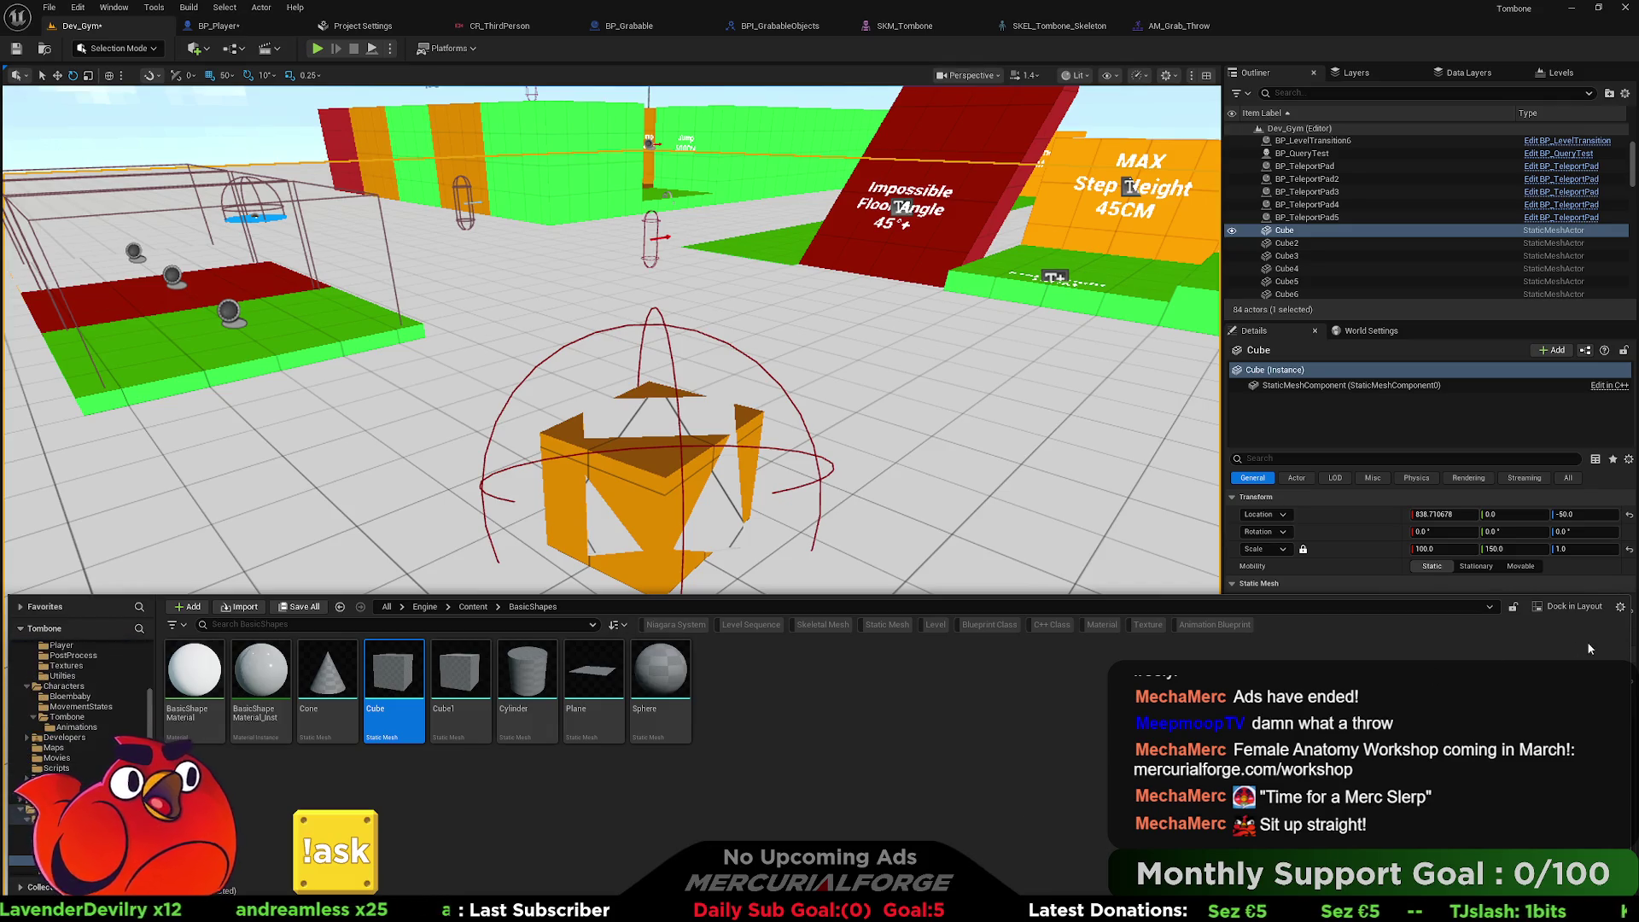
left_click(1623, 606)
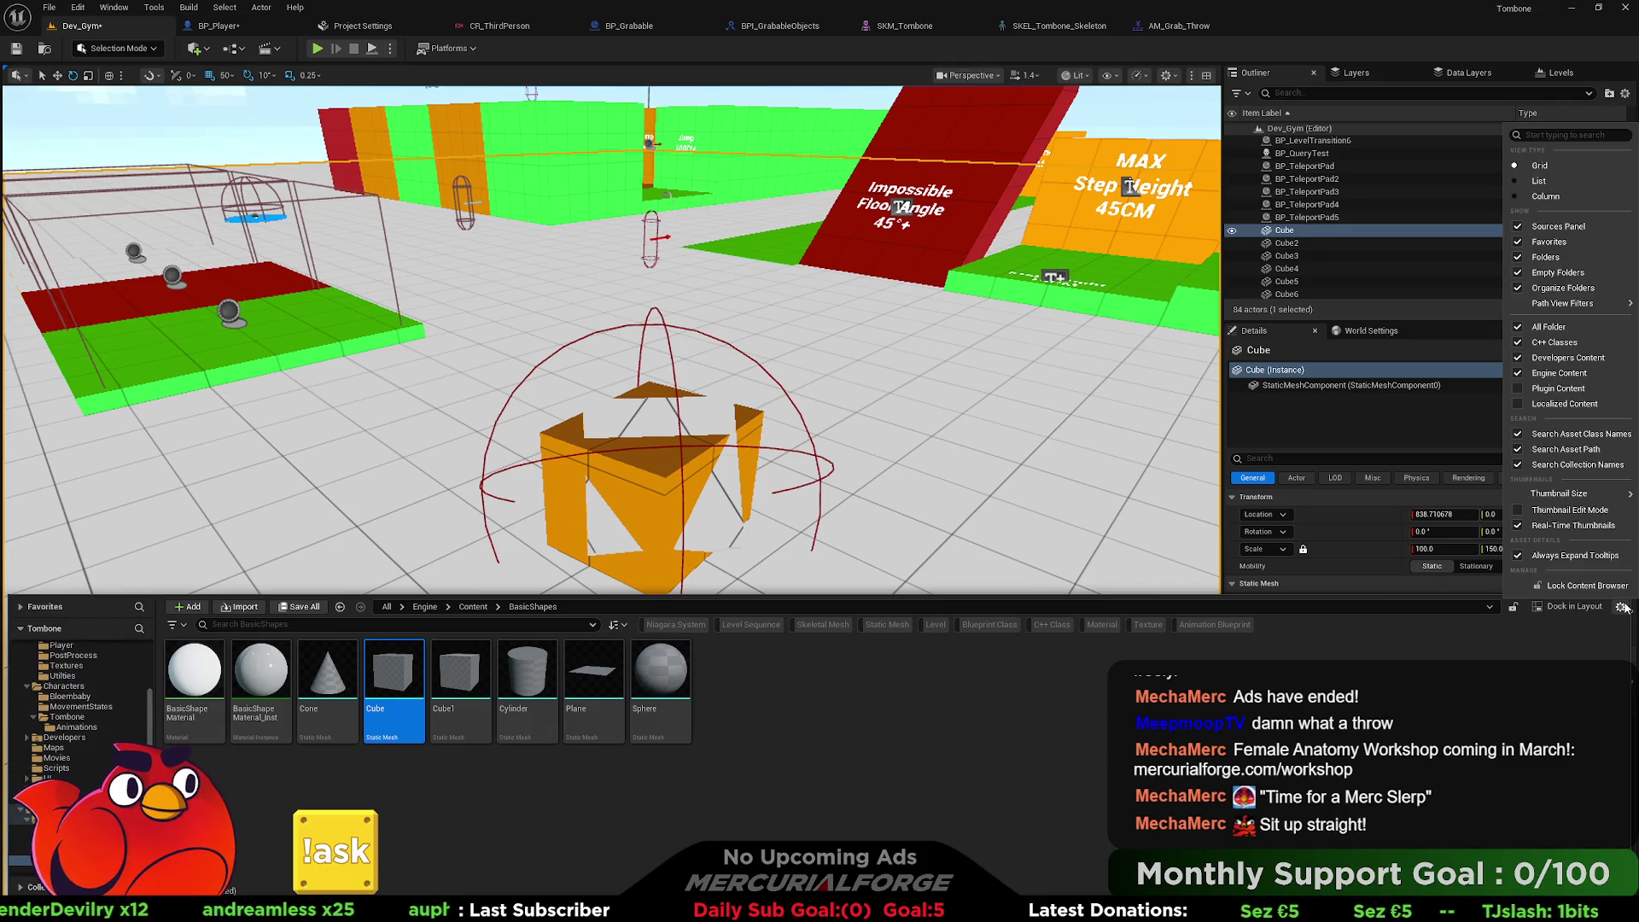
left_click(1555, 376)
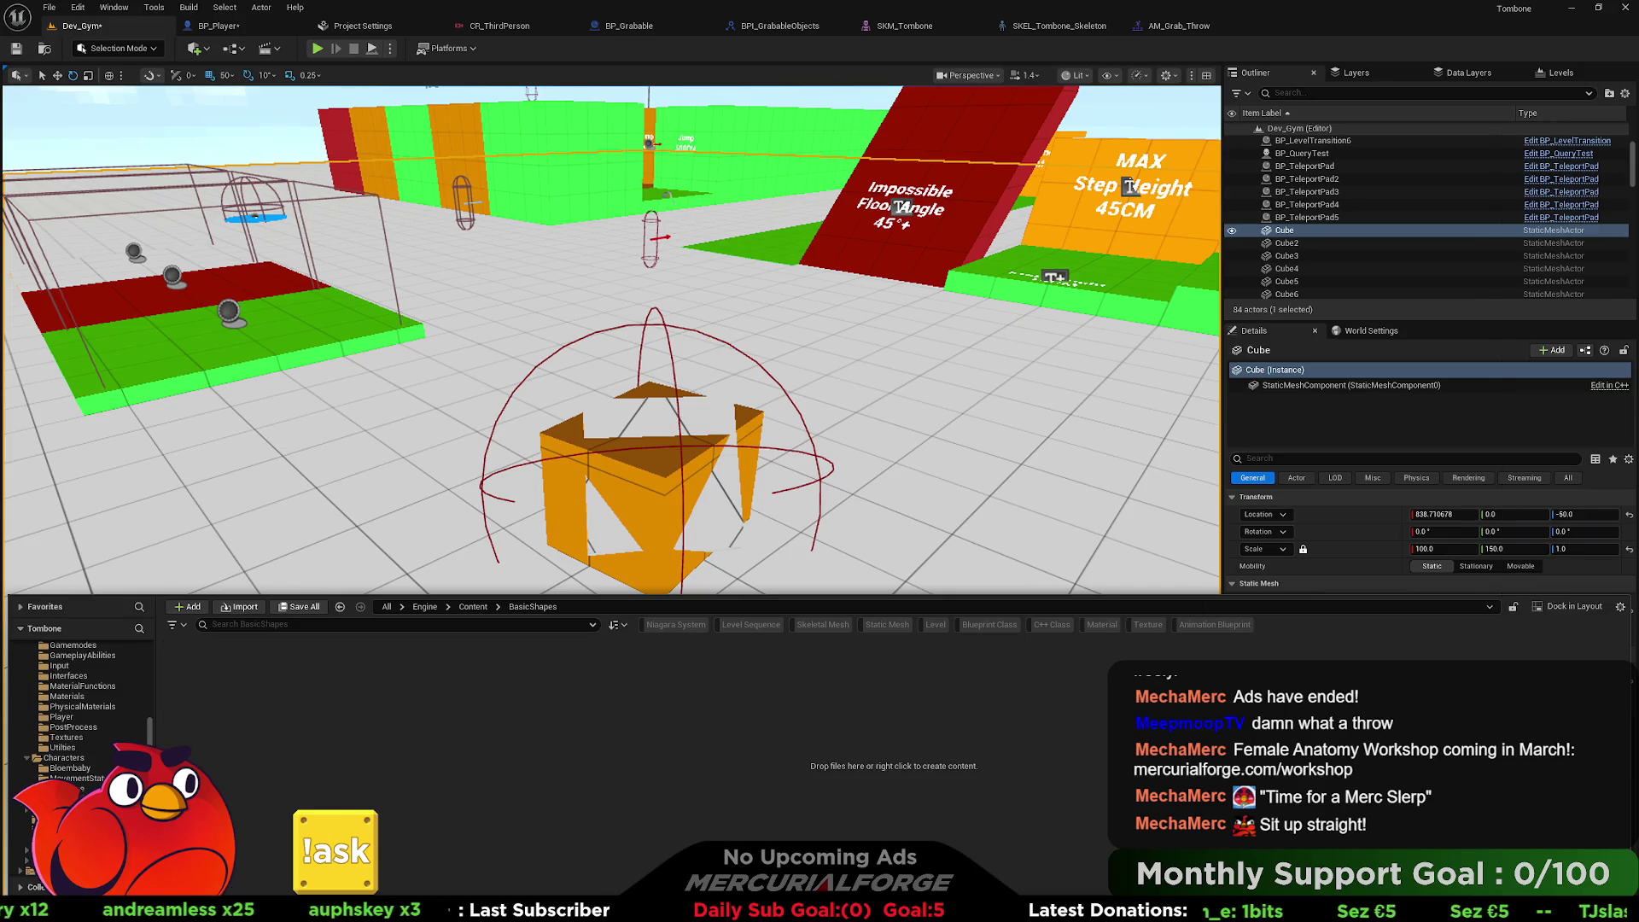
left_click(51, 860)
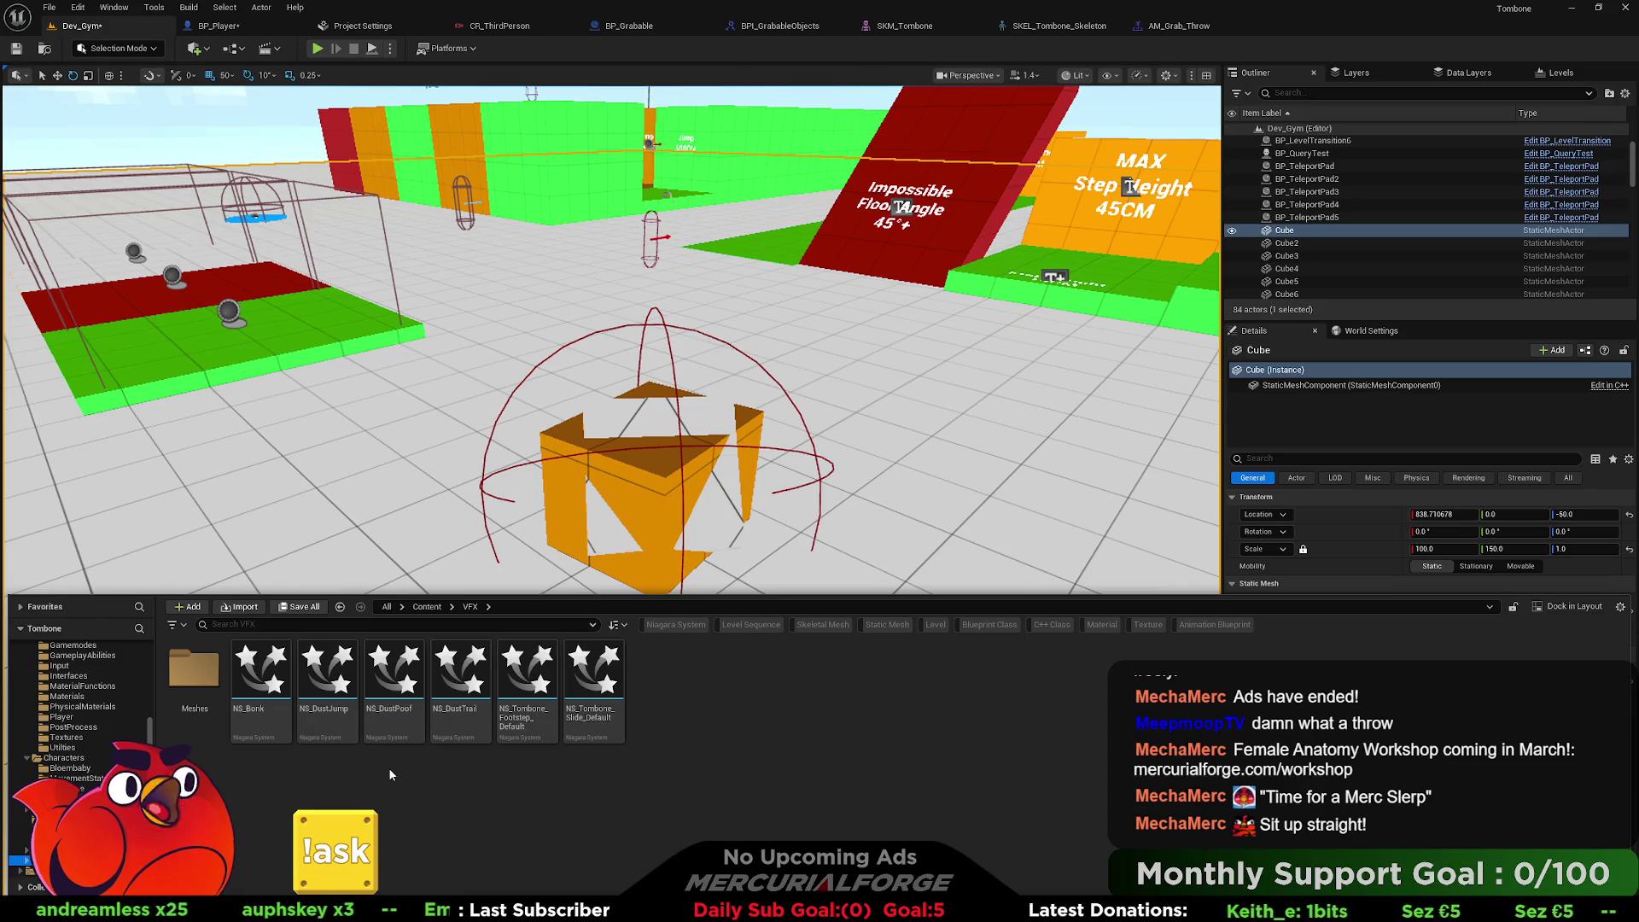
Create a new Niagara System in VFX based on the RadialBurst template.
right_click(664, 689)
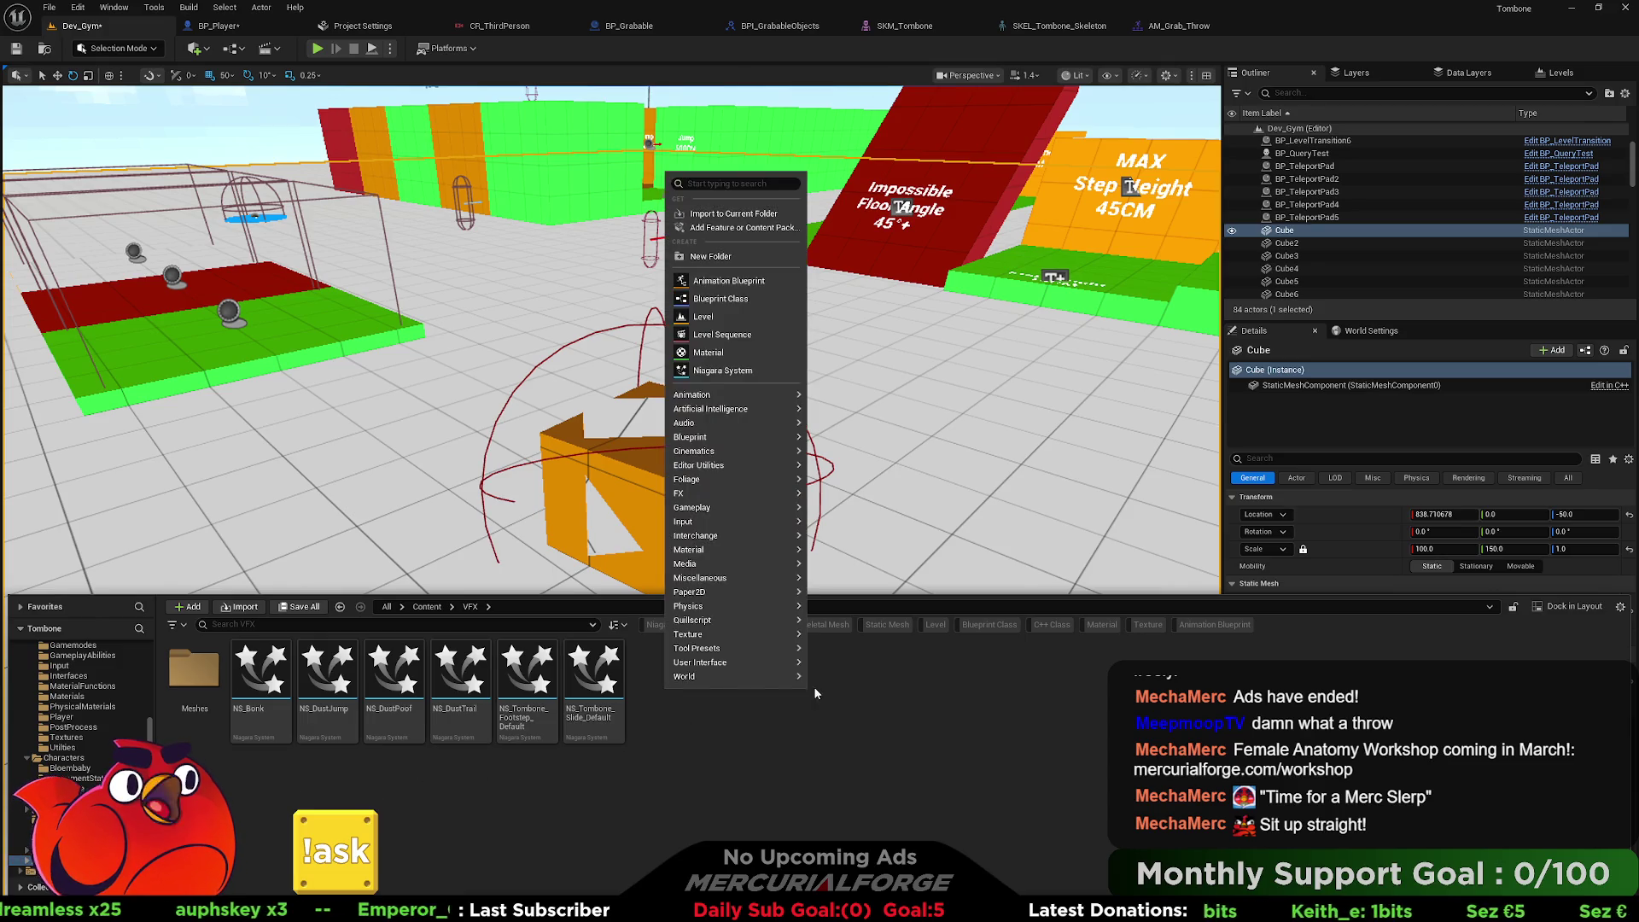
left_click(722, 370)
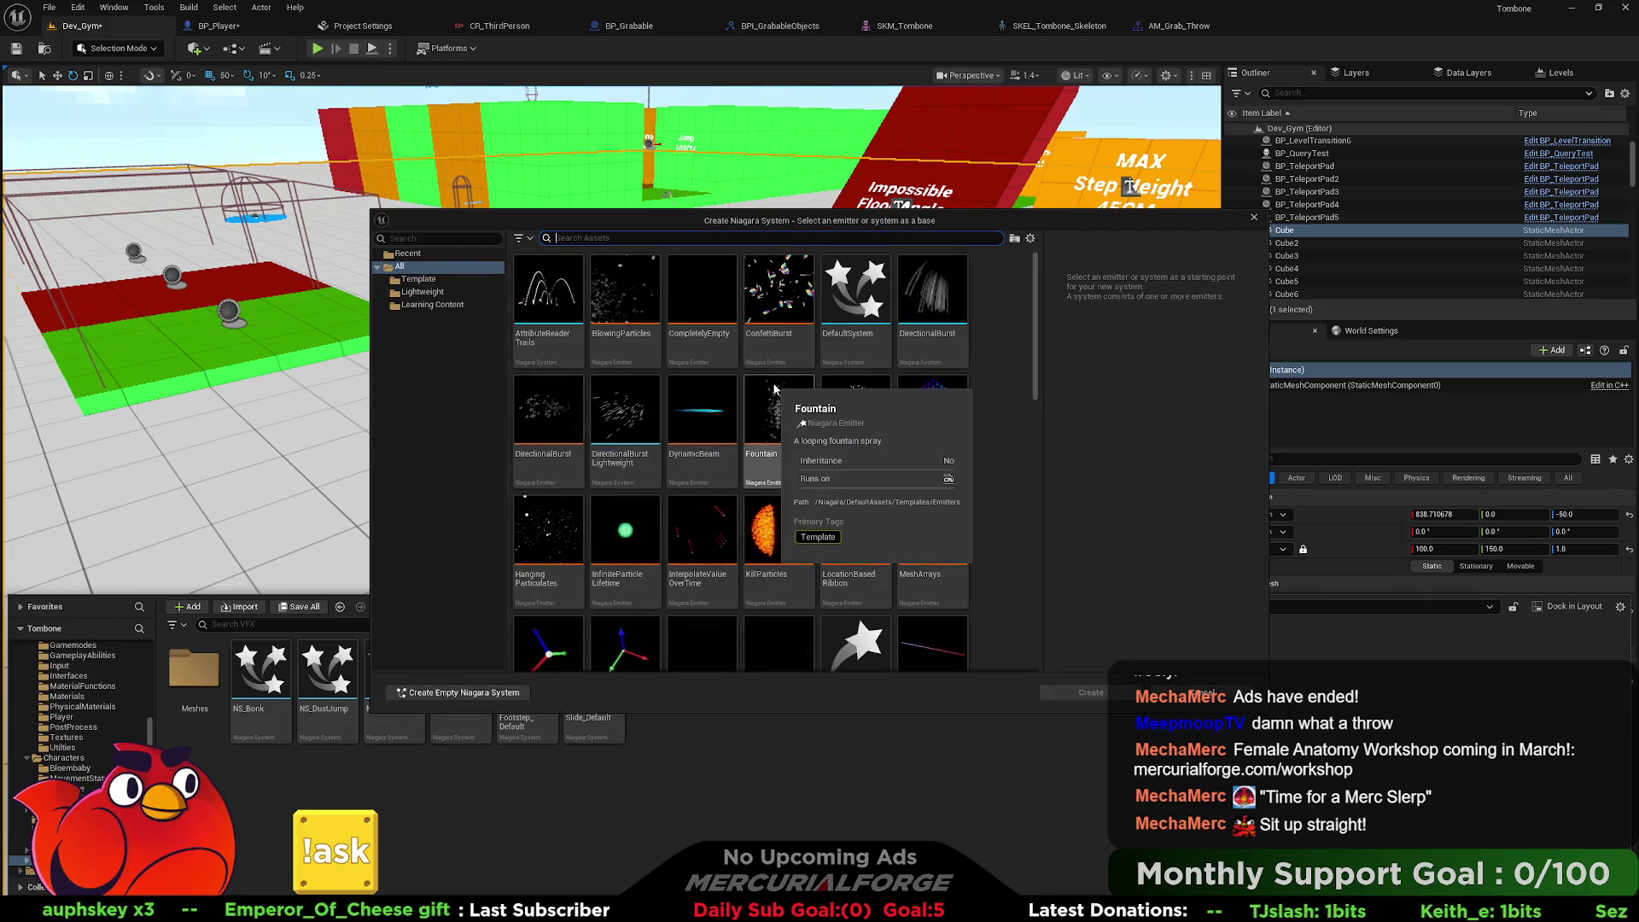
type("NS_")
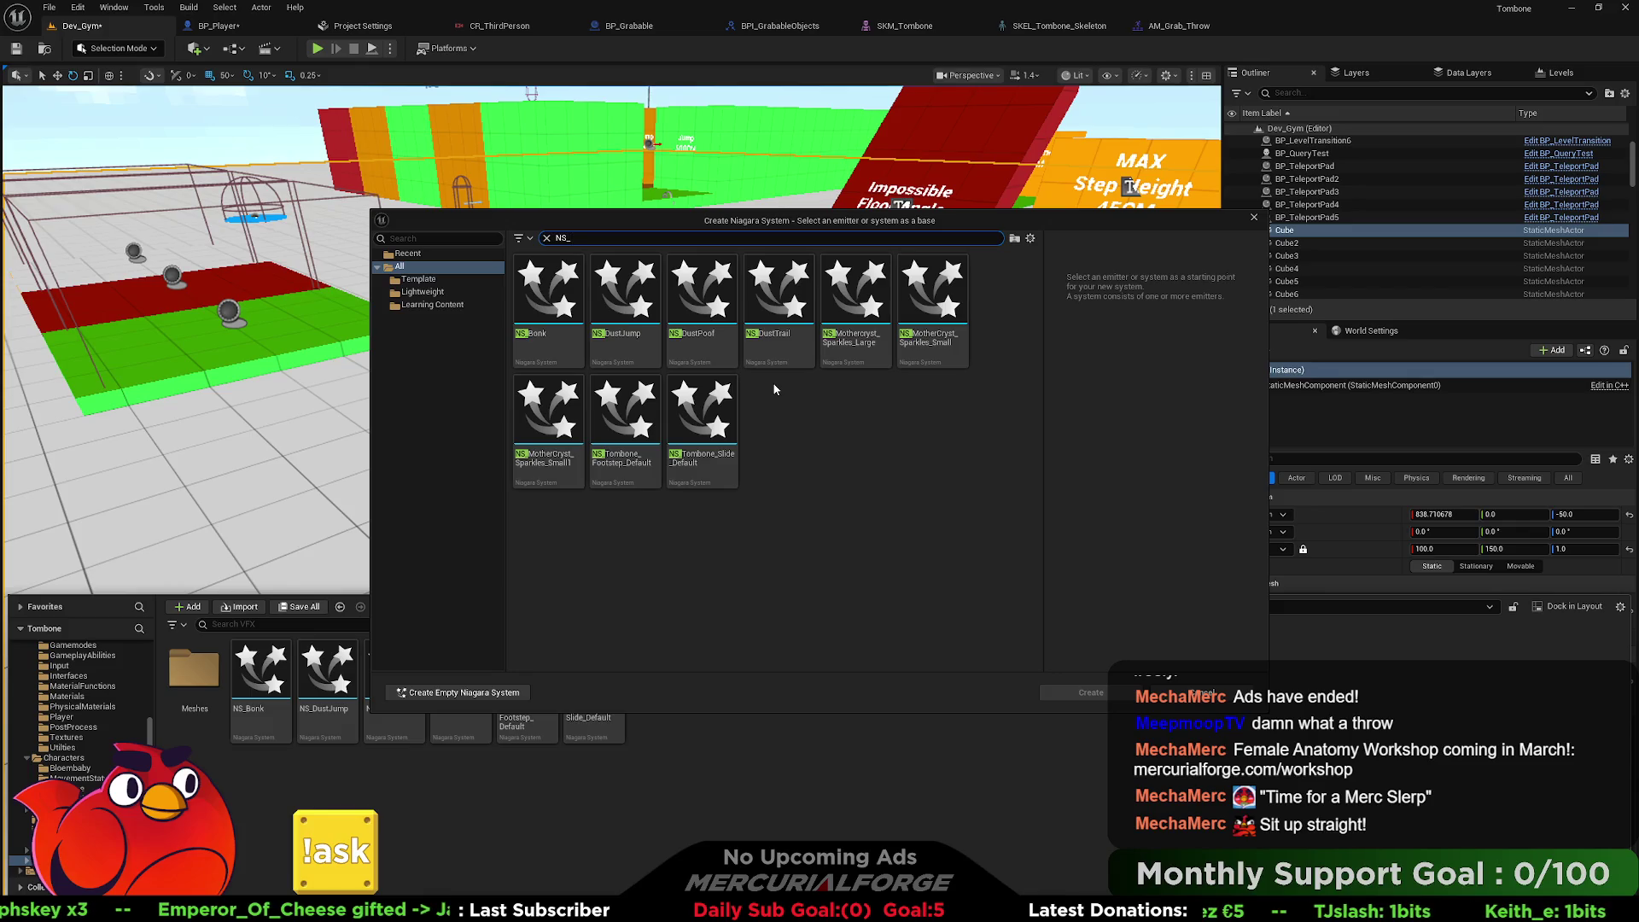
type("RockExplo")
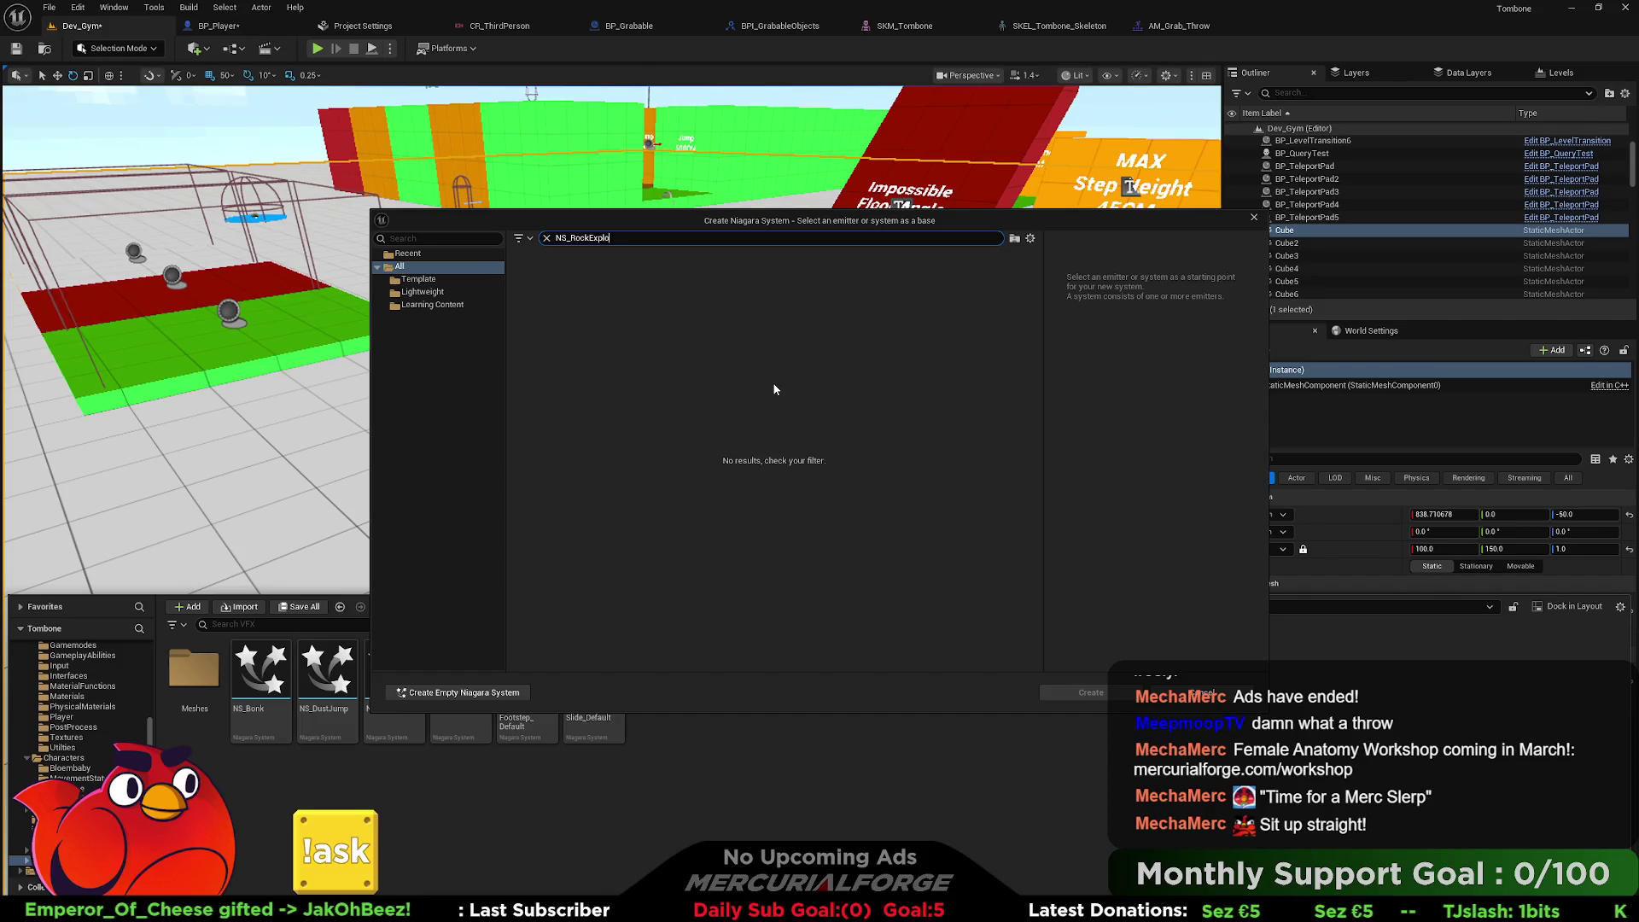
key("BackSpace")
key("BackSpace")
key("BackSpace")
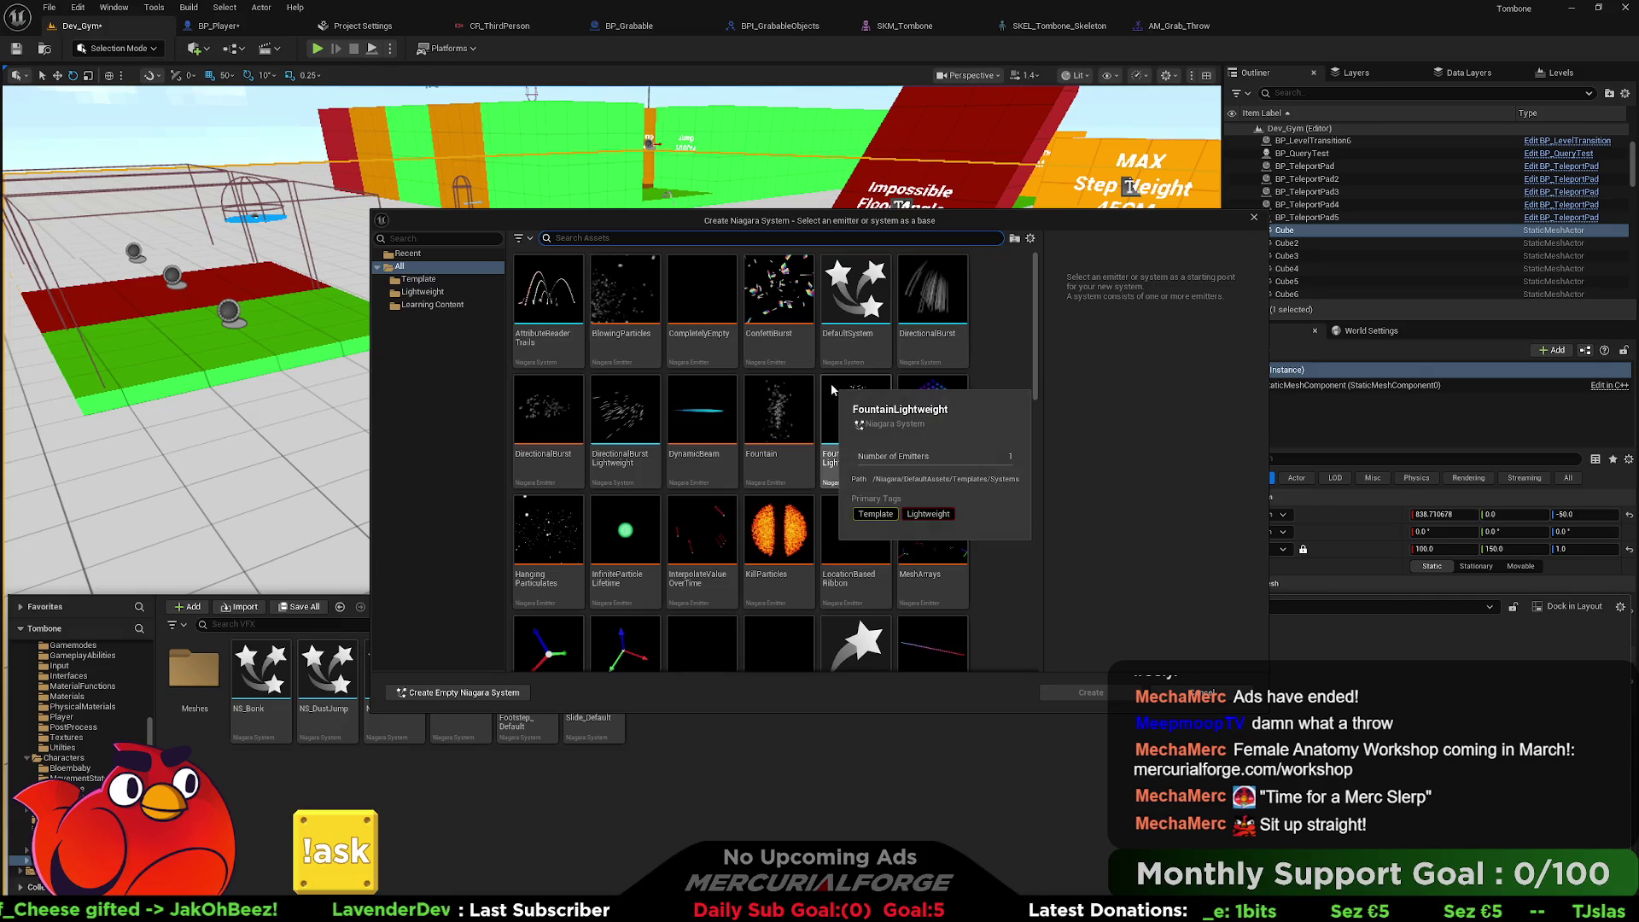
mouse_move(788, 308)
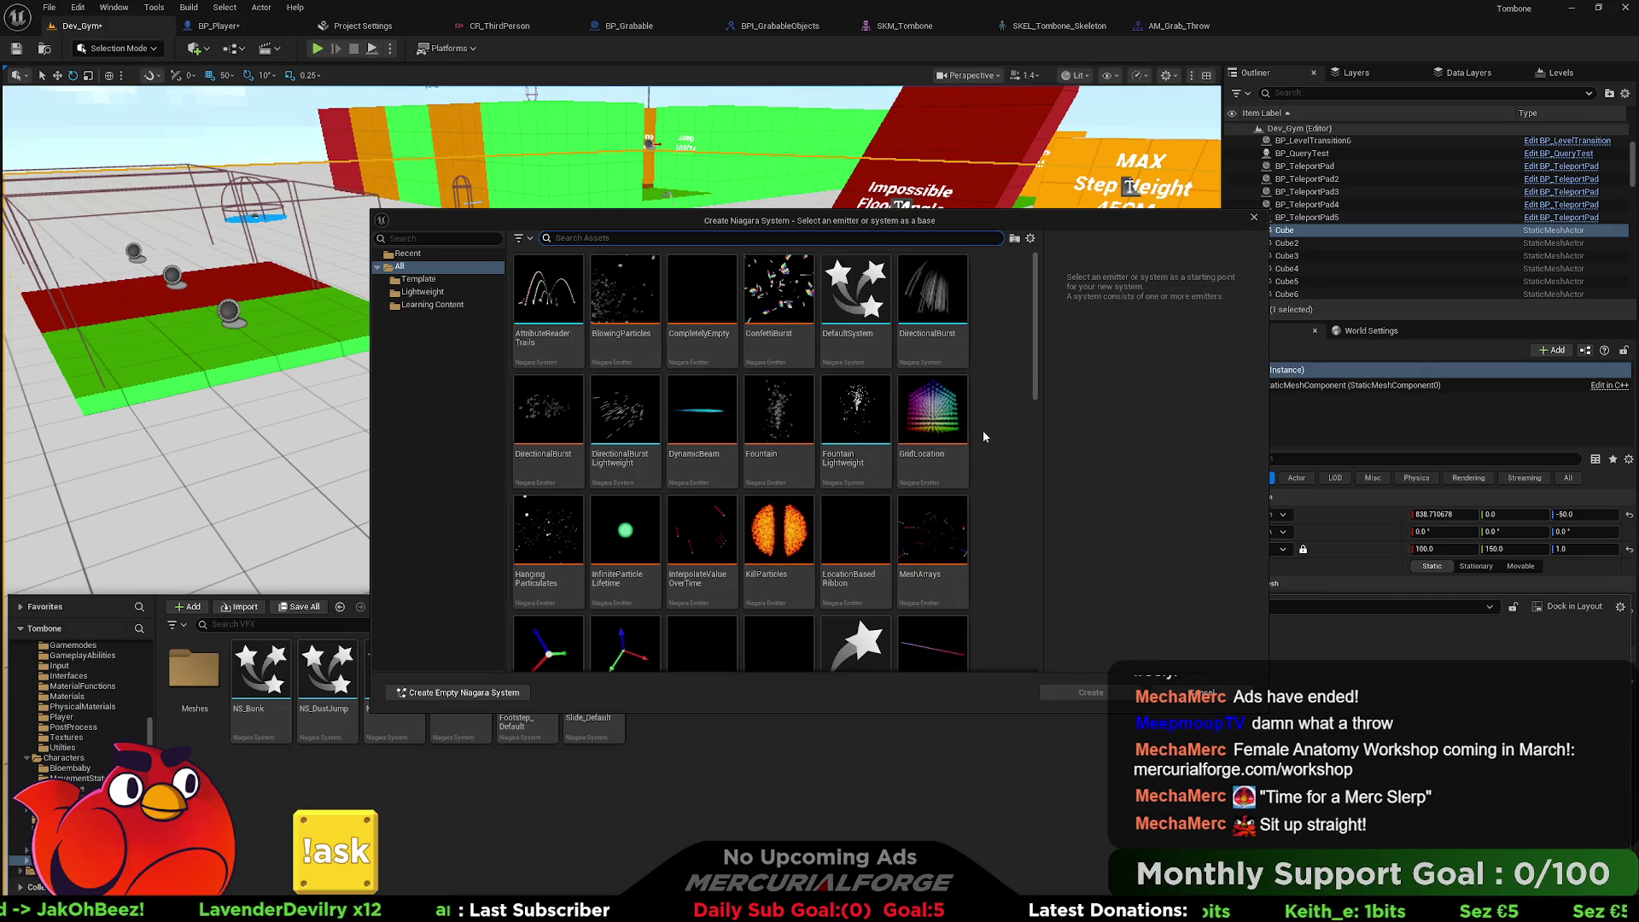
scroll(973, 435, "down", 2)
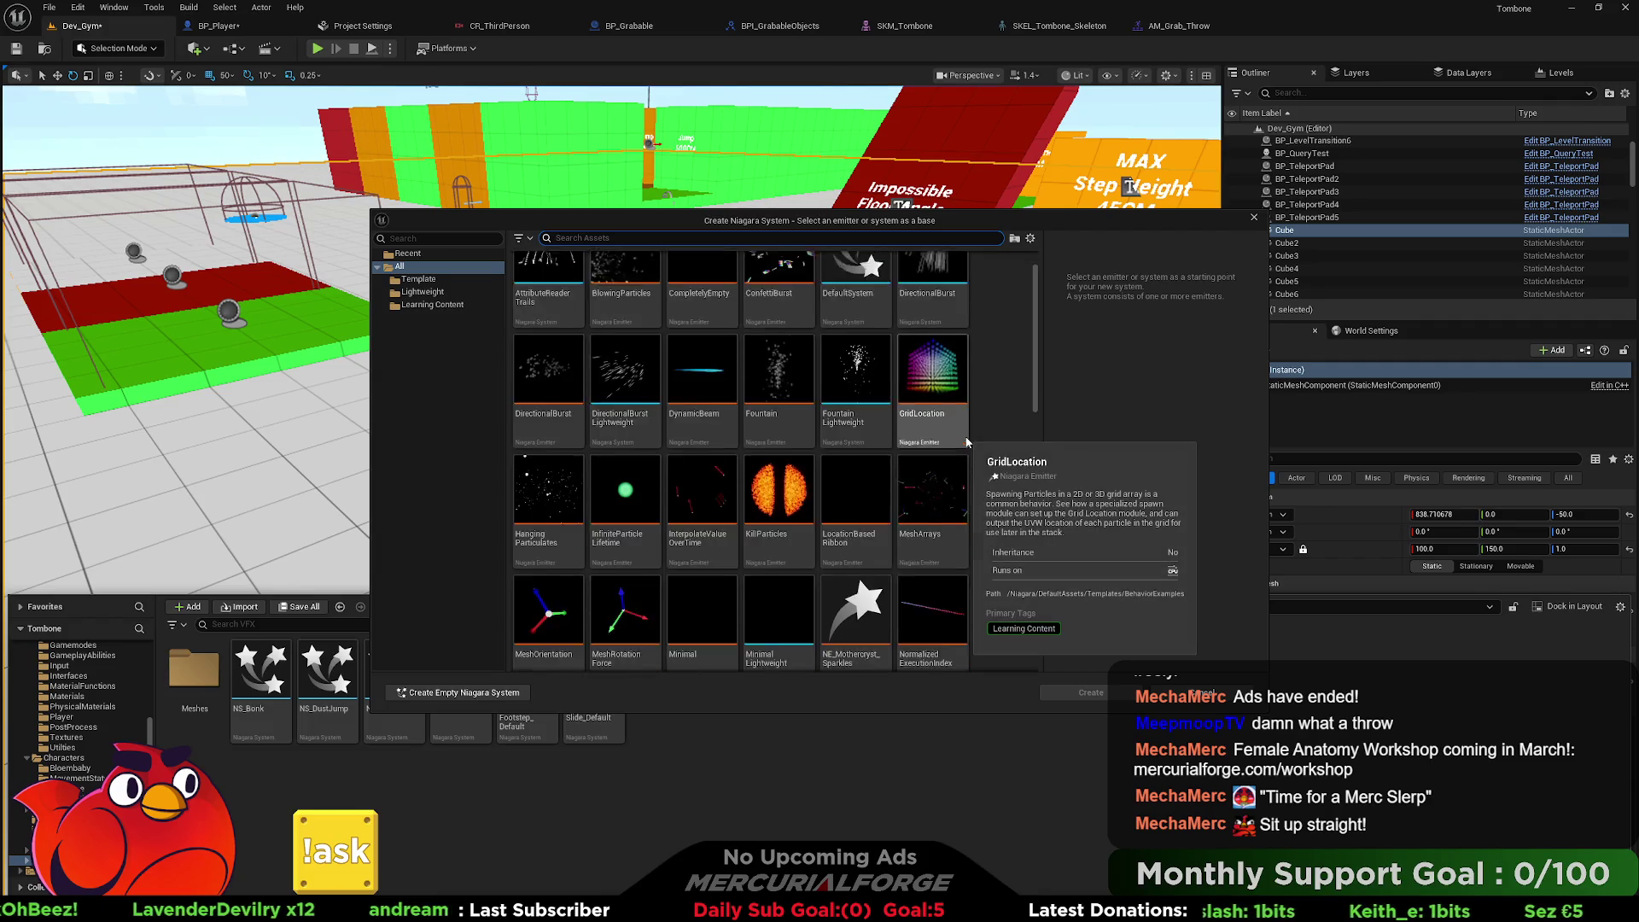
mouse_move(968, 438)
scroll(973, 440, "down", 5)
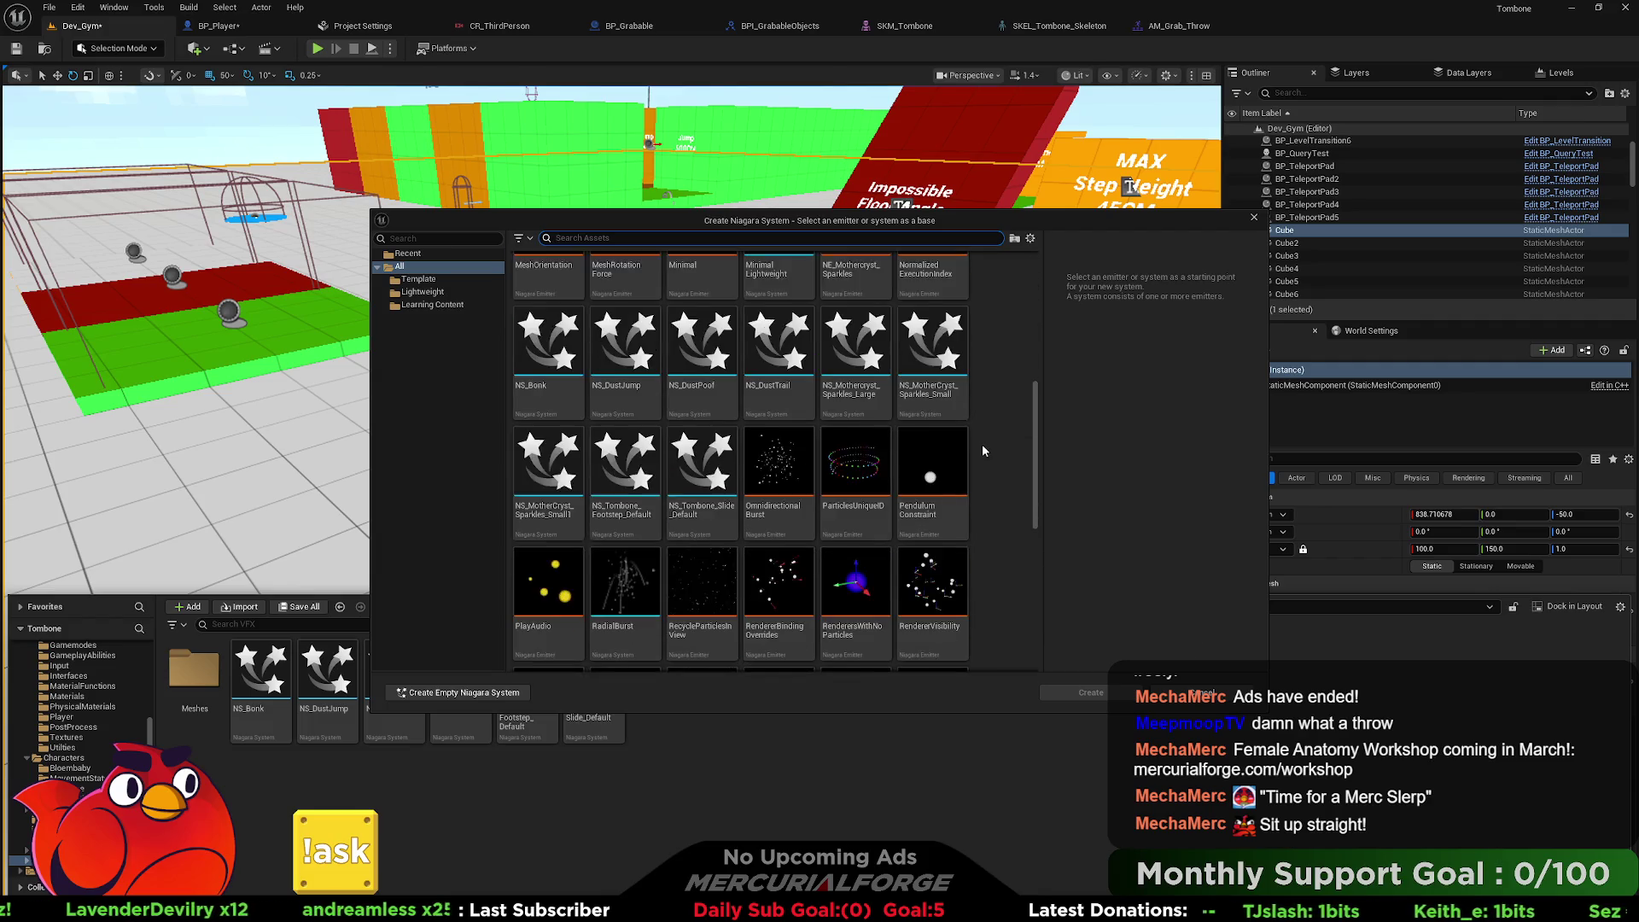
scroll(984, 451, "down", 3)
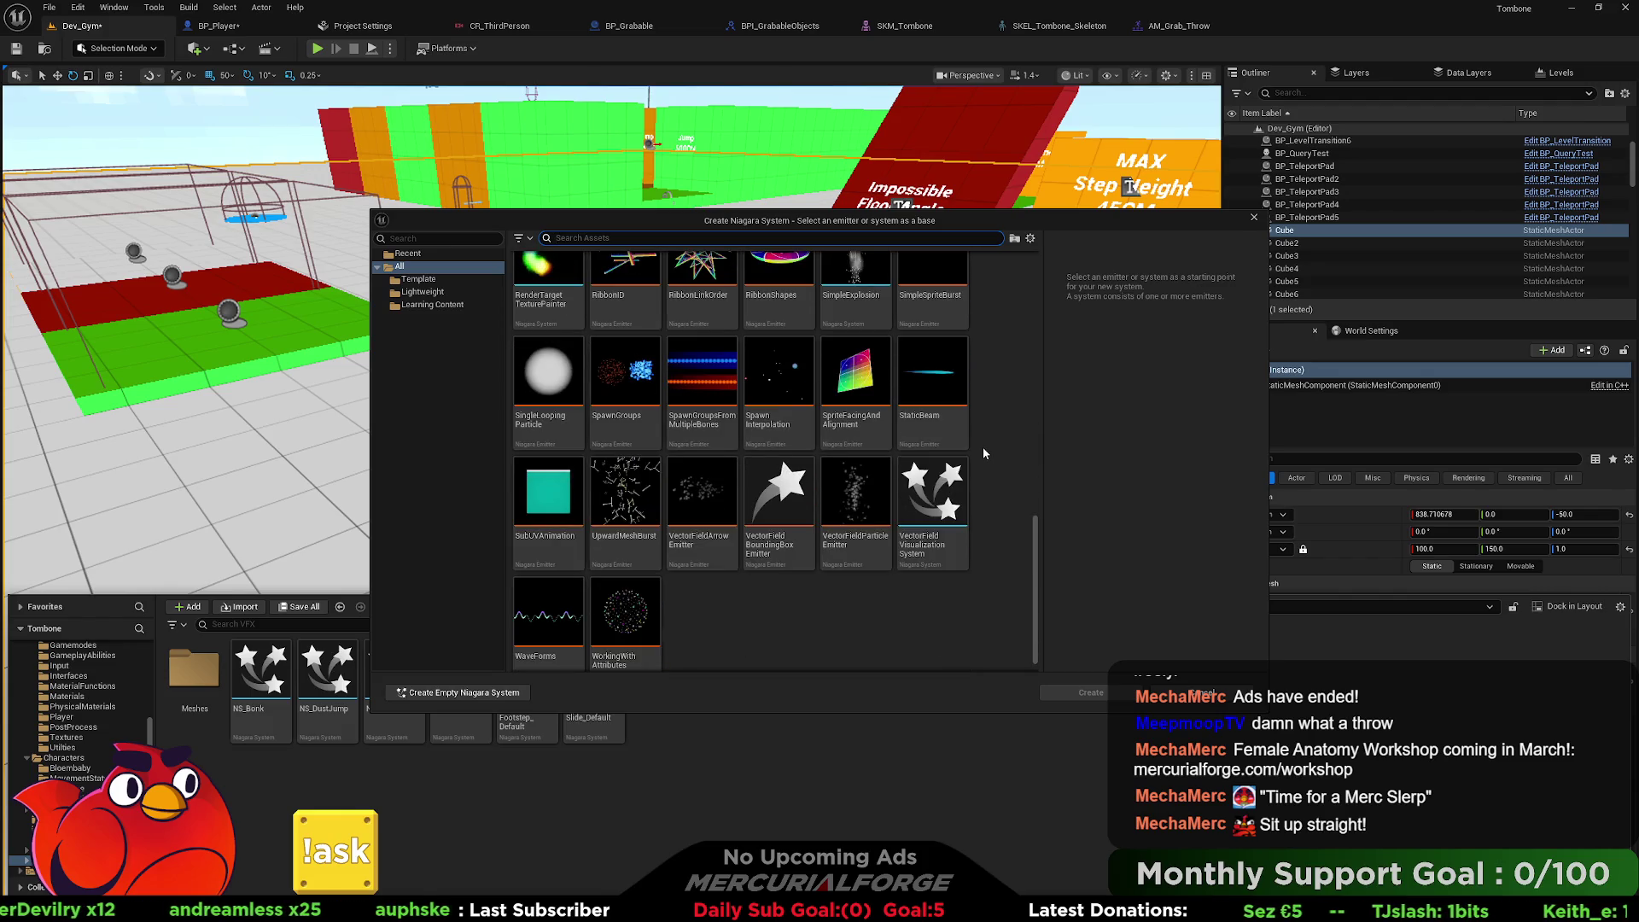
scroll(983, 451, "up", 4)
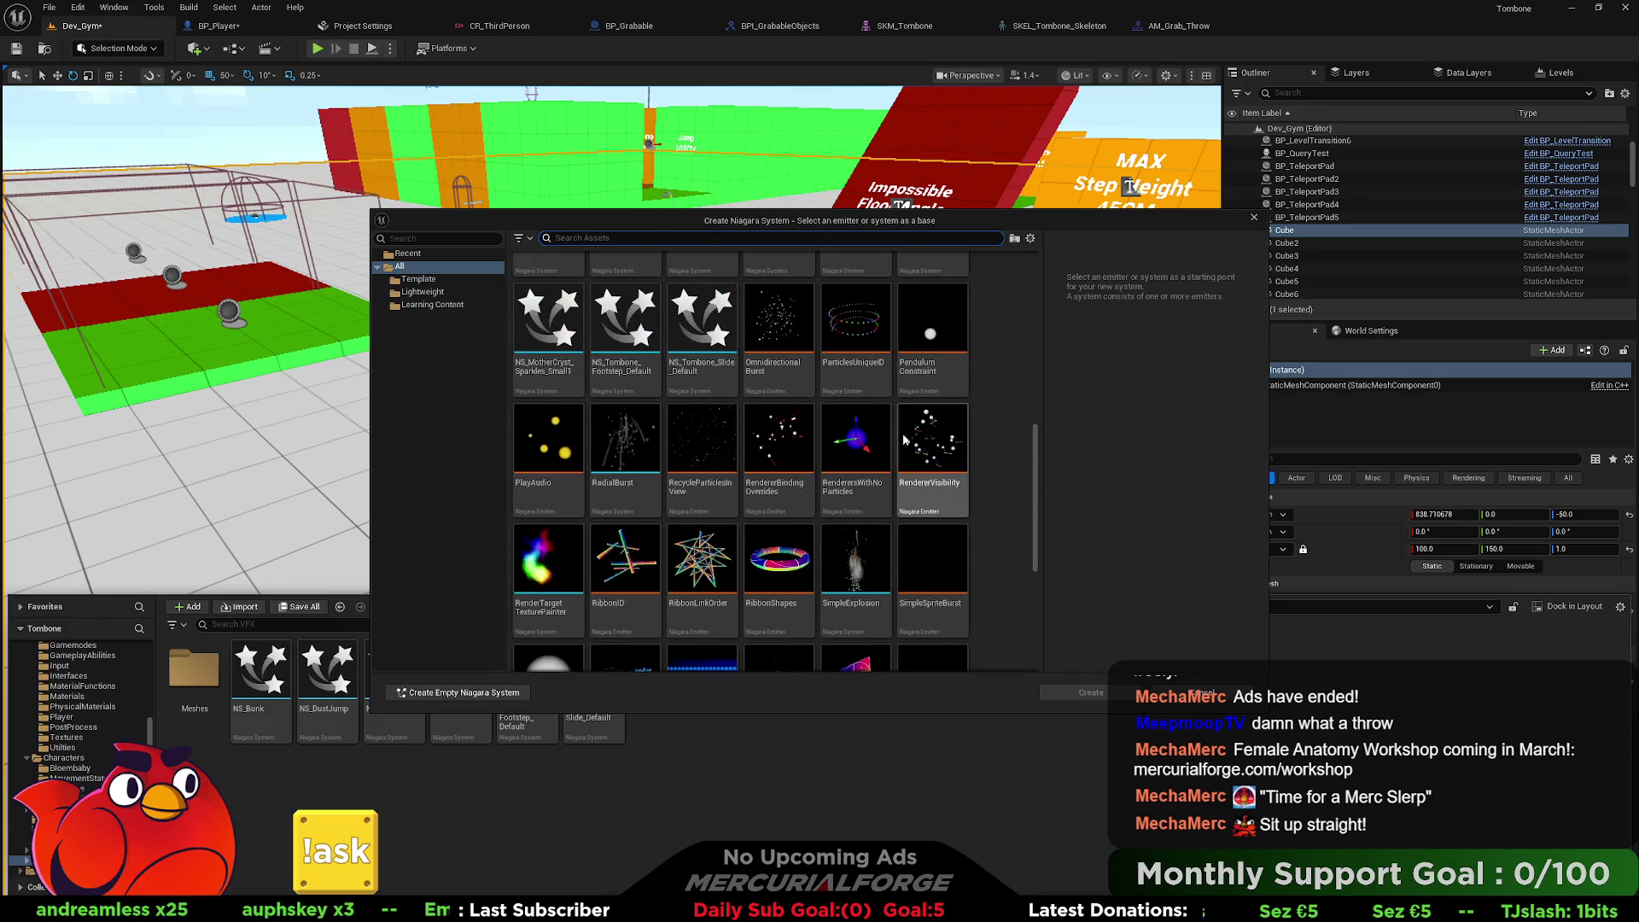
left_click(626, 453)
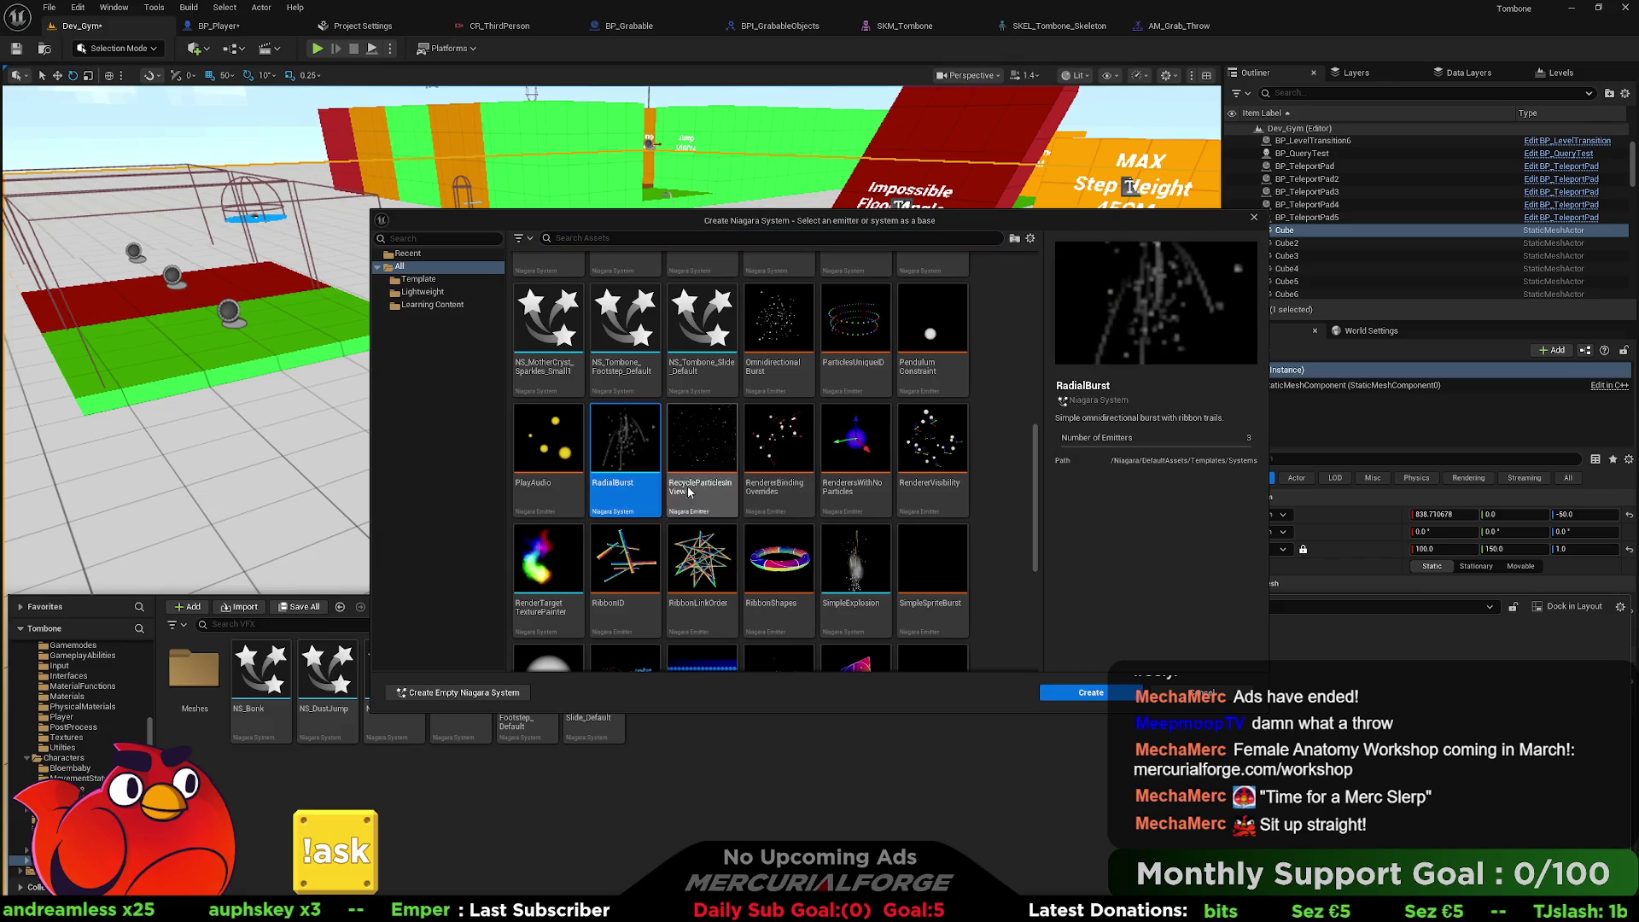
left_click(1084, 694)
Name the new Niagara system NS_Burst_DevRock and open it in the Niagara editor.
type("NS_Rock")
key("Return")
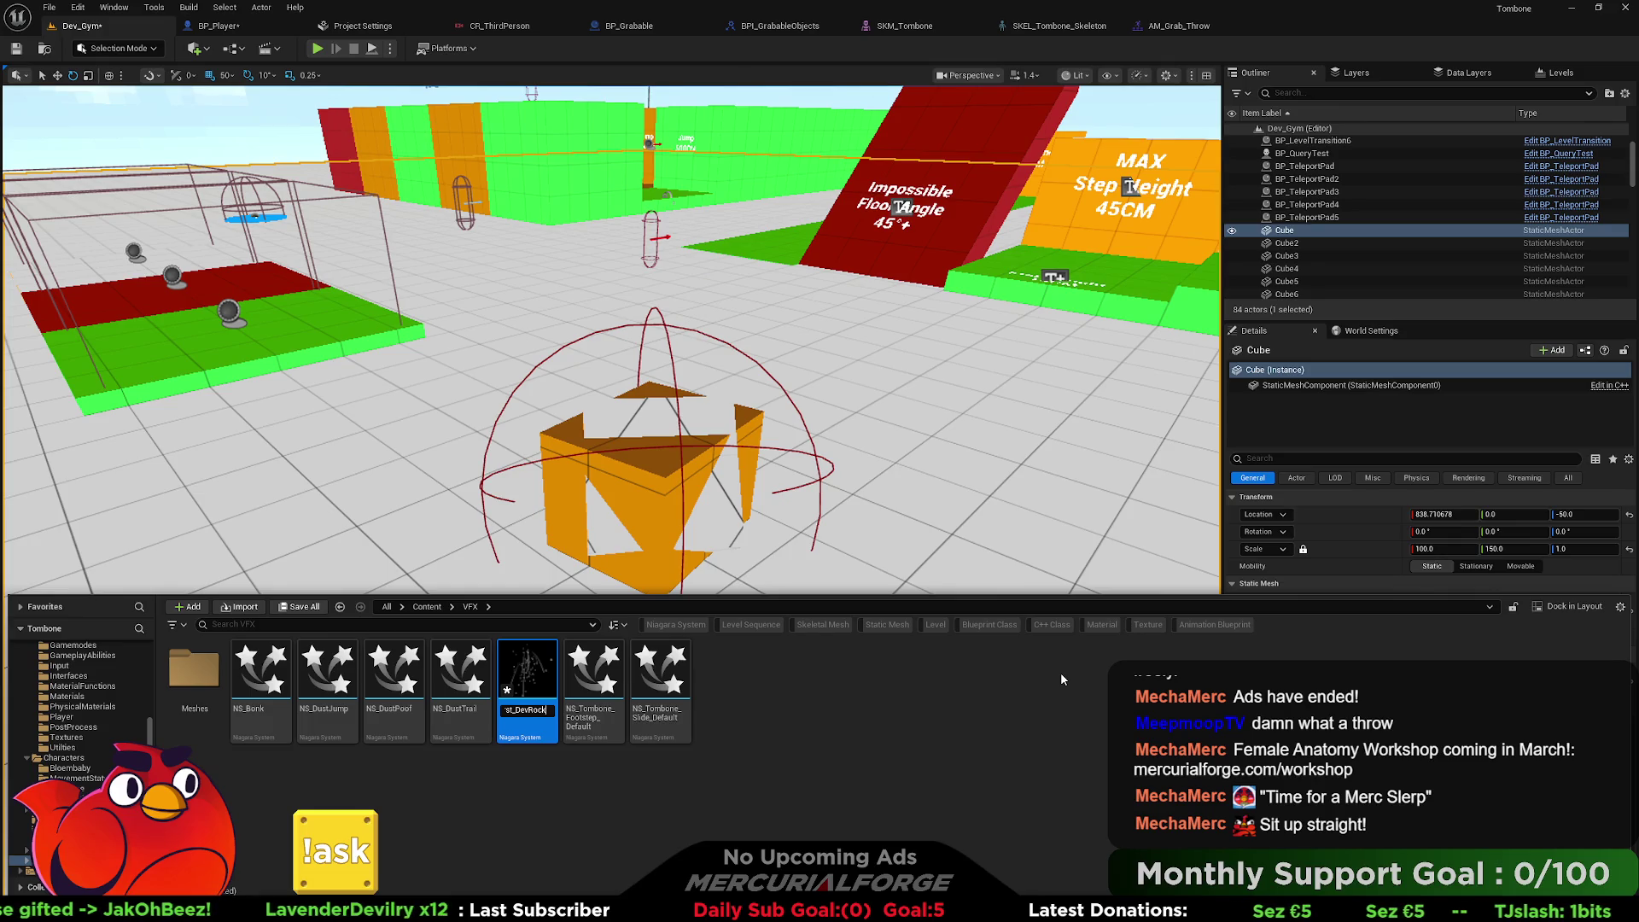
key("Return")
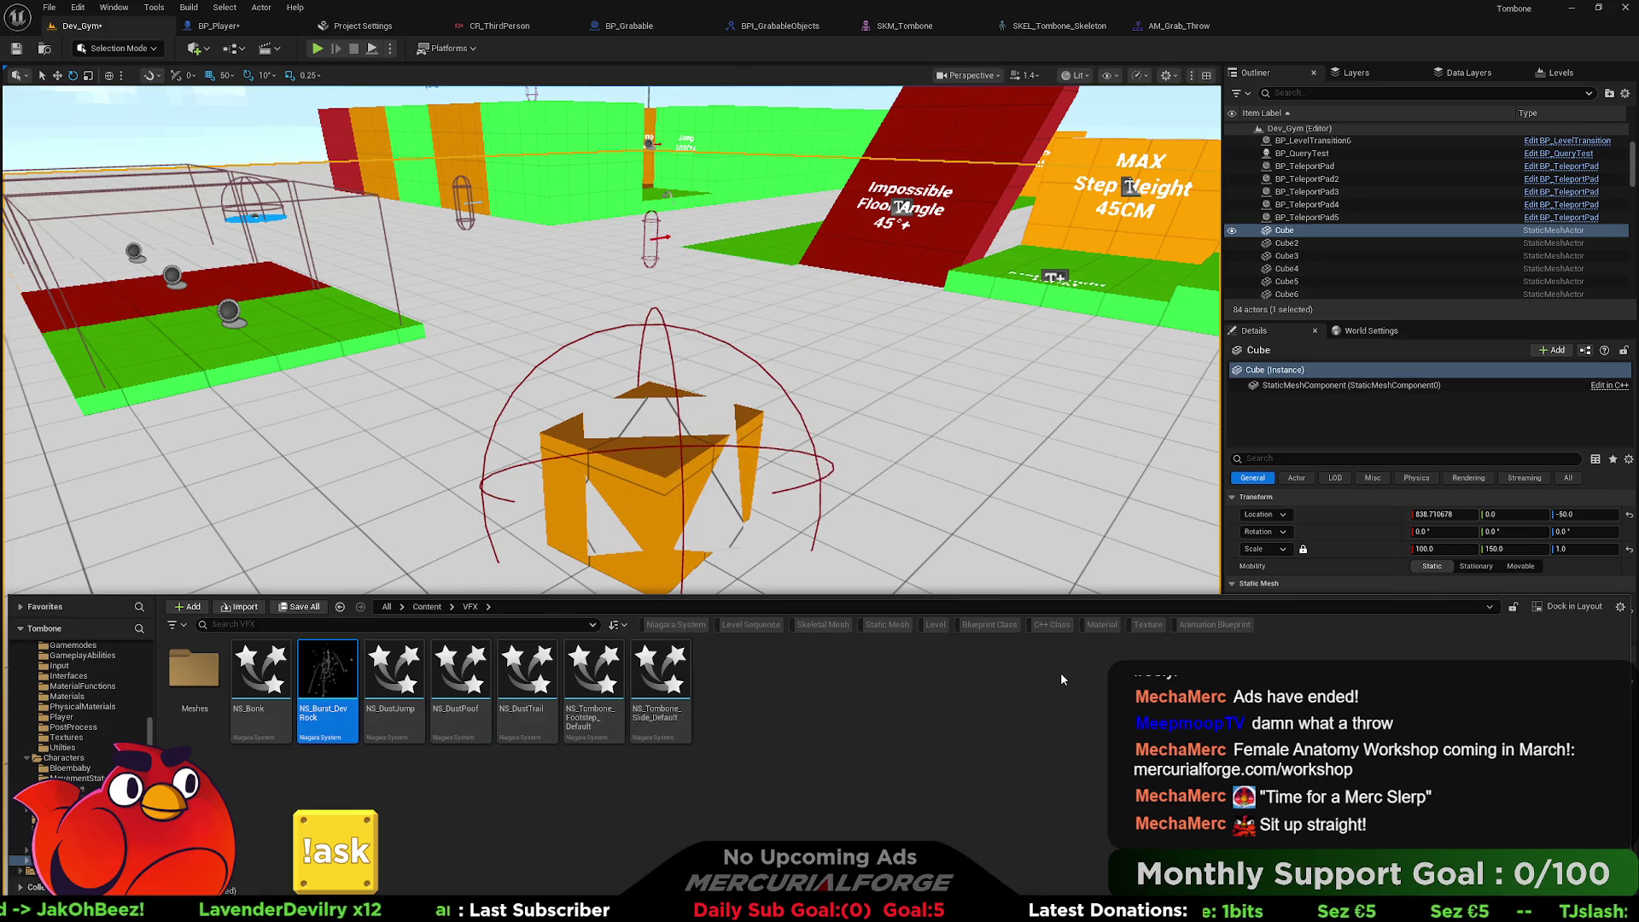
key("Return")
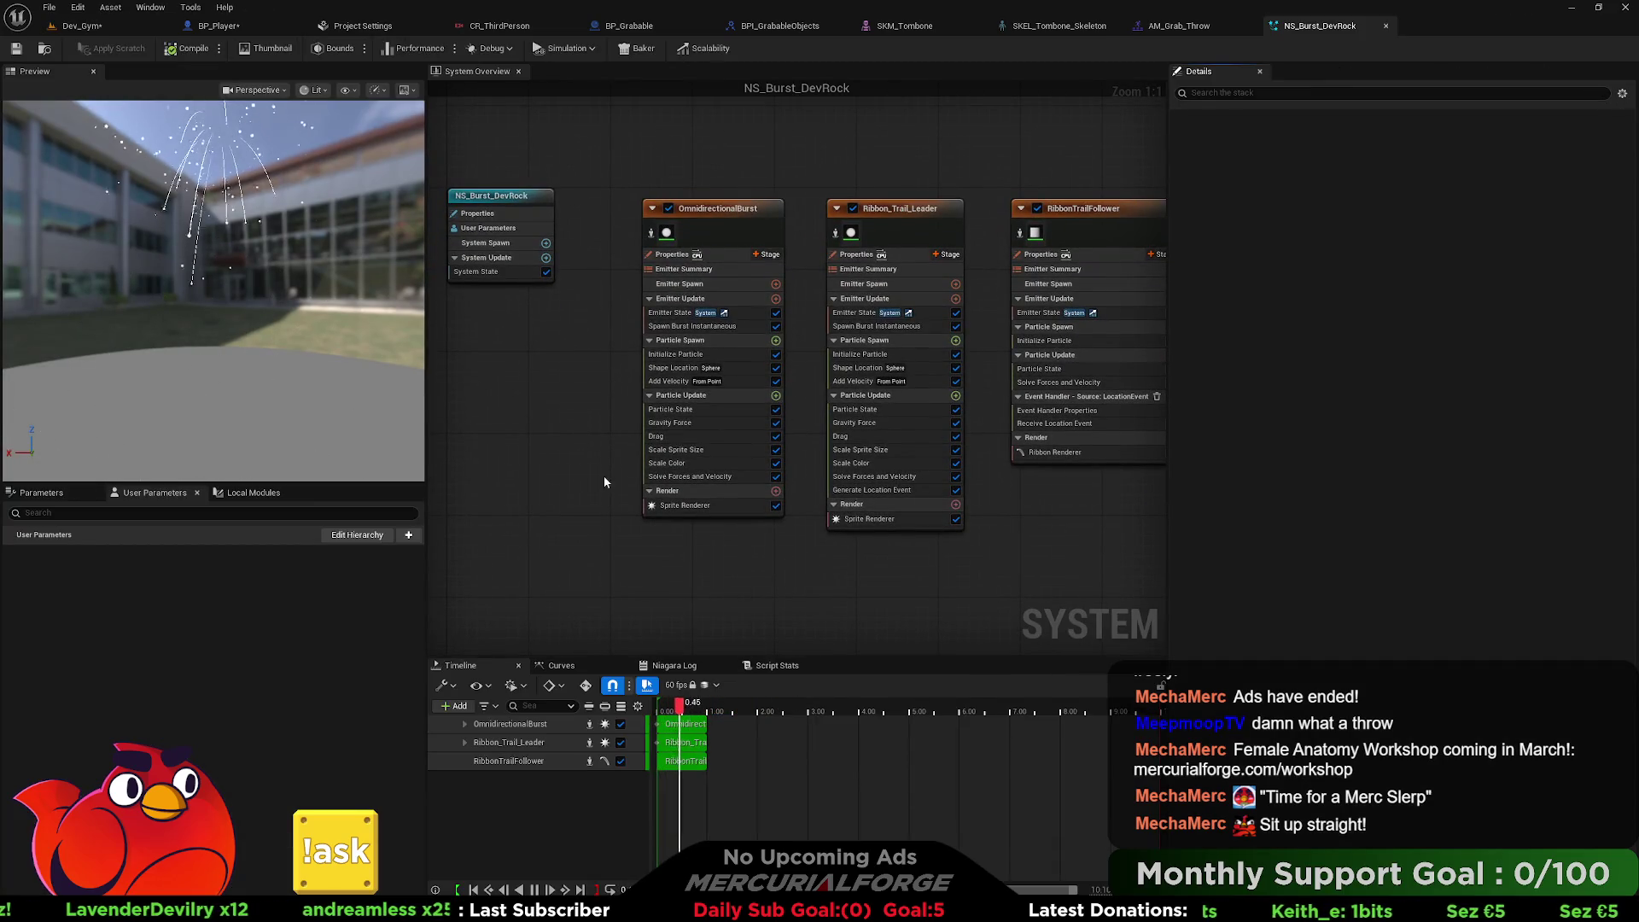
Make OmnidirectionalBurst particles orange-yellow and raise Uniform Sprite Size Max to about 85.87.
left_click(692, 506)
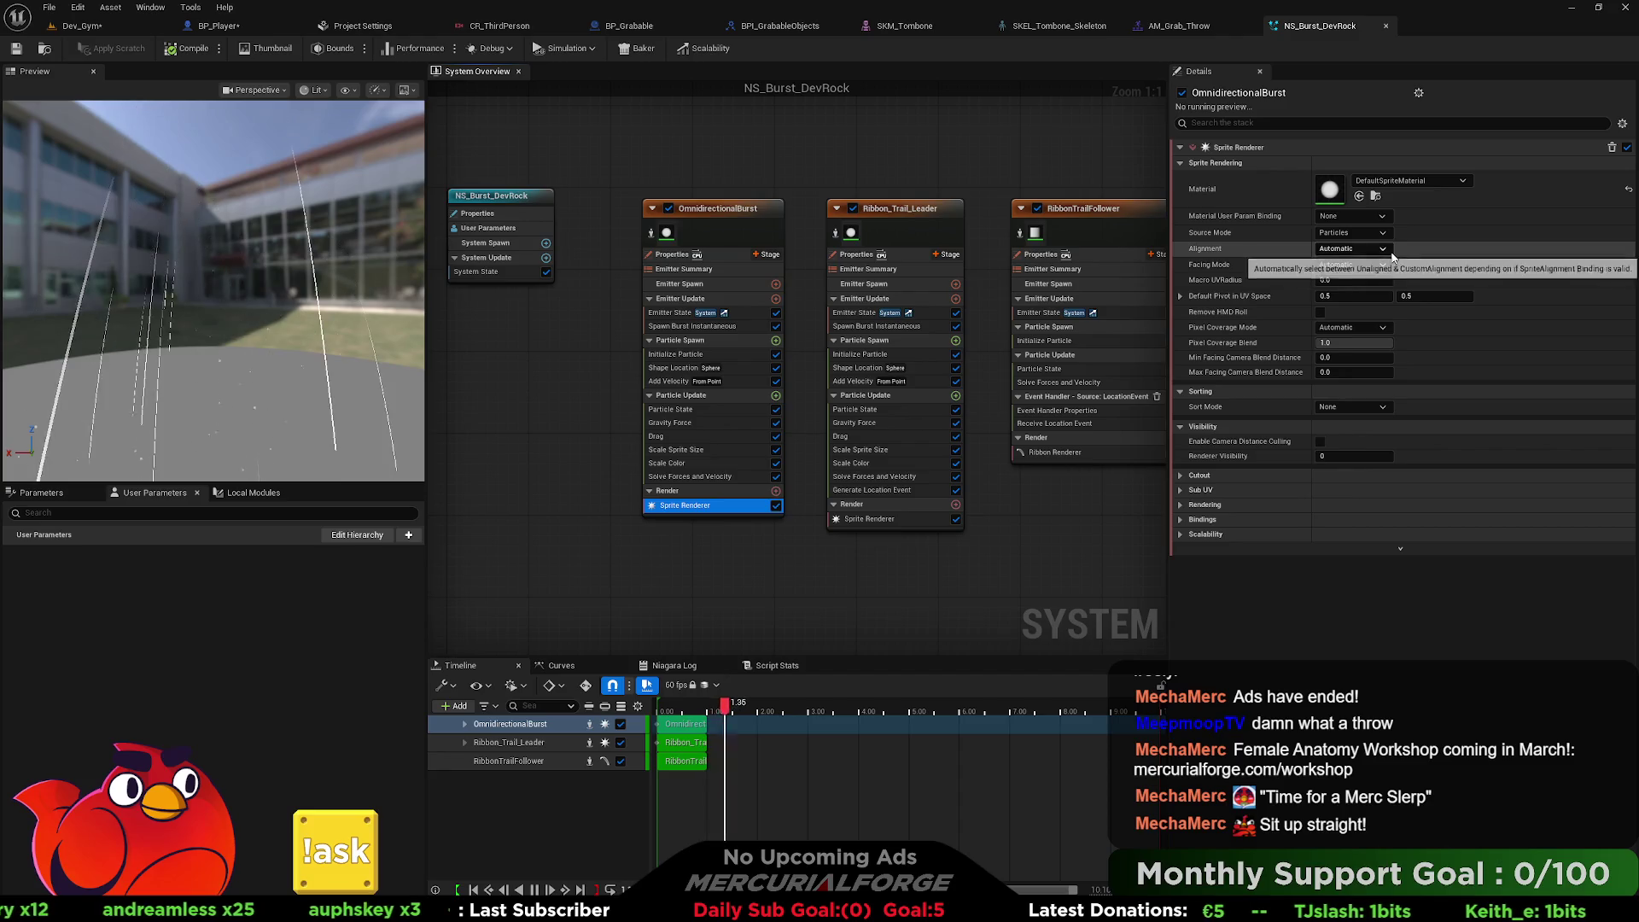
left_click(696, 315)
left_click(676, 354)
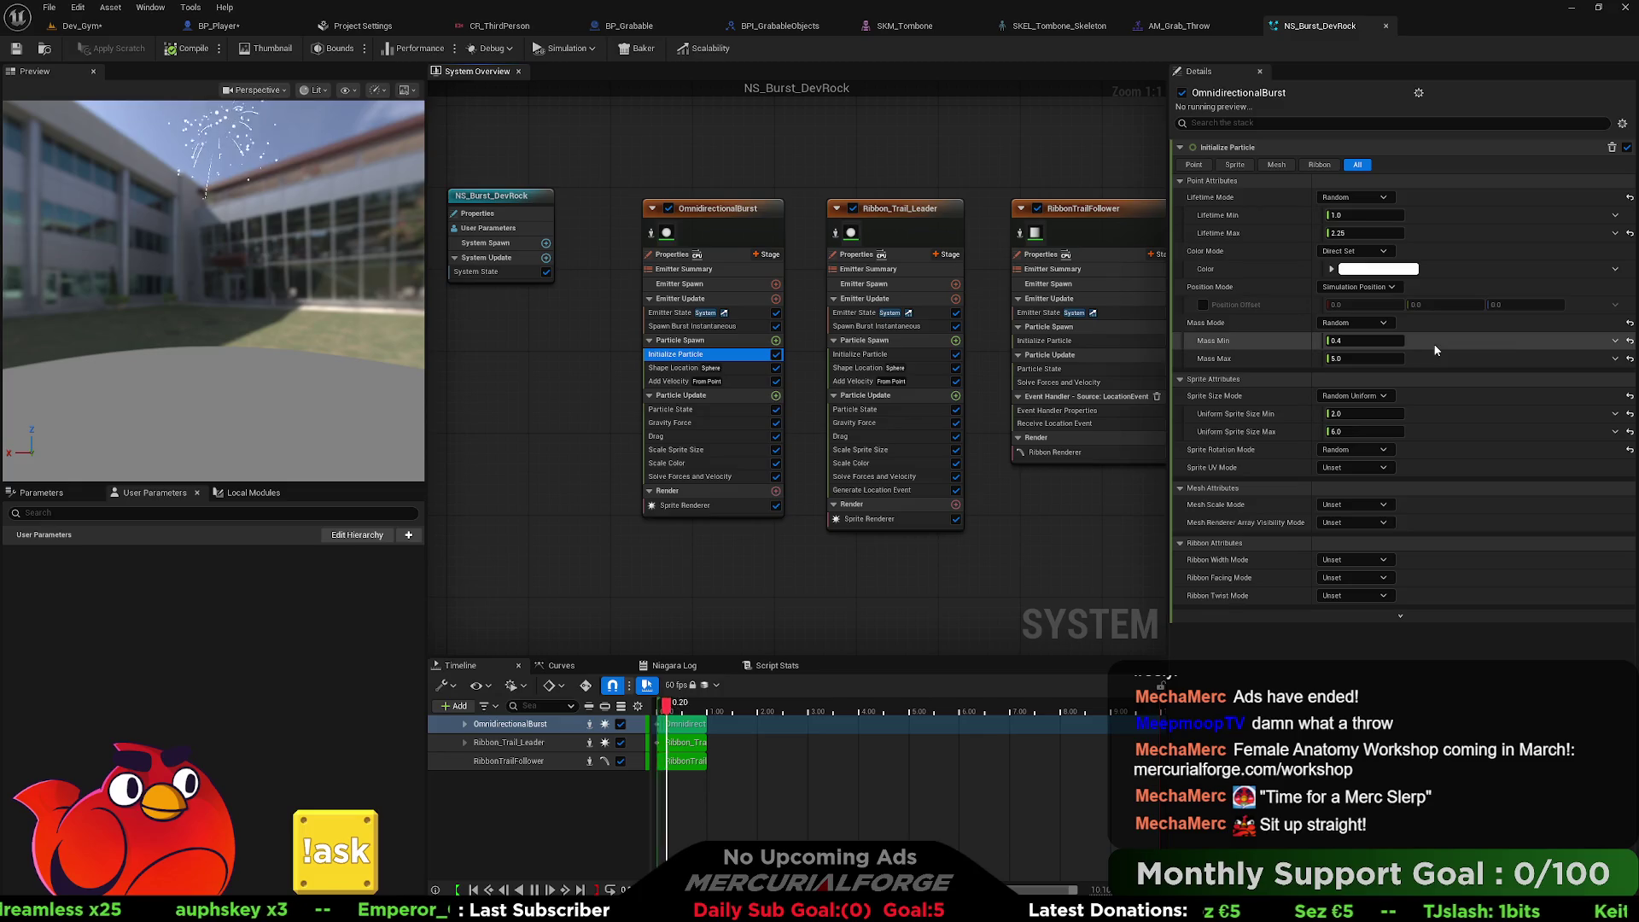
left_click(1378, 269)
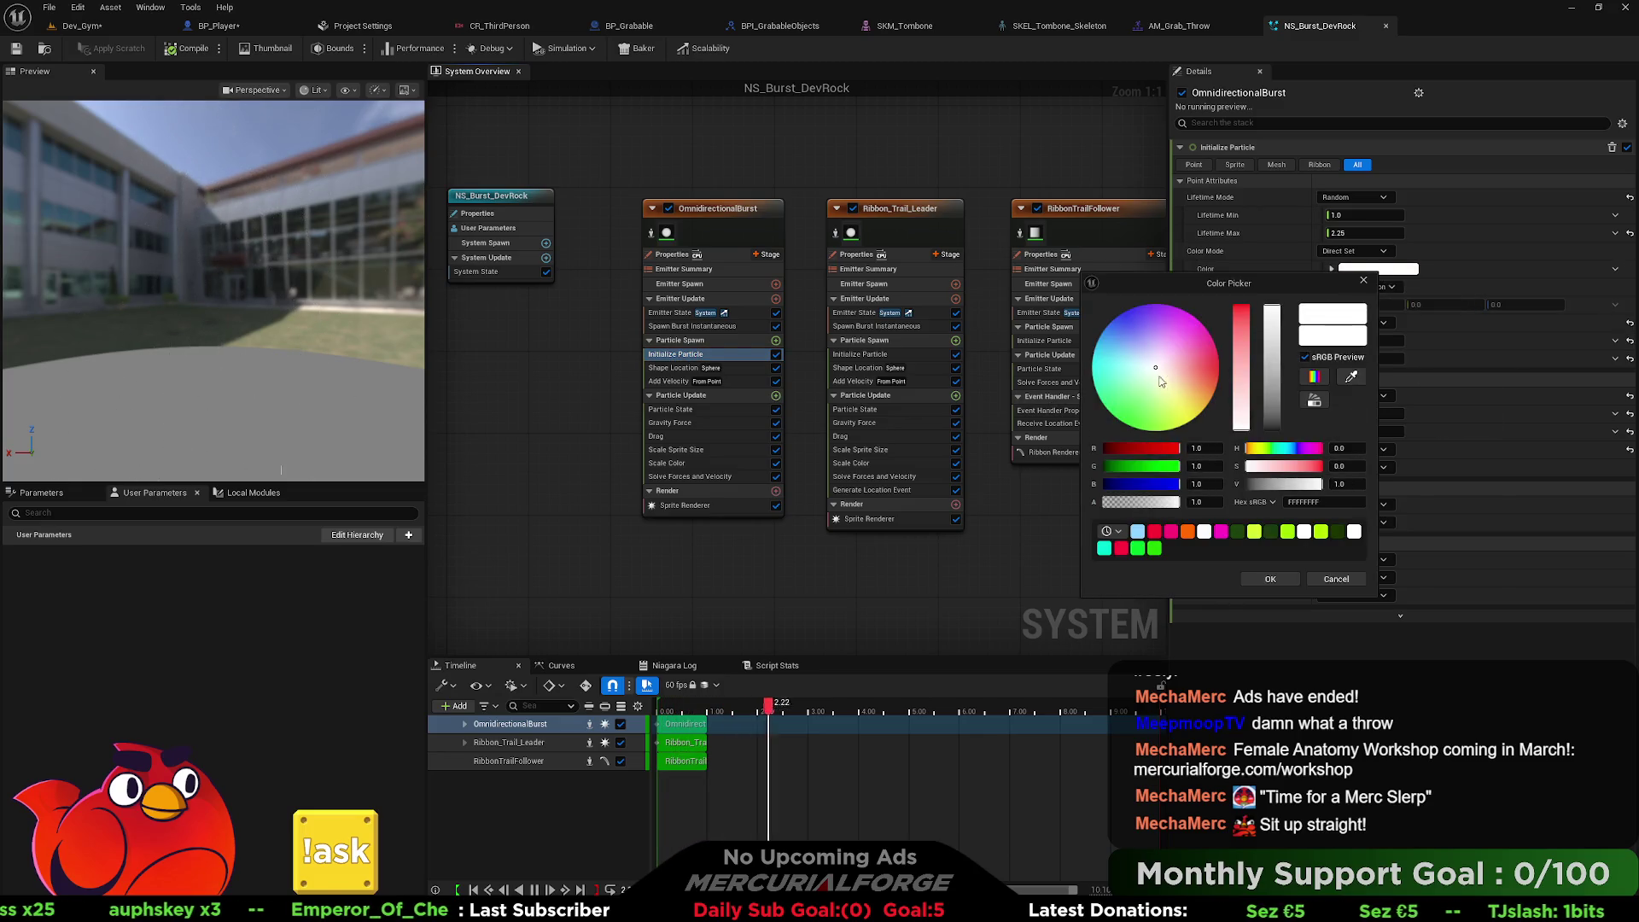
left_click(1197, 397)
left_click_drag(1197, 397, 1258, 404)
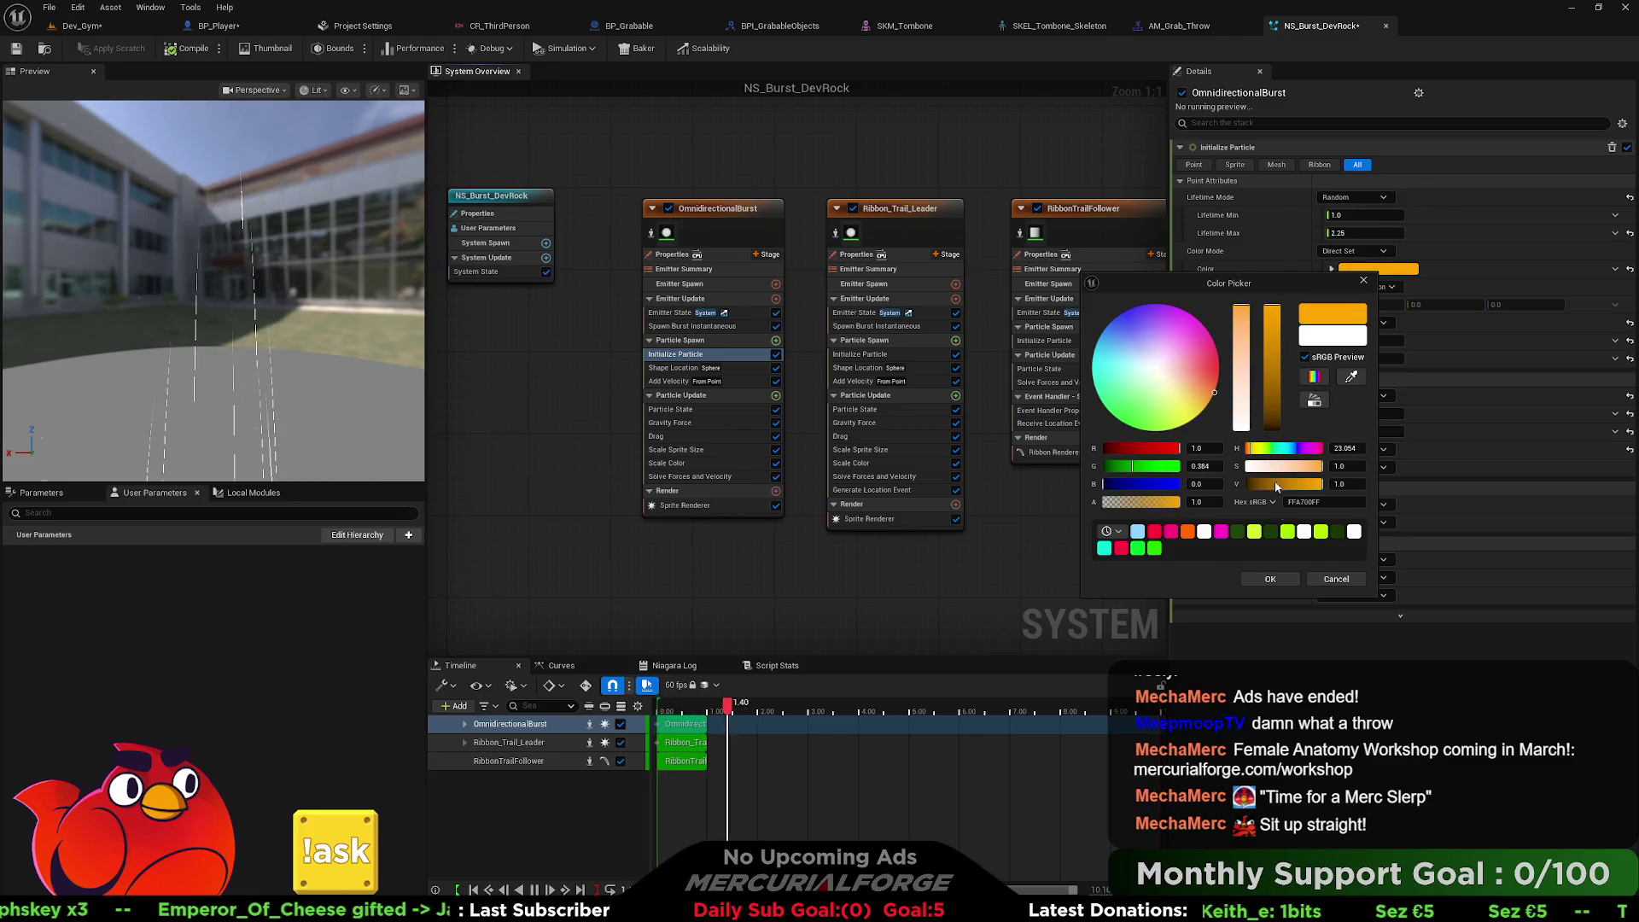
left_click(1269, 580)
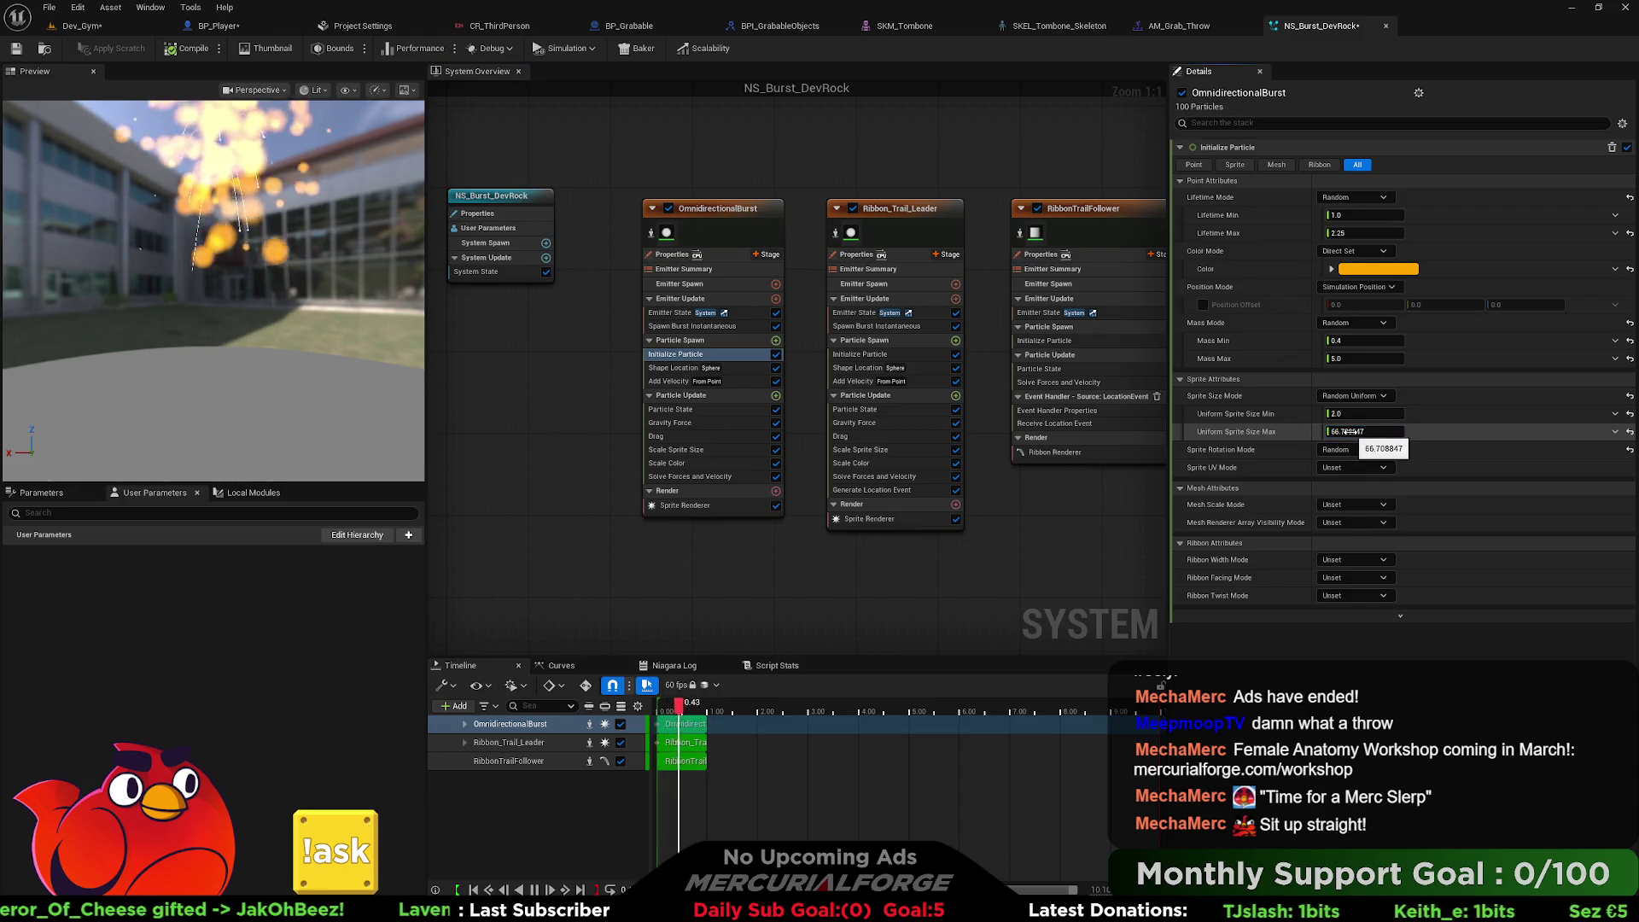
left_click_drag(1358, 431, 1301, 429)
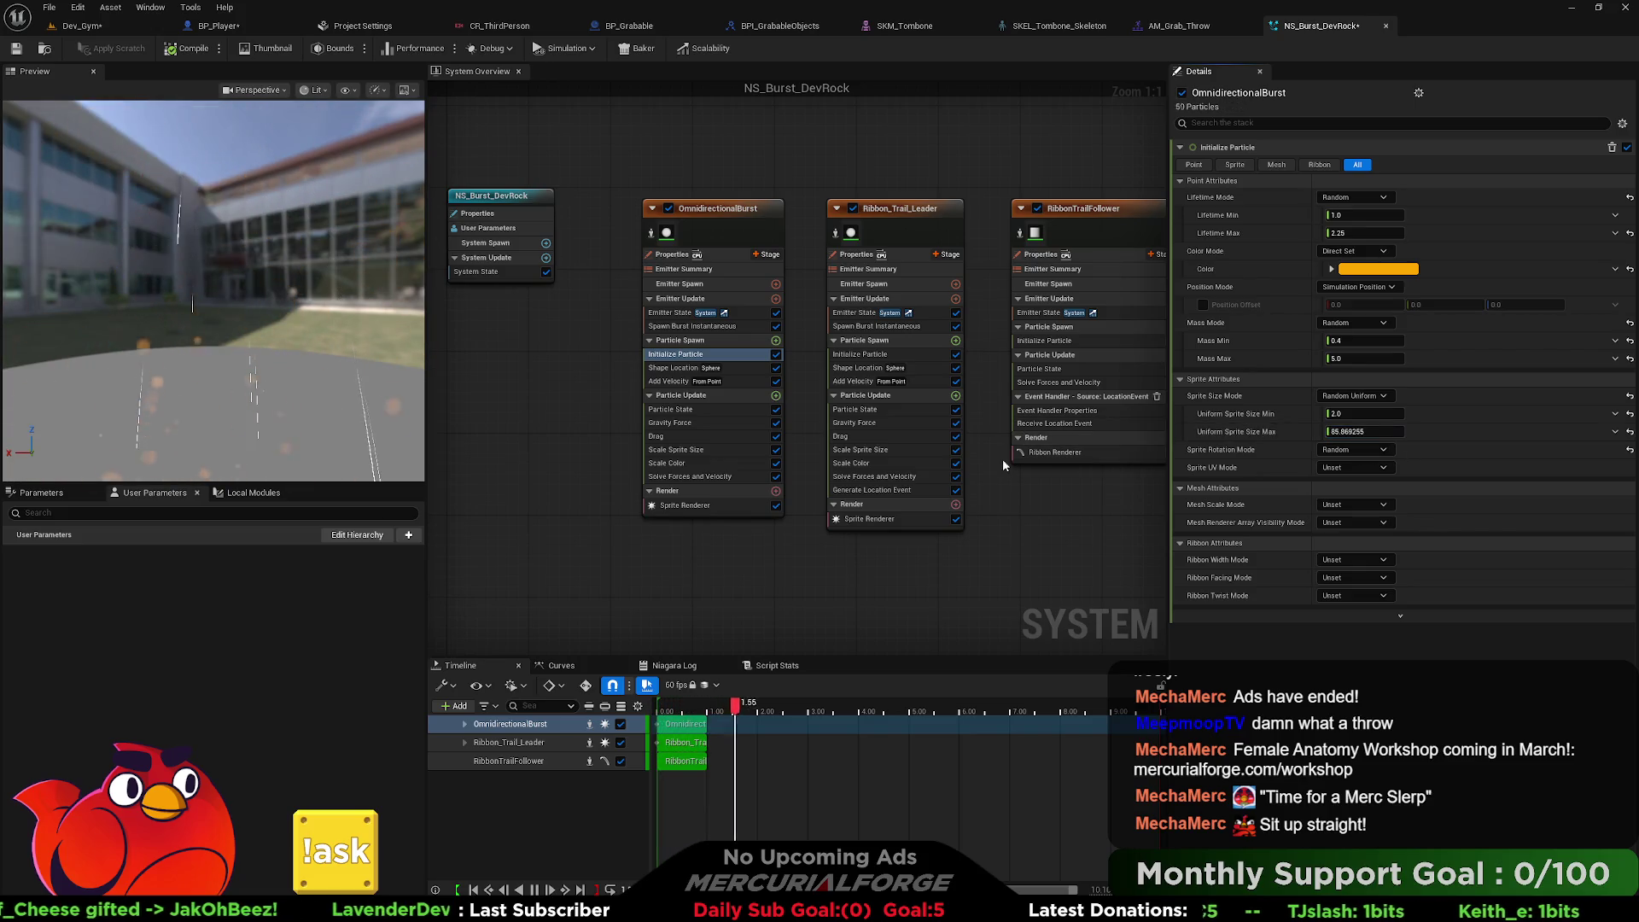
left_click_drag(974, 495, 844, 488)
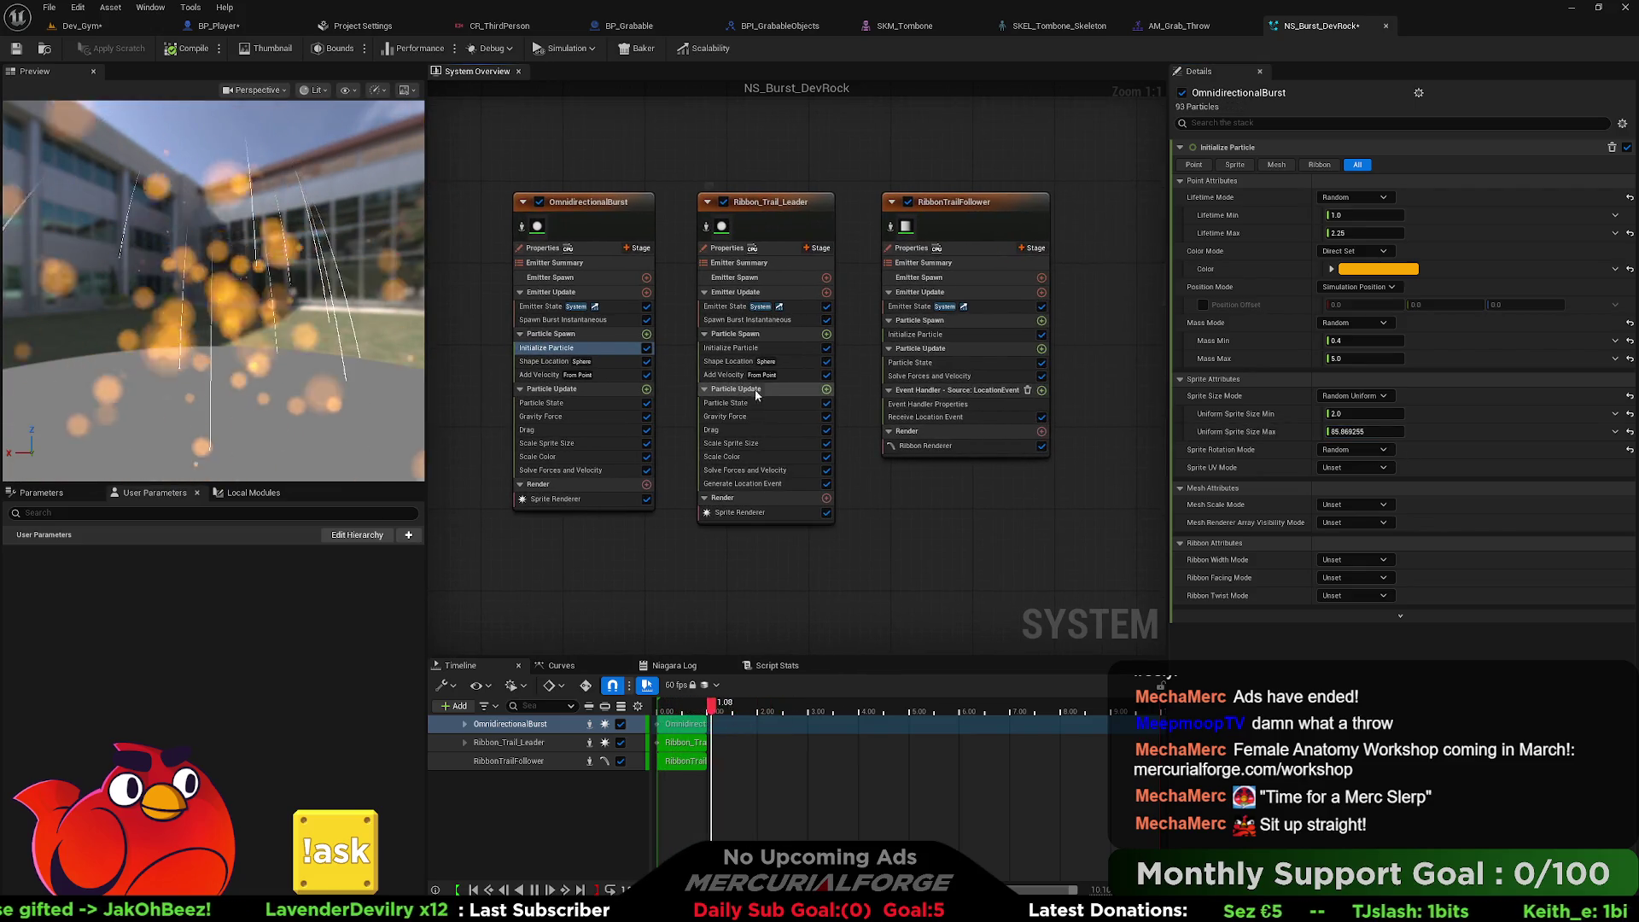
Set RibbonTrailFollower's Initialize Particle colour to orange, leaving the leader ribbon unchanged.
left_click(731, 347)
left_click(1379, 269)
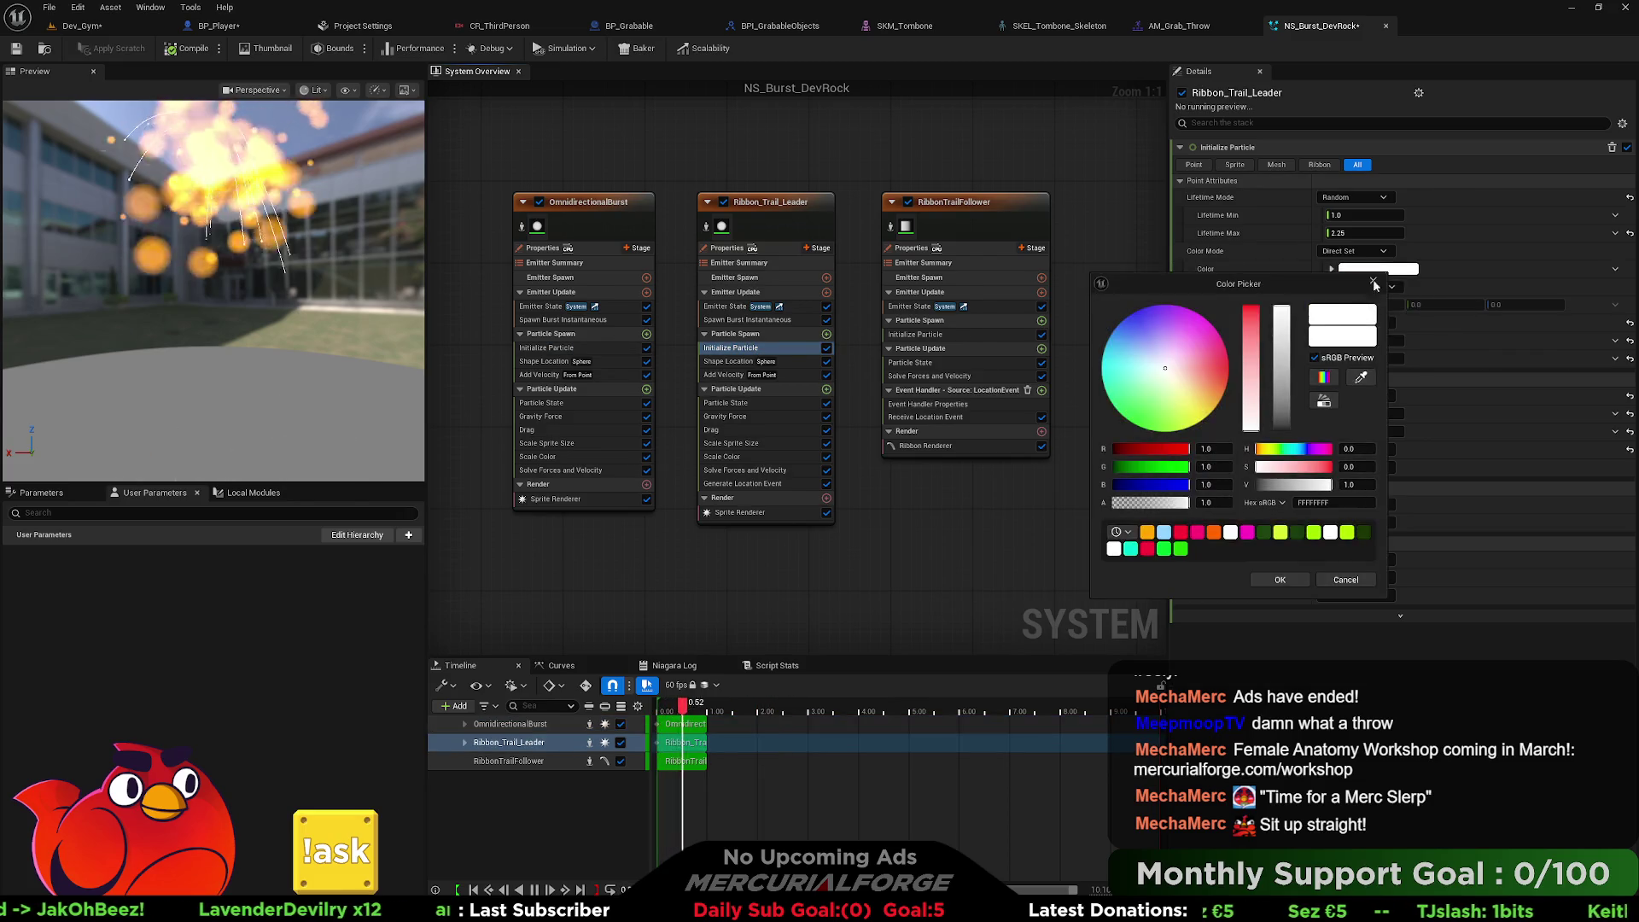
left_click_drag(1185, 386, 1225, 406)
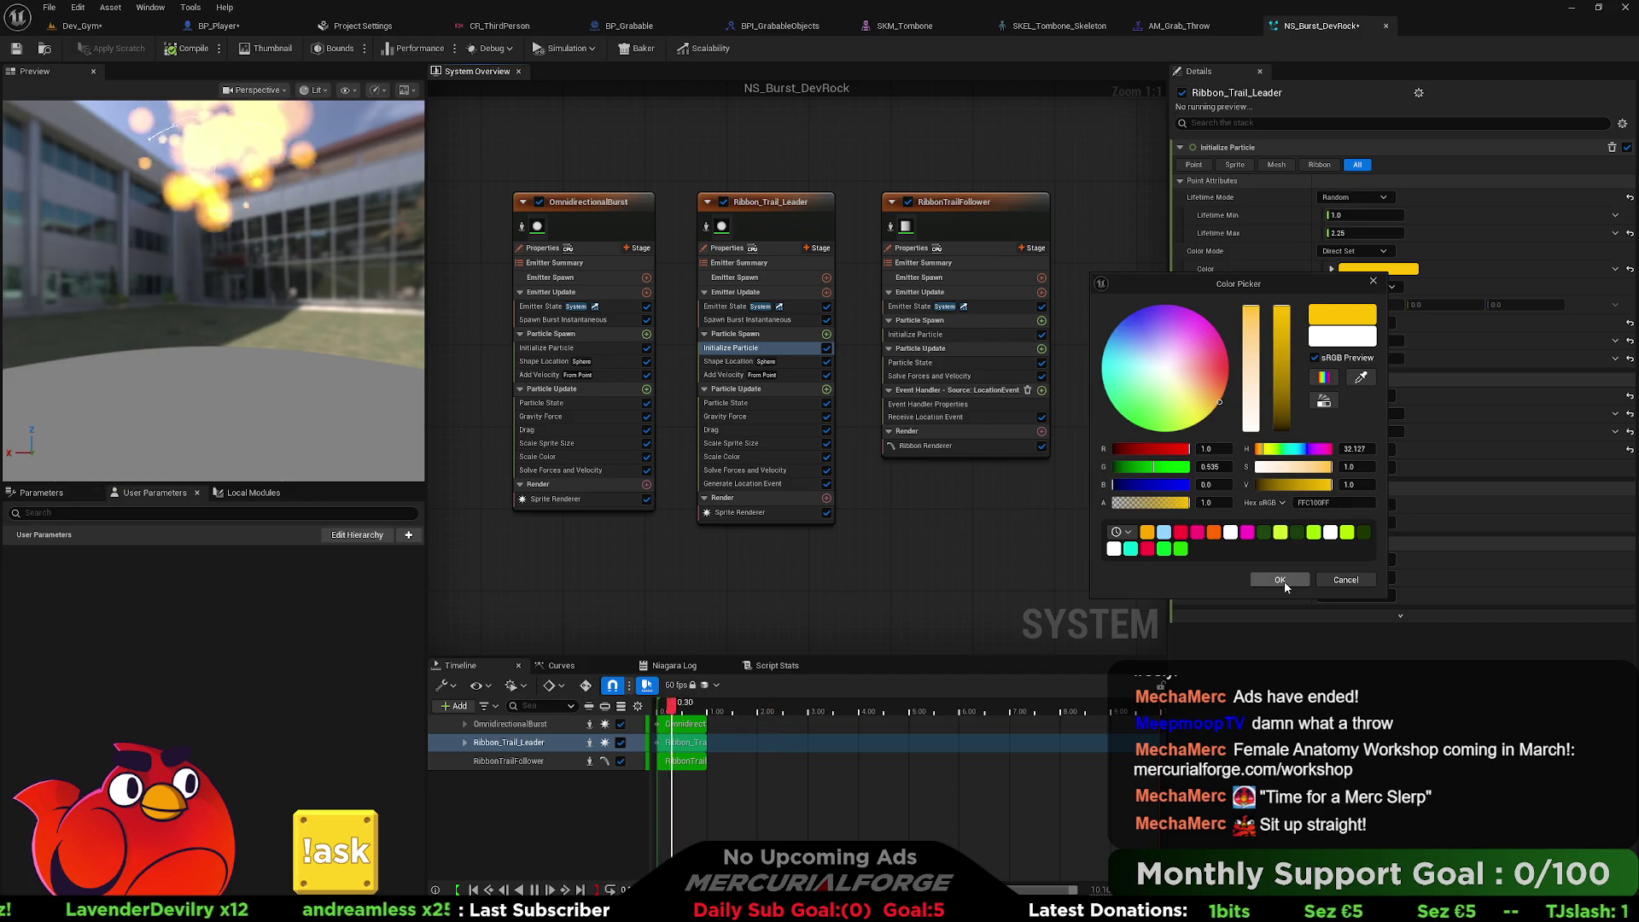
left_click(1345, 581)
left_click(967, 198)
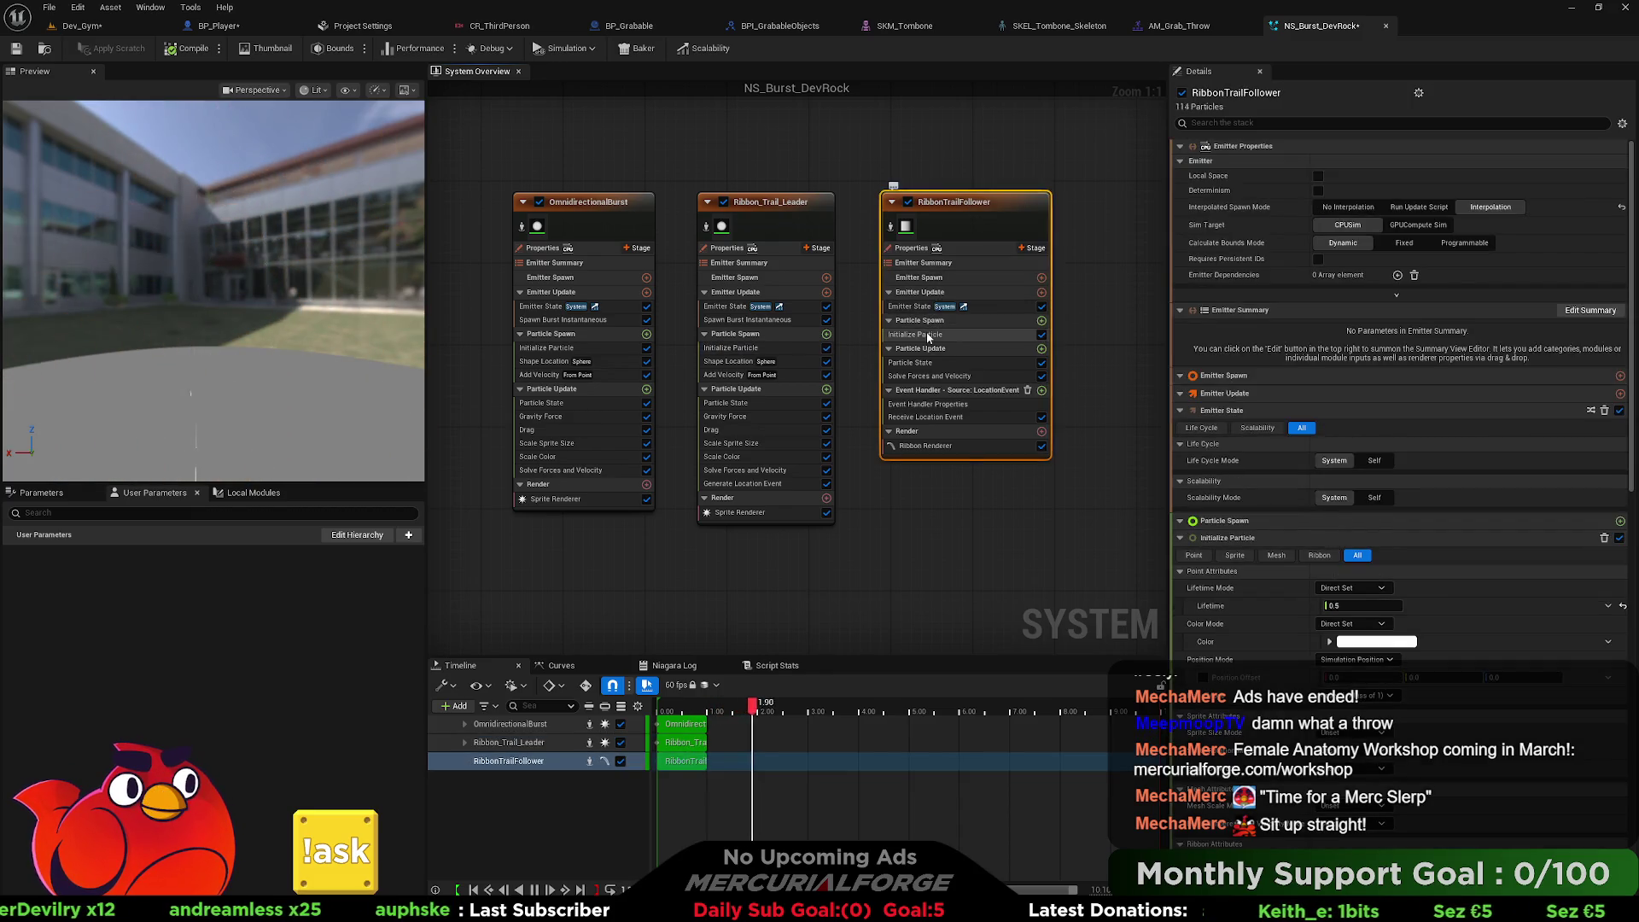
left_click(929, 335)
left_click(1378, 251)
left_click_drag(1223, 397, 1208, 381)
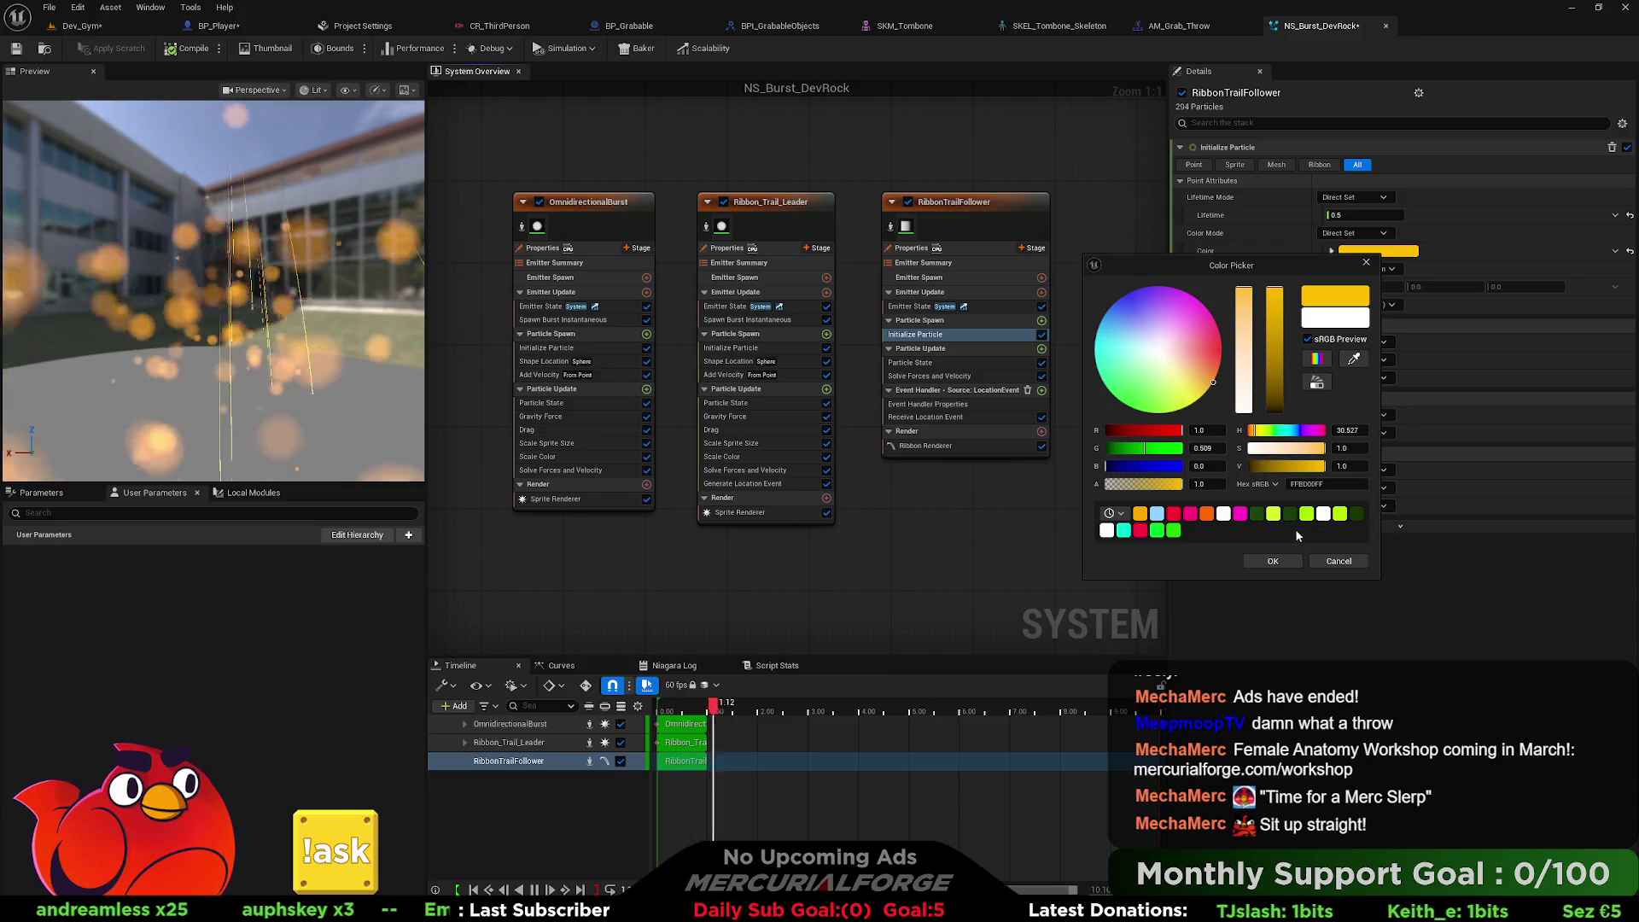
left_click(1273, 561)
left_click(944, 364)
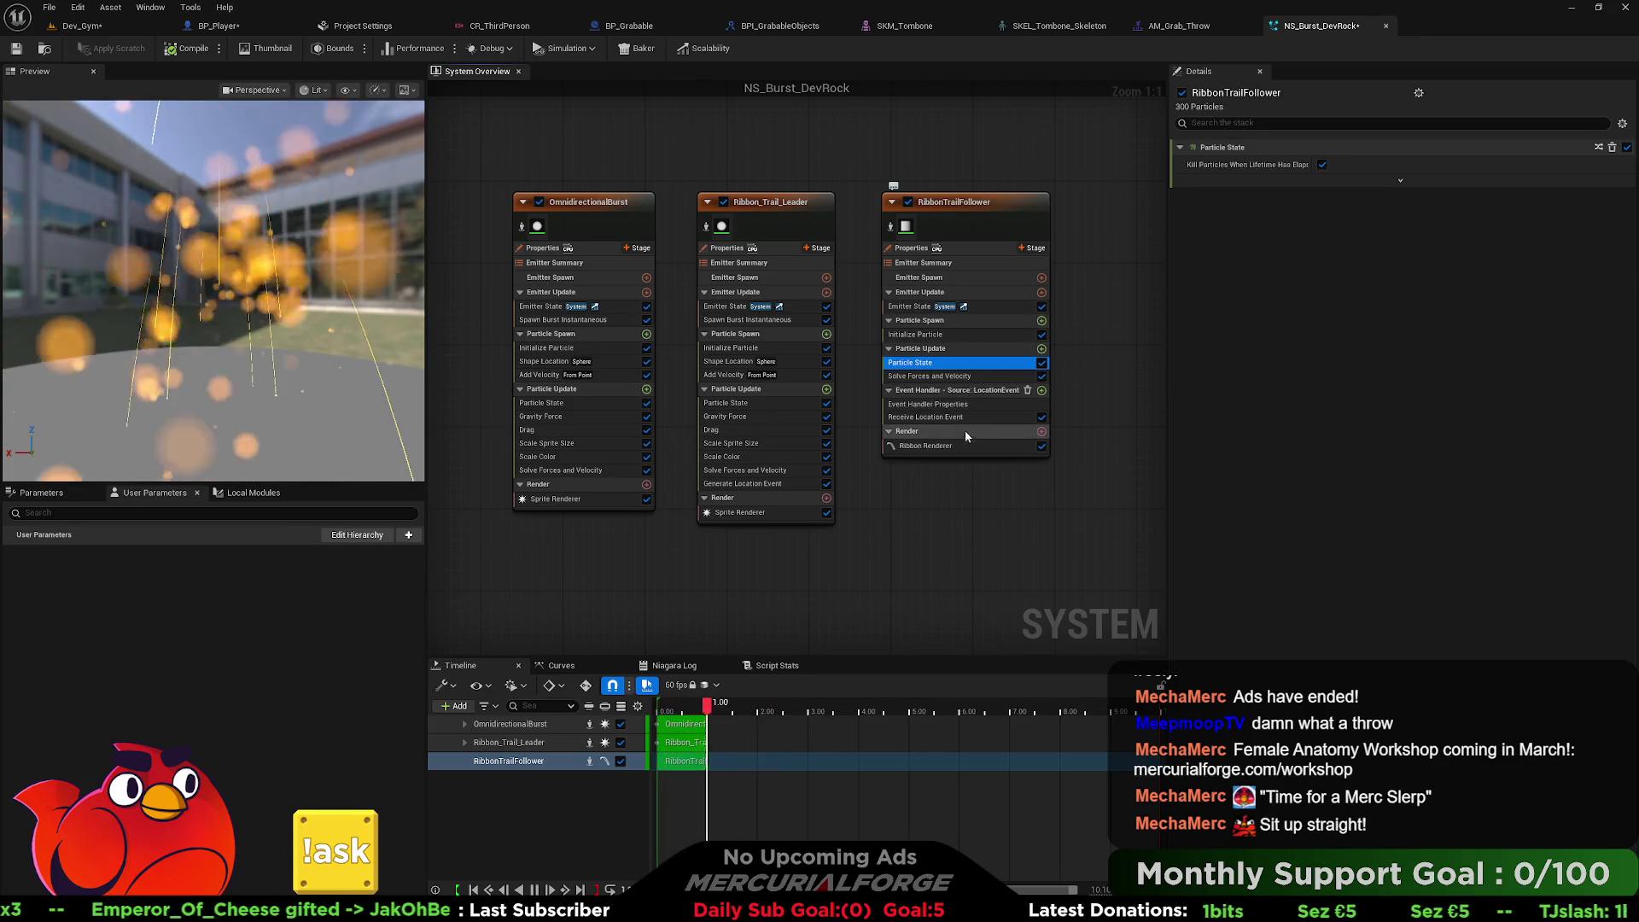
Try adding a width module under Particle Spawn, removing the extra Spawn Beam module it brought.
left_click(1042, 321)
type("wi")
key("Return")
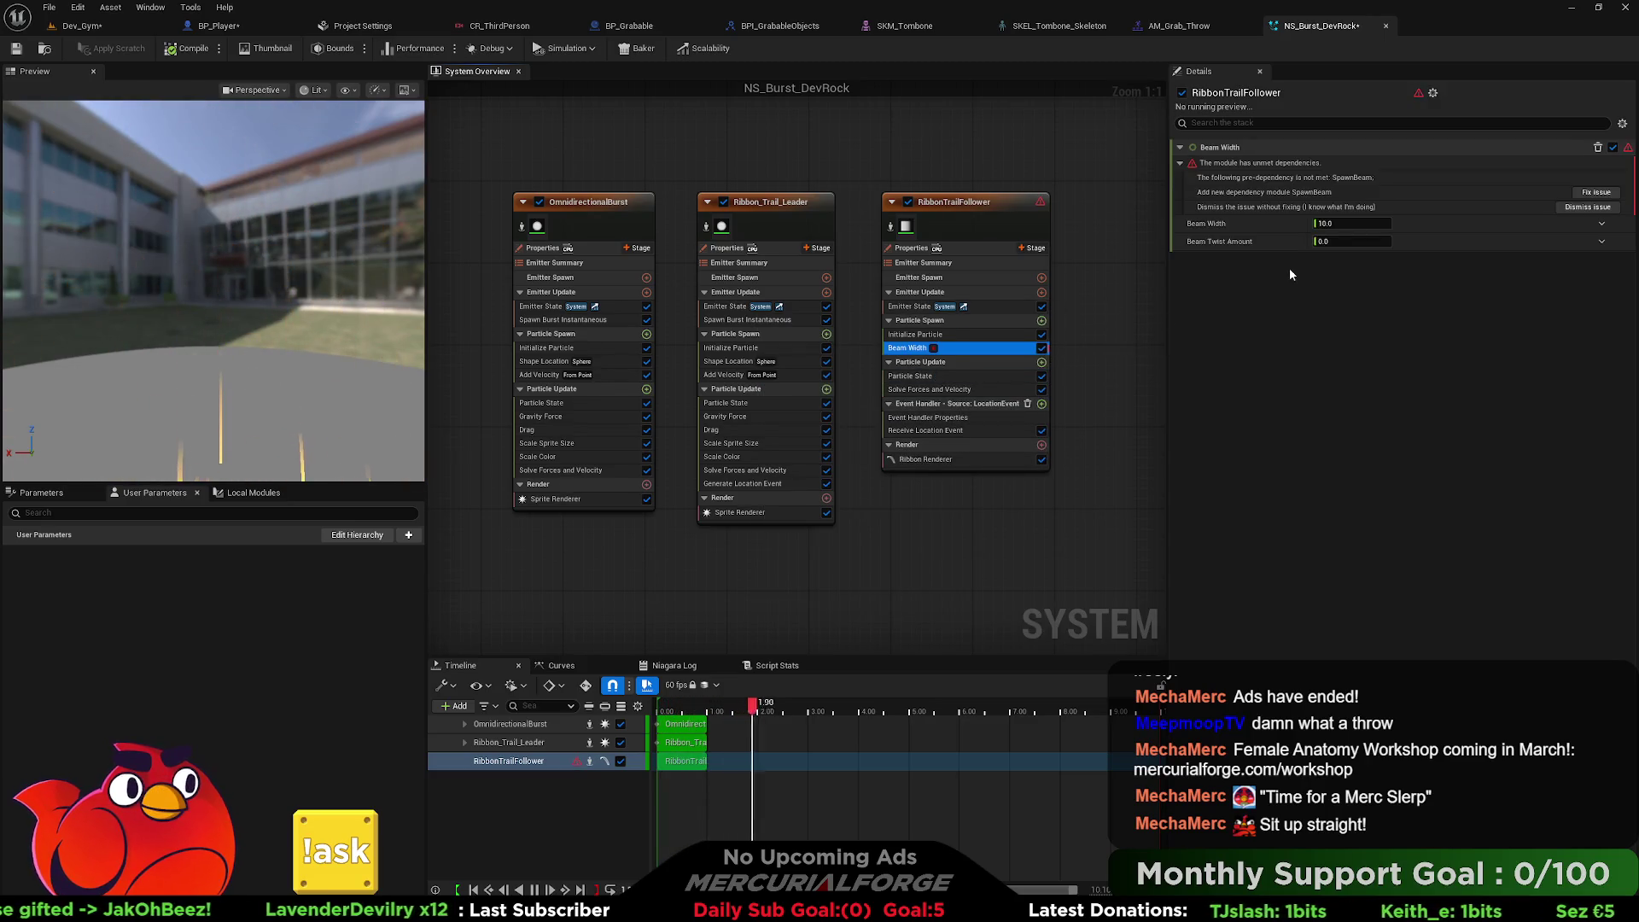
left_click(1595, 192)
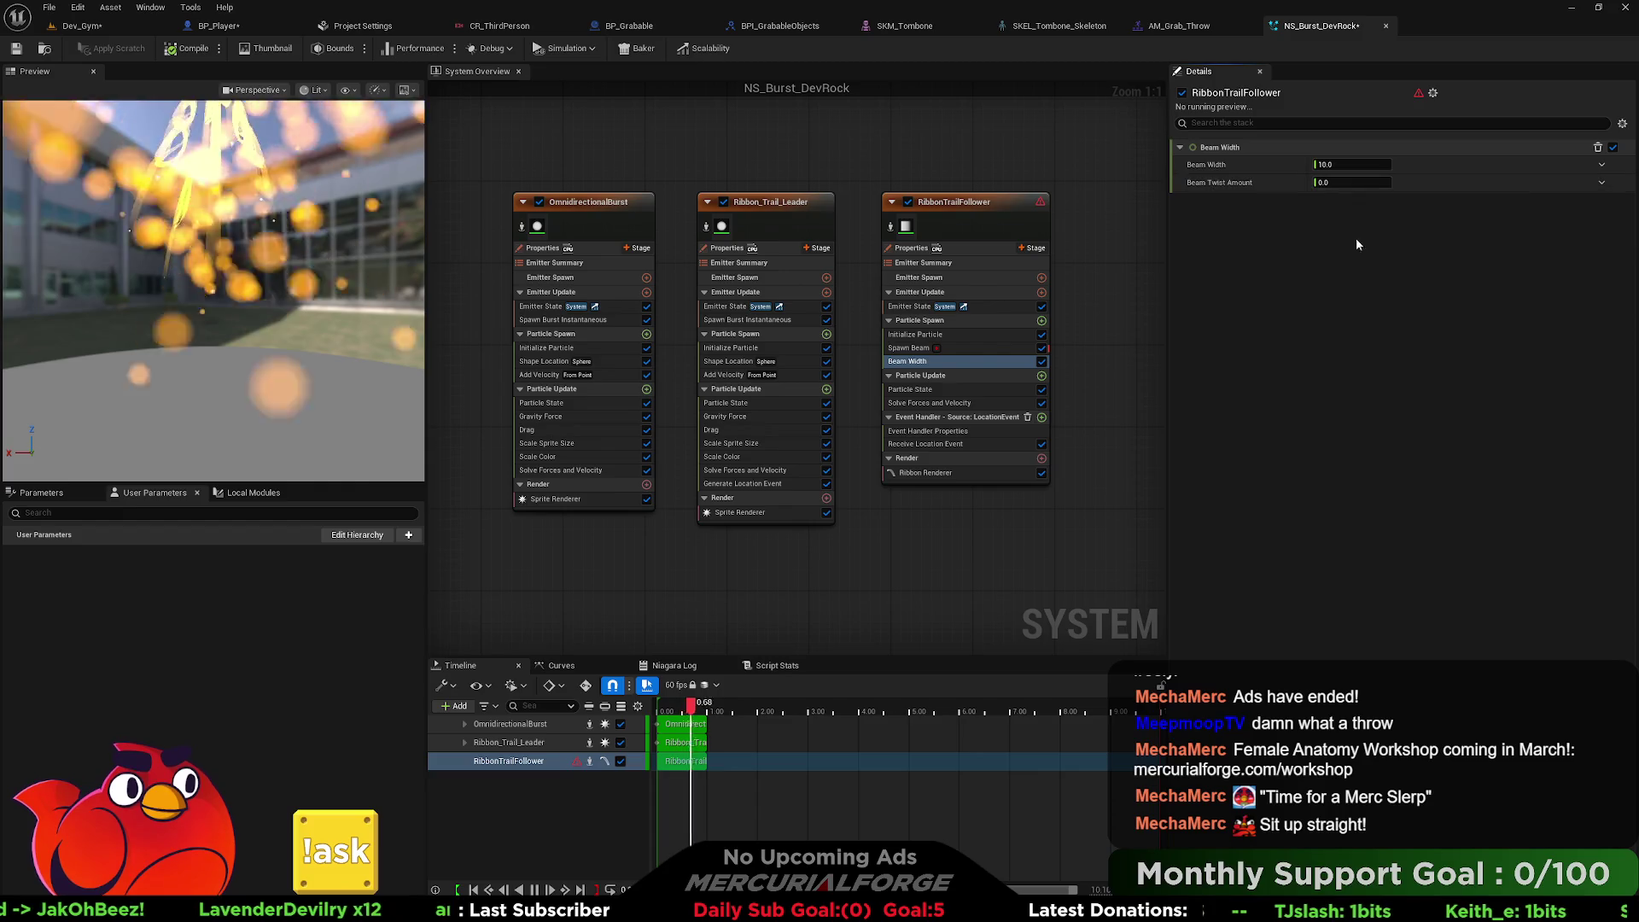
left_click(970, 351)
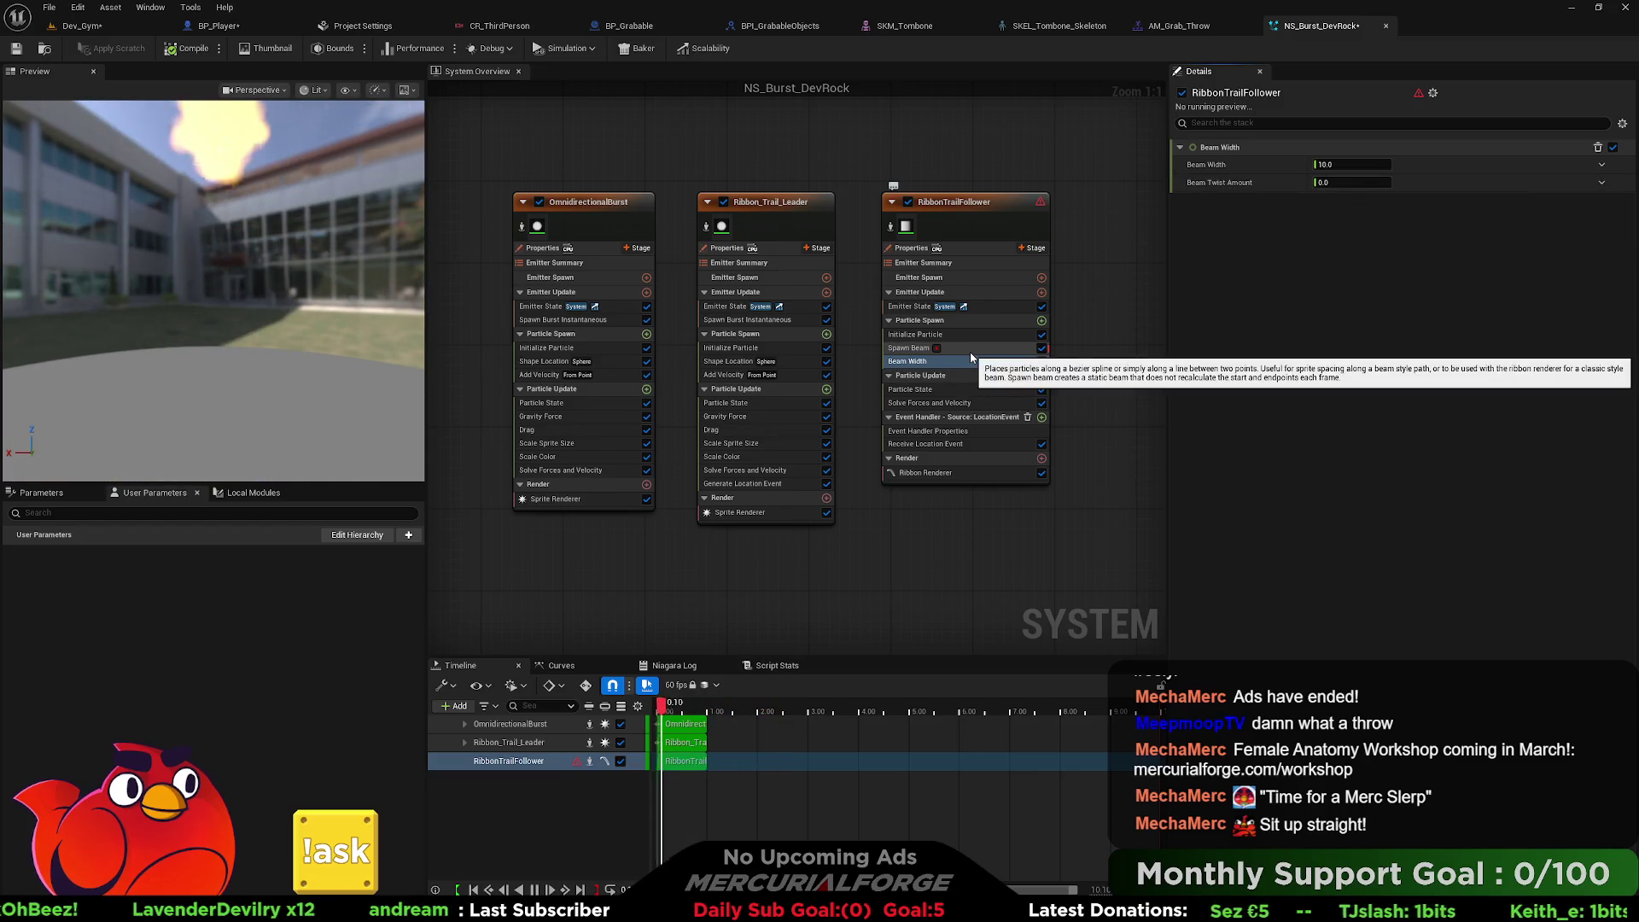
key("Delete")
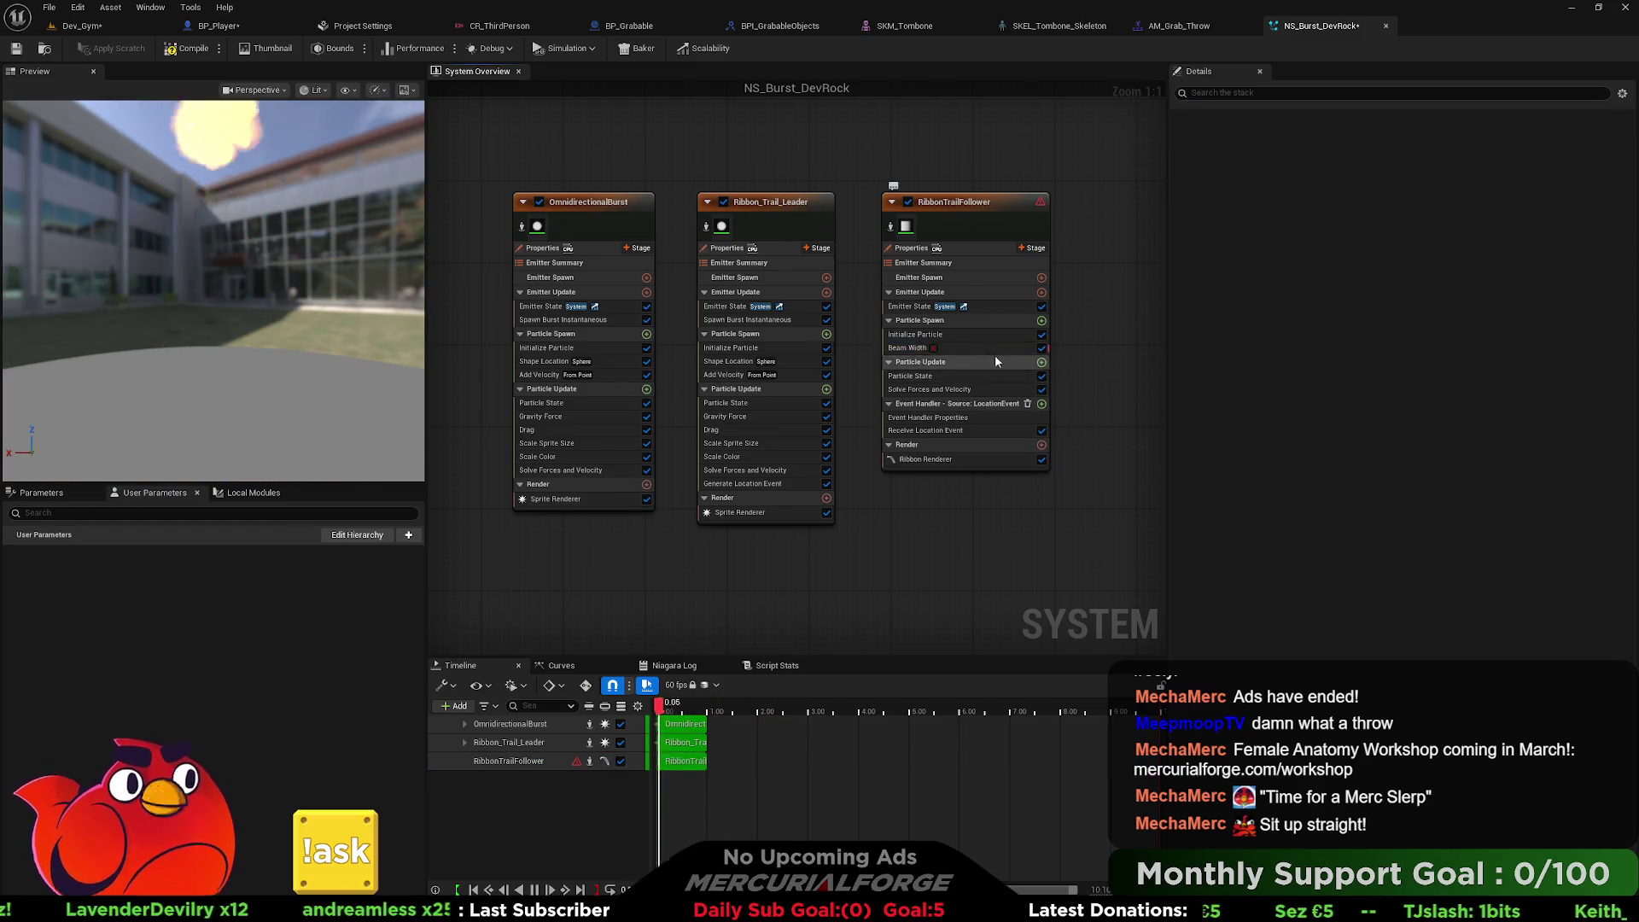
left_click(1042, 320)
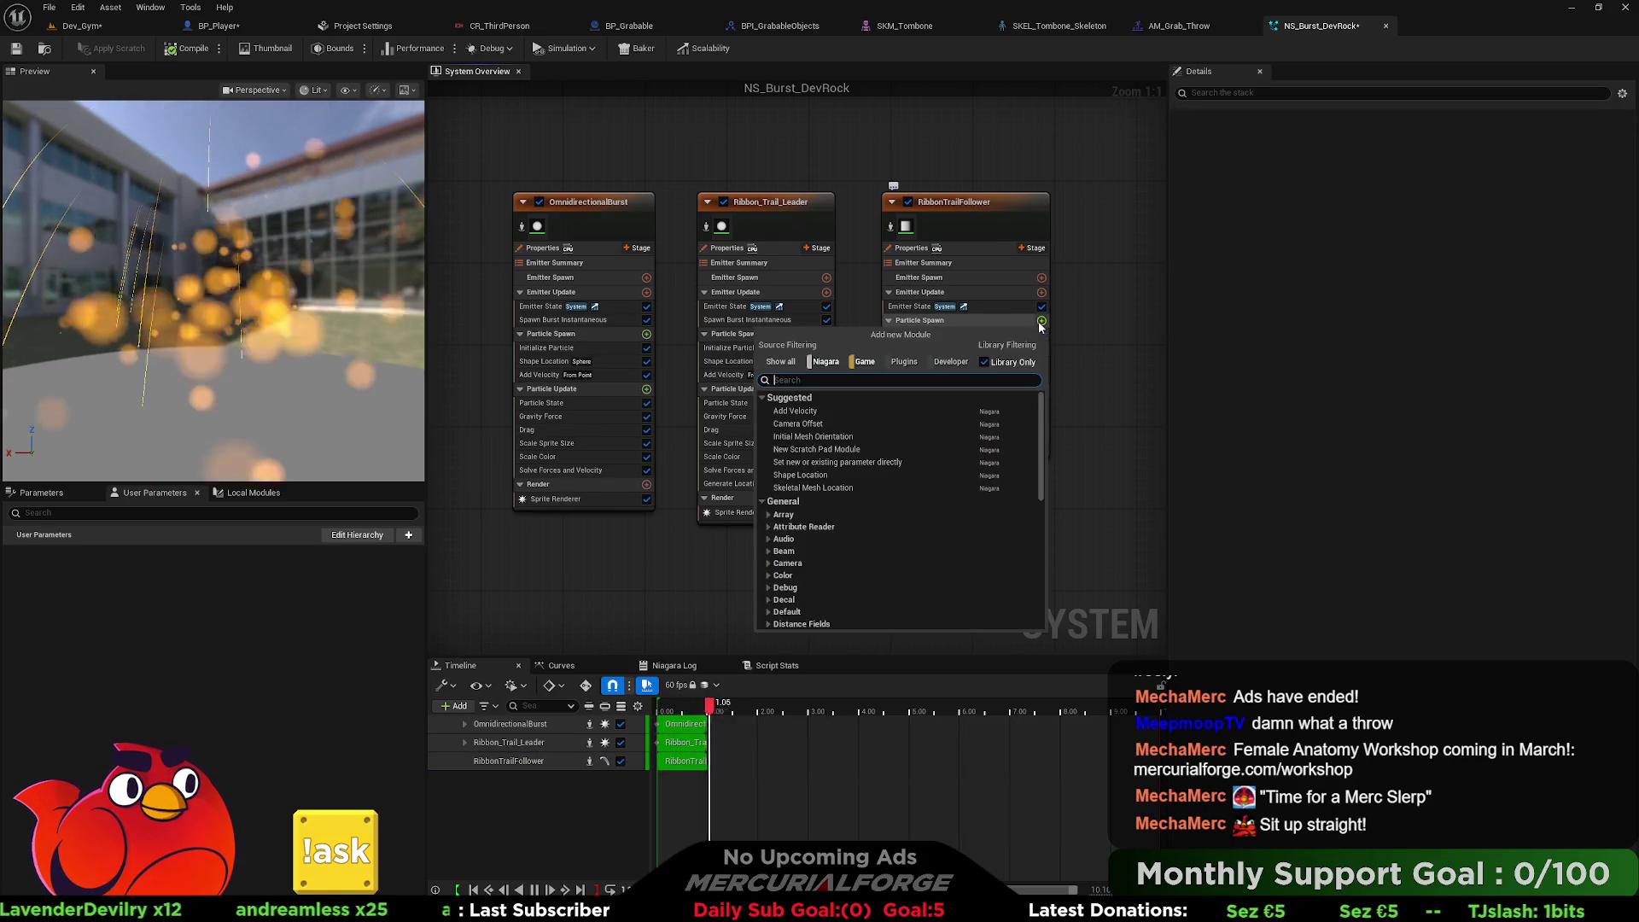
type("rib")
key("BackSpace")
key("BackSpace")
key("BackSpace")
type("wid")
key("BackSpace")
key("BackSpace")
key("BackSpace")
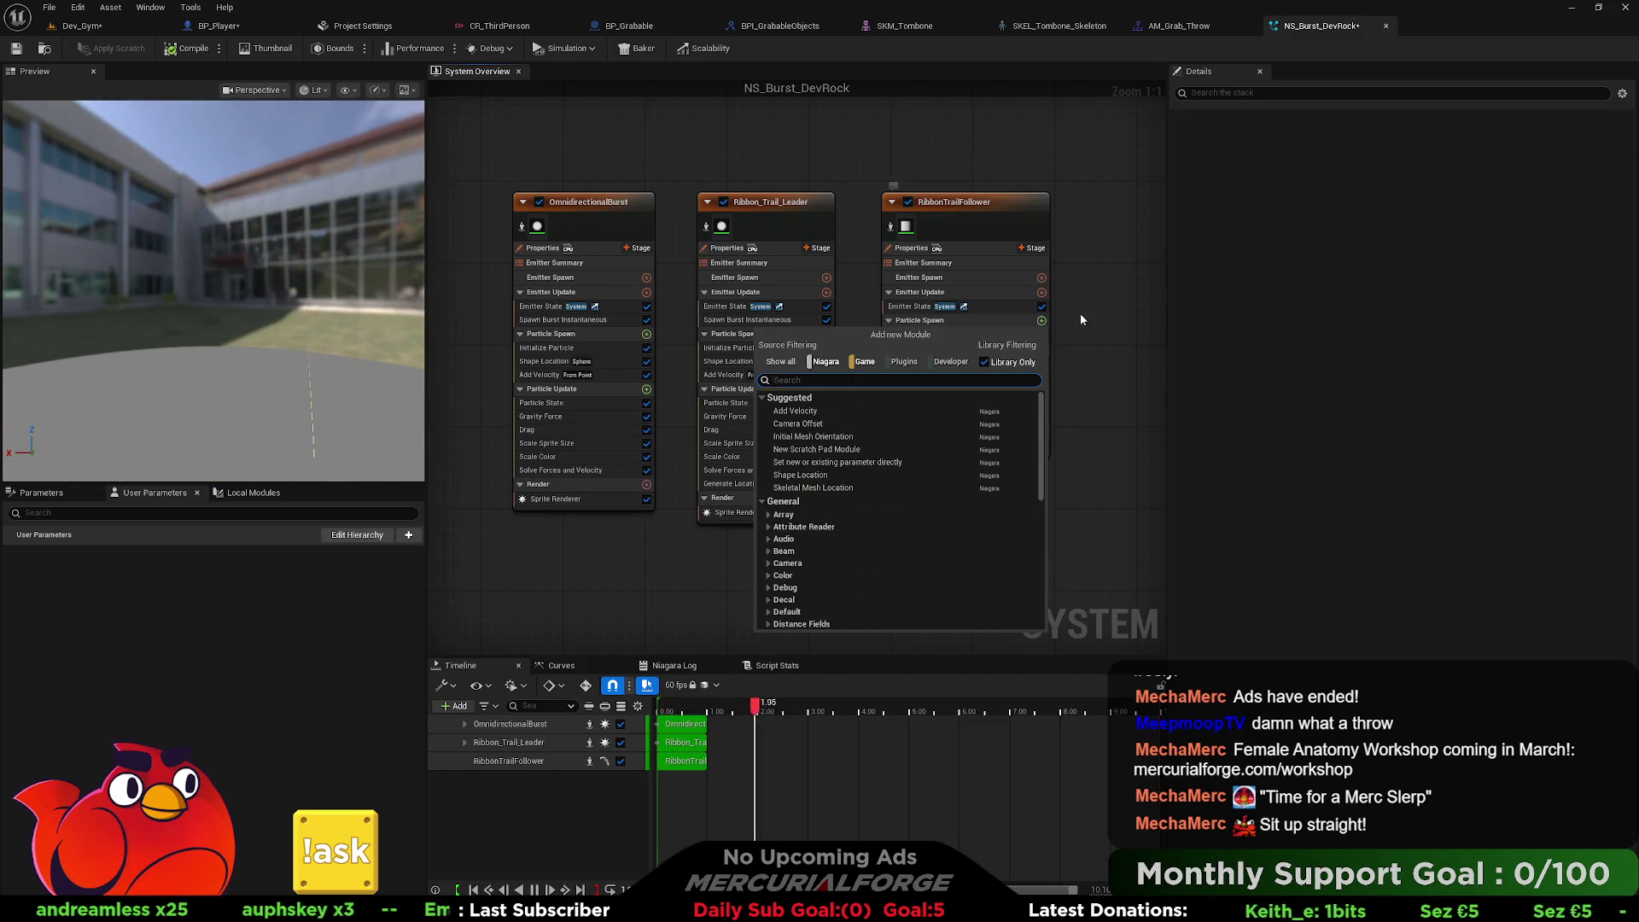
key("Escape")
Add Scale Ribbon Width to Particle Update with Ribbon Width Scale about 72.48.
left_click(948, 335)
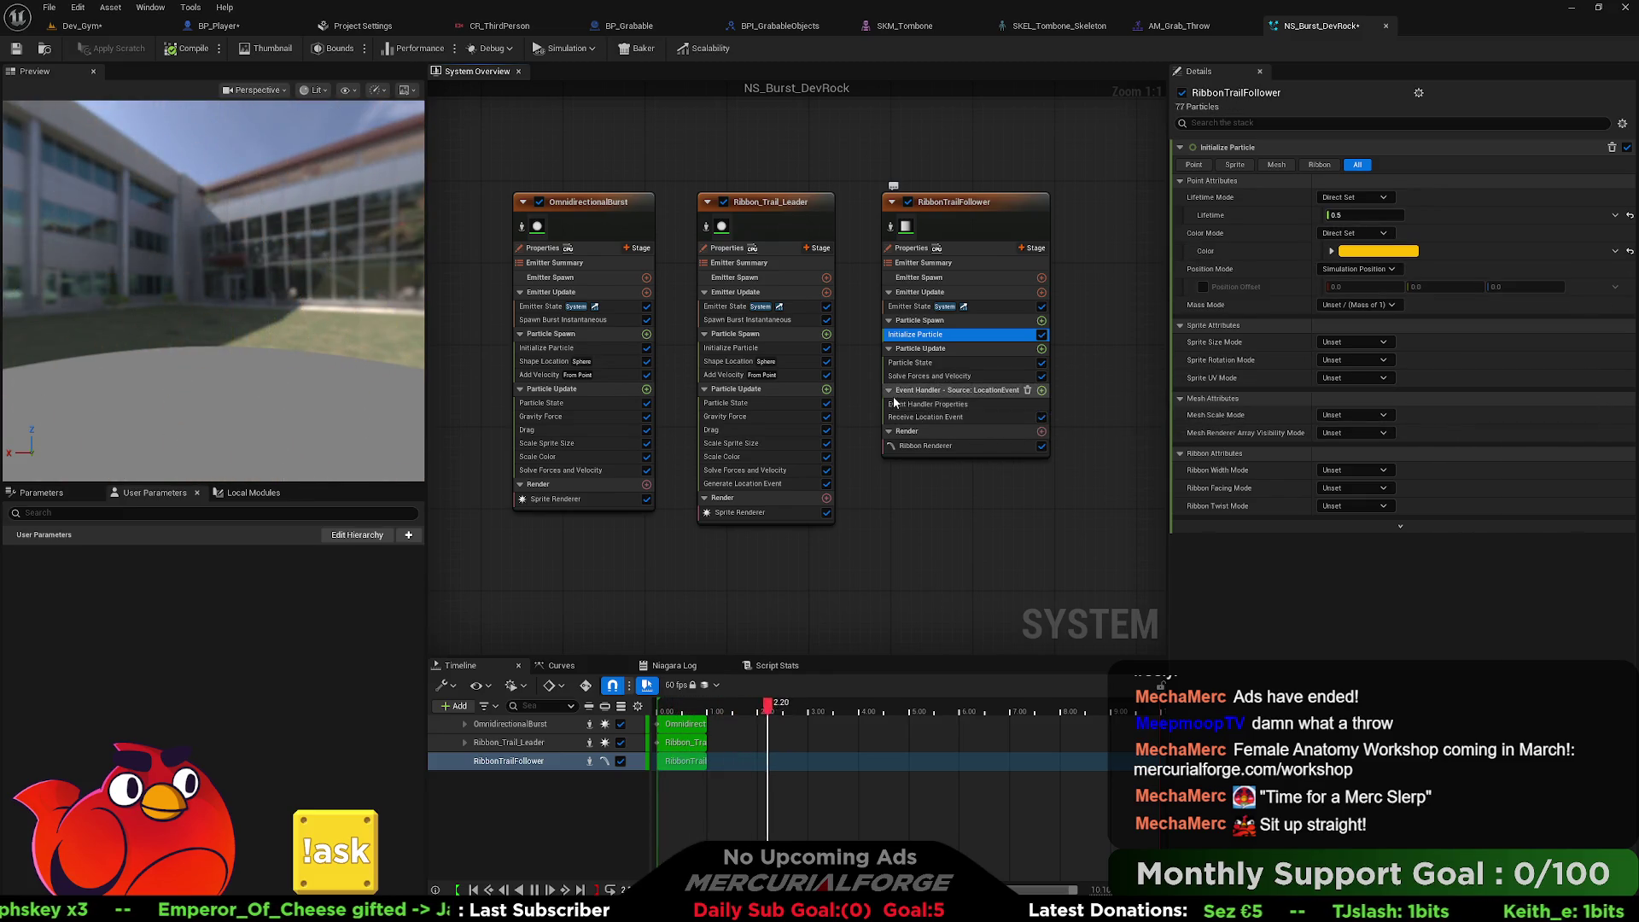
left_click(1042, 349)
type("rib")
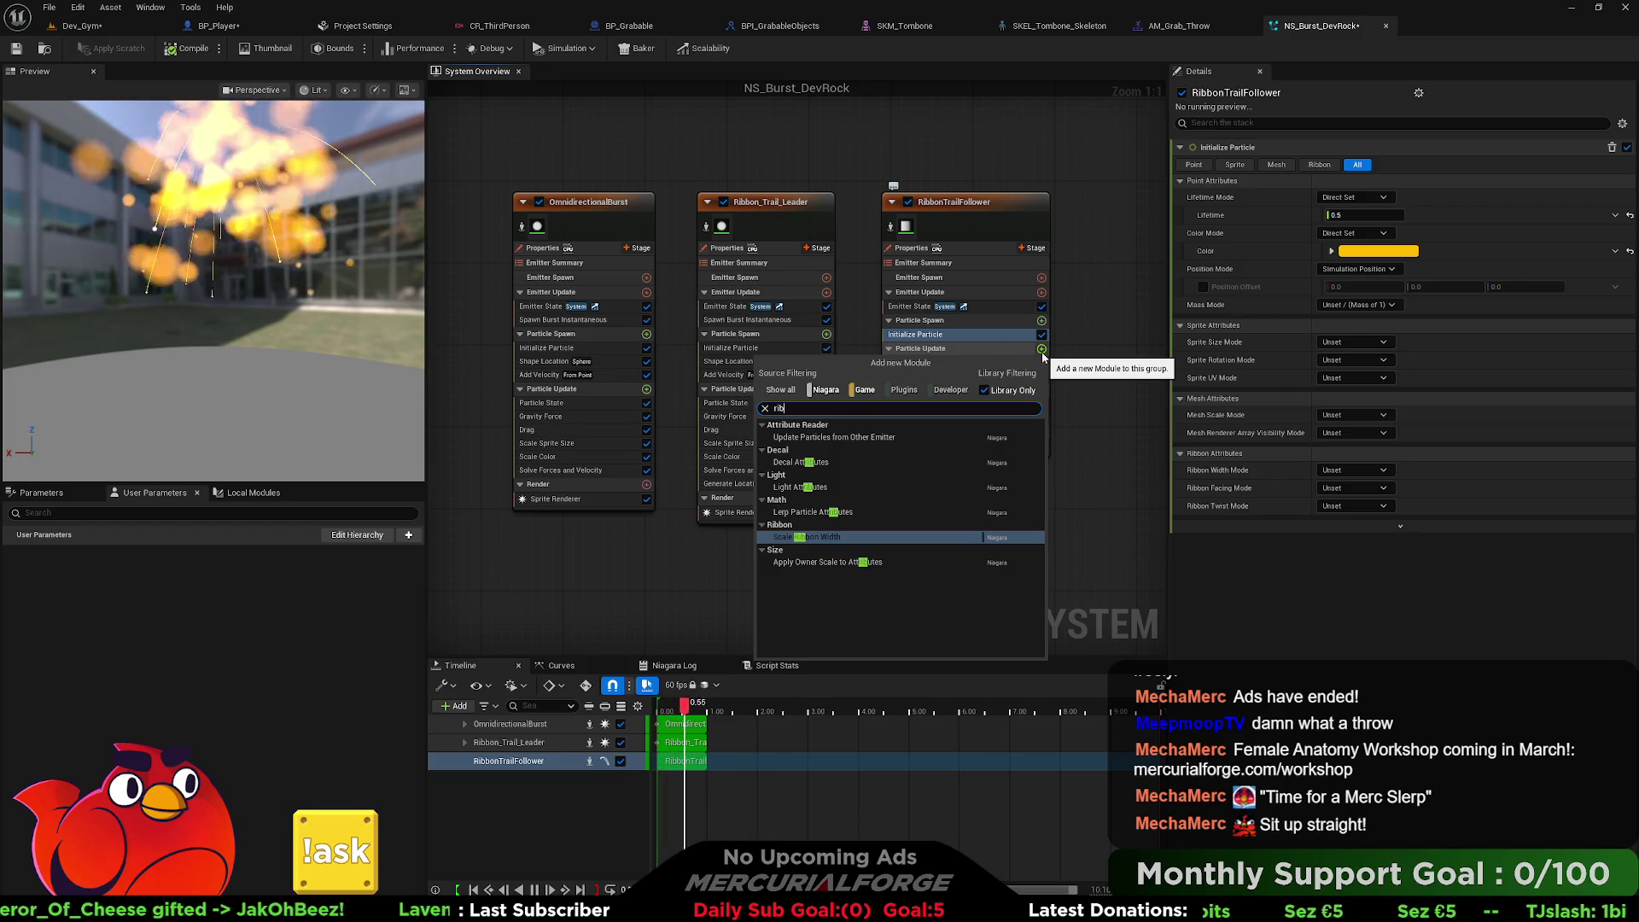
key("Return")
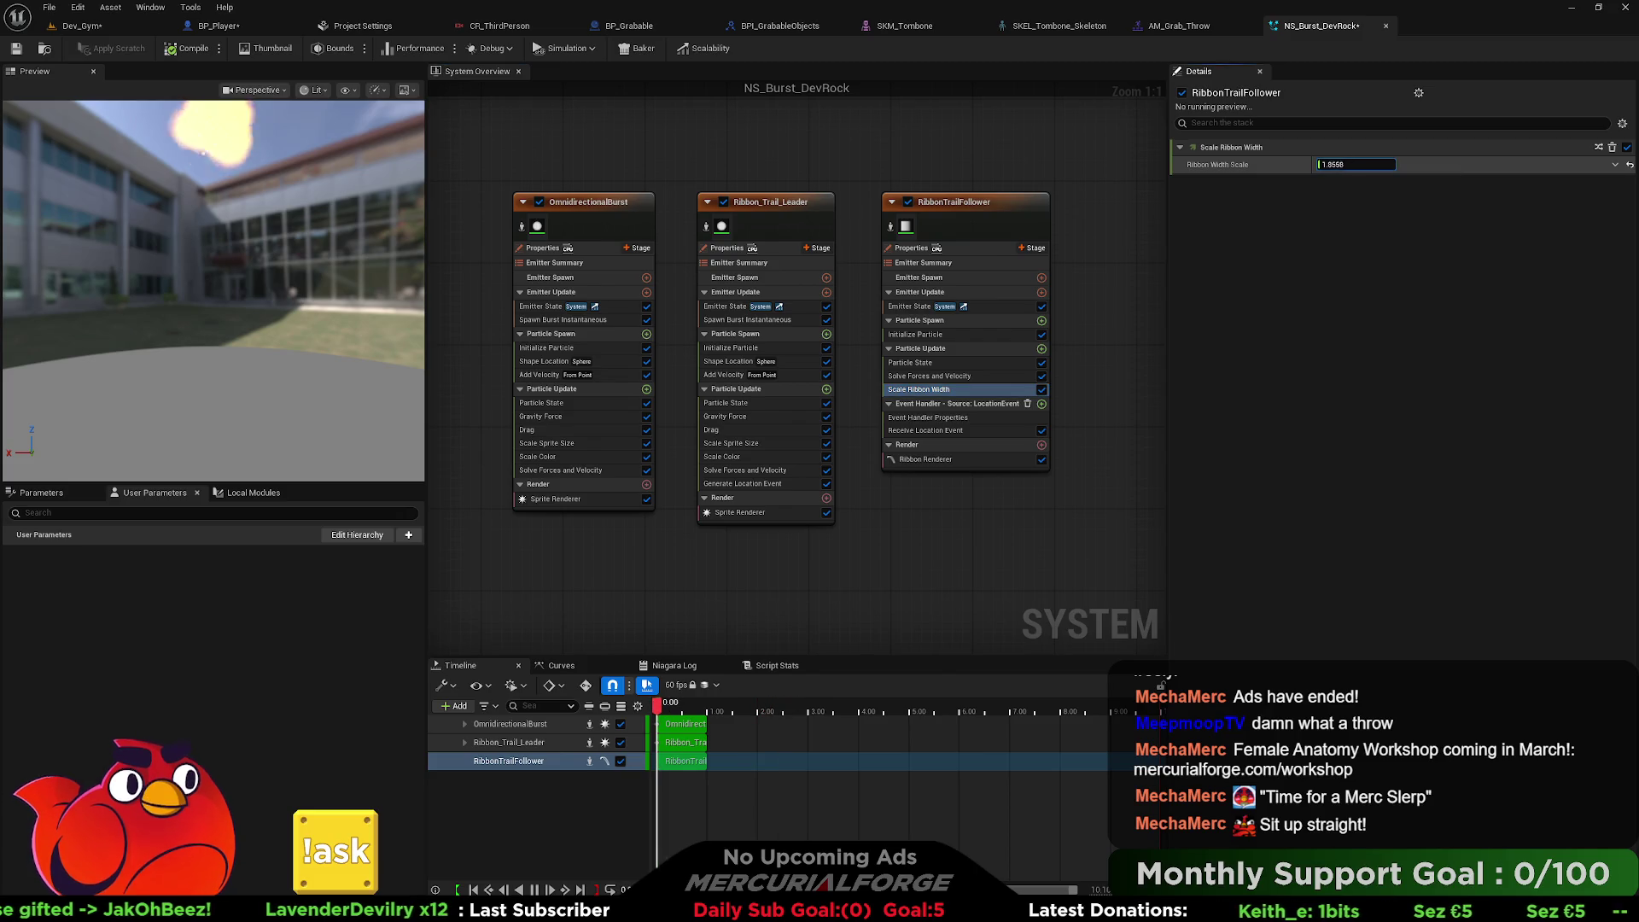
left_click_drag(1338, 163, 1358, 163)
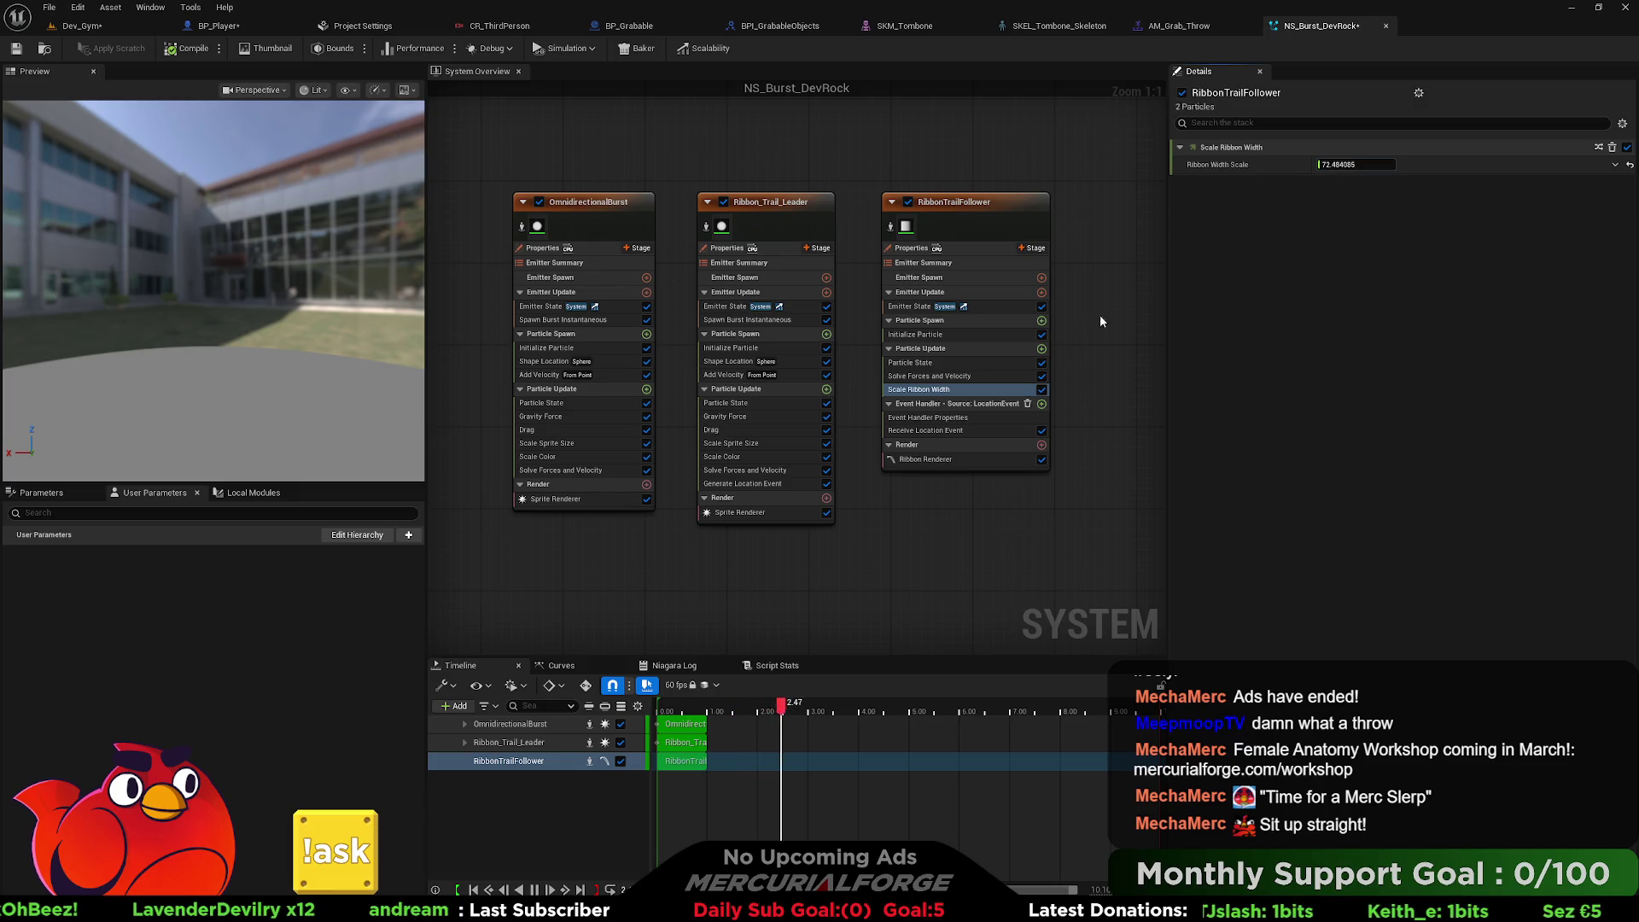
Replace Scale Ribbon Width with a Beam Width module of about 7.91 and compile NS_Burst_DevRock.
left_click(1041, 321)
type("beam")
key("Return")
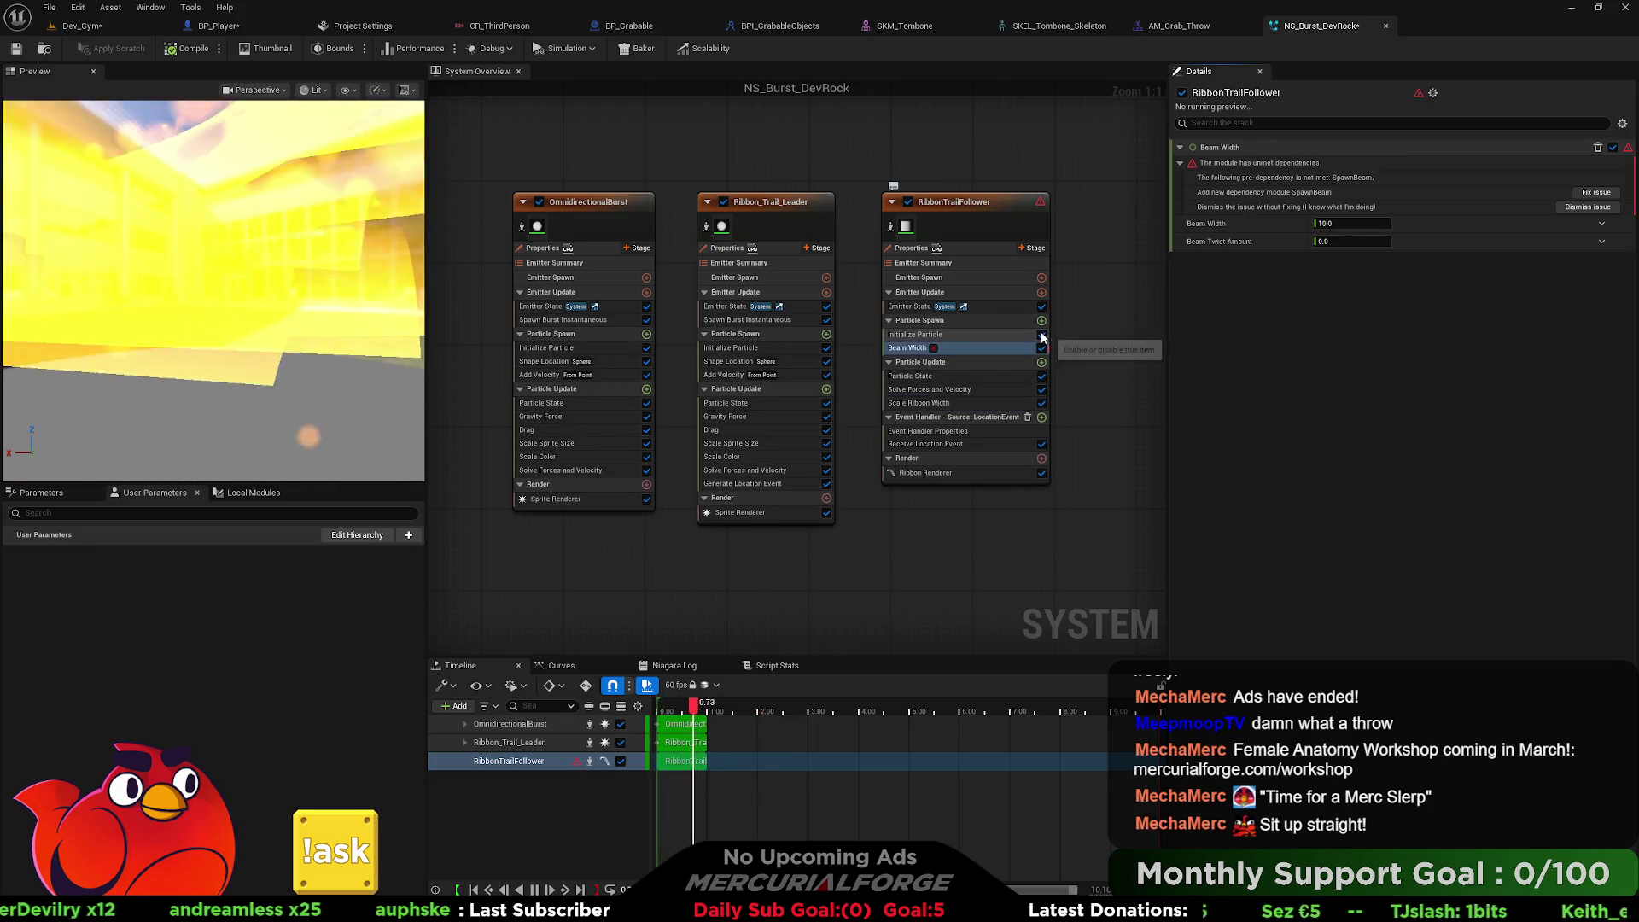
left_click(965, 402)
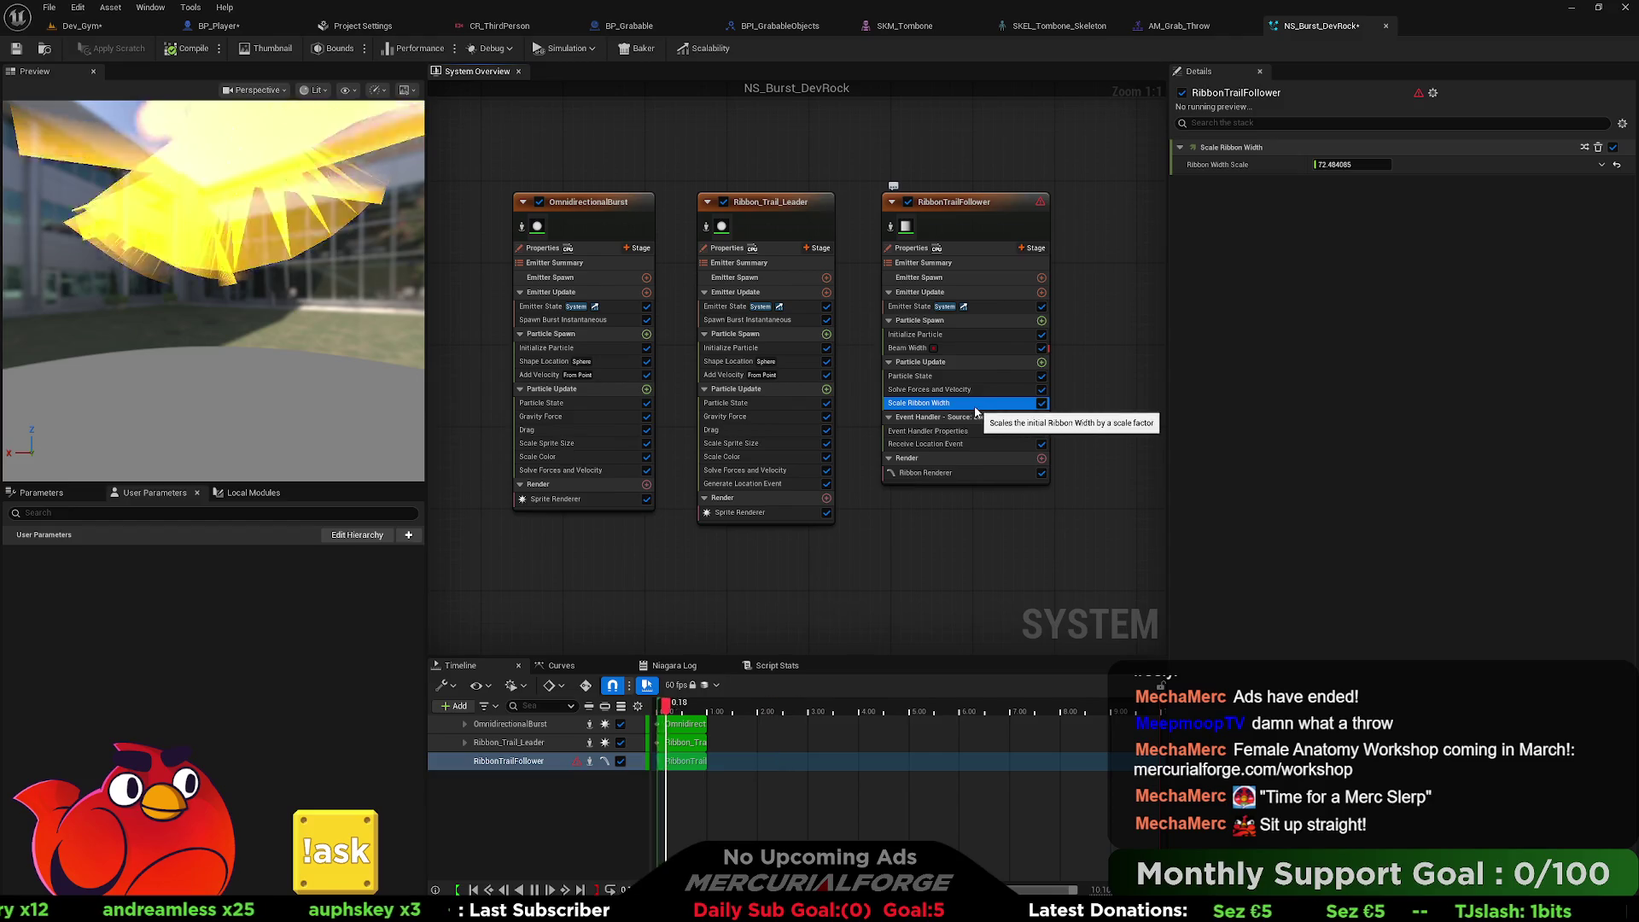
key("Delete")
left_click(952, 348)
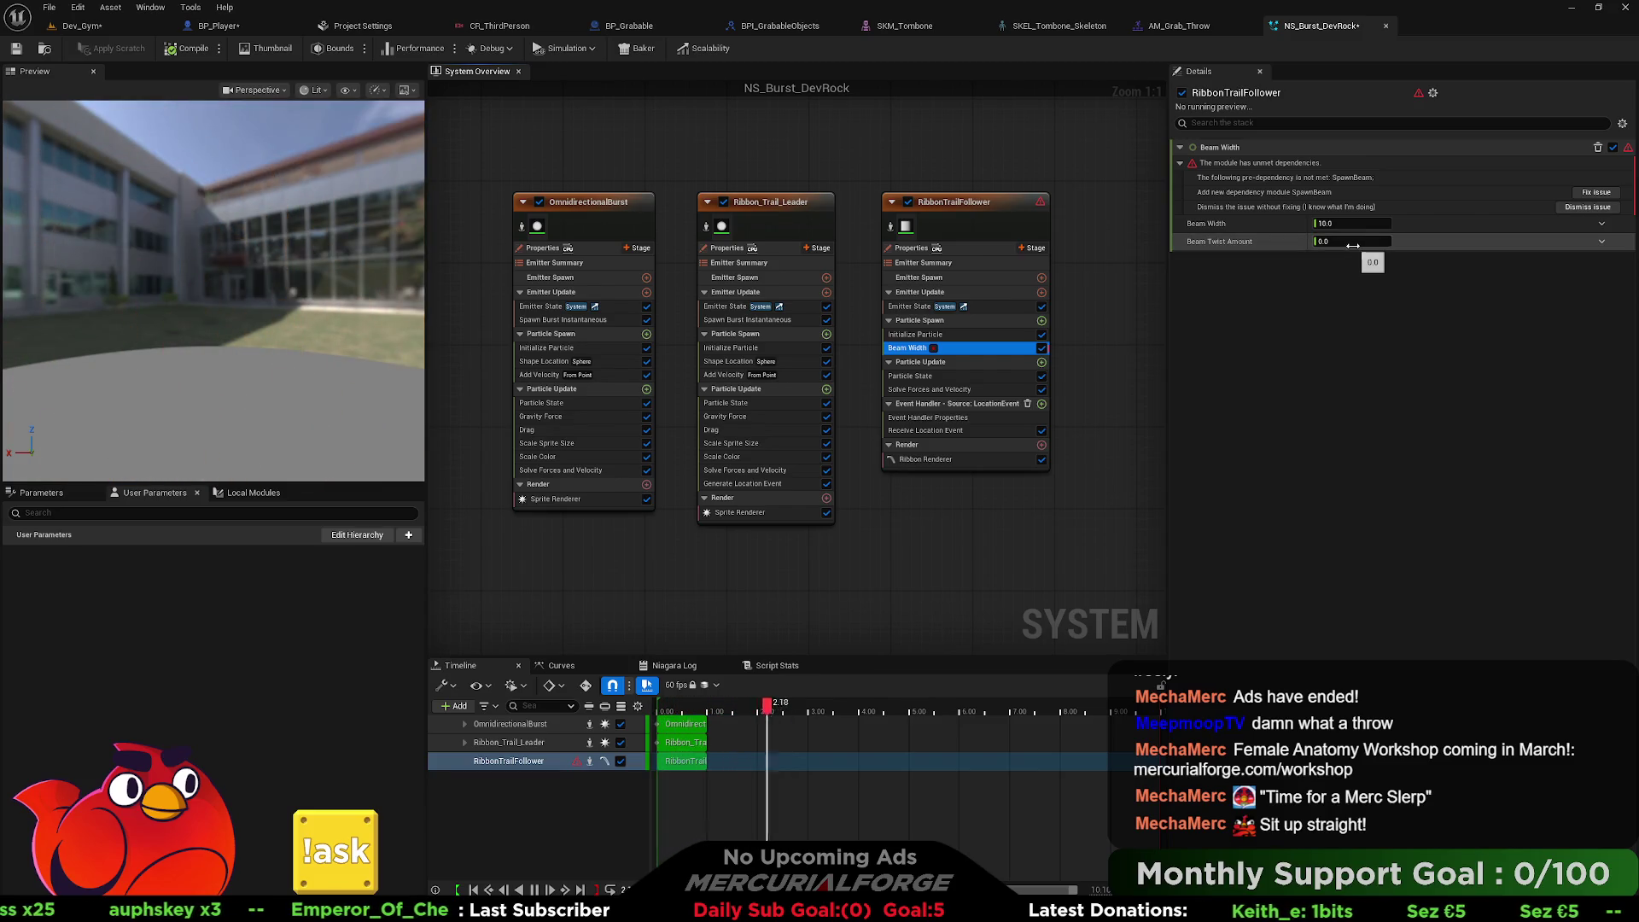
left_click(1571, 208)
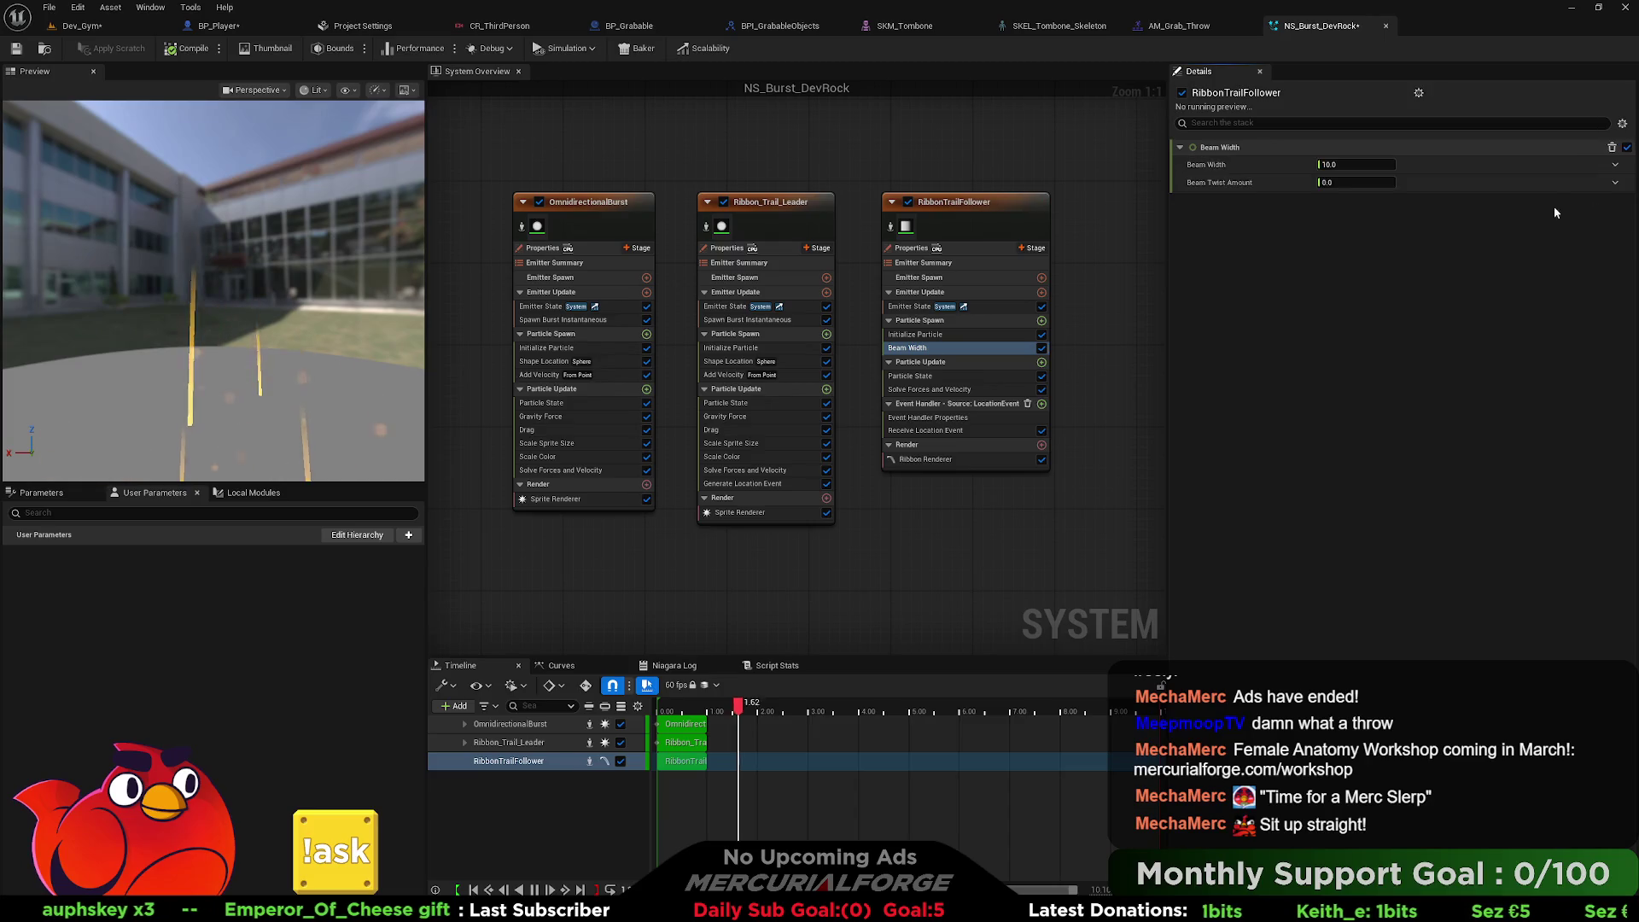
left_click_drag(1340, 164, 1358, 165)
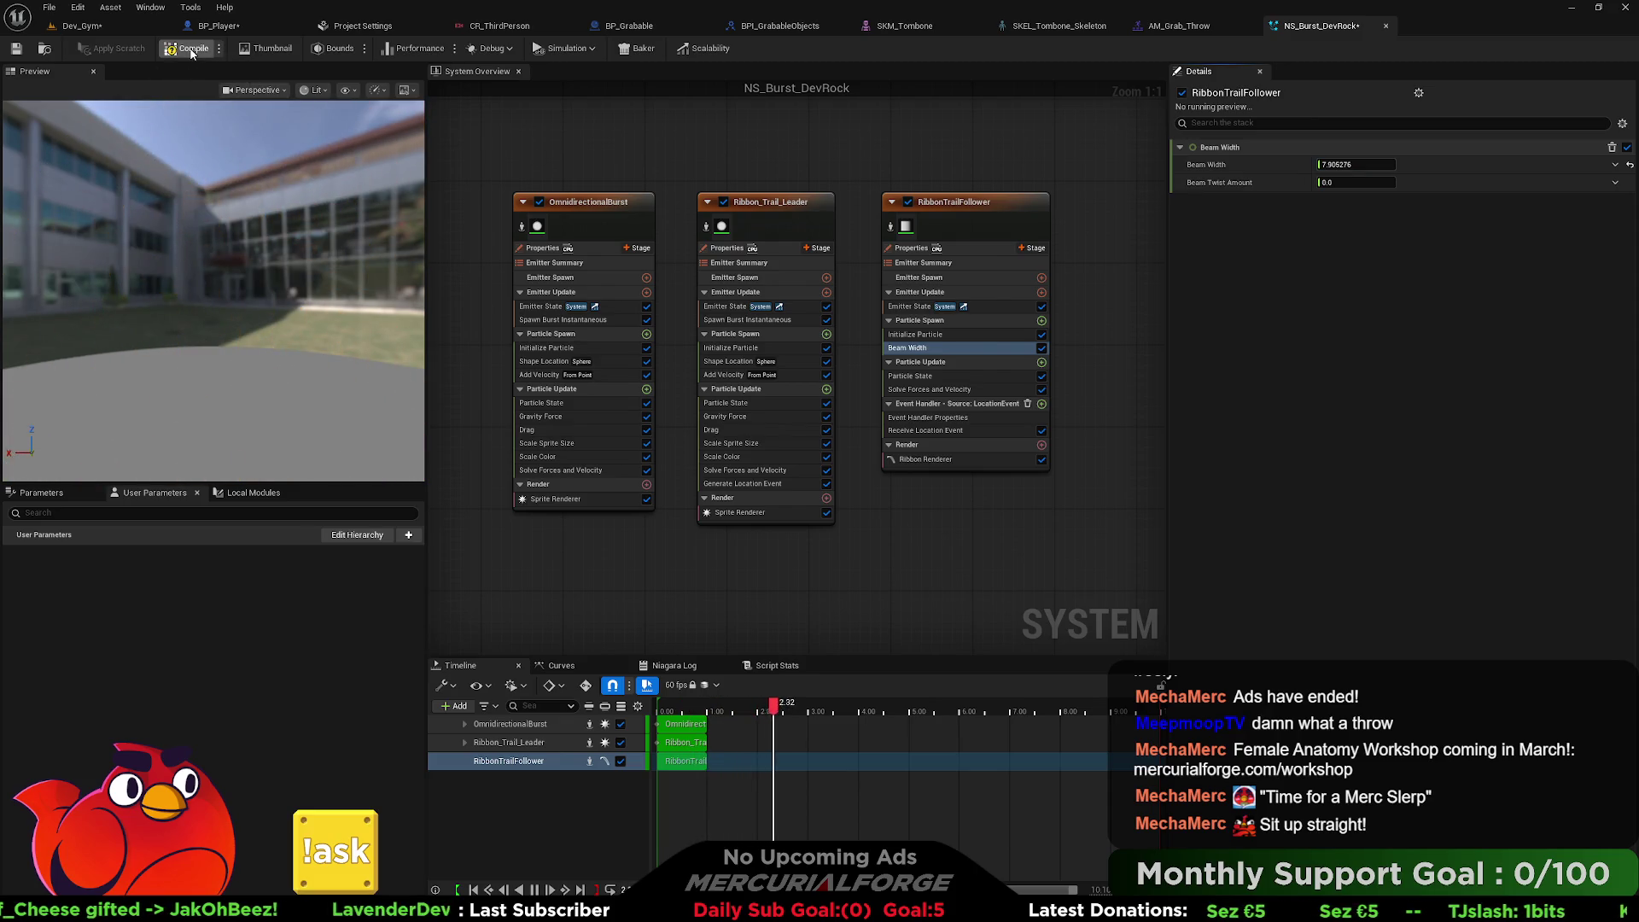
left_click(17, 48)
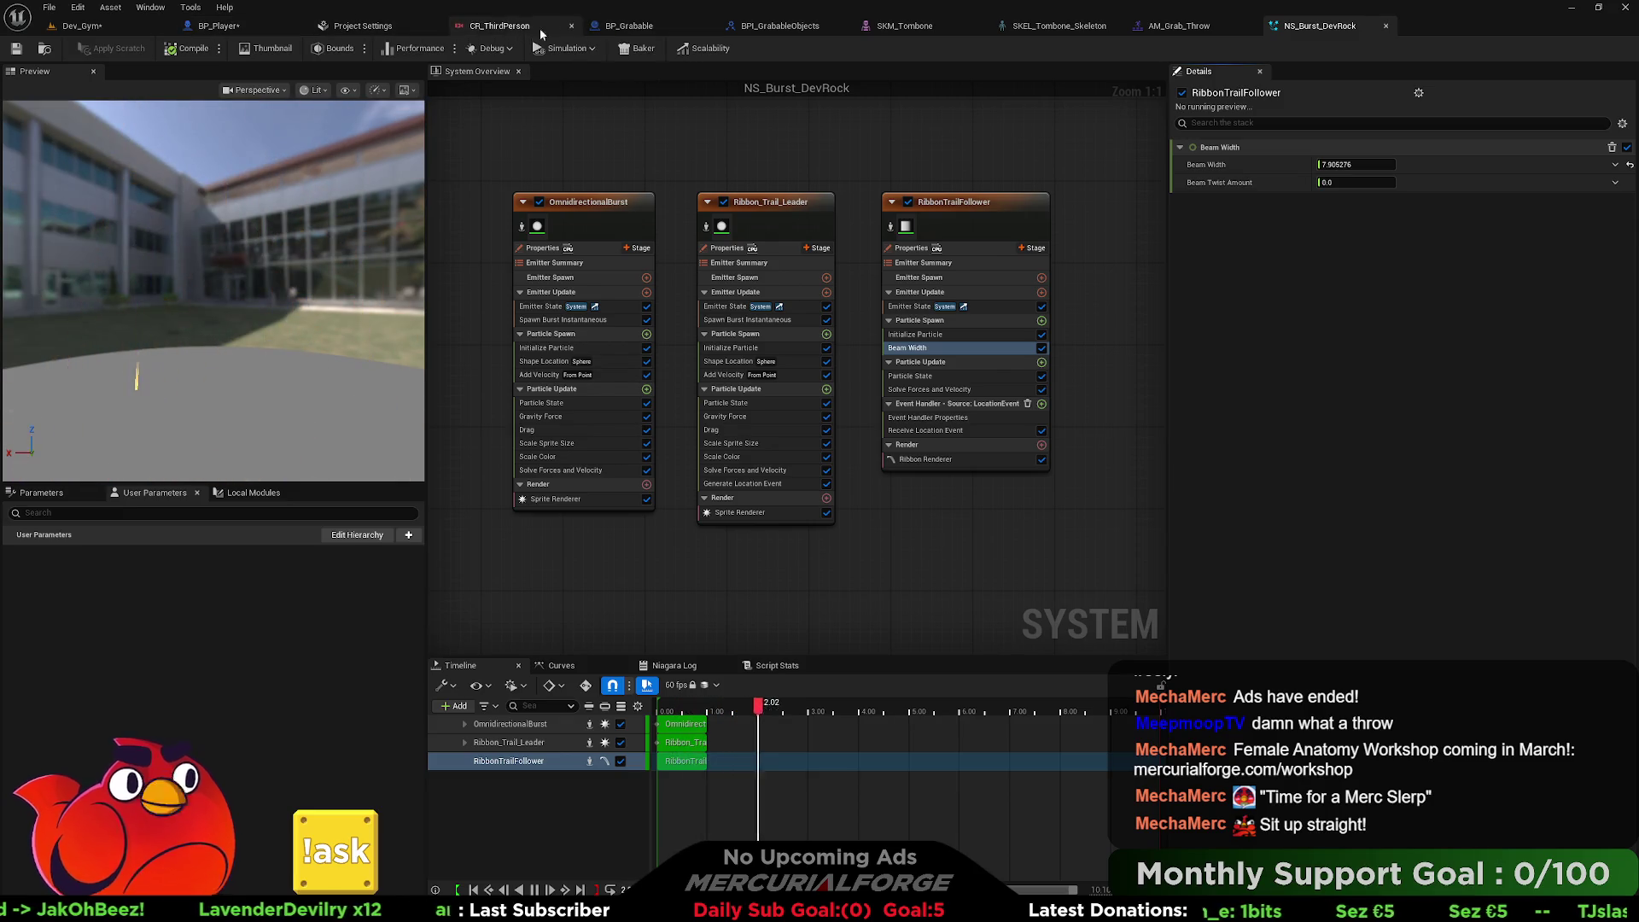
left_click(629, 26)
Insert a Spawn System at Location node between the Branch and Destroy Actor.
mouse_move(1006, 317)
left_mouse_down()
mouse_move(552, 315)
mouse_move(725, 391)
left_mouse_up()
left_click_drag(785, 357, 811, 361)
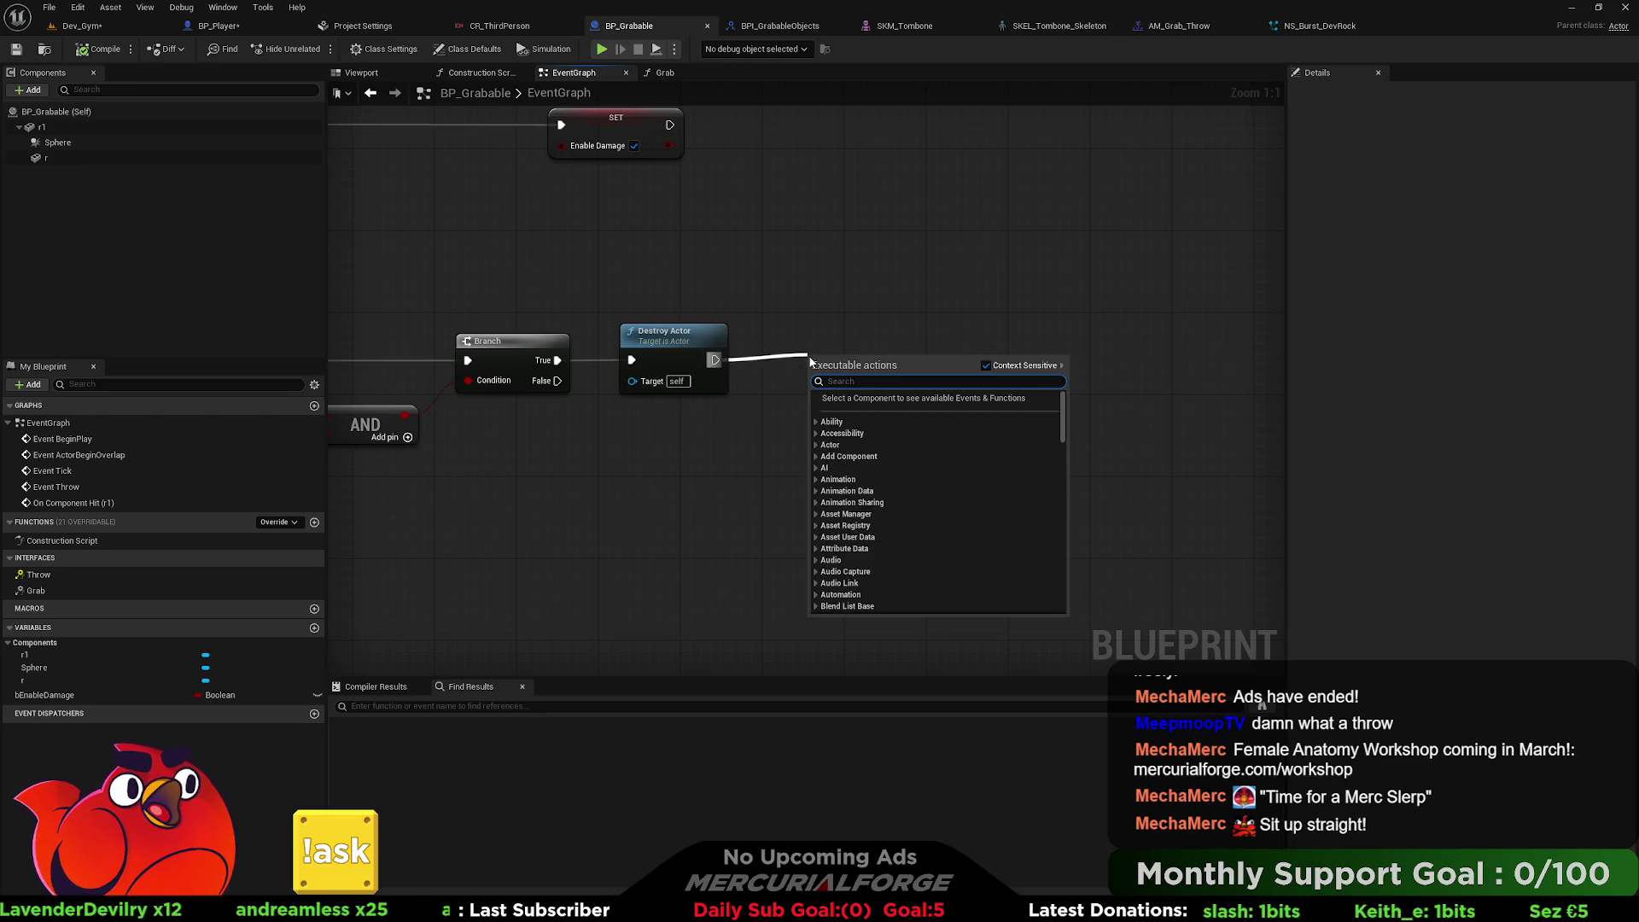
left_click(850, 340)
left_click_drag(677, 340, 1078, 342)
left_click_drag(586, 379, 692, 368)
type("spawn")
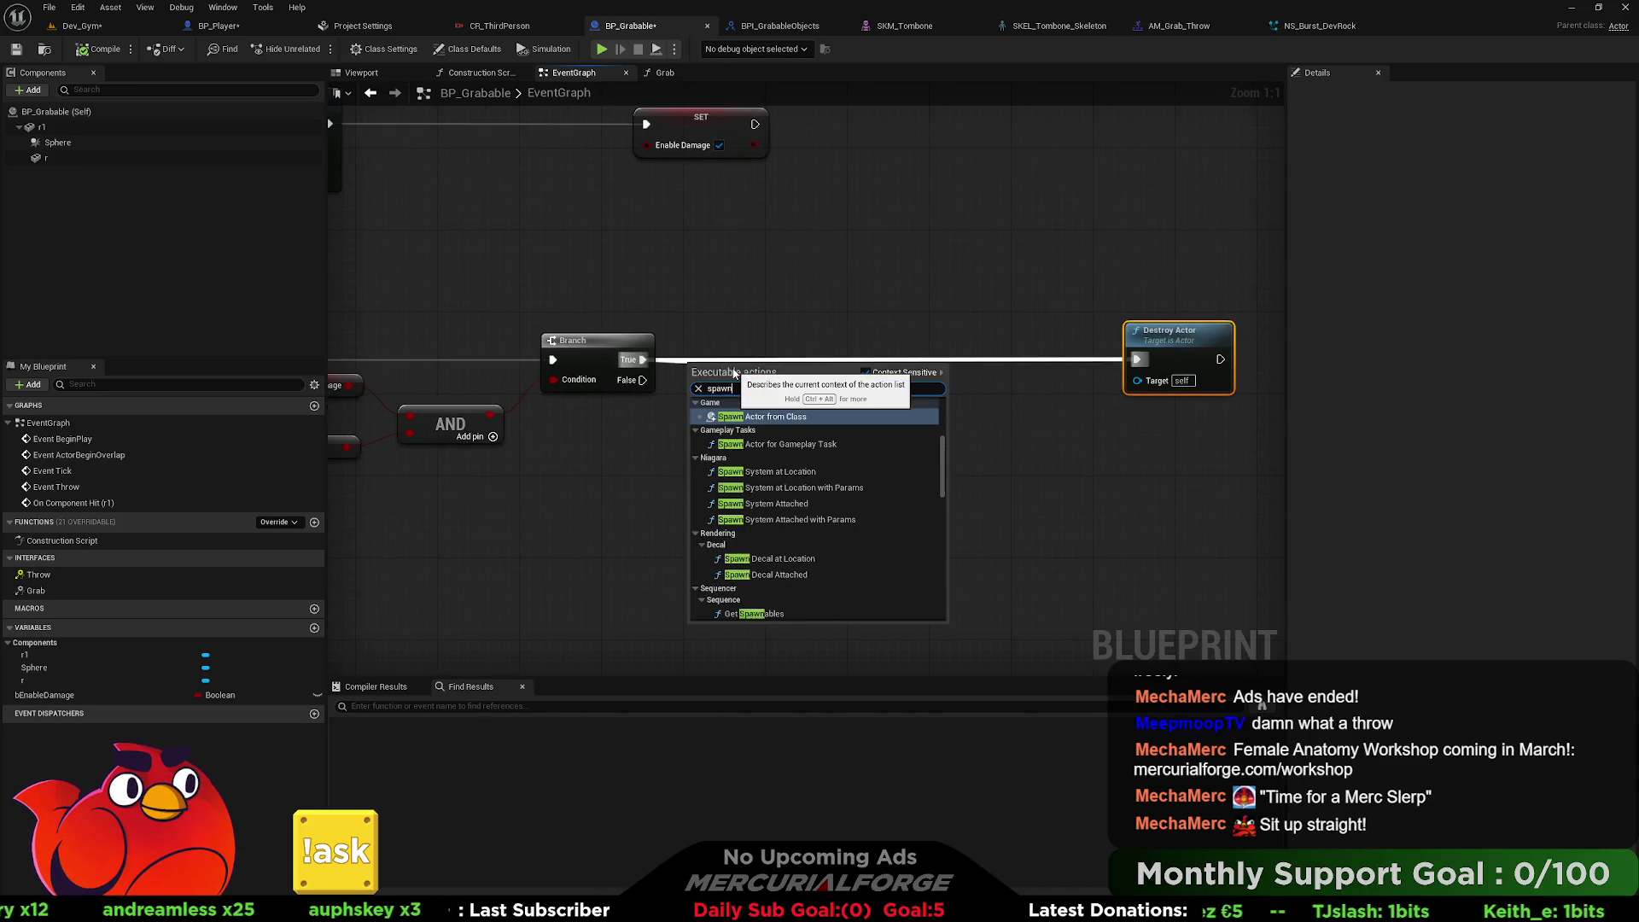
type(" ni")
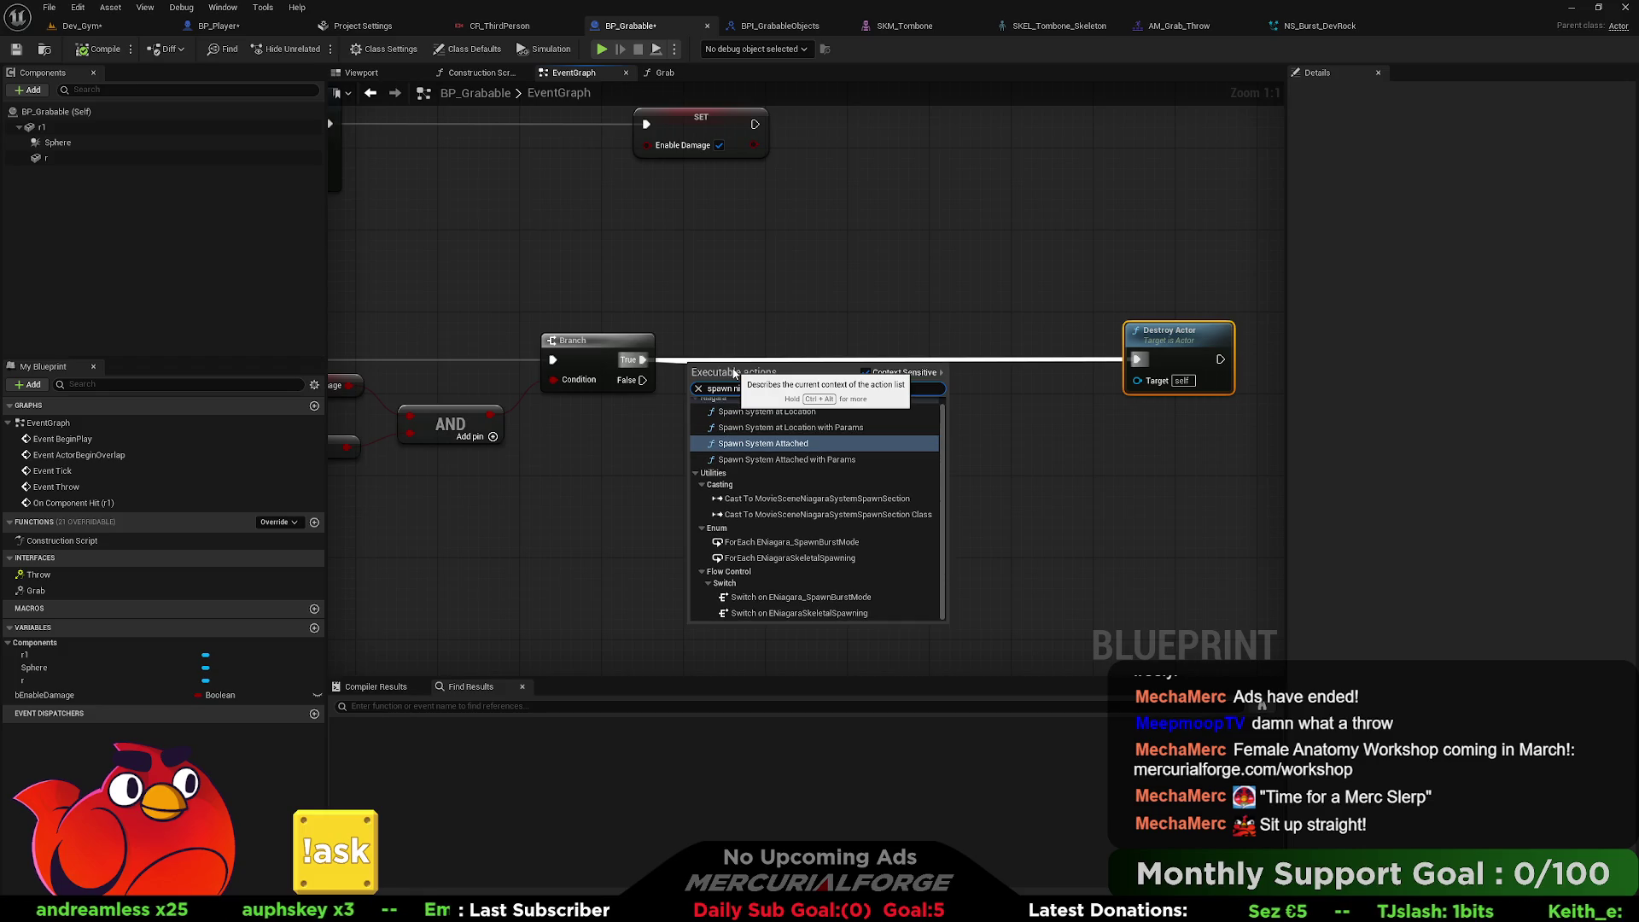
key("Up")
key("Up")
key("Return")
left_click_drag(732, 368, 907, 348)
Feed a Get Actor Location node into the spawn node's Location input.
right_click(606, 431)
type("get actor loca")
key("Return")
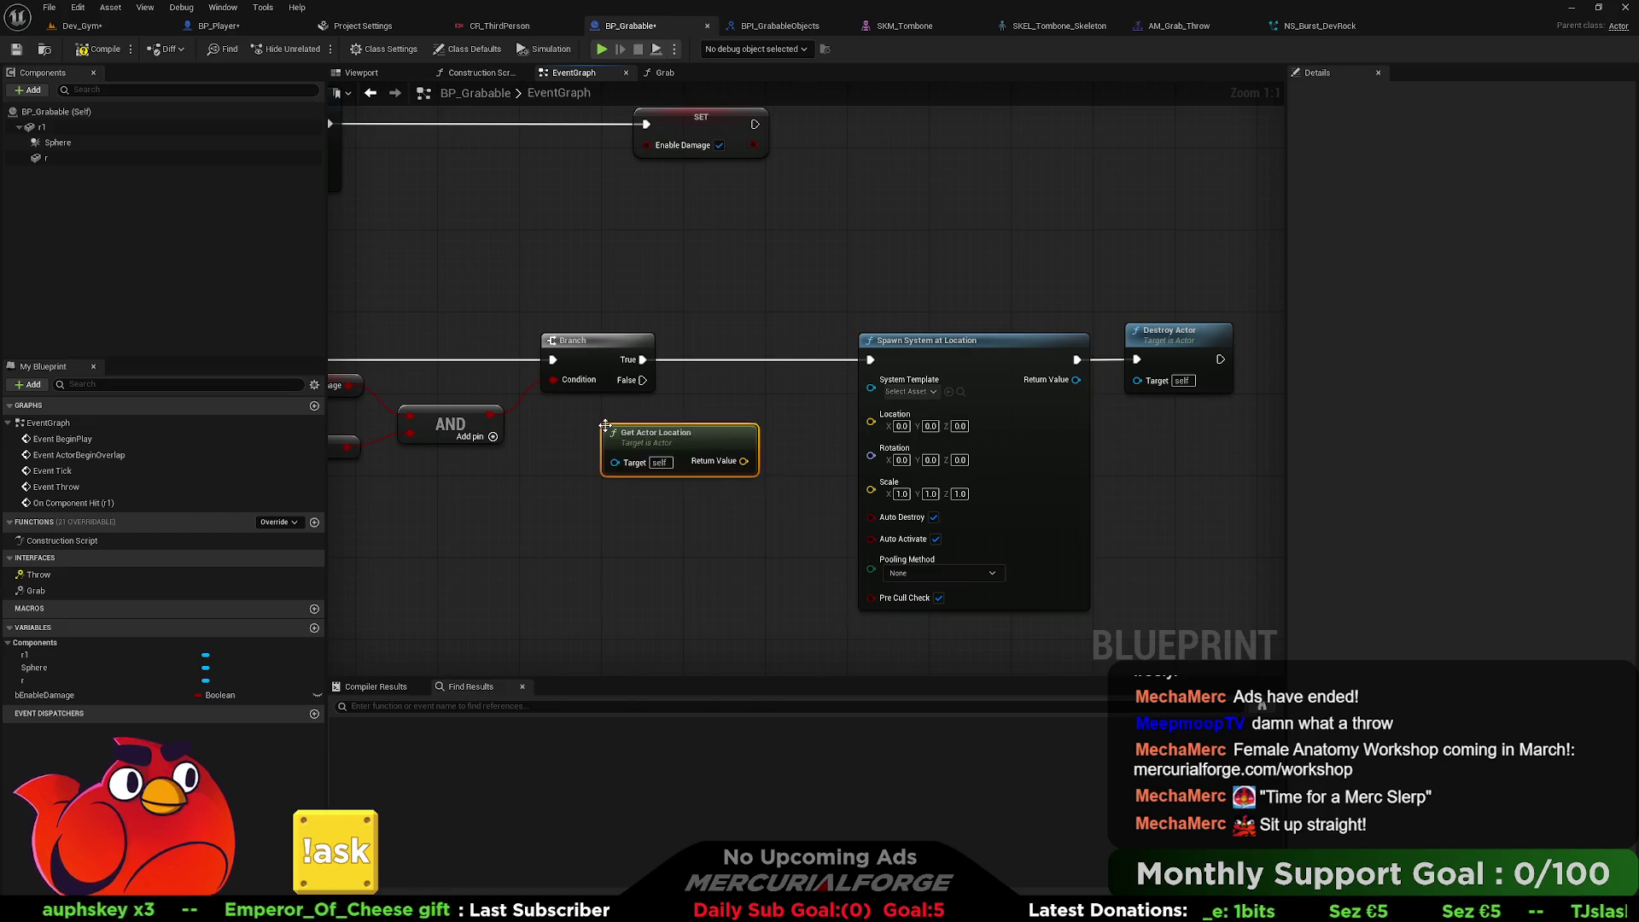
left_click_drag(744, 462, 872, 416)
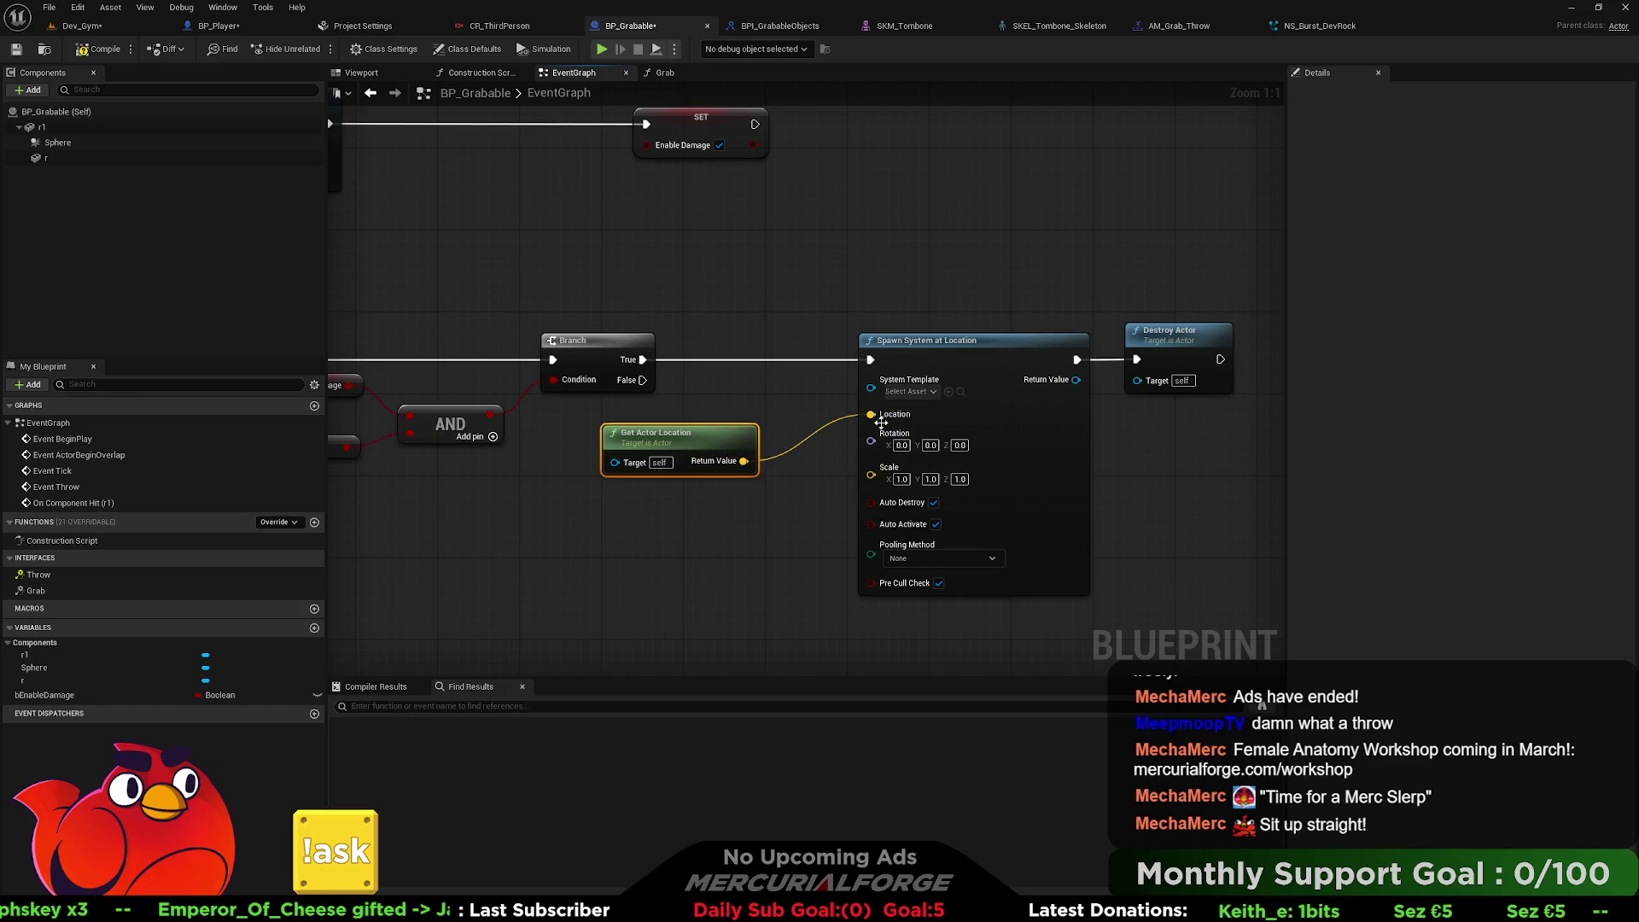
left_click_drag(705, 441, 664, 430)
Set the spawn node's System Template to NS_Burst_DevRock and save BP_Grabable.
left_click(910, 391)
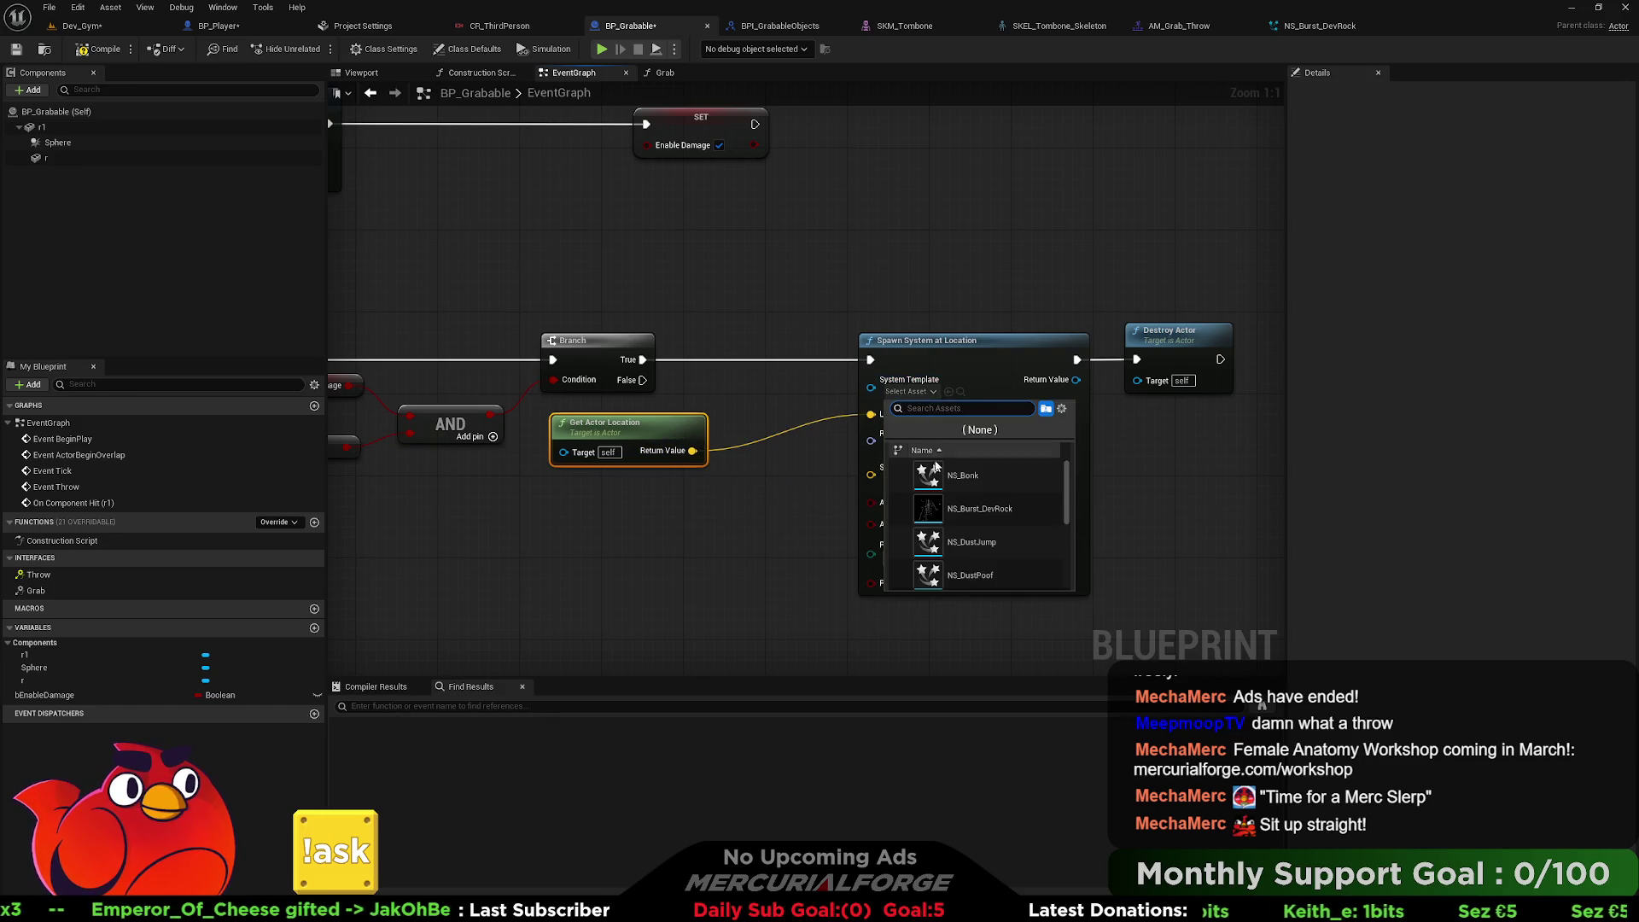
scroll(1018, 490, "down", 5)
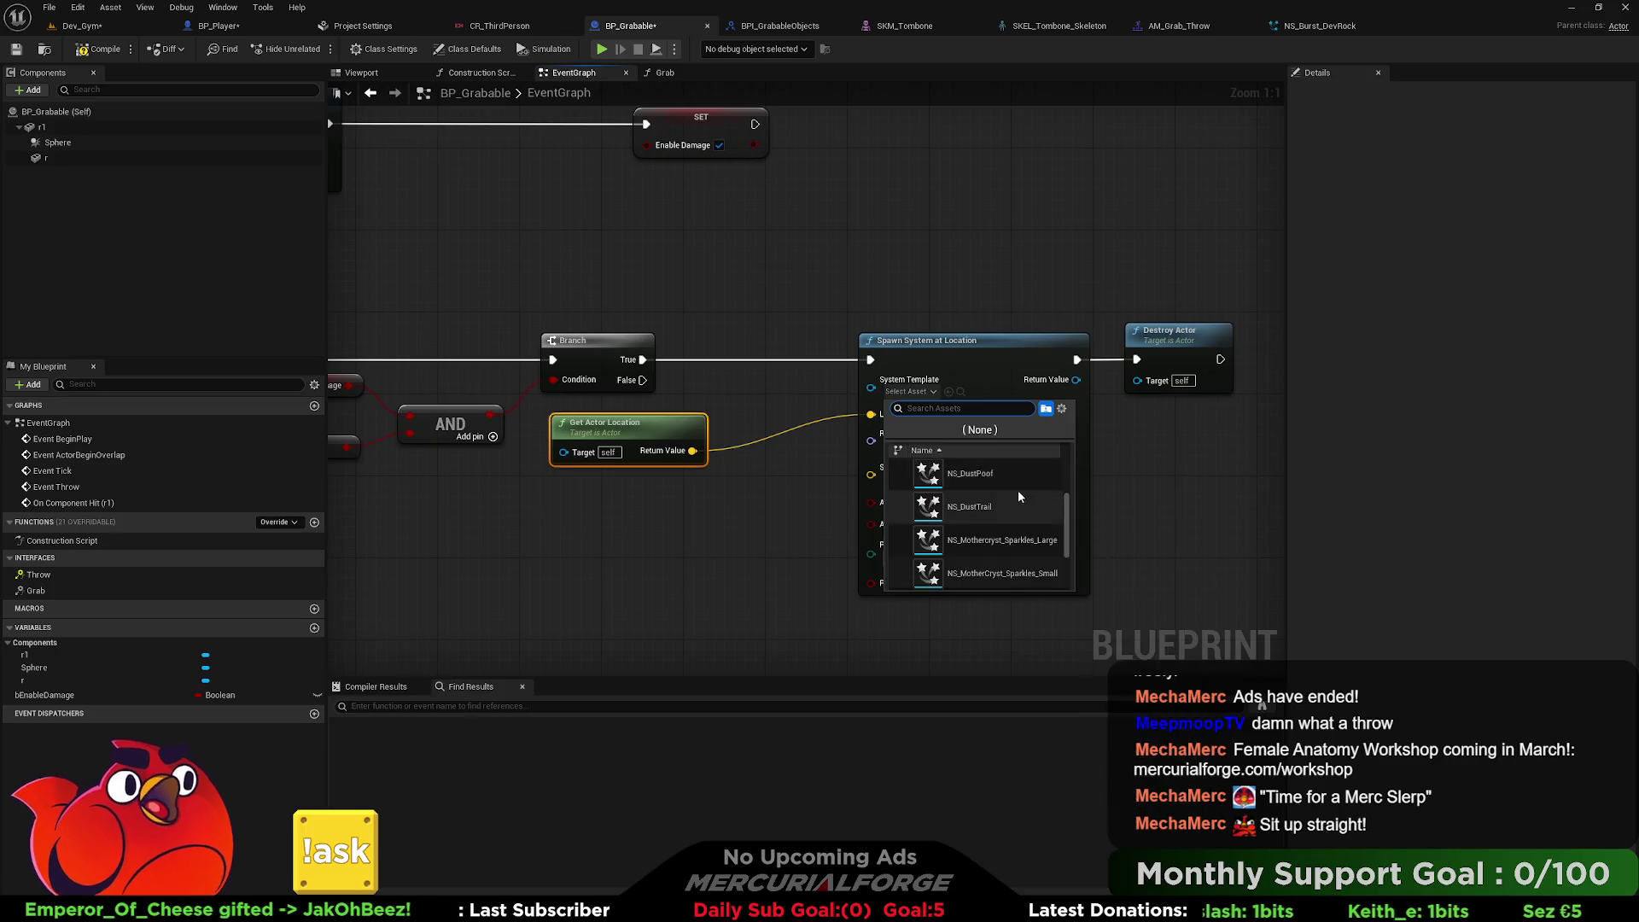
scroll(1011, 531, "up", 2)
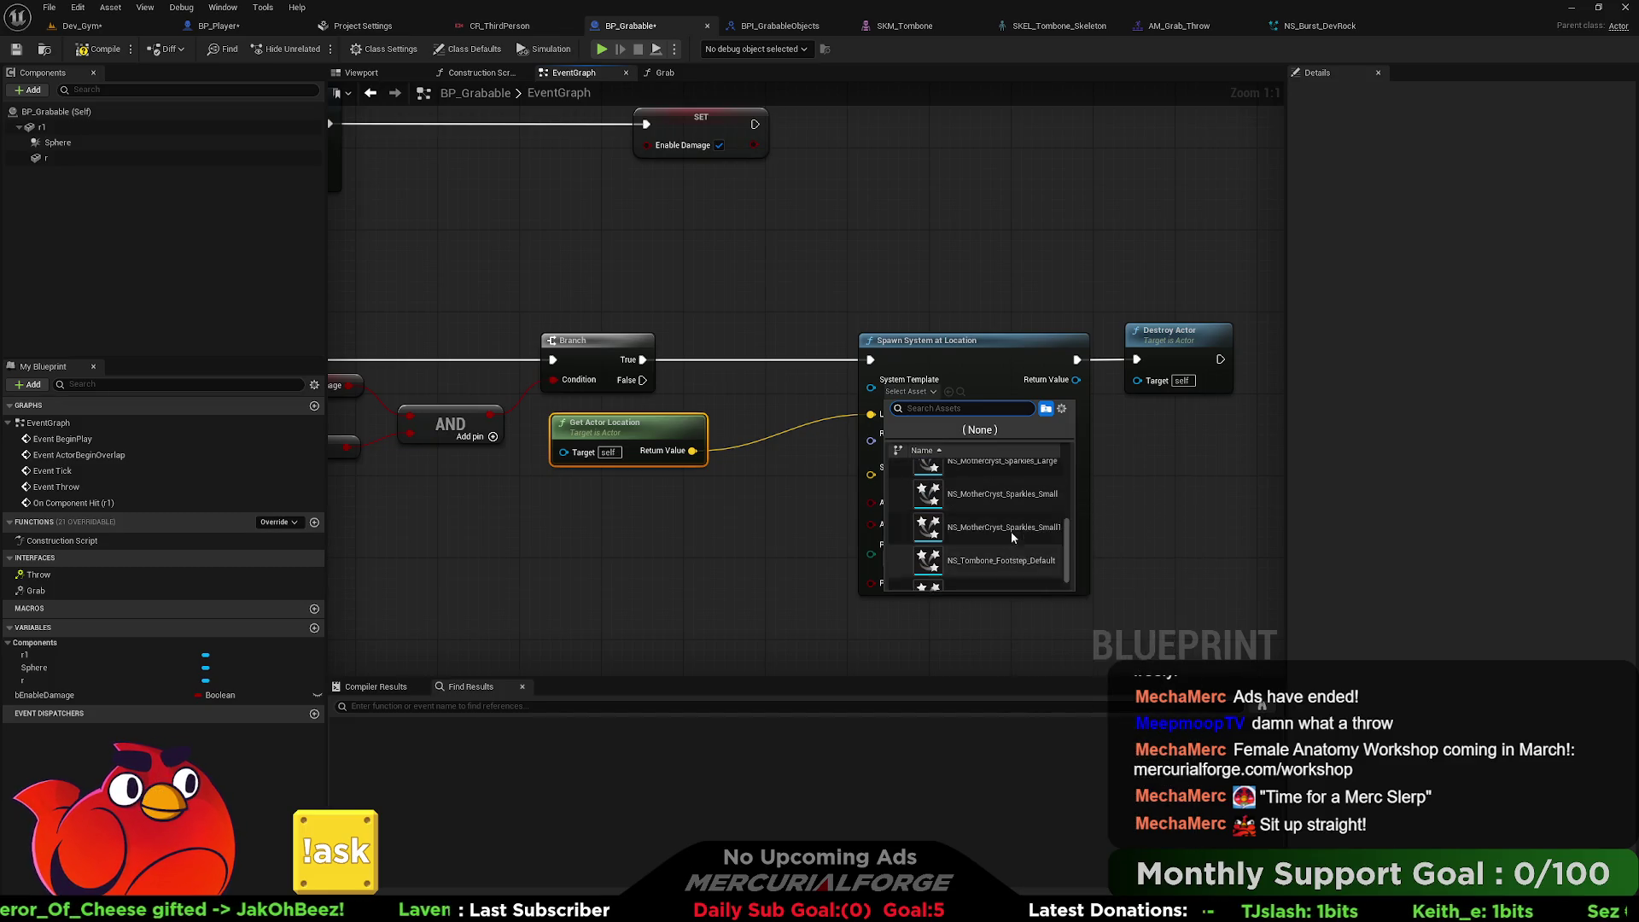
scroll(1008, 538, "up", 3)
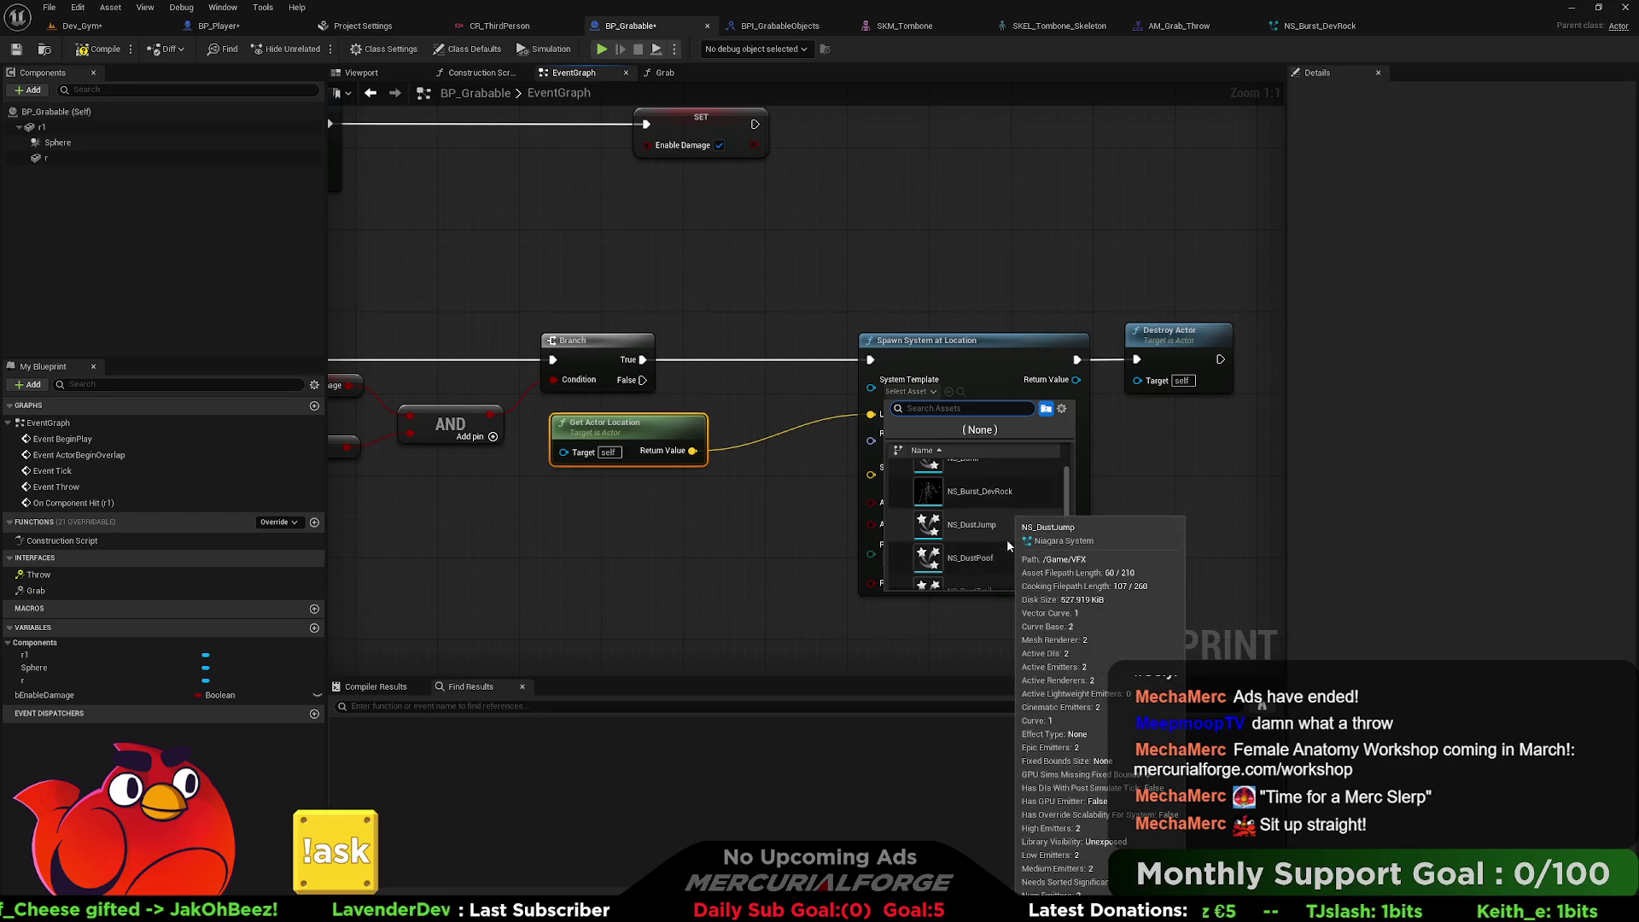
left_click(980, 510)
mouse_move(787, 468)
left_mouse_down()
mouse_move(849, 406)
mouse_move(848, 438)
left_mouse_up()
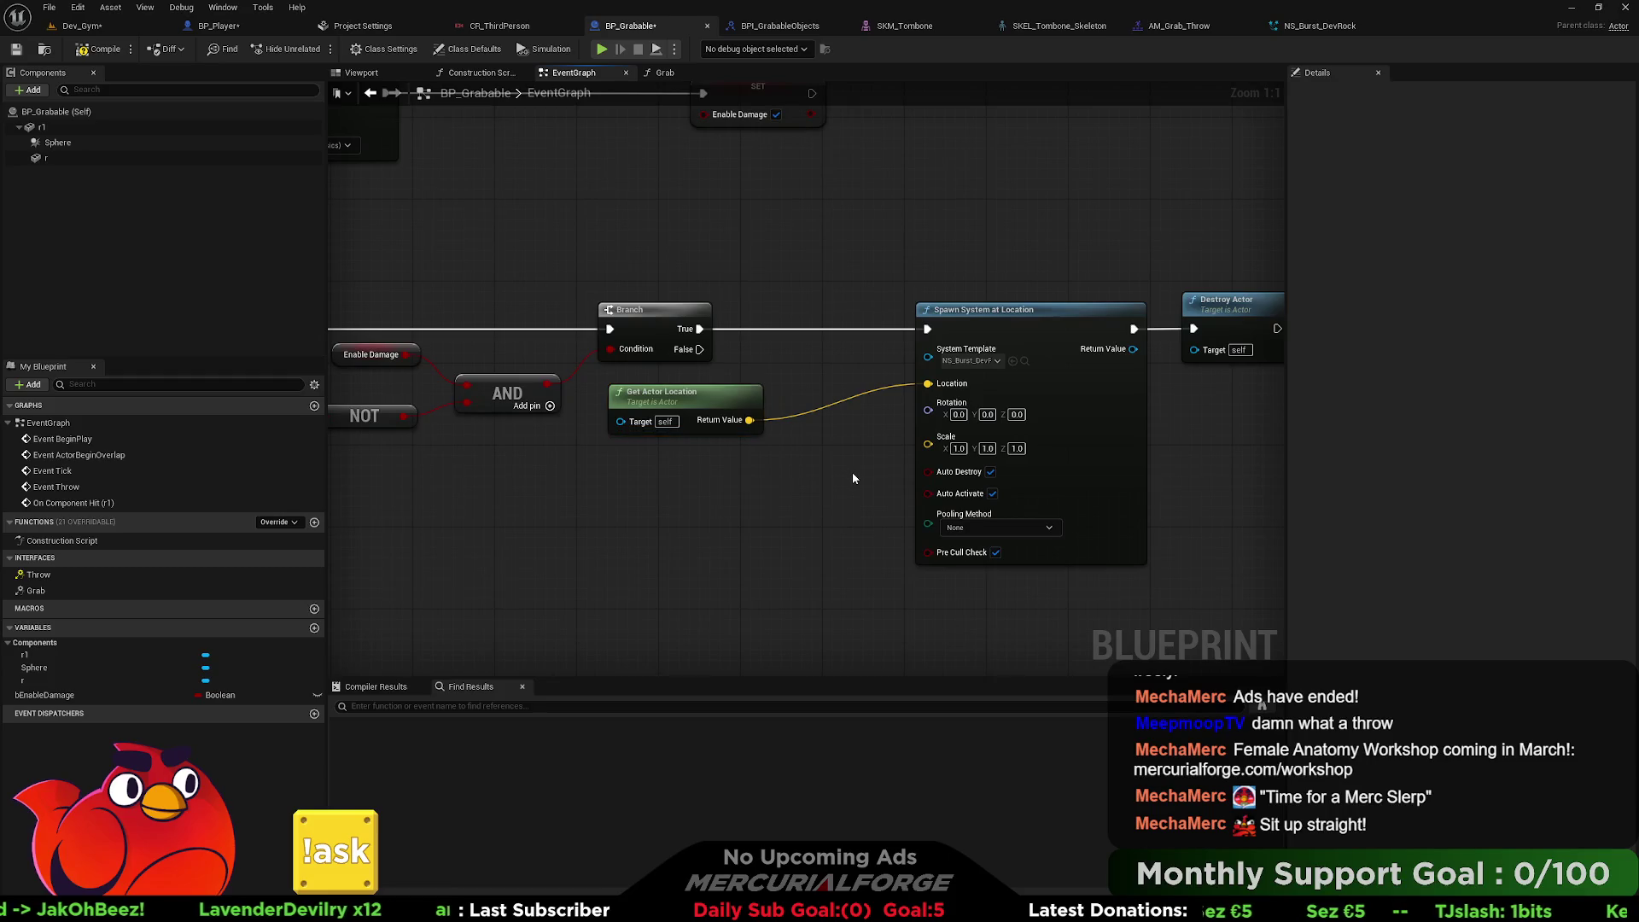
left_click_drag(841, 506, 822, 514)
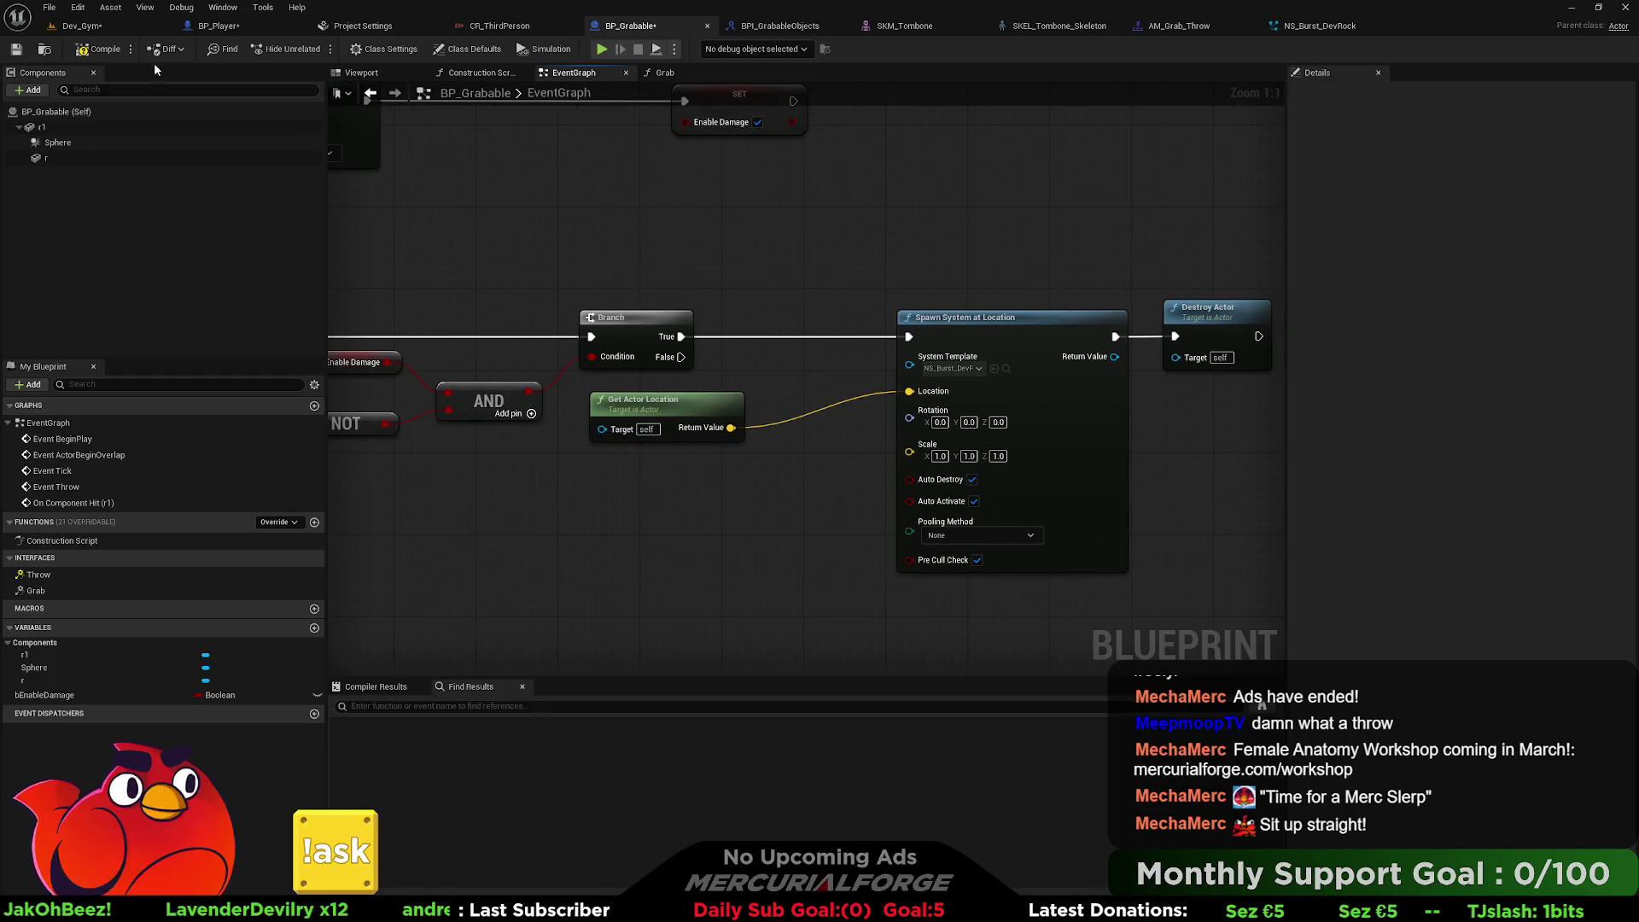
left_click(17, 50)
left_click(81, 28)
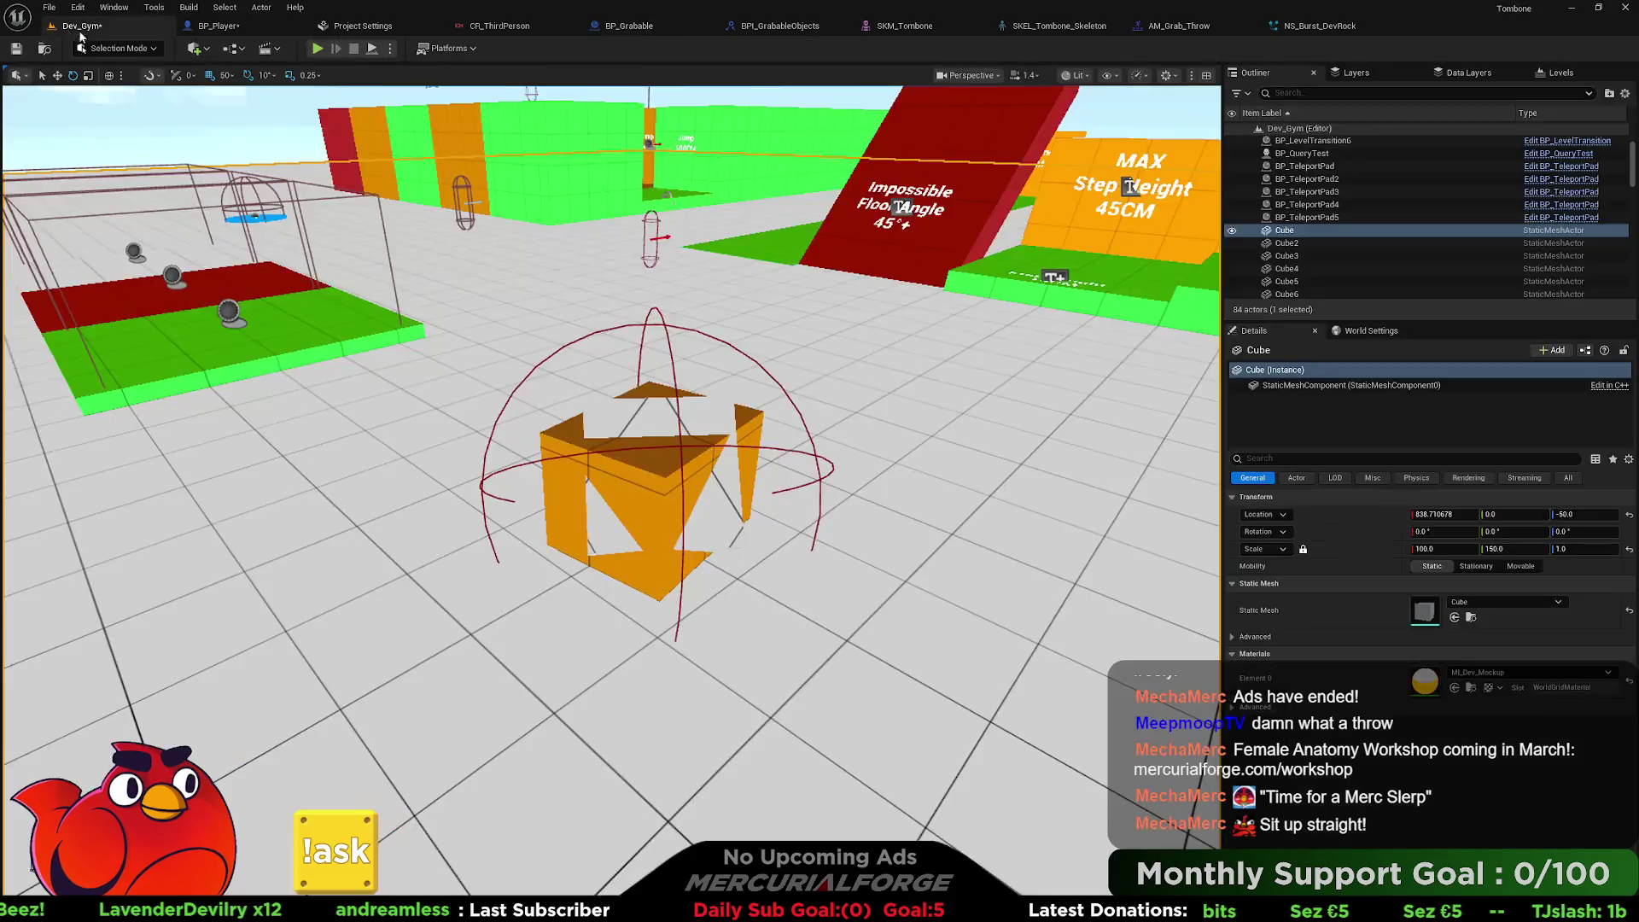
right_click(624, 744)
left_click(668, 732)
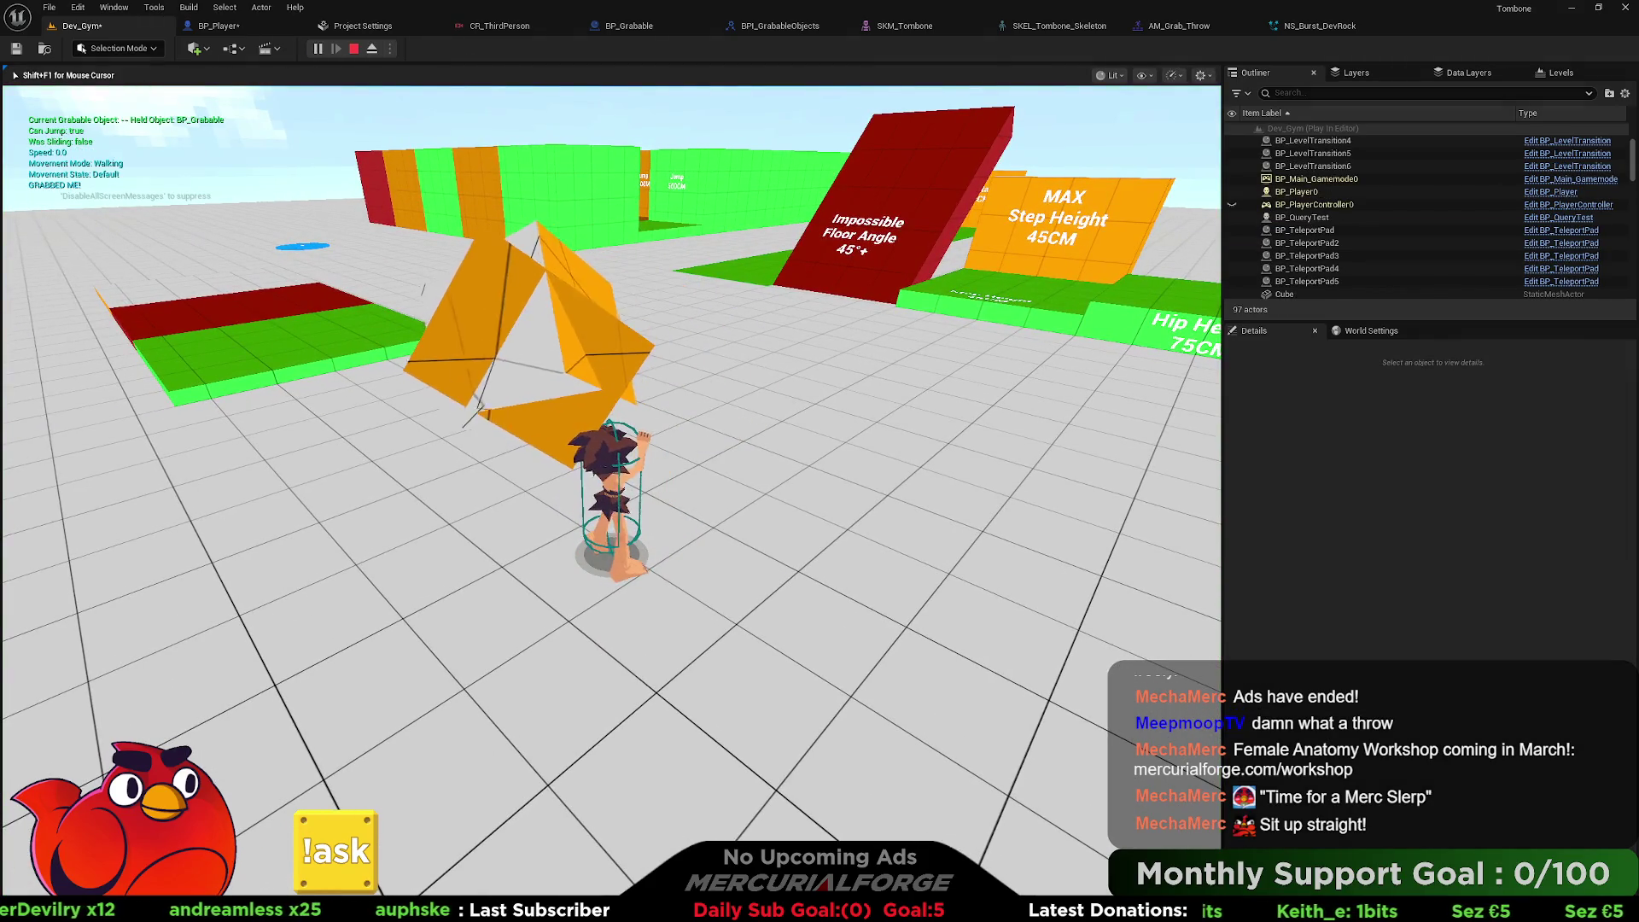
key("e")
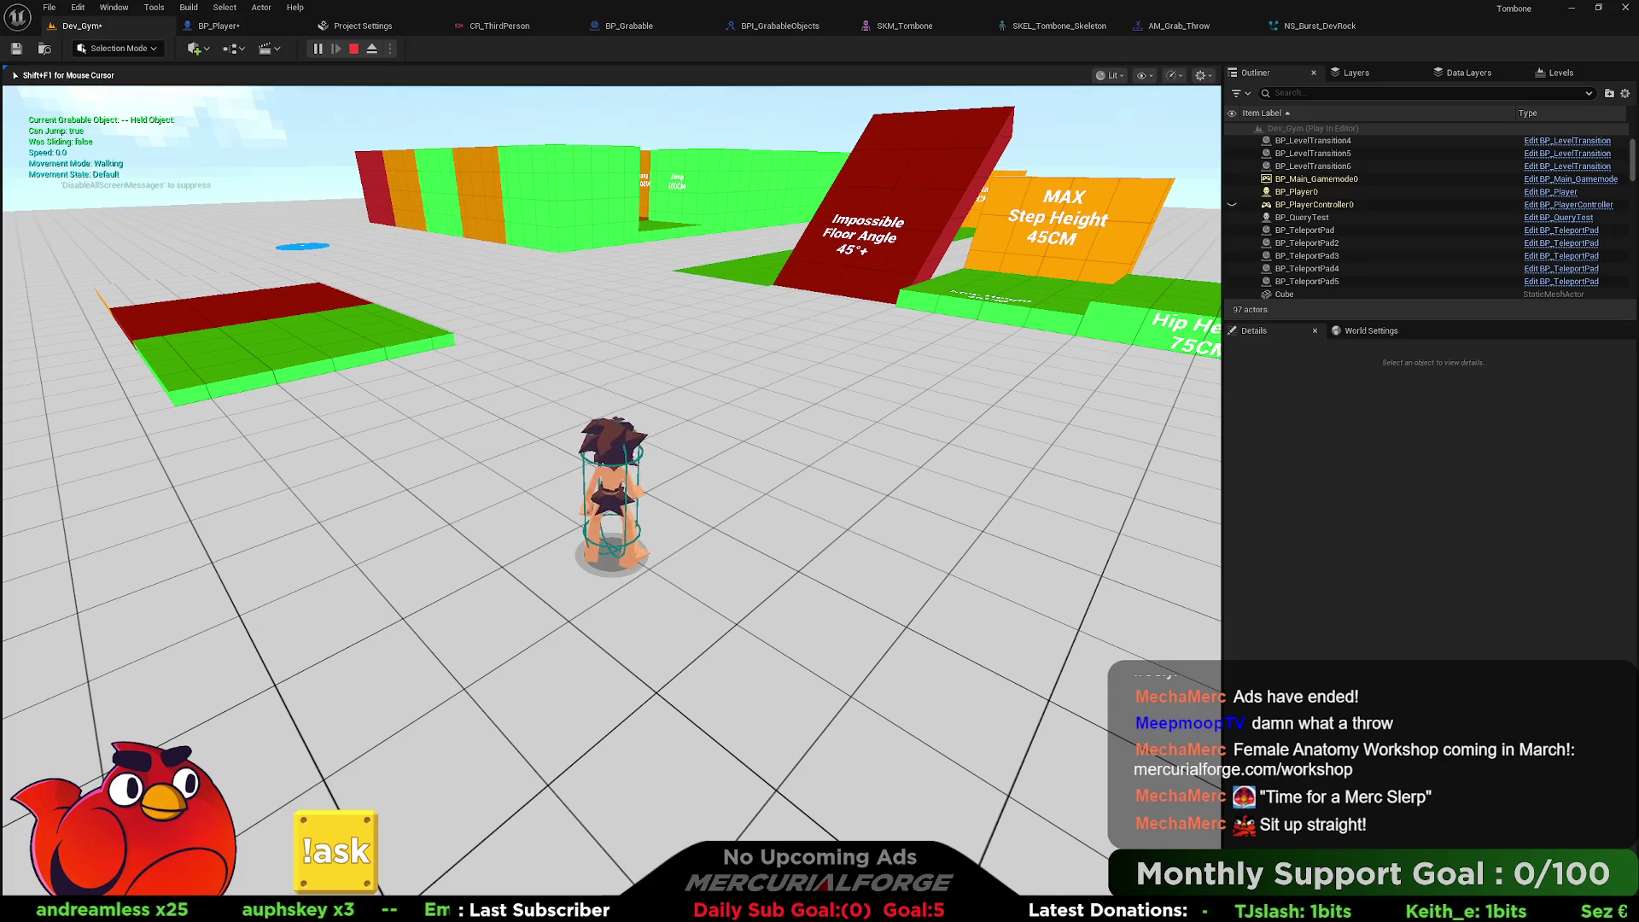
key("Escape")
mouse_move(652, 629)
left_mouse_down()
mouse_move(752, 666)
mouse_move(719, 677)
left_mouse_up()
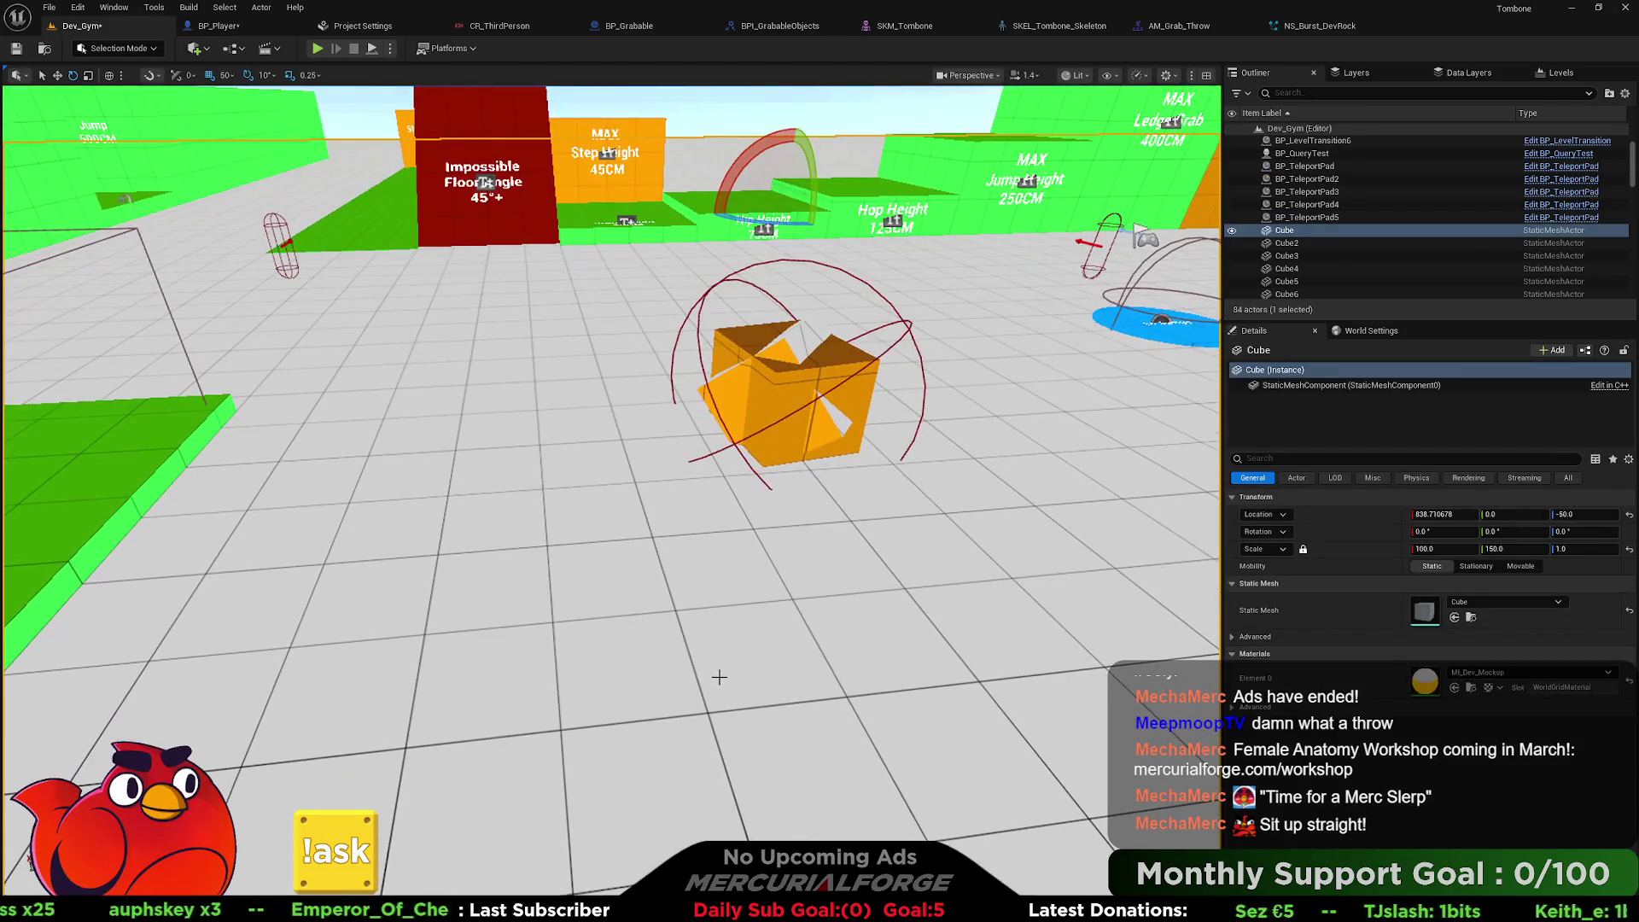
left_click_drag(727, 552, 681, 511)
right_click(682, 516)
left_click(712, 505)
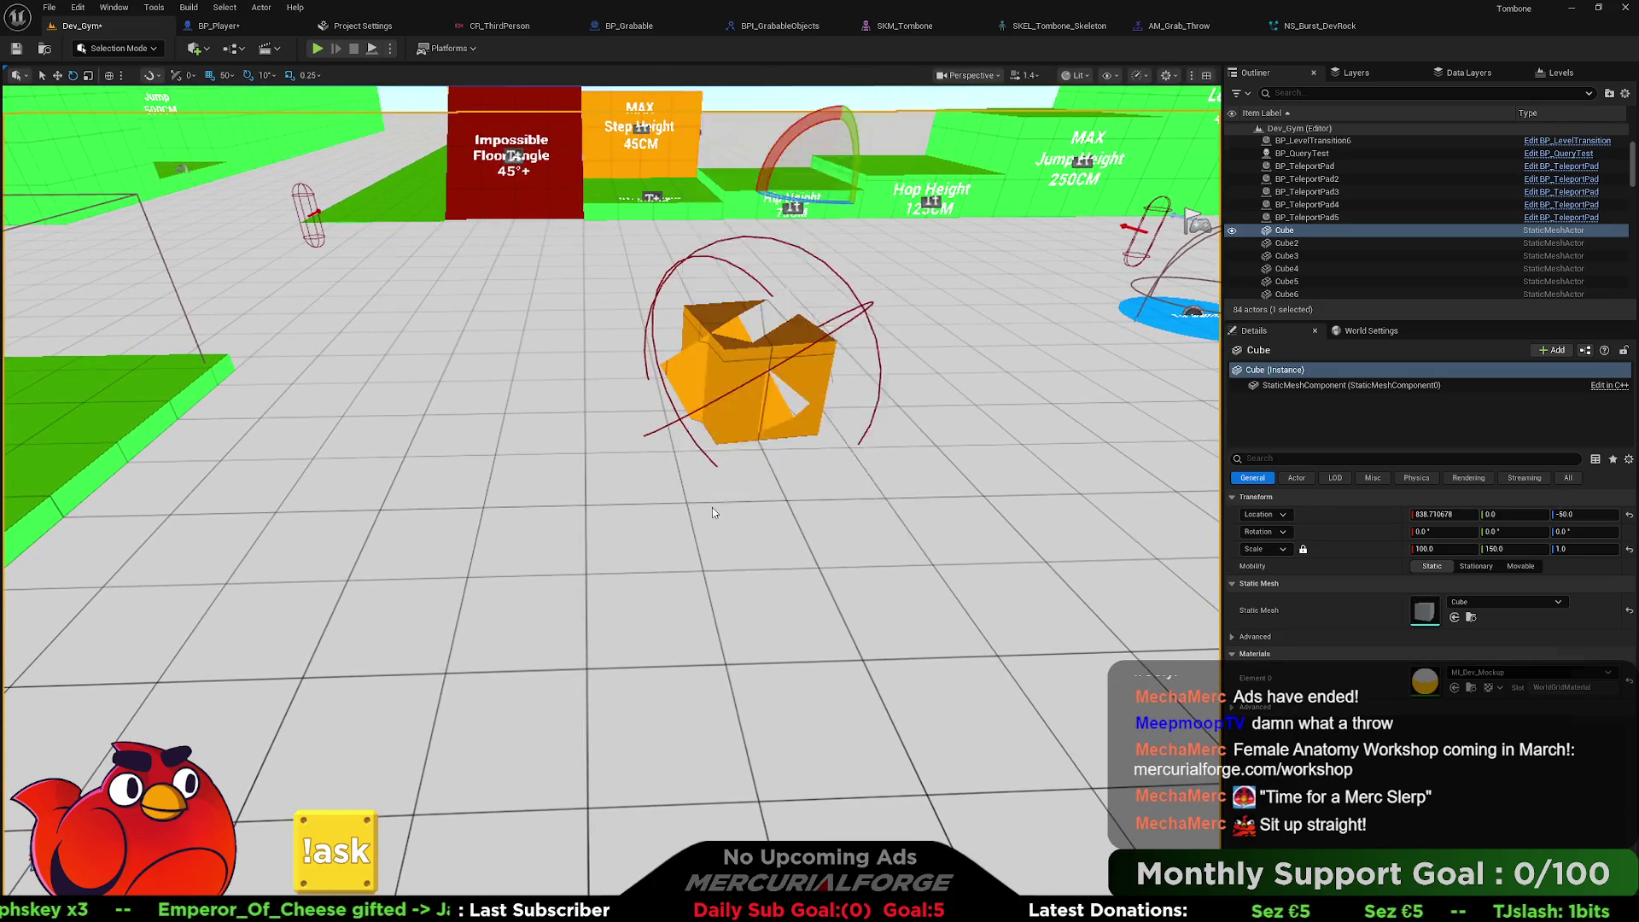
key("e")
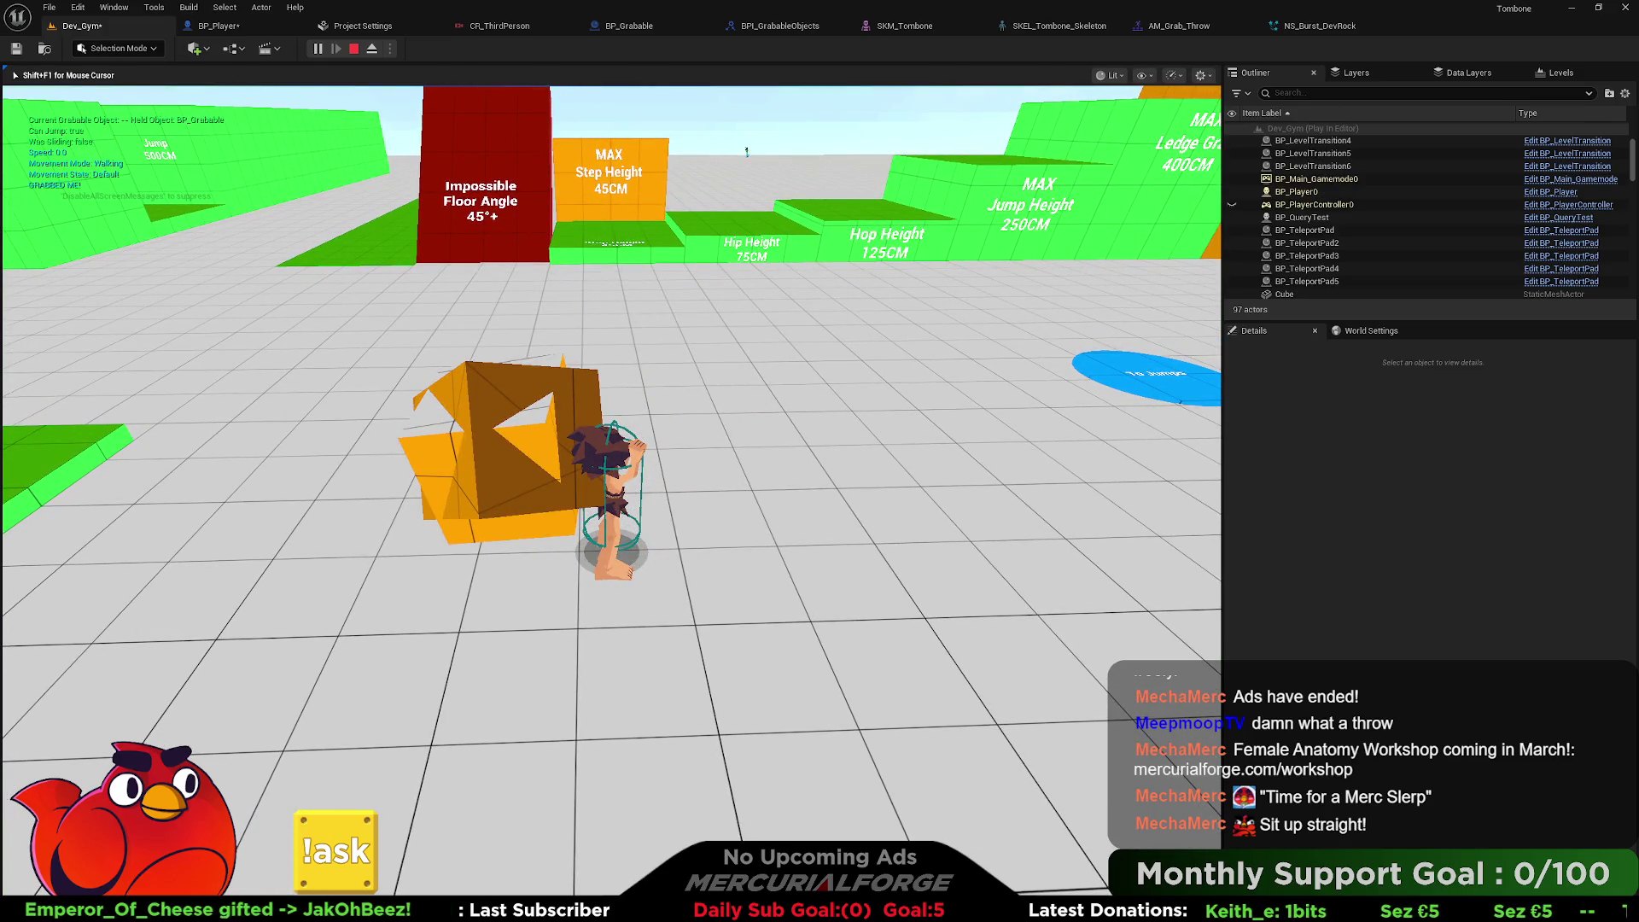
key("Escape")
right_click(606, 645)
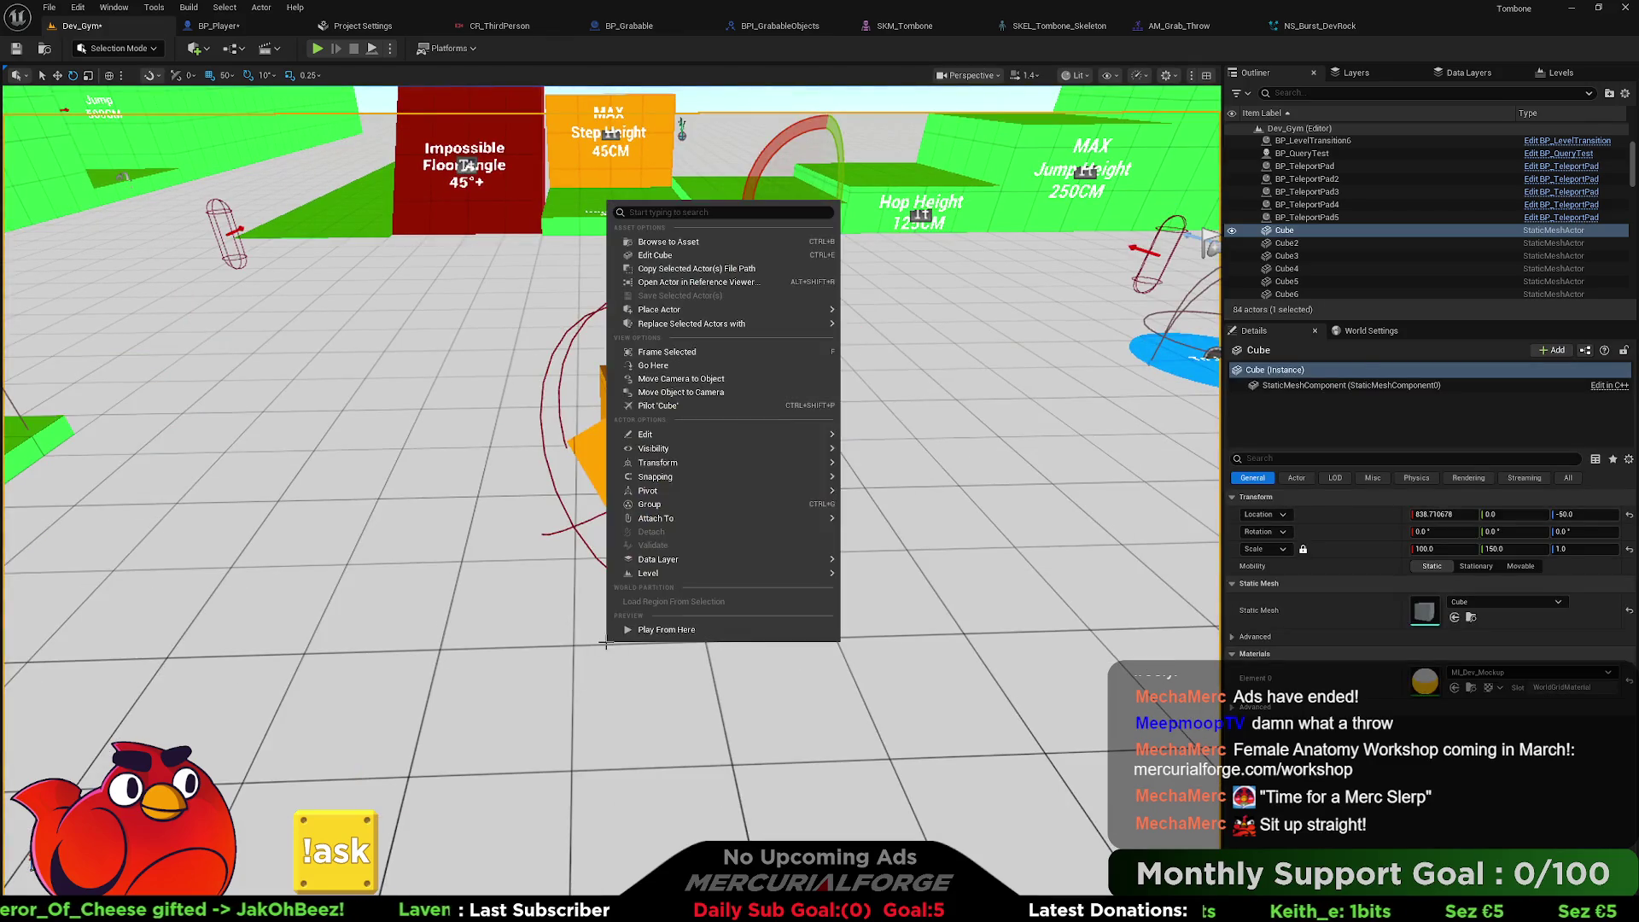
left_click(646, 632)
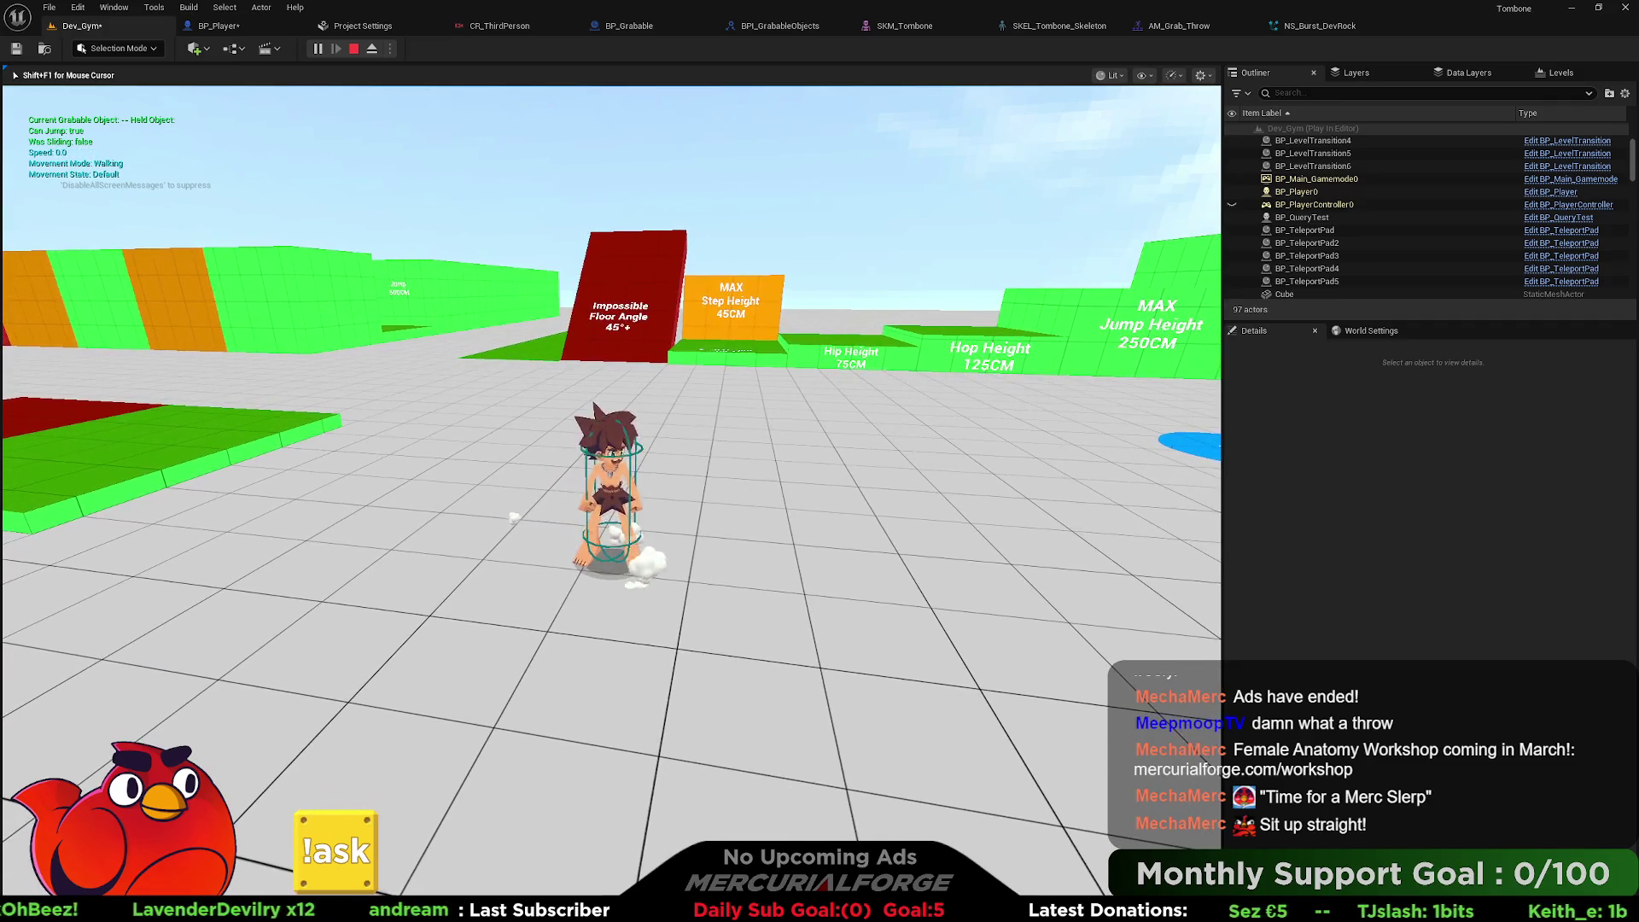
key("Escape")
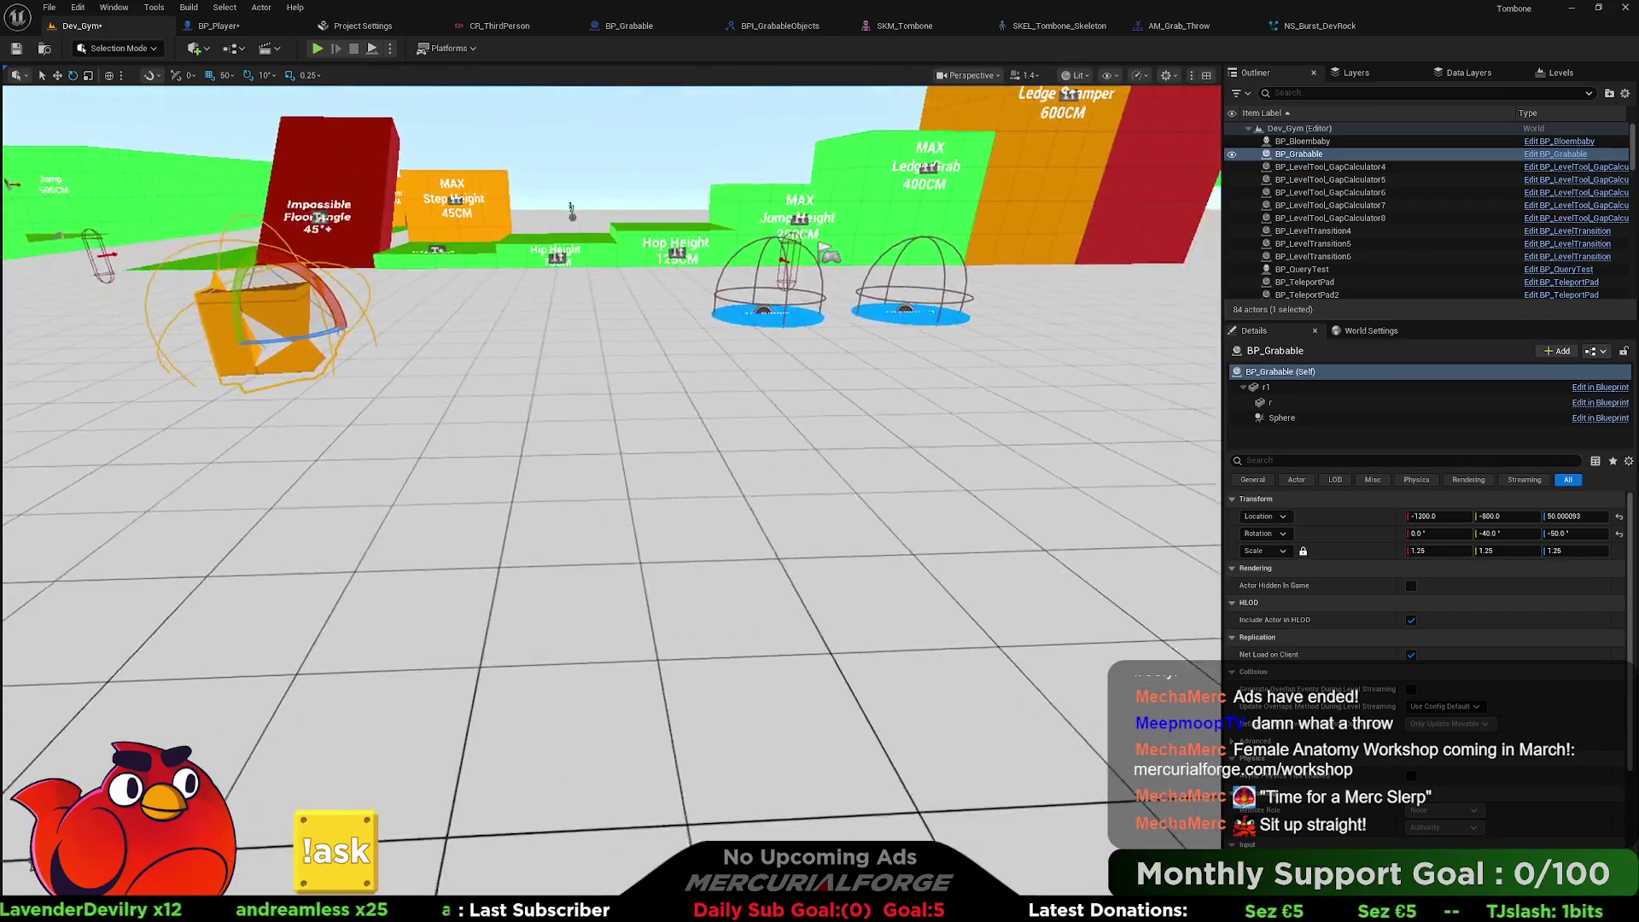
Alt-drag BP_Grabable along Y twice to create BP_Grabable2 and BP_Grabable3 in a row.
left_click_drag(558, 465, 711, 471, "alt")
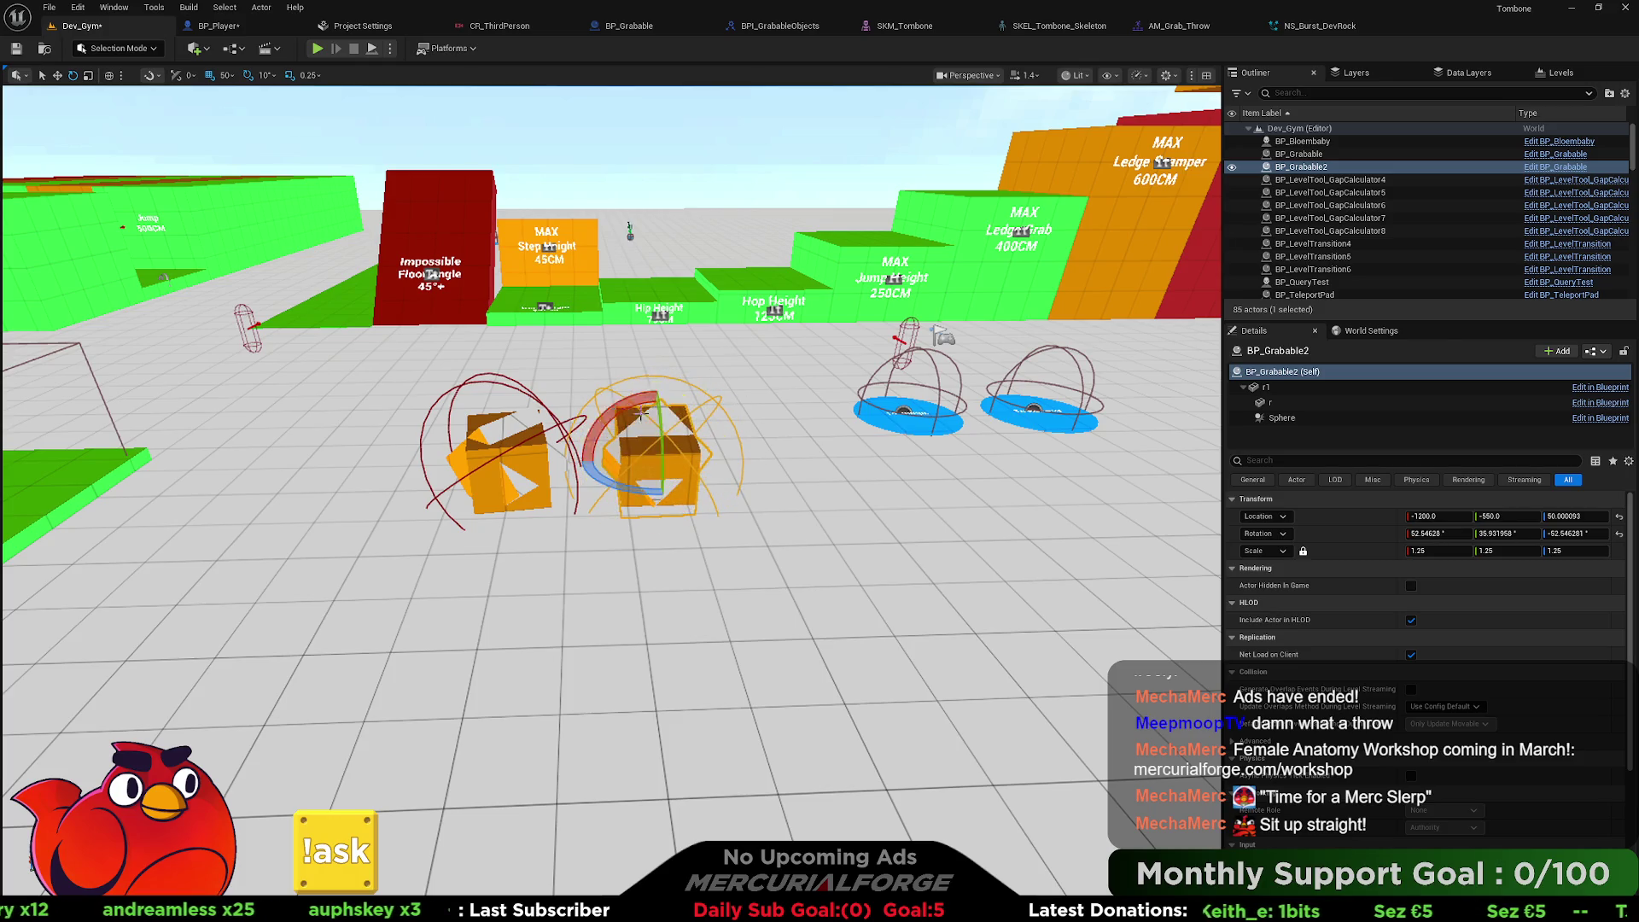
left_click_drag(687, 456, 875, 461, "alt")
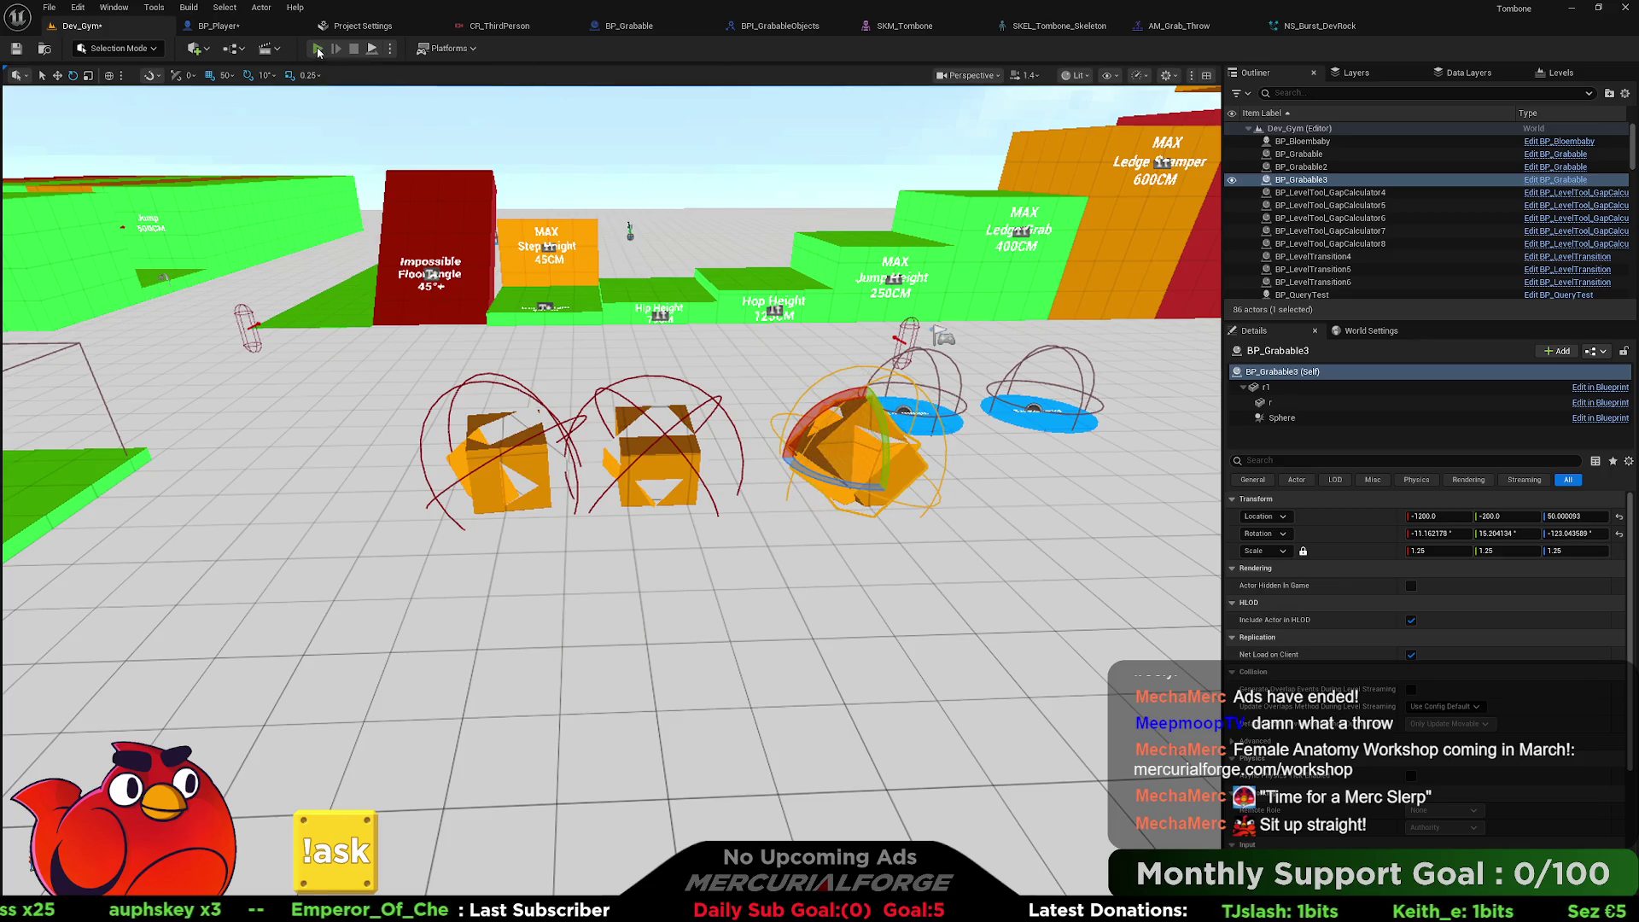
left_click(316, 49)
Play-test Dev_Gym: run to the rocks, grab one, jump and slide, then stop.
key("w")
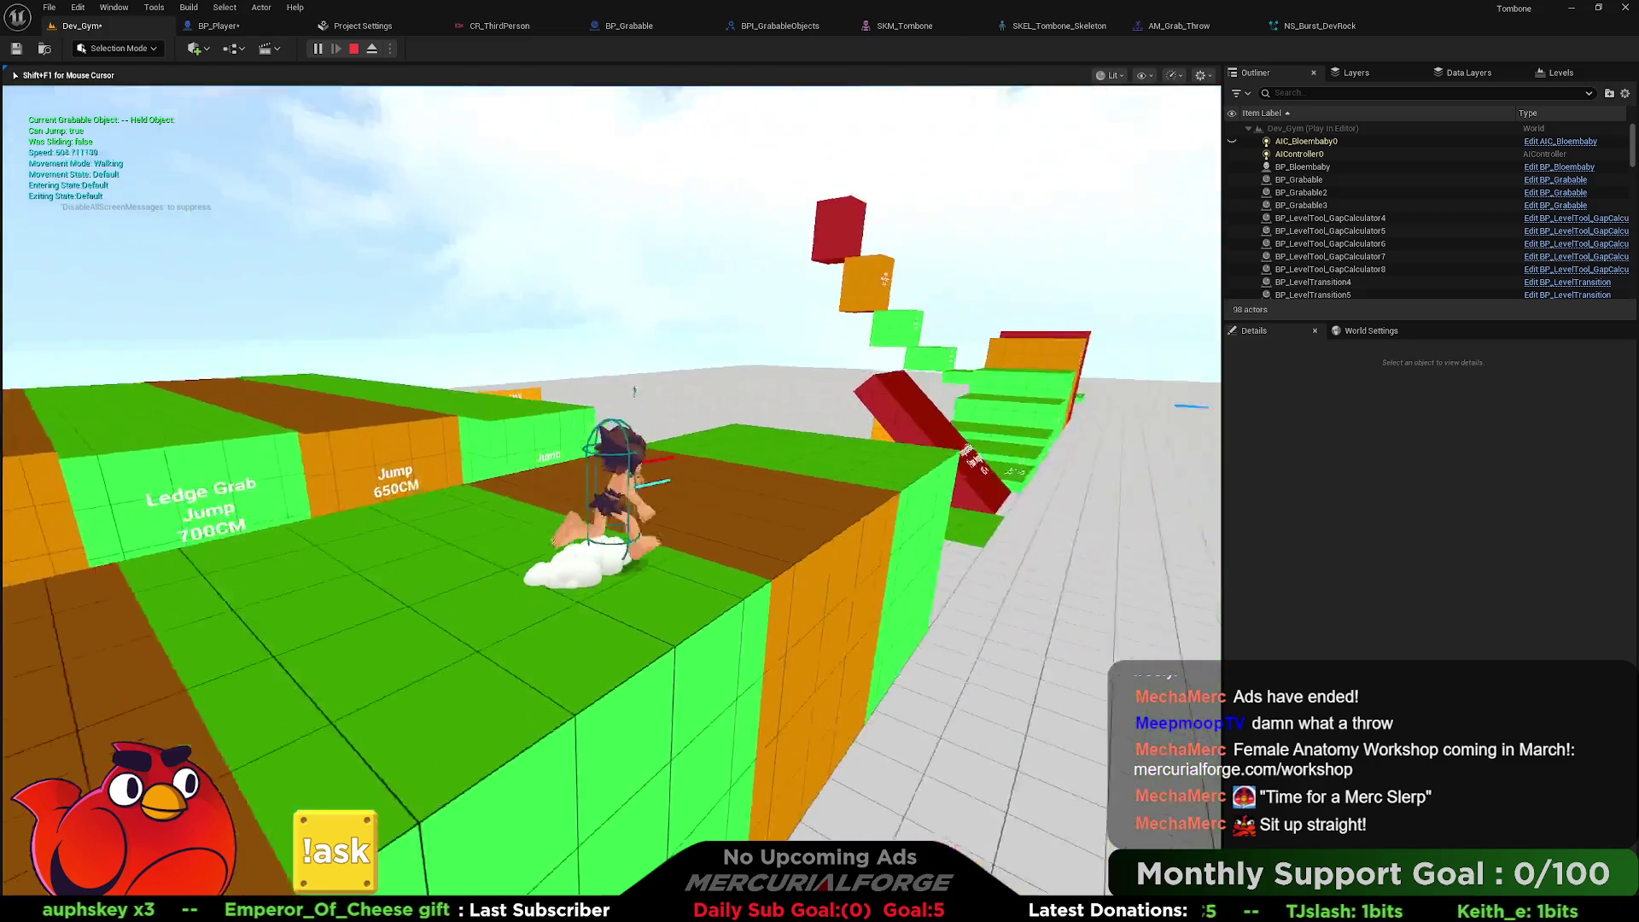
key("w")
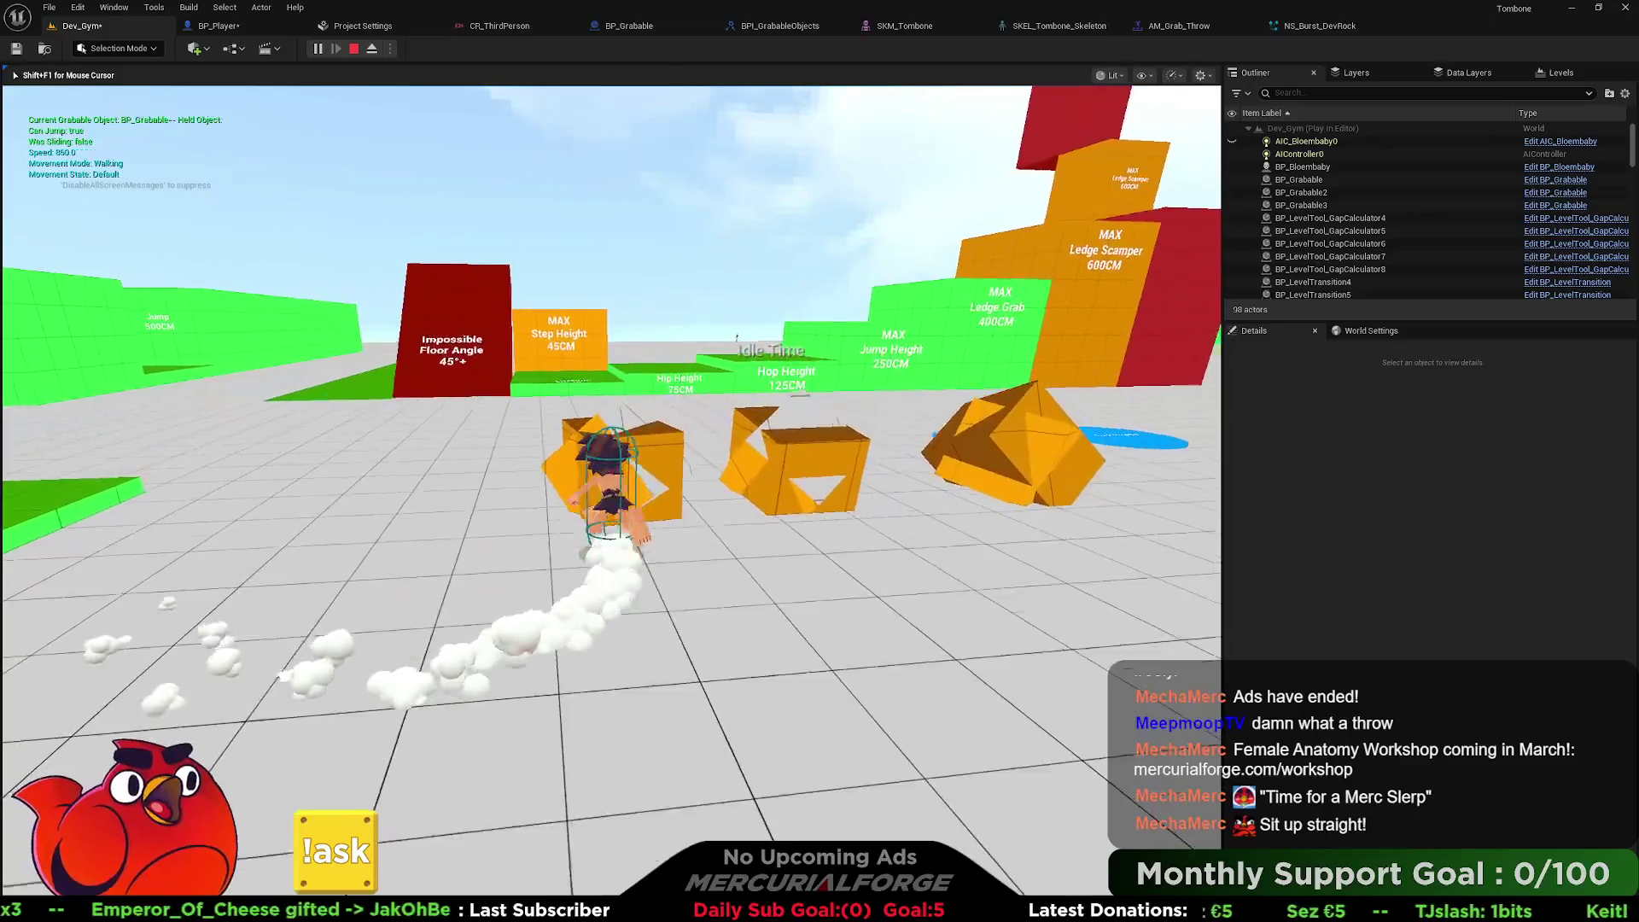
key("e")
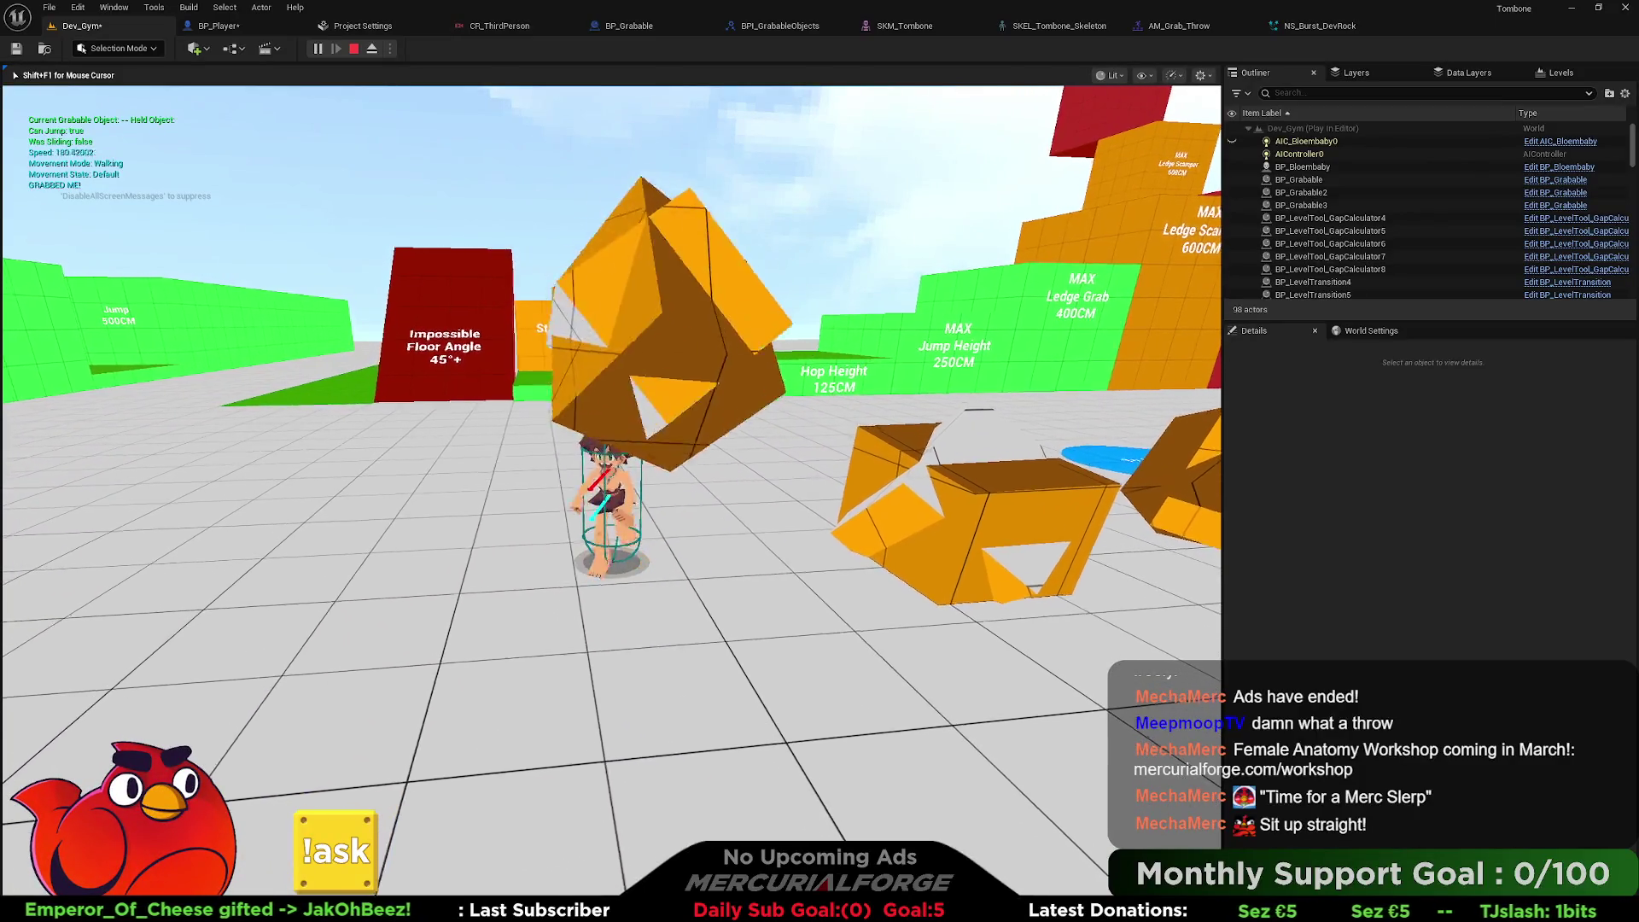
key("space")
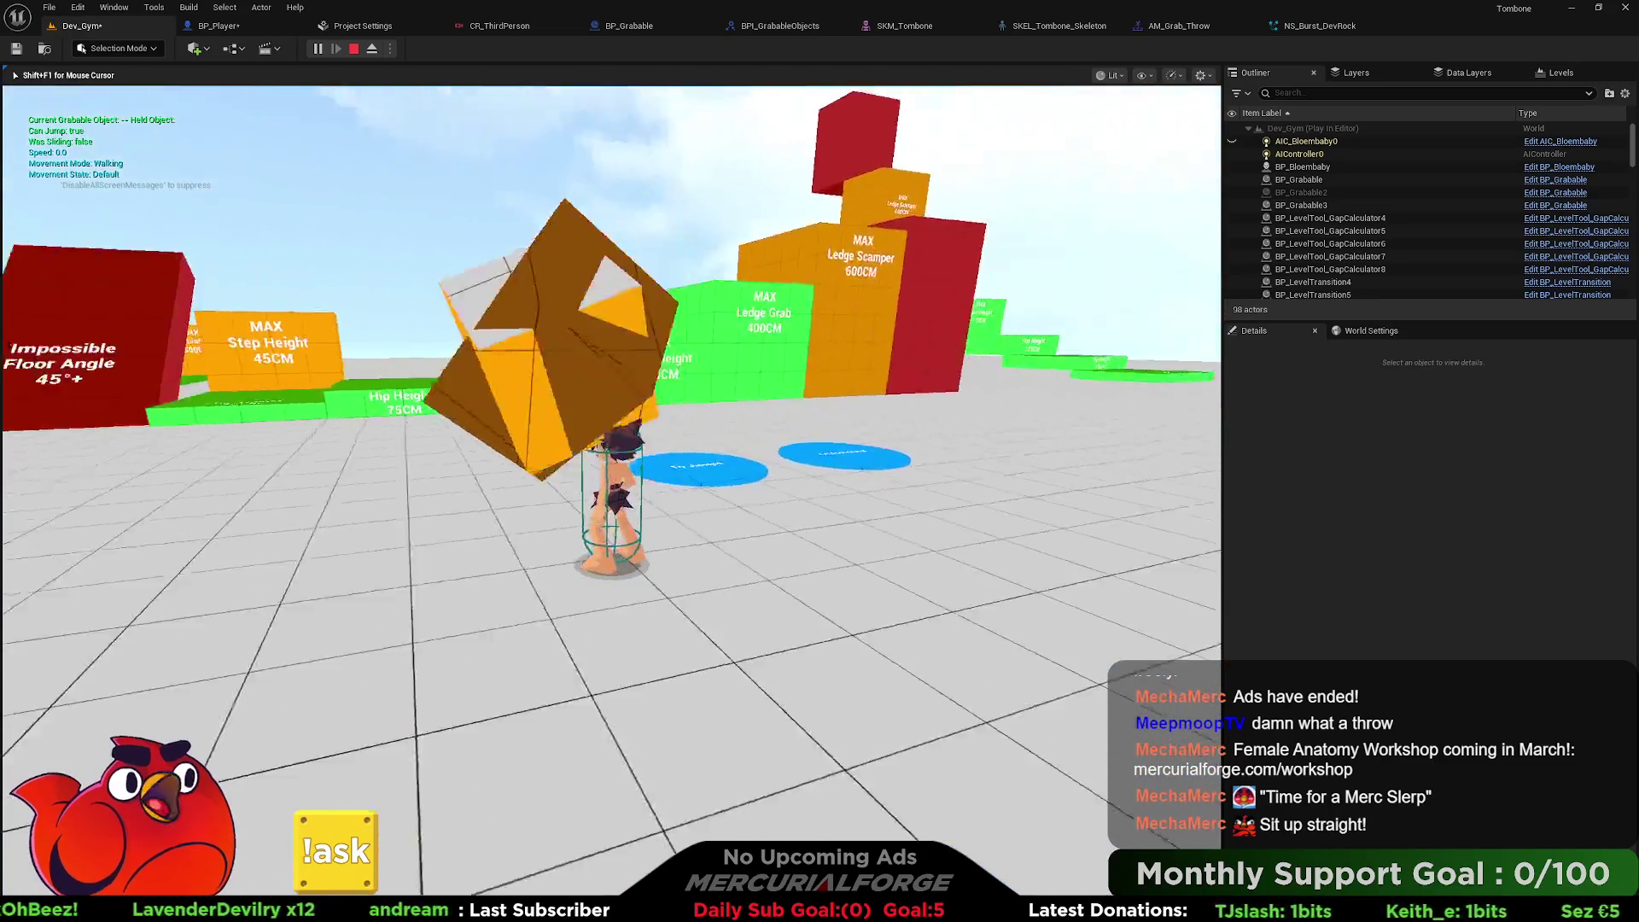
key("w")
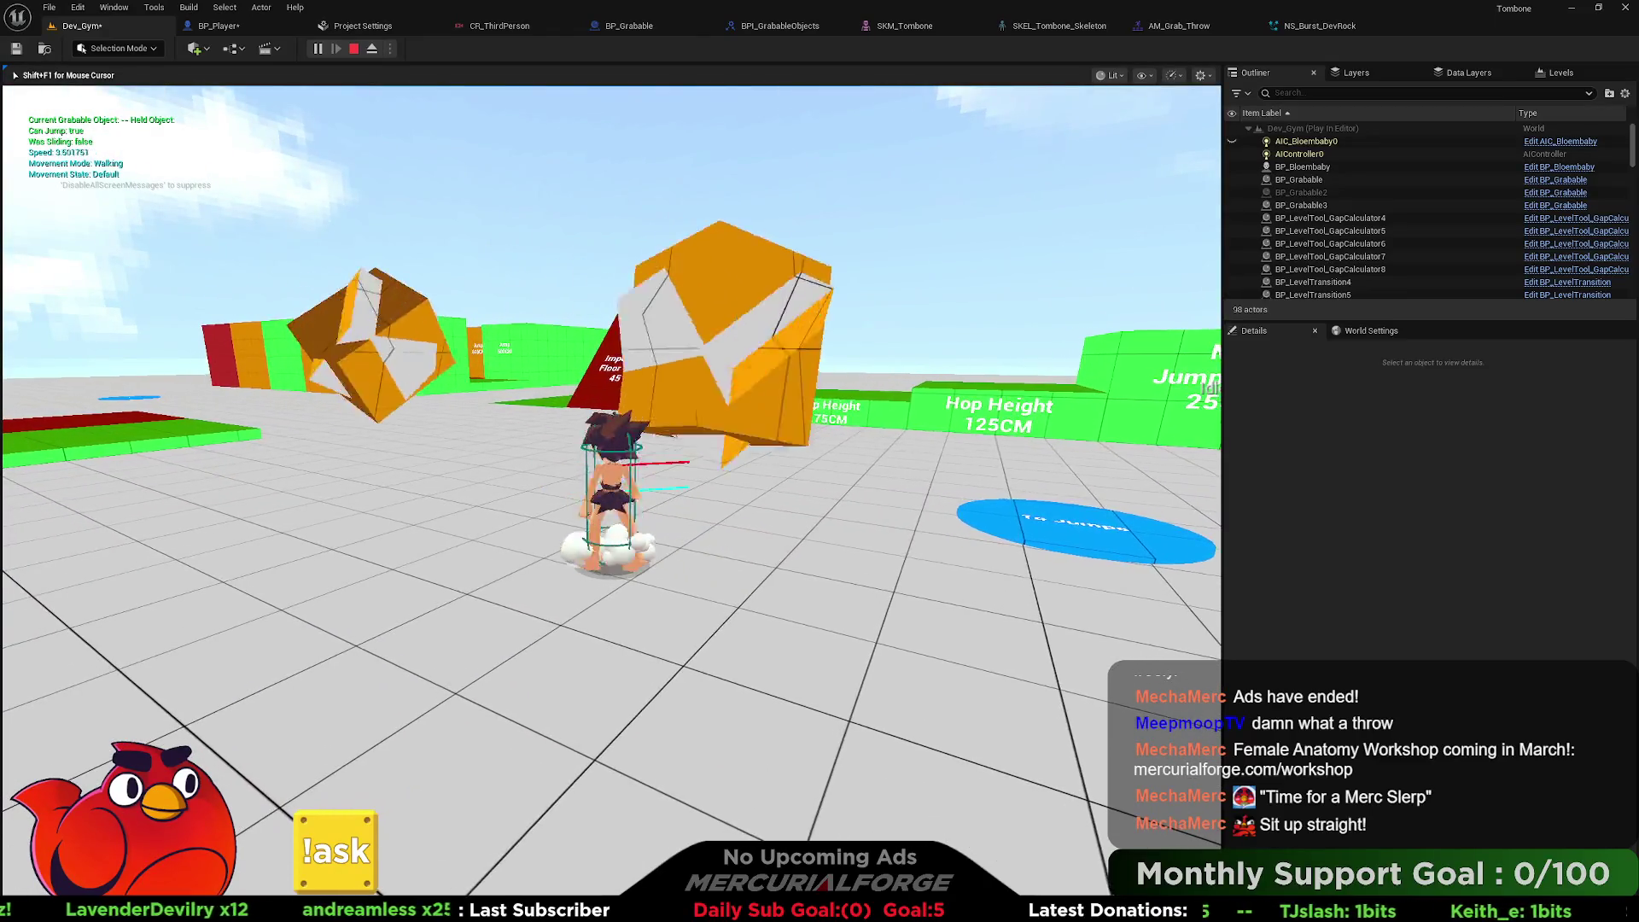
key("space")
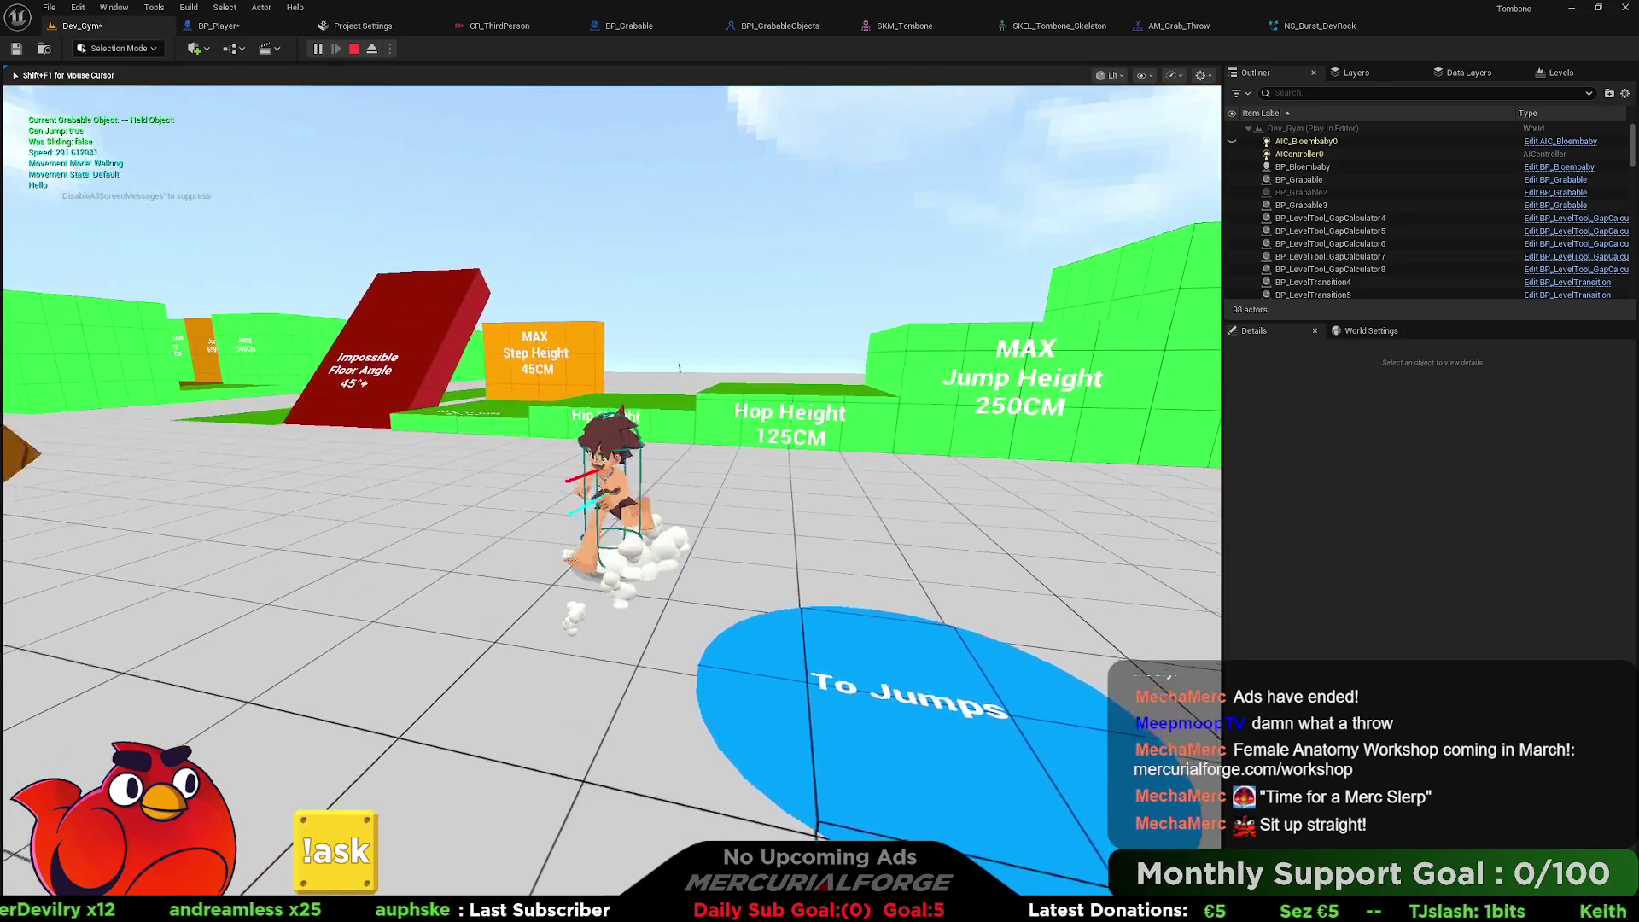
key("ctrl")
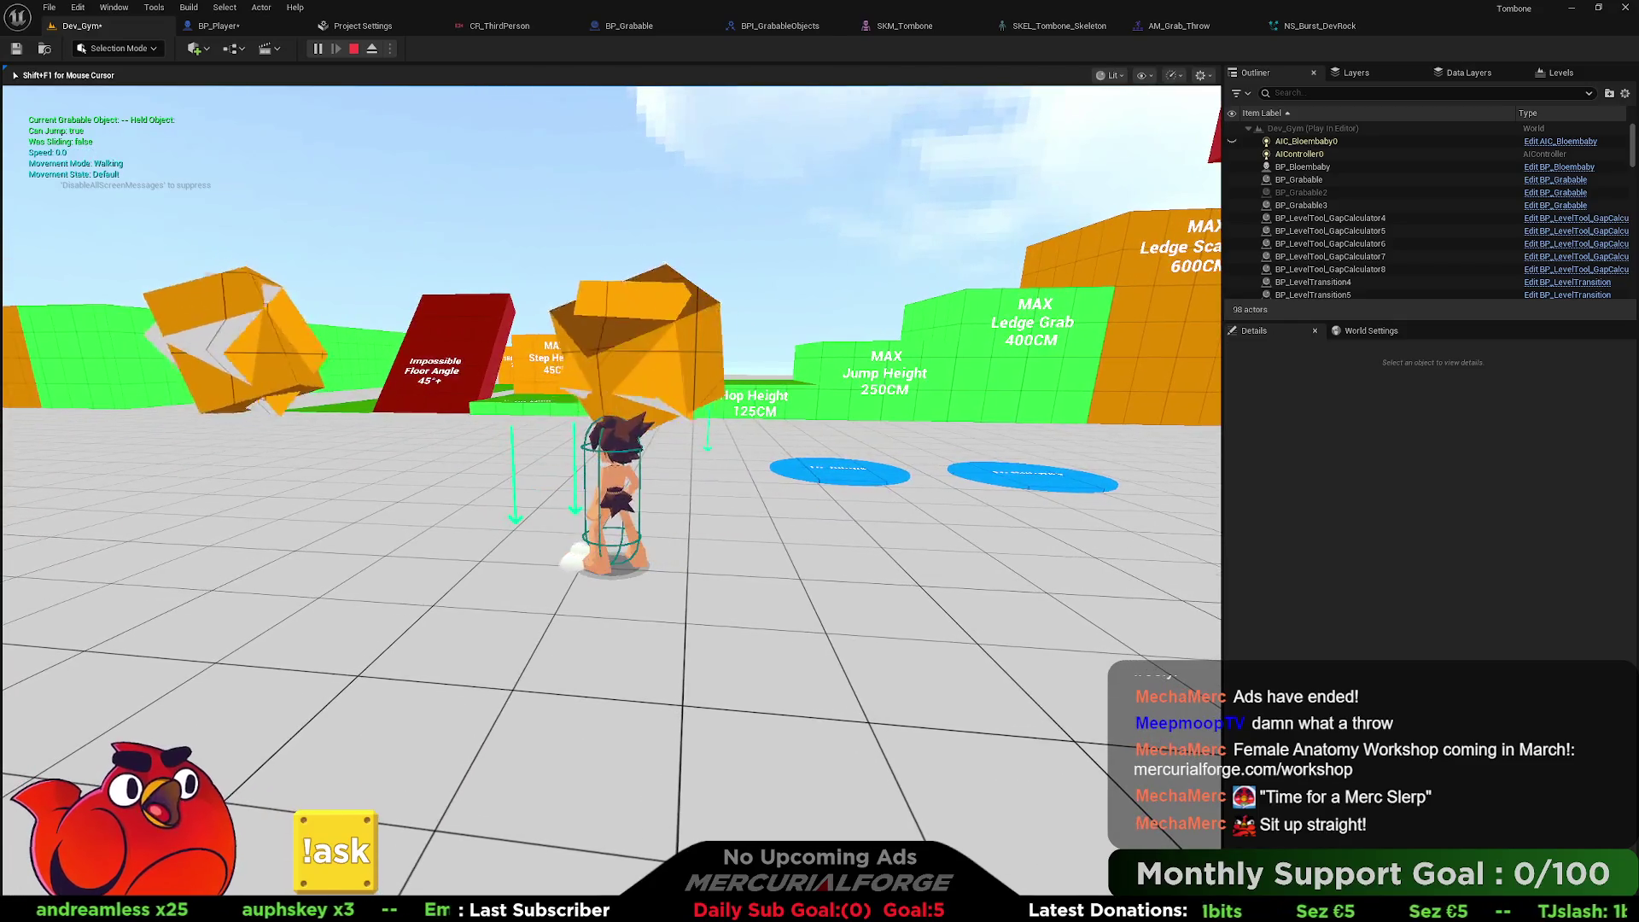
key("Escape")
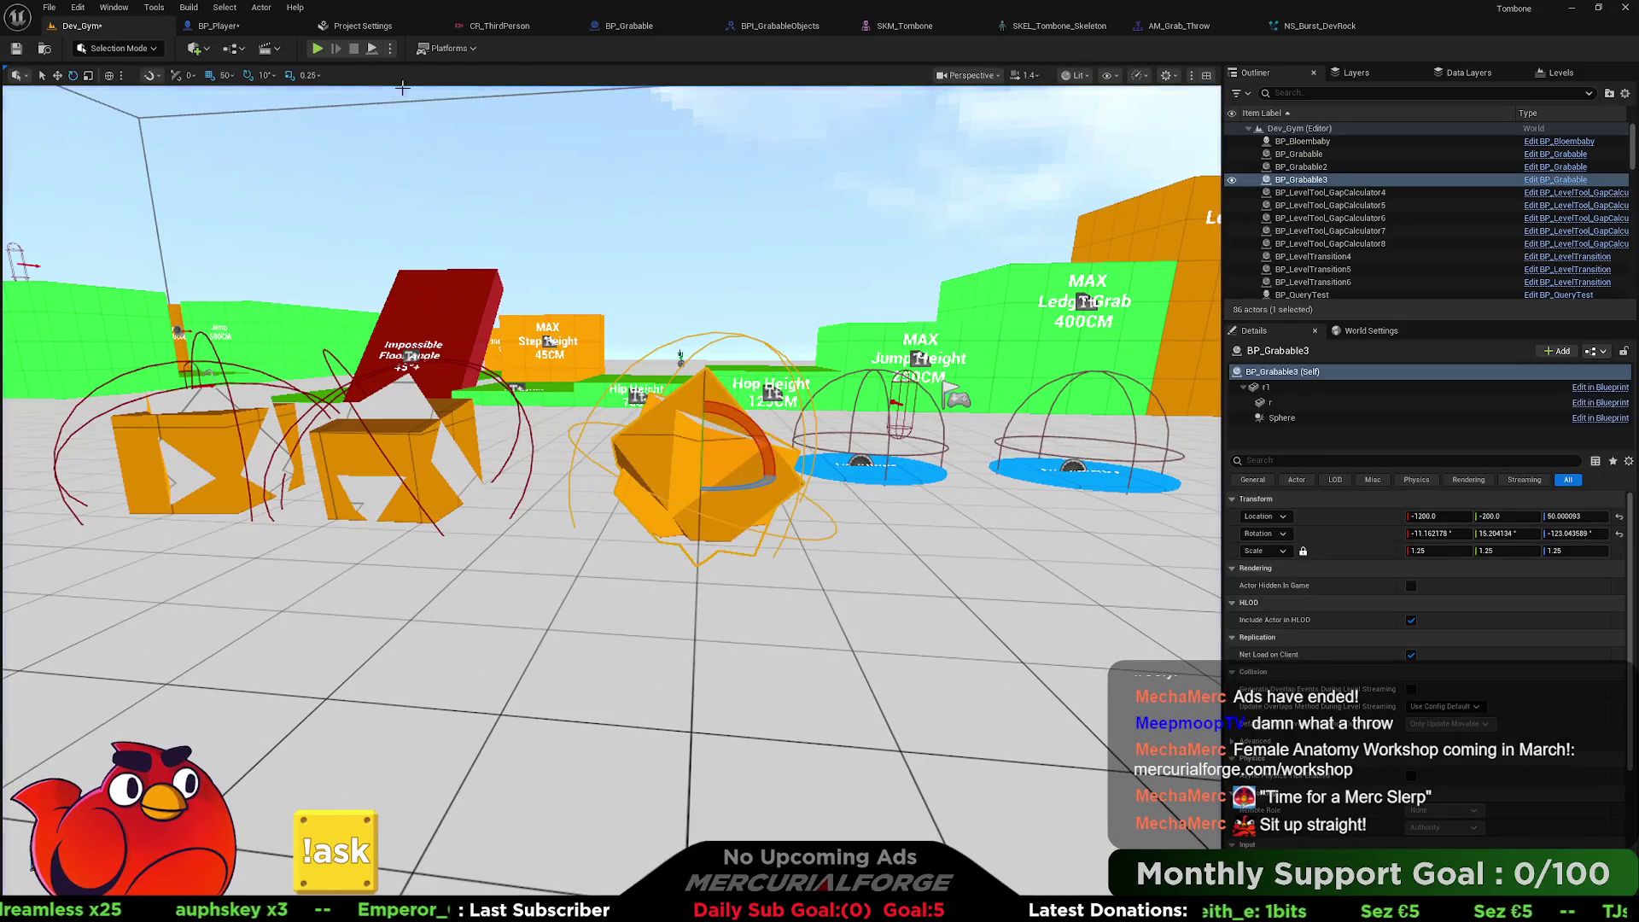
Open BP_Player's Input graph, zoom out and box-select a group of nodes.
left_click(243, 29)
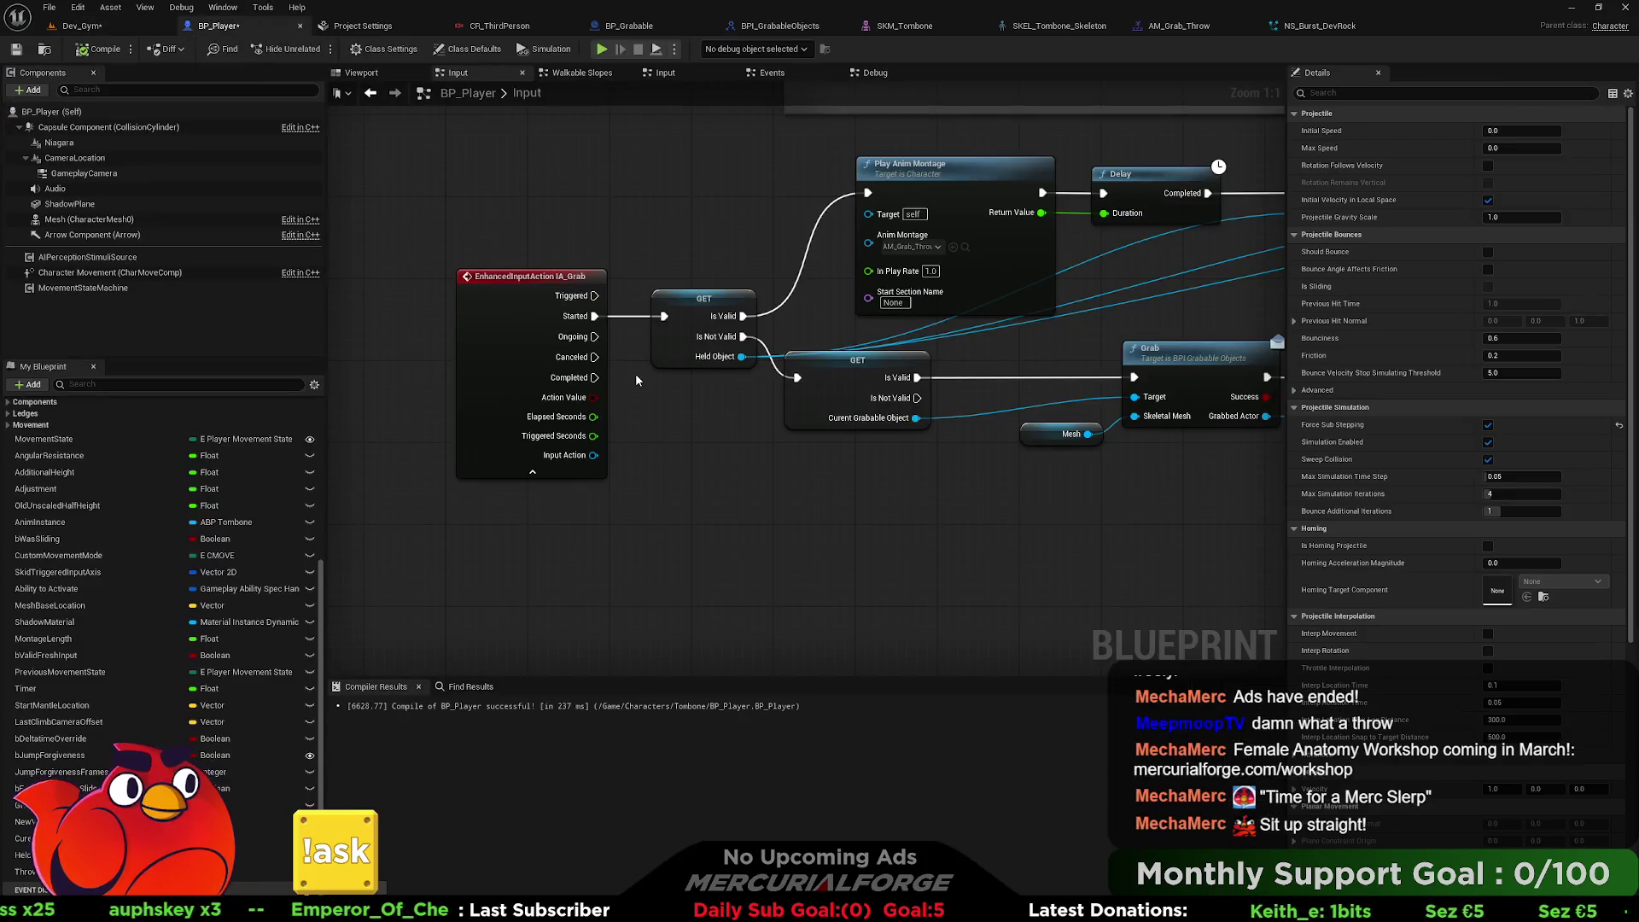
scroll(688, 224, "down", 6)
scroll(996, 383, "up", 2)
scroll(997, 388, "down", 1)
left_click_drag(1245, 429, 521, 310)
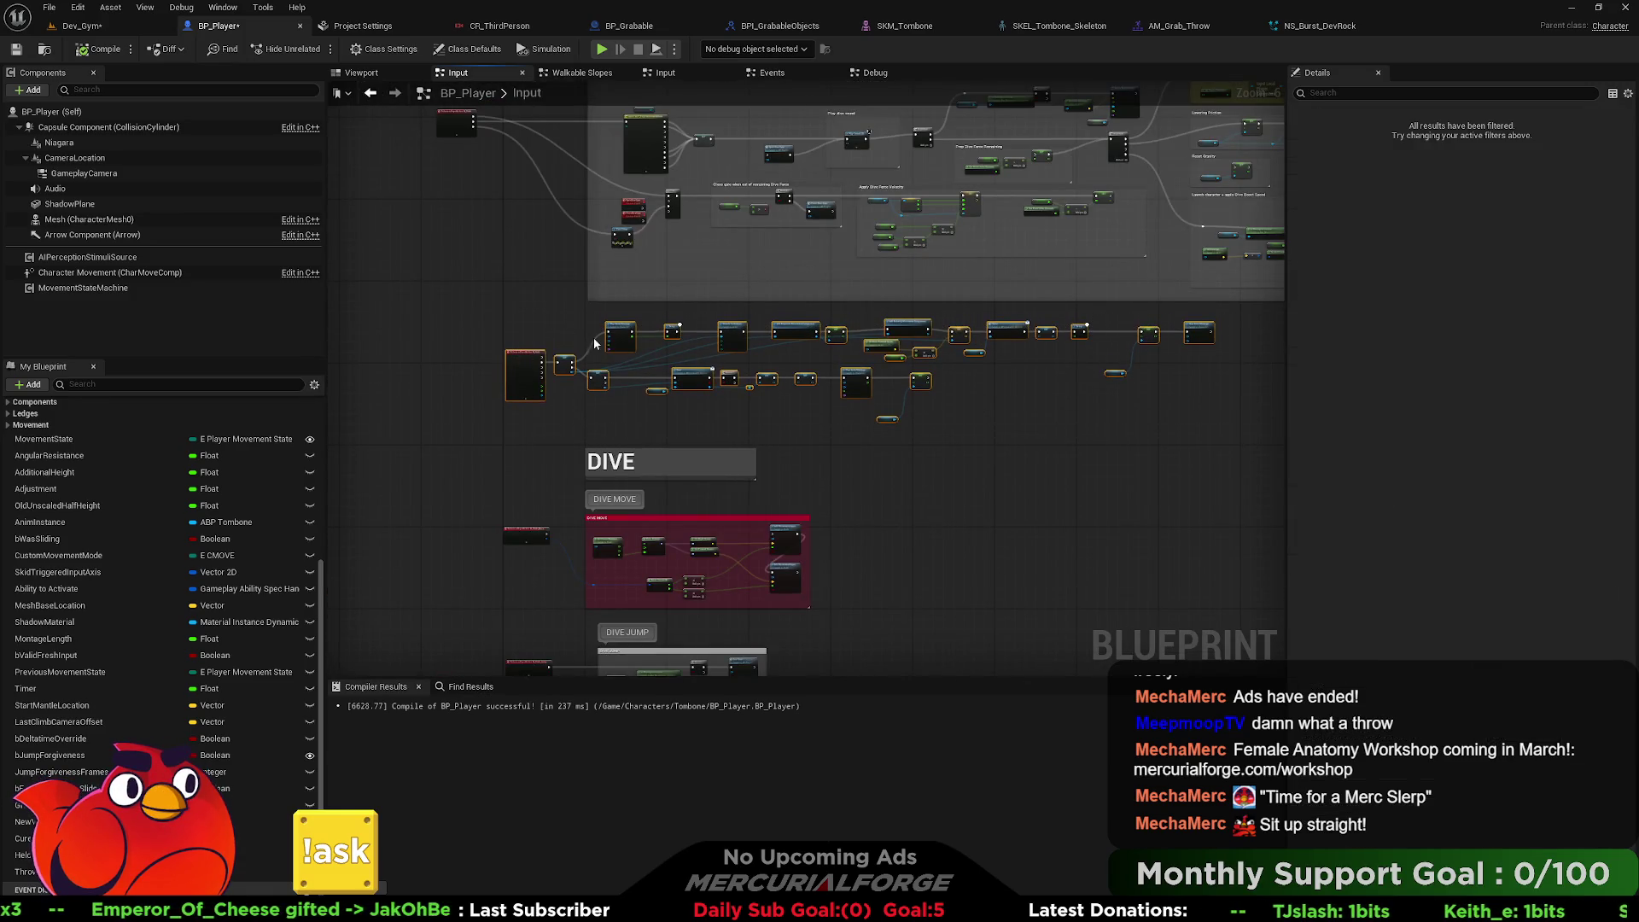
scroll(627, 412, "up", 5)
scroll(663, 291, "up", 1)
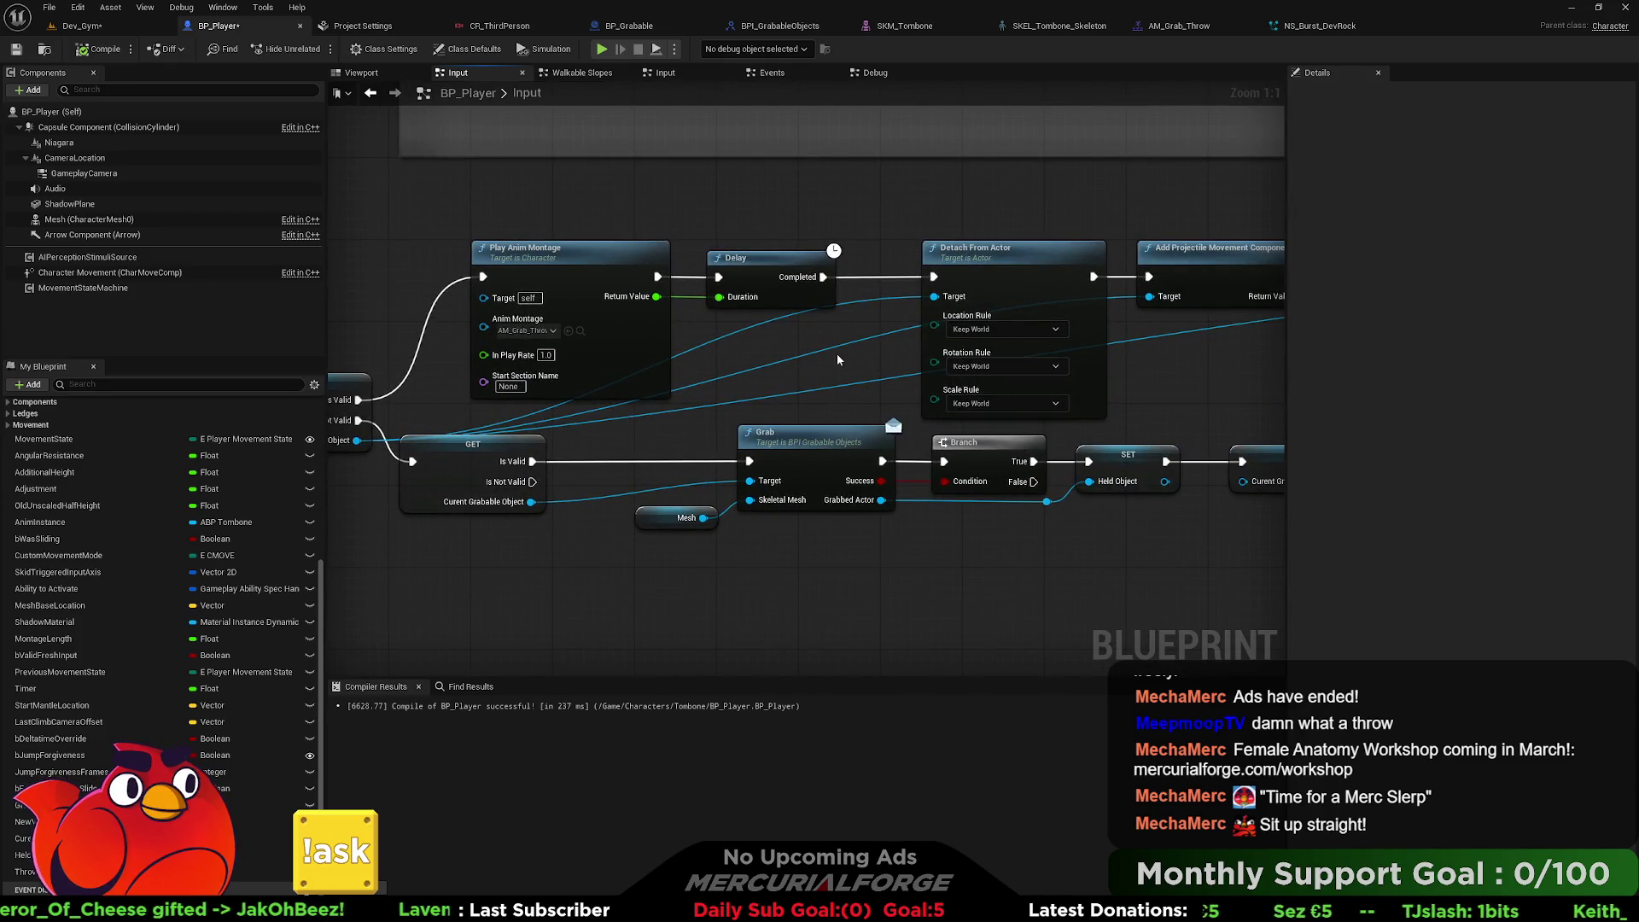
Follow the IA_Grab chain across to the Throw call and velocity nodes, then run the level again.
left_click_drag(838, 359, 512, 356)
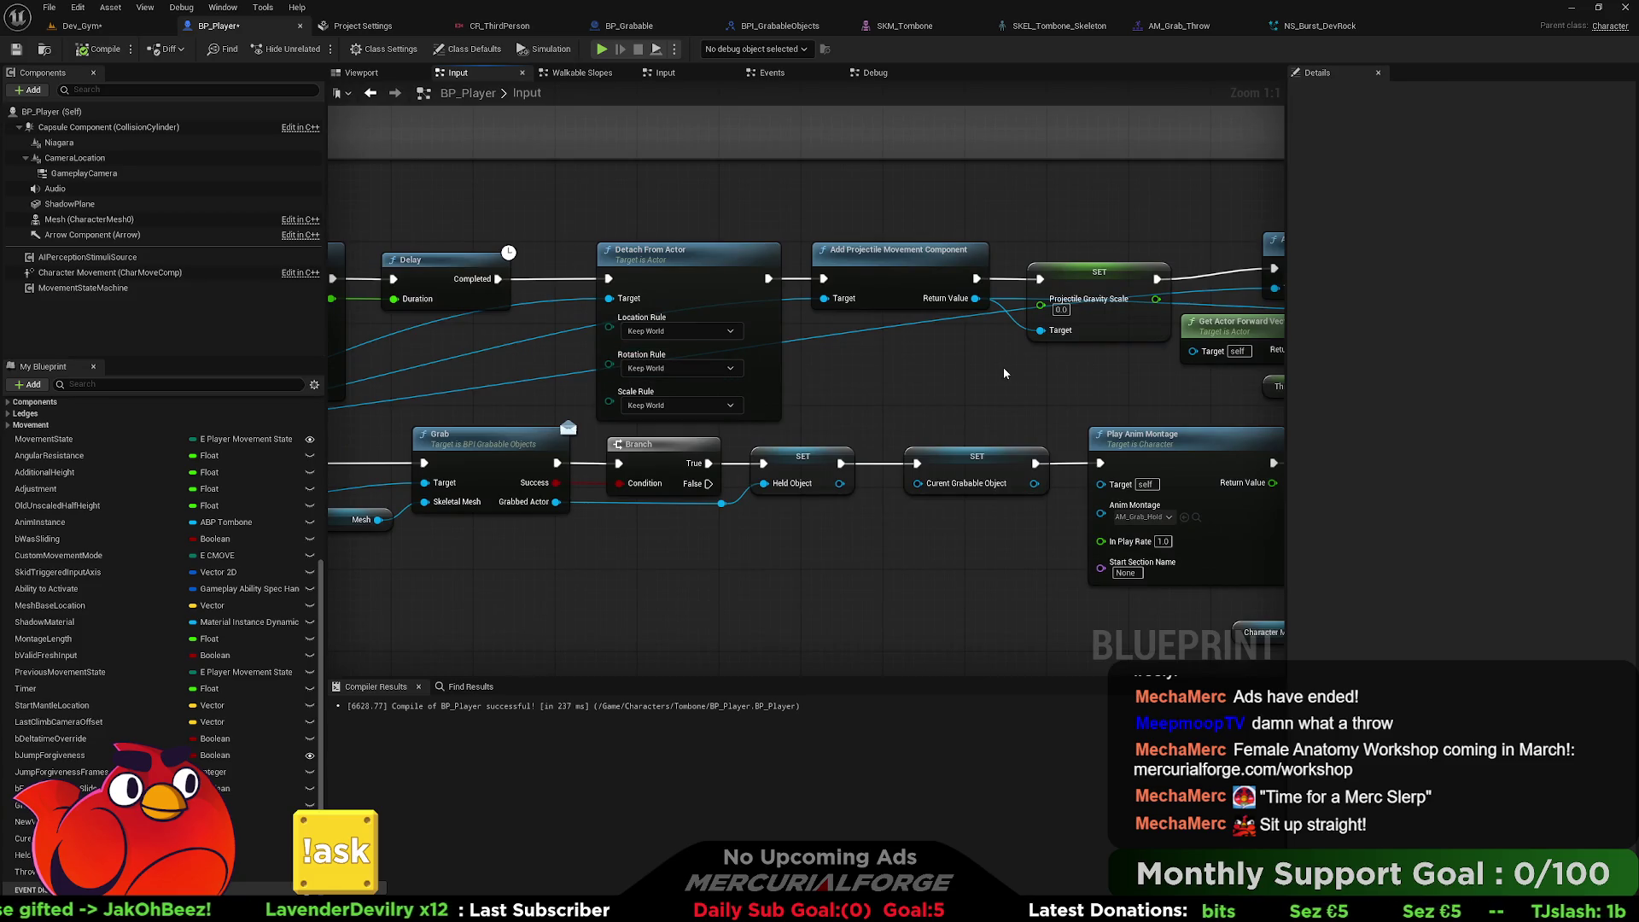
left_click_drag(883, 357, 1373, 332)
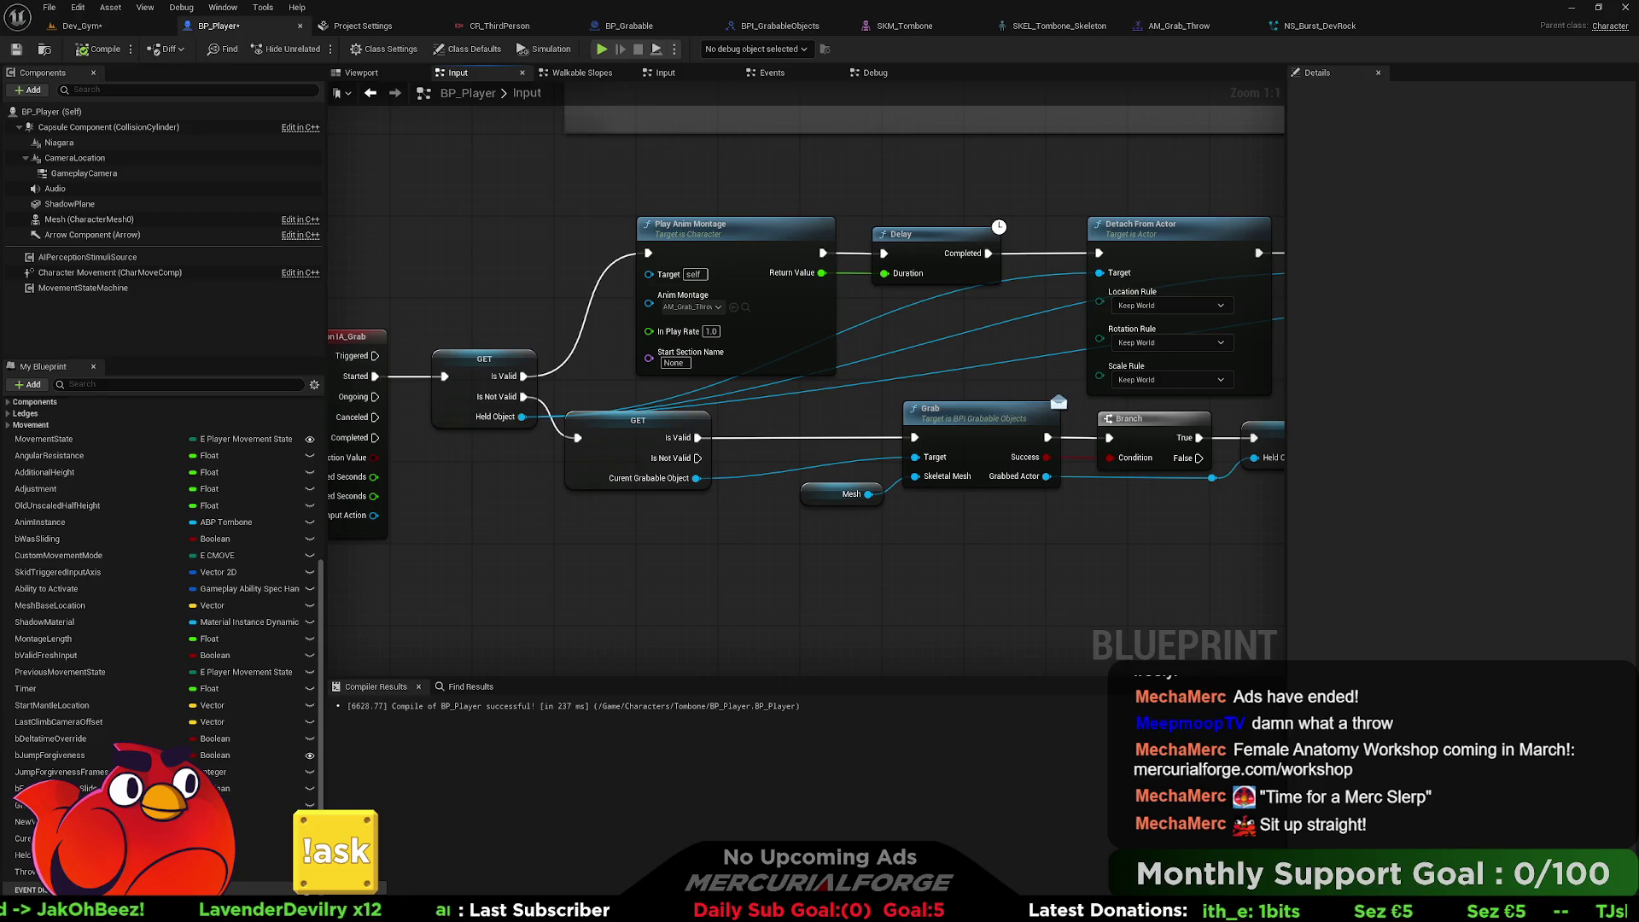
left_click_drag(1264, 350, 688, 340)
left_click_drag(833, 351, 564, 351)
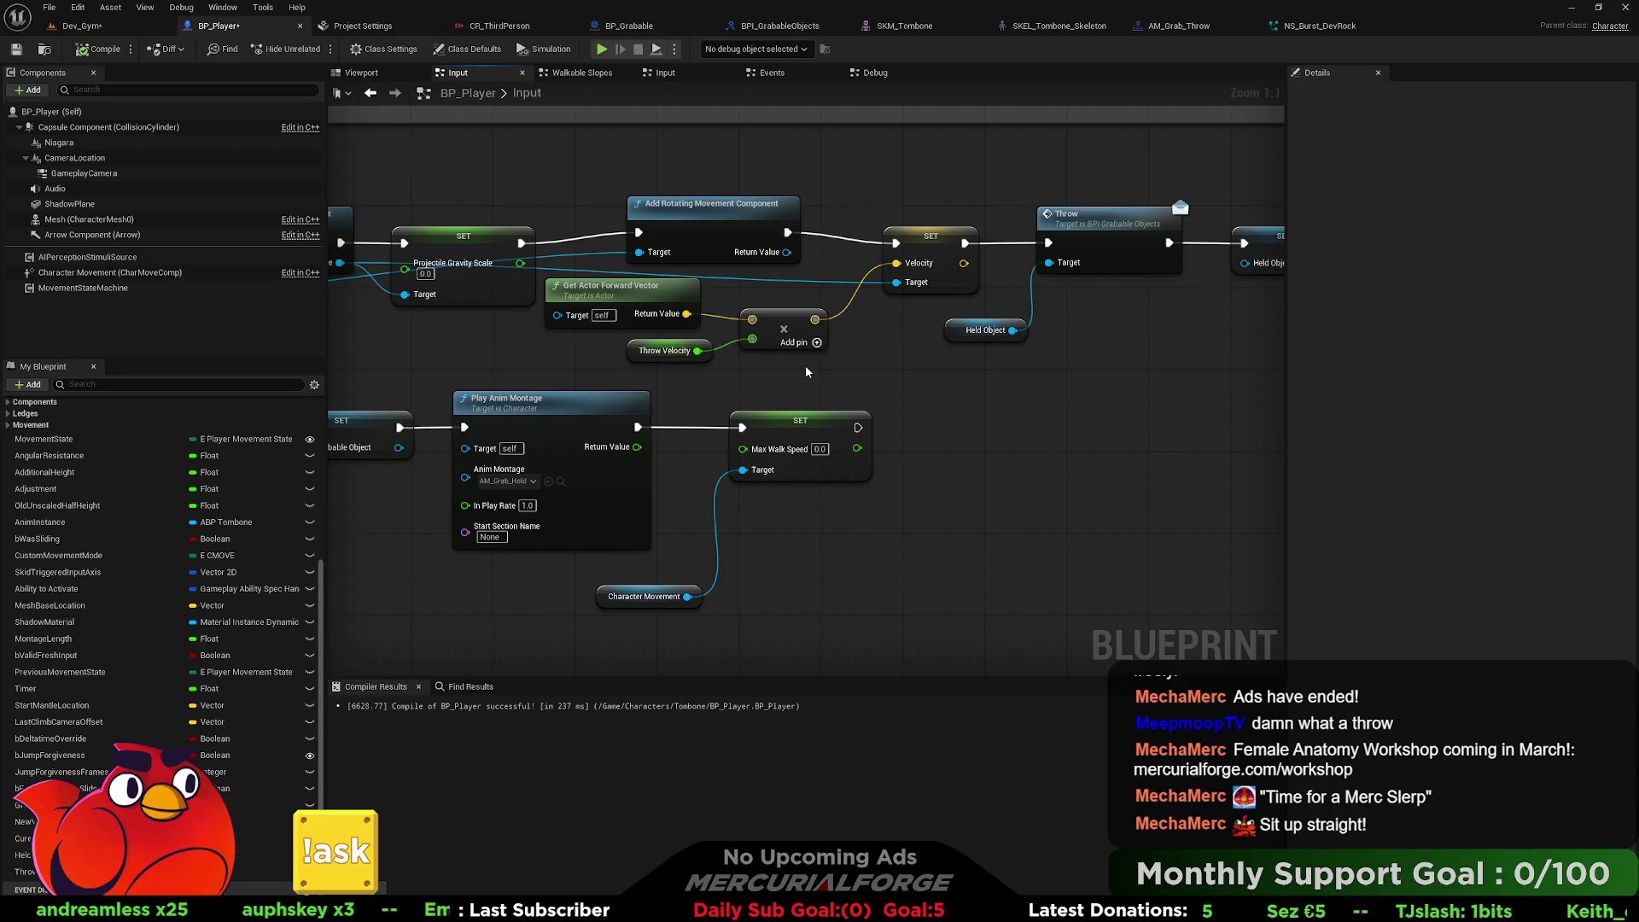
left_click_drag(806, 365, 1622, 369)
mouse_move(1024, 512)
left_mouse_down()
mouse_move(1289, 342)
mouse_move(811, 331)
mouse_move(832, 374)
left_mouse_up()
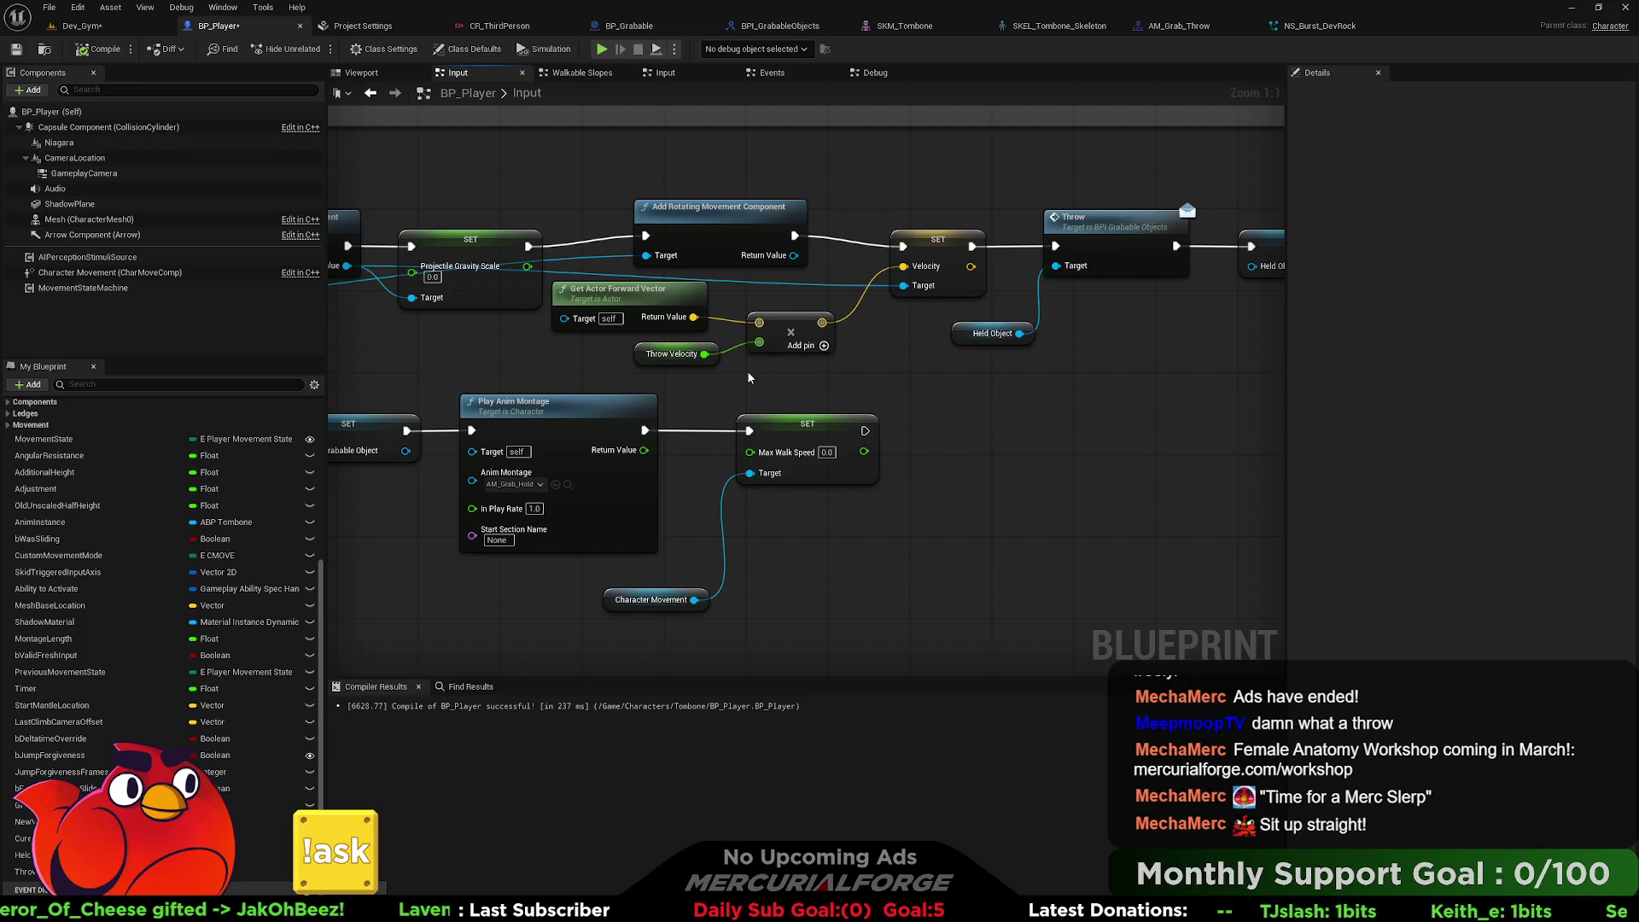
left_click_drag(750, 377, 124, 392)
left_click_drag(597, 393, 1250, 359)
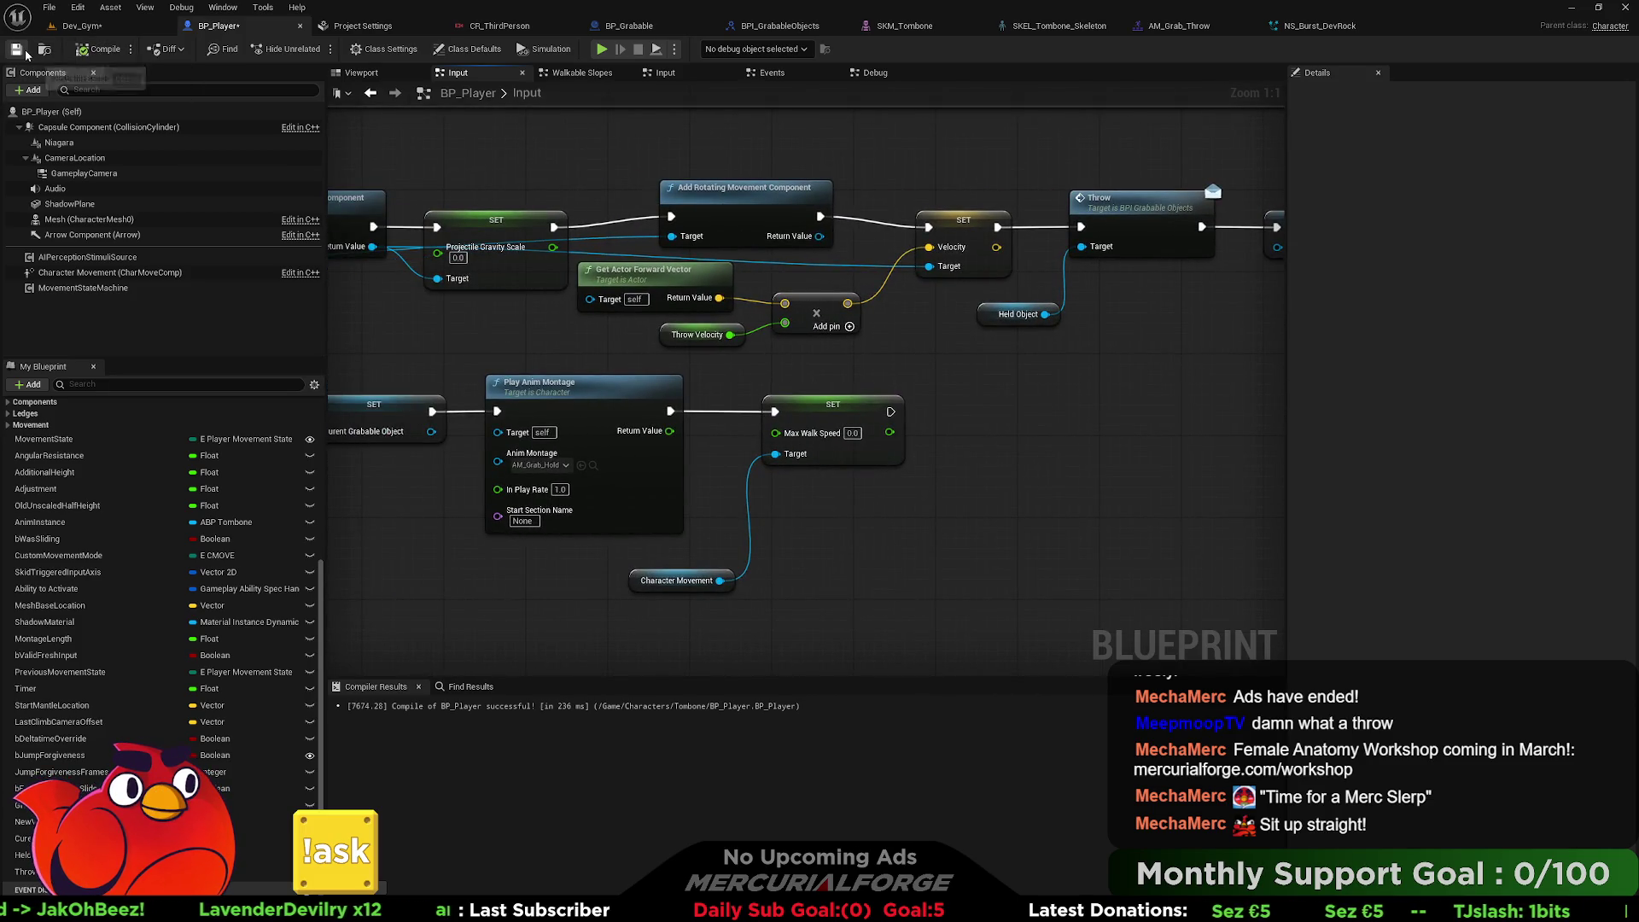
left_click(82, 25)
Start Play-In-Editor in Dev_Gym, run to the first box, pick it up and throw it.
left_click(318, 49)
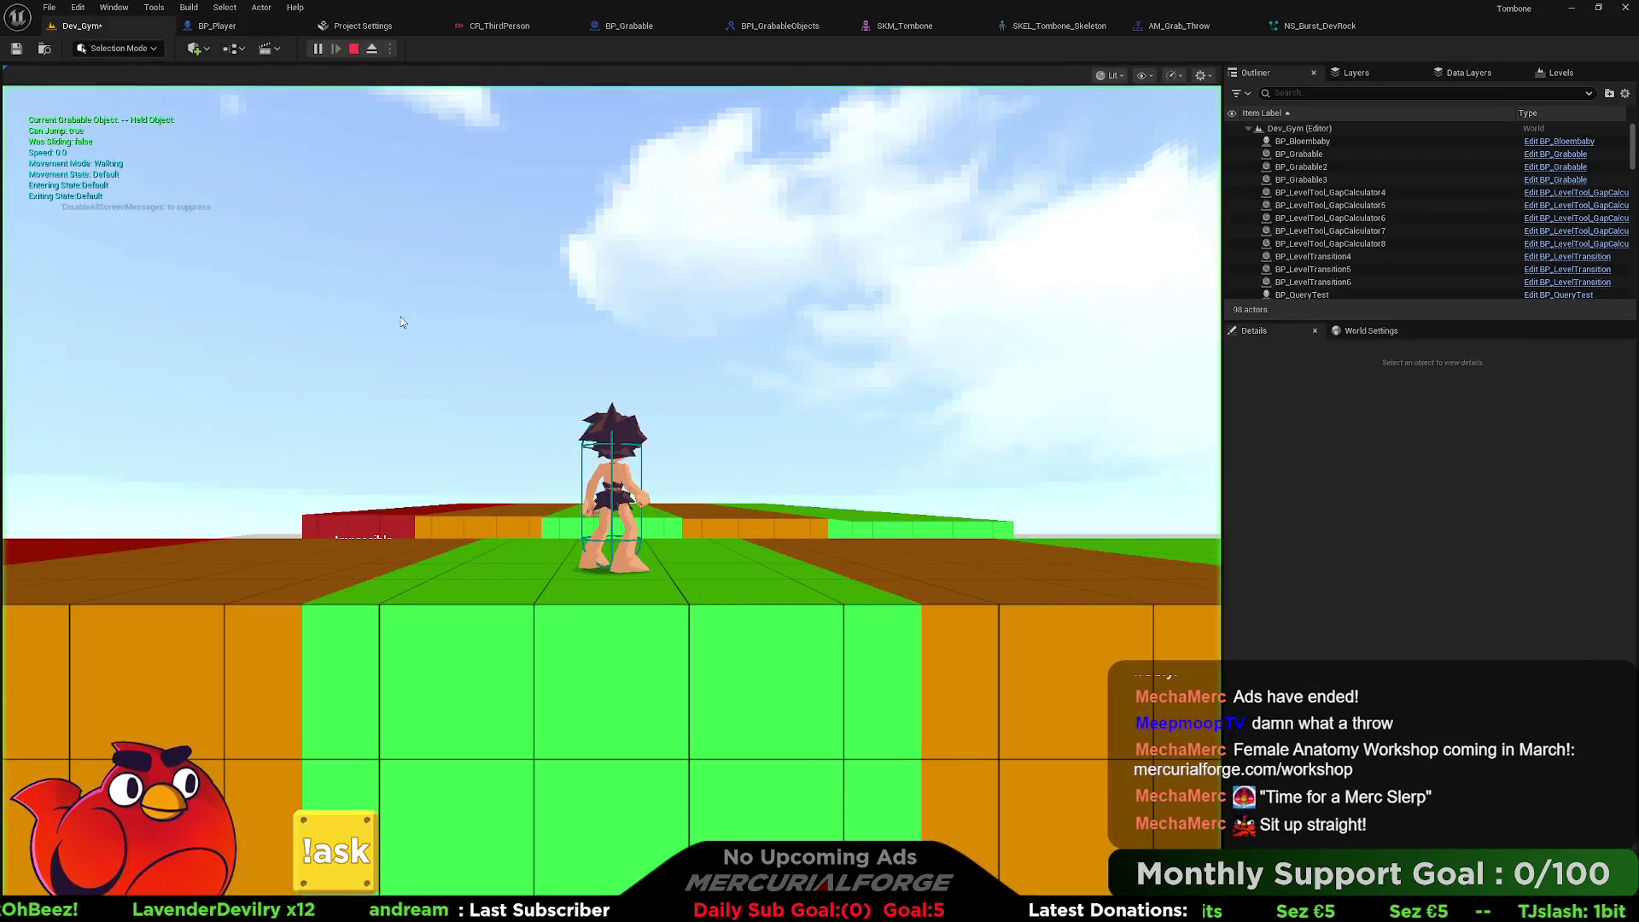
left_click(512, 399)
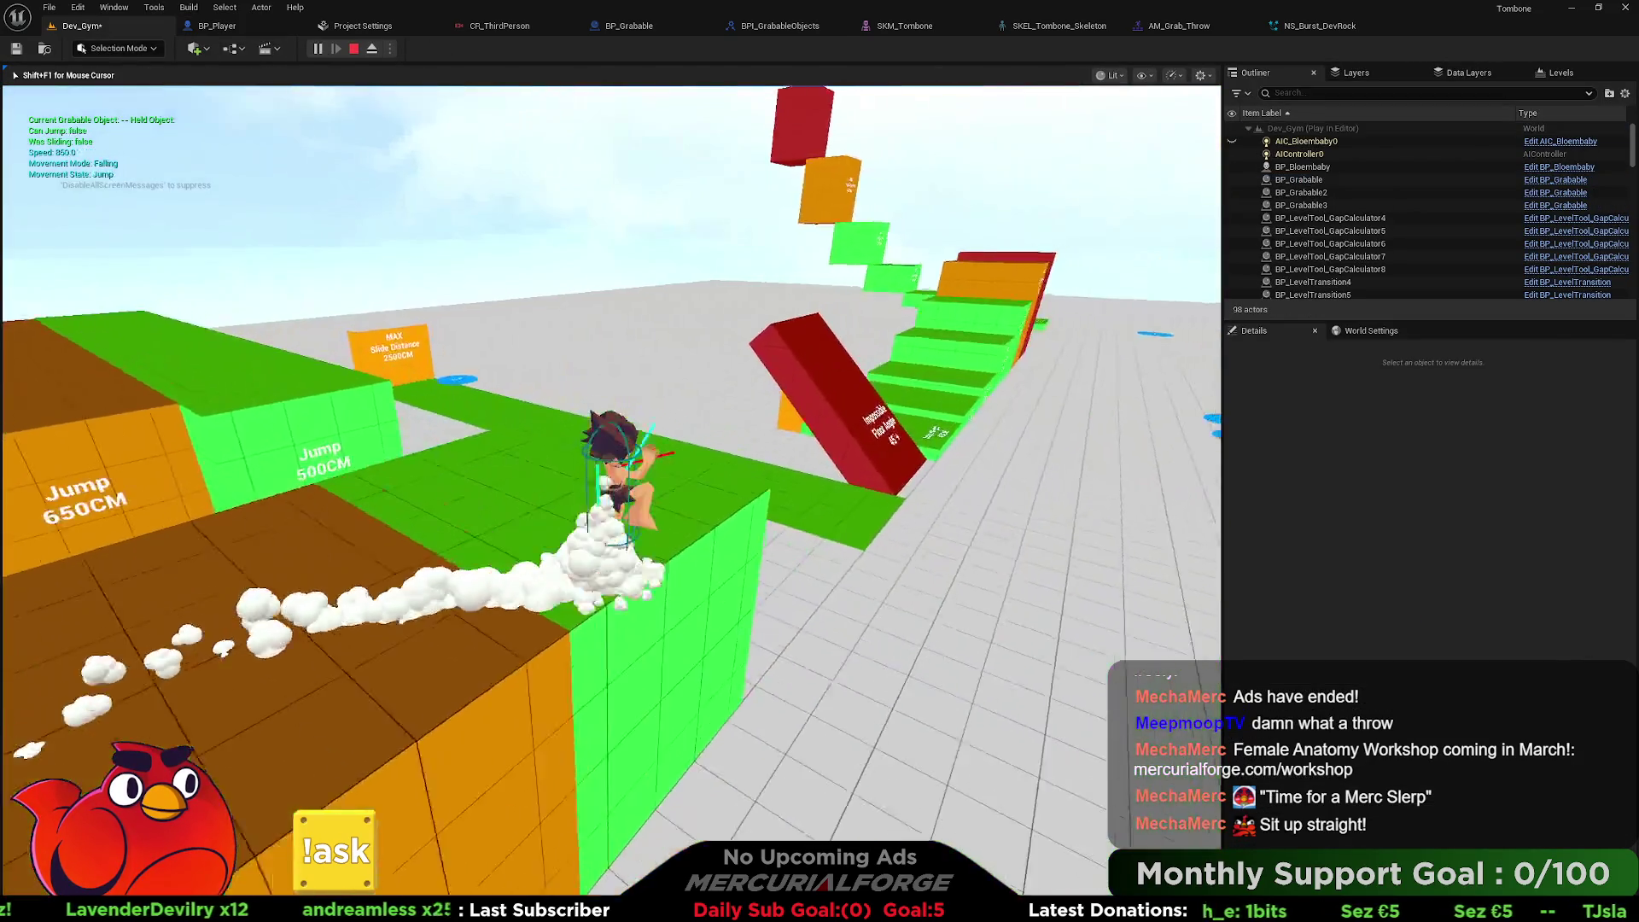
key("w")
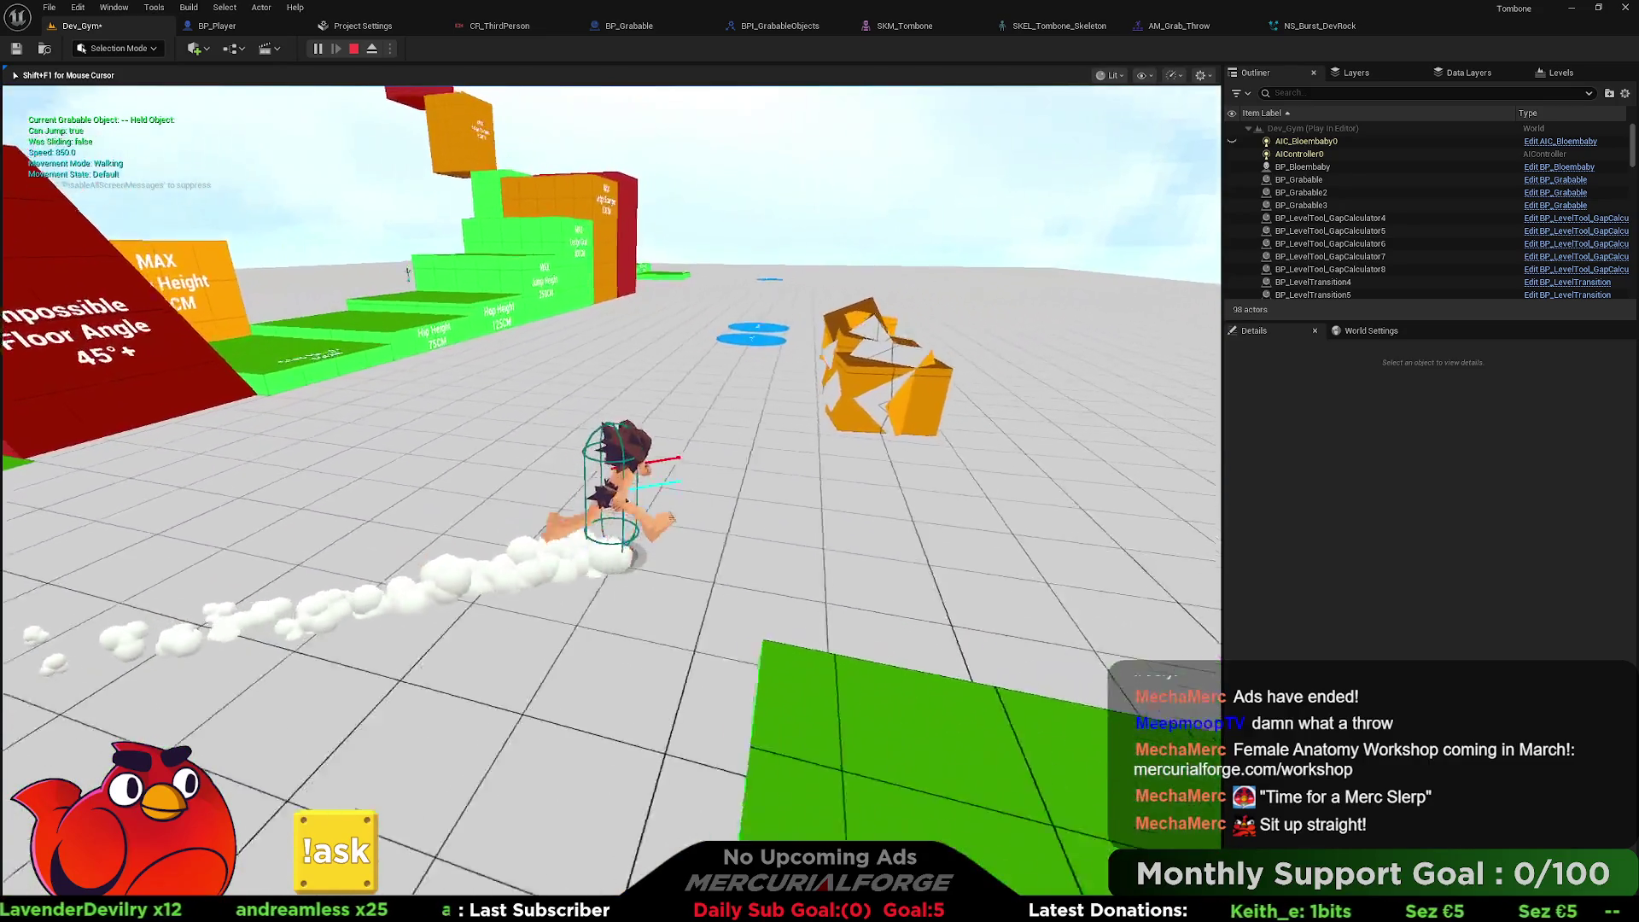
key("e")
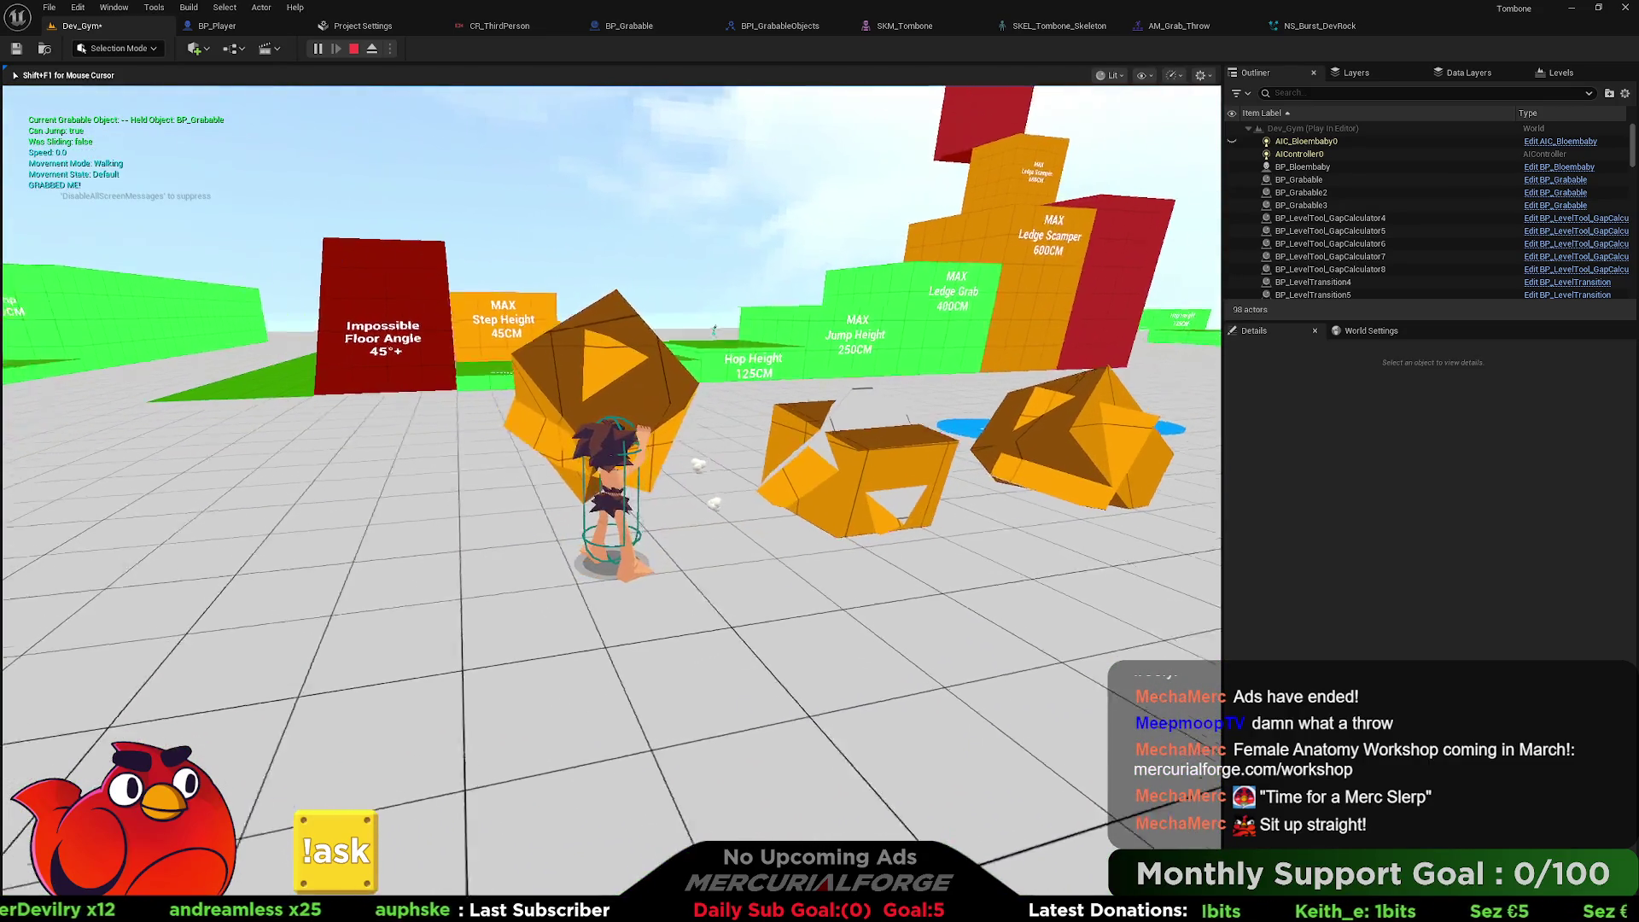
key("e")
Grab and throw more boxes, including BP_Grabable3, sprint across the gym, then stop with Esc.
key("w")
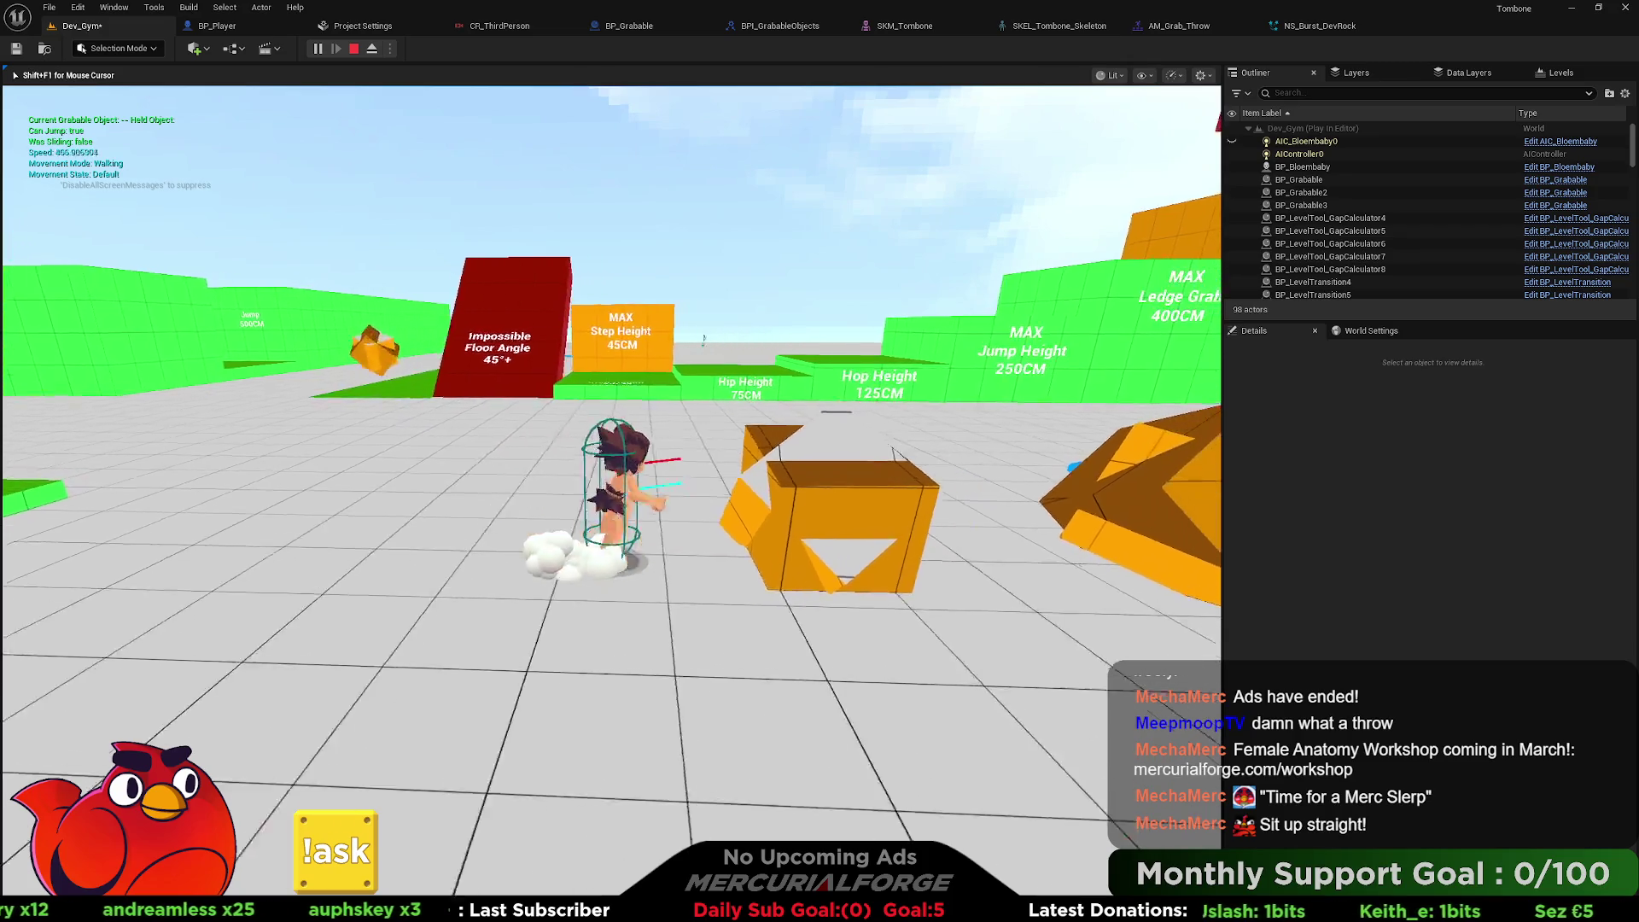
key("e")
key("e")
key("e")
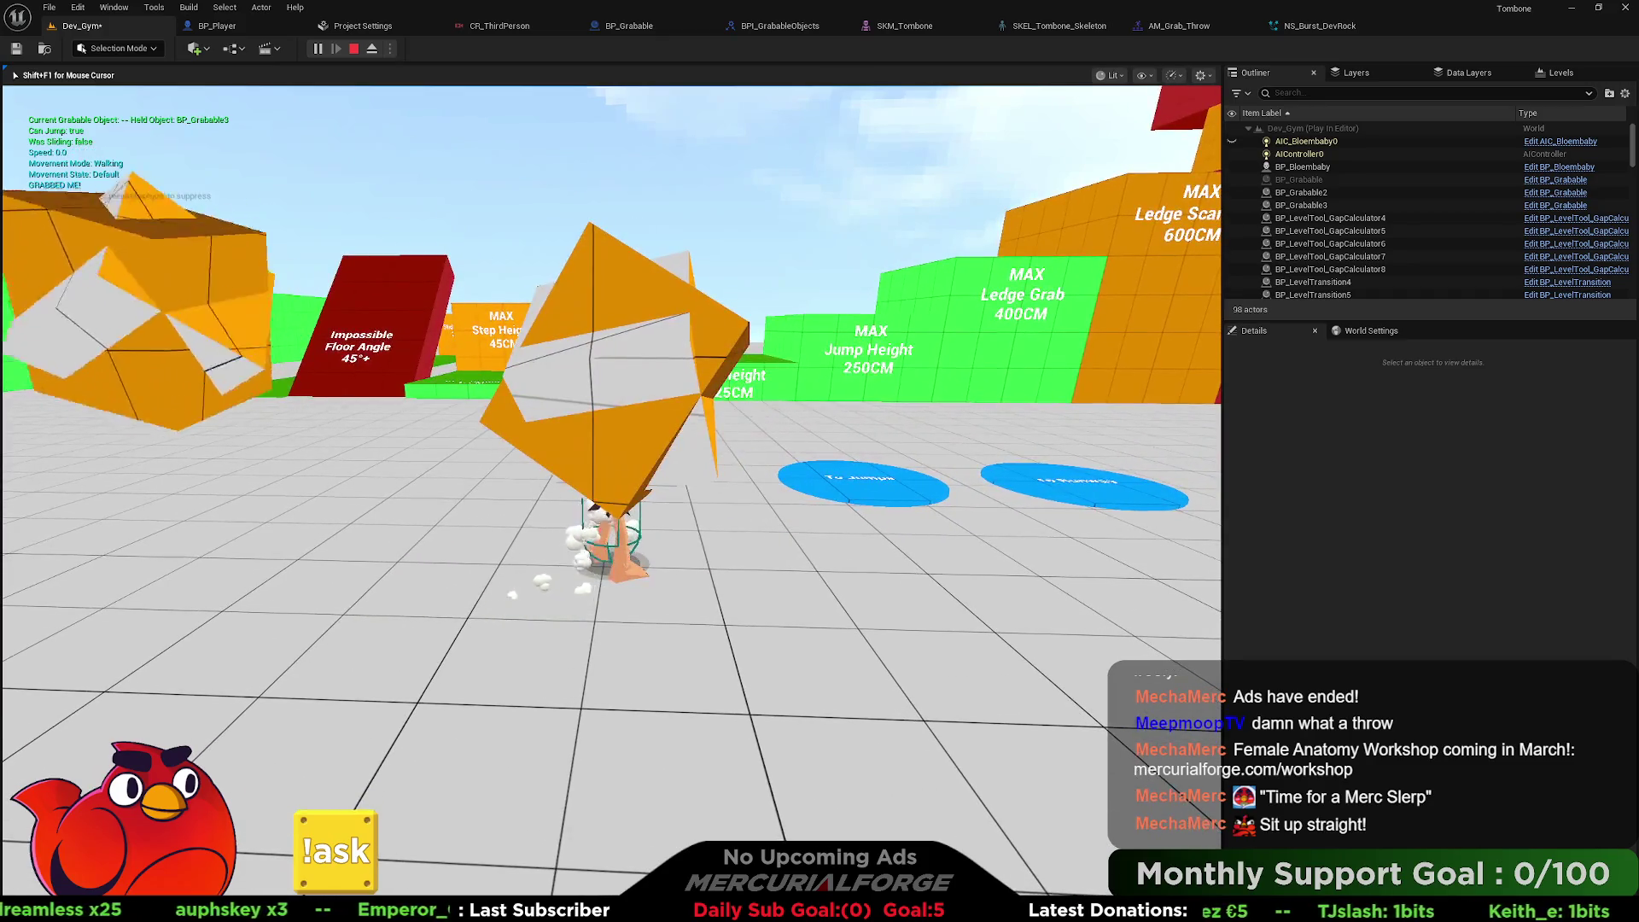
key("e")
key("w")
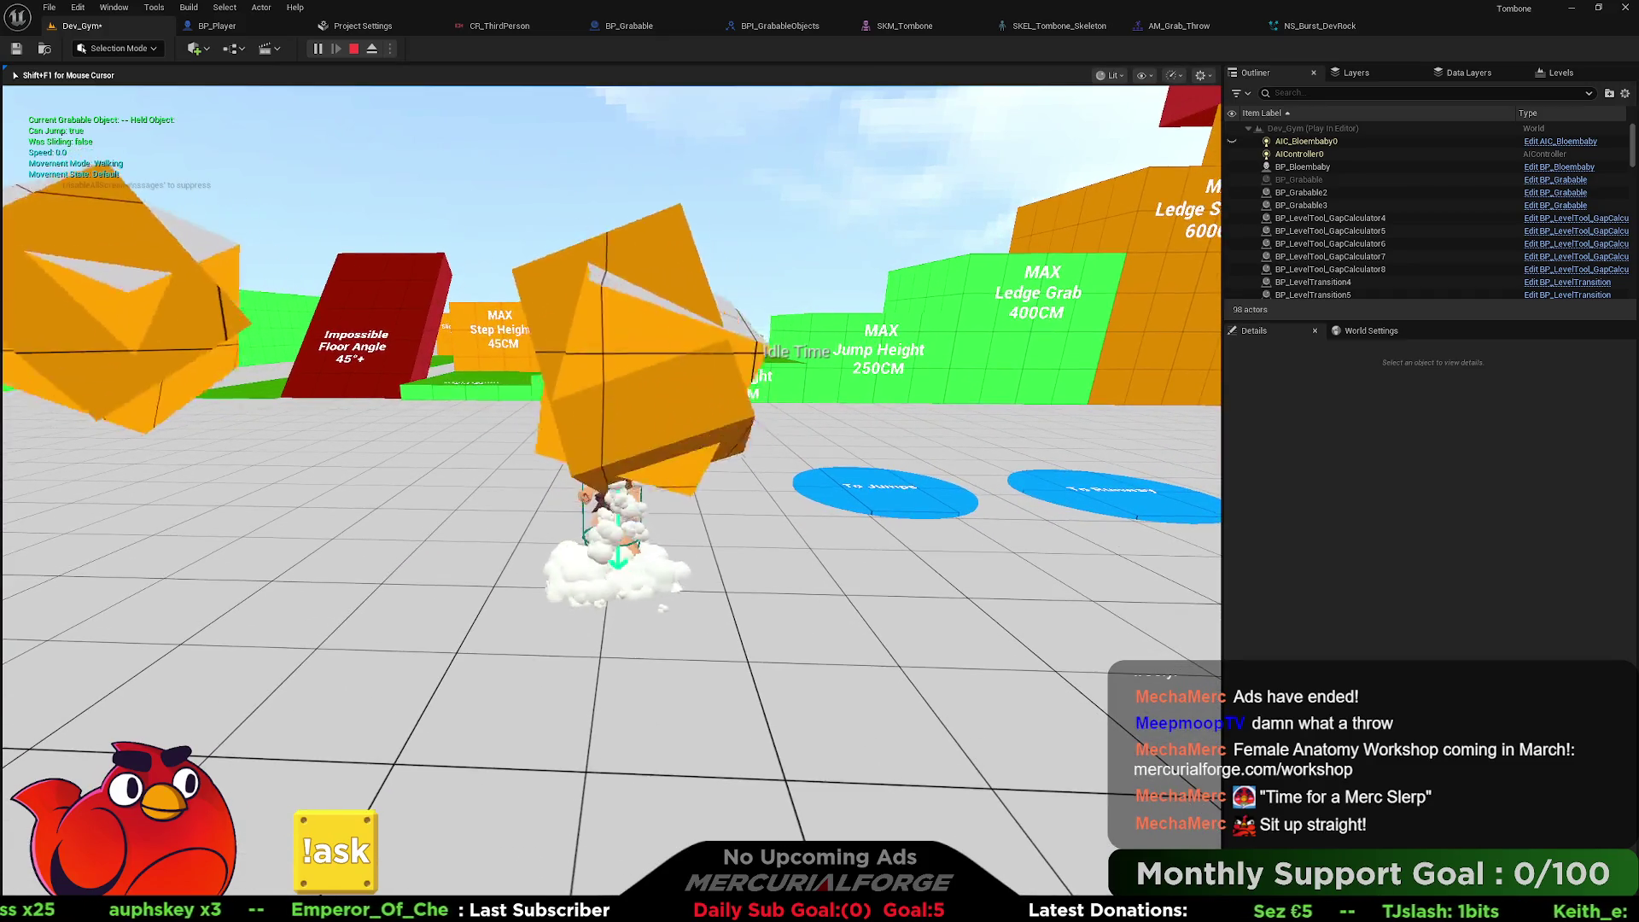
key("shift")
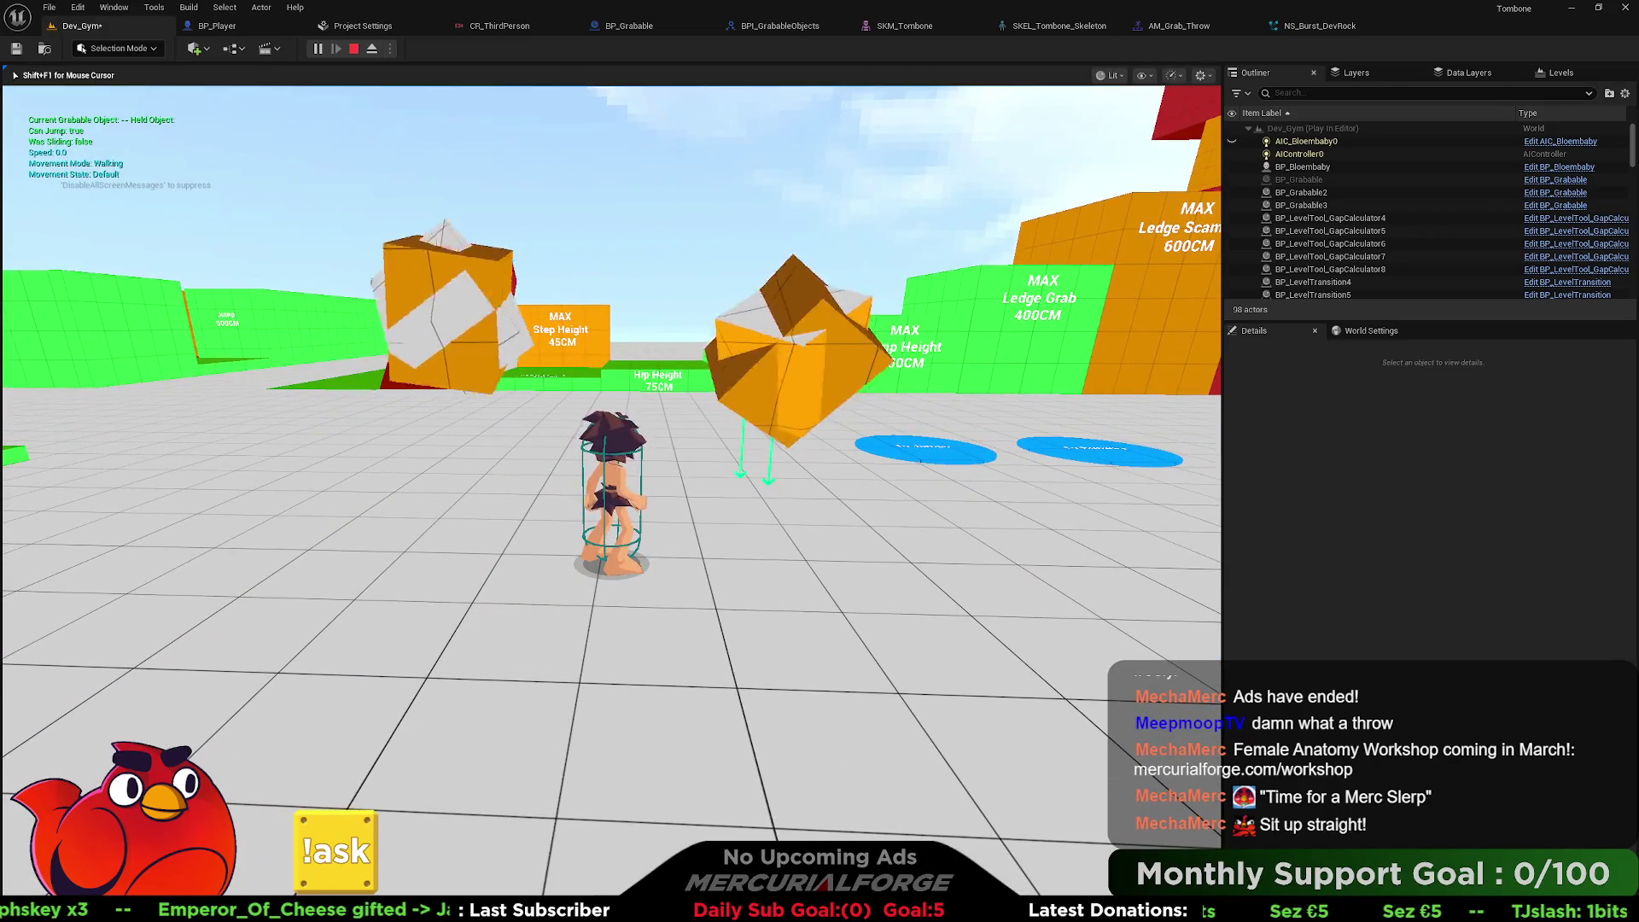
key("Escape")
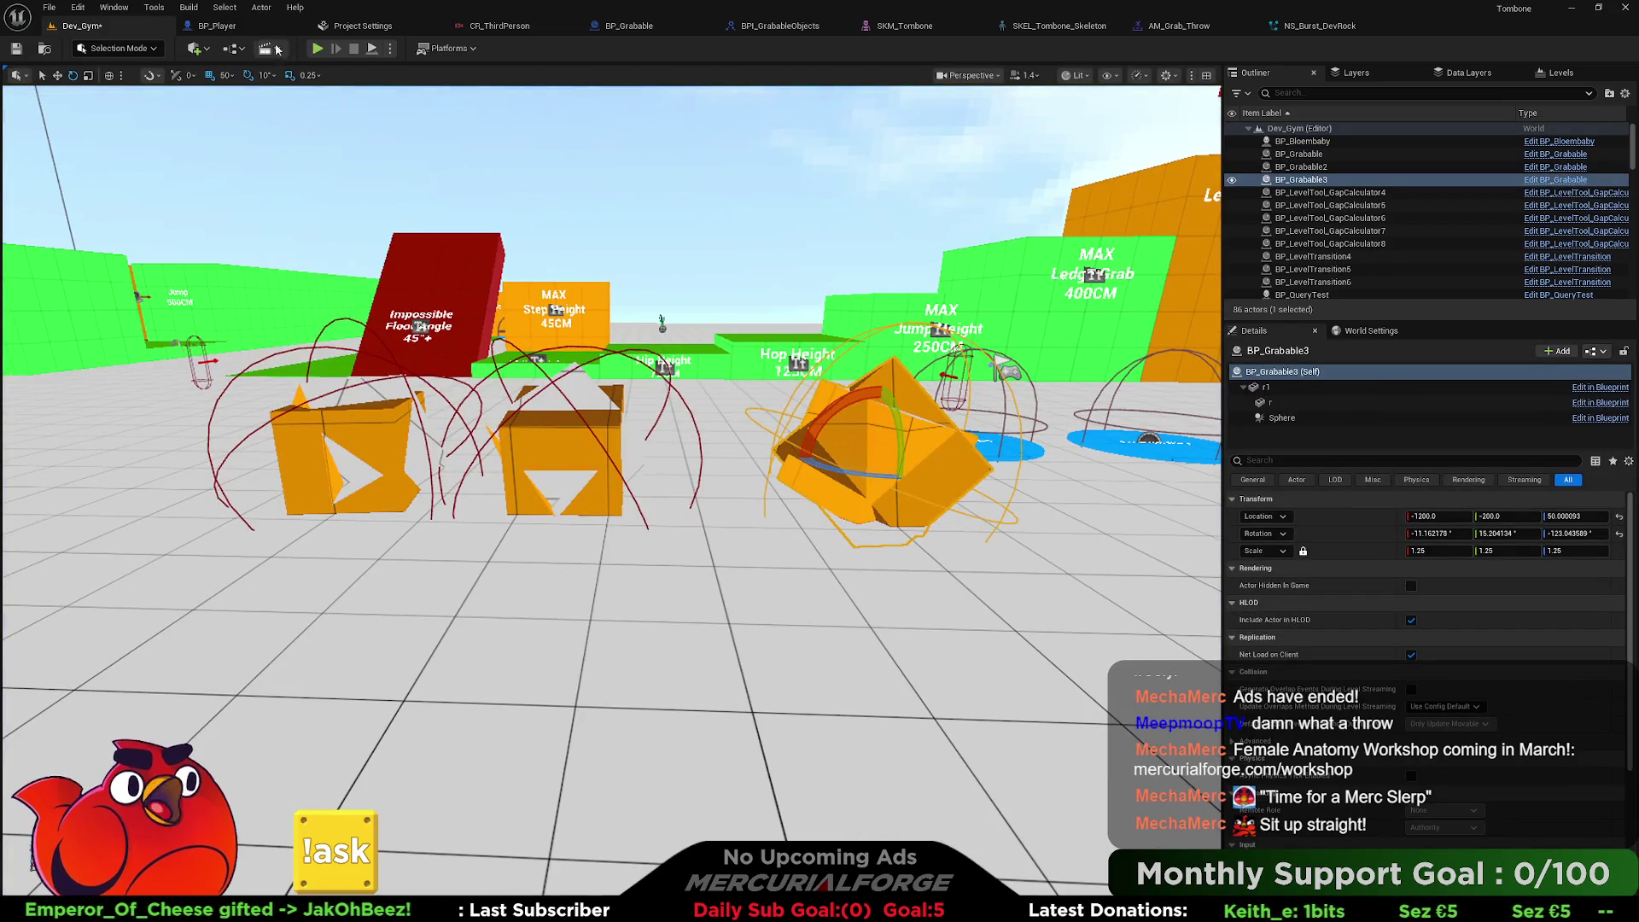
Pan BP_Player's Input graph from the Grab and Detach nodes along the throw chain.
left_click(217, 26)
left_click_drag(500, 202, 555, 512)
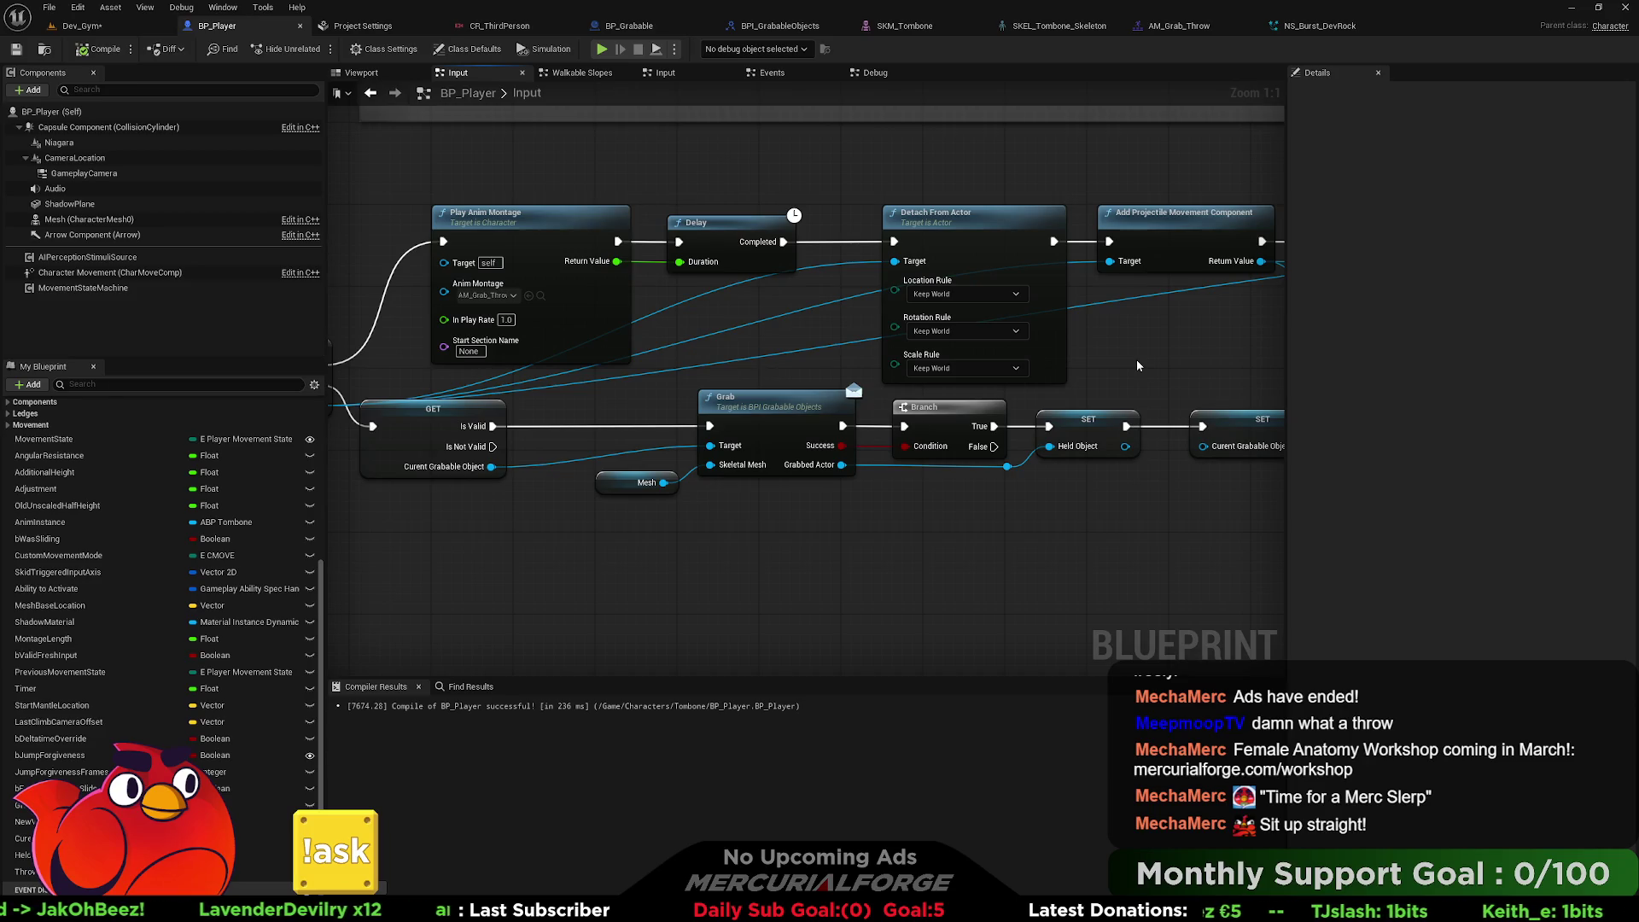
left_click_drag(1138, 364, 505, 336)
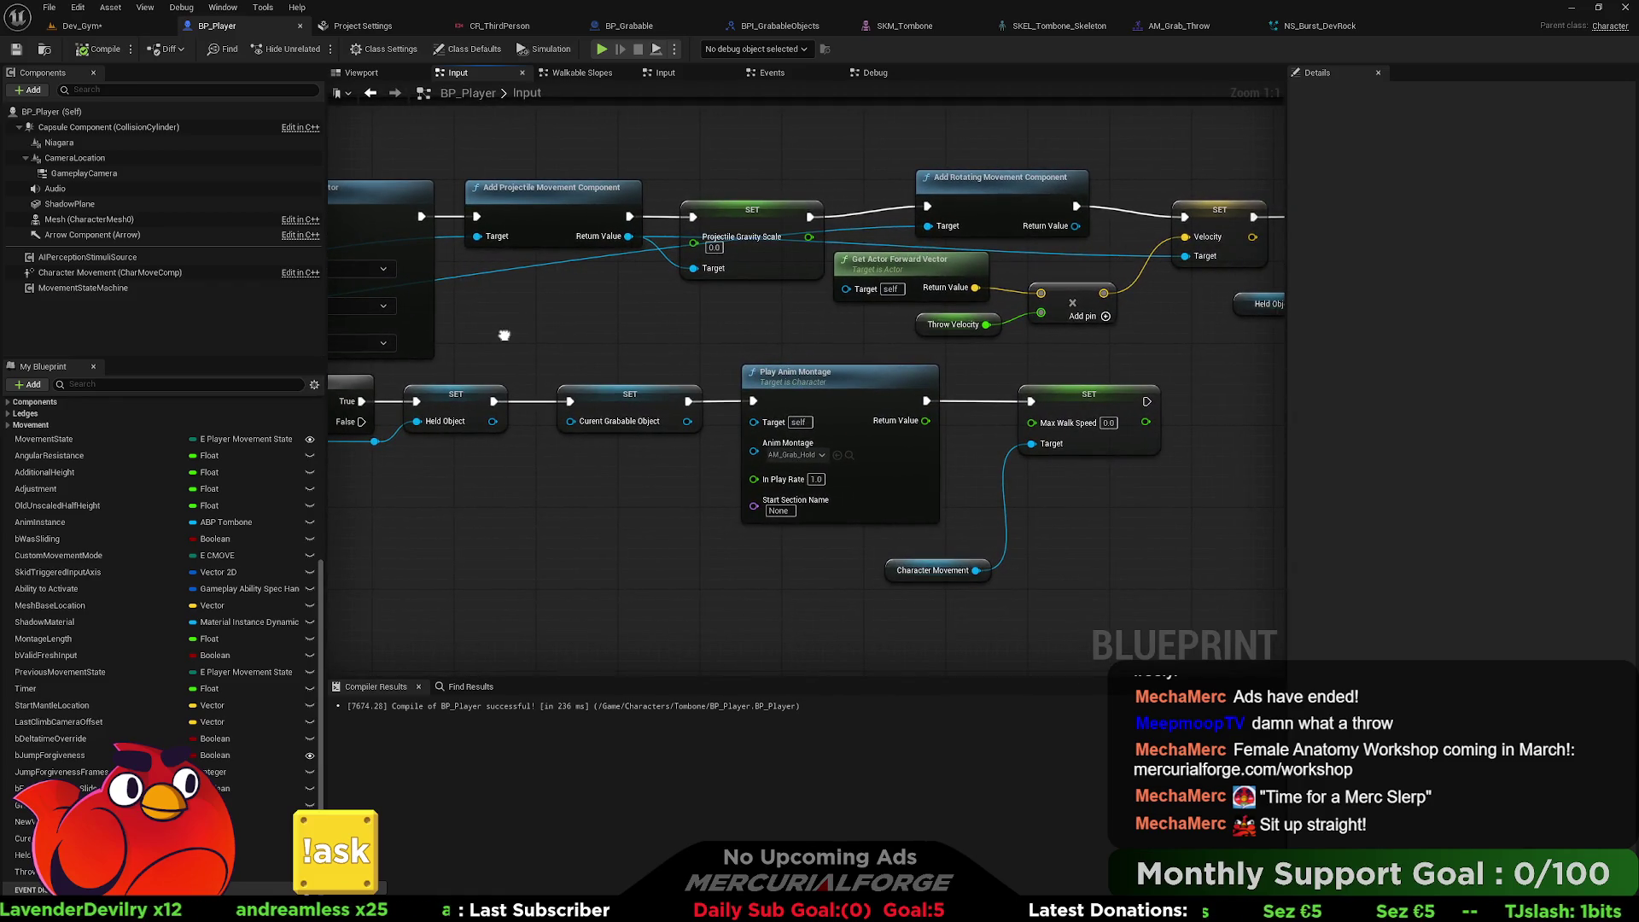
left_click_drag(504, 336, 743, 339)
mouse_move(596, 356)
left_mouse_down()
mouse_move(544, 364)
mouse_move(755, 361)
left_mouse_up()
Inspect the Add Projectile Movement, Projectile Gravity Scale and Get Actor Forward Vector nodes.
left_click(740, 249)
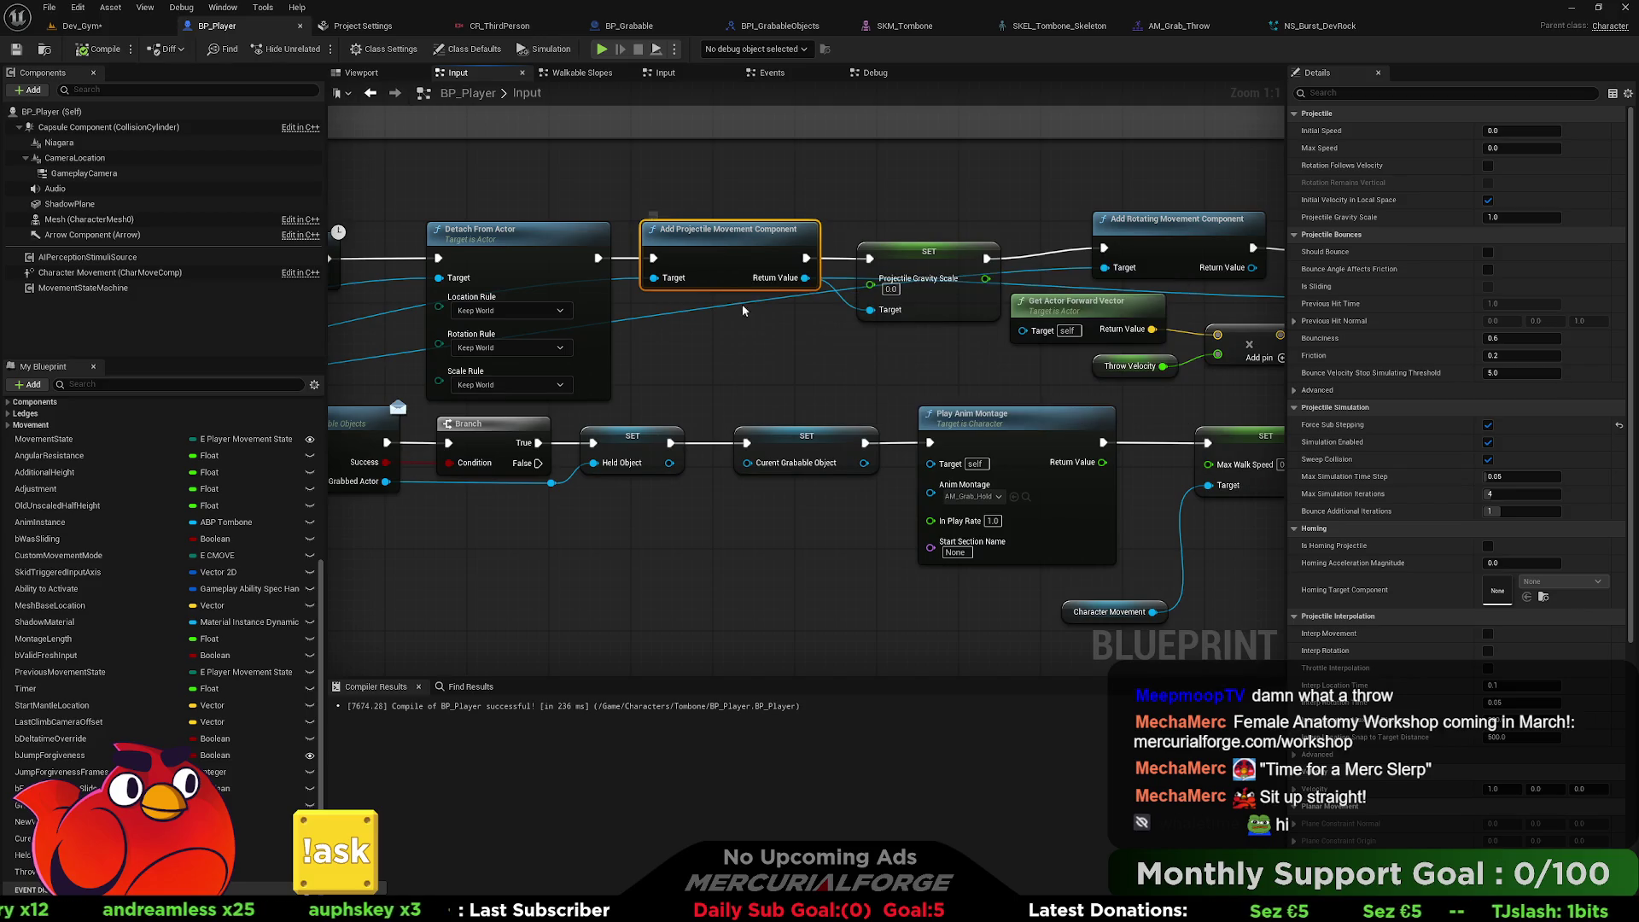
left_click_drag(764, 321, 694, 309)
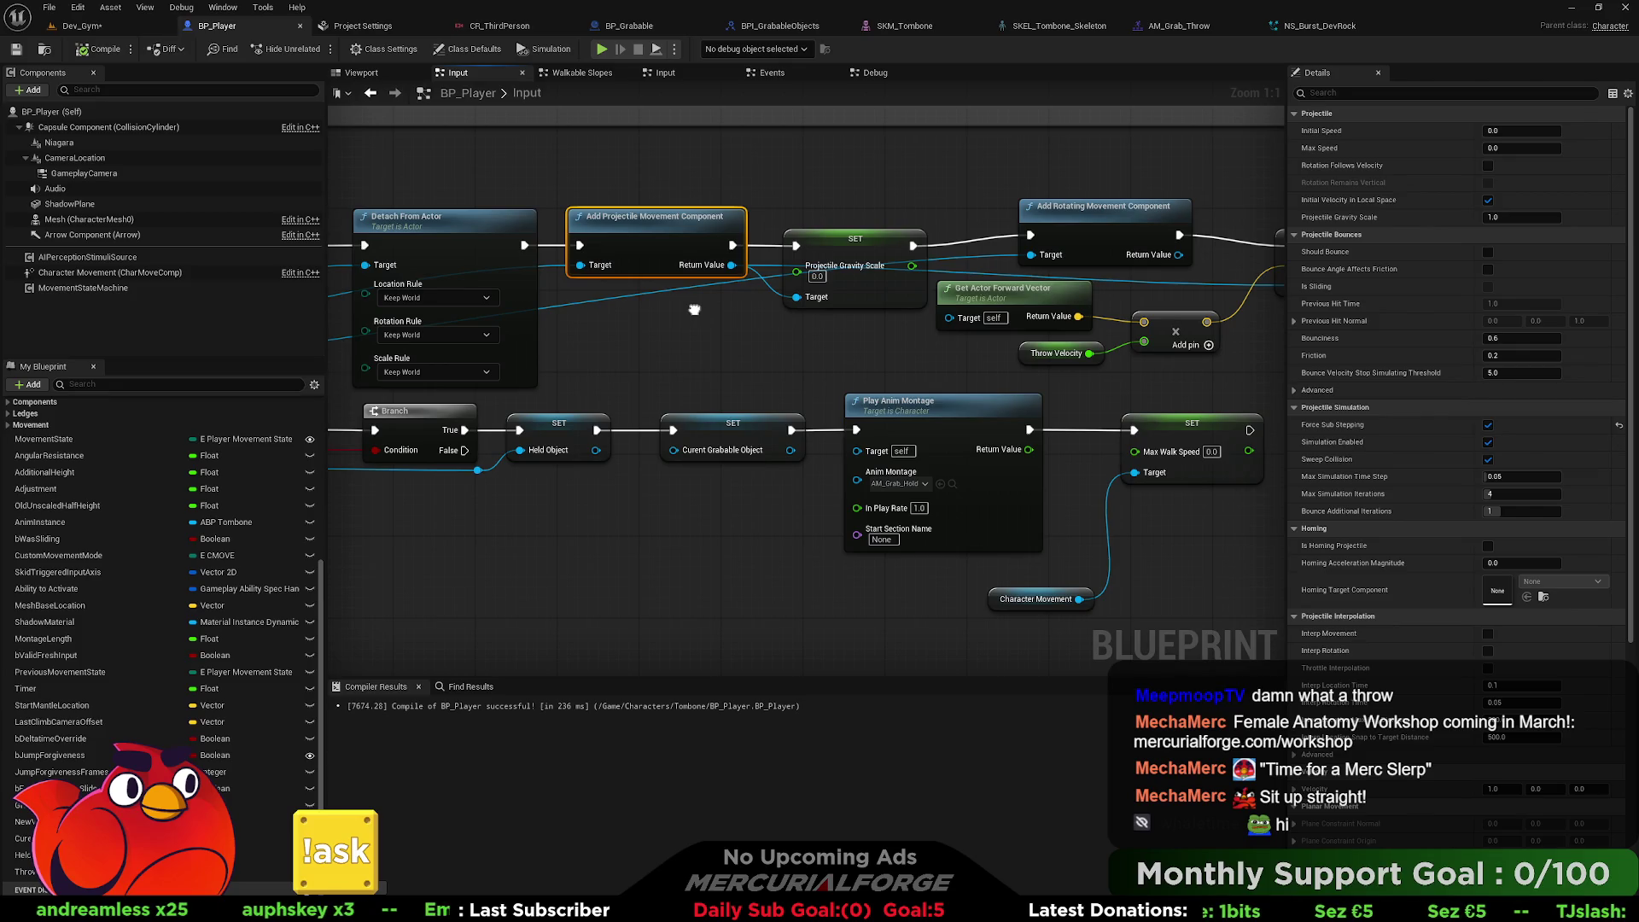
left_click(841, 294)
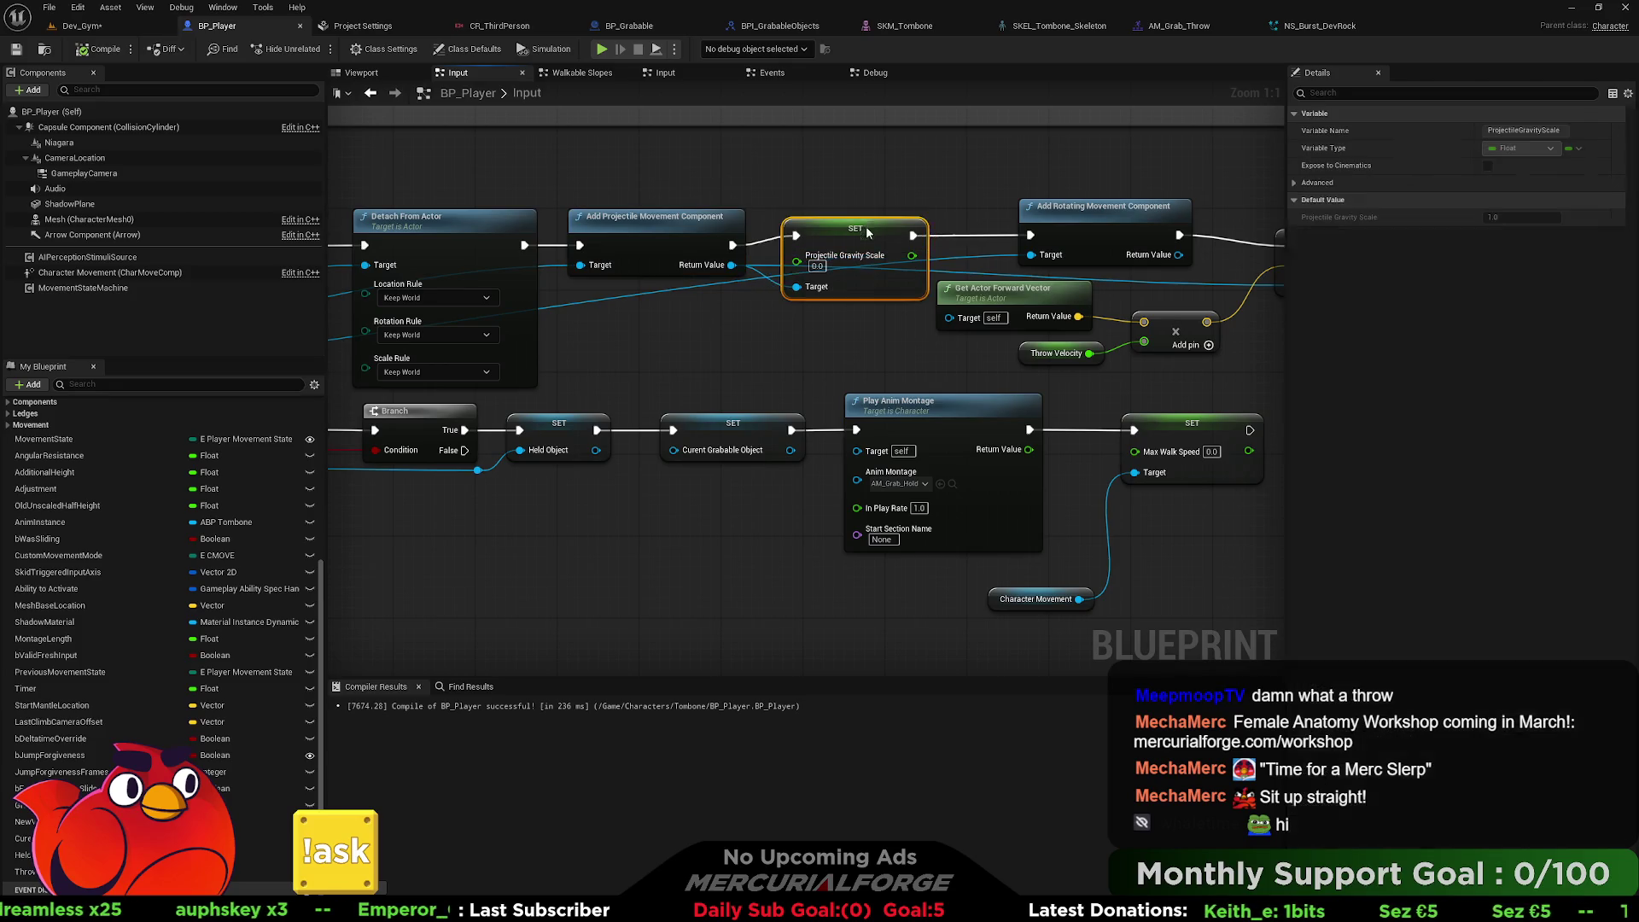
left_click_drag(841, 294, 506, 288)
left_click(601, 311)
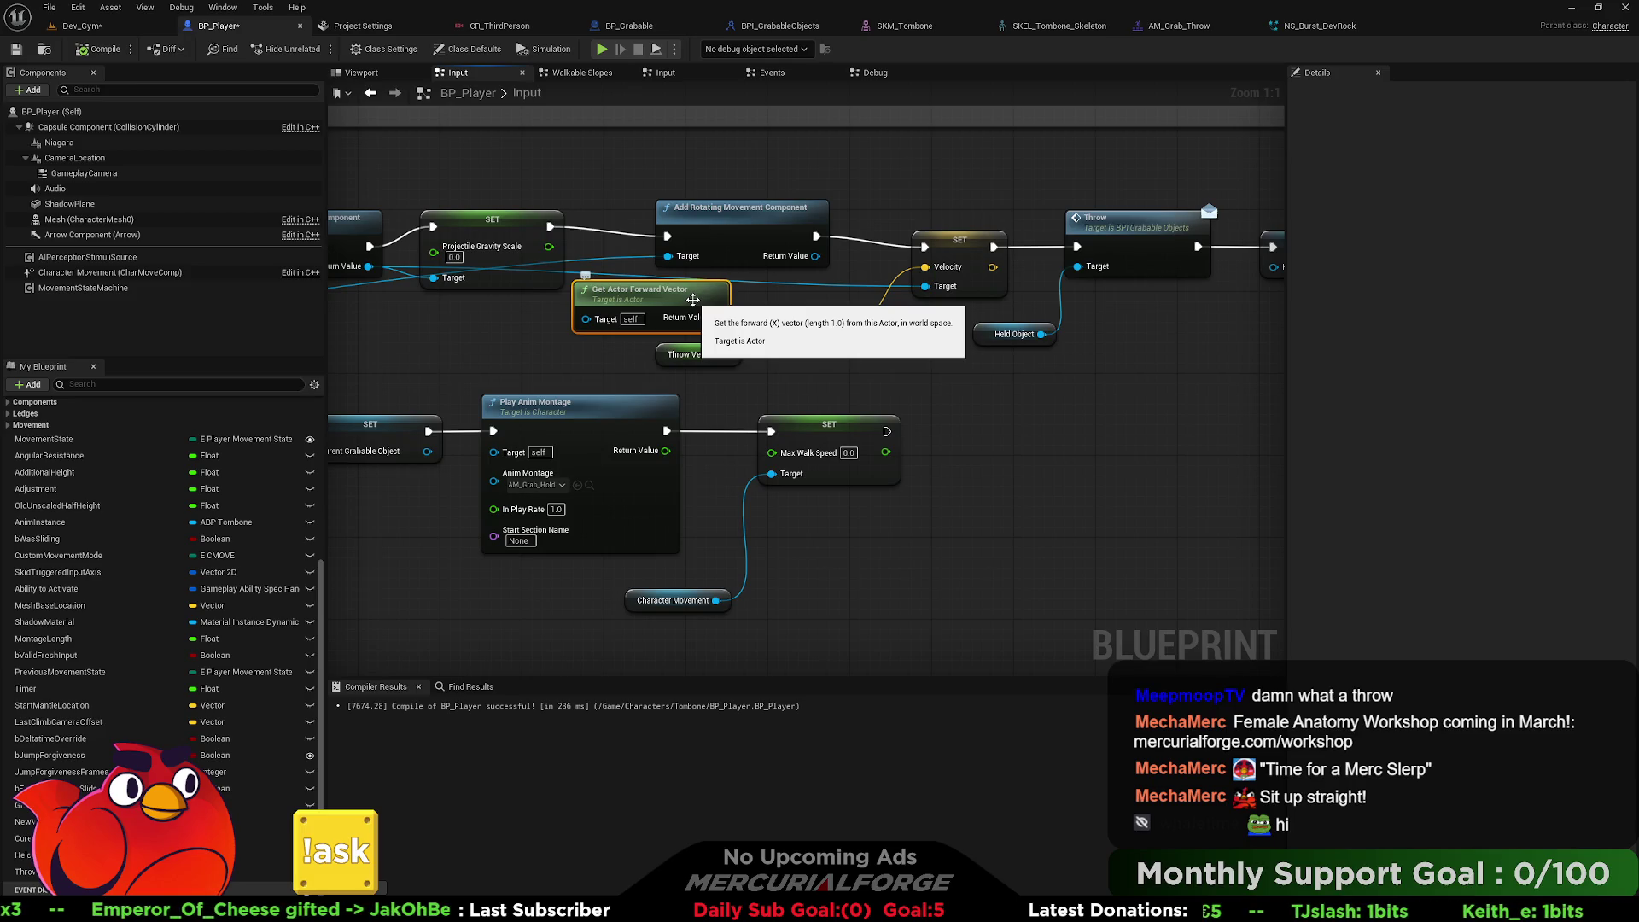
Add a breakpoint on the SET Velocity node and start a play session in Dev_Gym.
right_click(958, 242)
left_click(1008, 510)
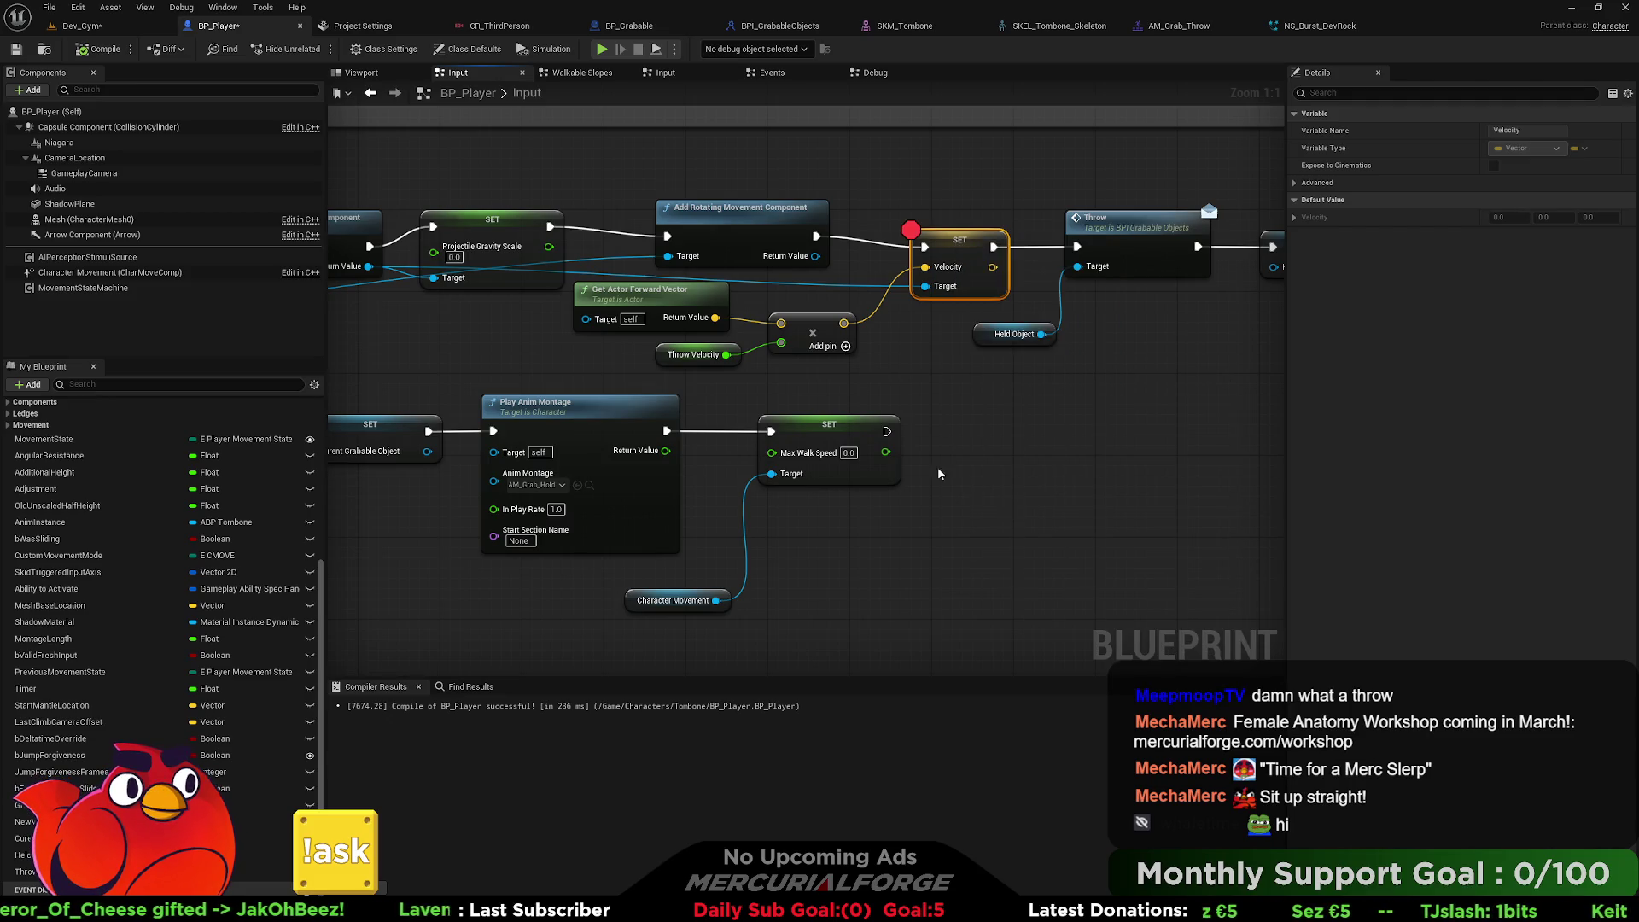
left_click(82, 26)
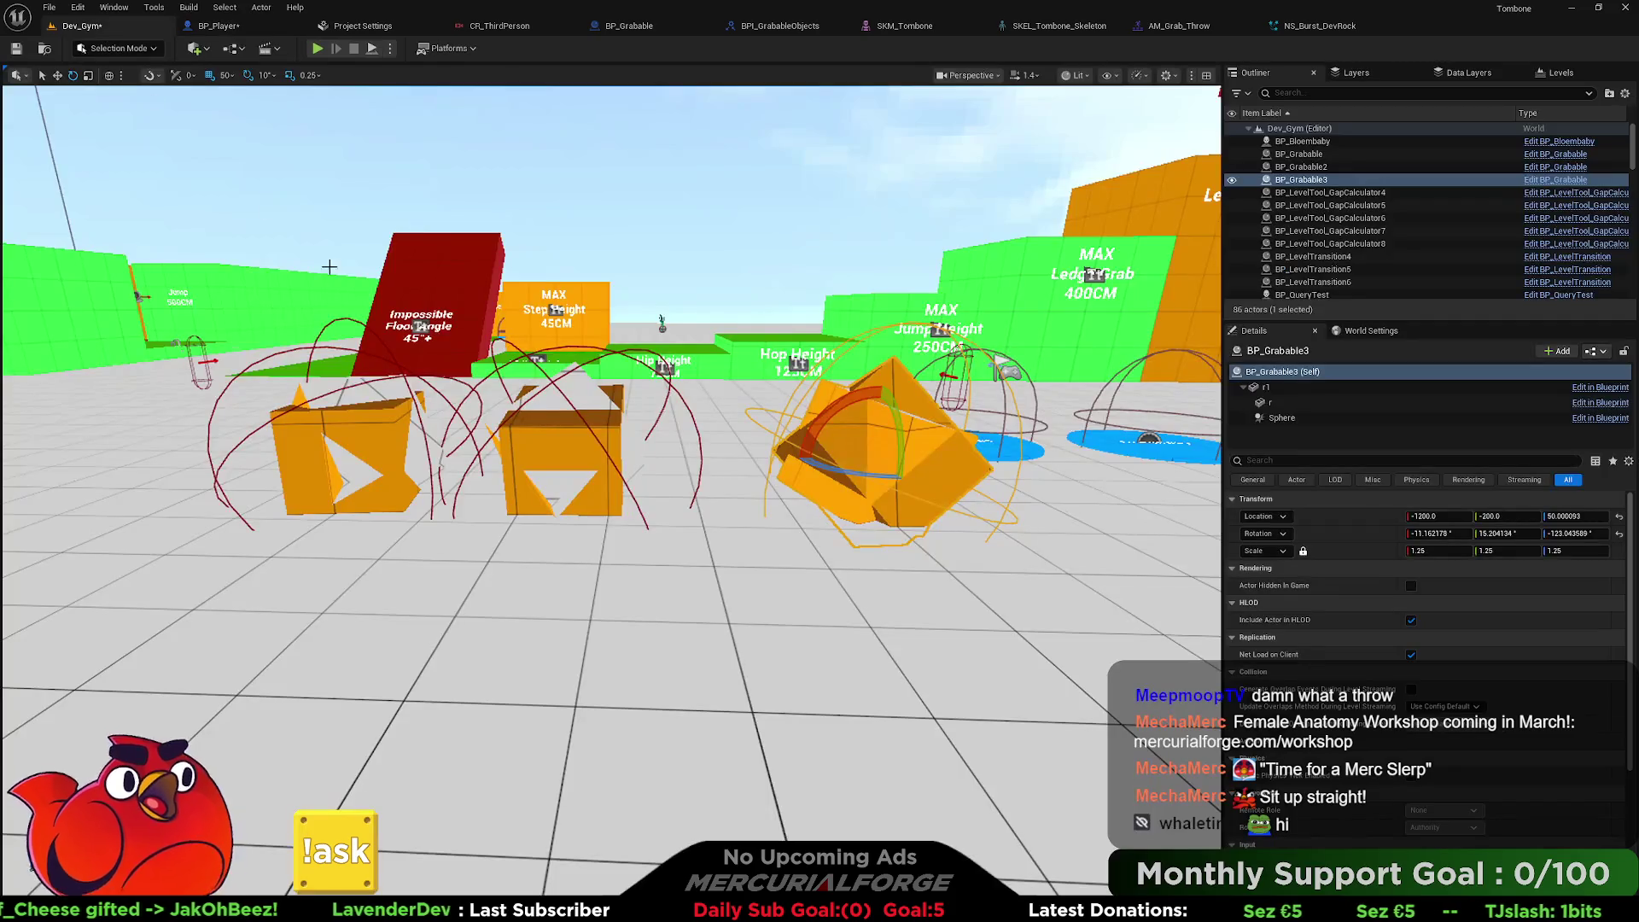
right_click(535, 574)
left_click(571, 564)
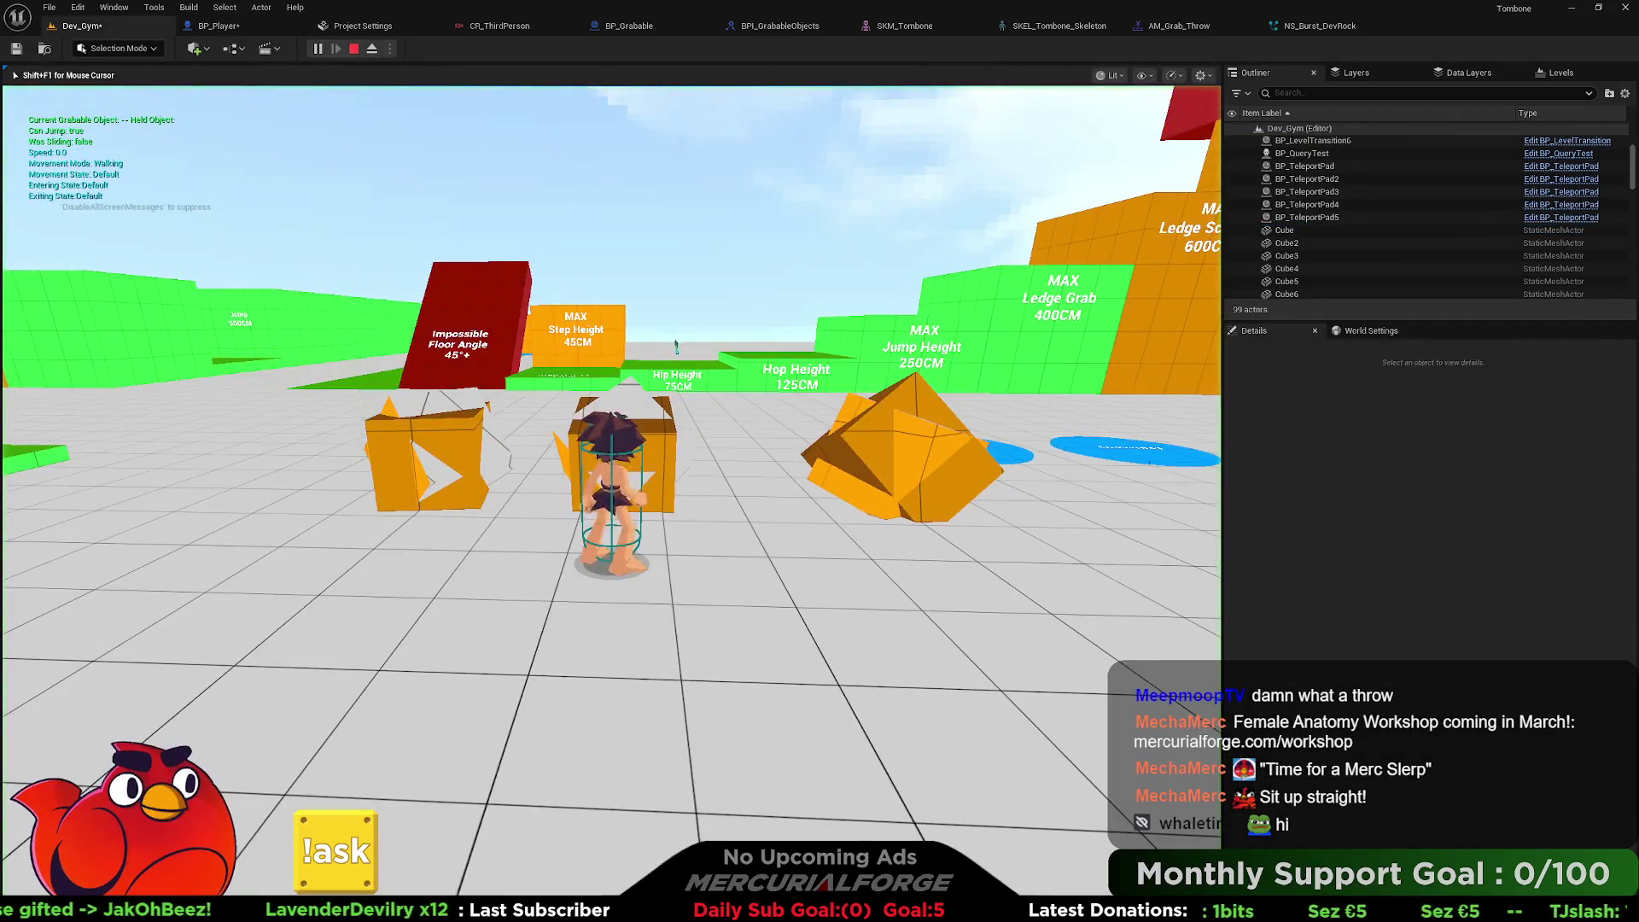
Throw an orange box to hit the breakpoint, read the pin debug values, then resume.
key("e")
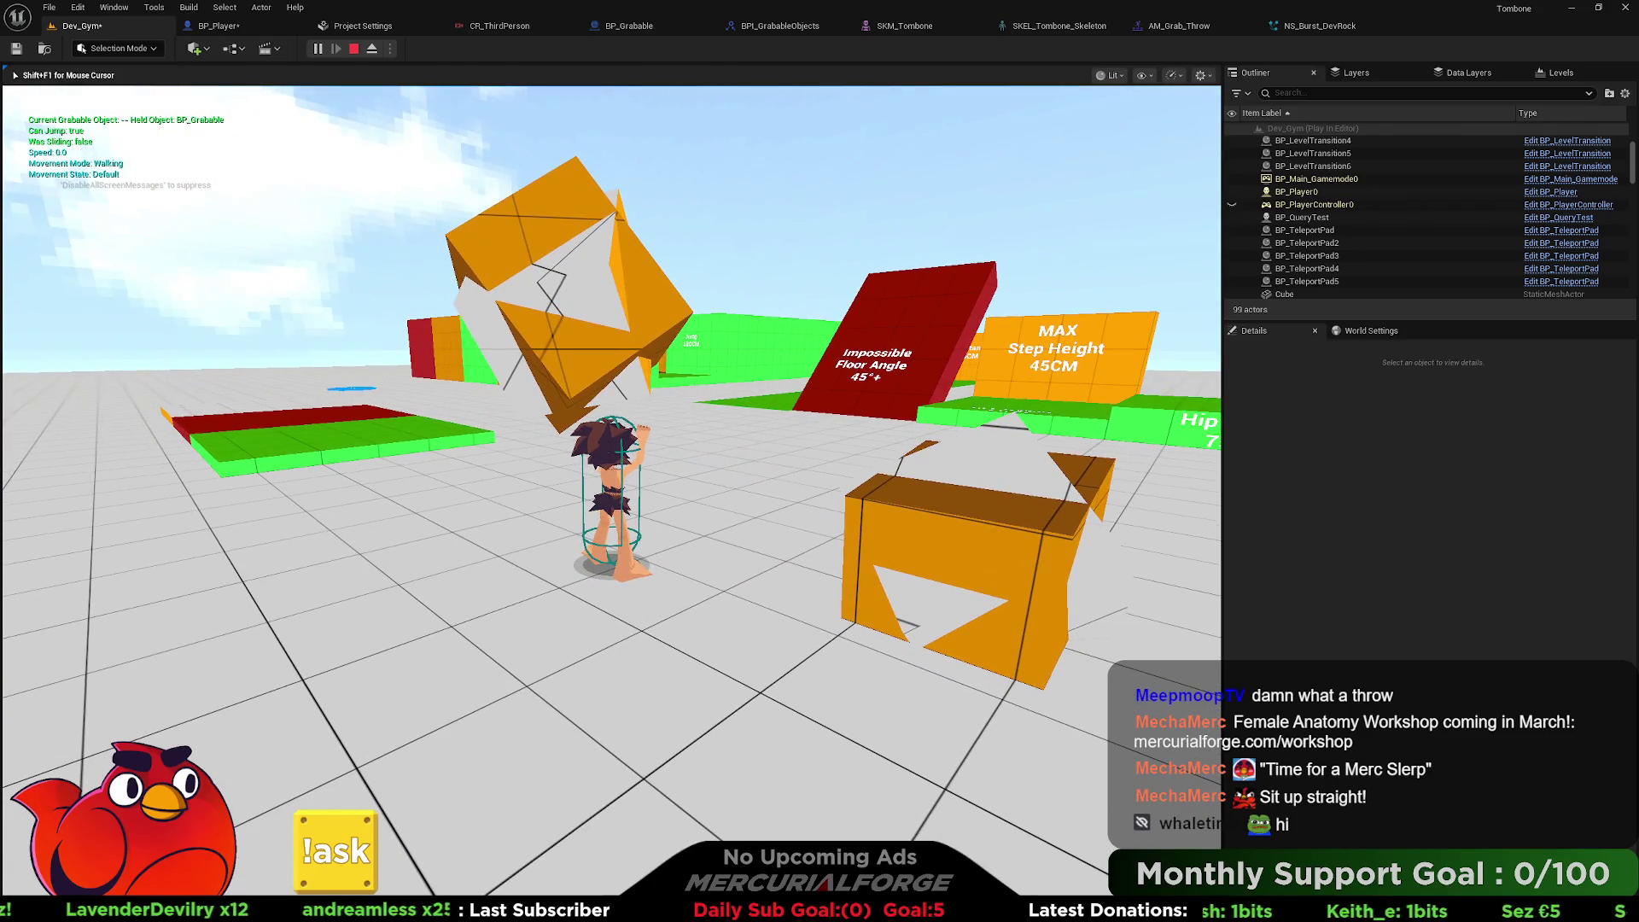
left_click(668, 623)
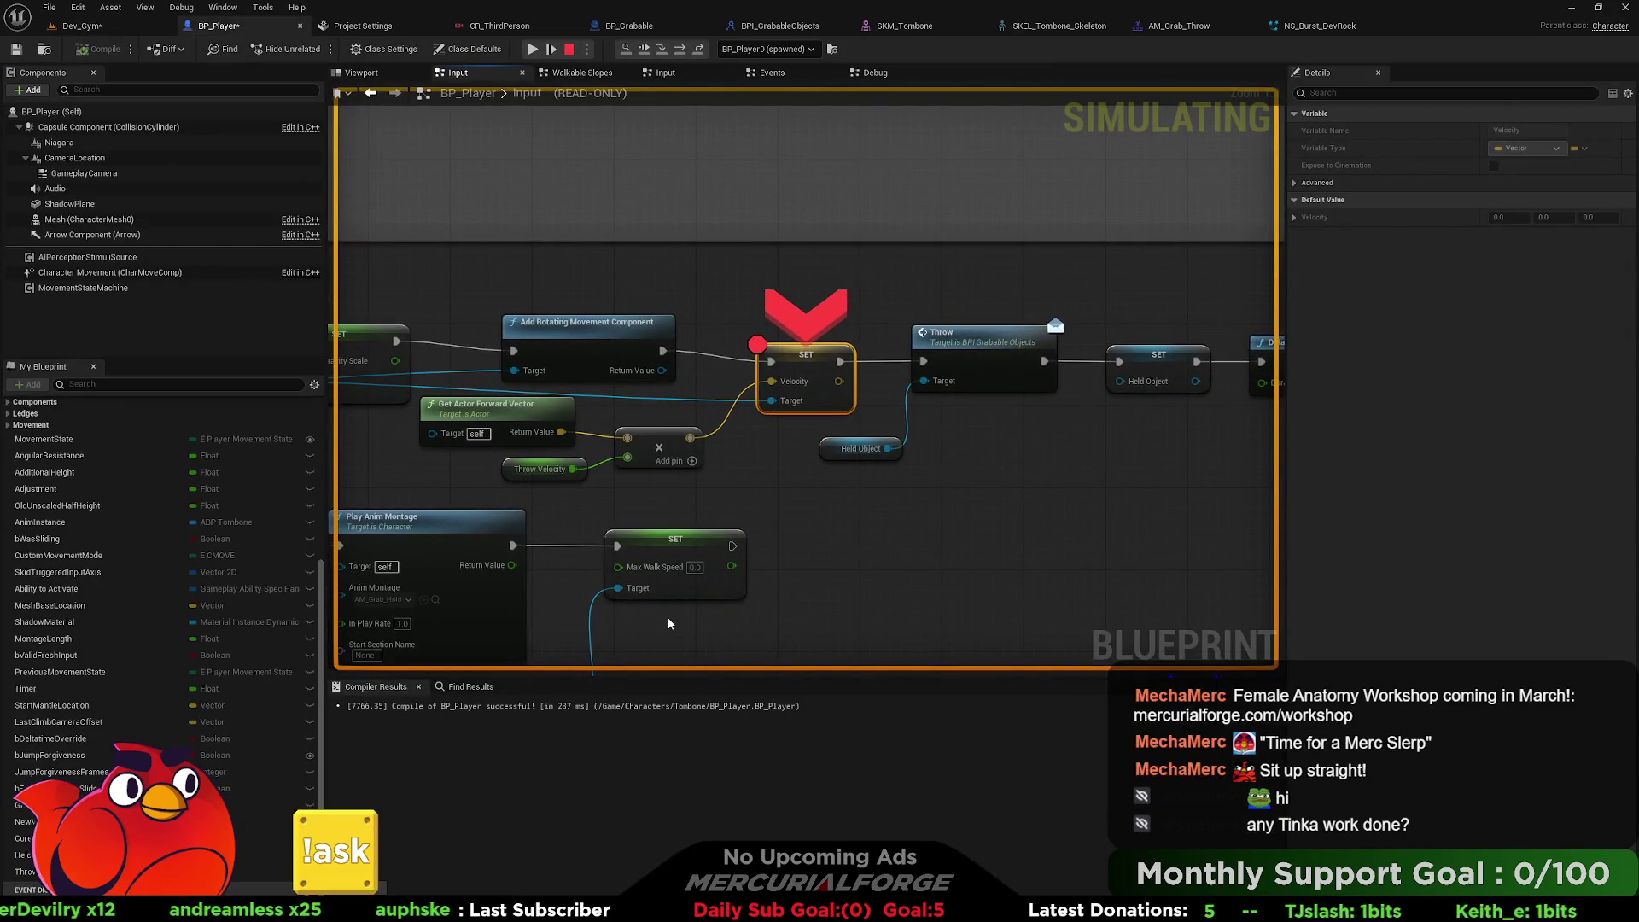
mouse_move(566, 433)
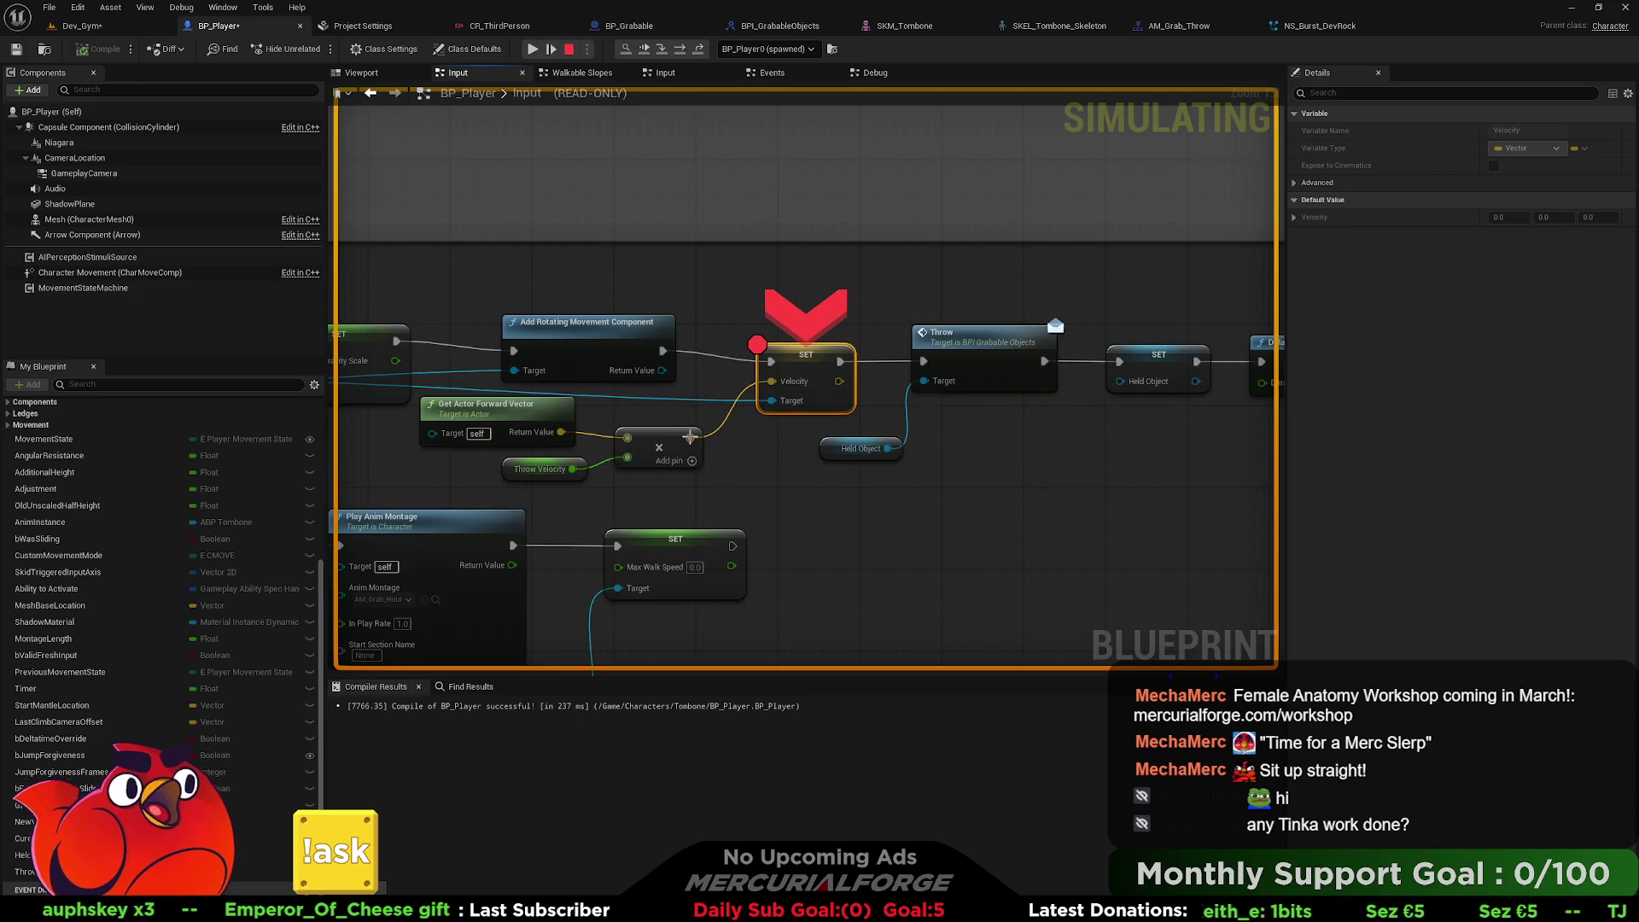
mouse_move(713, 438)
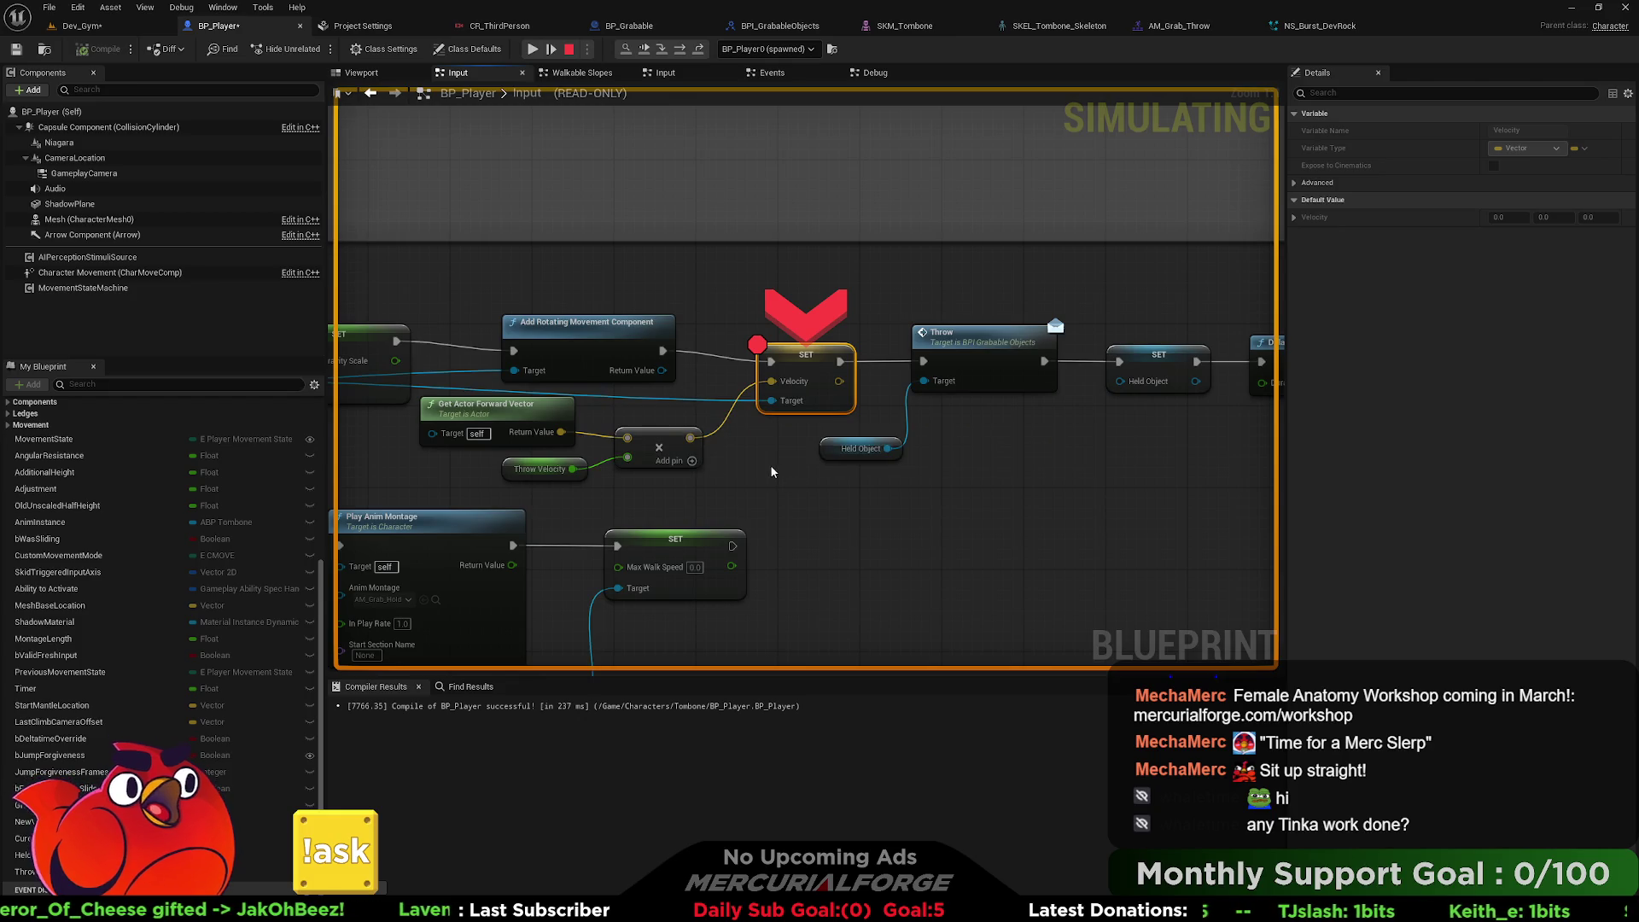
left_click(533, 49)
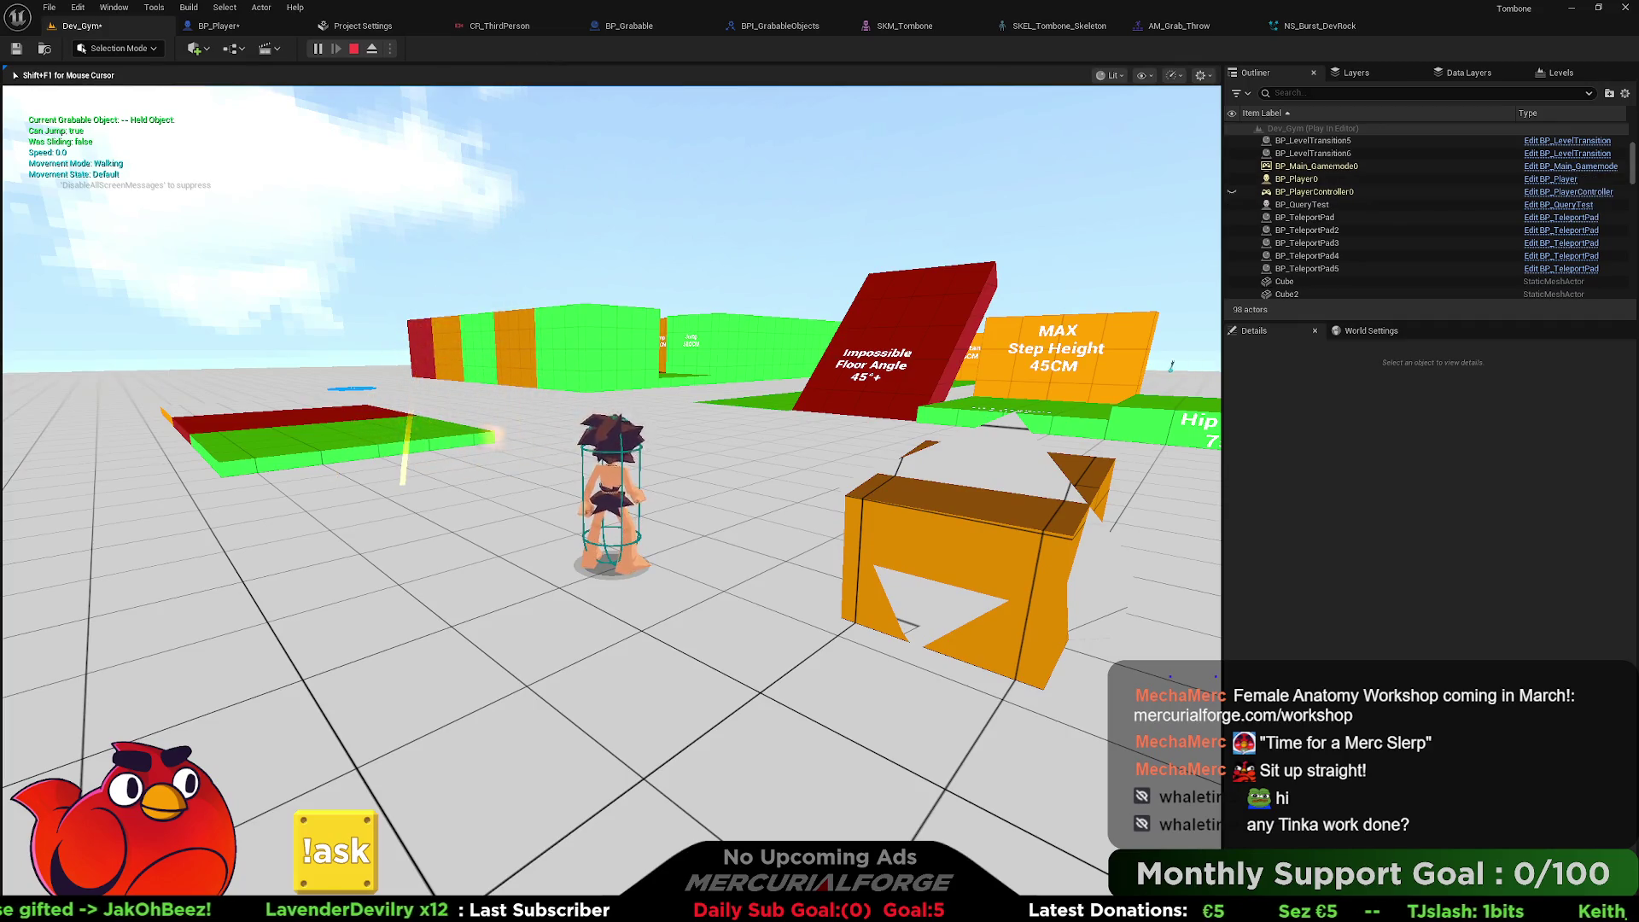
Pick up and throw BP_Grabable2 to hit the breakpoint, then resume the game.
key("d")
key("e")
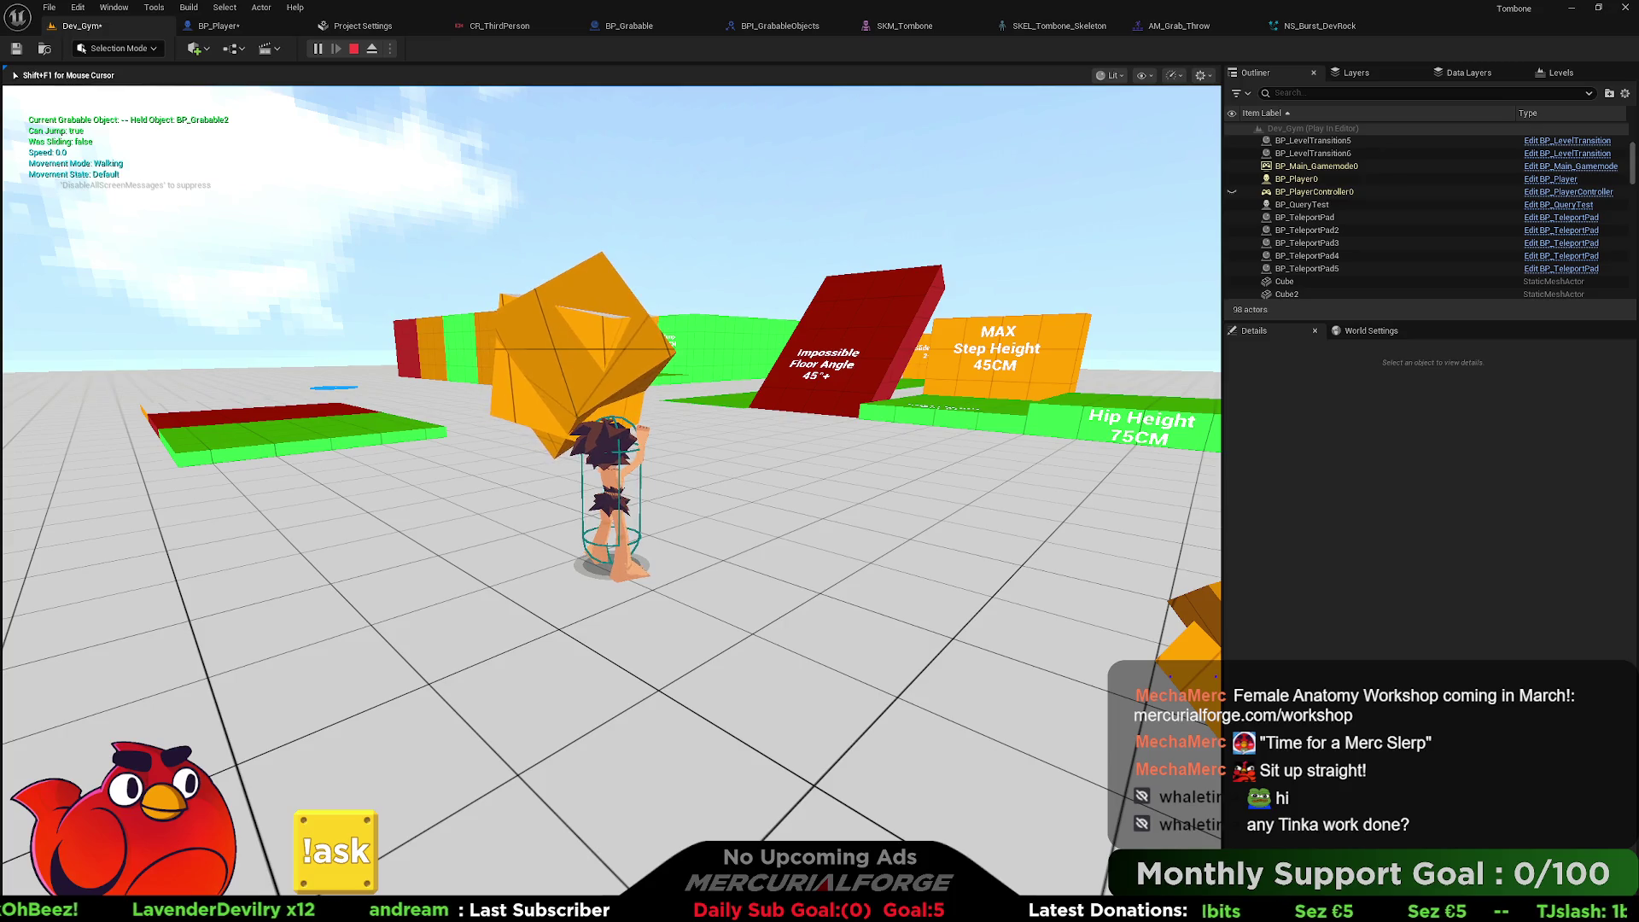
key("e")
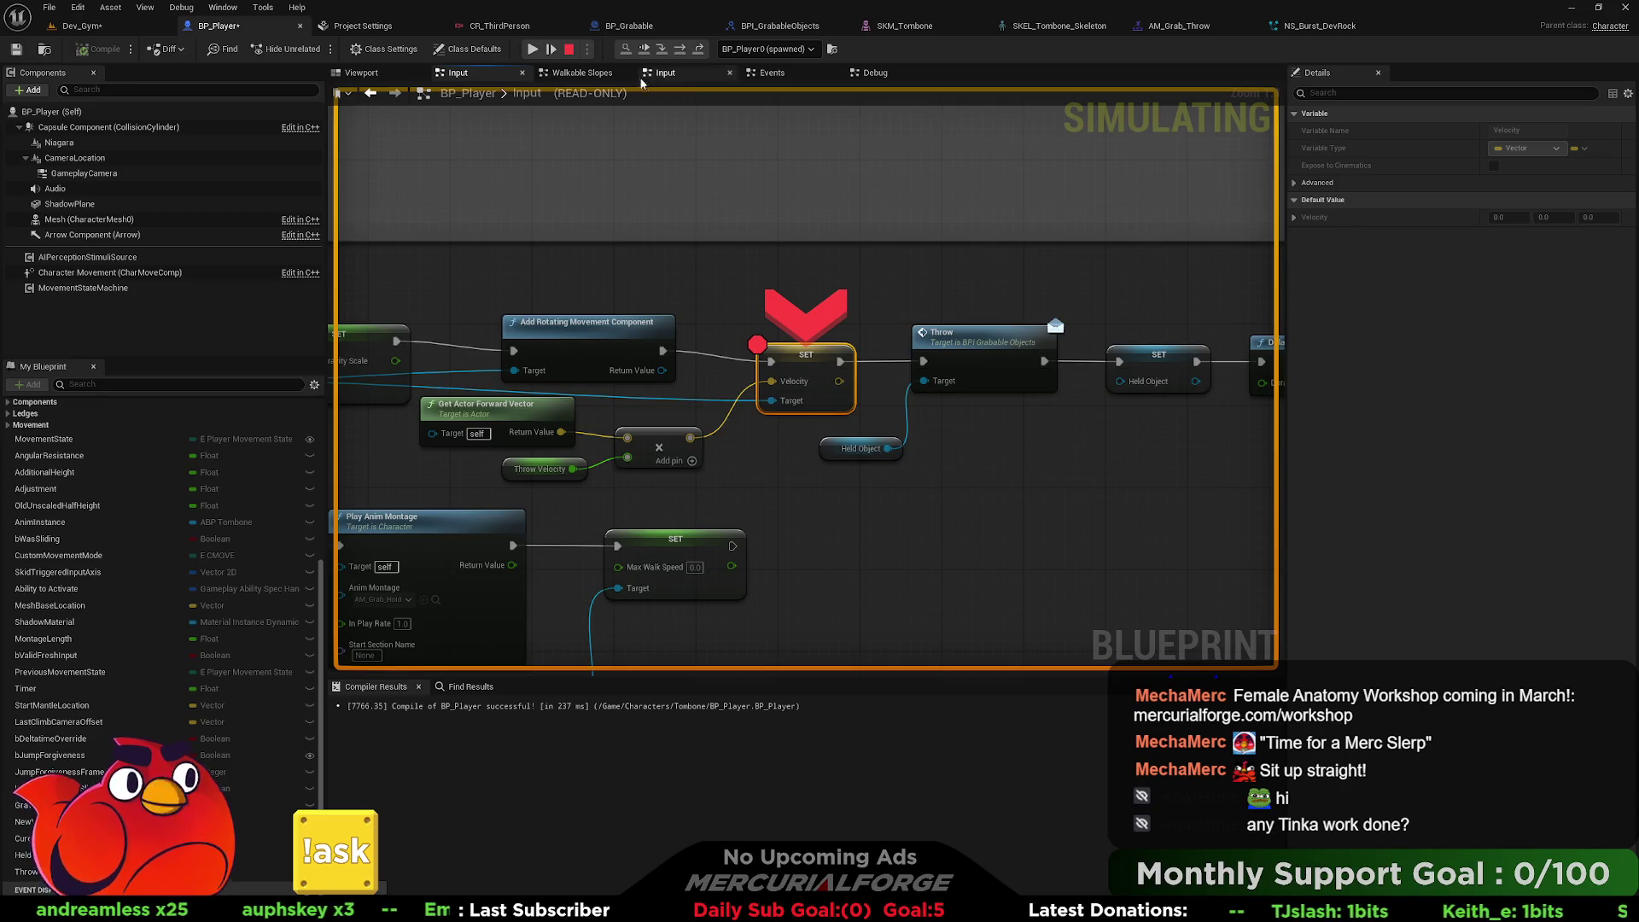
left_click(532, 49)
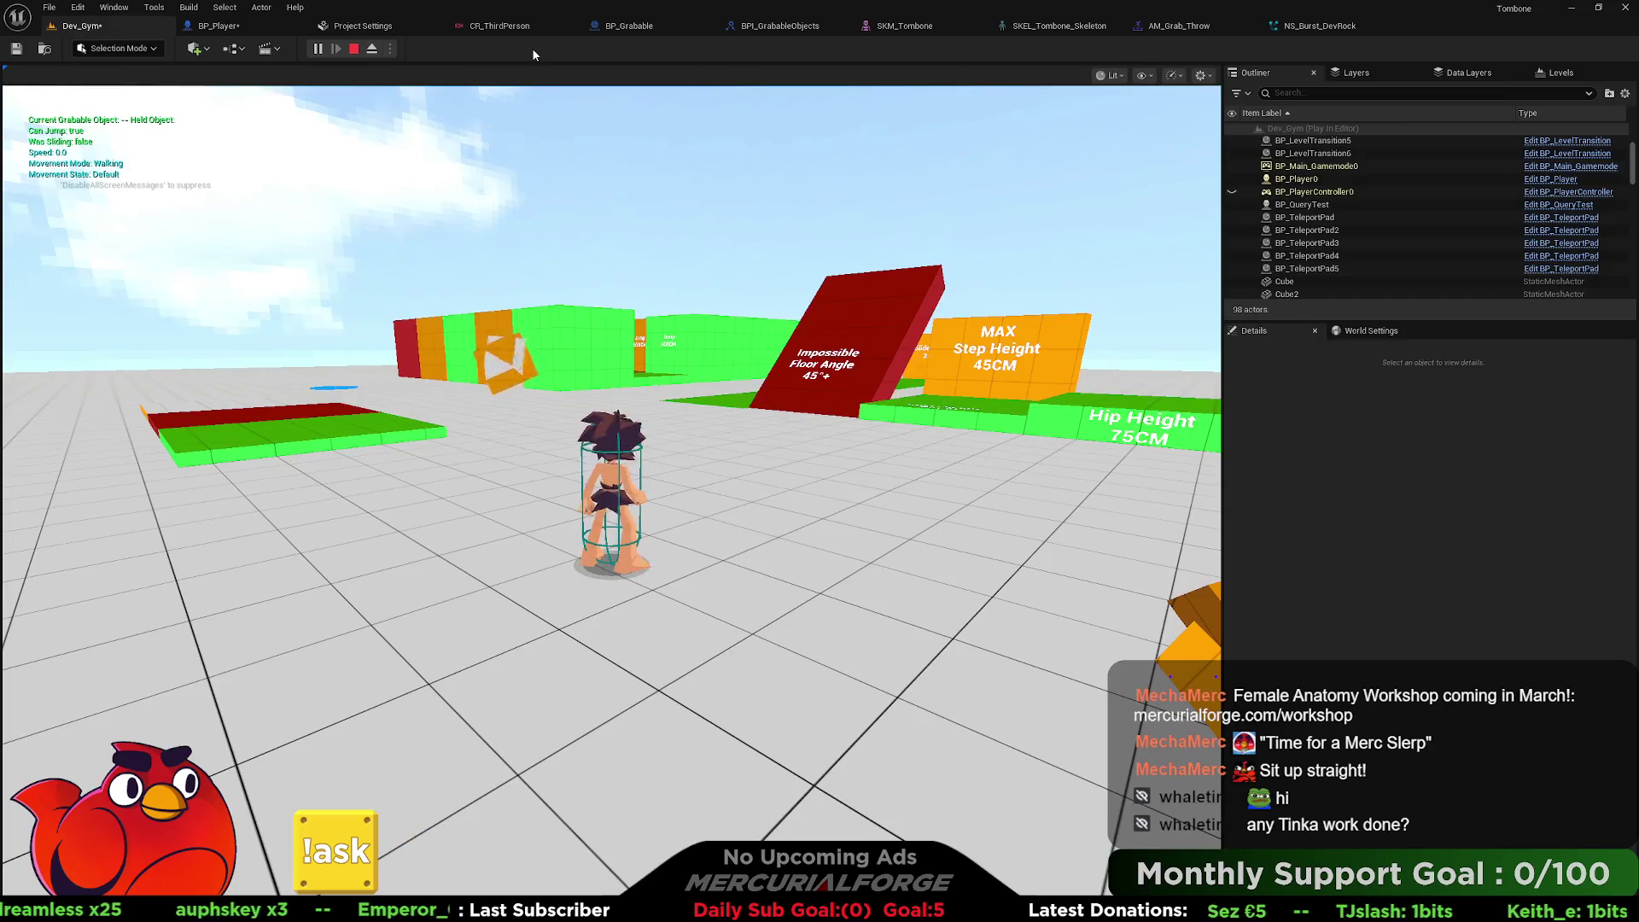
Throw BP_Grabable3 to hit the breakpoint, resume, then stop the play session with Esc.
key("w")
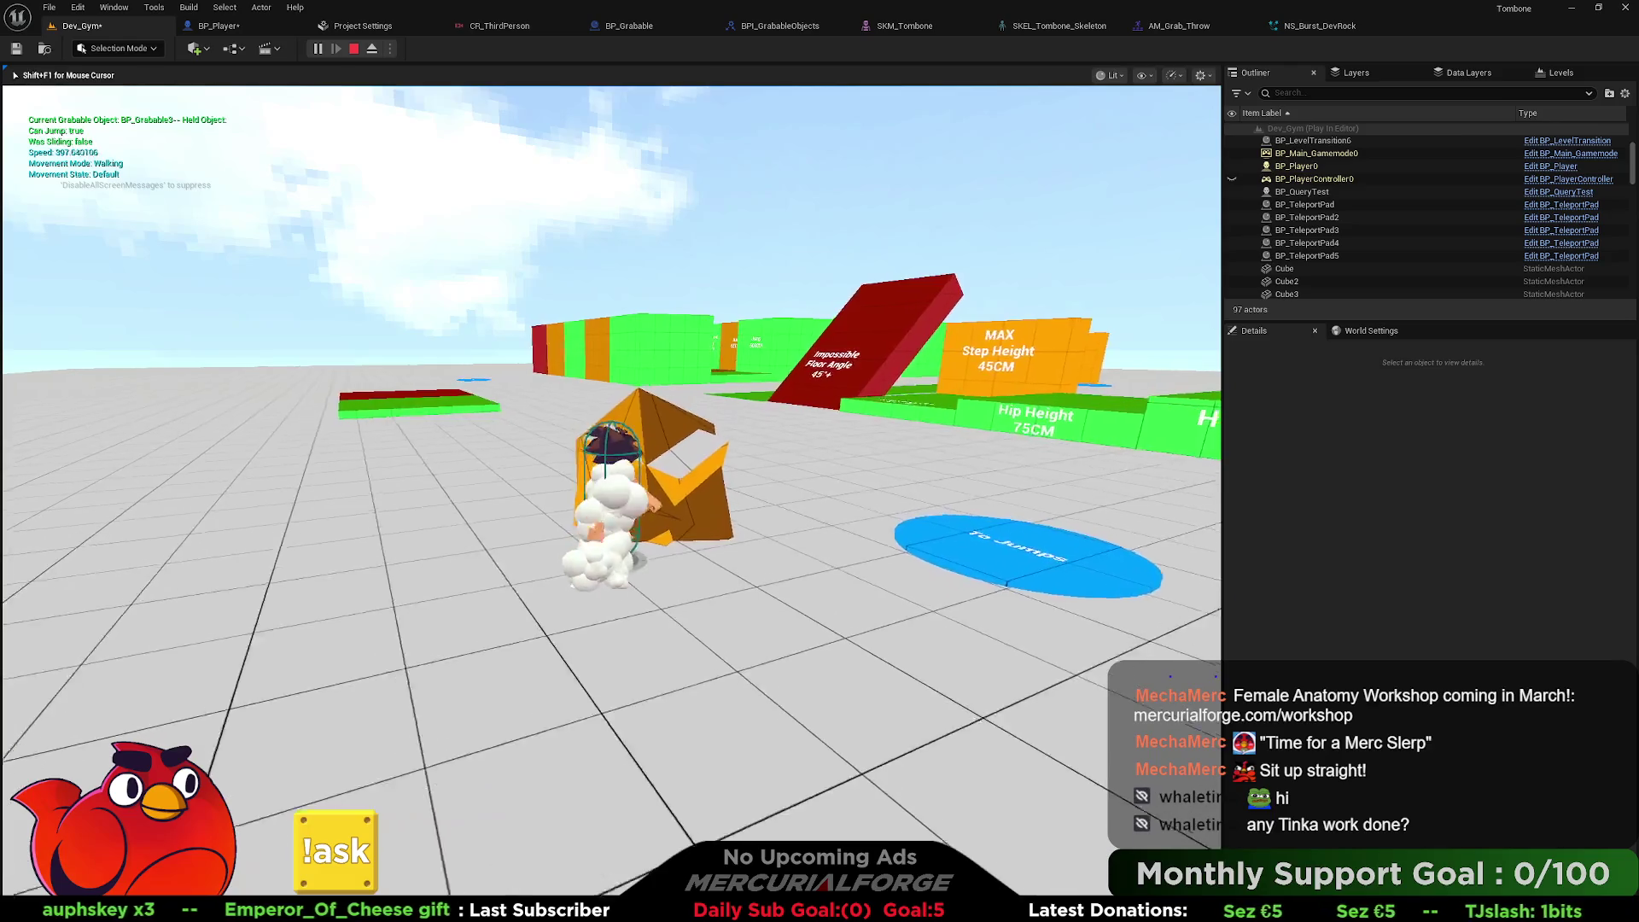
key("e")
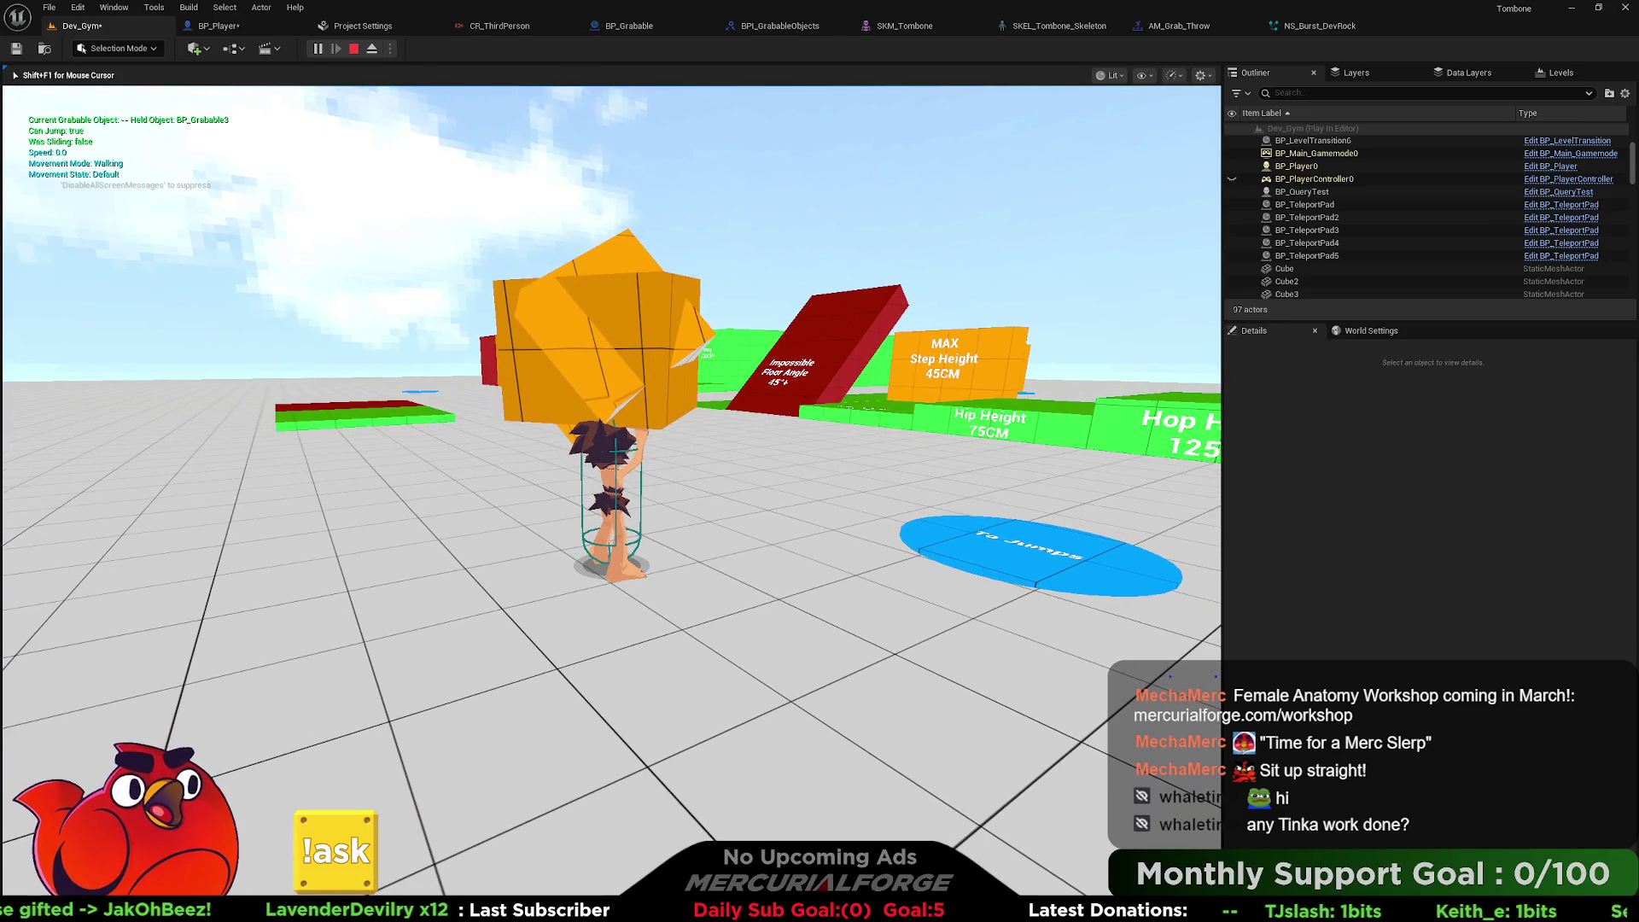
left_click(595, 236)
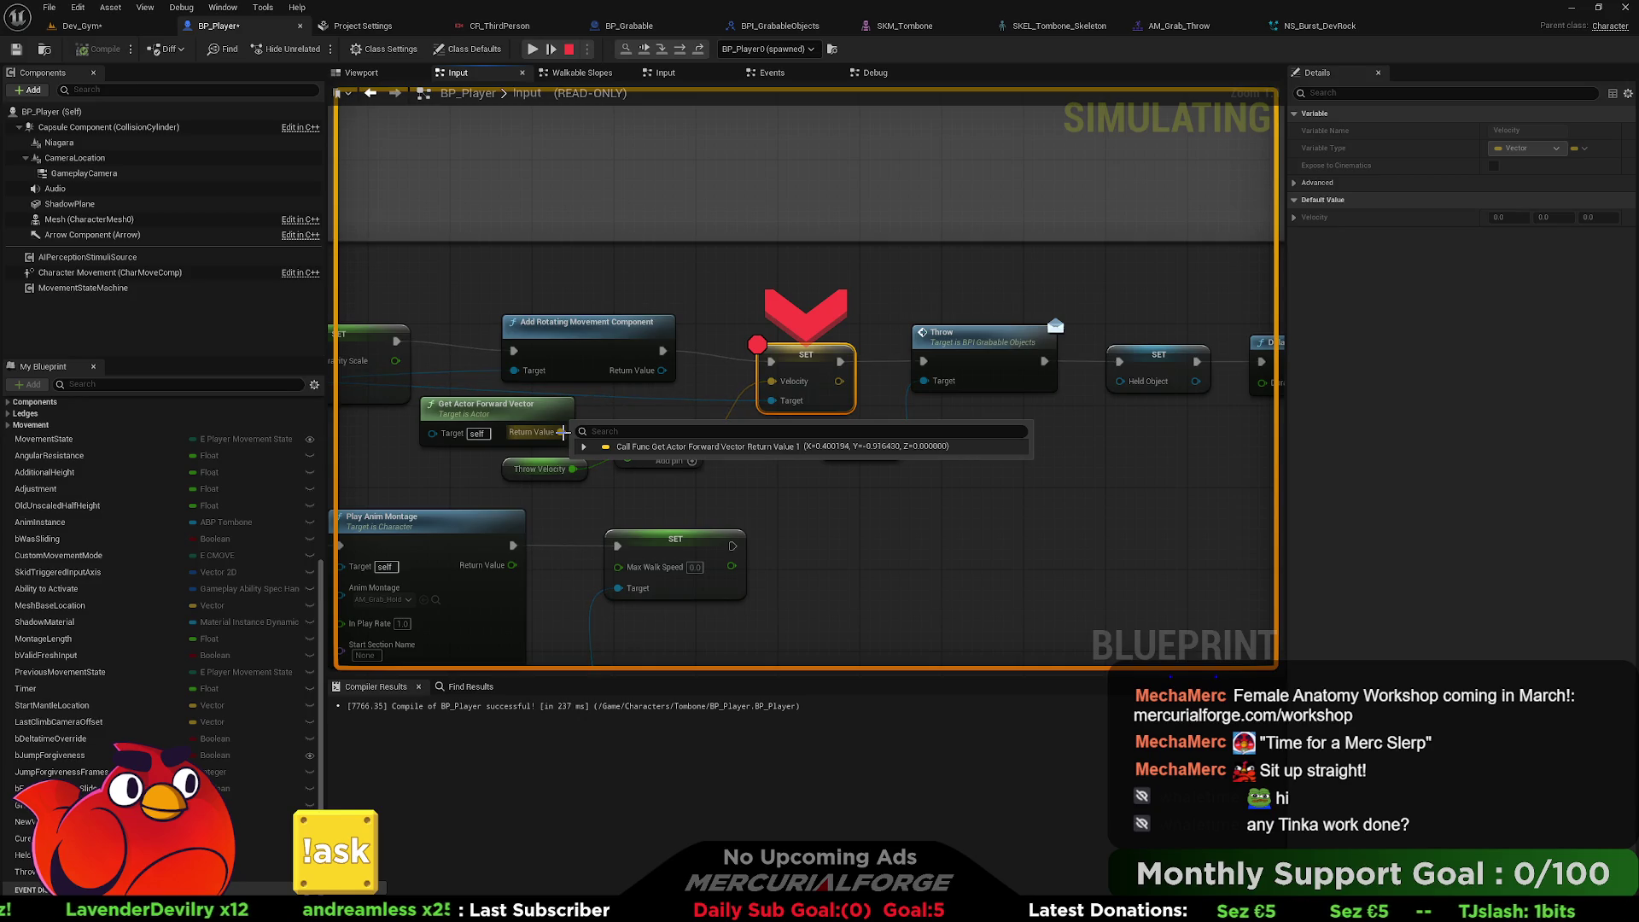
left_click(532, 50)
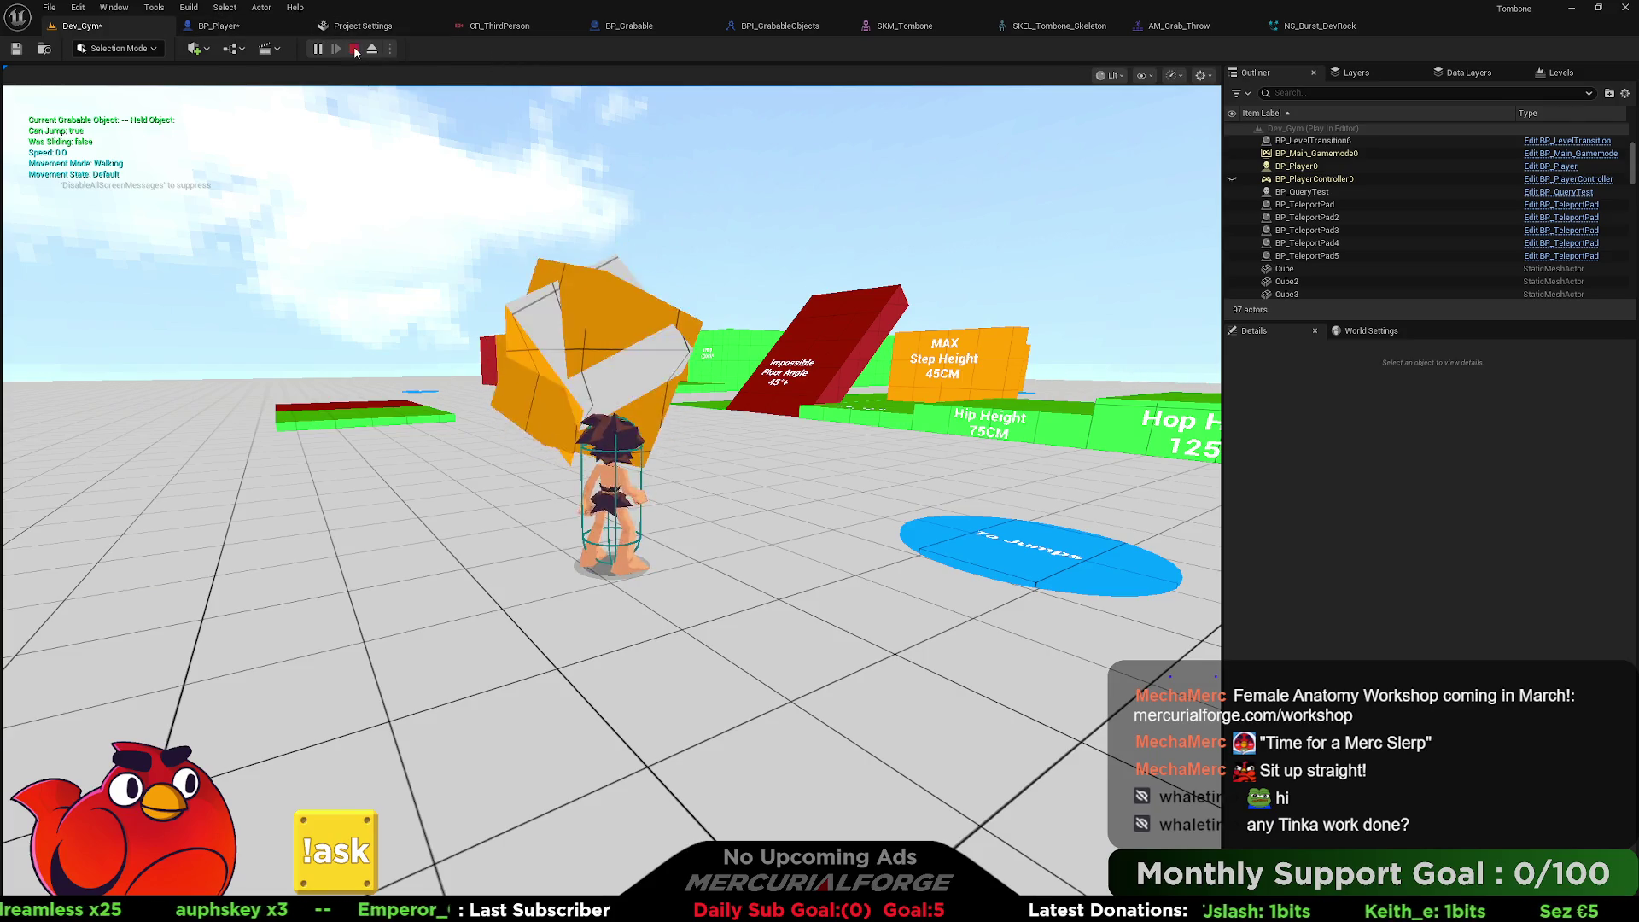
key("Escape")
Restart play from this spot and throw BP_Grabable3 to trigger the breakpoint again.
right_click(554, 648)
left_click(578, 638)
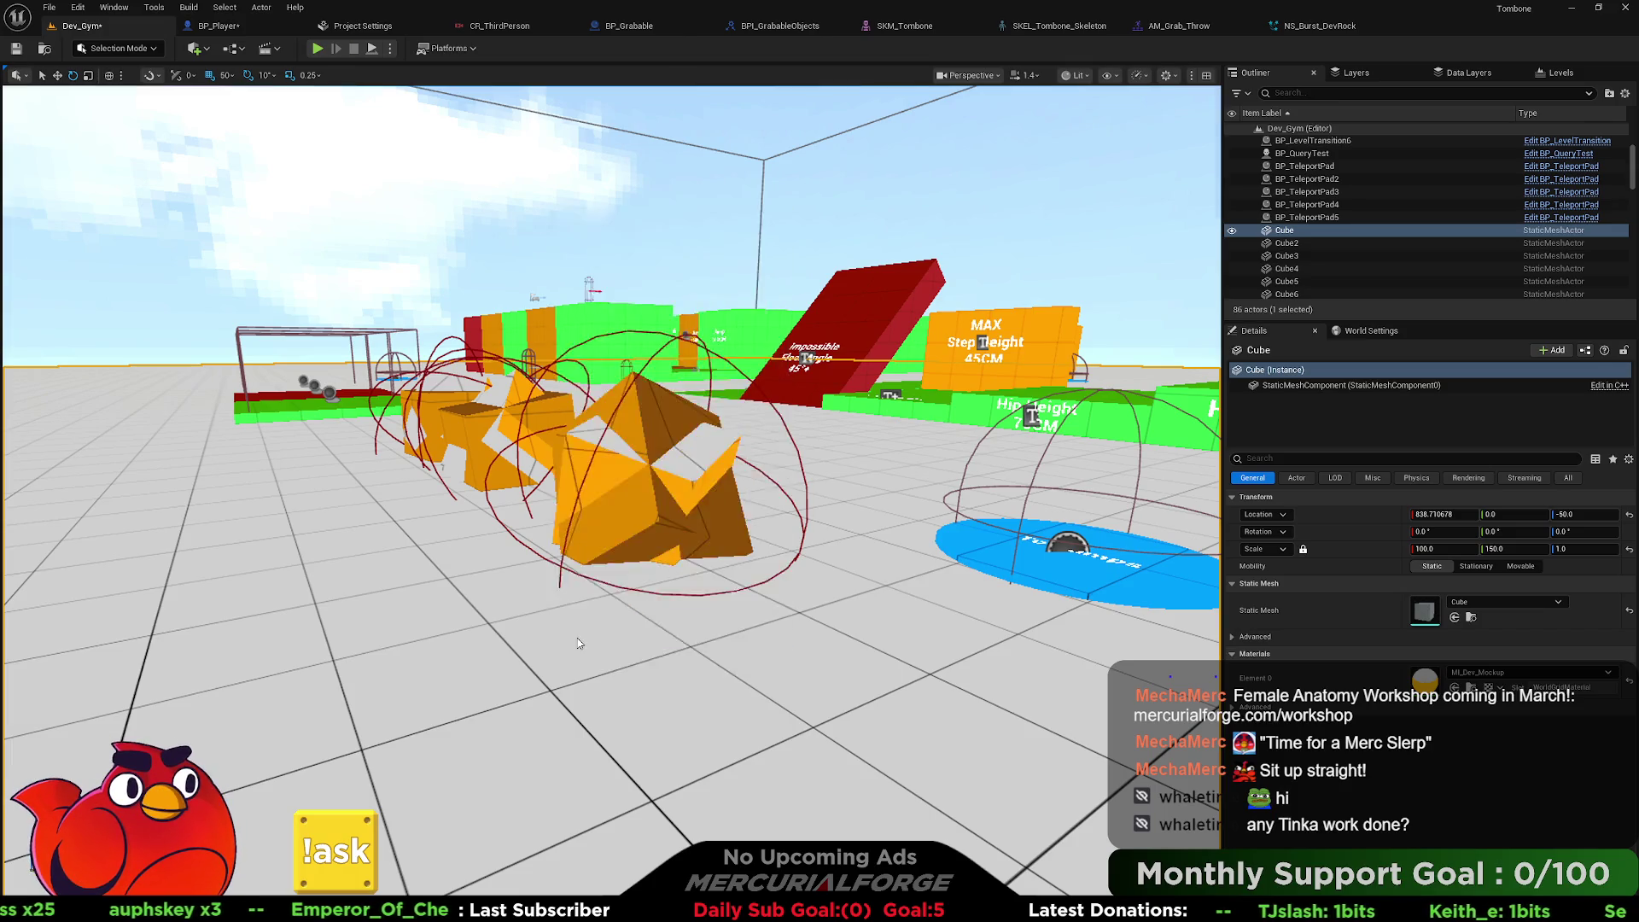
left_click(578, 638)
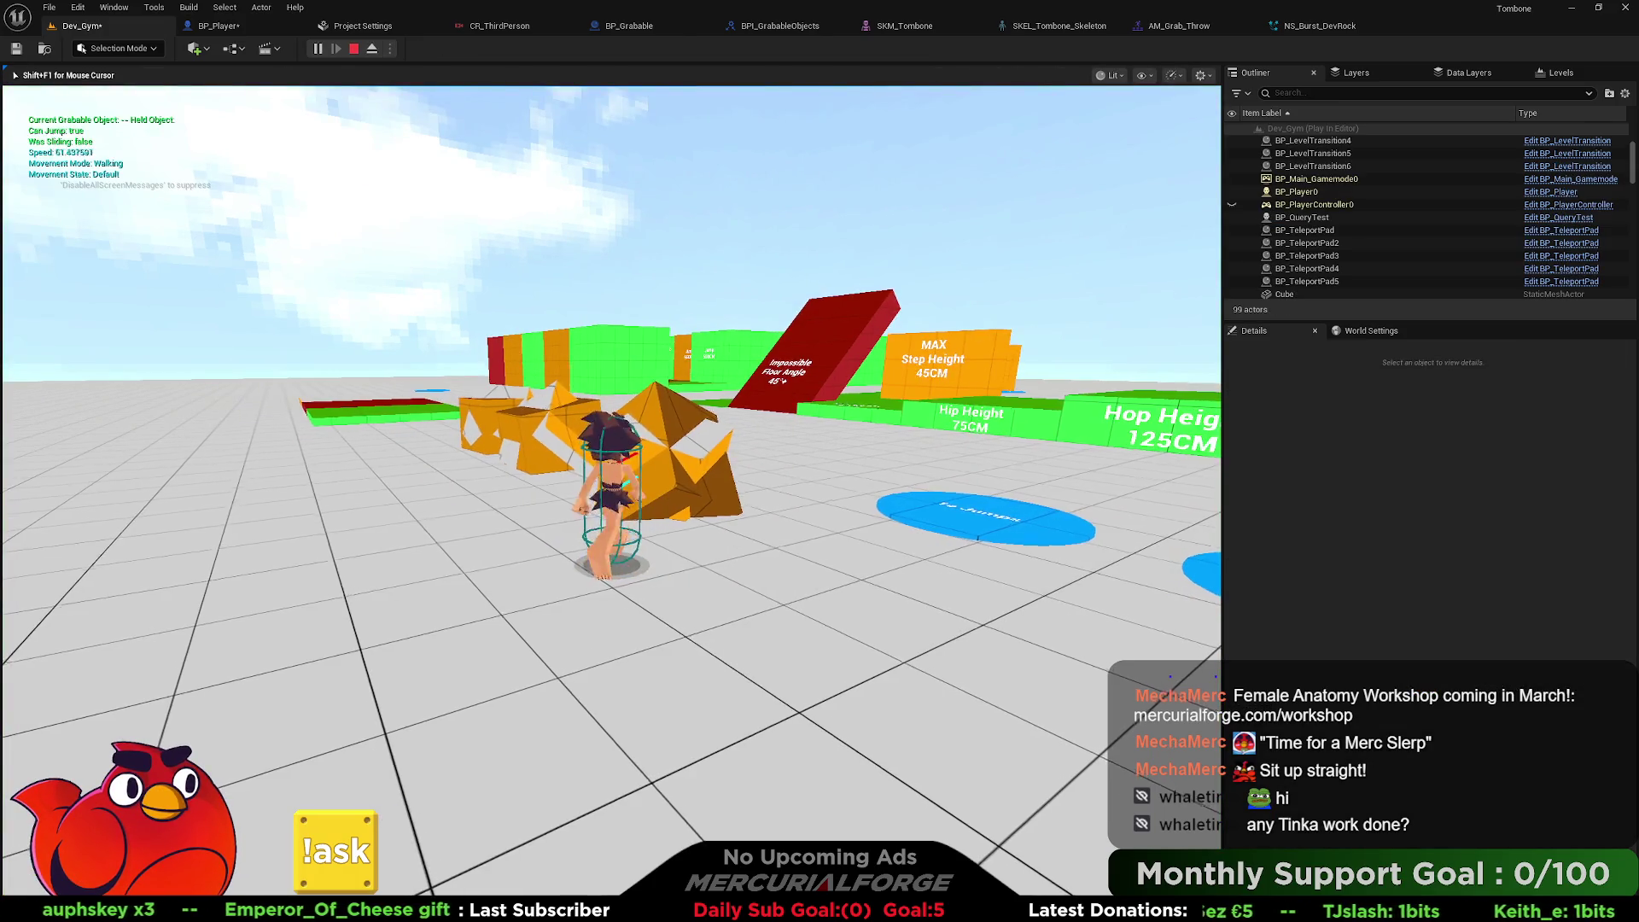
key("e")
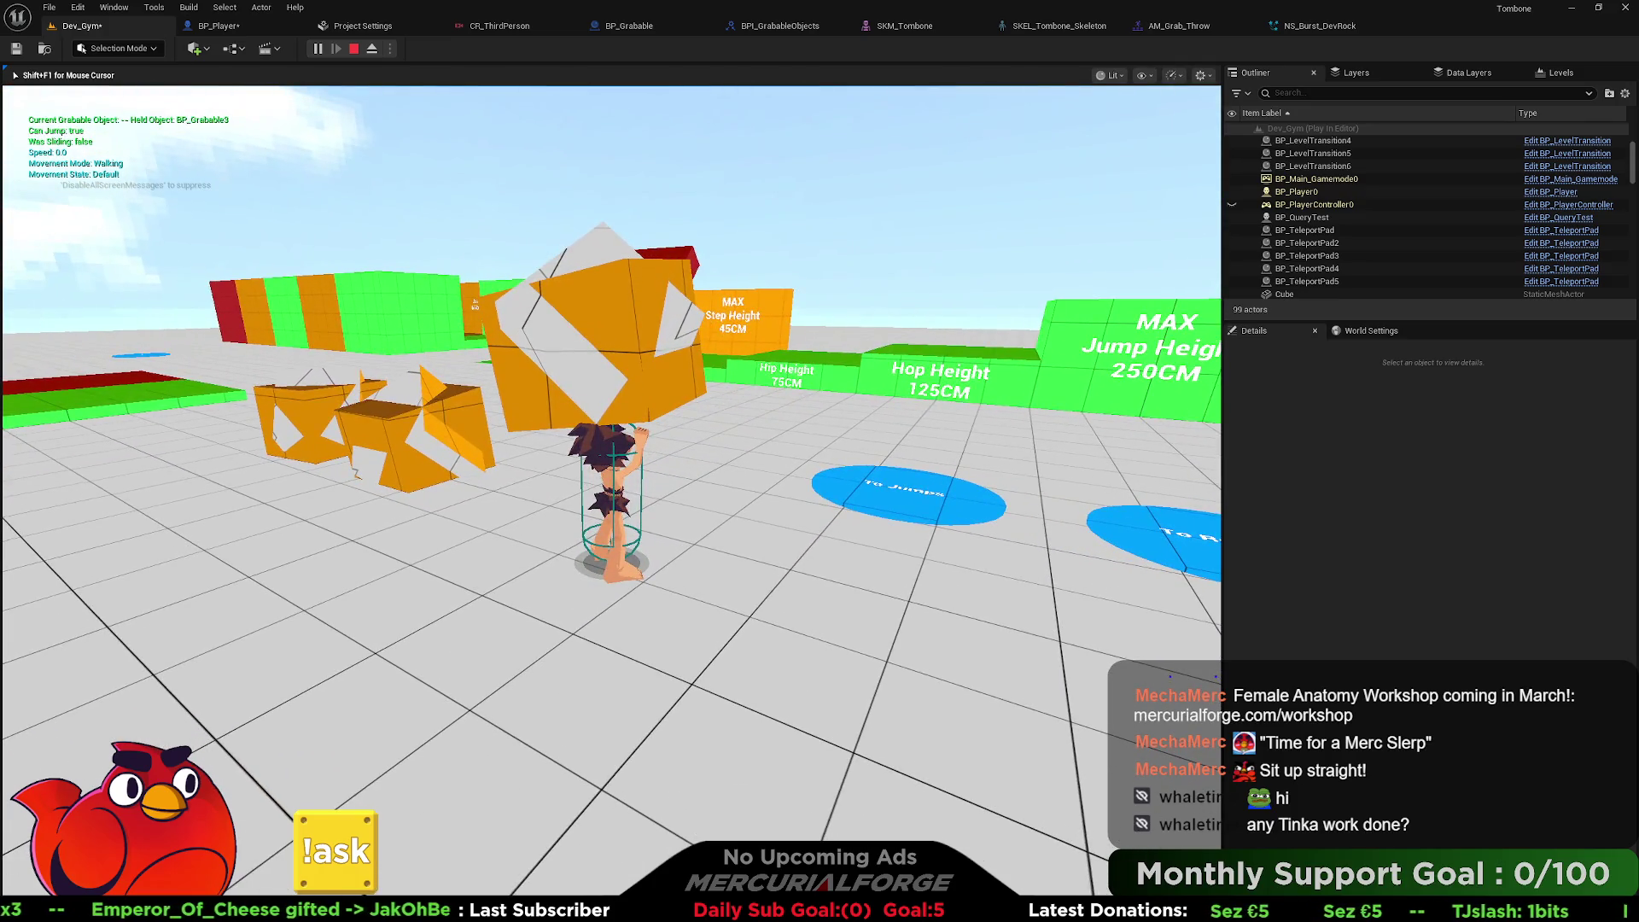
left_click(576, 637)
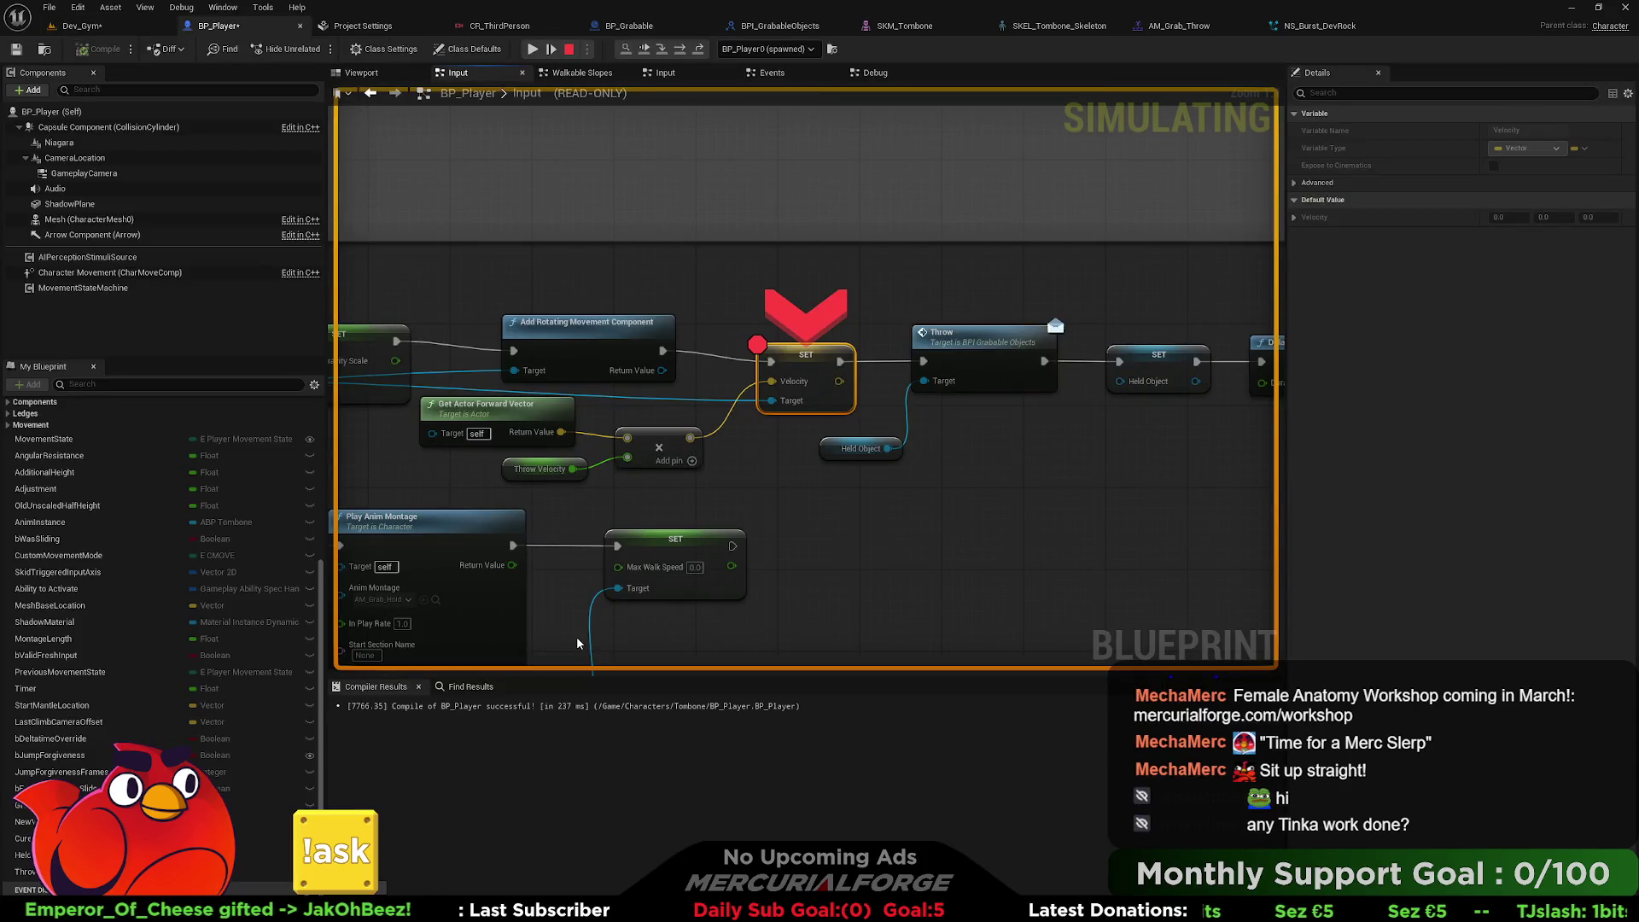
Check the Velocity value, BP_Grabable's Event Throw nodes and BPI_GrabableObjects Throw graph, then resume.
mouse_move(722, 427)
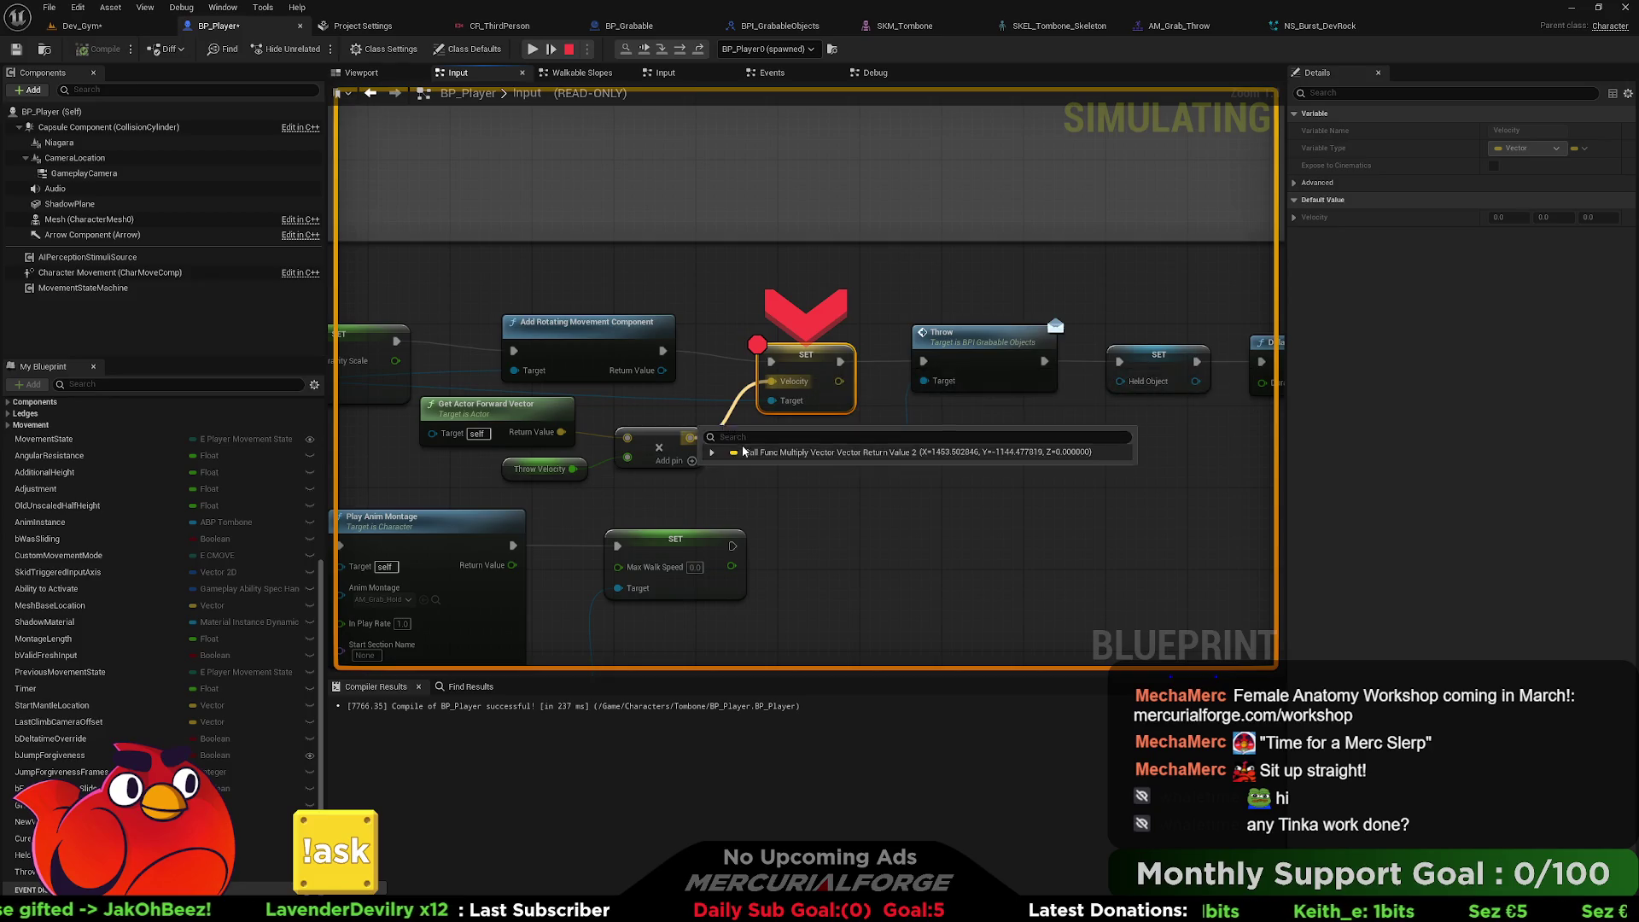
left_click_drag(889, 287, 701, 261)
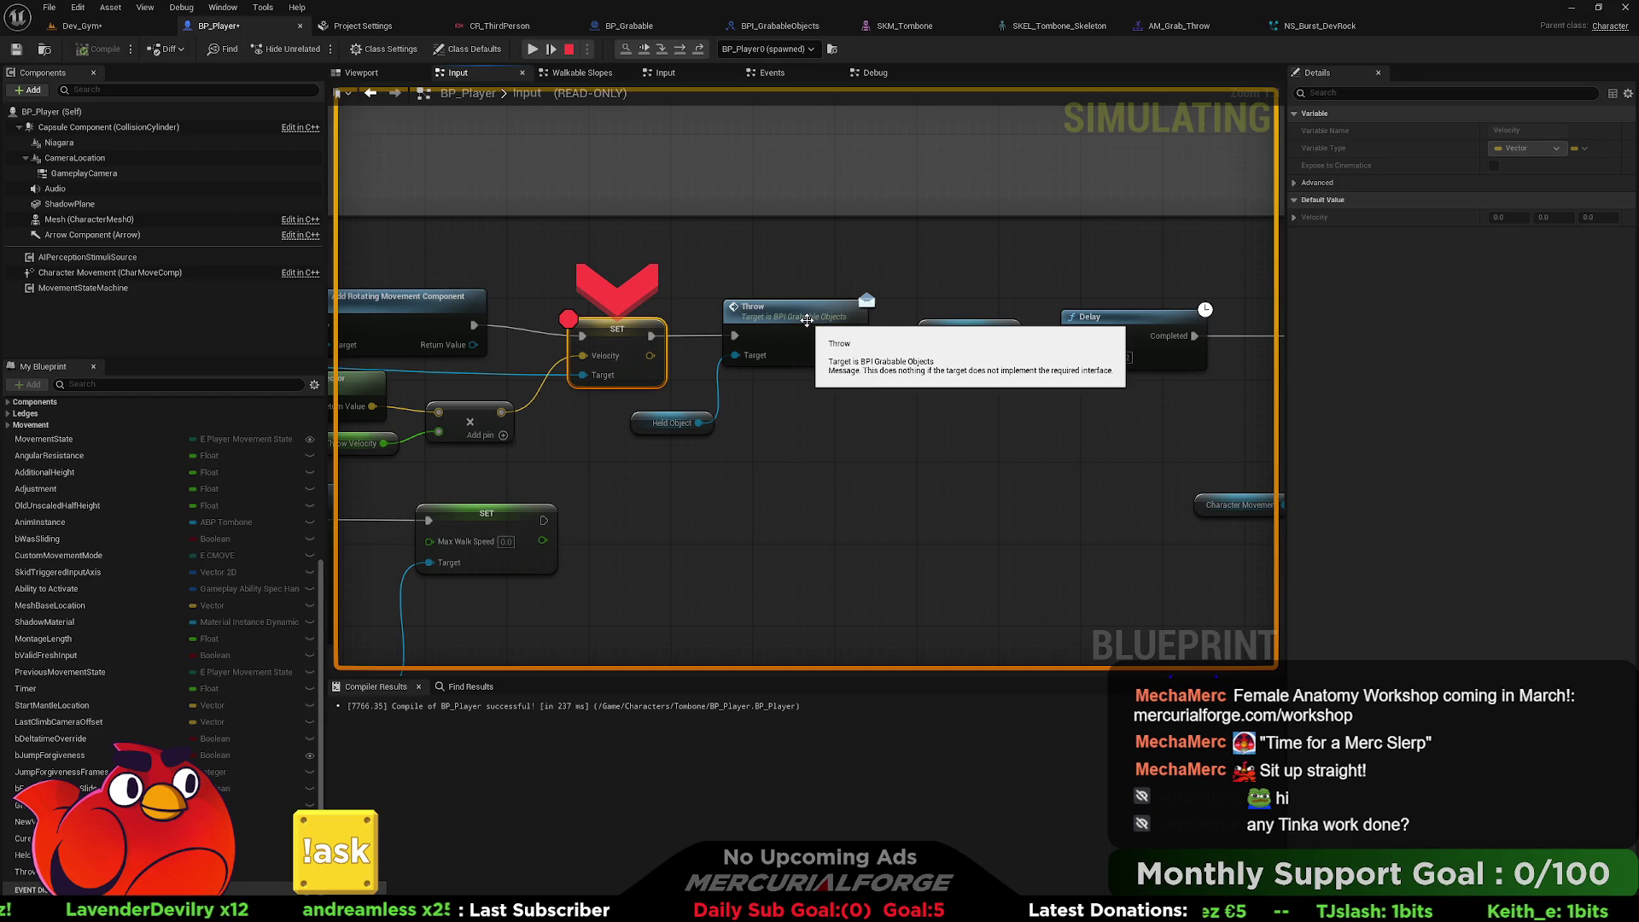
left_click(646, 29)
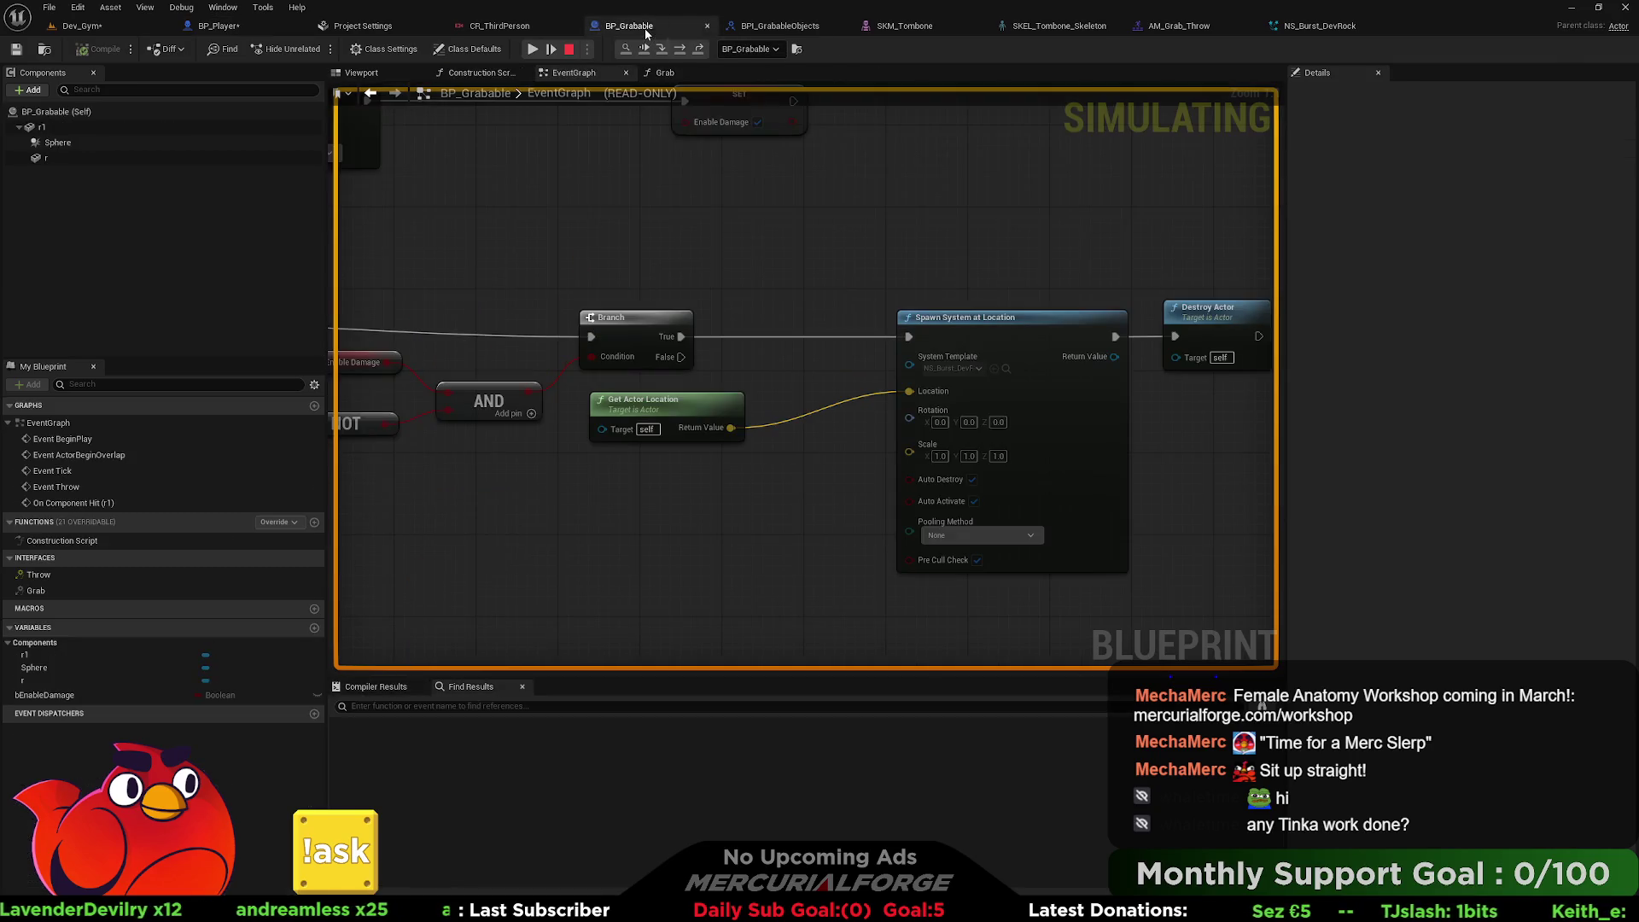
mouse_move(705, 318)
left_mouse_down()
mouse_move(721, 256)
mouse_move(1181, 256)
mouse_move(1120, 463)
mouse_move(1061, 432)
mouse_move(908, 432)
mouse_move(624, 179)
mouse_move(298, 178)
mouse_move(695, 171)
left_mouse_up()
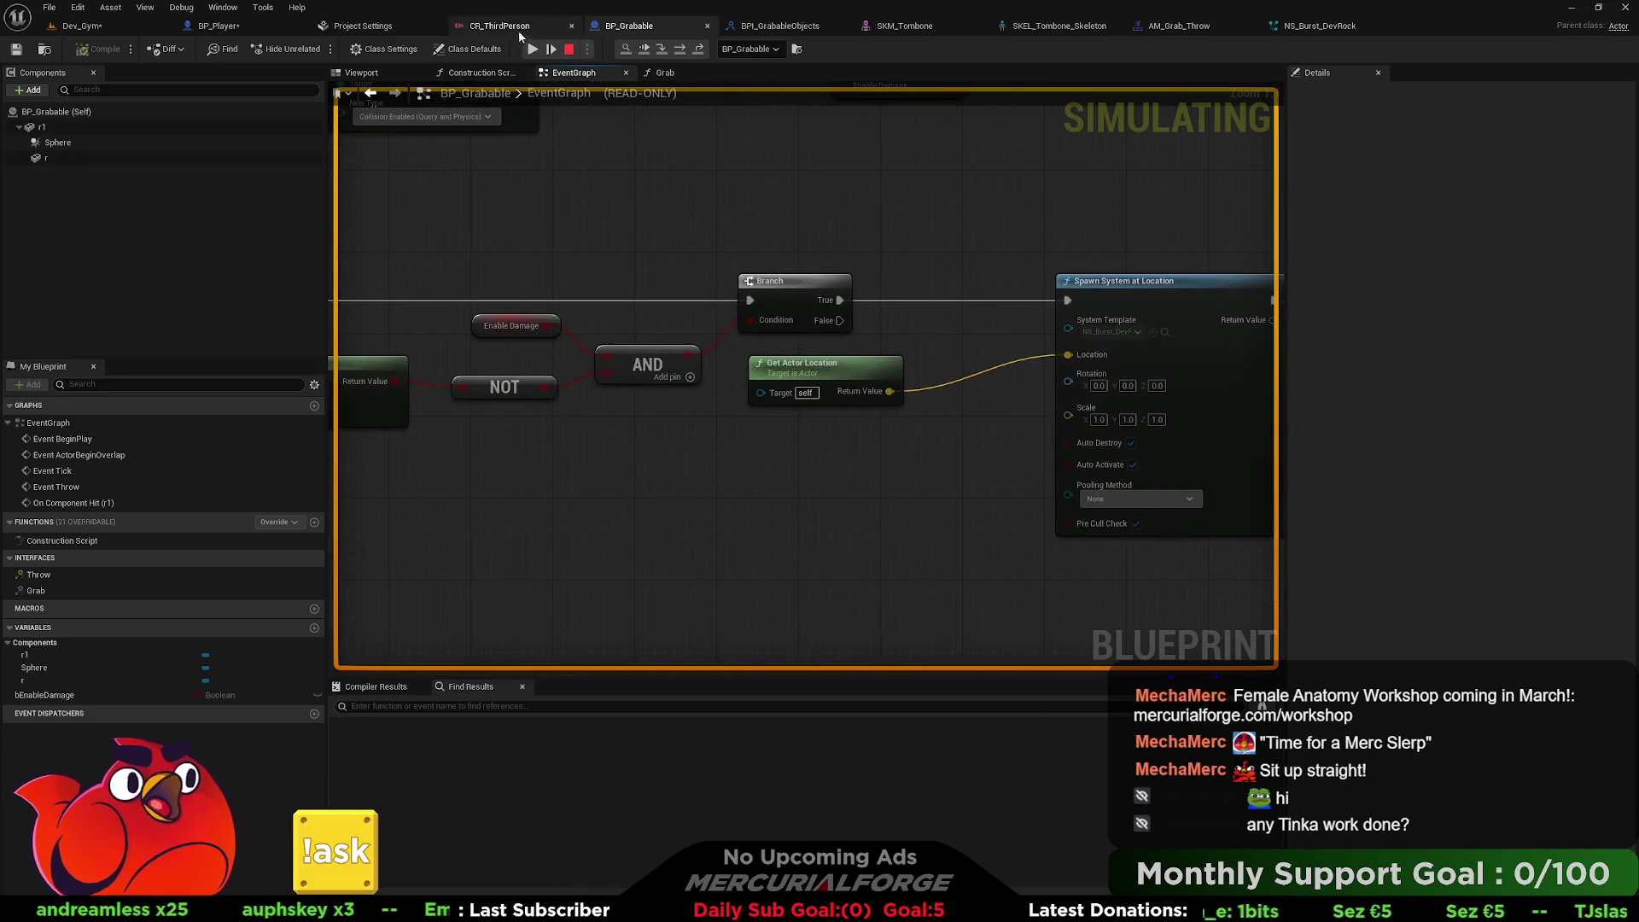
left_click(757, 29)
left_click(218, 27)
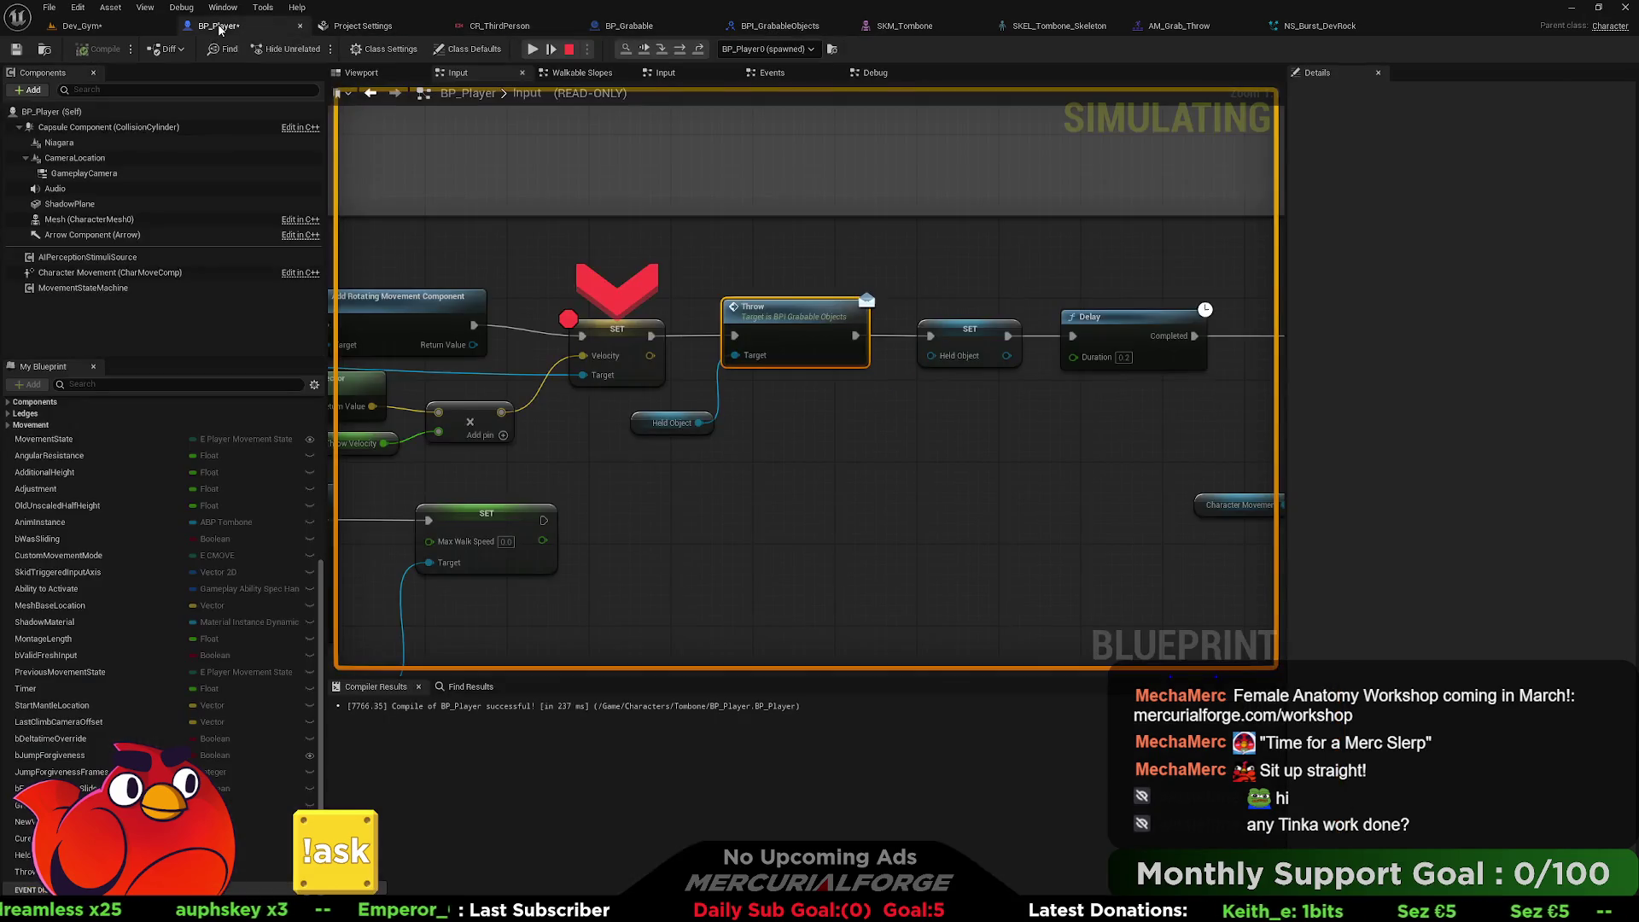
mouse_move(507, 265)
left_mouse_down()
mouse_move(446, 256)
mouse_move(431, 342)
mouse_move(438, 224)
mouse_move(402, 271)
mouse_move(943, 205)
left_mouse_up()
left_click(532, 48)
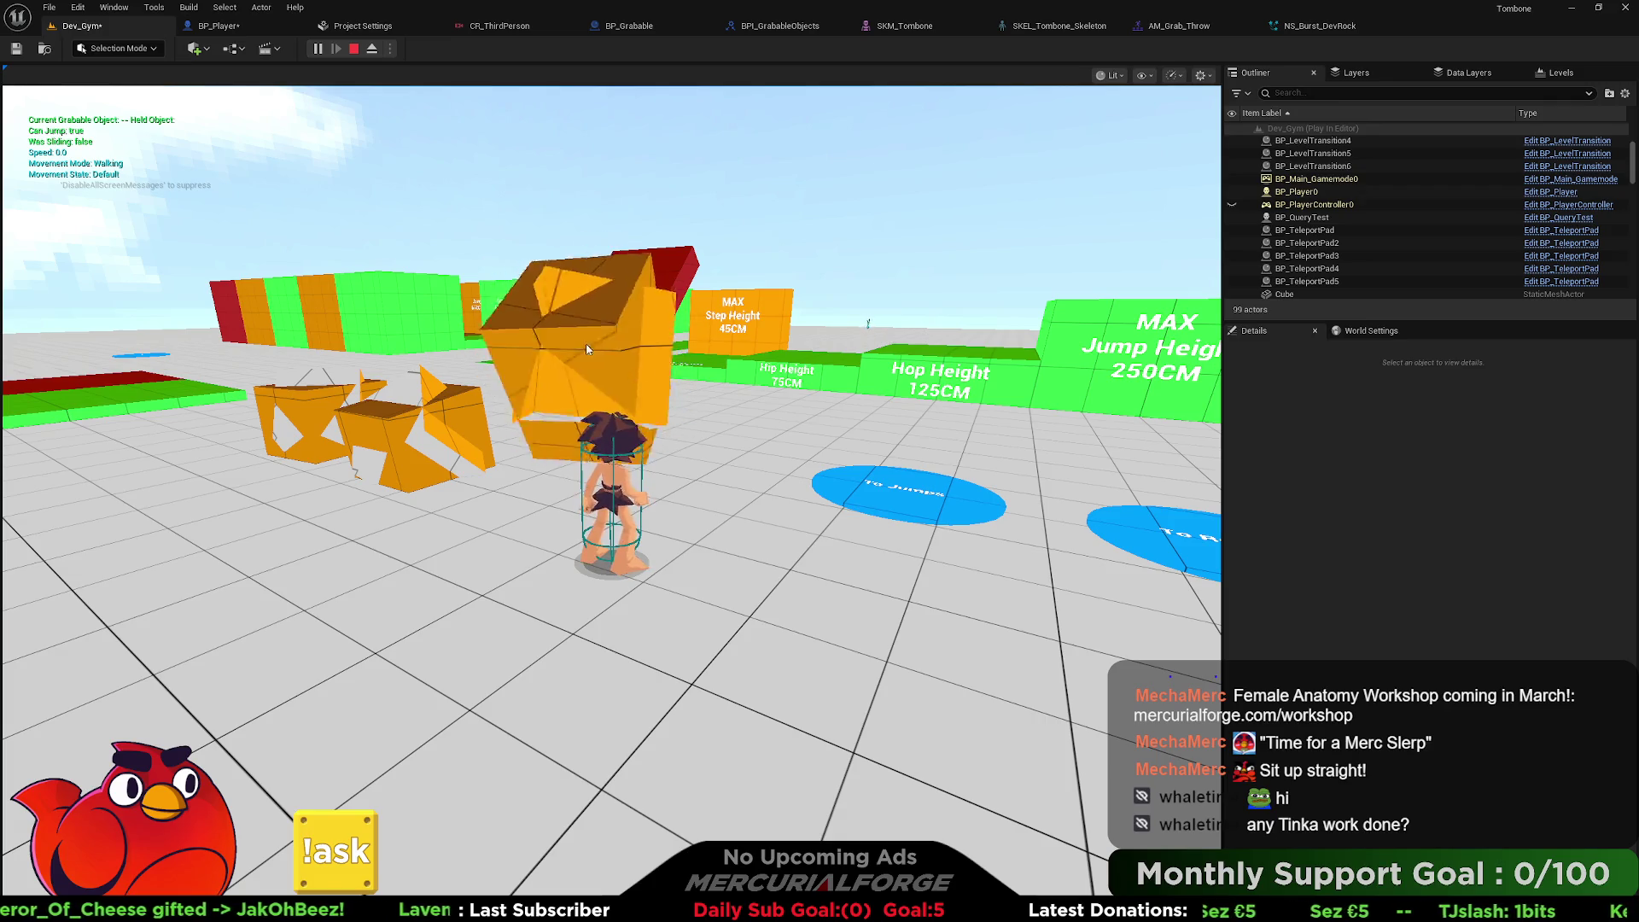
Eject from the player, select rock BP_Grabable3 and the floor Cube, and frame the gym floor.
left_click(372, 49)
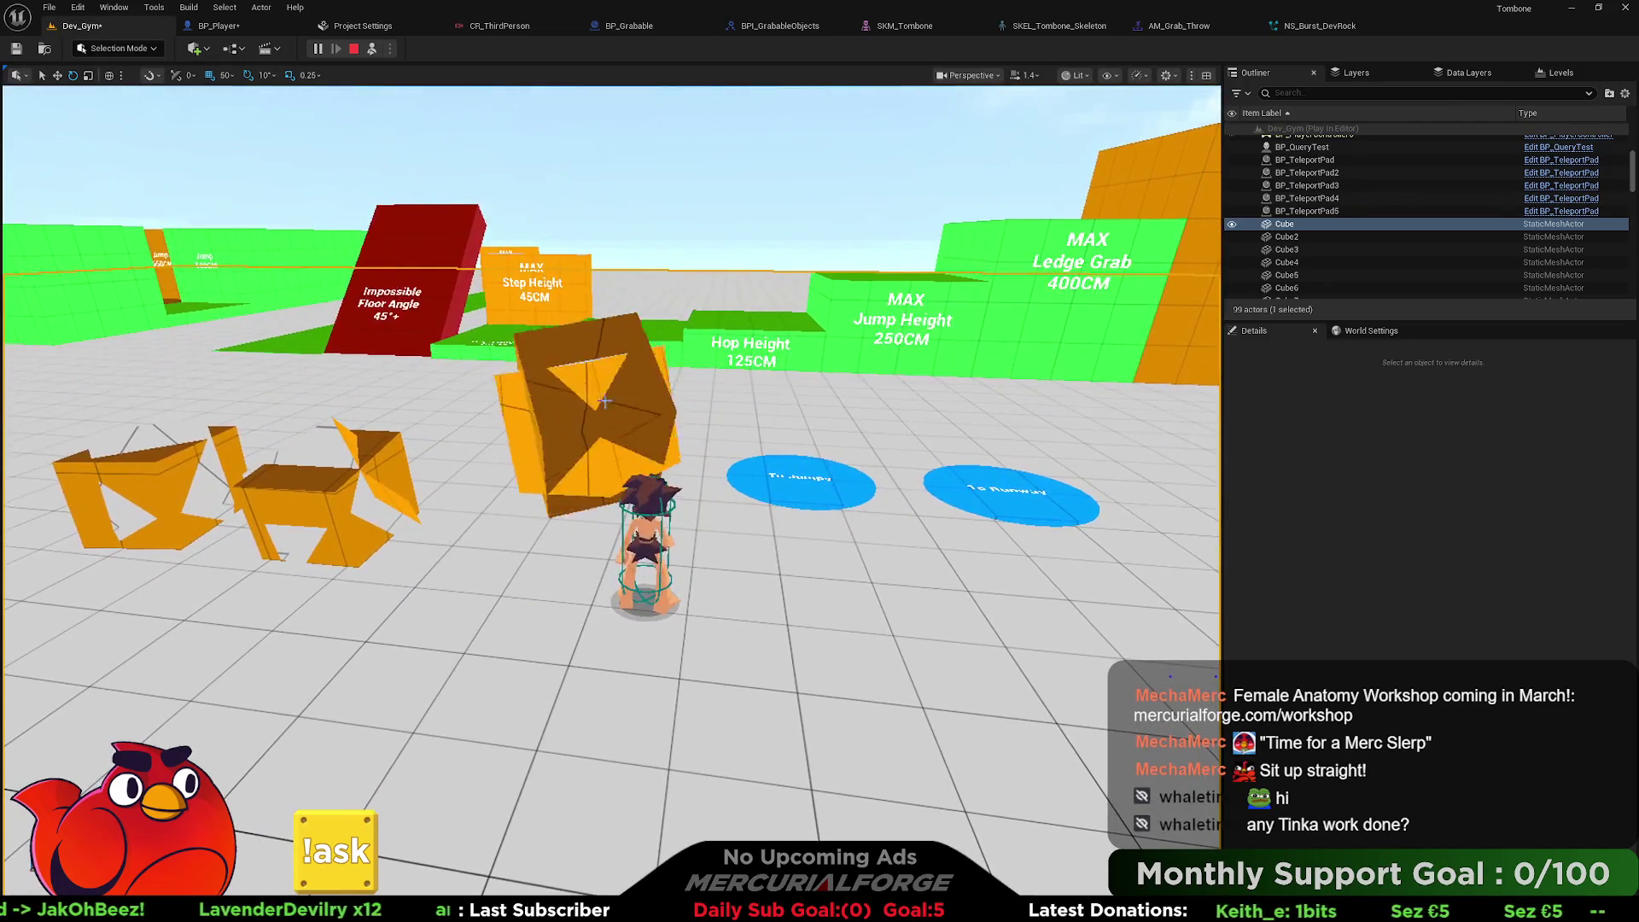
left_click(688, 425)
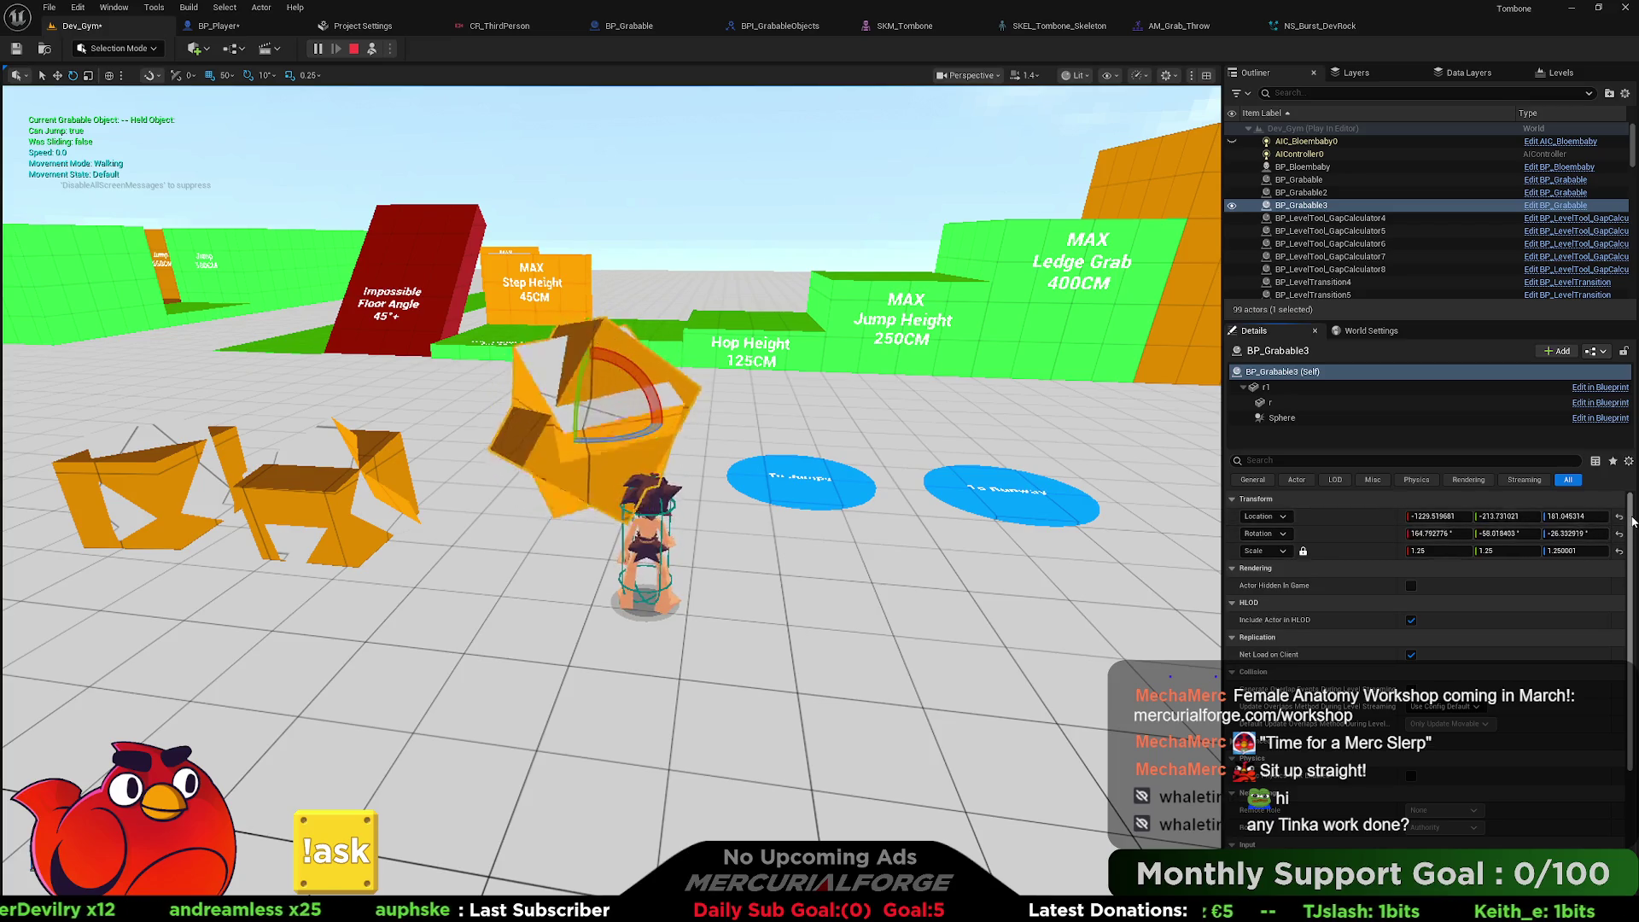
mouse_move(1632, 522)
left_mouse_down()
mouse_move(1624, 666)
mouse_move(1636, 495)
left_mouse_up()
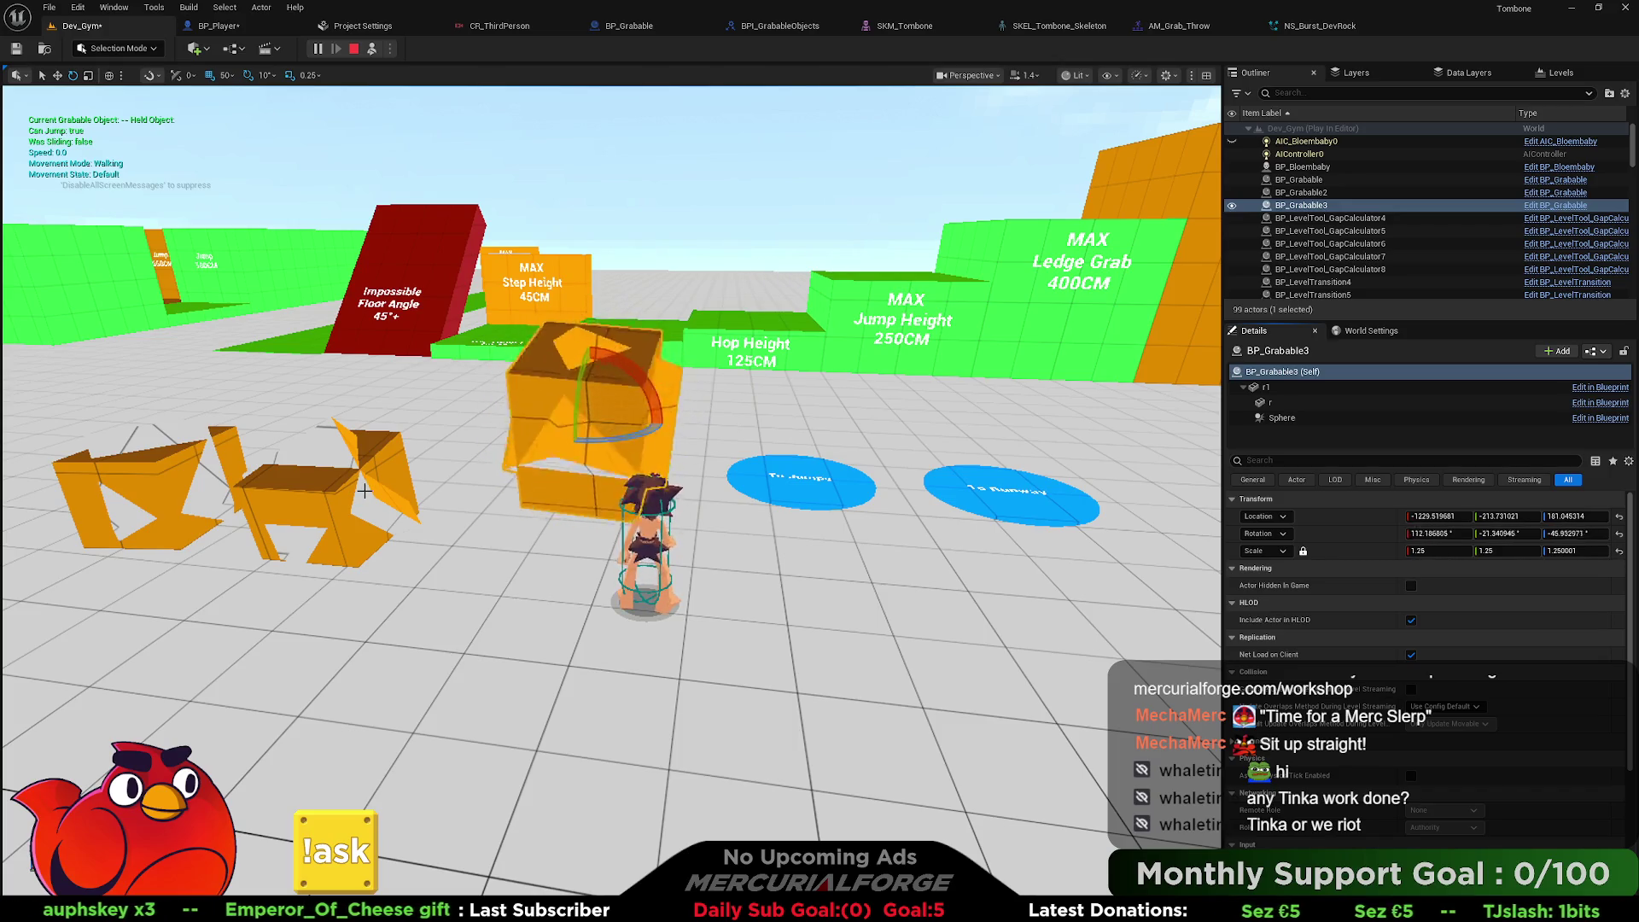
left_click(473, 594)
key("f")
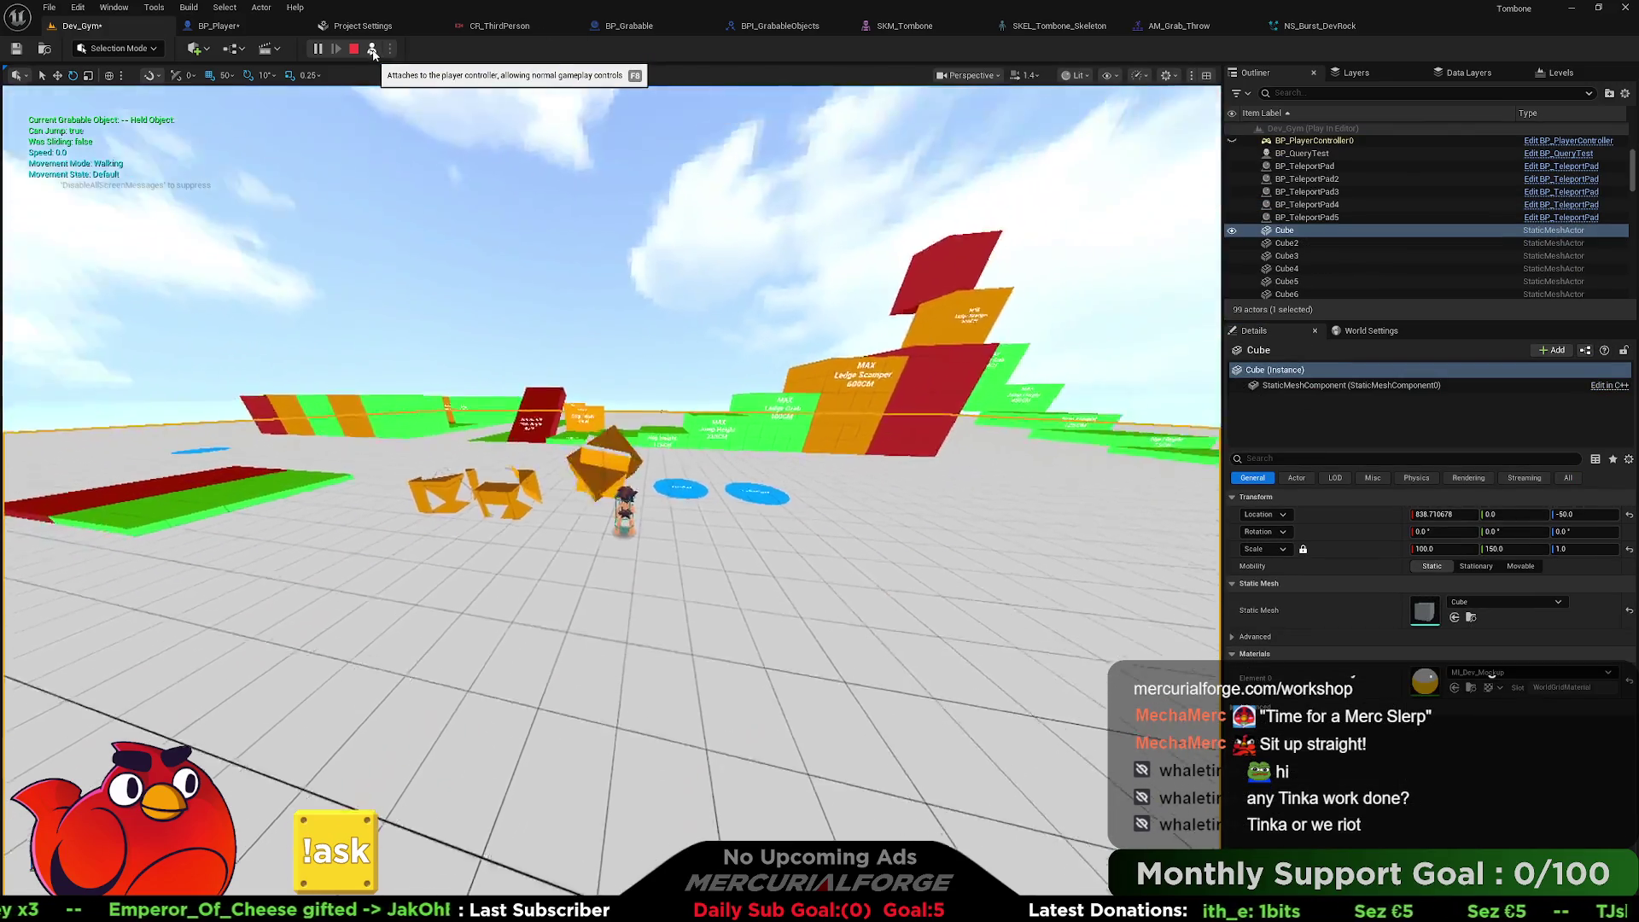
Possess the player, throw an orange rock past the SET Velocity breakpoint, then pause.
left_click(373, 50)
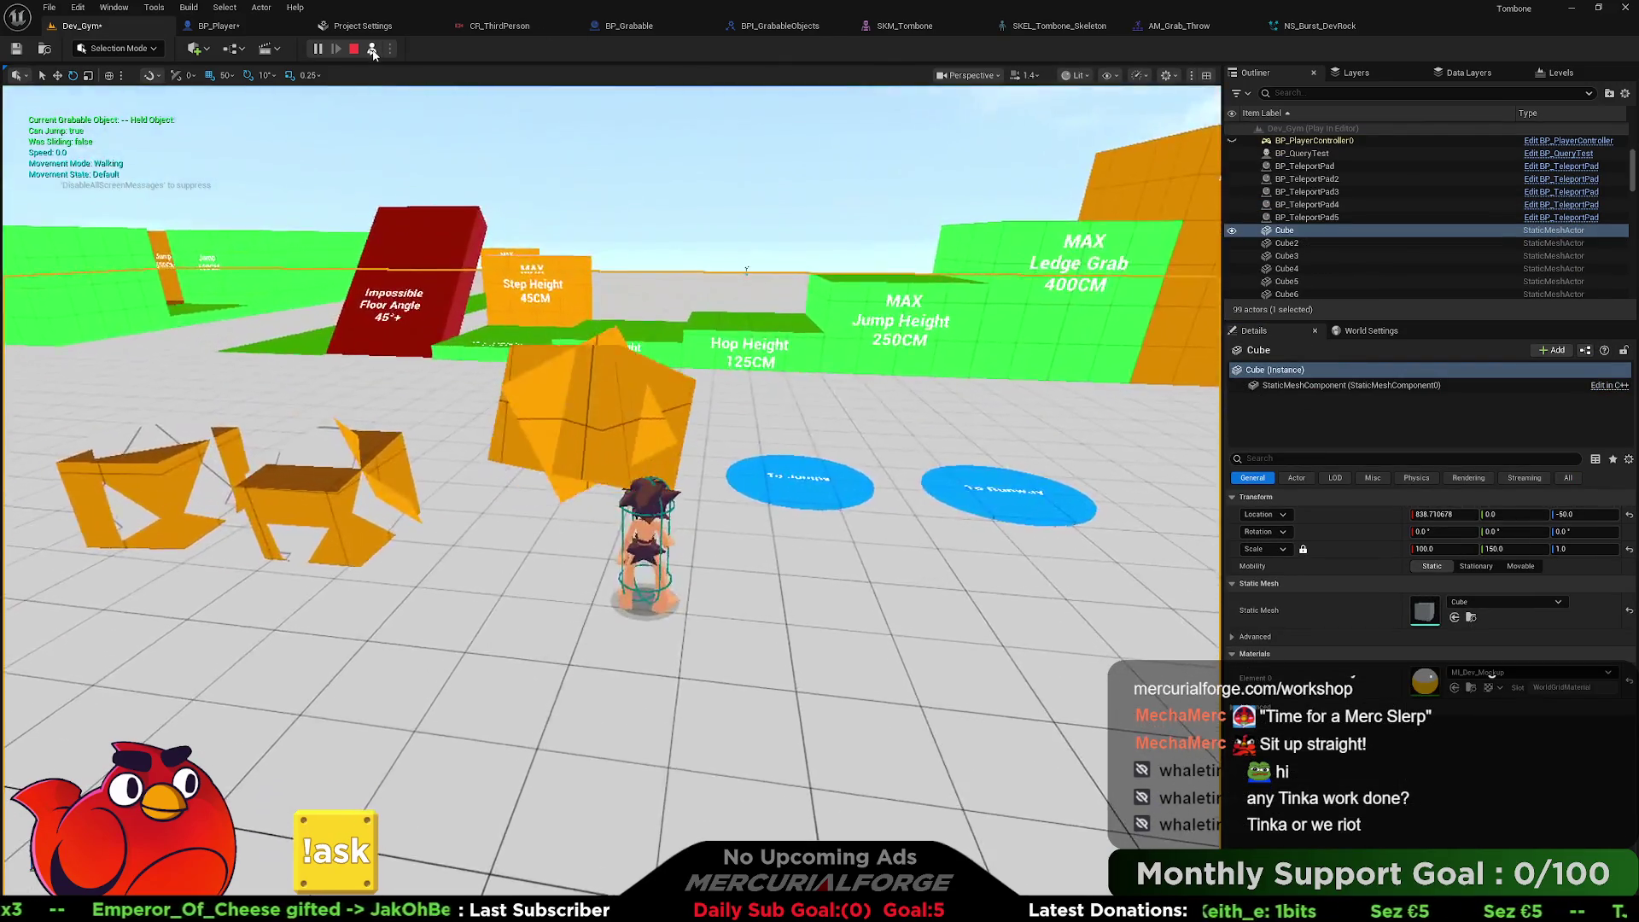
key("s")
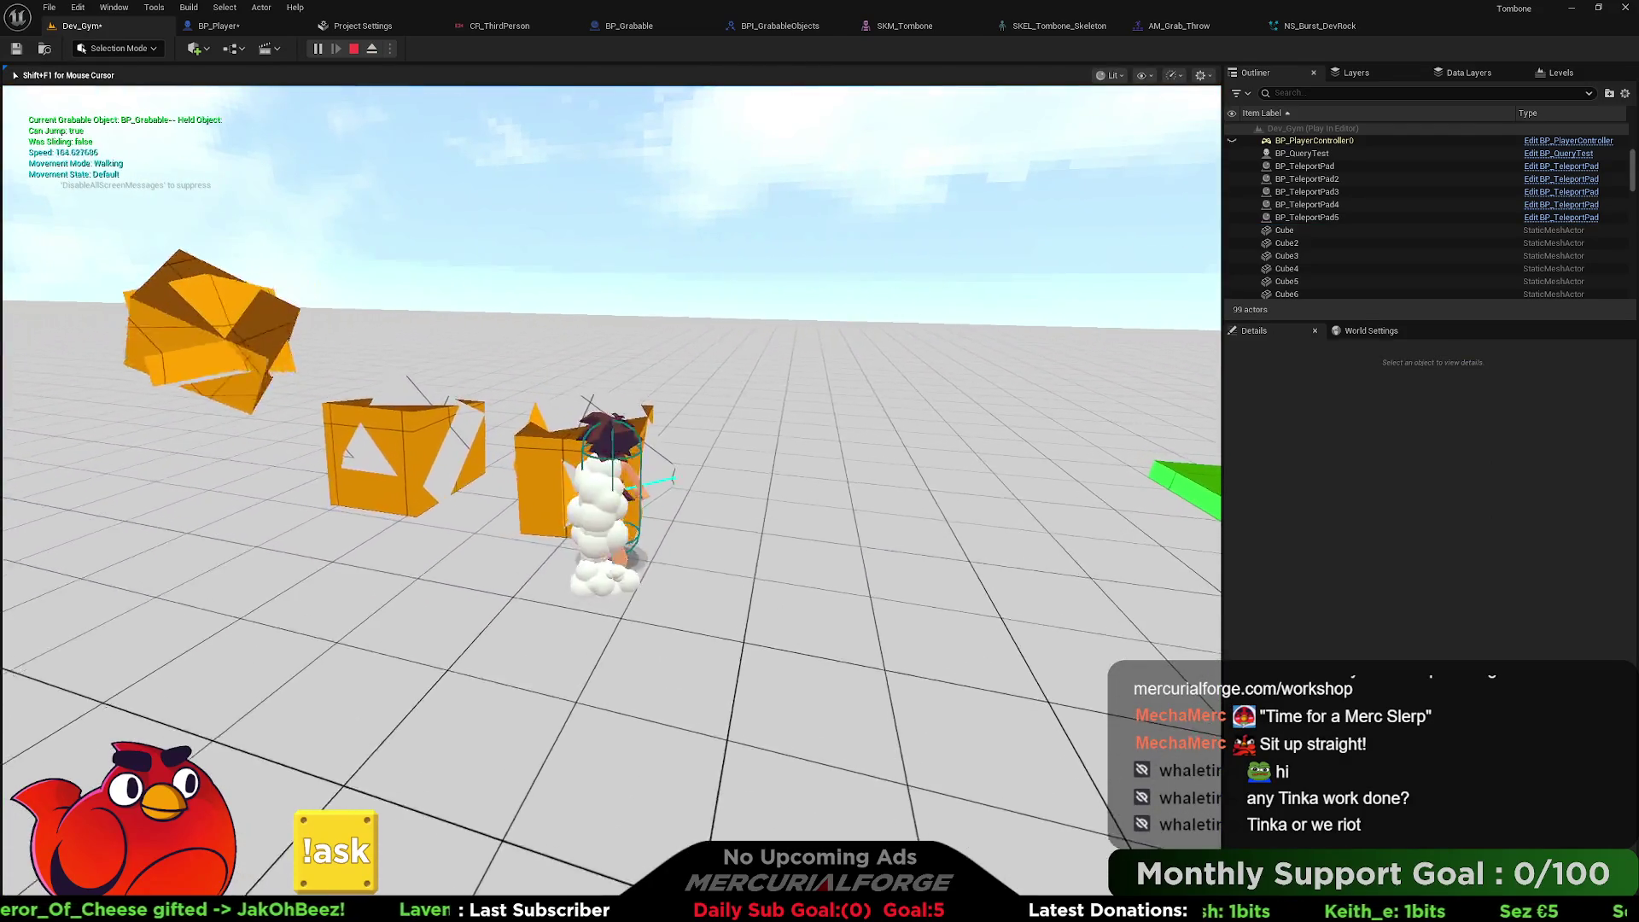
key("e")
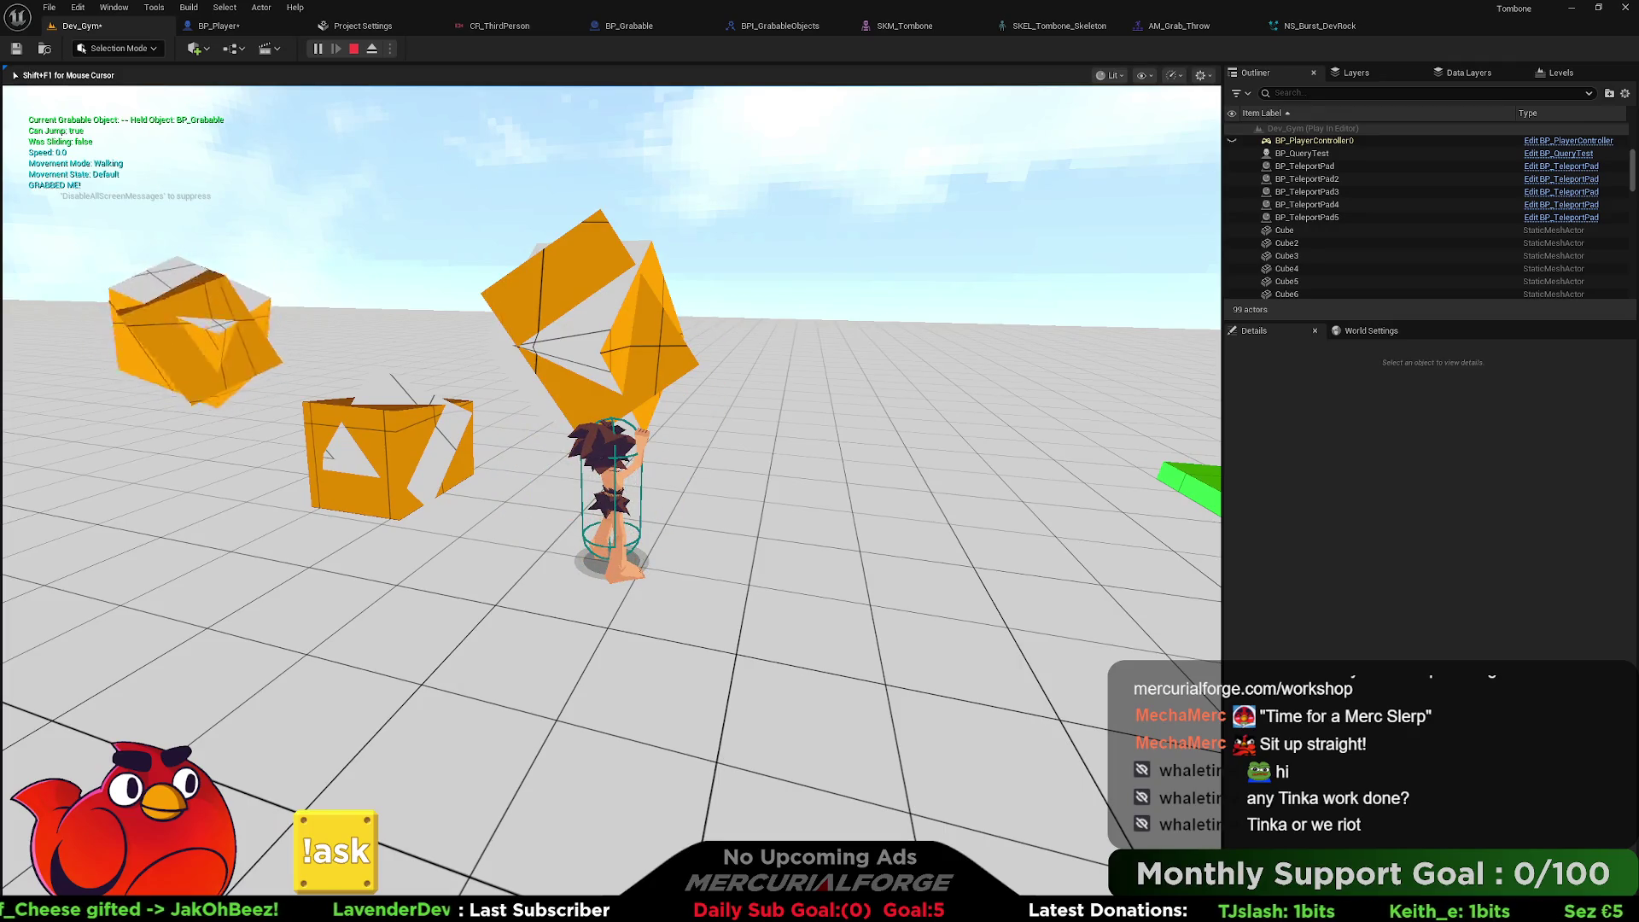
key("e")
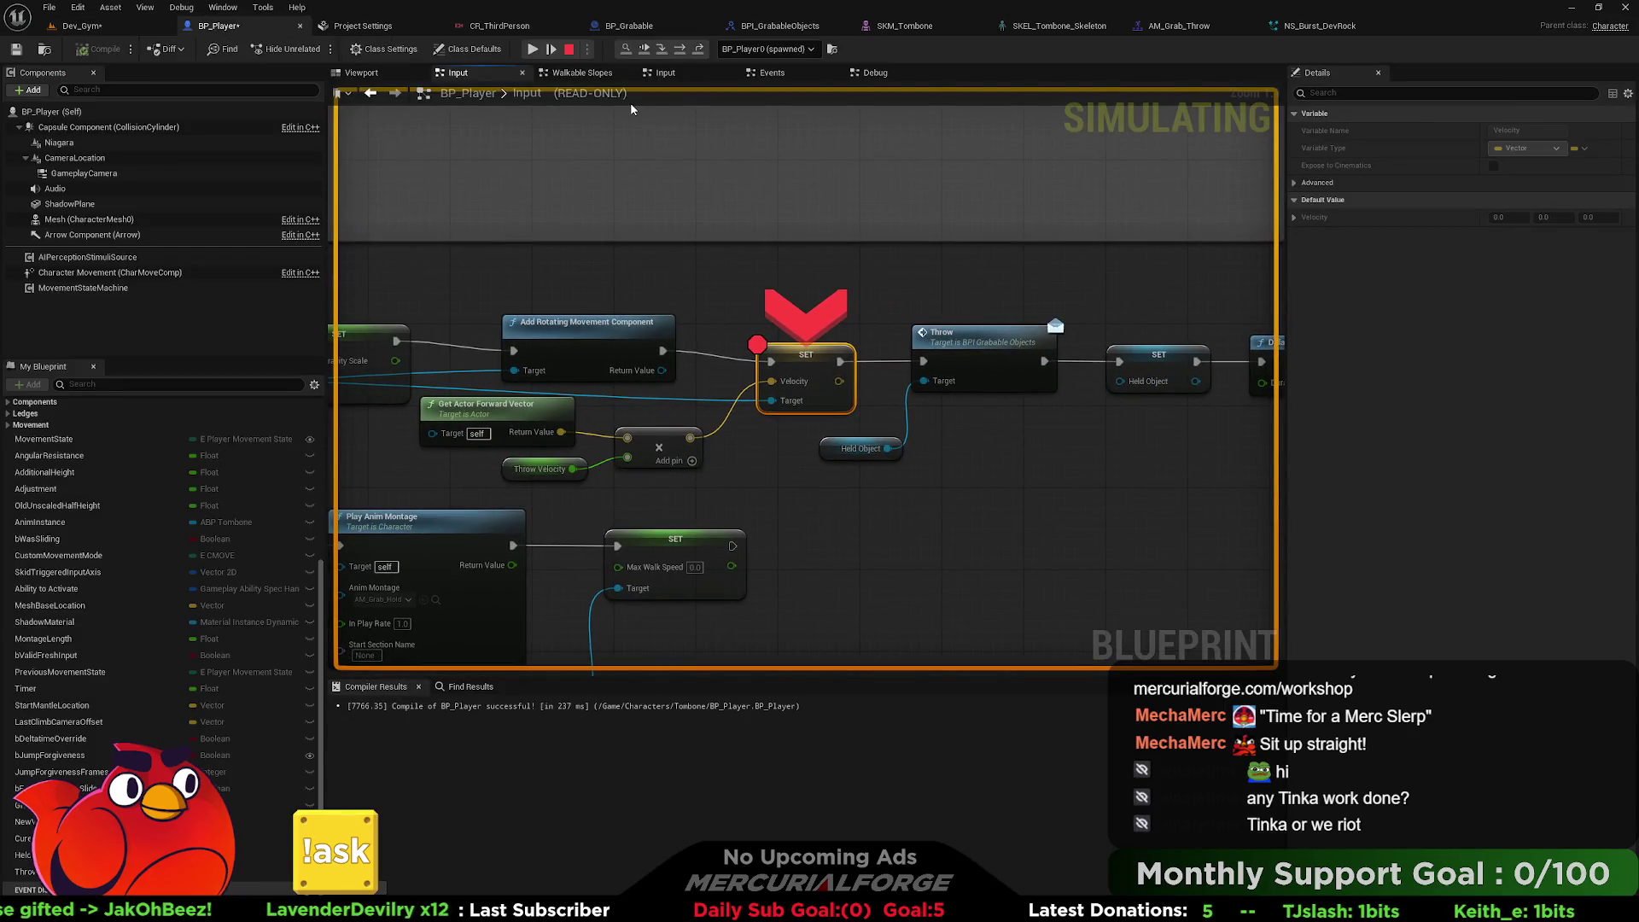
left_click(541, 50)
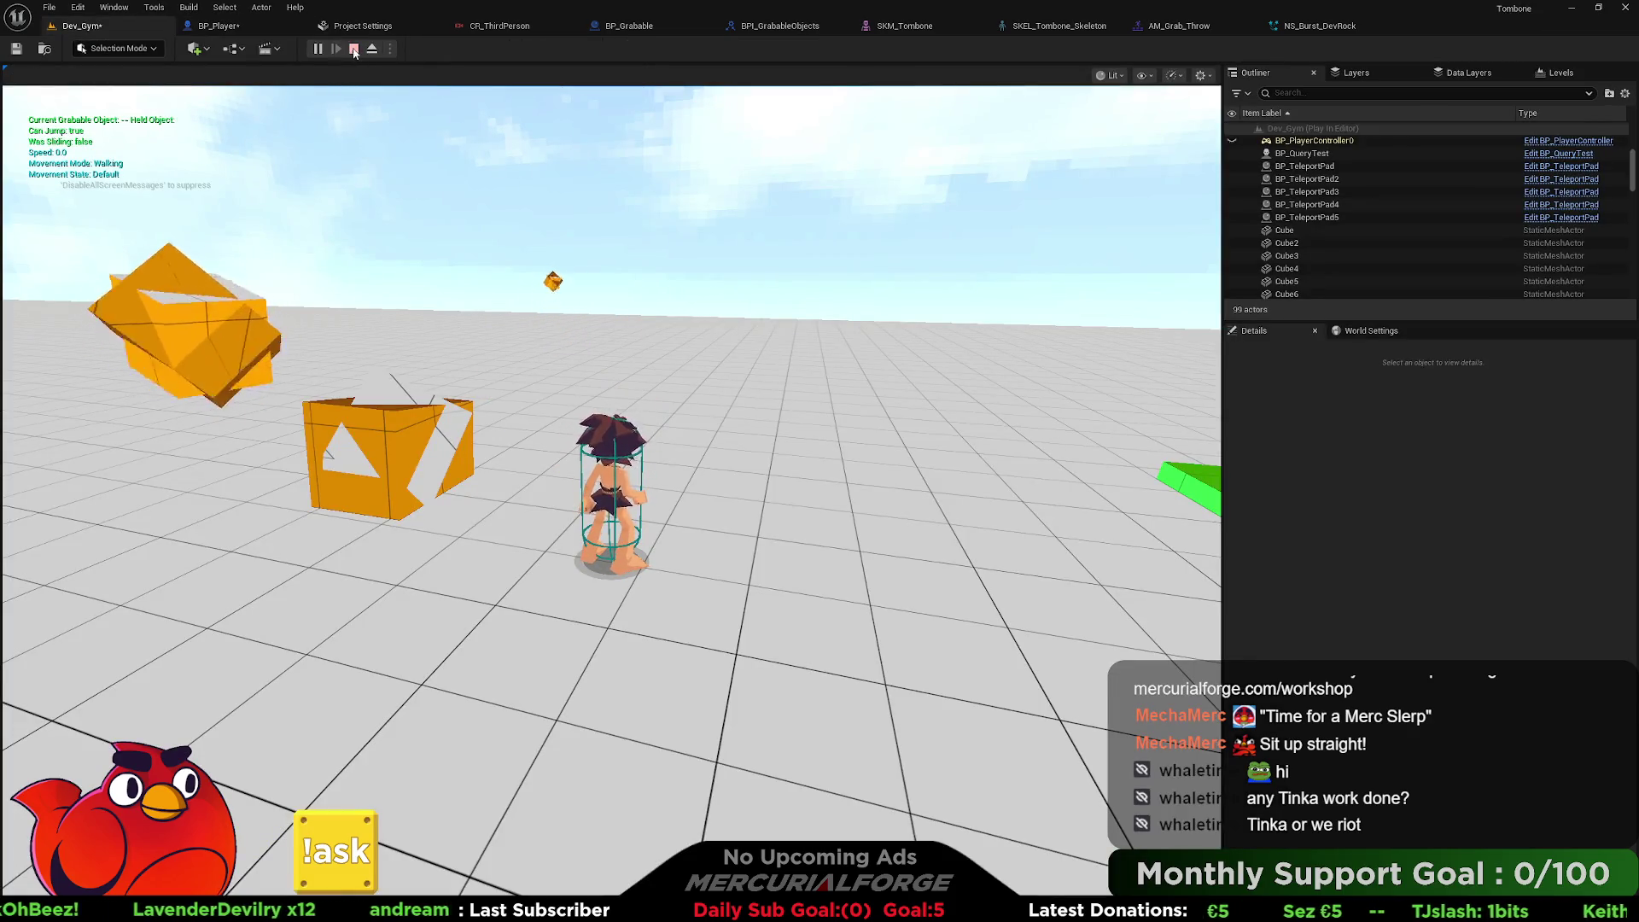
left_click(317, 50)
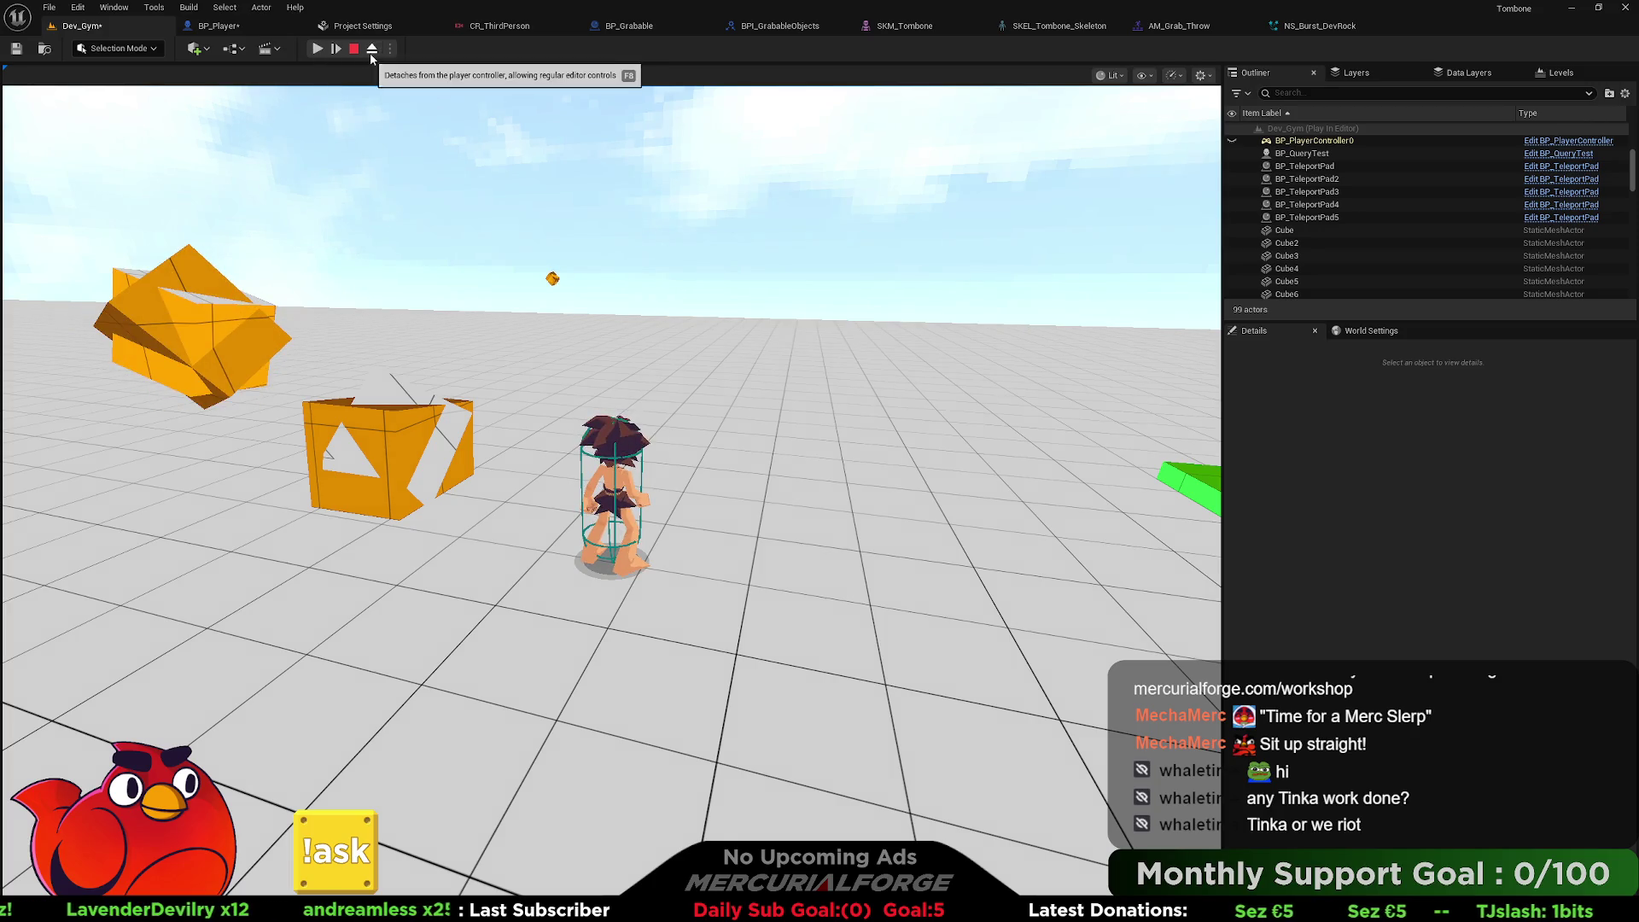
Inspect the r1 mesh component of the BP_Grabable and BP_Grabable3 rocks in Details.
left_click(544, 250)
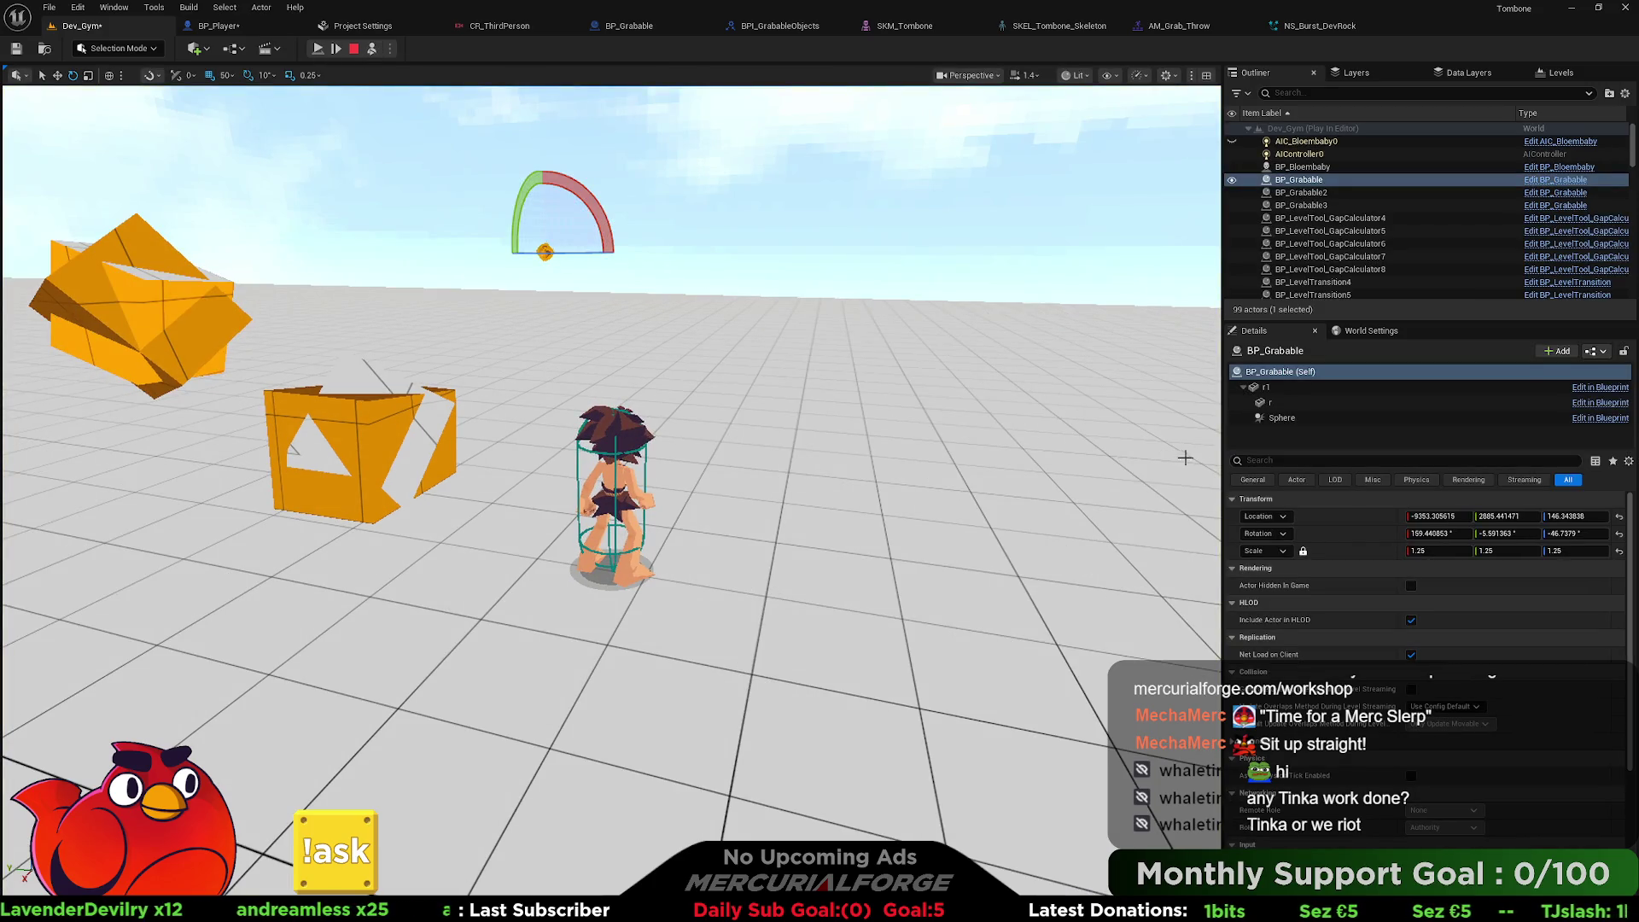
scroll(1312, 550, "down", 4)
scroll(1313, 552, "up", 5)
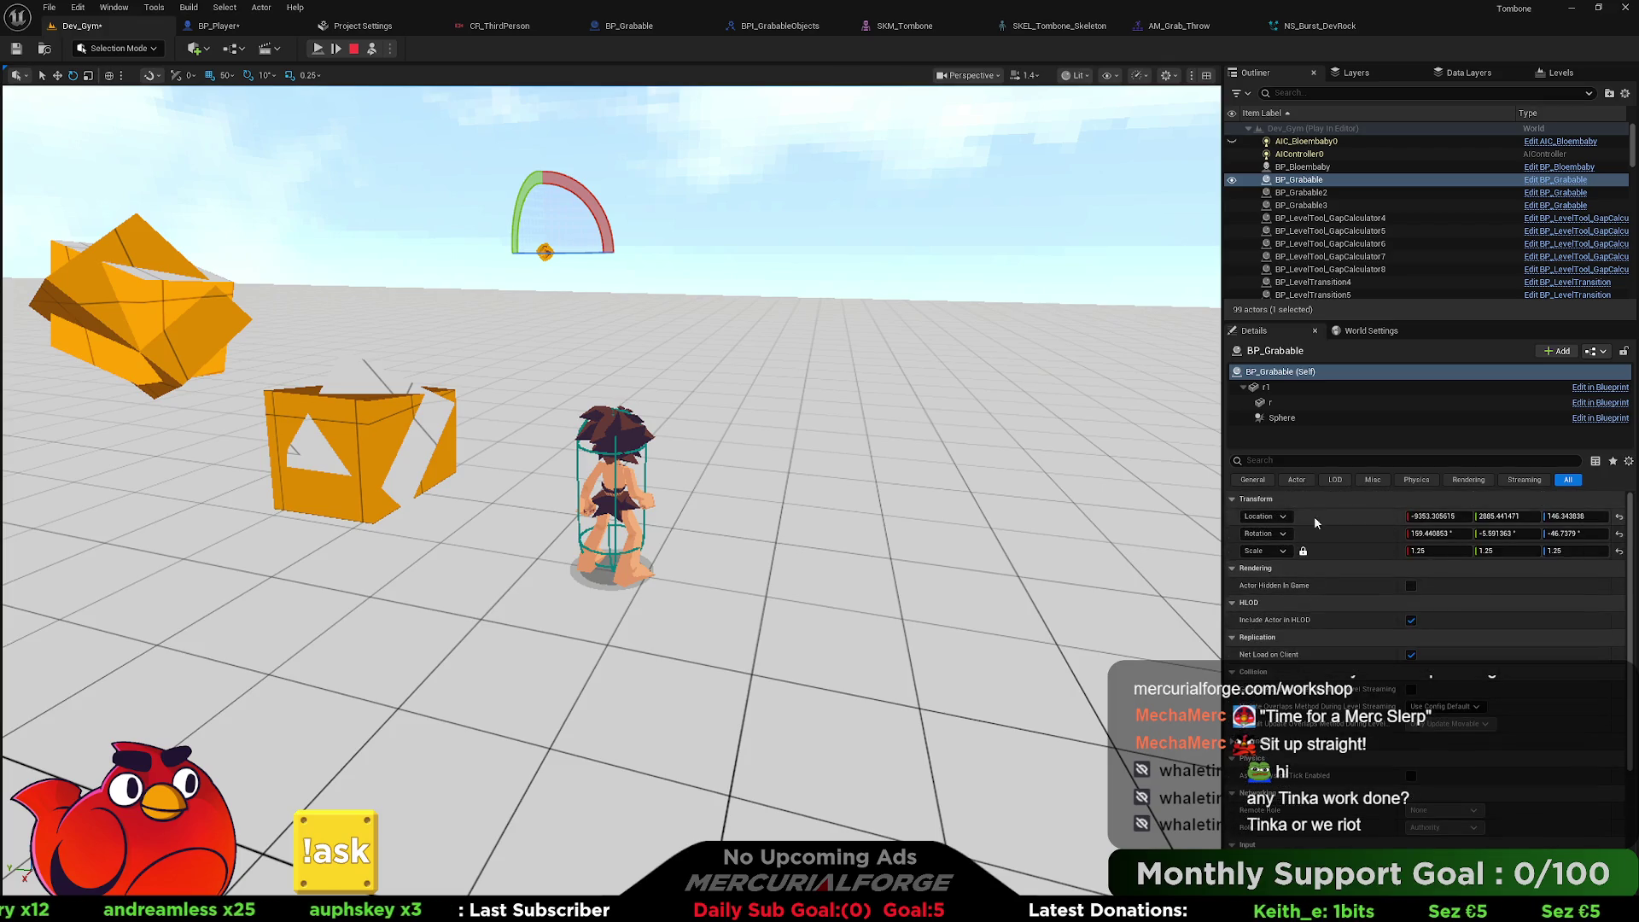
left_click(1299, 389)
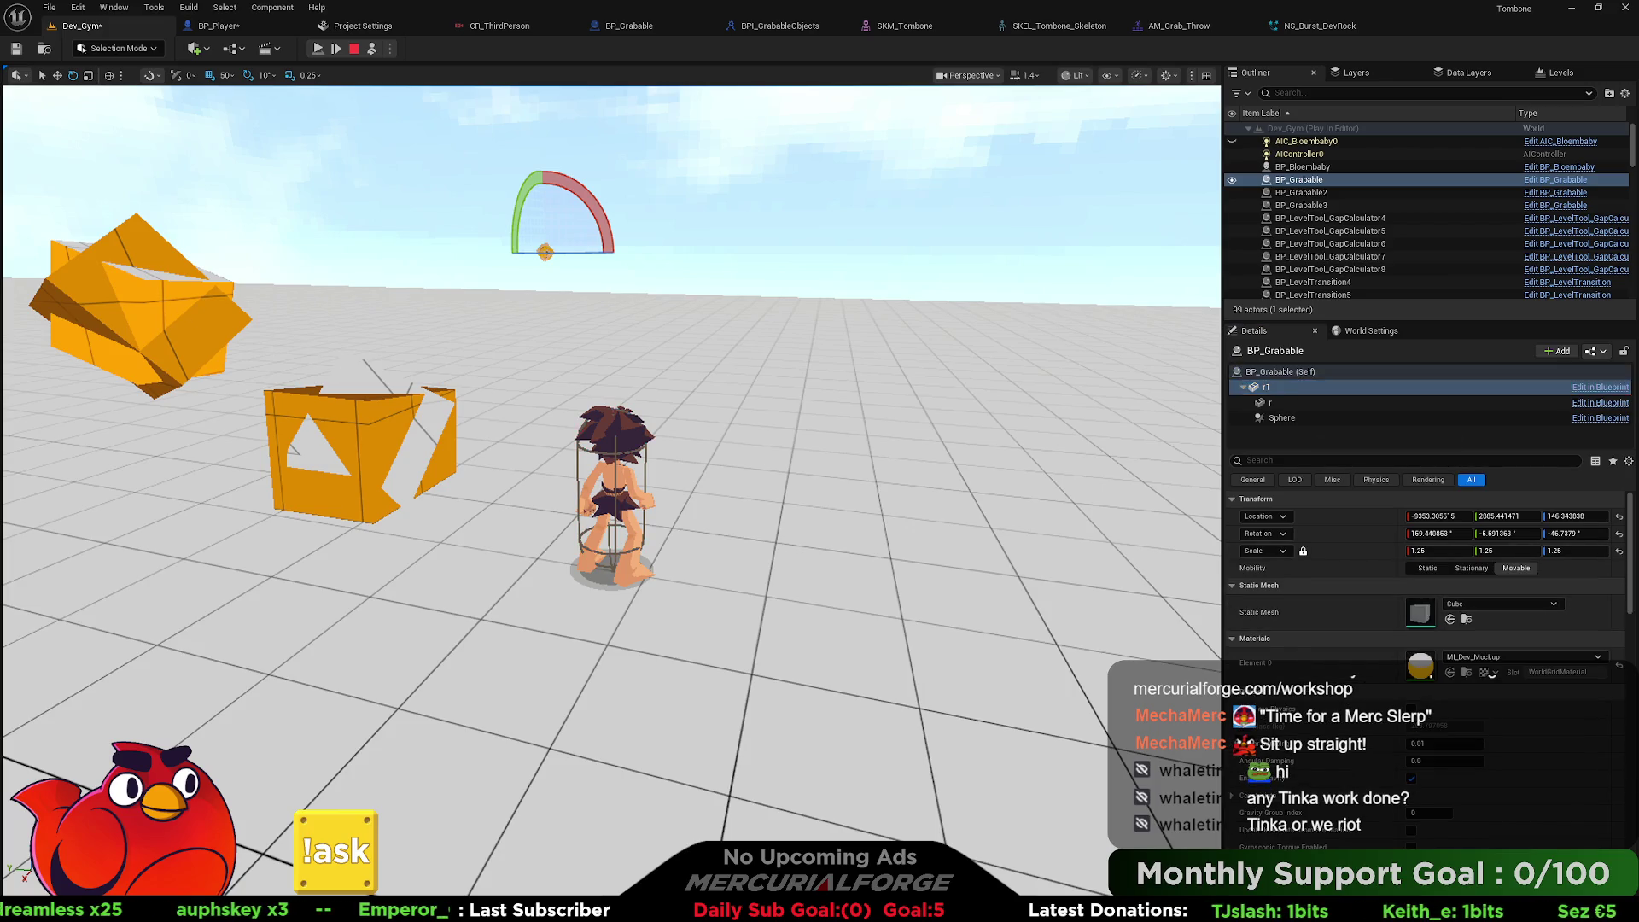
left_click(247, 320)
left_click(1281, 388)
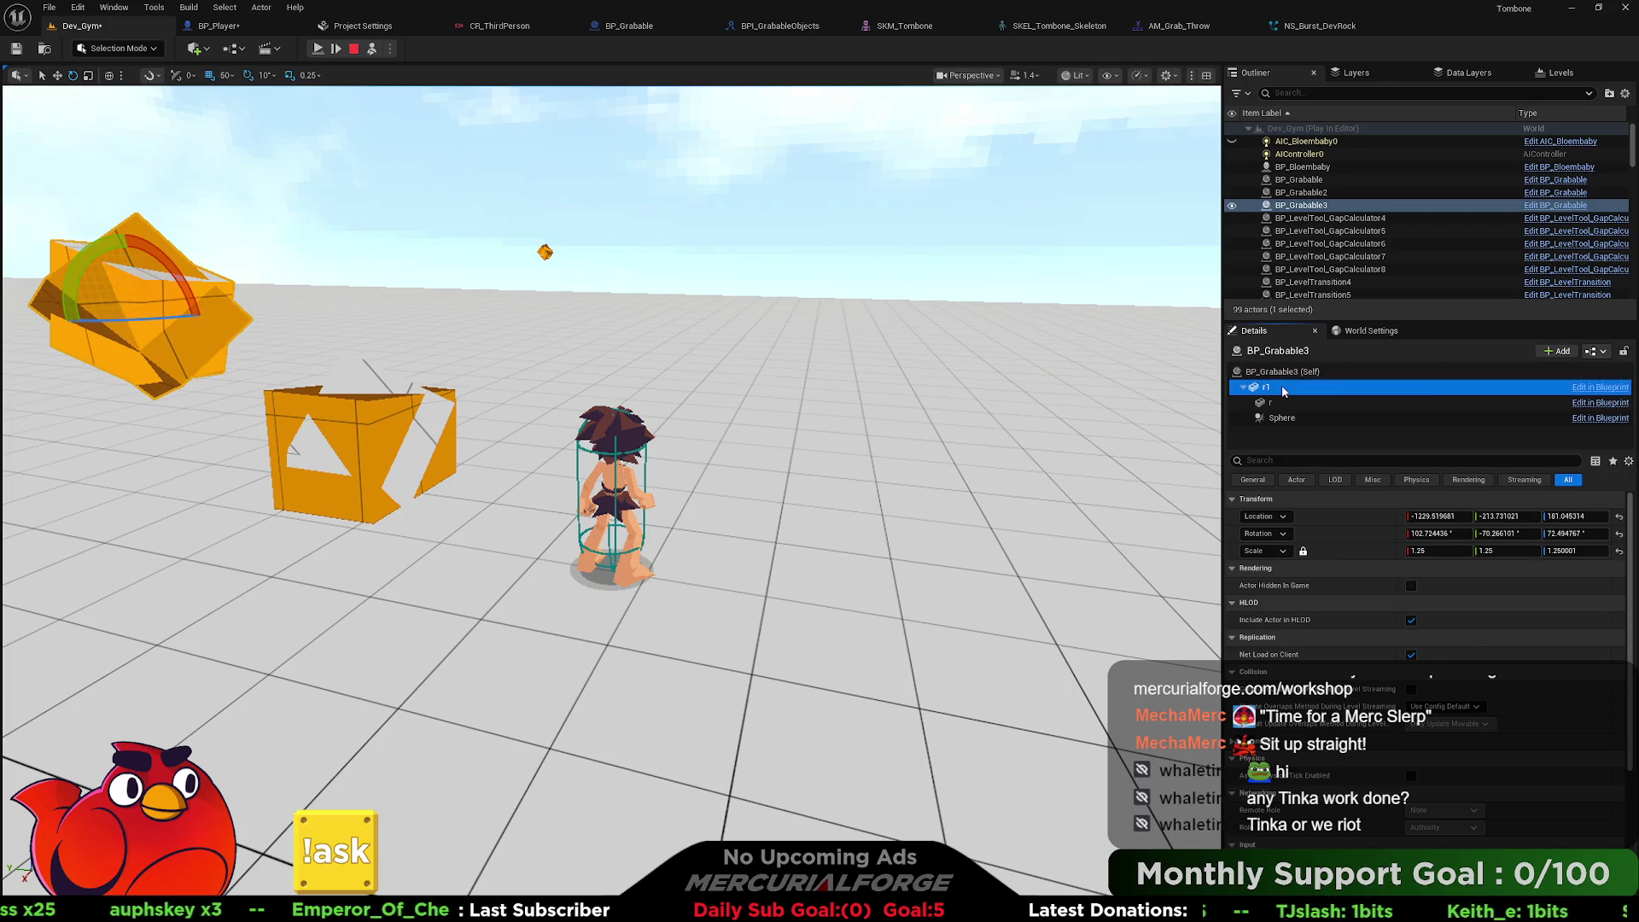
scroll(1295, 571, "down", 5)
scroll(1296, 570, "down", 1)
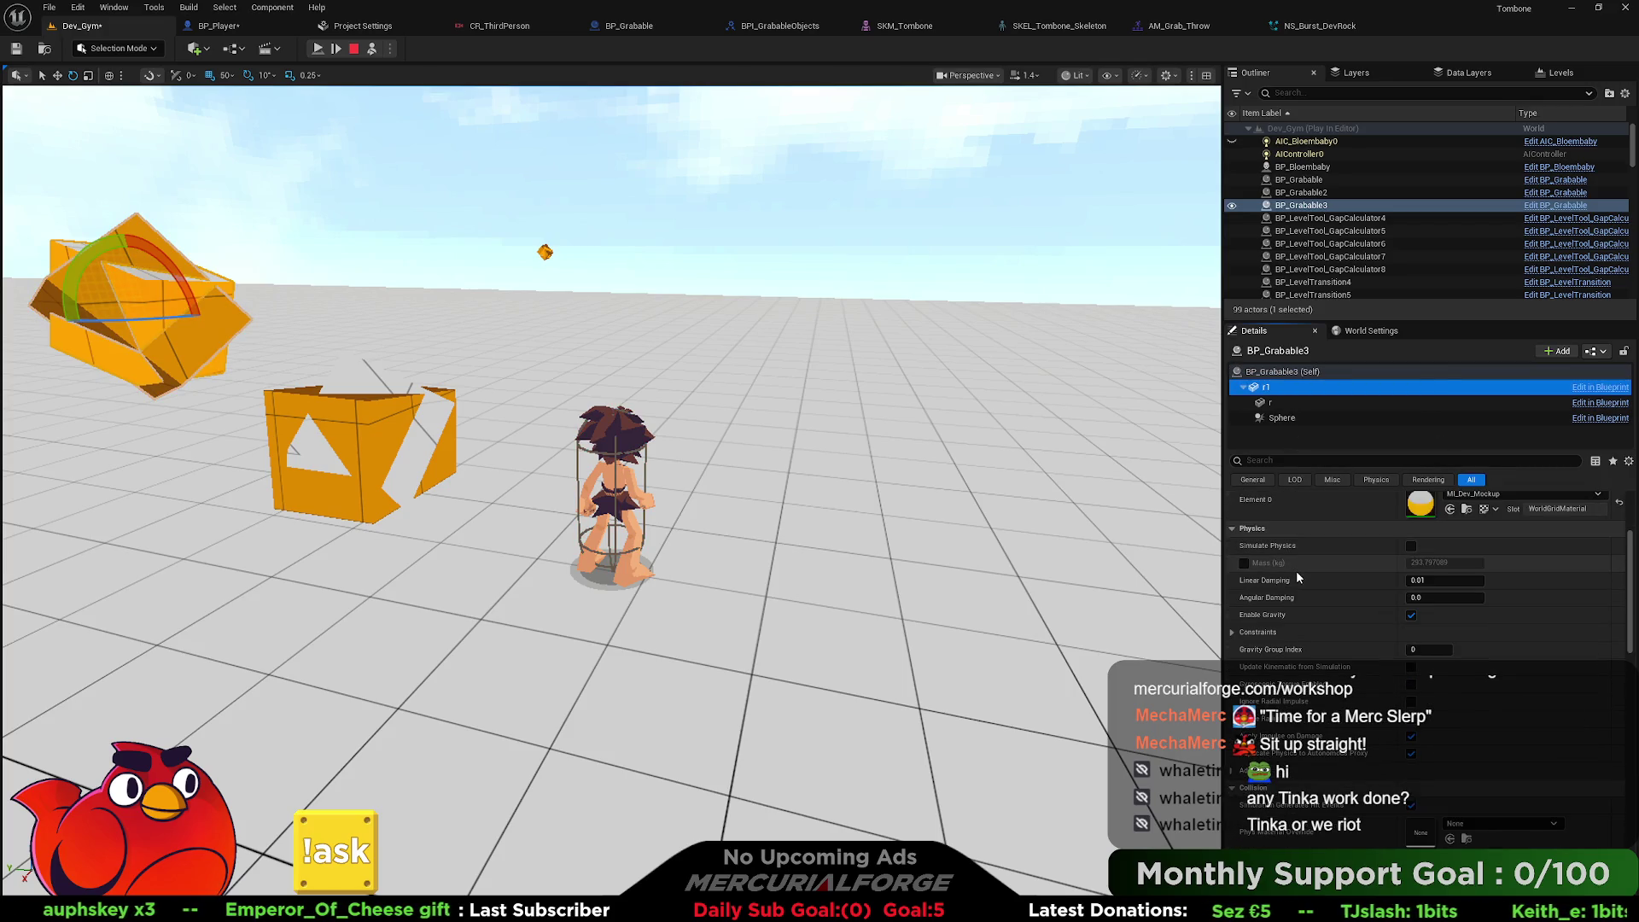
Review the small rock's r1 physics settings, reselect BP_Grabable3, and view BP_Grabable's event graph.
left_click(544, 253)
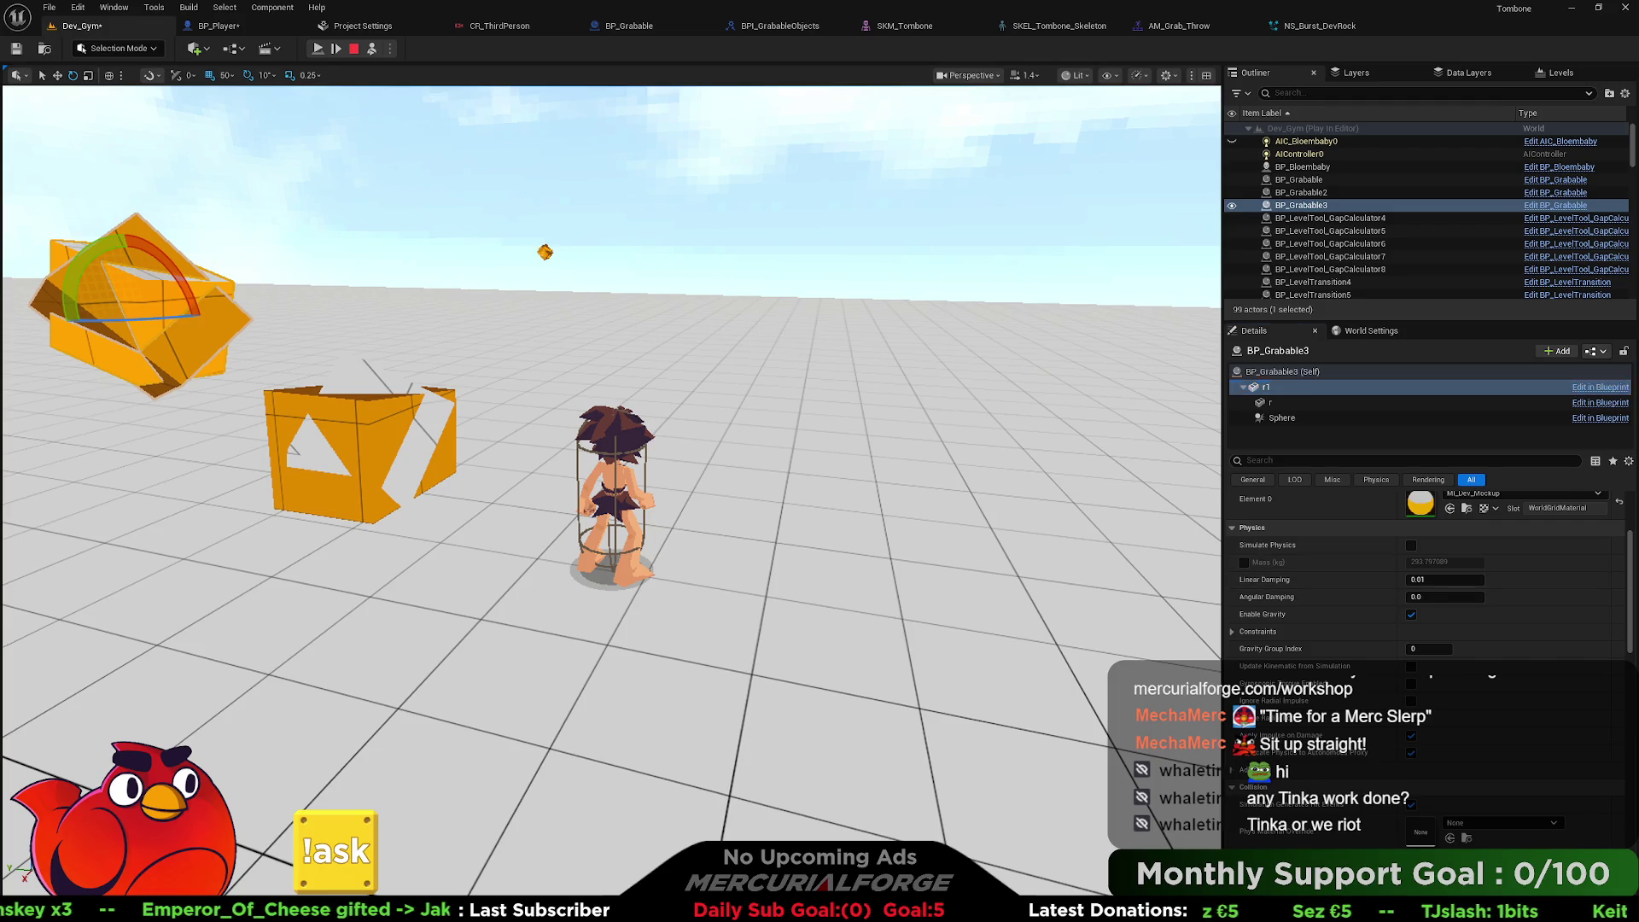
left_click(1285, 387)
scroll(1354, 612, "down", 2)
scroll(1354, 612, "down", 10)
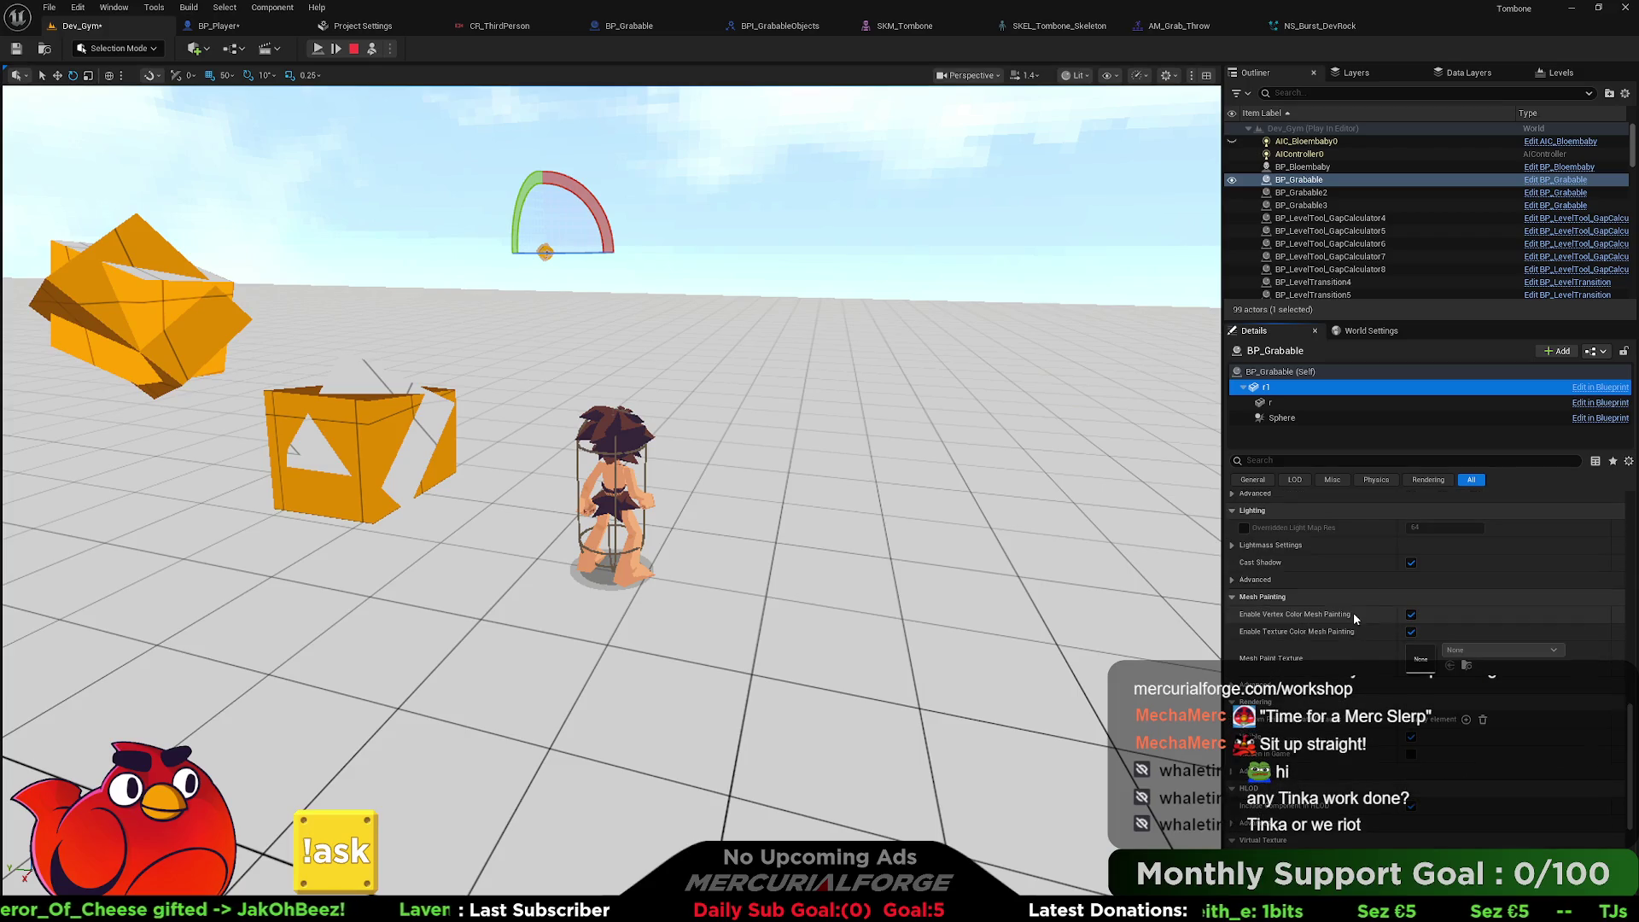
scroll(1354, 612, "down", 5)
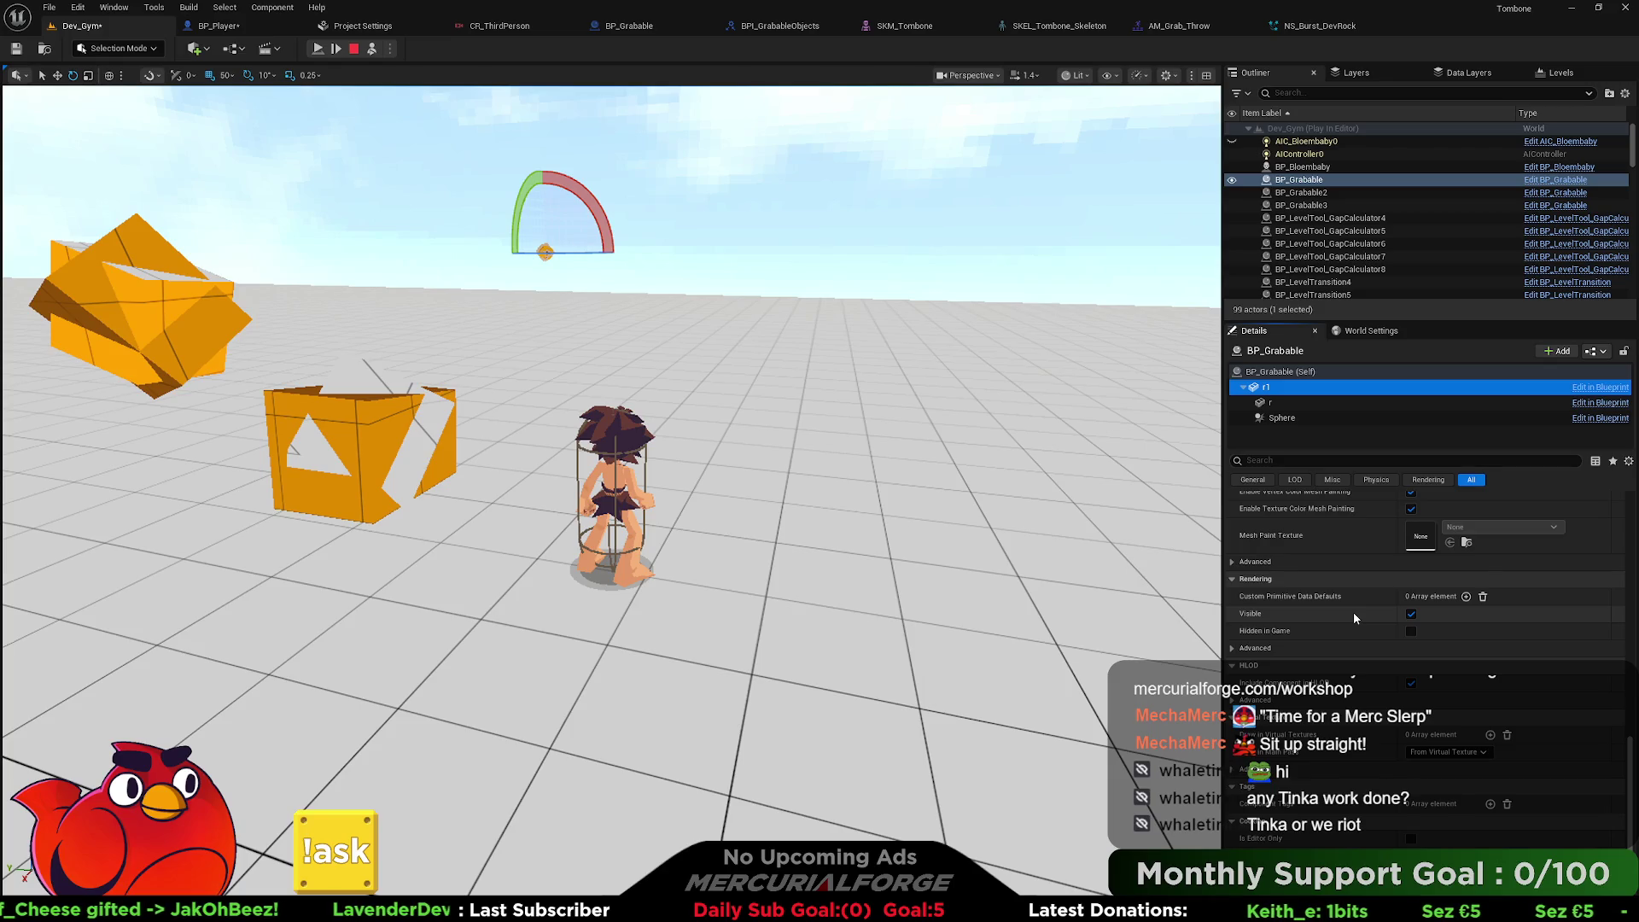
scroll(1354, 613, "down", 1)
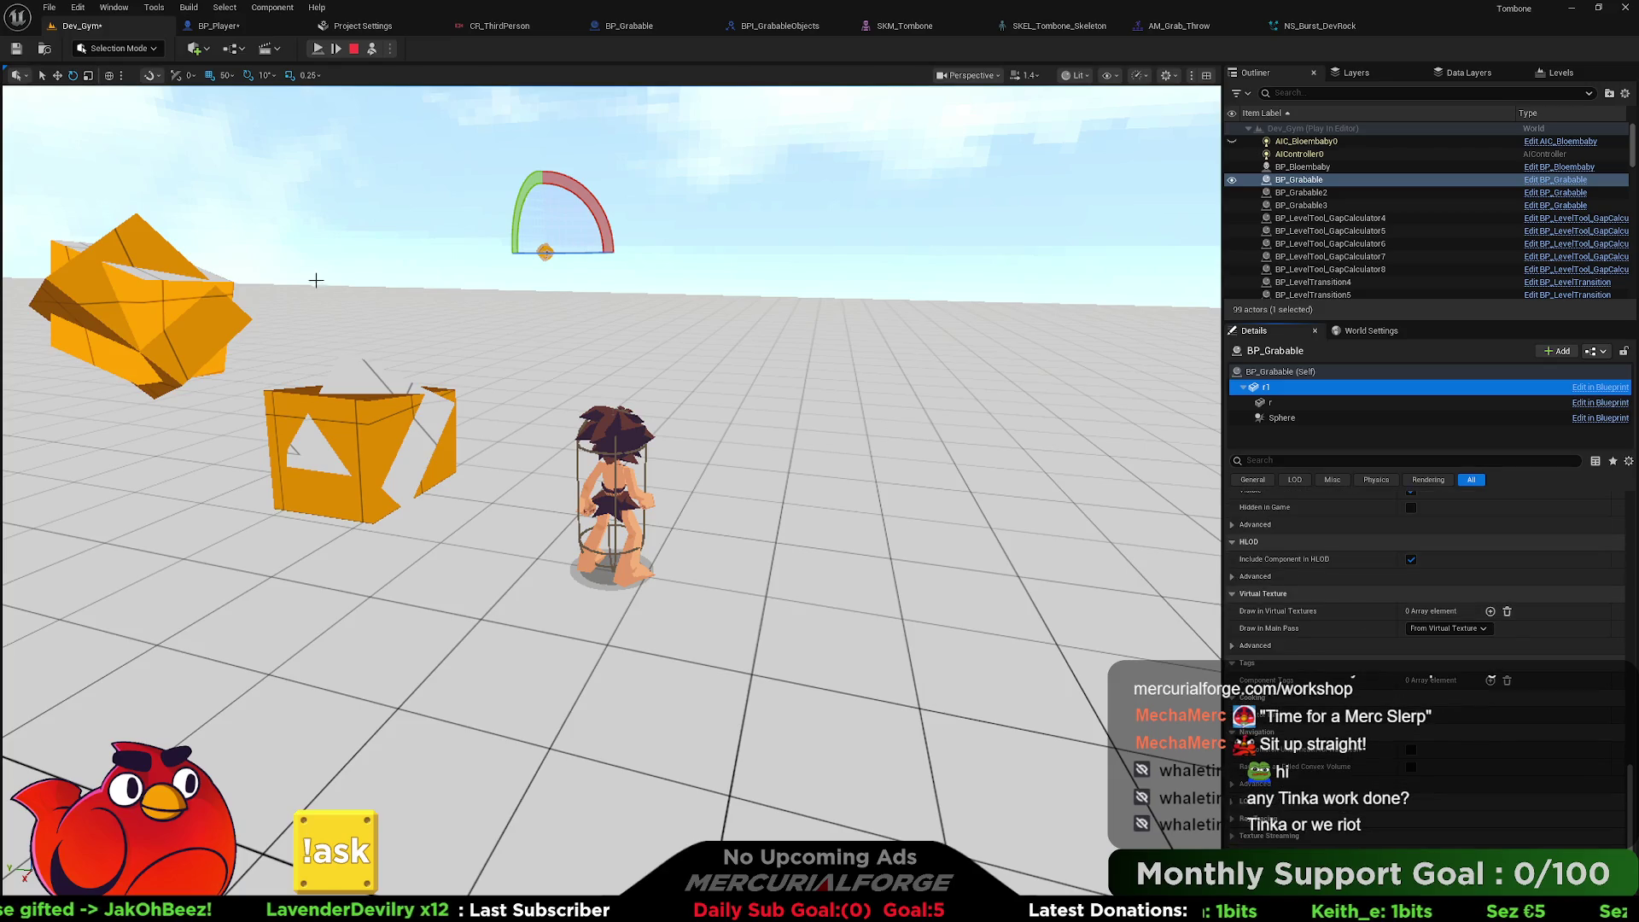
left_click(187, 312)
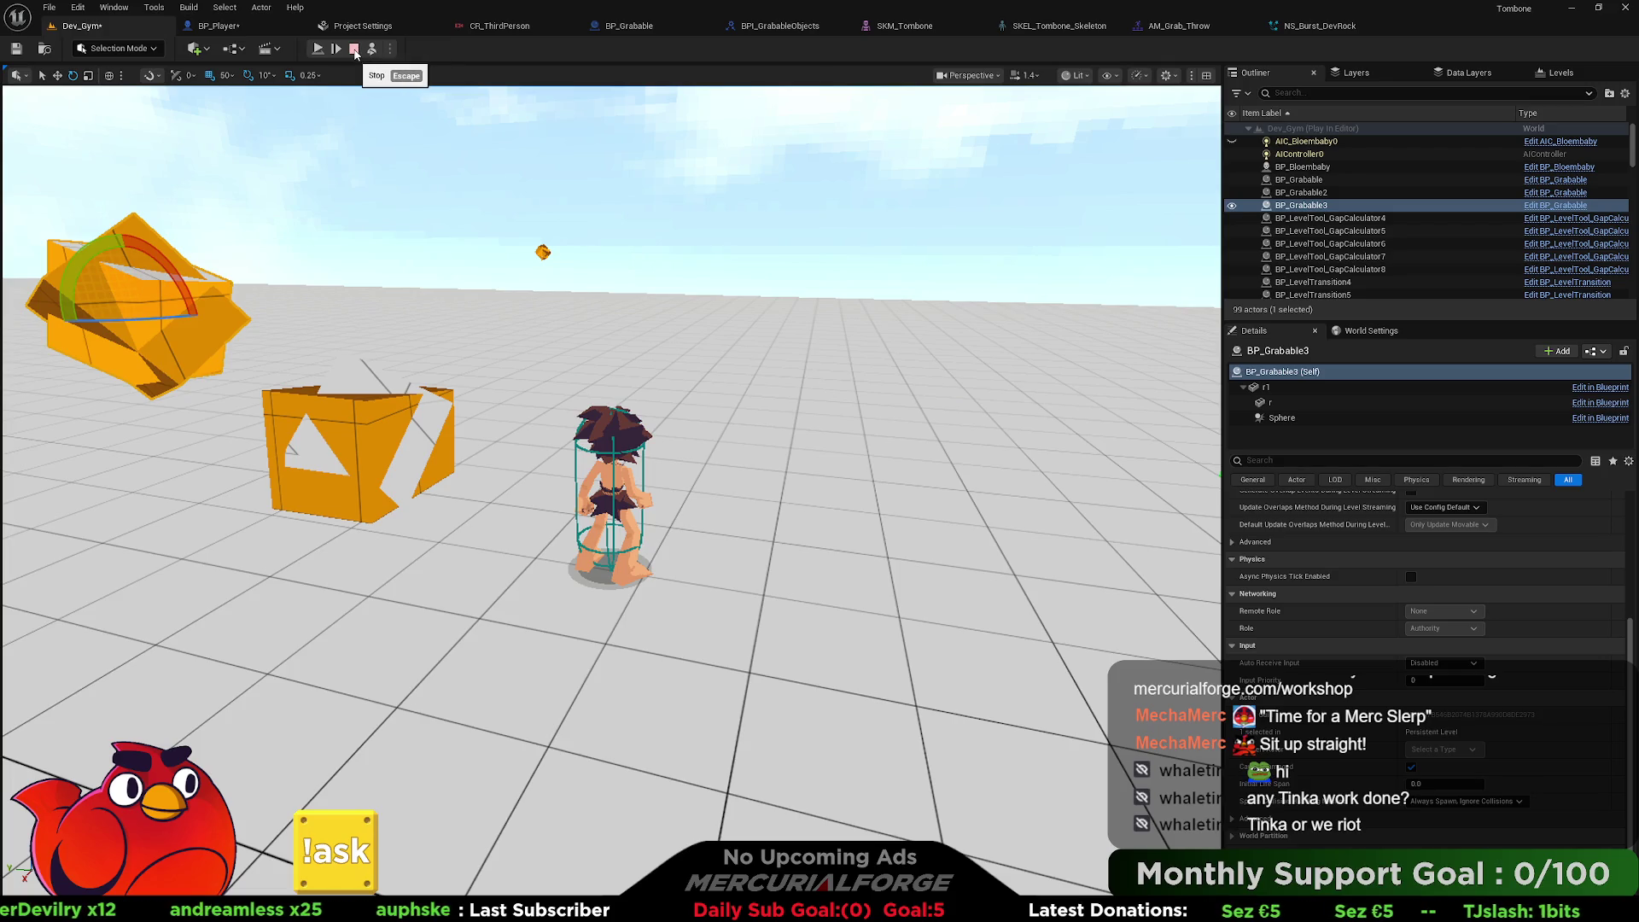
left_click(623, 26)
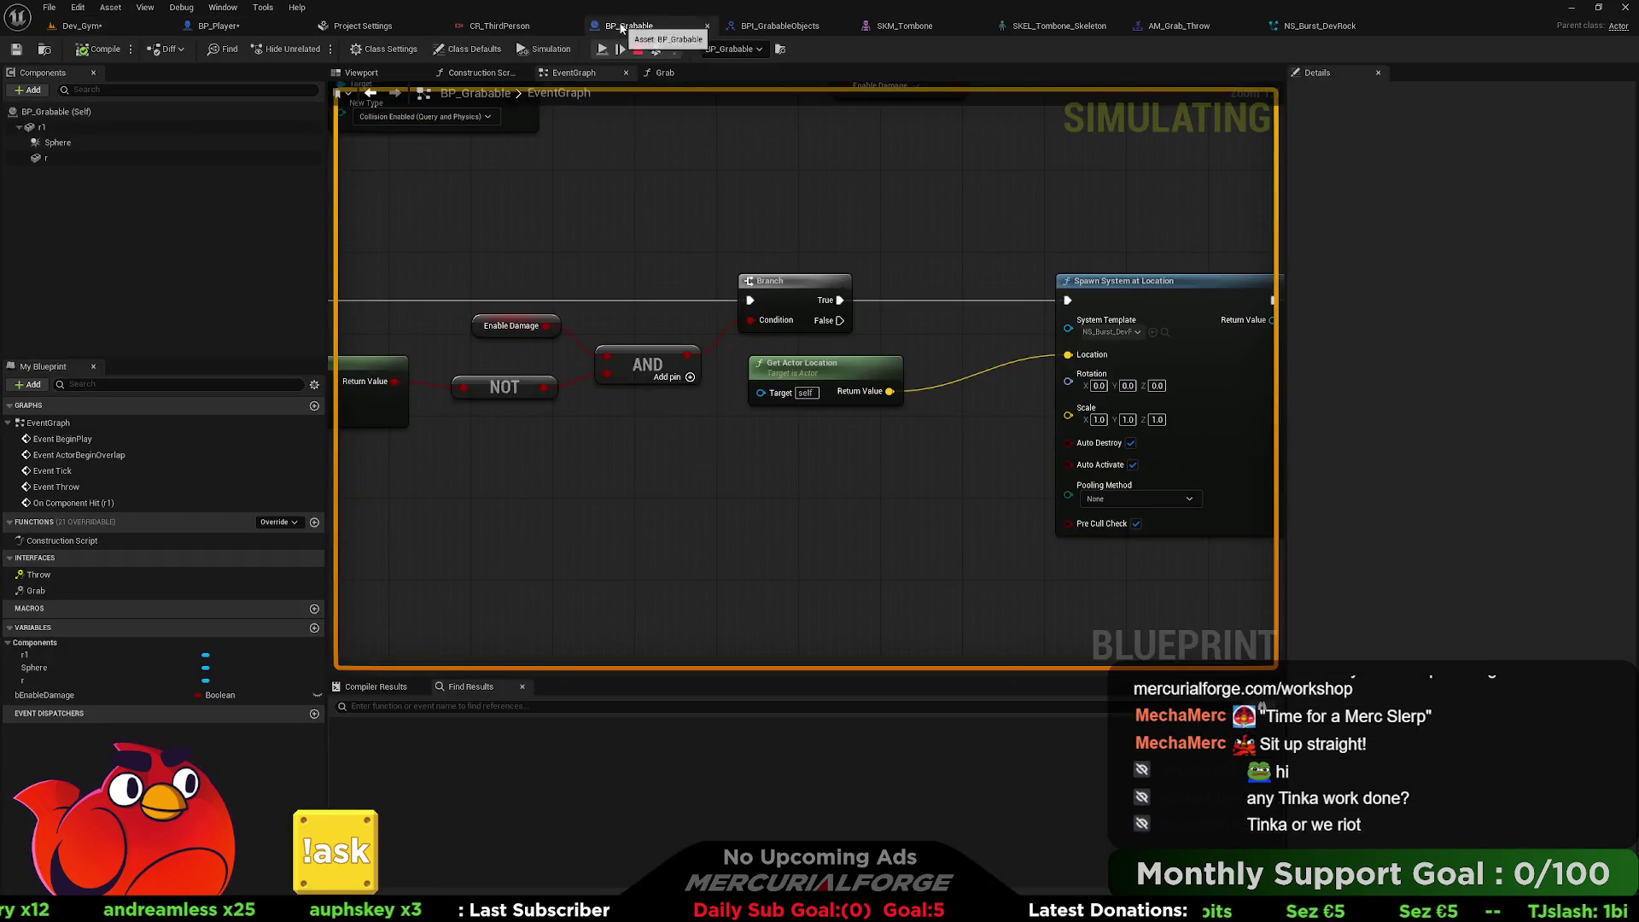
Pan BP_Player's IA_Grab and Detach From Actor section, nudging the Detach From Actor node left.
left_click(237, 27)
mouse_move(578, 282)
left_mouse_down()
mouse_move(1057, 228)
mouse_move(811, 256)
mouse_move(555, 324)
left_mouse_up()
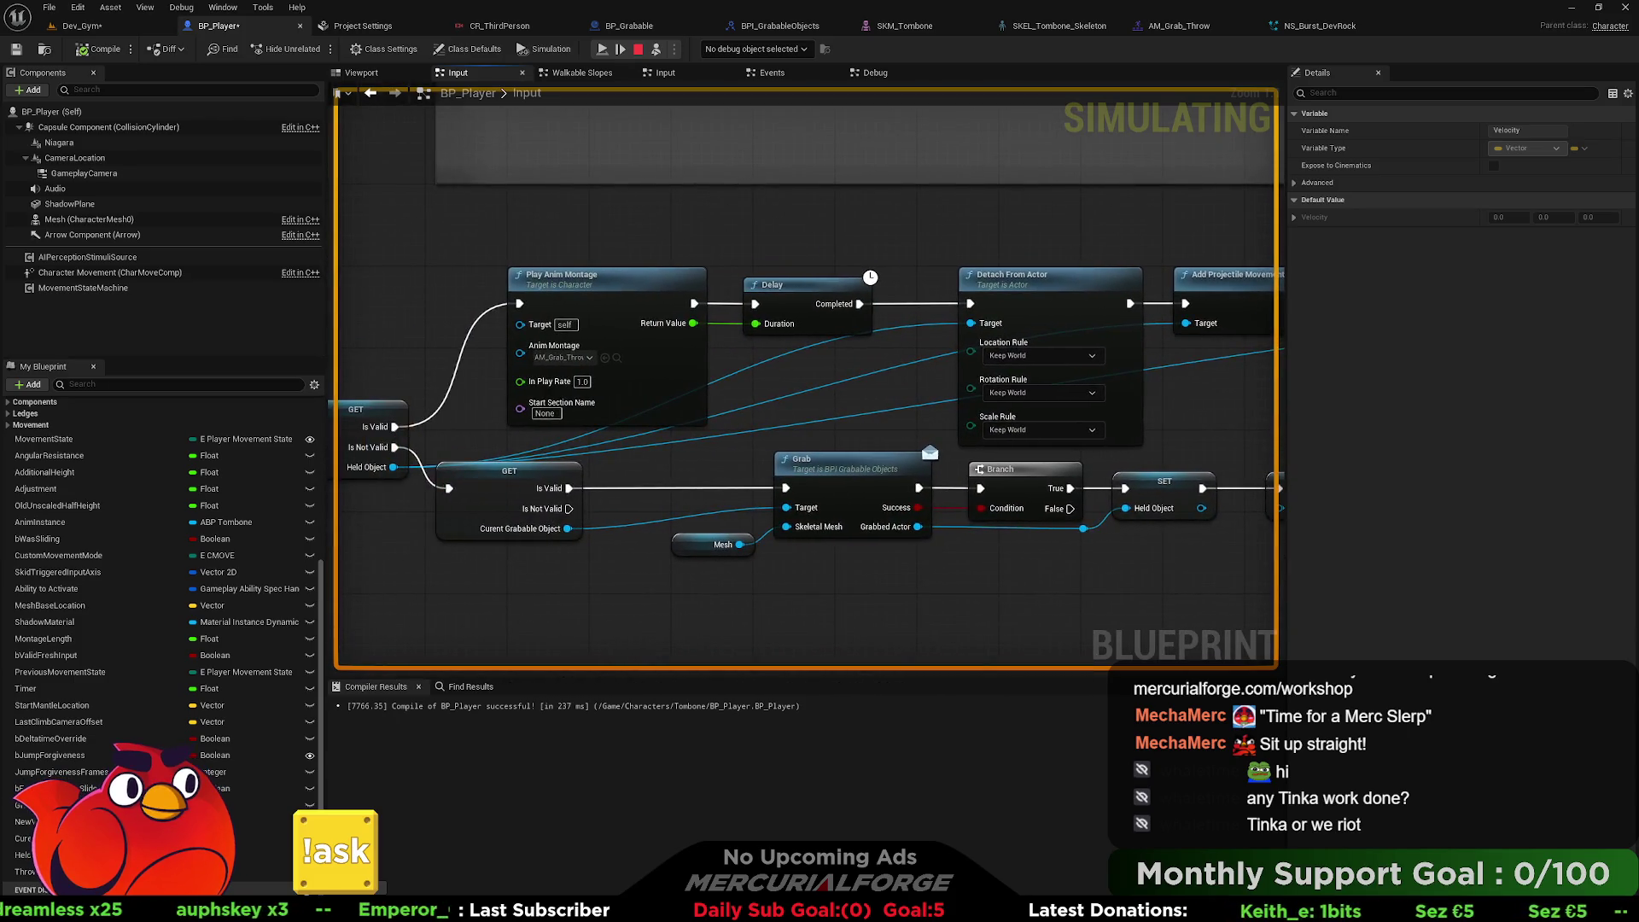
left_click_drag(1131, 225, 1110, 202)
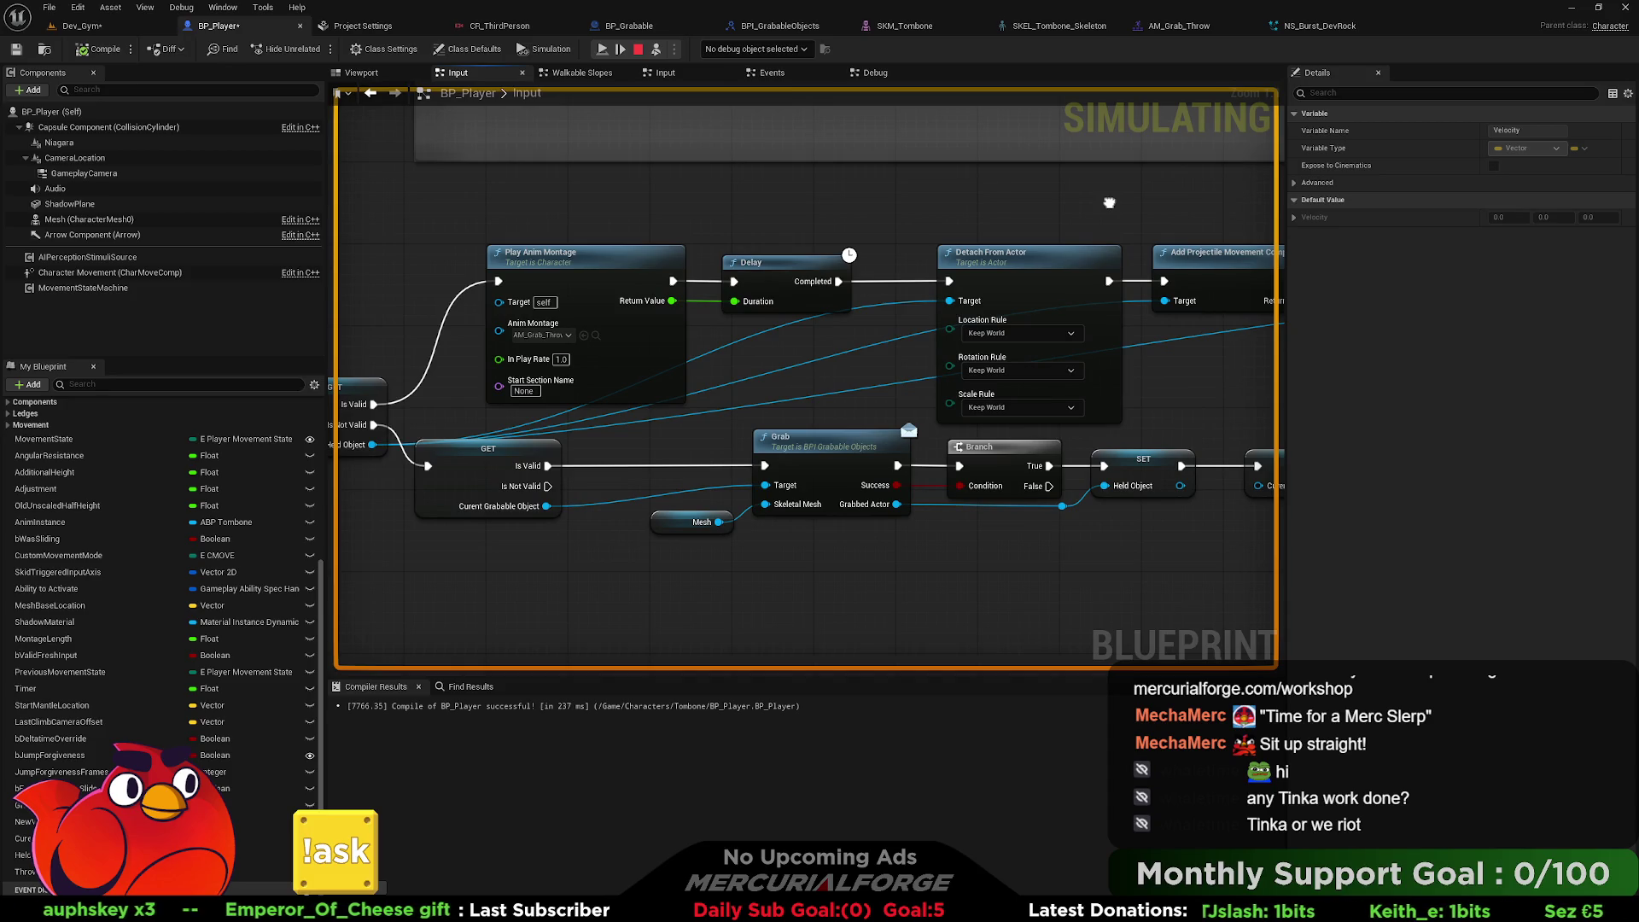
mouse_move(1110, 202)
left_mouse_down()
mouse_move(1472, 191)
mouse_move(1012, 175)
left_mouse_up()
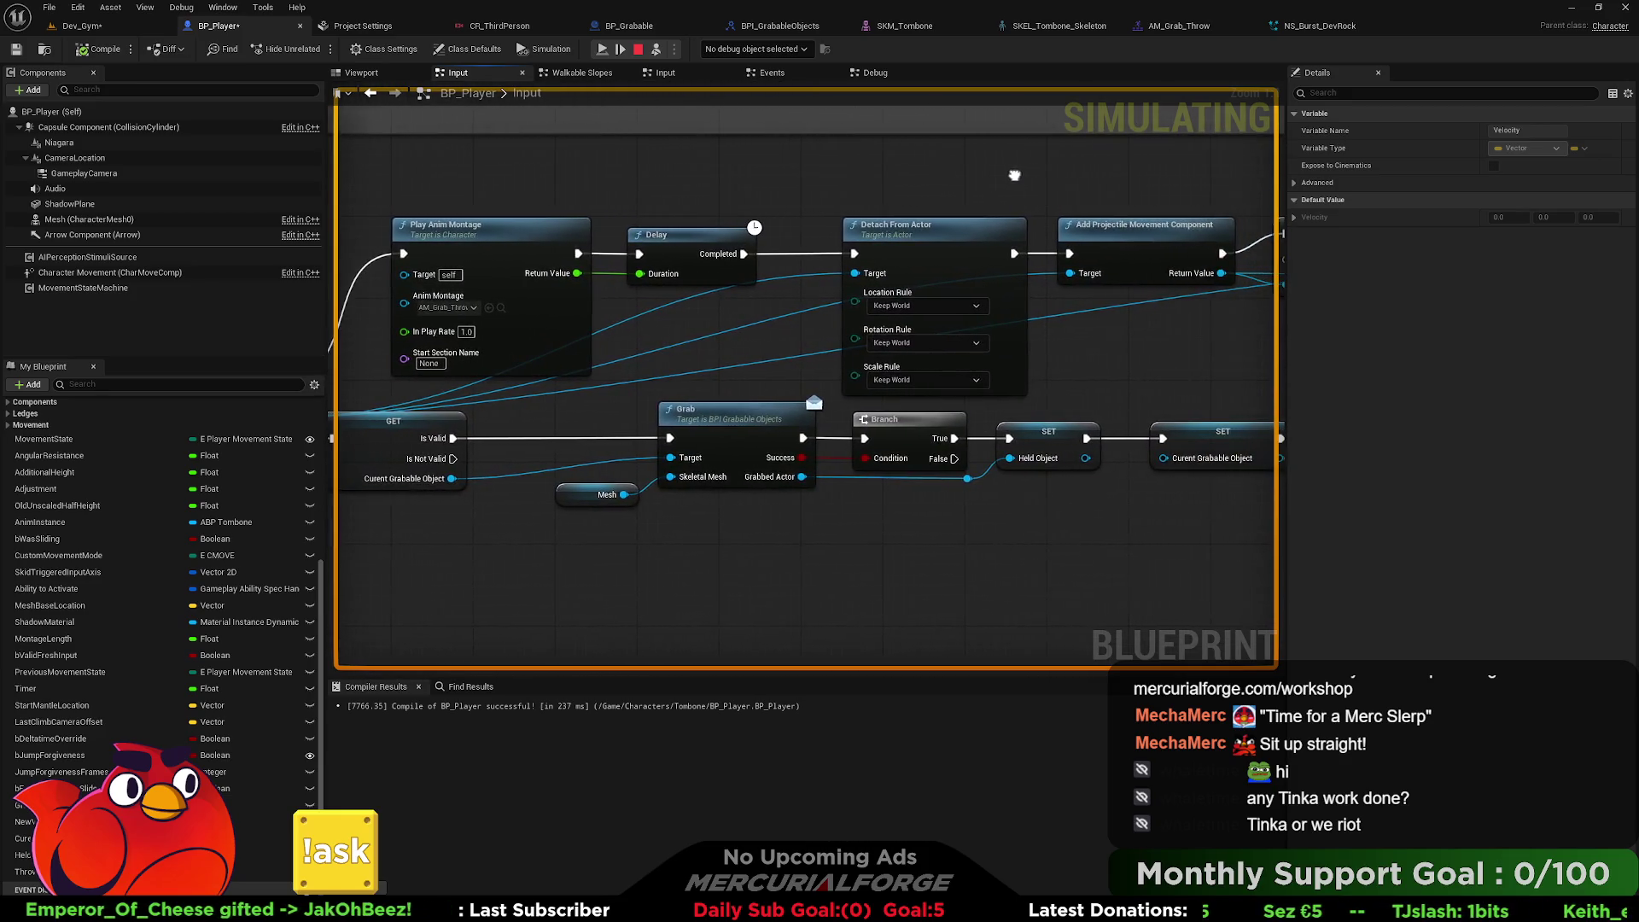
left_click_drag(1058, 301, 871, 295)
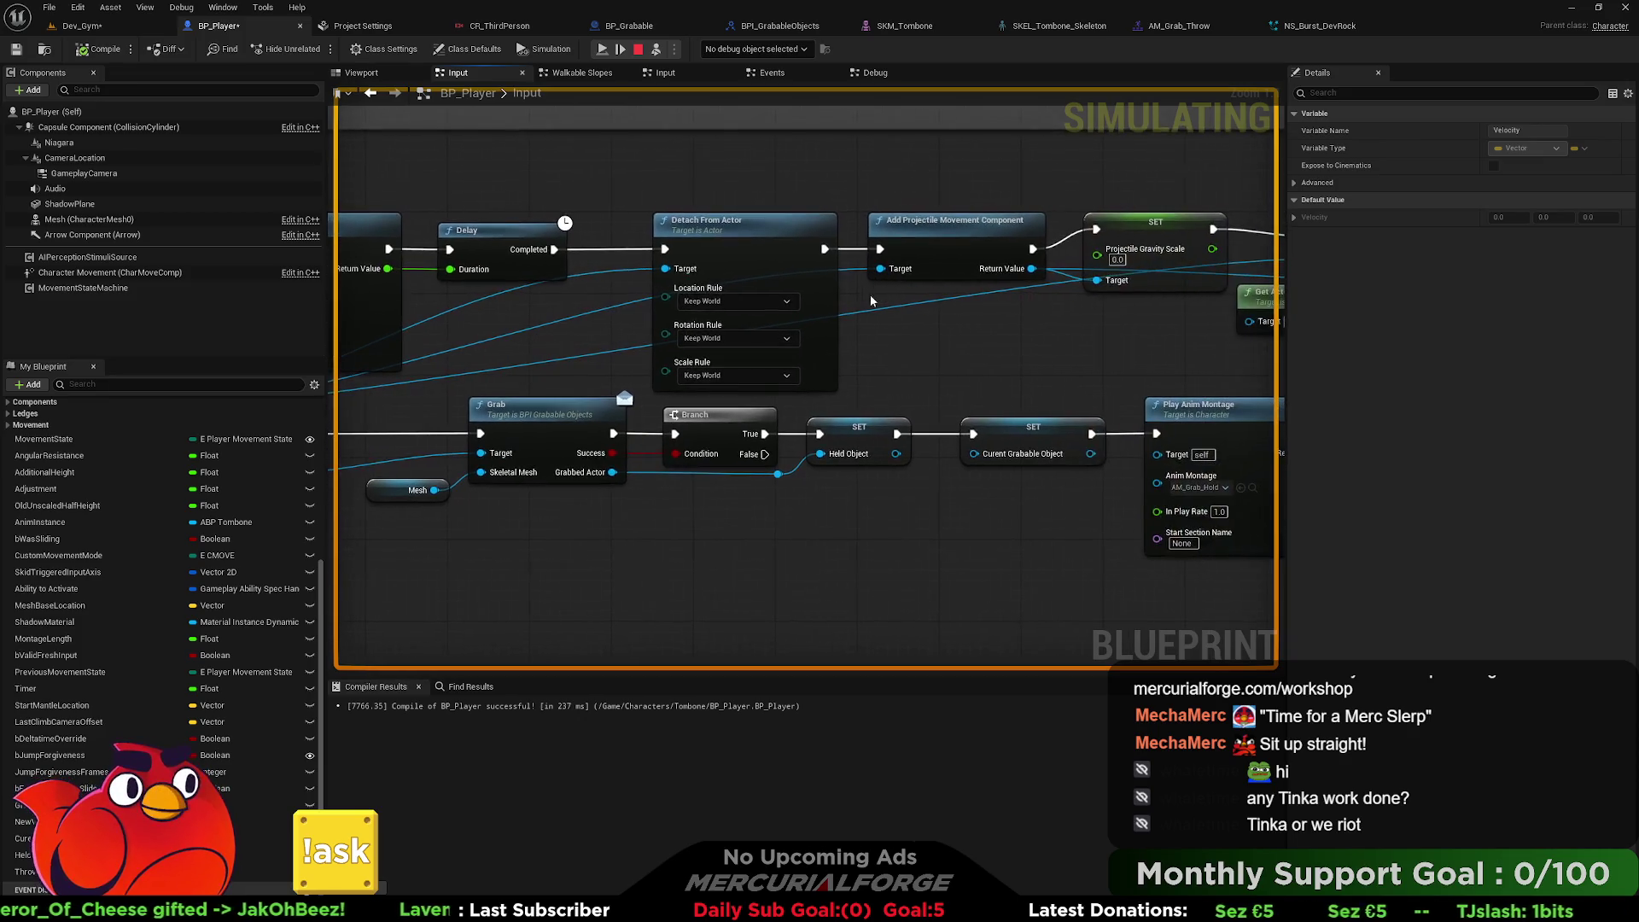
mouse_move(751, 233)
left_mouse_down()
mouse_move(709, 233)
mouse_move(1247, 223)
mouse_move(417, 248)
mouse_move(597, 307)
mouse_move(469, 352)
left_mouse_up()
left_click_drag(991, 343, 137, 330)
left_click_drag(338, 195, 1288, 326)
left_click_drag(823, 345, 1103, 355)
Inspect the Add Projectile Movement, Add Rotating Movement and breakpointed SET Velocity nodes.
left_click(905, 237)
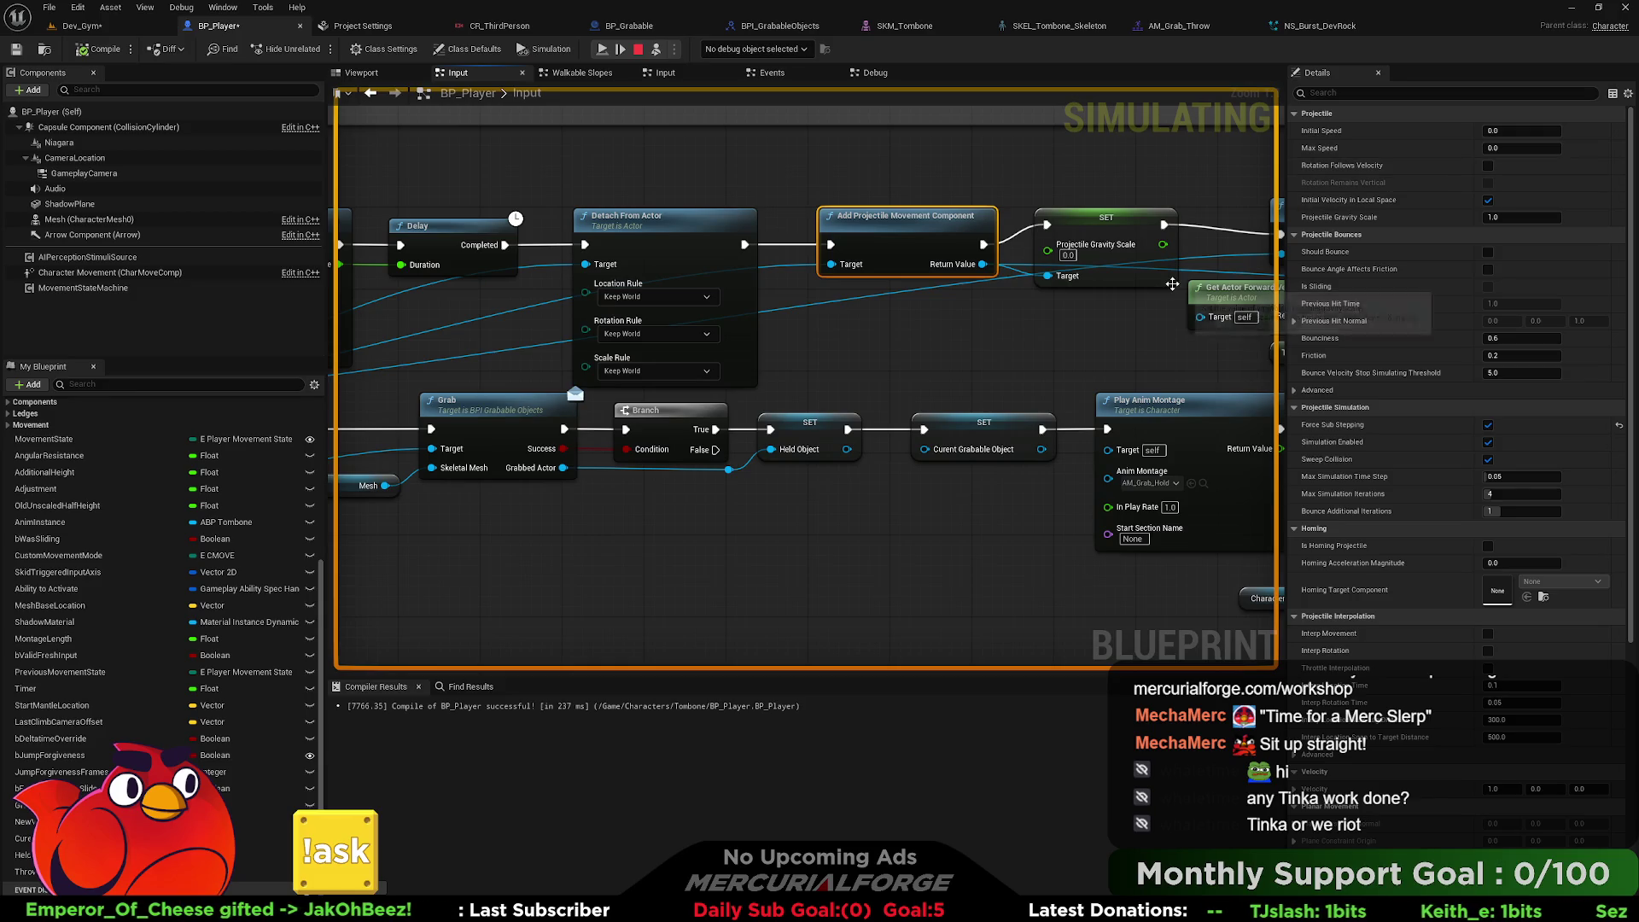
left_click_drag(1091, 355, 637, 350)
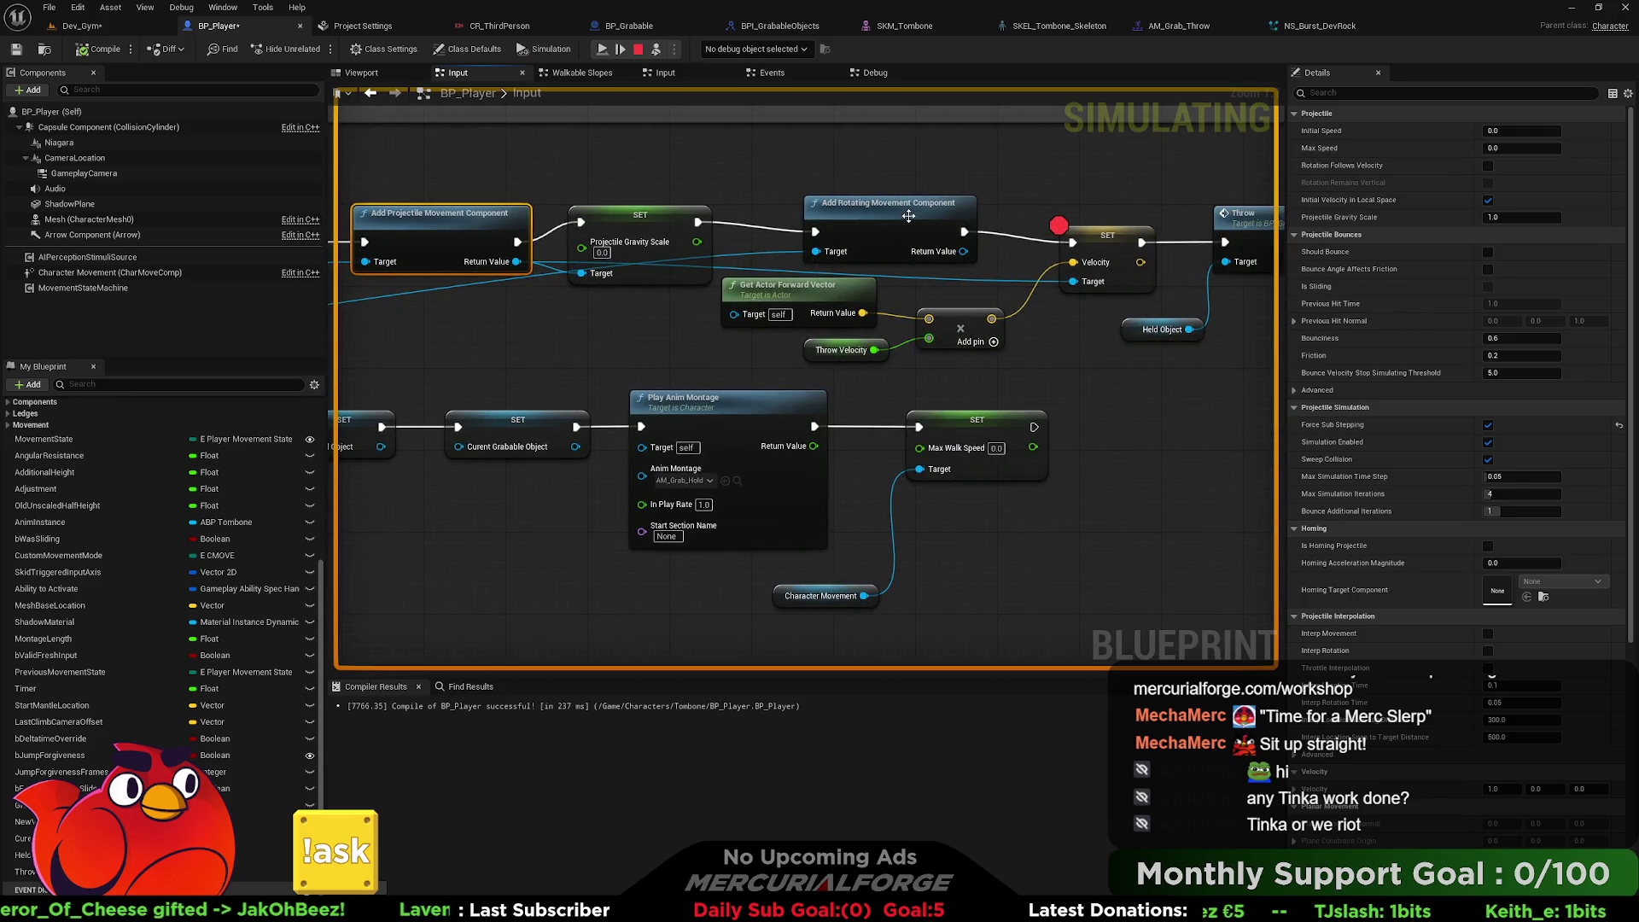
left_click(908, 216)
left_click_drag(1142, 242, 830, 249)
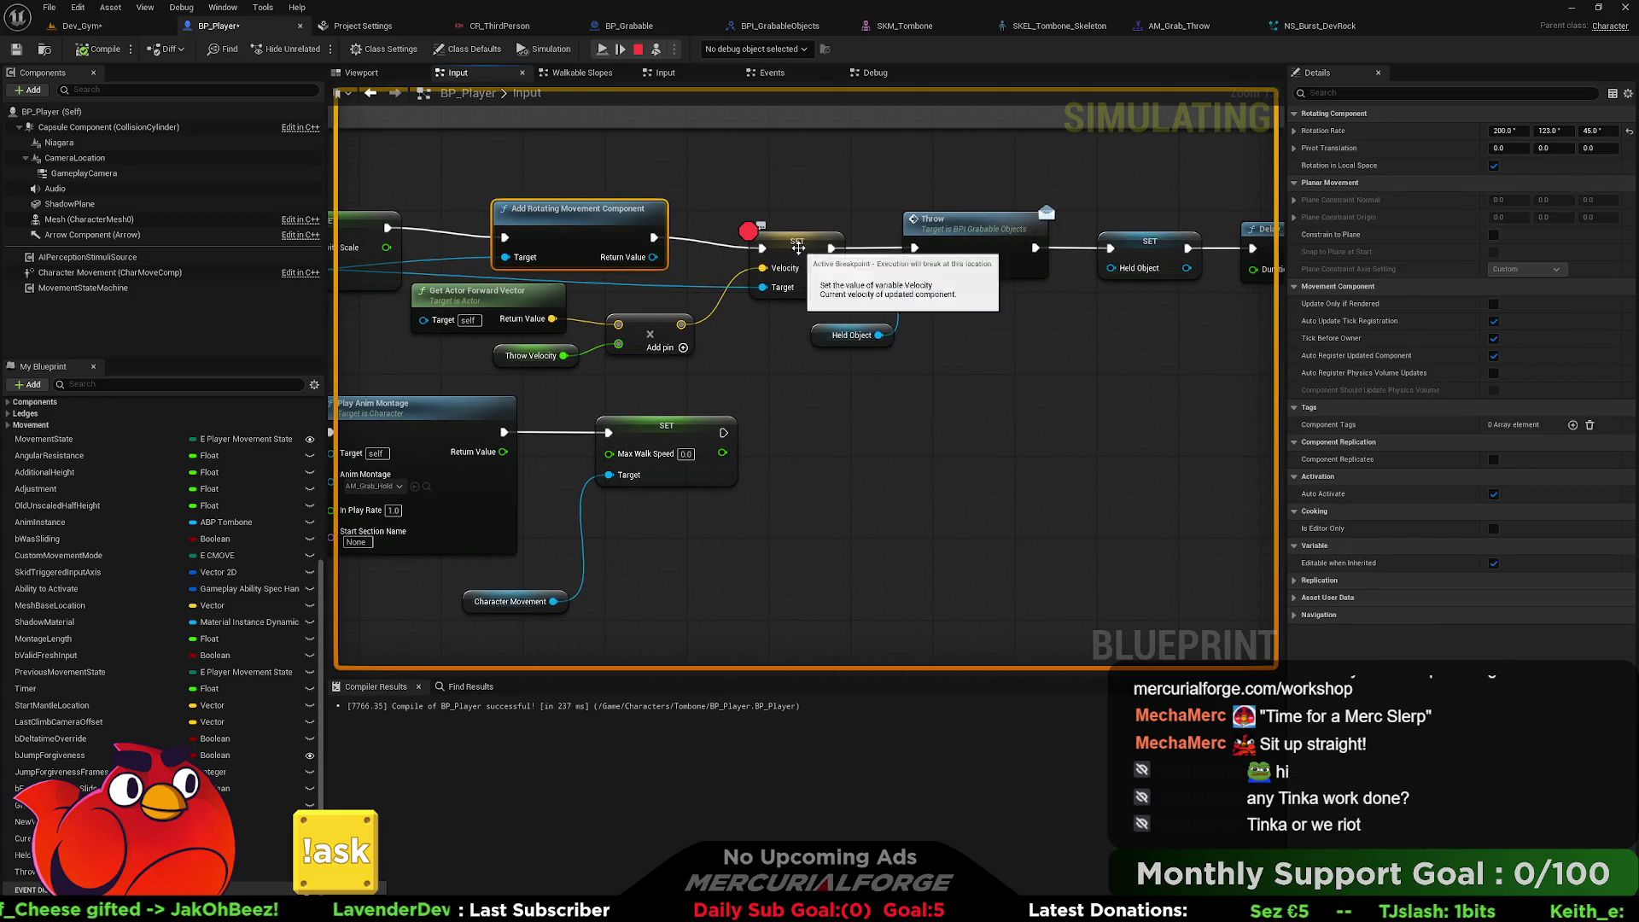
left_click(798, 247)
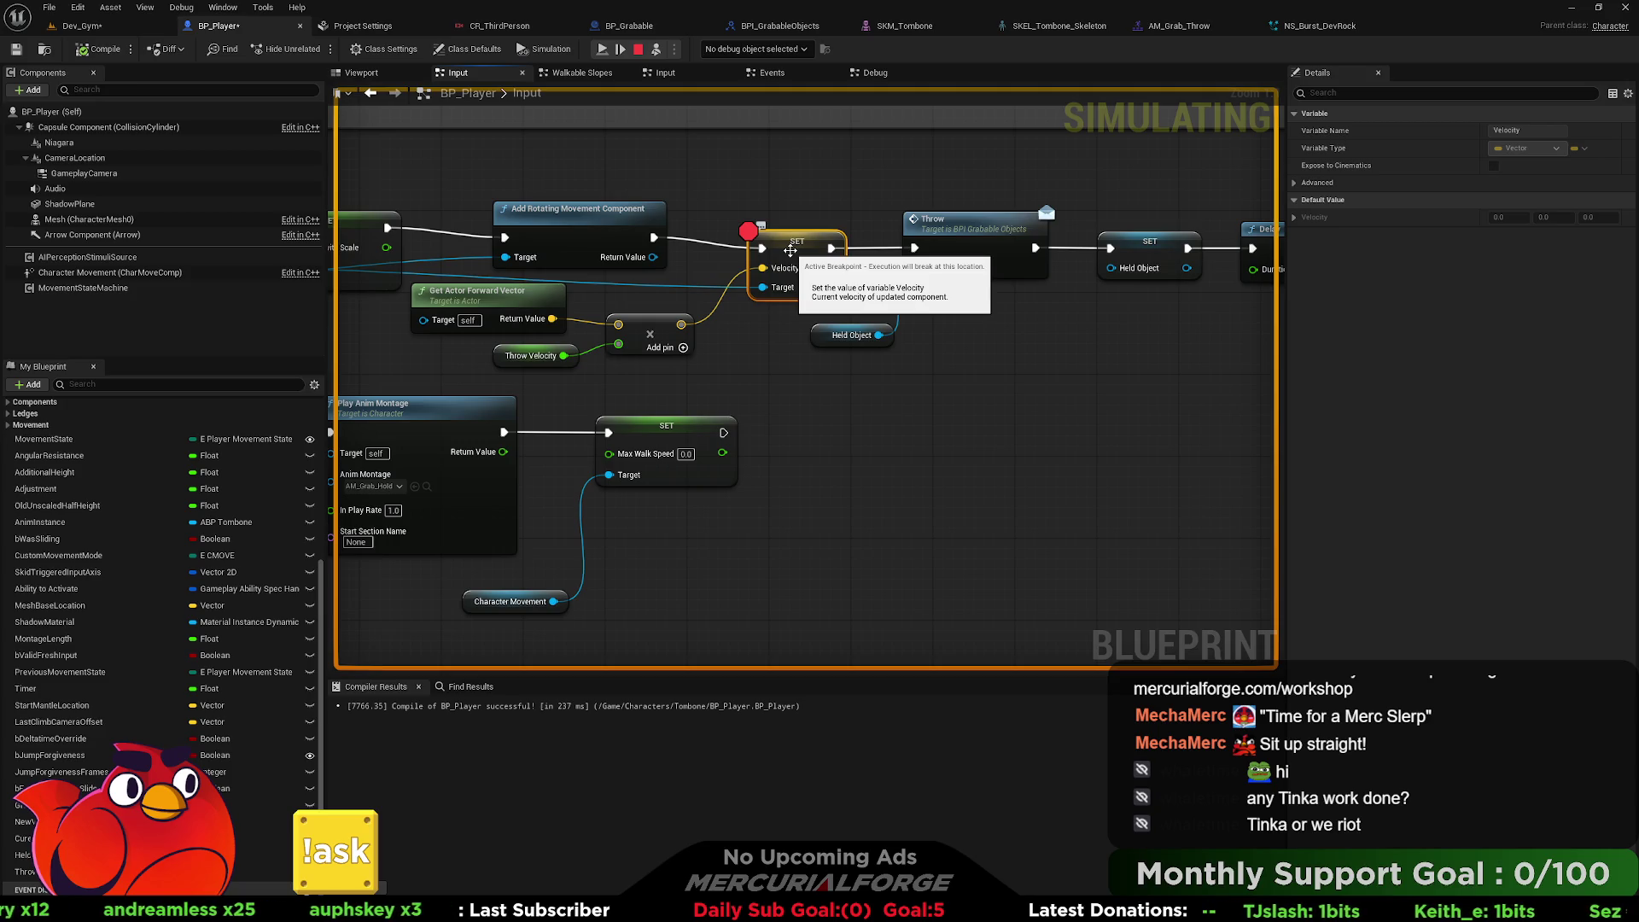
Review the Delay, Stop Anim Montage, Grab and Play Anim Montage nodes, then return to Dev_Gym.
left_click_drag(791, 251, 75, 253)
left_click_drag(227, 209, 1048, 211)
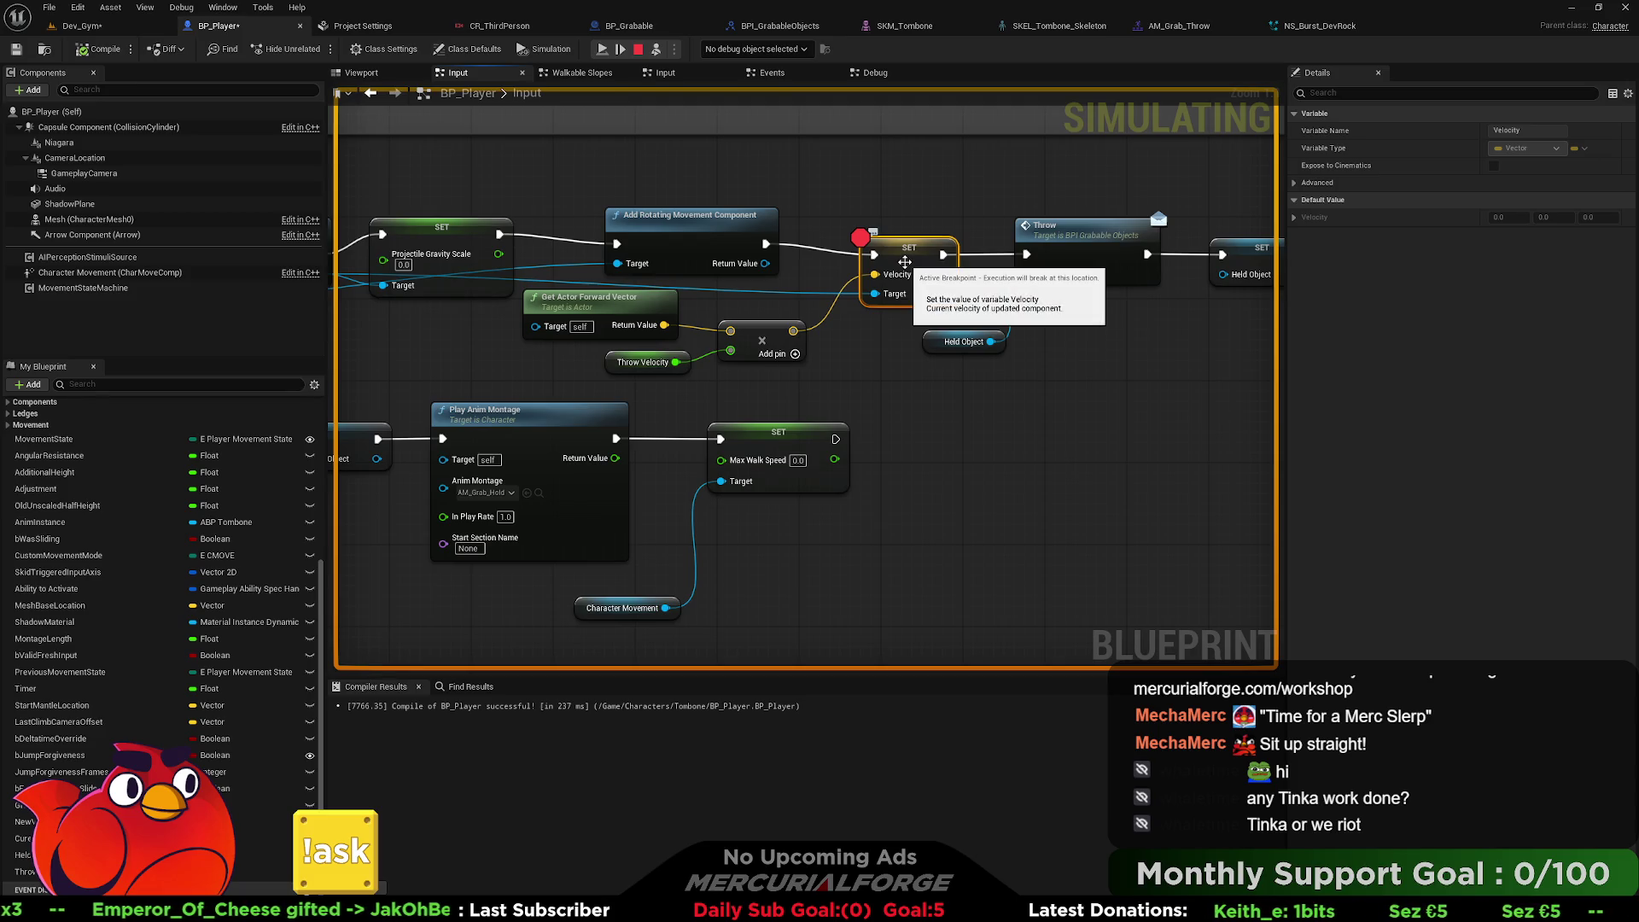
left_click_drag(905, 261, 1272, 256)
left_click_drag(810, 299, 1220, 297)
left_click_drag(778, 253, 1116, 253)
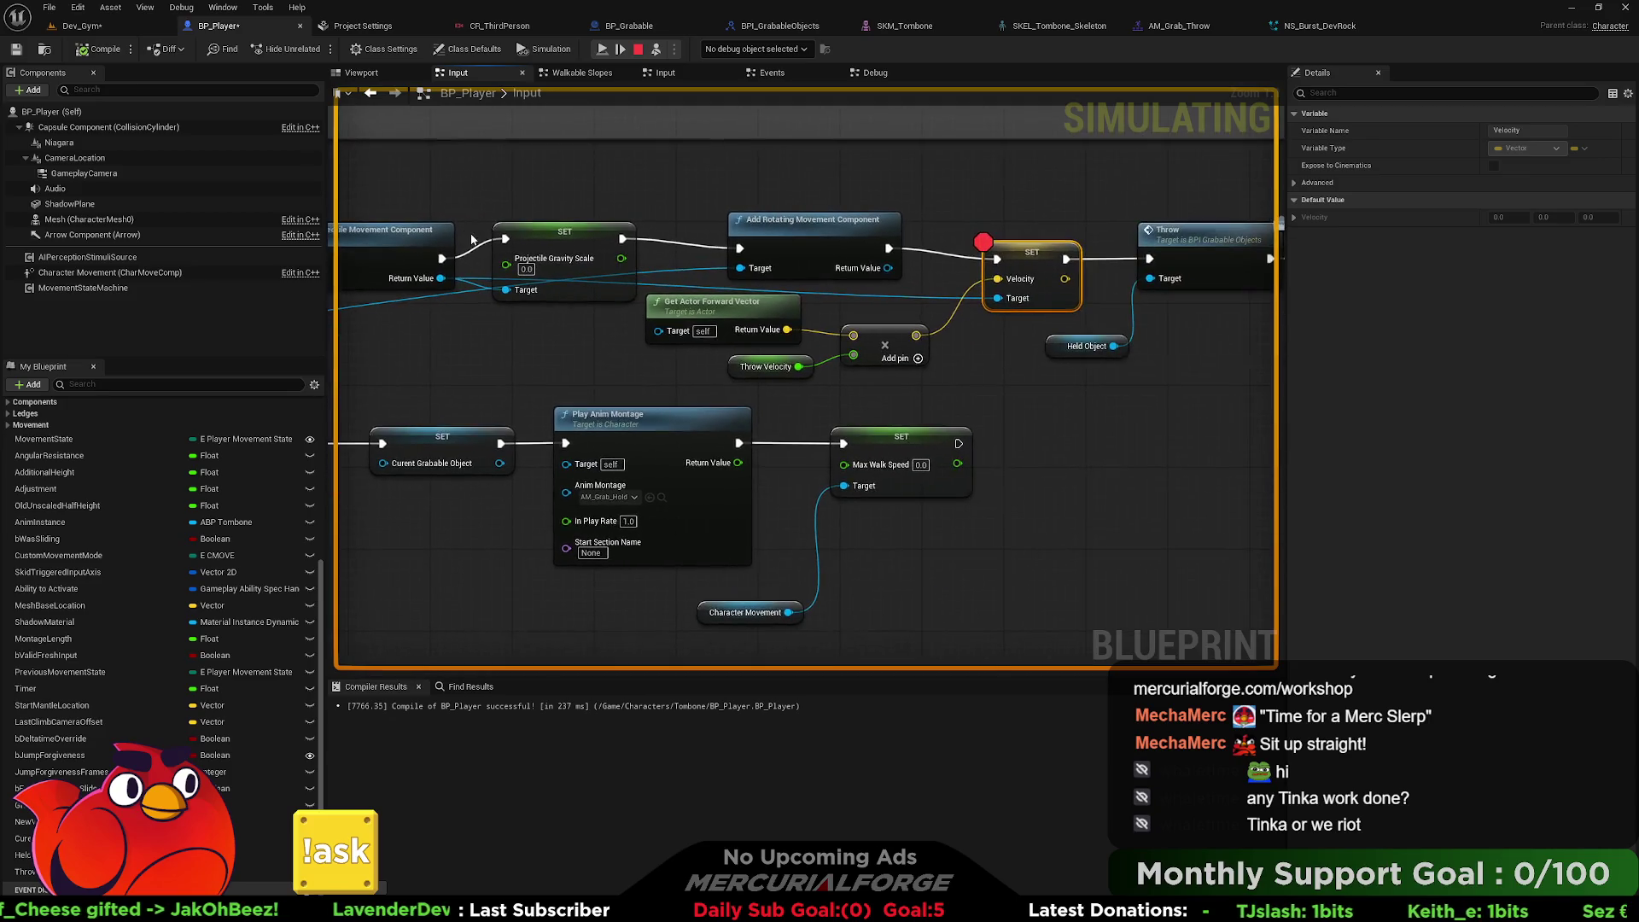
left_click(115, 30)
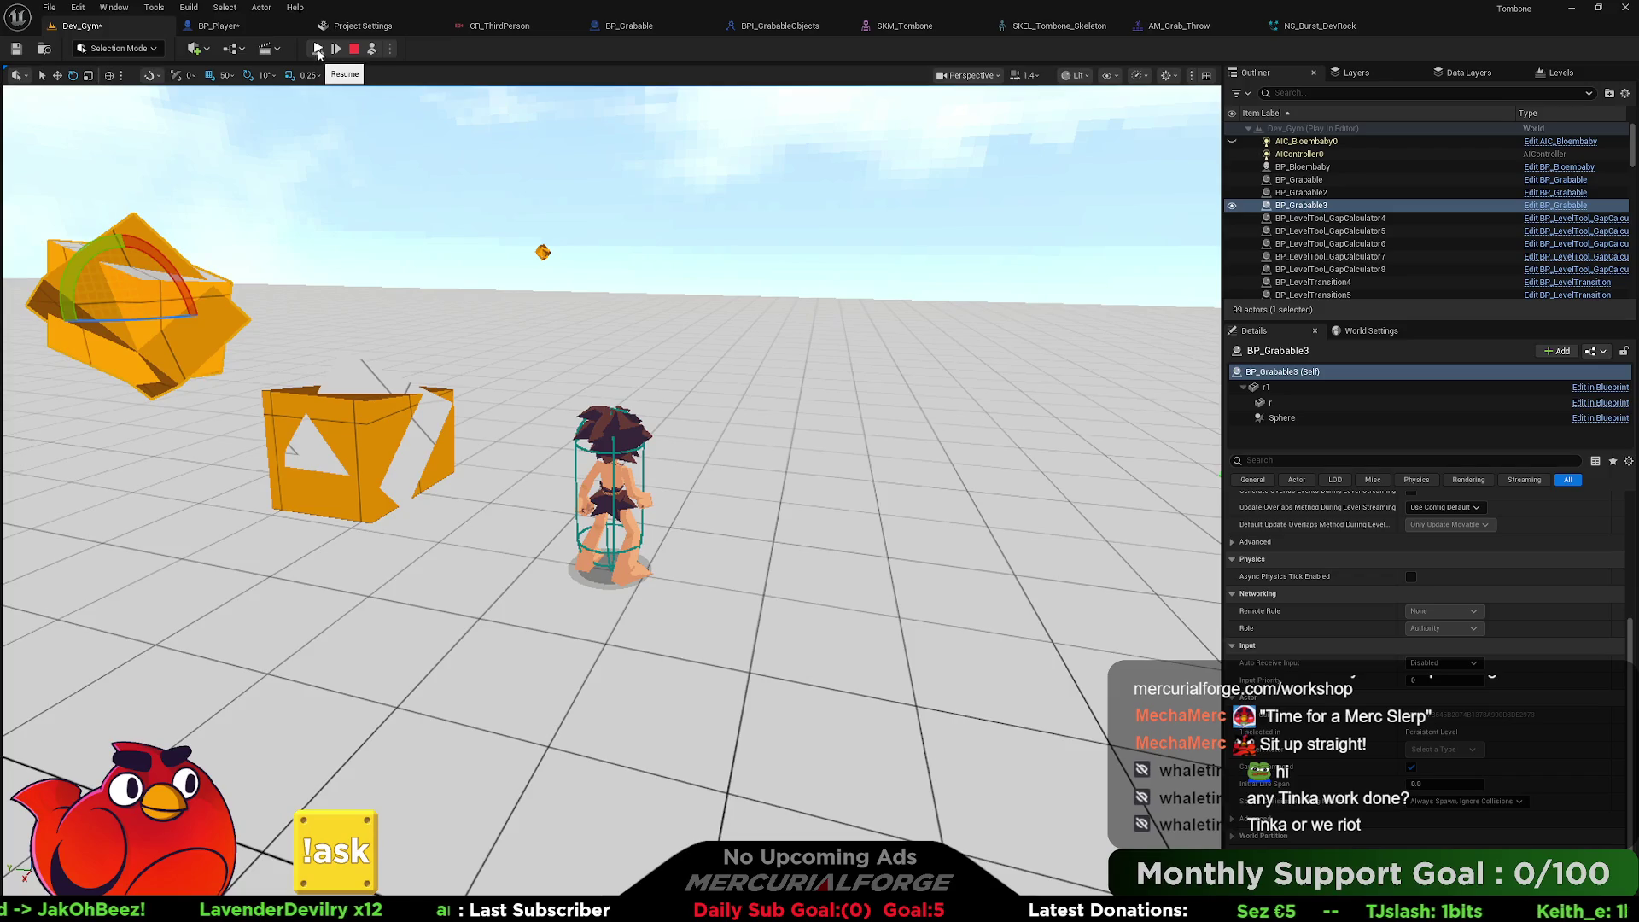
Resume the game, raise an orange rock and drag BP_Grabable to the left with the gizmo.
left_click(317, 49)
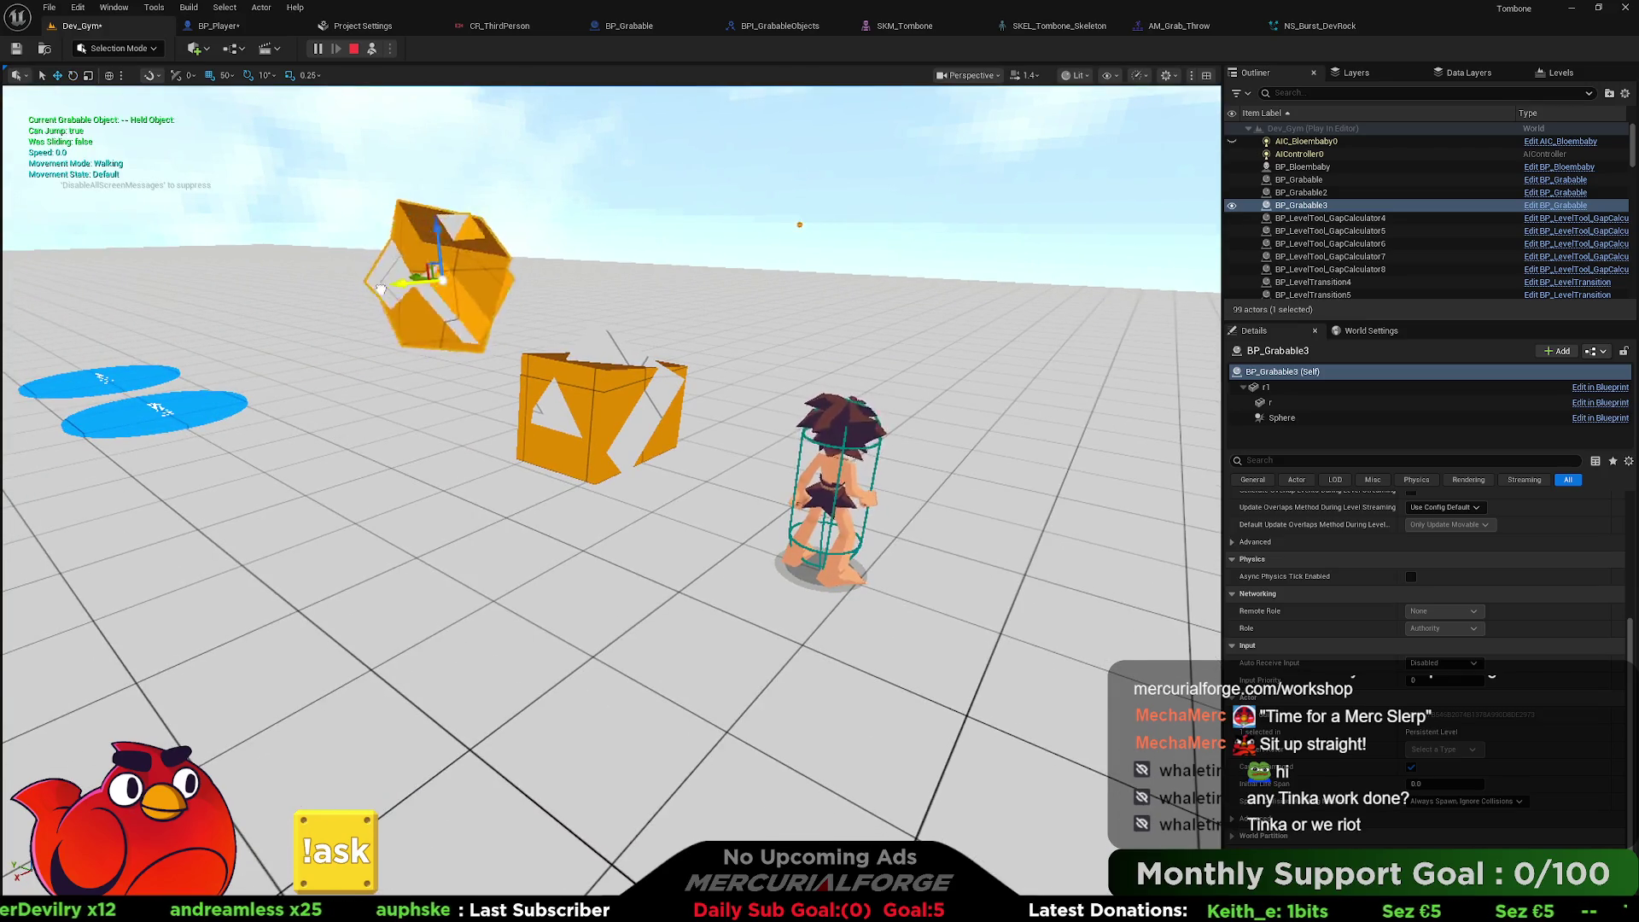
mouse_move(328, 297)
left_mouse_down()
mouse_move(489, 226)
mouse_move(498, 170)
left_mouse_up()
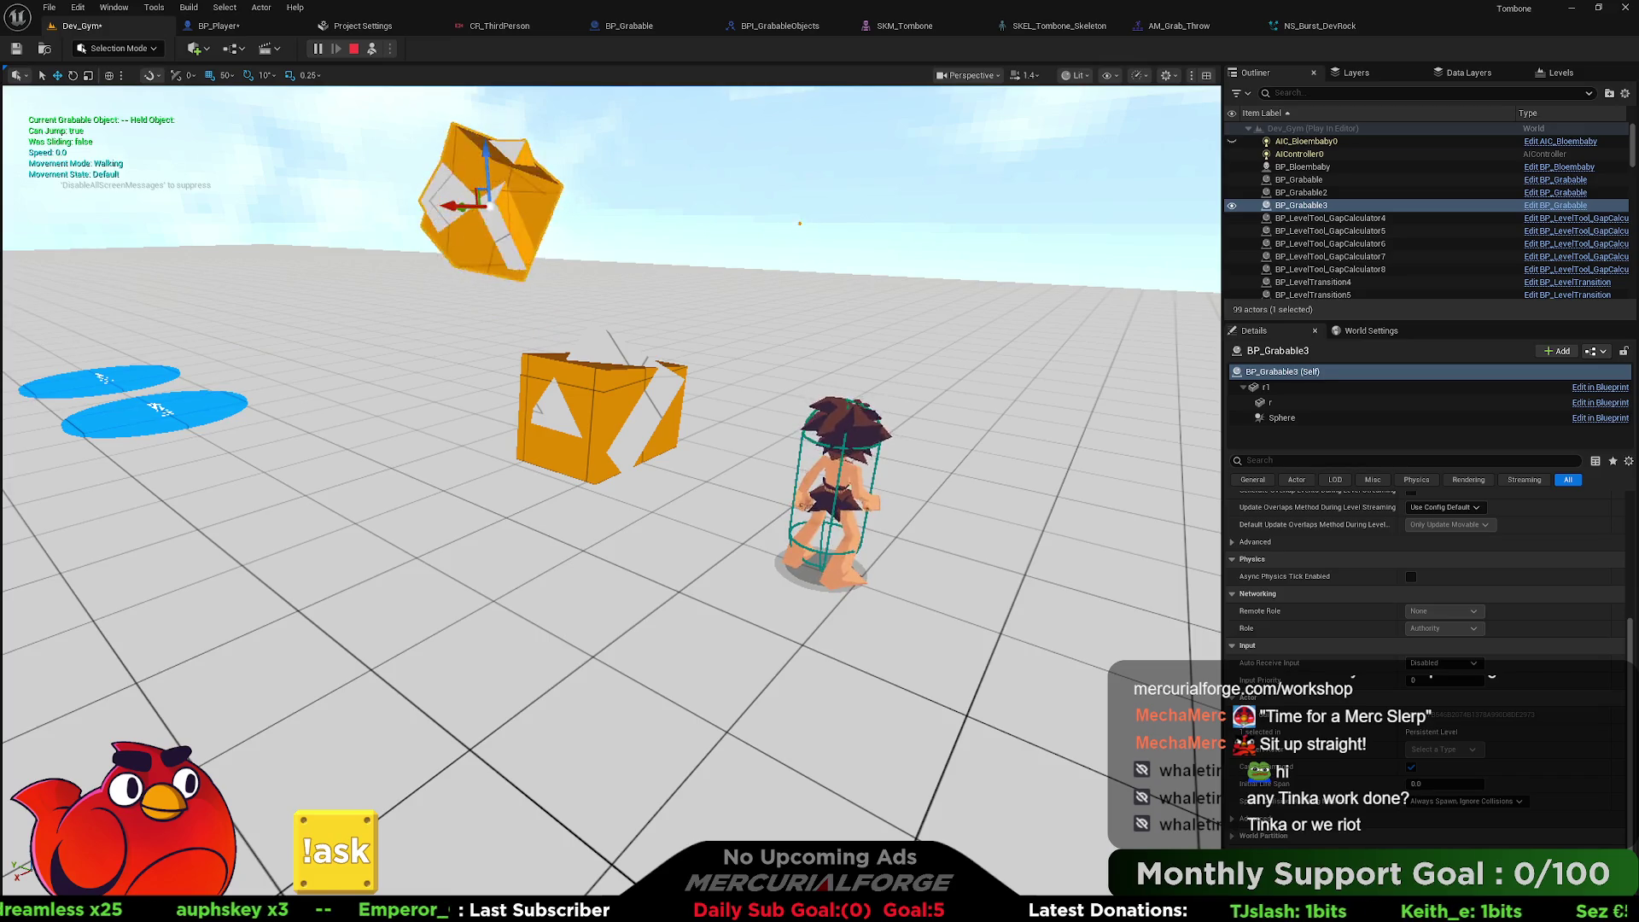
left_click(803, 224)
mouse_move(805, 224)
left_mouse_down()
mouse_move(145, 214)
mouse_move(244, 248)
left_mouse_up()
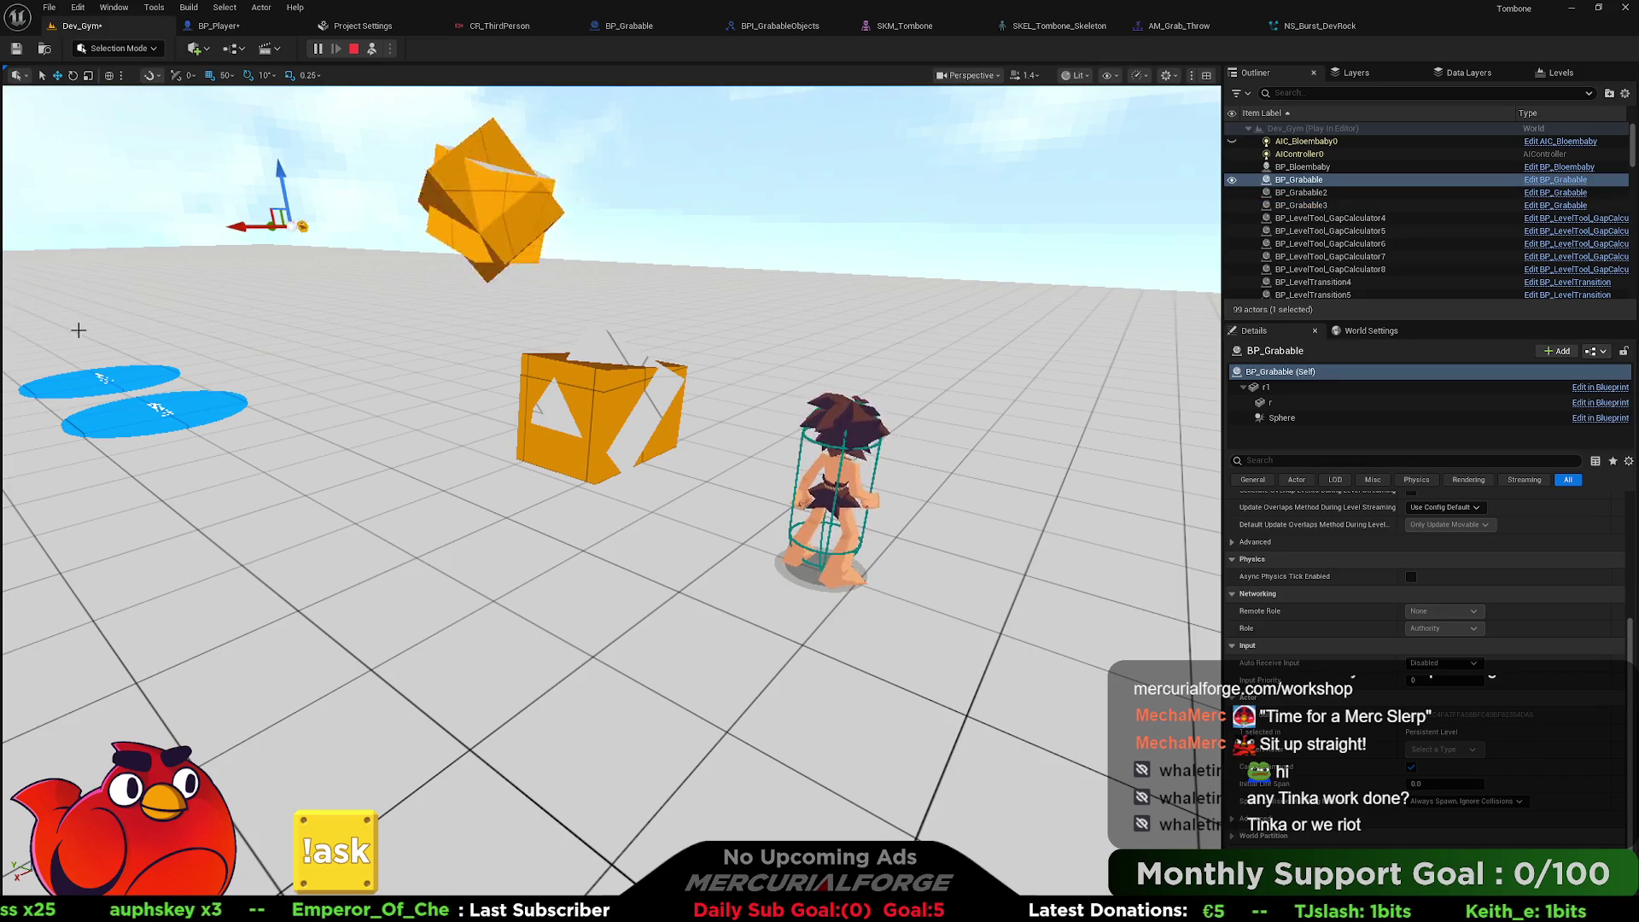
Push BP_Grabable far off the test platform, fly back, and select BP_Grabable3 beside the character.
scroll(244, 248, "up", 5)
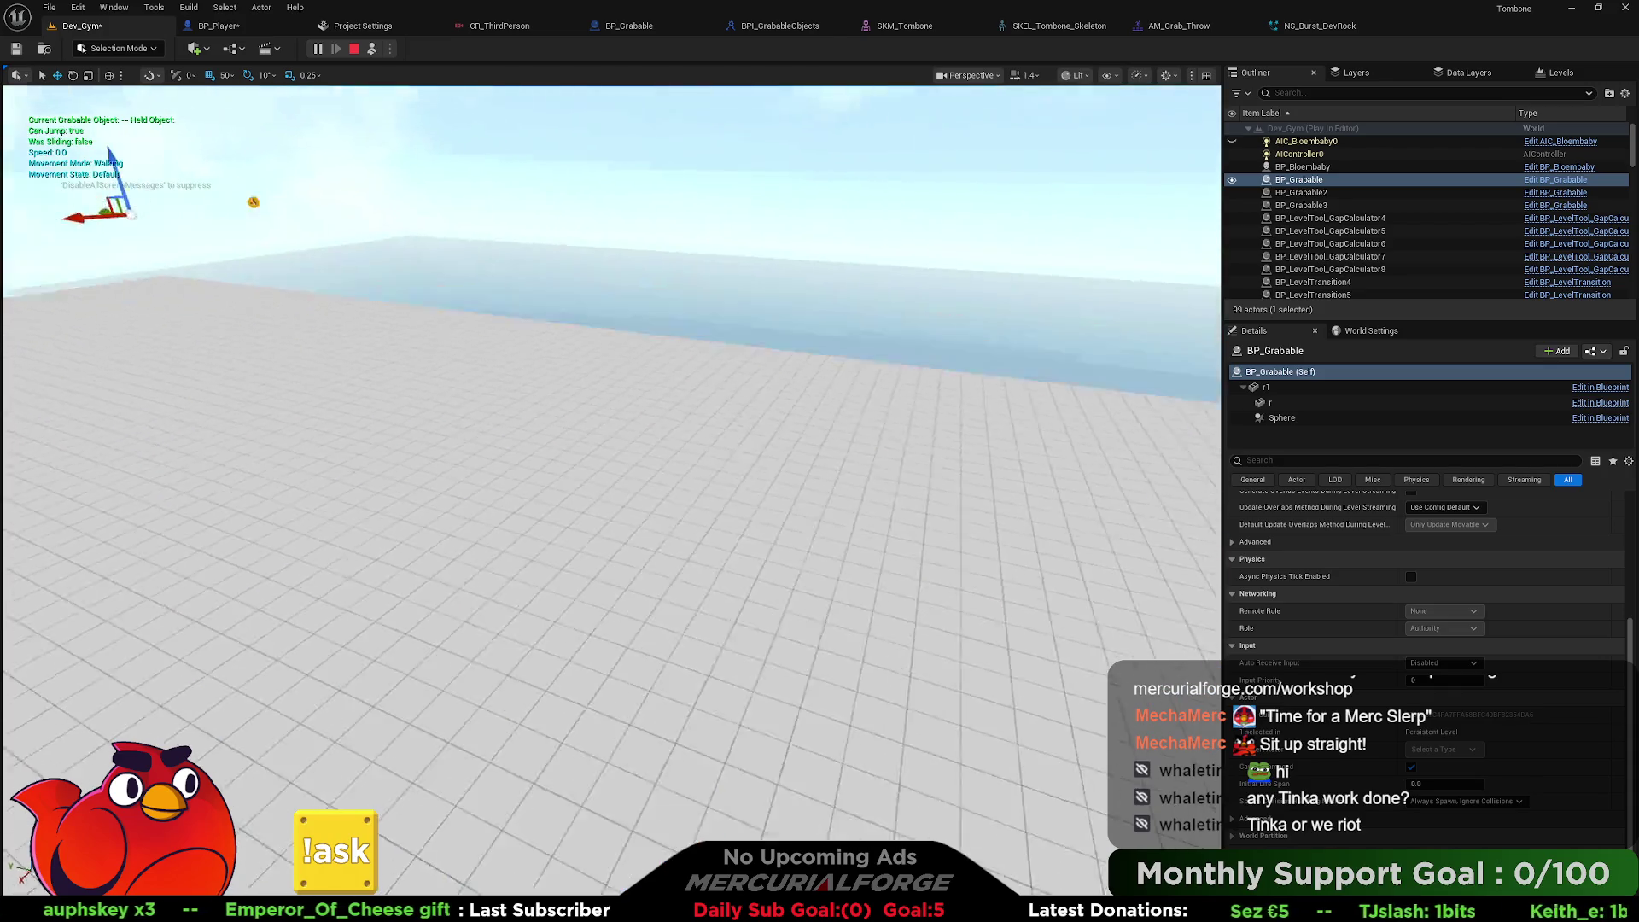
scroll(165, 282, "down", 5)
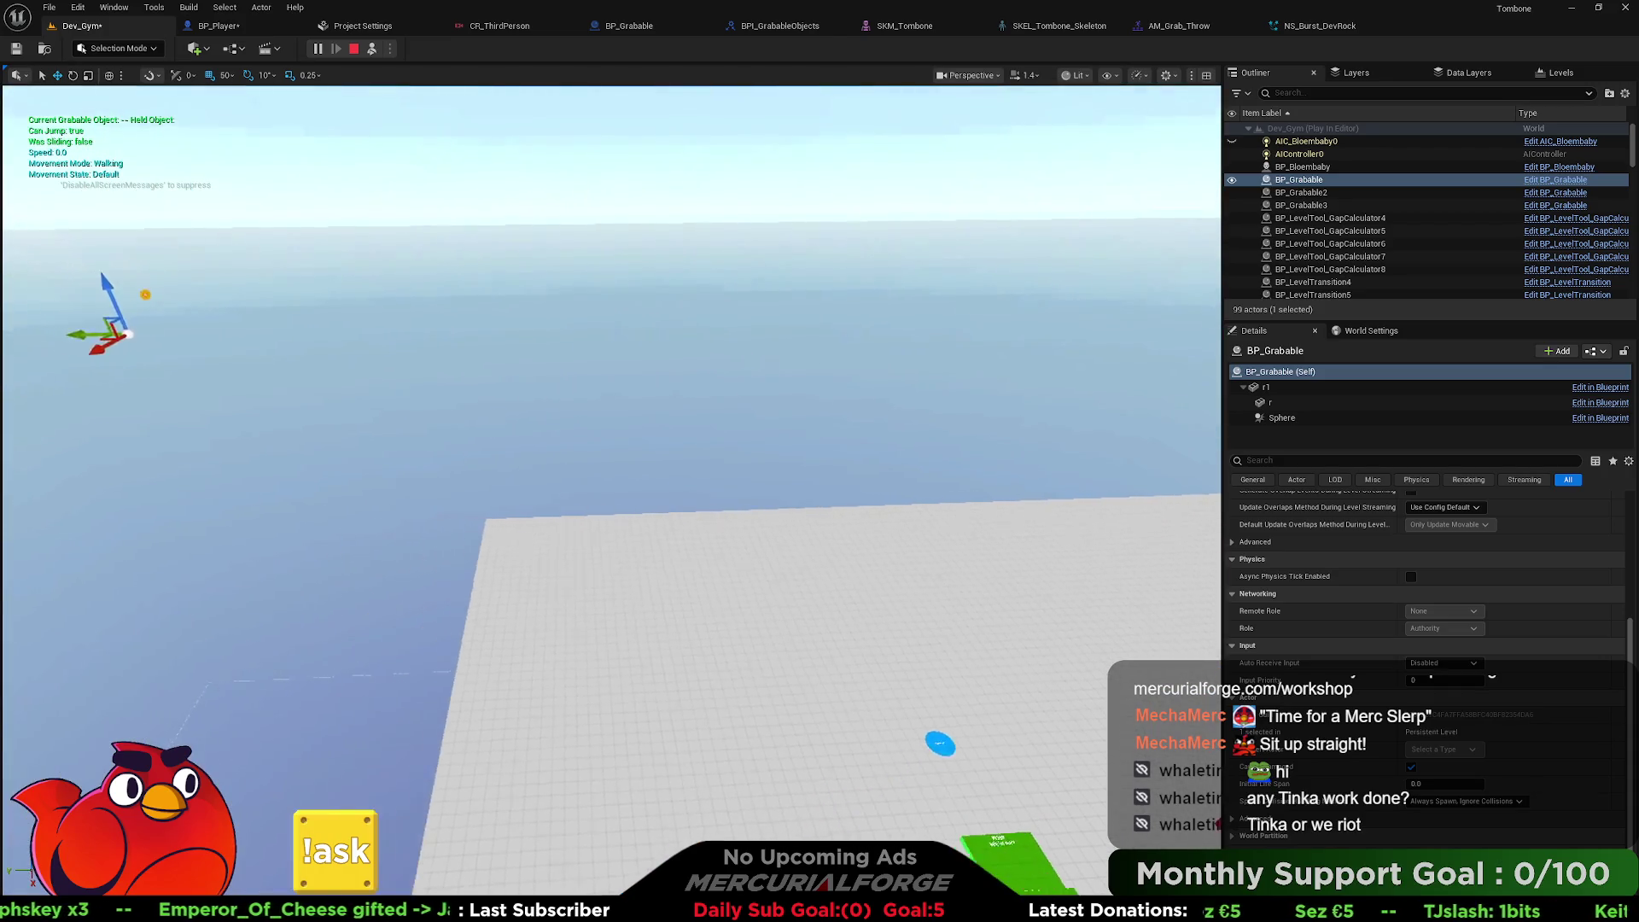
mouse_move(124, 337)
left_mouse_down()
mouse_move(914, 320)
mouse_move(833, 260)
left_mouse_up()
scroll(832, 260, "down", 5)
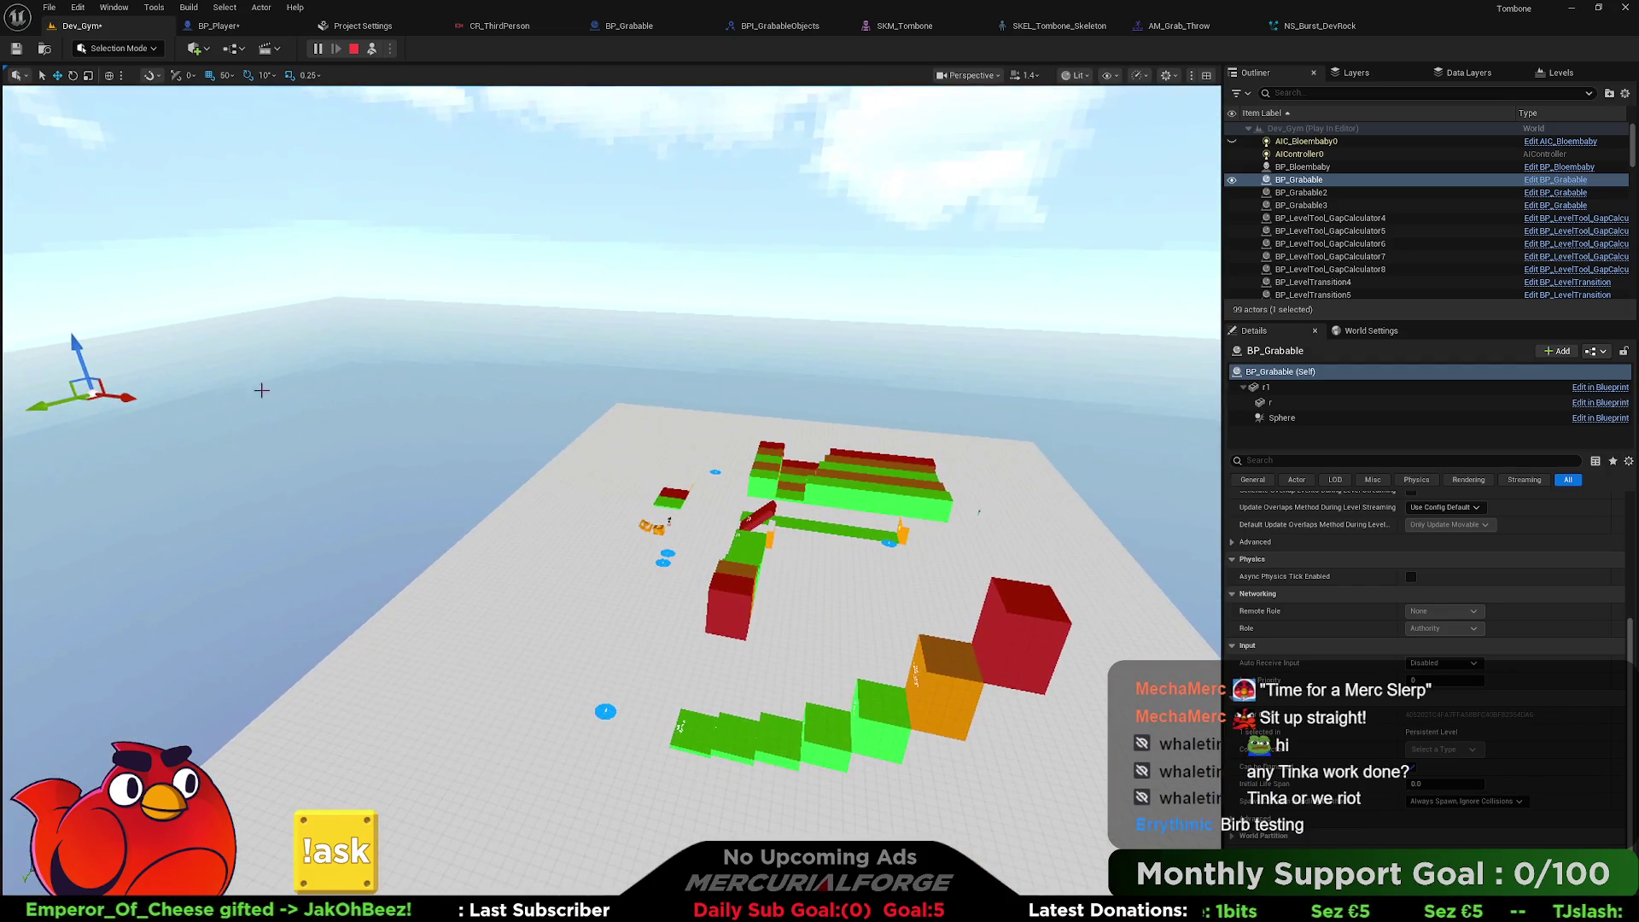
left_click_drag(65, 367, 1216, 484)
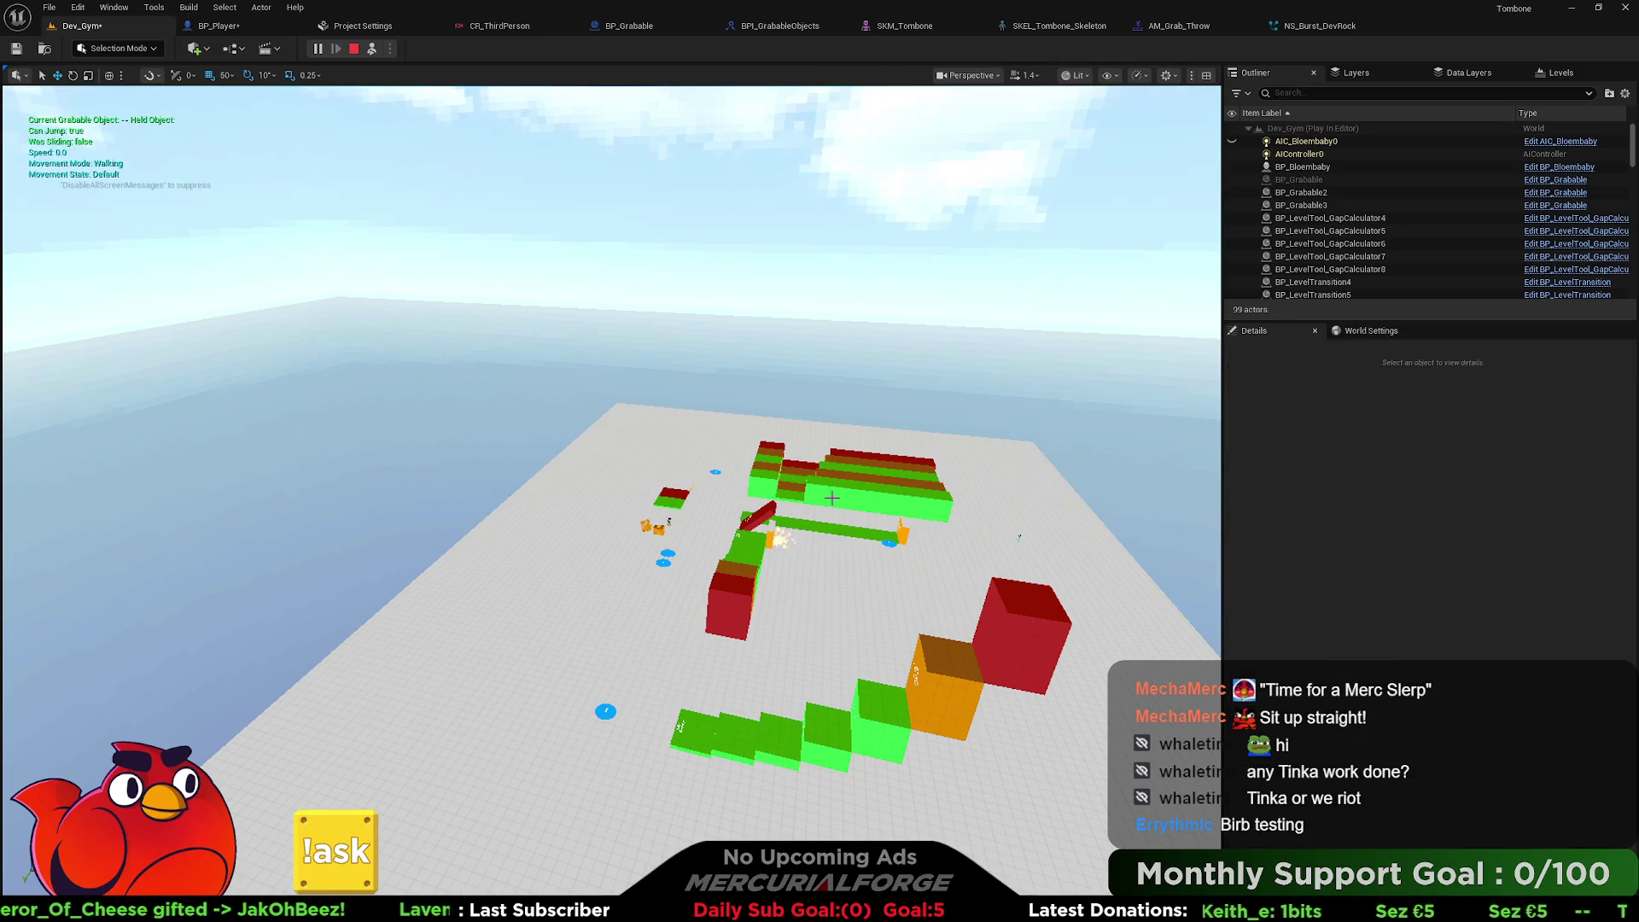
scroll(828, 495, "up", 5)
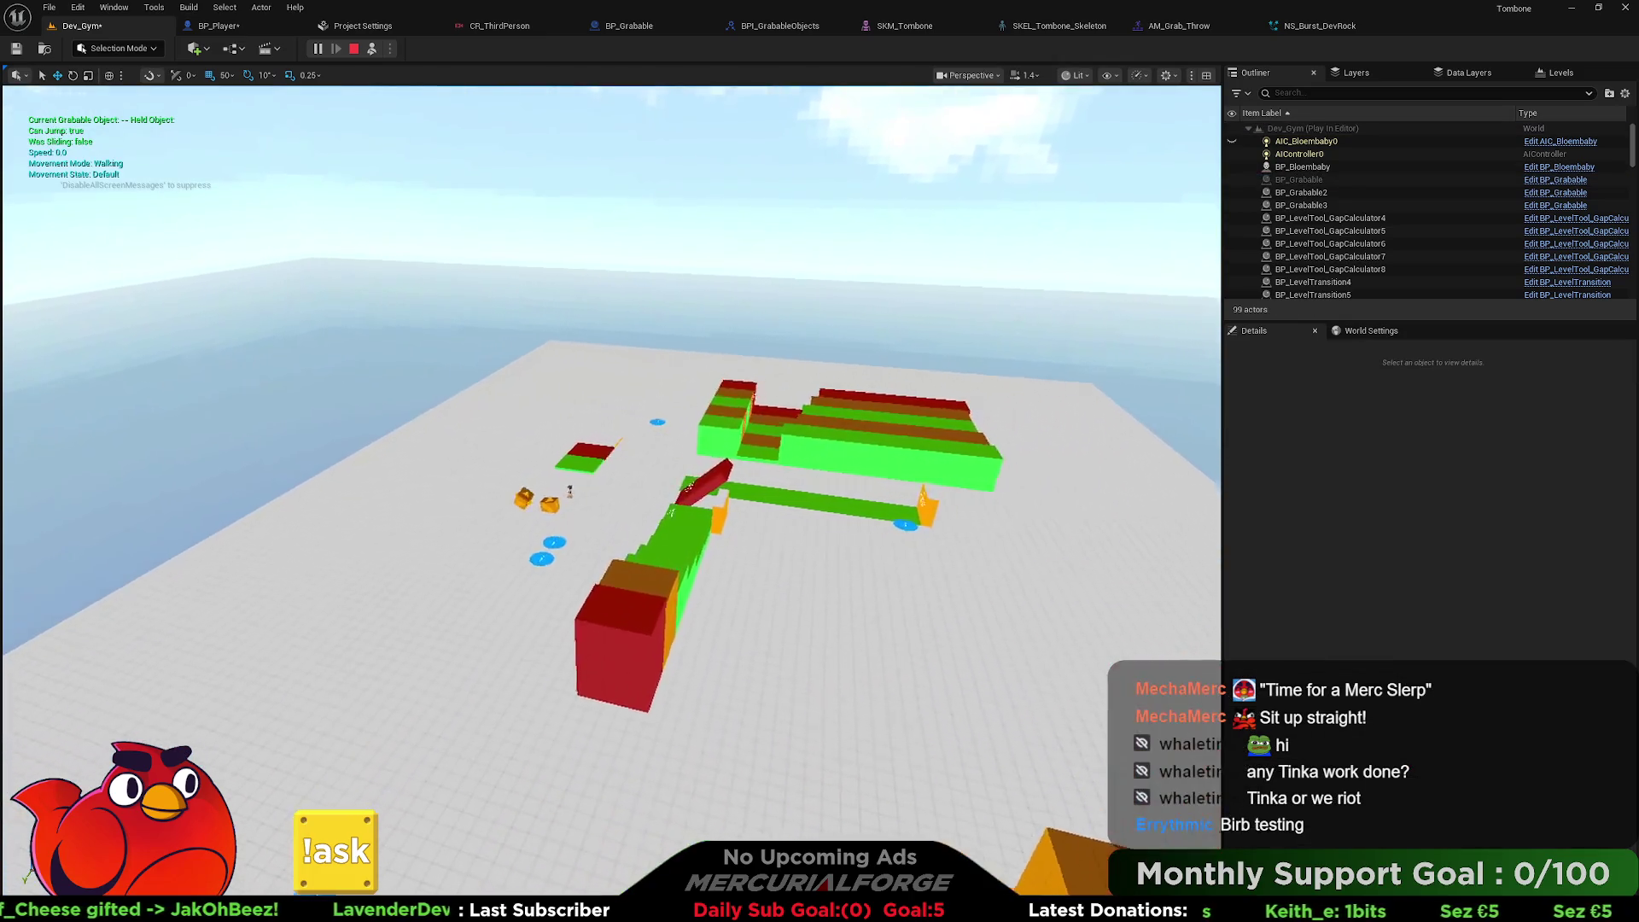
scroll(826, 495, "up", 5)
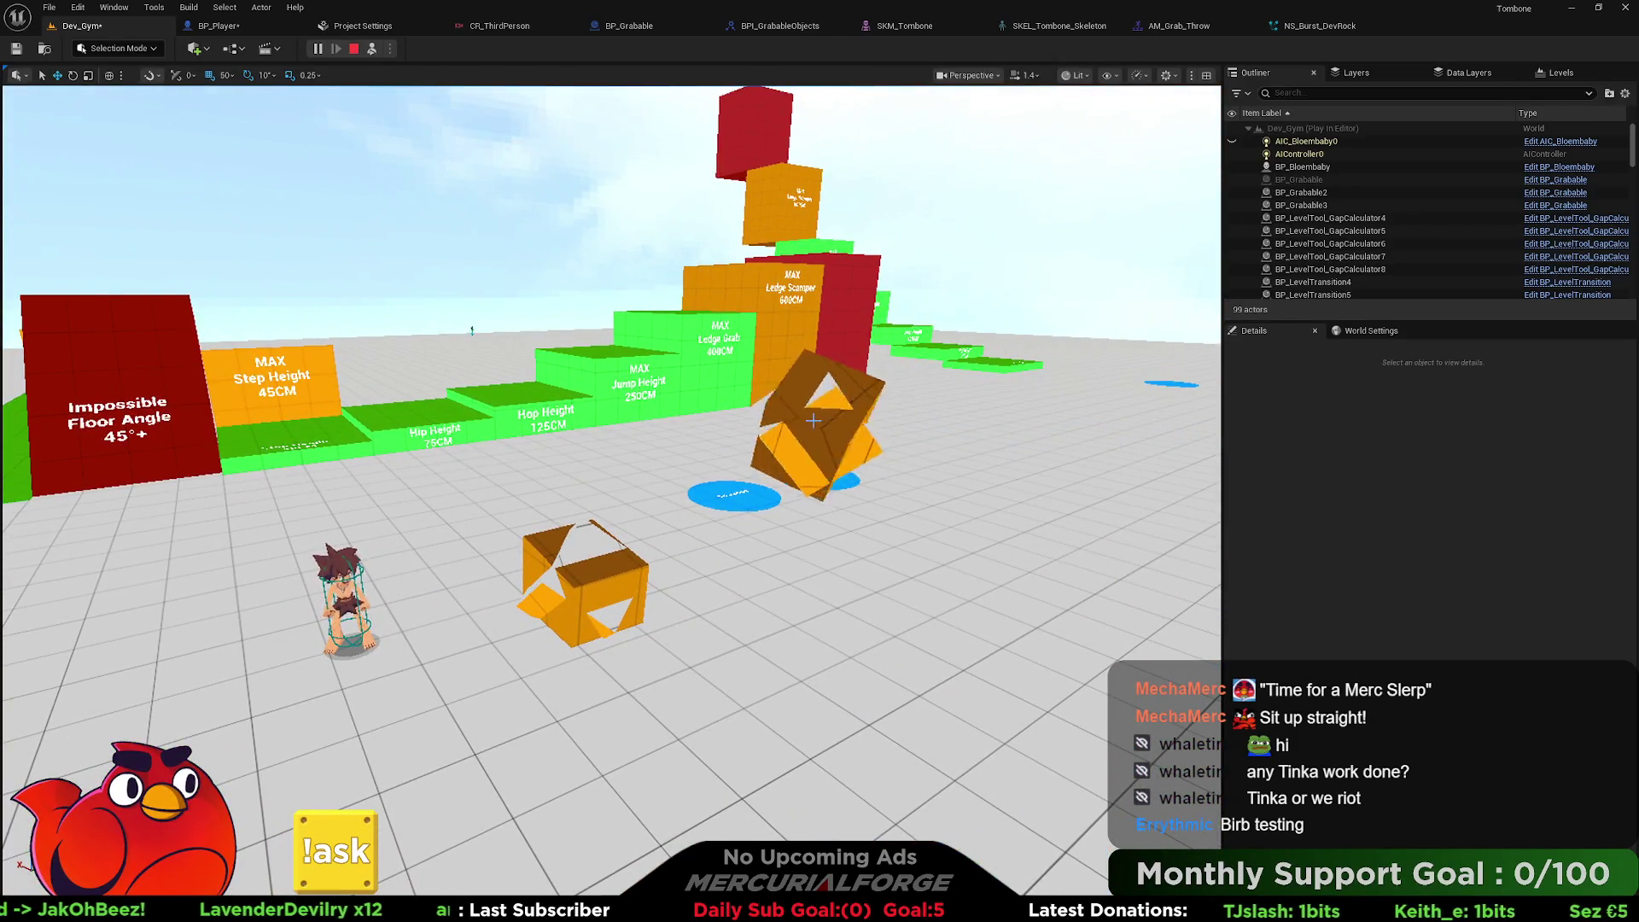
left_click(814, 422)
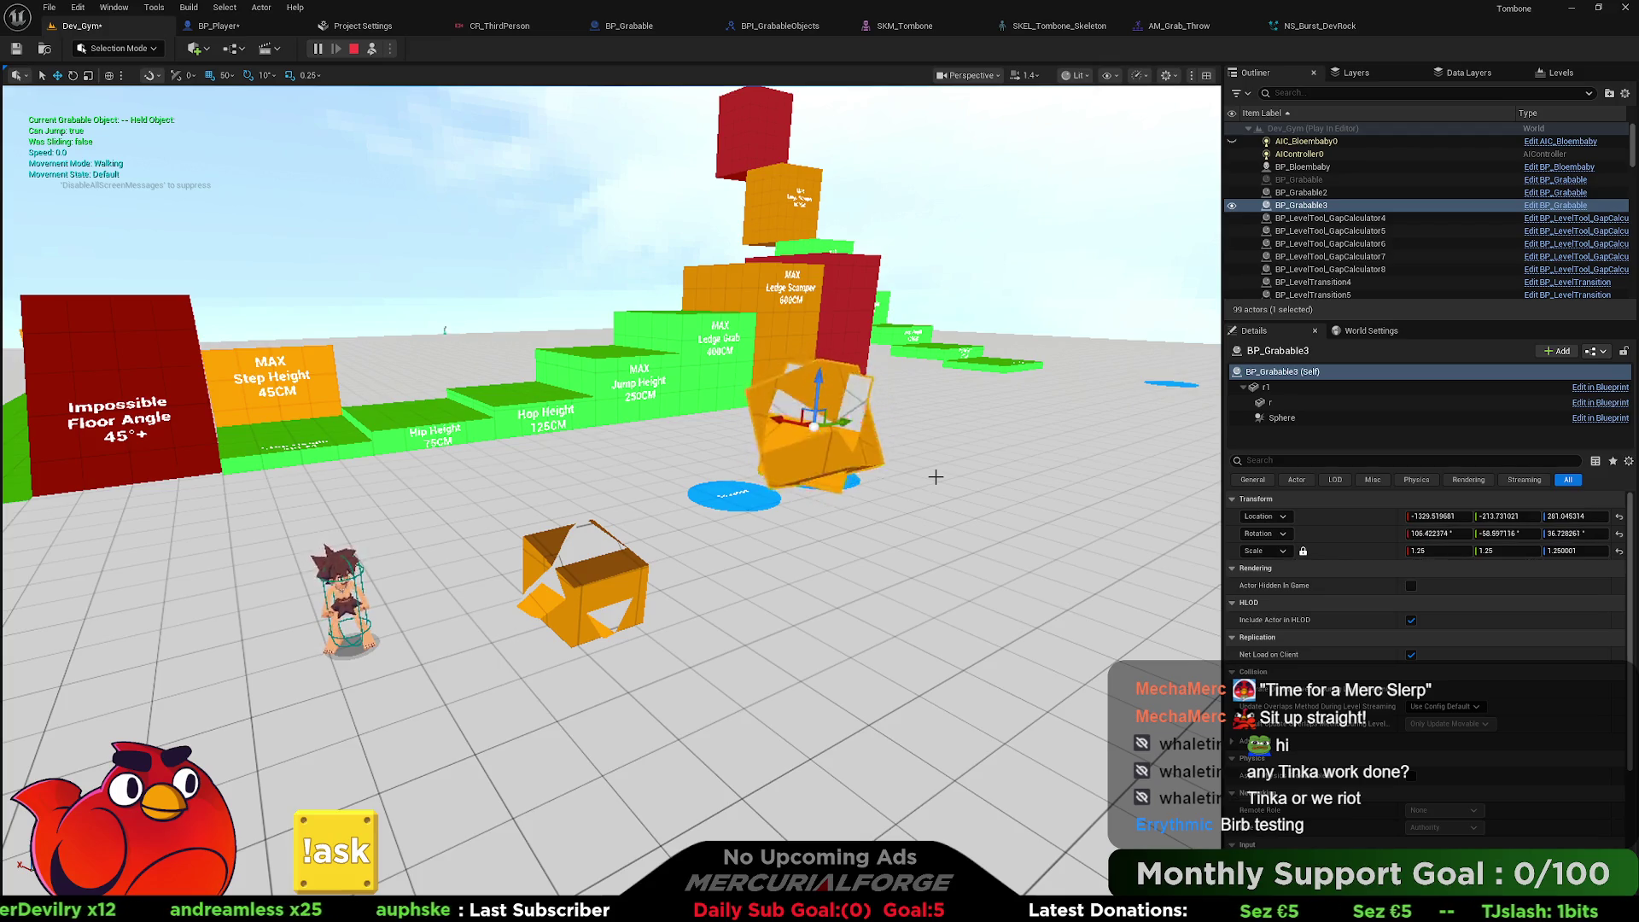
Check BP_Grabable3's r1 Mobility, Physics and Collision settings, then stop the game session.
scroll(1426, 649, "down", 5)
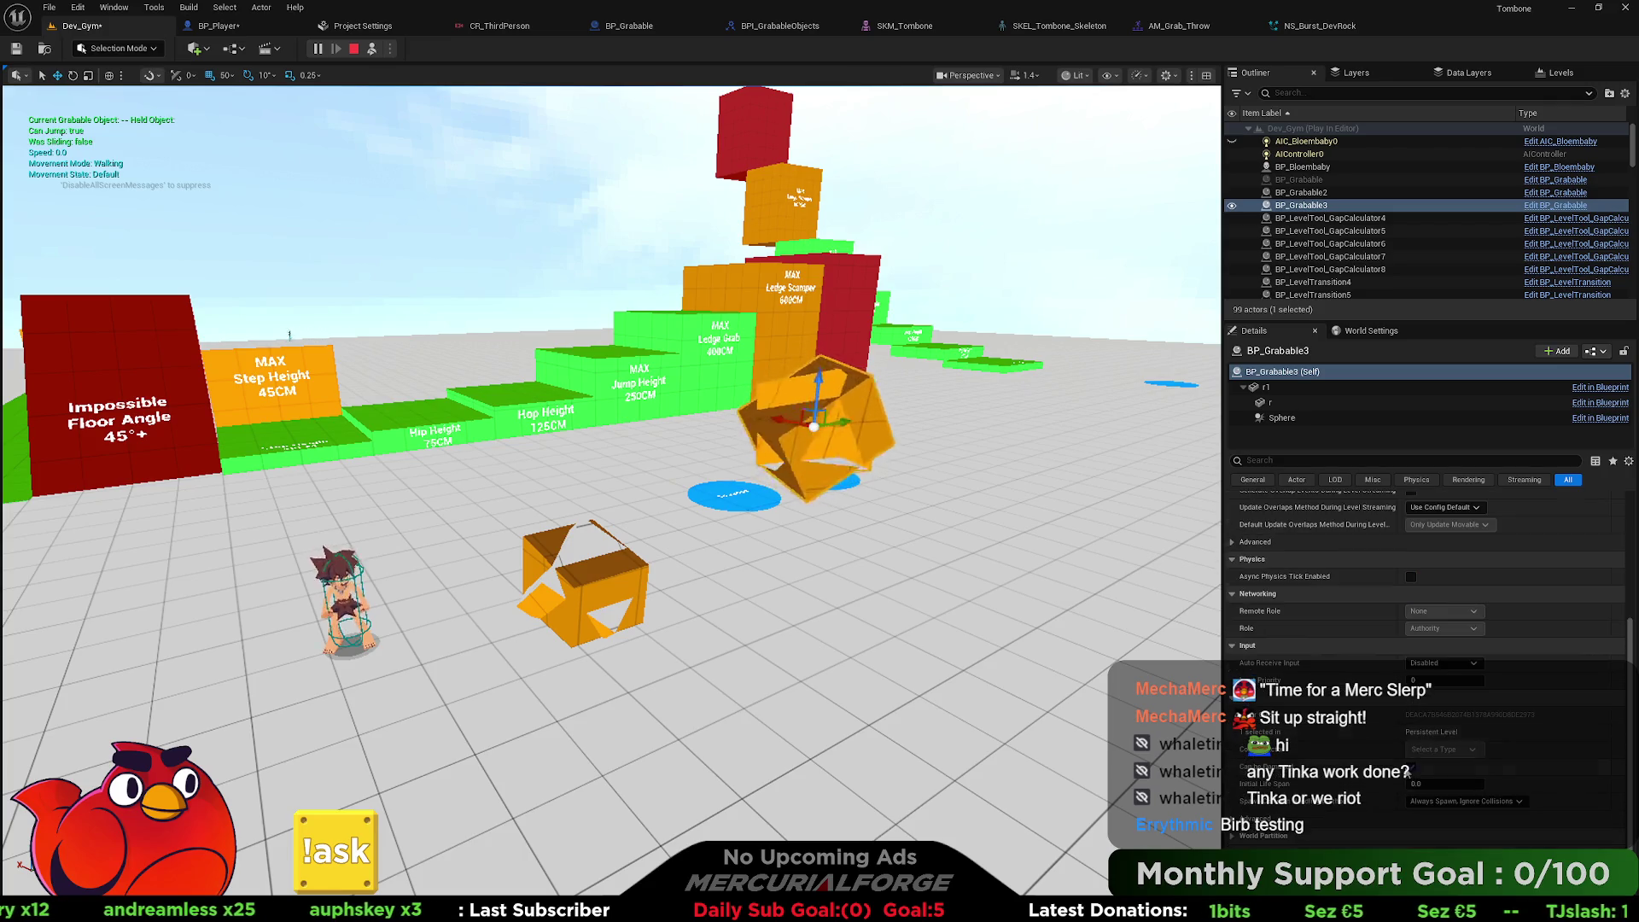
left_click(1324, 387)
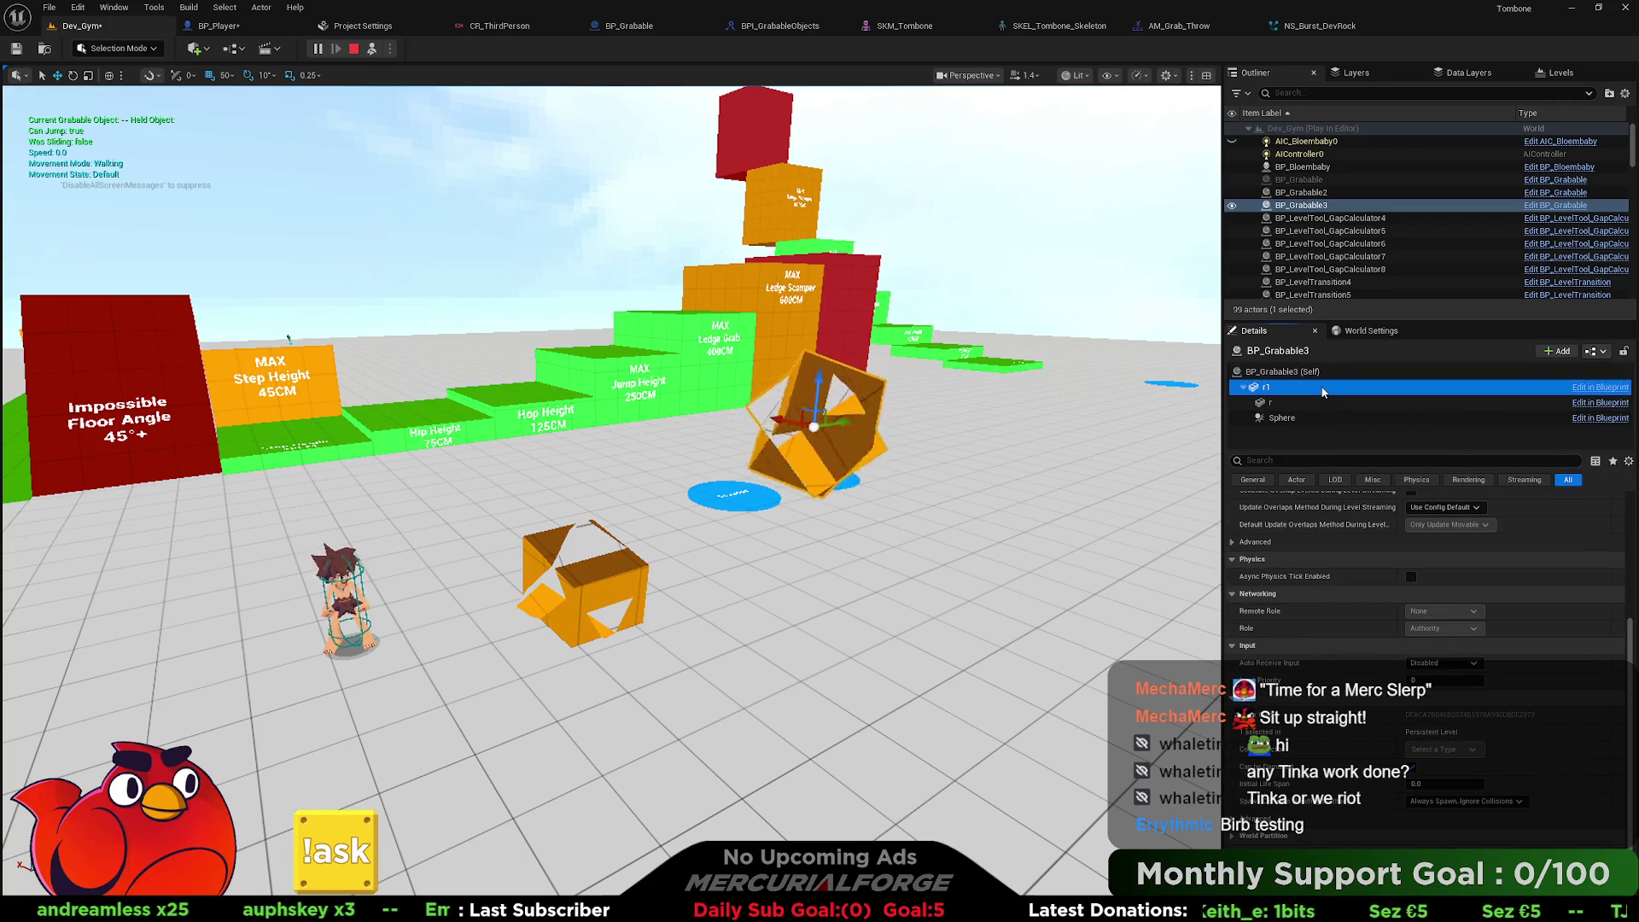
scroll(1436, 637, "up", 3)
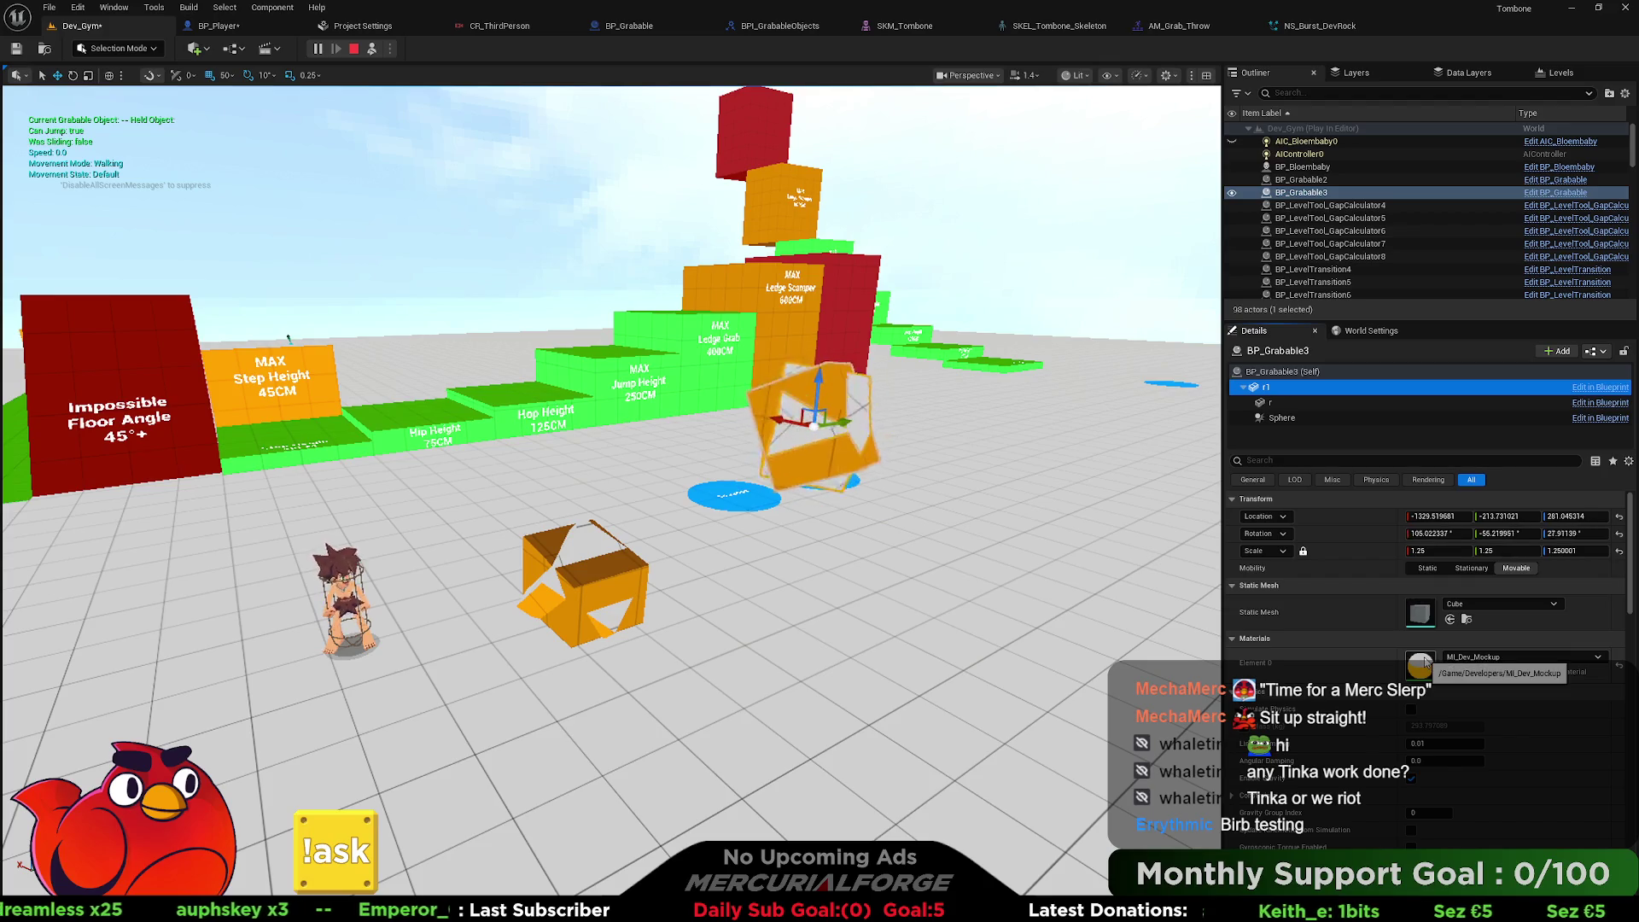
left_click(1478, 569)
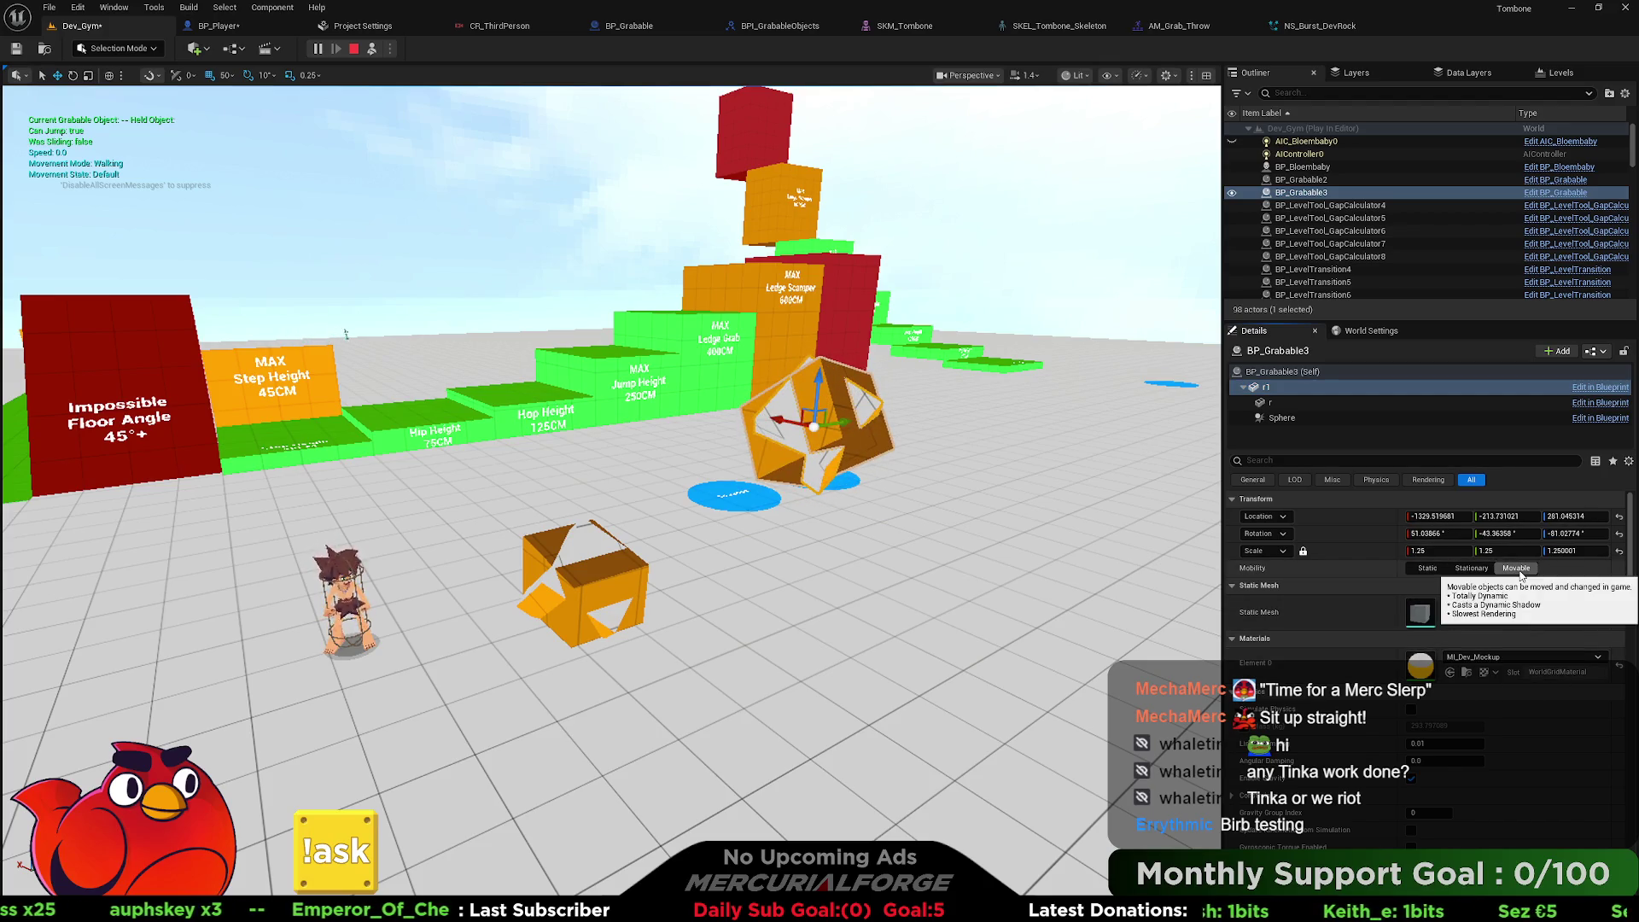
scroll(1402, 660, "down", 4)
scroll(1405, 649, "down", 3)
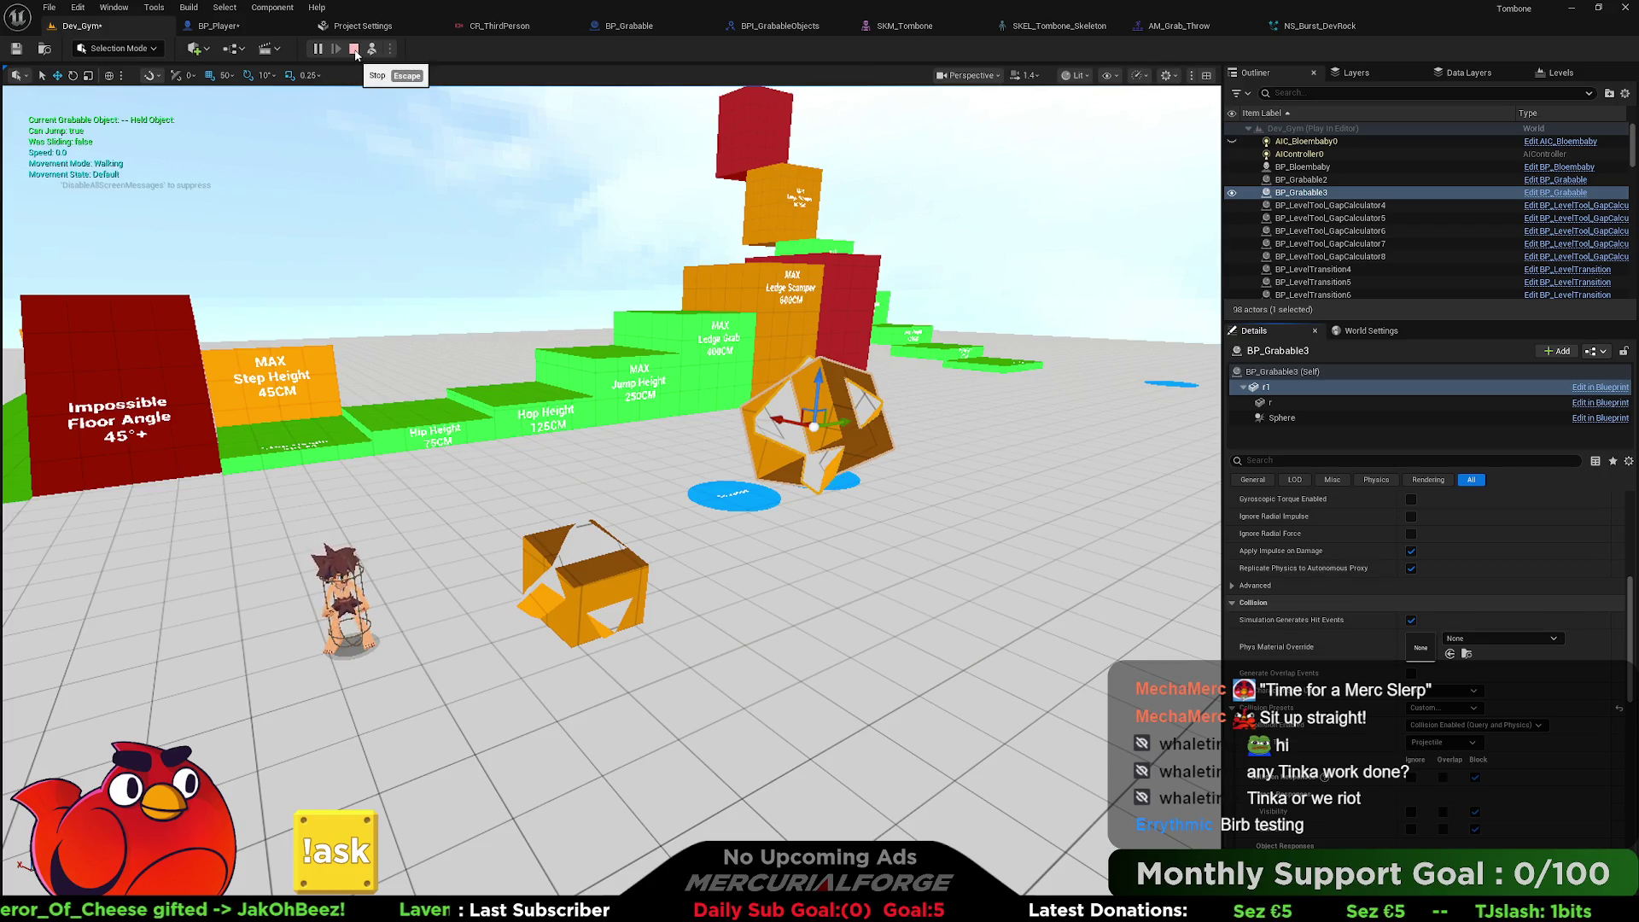
left_click(354, 48)
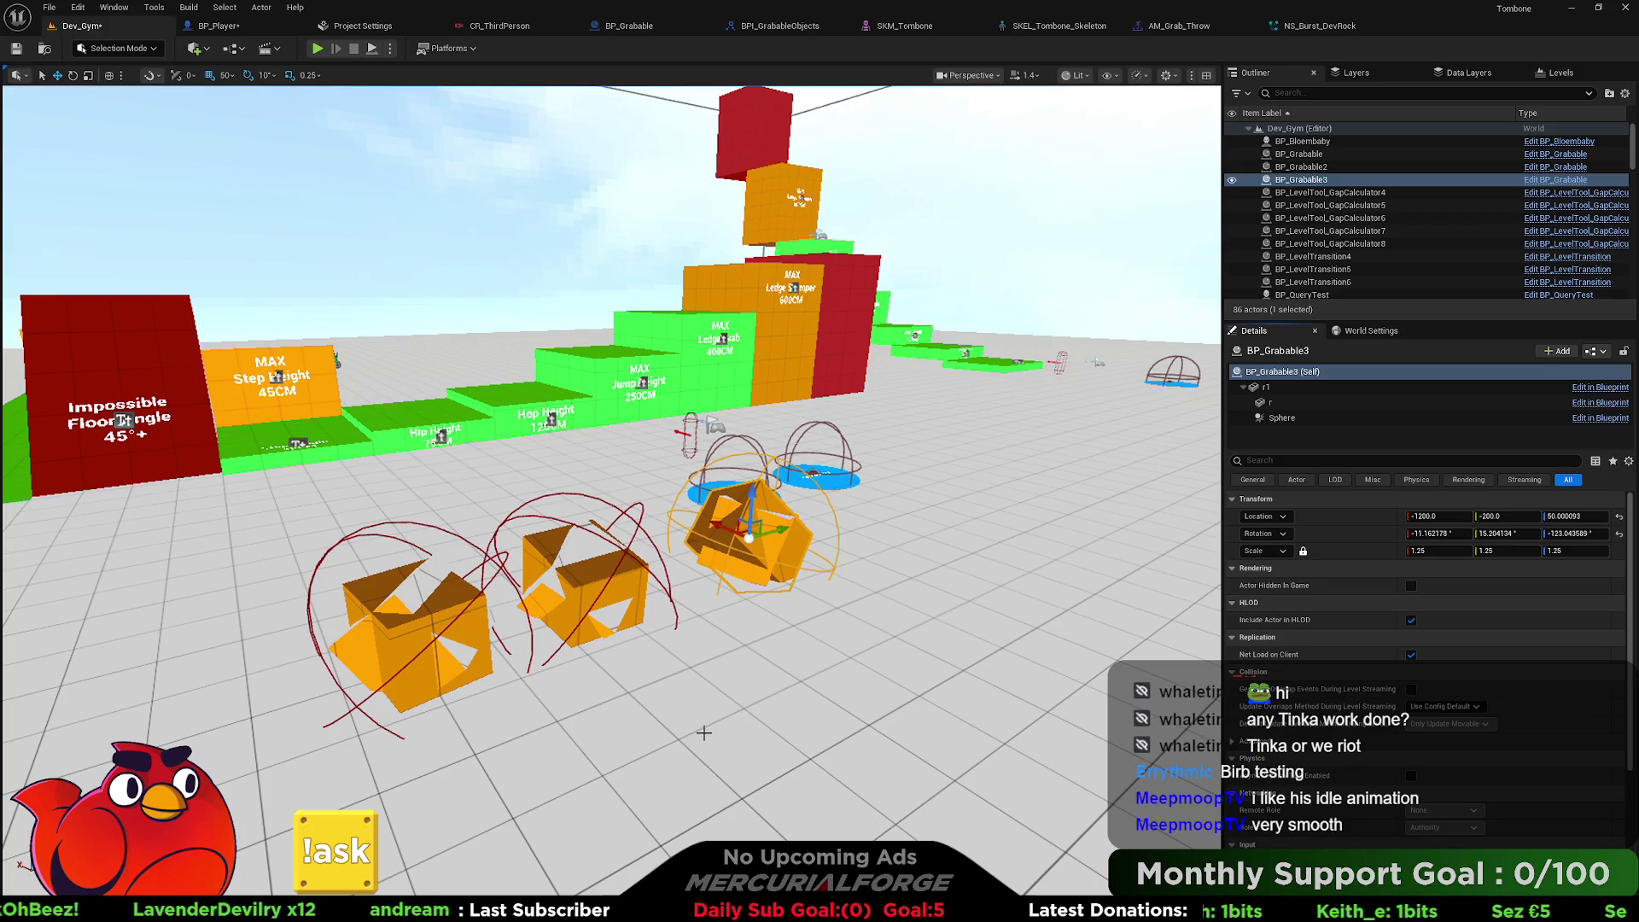
Play from the chosen viewport spot, grab BP_Grabable2 and throw it to trigger the SET Velocity breakpoint.
right_click(704, 733)
left_click(741, 720)
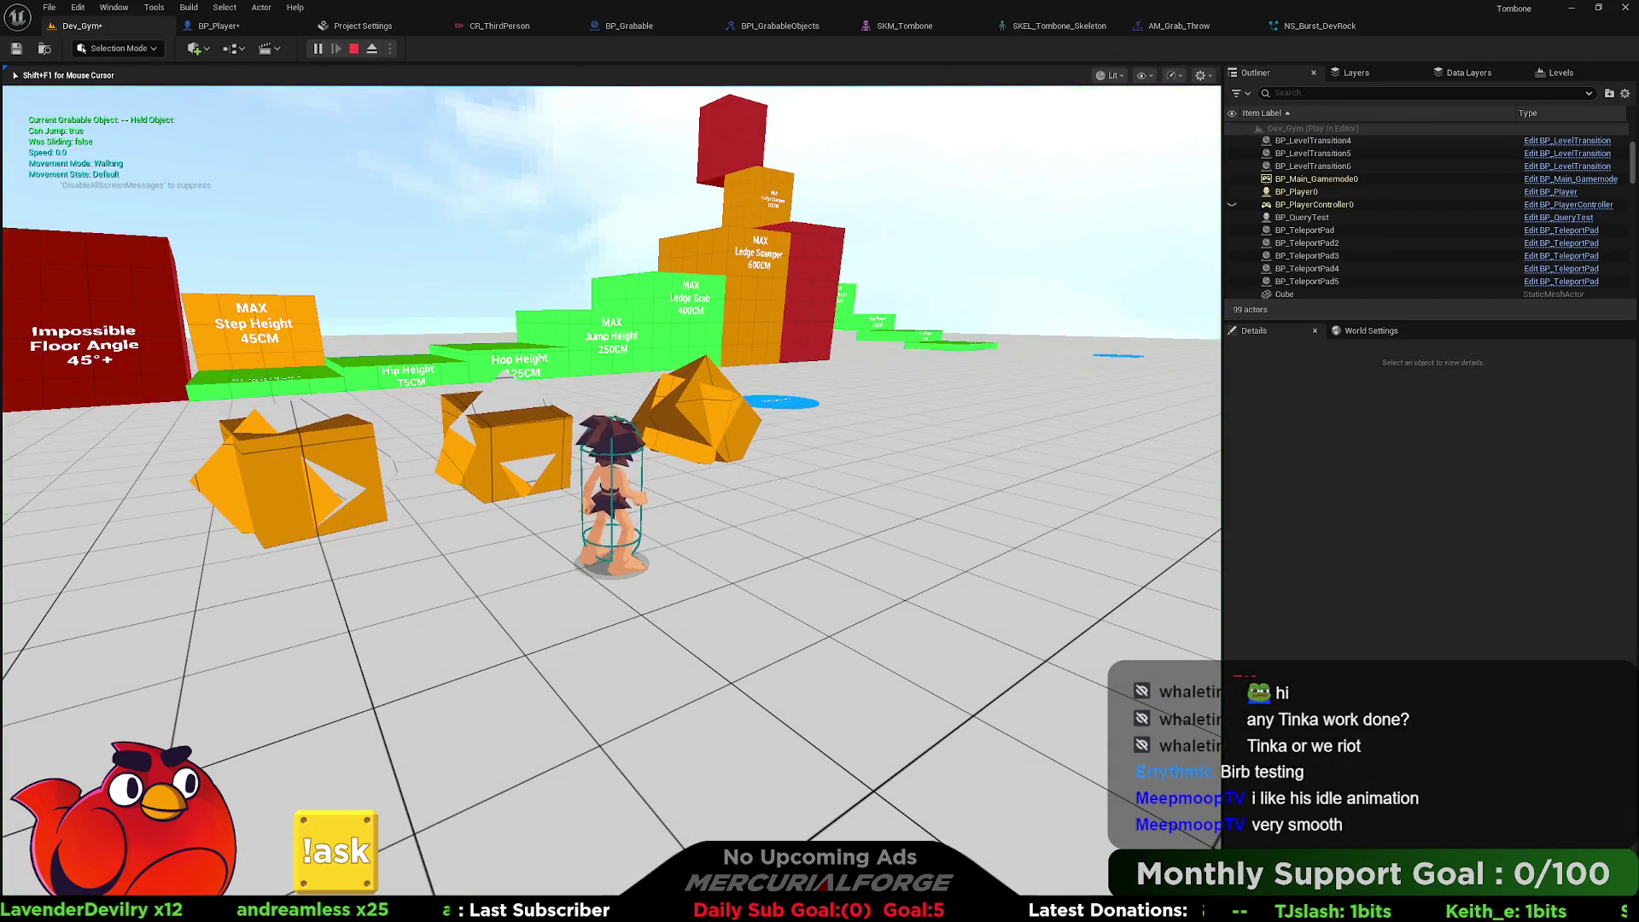
key("w")
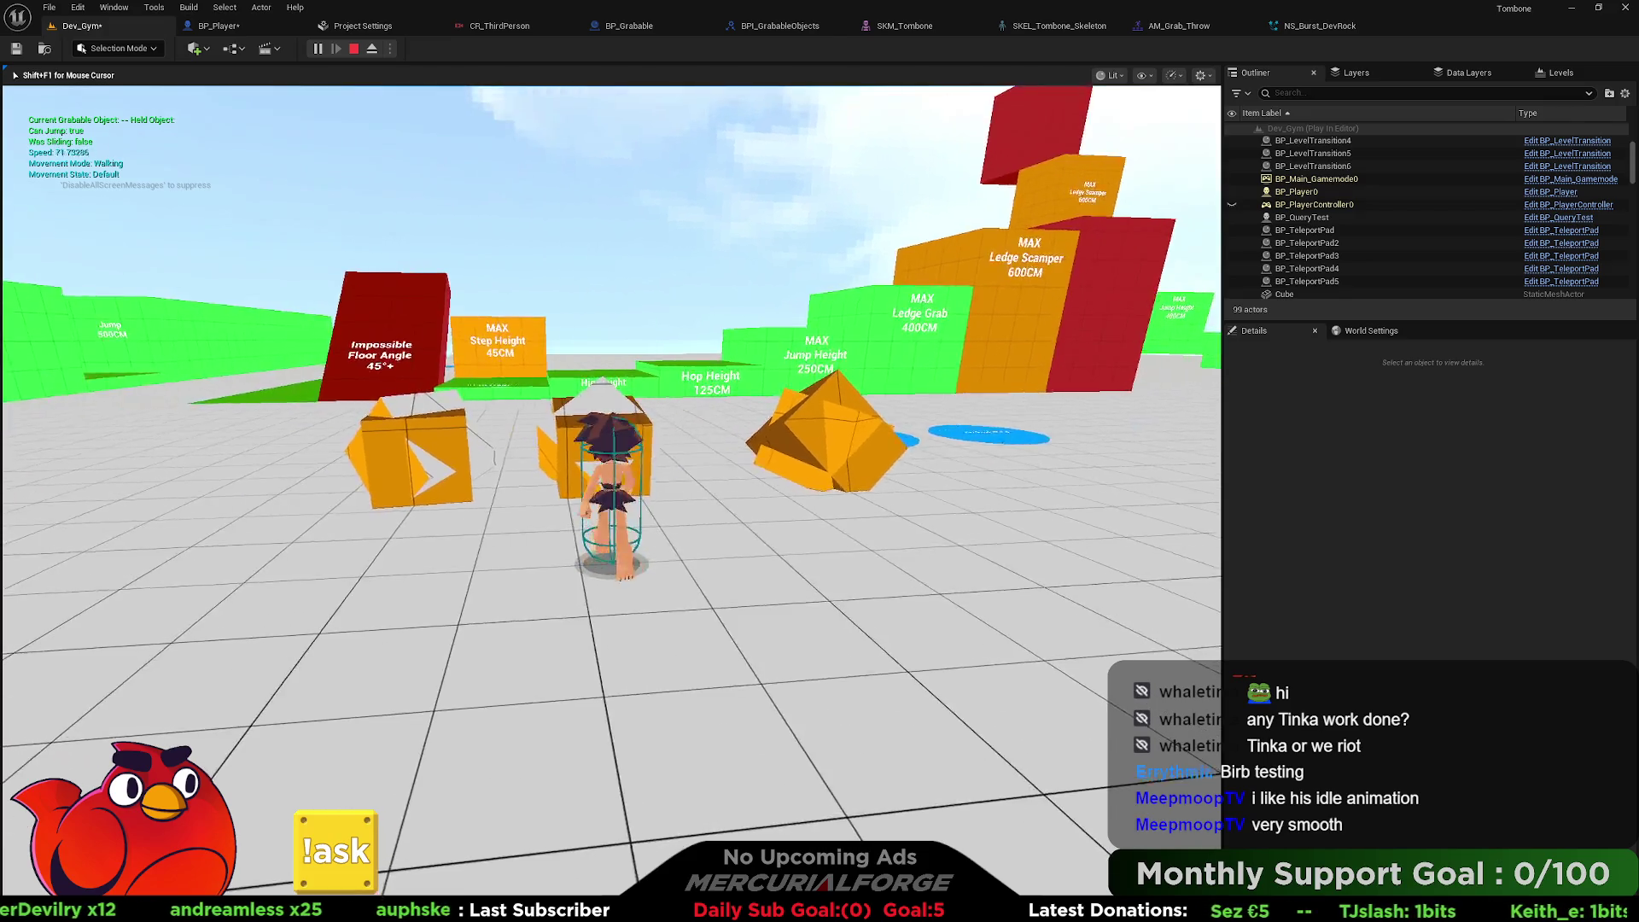
key("e")
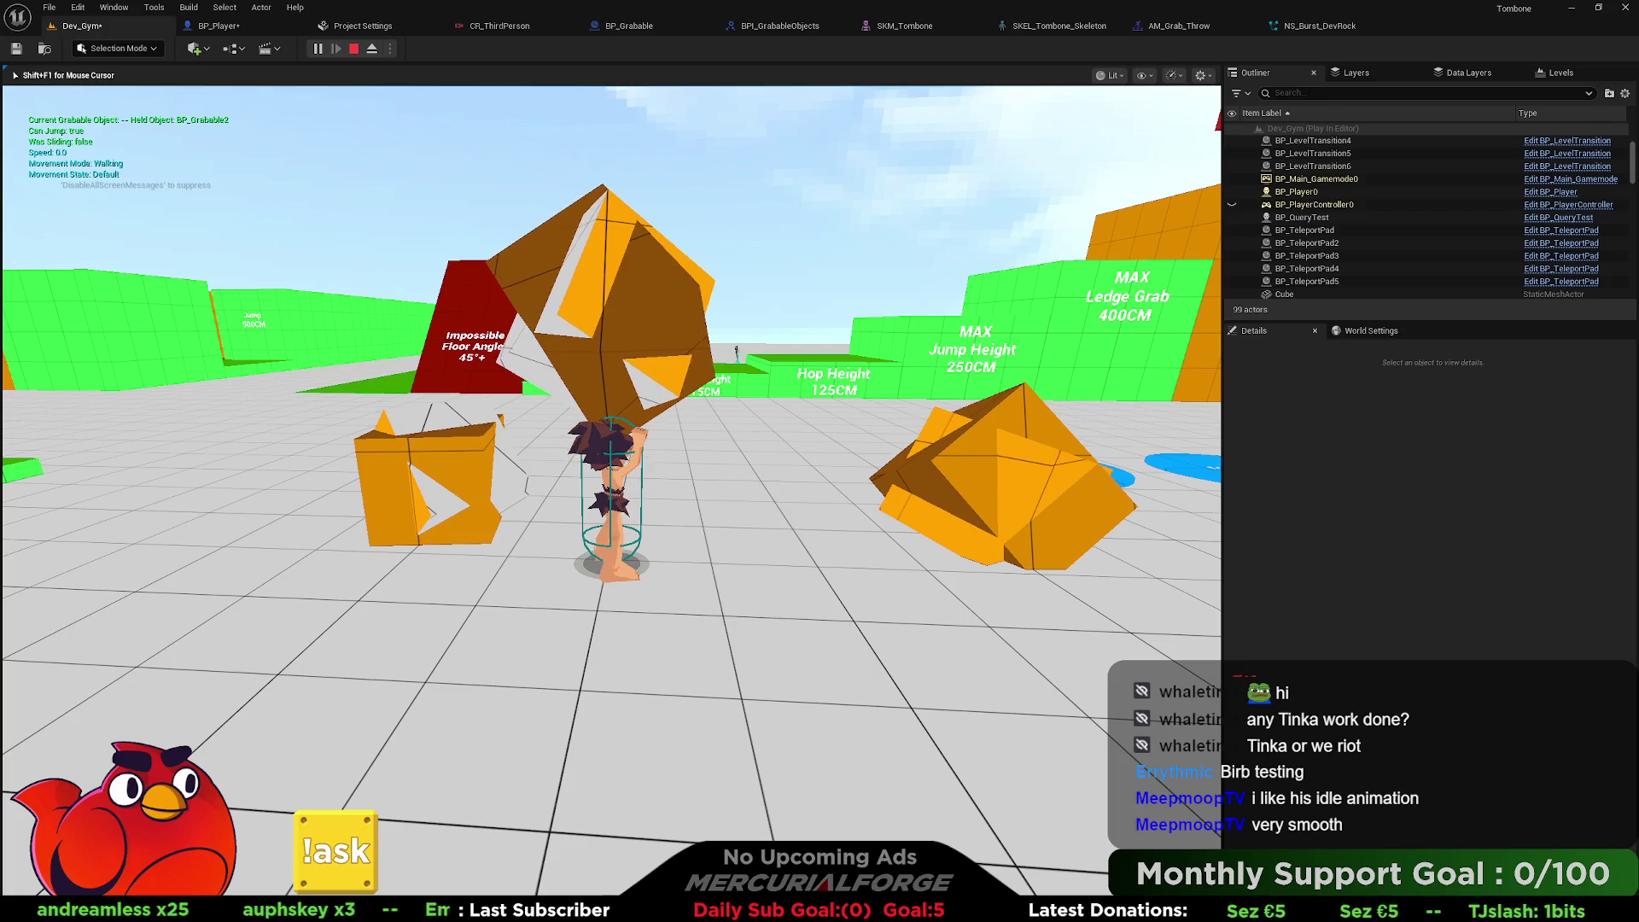
key("e")
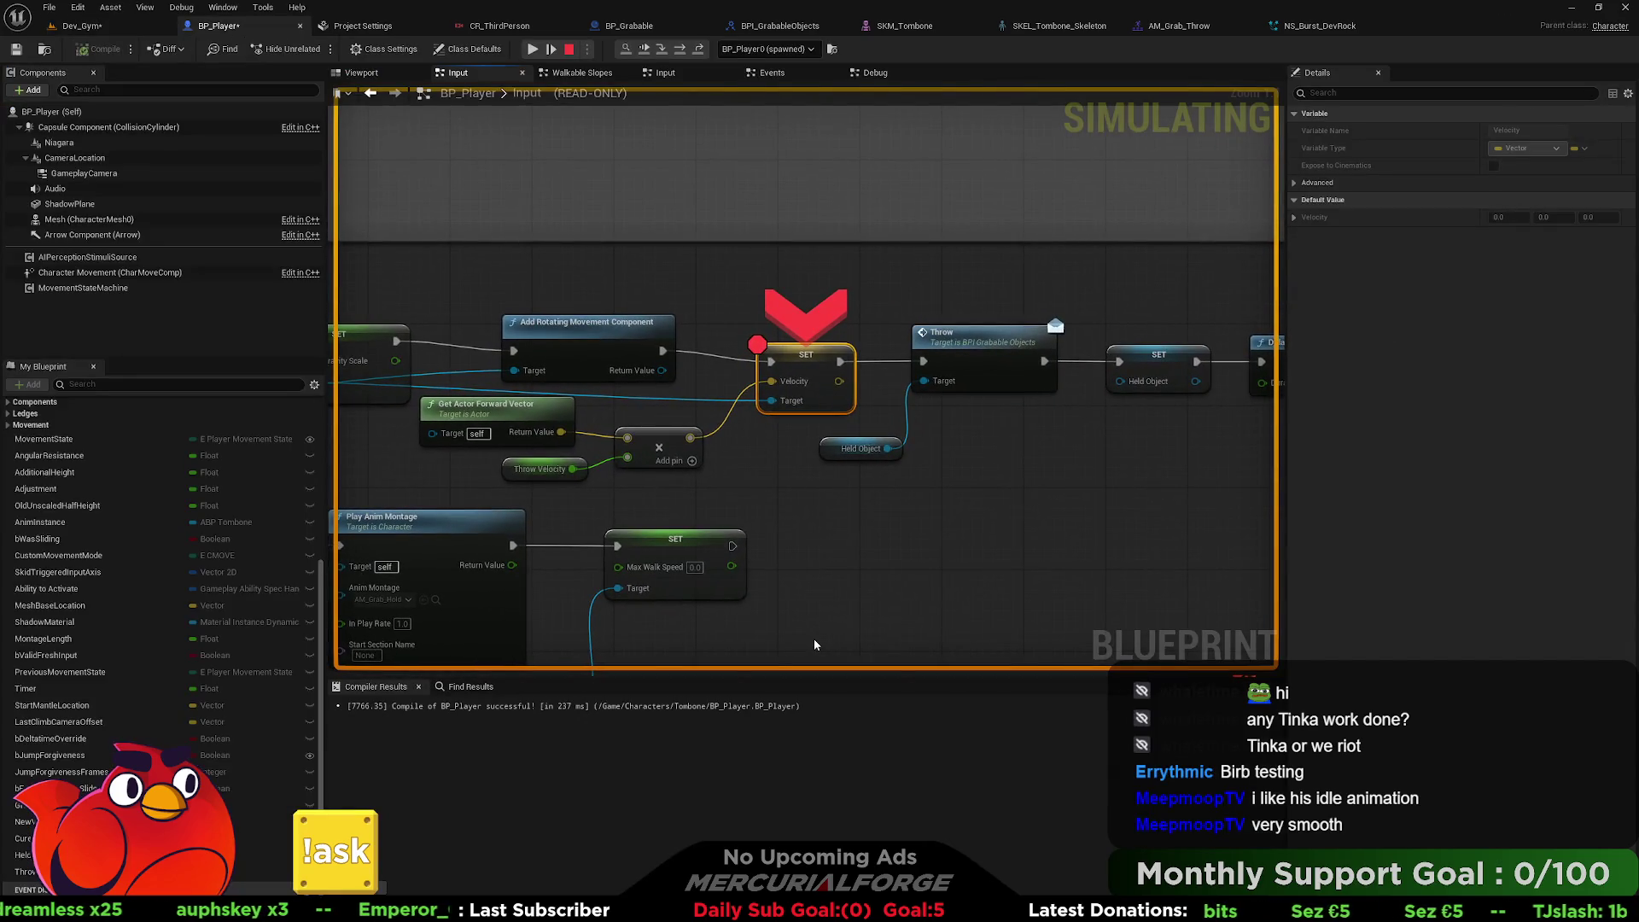
Remove the breakpoint from BP_Player's SET Velocity node and go back to the Dev_Gym play view.
right_click(792, 362)
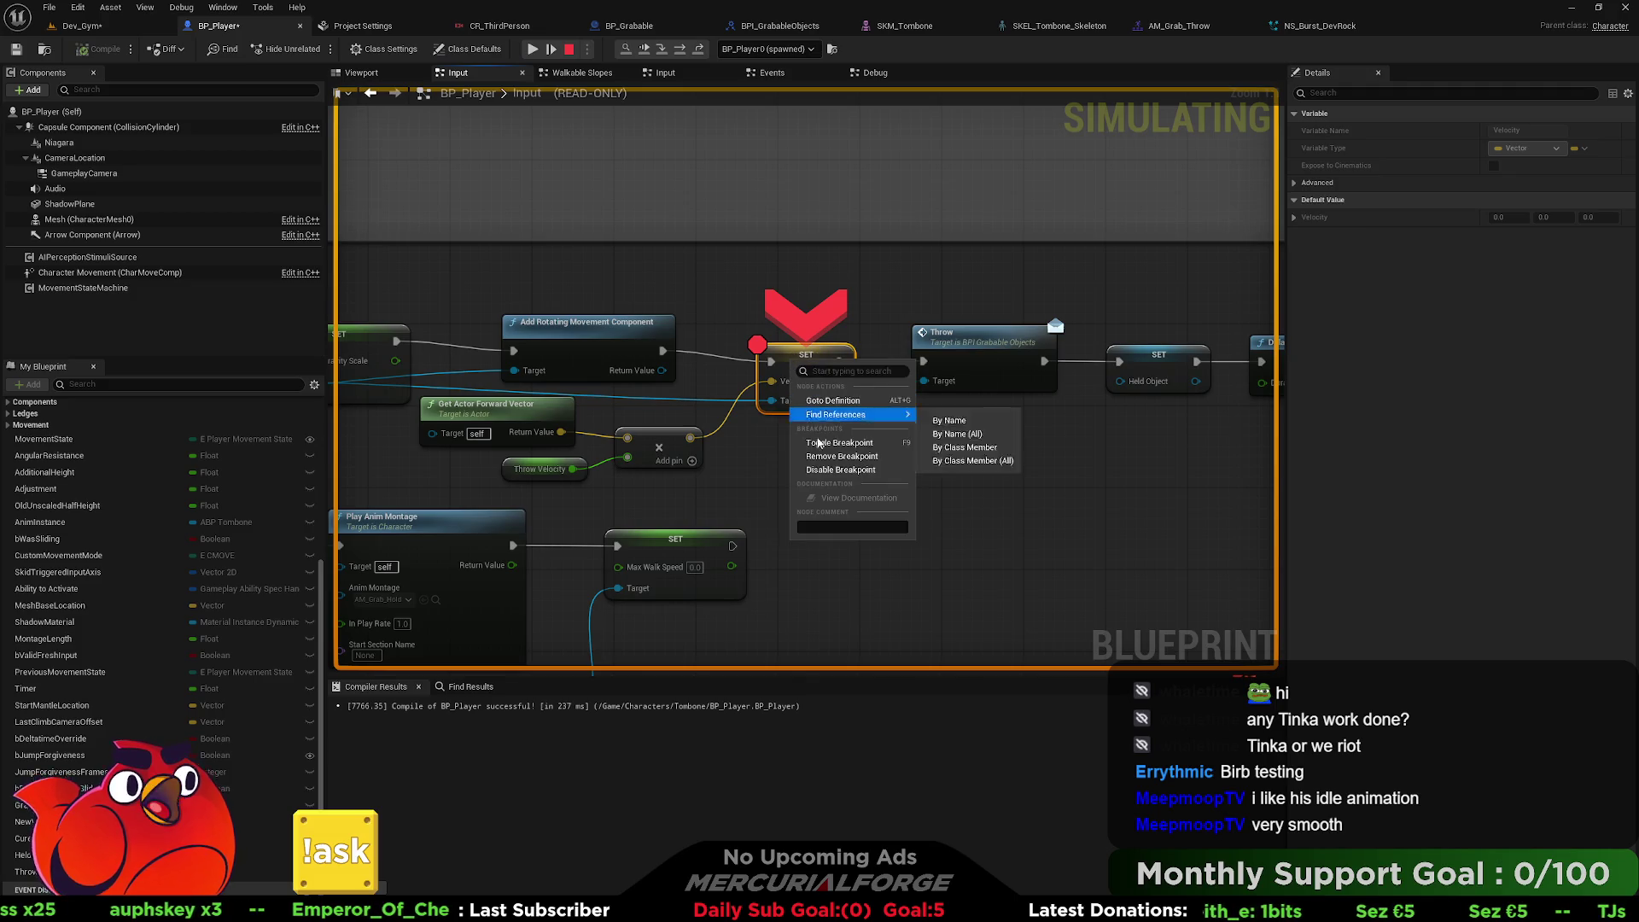
left_click(819, 460)
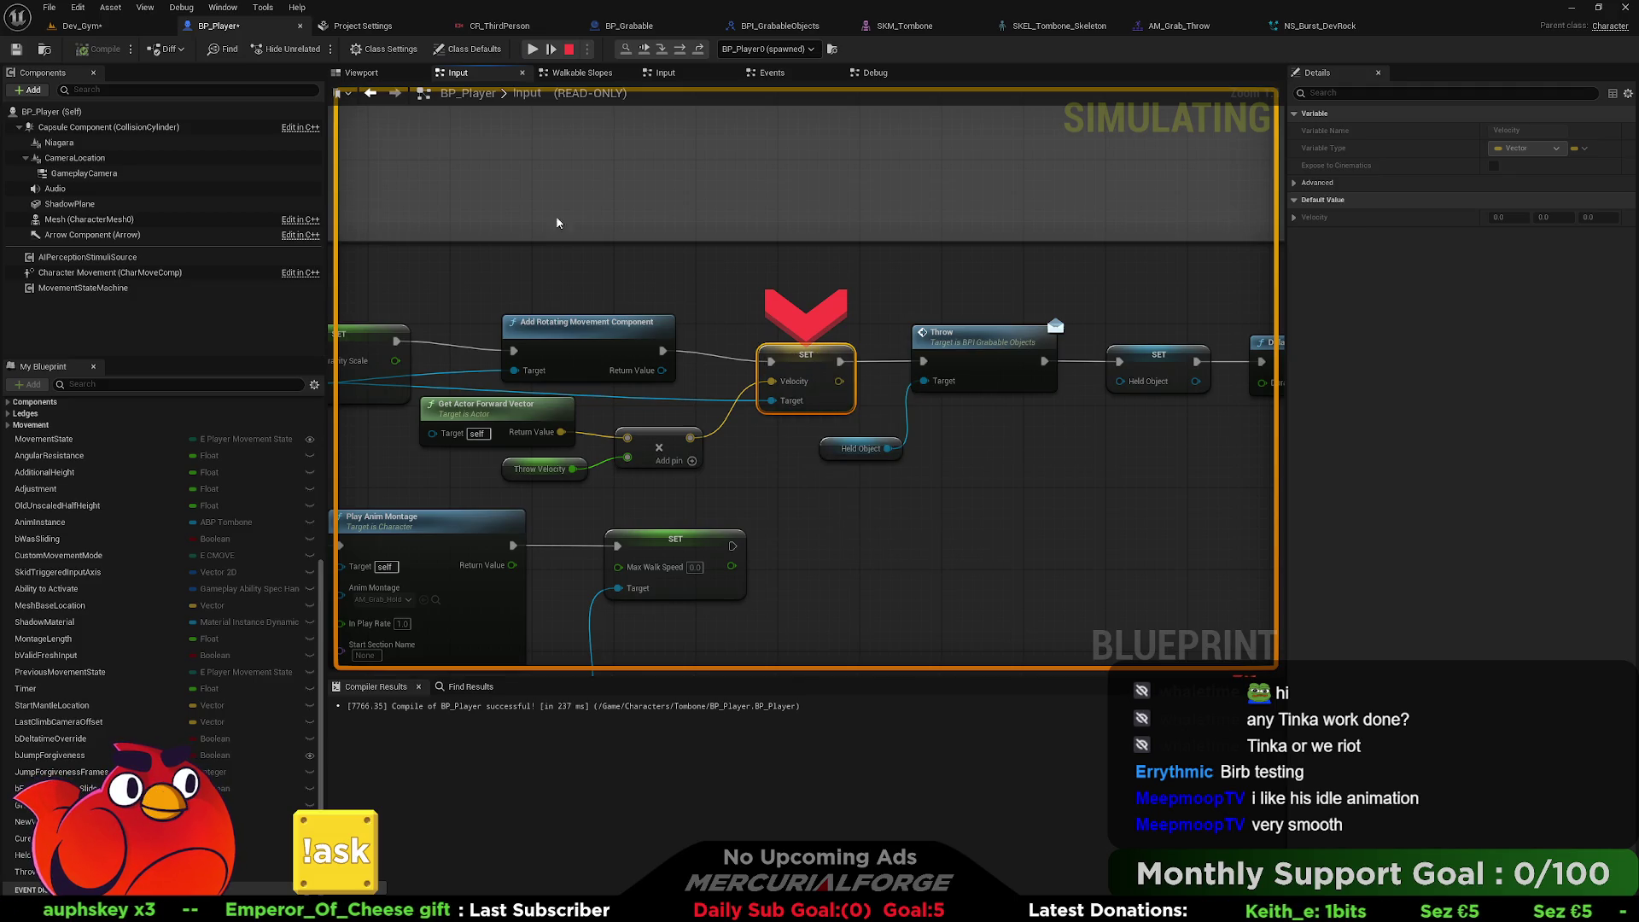
left_click(94, 29)
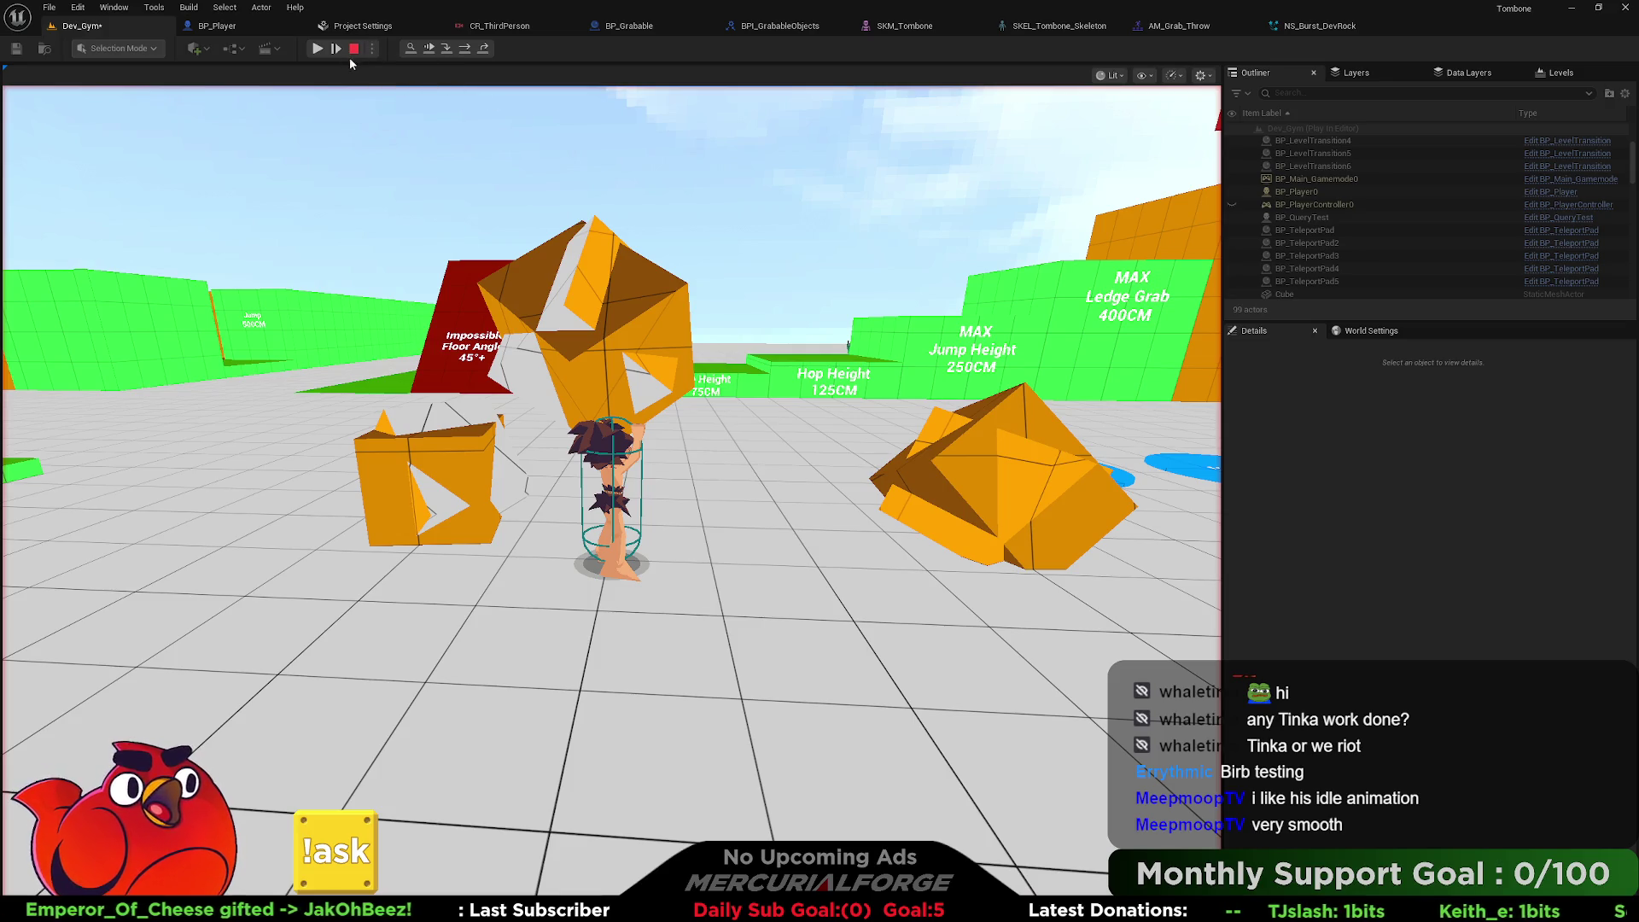
Resume the game, grab and throw several orange boxes while sprinting around, then stop play.
left_click(317, 50)
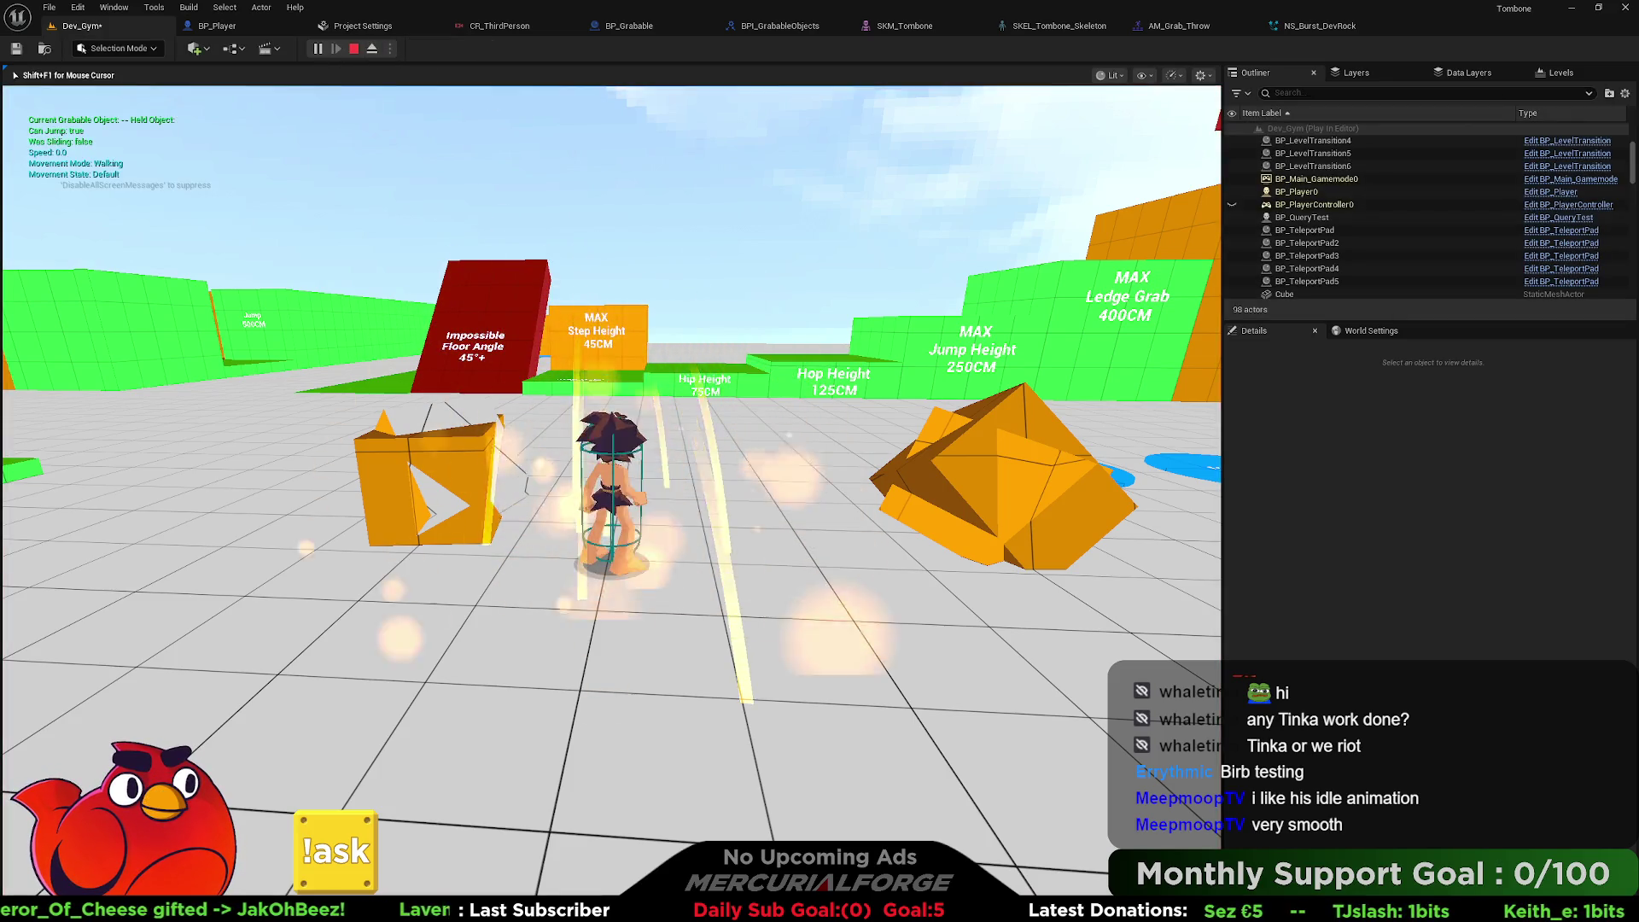
key("w")
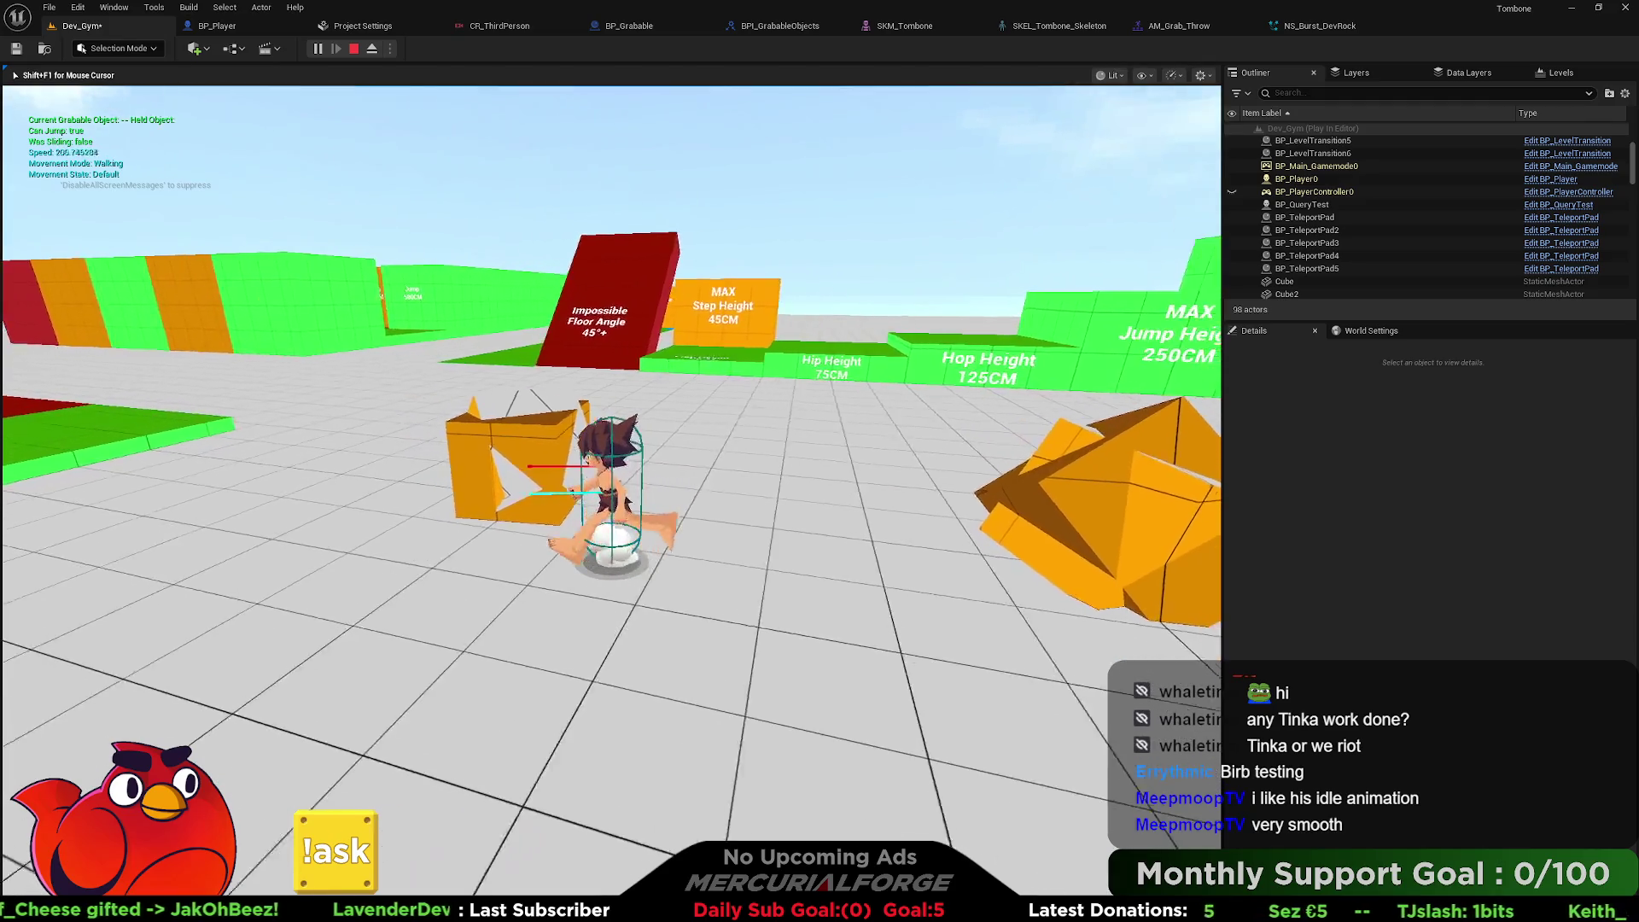
key("e")
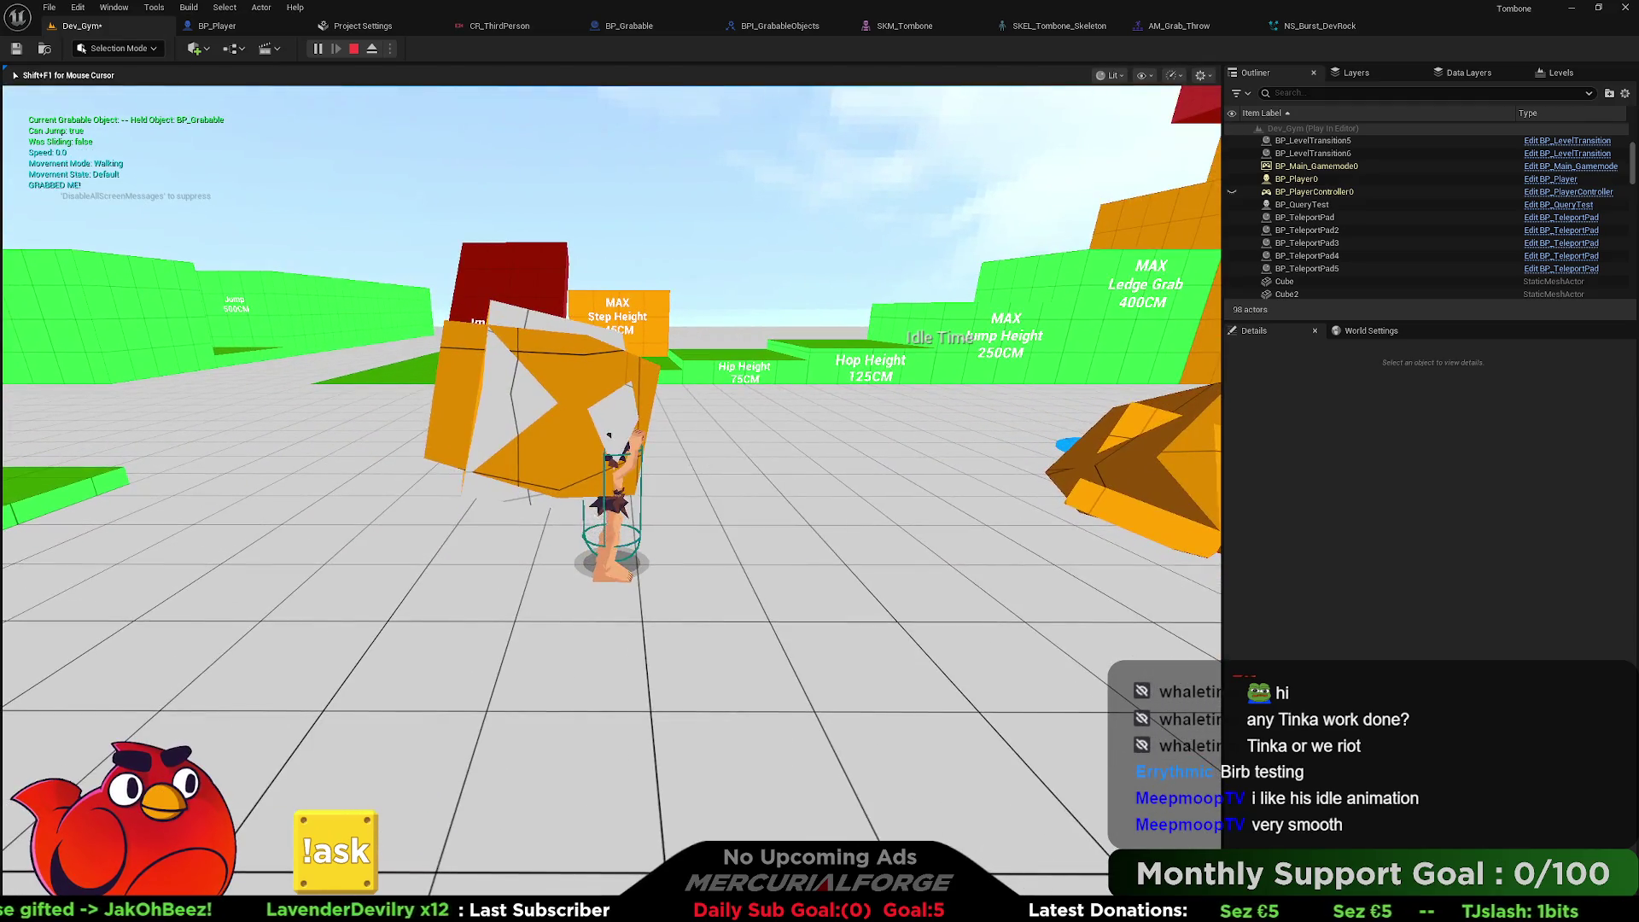
key("d")
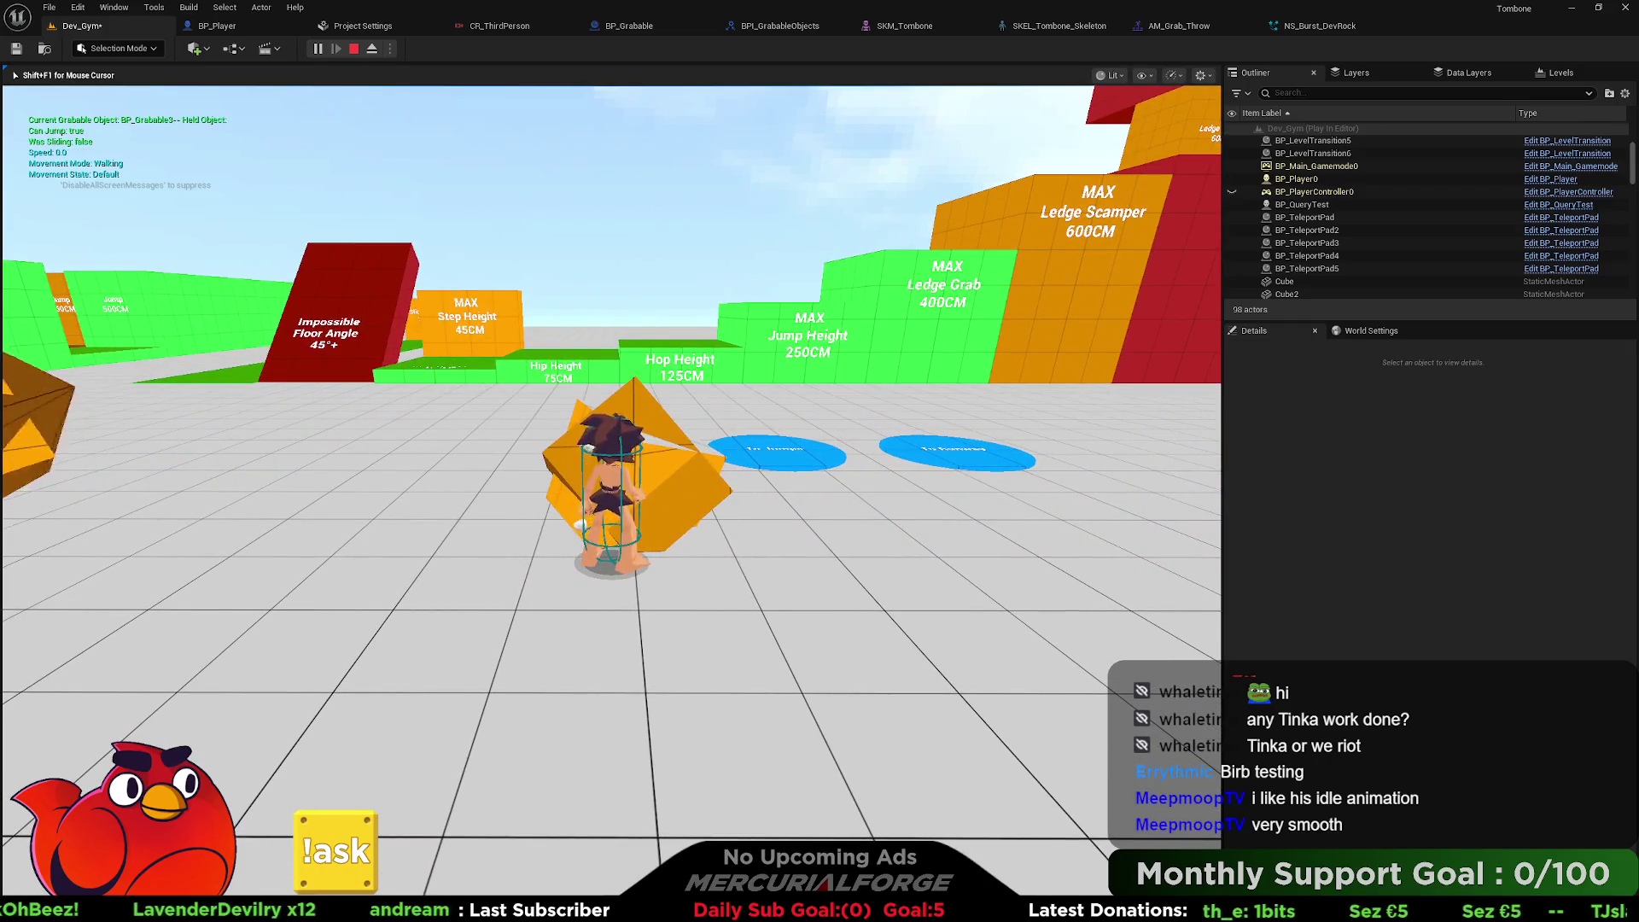
key("e")
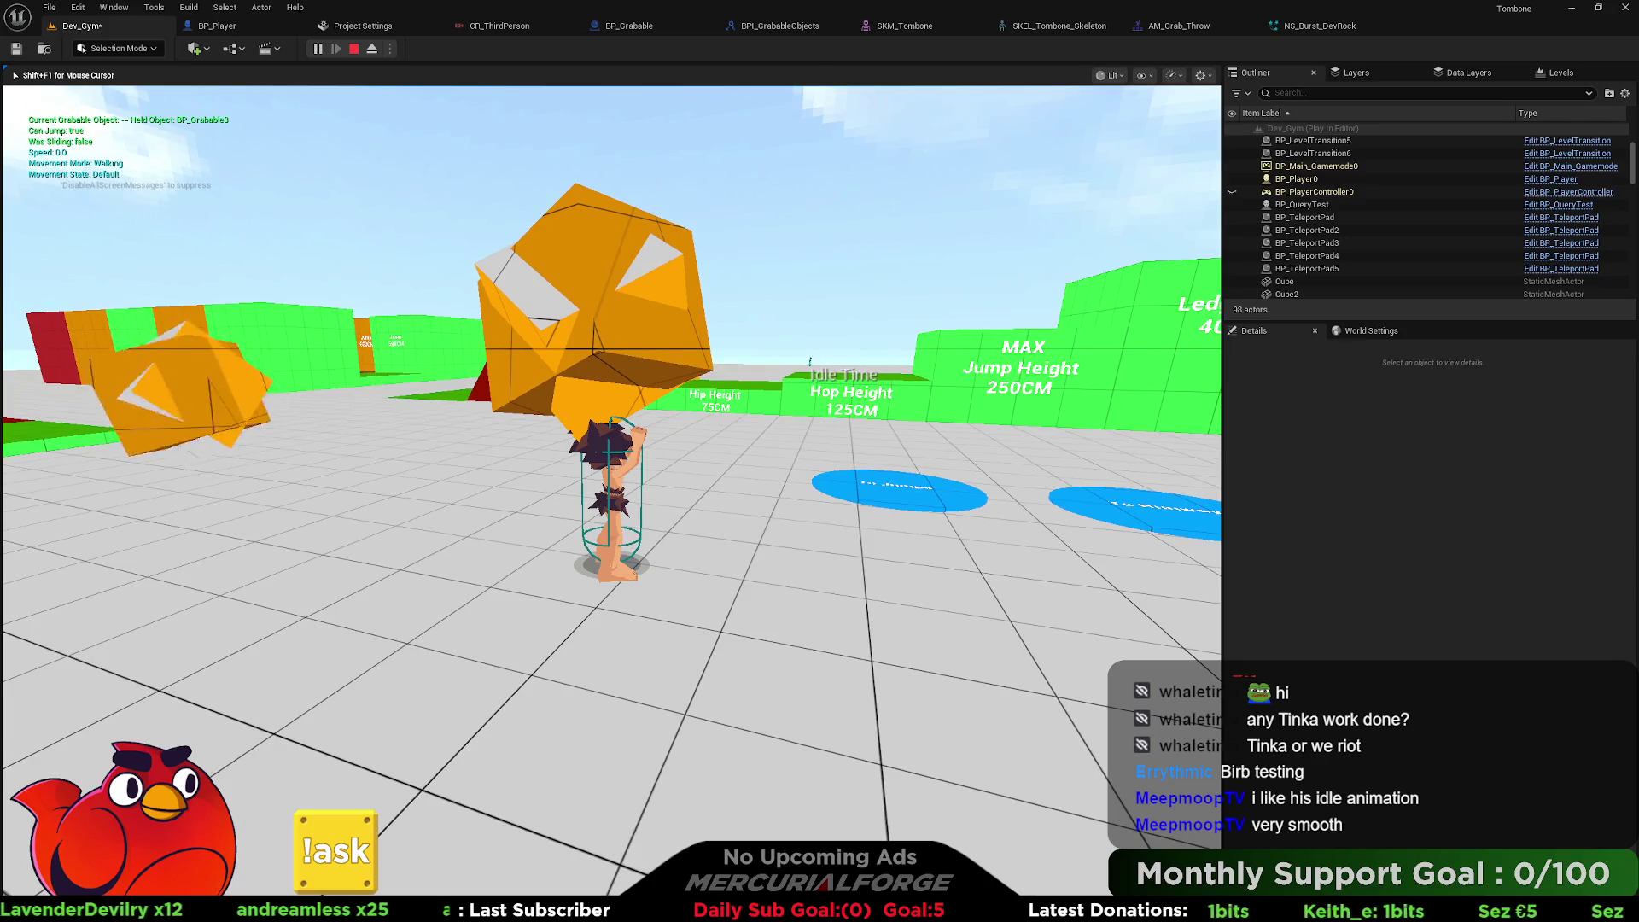
key("e")
key("s")
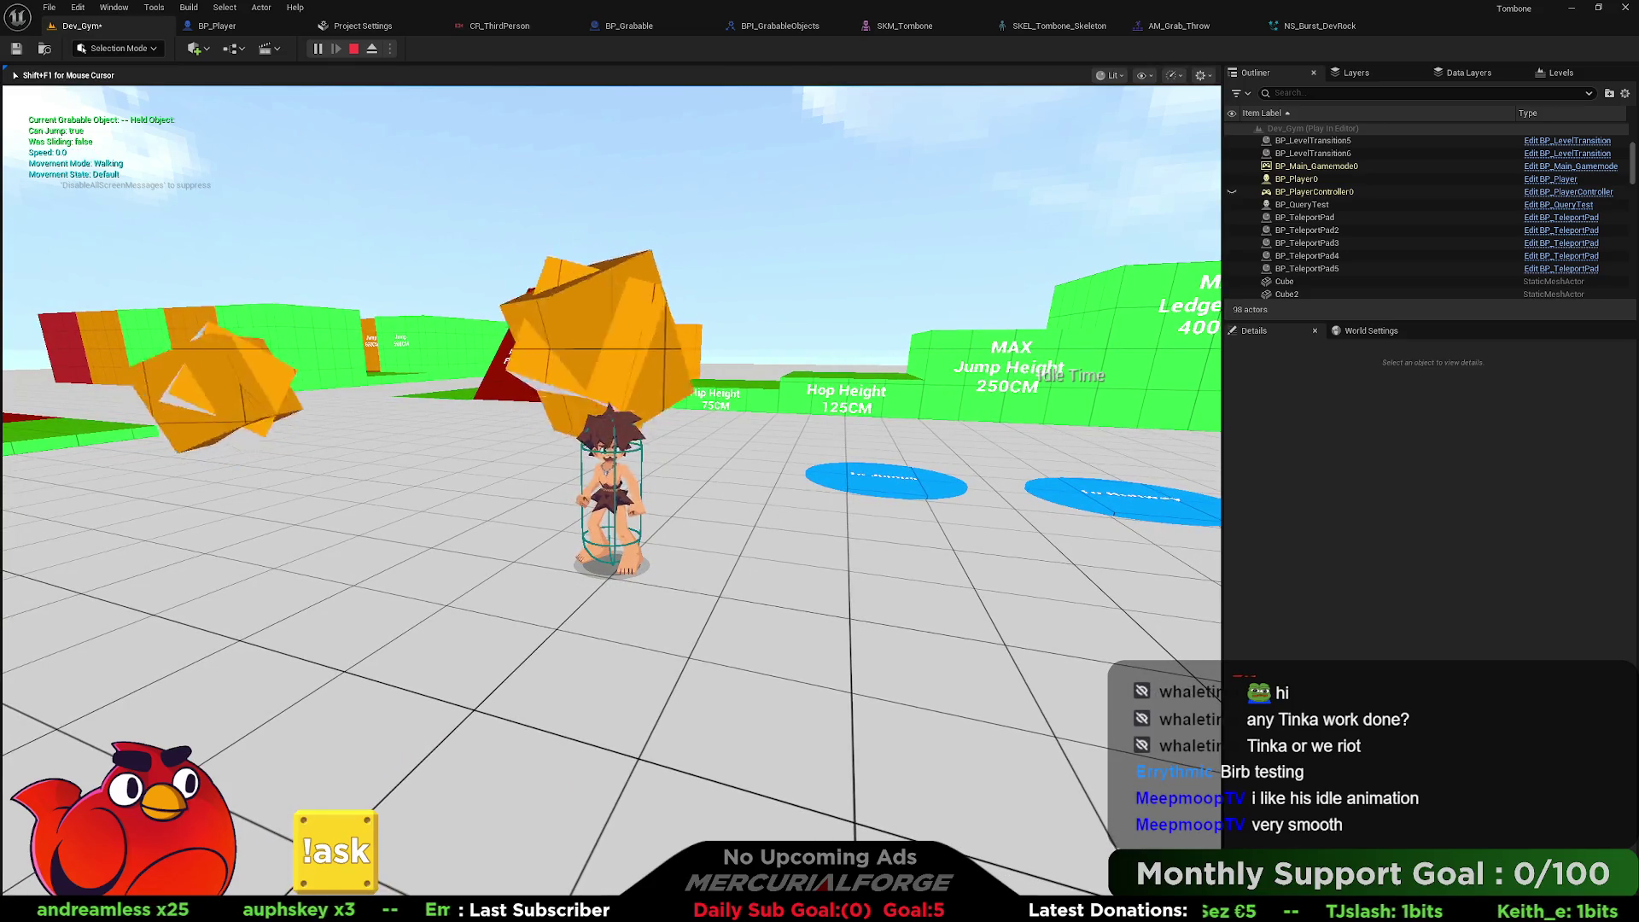
key("Escape")
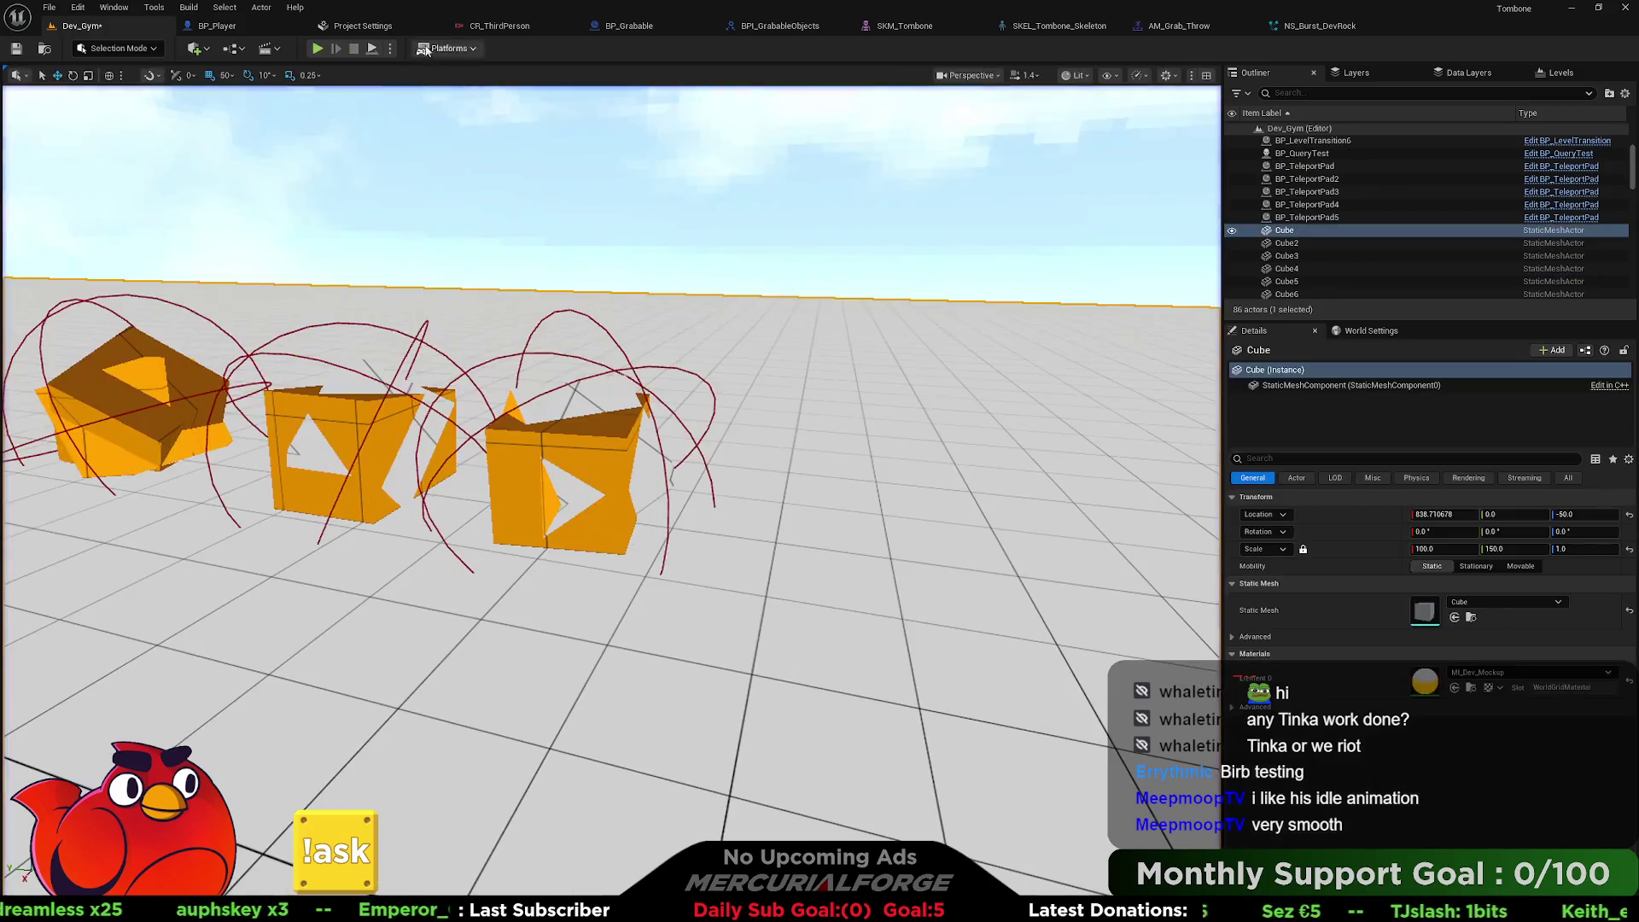
Review BP_Player's Throw, SET Velocity and Delay node chain, then switch to BP_Grabable.
left_click(237, 30)
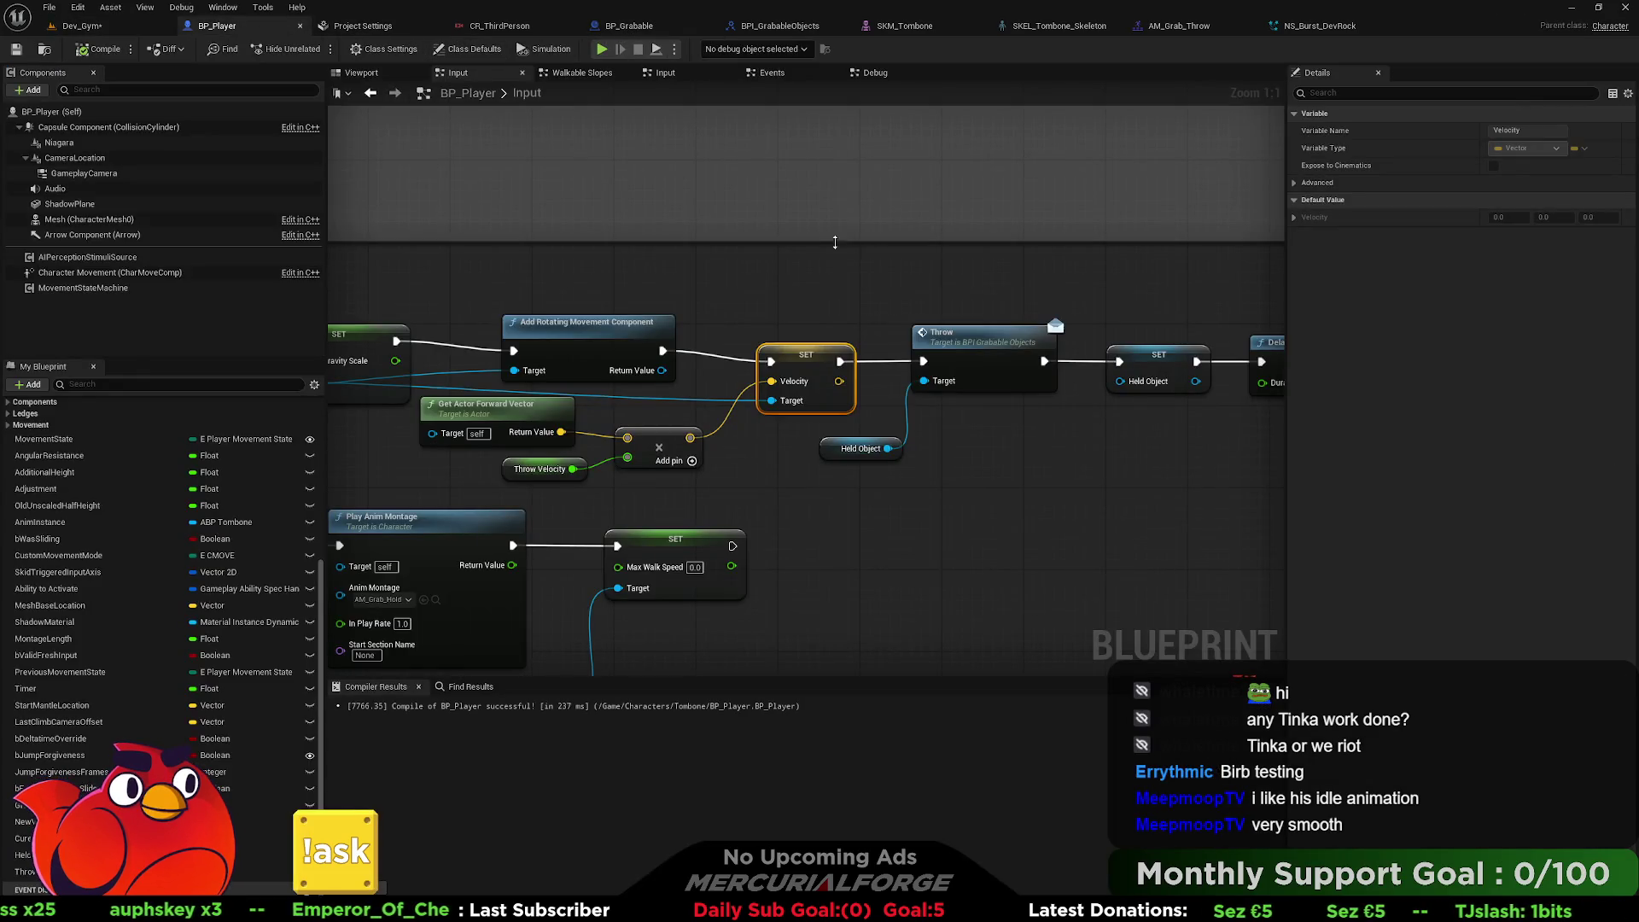
left_click_drag(1010, 254, 646, 232)
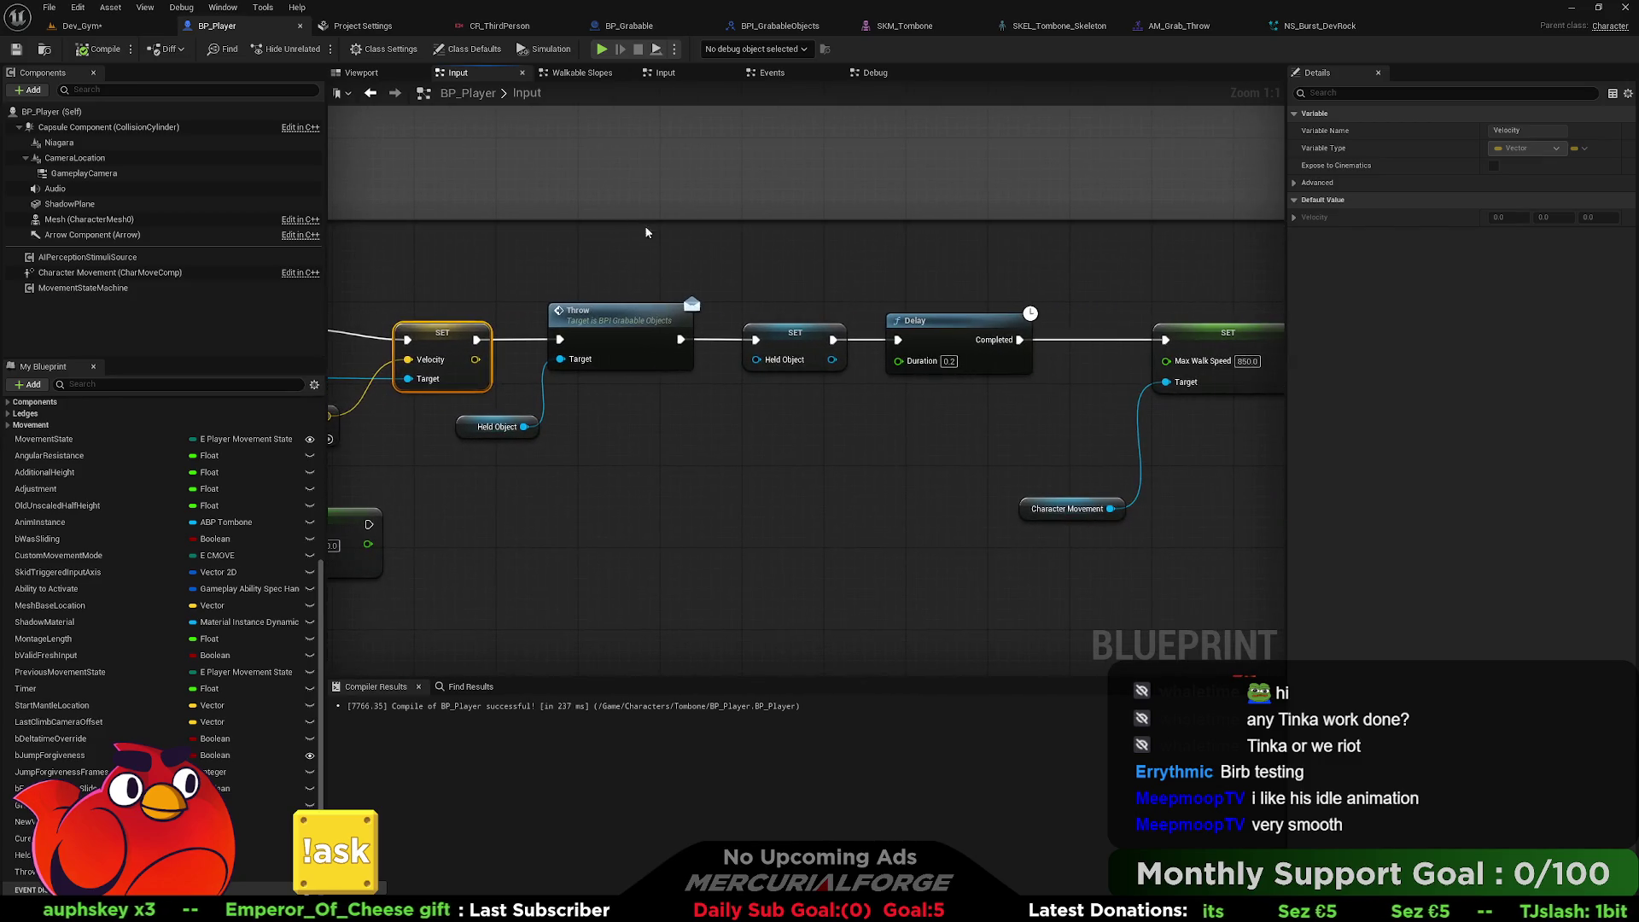
mouse_move(946, 410)
left_mouse_down()
mouse_move(562, 406)
mouse_move(1127, 415)
left_mouse_up()
mouse_move(546, 284)
left_mouse_down()
mouse_move(1281, 257)
mouse_move(833, 295)
mouse_move(473, 293)
left_mouse_up()
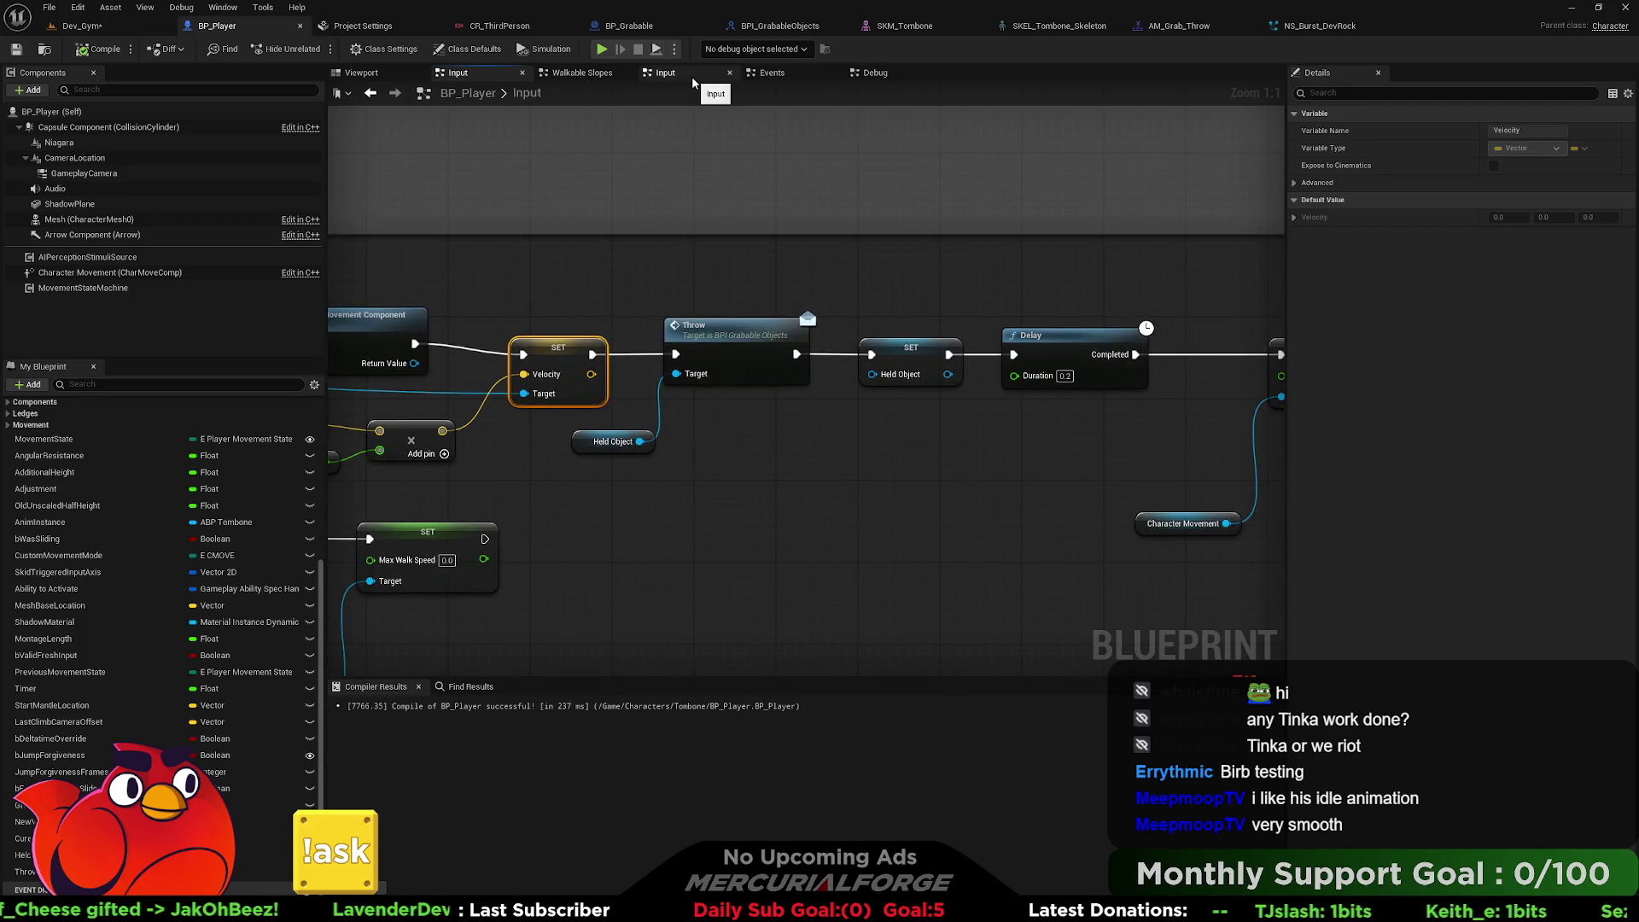
left_click(629, 26)
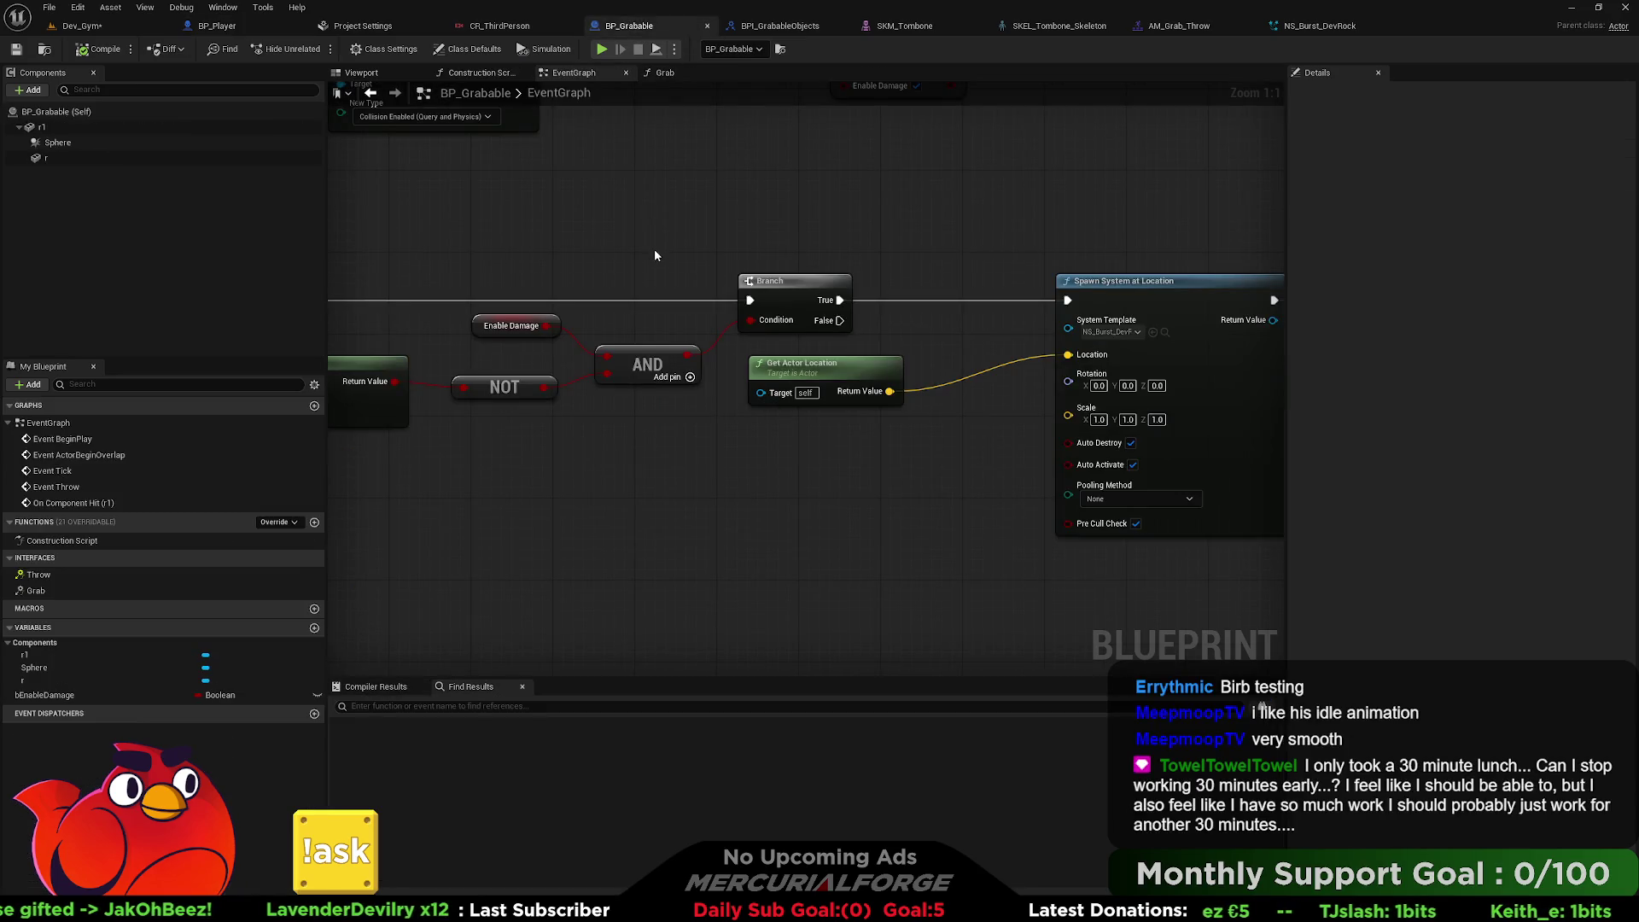
Insert a Delay node between Event Throw and Set Collision Enabled in BP_Grabable.
scroll(1068, 257, "up", 4)
mouse_move(1069, 256)
left_mouse_down()
mouse_move(1123, 443)
mouse_move(875, 433)
left_mouse_up()
mouse_move(781, 345)
left_mouse_down()
mouse_move(870, 229)
mouse_move(931, 230)
left_mouse_up()
left_click_drag(444, 245, 546, 253)
type("delay")
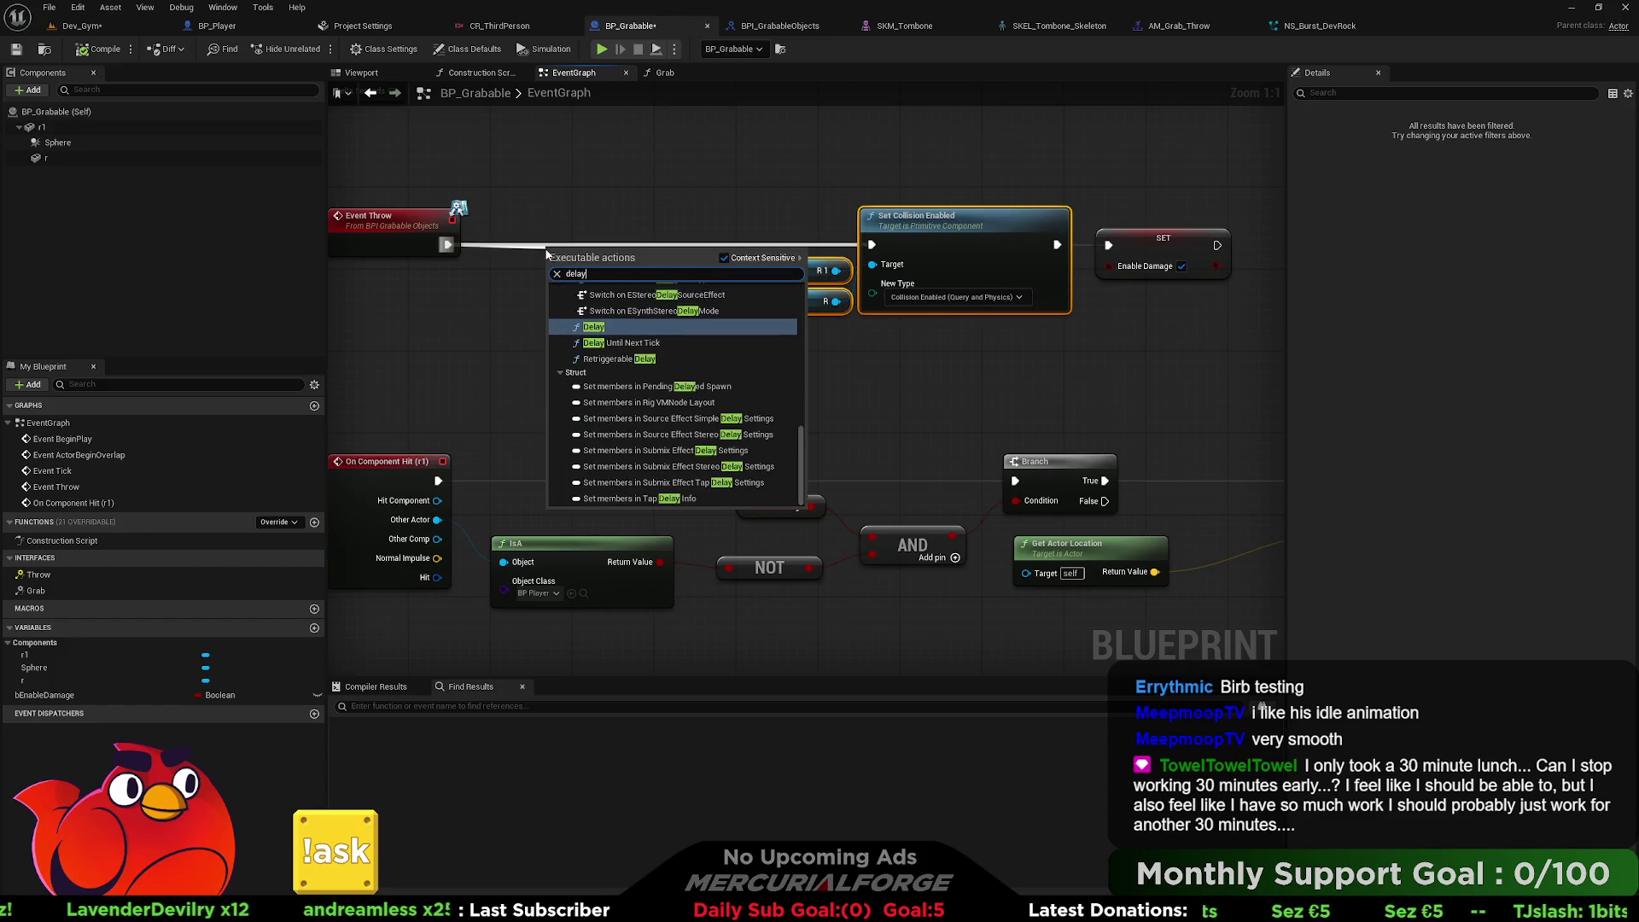
key("Return")
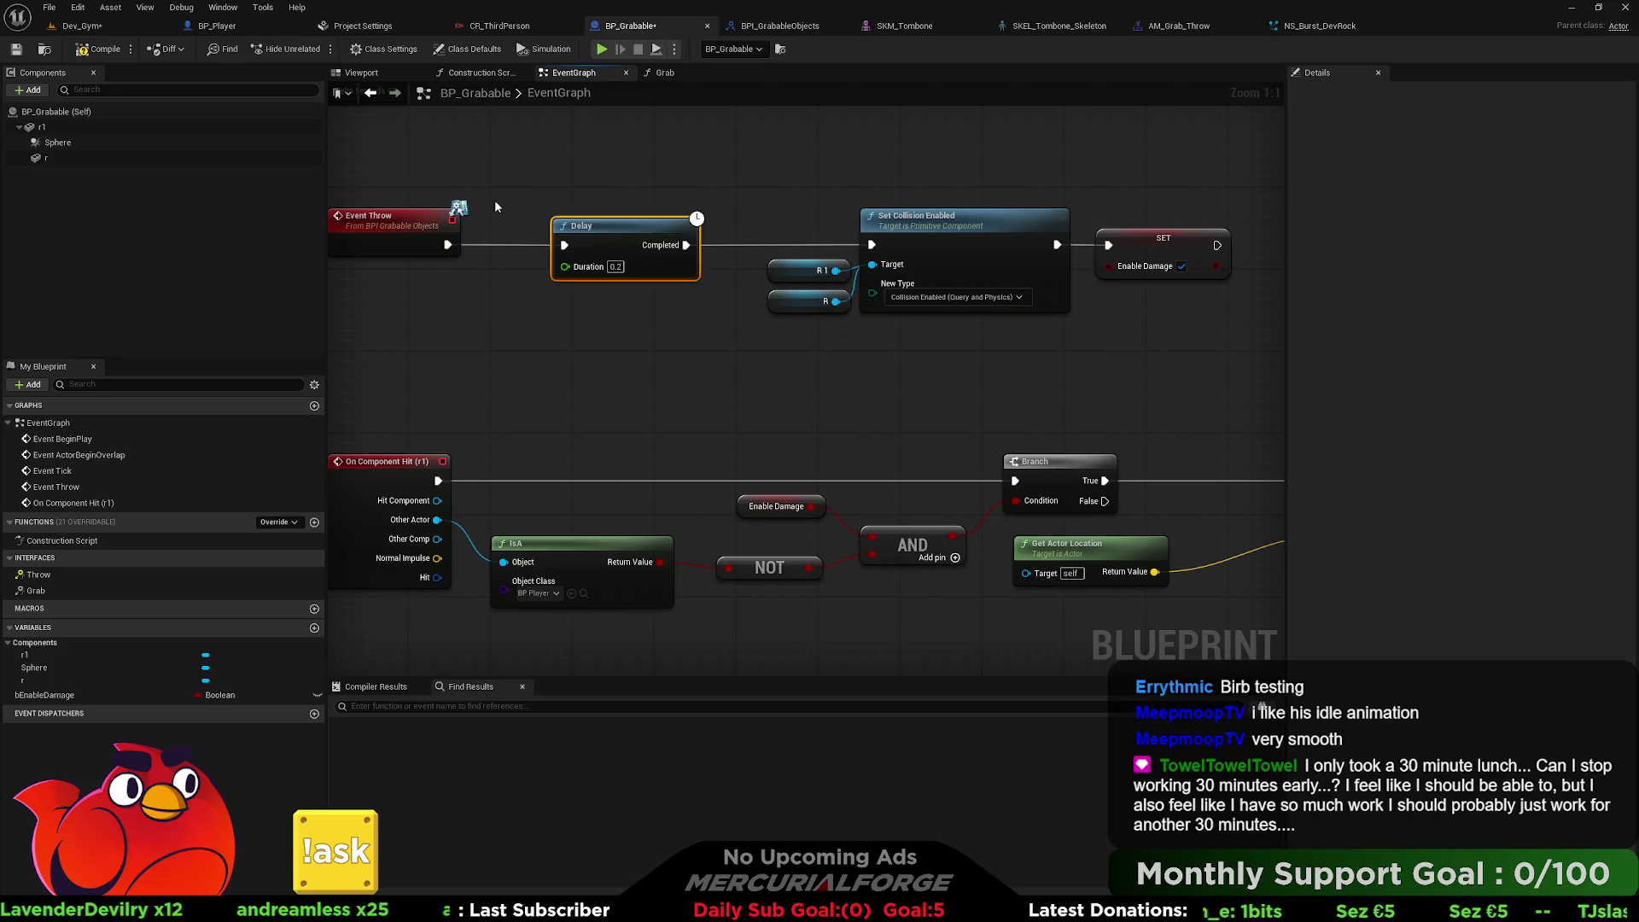
Save BP_Grabable and start a Dev_Gym play session.
left_click(16, 49)
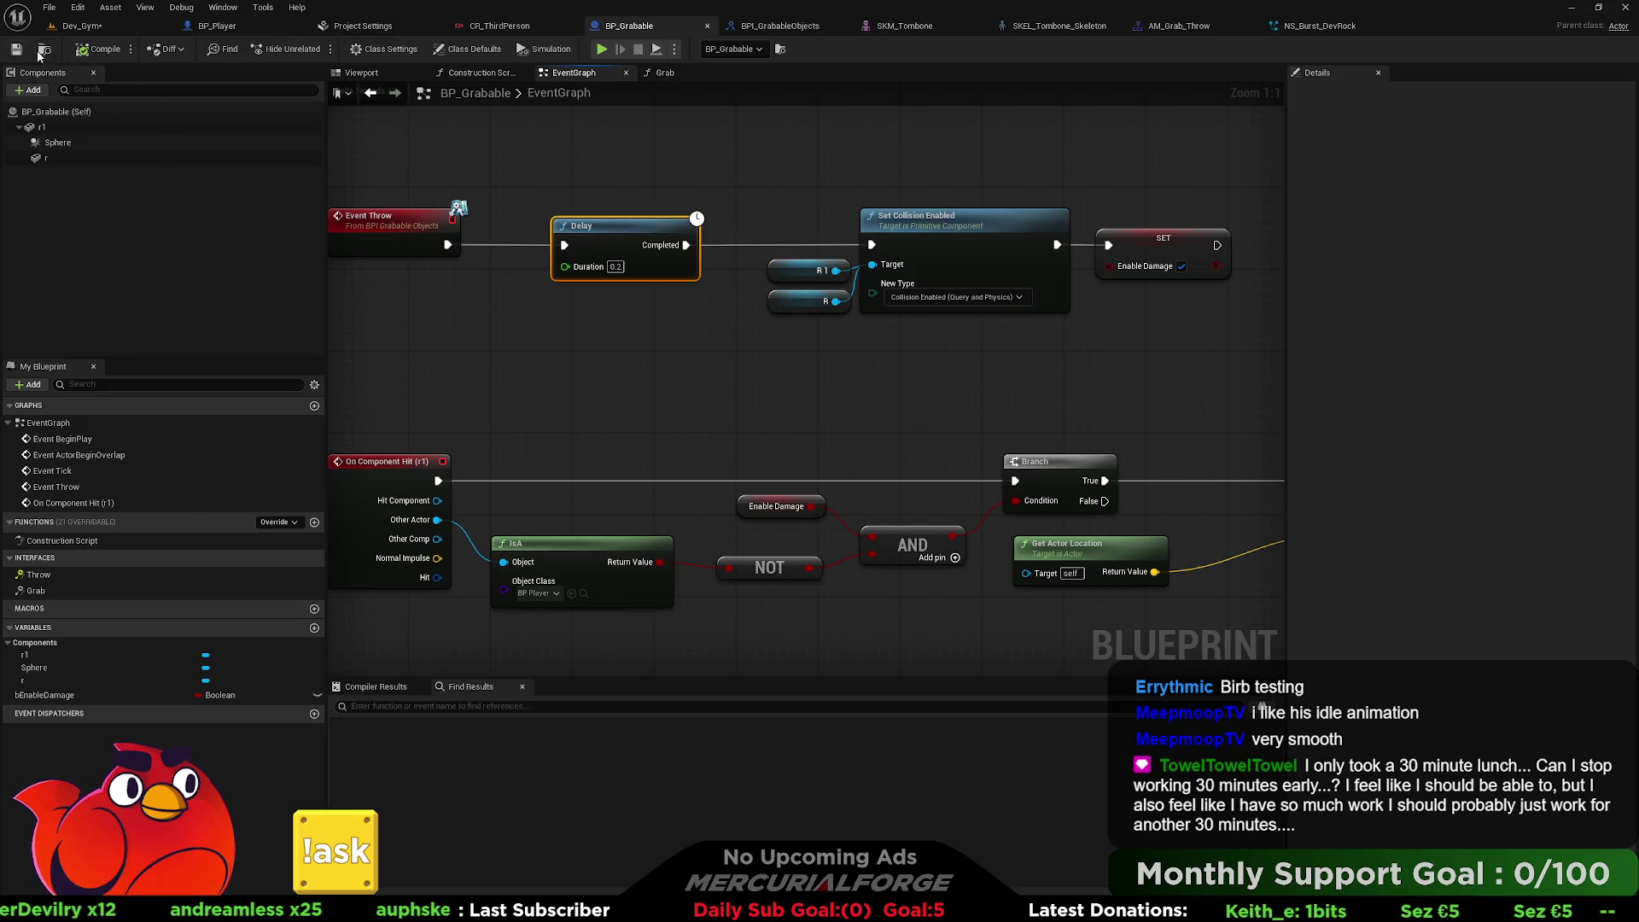
left_click(93, 28)
left_click(317, 49)
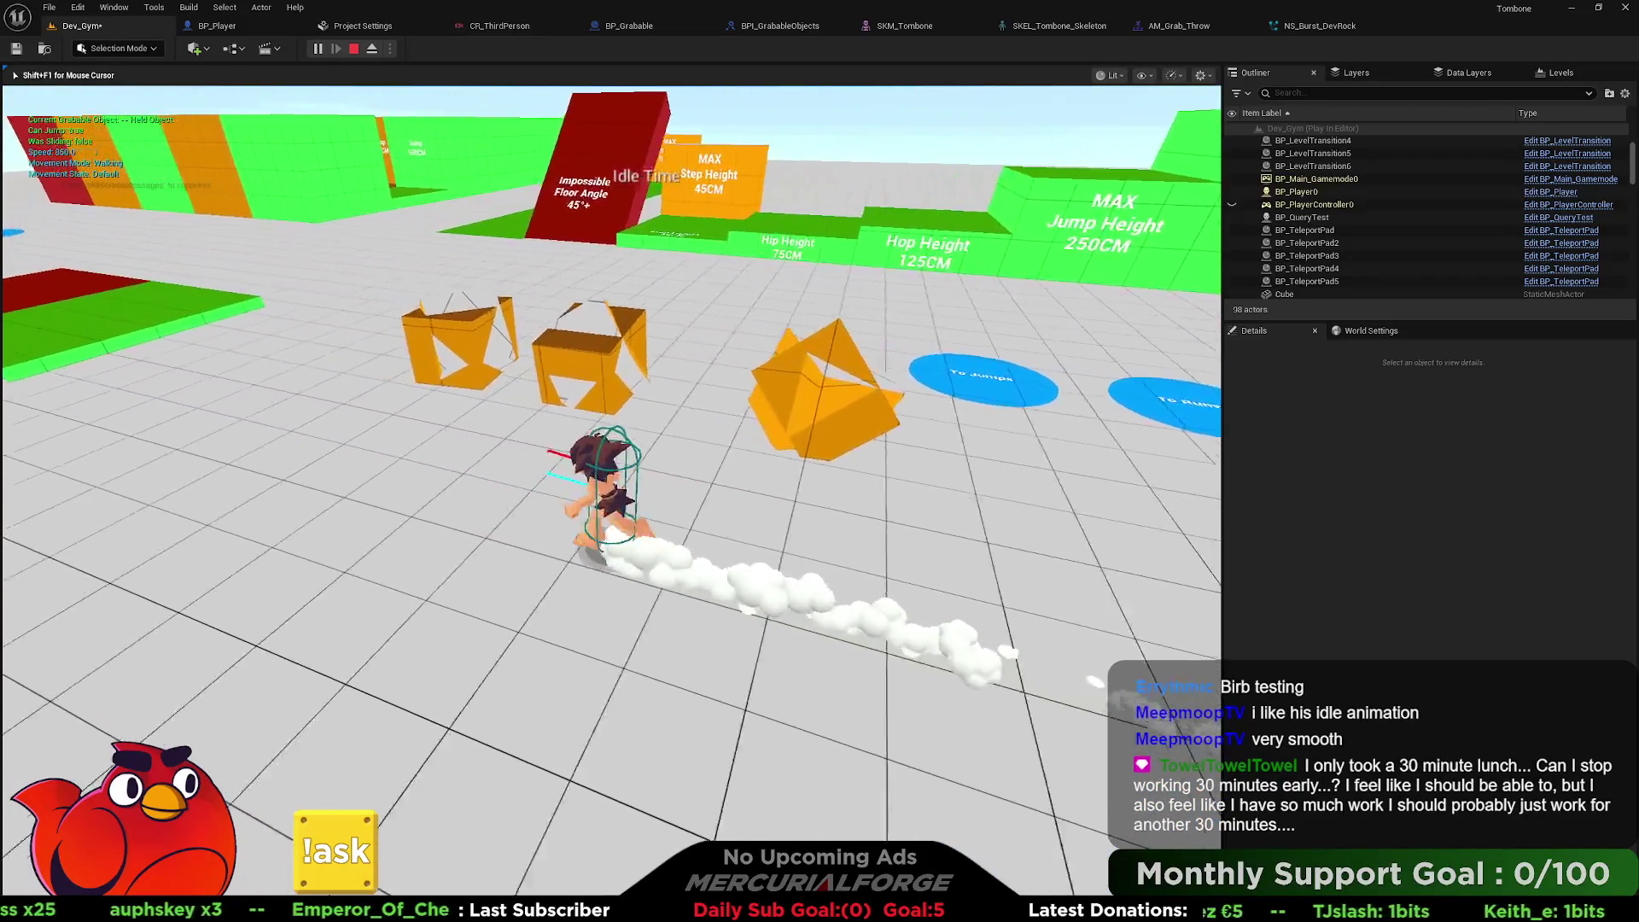
Play-test grabbing and throwing orange boxes with the delayed collision, then stop play.
key("e")
key("e")
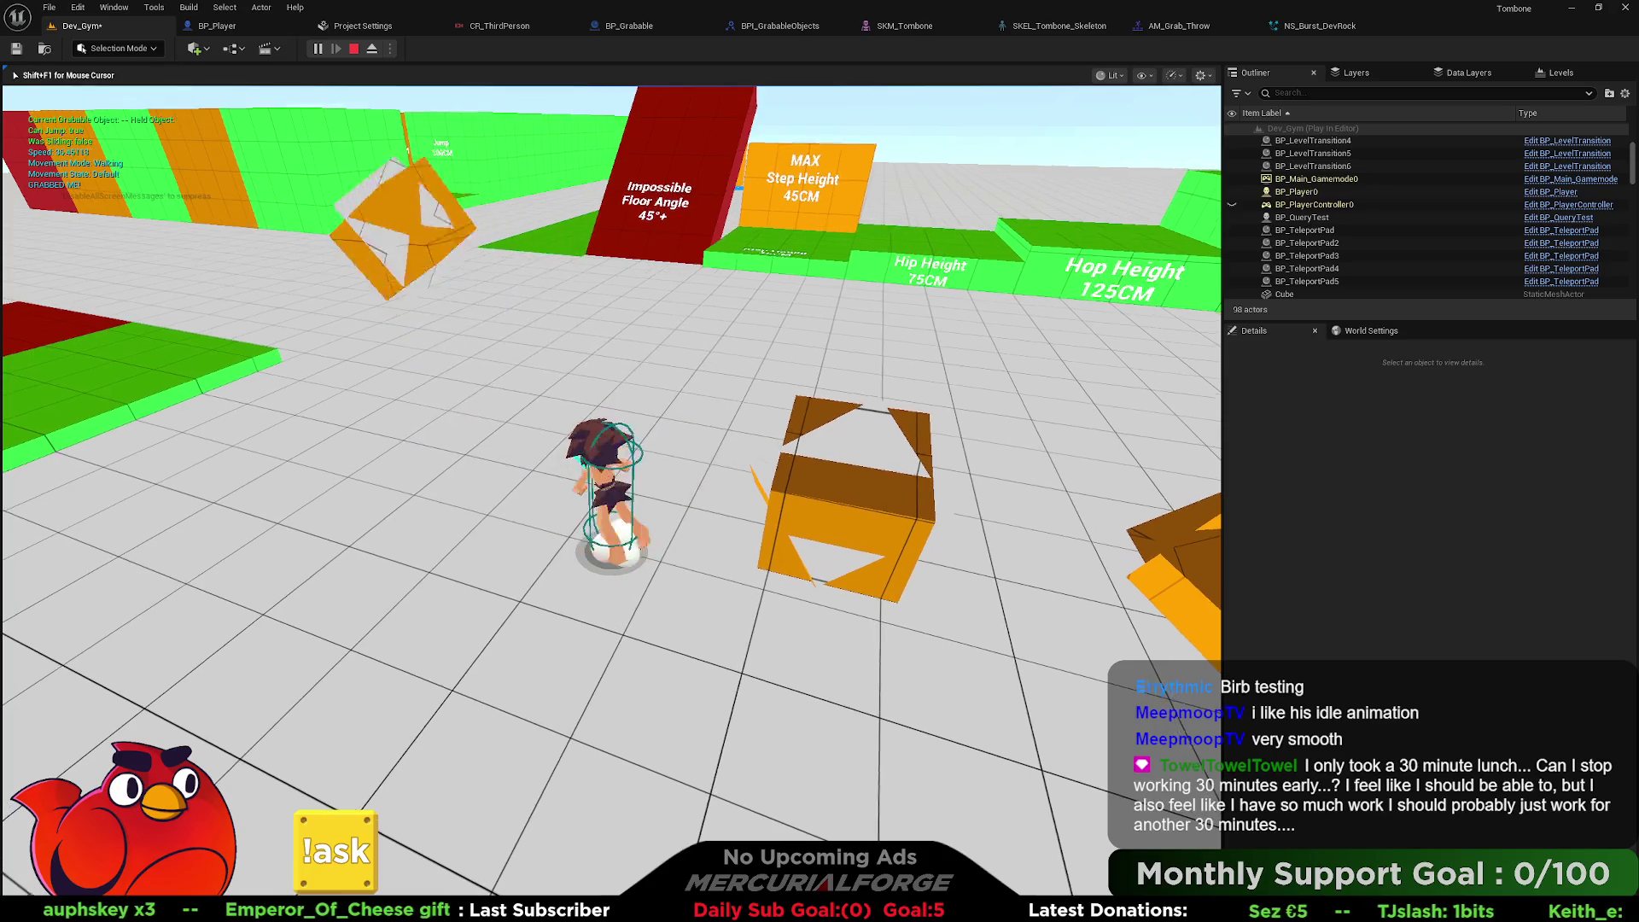
key("e")
key("e")
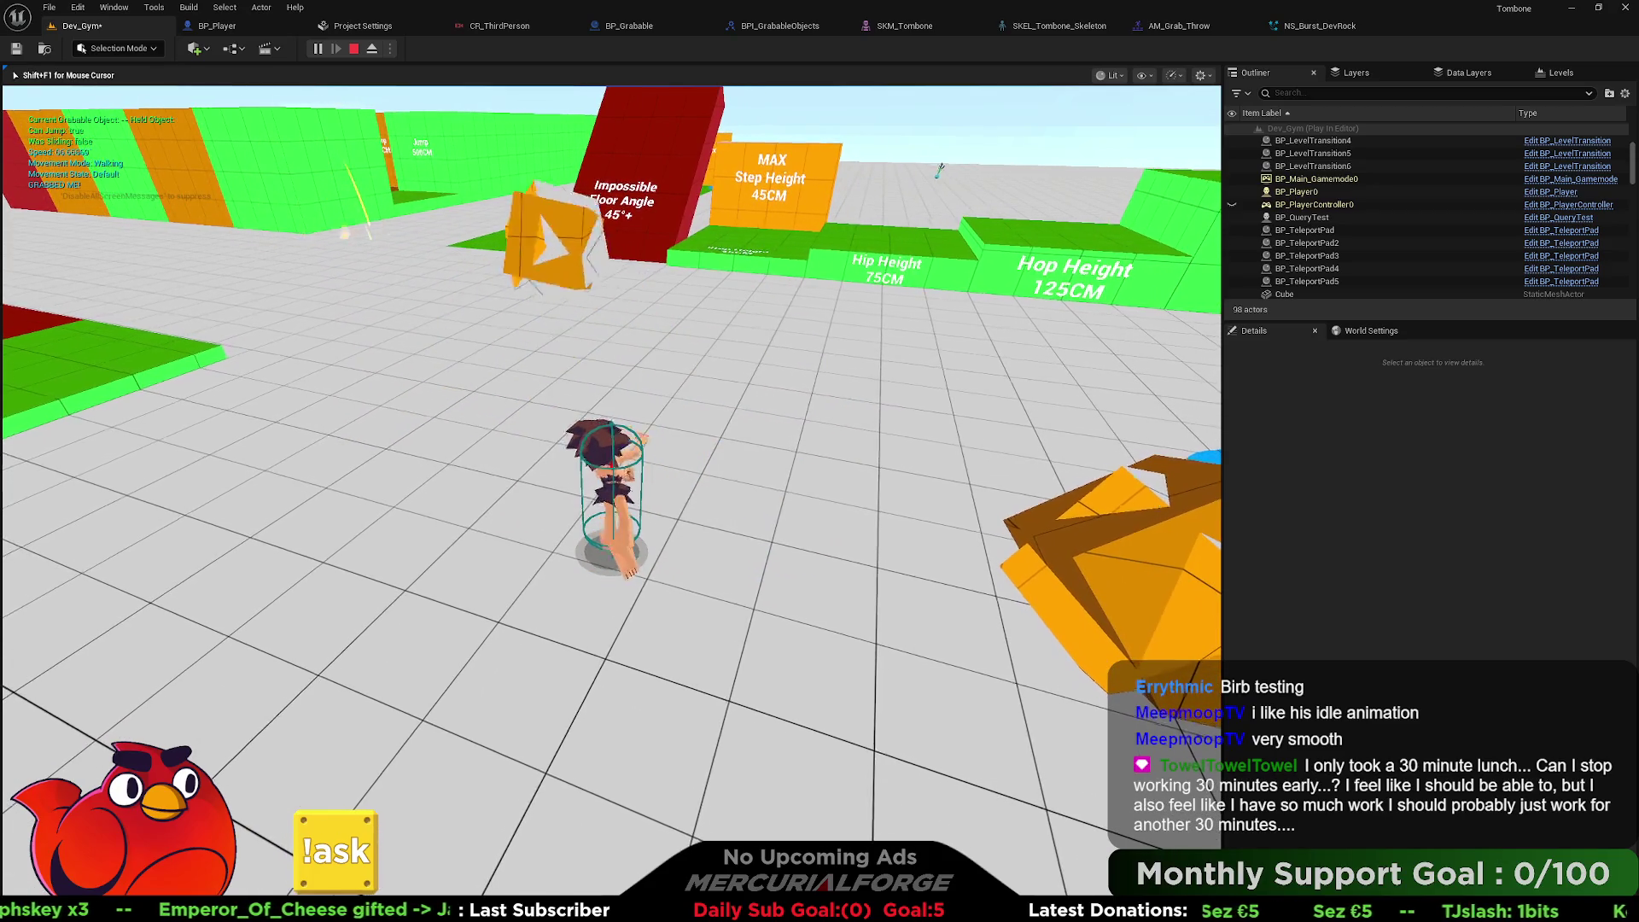
key("w")
key("e")
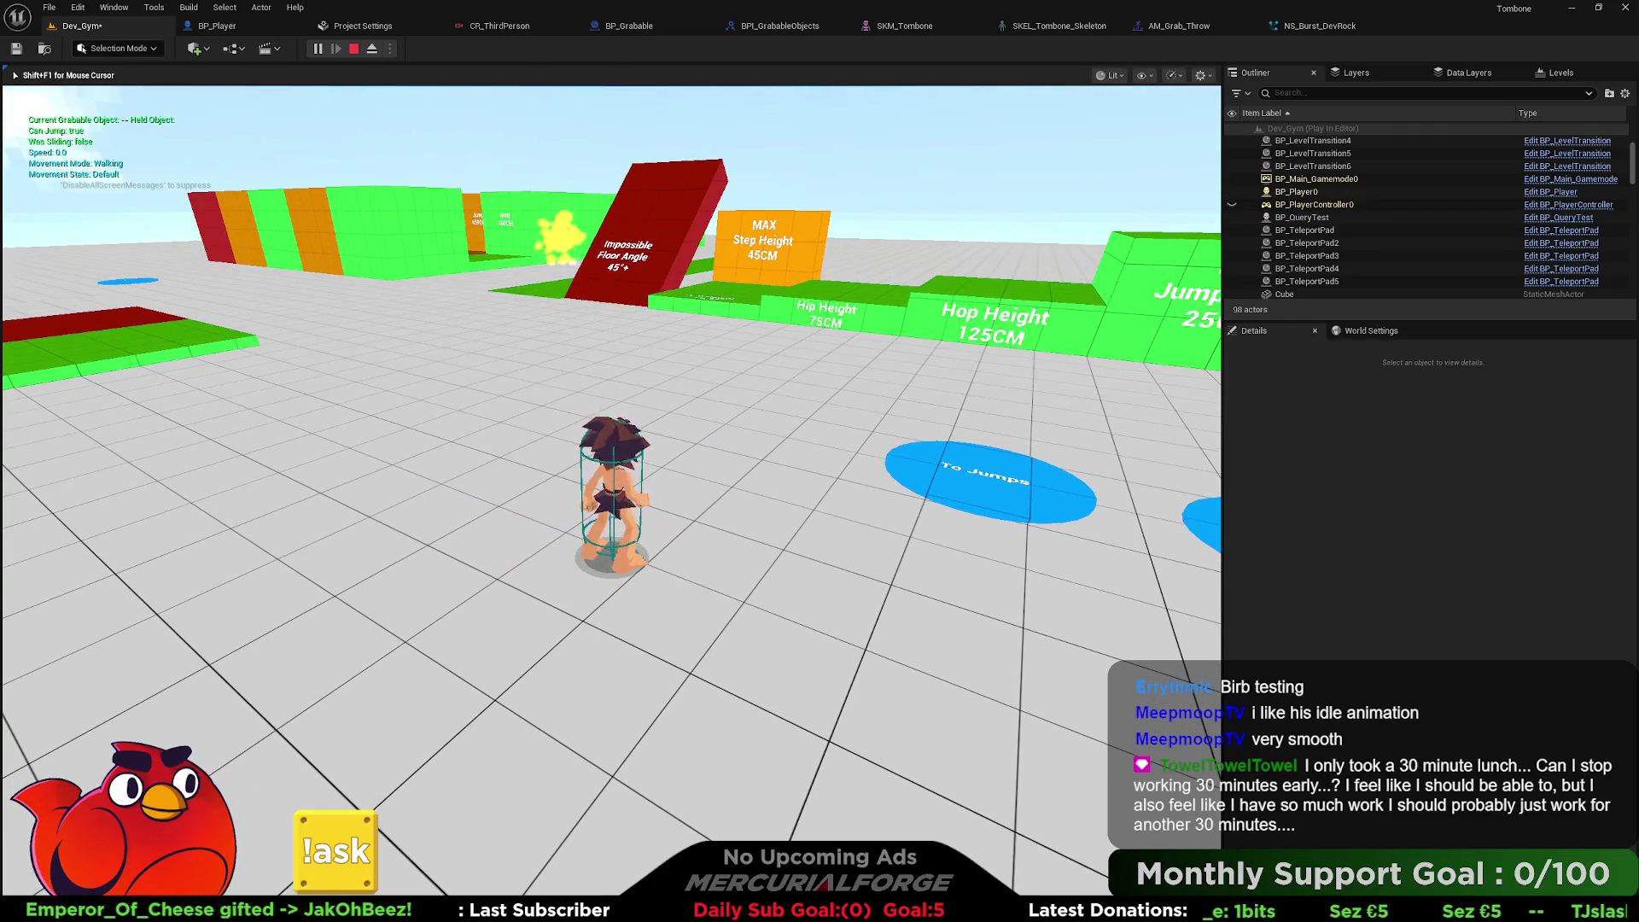
key("e")
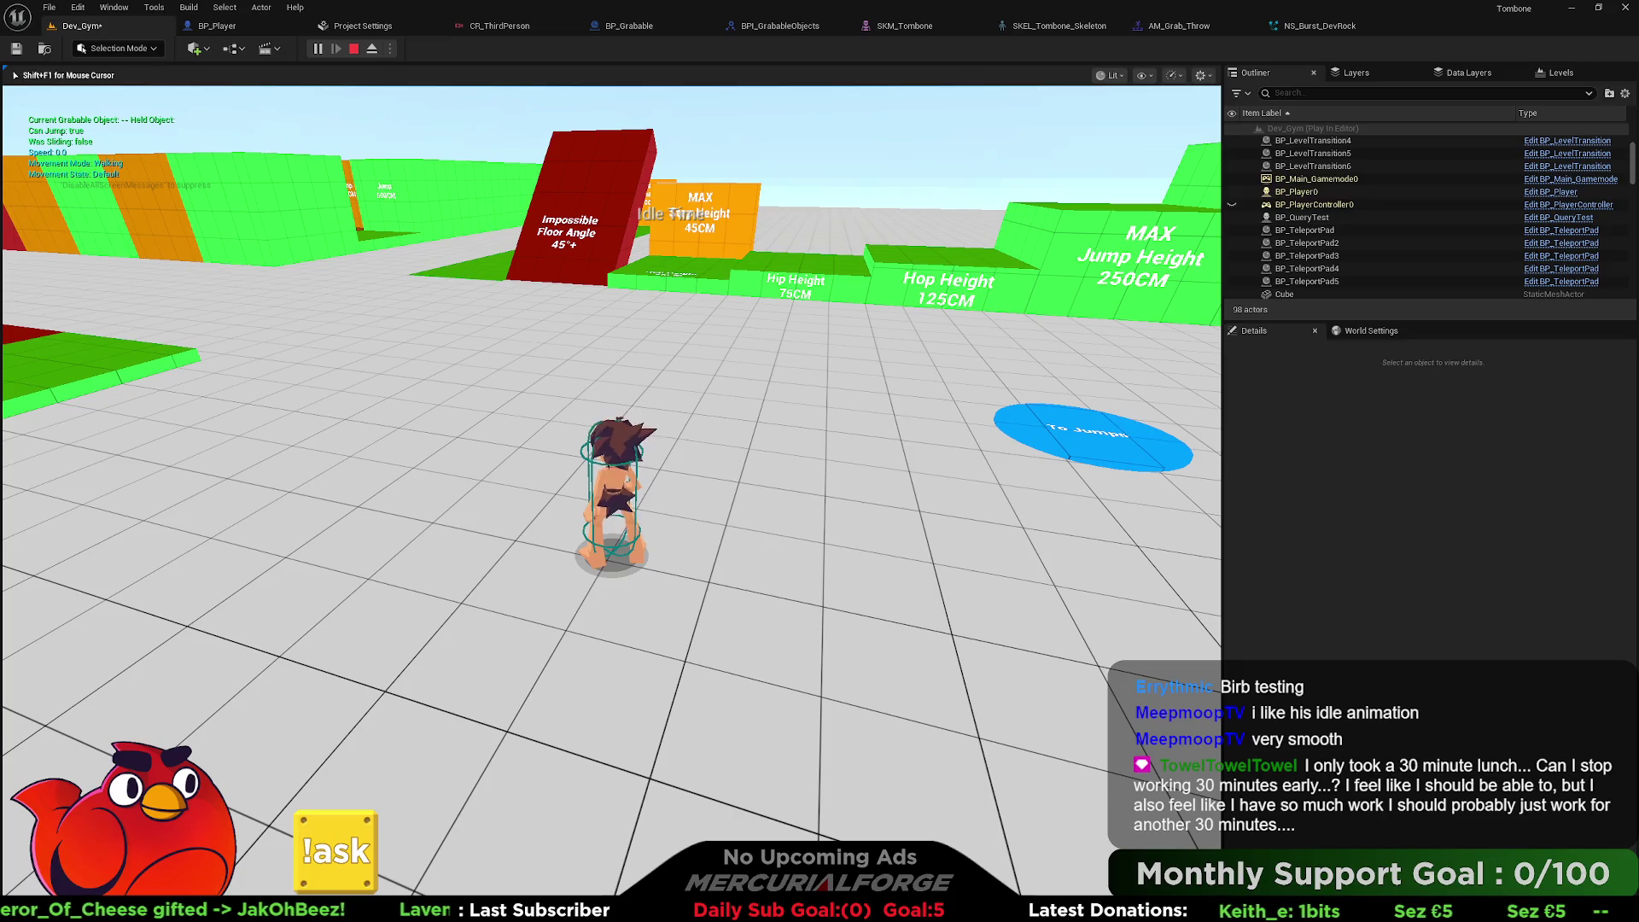
key("Escape")
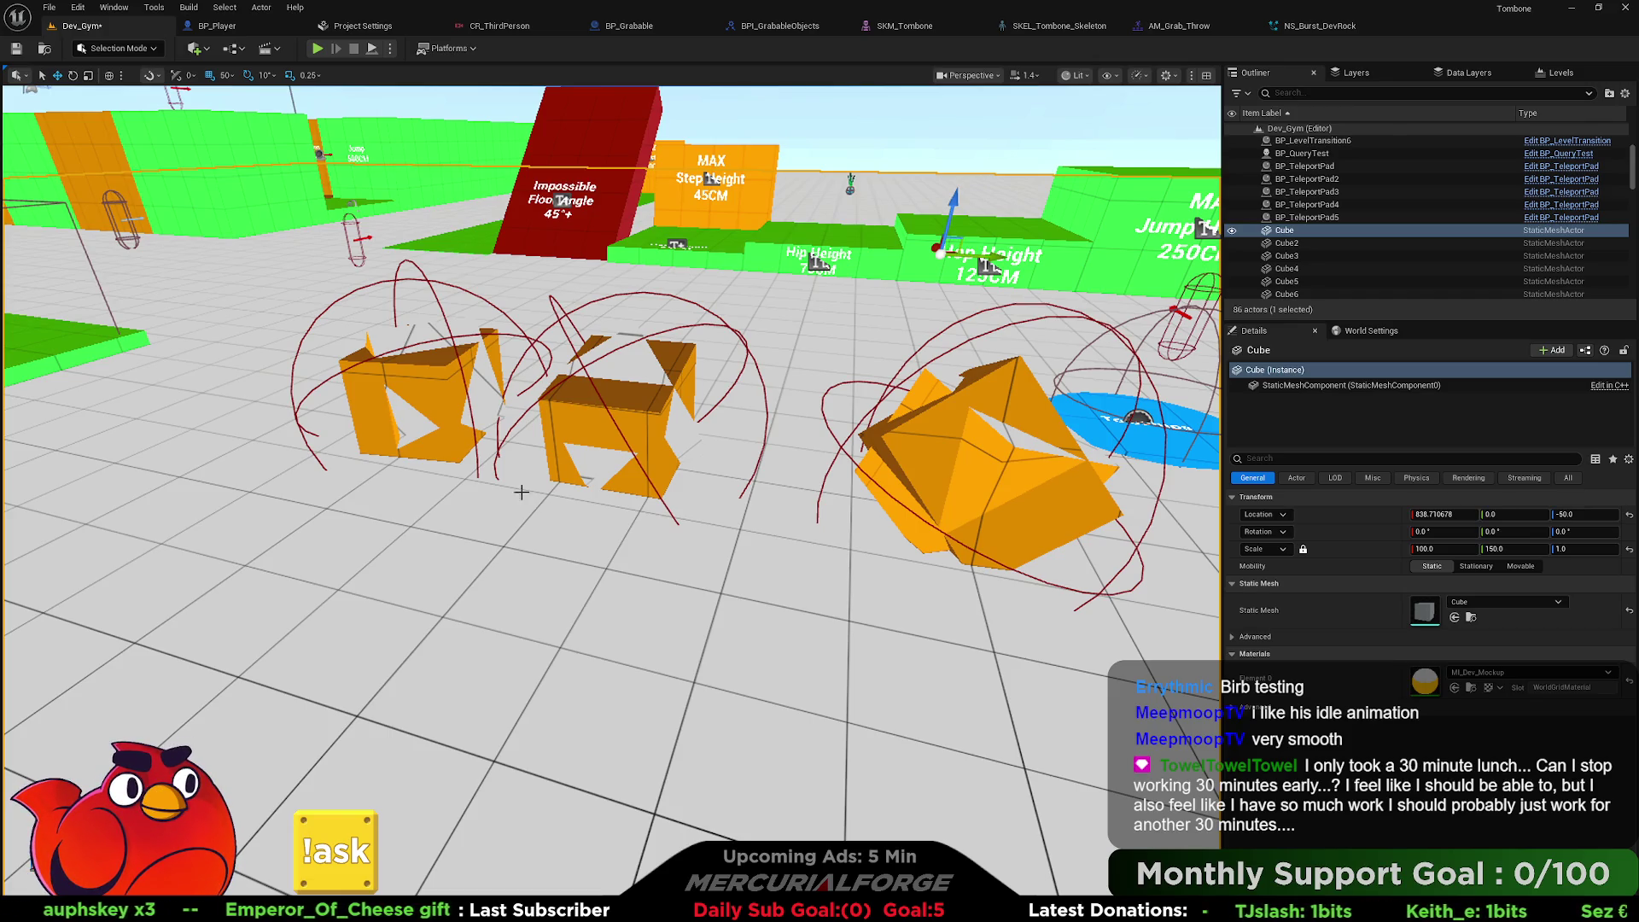
Play from the floor spot near the boxes and throw a box away.
right_click(779, 629)
left_click(781, 622)
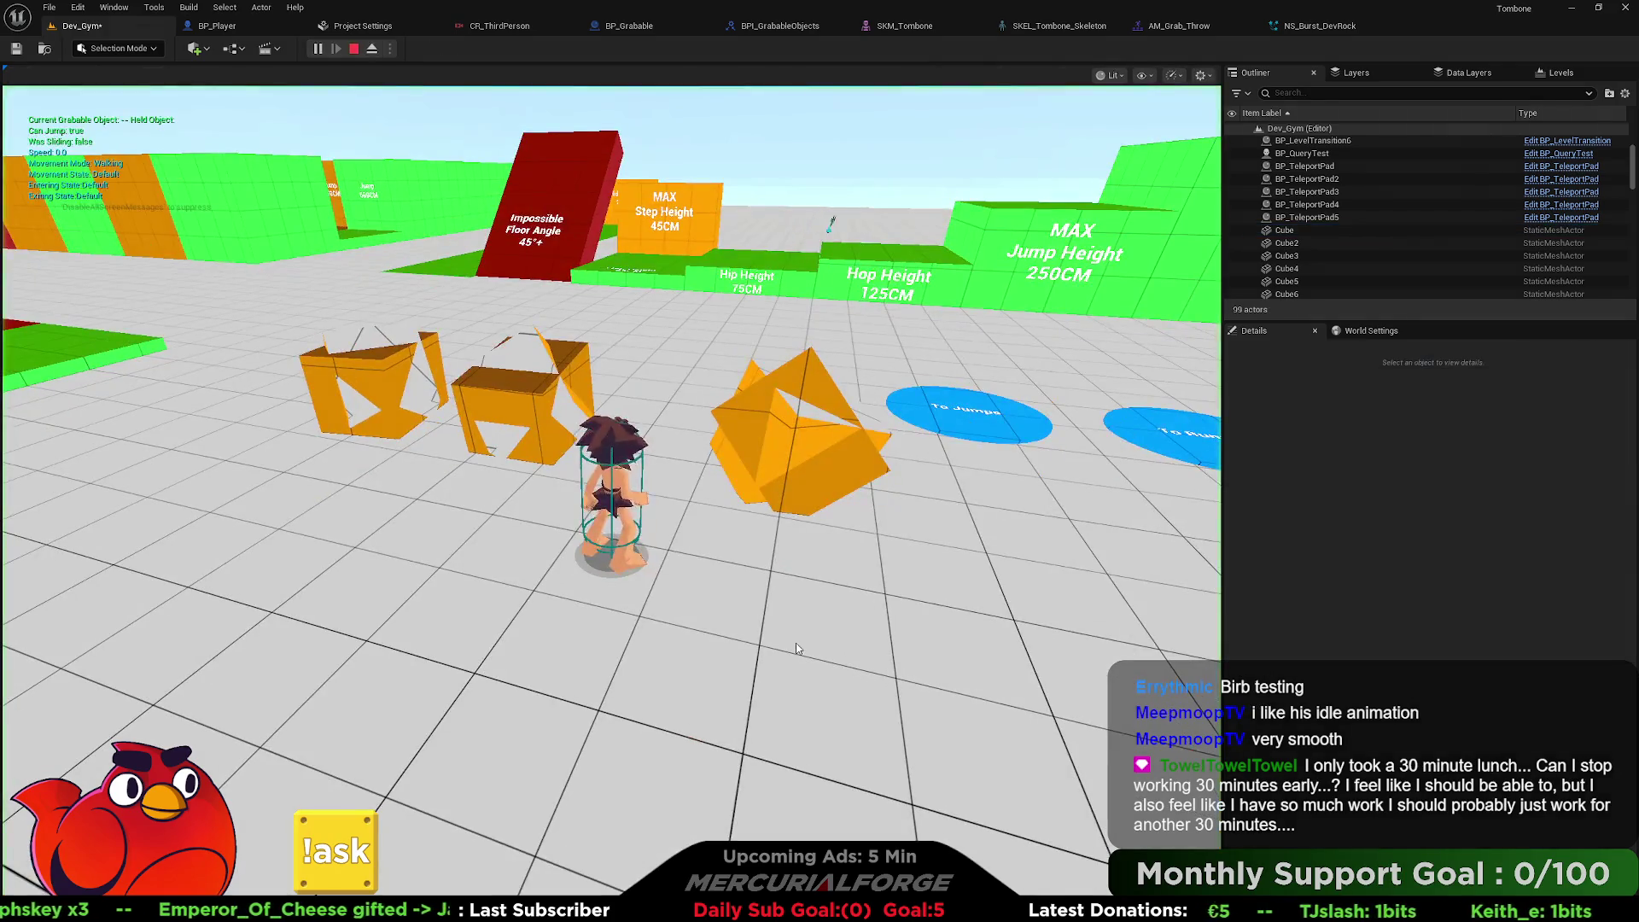
key("w")
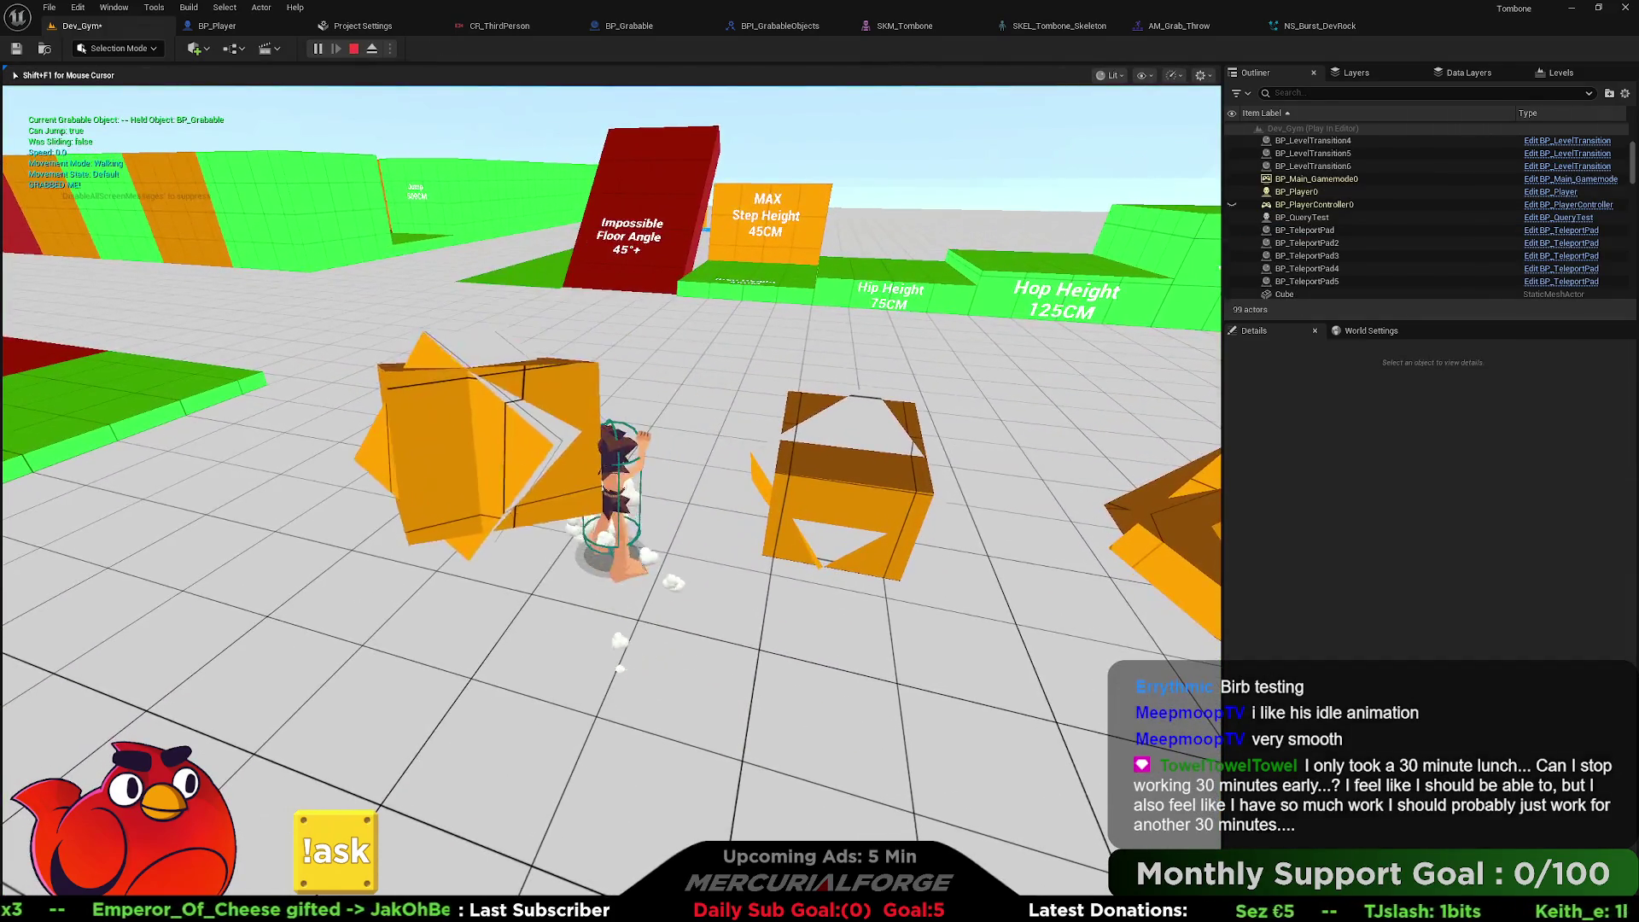
key("e")
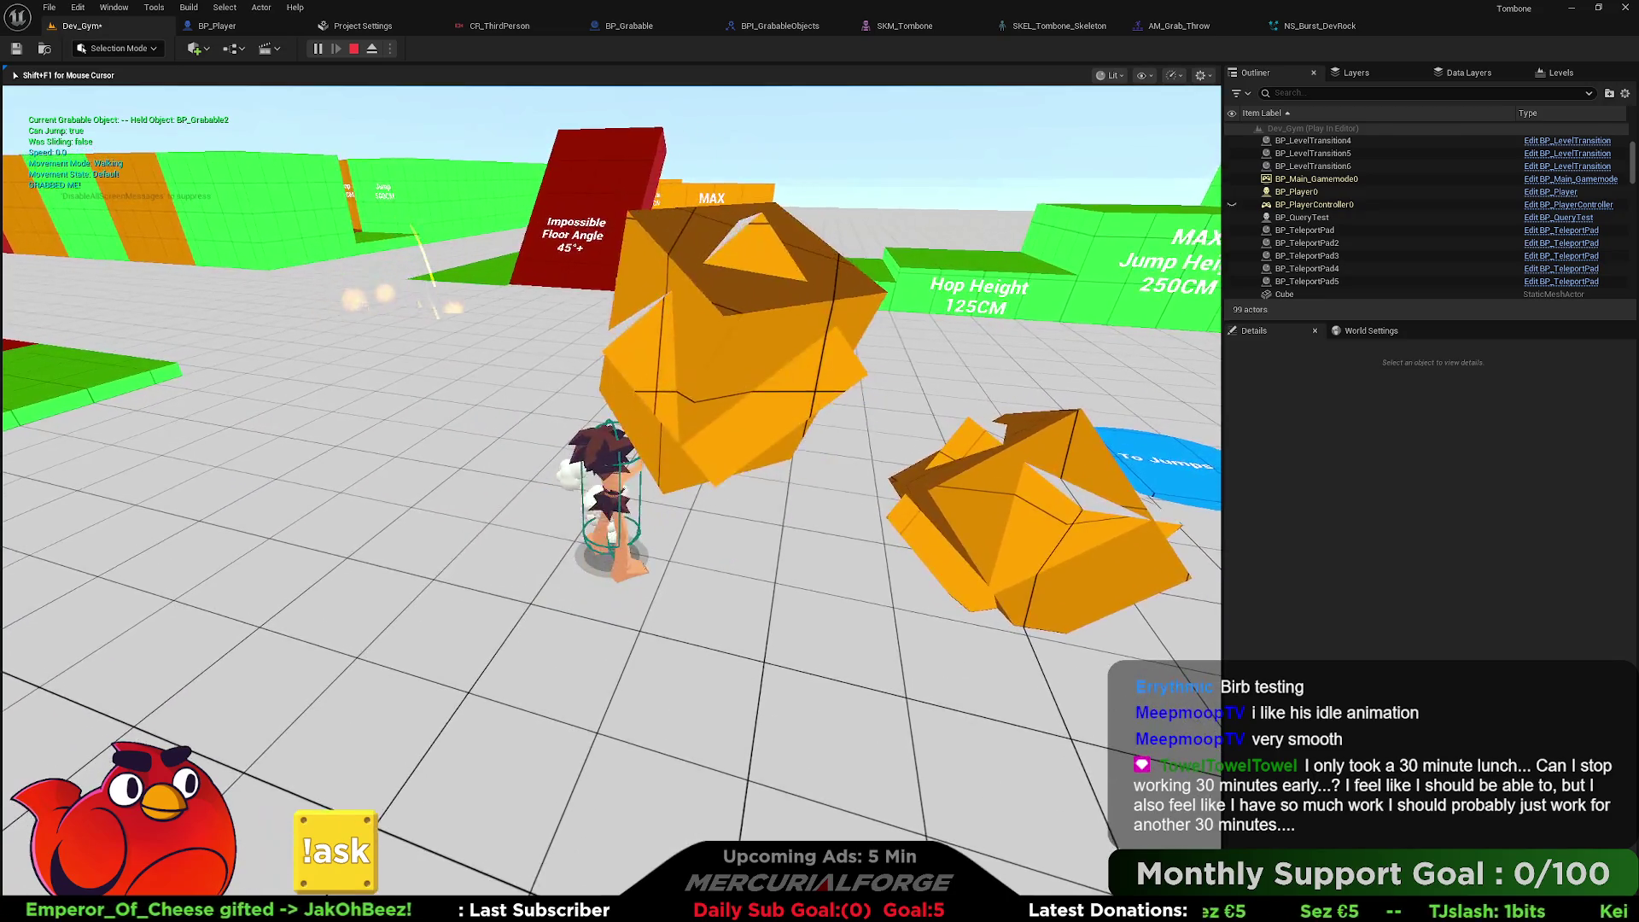
key("e")
key("s")
Throw another box into the wall, sprint toward the obstacle course, stop play and switch to Blender.
key("w")
key("e")
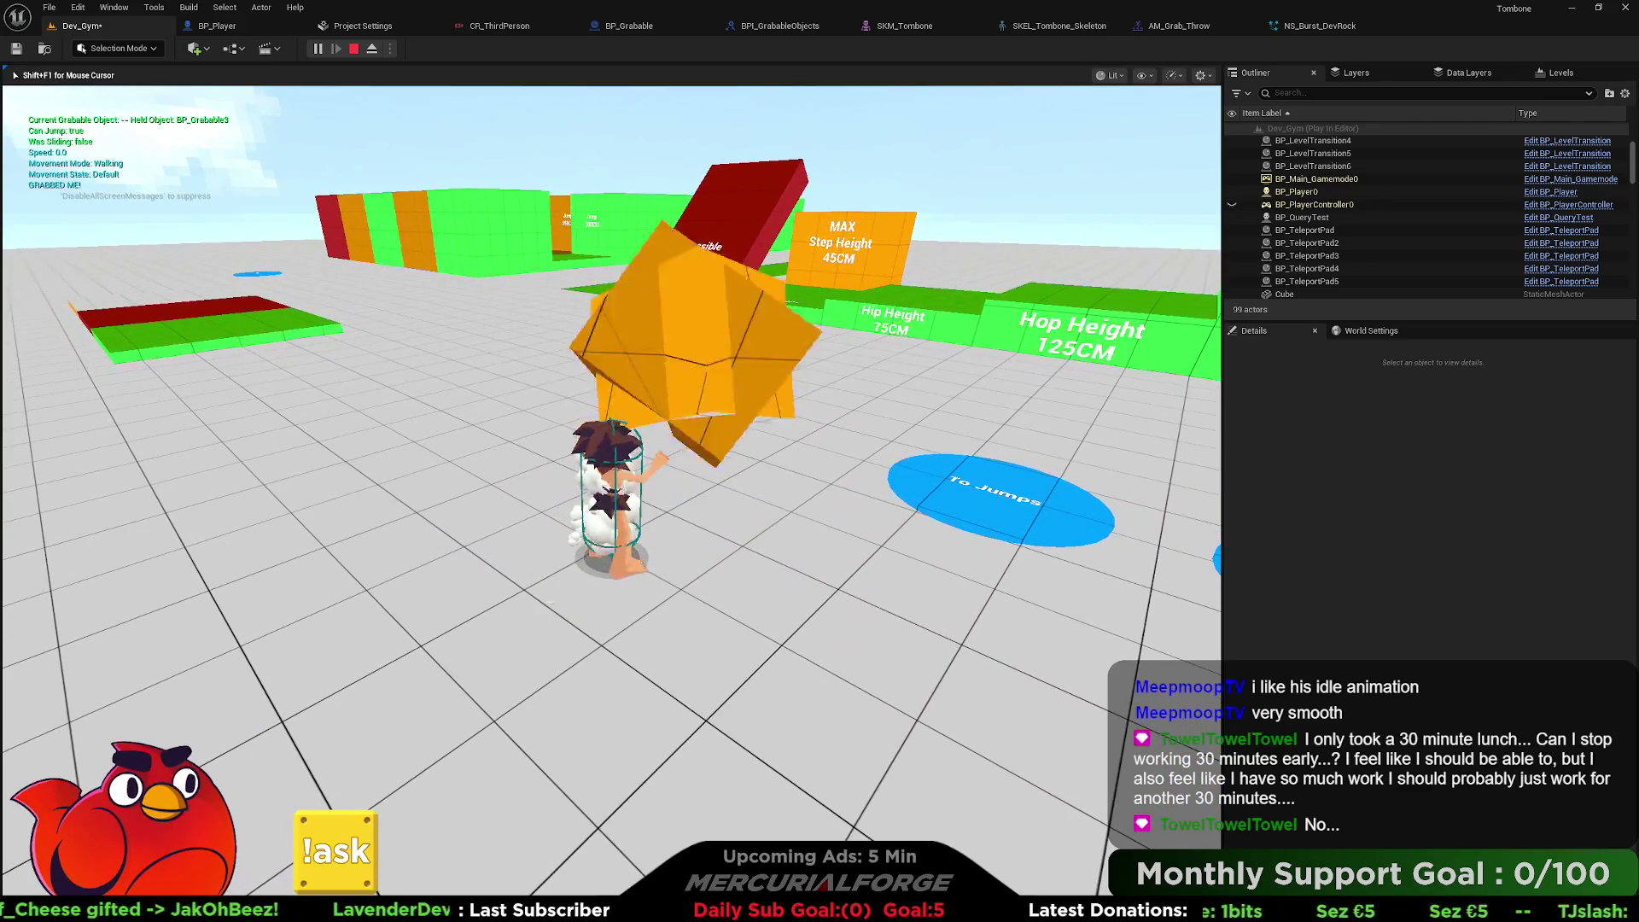
key("e")
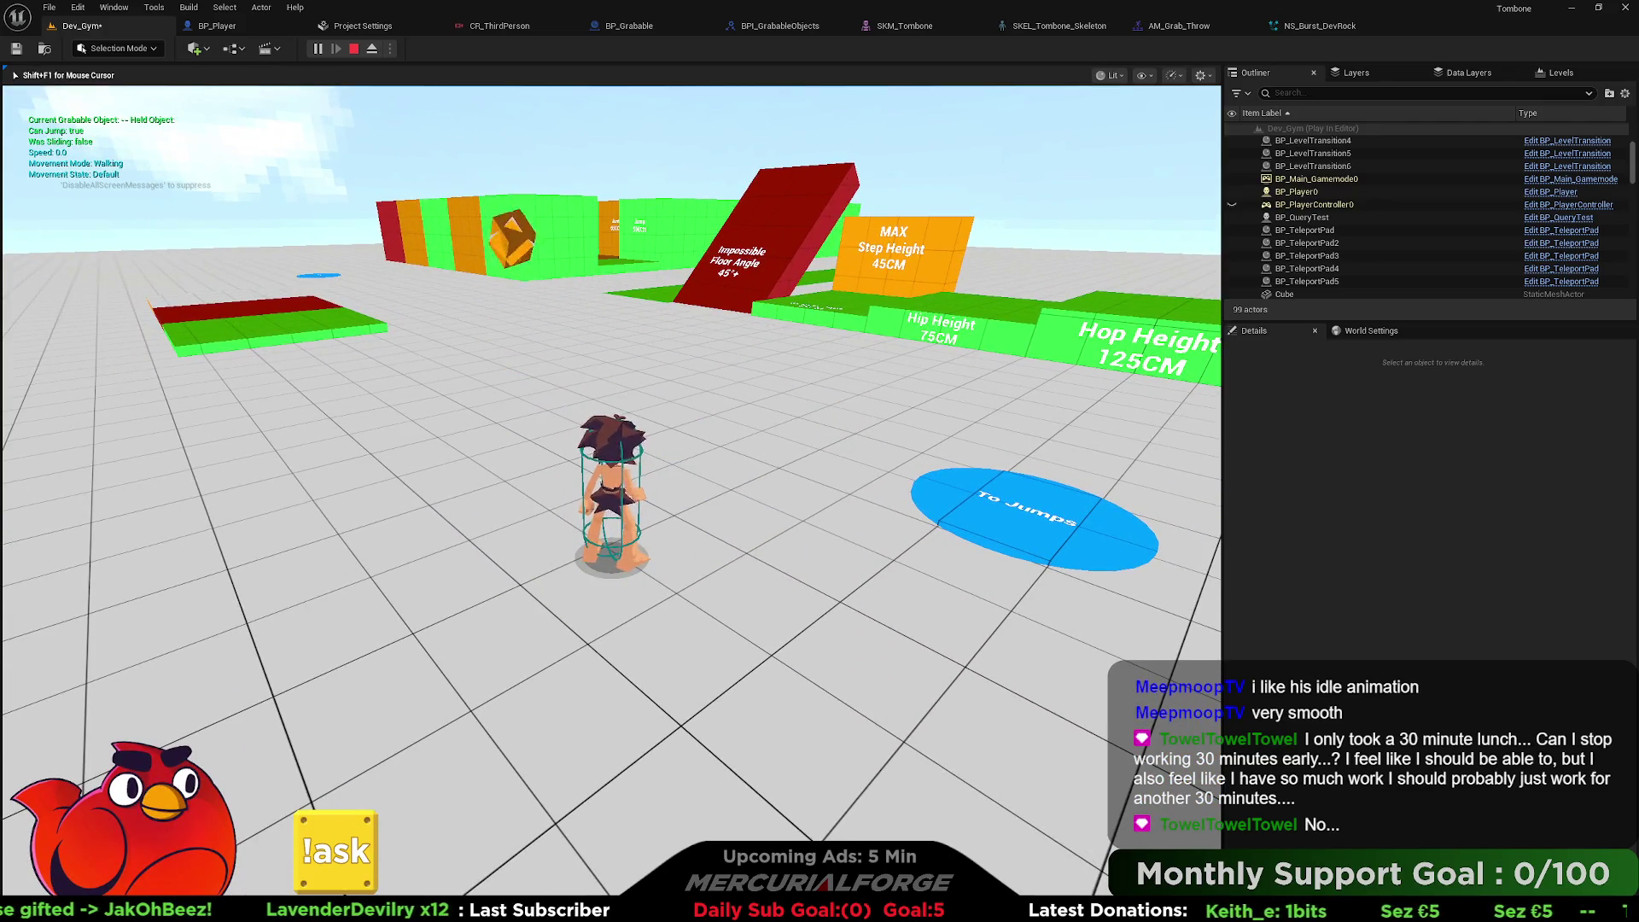
key("a")
key("shift")
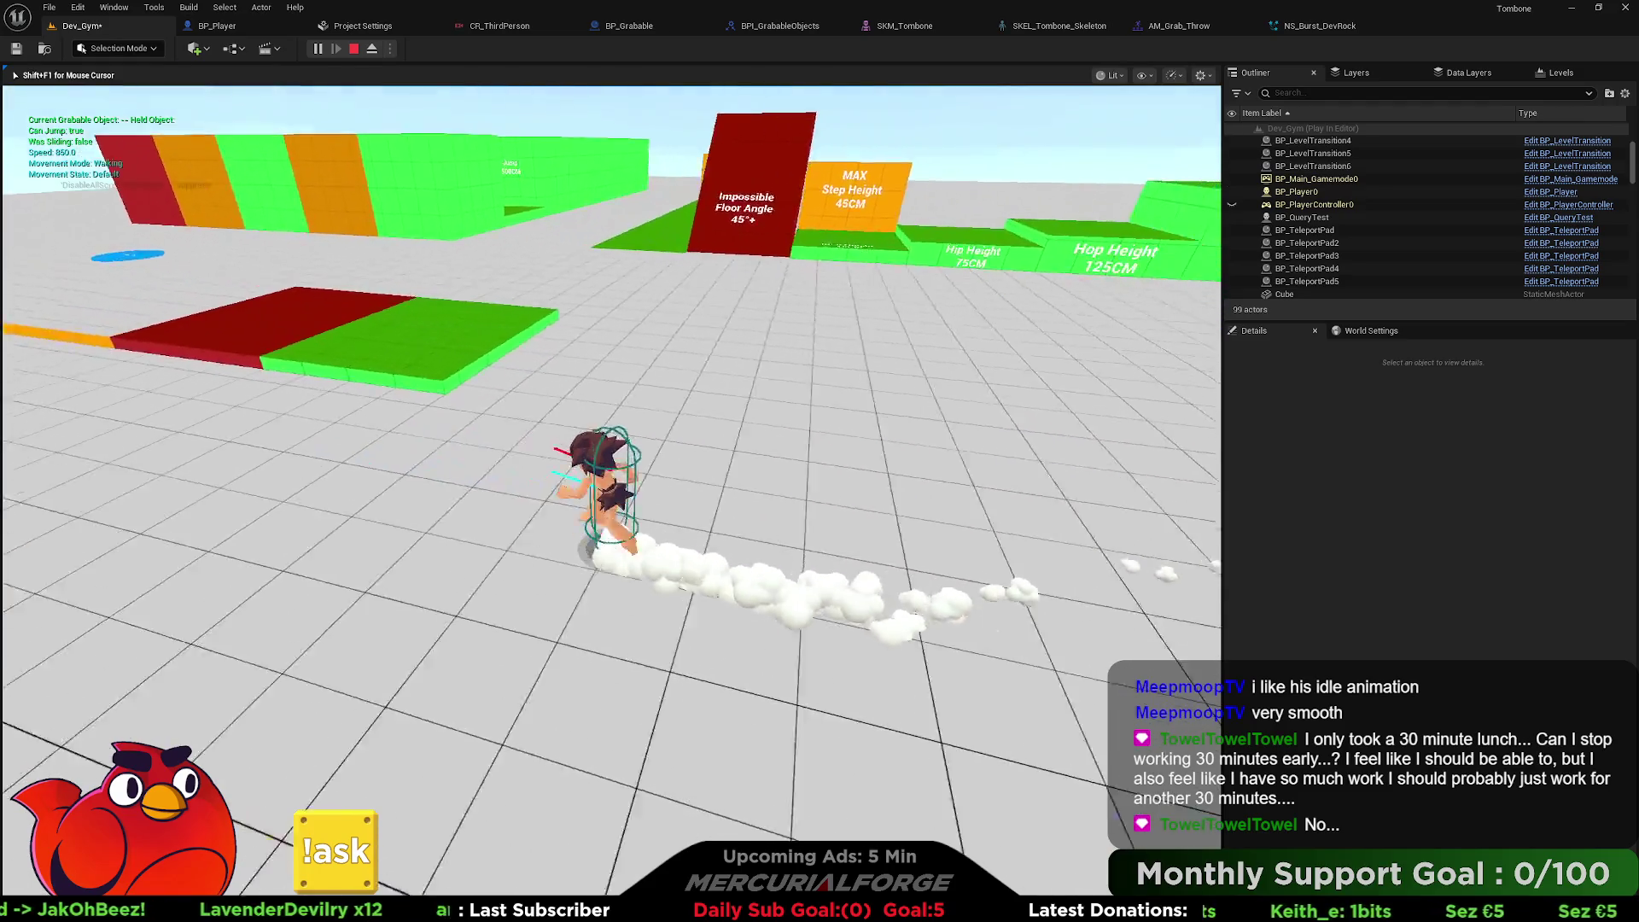
key("w")
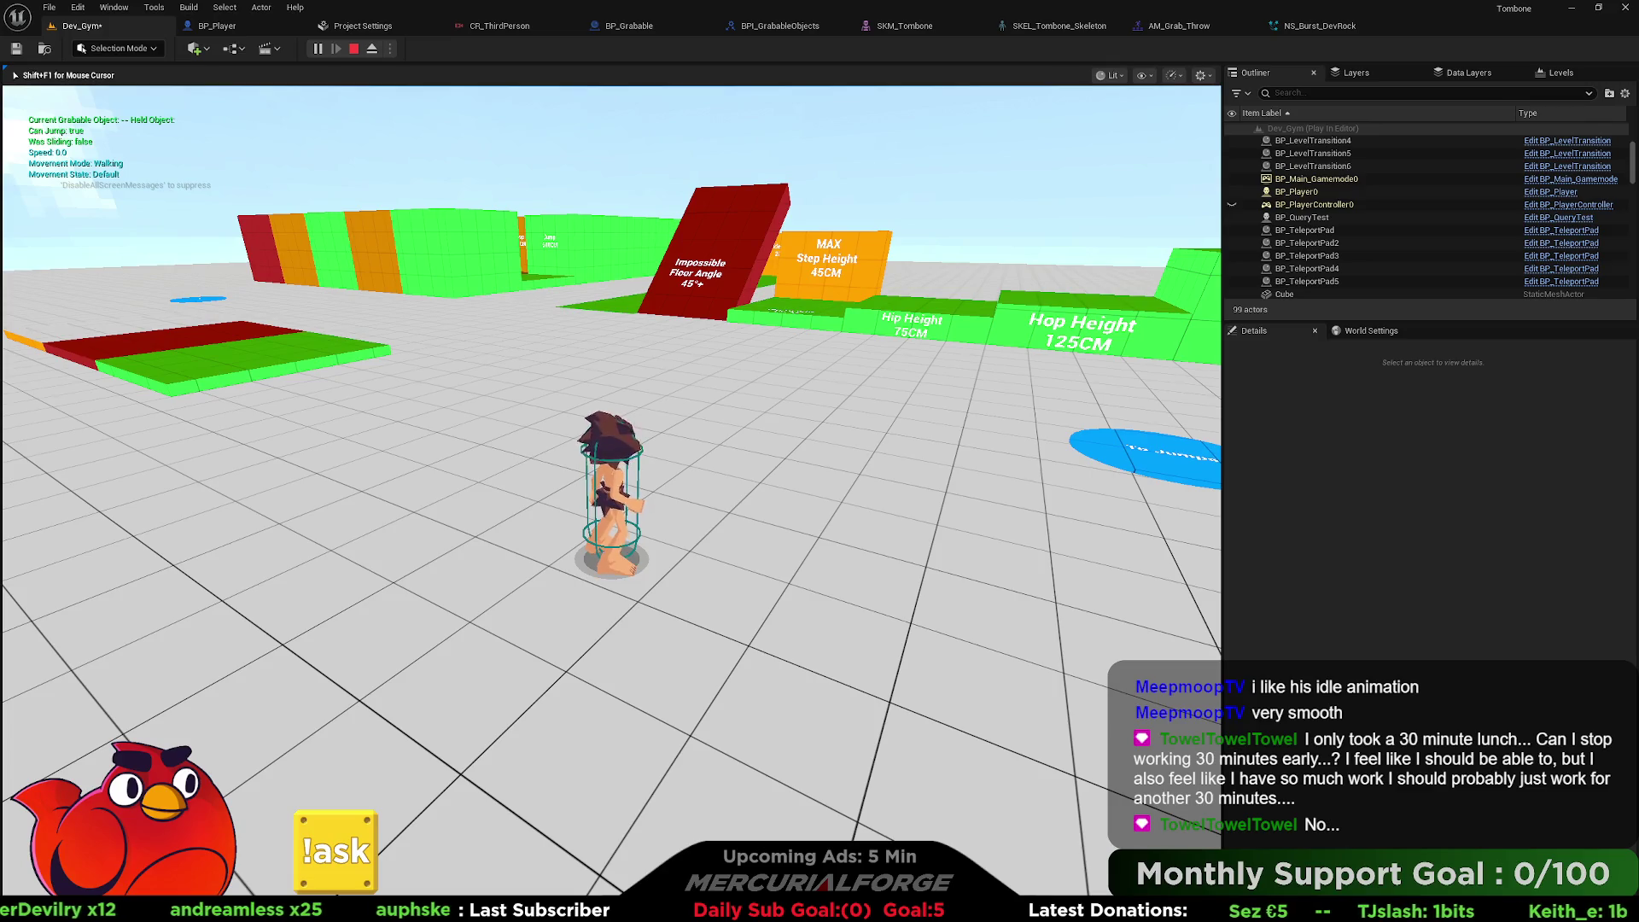
key("Escape")
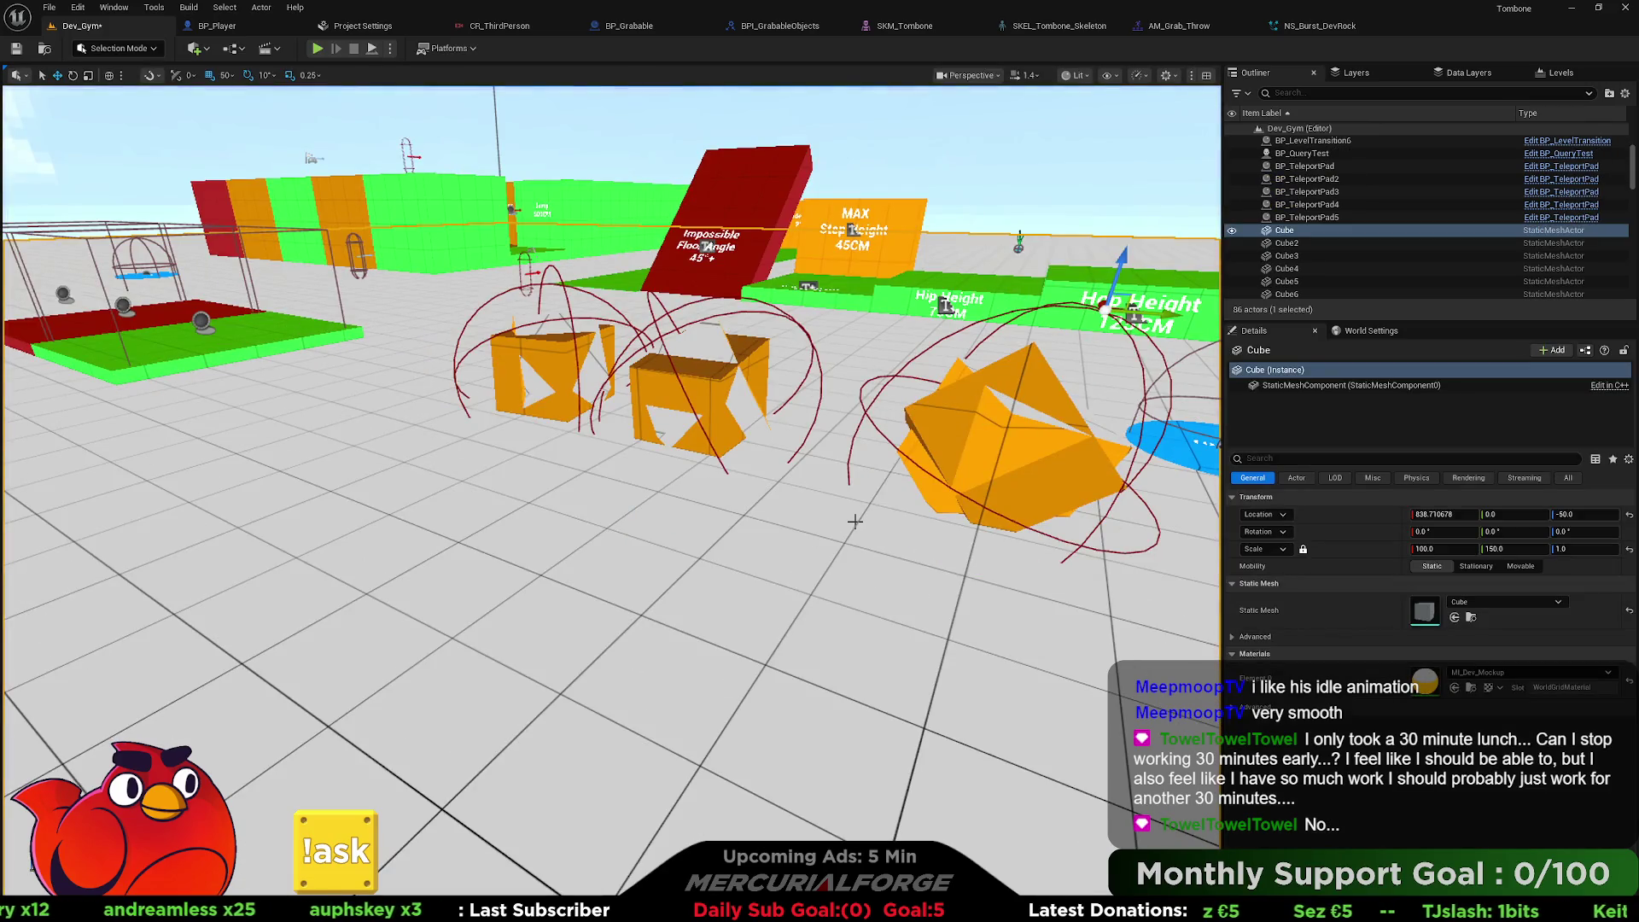
key("alt+Tab")
key("alt+Tab")
key("alt+Tab")
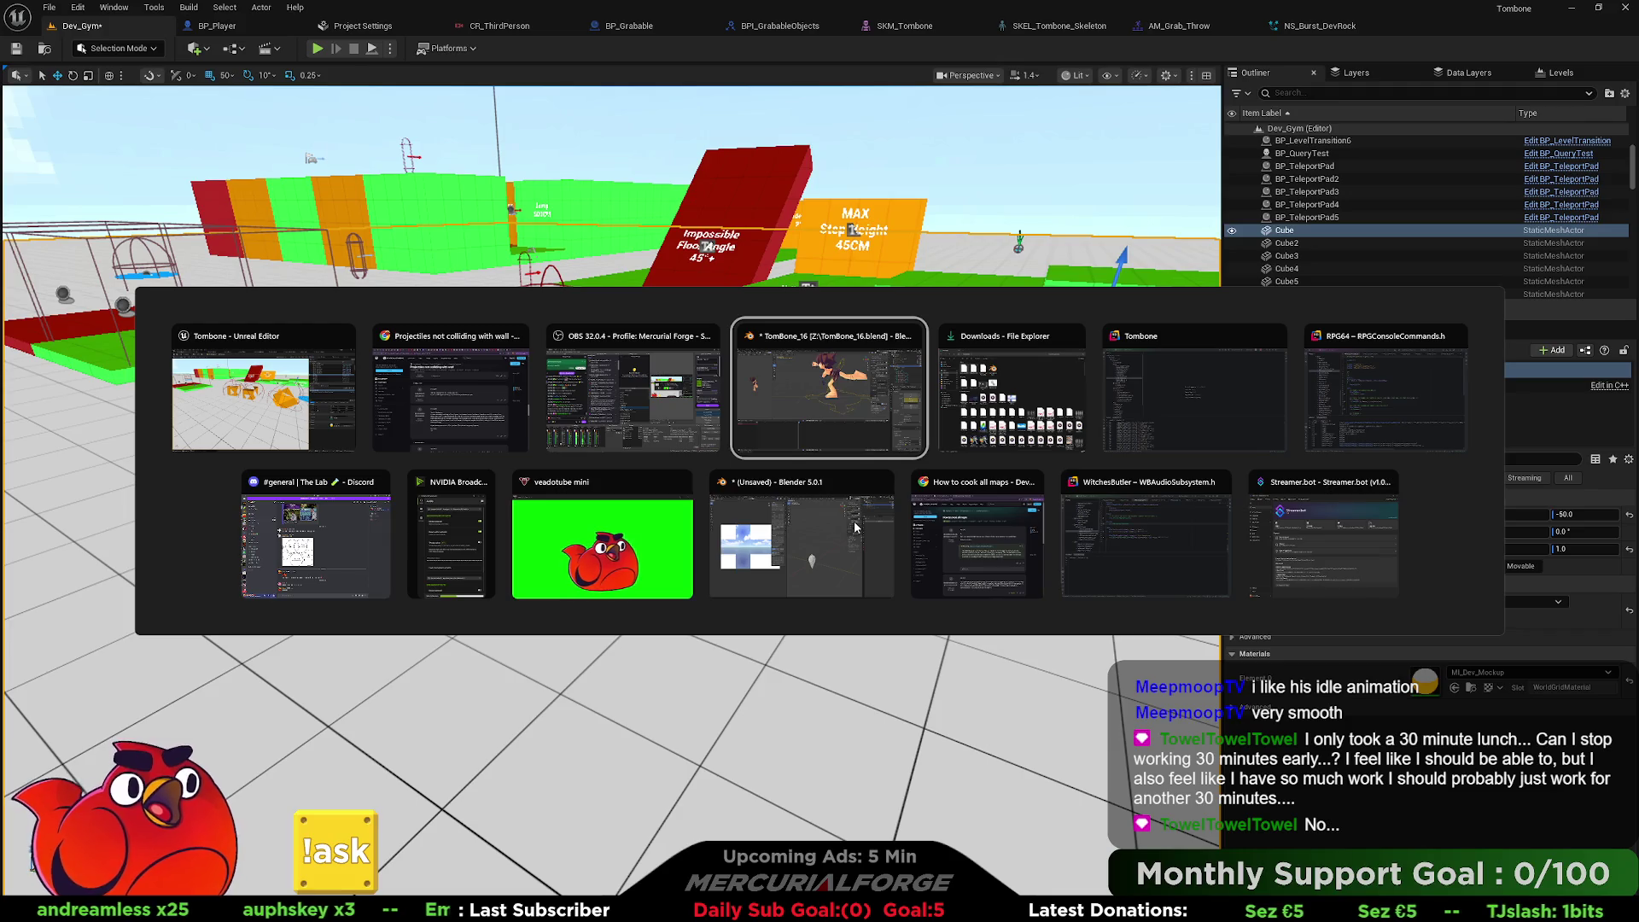
left_click(831, 500)
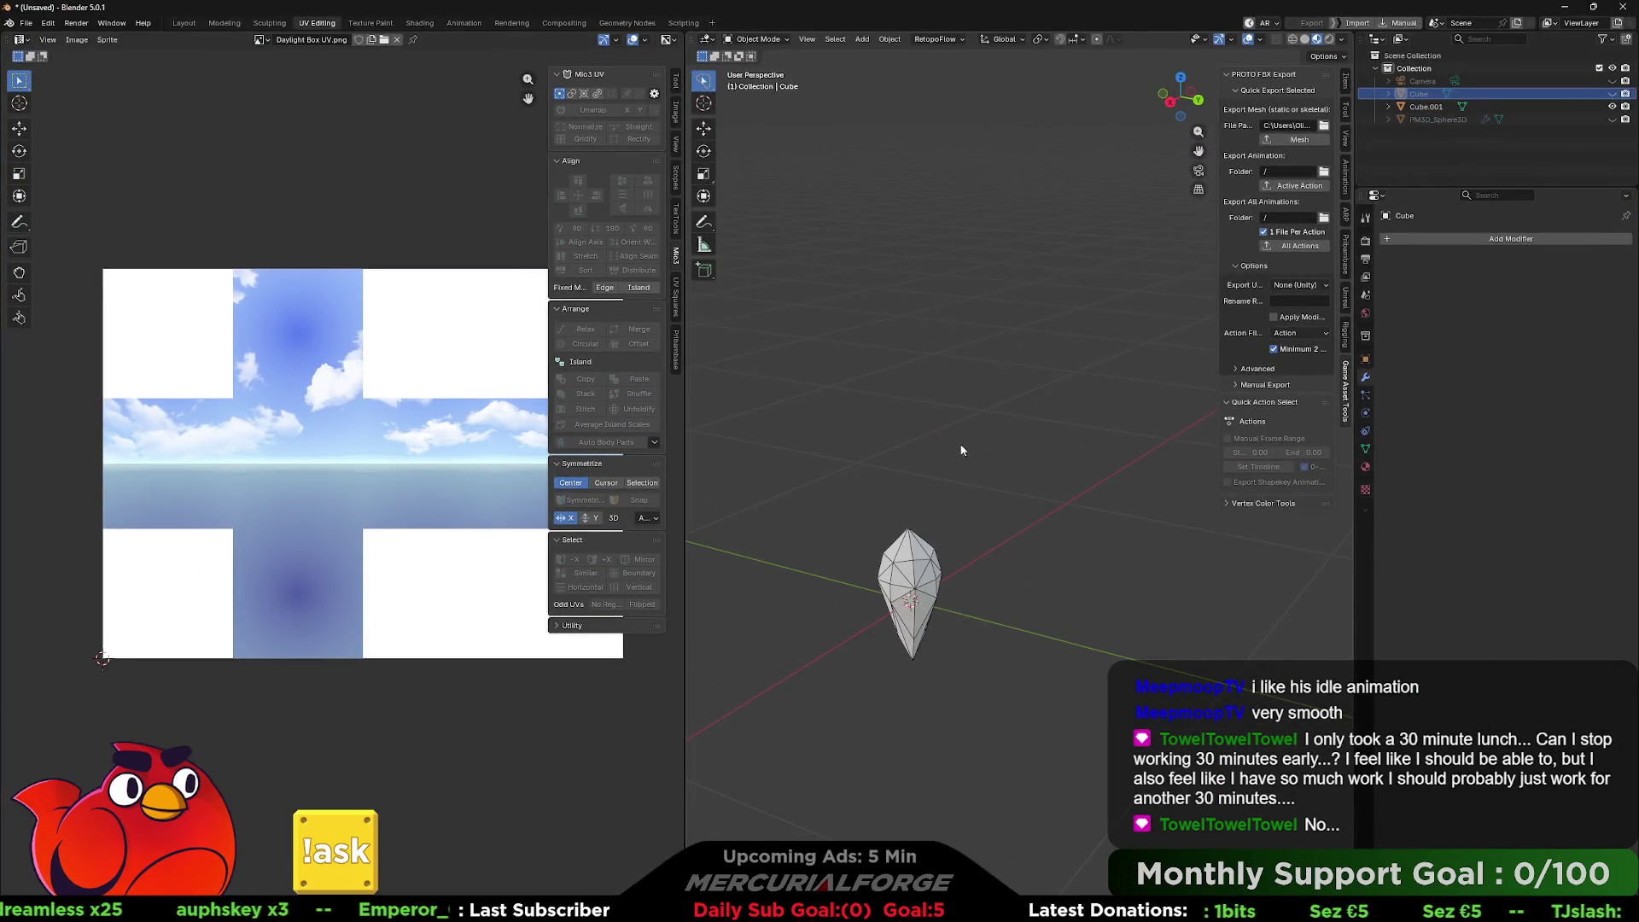
Enlarge and orbit the 3D view around the shard mesh and deselect the Cube.
left_click_drag(687, 342, 625, 401)
scroll(864, 355, "down", 3)
mouse_move(864, 355)
left_mouse_down()
mouse_move(930, 378)
mouse_move(951, 352)
mouse_move(907, 348)
mouse_move(906, 366)
mouse_move(1004, 398)
left_mouse_up()
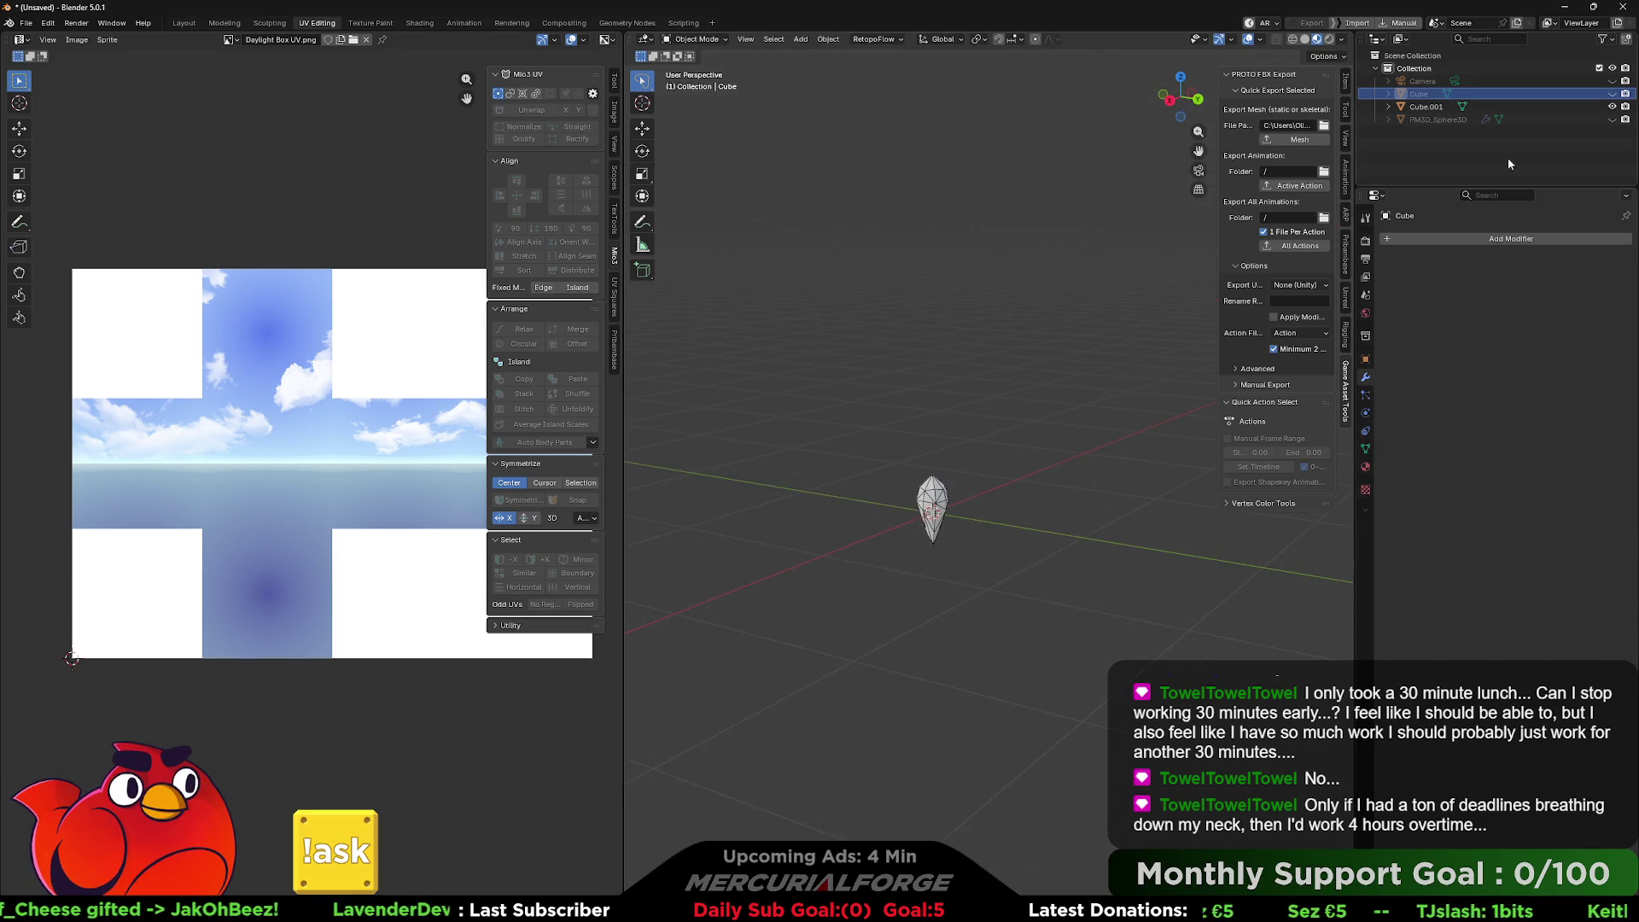
left_click(1431, 137)
left_click_drag(1016, 386, 1042, 392)
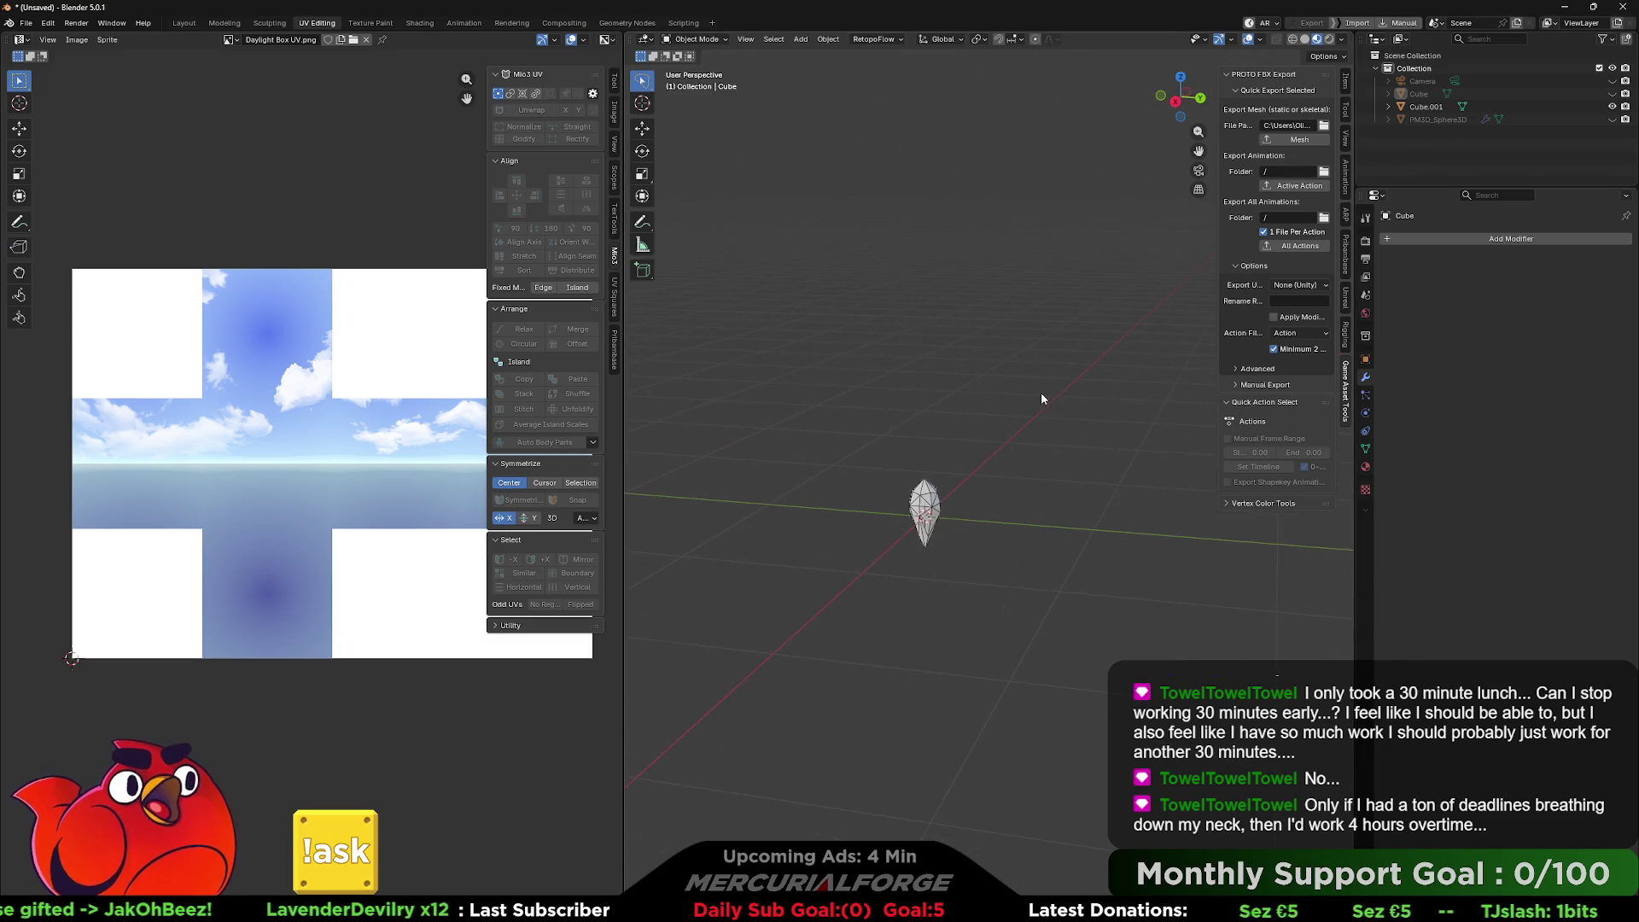
Undo an accidentally added cube and add an Ico Sphere mesh instead.
key("shift+a")
mouse_move(1013, 393)
left_click(1136, 406)
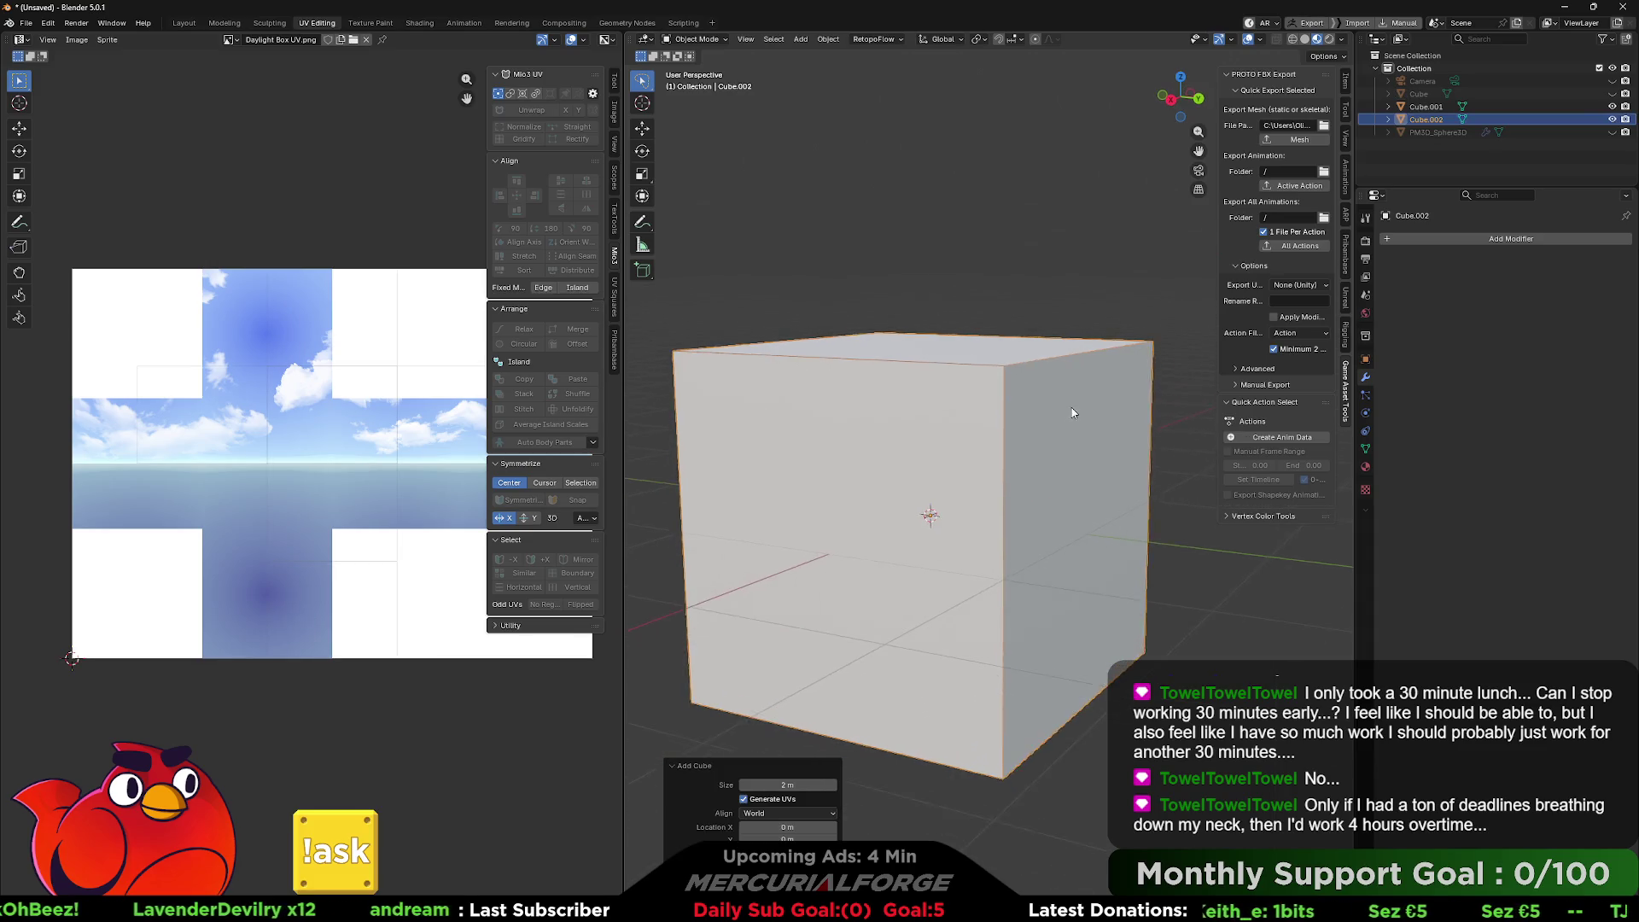
key("ctrl+z")
key("shift+a")
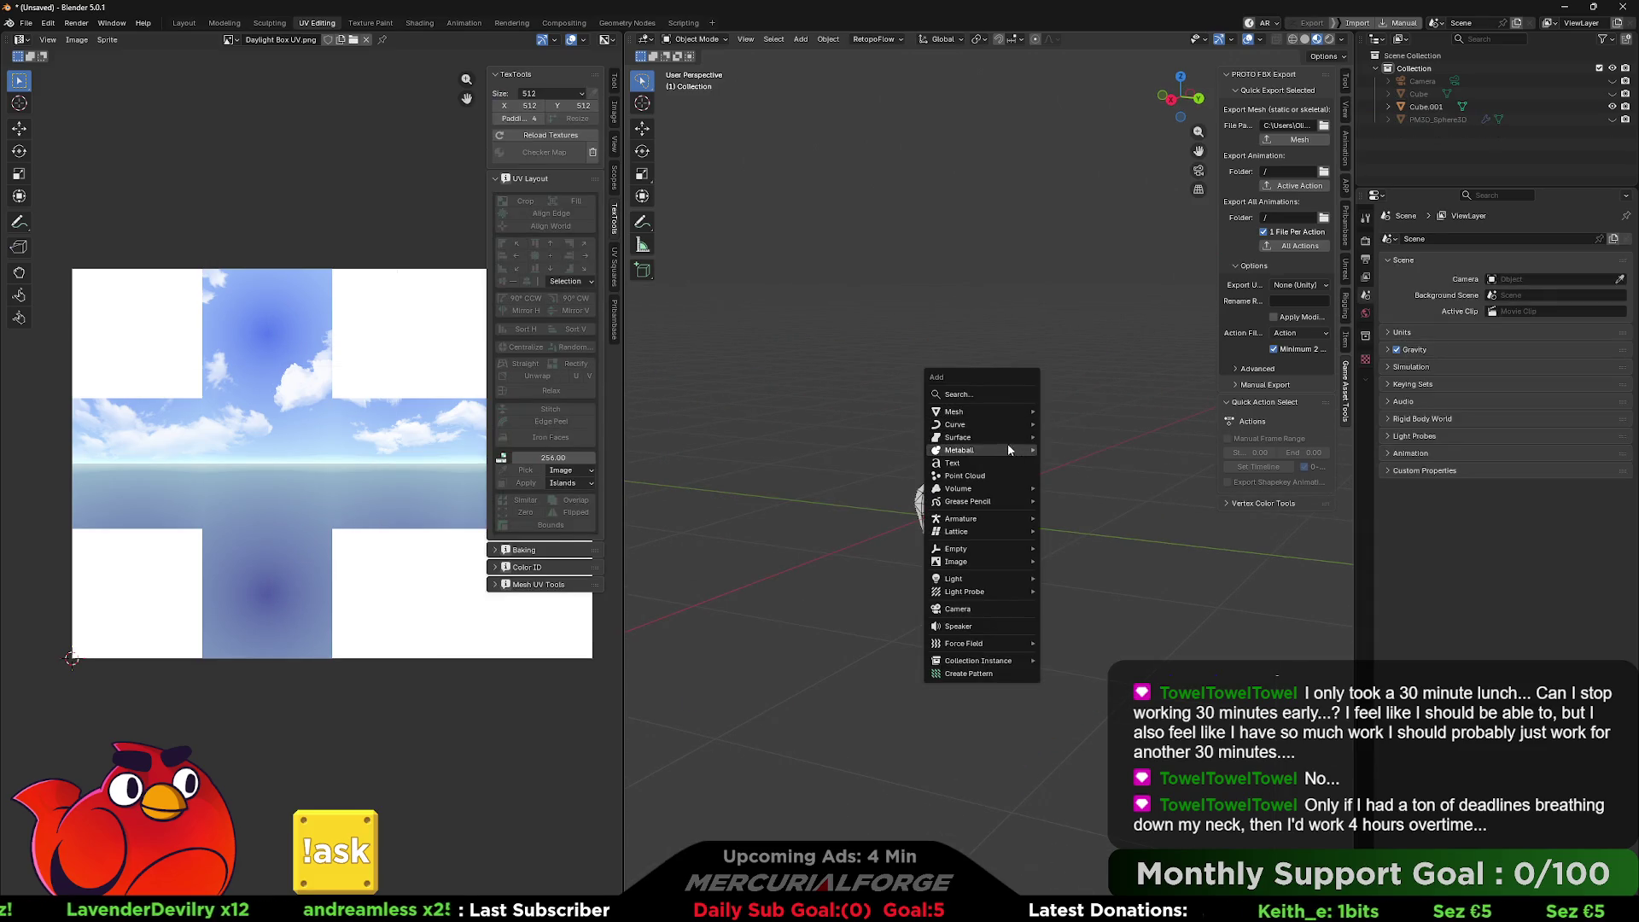
mouse_move(1003, 419)
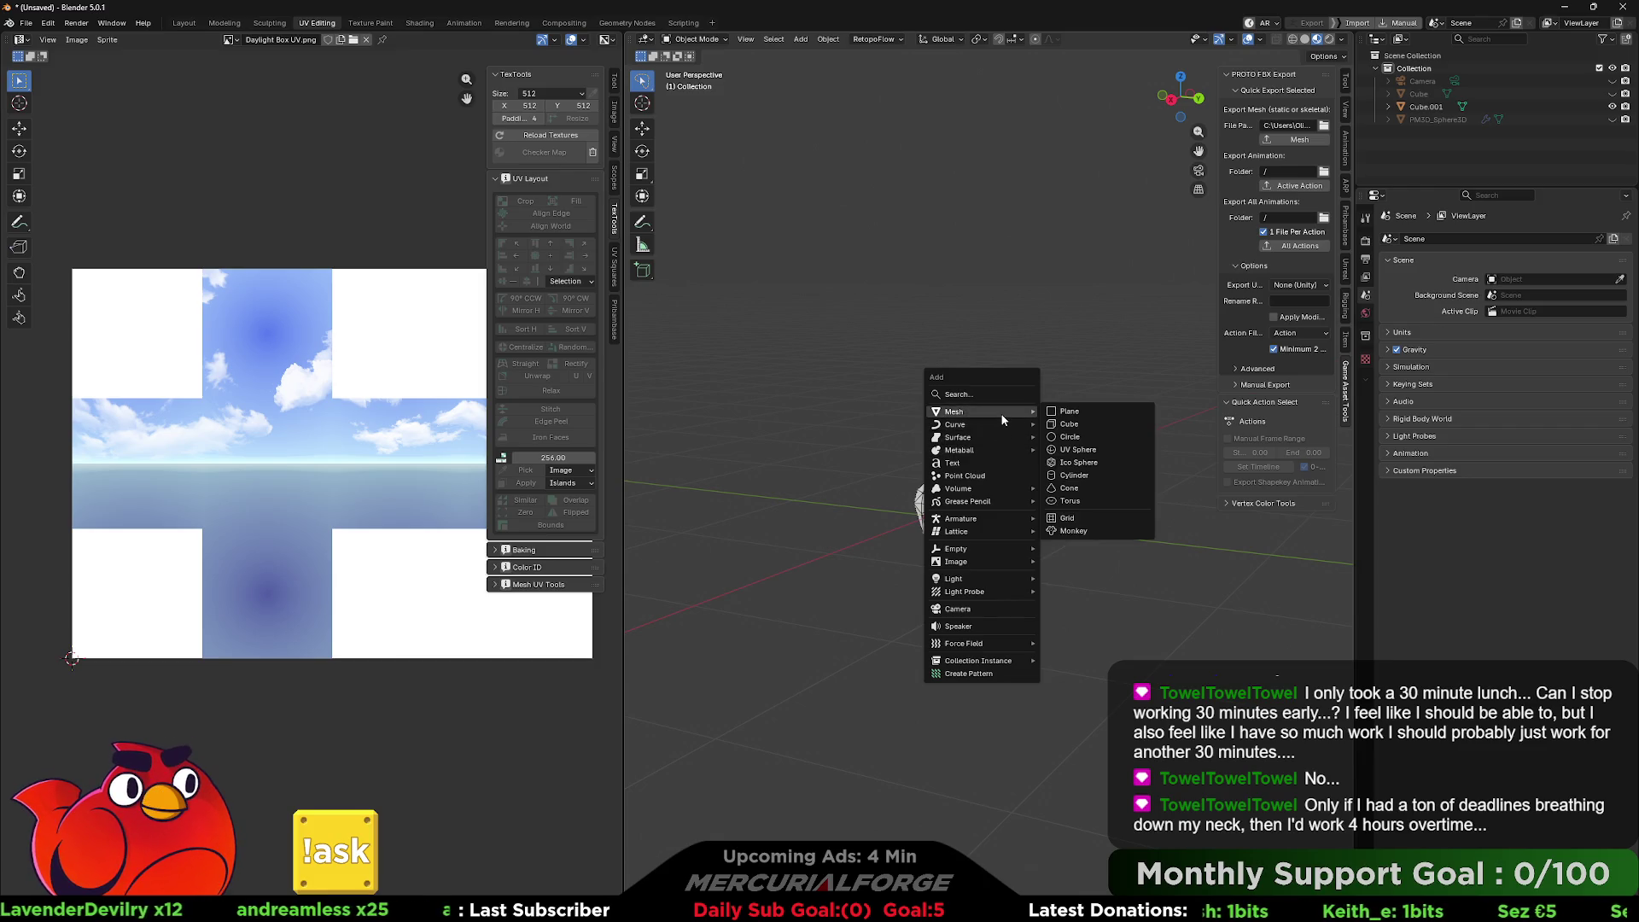
left_click(1085, 462)
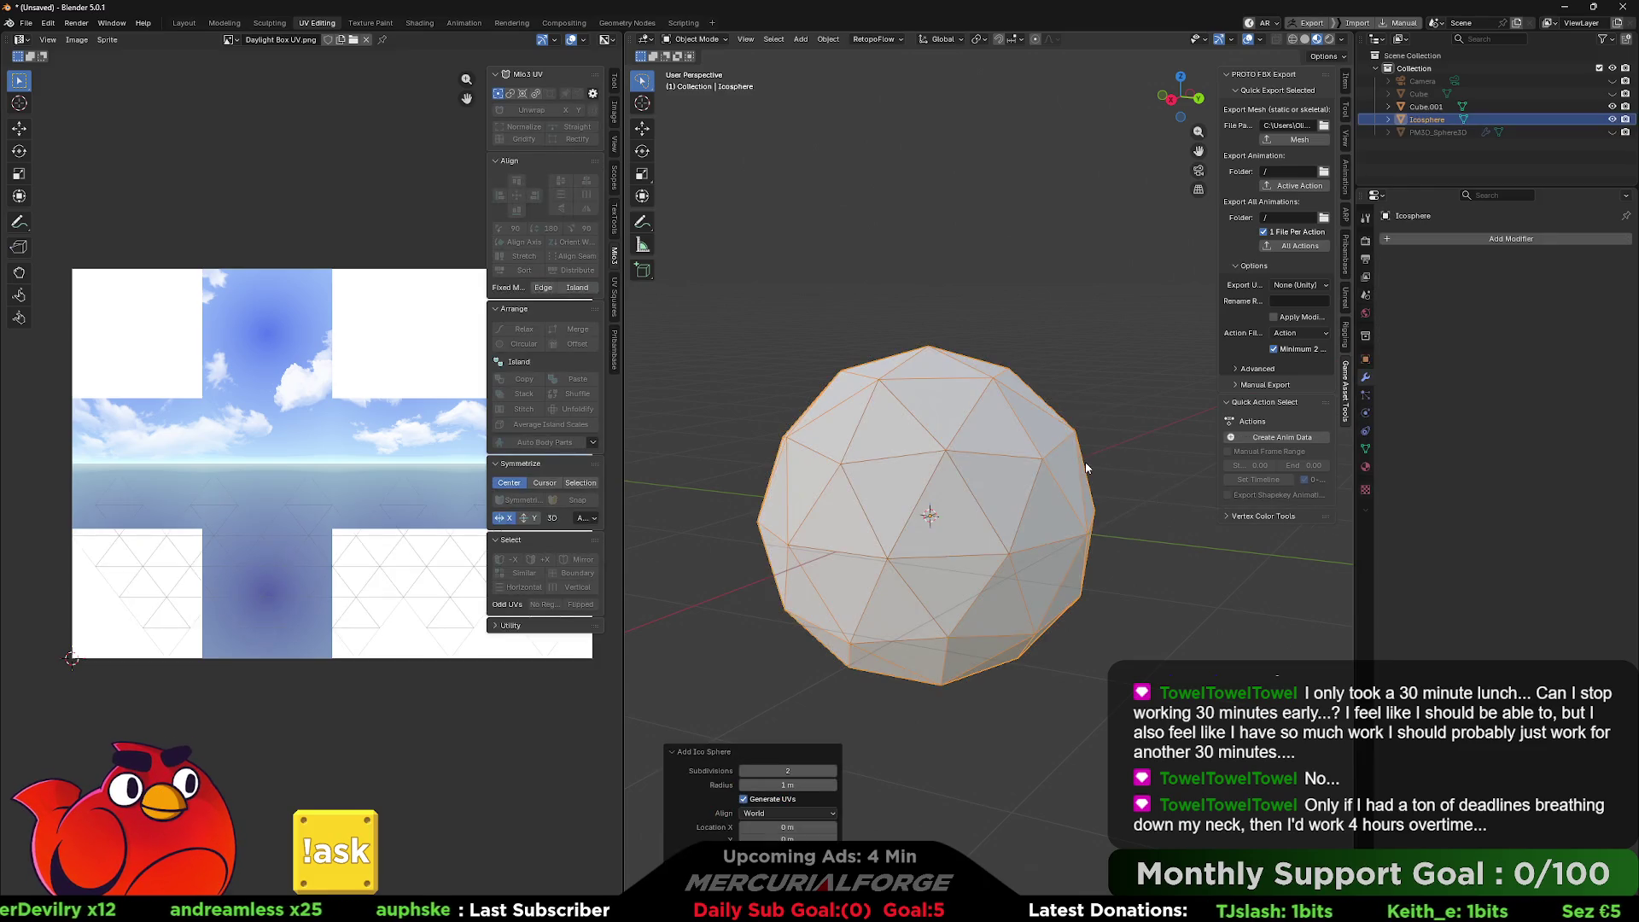
Scale the icosphere slightly smaller, then stretch it along Z into an egg shape.
scroll(944, 435, "down", 3)
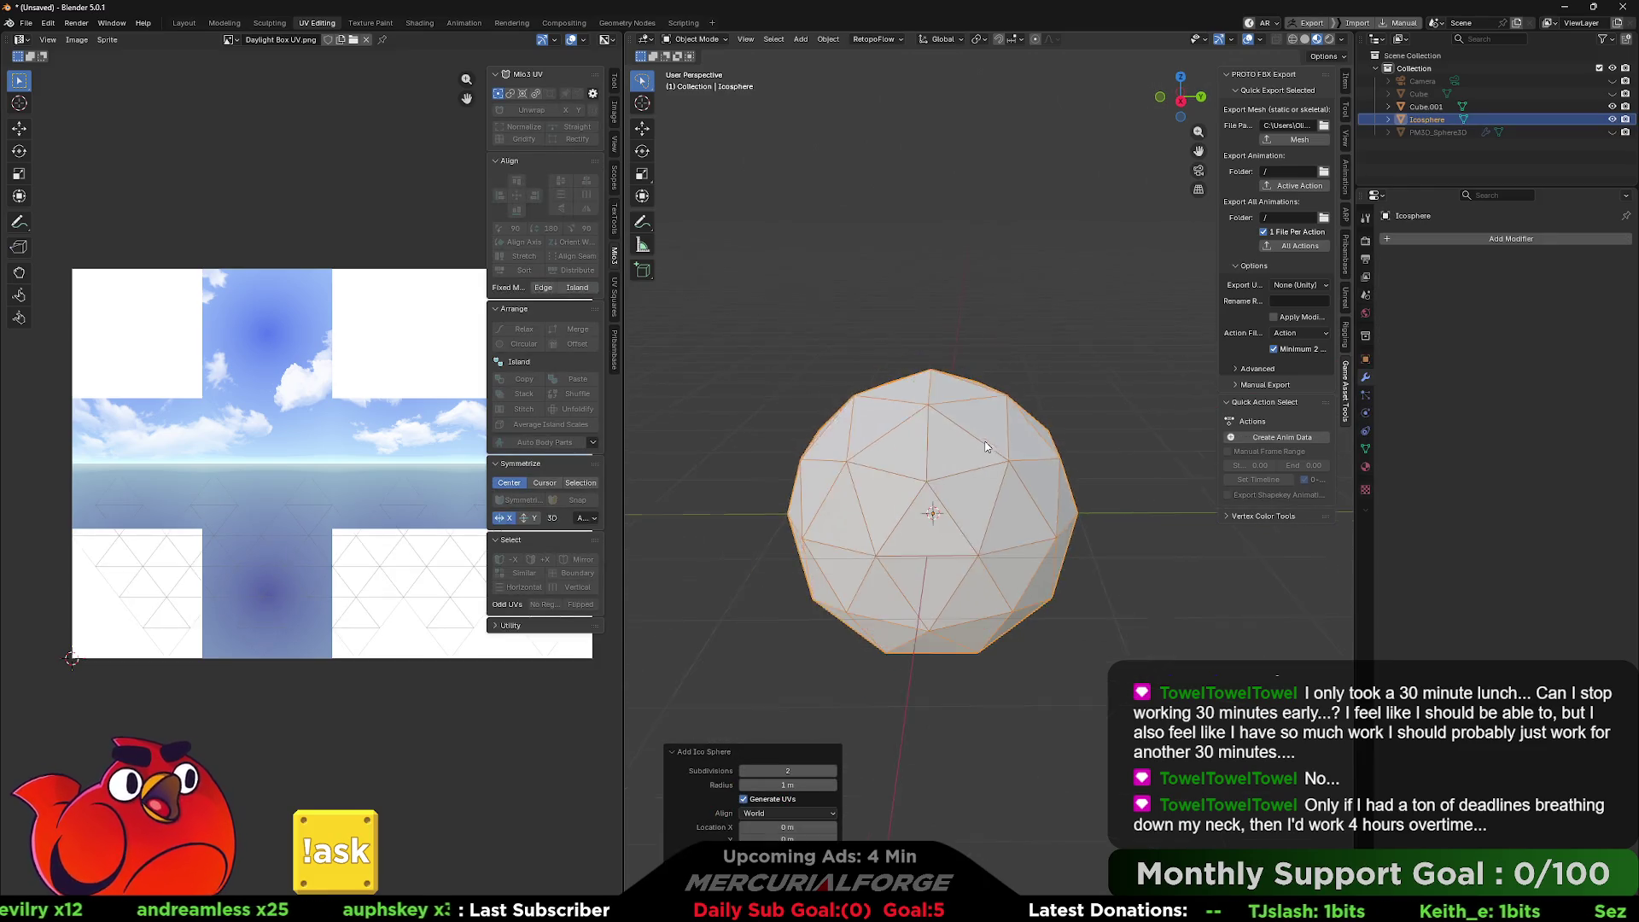
key("s")
left_click(969, 494)
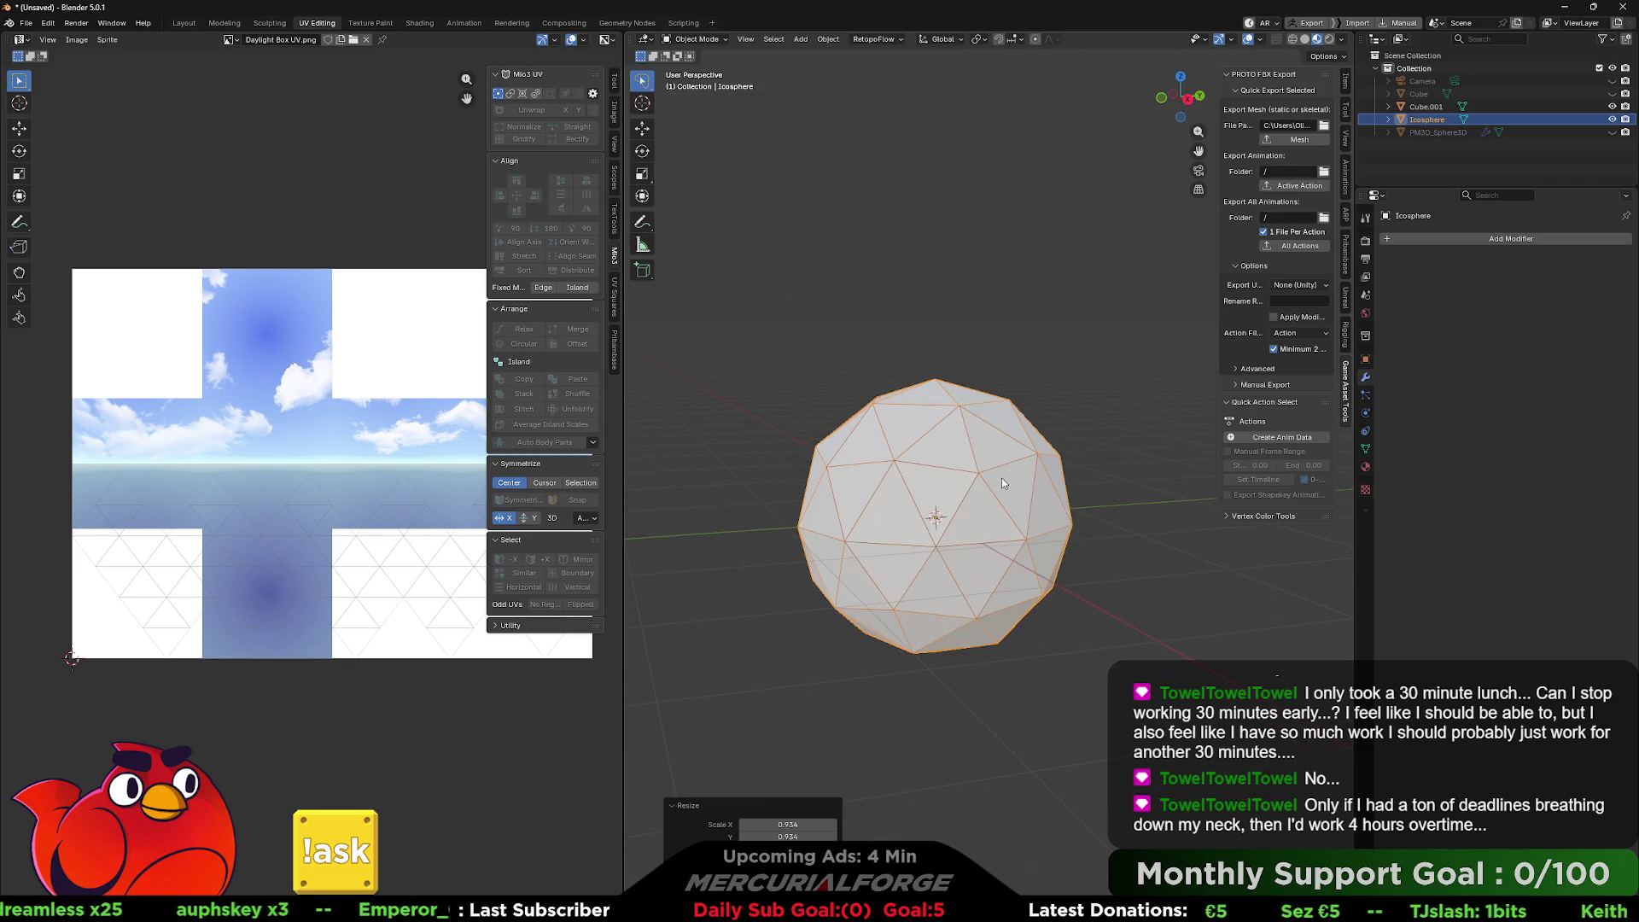
key("s")
key("z")
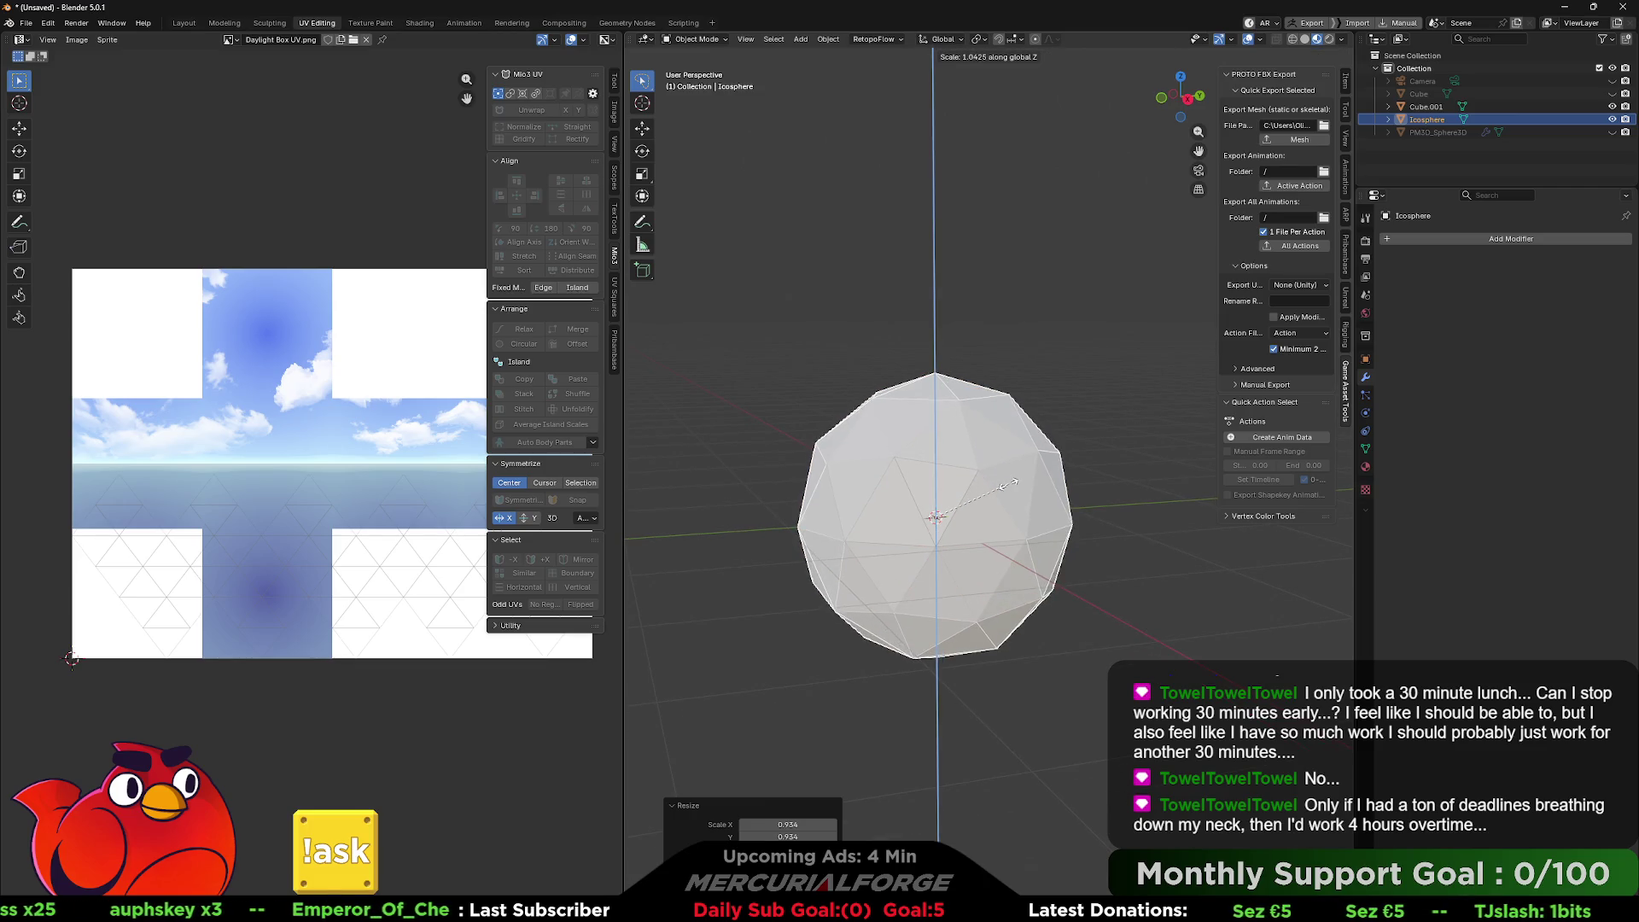
key("Escape")
key("Tab")
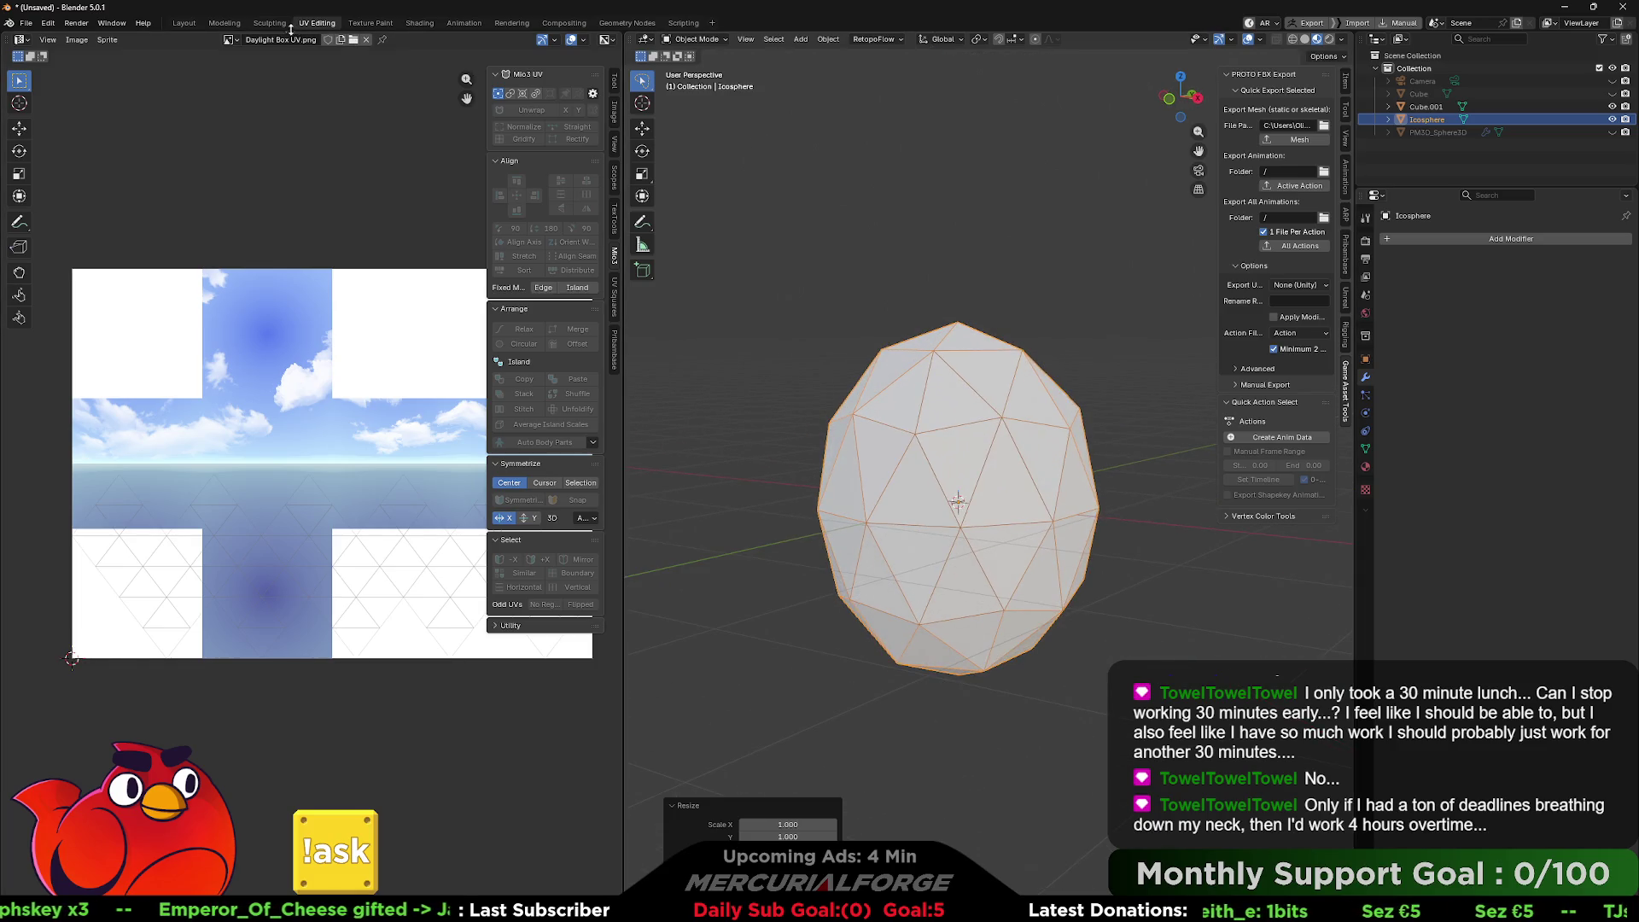
left_click(1506, 239)
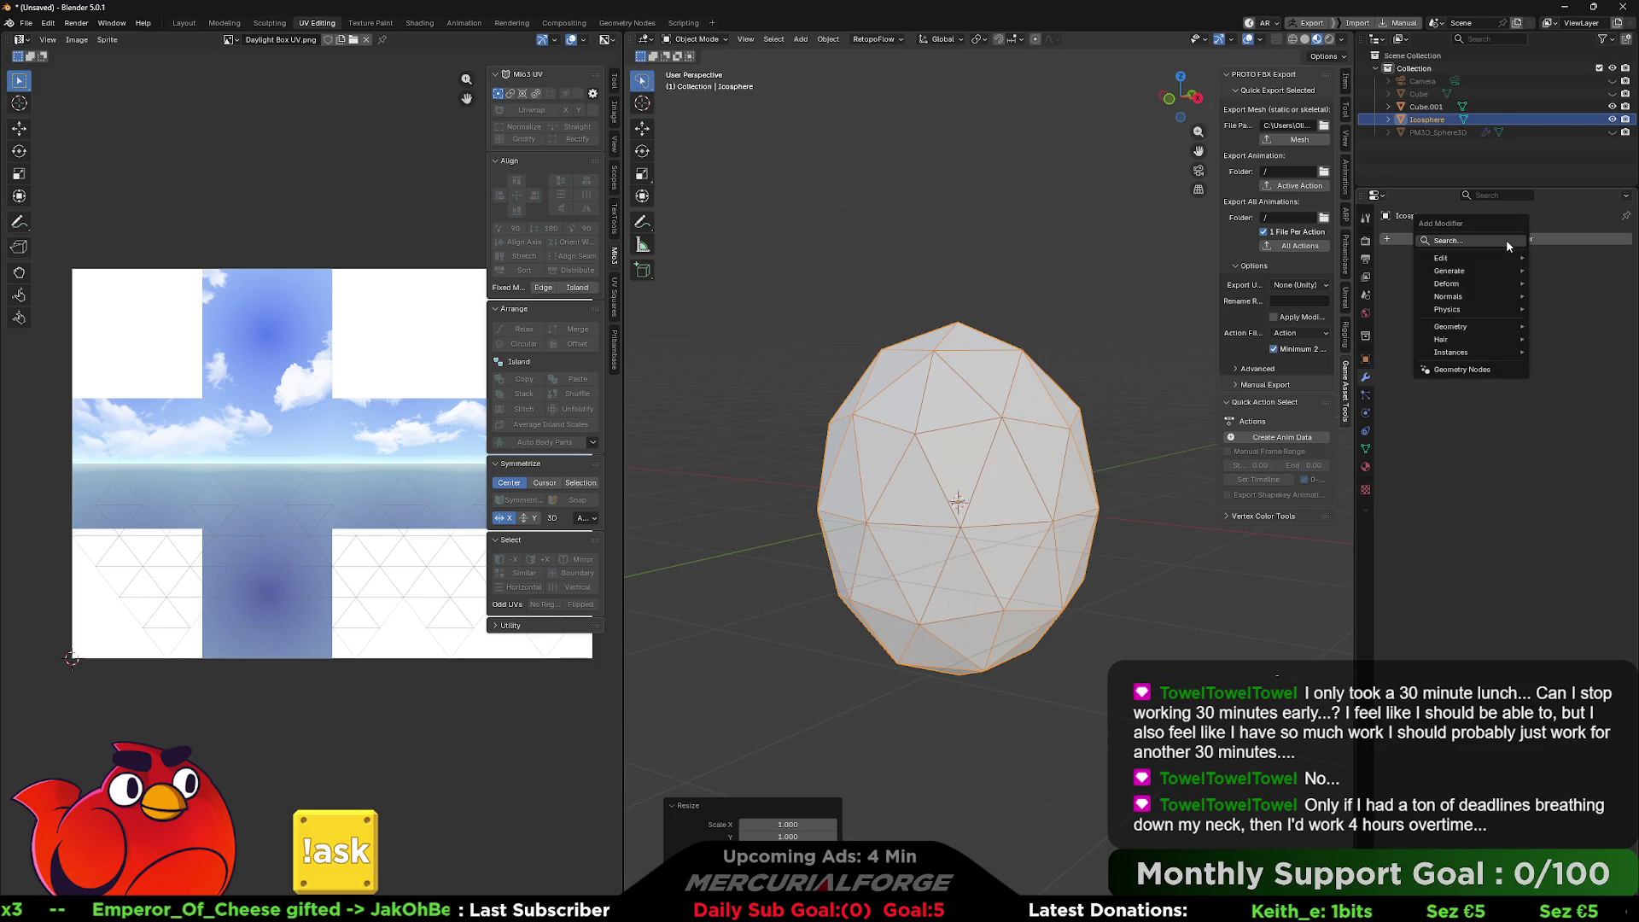
Add a Decimate modifier in Planar mode with a 44.5° angle limit.
type("dec")
key("Return")
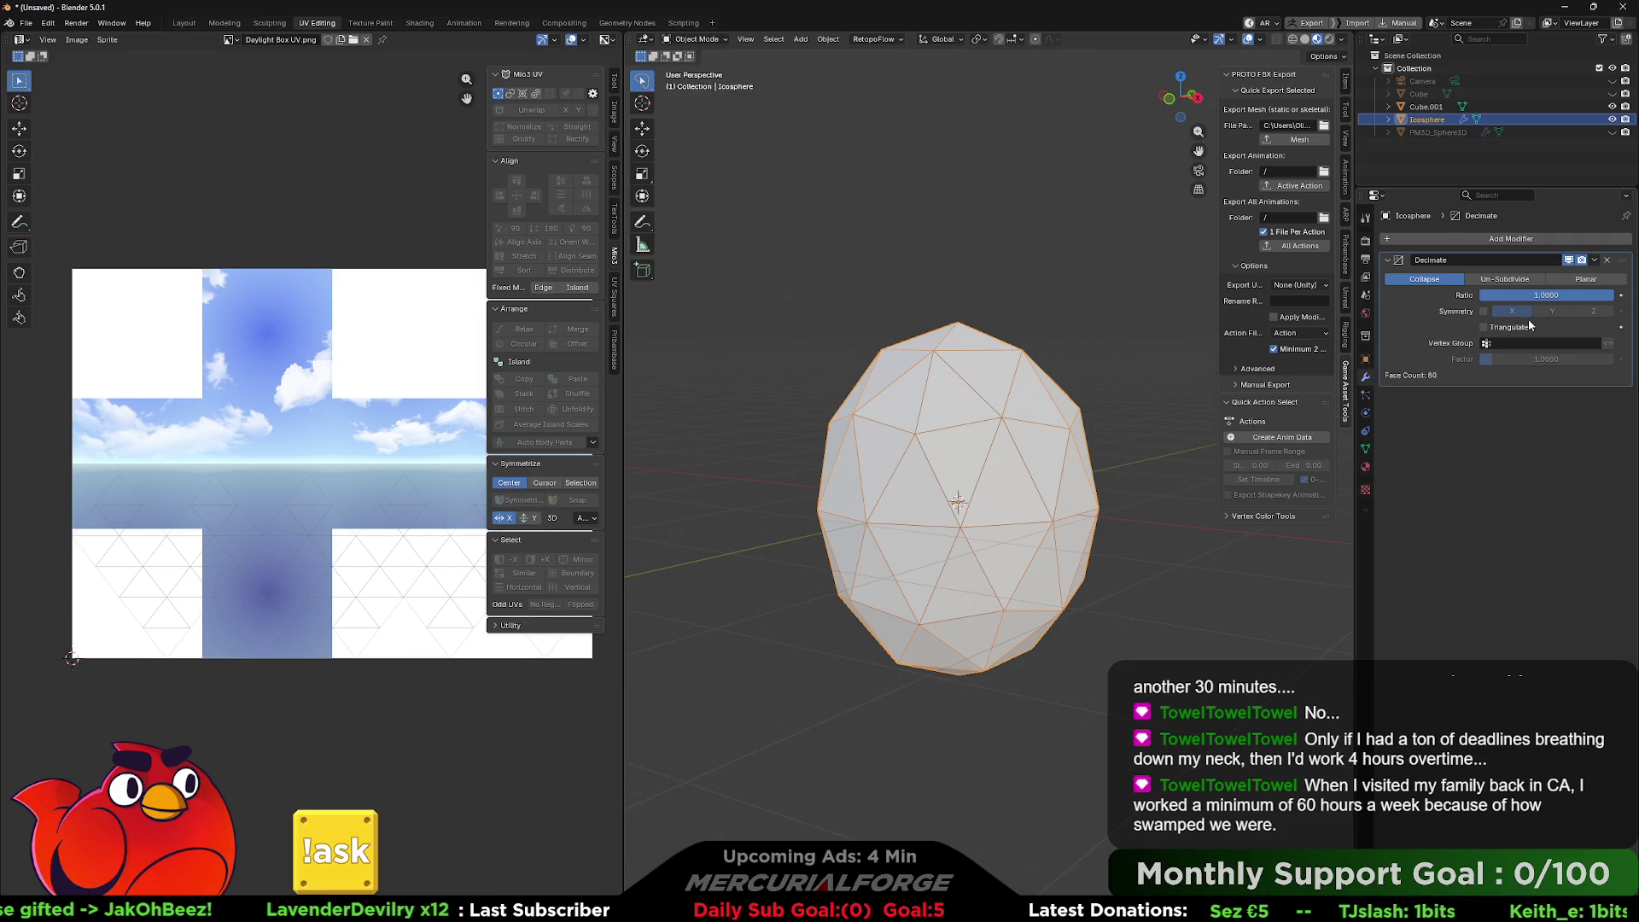
left_click(1573, 284)
mouse_move(1574, 295)
left_mouse_down()
mouse_move(1622, 294)
mouse_move(1436, 286)
left_mouse_up()
mouse_move(1545, 294)
left_mouse_down()
mouse_move(1596, 295)
mouse_move(1579, 294)
left_mouse_up()
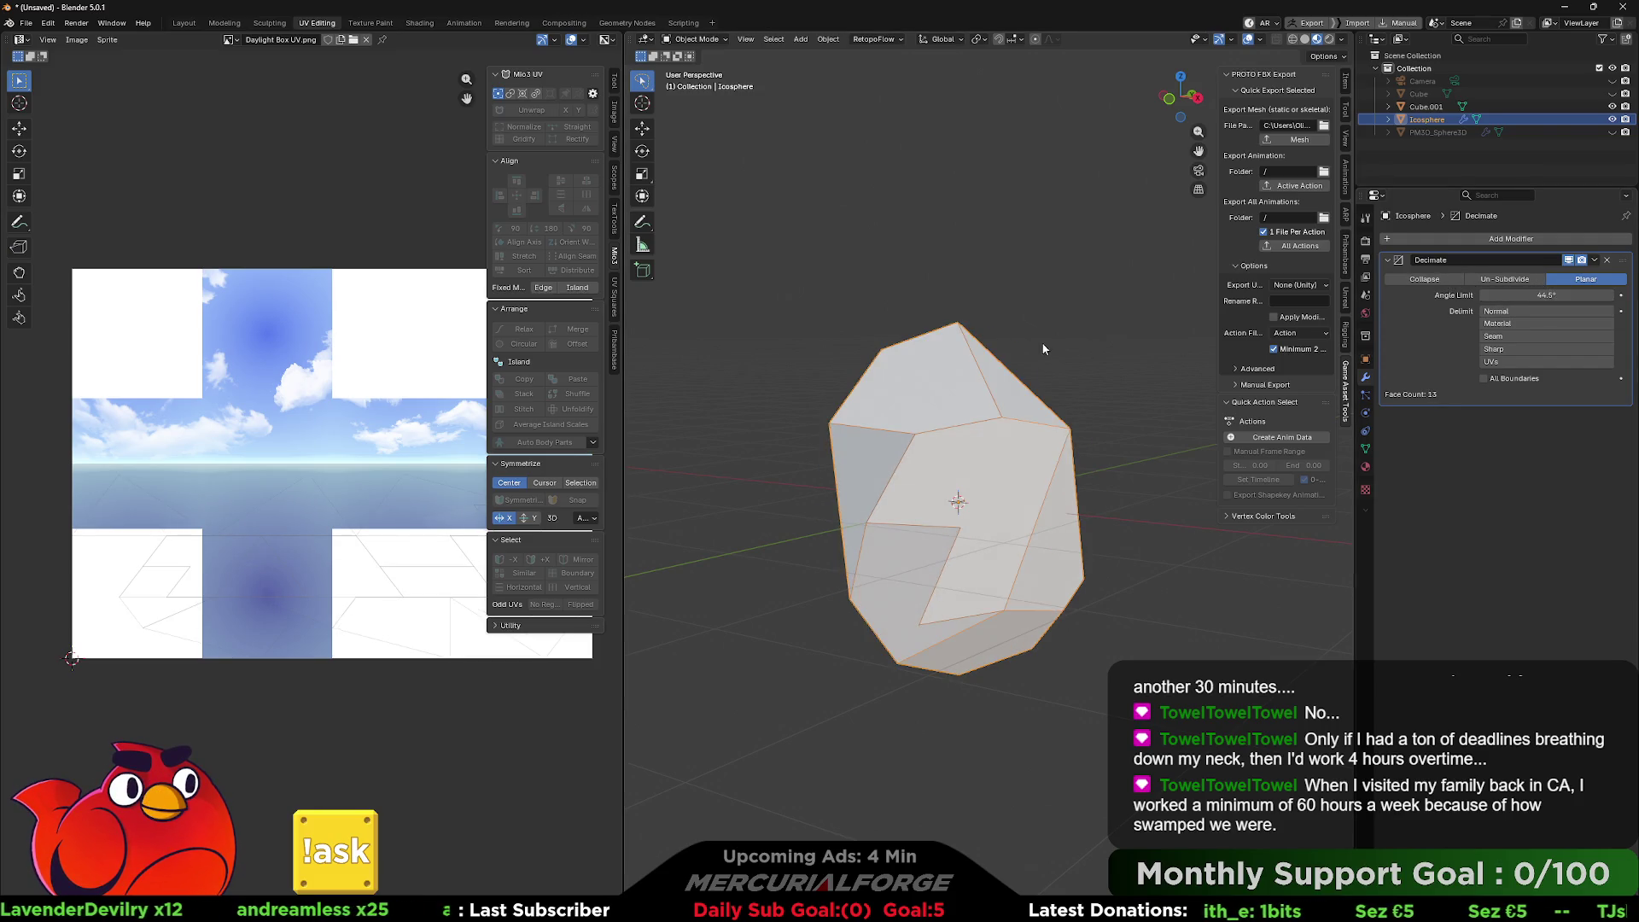
left_click(1087, 336)
Compare Collapse and Planar decimation, keeping Planar, and inspect the 13-face rock.
mouse_move(1068, 337)
left_mouse_down()
mouse_move(1310, 340)
mouse_move(849, 340)
left_mouse_up()
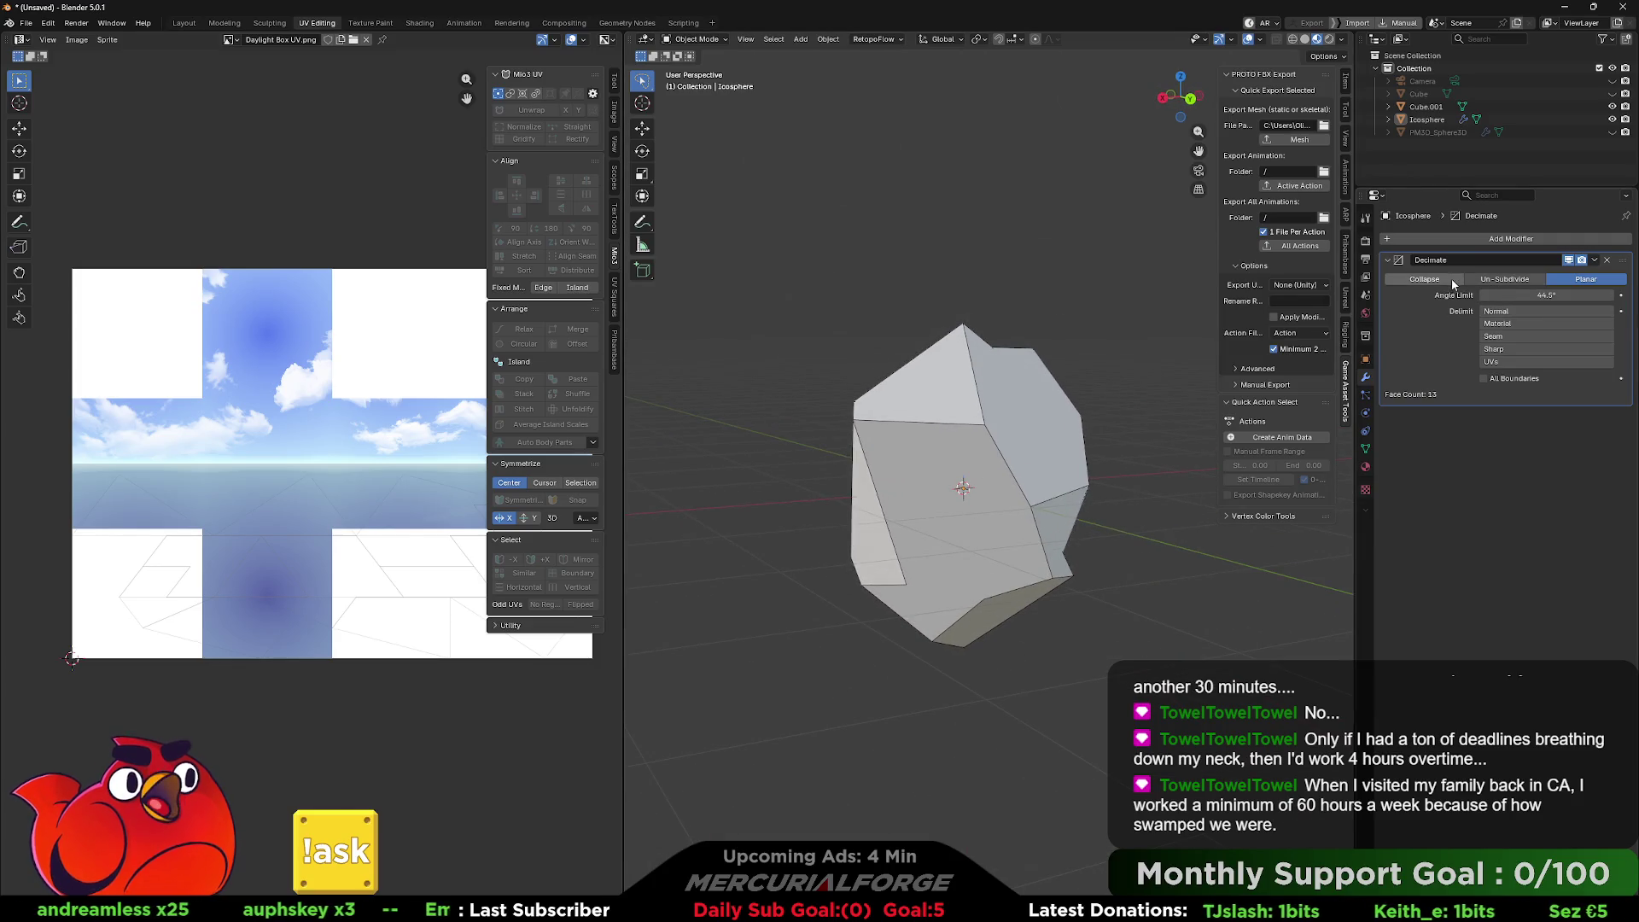
left_click(1451, 279)
mouse_move(1511, 292)
left_mouse_down()
mouse_move(1428, 292)
mouse_move(1510, 292)
left_mouse_up()
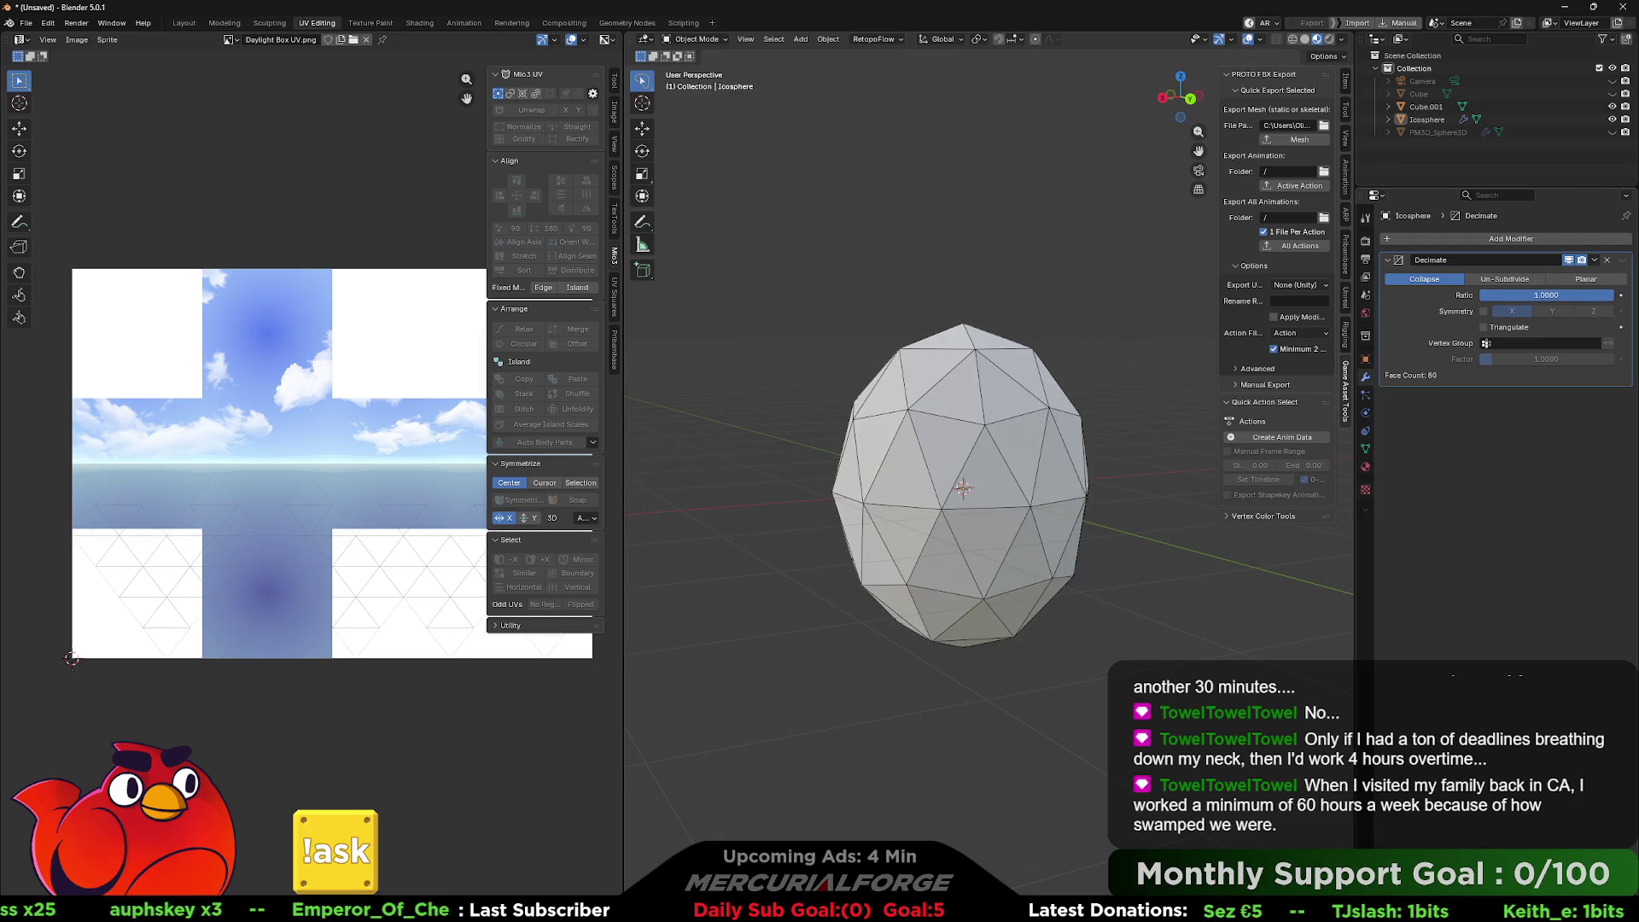
left_click(1586, 279)
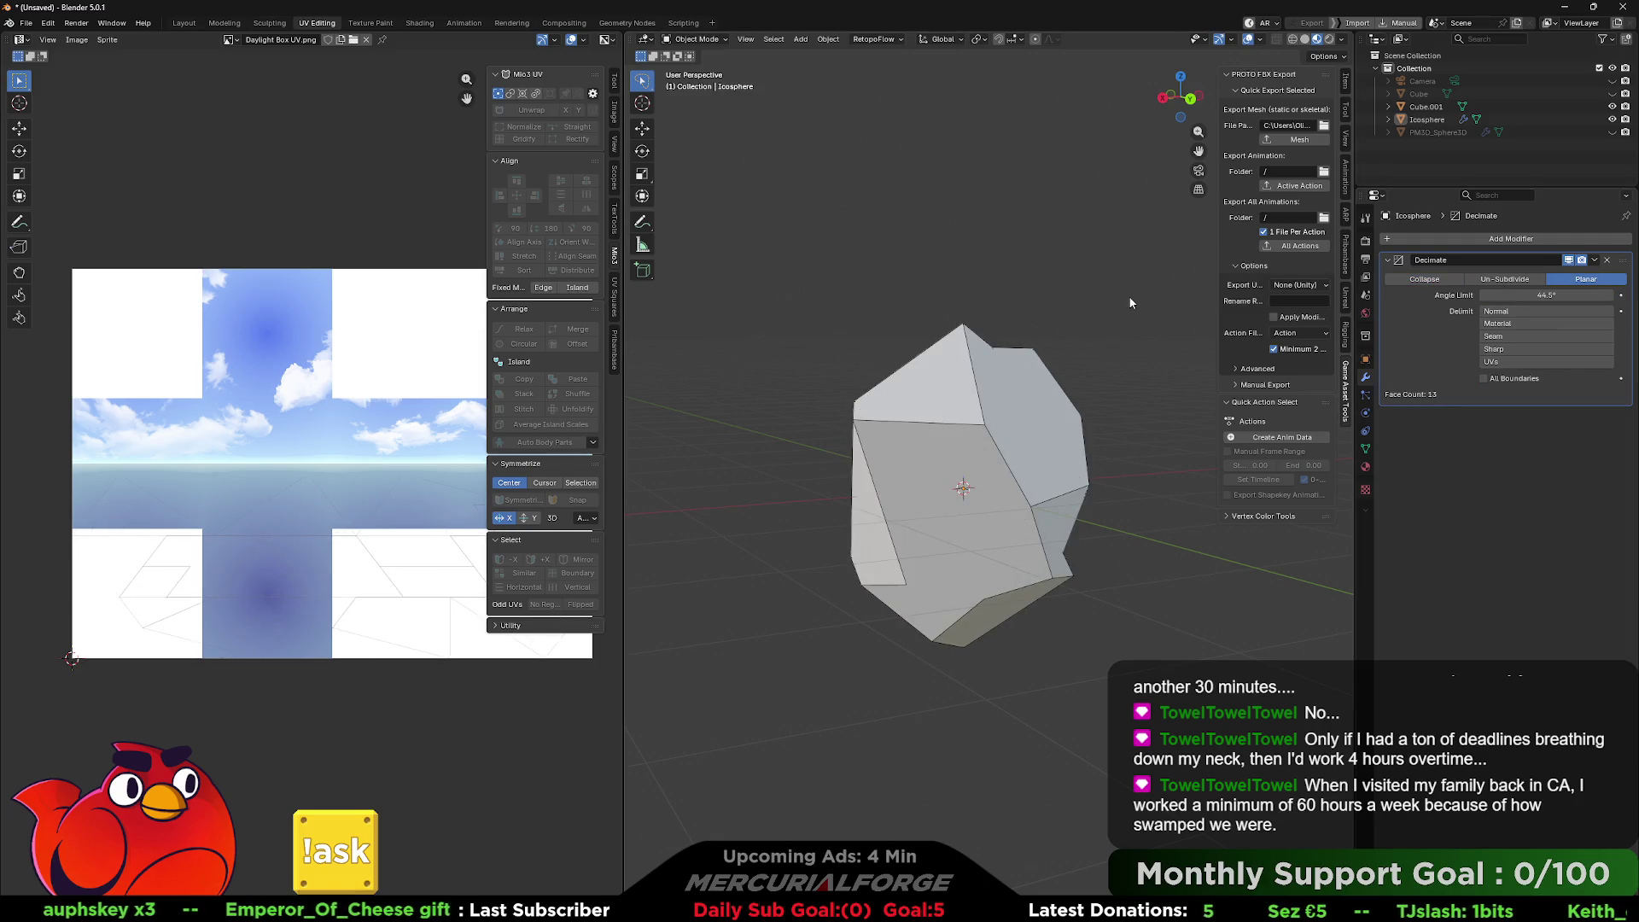
left_click_drag(1076, 358, 1040, 351)
left_click(1031, 402)
right_click(1032, 403)
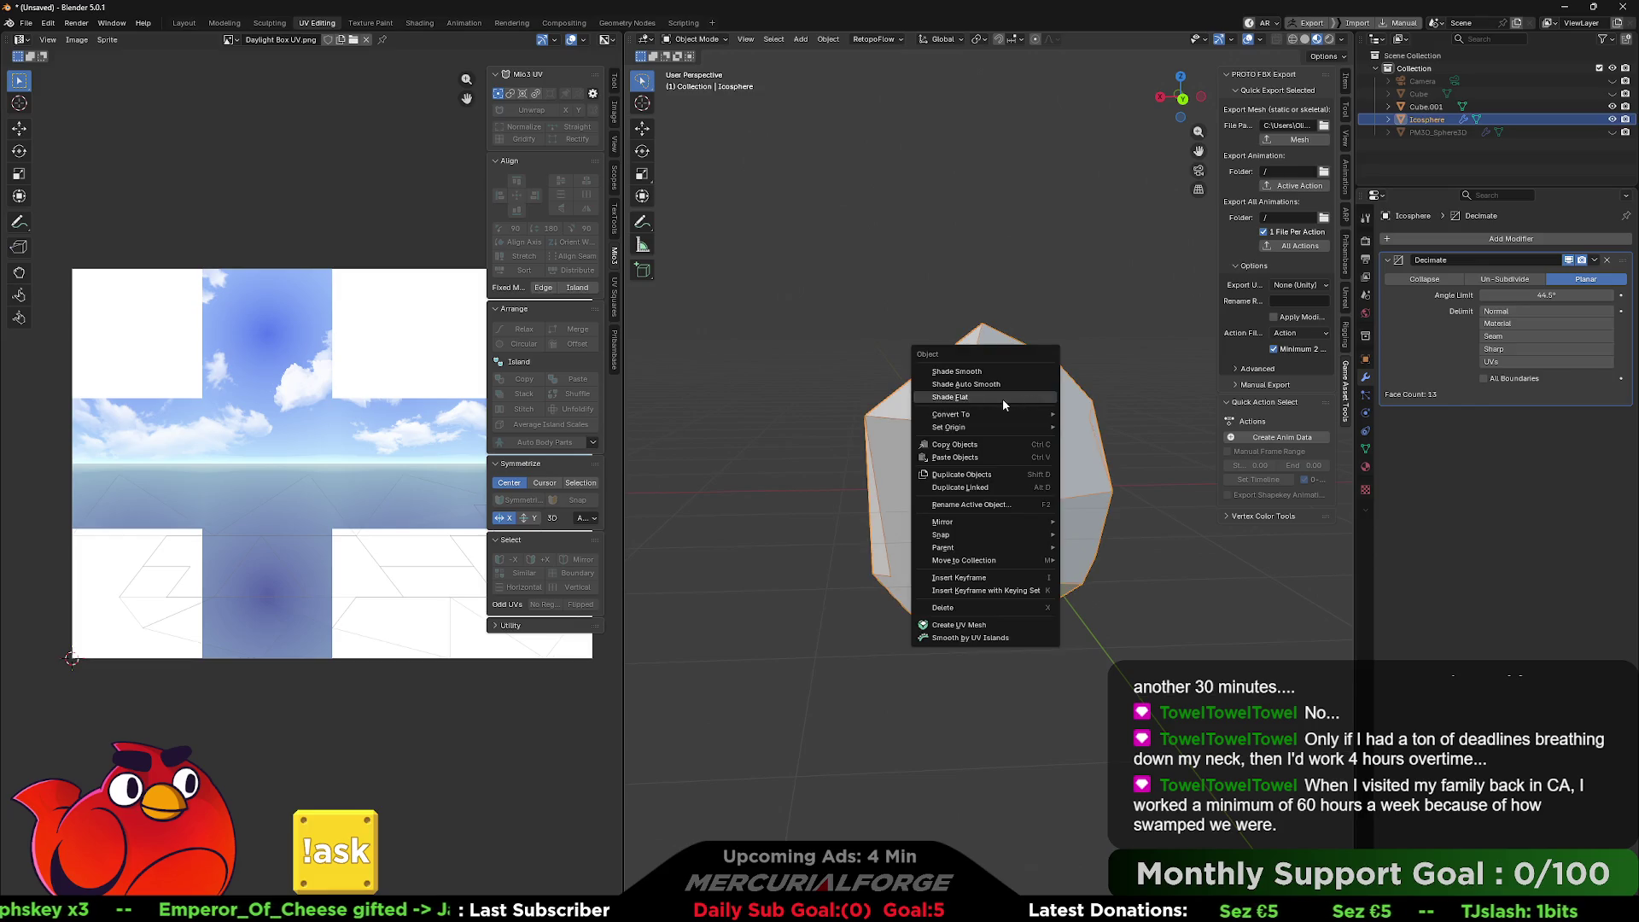
key("Escape")
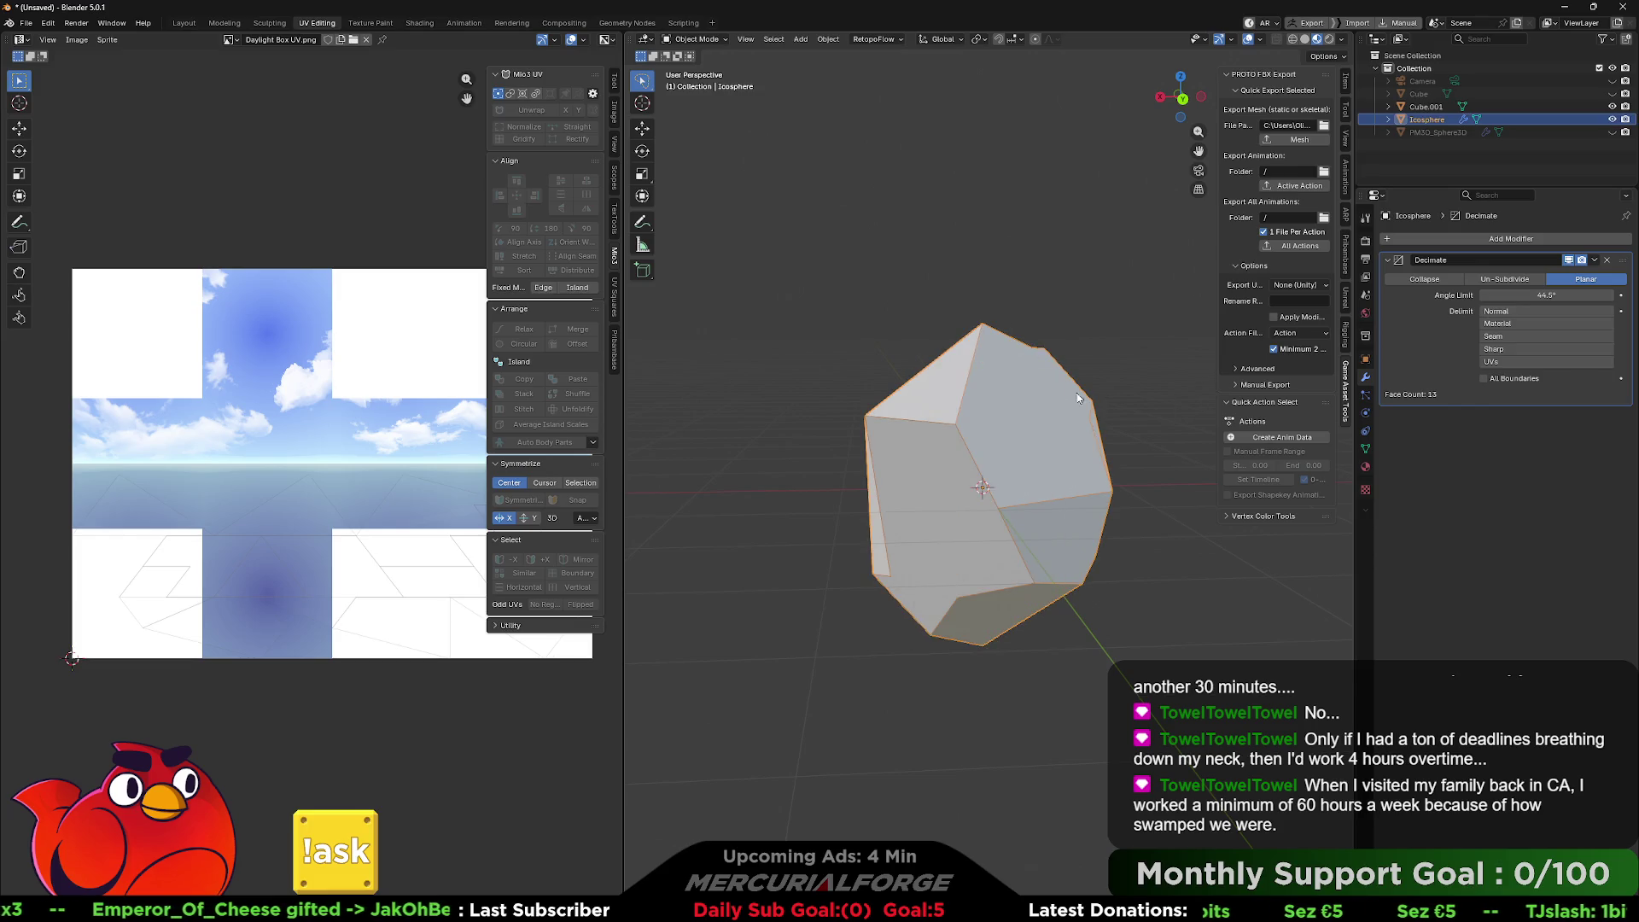
key("Tab")
key("Tab")
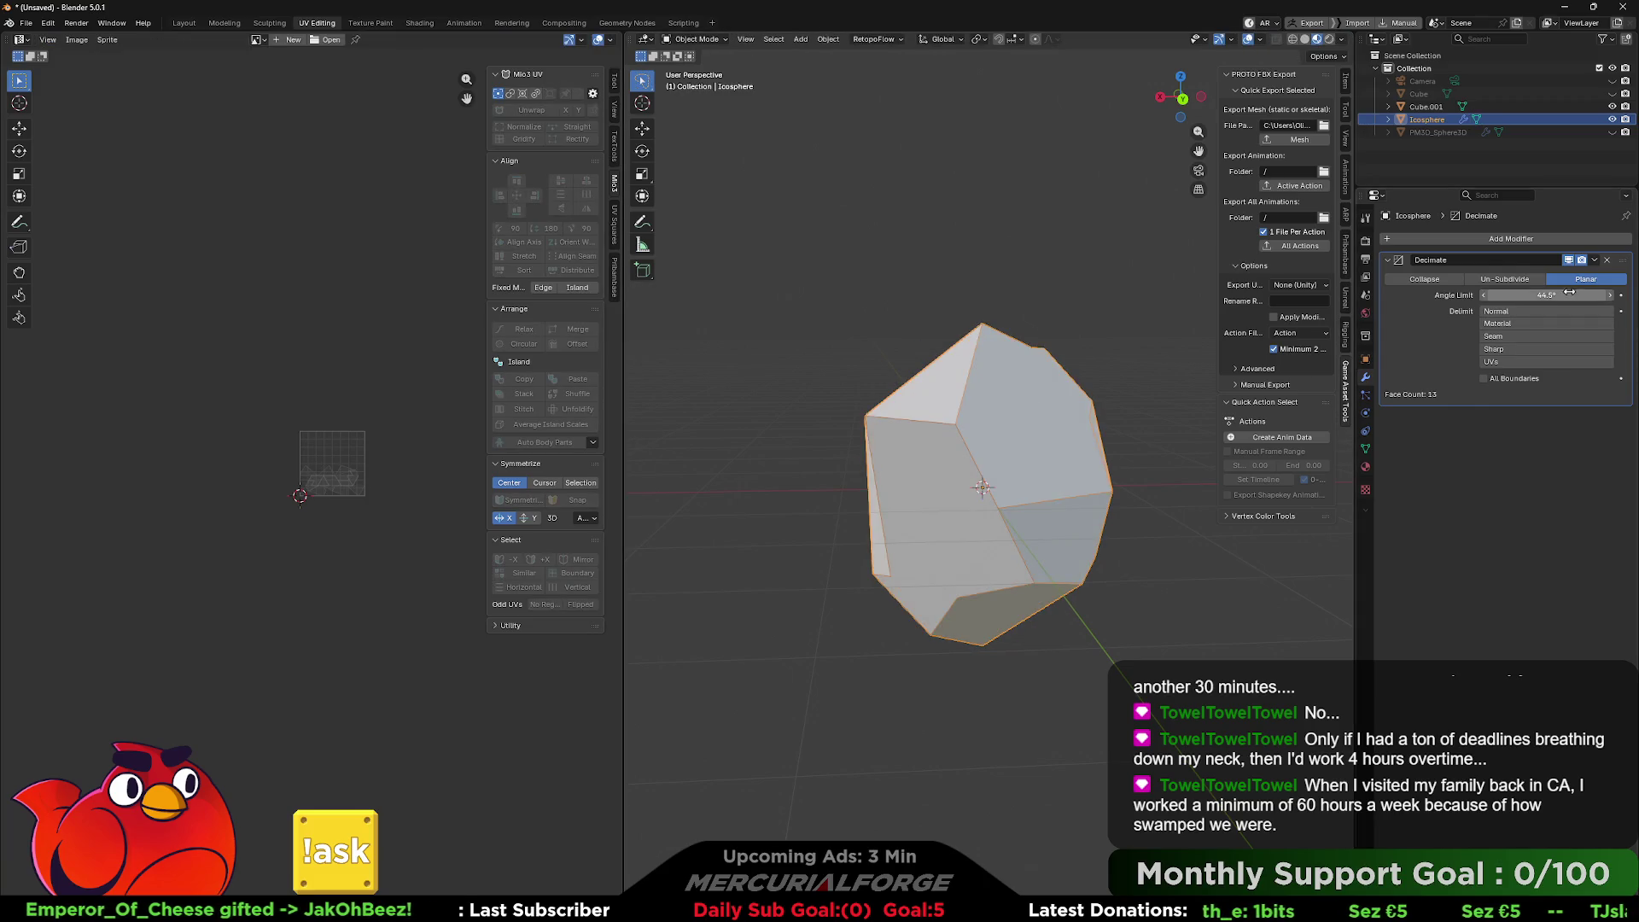
left_click(1595, 261)
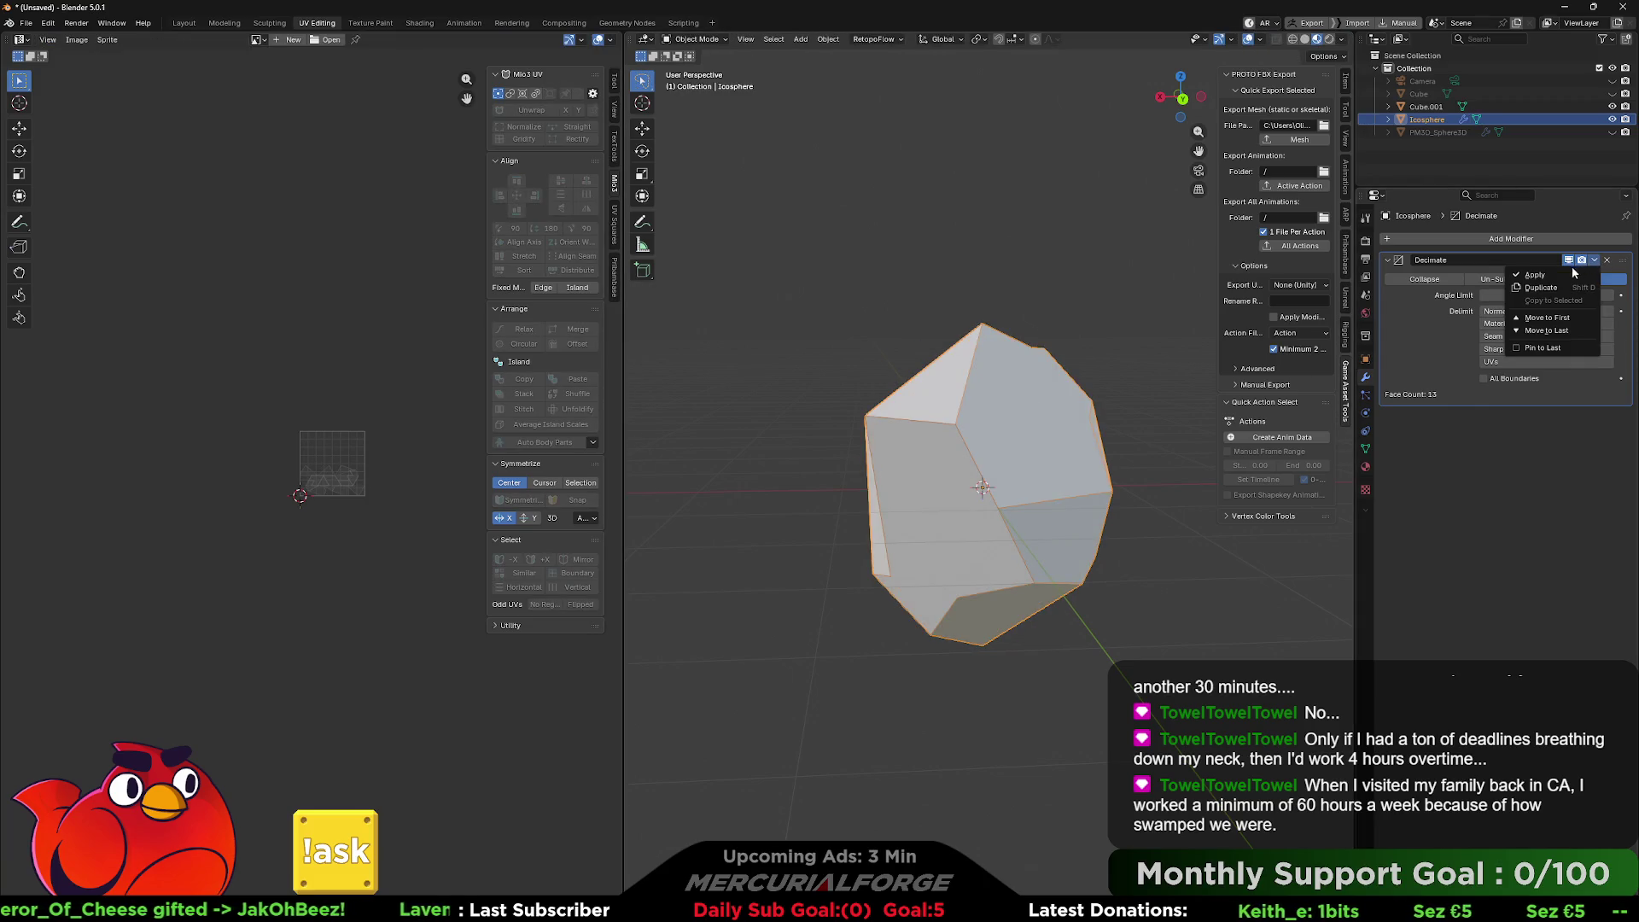
Apply the Decimate modifier and select all the rock's faces in Edit Mode.
left_click(1571, 267)
right_click(982, 417)
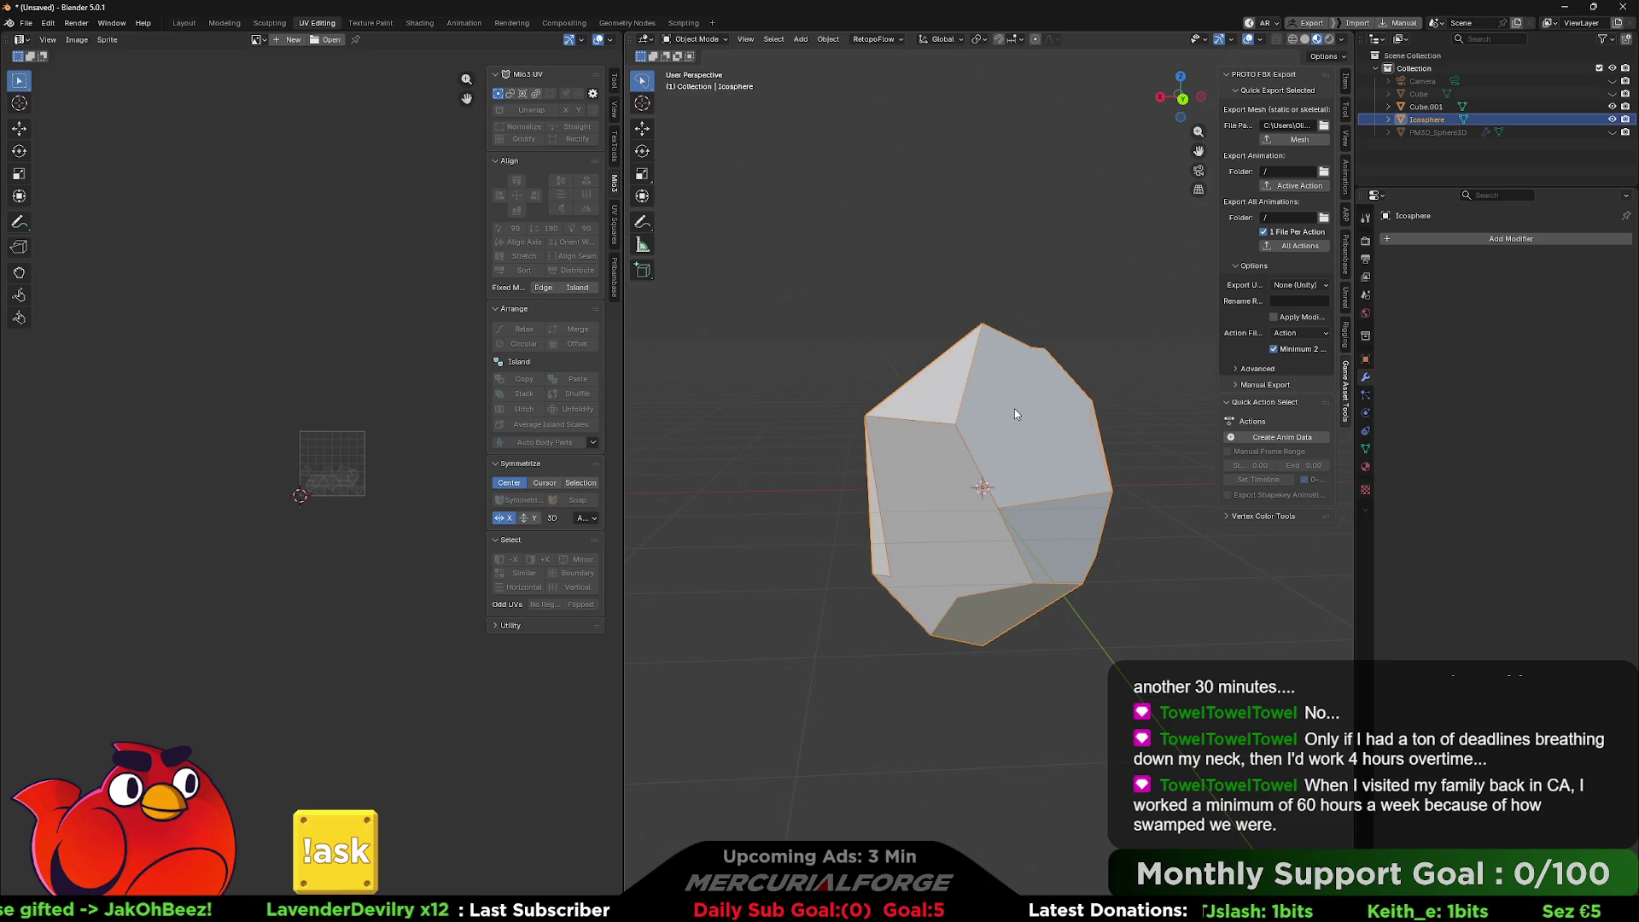
key("Tab")
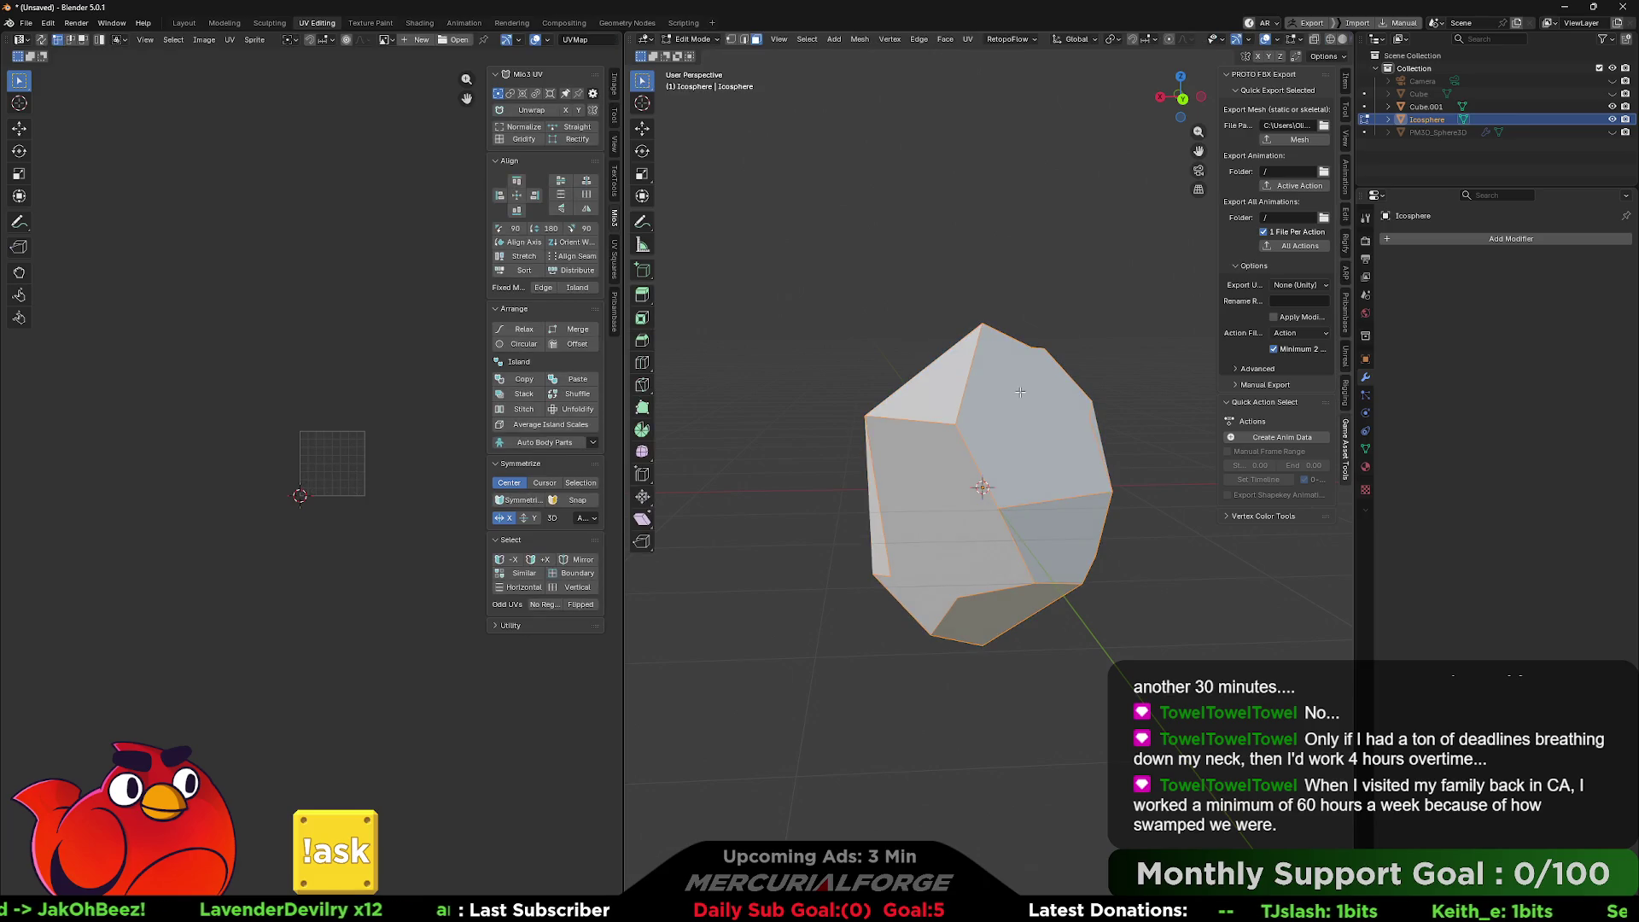
key("a")
Triangulate all faces, then return to Object Mode to inspect the faceted rock.
right_click(1020, 391)
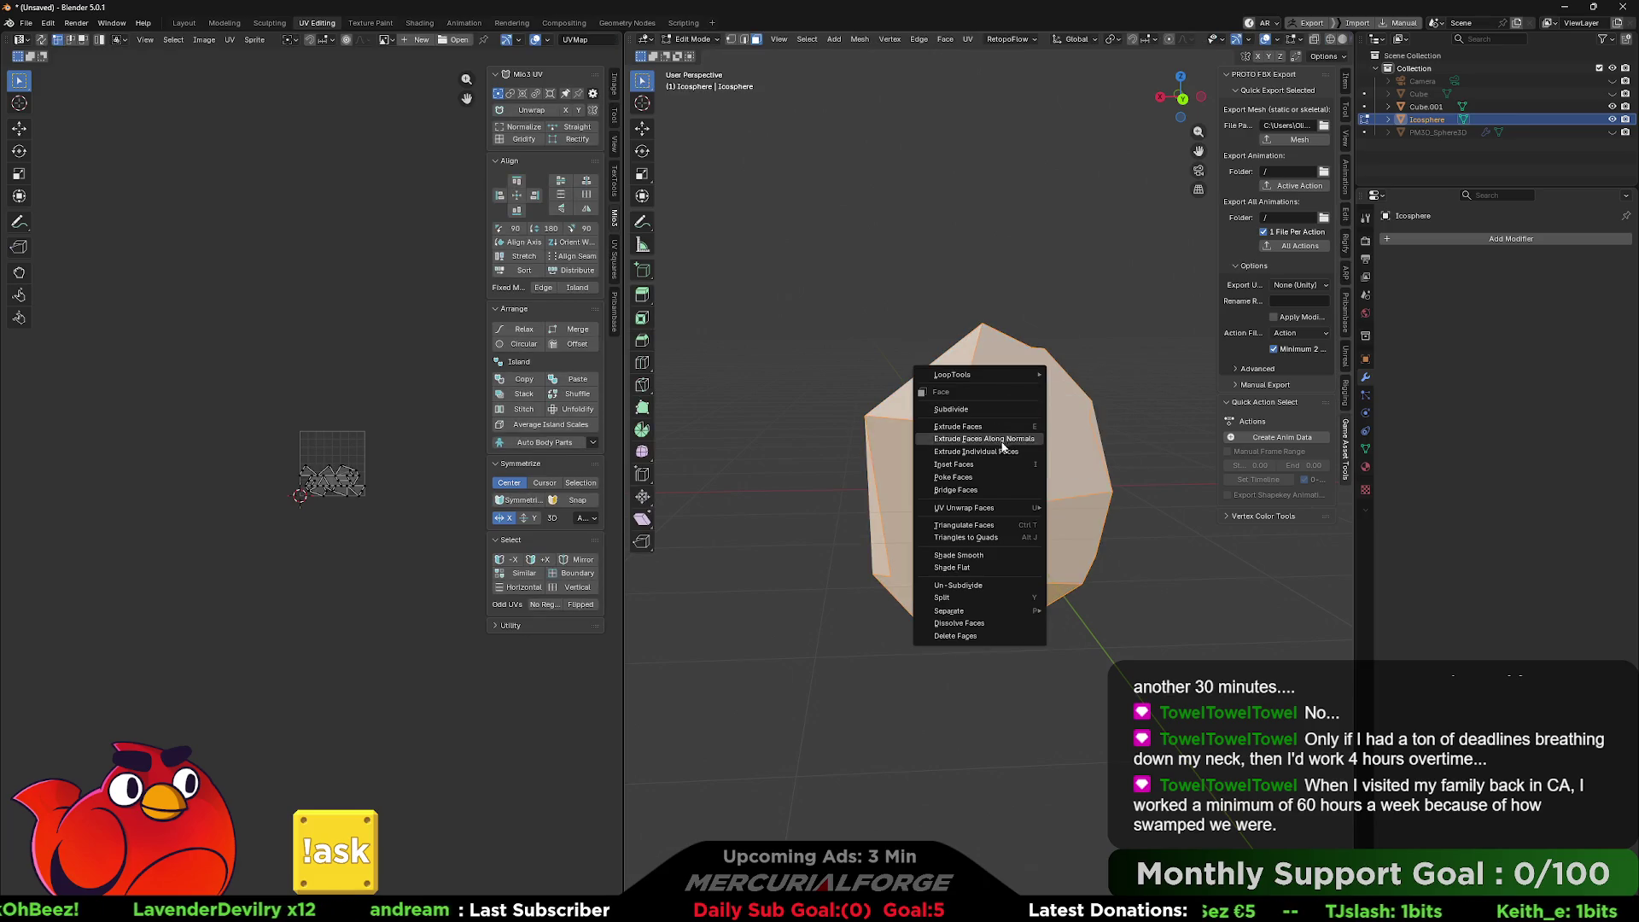
left_click(992, 527)
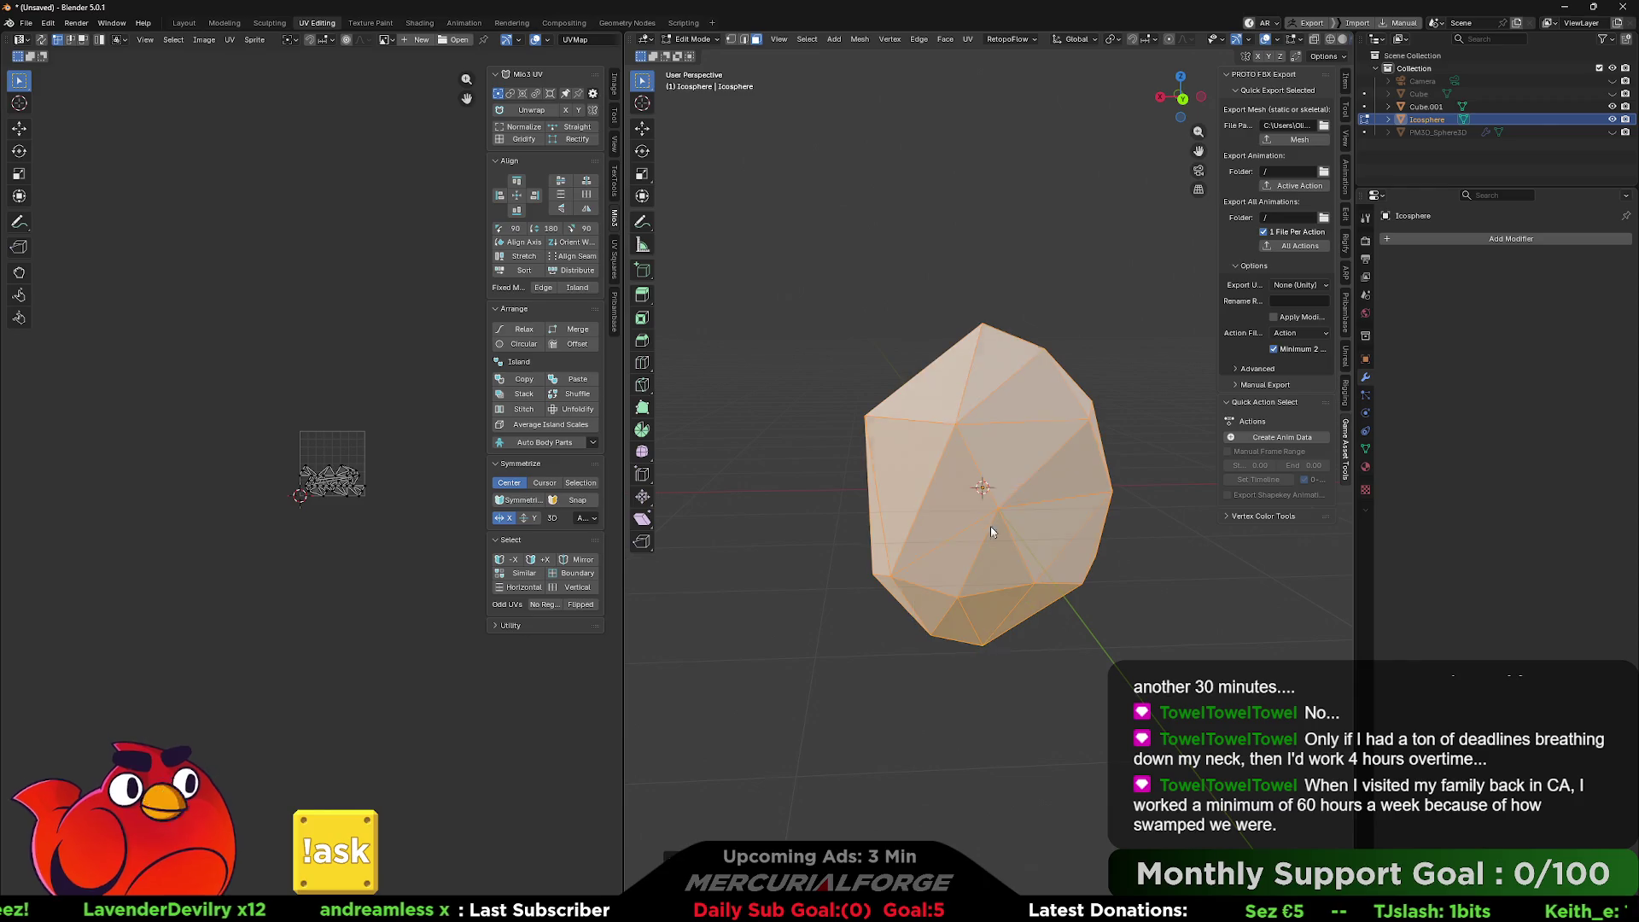
left_click(1137, 390)
mouse_move(1226, 398)
left_mouse_down()
mouse_move(765, 377)
mouse_move(1097, 396)
left_mouse_up()
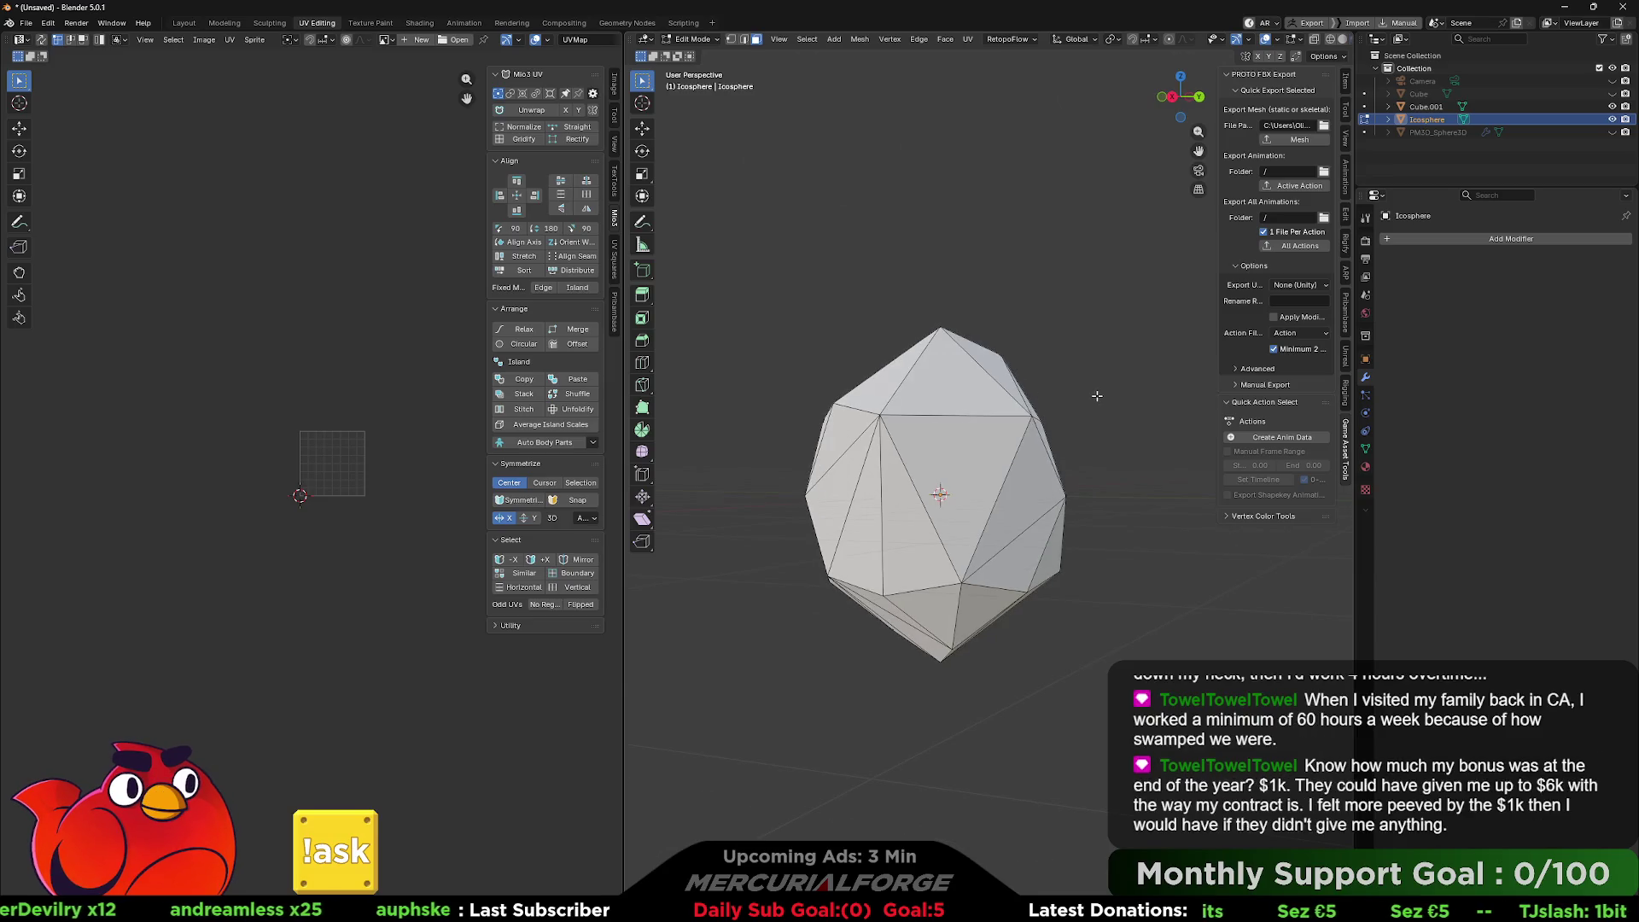
key("Tab")
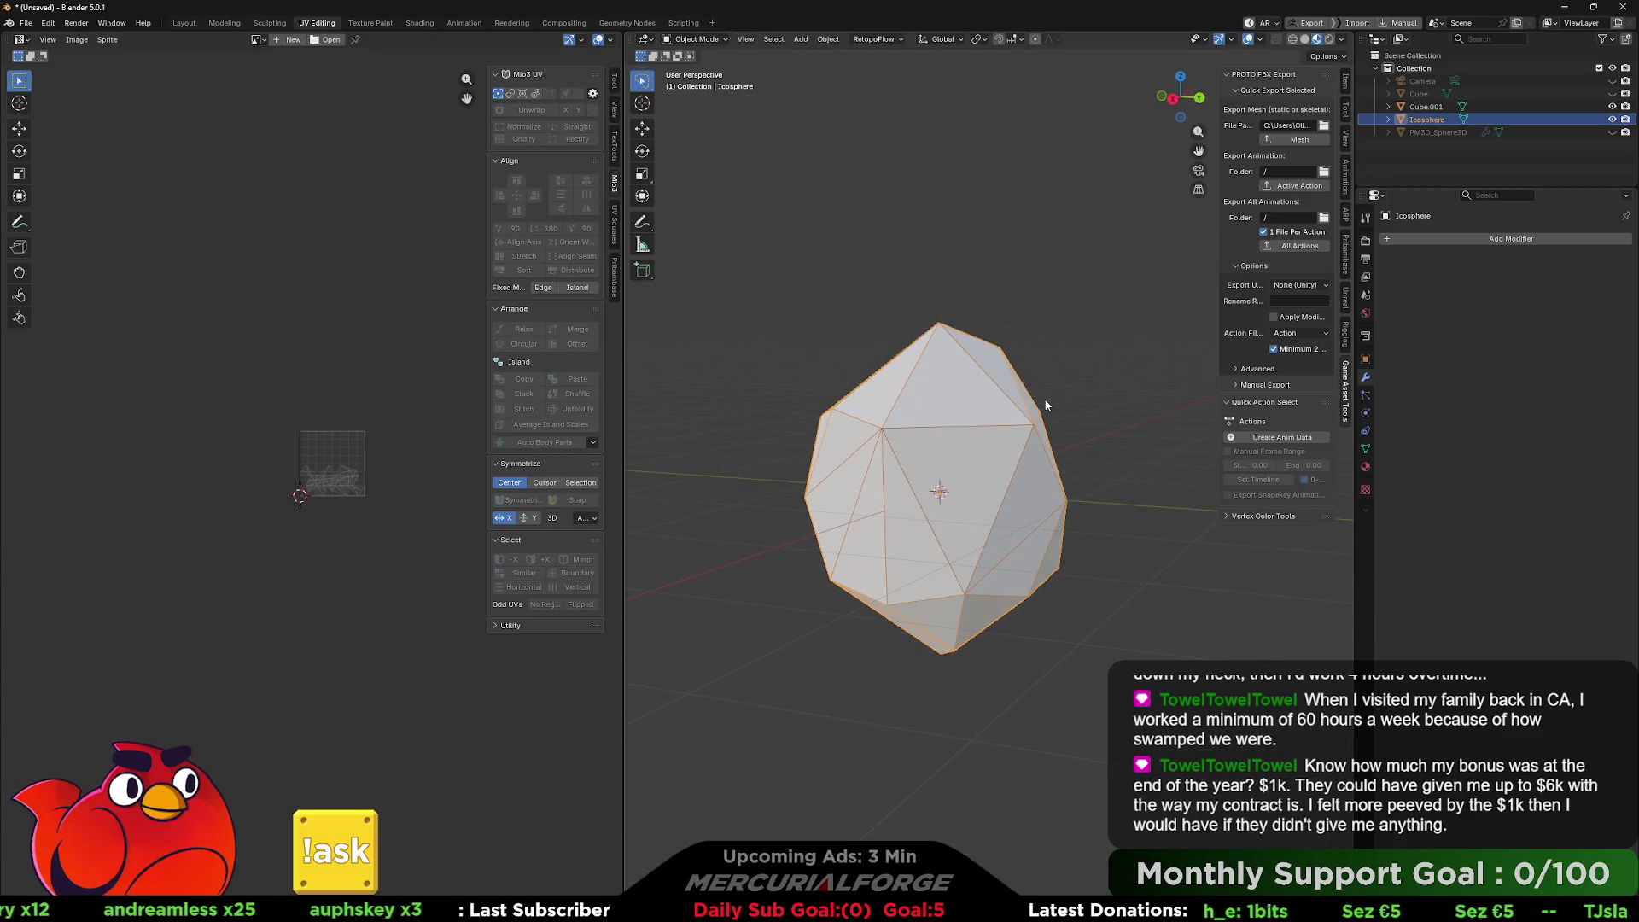
mouse_move(1073, 391)
left_mouse_down()
mouse_move(1154, 395)
mouse_move(1045, 398)
left_mouse_up()
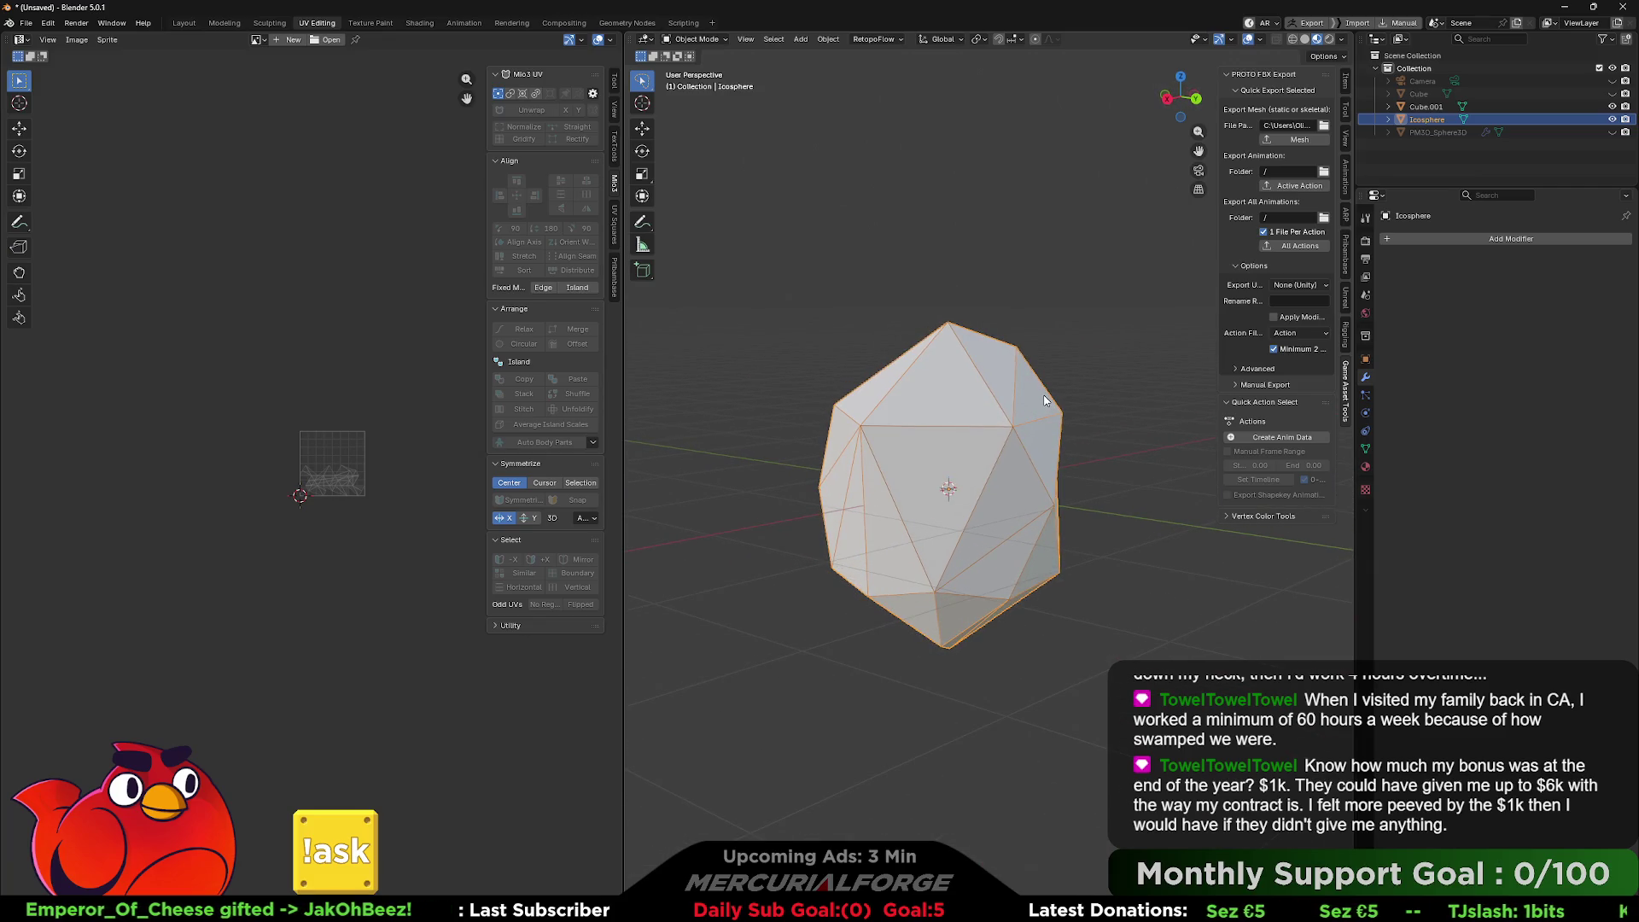
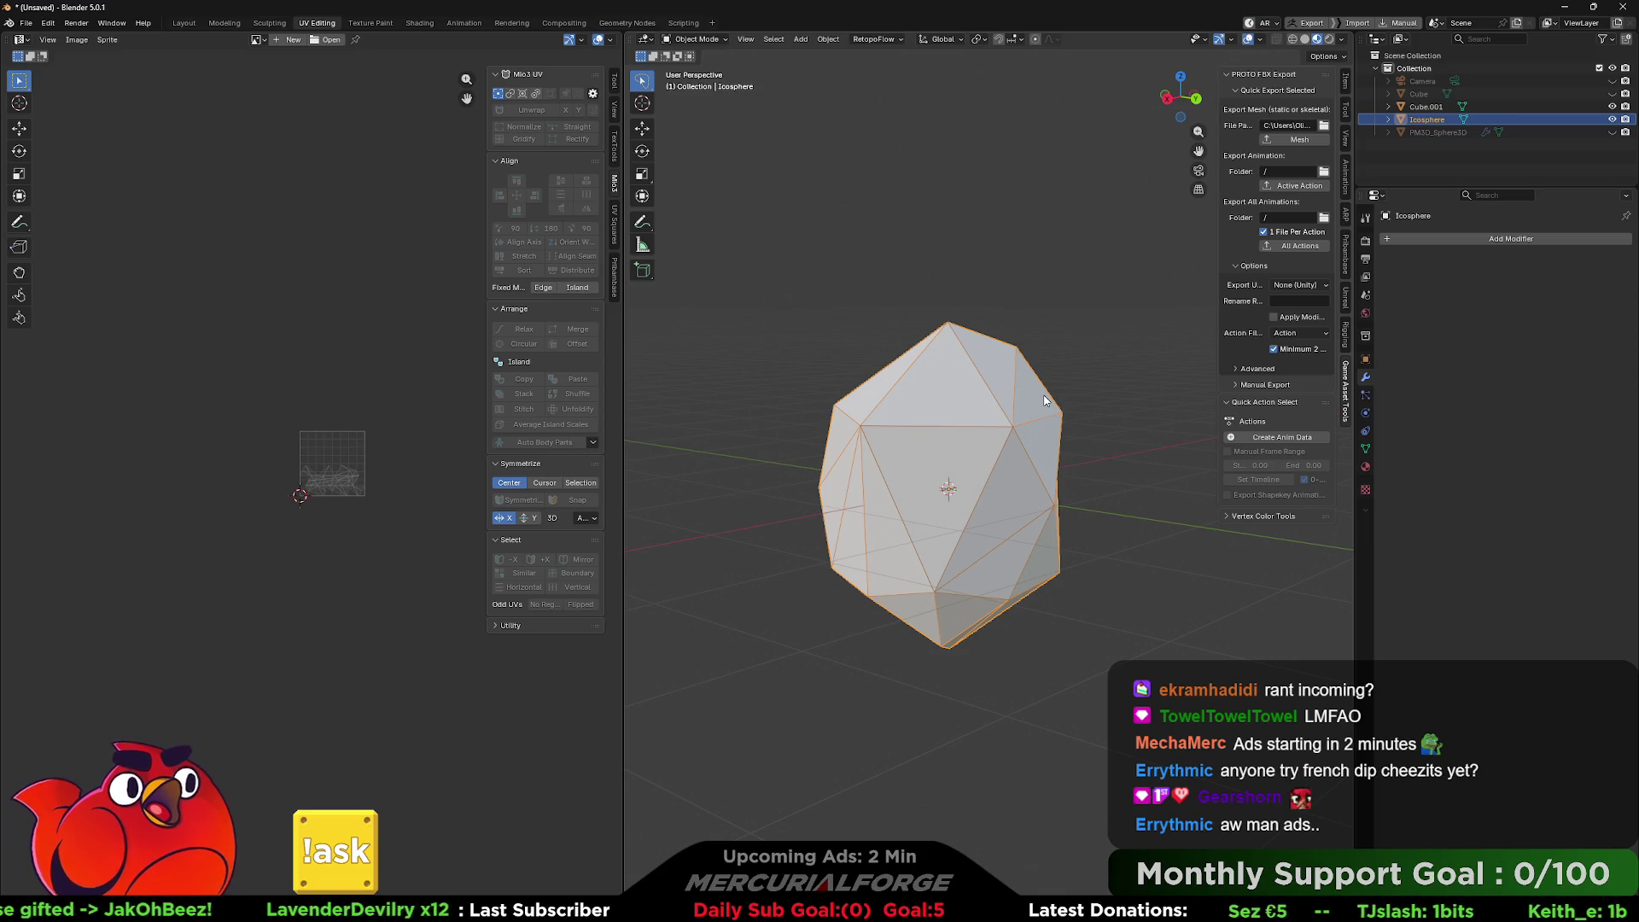
Reselect the Icosphere, change 'Skybox' to 'Rock' in its export file path, and export the FBX.
left_click(1111, 369)
left_click(986, 416)
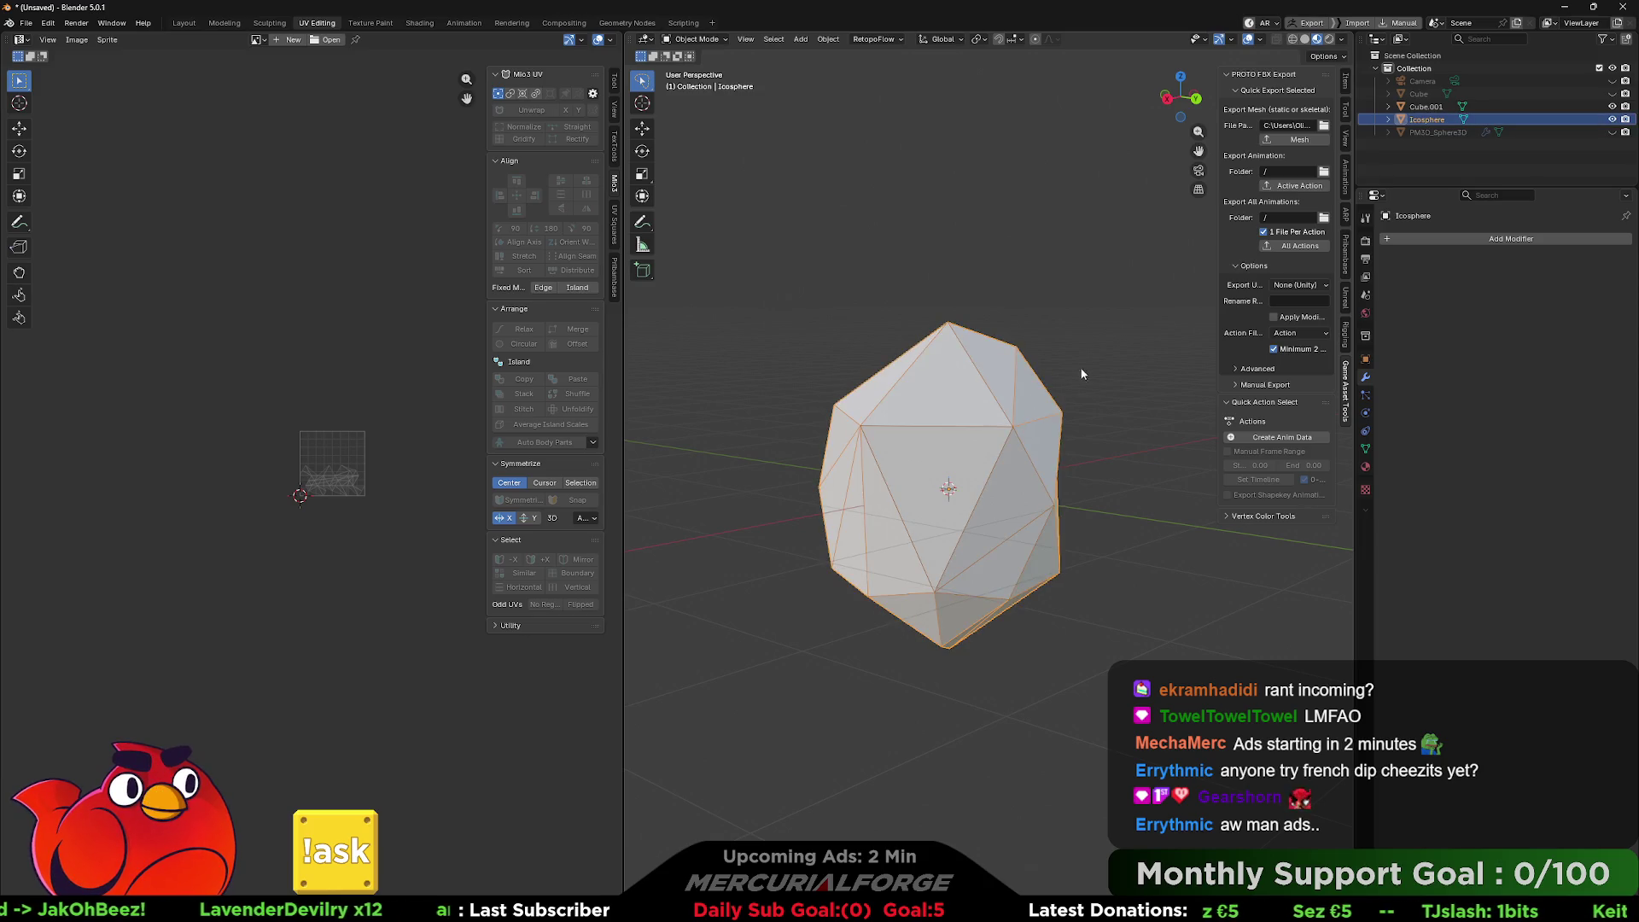
left_click(1297, 125)
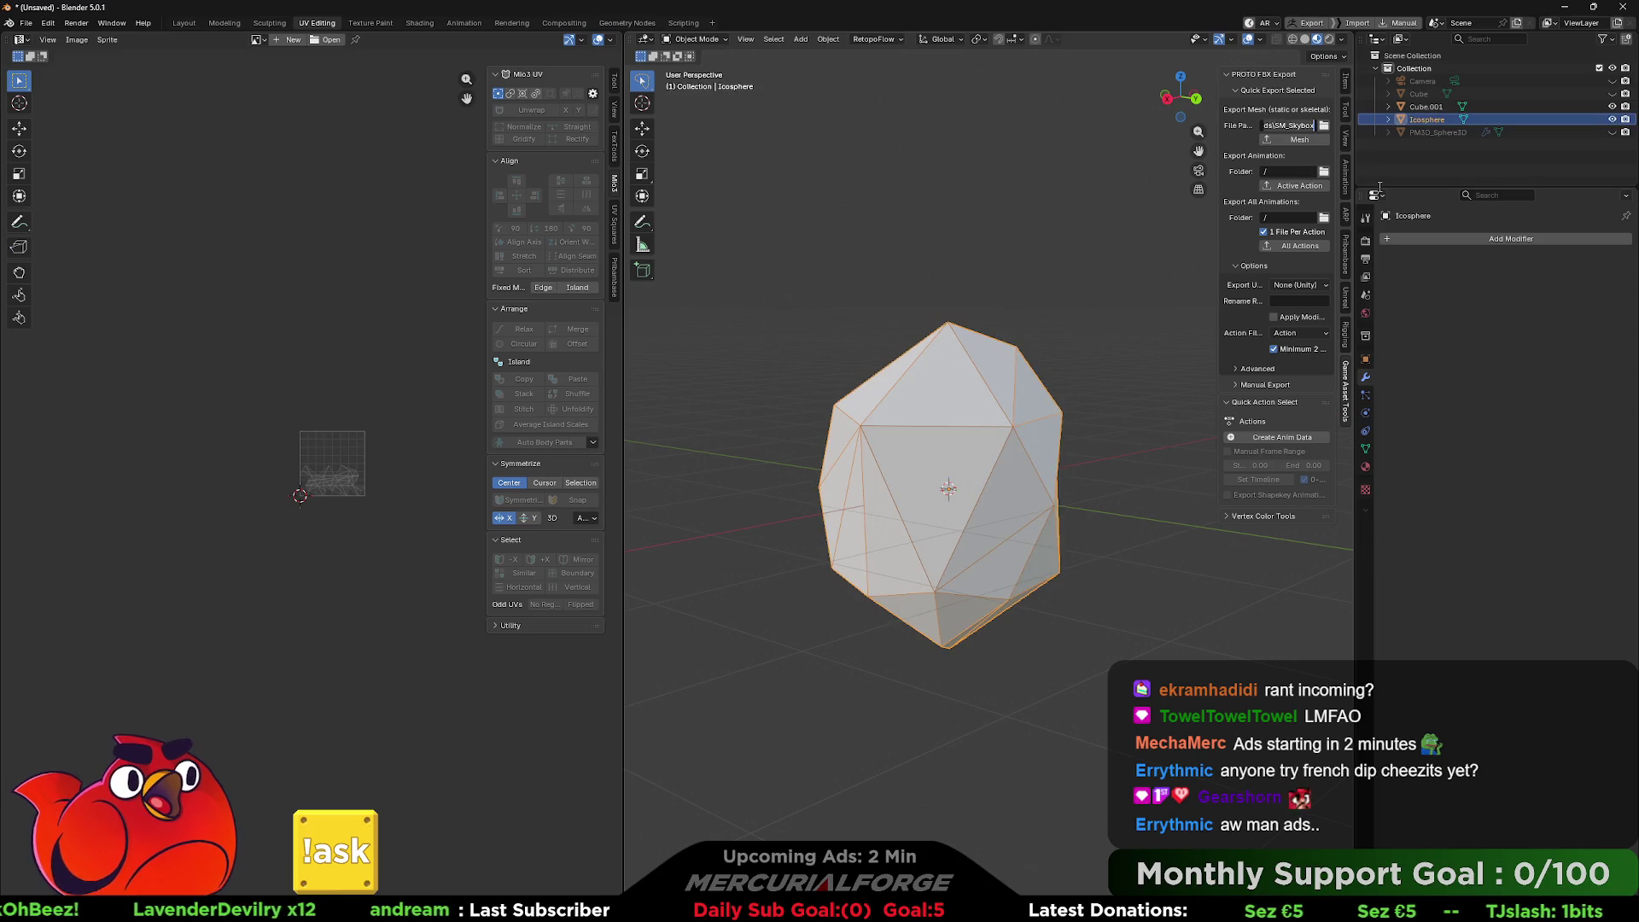
key("BackSpace")
key("BackSpace")
key("BackSpace")
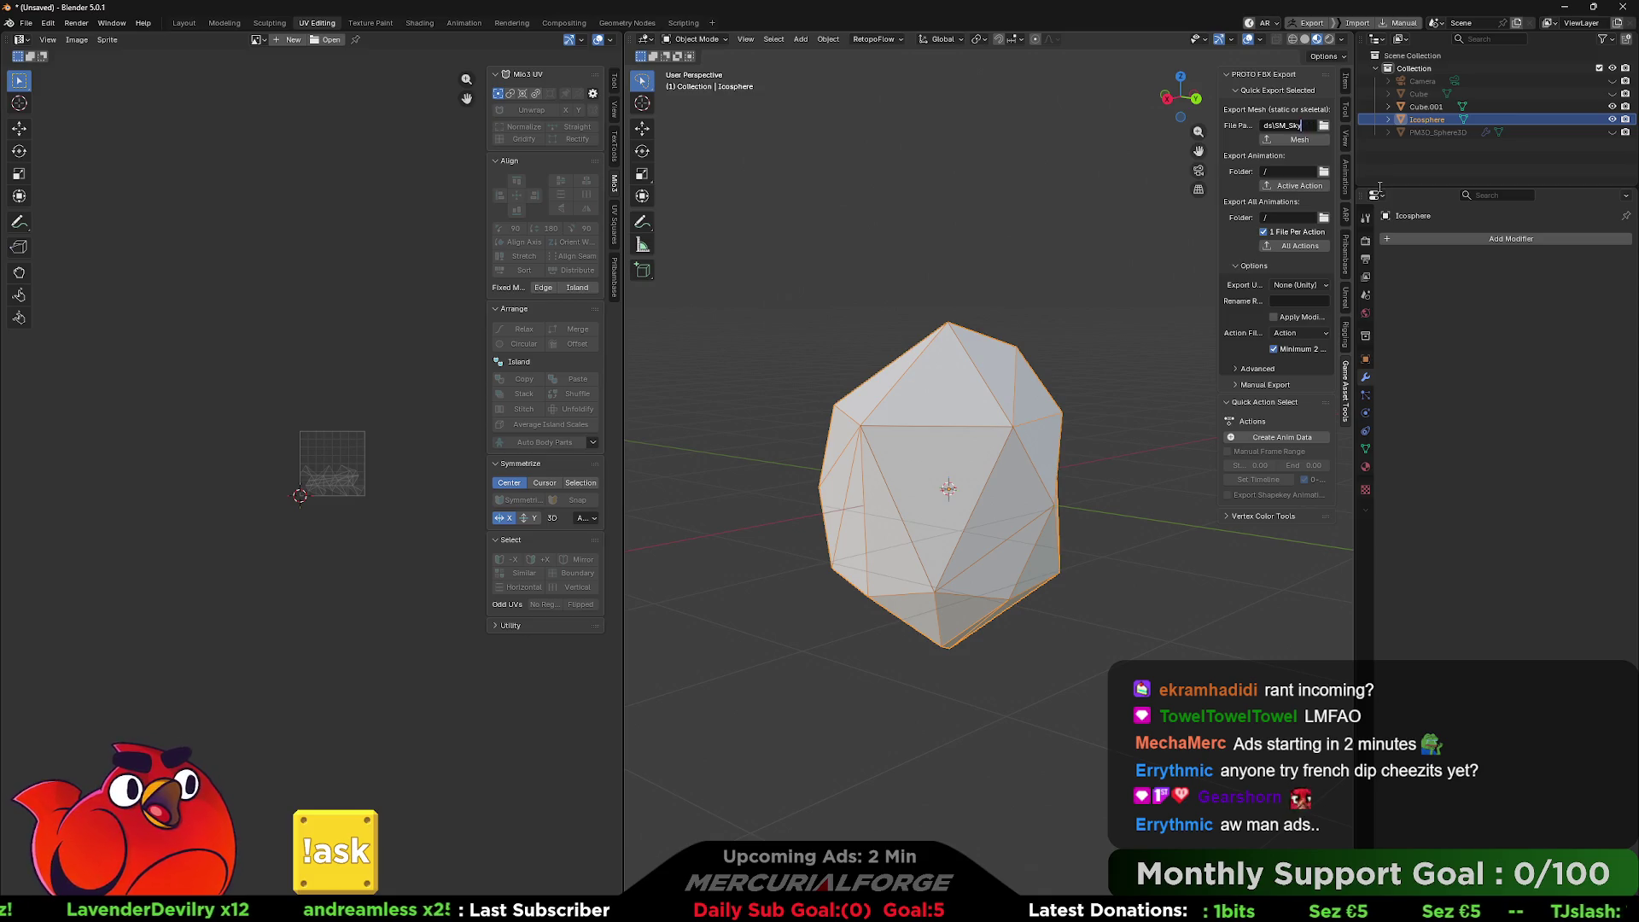
type("Ro")
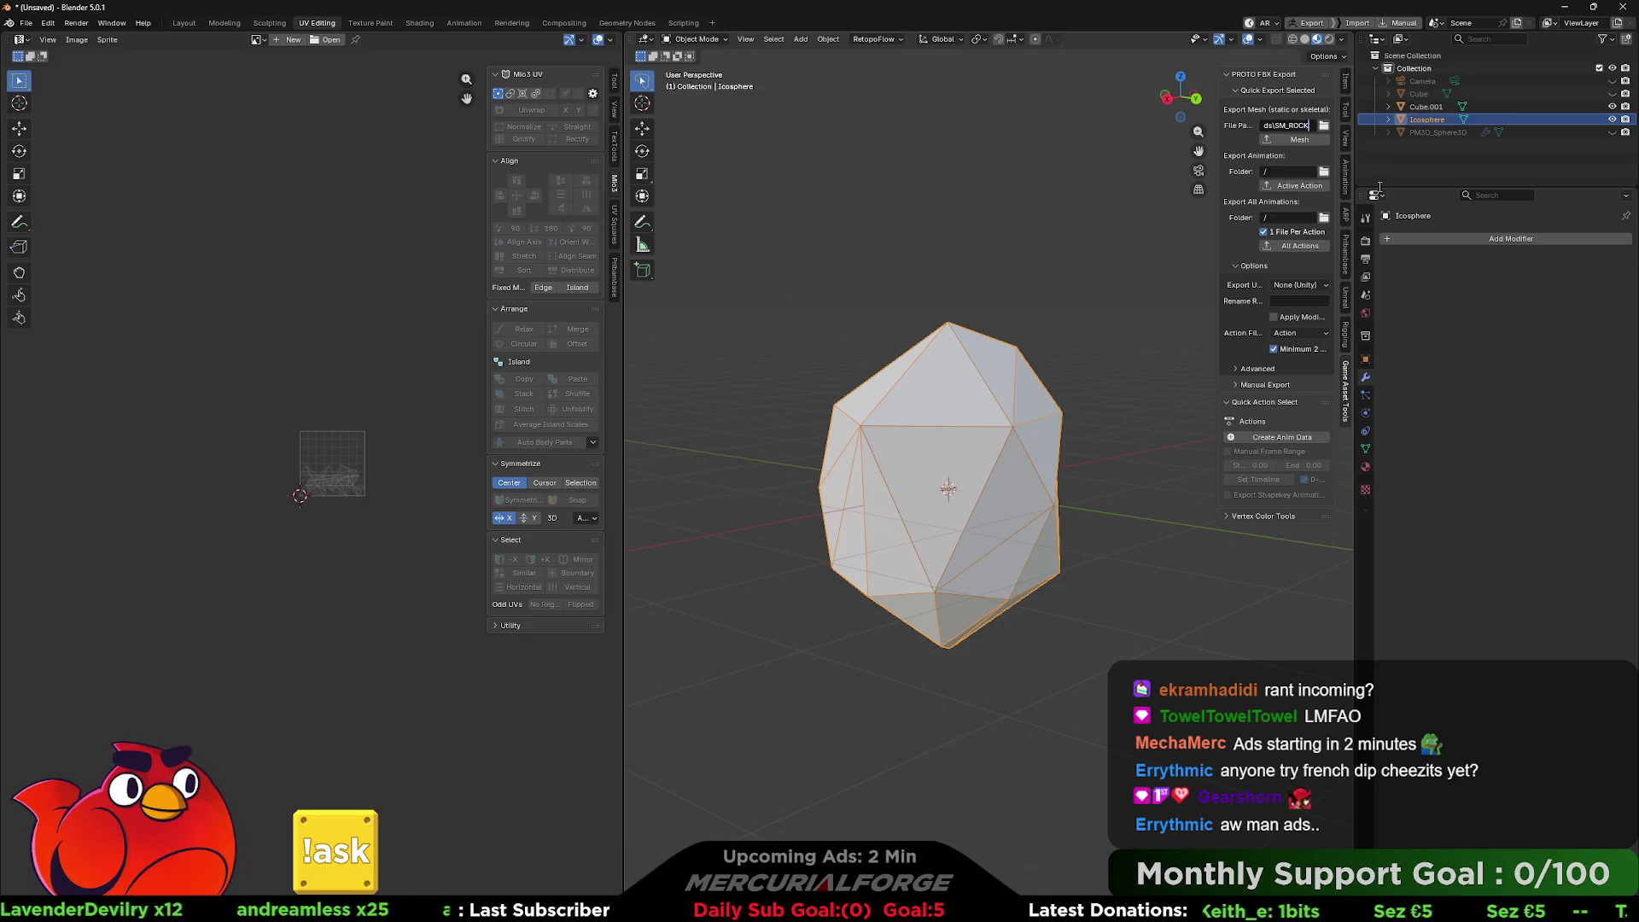
type("ck")
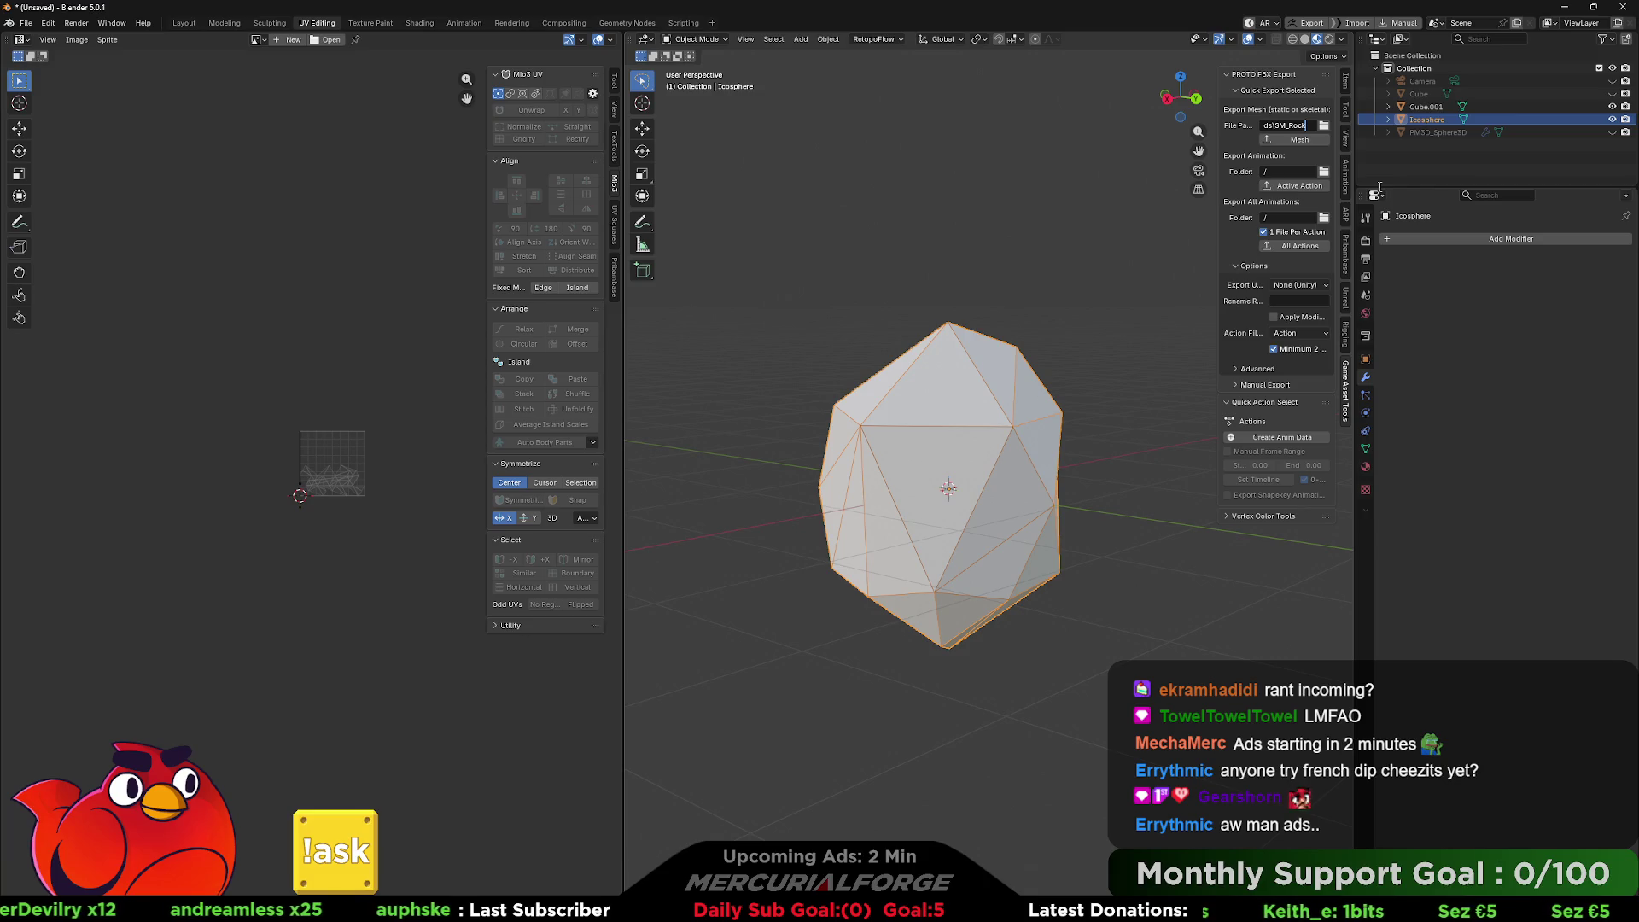
left_click(1302, 143)
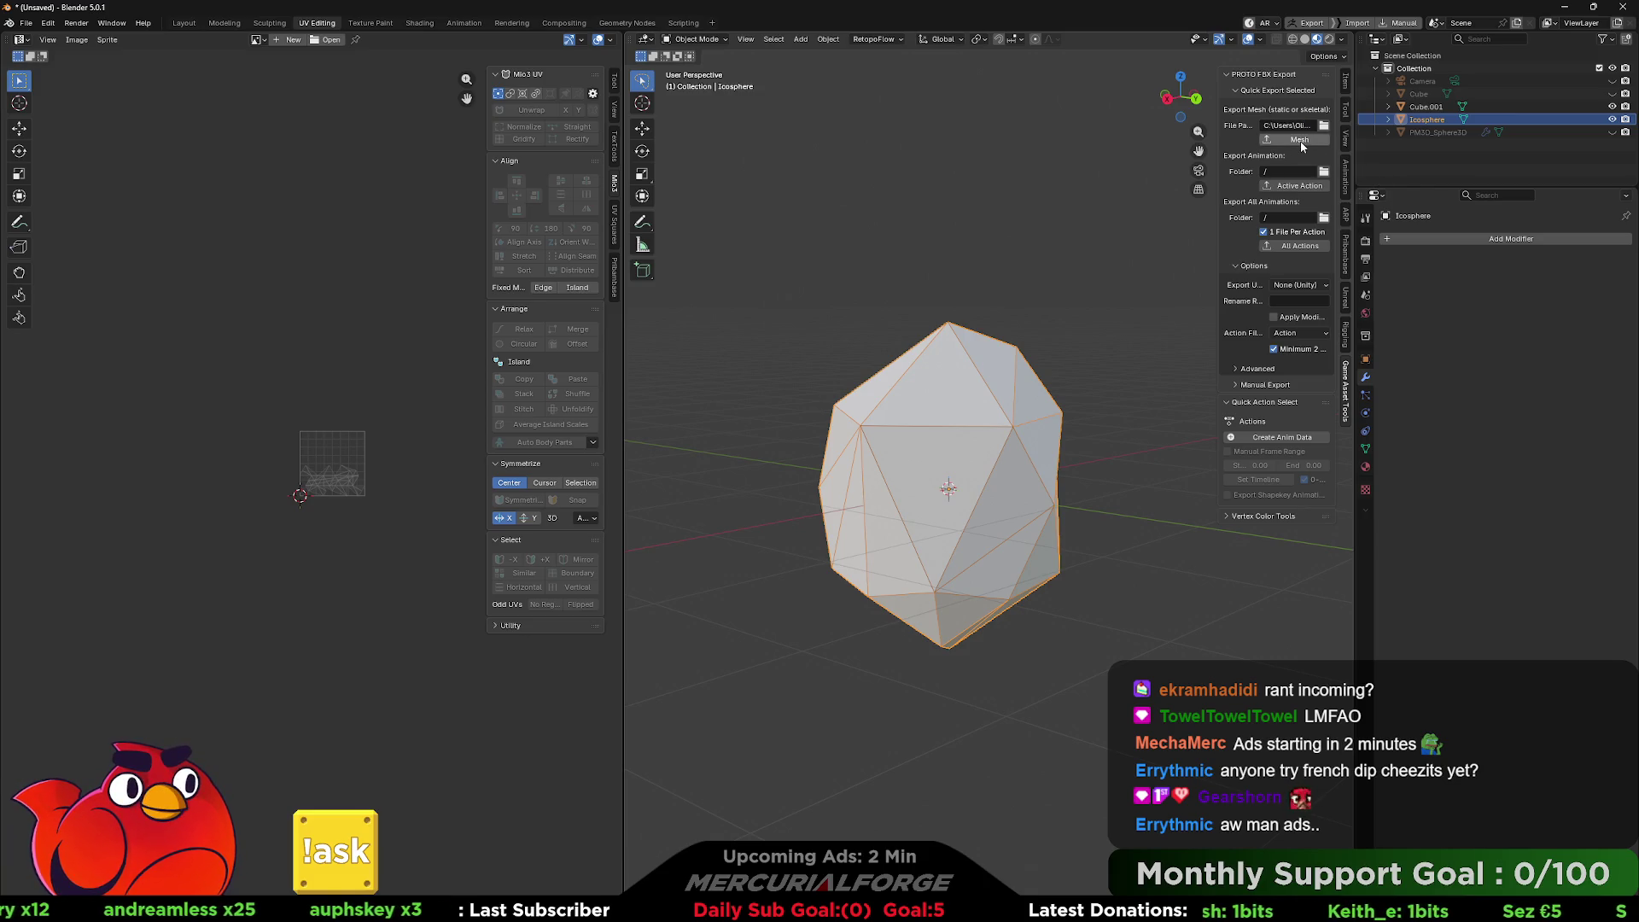
key("alt+Tab")
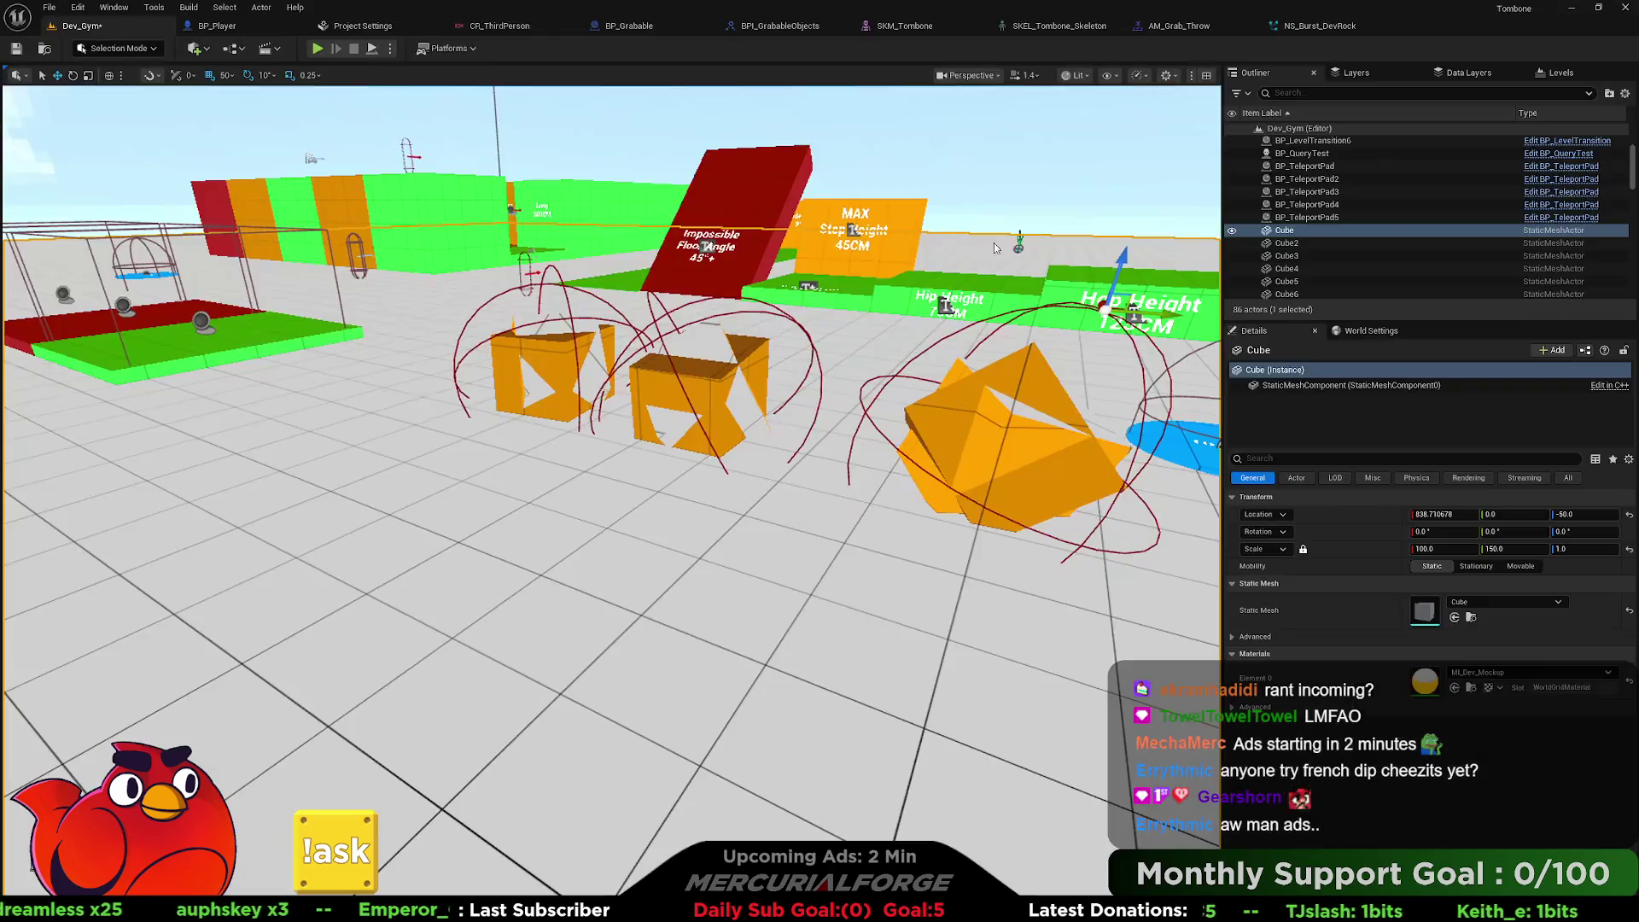
Drag SM_Rock.fbx from Downloads into Content/Developers and import it as a static mesh.
key("ctrl+space")
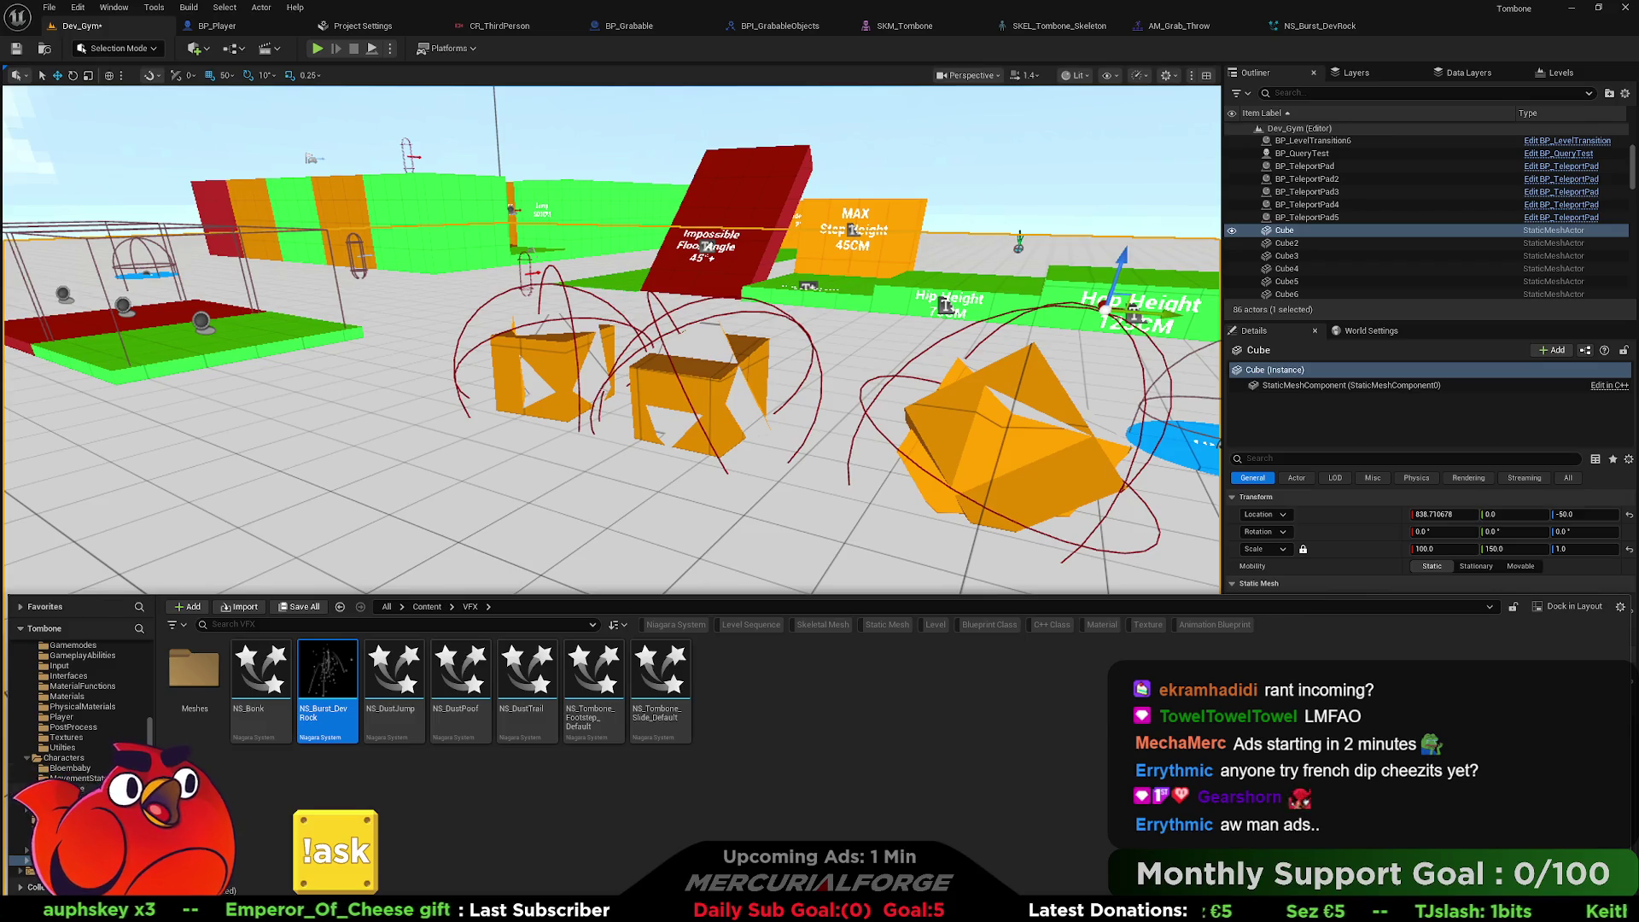
left_click(26, 808)
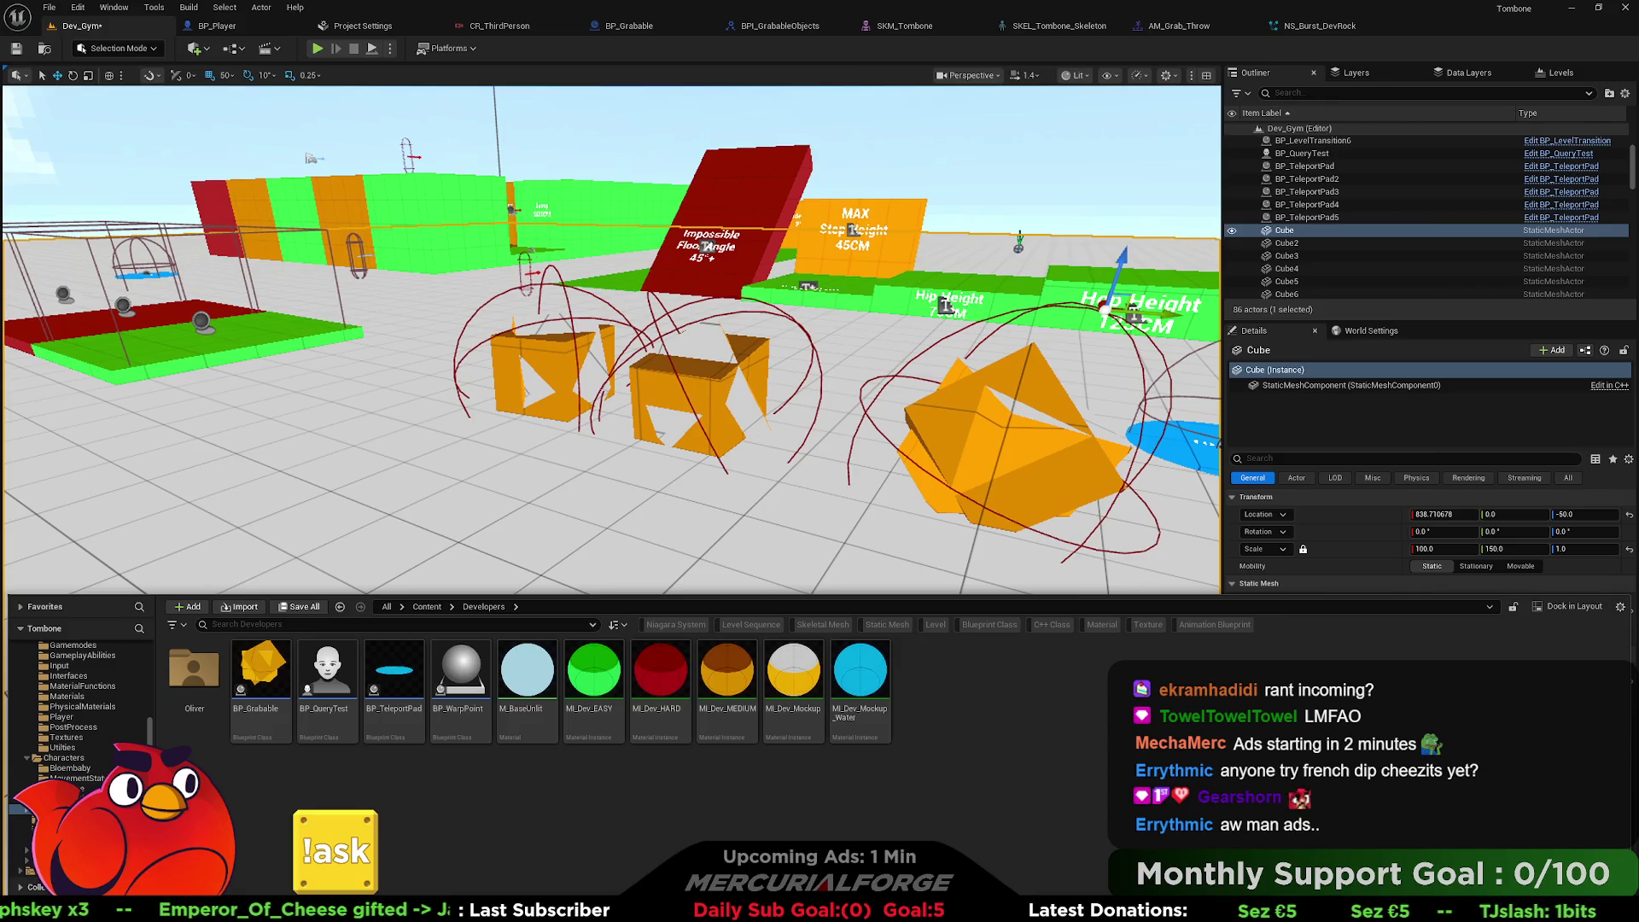
key("alt+Tab")
key("alt+Tab")
key("alt+Tab")
key("Escape")
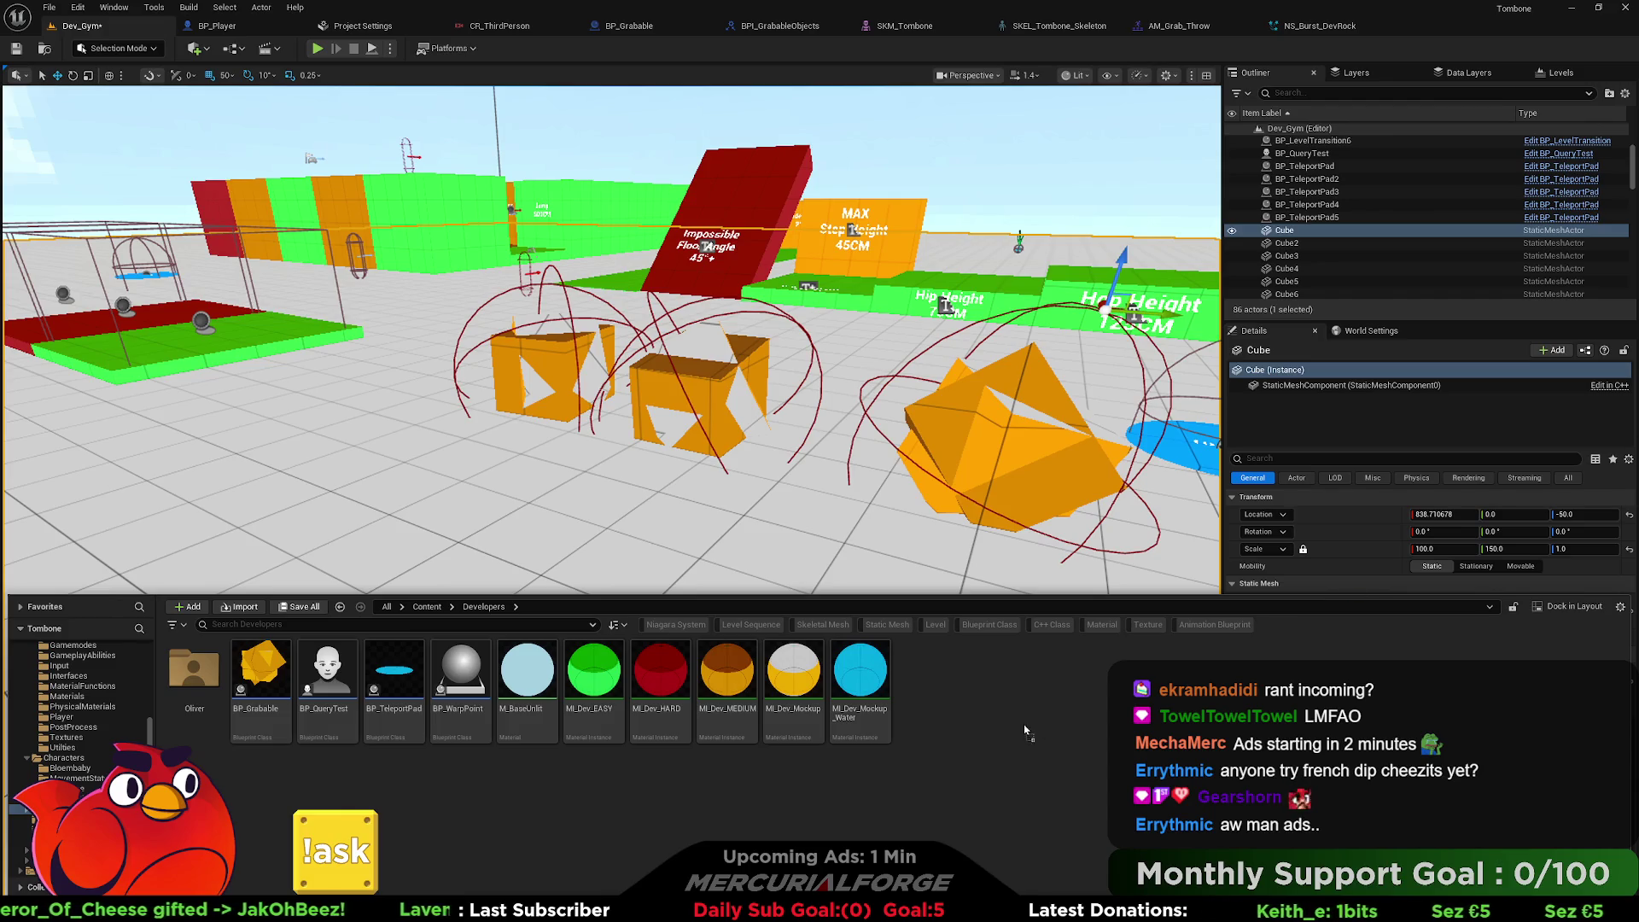
left_click_drag(1023, 725, 961, 741)
left_click(976, 664)
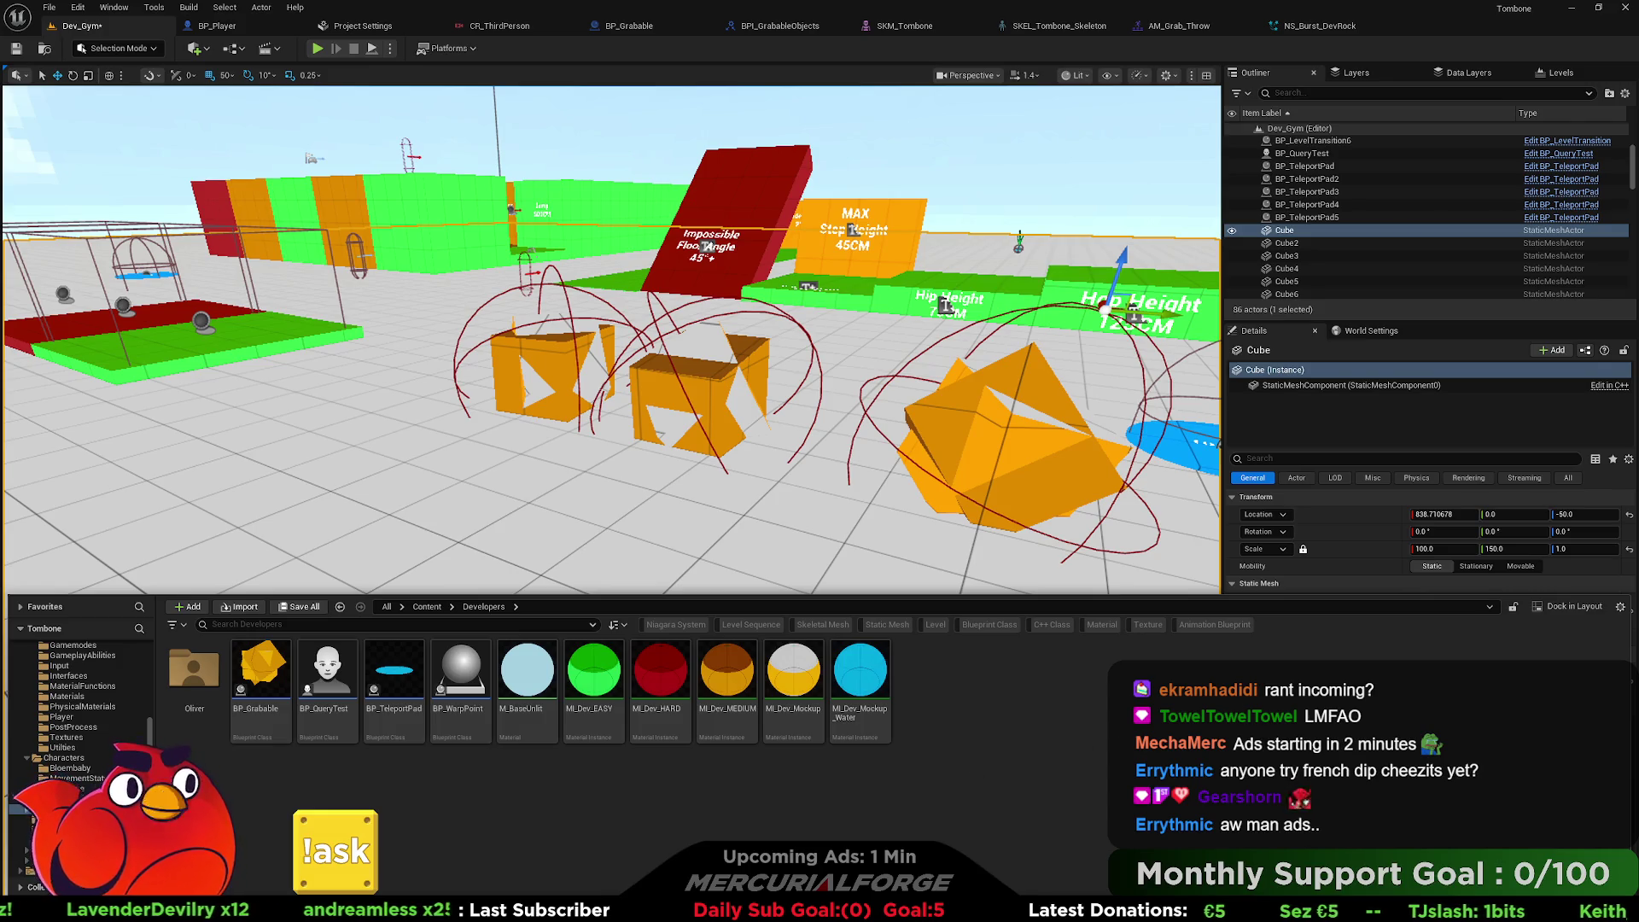
left_click_drag(1100, 648, 1020, 693)
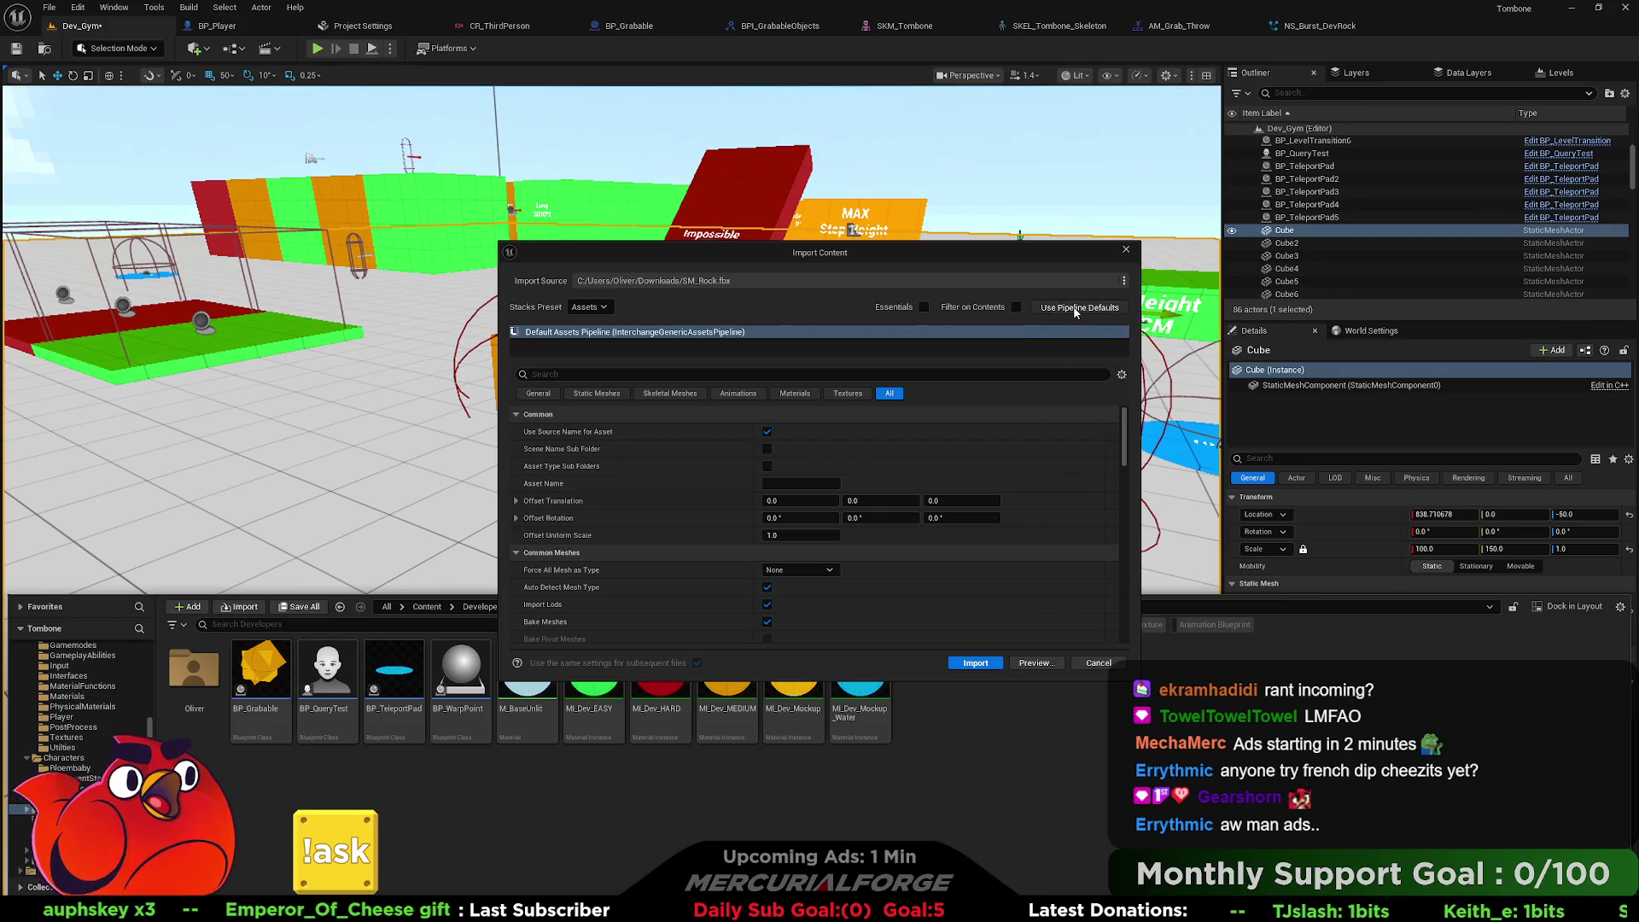
left_click(986, 664)
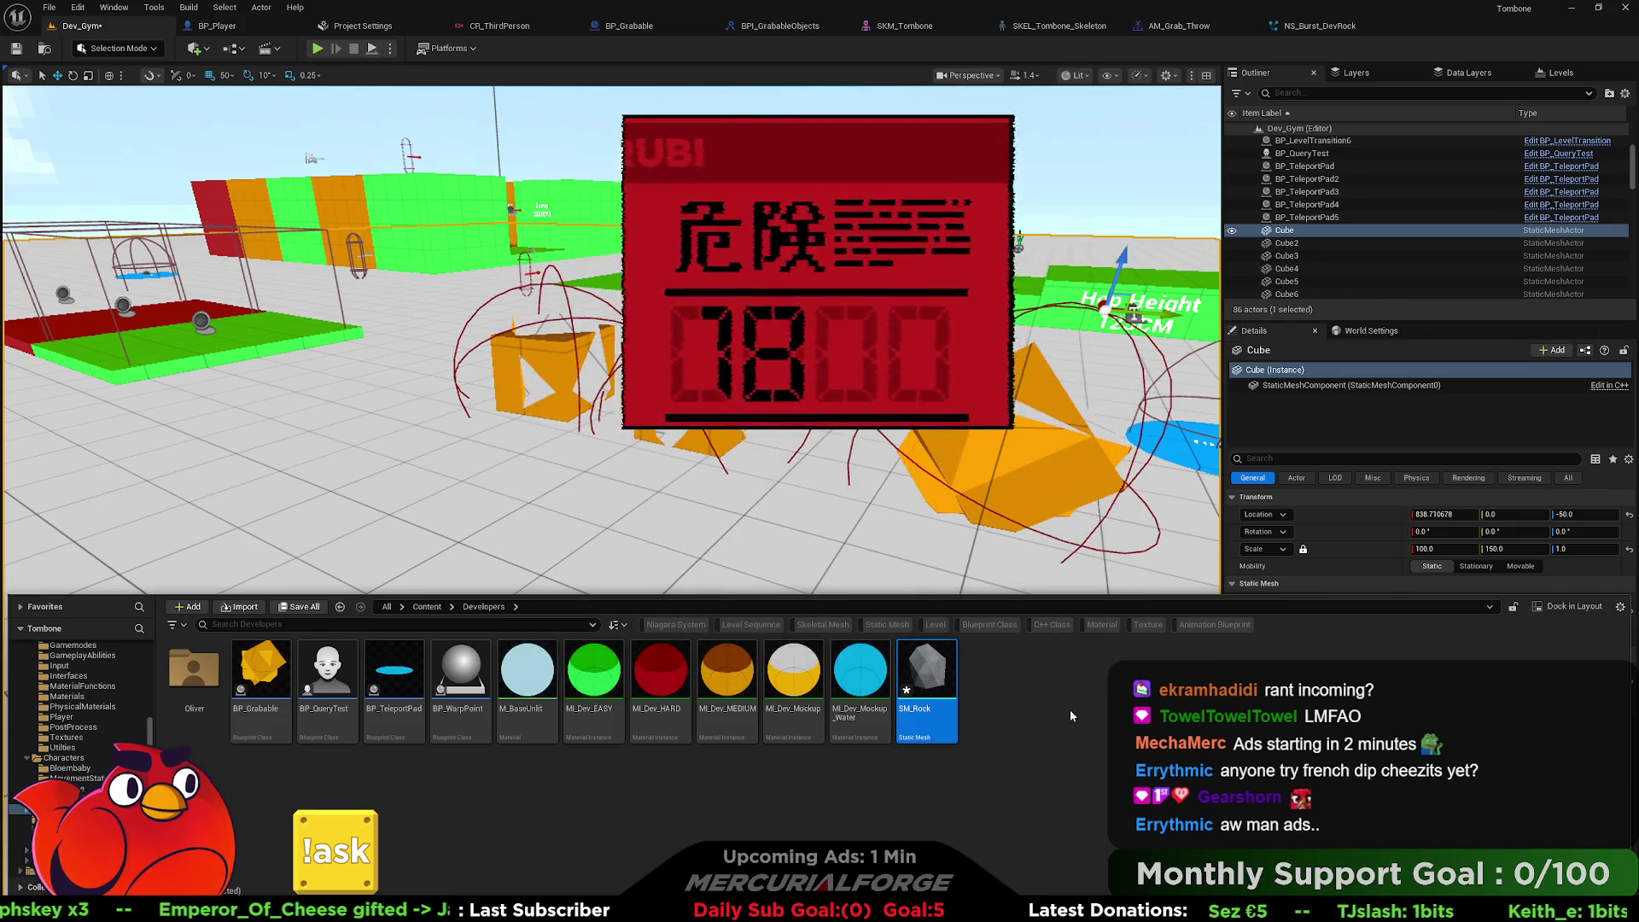
left_click(1074, 719)
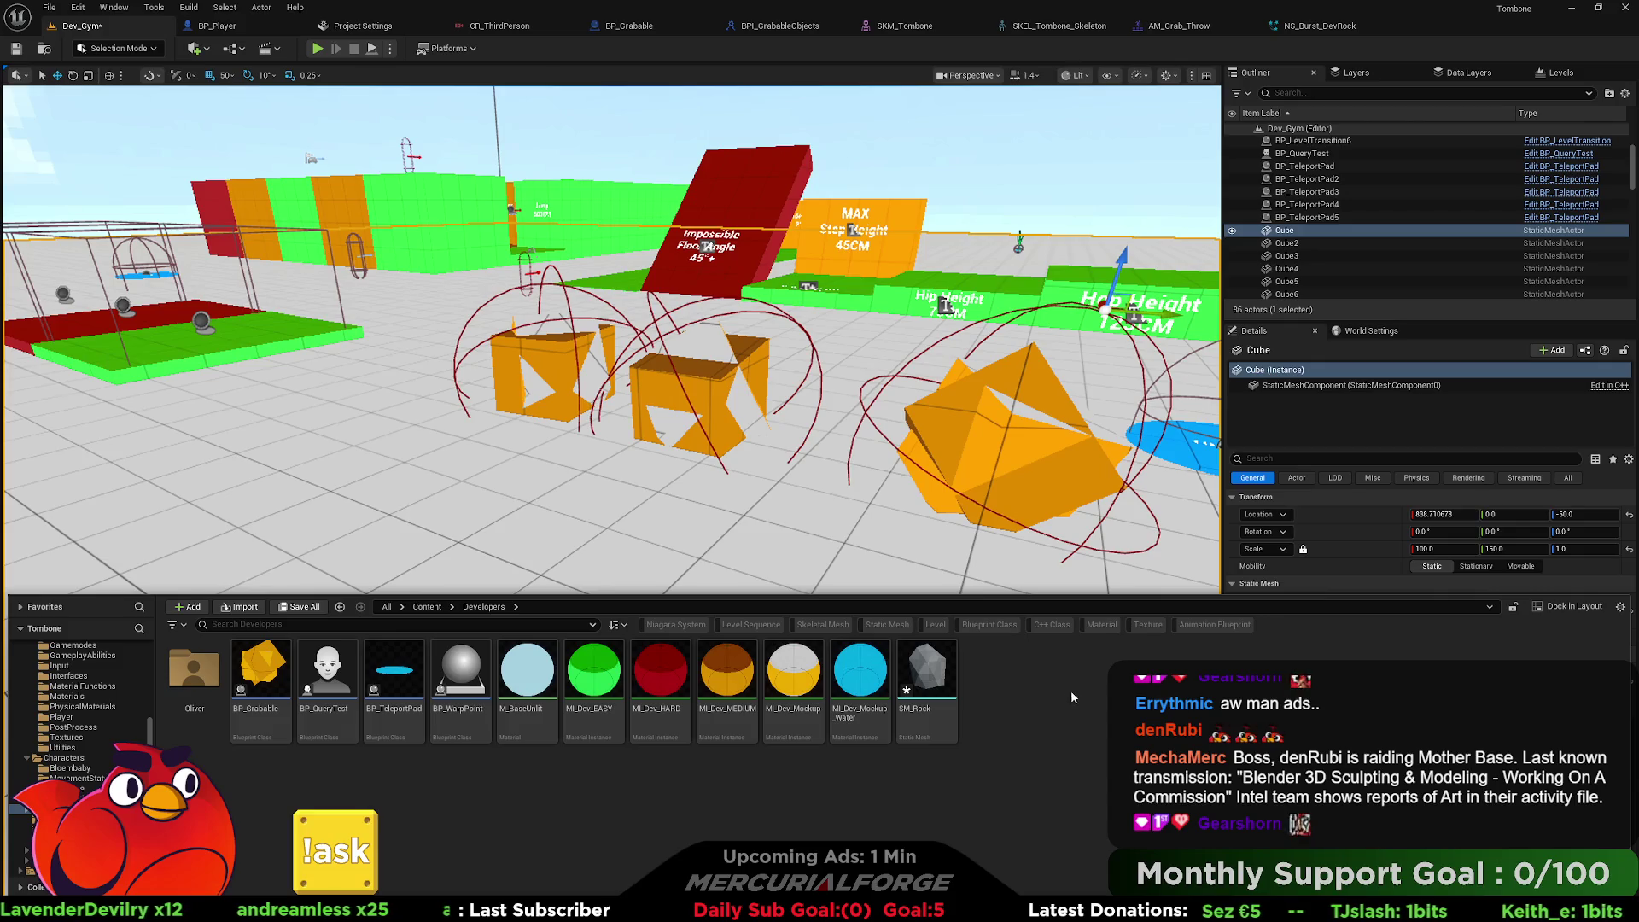
Select the SM_Rock asset in the Developers folder and open it in the Static Mesh Editor.
right_click(883, 427)
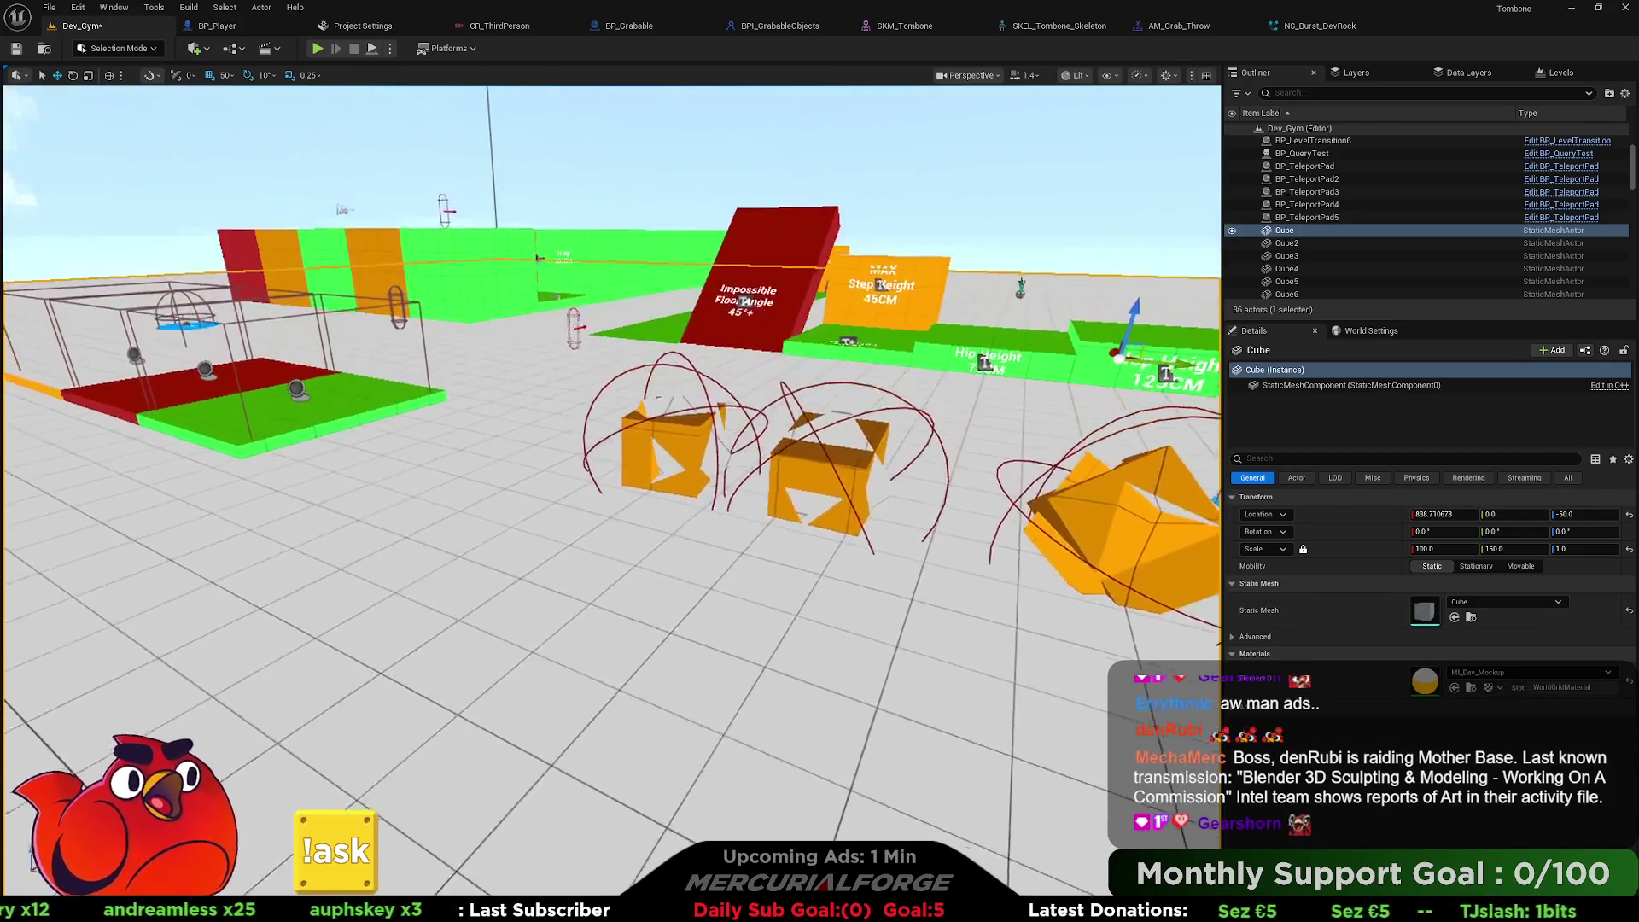
key("ctrl+space")
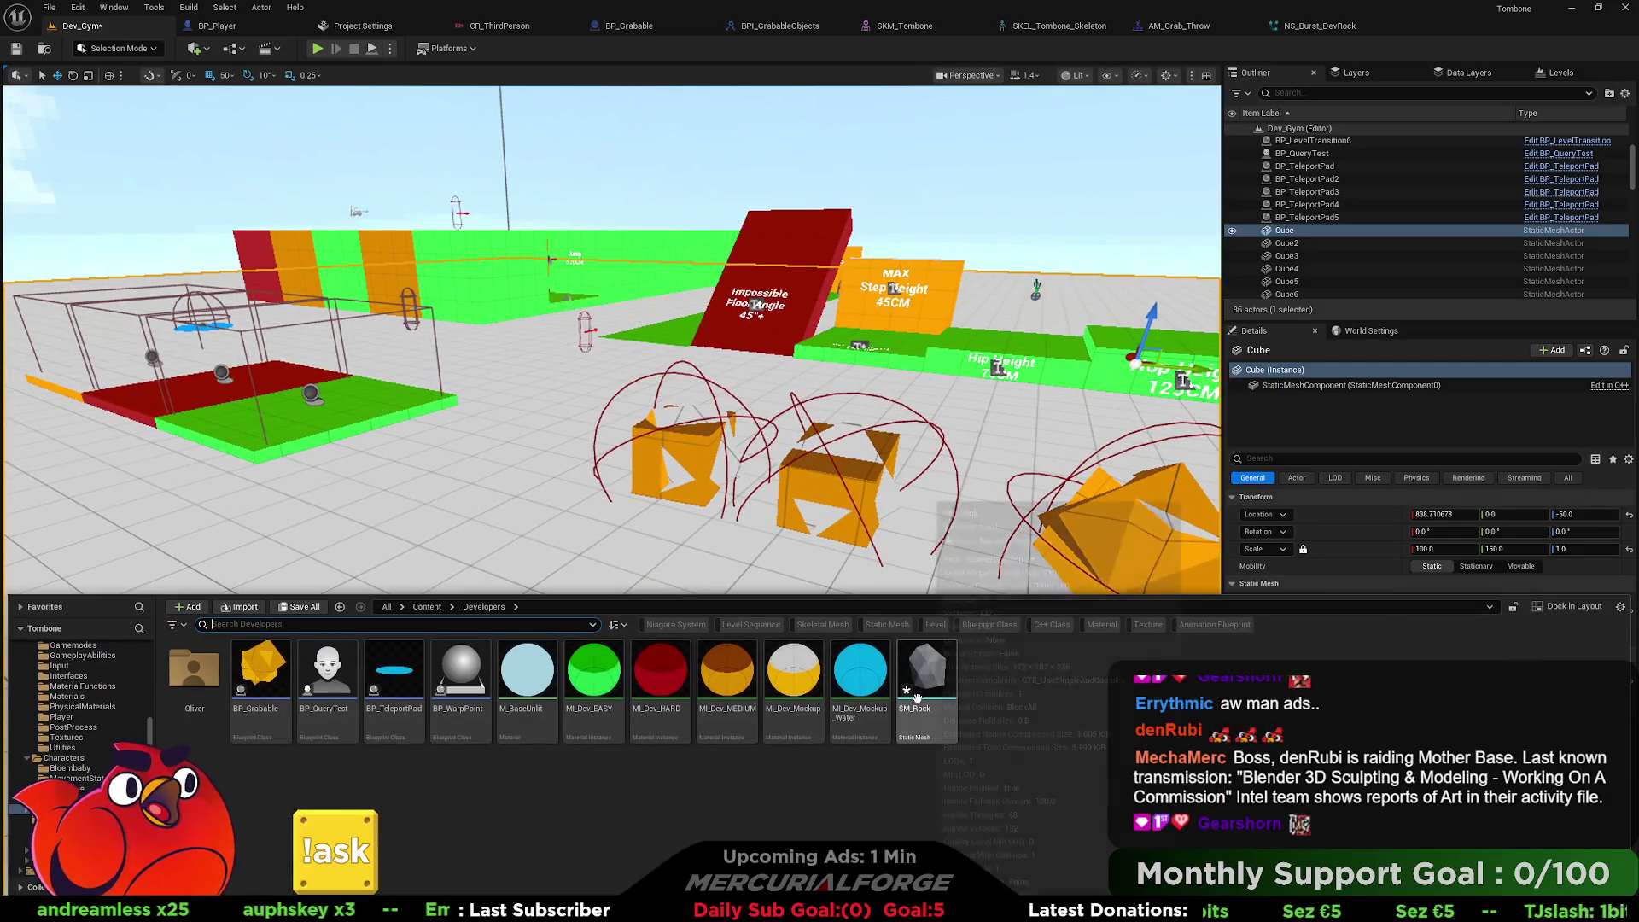
left_click(698, 450)
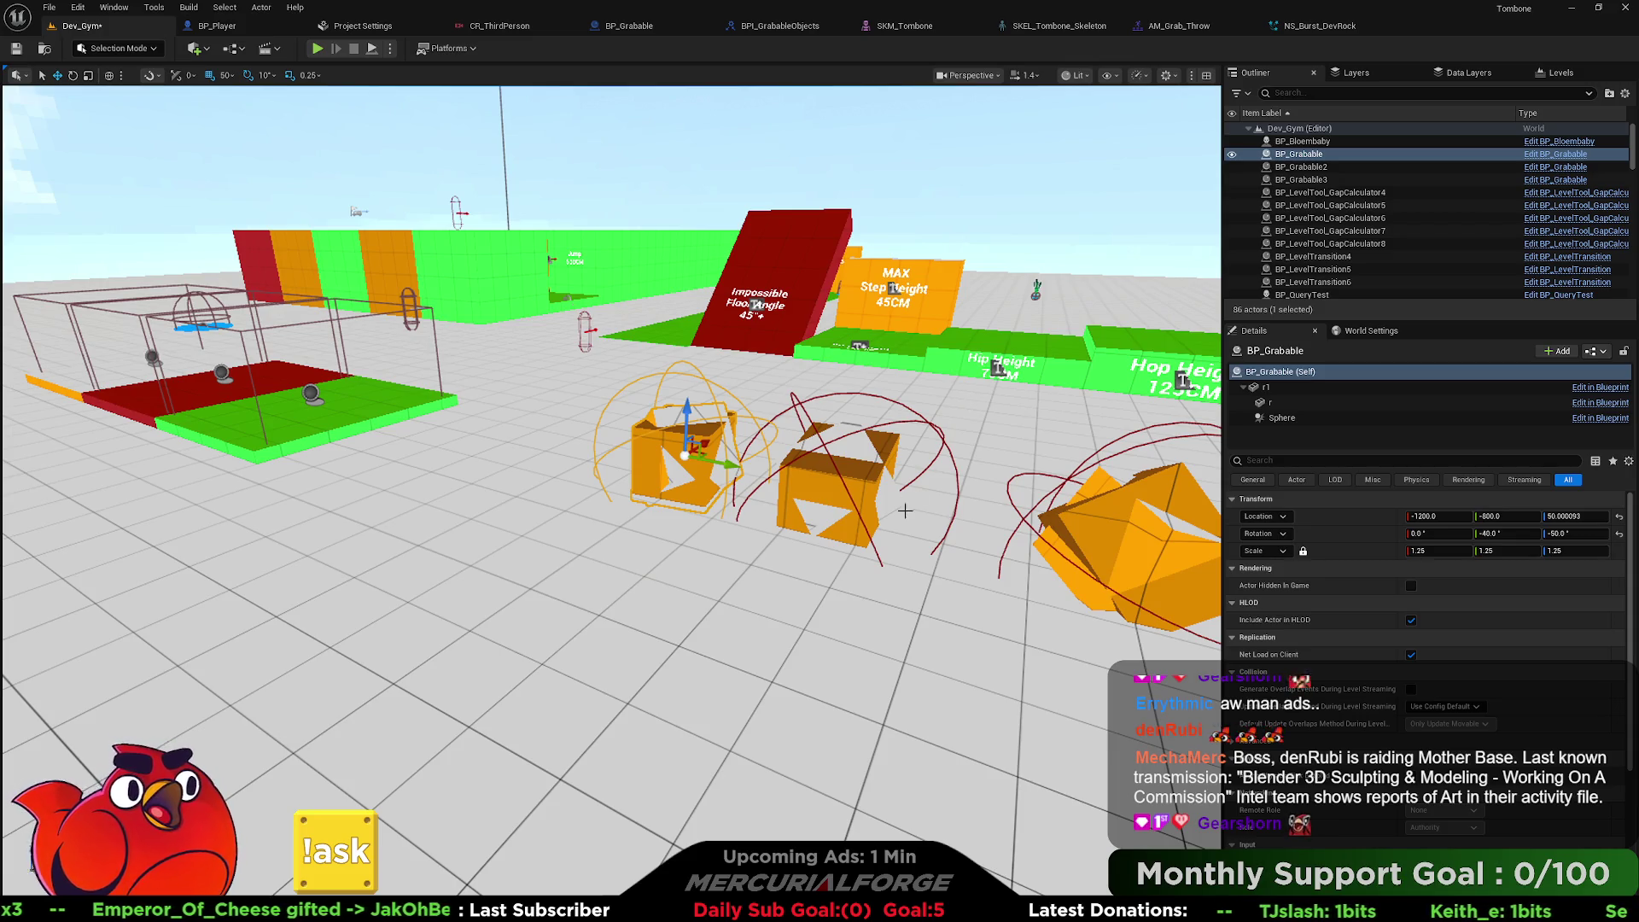
key("ctrl+space")
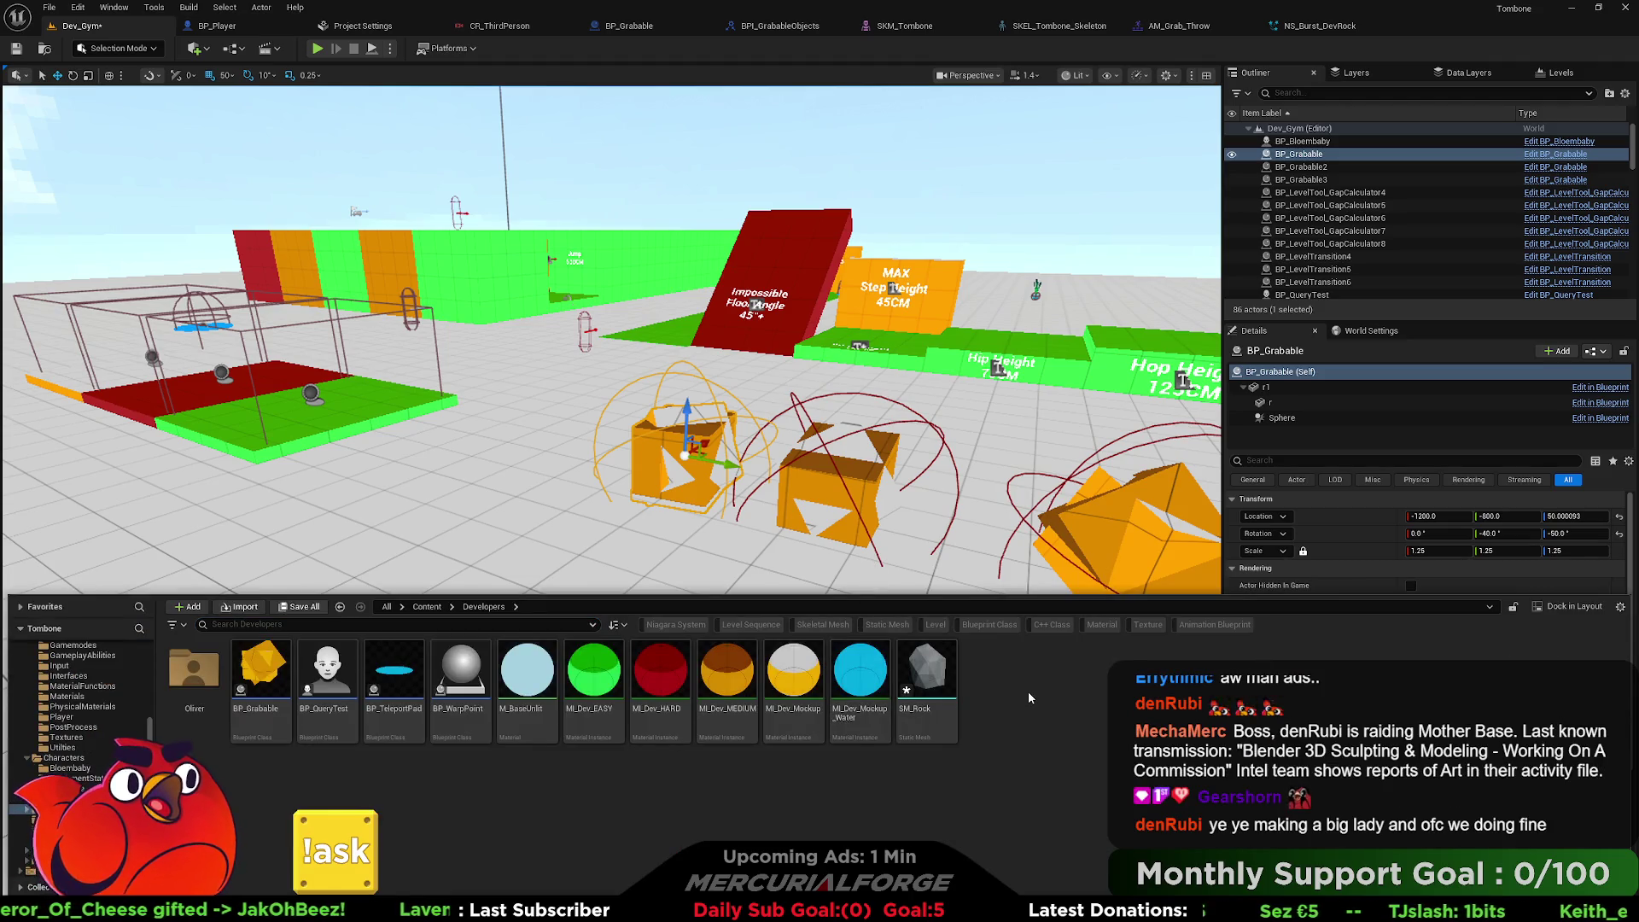
left_click(920, 666)
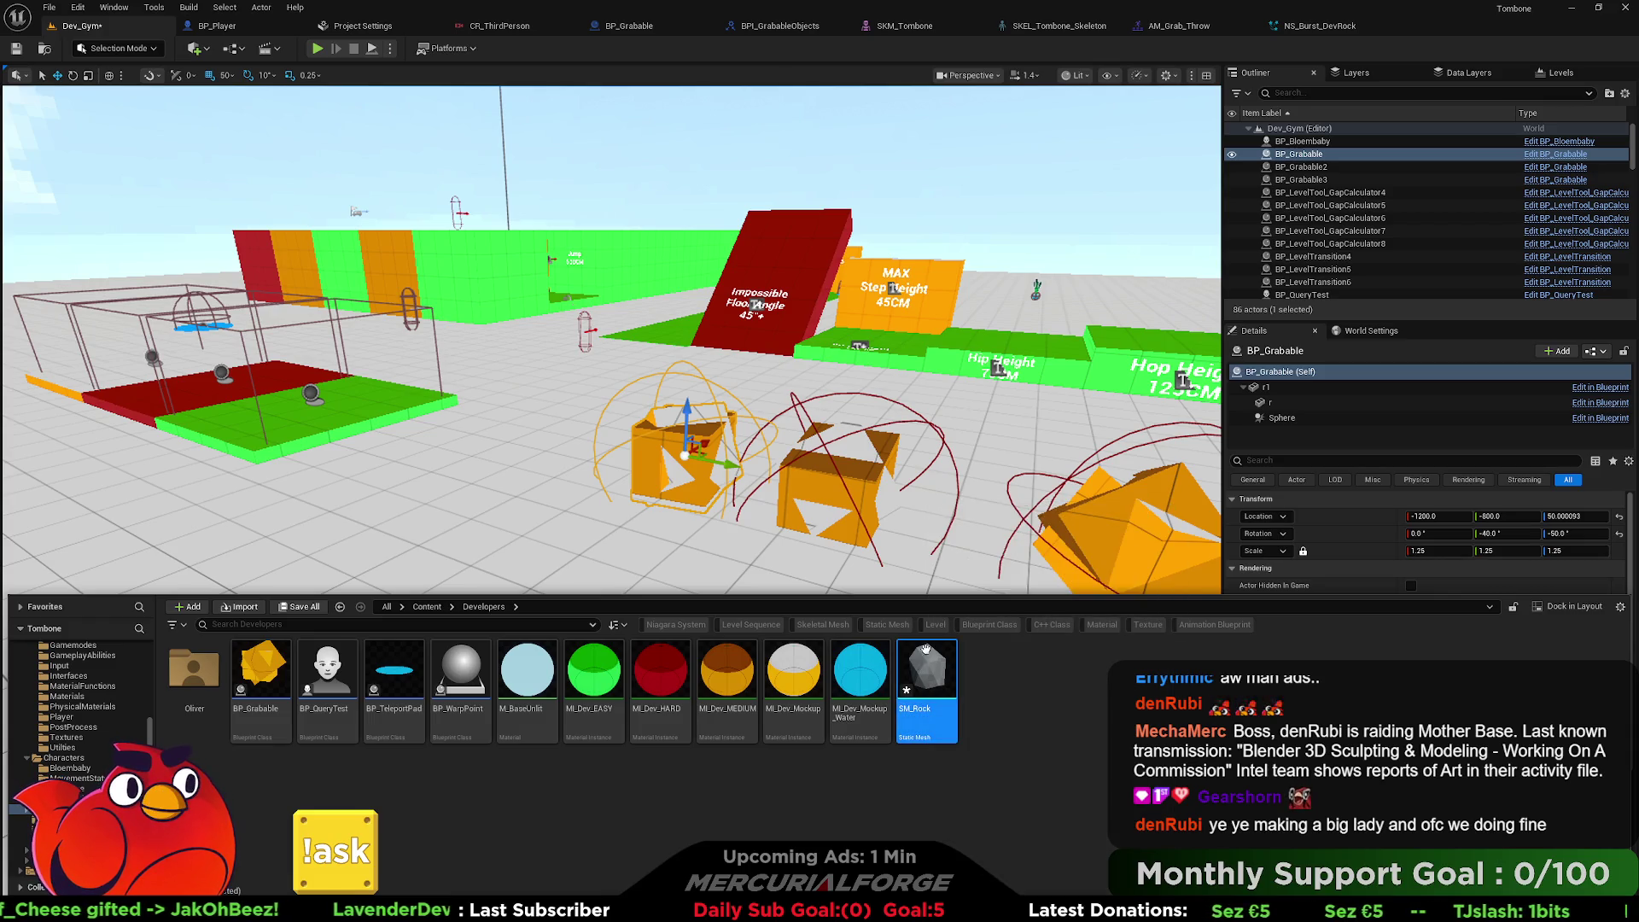
double_click(926, 654)
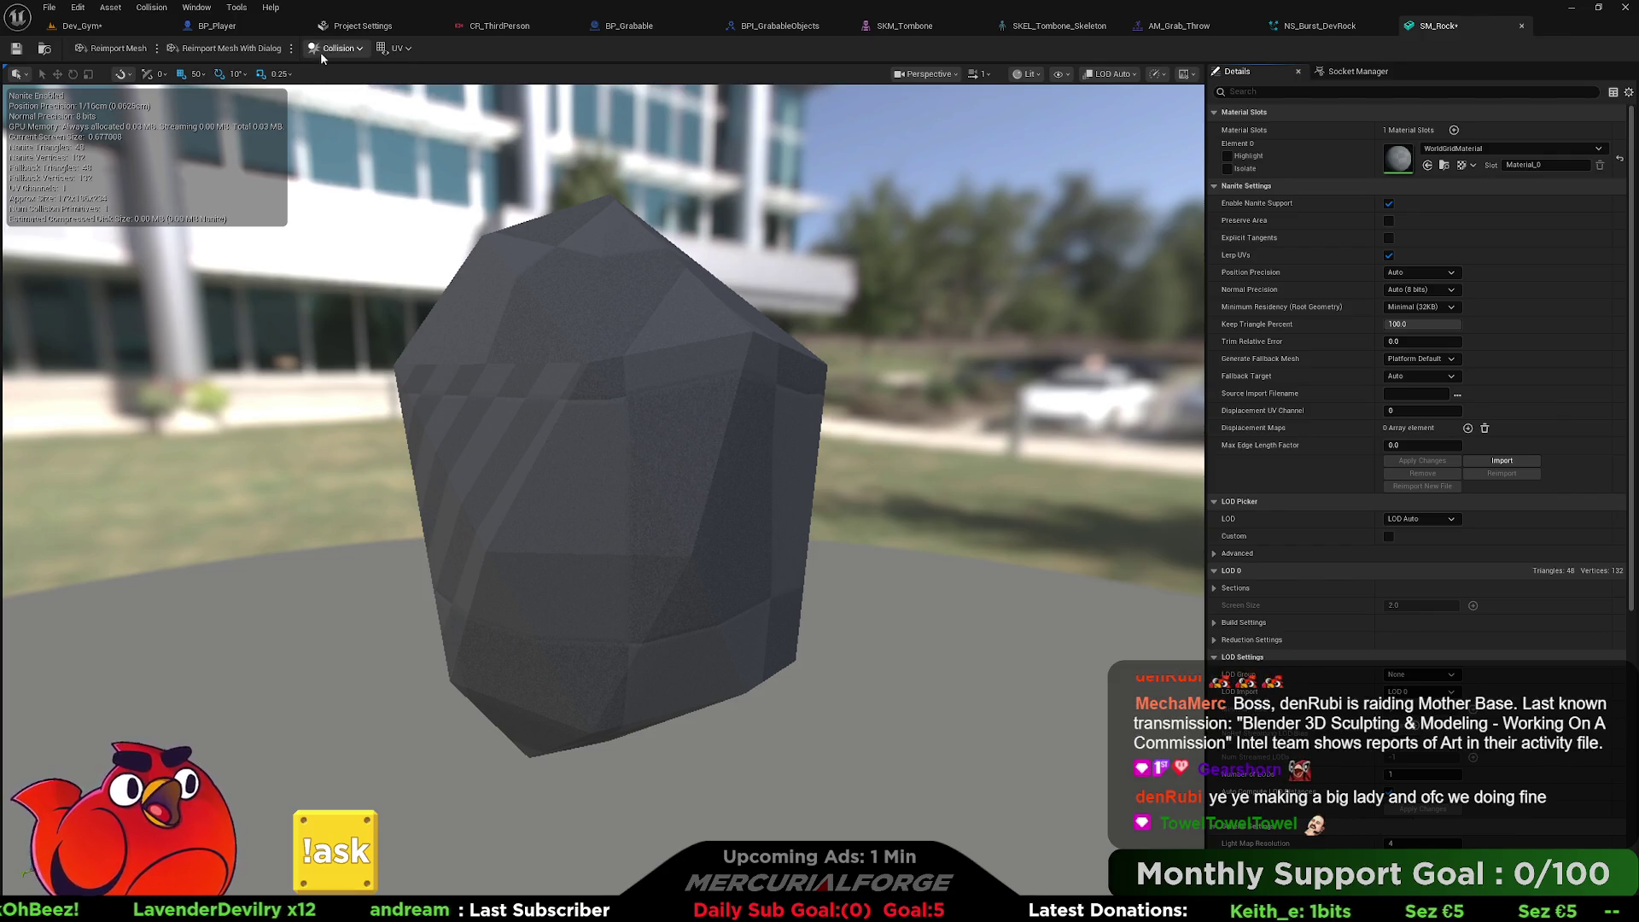
Look through the rock's Collision menu and the viewport's Show, Lit, Realtime and LOD dropdowns.
left_click(362, 48)
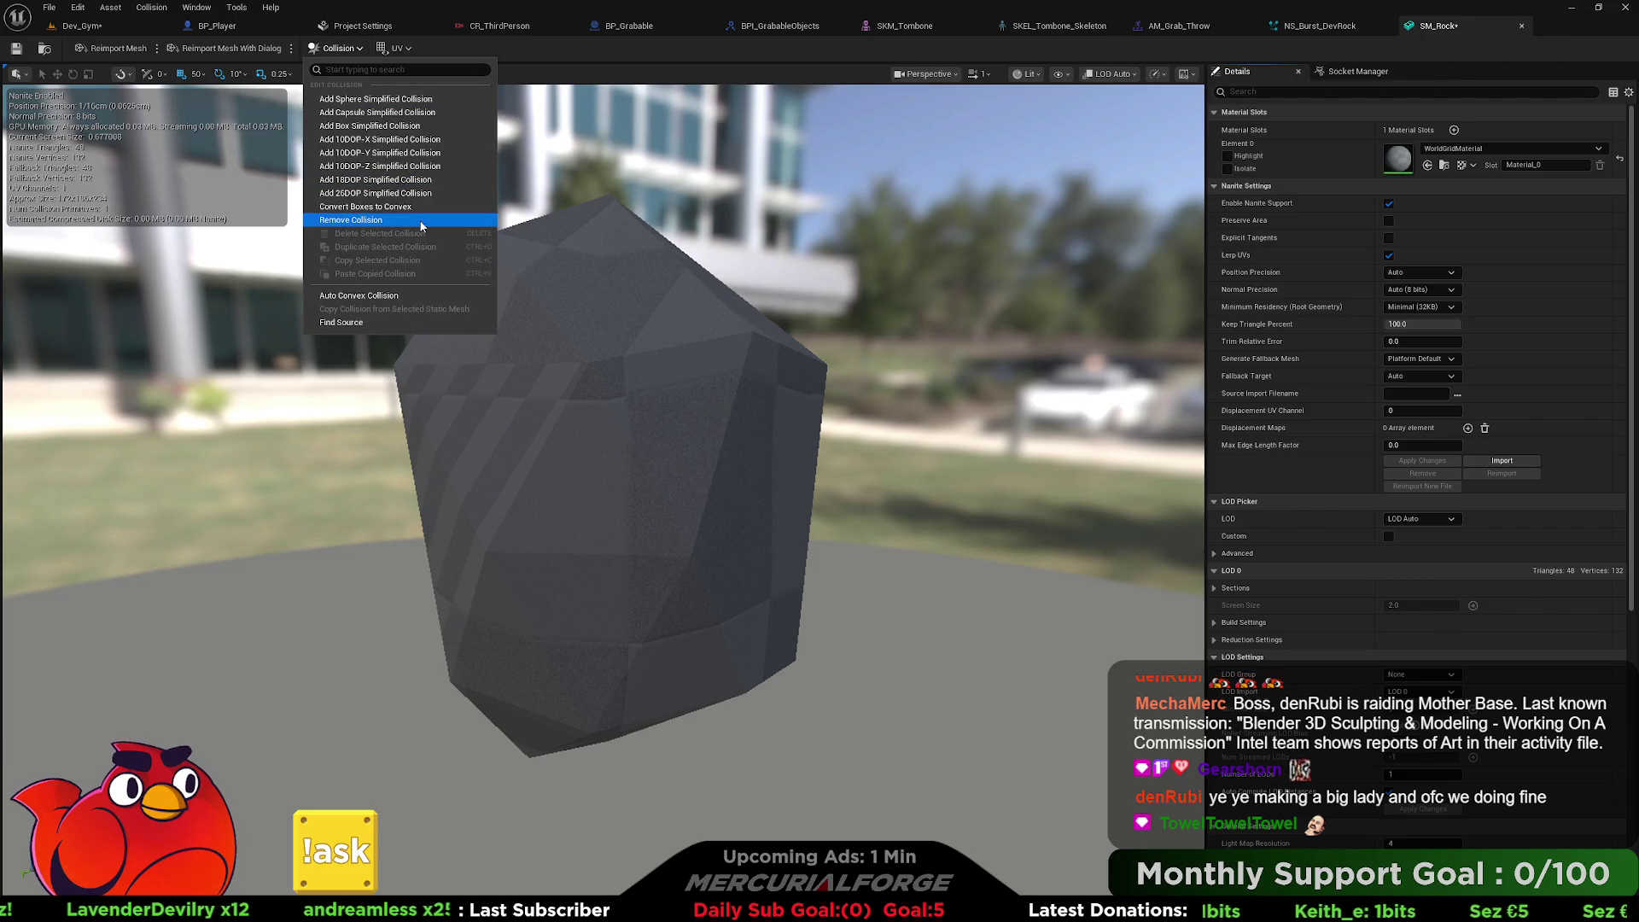
left_click(373, 299)
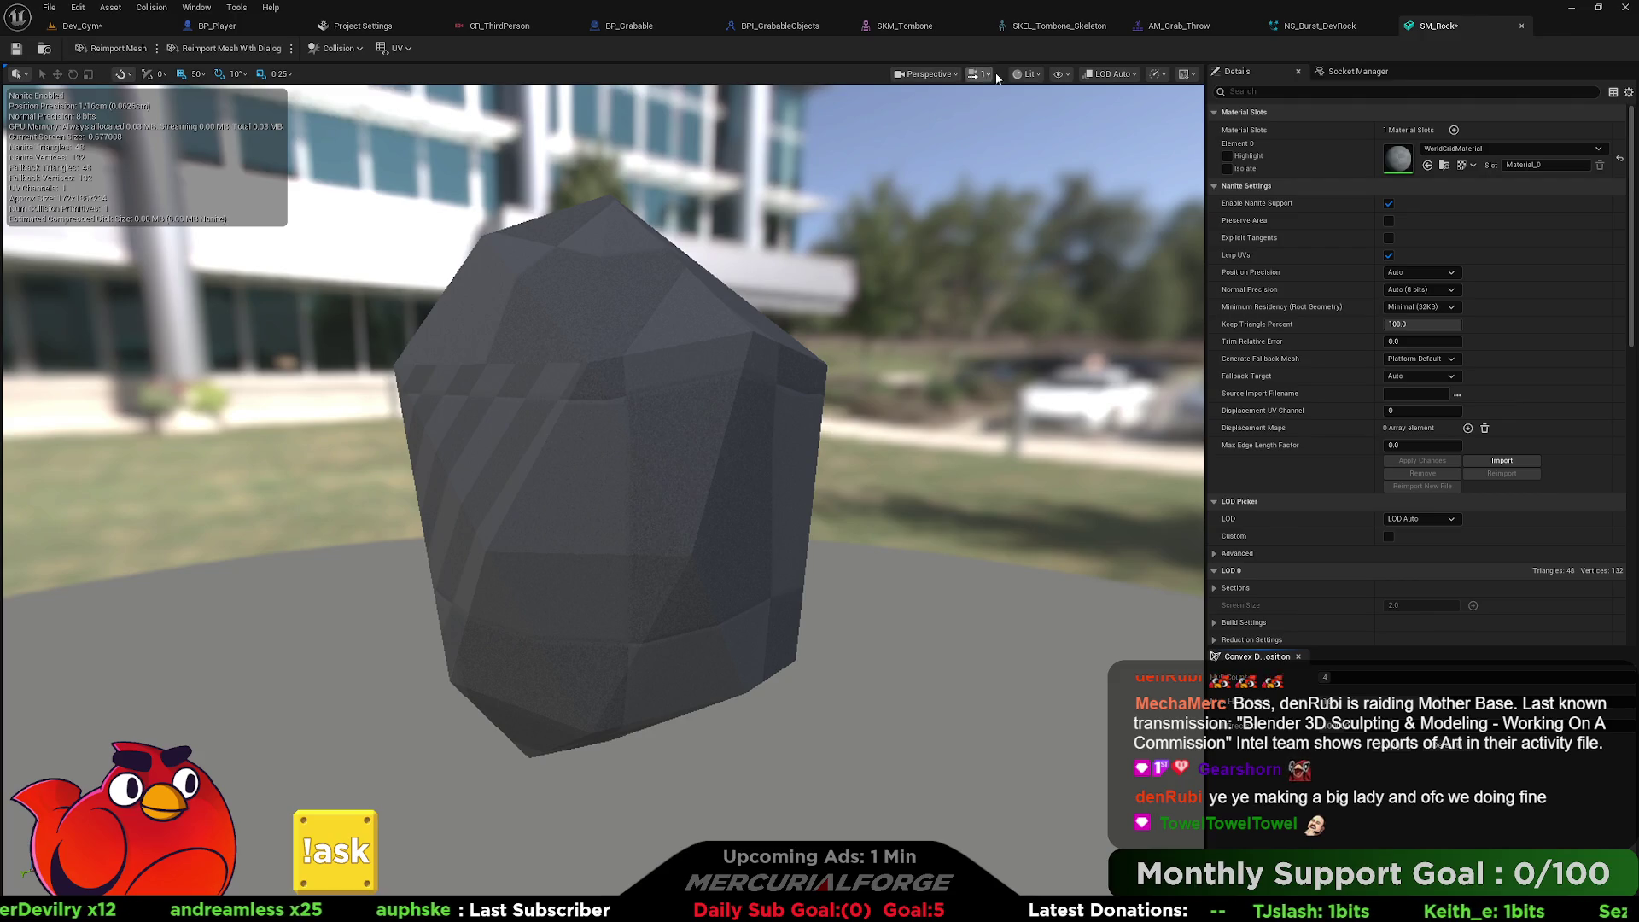
left_click(1059, 73)
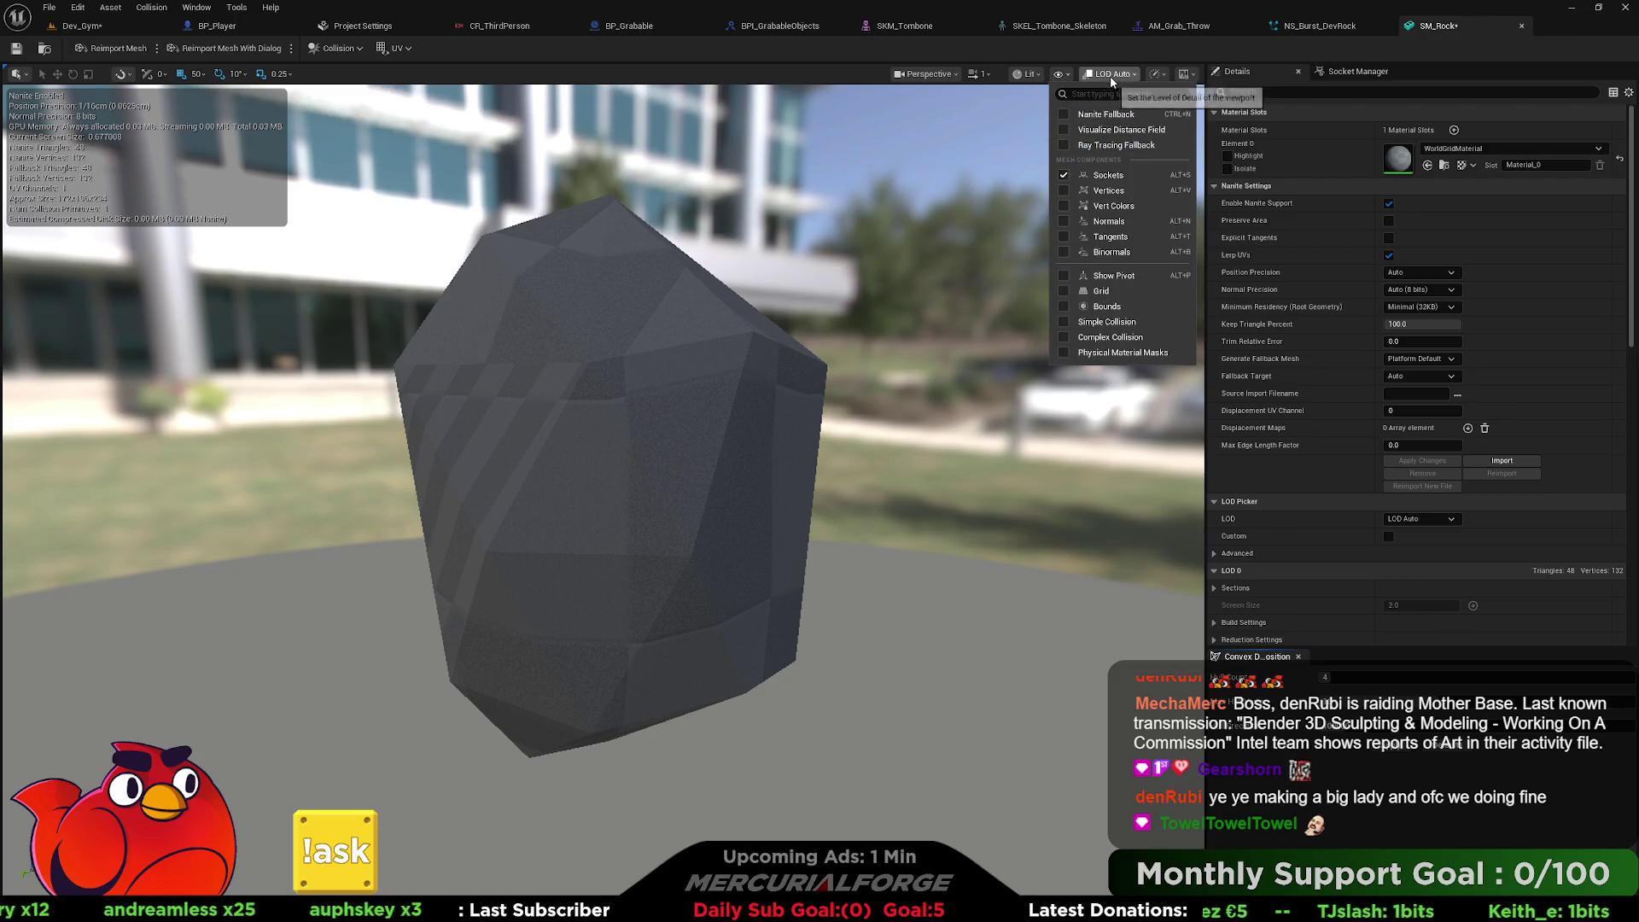
left_click(1110, 75)
left_click(1031, 75)
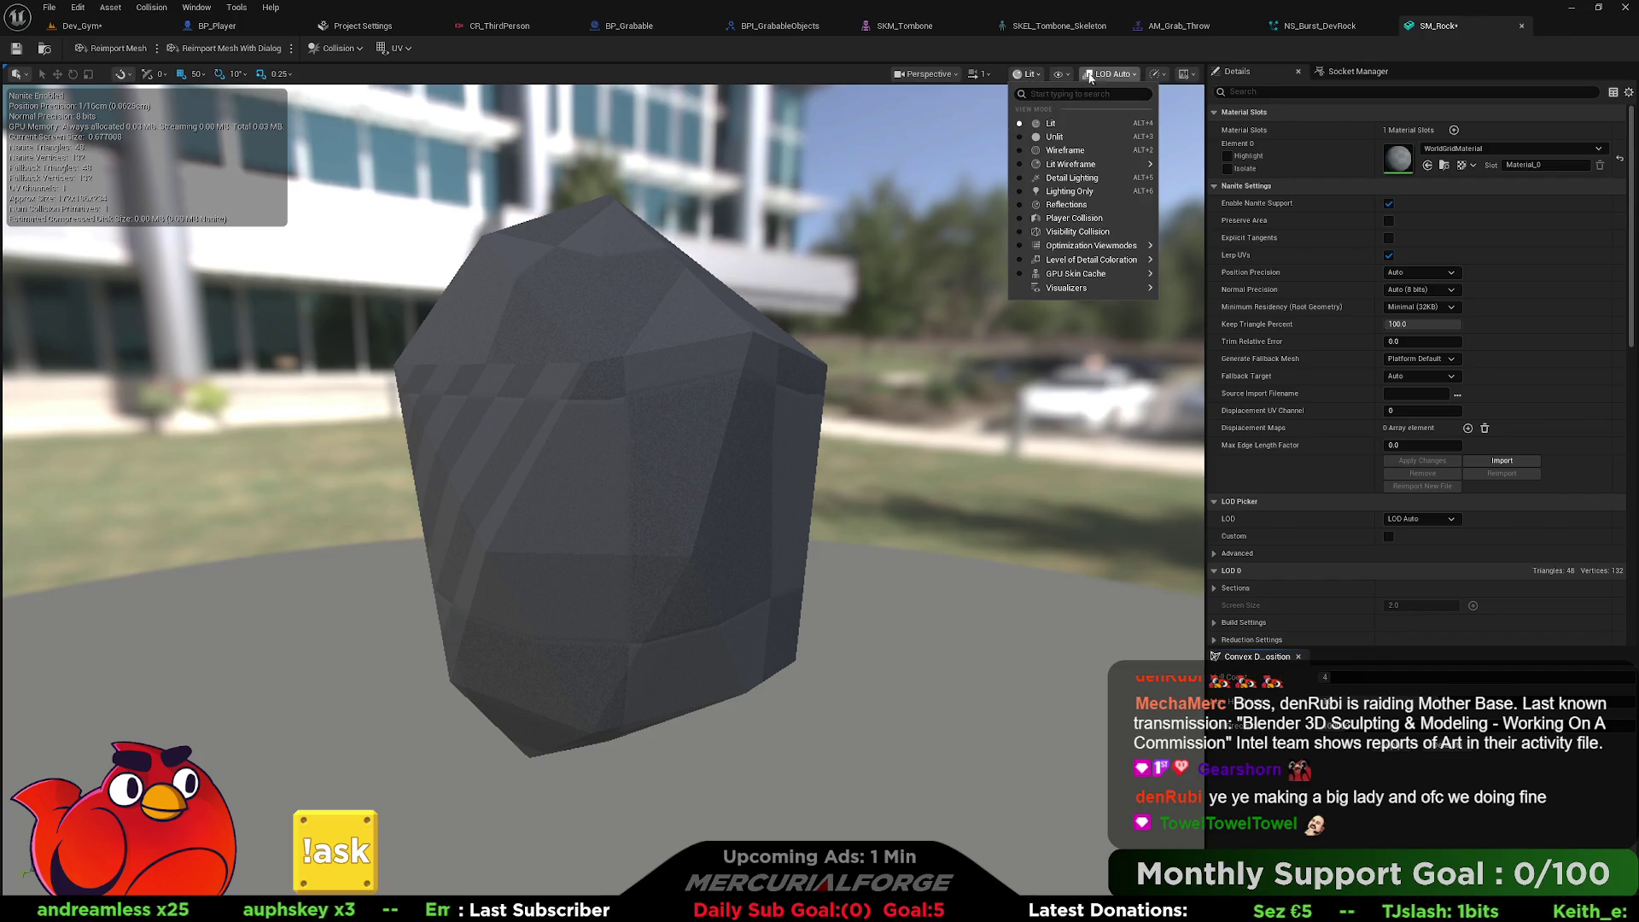
left_click(1157, 74)
left_click(1157, 74)
left_click(1135, 75)
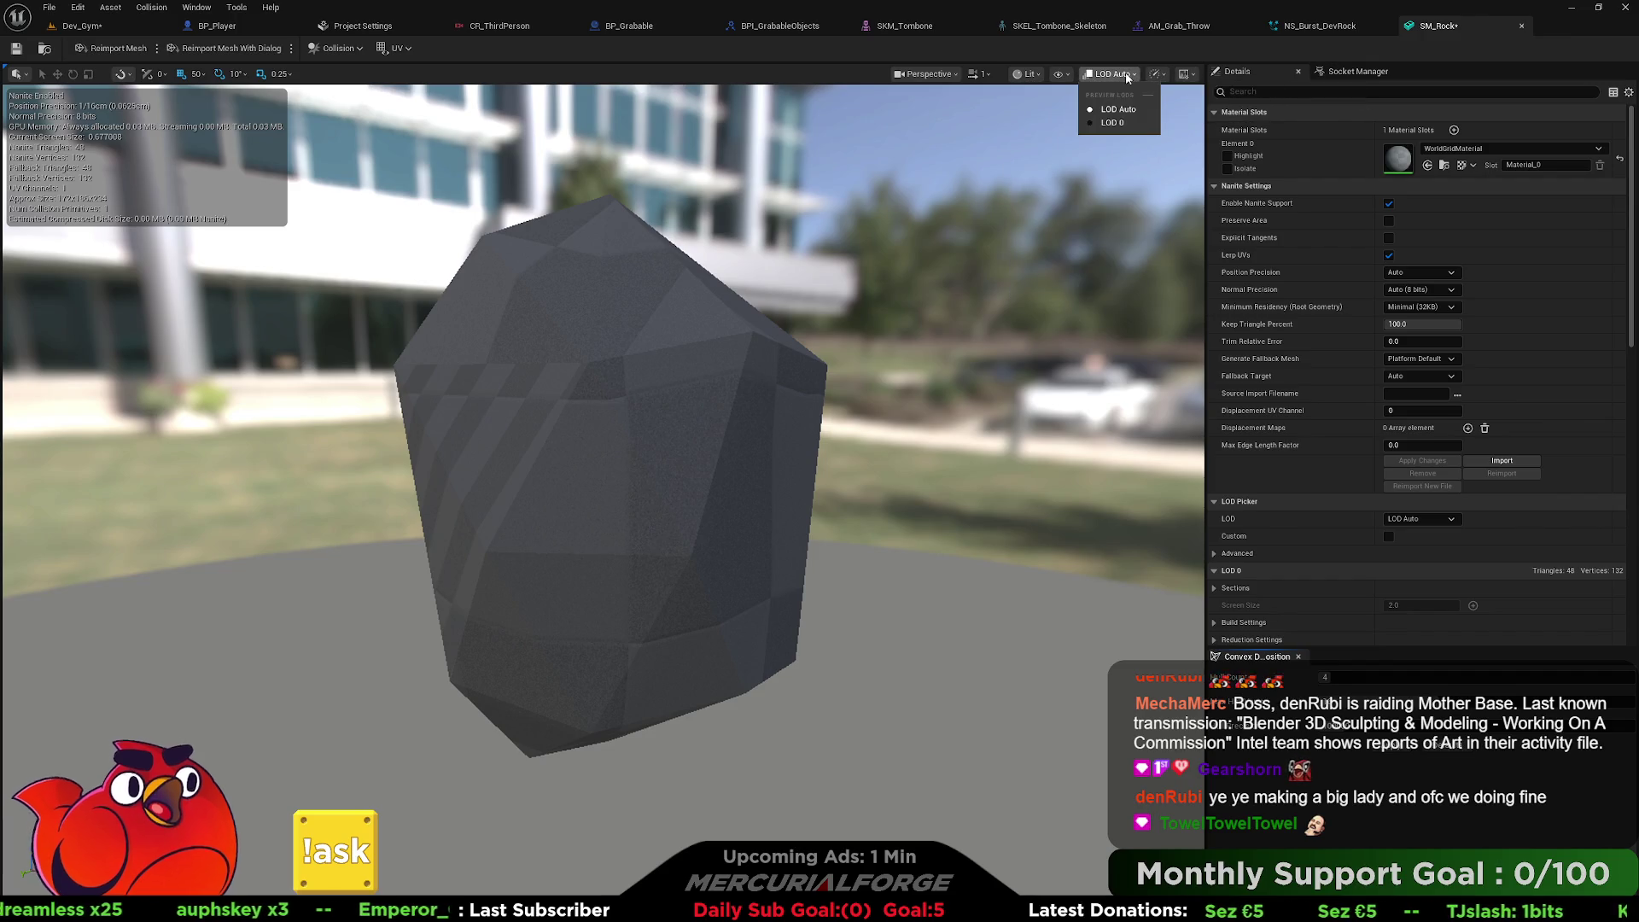
left_click(1063, 75)
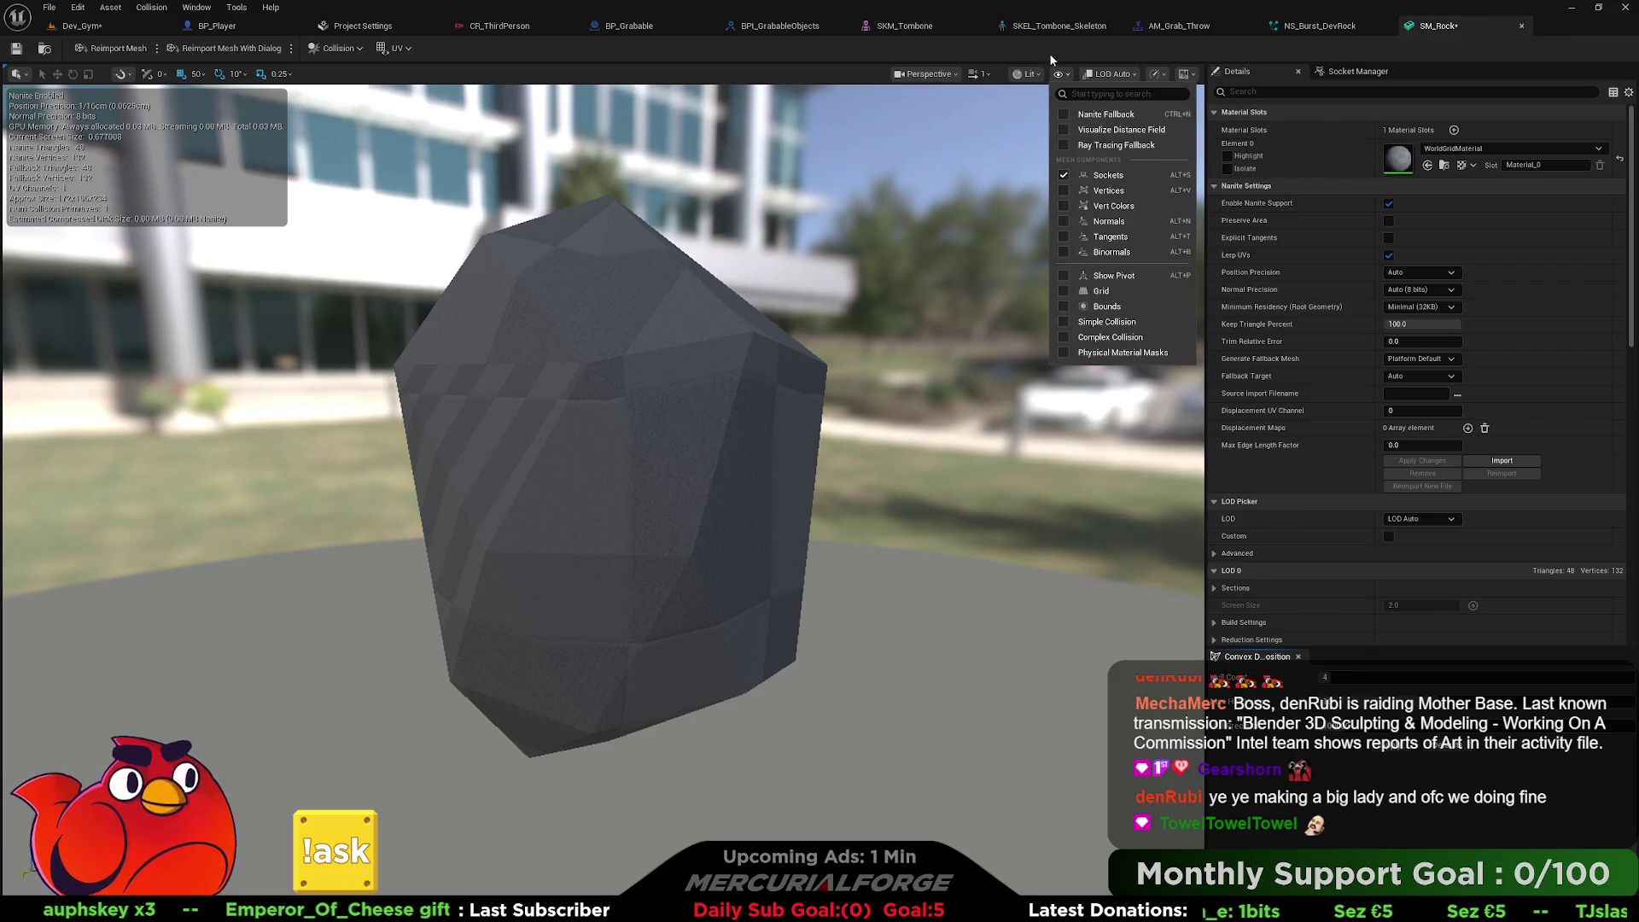
left_click(1053, 49)
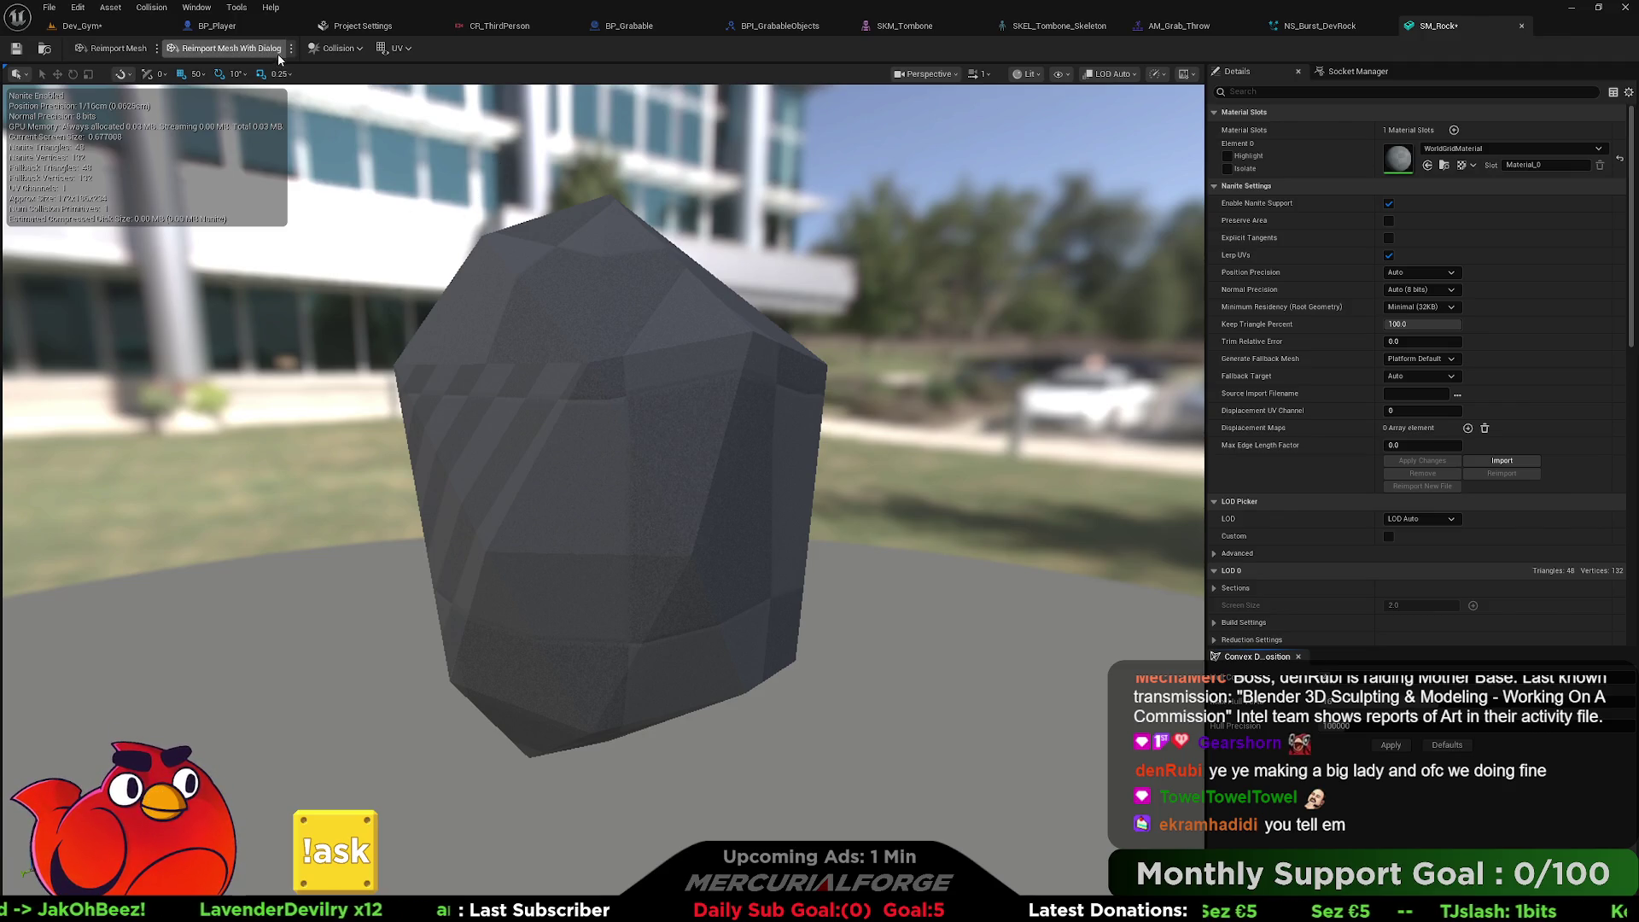
Recheck the collision and preview scene options, then bring up the viewport view mode list.
left_click(356, 49)
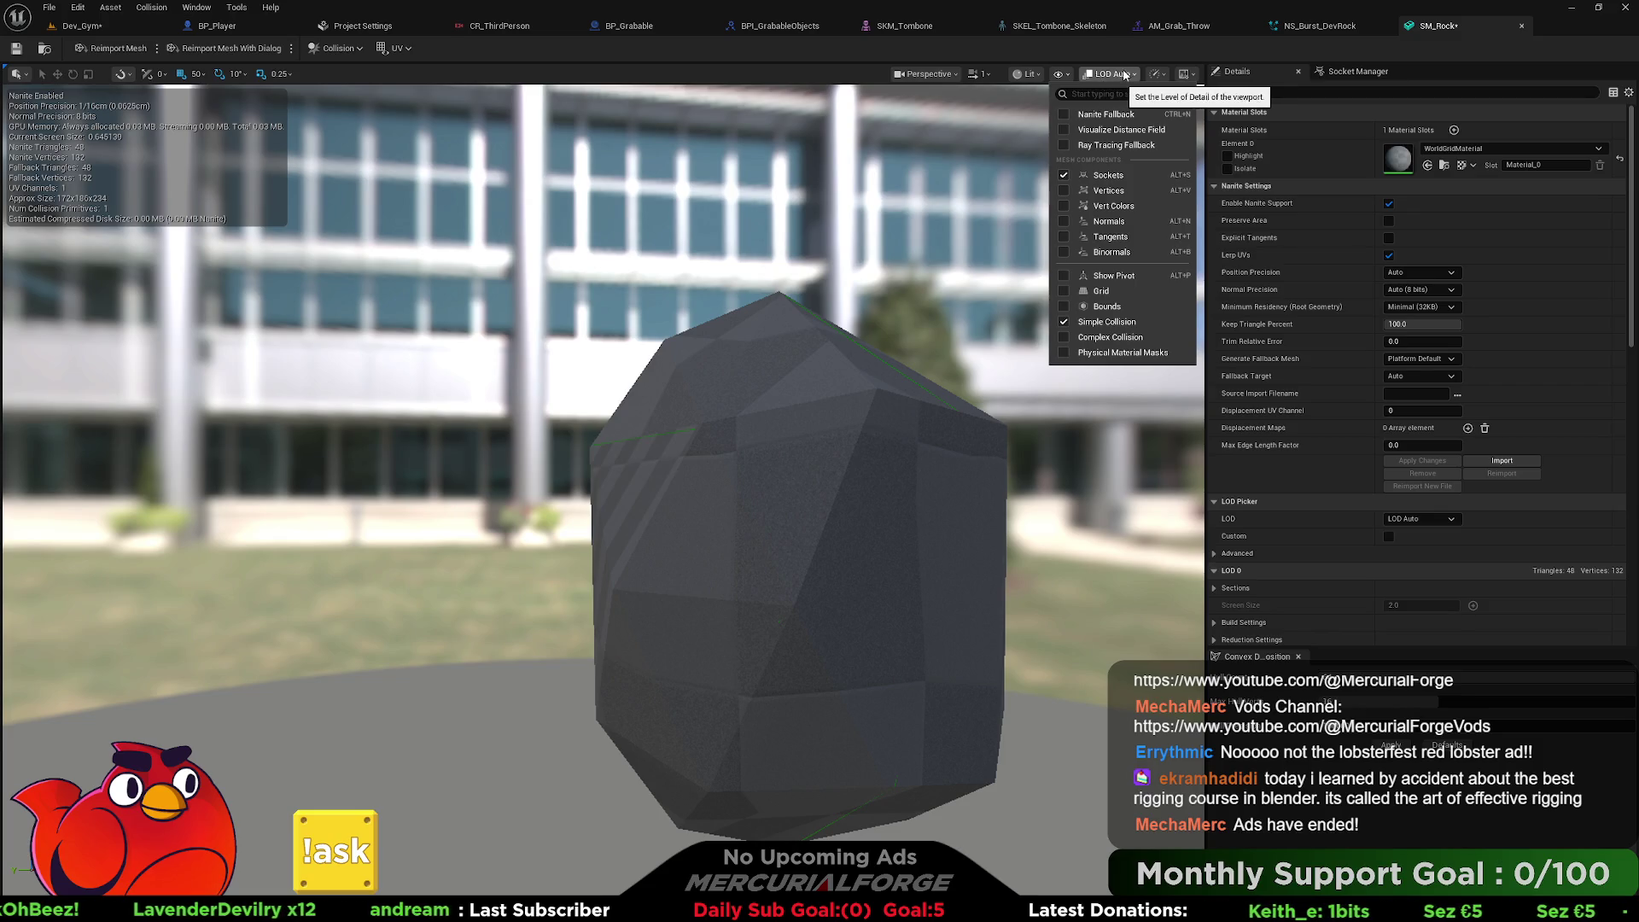
left_click(1158, 75)
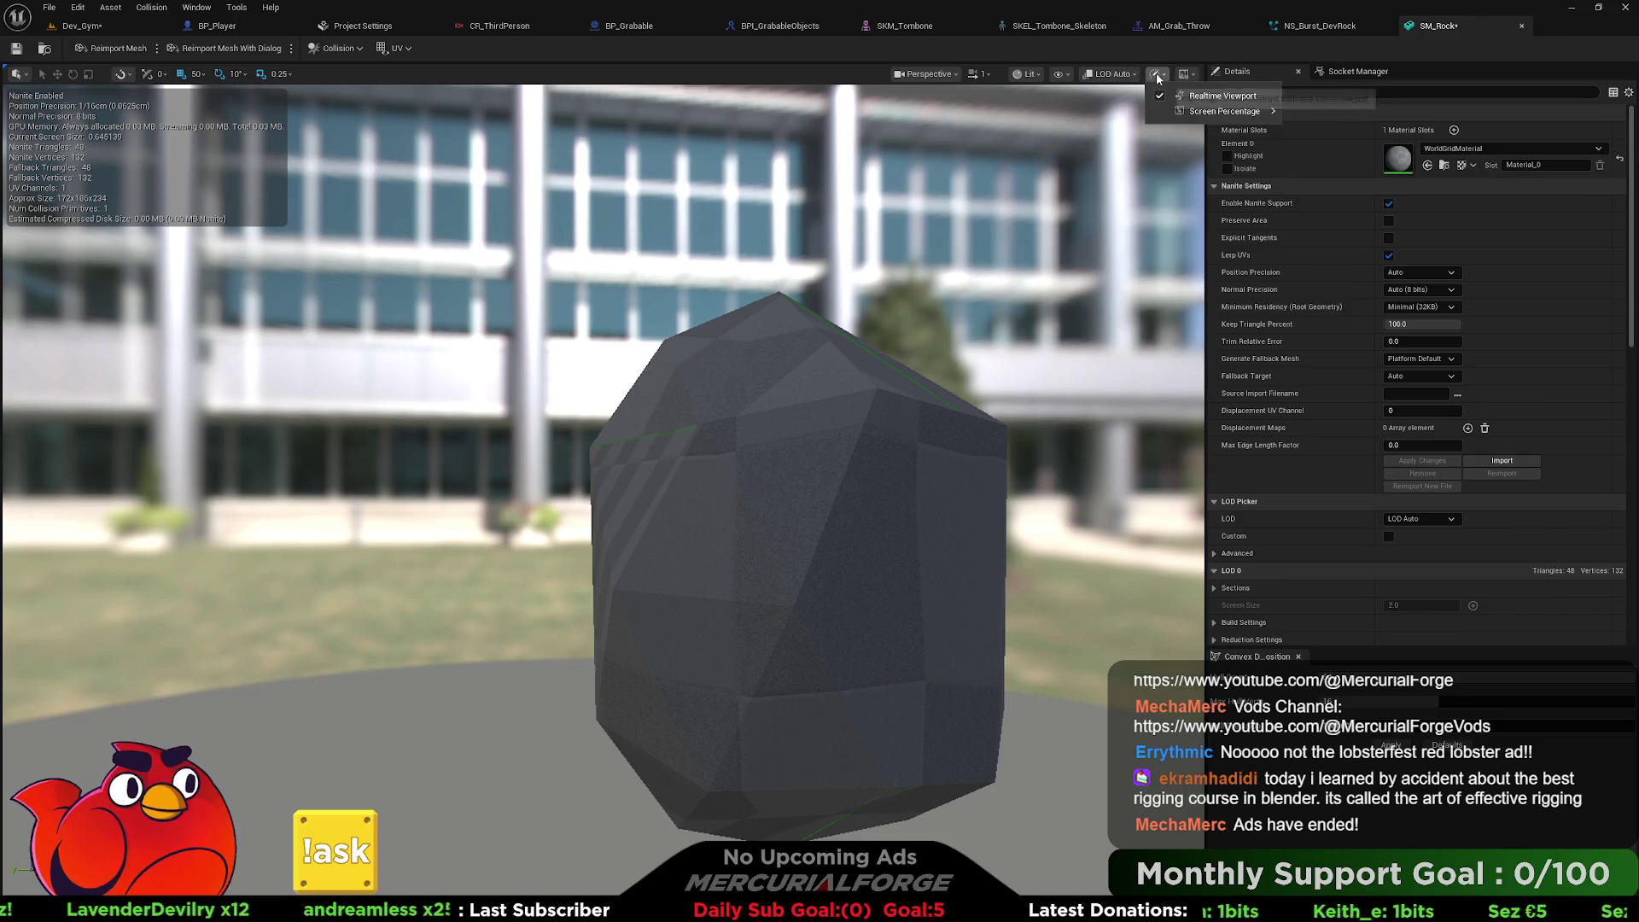
left_click(1193, 74)
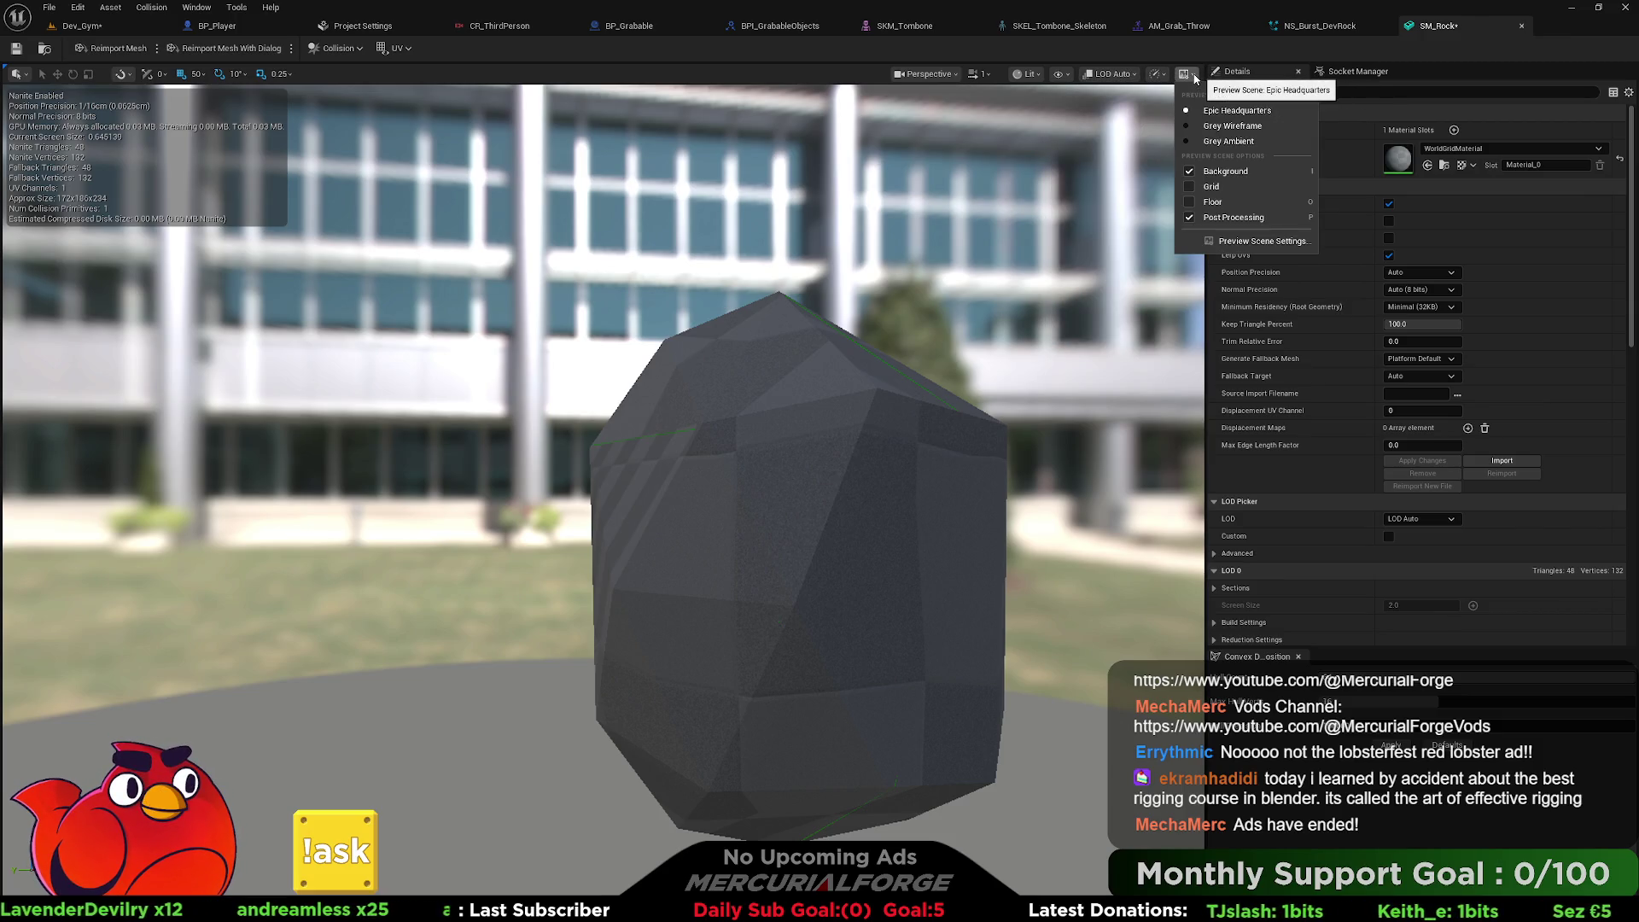
left_click(1194, 76)
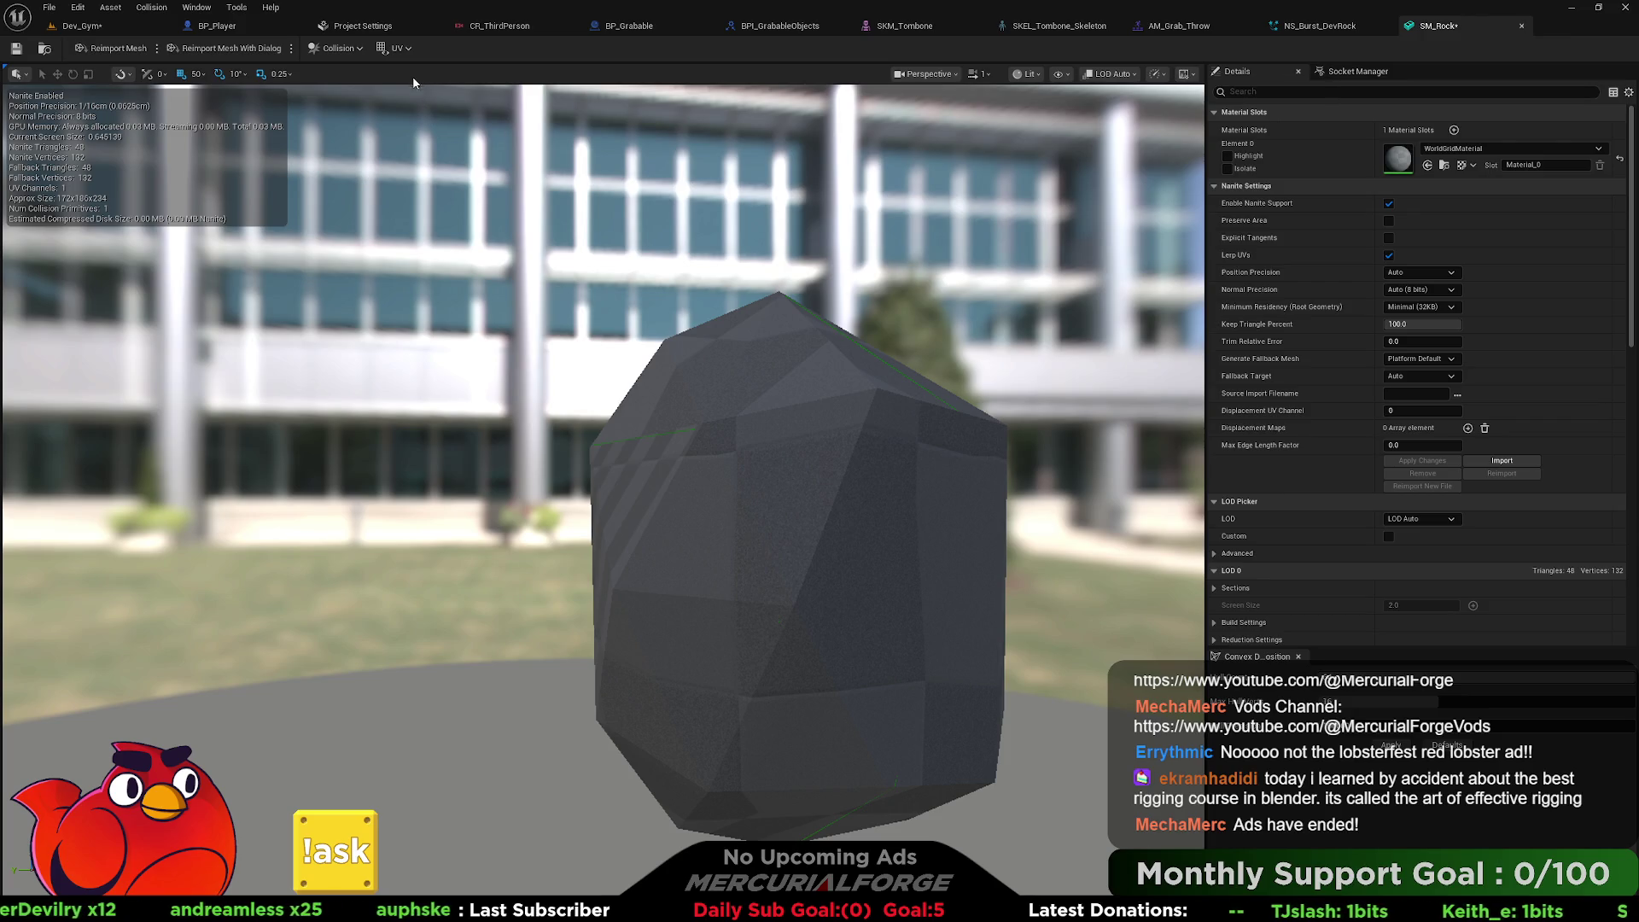
left_click(362, 50)
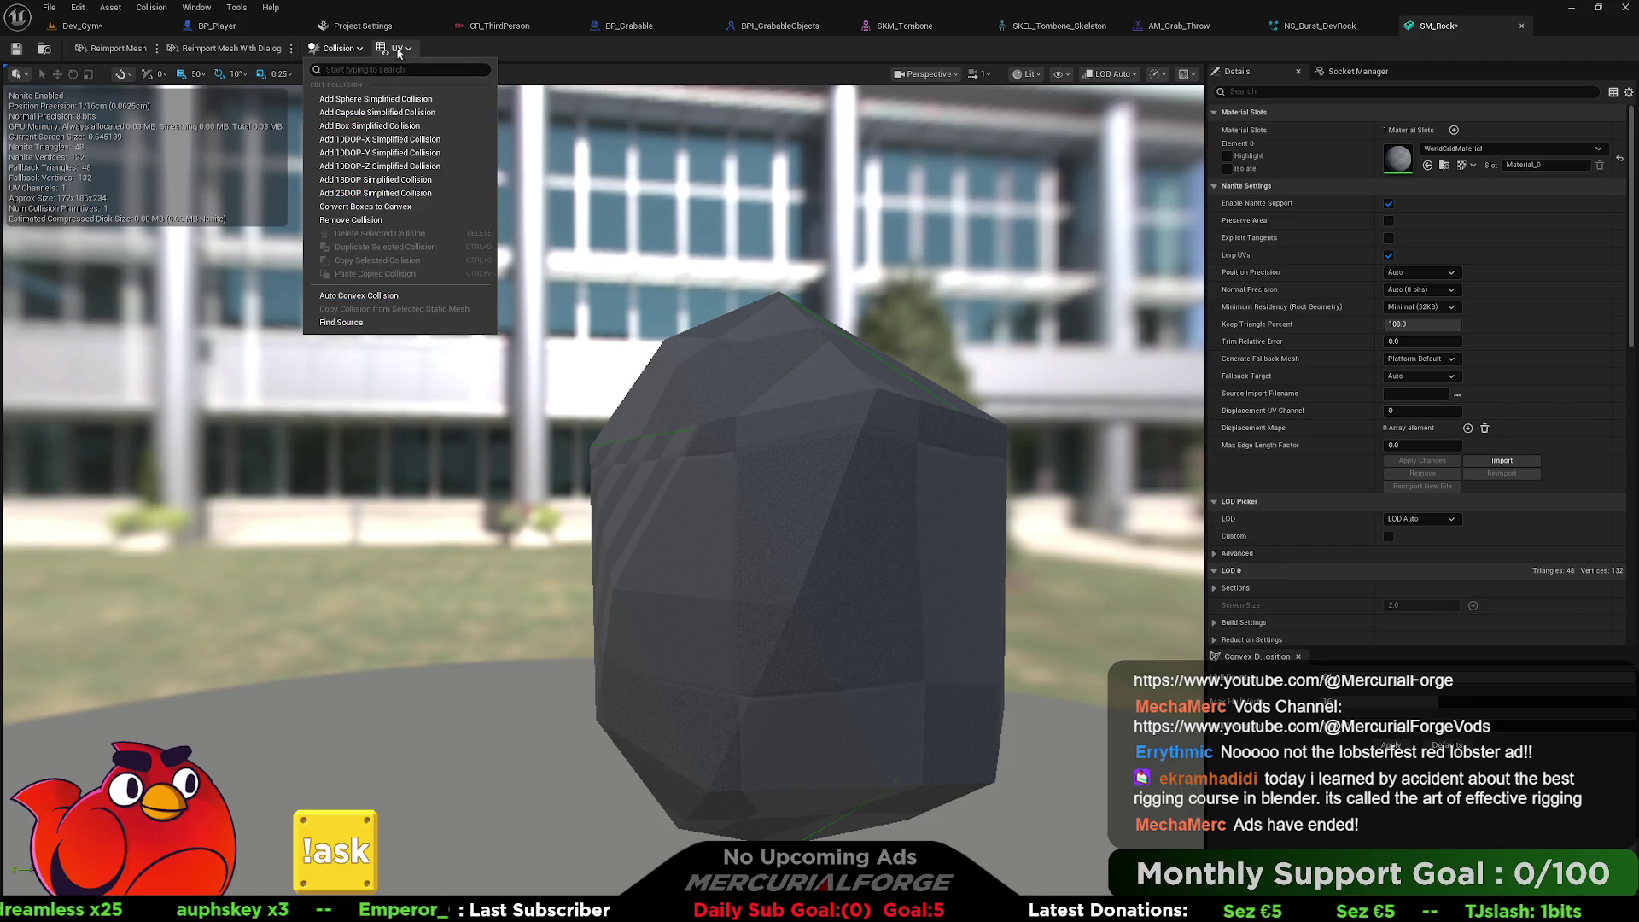
key("Escape")
left_click(1029, 75)
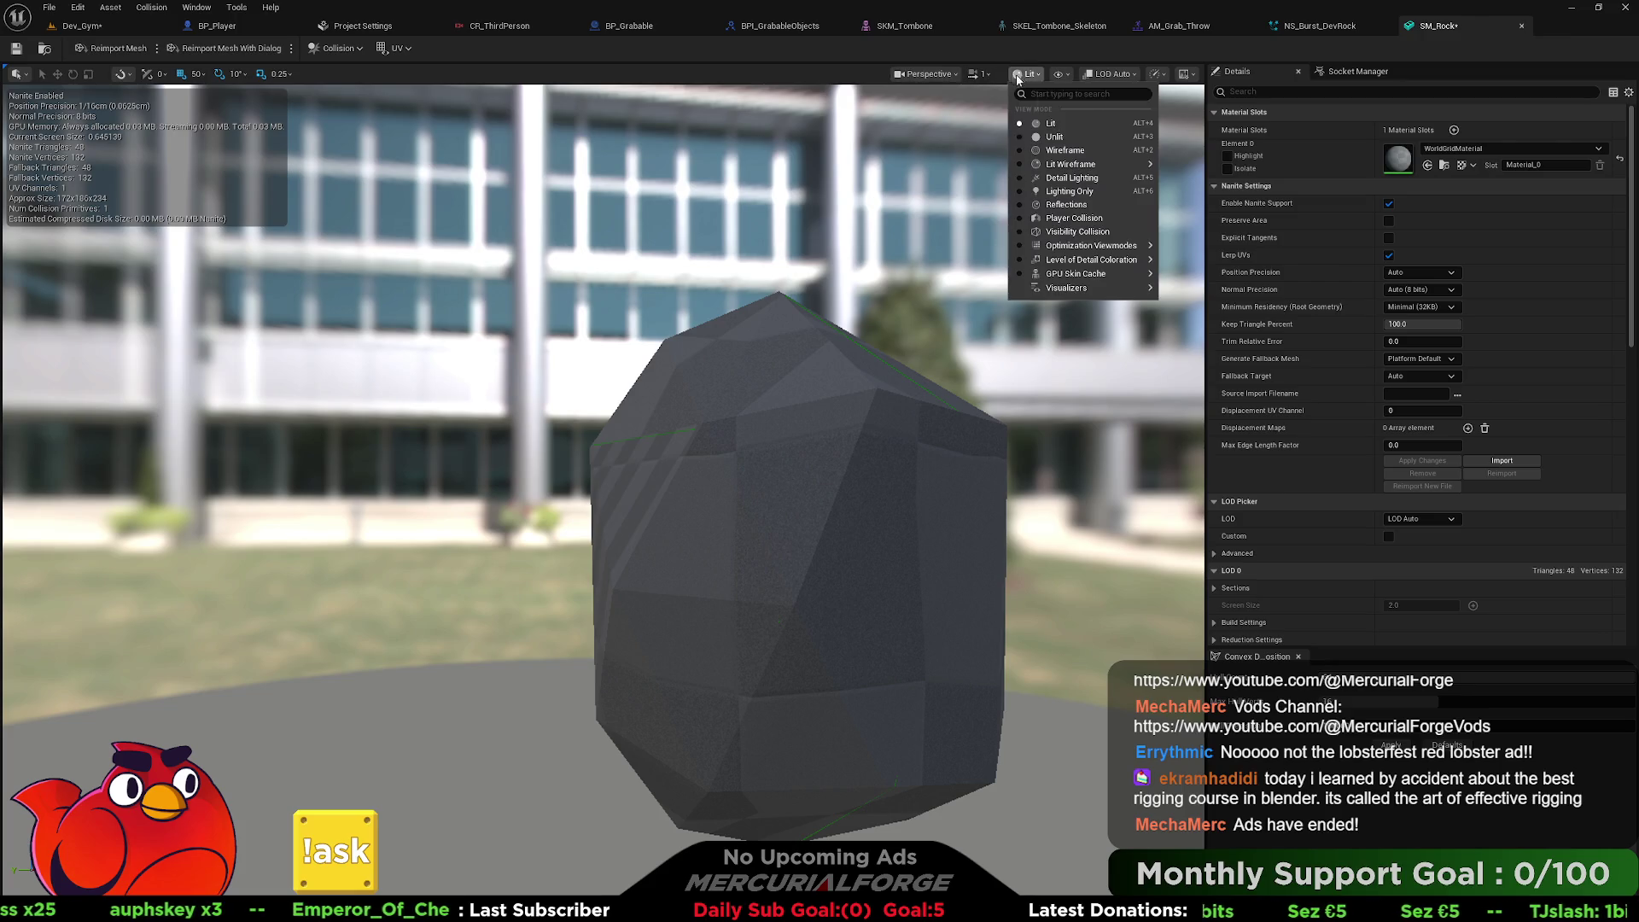
View the rock in Player Collision and Visibility Collision modes, then switch back to Lit.
left_click(1075, 220)
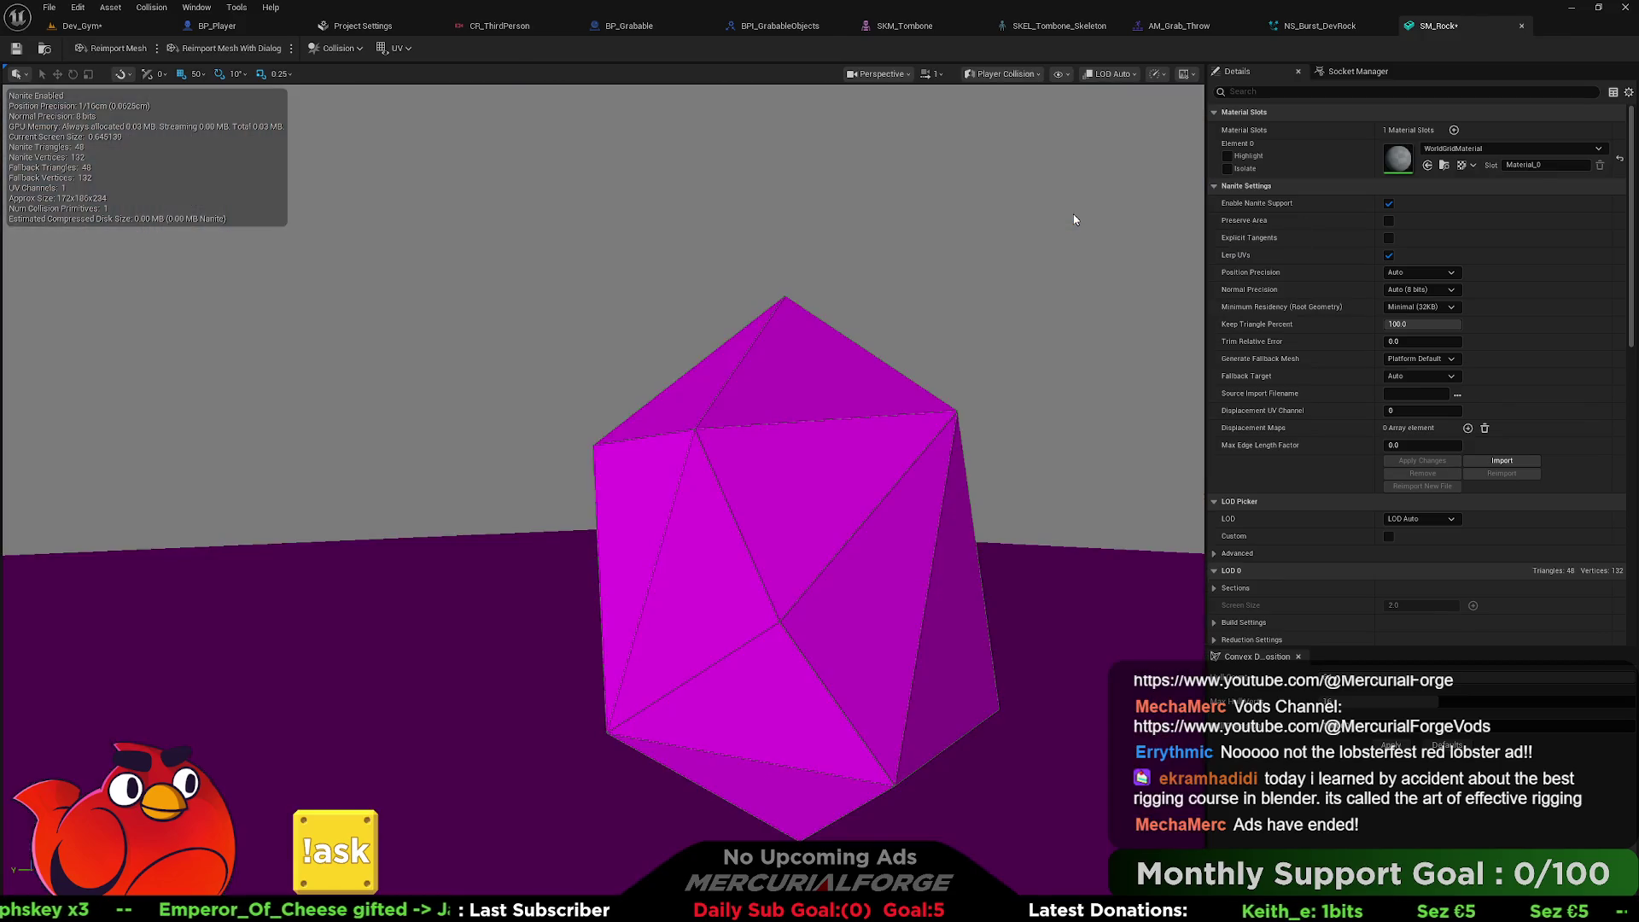
mouse_move(714, 344)
left_mouse_down()
mouse_move(606, 350)
mouse_move(744, 183)
left_mouse_up()
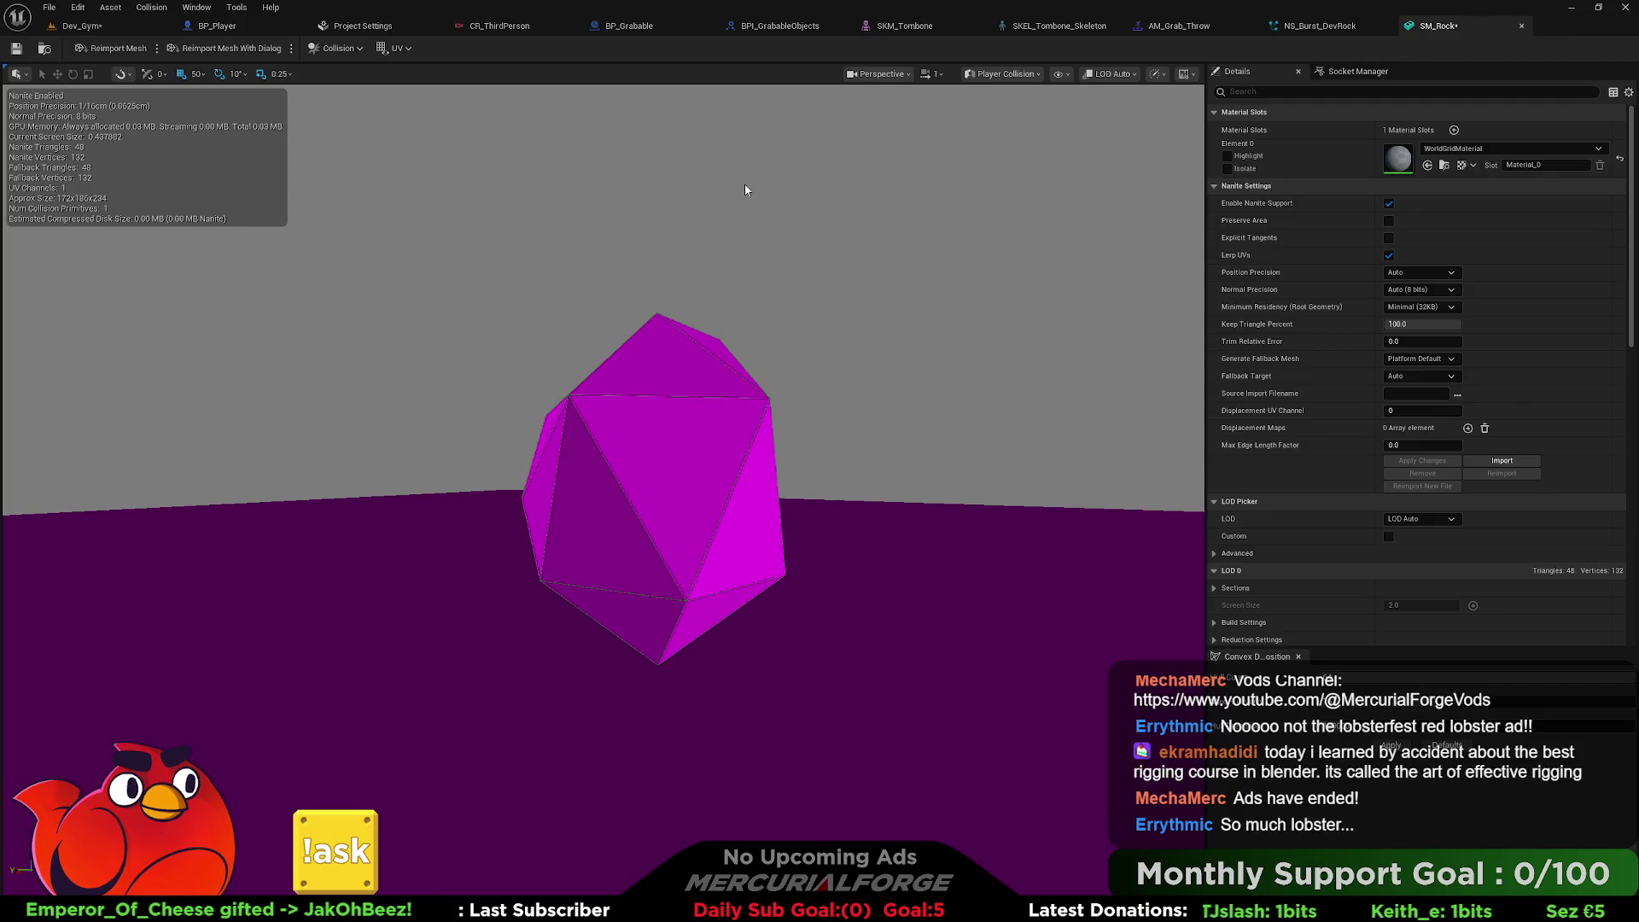
left_click(1003, 74)
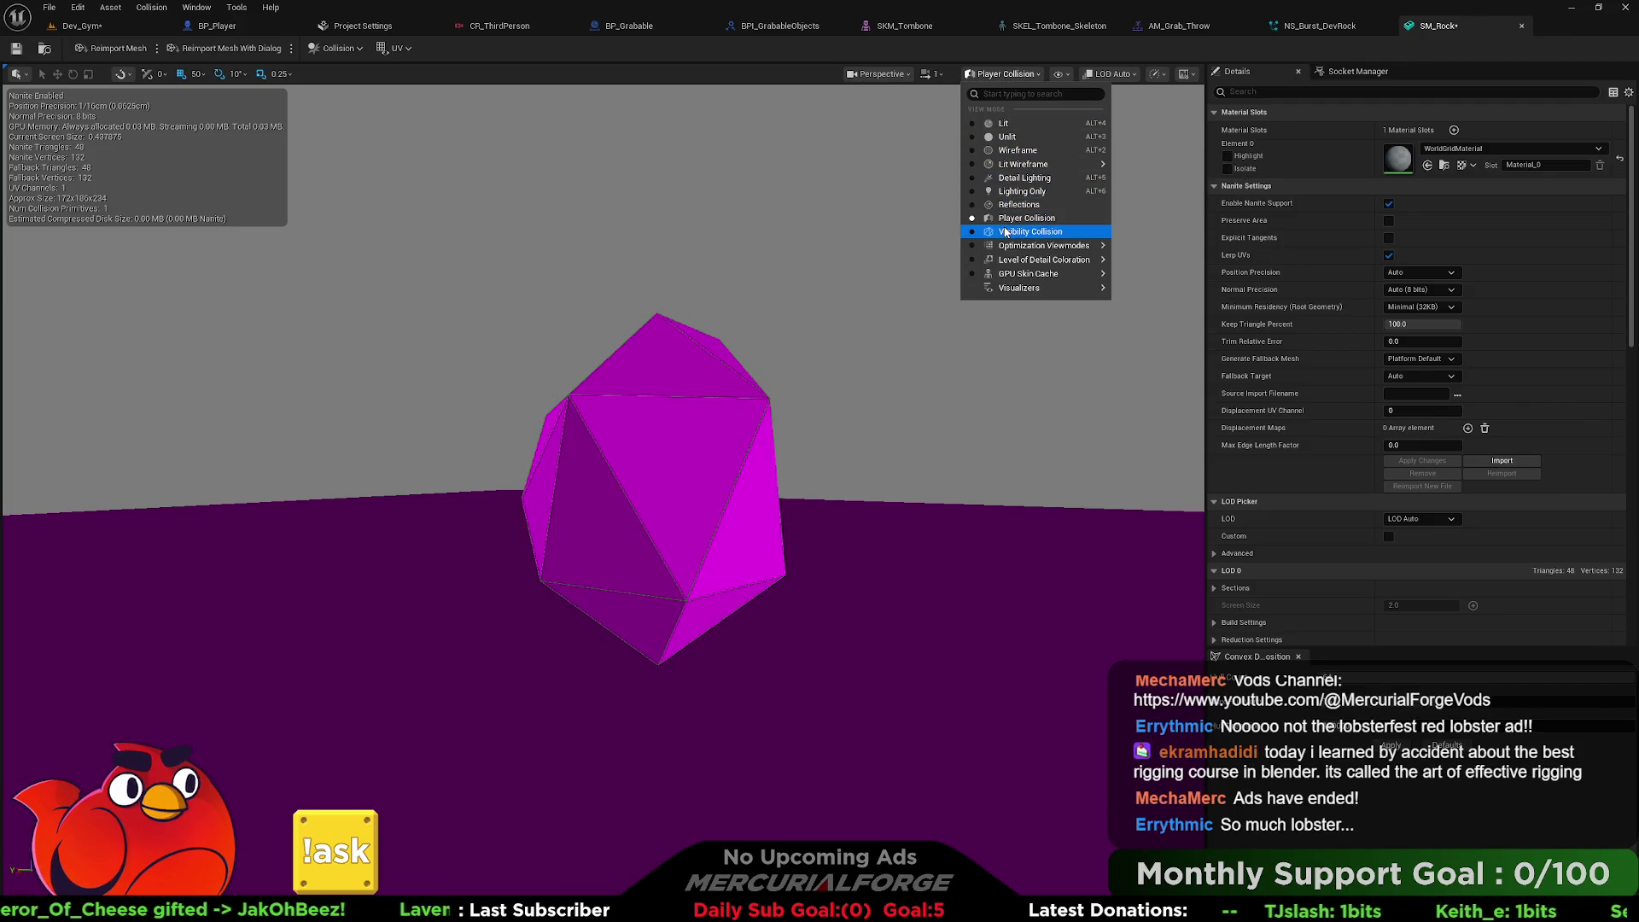
left_click(1004, 232)
mouse_move(872, 134)
left_mouse_down()
mouse_move(829, 94)
mouse_move(873, 134)
left_mouse_up()
left_click(990, 73)
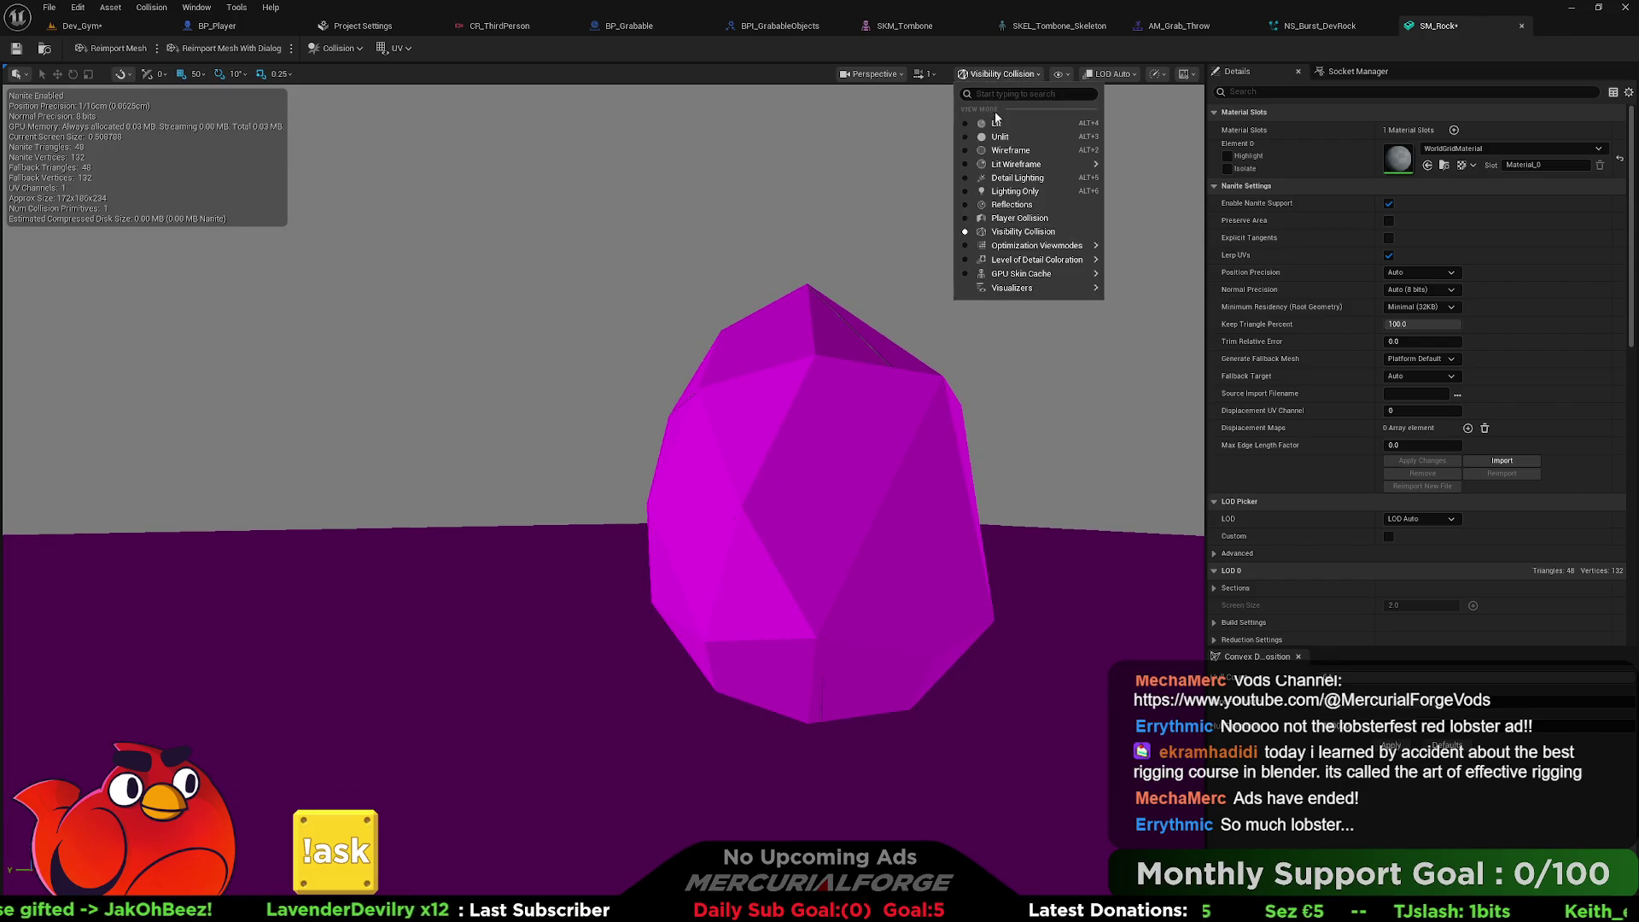
left_click(995, 128)
left_click_drag(637, 312, 589, 315)
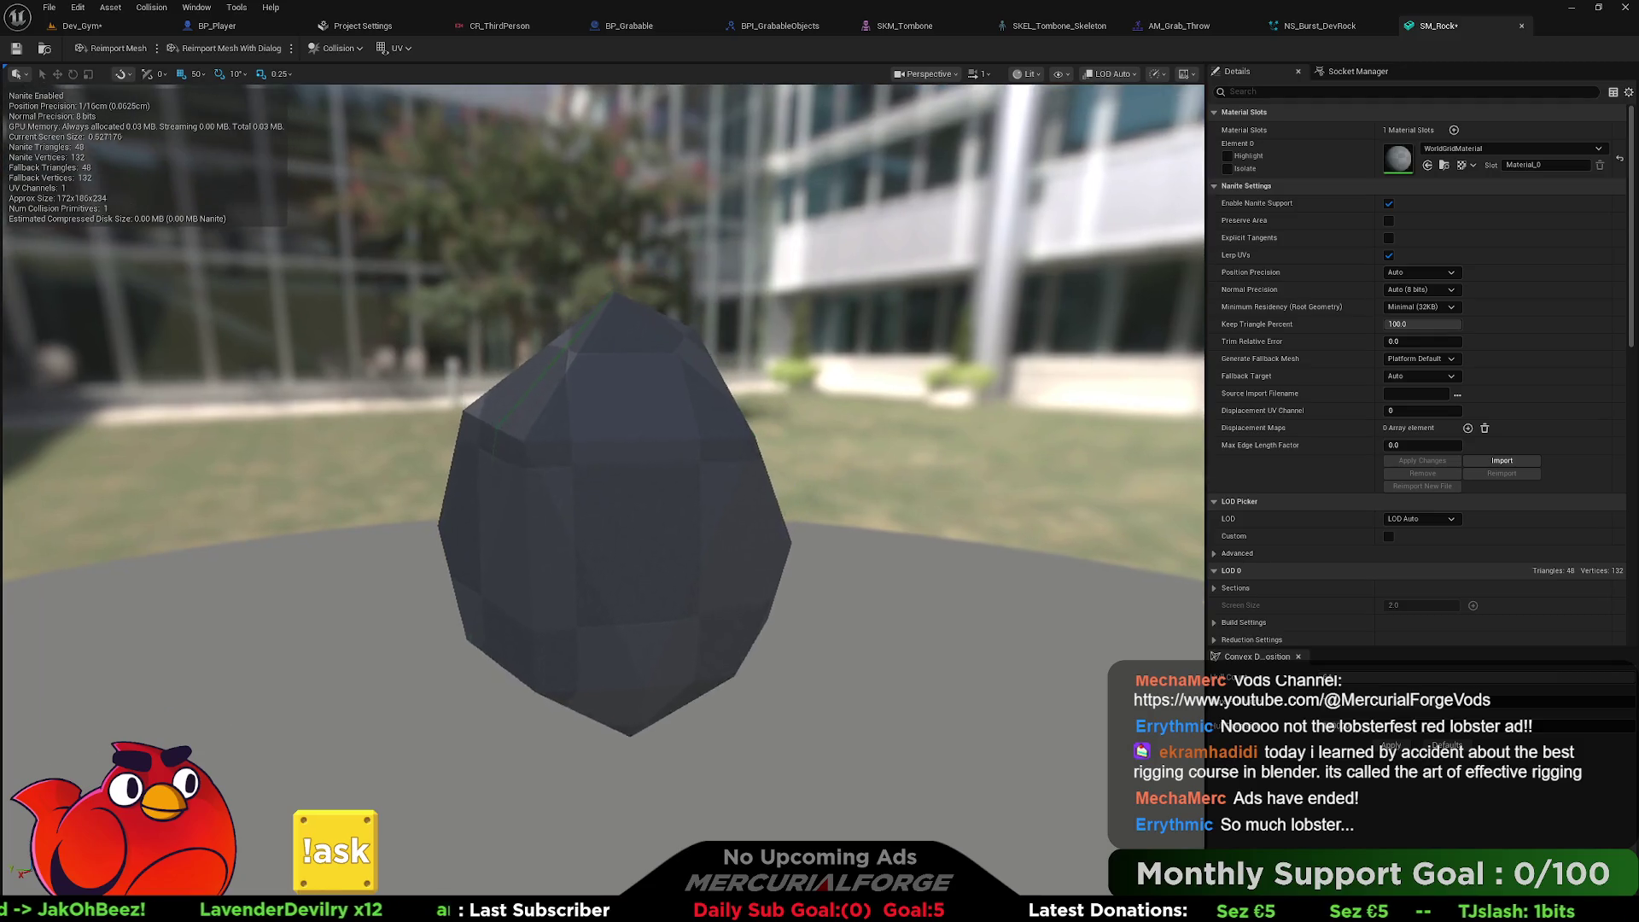
Go back to the Dev_Gym level and open BP_Grabable for editing.
left_click(115, 28)
left_click_drag(927, 190, 982, 154)
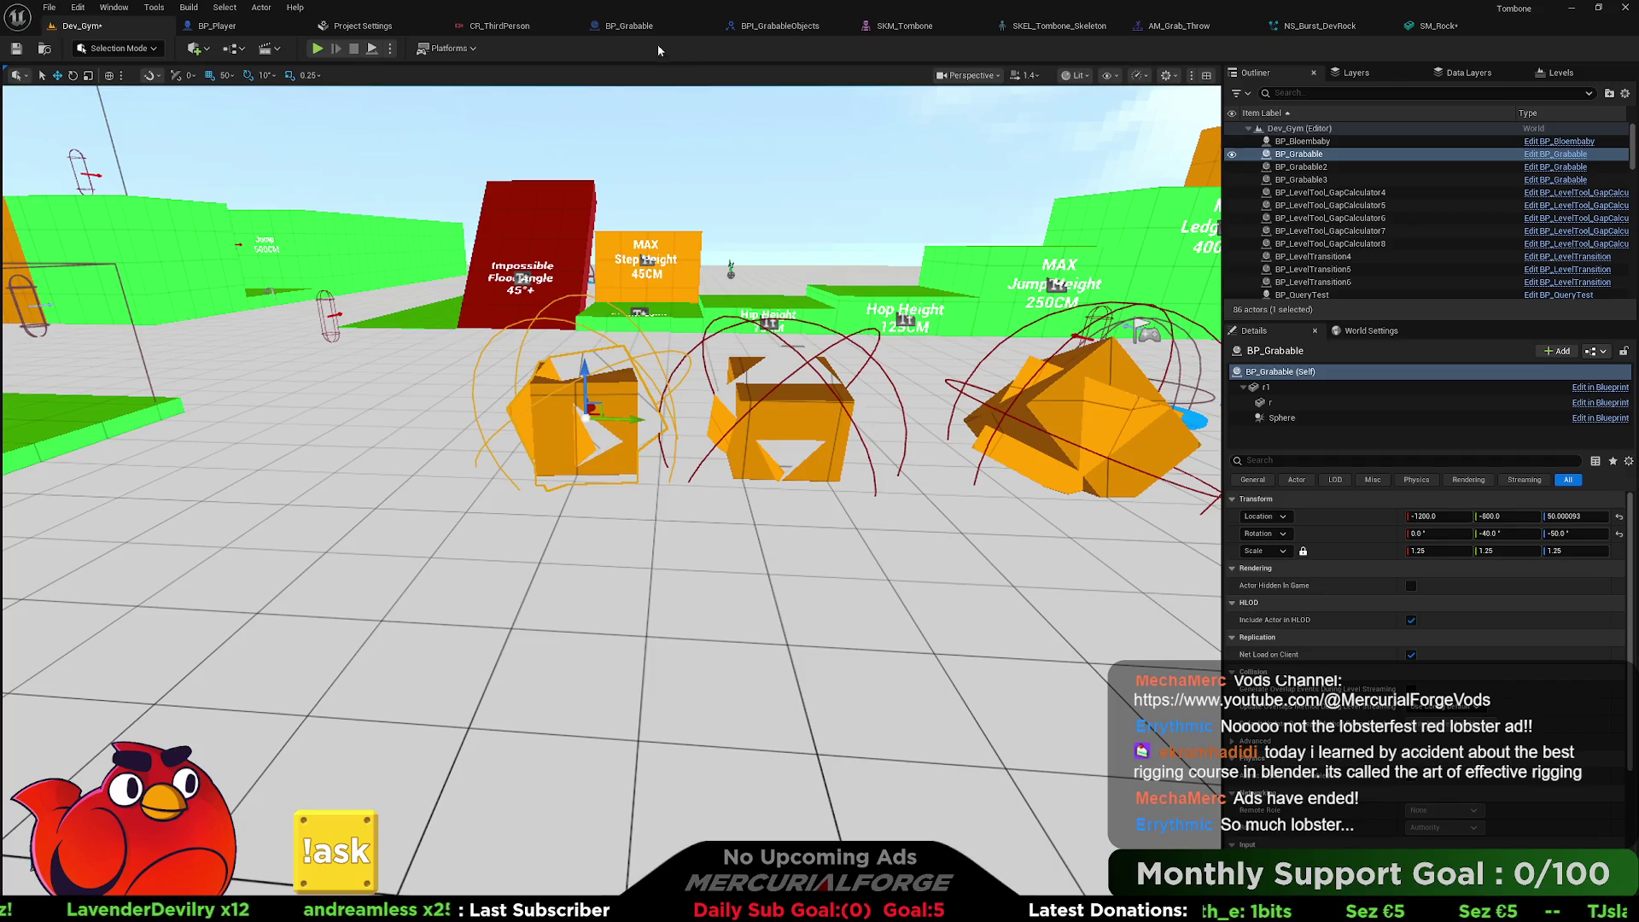
left_click(641, 28)
scroll(576, 356, "up", 3)
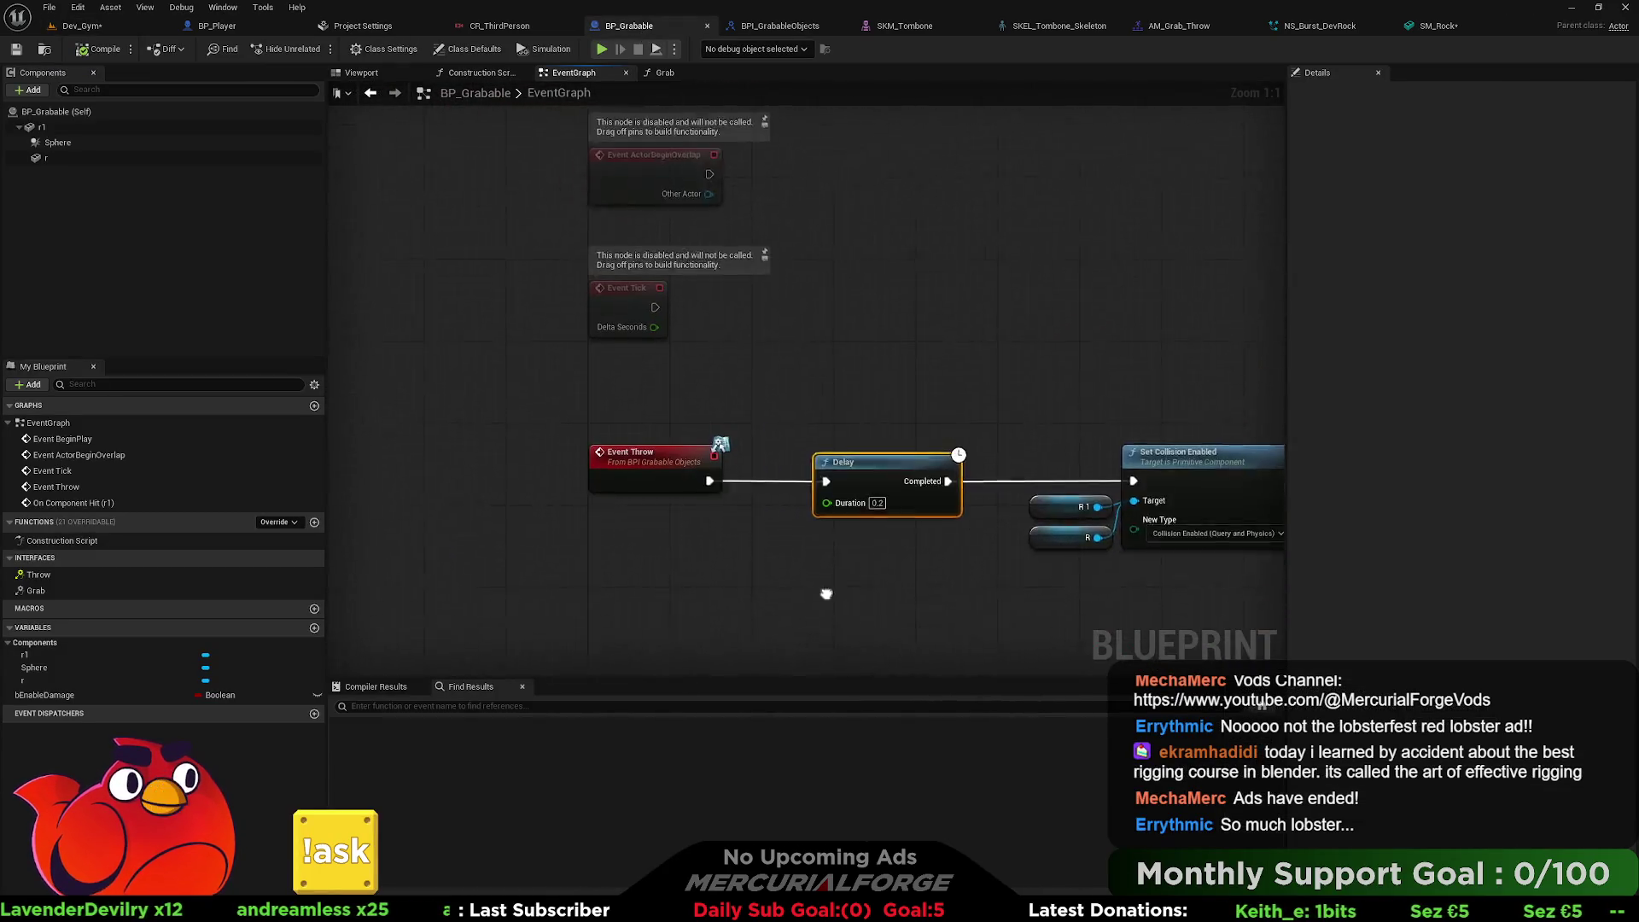
Set the r1 component's Static Mesh to SM_Rock.
left_click(42, 127)
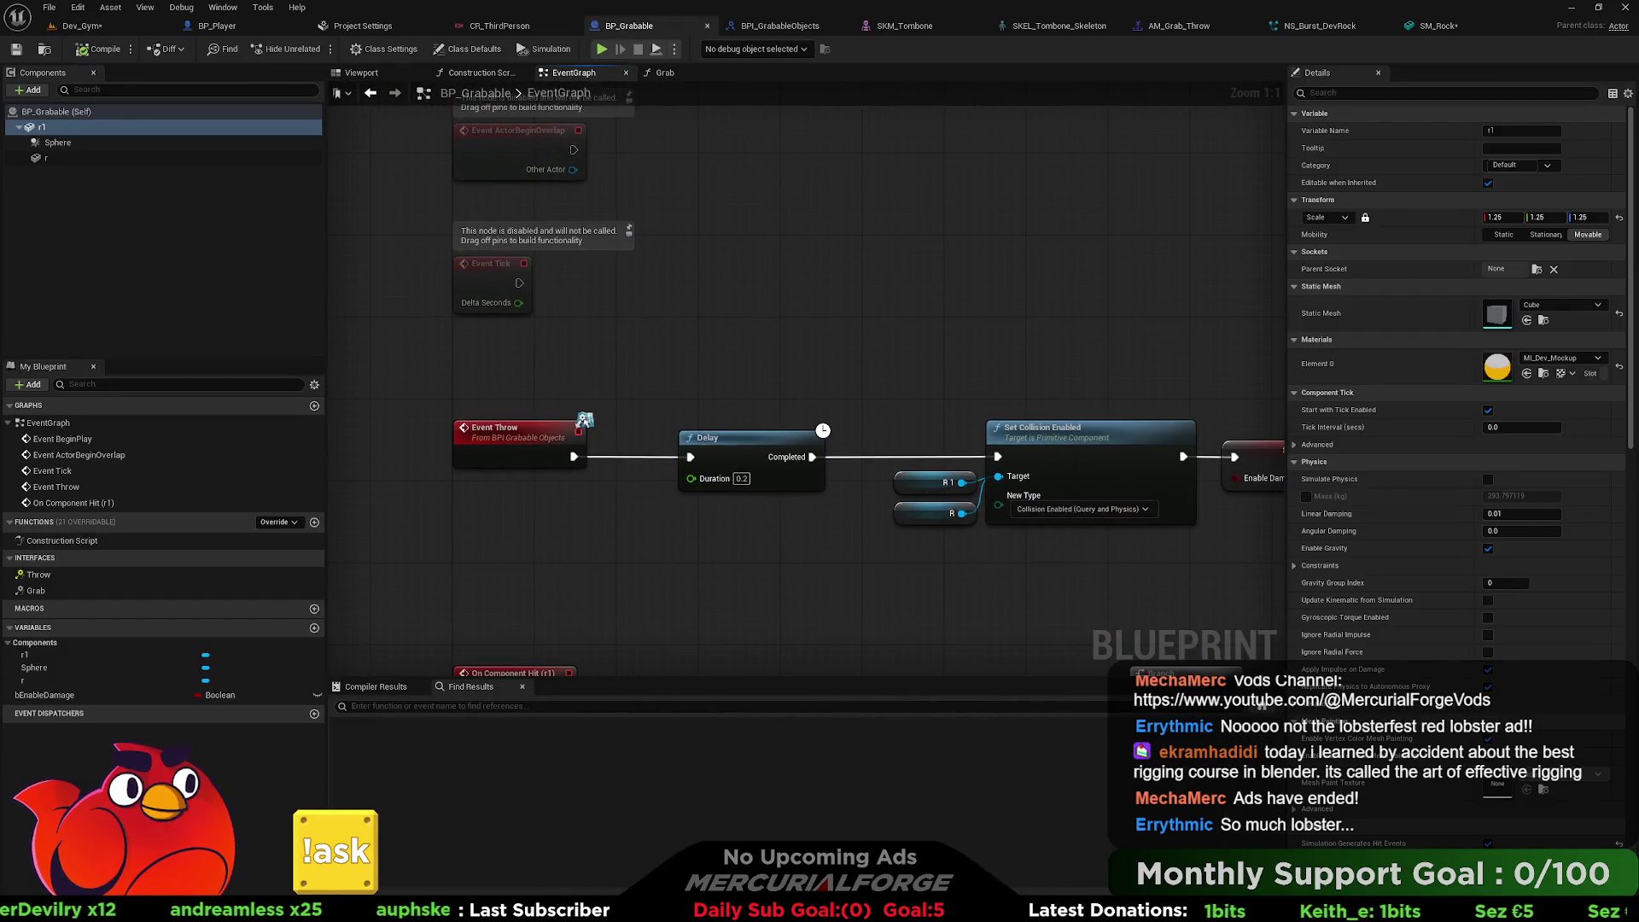
left_click(1559, 309)
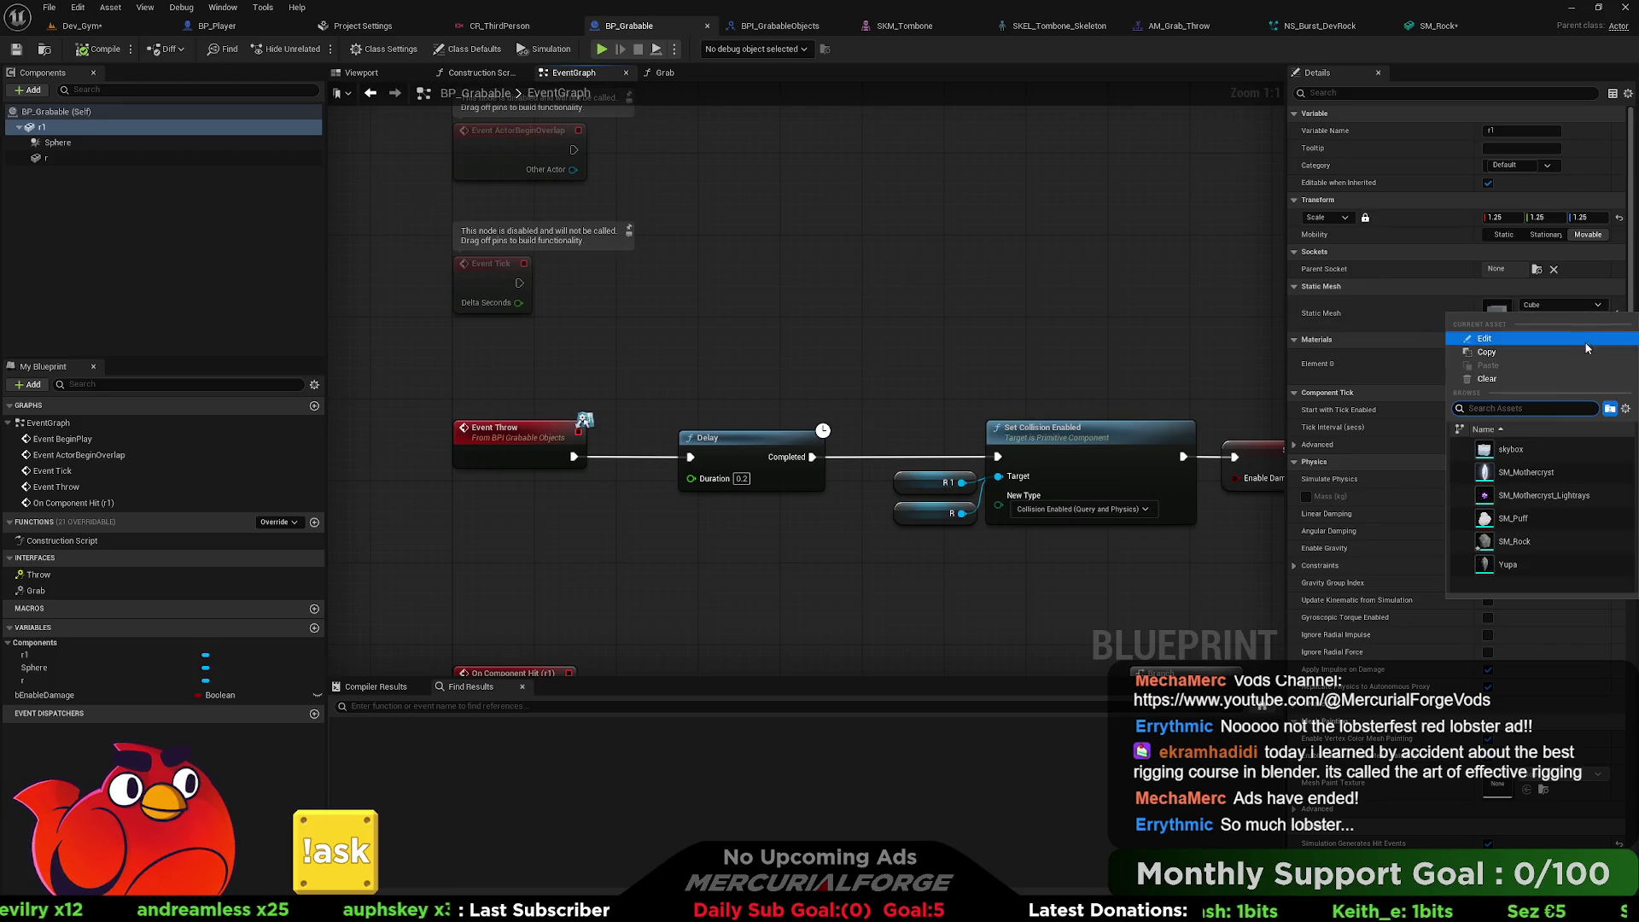
left_click(1526, 538)
left_click(376, 76)
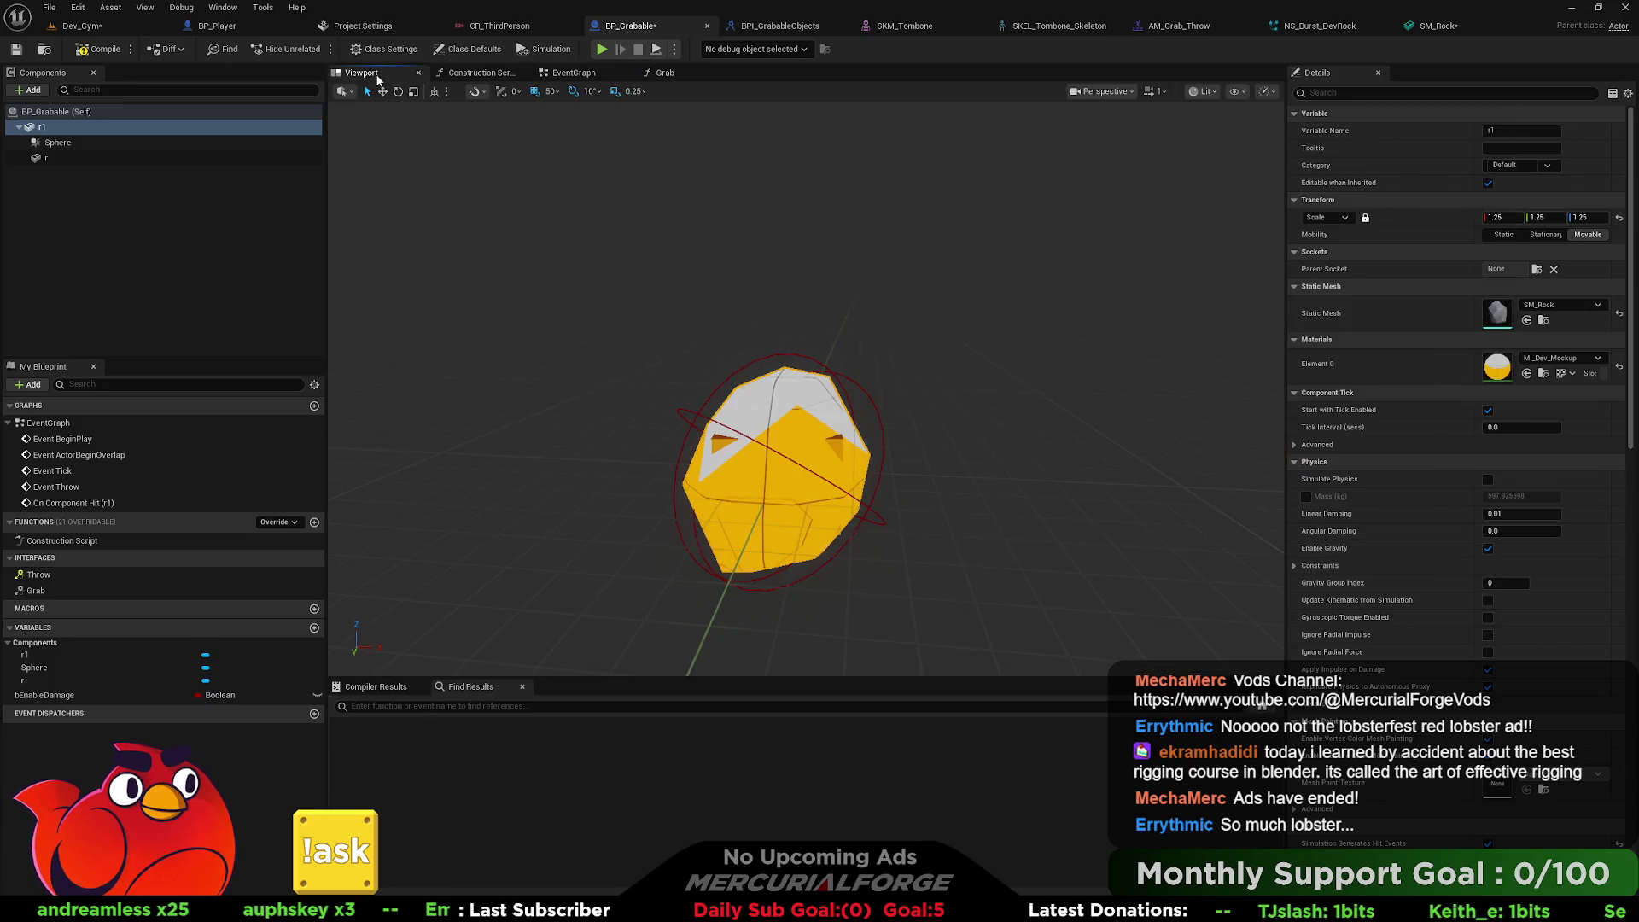
Delete the extra r component, reset r1's Element 0 material, and save BP_Grabable.
left_click(47, 158)
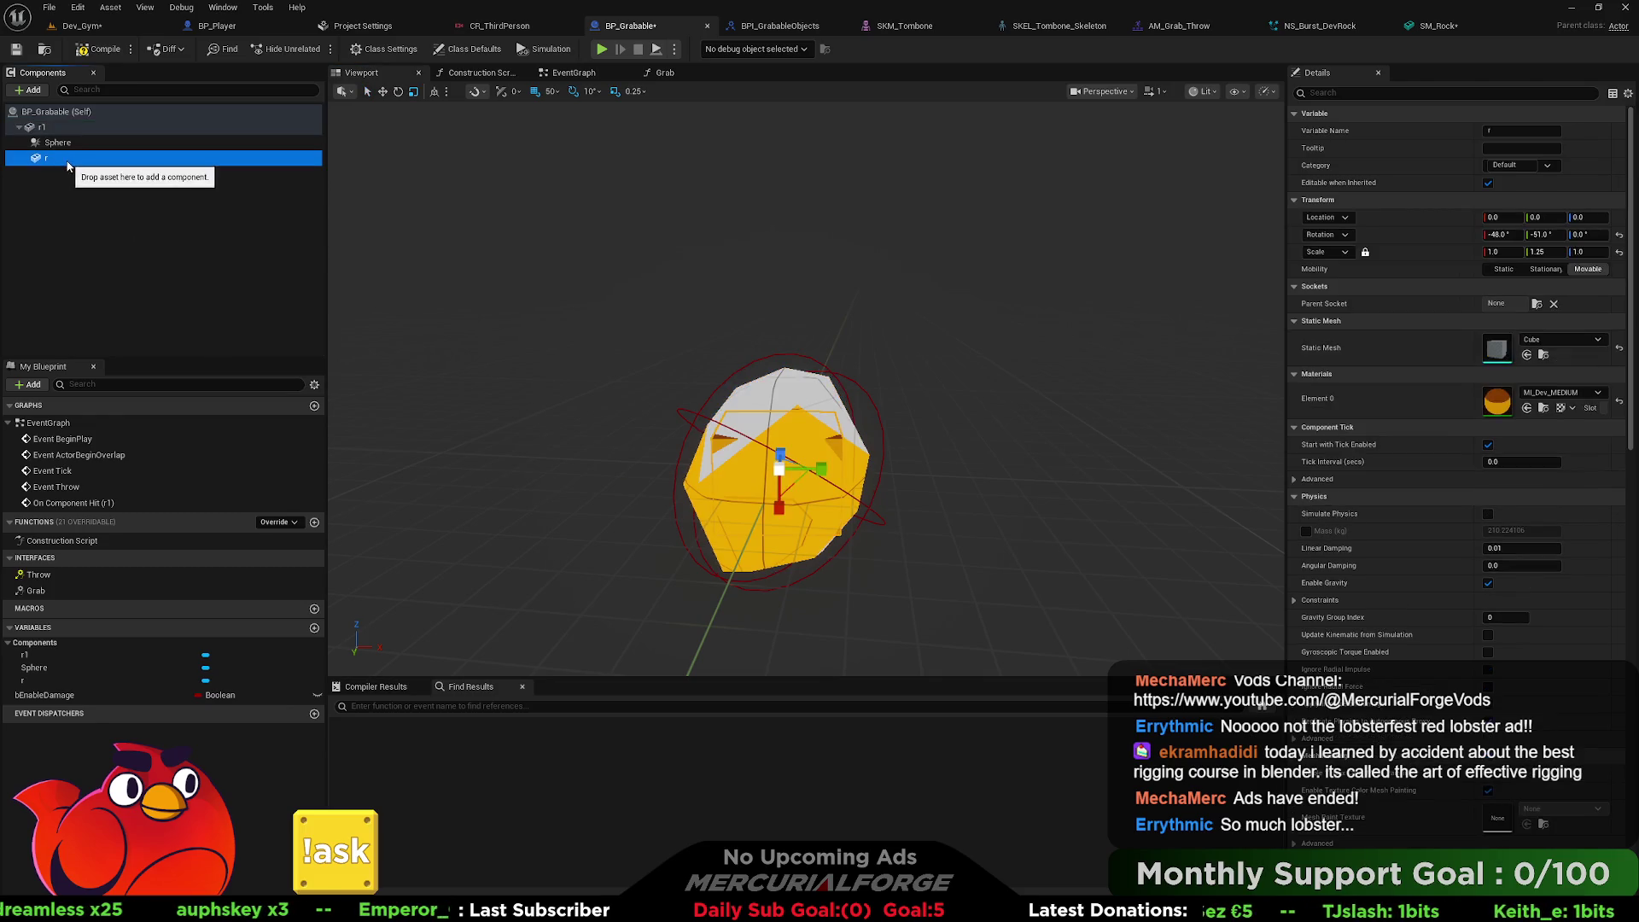
key("Delete")
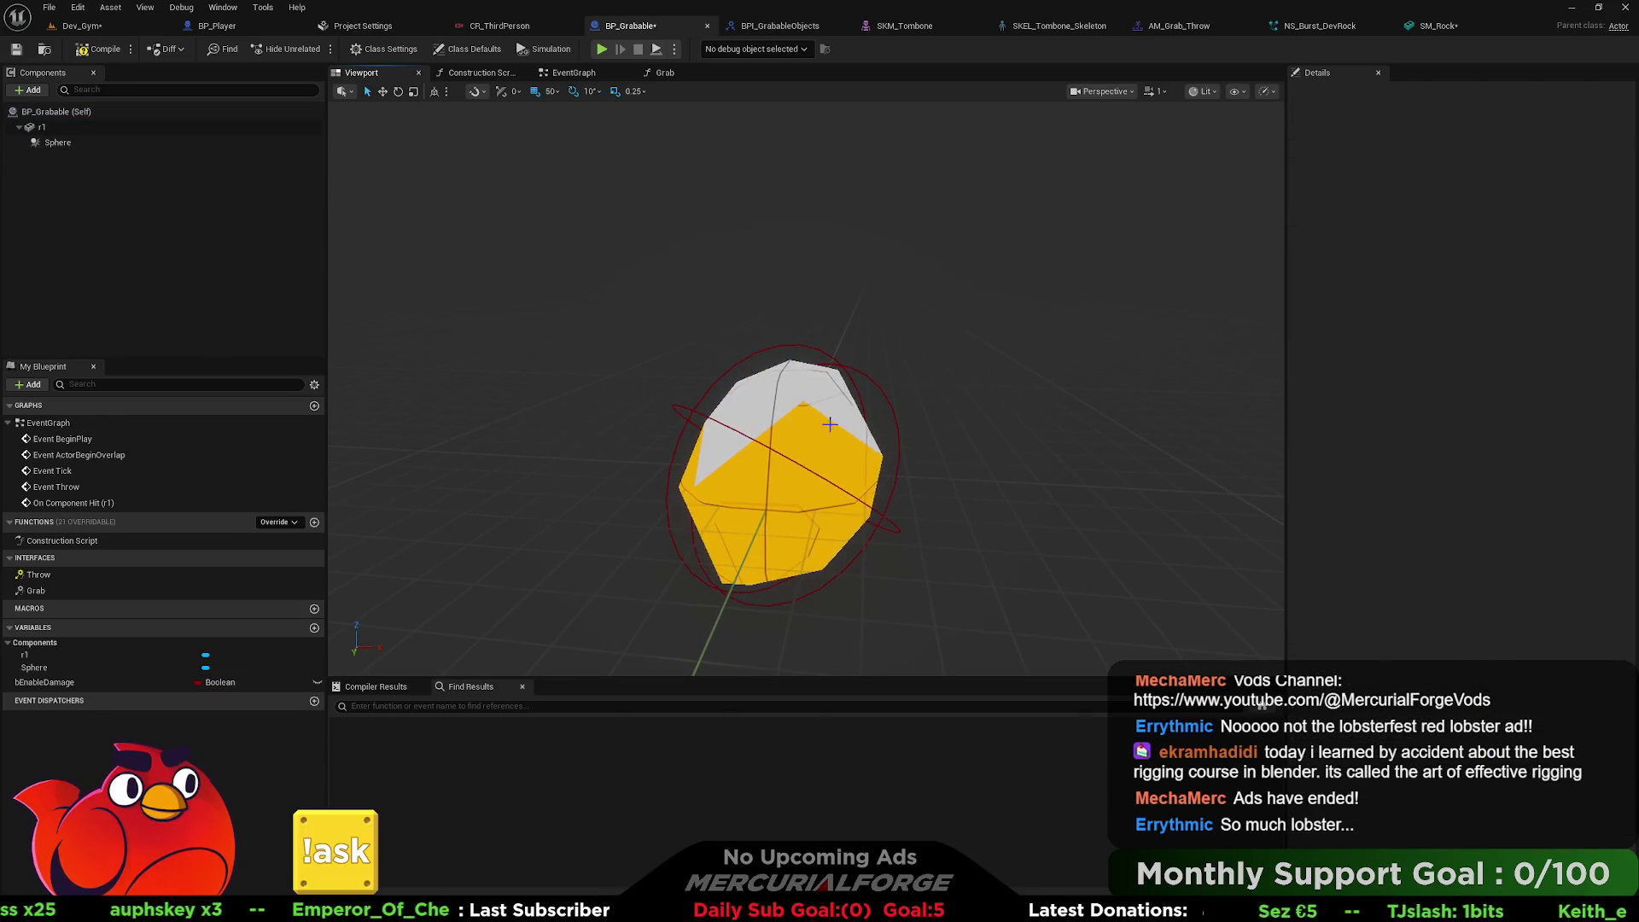
left_click(854, 452)
left_click(1619, 367)
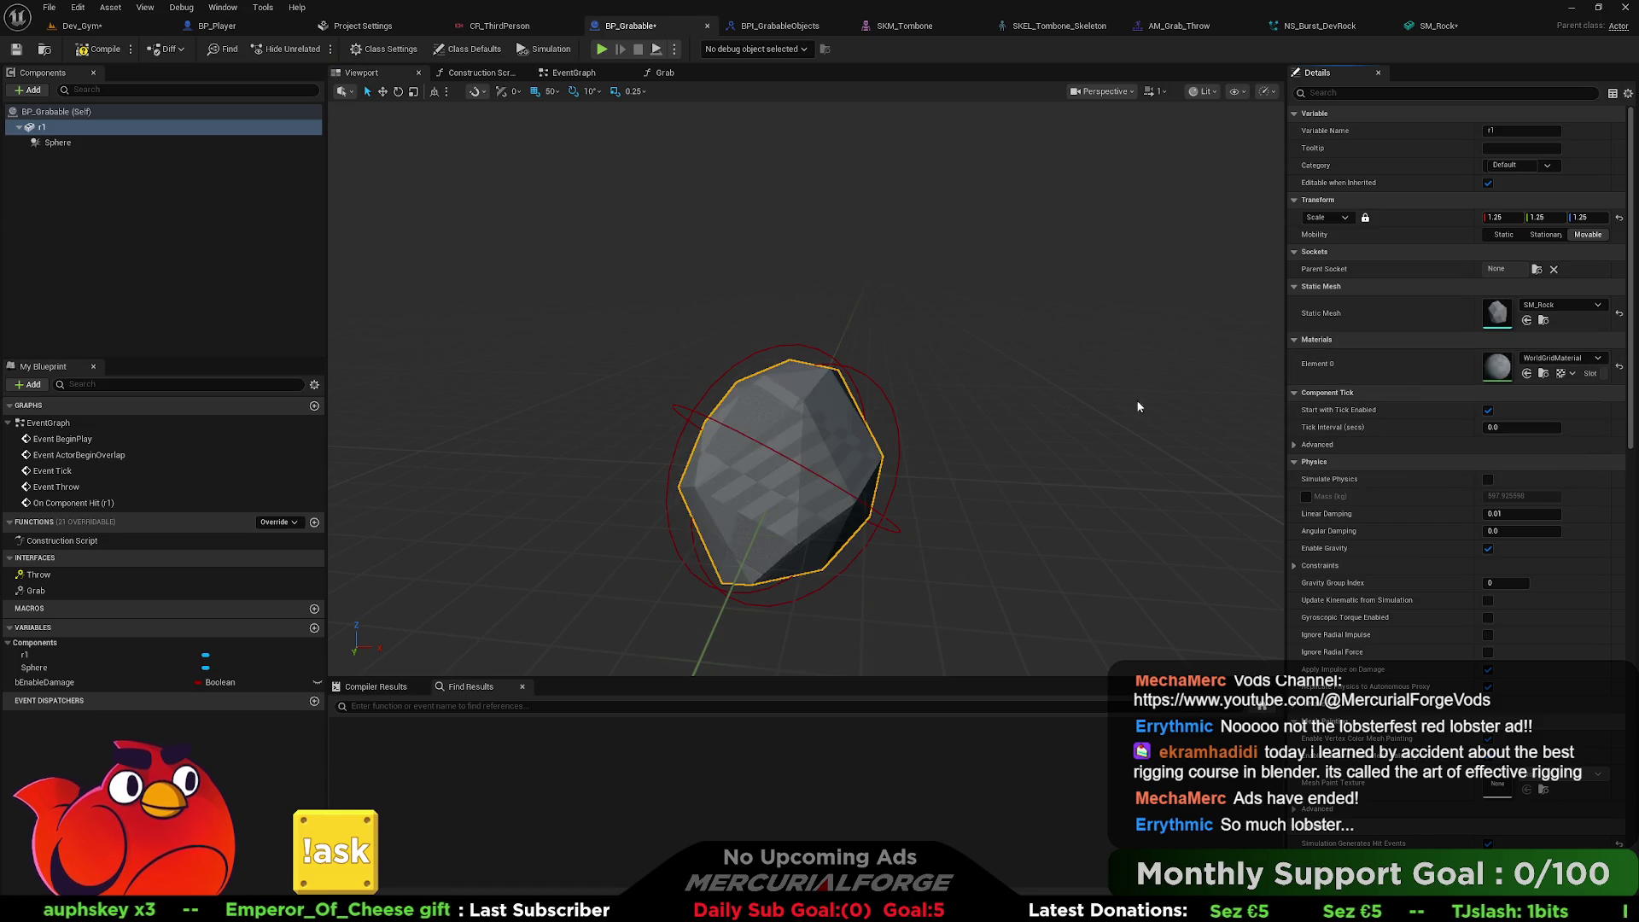
mouse_move(879, 384)
left_mouse_down()
mouse_move(820, 402)
mouse_move(696, 279)
left_mouse_up()
left_click(16, 48)
left_click(81, 25)
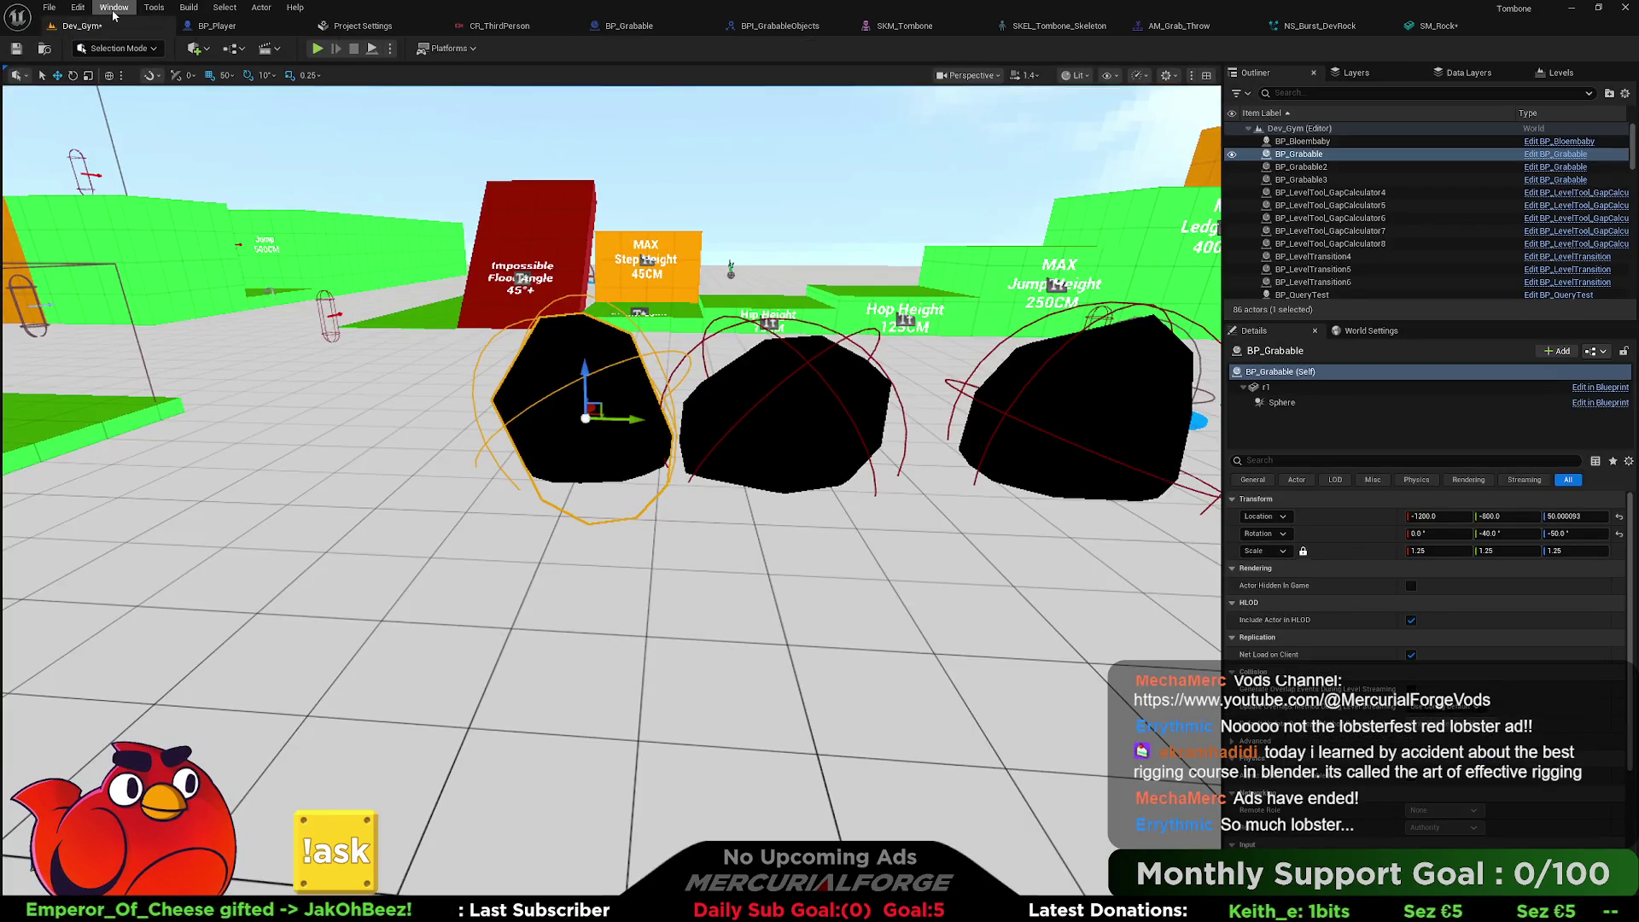
Play the level from a chosen spot and pick up and throw all three rocks.
right_click(556, 556)
left_click(597, 537)
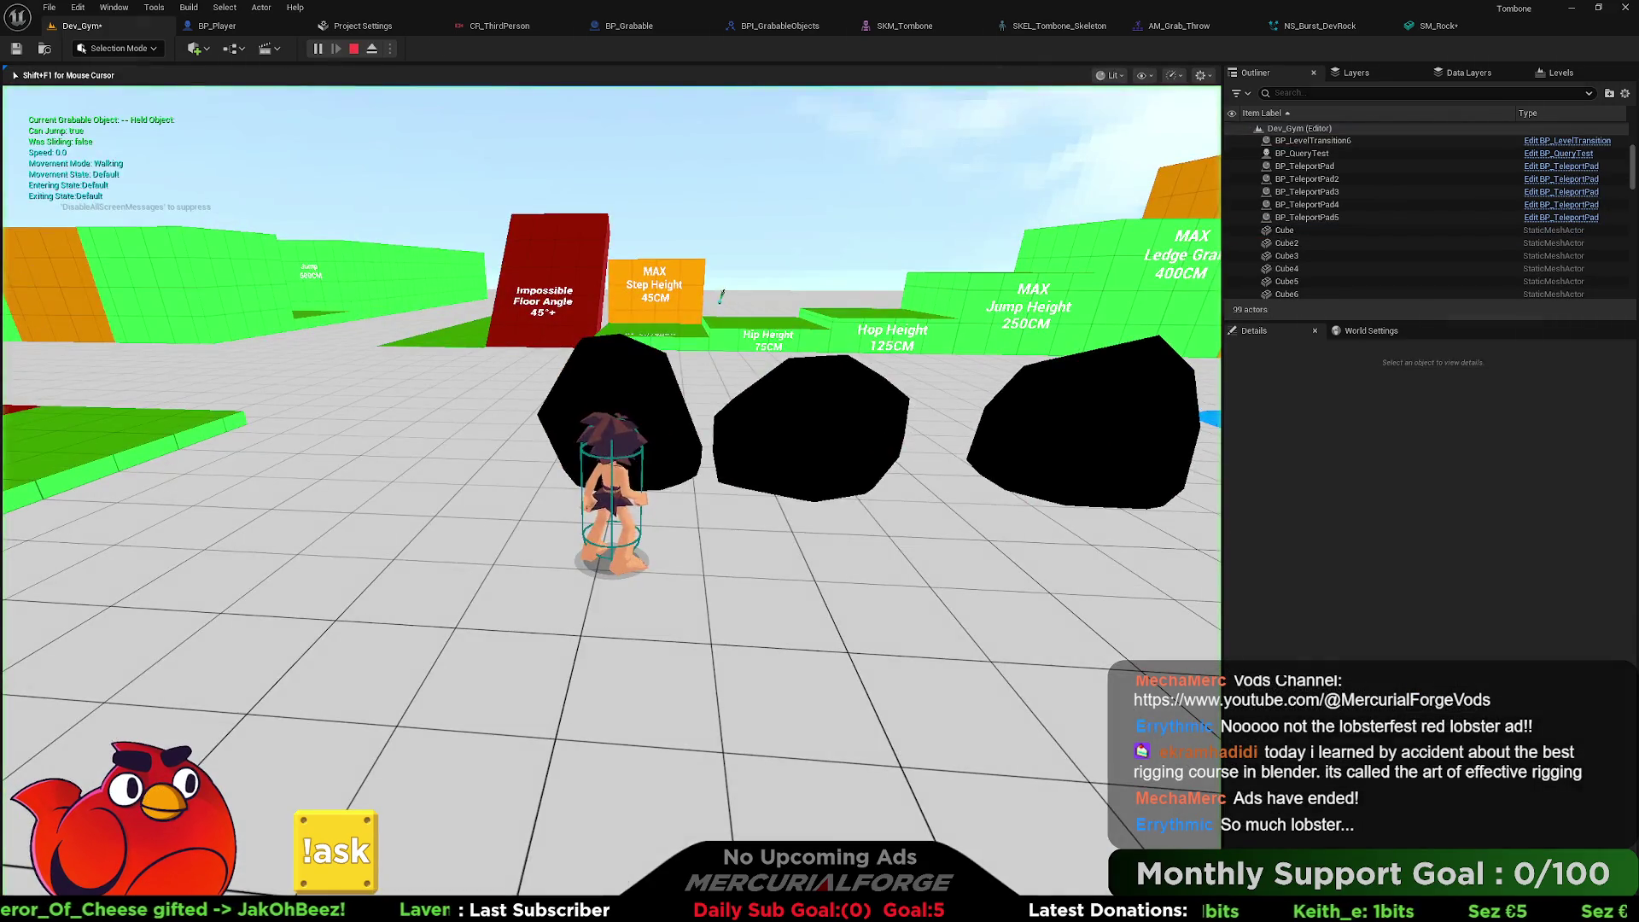
key("w")
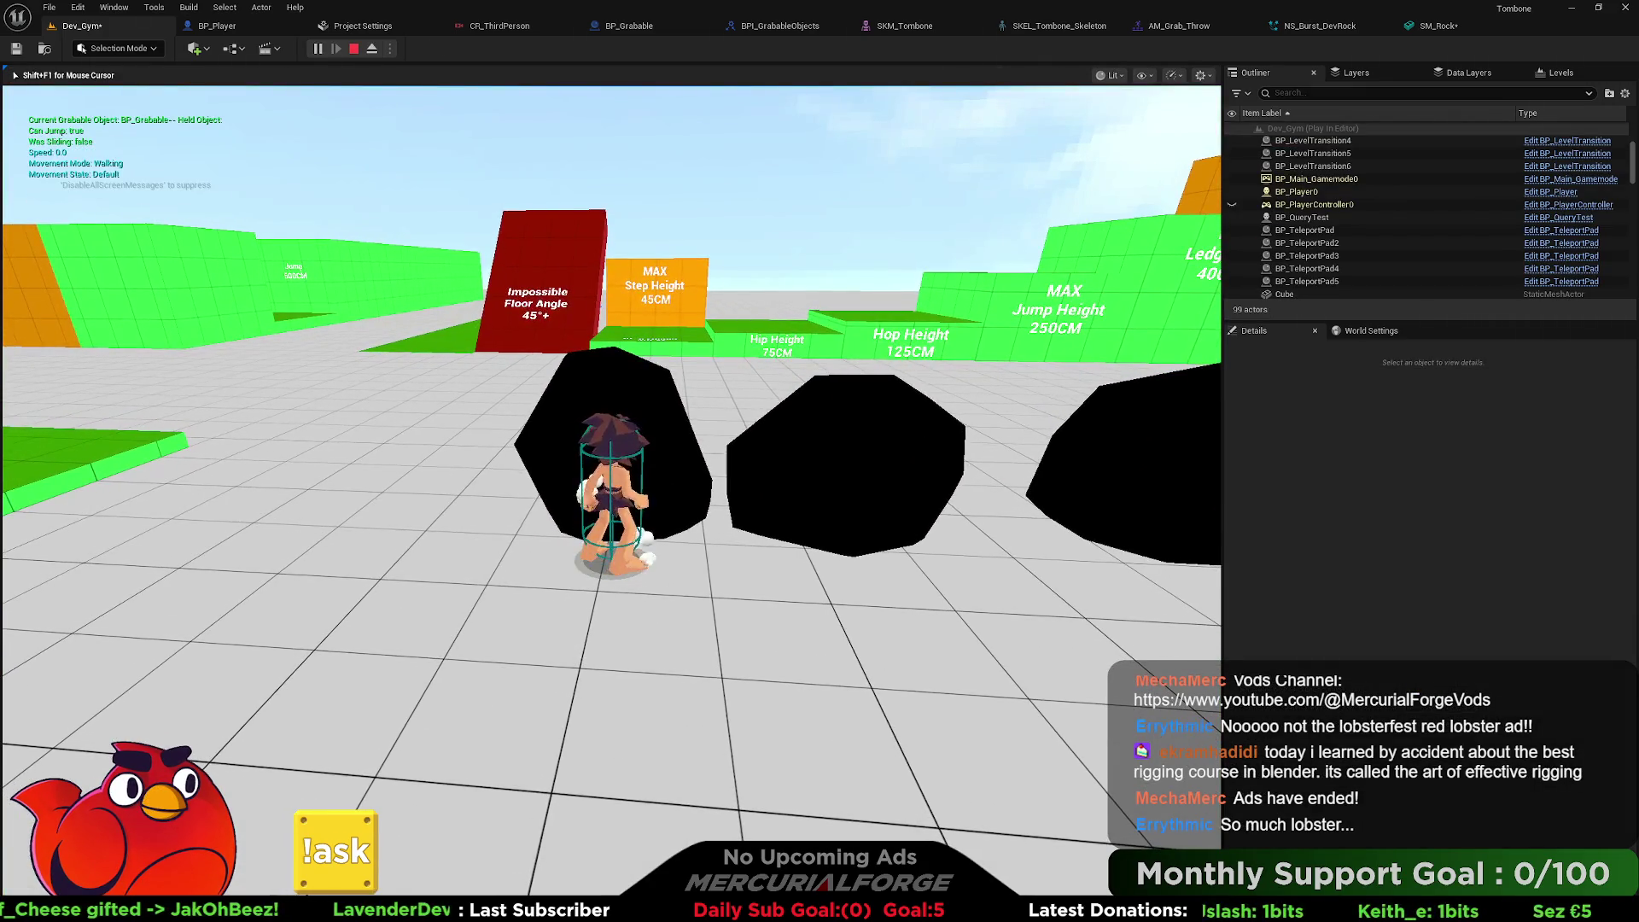
key("e")
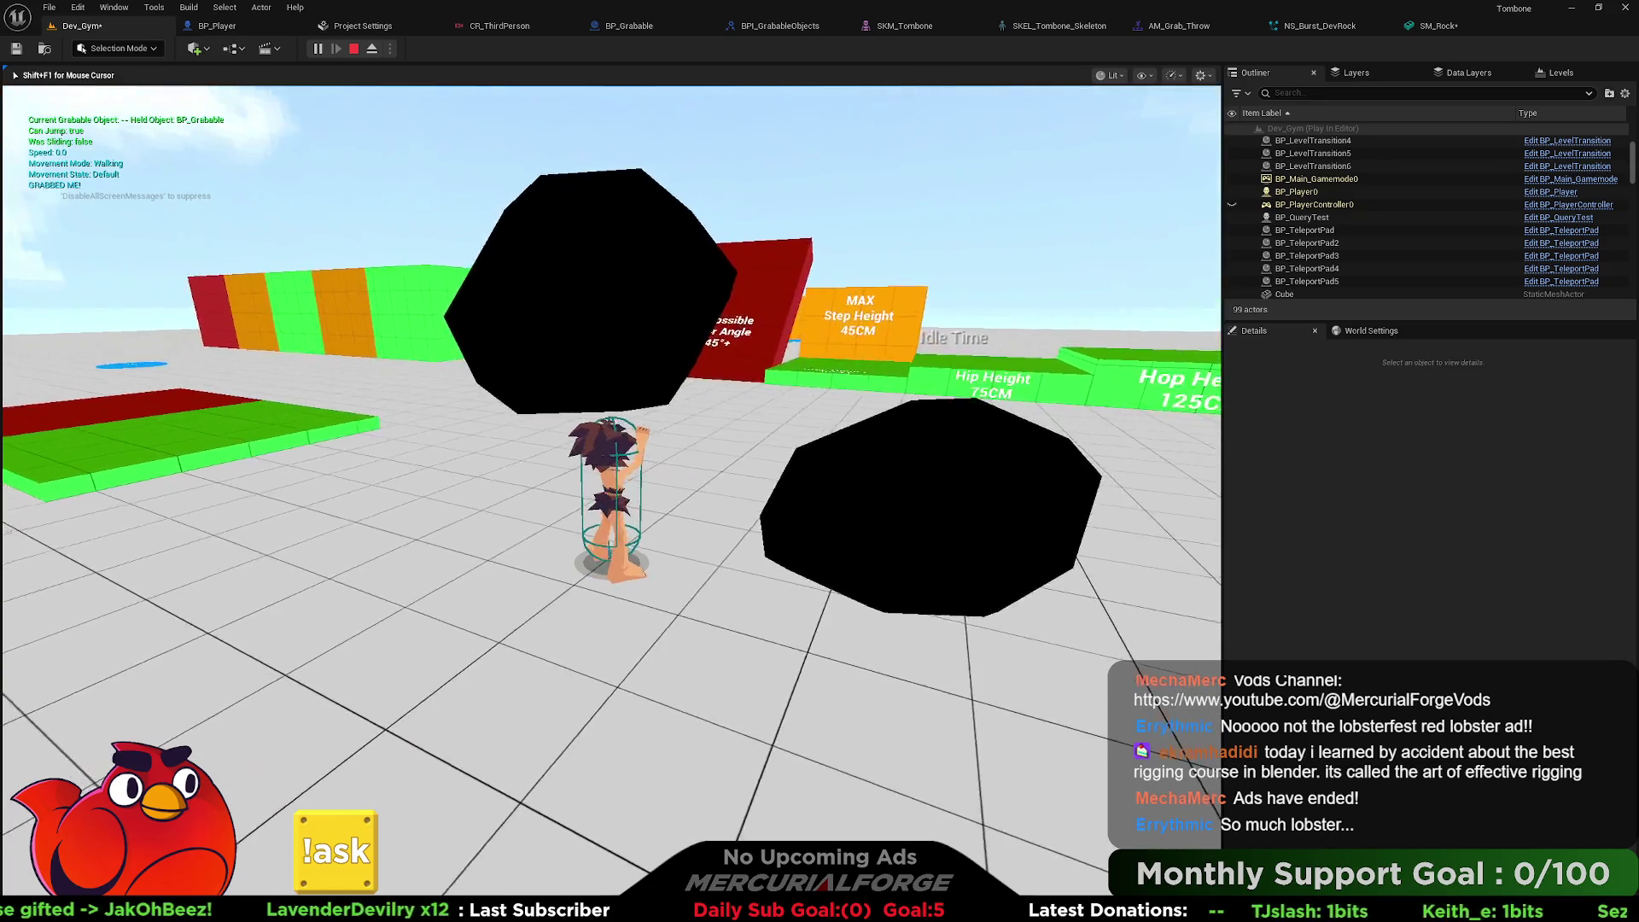
left_click(1127, 350)
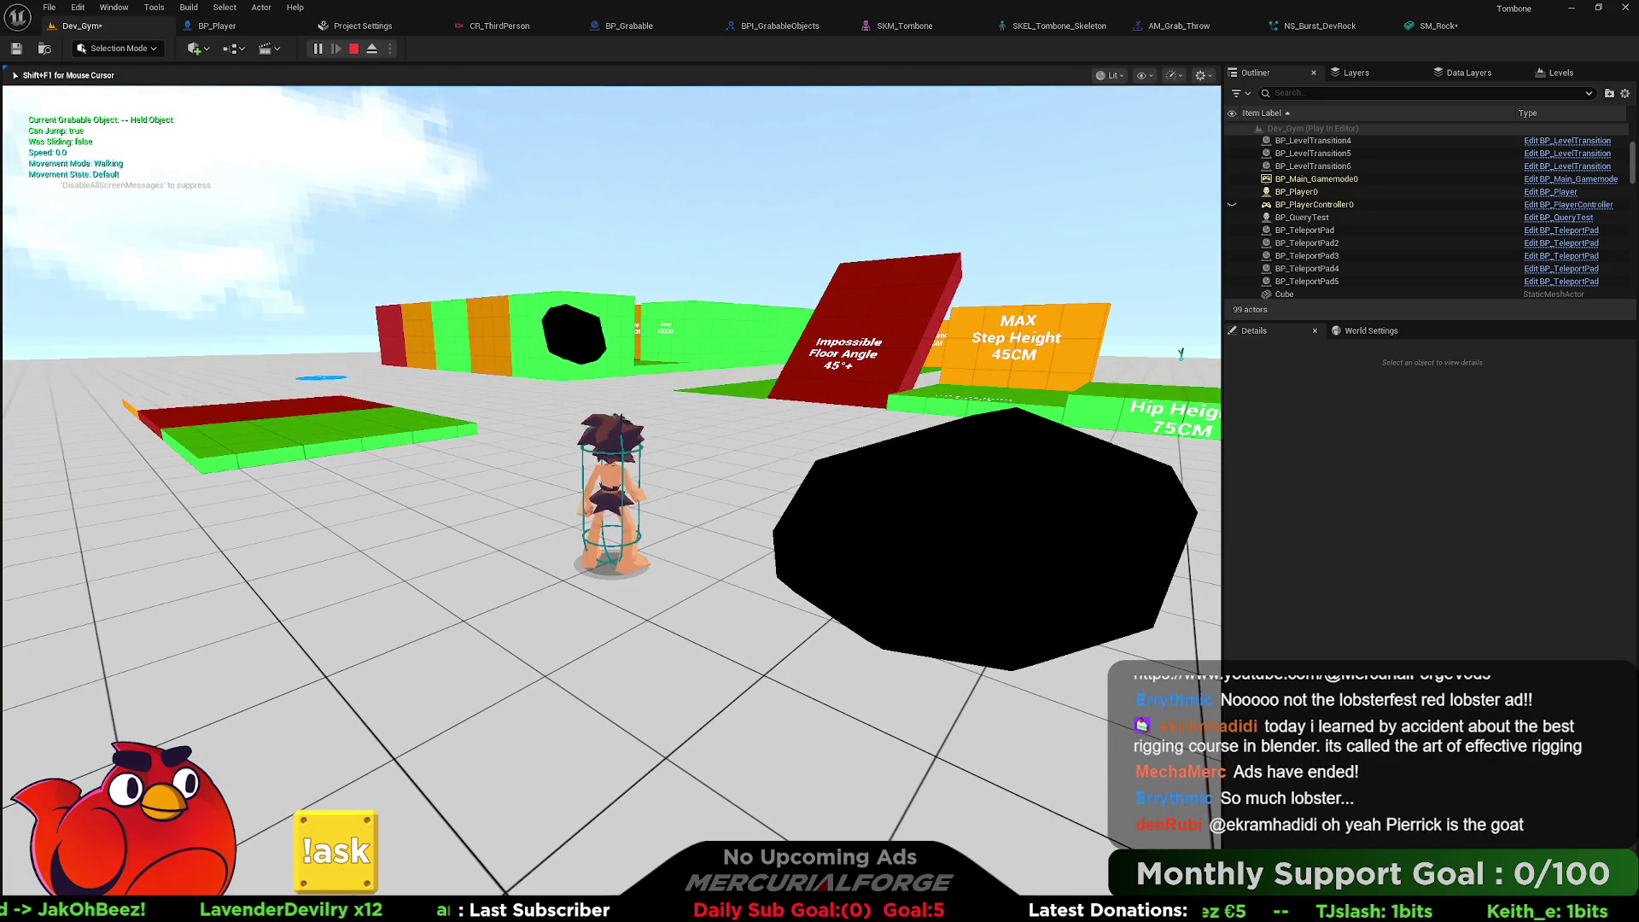
key("e")
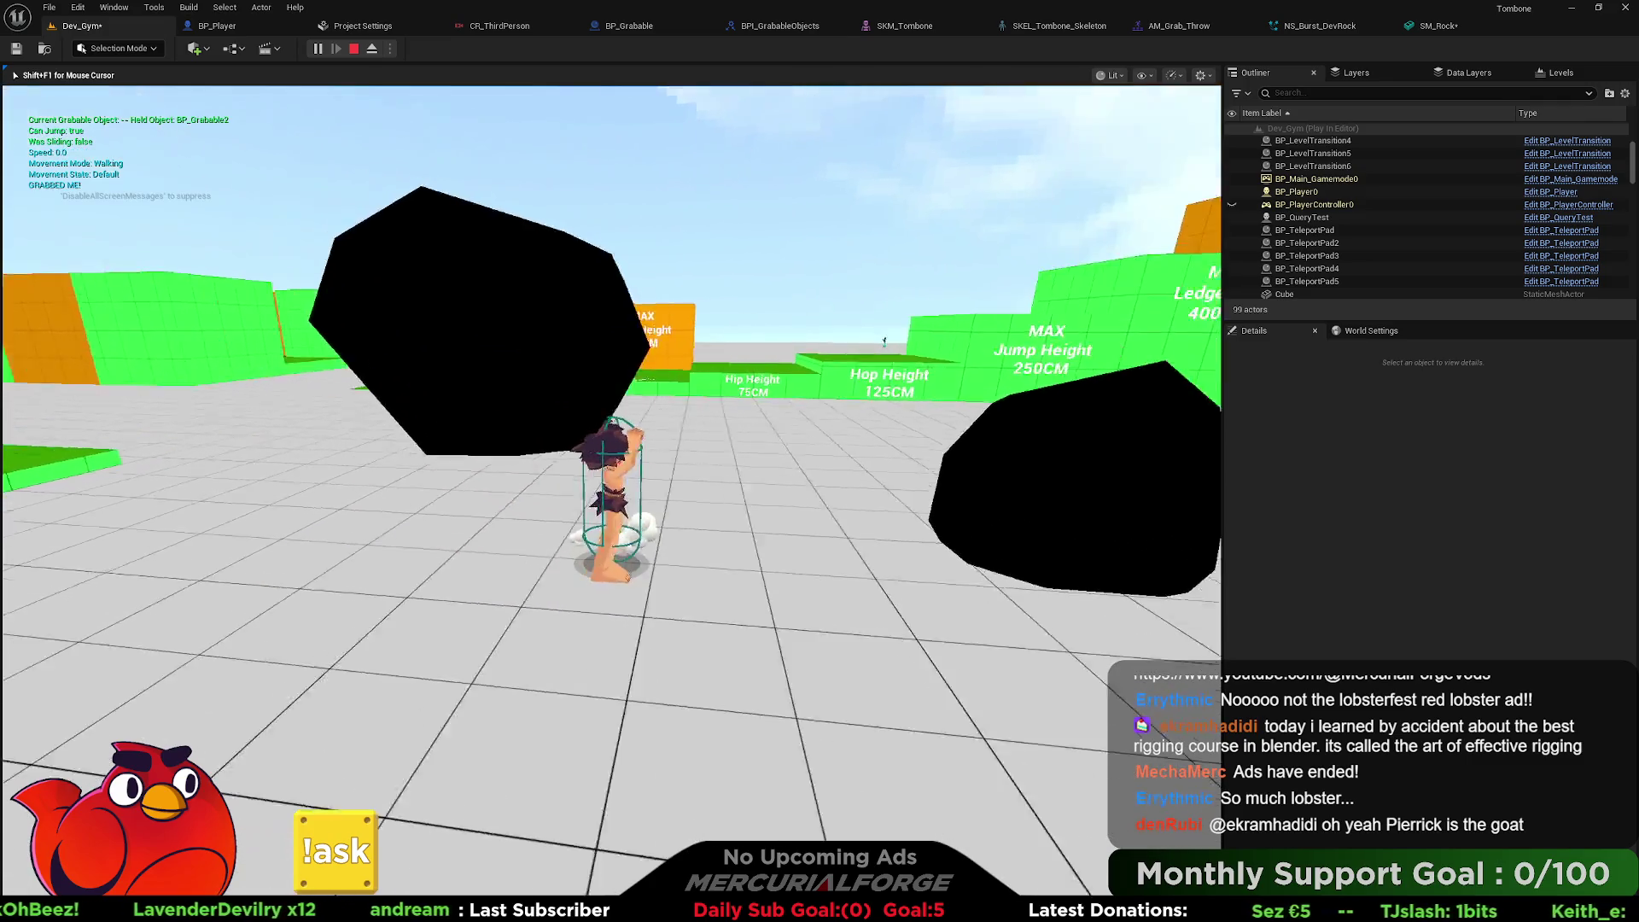
left_click(611, 342)
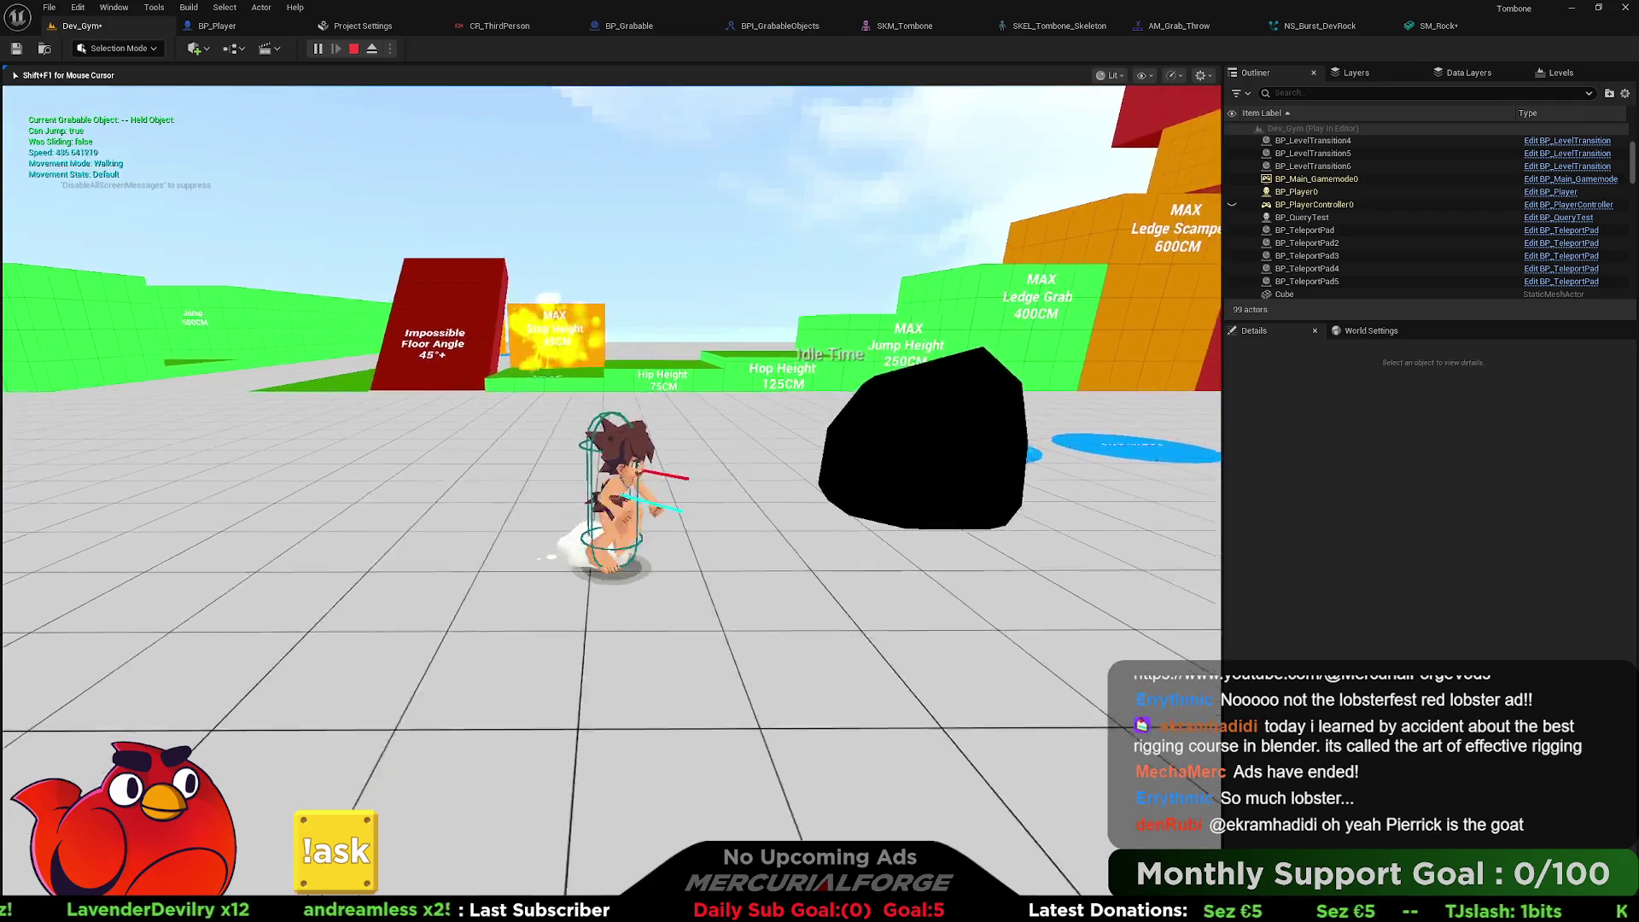
key("e")
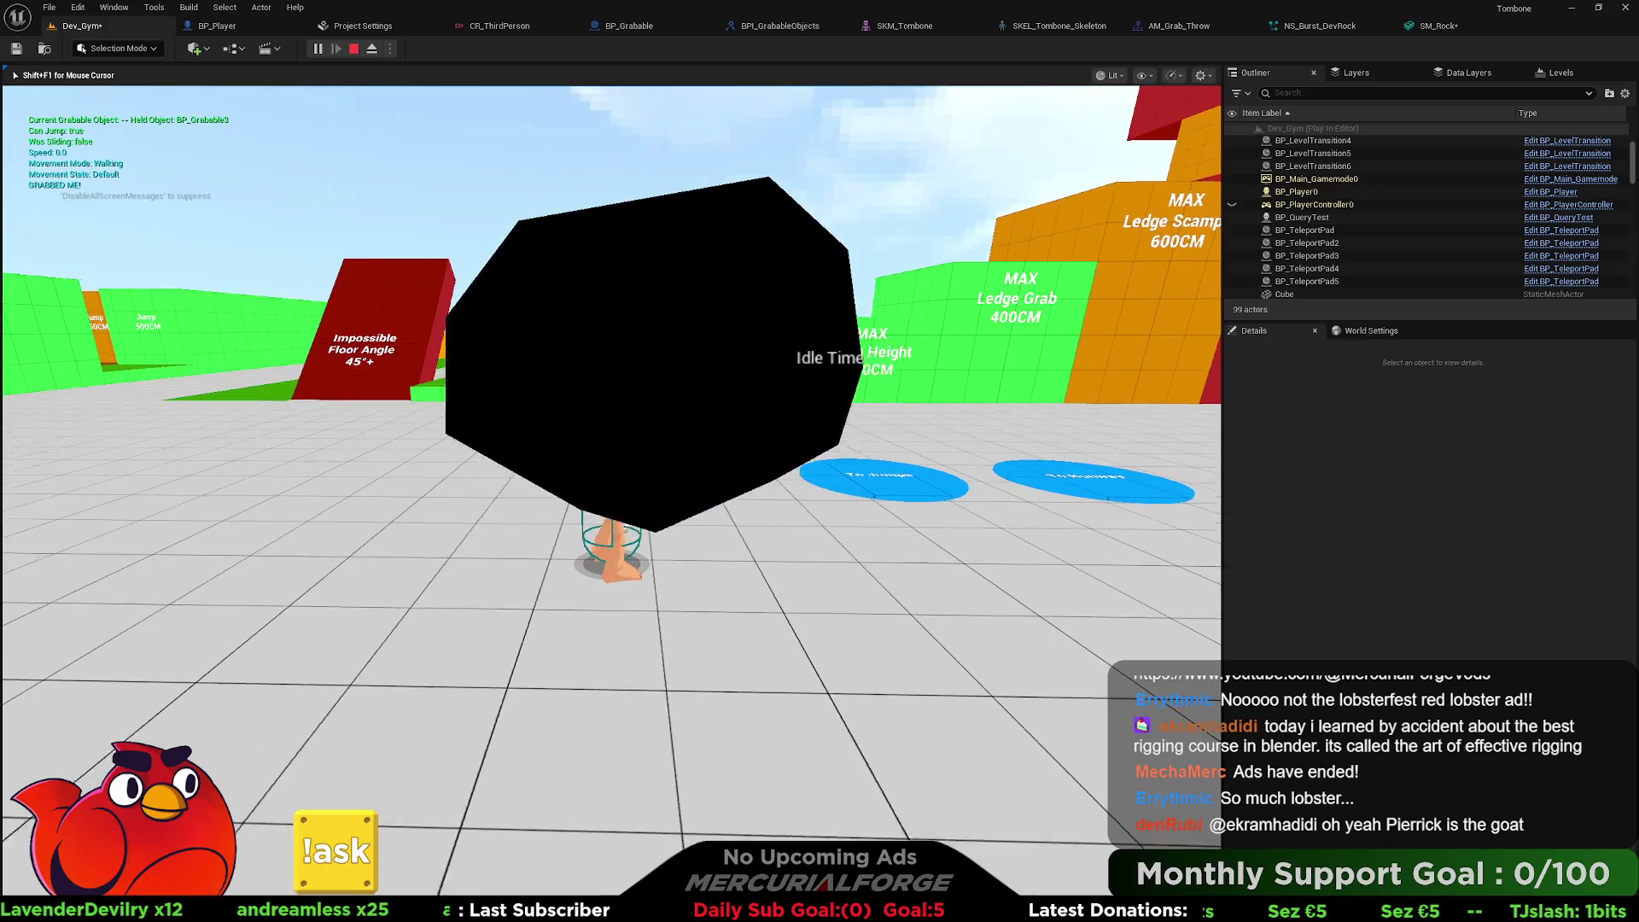
left_click(611, 341)
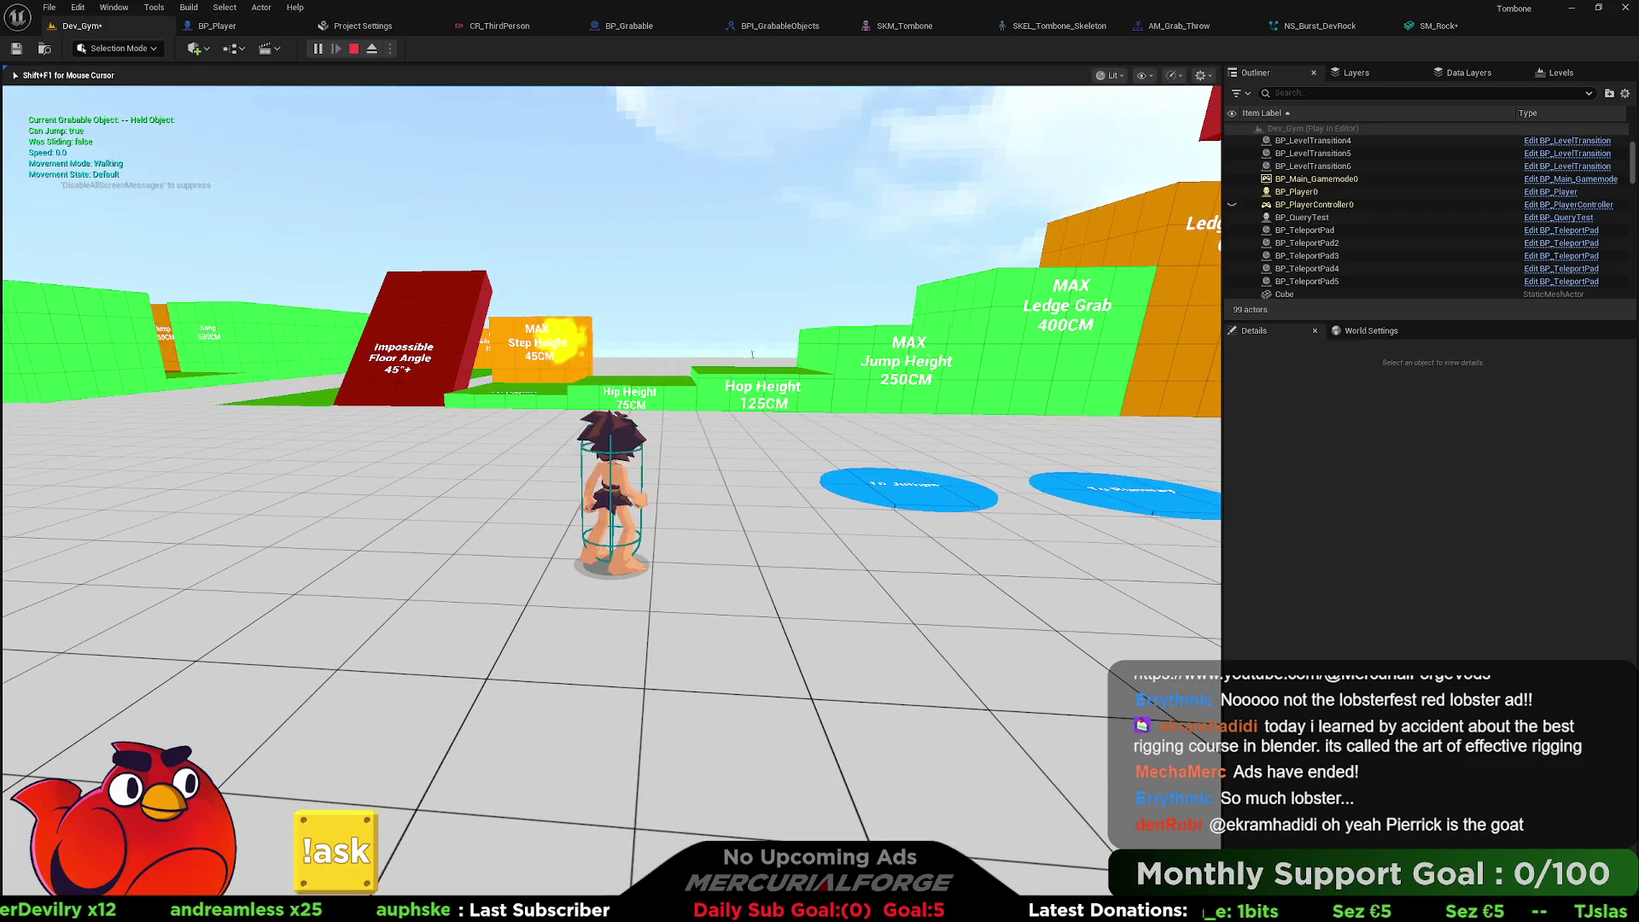
Run across the course, grab the wall ledge, slide toward the ramp, then stop playing.
key("w")
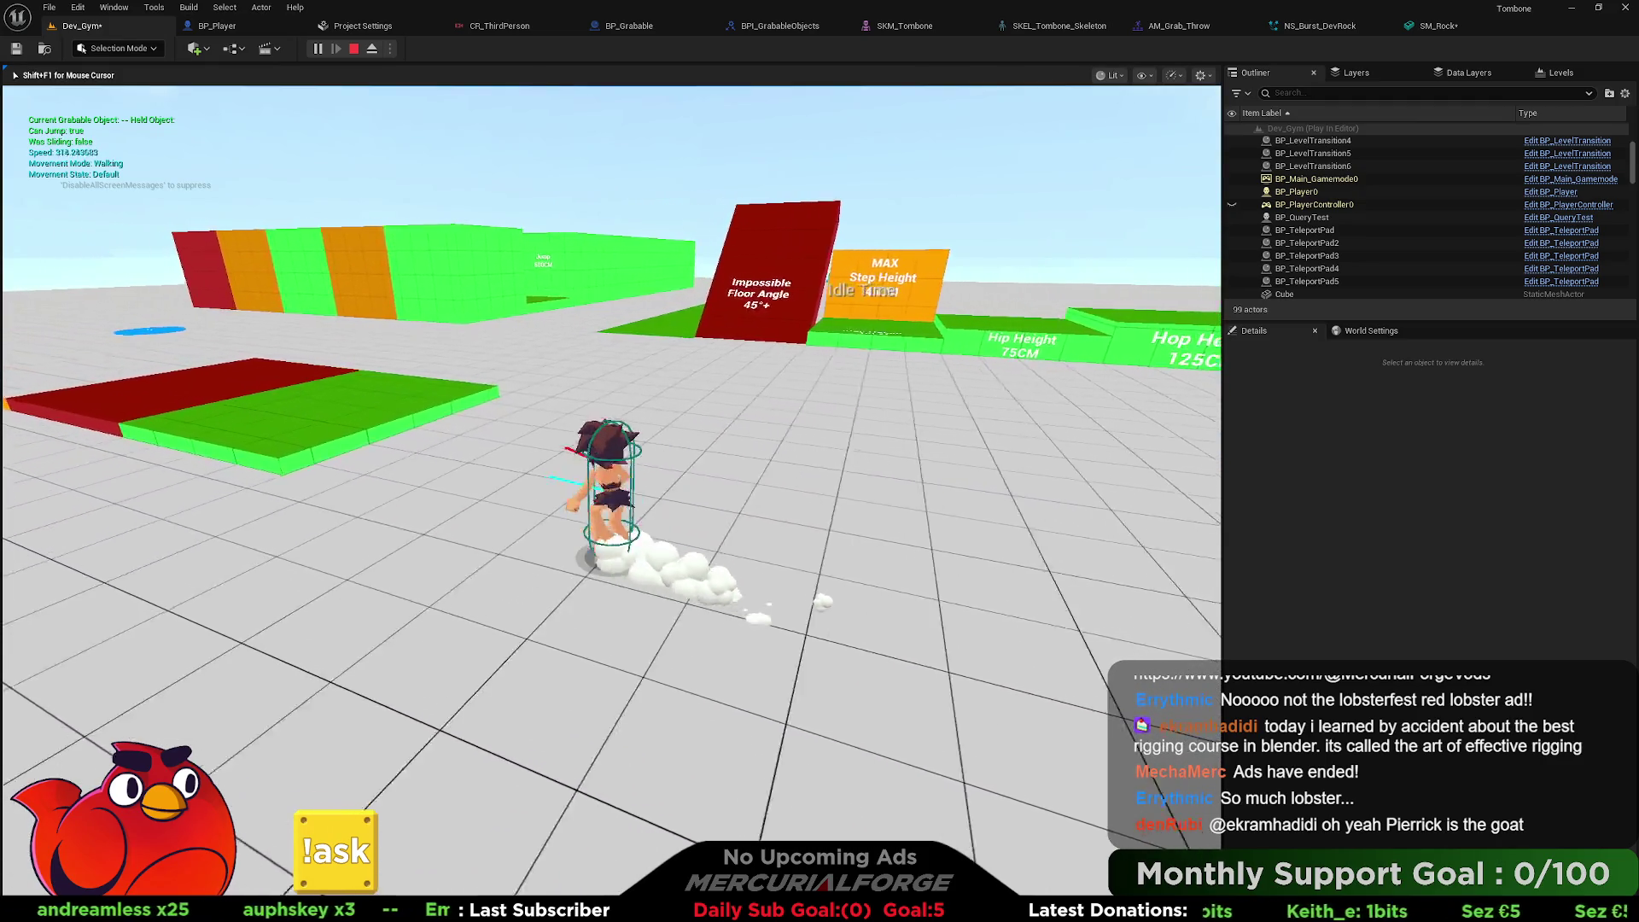
key("w")
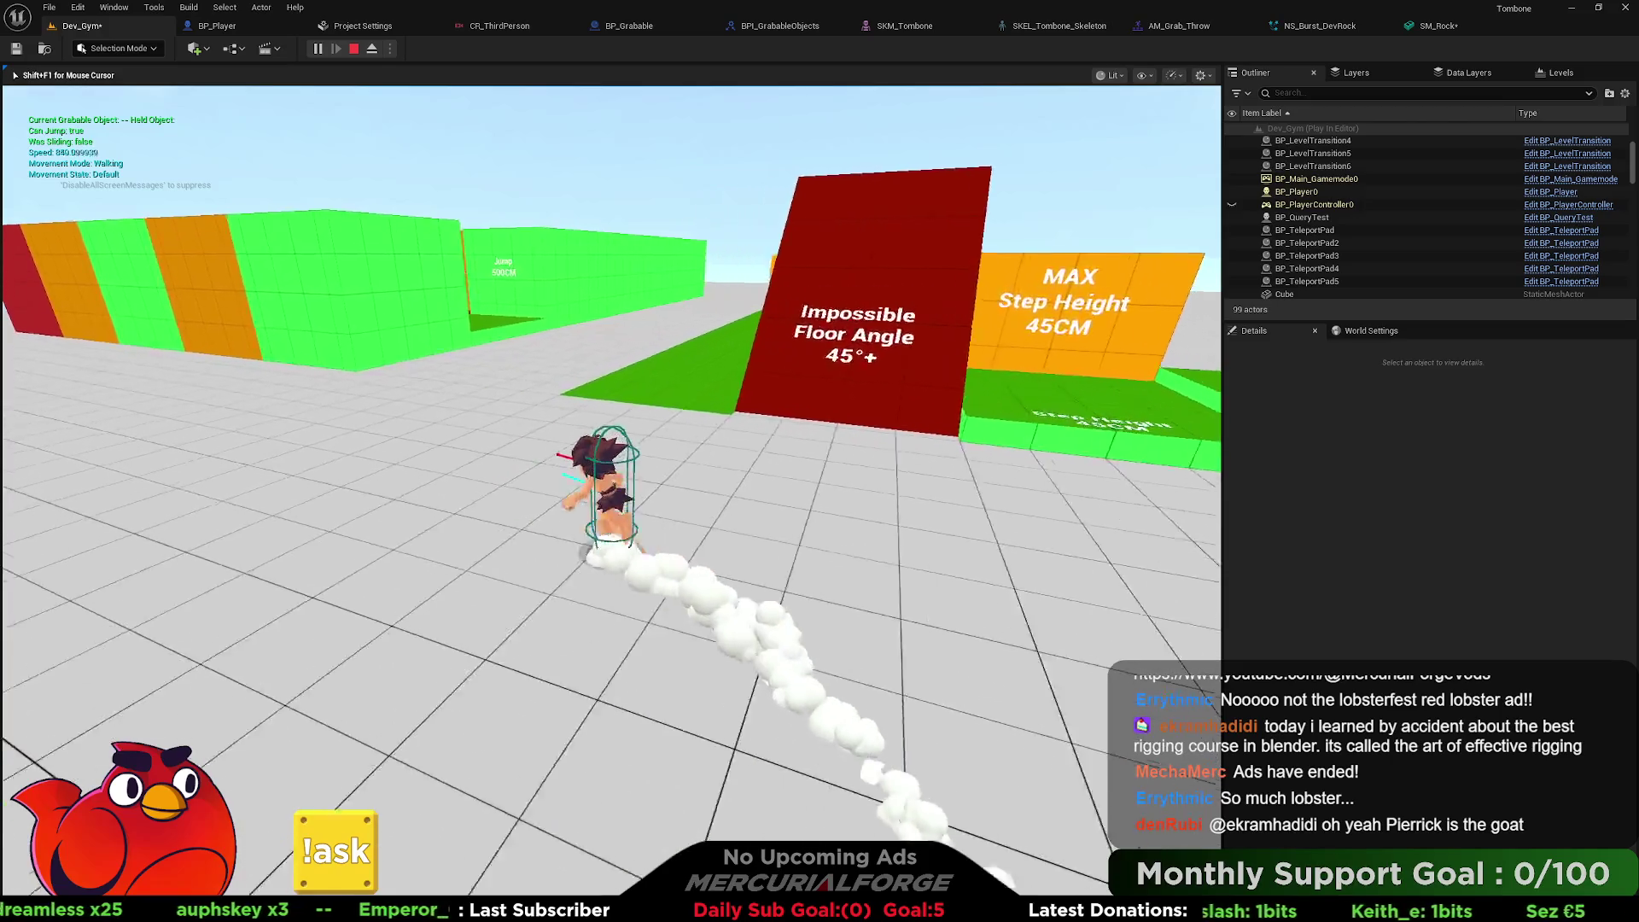
key("space")
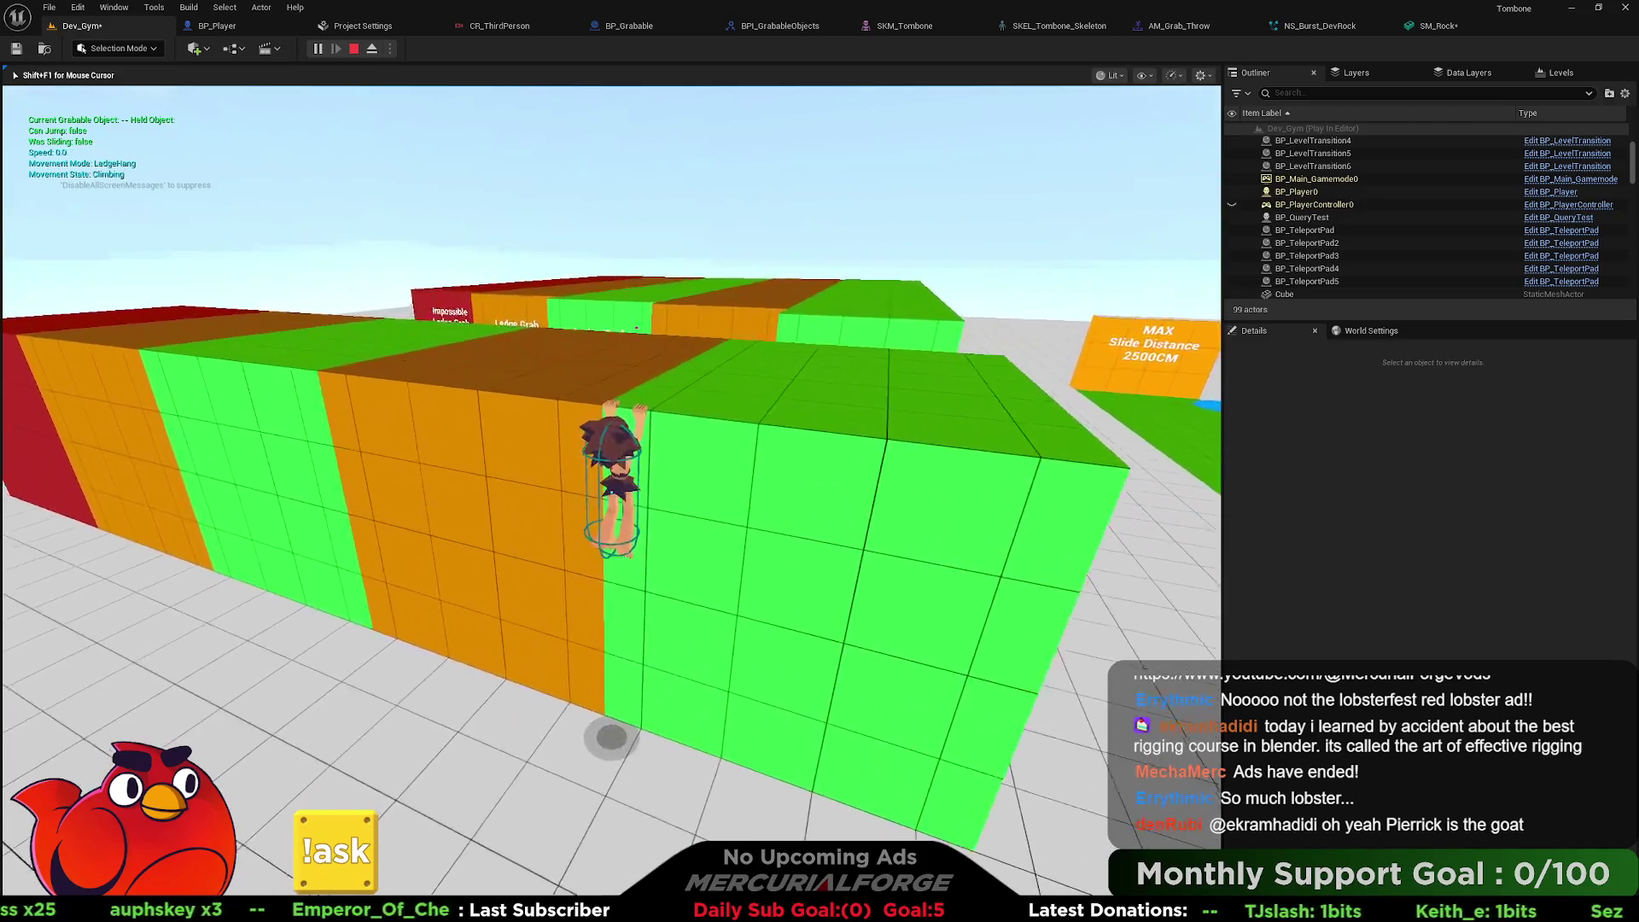
key("w")
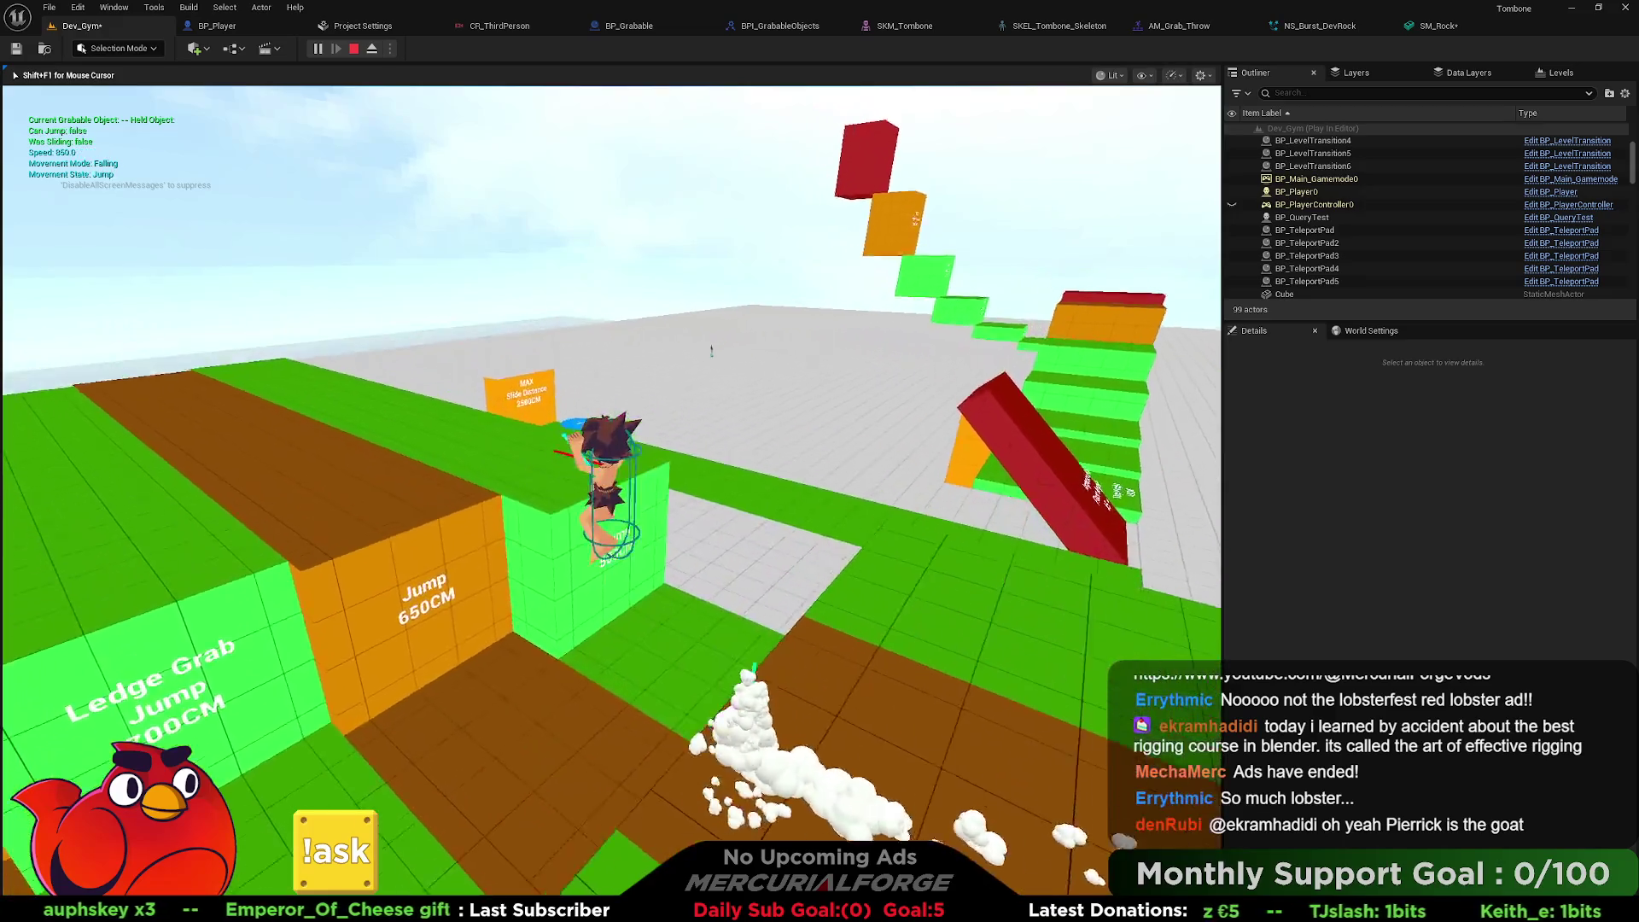
key("w")
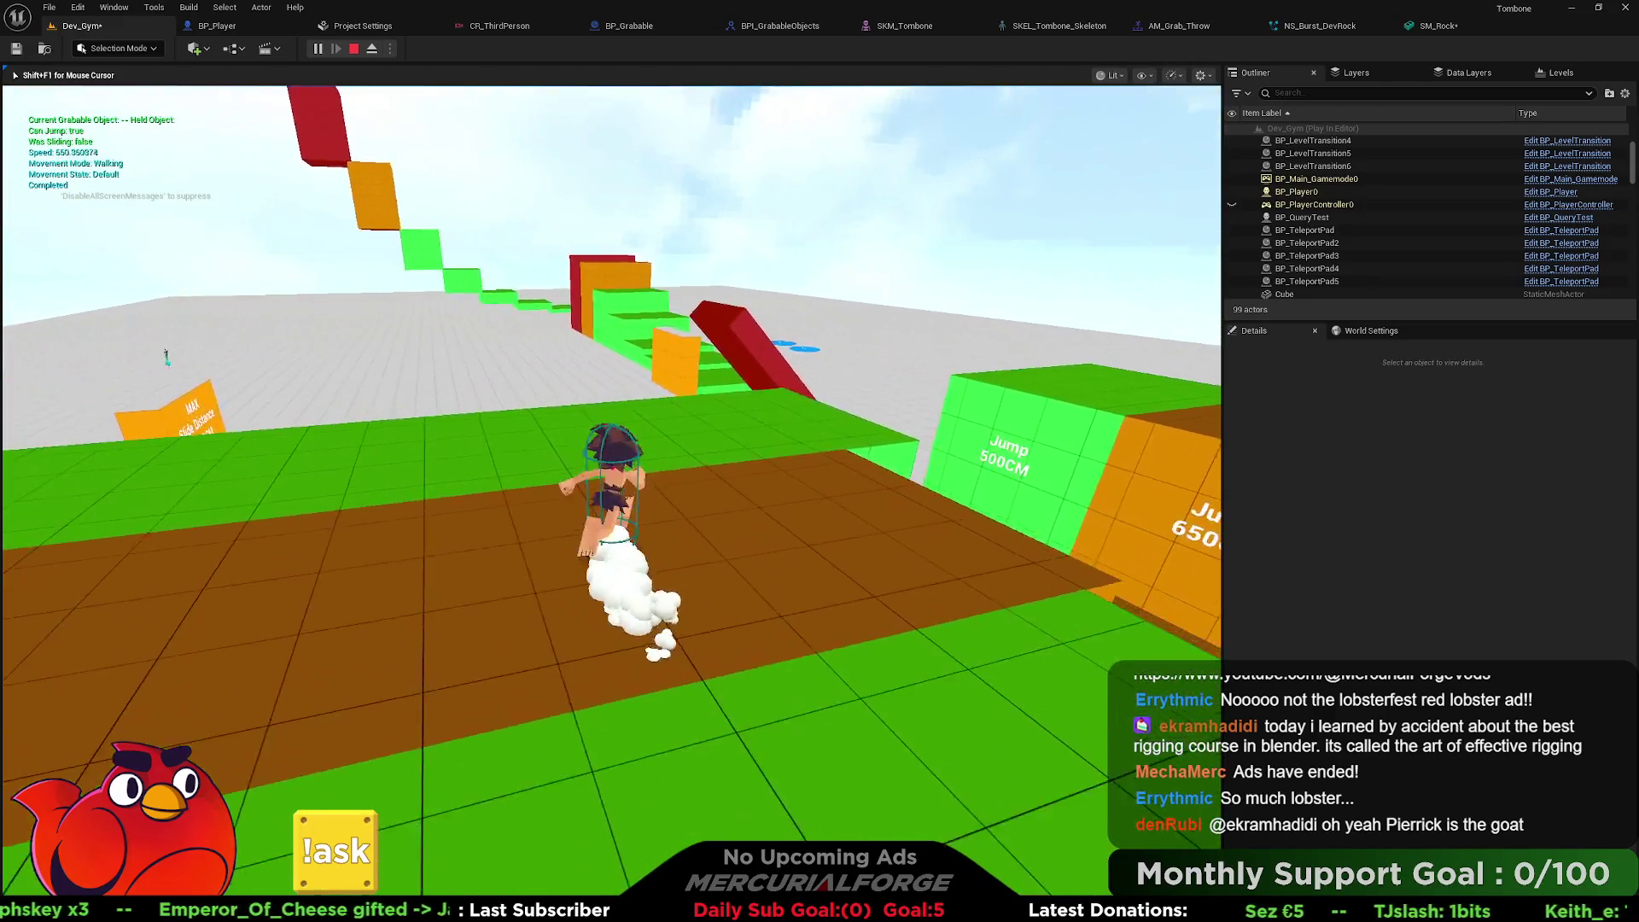
key("w")
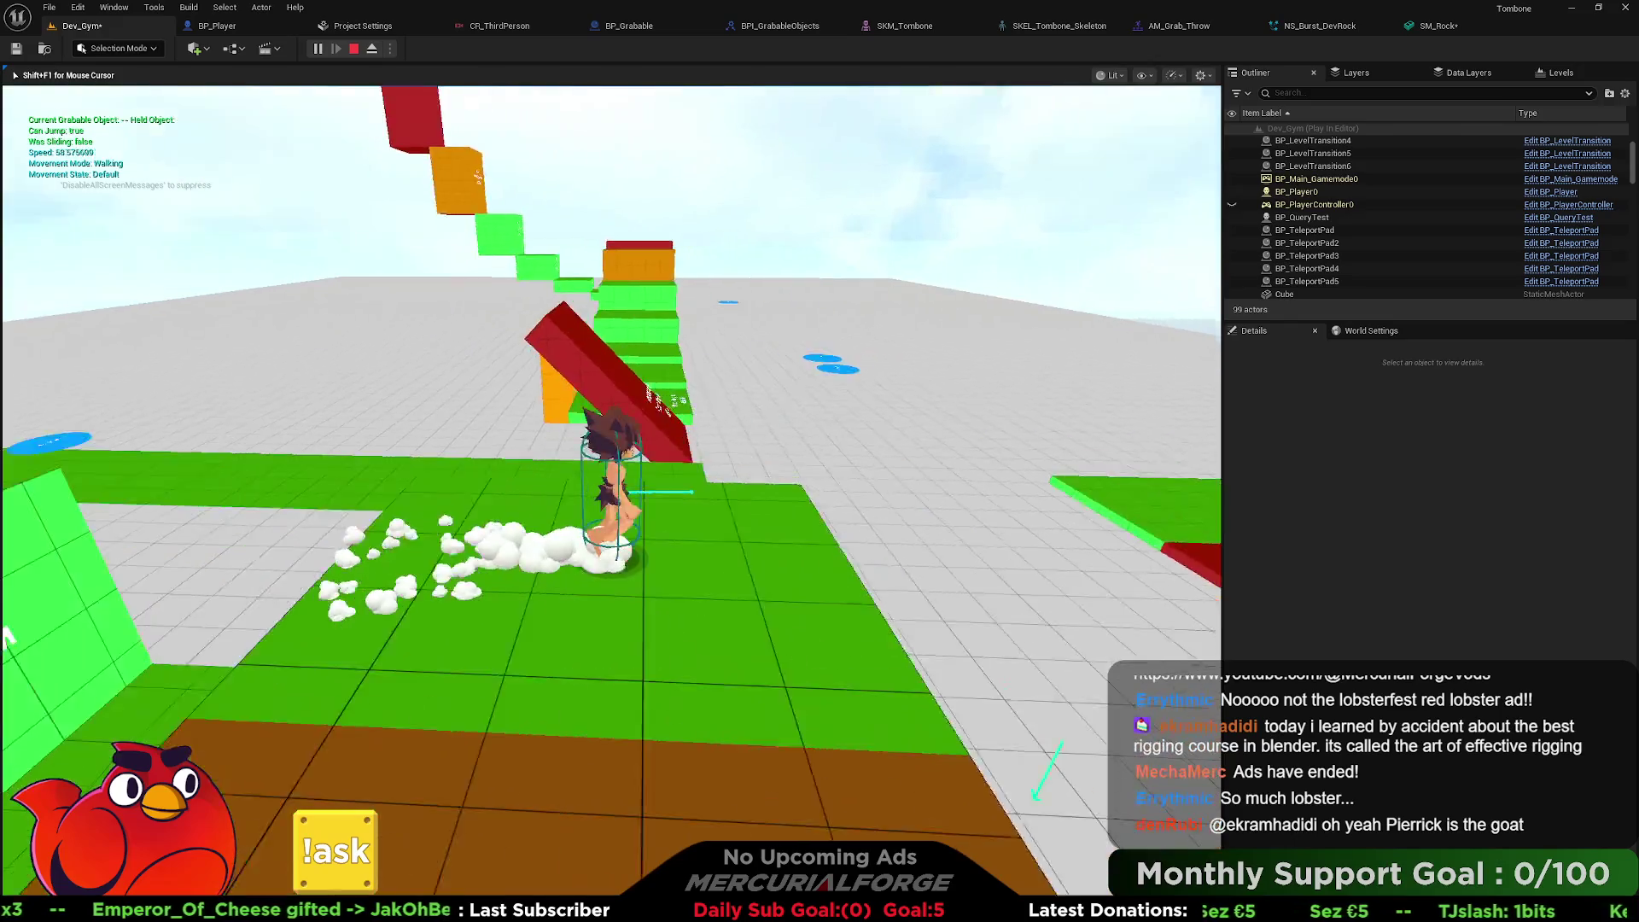
key("w")
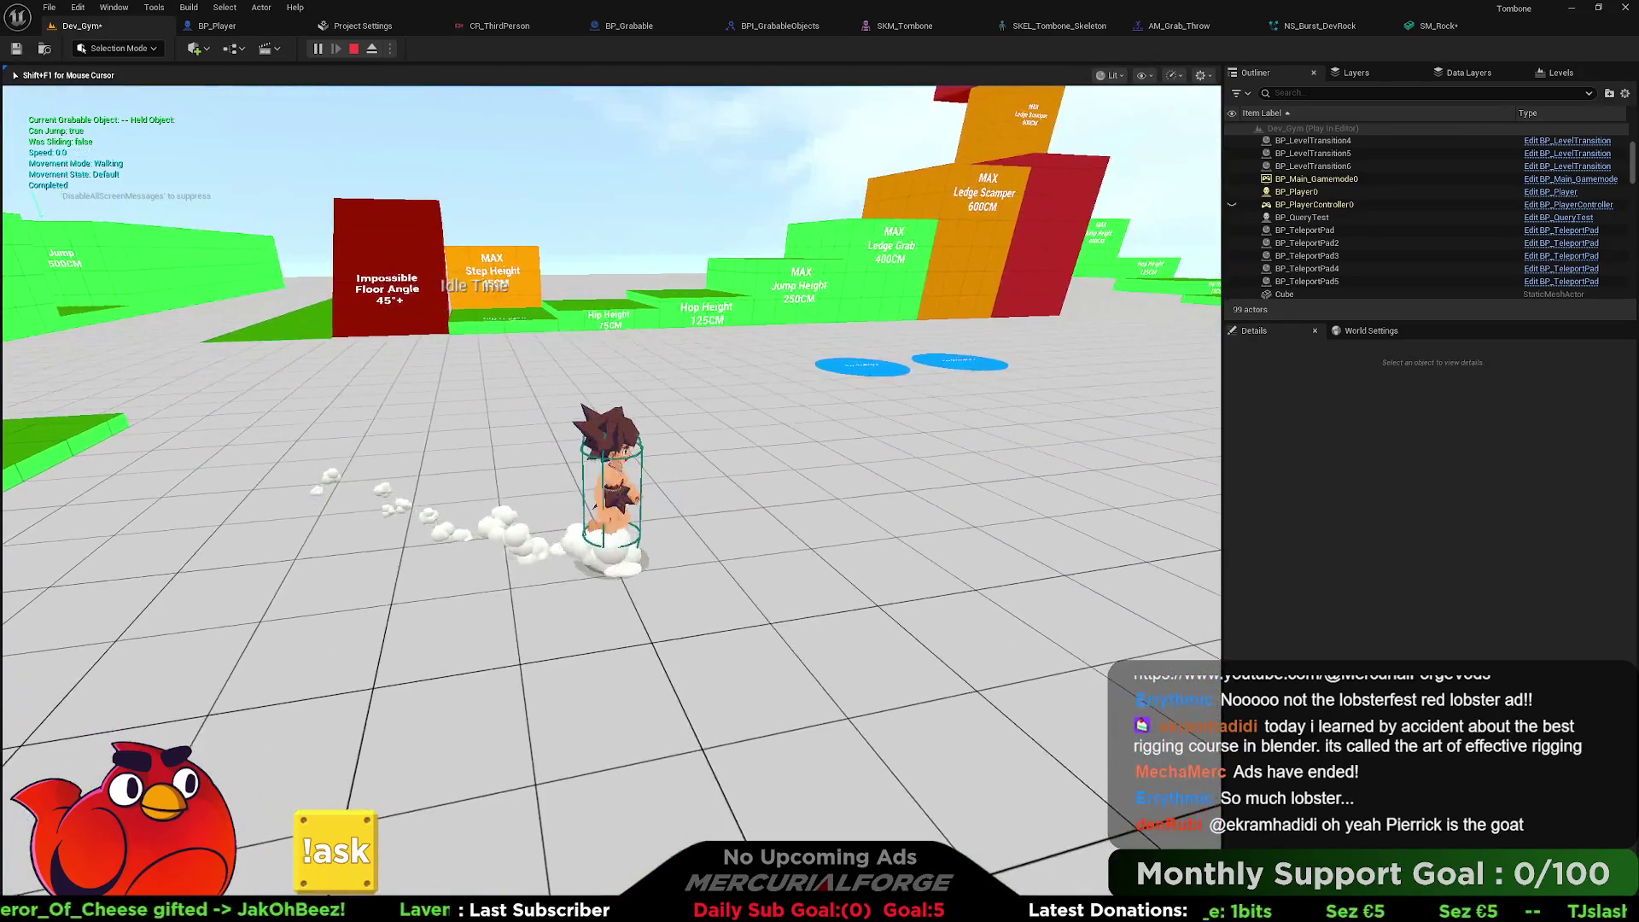
key("Escape")
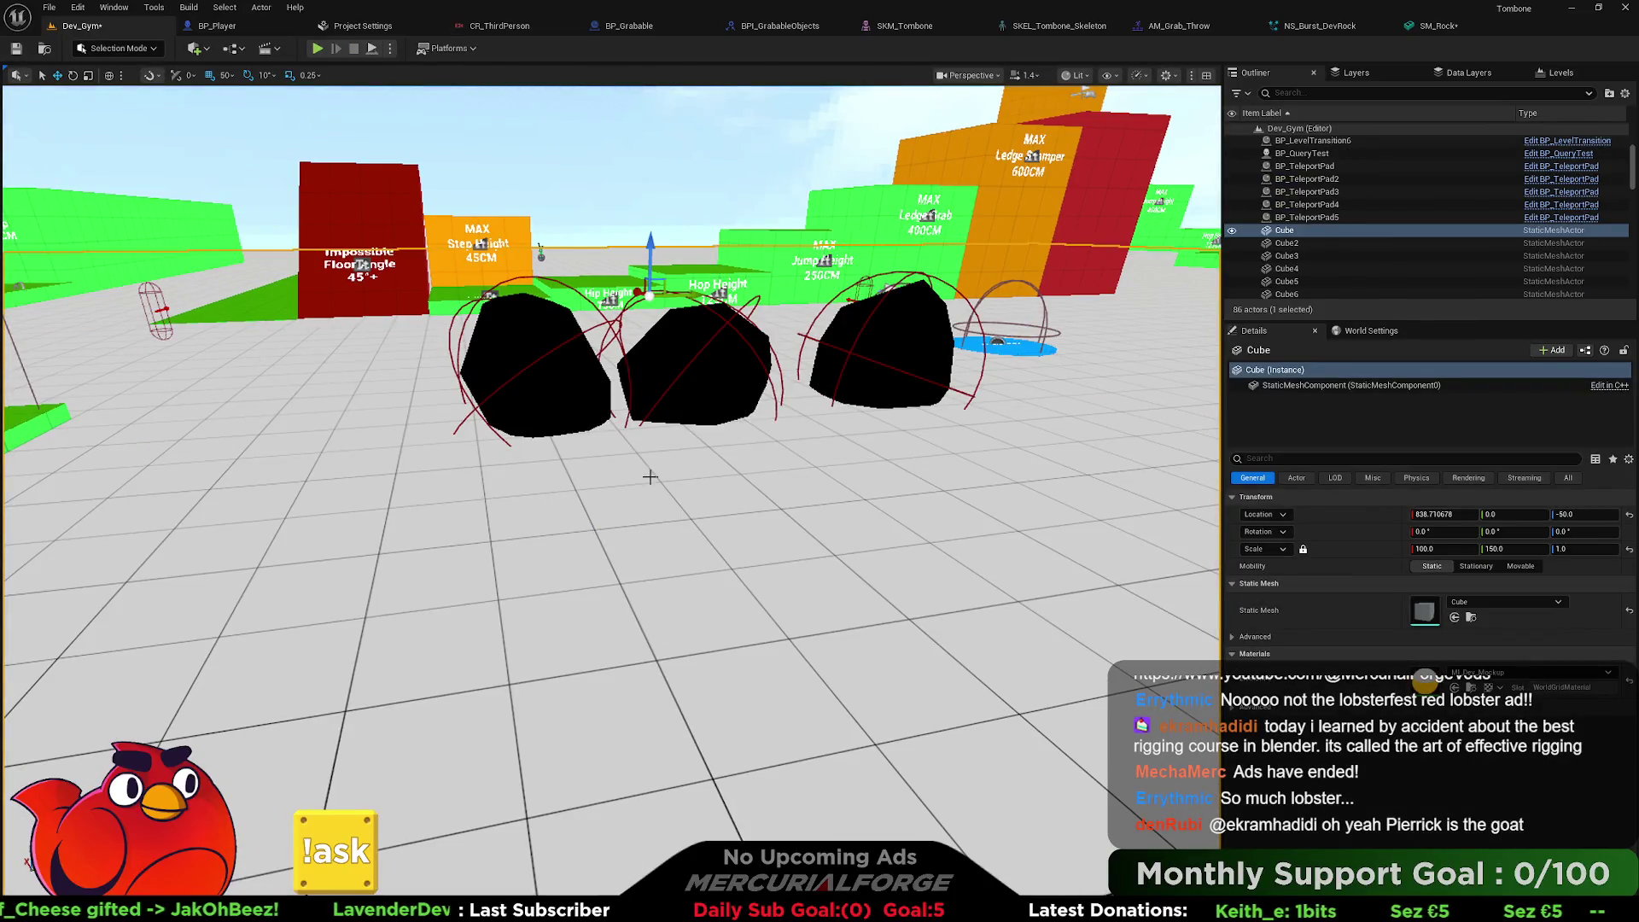
mouse_move(745, 480)
left_mouse_down()
mouse_move(606, 478)
mouse_move(683, 478)
left_mouse_up()
right_click(717, 625)
left_click(757, 617)
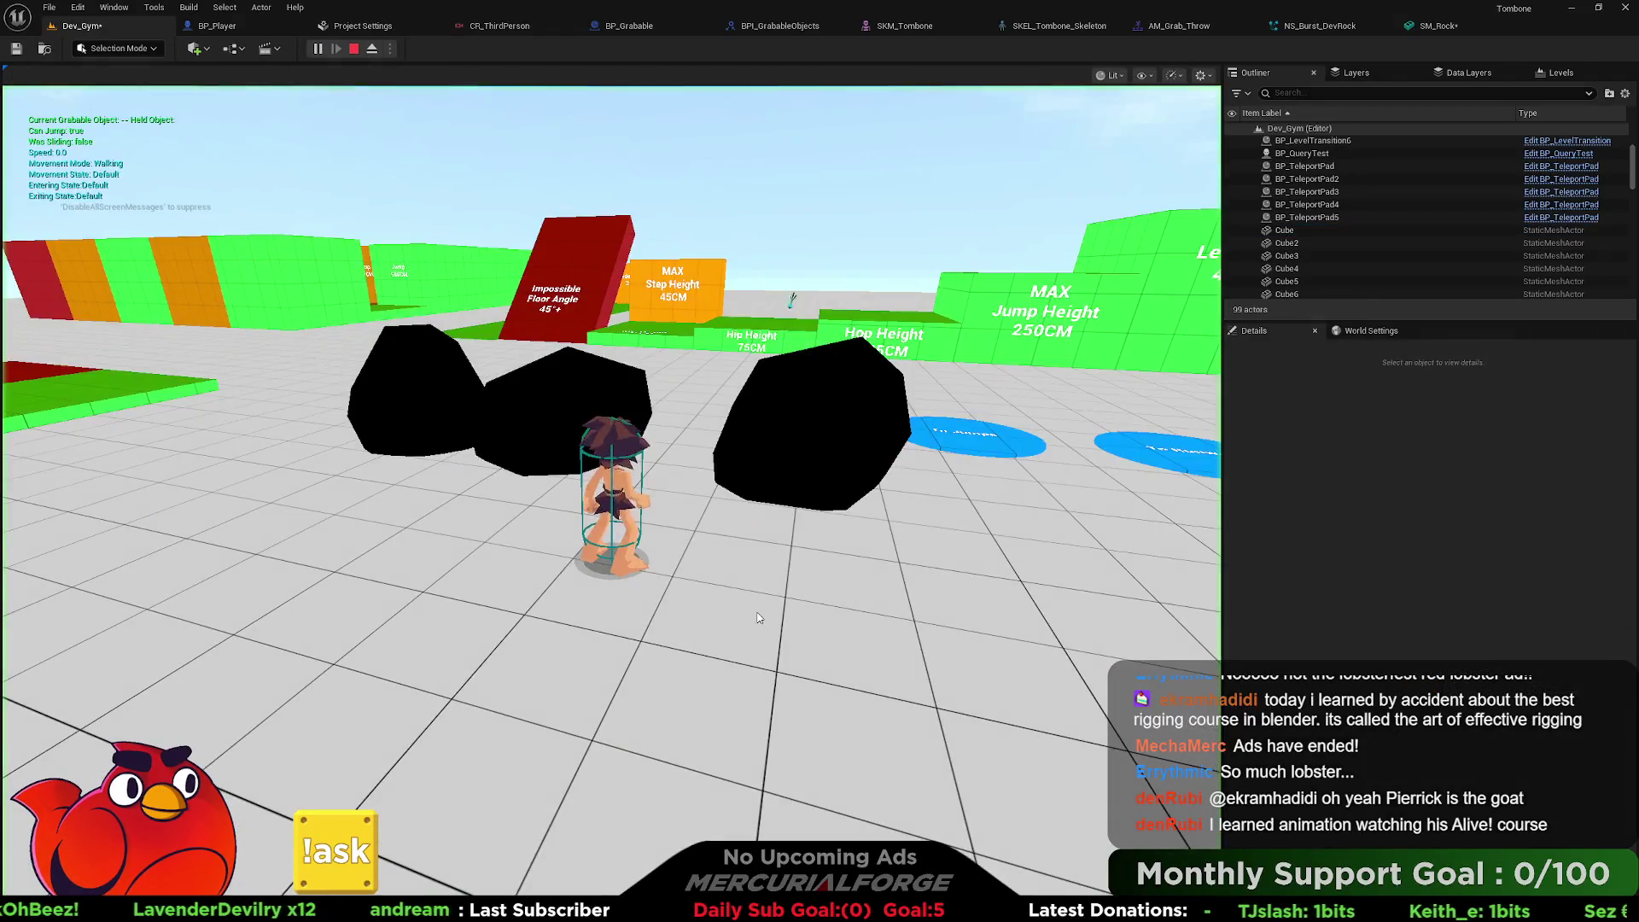
key("w")
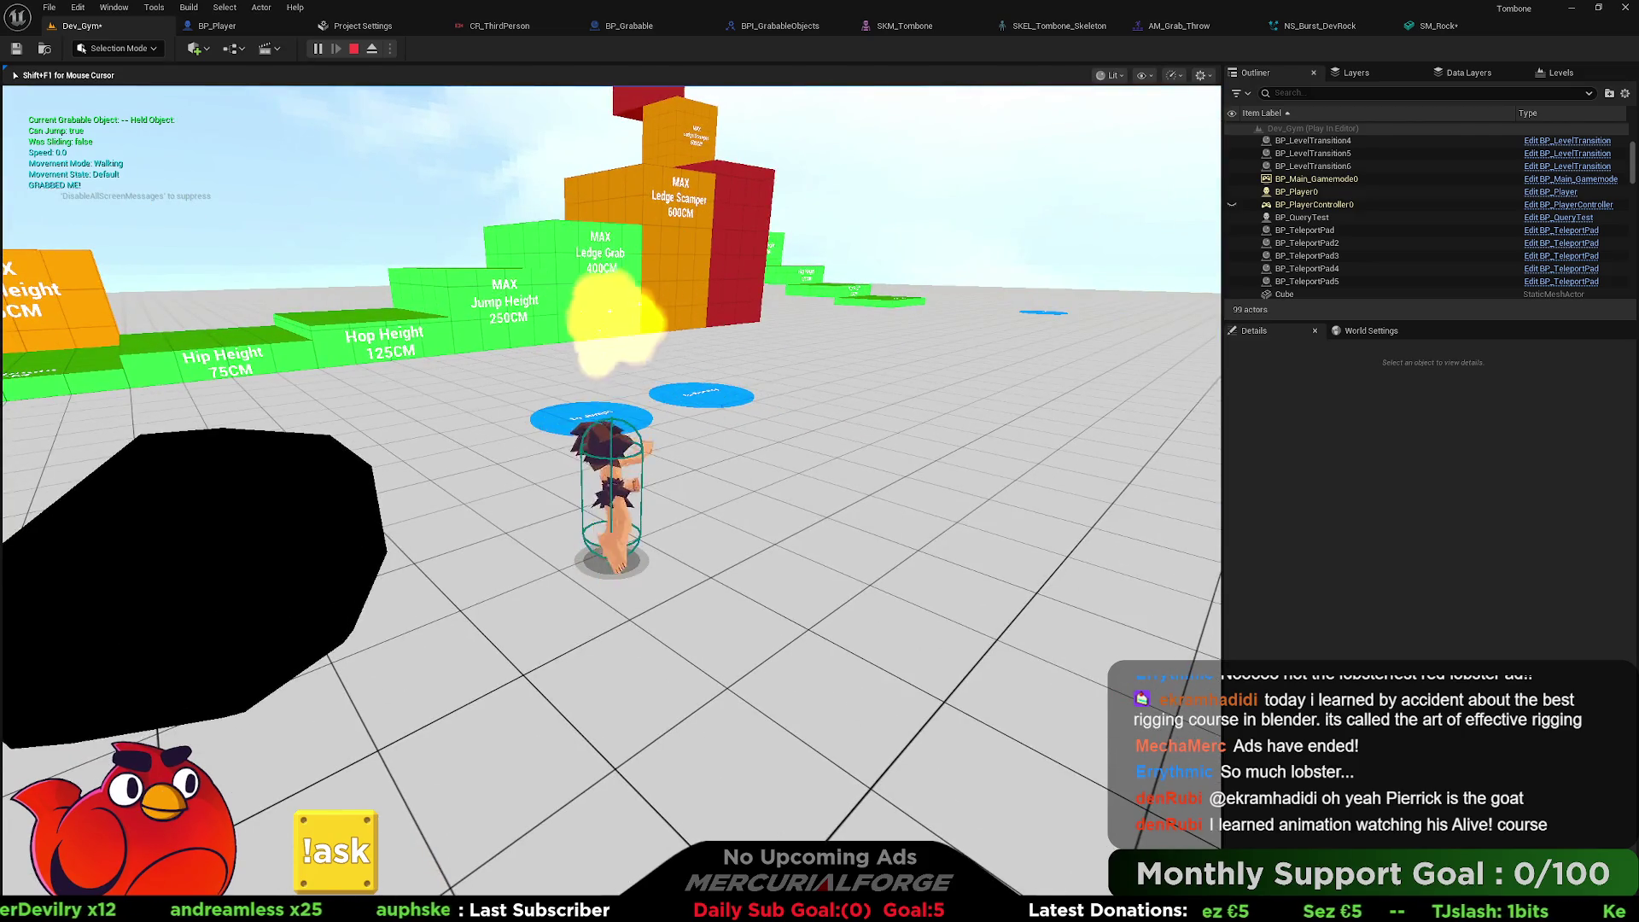
key("w")
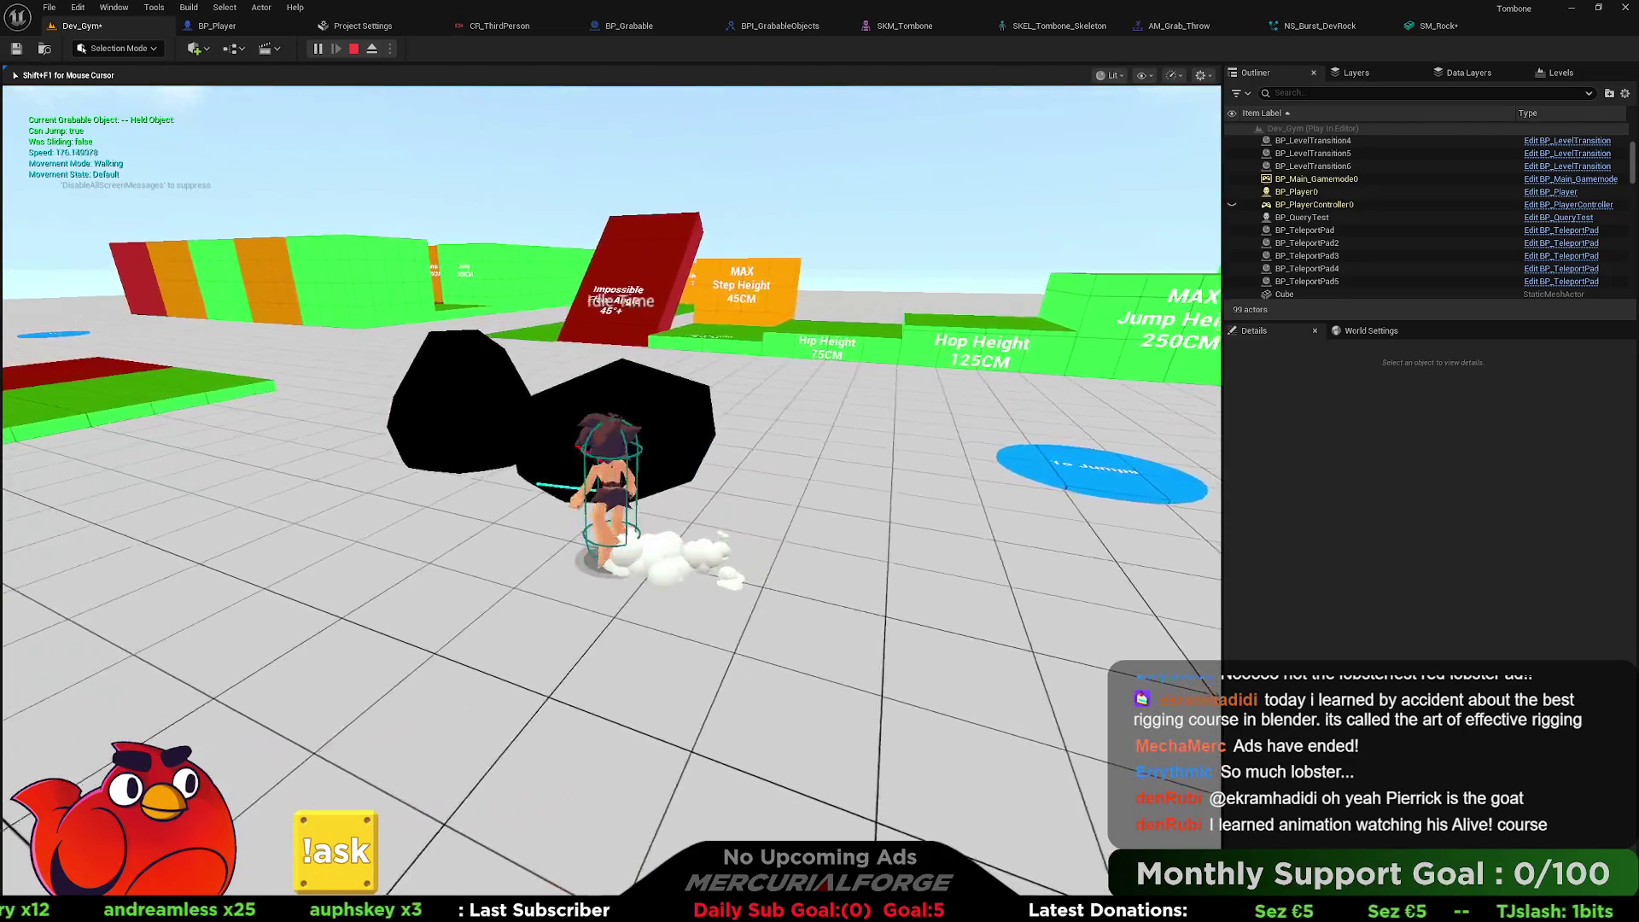
key("w")
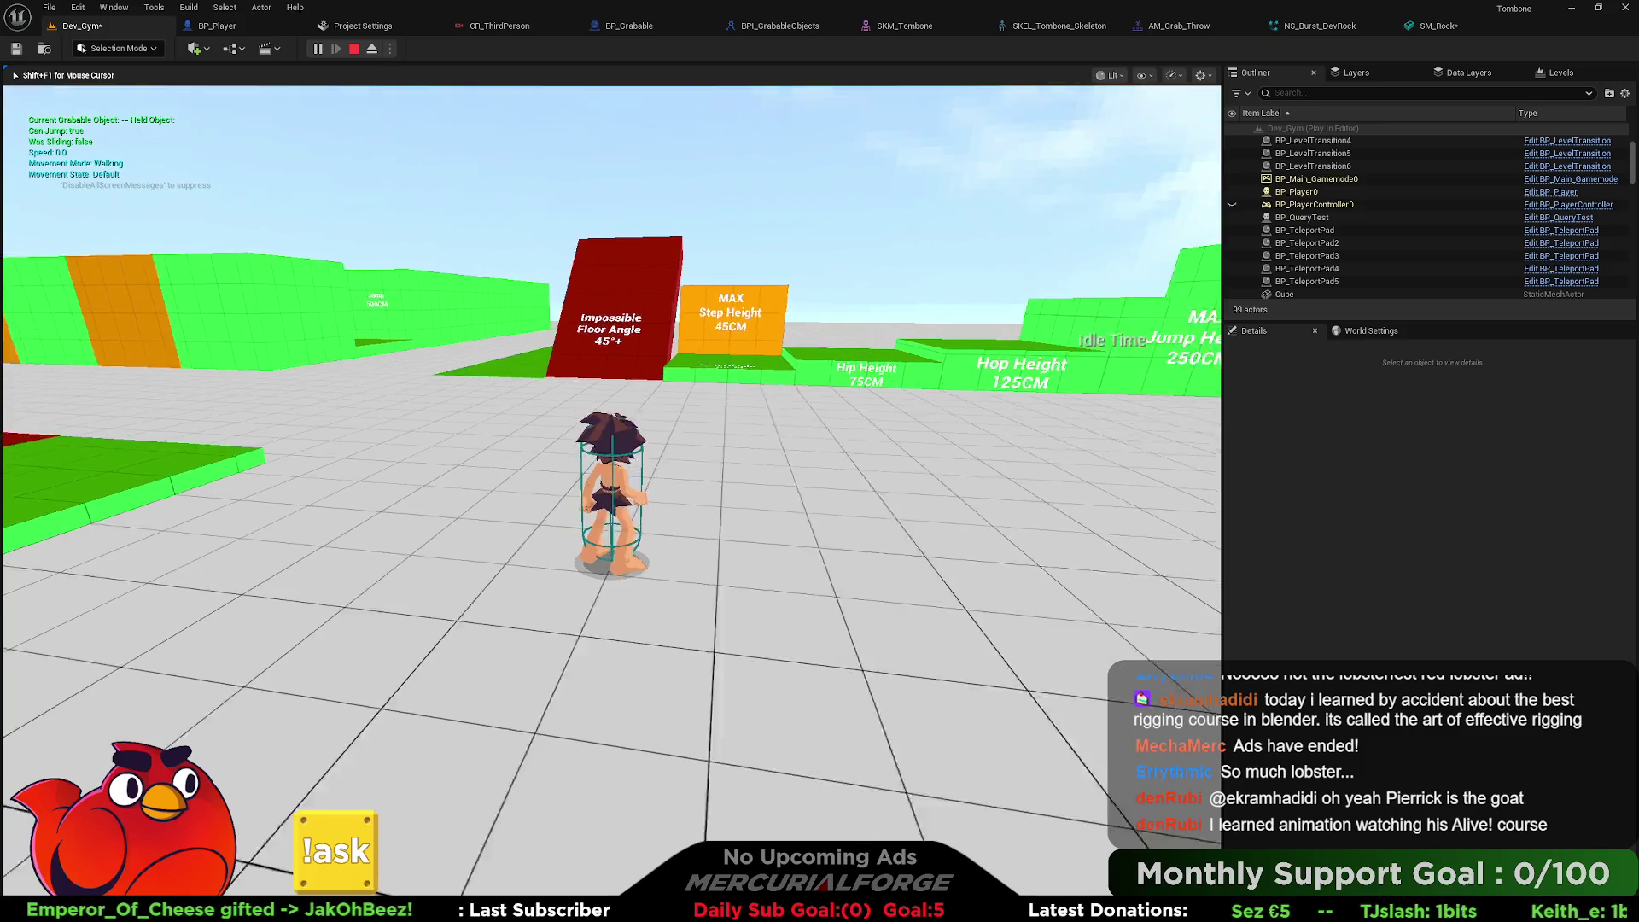
key("Escape")
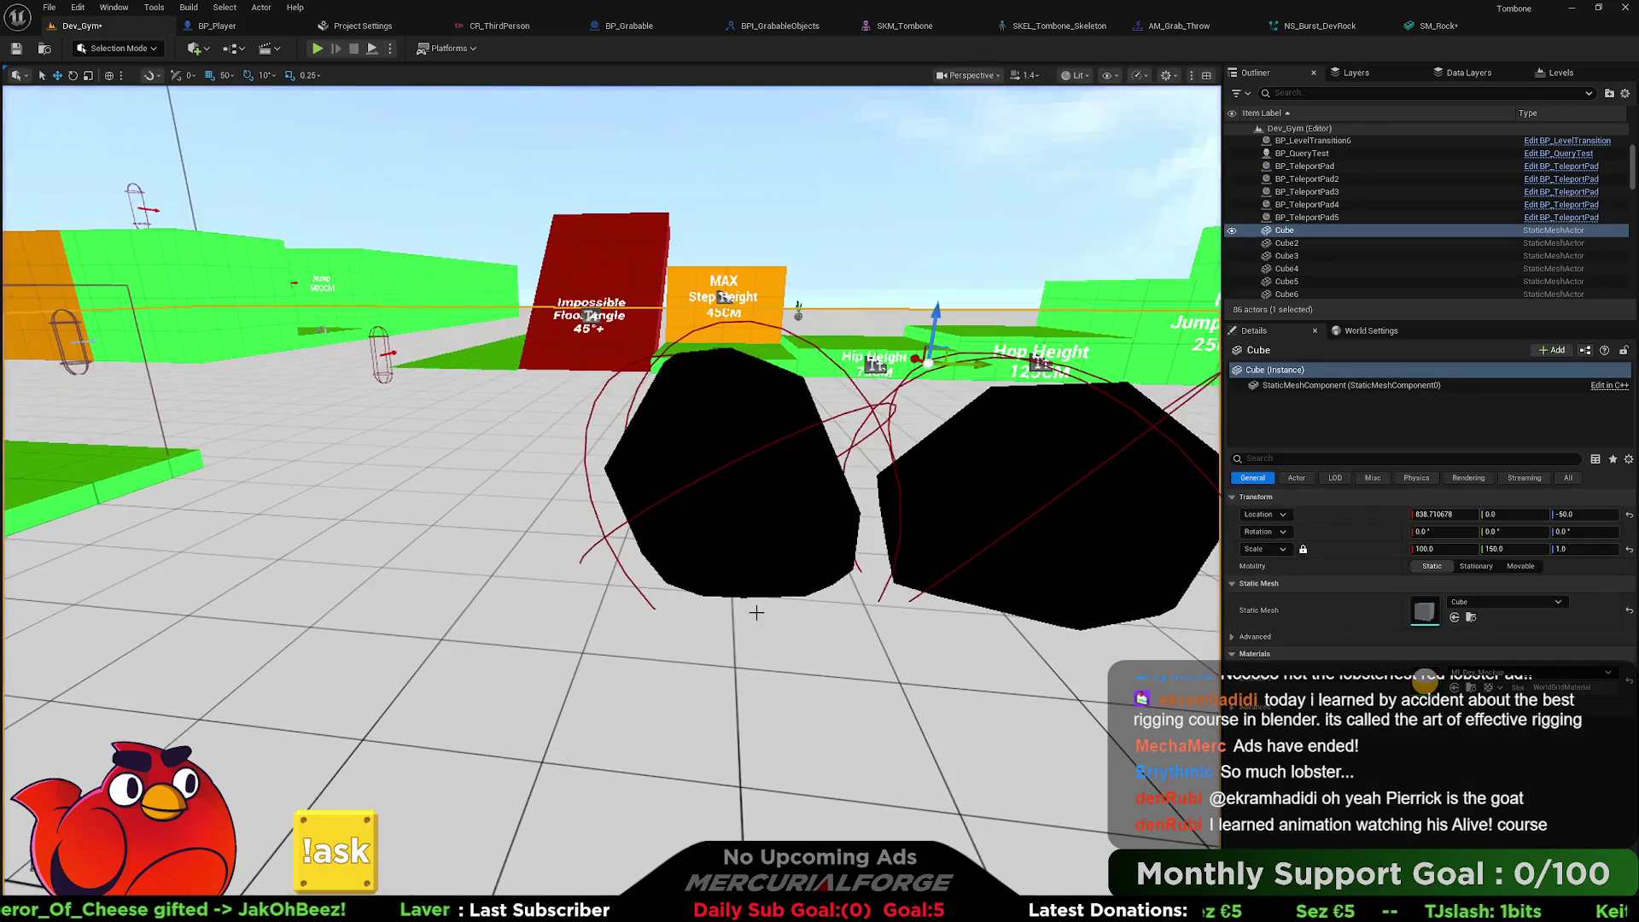
Move the Warp_Start actor to a new spot at X location 1300.
left_click(395, 352)
scroll(394, 352, "down", 10)
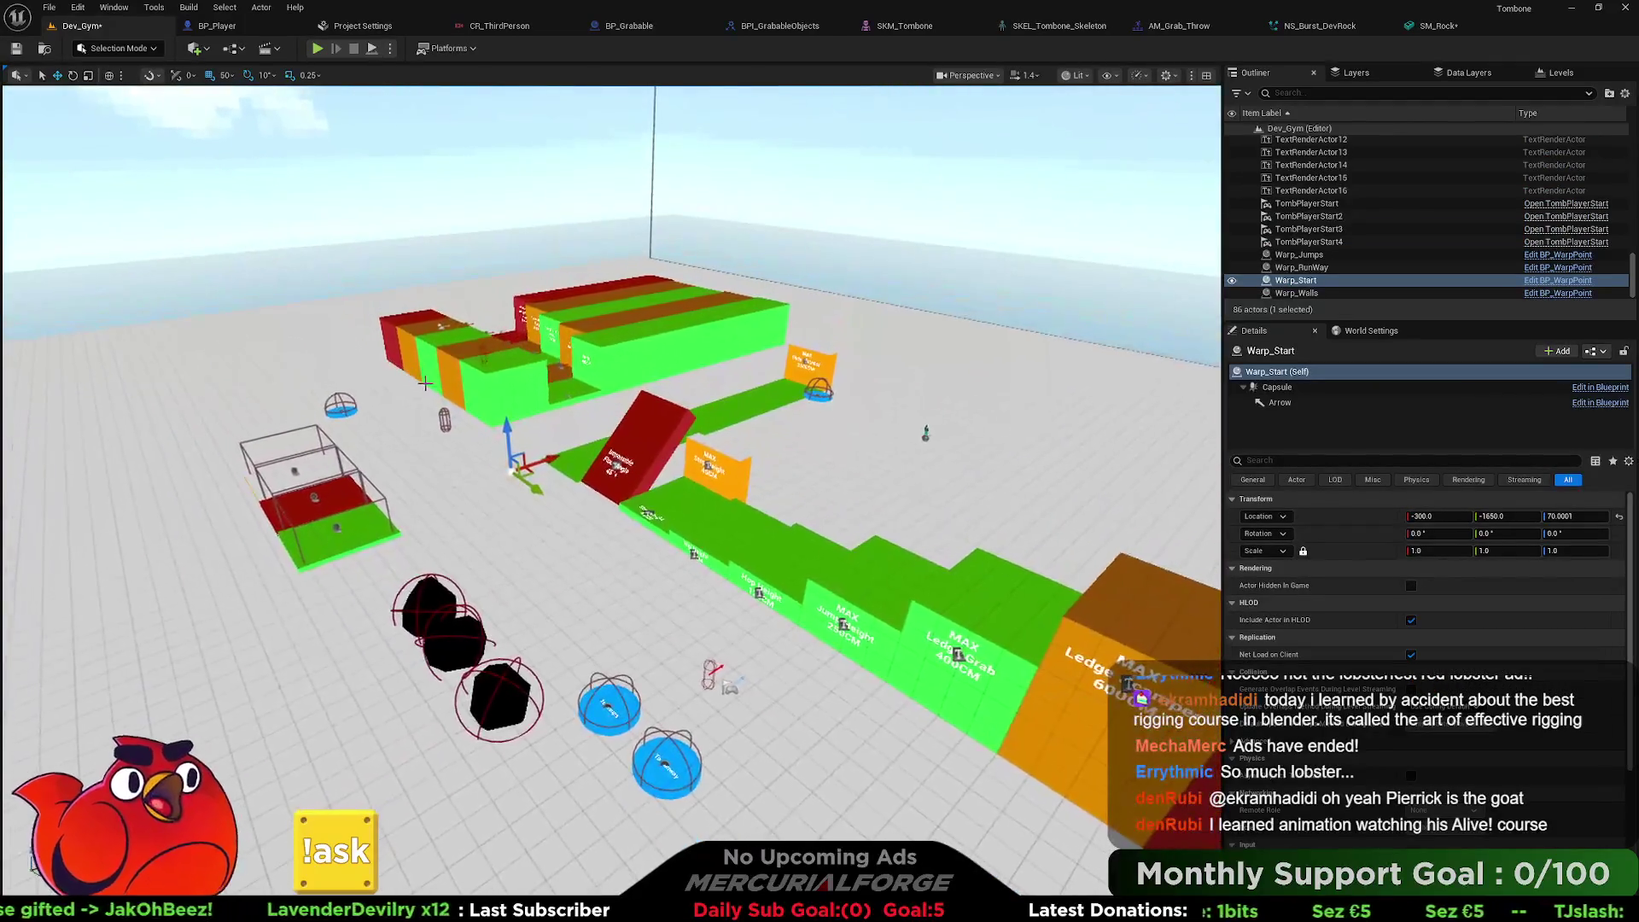
mouse_move(540, 453)
left_mouse_down()
mouse_move(773, 440)
mouse_move(717, 452)
mouse_move(777, 462)
left_mouse_up()
Select the BP_Grabable3 and BP_Grabable rocks and look around them on the course.
left_click_drag(461, 433, 496, 290)
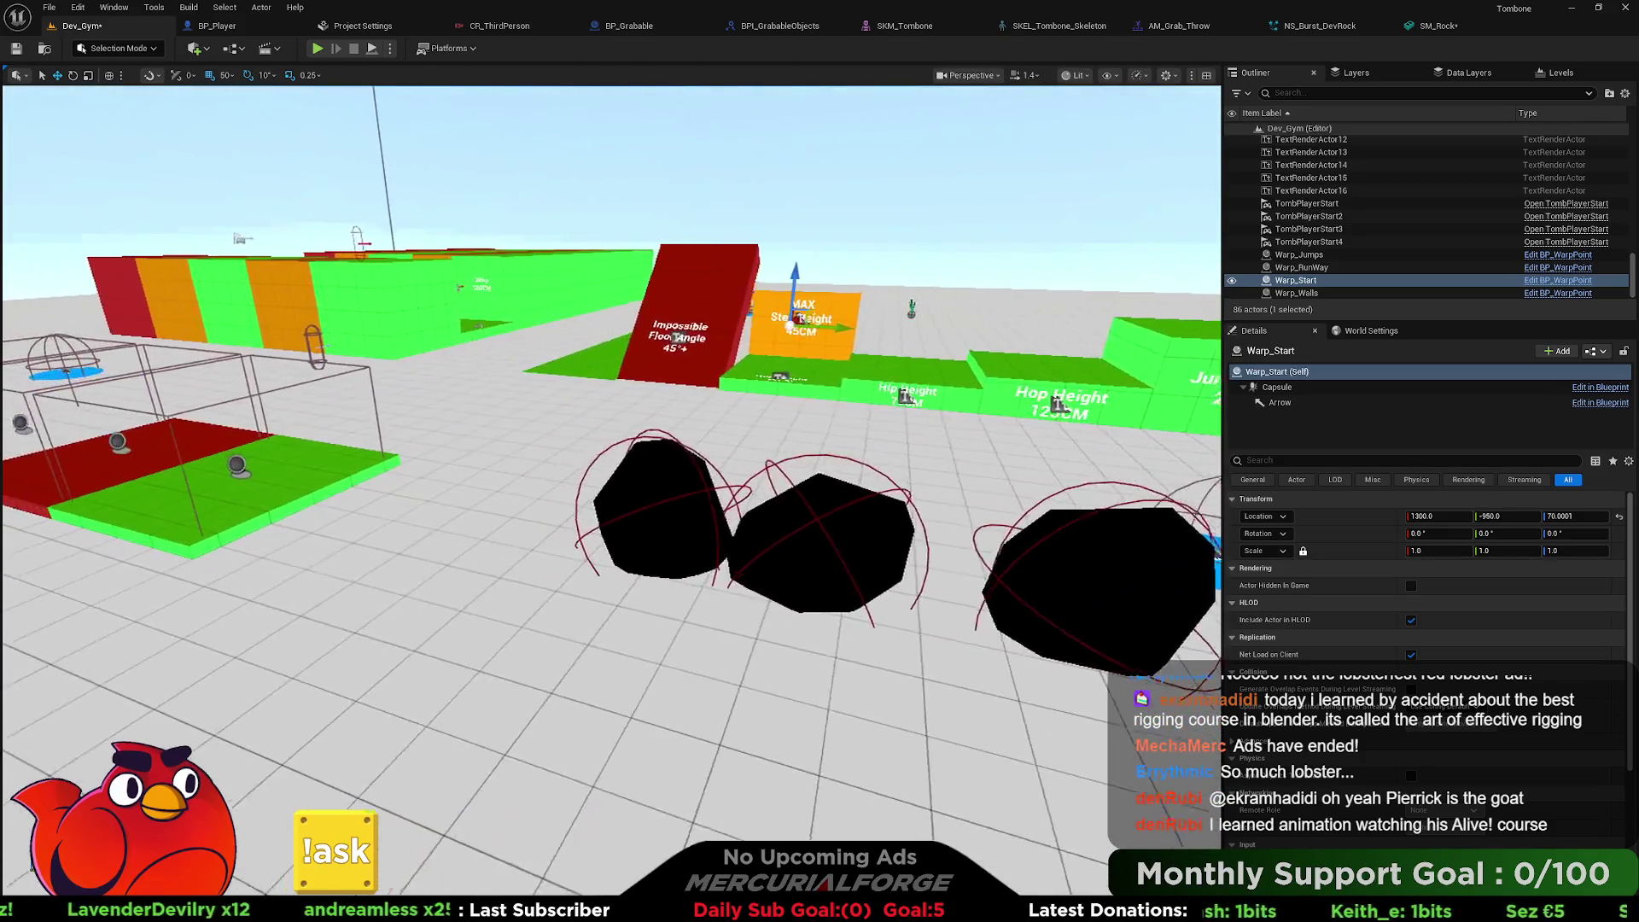
left_click(933, 597)
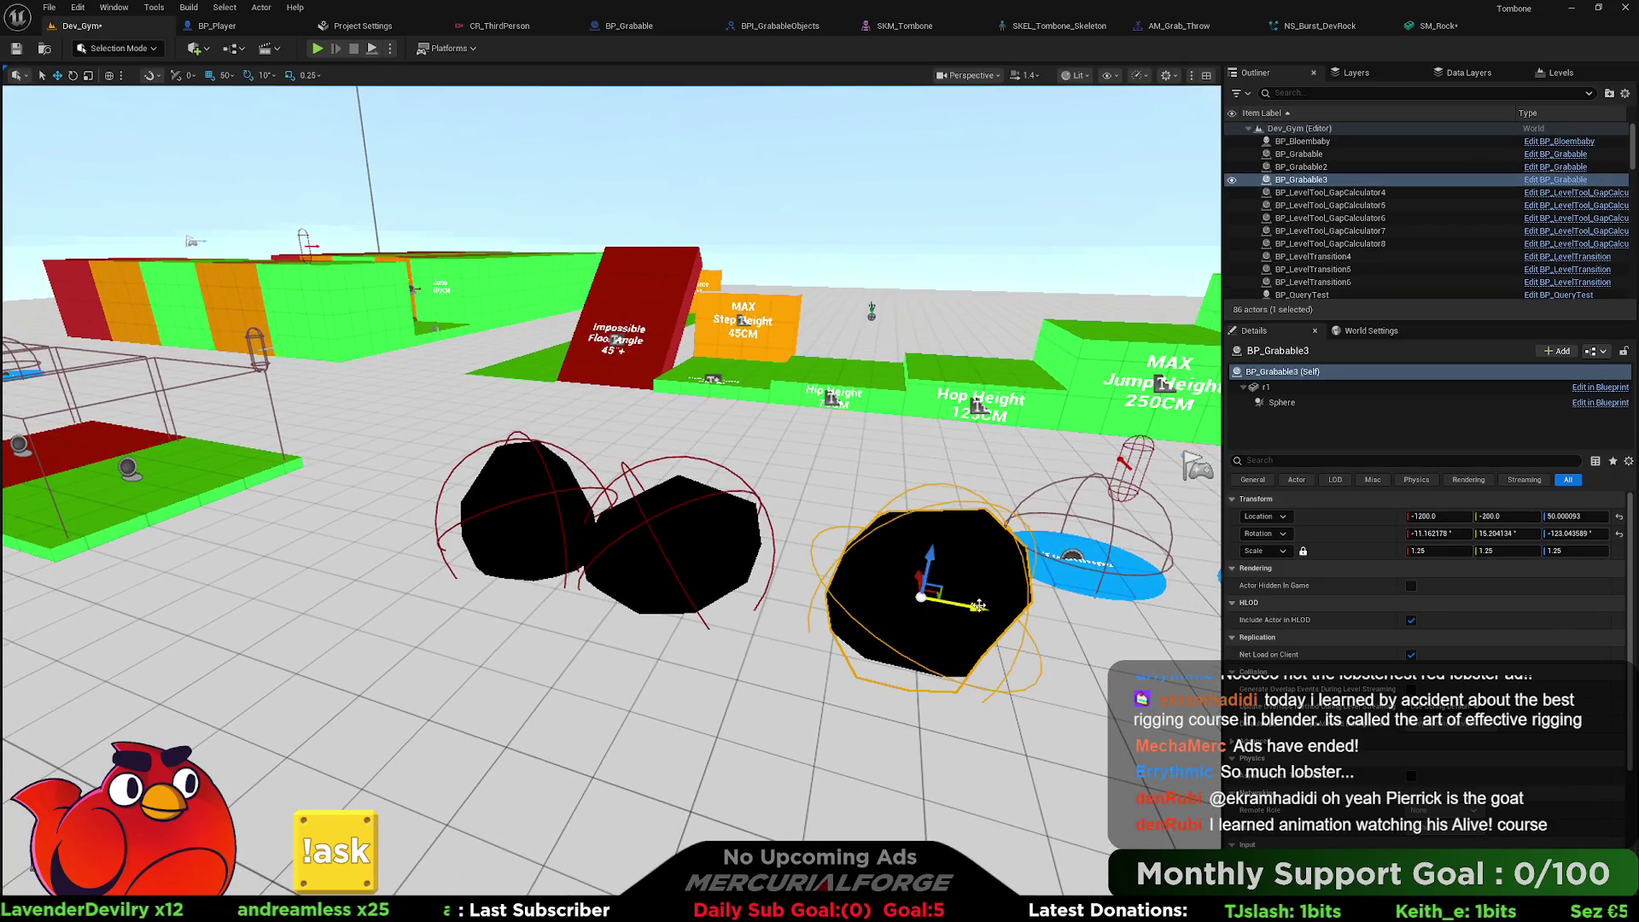
left_click(543, 521)
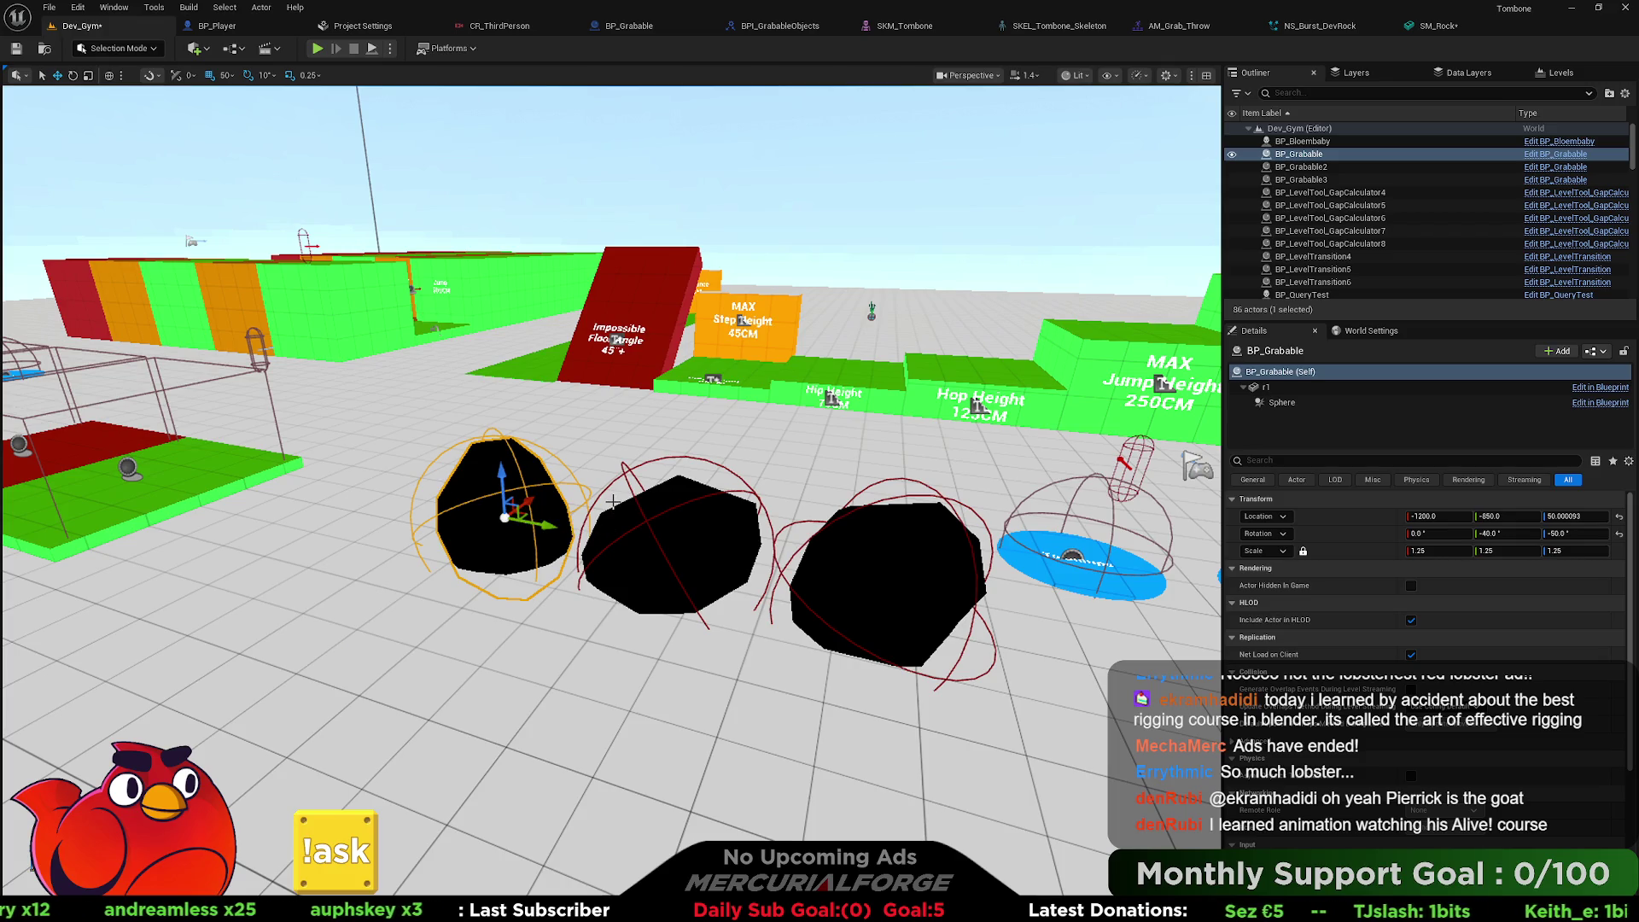
mouse_move(612, 502)
left_mouse_down()
mouse_move(594, 628)
mouse_move(546, 594)
mouse_move(589, 540)
mouse_move(623, 532)
mouse_move(597, 533)
left_mouse_up()
scroll(611, 491, "up", 5)
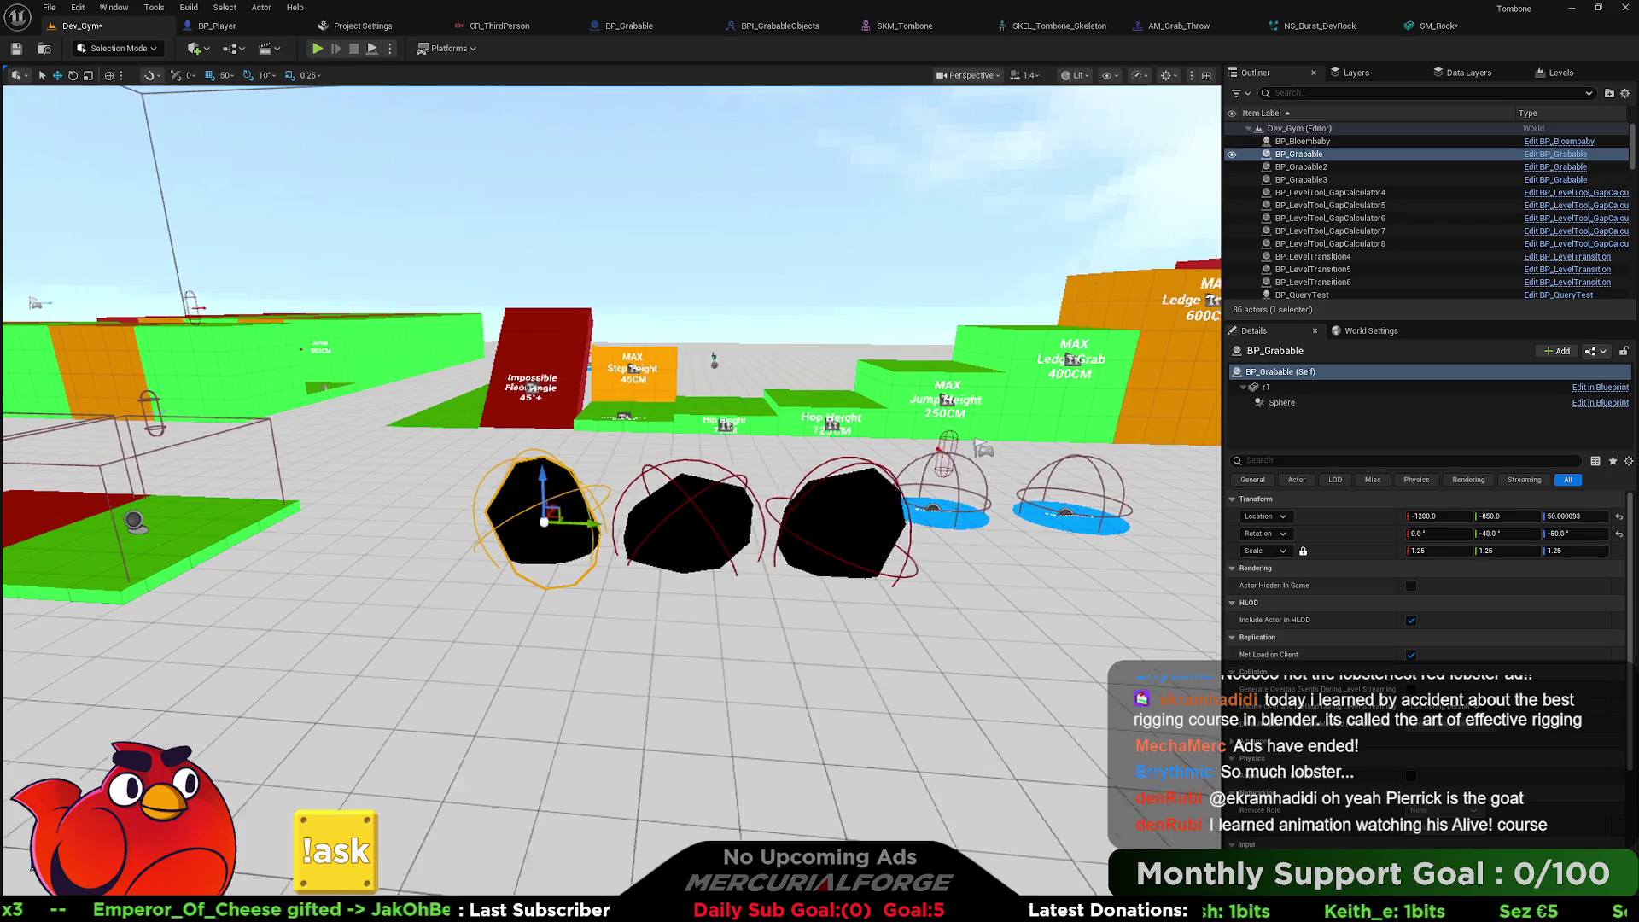
key("d")
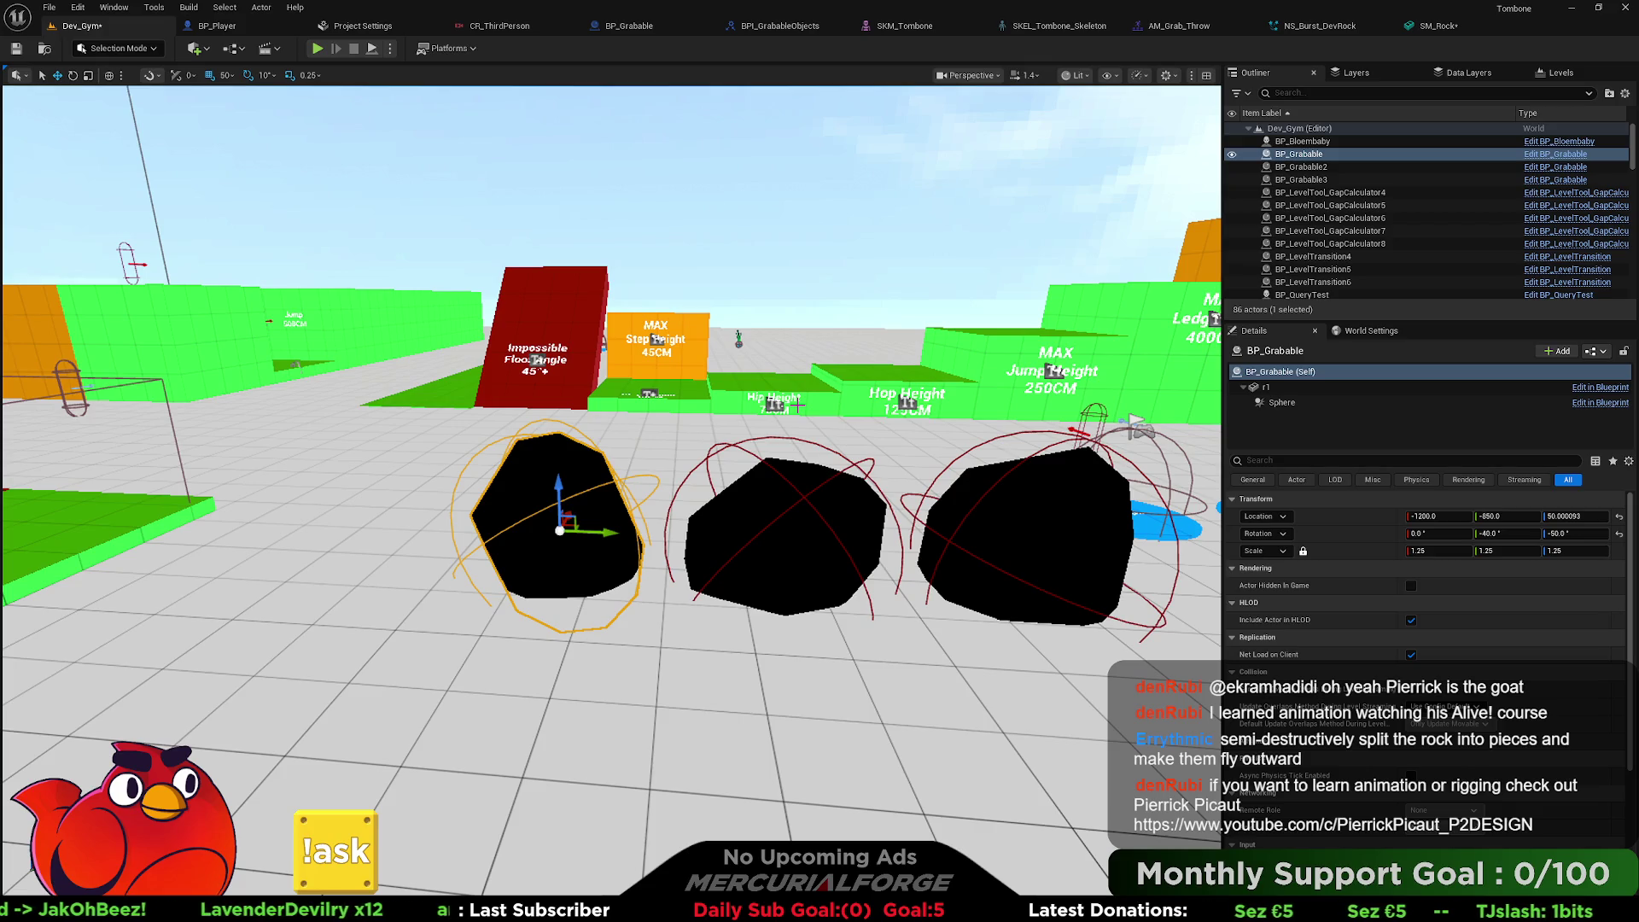
mouse_move(796, 407)
left_mouse_down()
mouse_move(649, 412)
mouse_move(695, 412)
left_mouse_up()
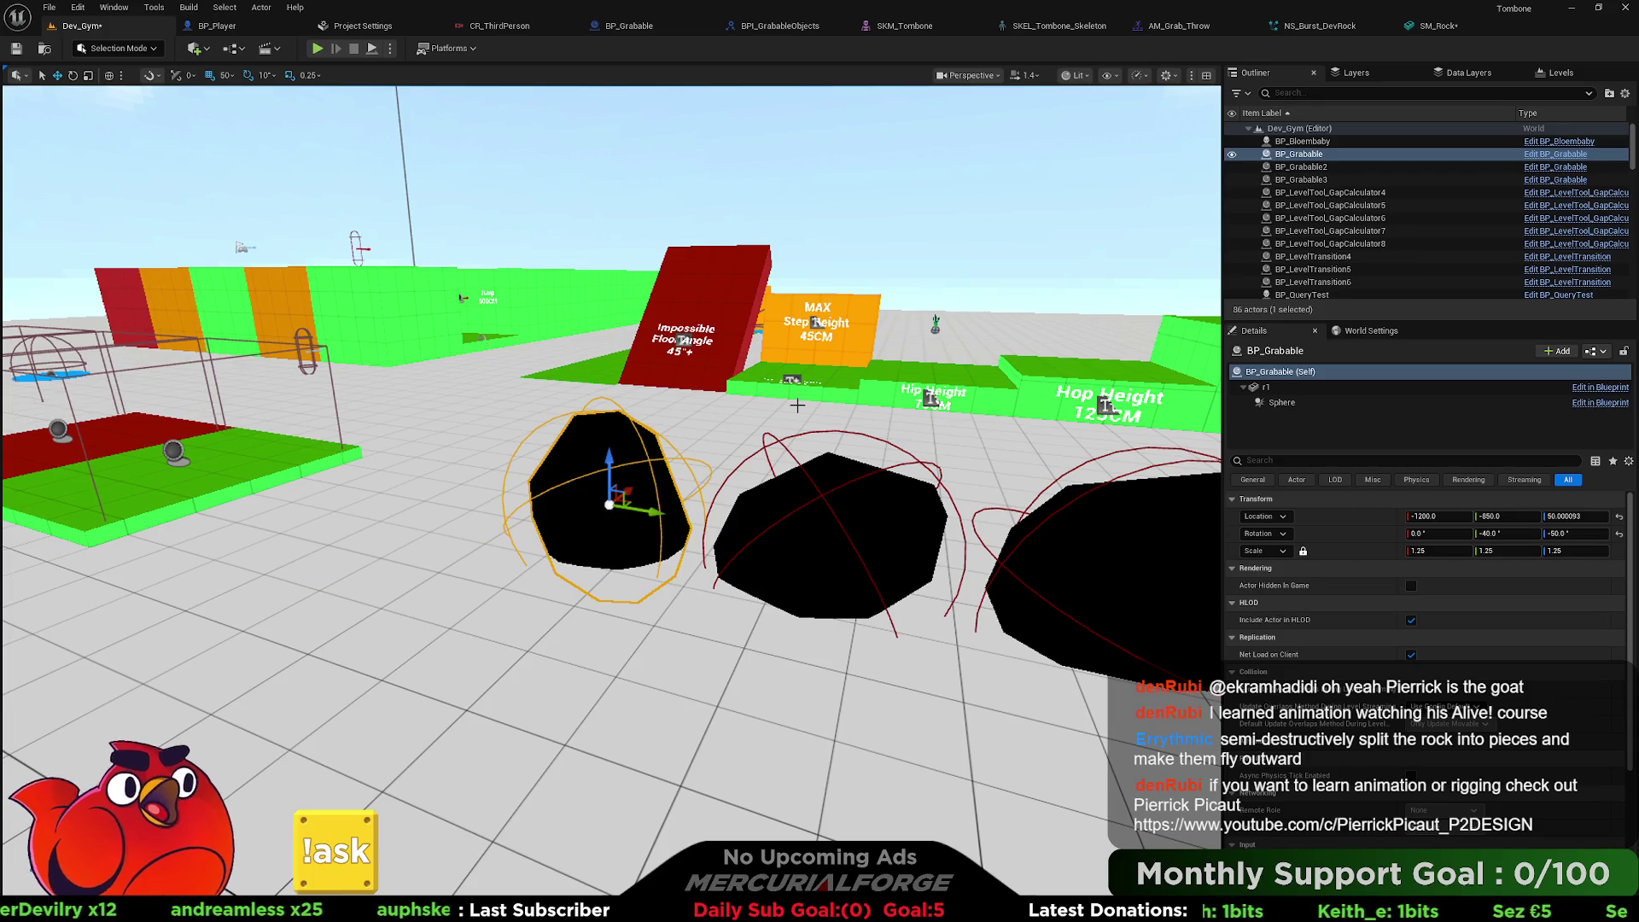
mouse_move(792, 399)
left_mouse_down()
mouse_move(751, 410)
mouse_move(767, 511)
left_mouse_up()
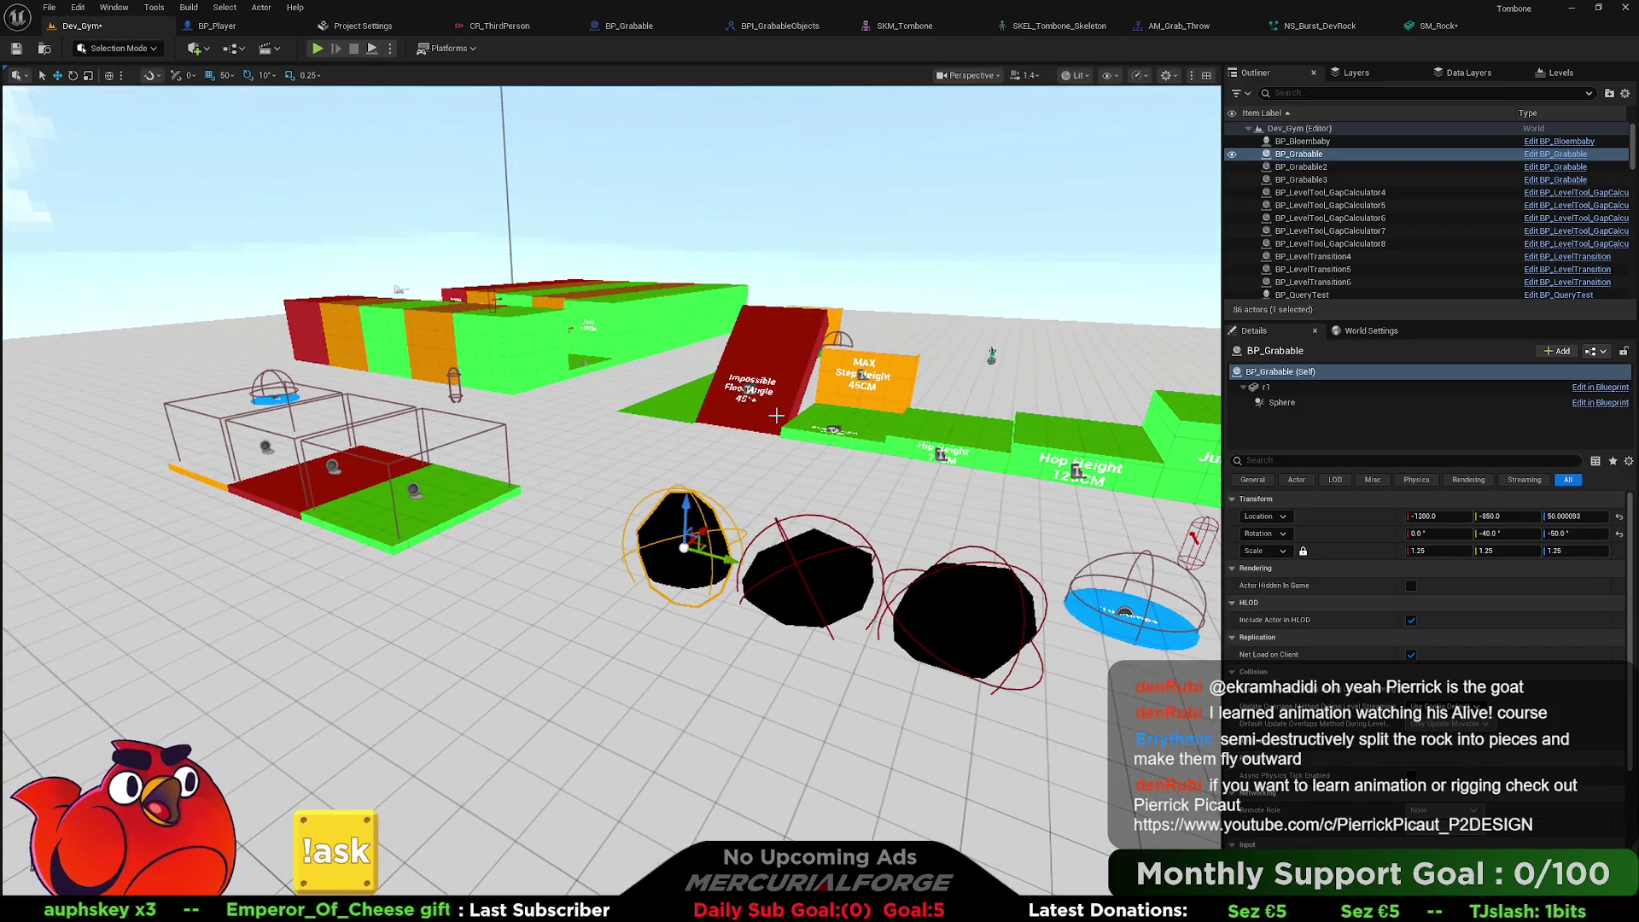
mouse_move(776, 415)
left_mouse_down()
mouse_move(811, 418)
mouse_move(743, 418)
mouse_move(812, 418)
mouse_move(811, 376)
left_mouse_up()
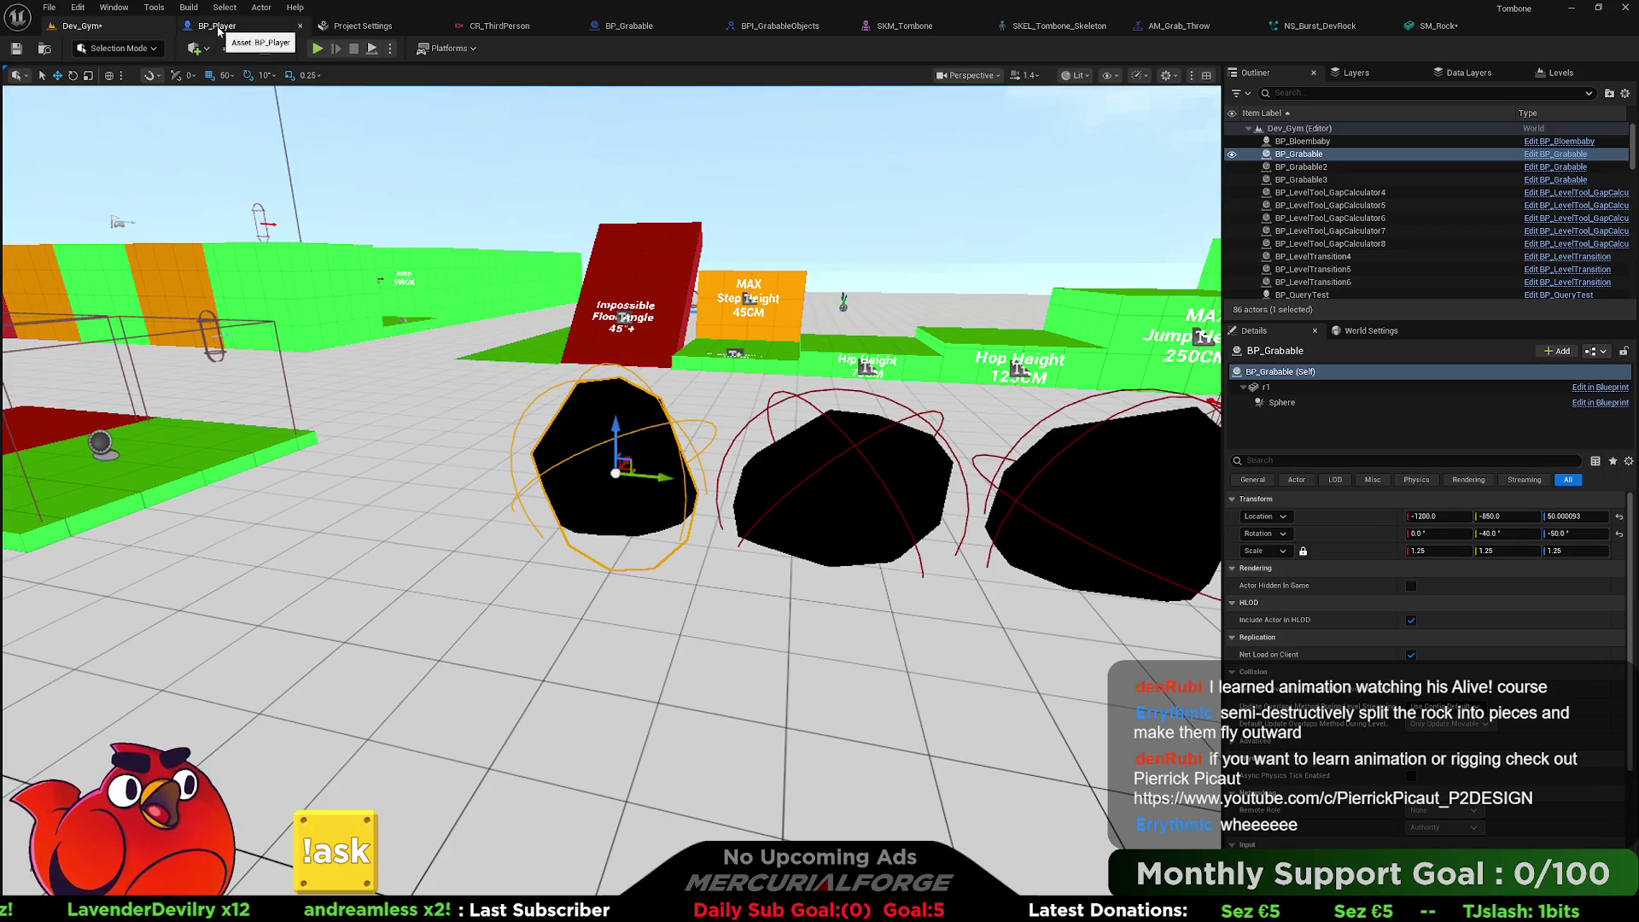
left_click(220, 32)
Add a Get Control Rotation node to BP_Player's throw graph.
scroll(865, 381, "up", 2)
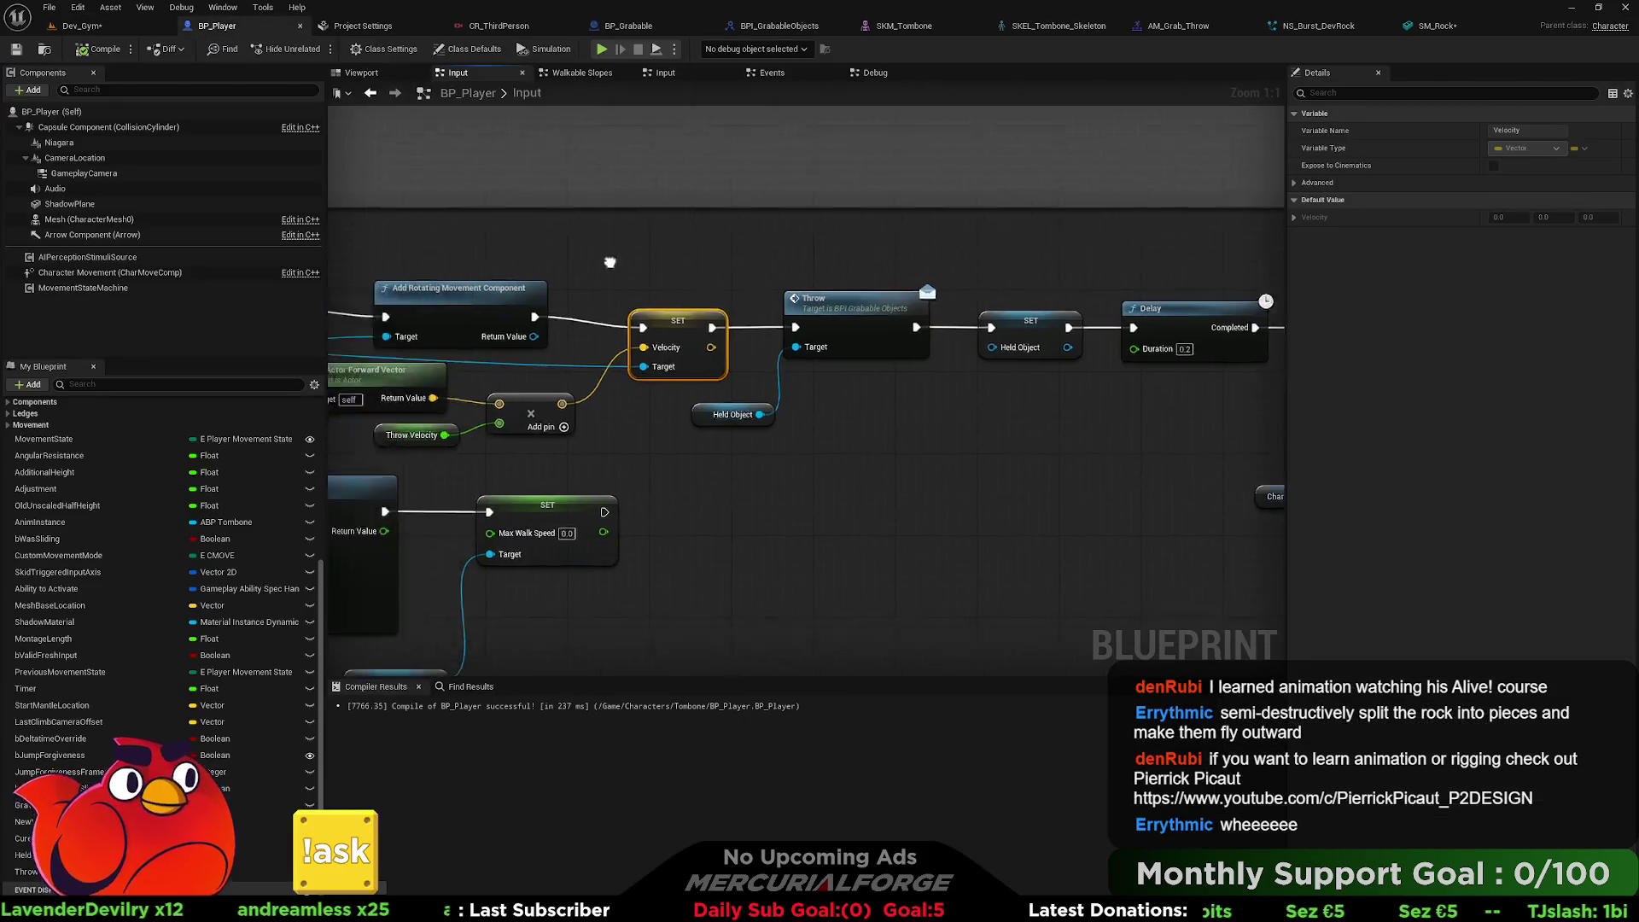
right_click(646, 398)
type("control rotat")
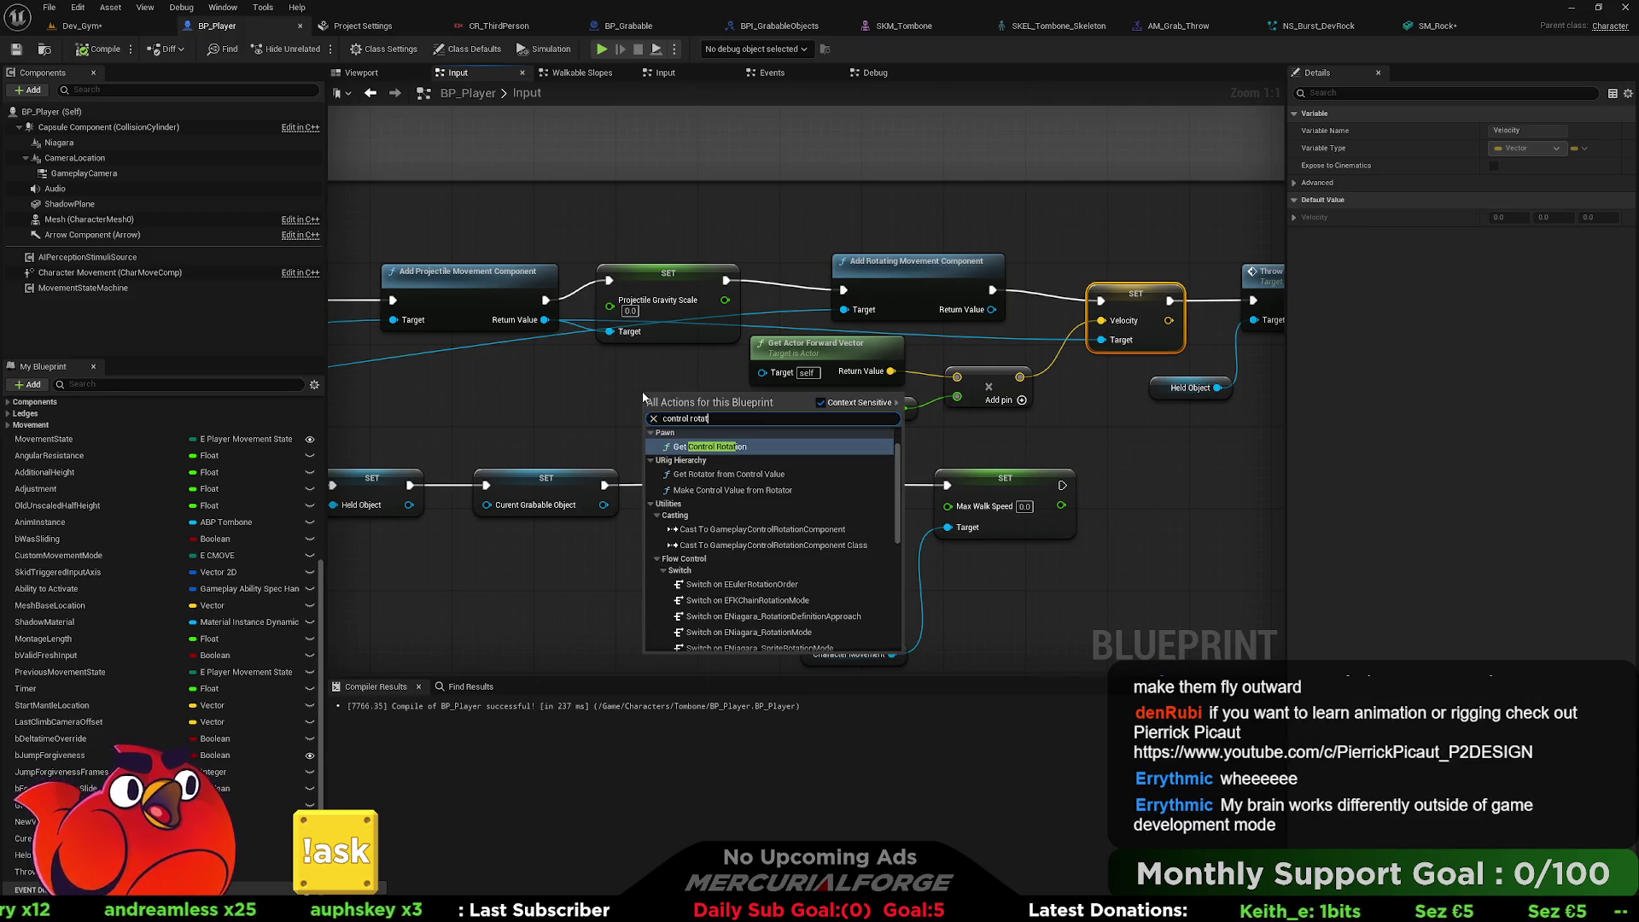
key("Return")
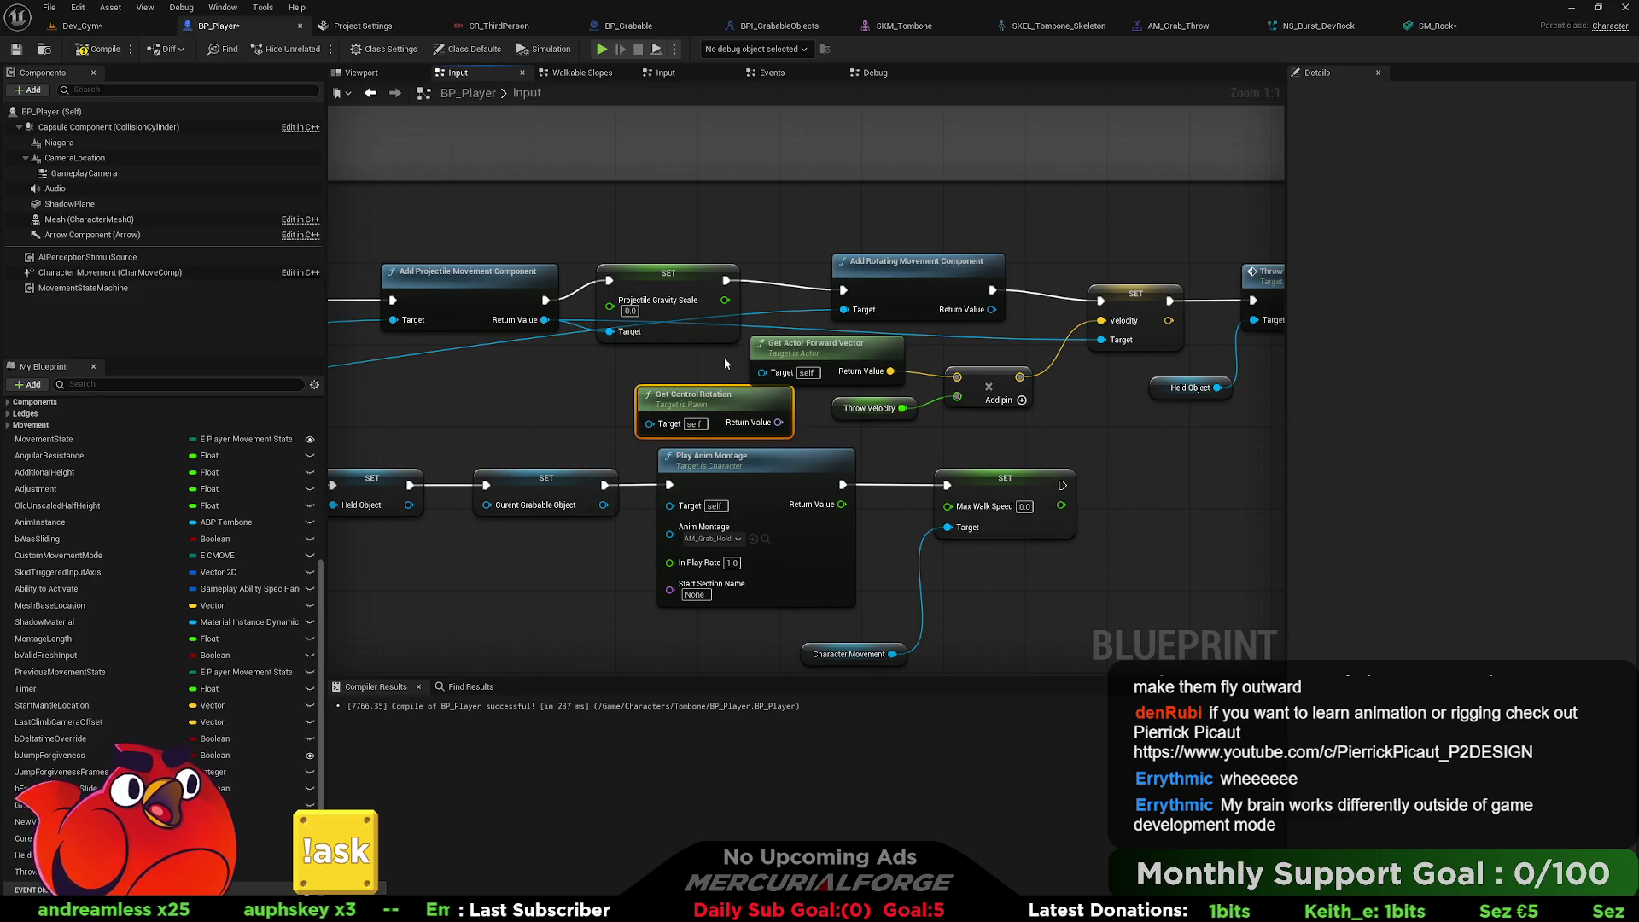
left_click_drag(643, 393, 510, 382)
Derive a Get Forward Vector from the rotation and wire it into the throw's multiply node.
left_click_drag(646, 415, 707, 410)
type("for")
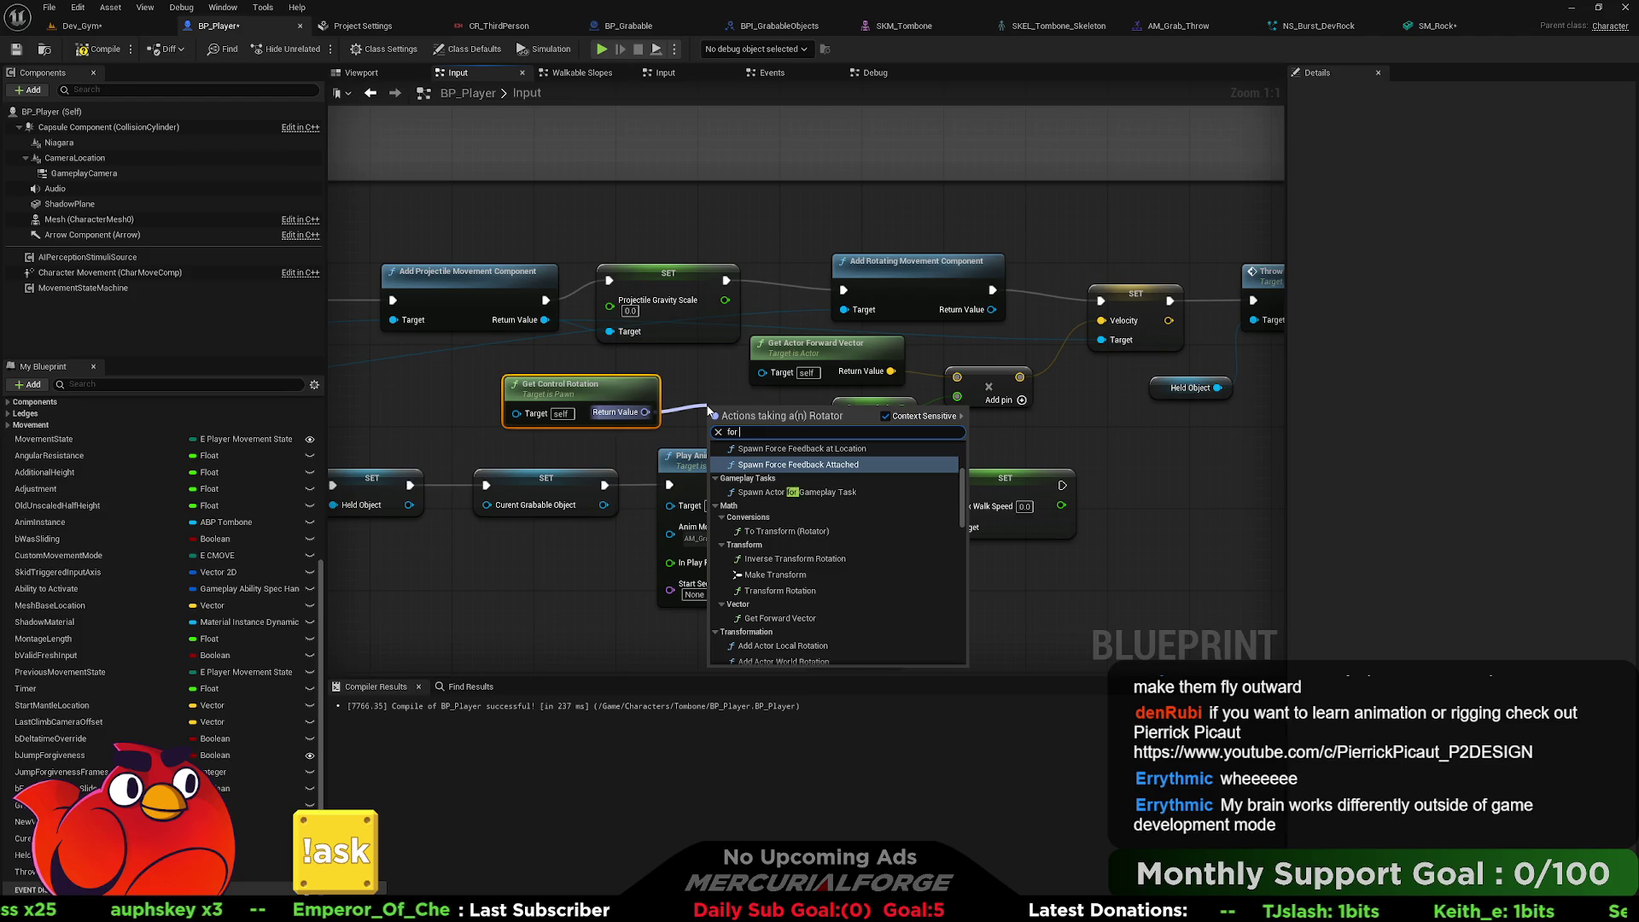
type(" forward vector")
key("Return")
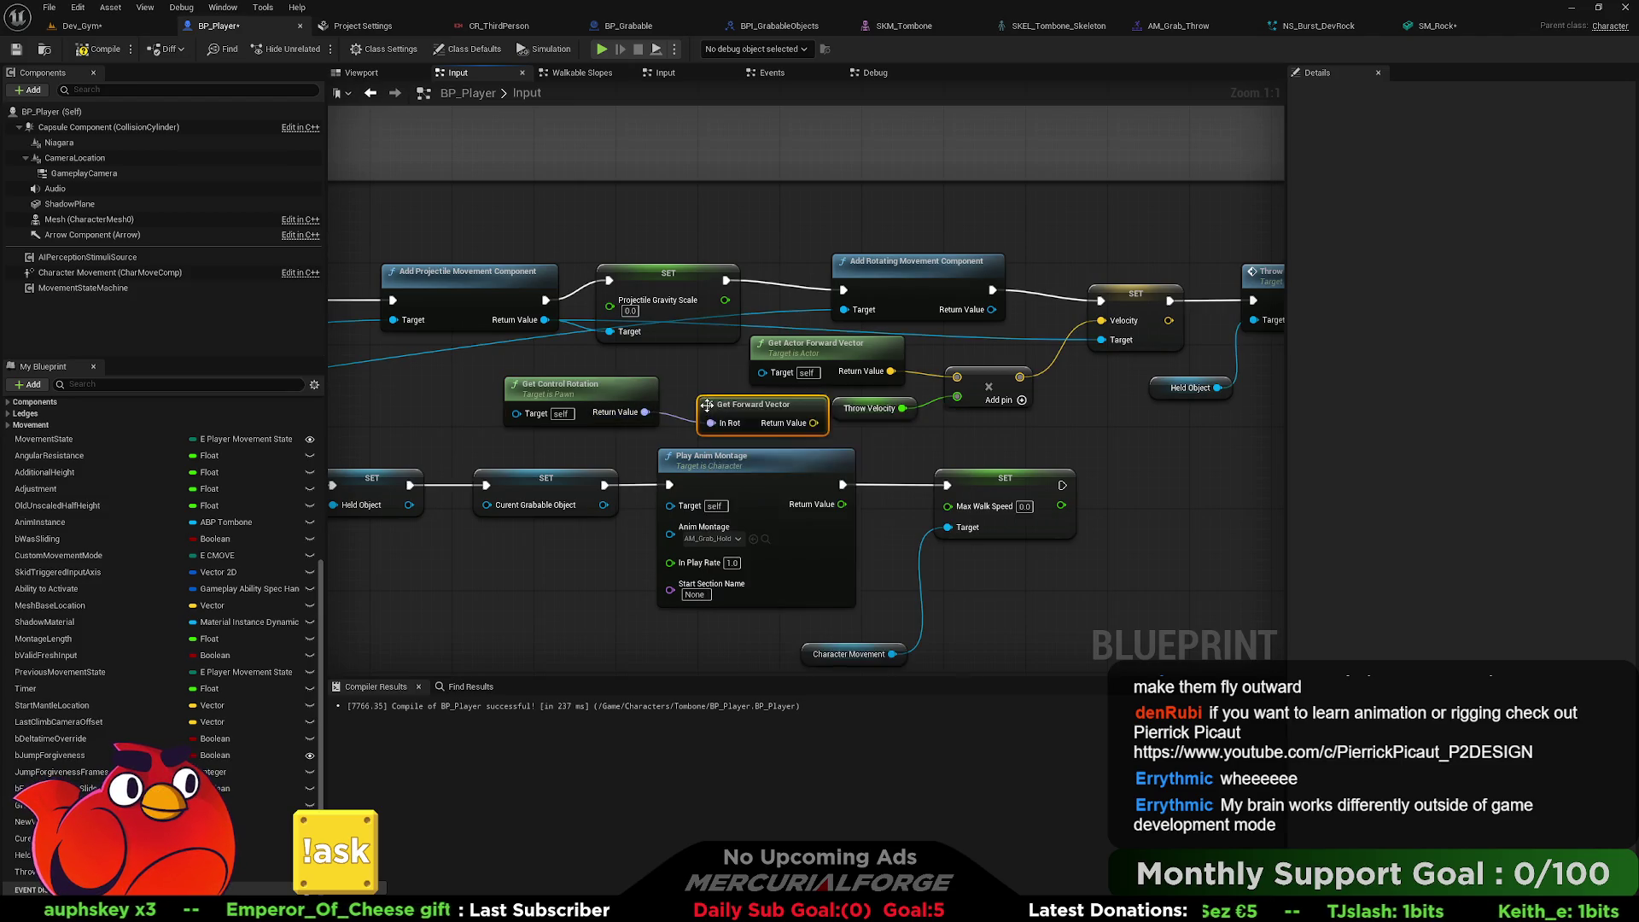
left_click_drag(707, 404, 667, 394)
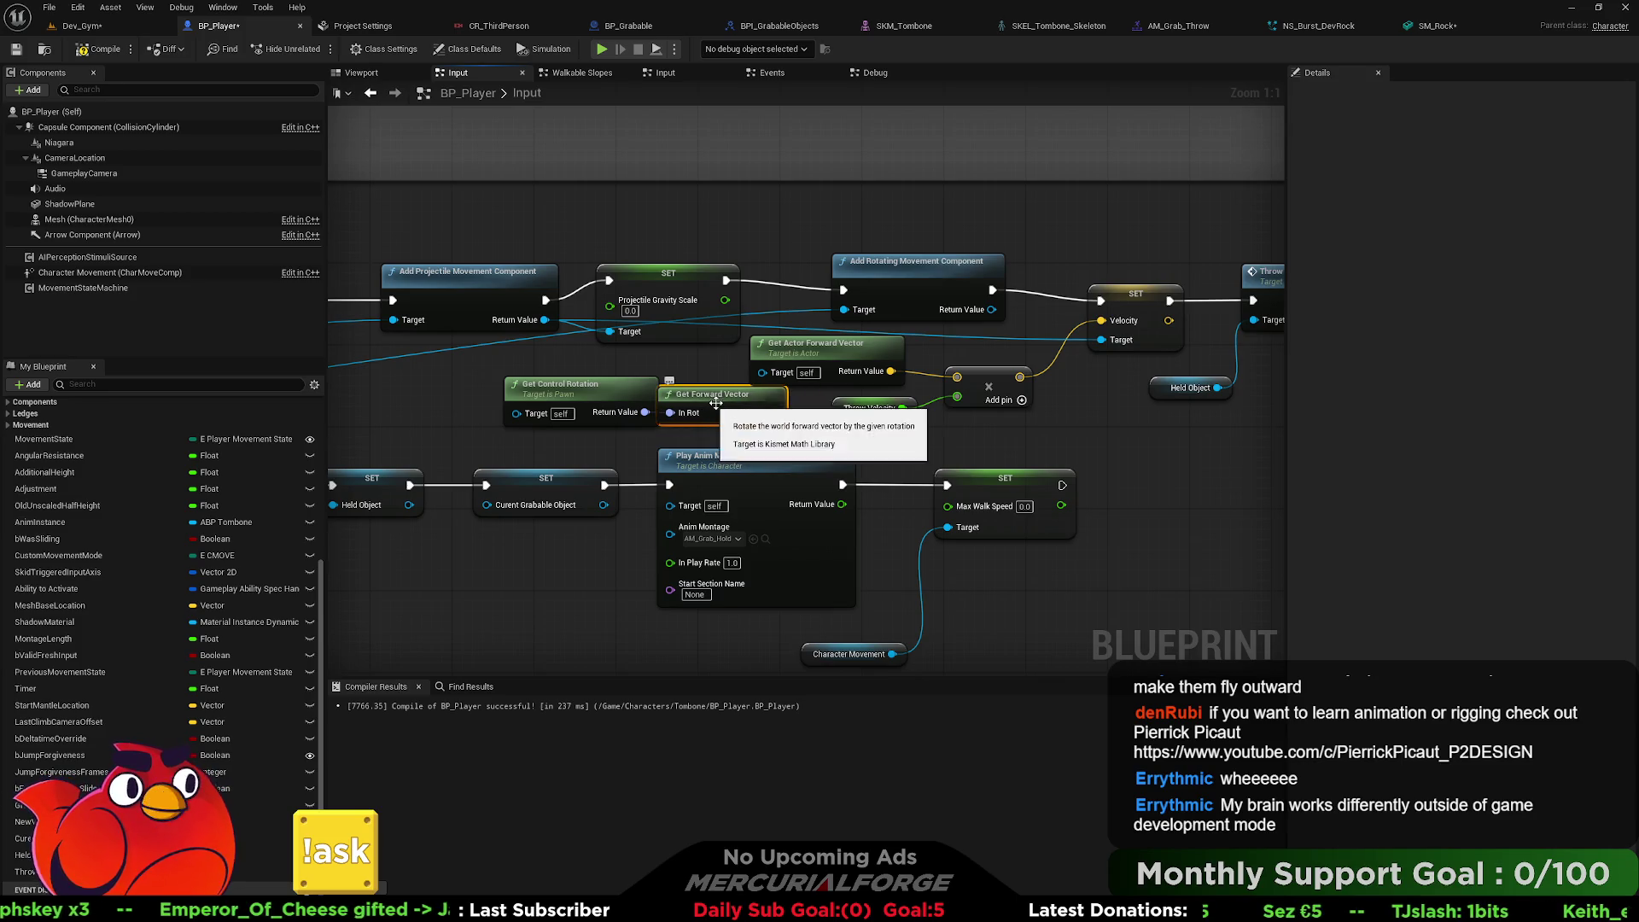
left_click_drag(773, 413, 958, 376)
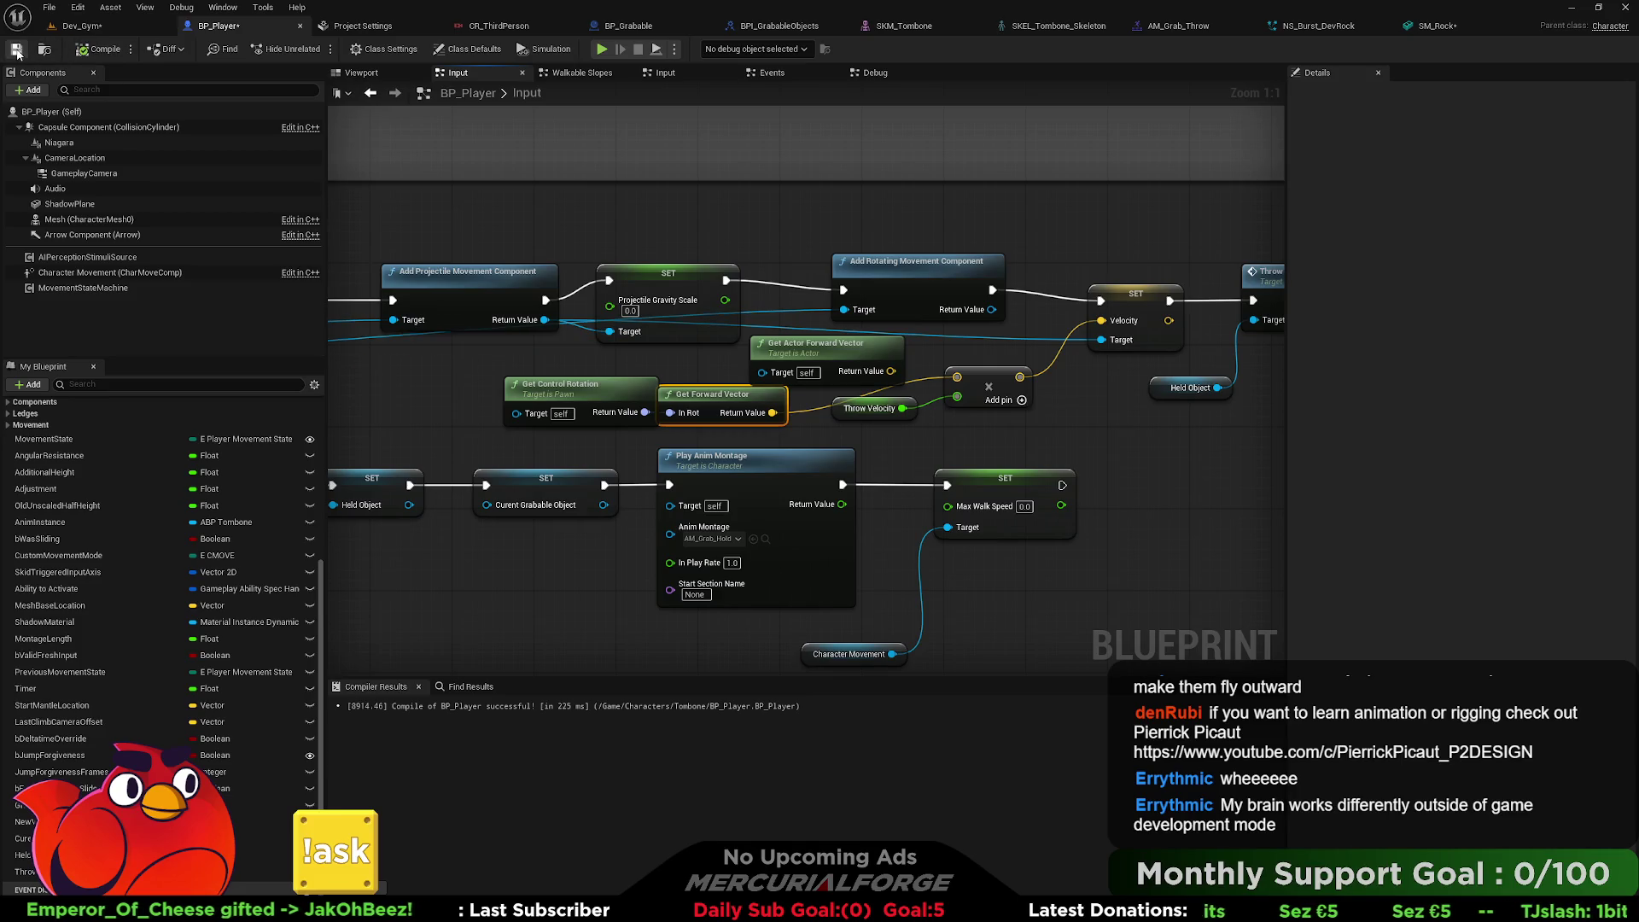
left_click(75, 25)
Play-test Dev_Gym, picking up and throwing BP_Grabable, BP_Grabable2 and BP_Grabable3, then exit with Esc.
left_click(316, 48)
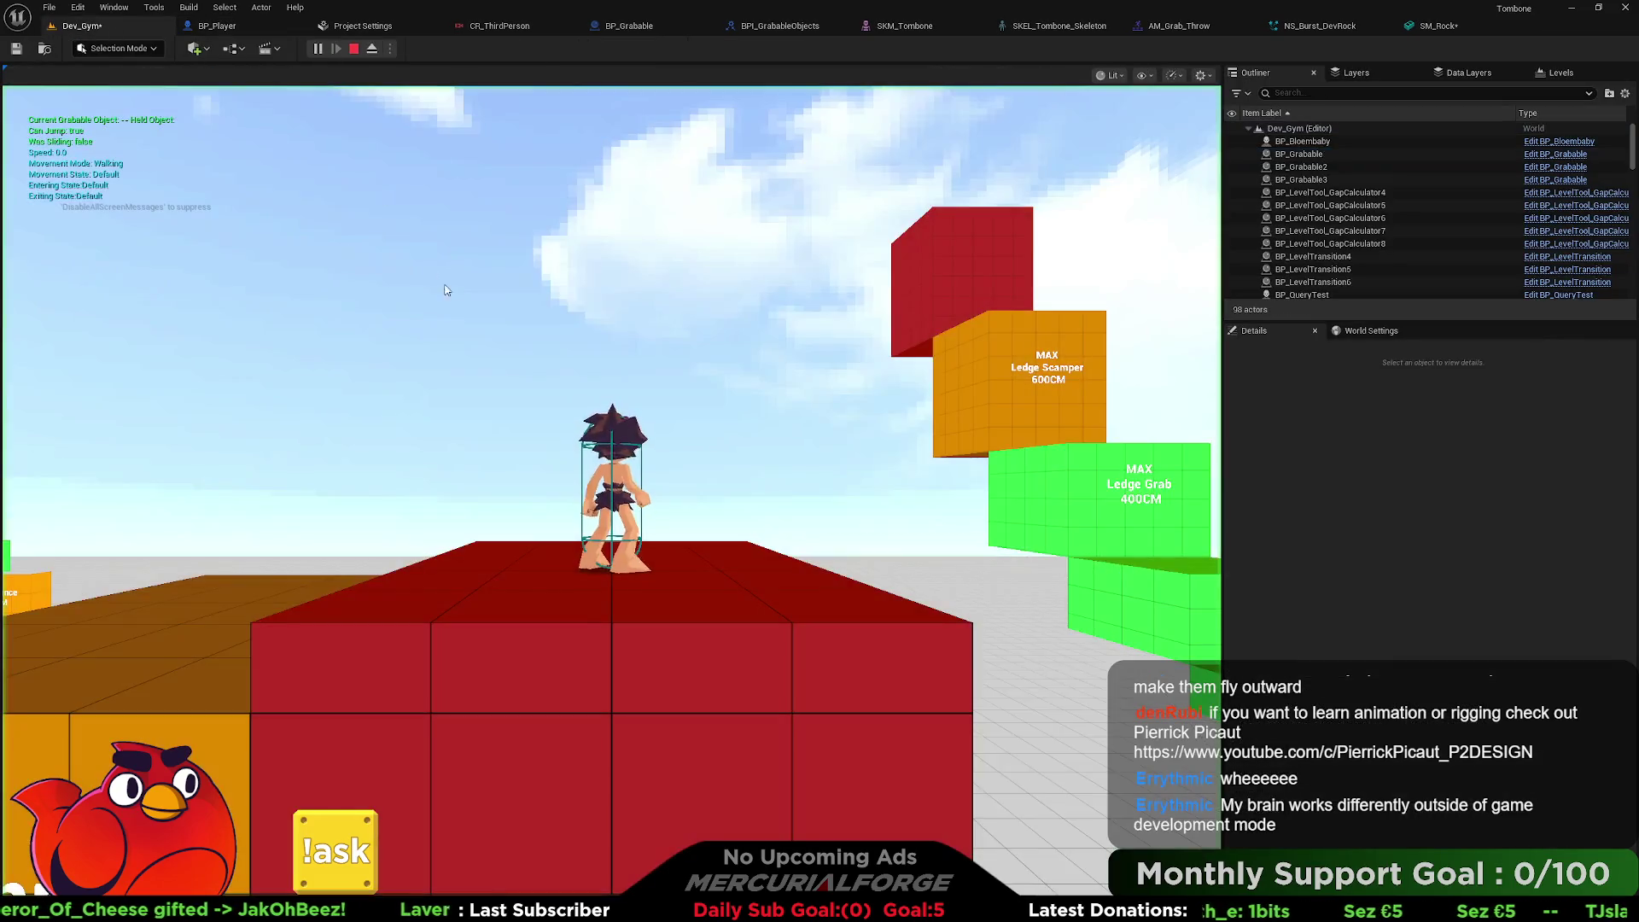
key("w")
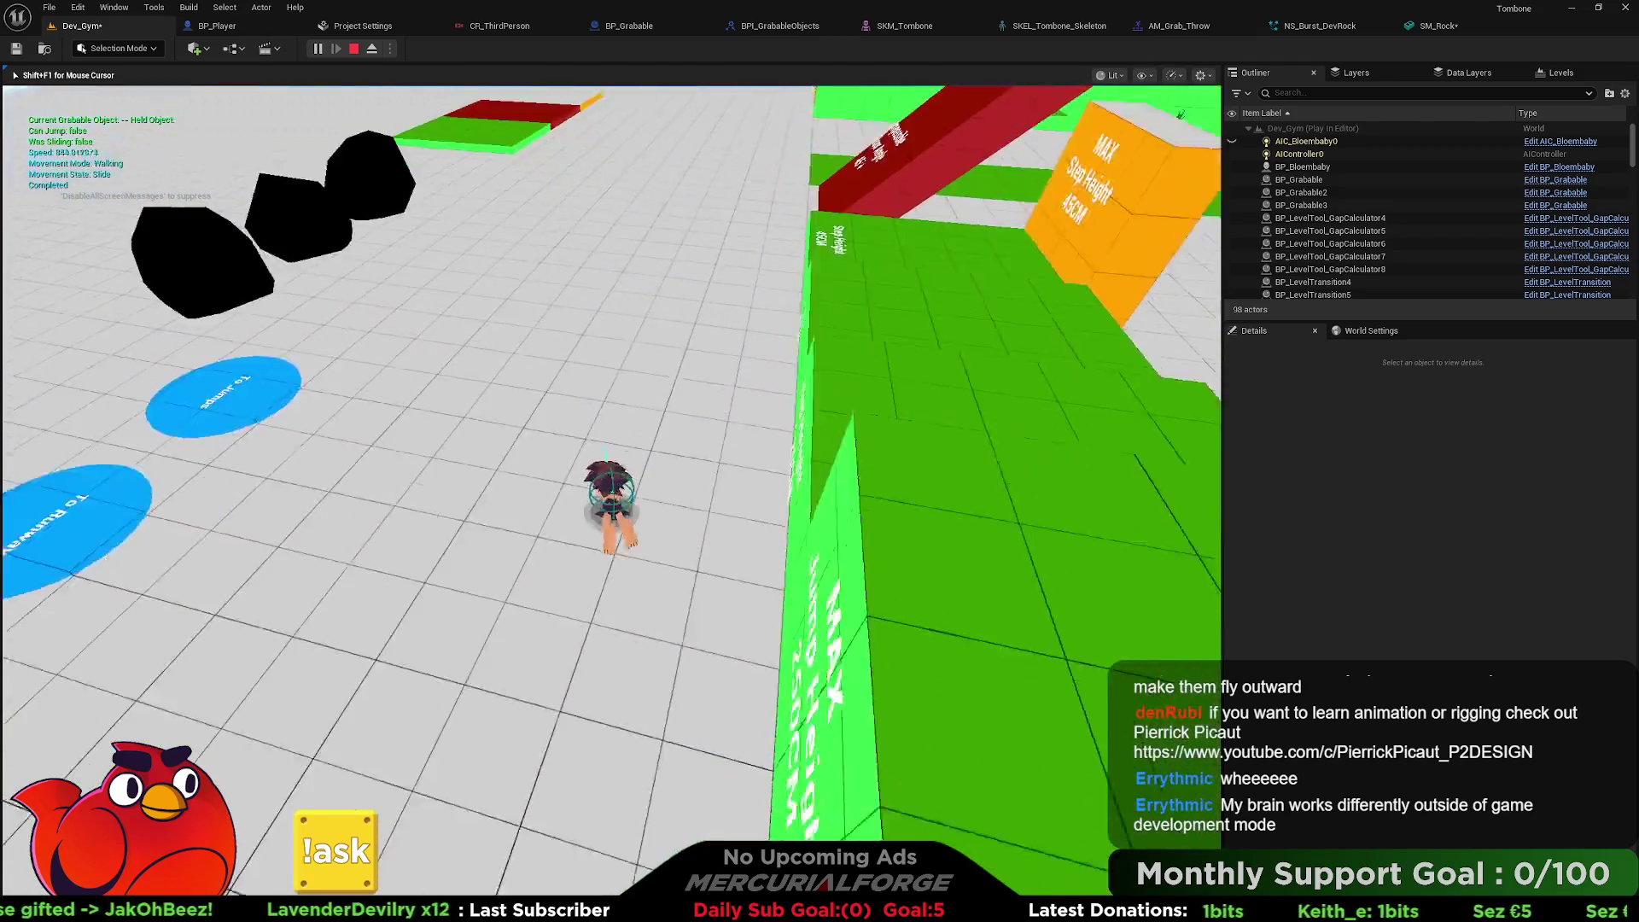
key("space")
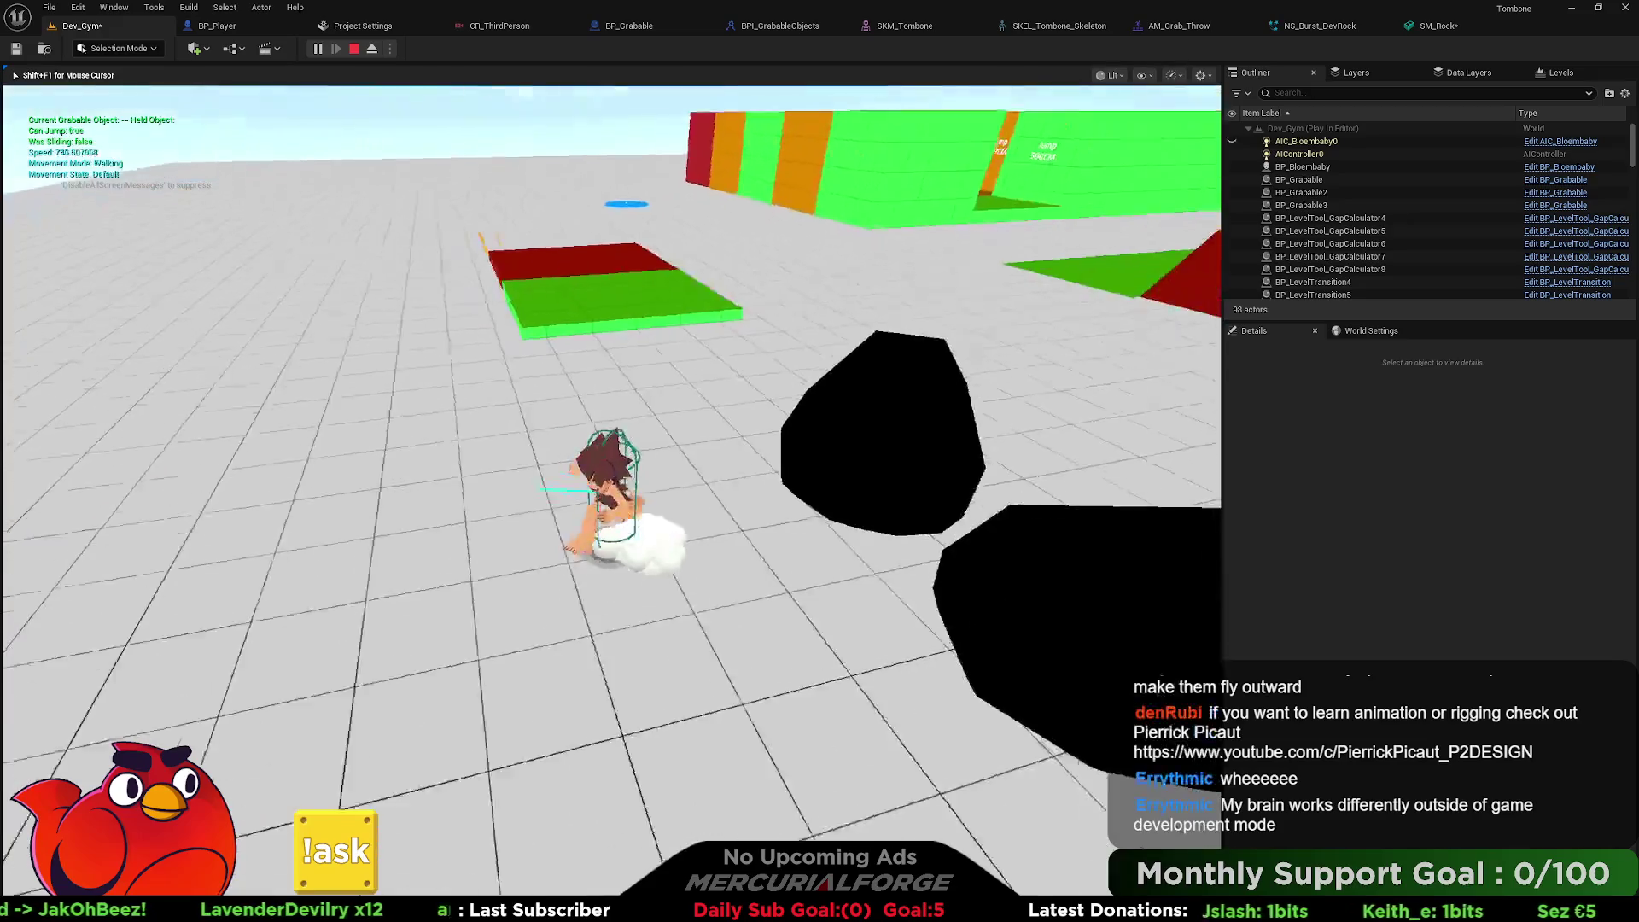
key("e")
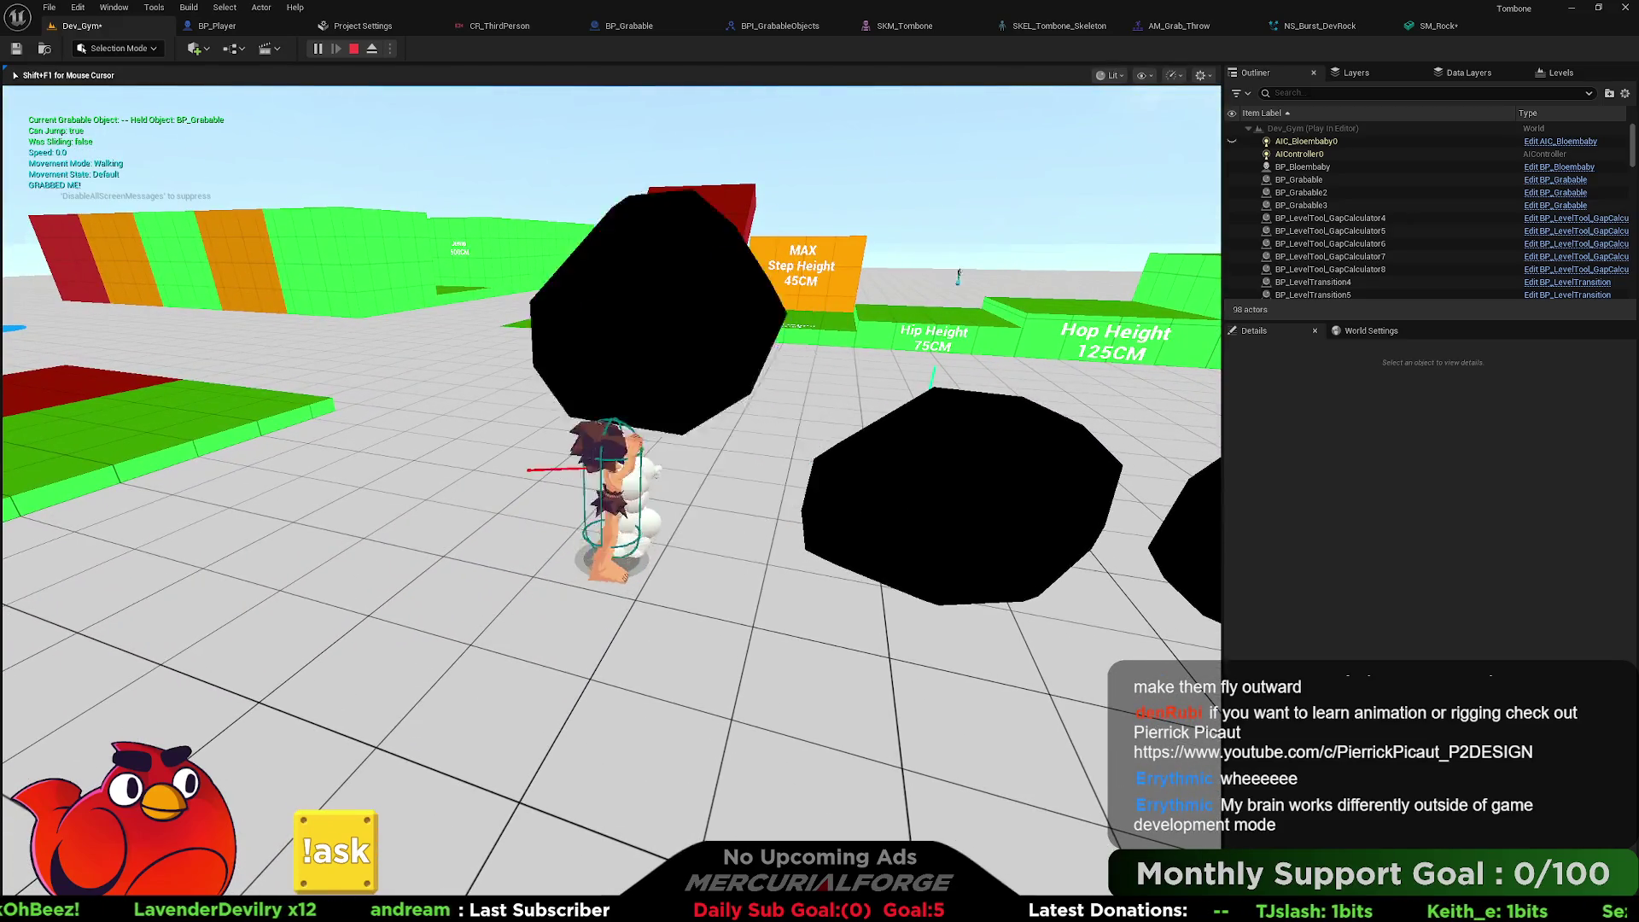
key("e")
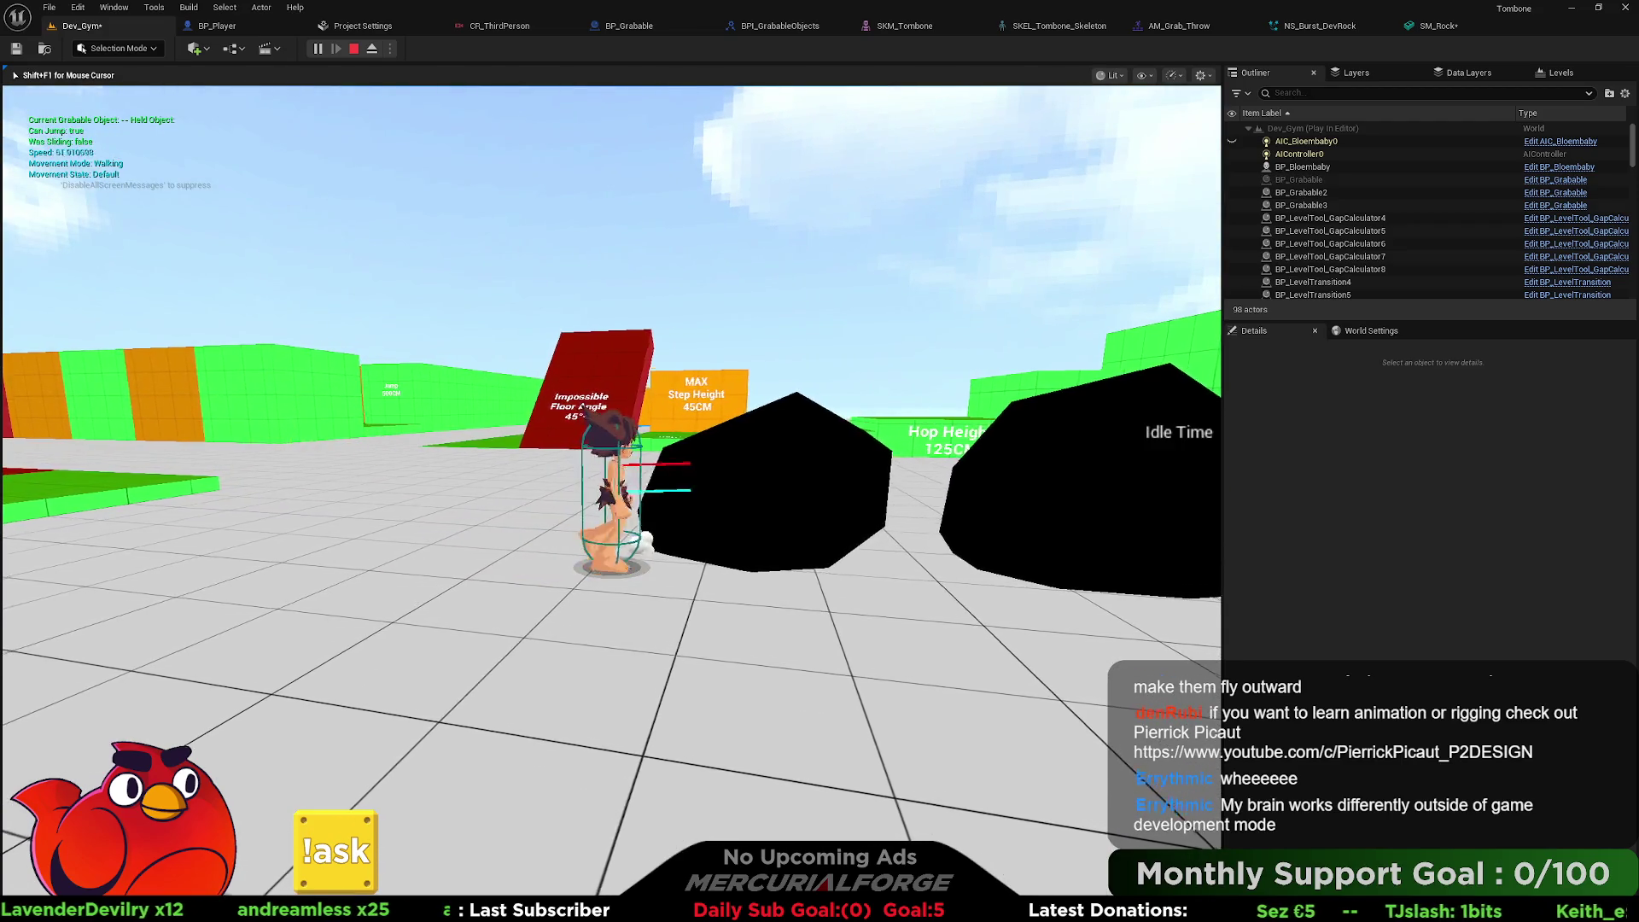
key("e")
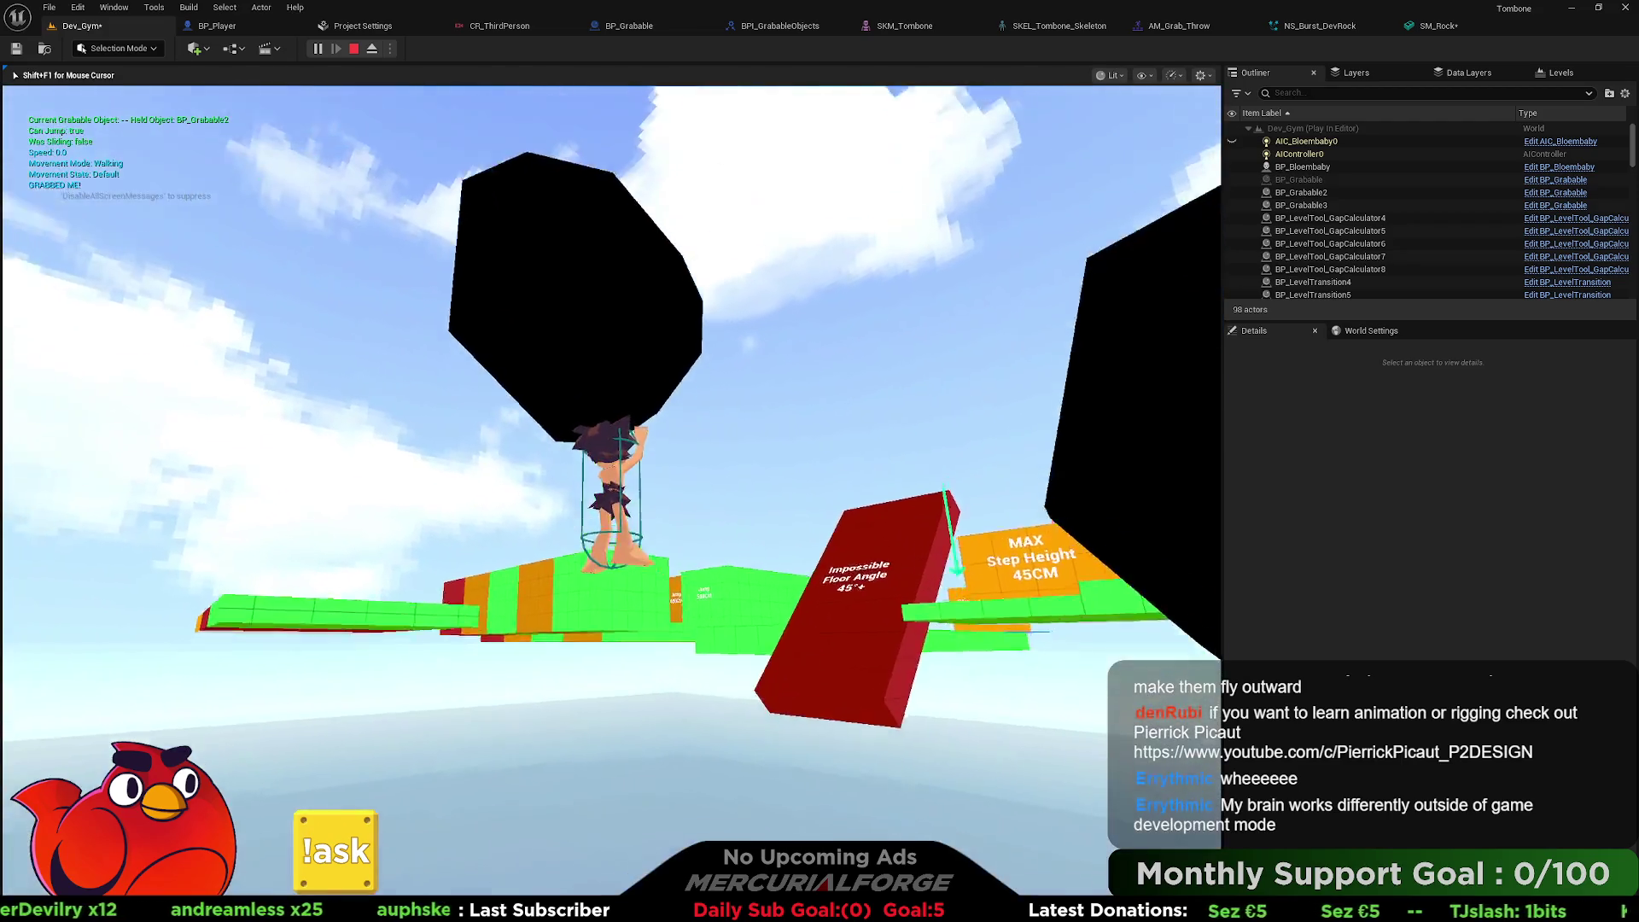
key("e")
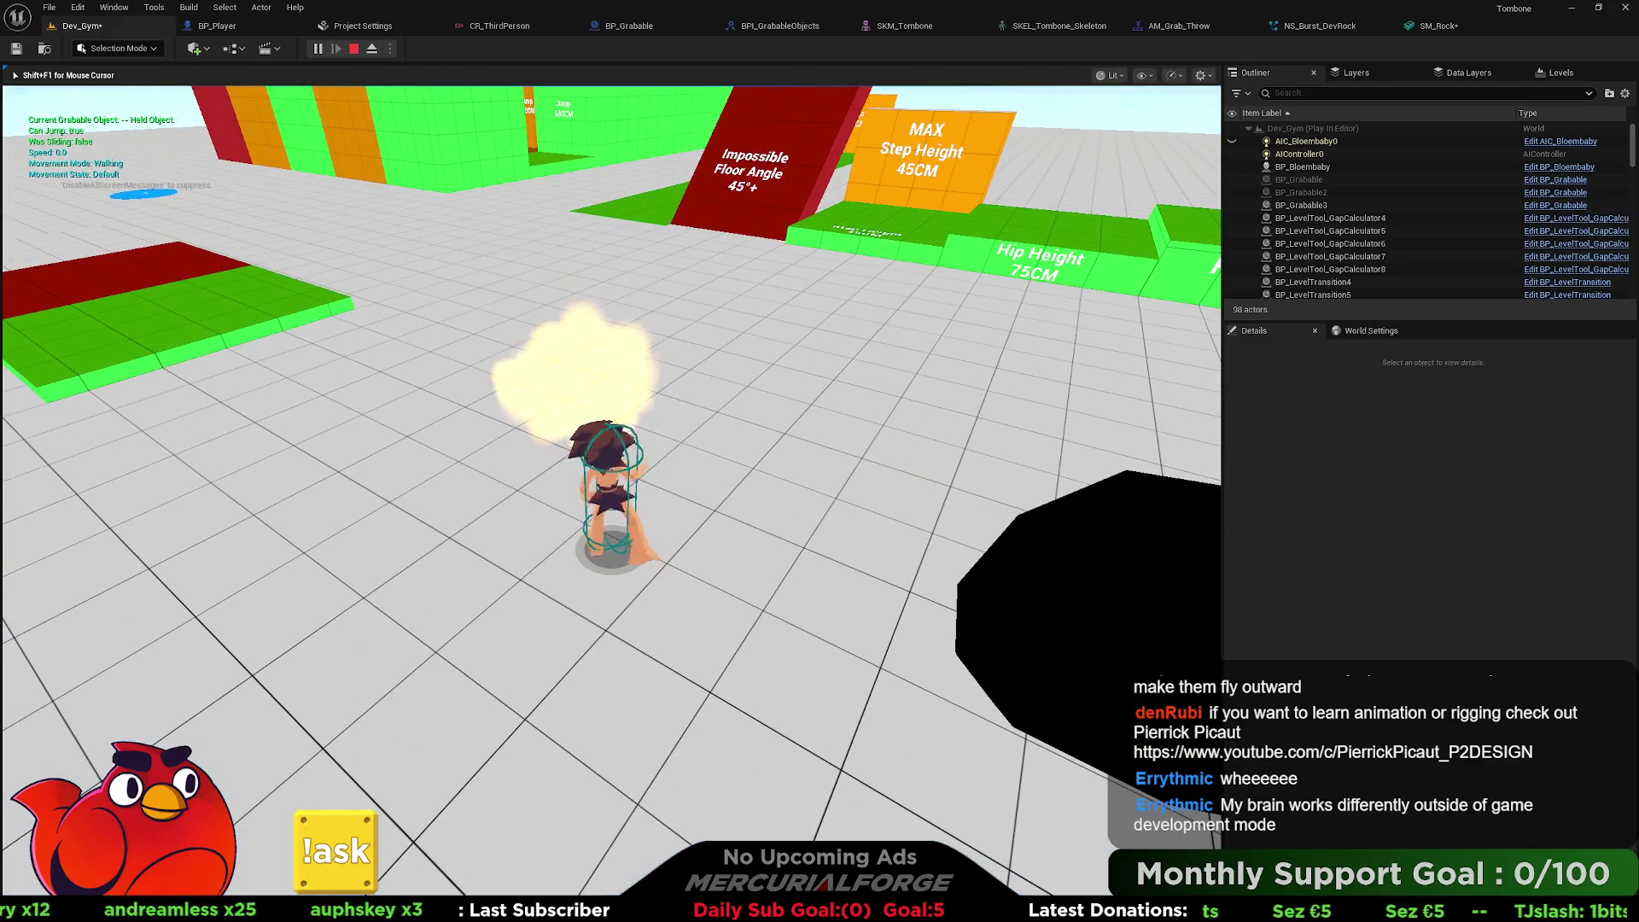
key("e")
key("e")
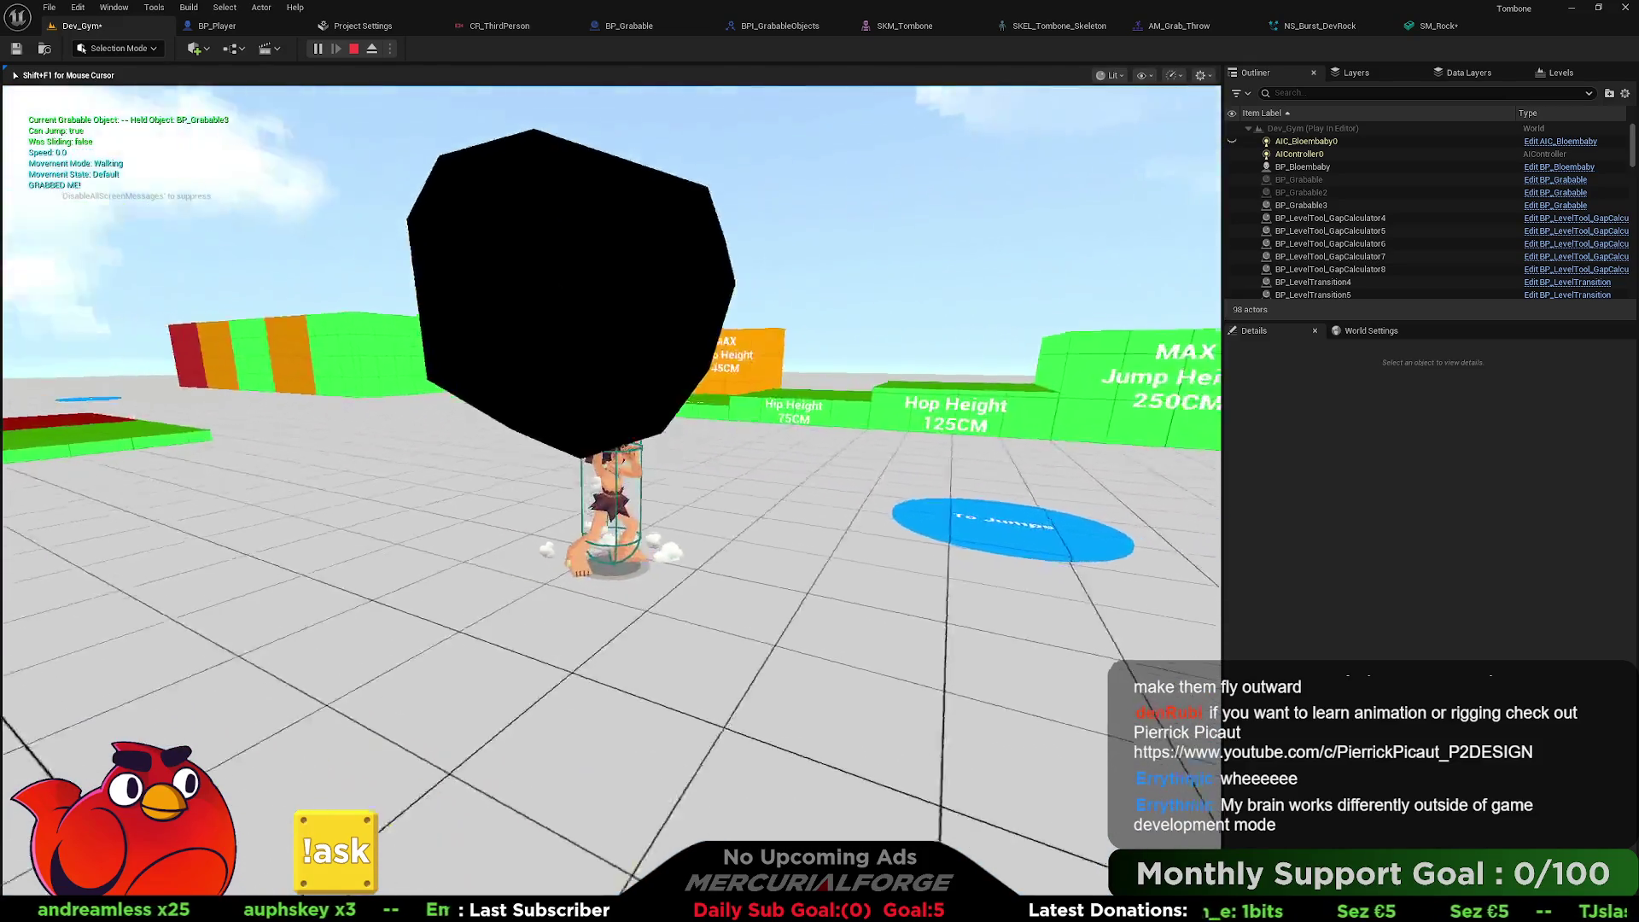
key("w")
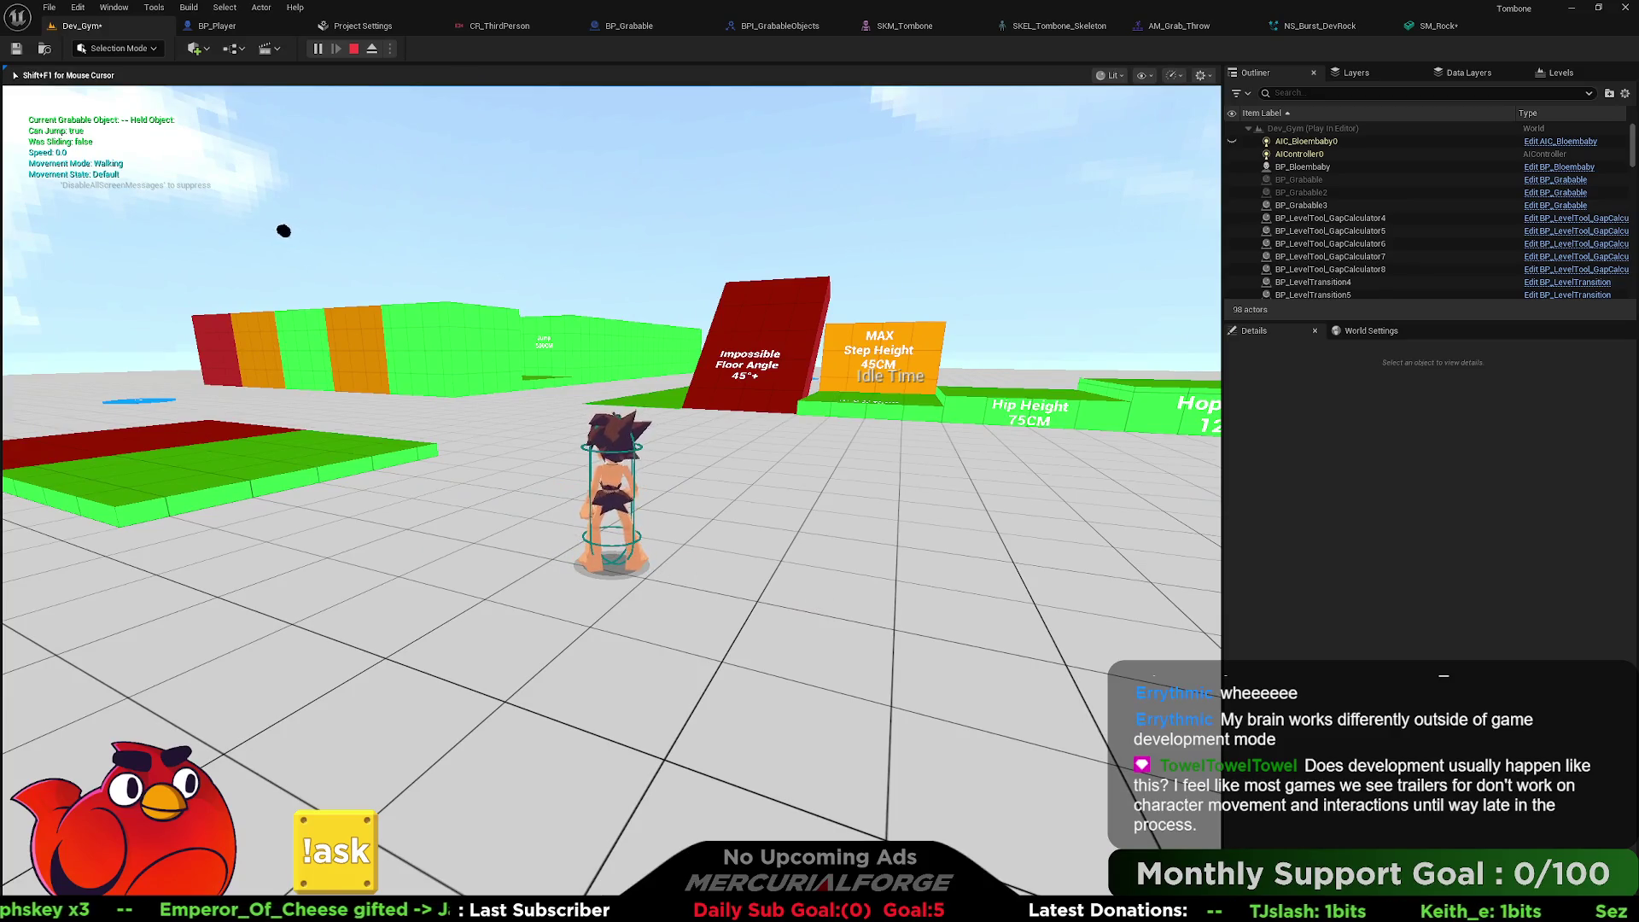
key("Escape")
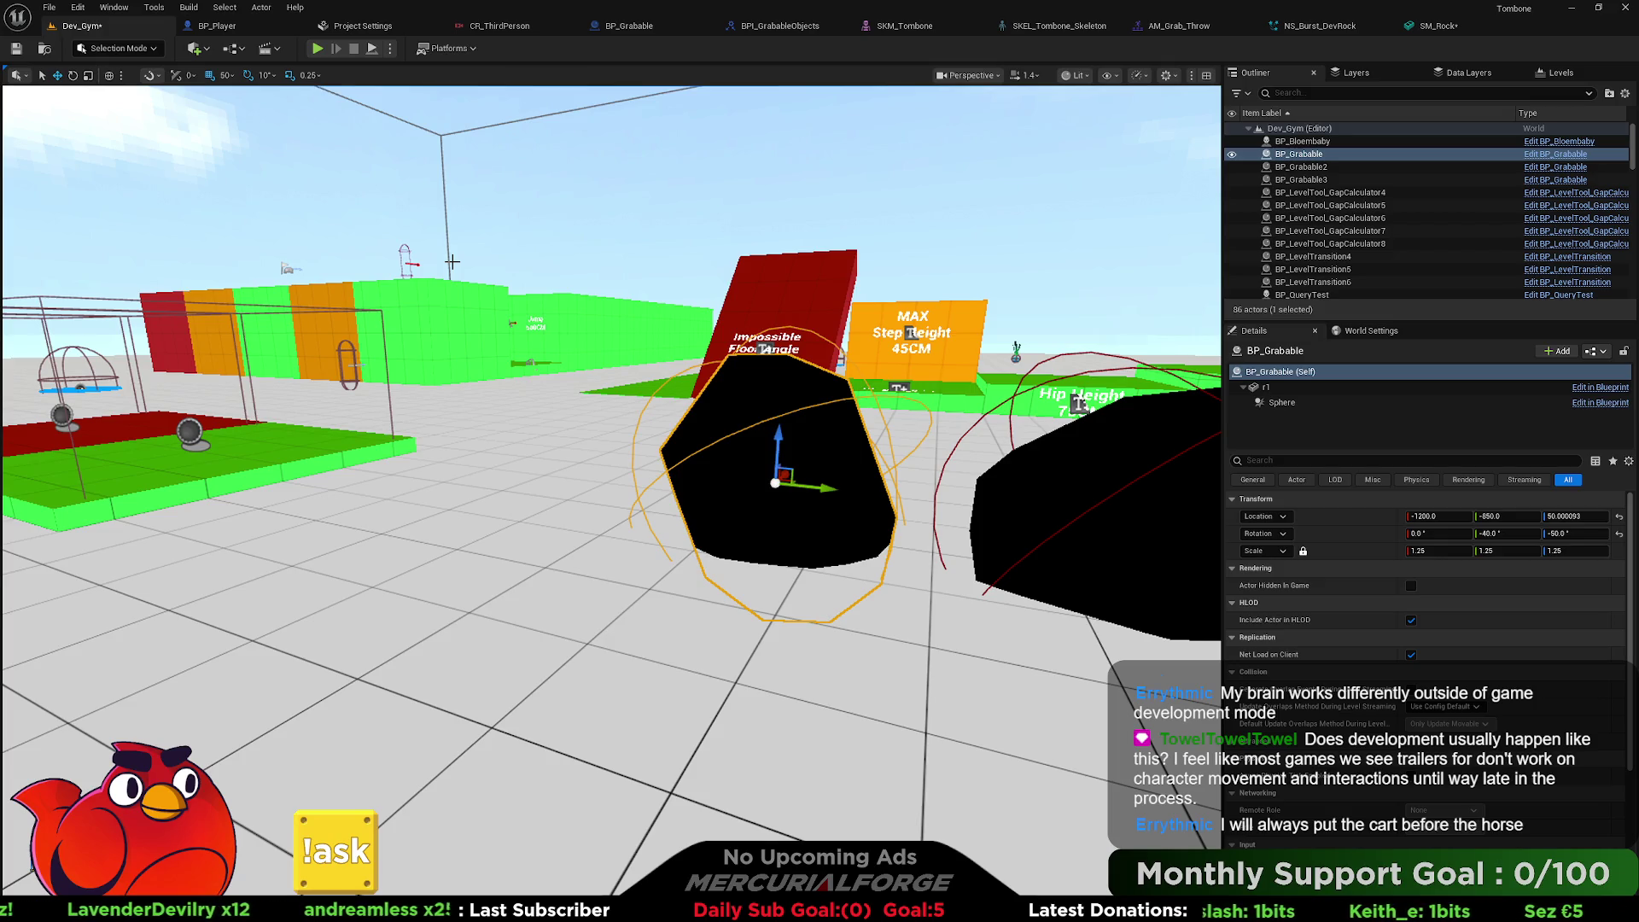
mouse_move(536, 177)
left_mouse_down()
mouse_move(542, 235)
mouse_move(518, 245)
mouse_move(513, 211)
left_mouse_up()
left_click_drag(682, 559, 764, 568)
left_click_drag(583, 413, 583, 414)
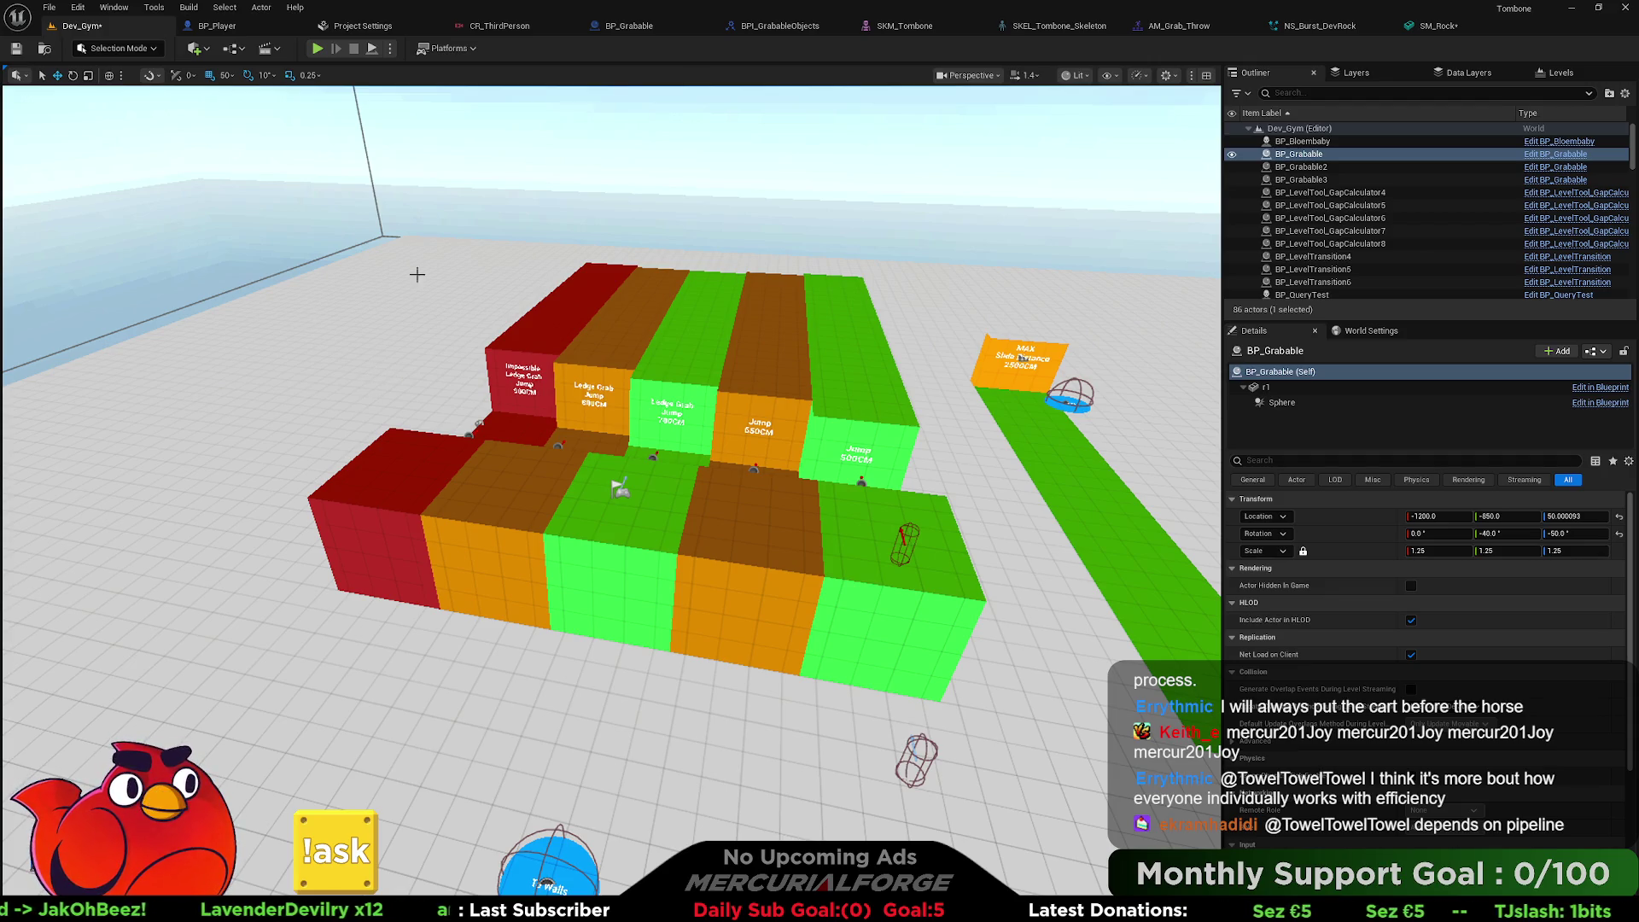
mouse_move(432, 422)
left_mouse_down()
mouse_move(610, 410)
mouse_move(608, 377)
mouse_move(611, 468)
left_mouse_up()
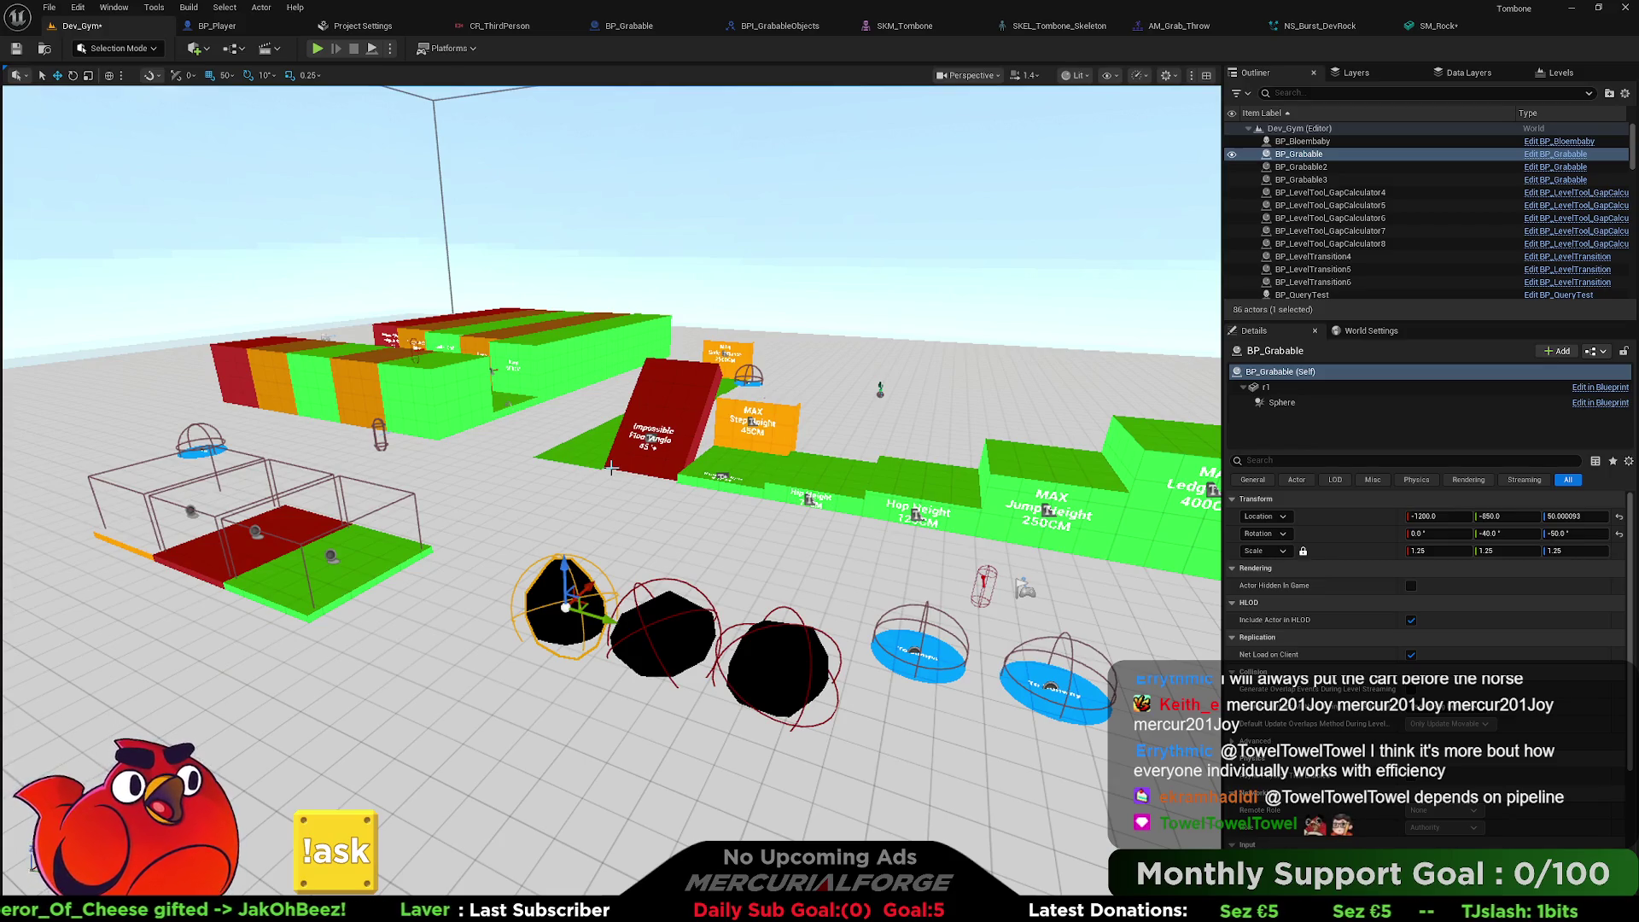
Fly the view in to the three black rocks and bring up the actor options menu there.
mouse_move(611, 468)
left_mouse_down()
mouse_move(523, 495)
mouse_move(524, 553)
left_mouse_up()
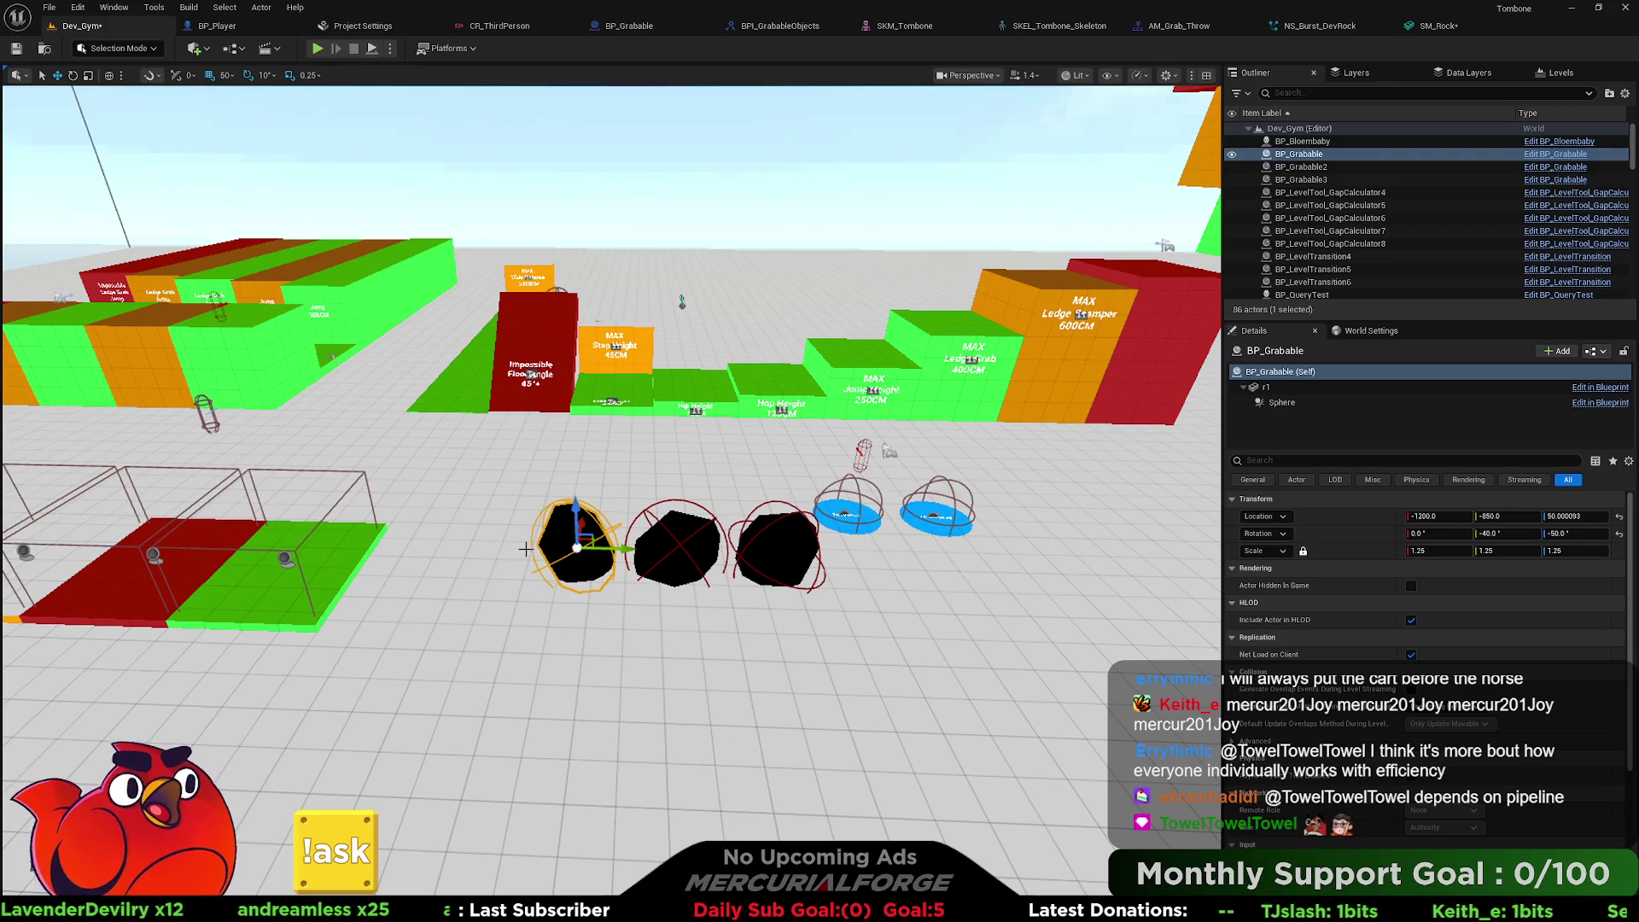
left_click_drag(575, 509, 631, 652)
right_click(631, 652)
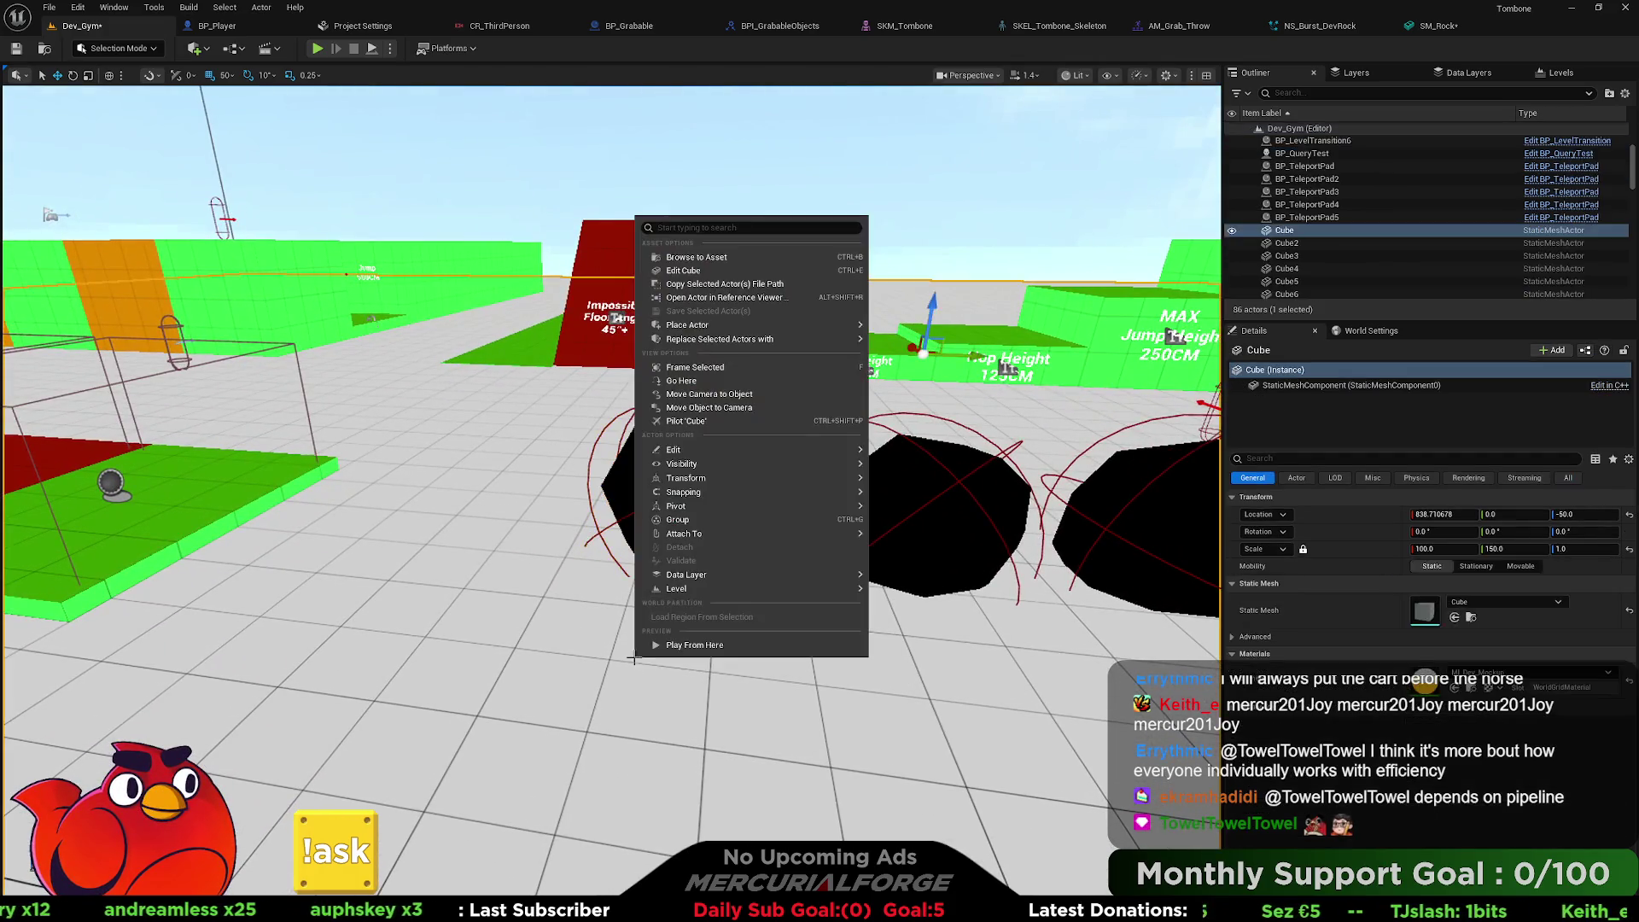
Play from here, picking up, dropping and throwing a black rock, then reopen the actor options.
left_click(675, 717)
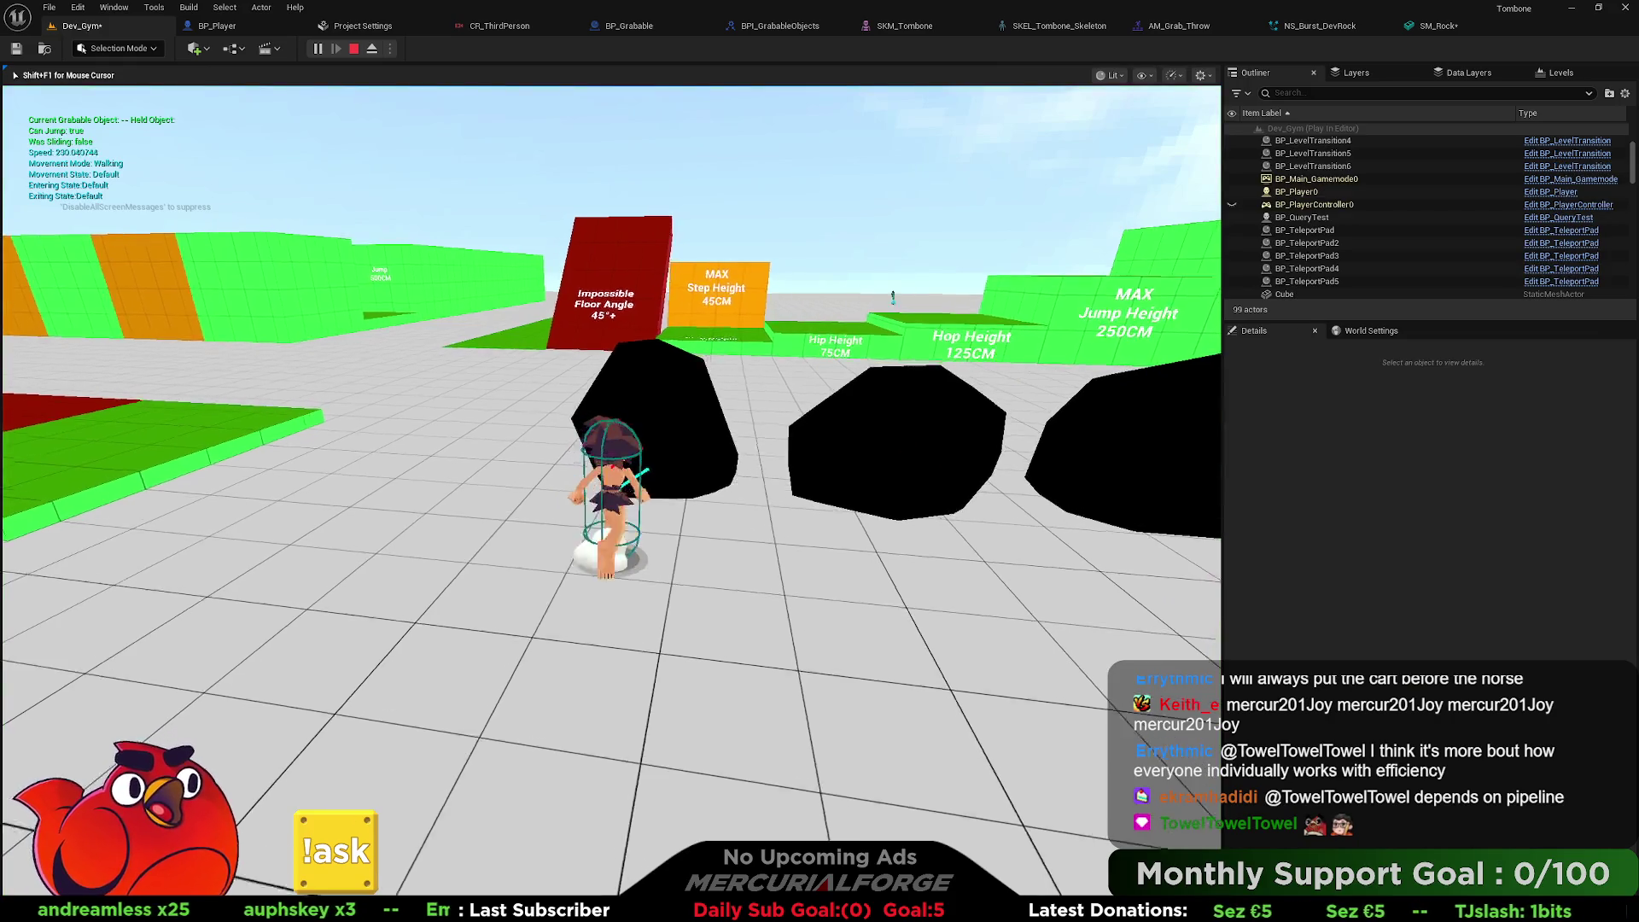
key("e")
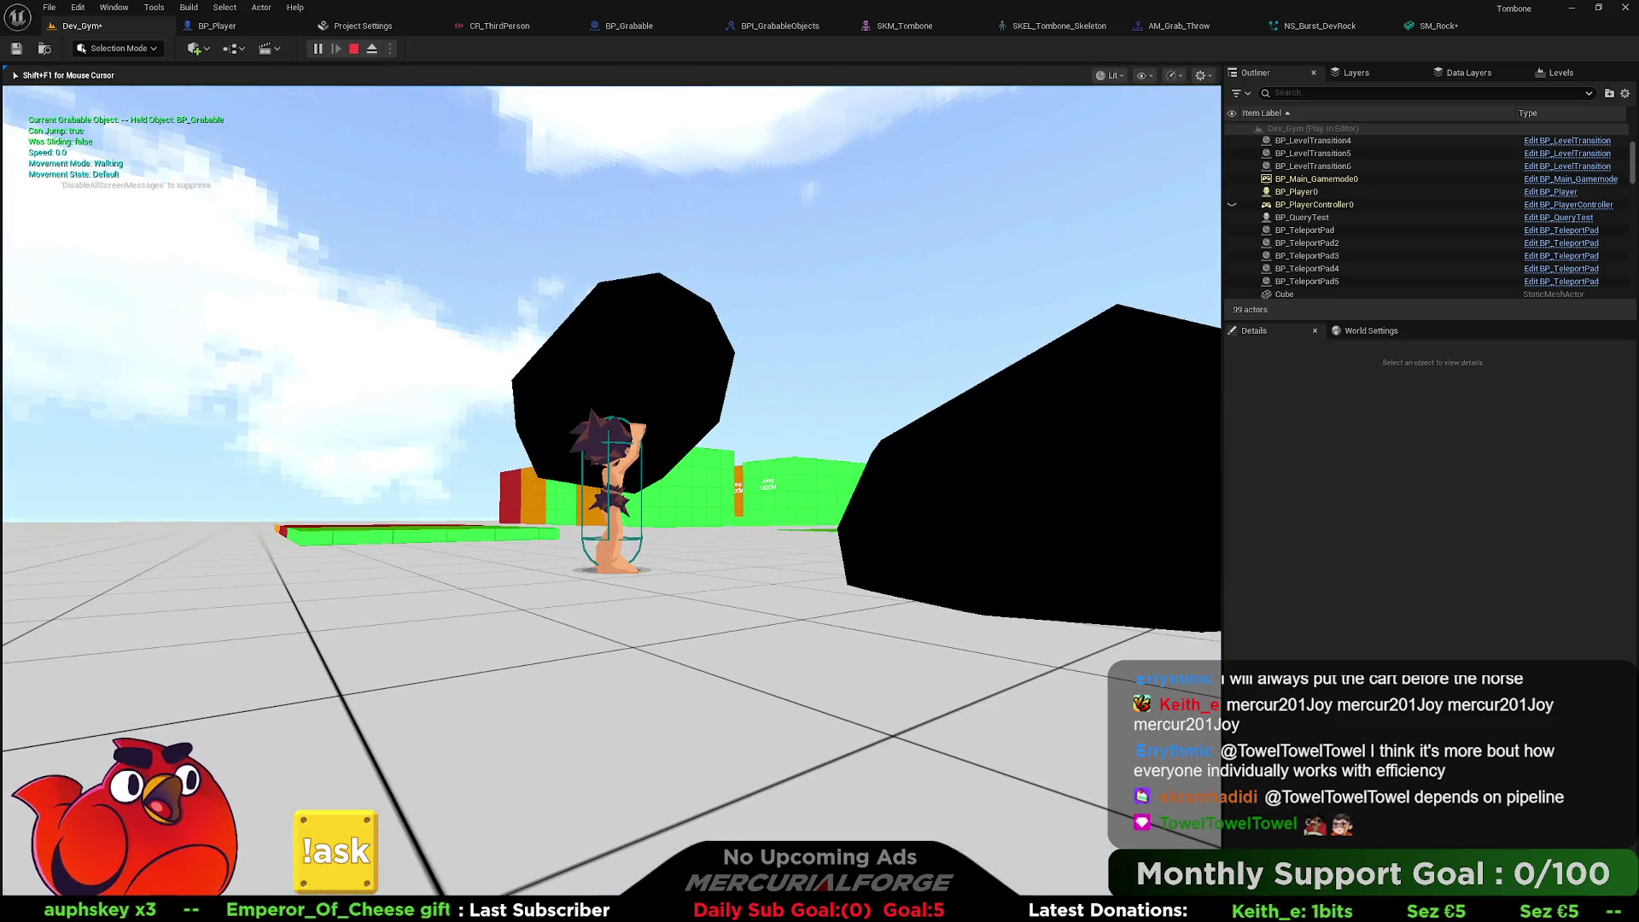
key("e")
key("w")
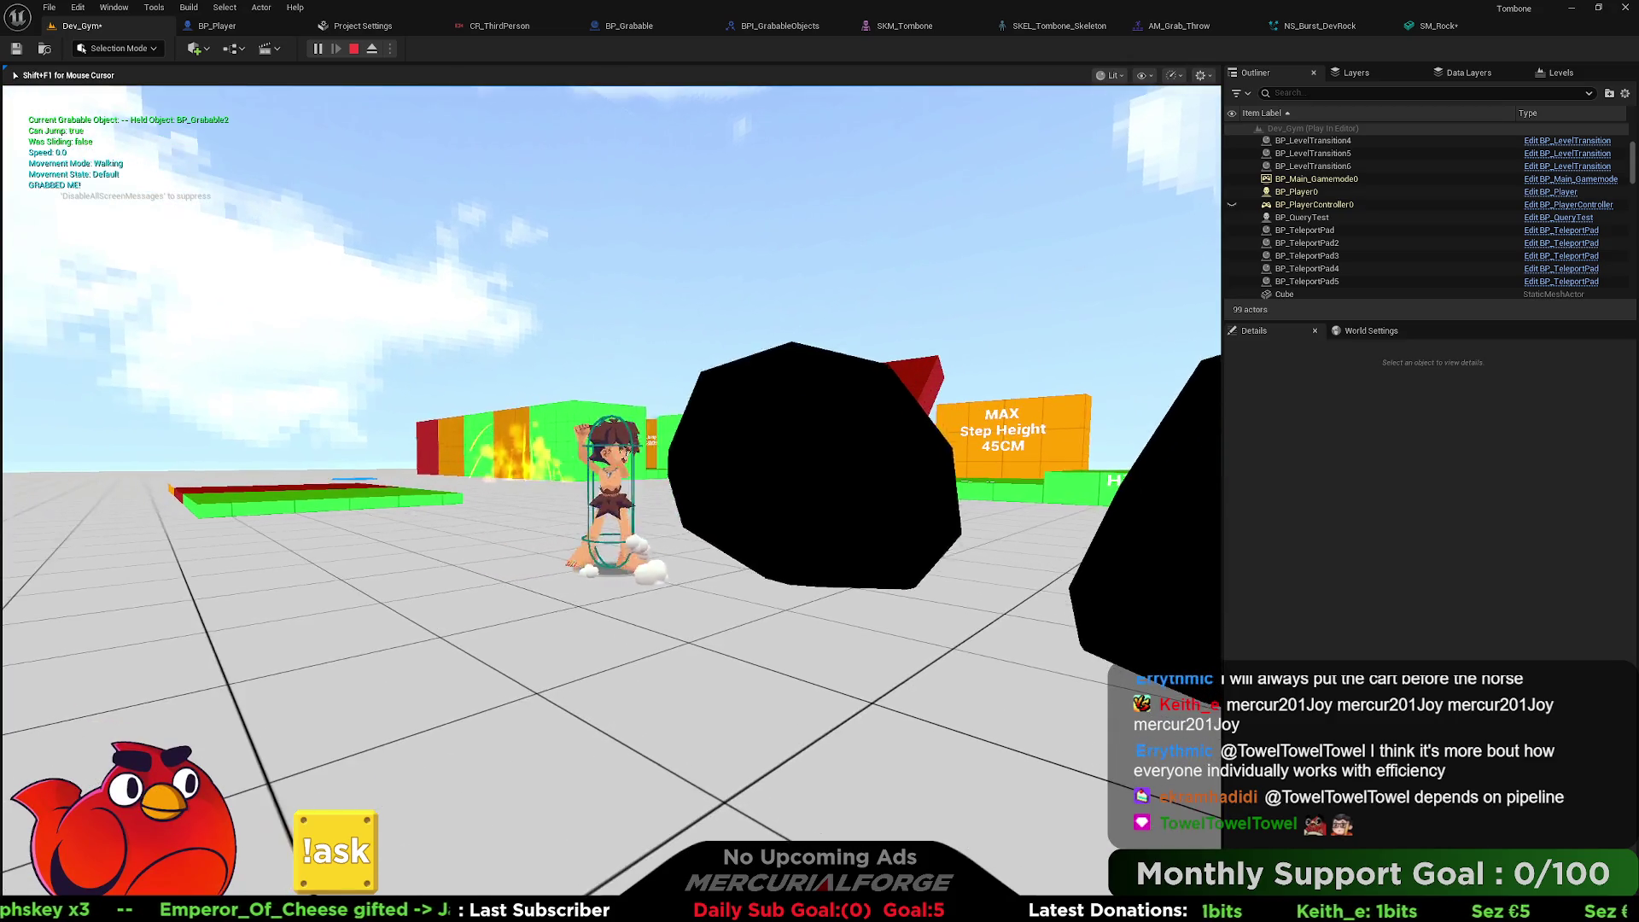
key("w")
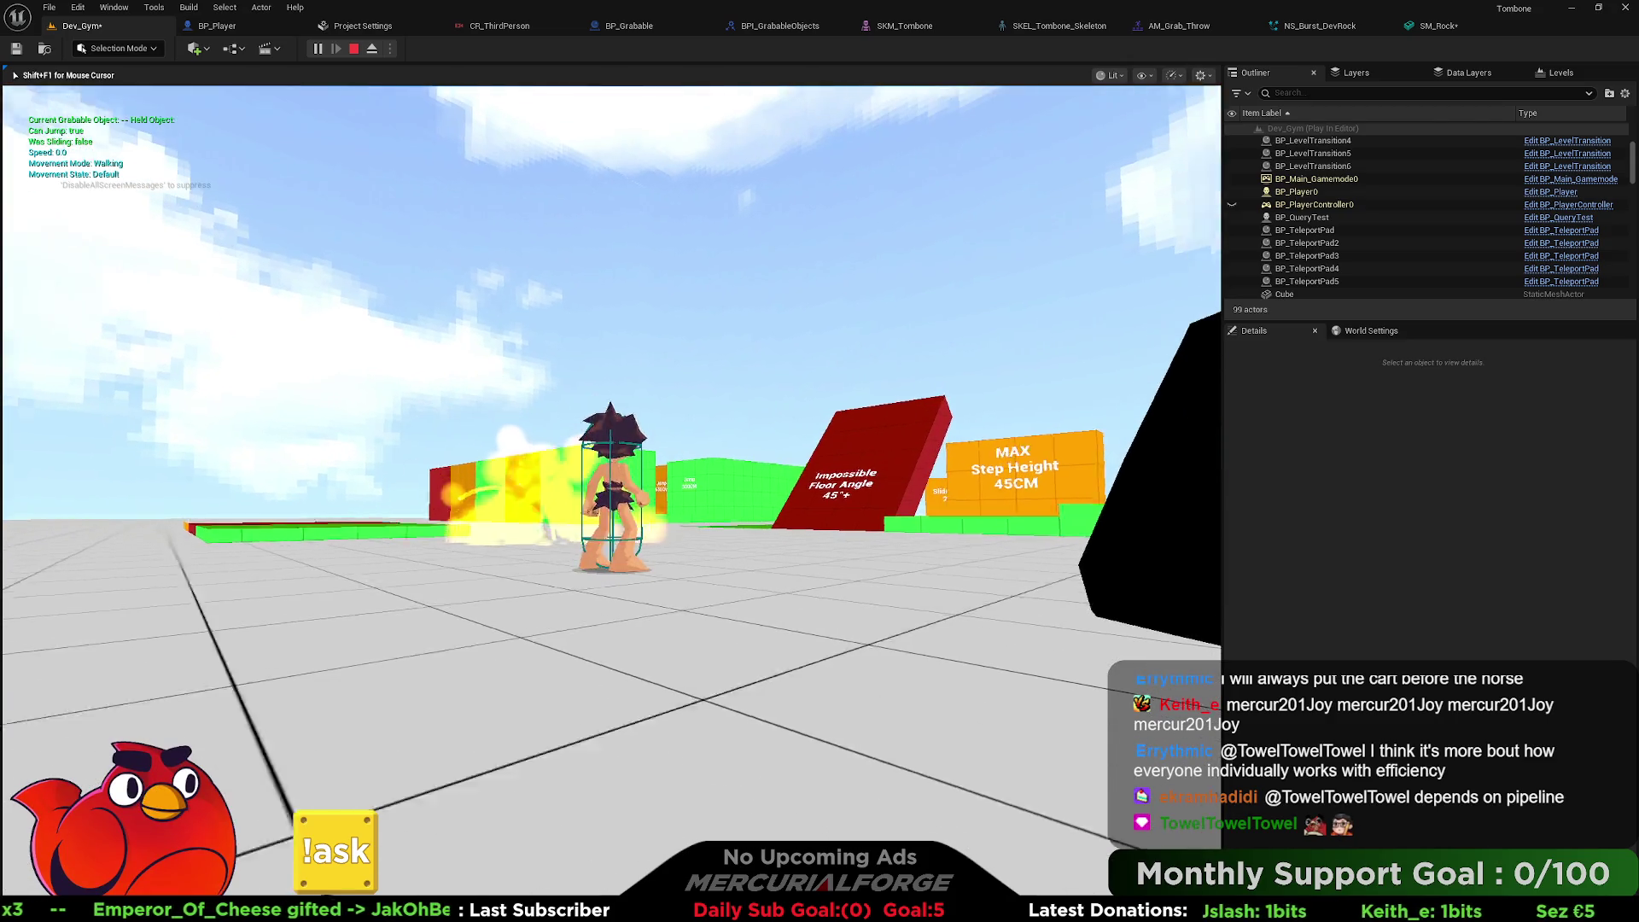
key("e")
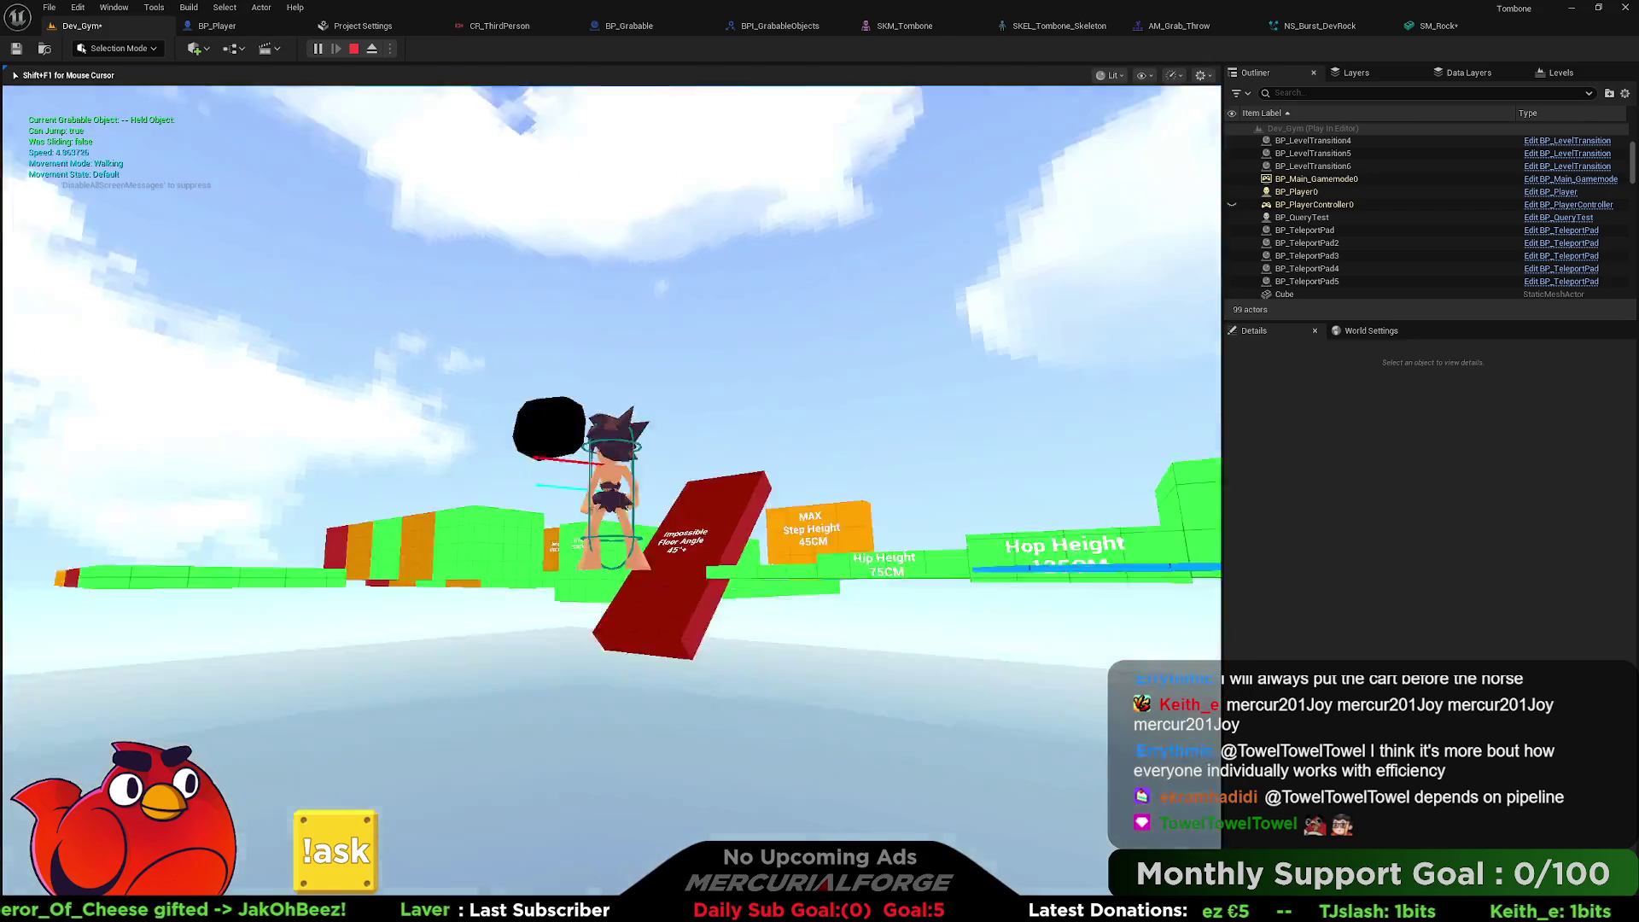
key("w")
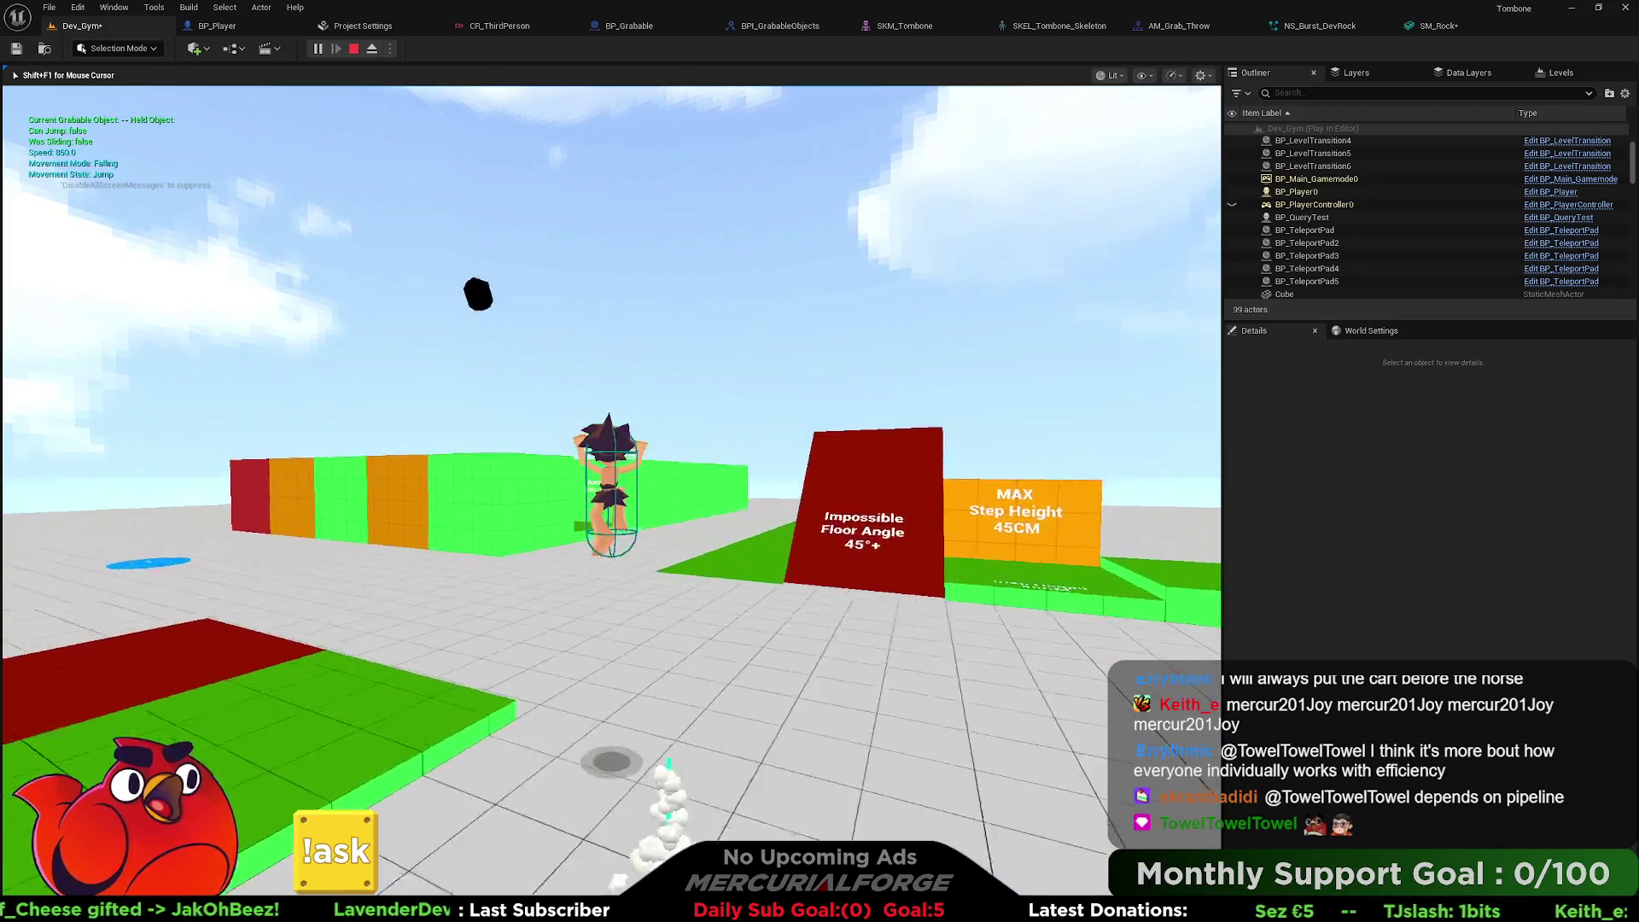
key("w")
key("w")
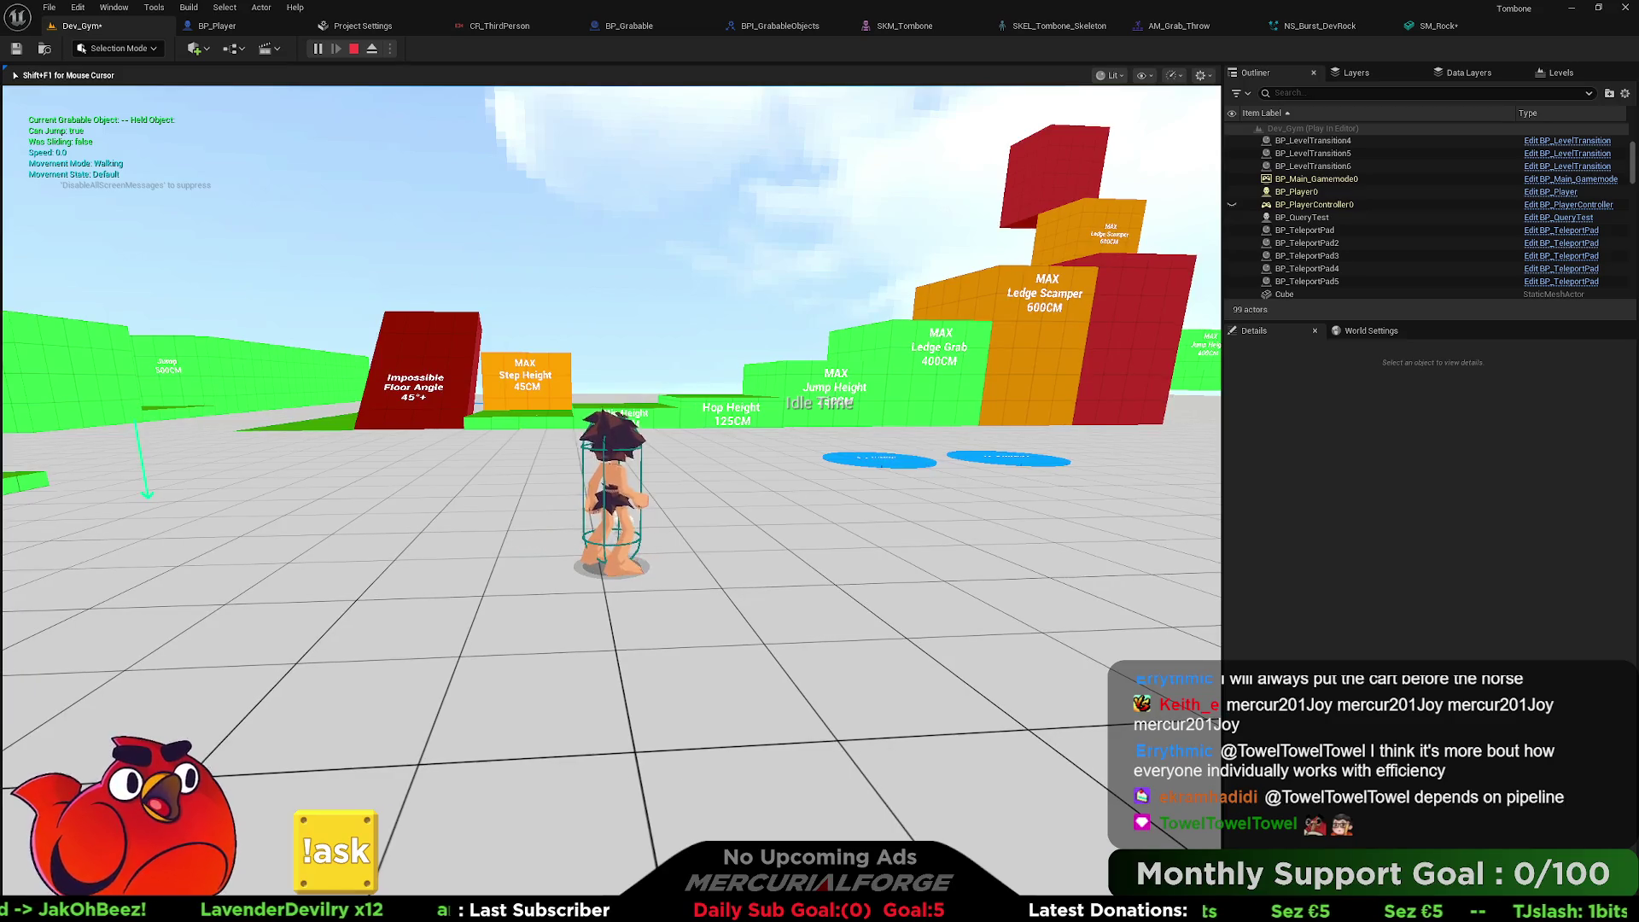
key("Escape")
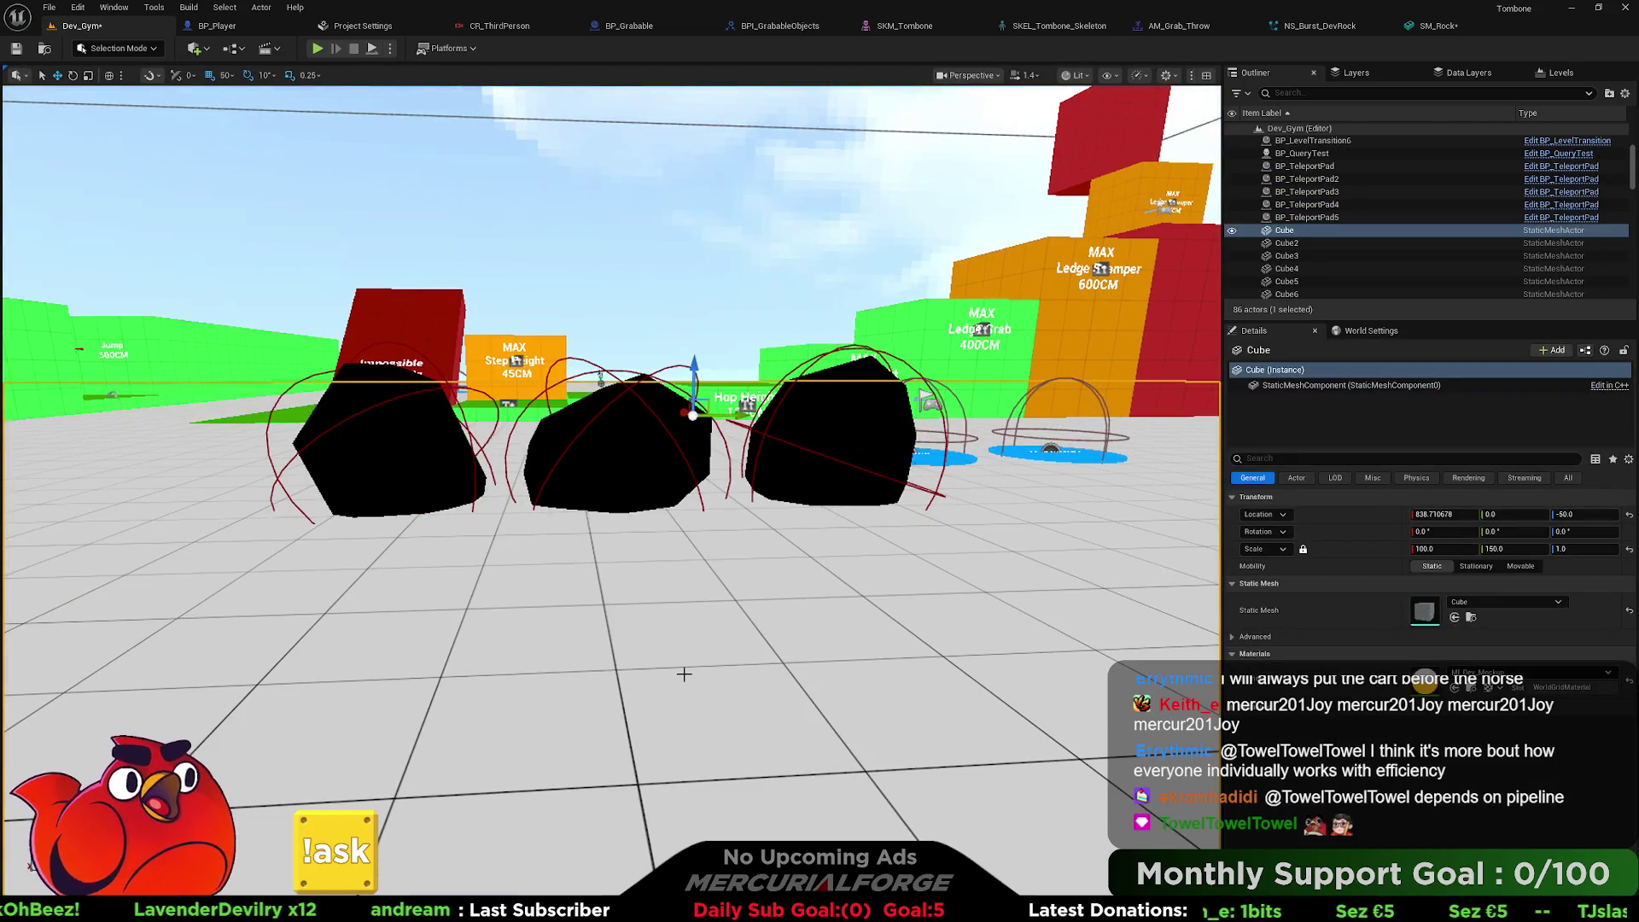
right_click(622, 663)
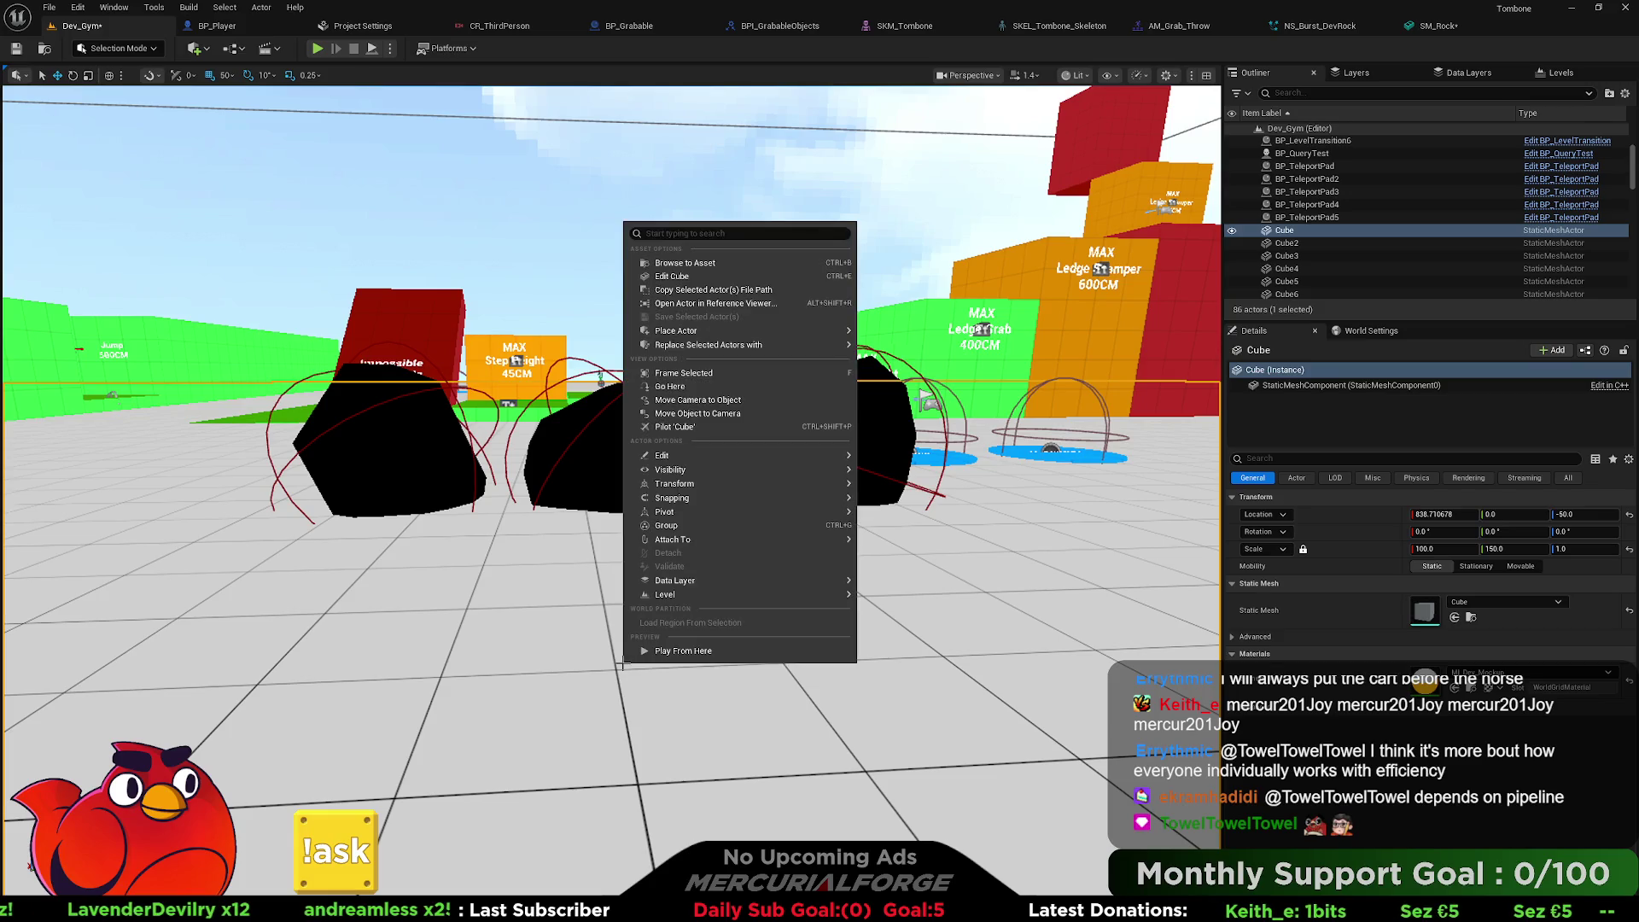
Start another play test here, pick up two rocks and dash the character forward.
left_click(674, 651)
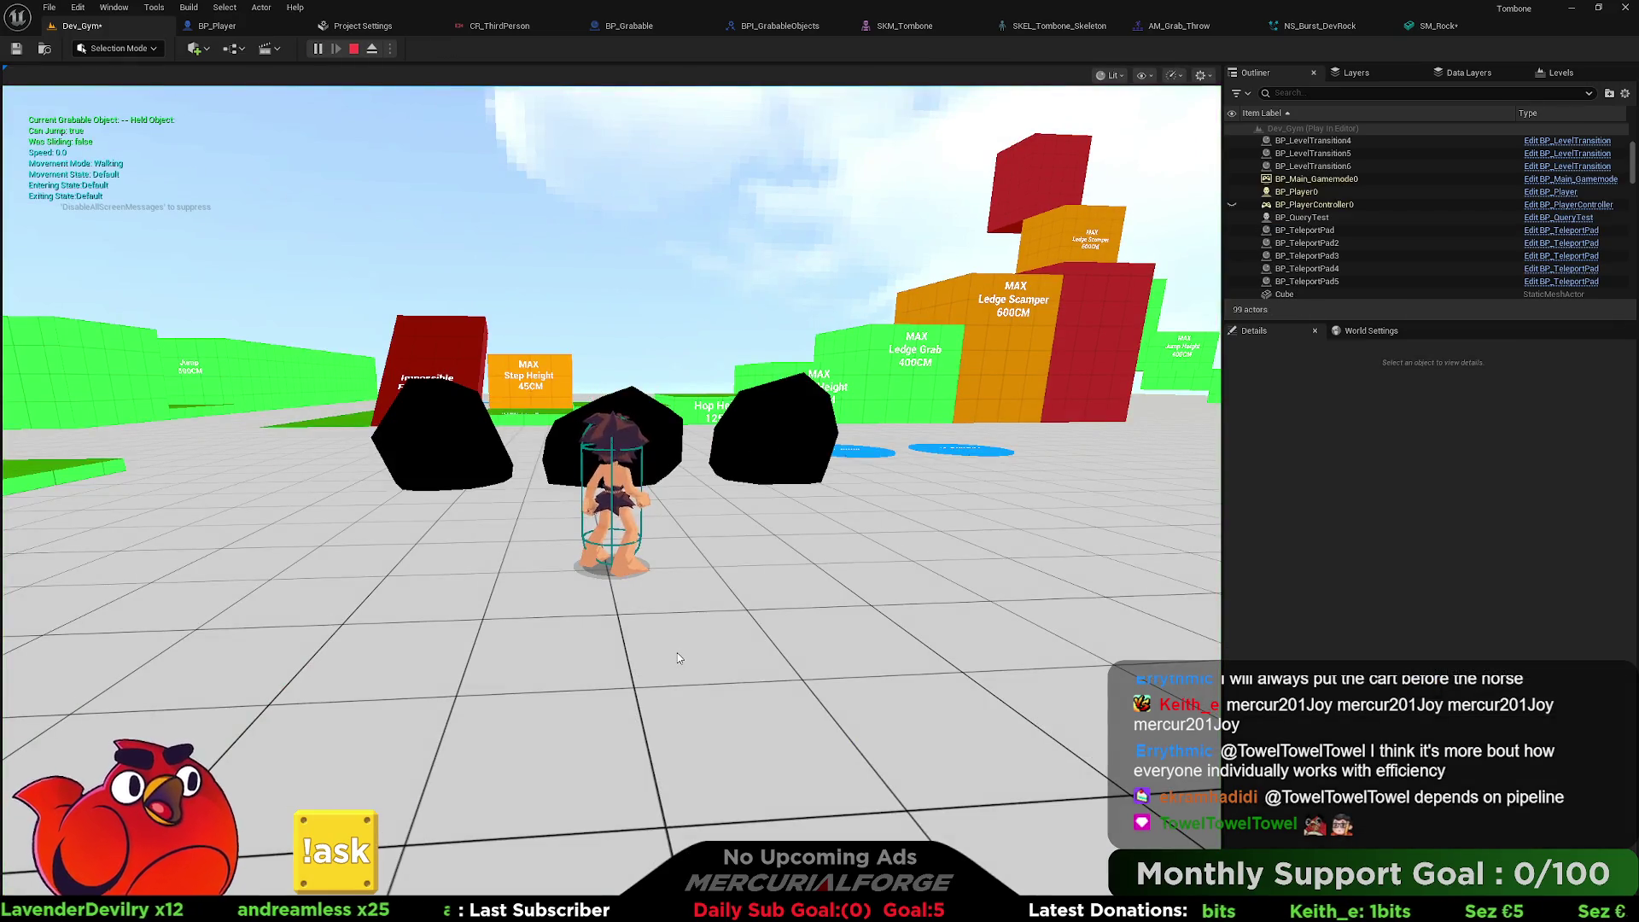
left_click(677, 658)
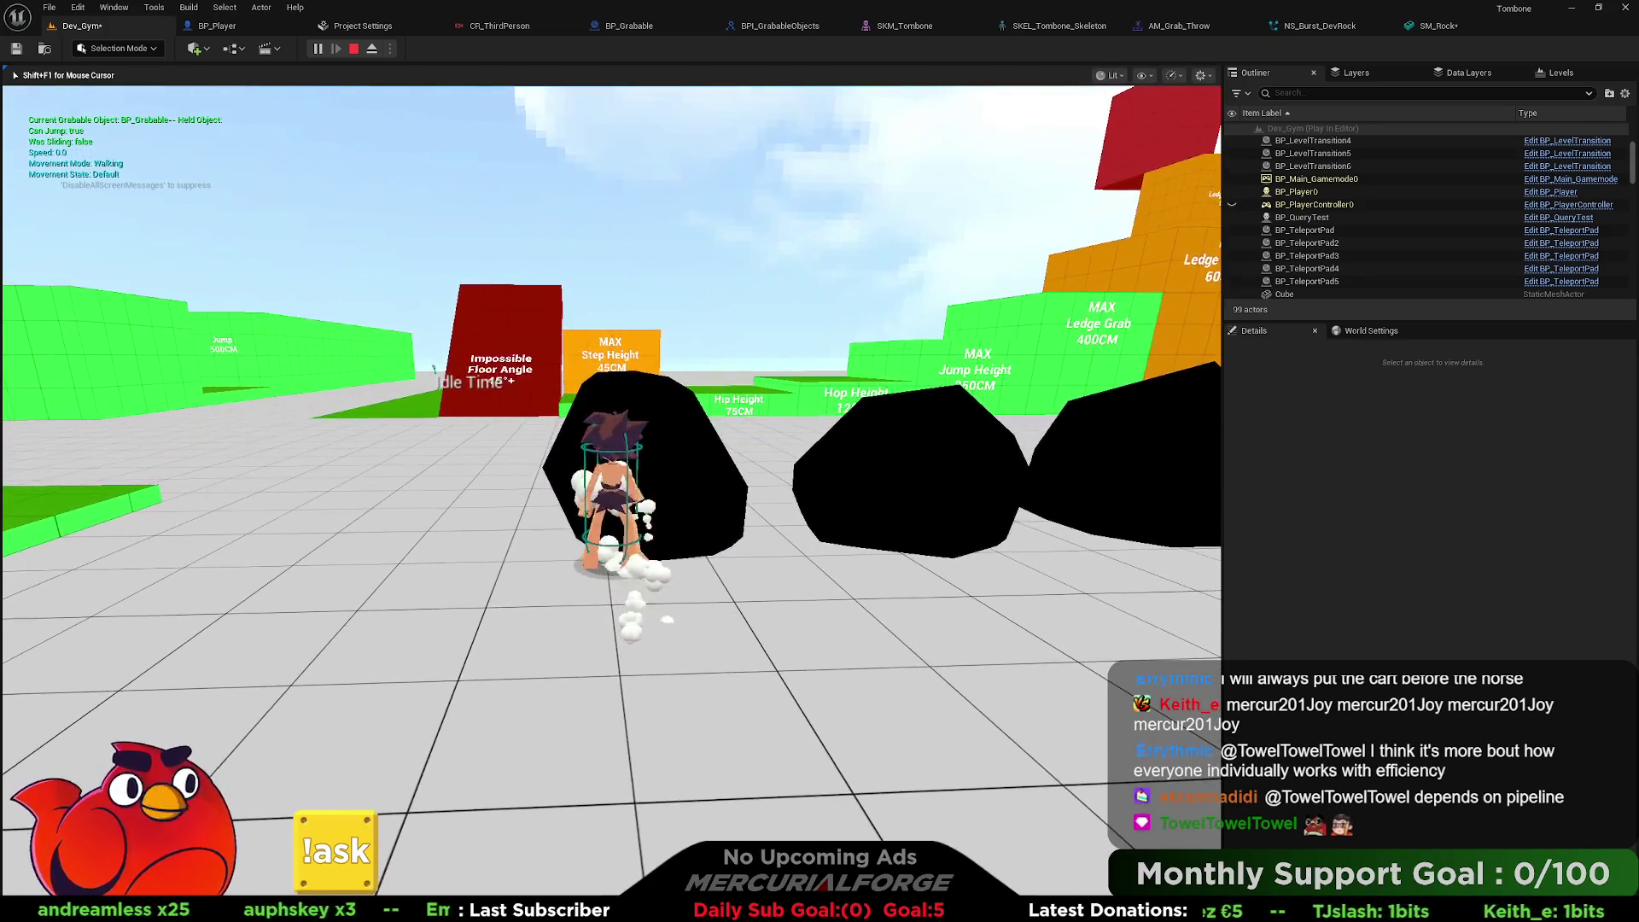
key("e")
key("e")
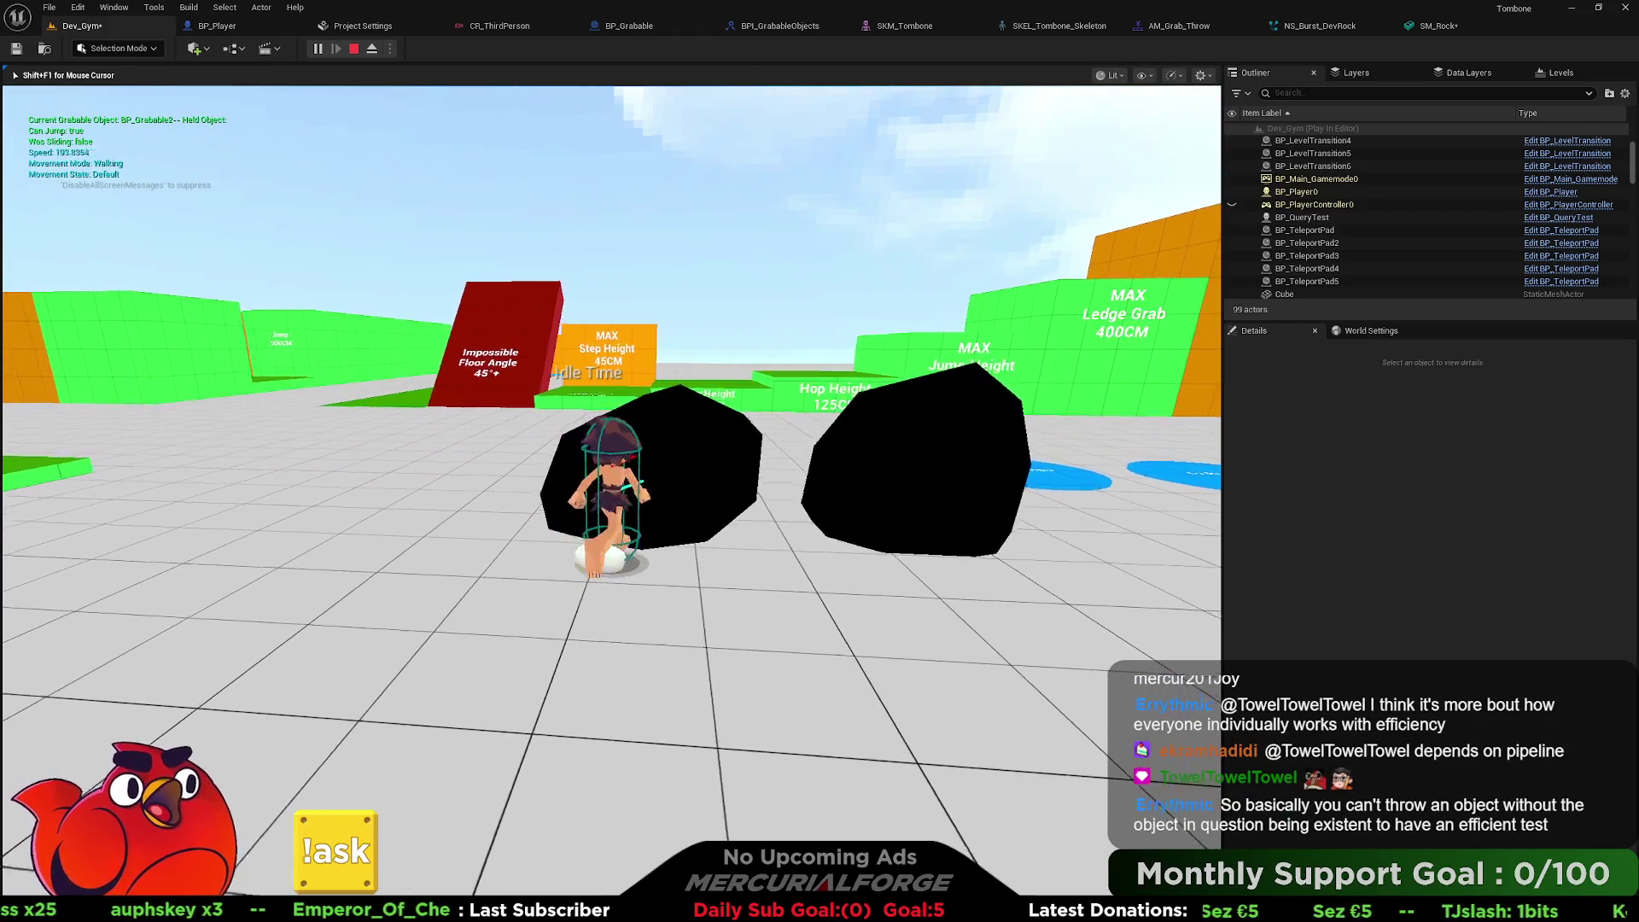
key("e")
key("e")
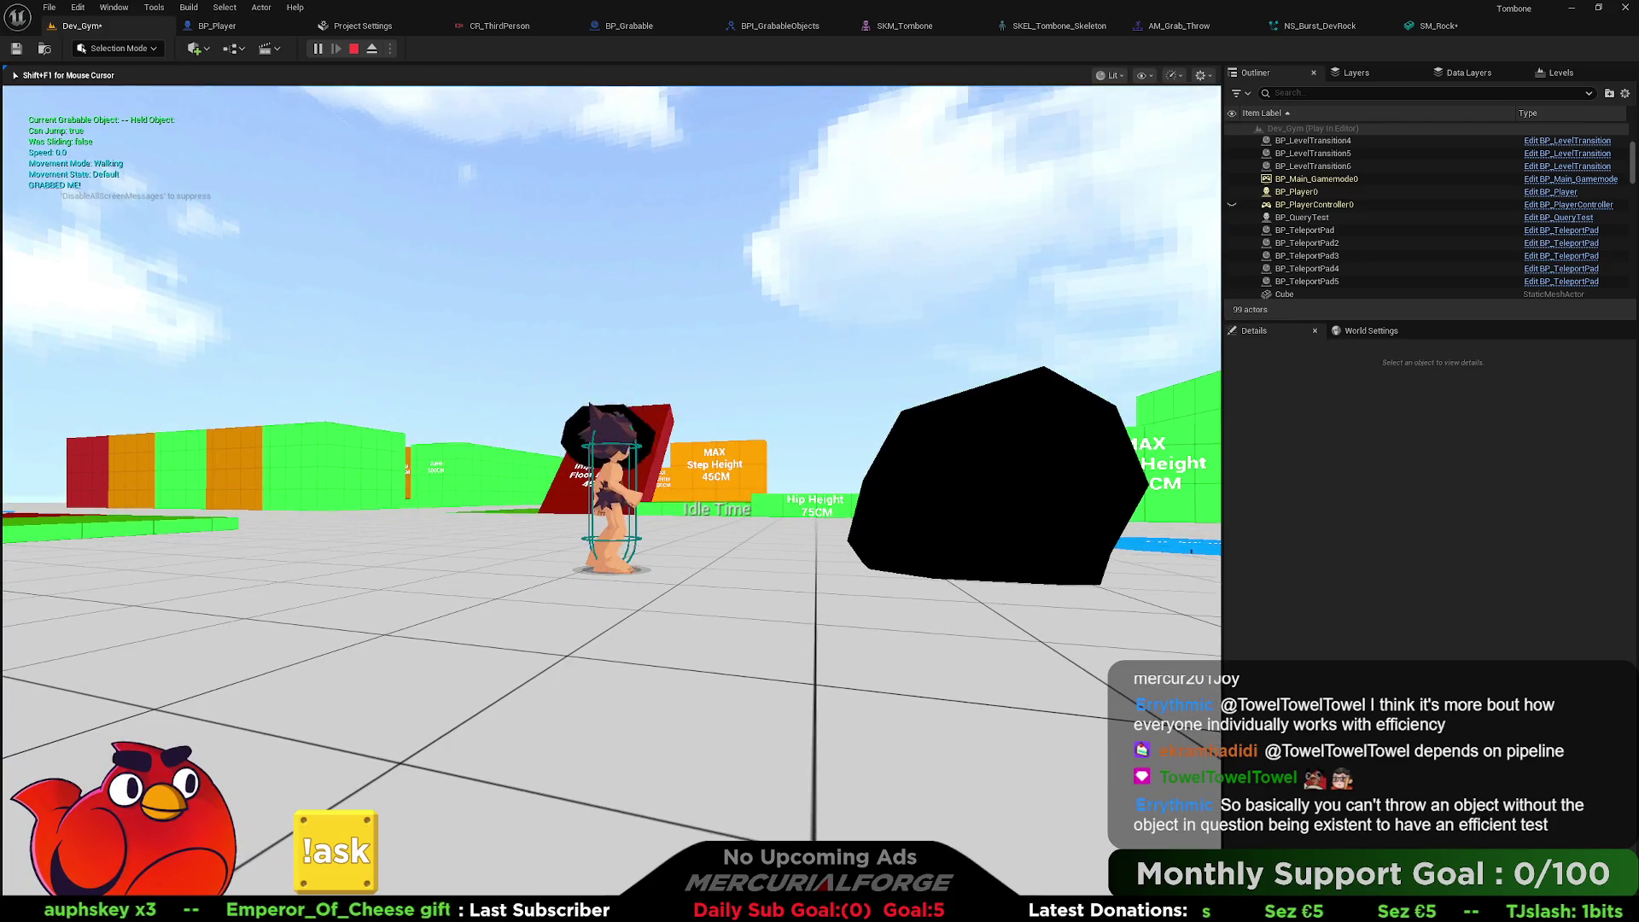
key("a")
key("w")
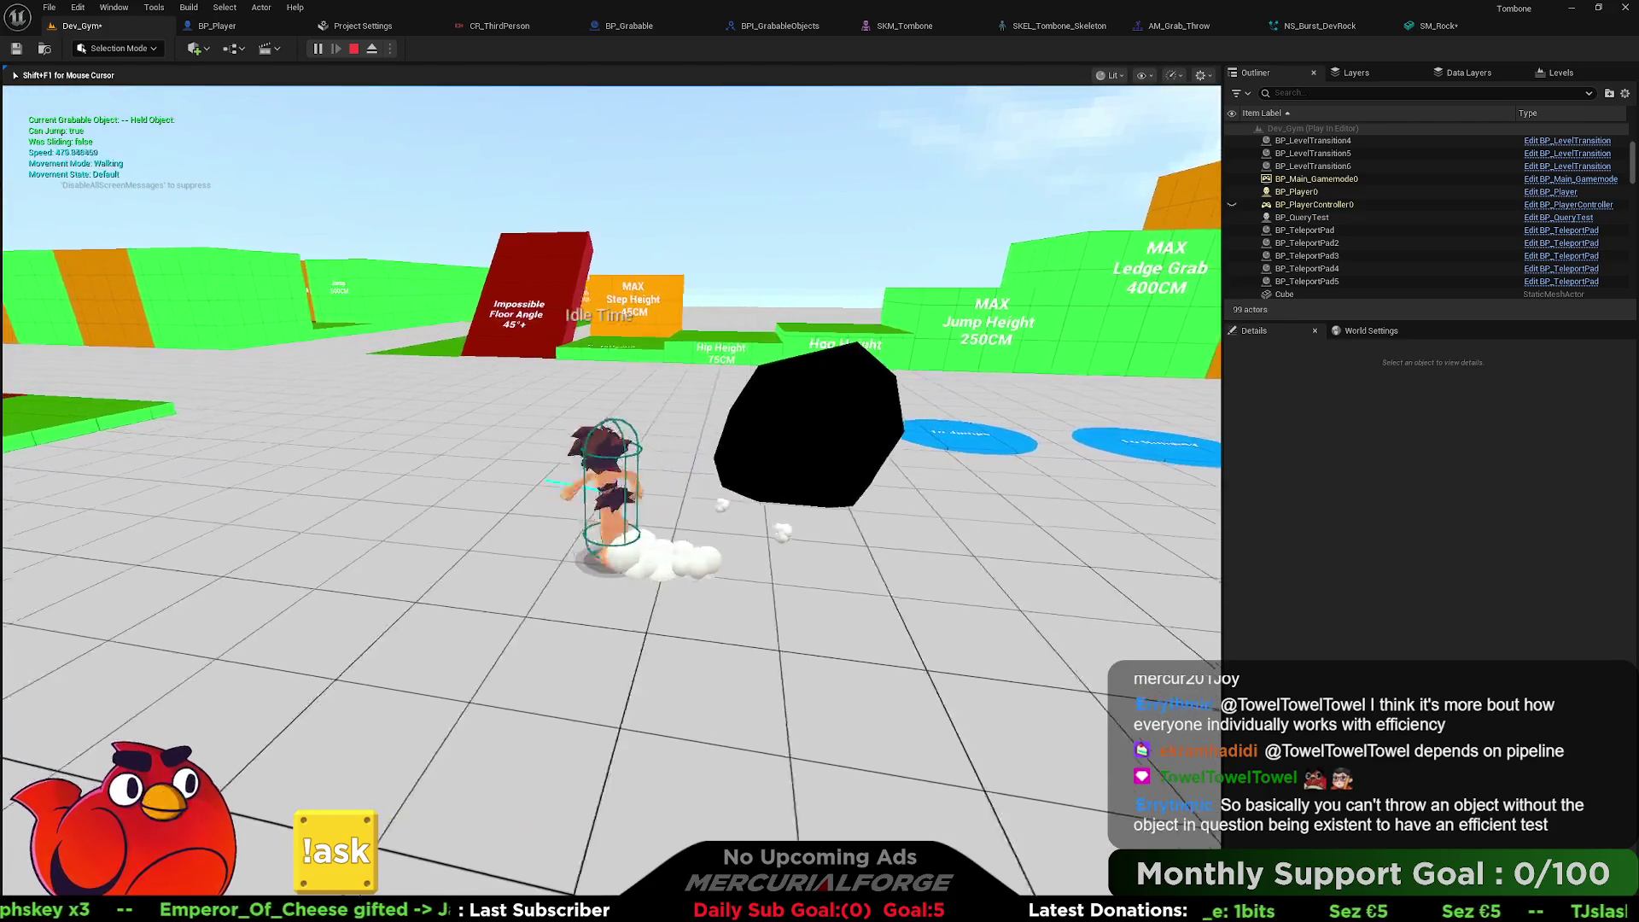
key("shift")
Slide, climb the green ledge, run across the green and red blocks, then stop the test.
key("s")
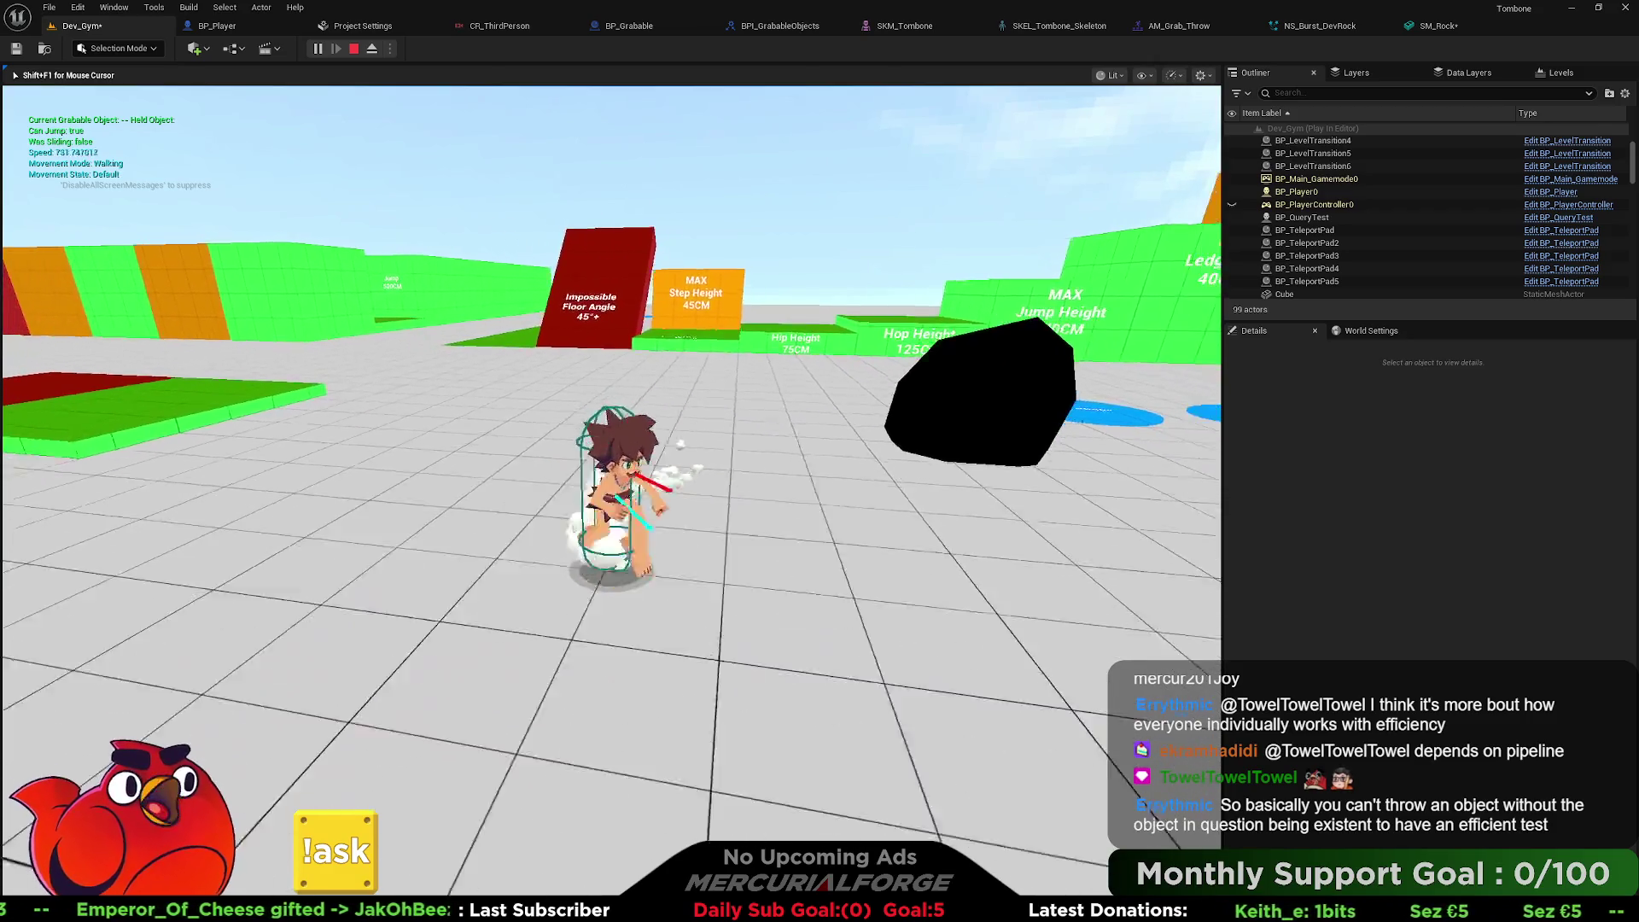
key("c")
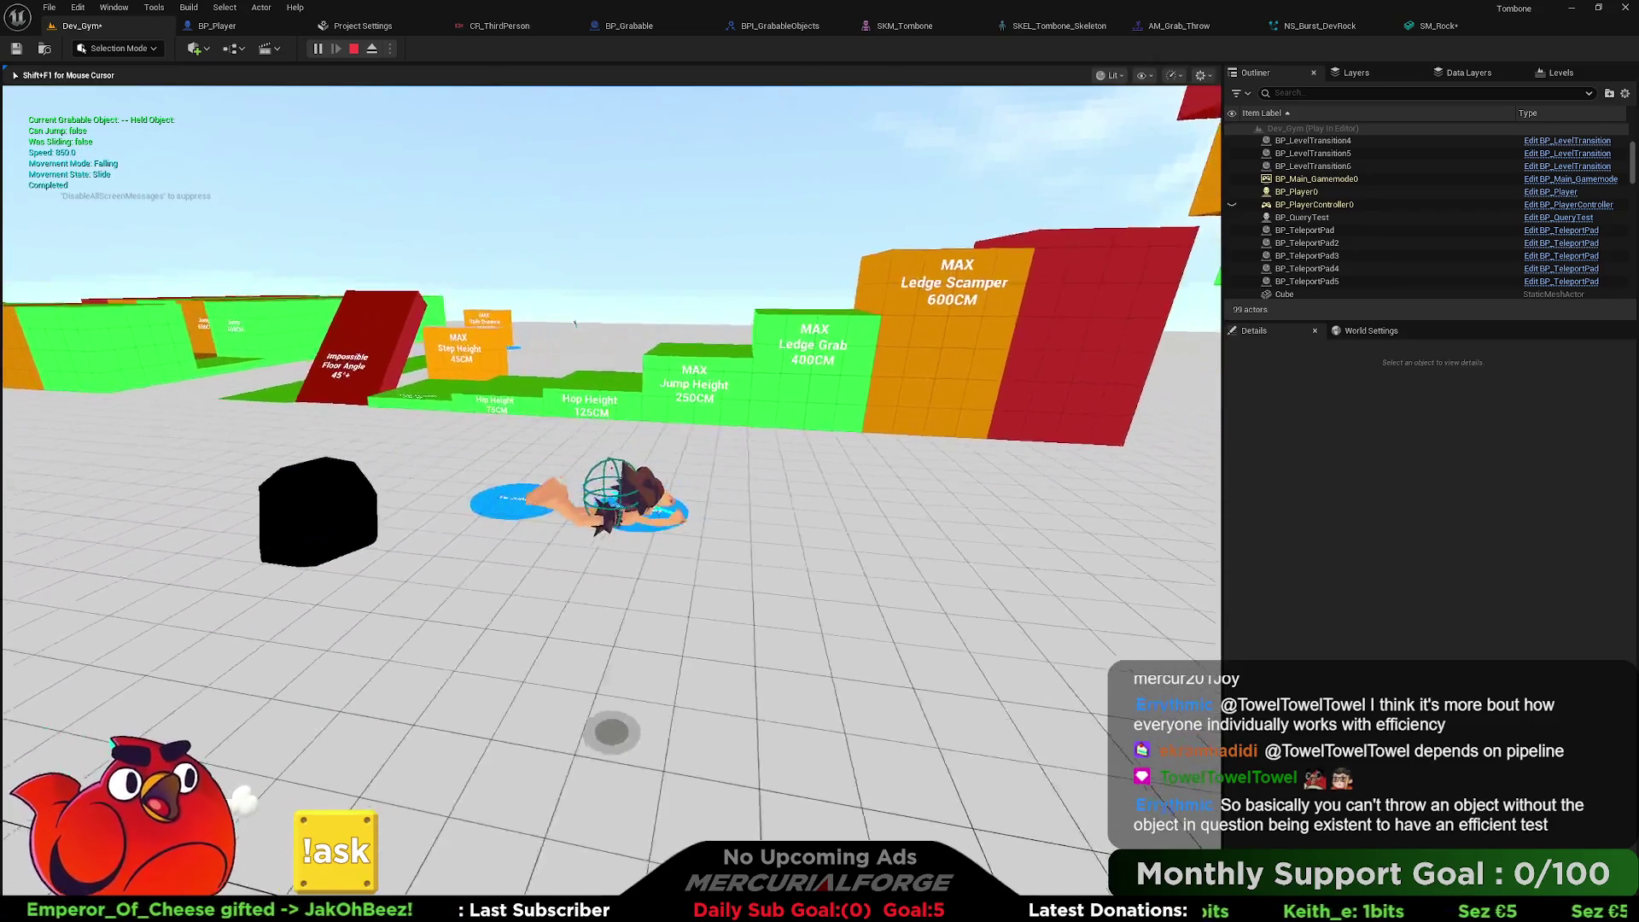
key("w")
key("space")
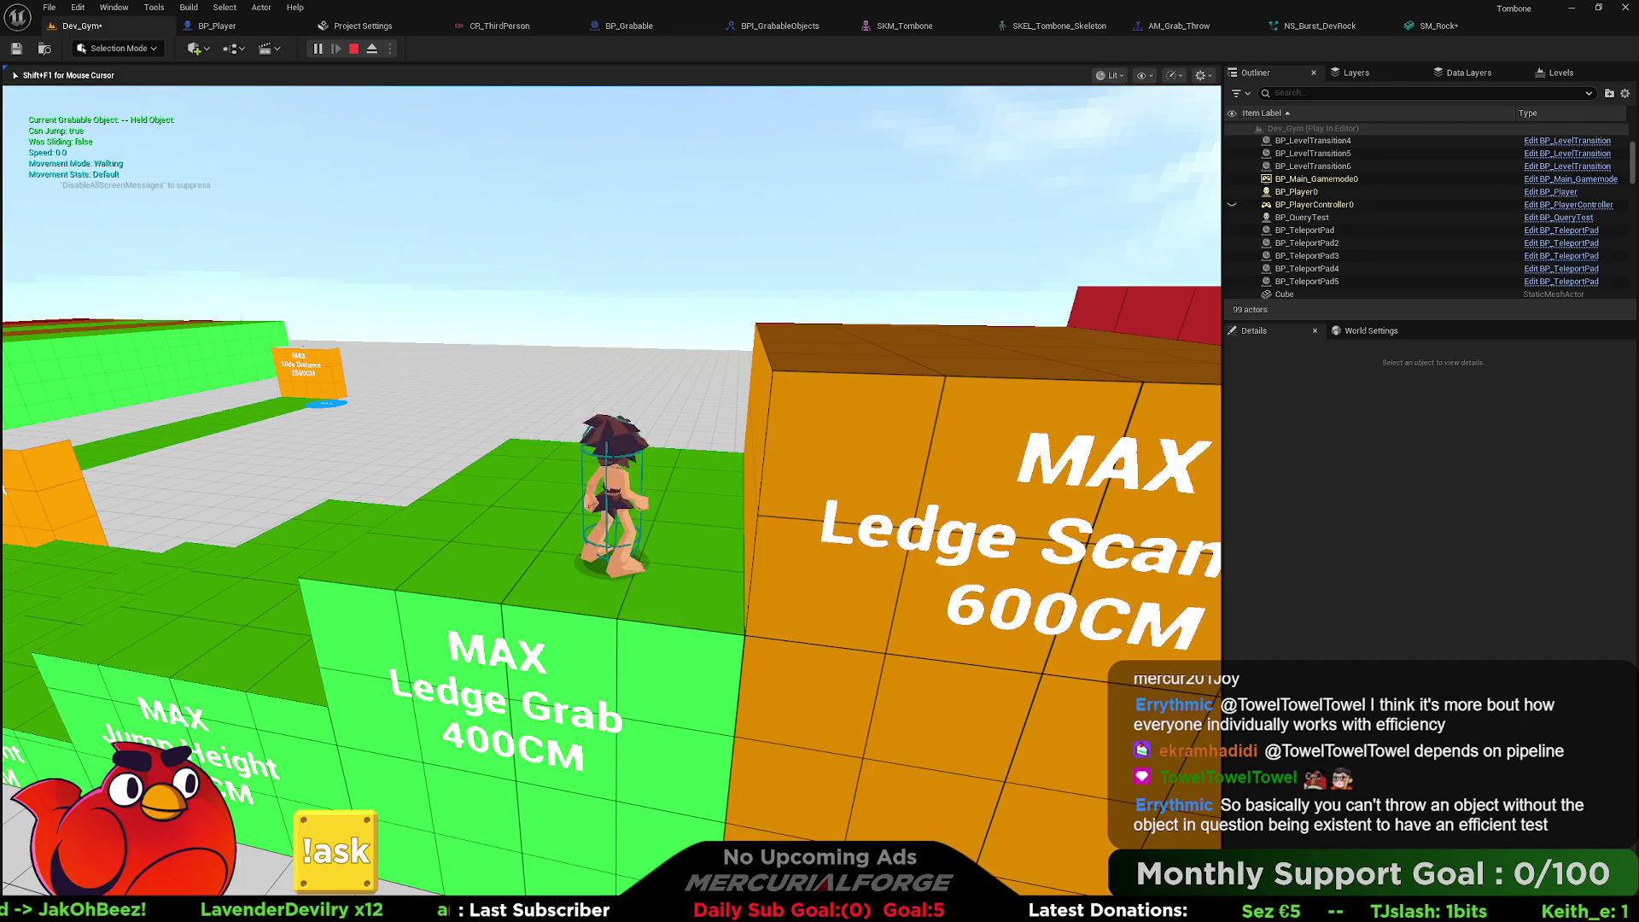
key("w")
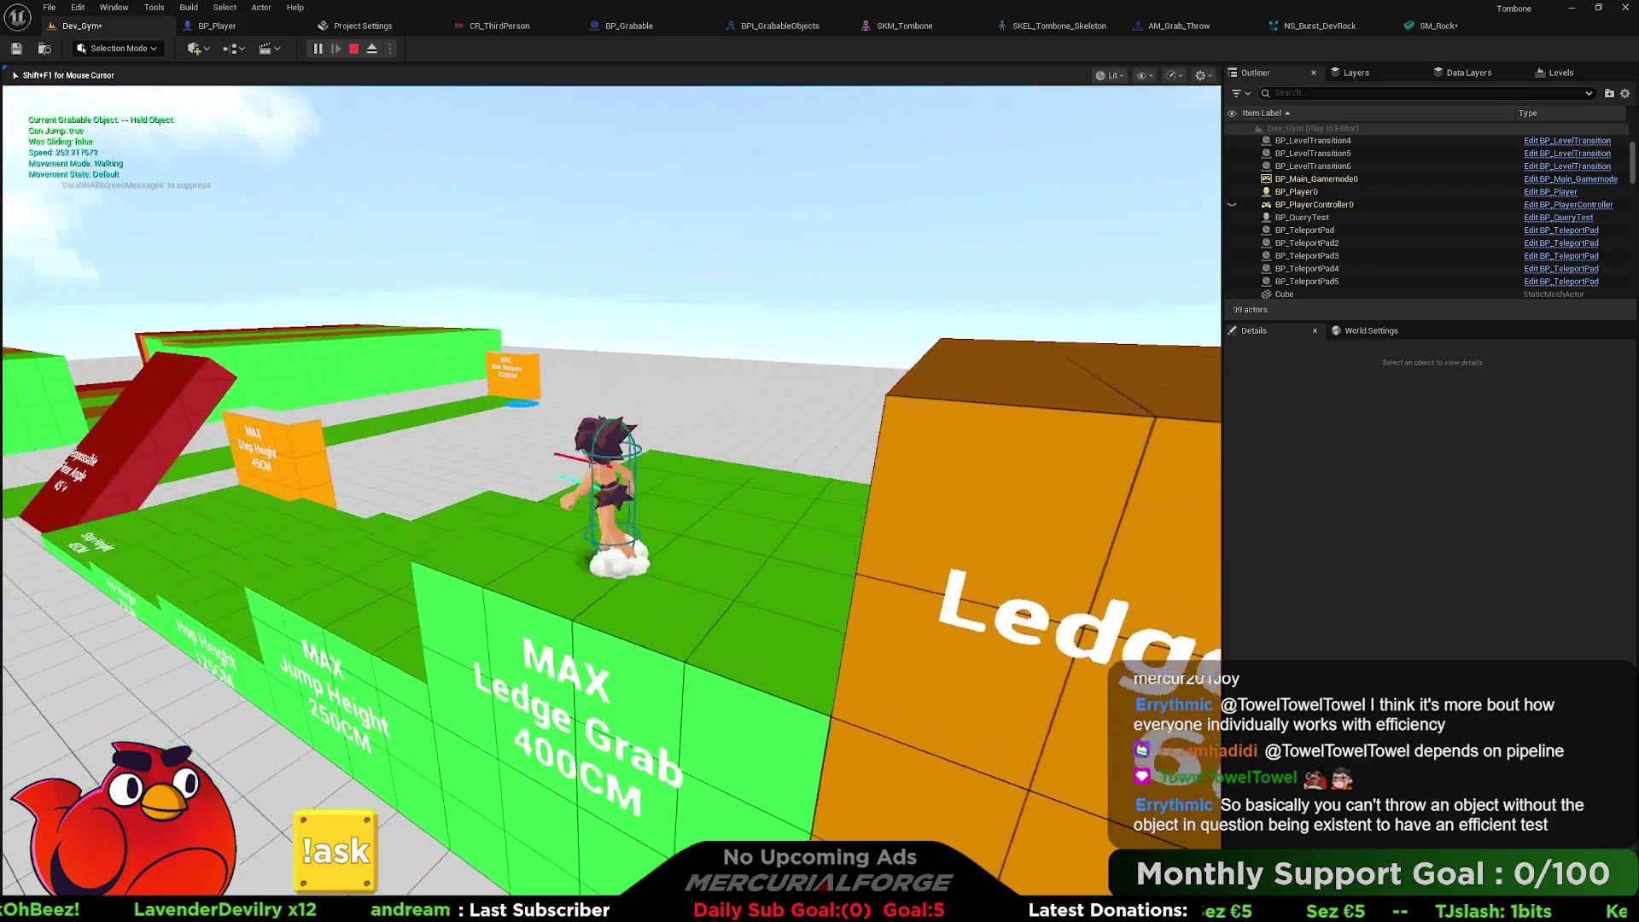
key("w")
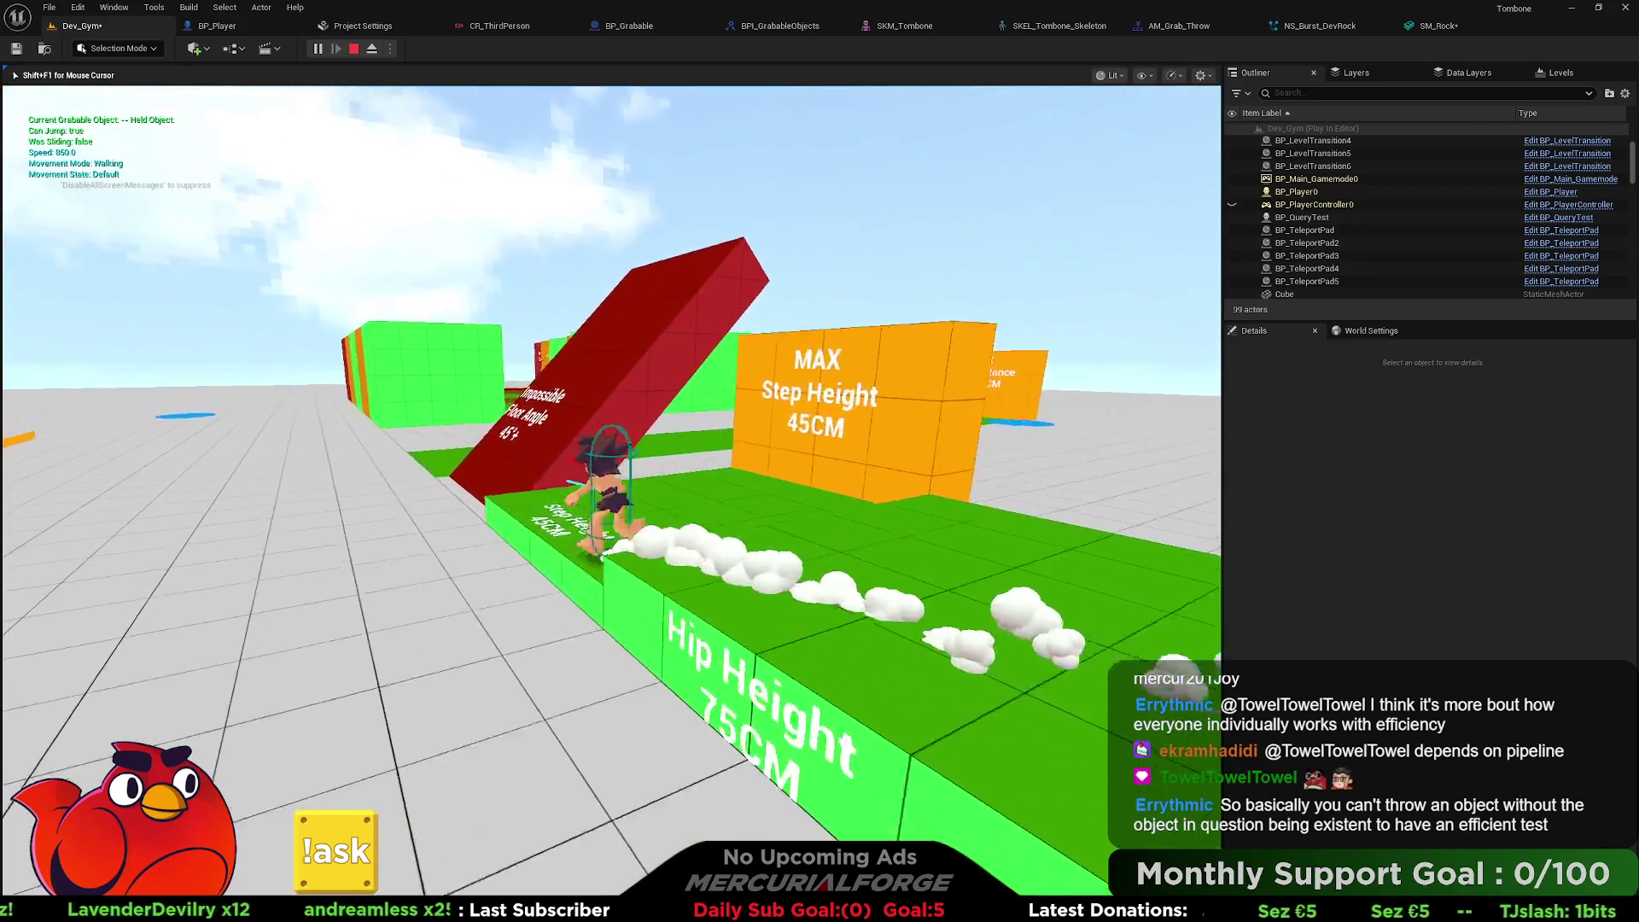
key("w")
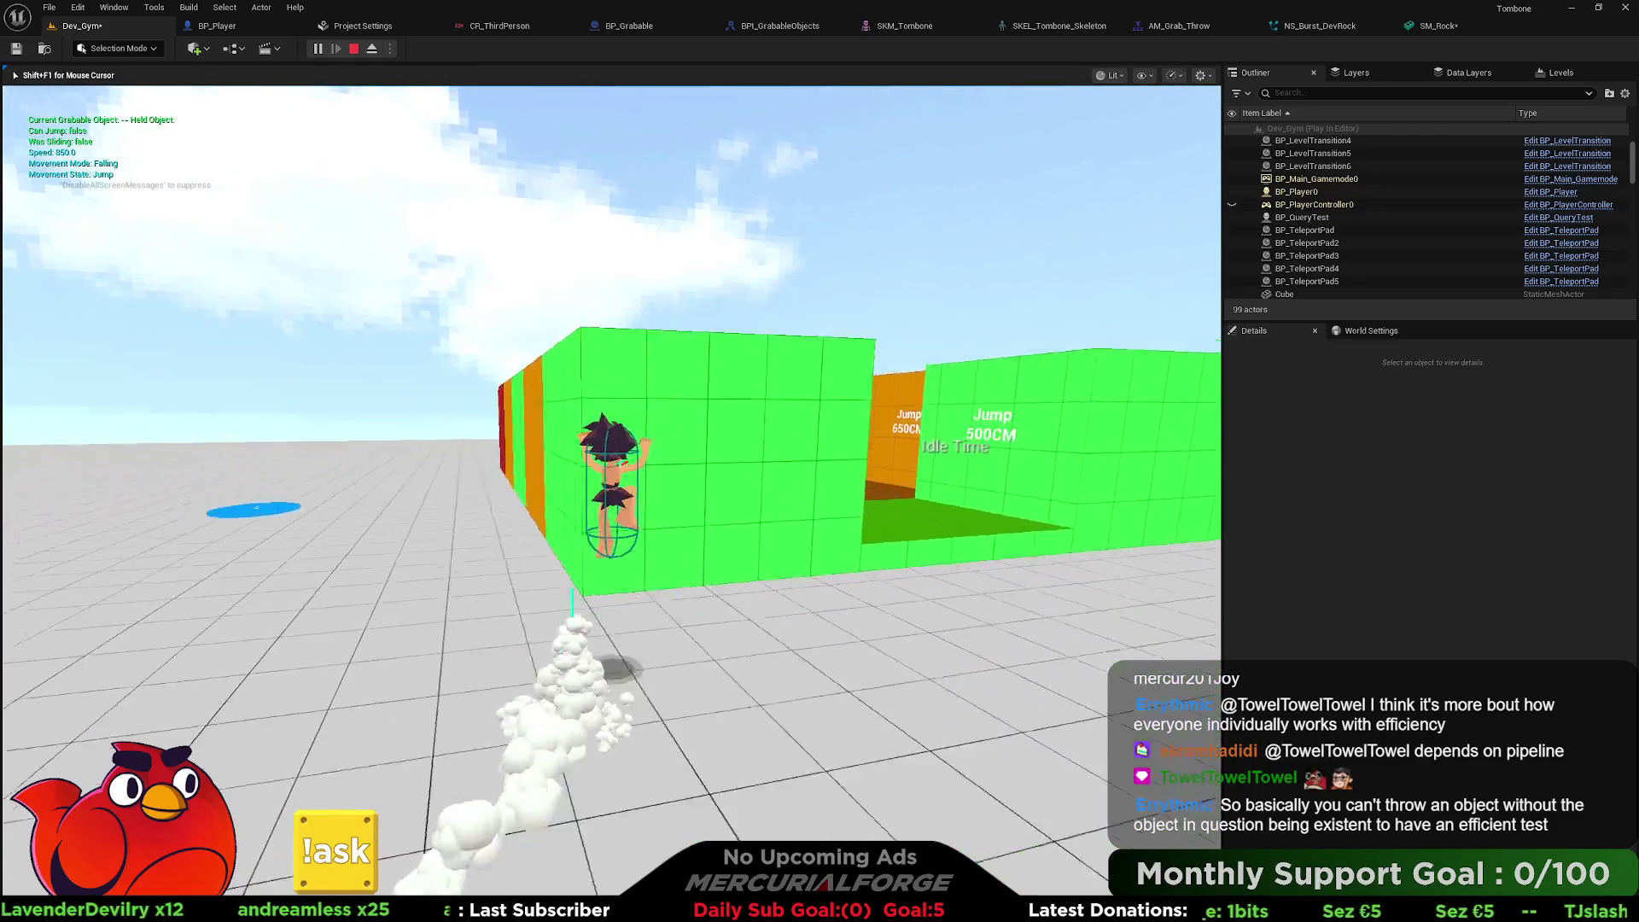
key("space")
key("w")
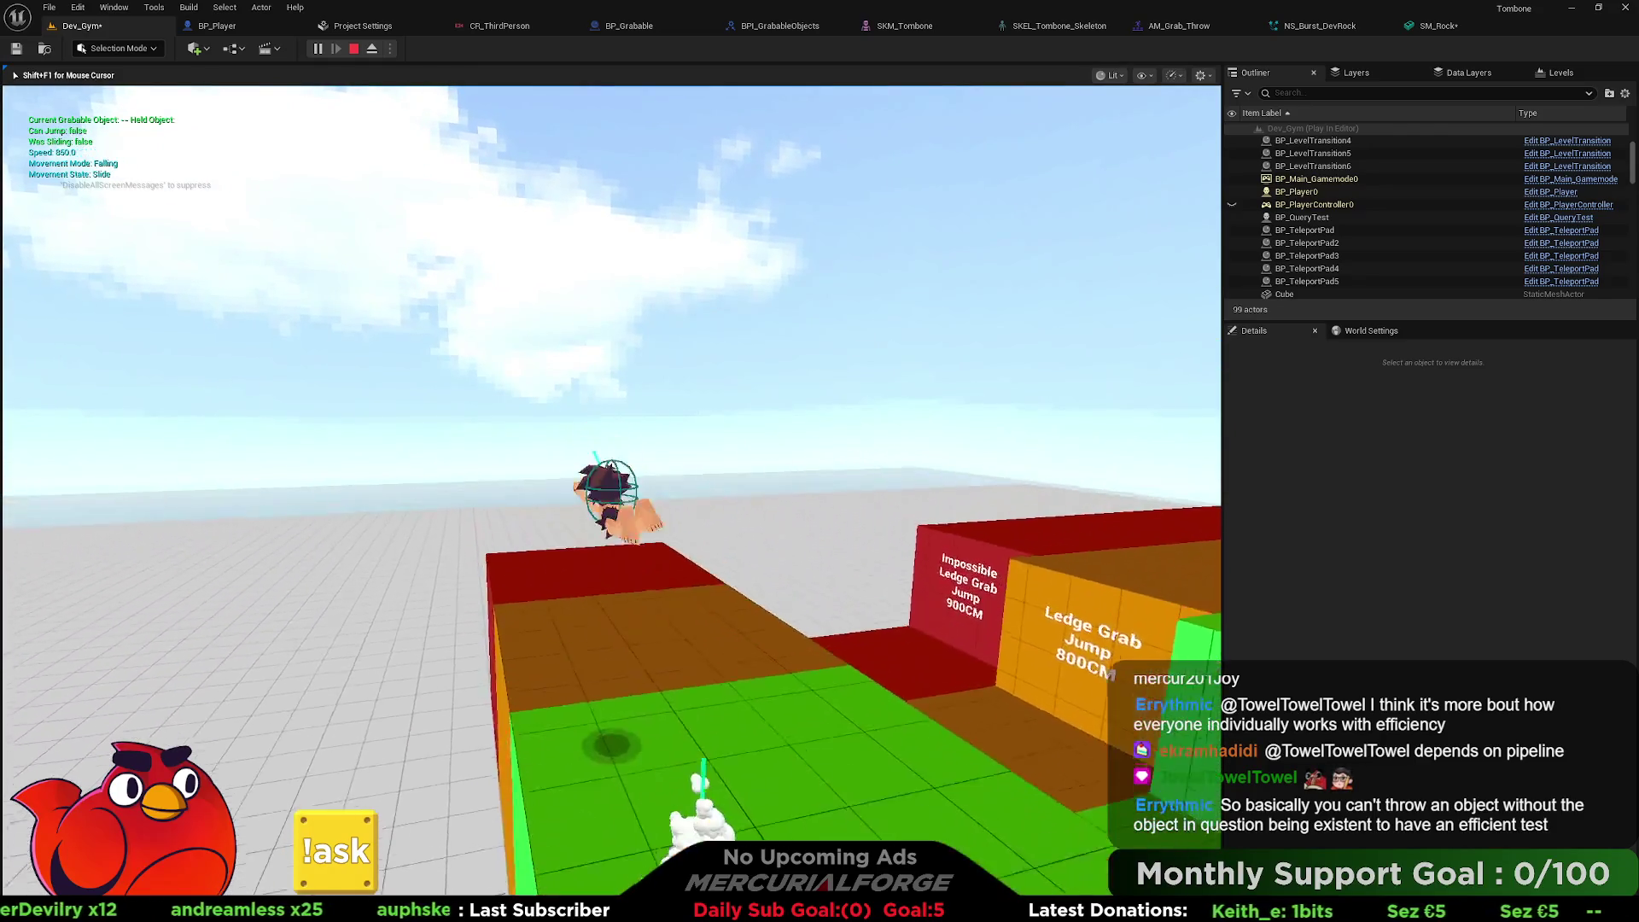
key("s")
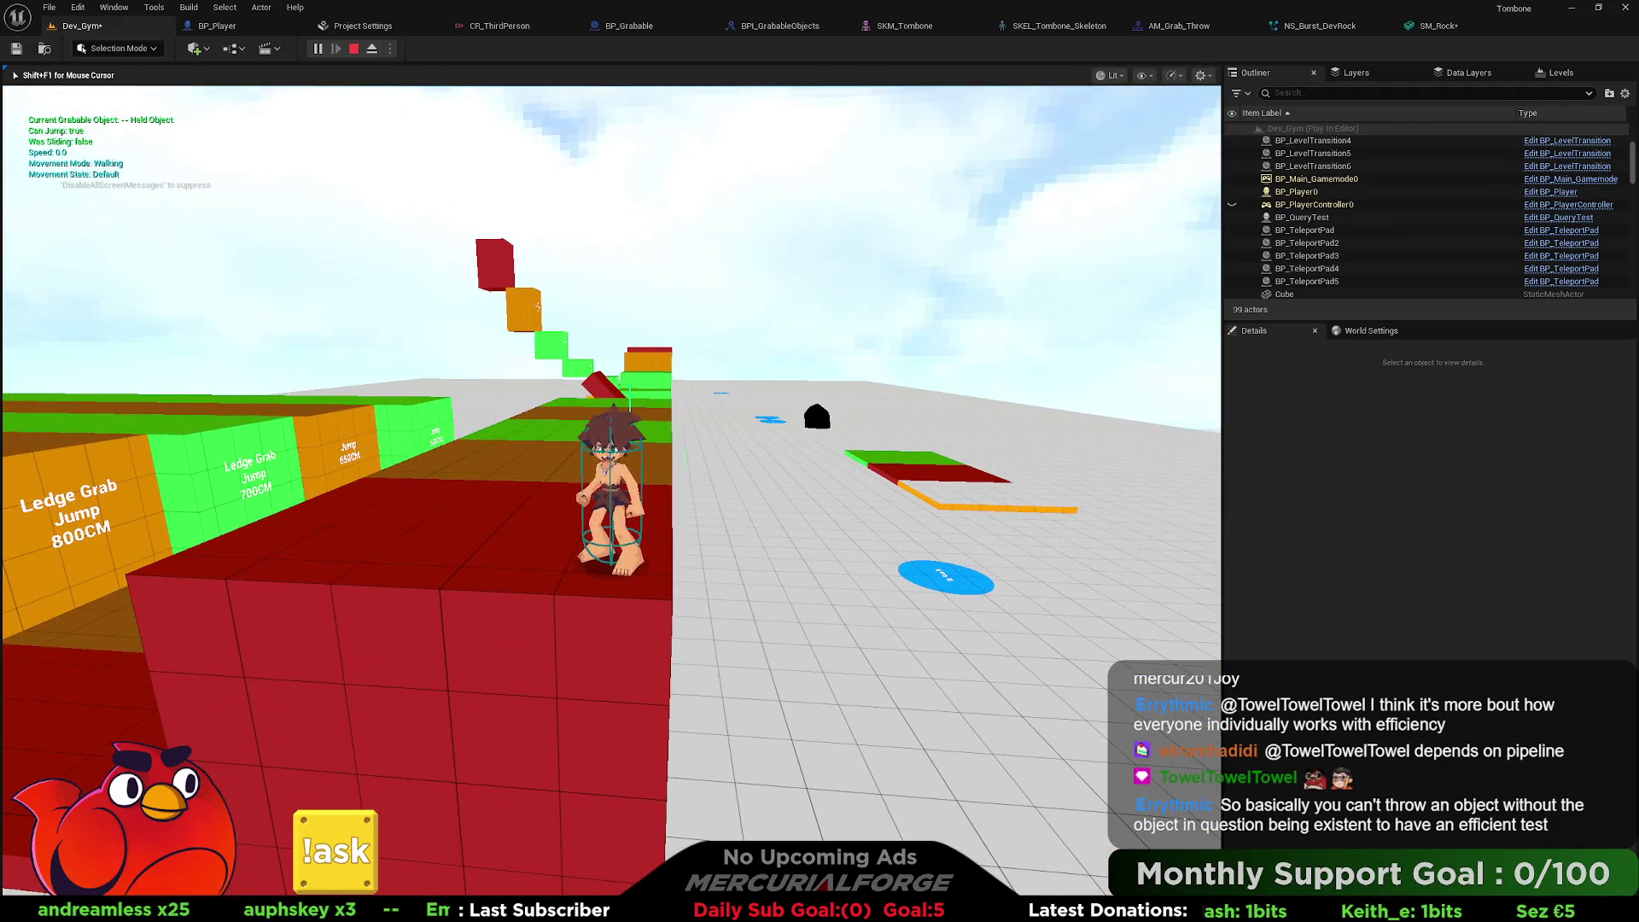
key("w")
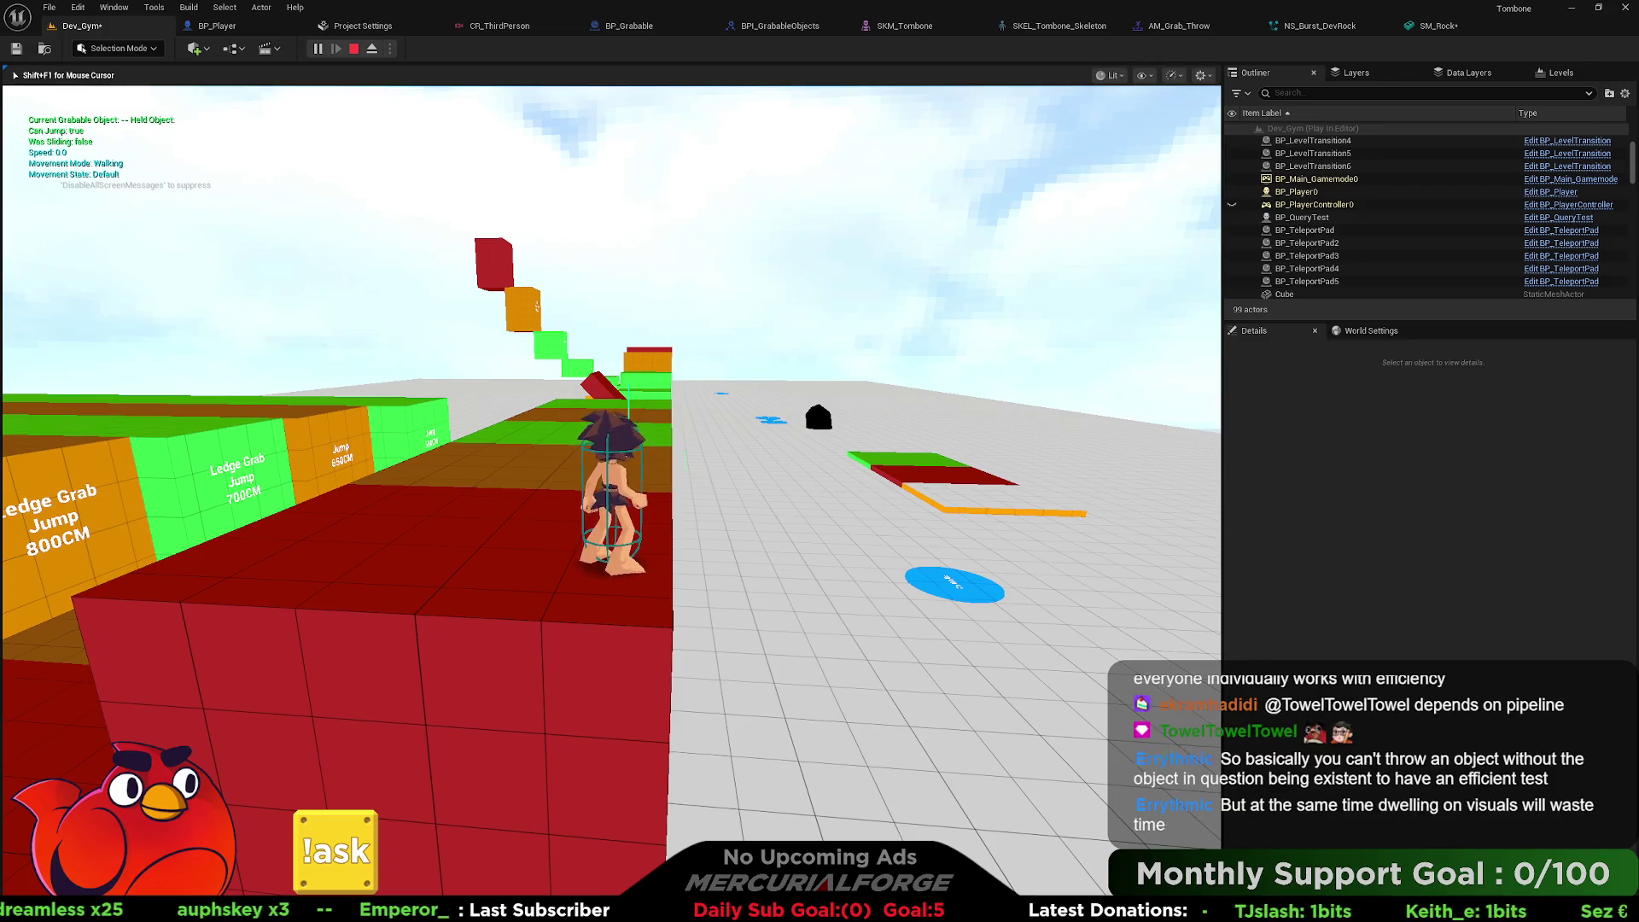
key("Escape")
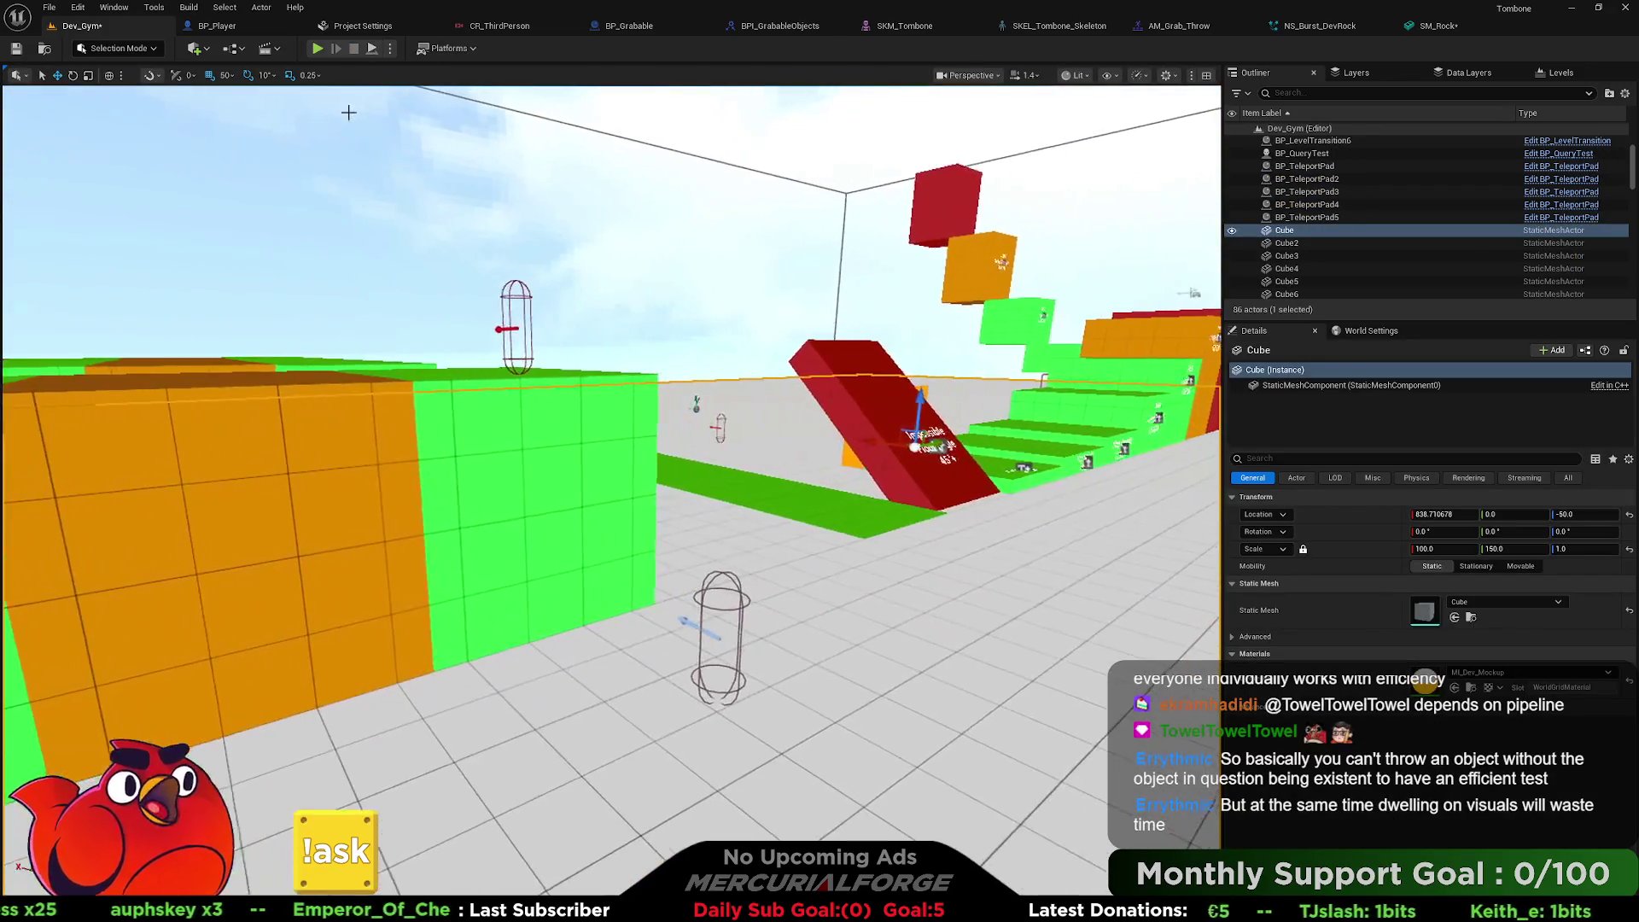
left_click(215, 26)
Set BP_Player's Capsule Component to Hidden in Game, then compile and save the Blueprint.
left_click(159, 128)
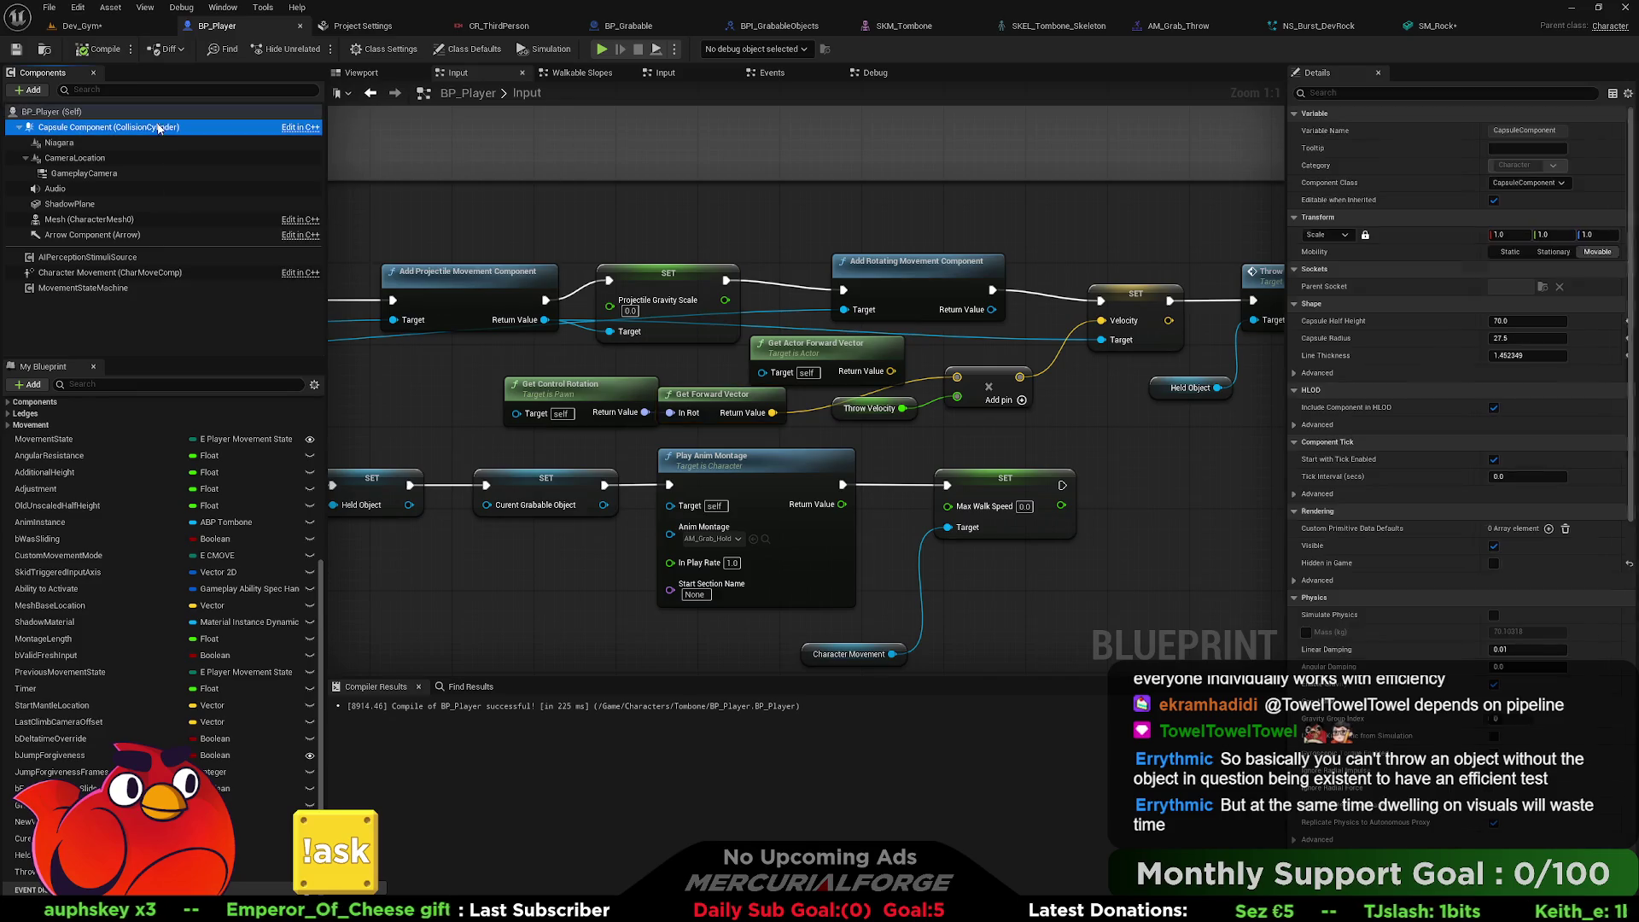
left_click(1493, 563)
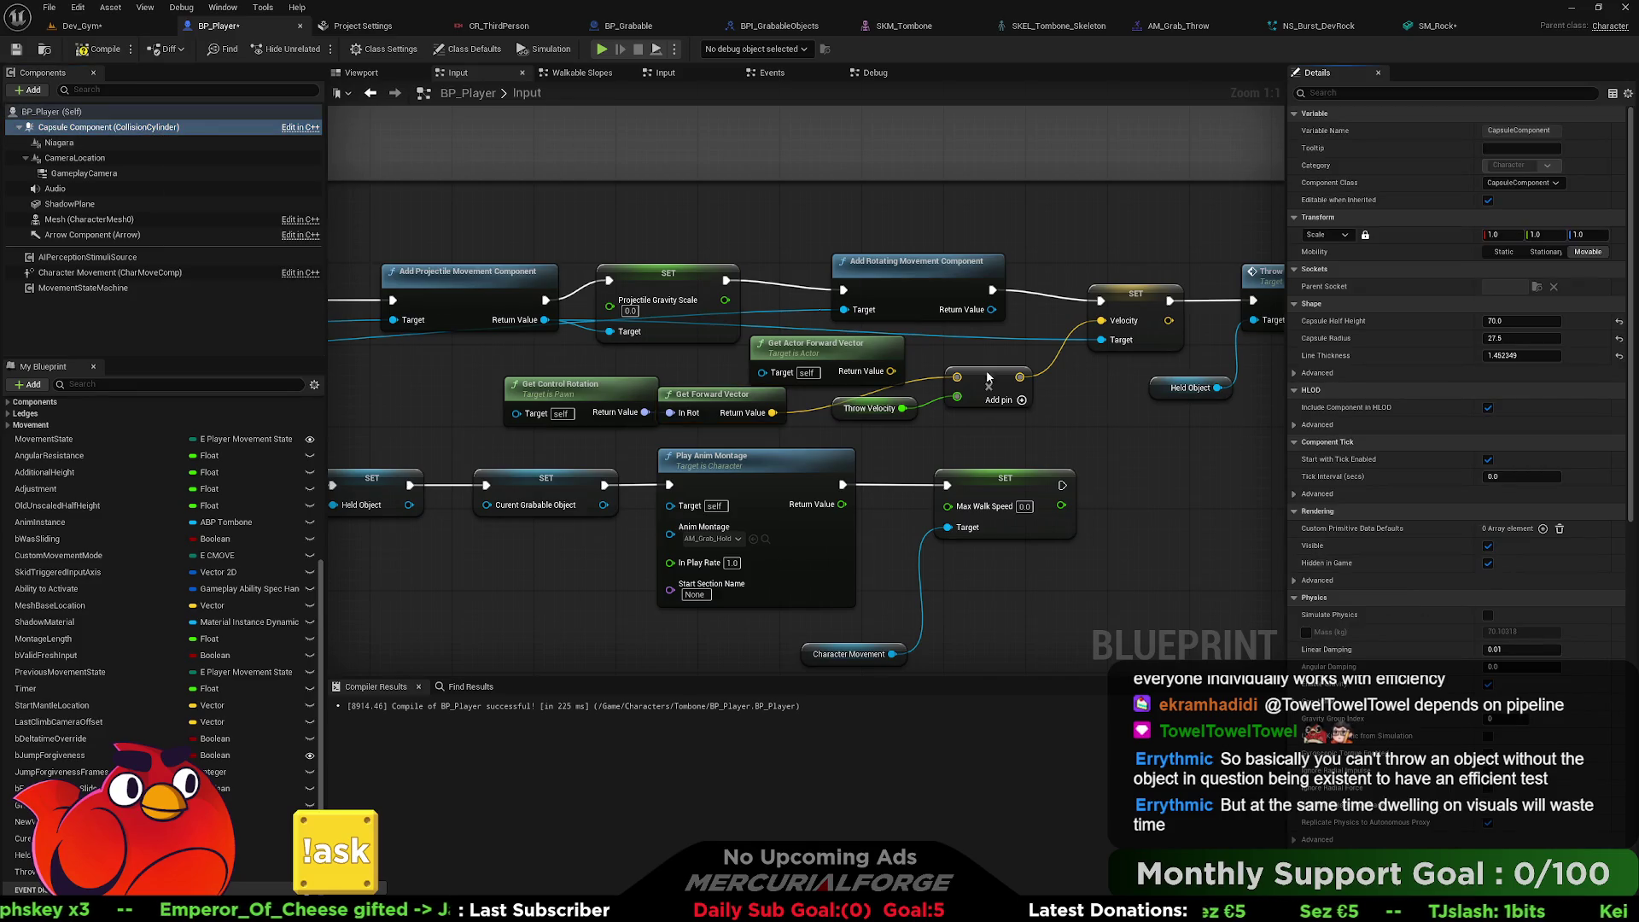
left_click(100, 49)
left_click(16, 49)
Return to the Dev_Gym level and turn the view toward the black rocks.
left_click(81, 26)
left_click_drag(611, 491, 581, 606)
left_click_drag(420, 470, 512, 478)
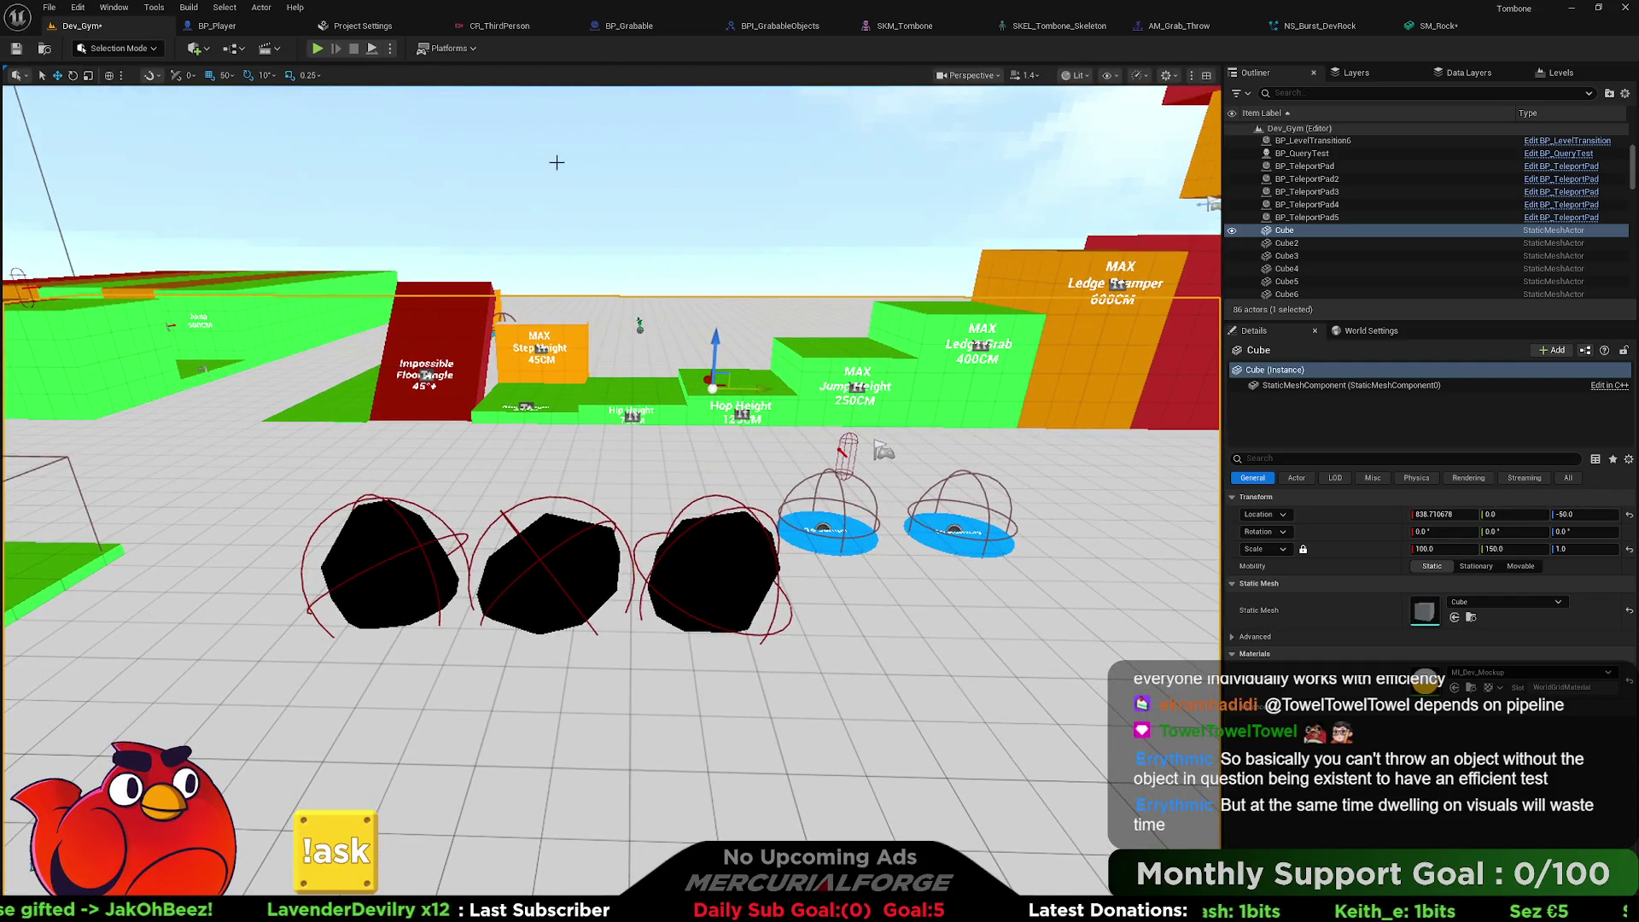
Open the Content Drawer with Ctrl+Space and select the Base > Cameras folder.
key("ctrl+space")
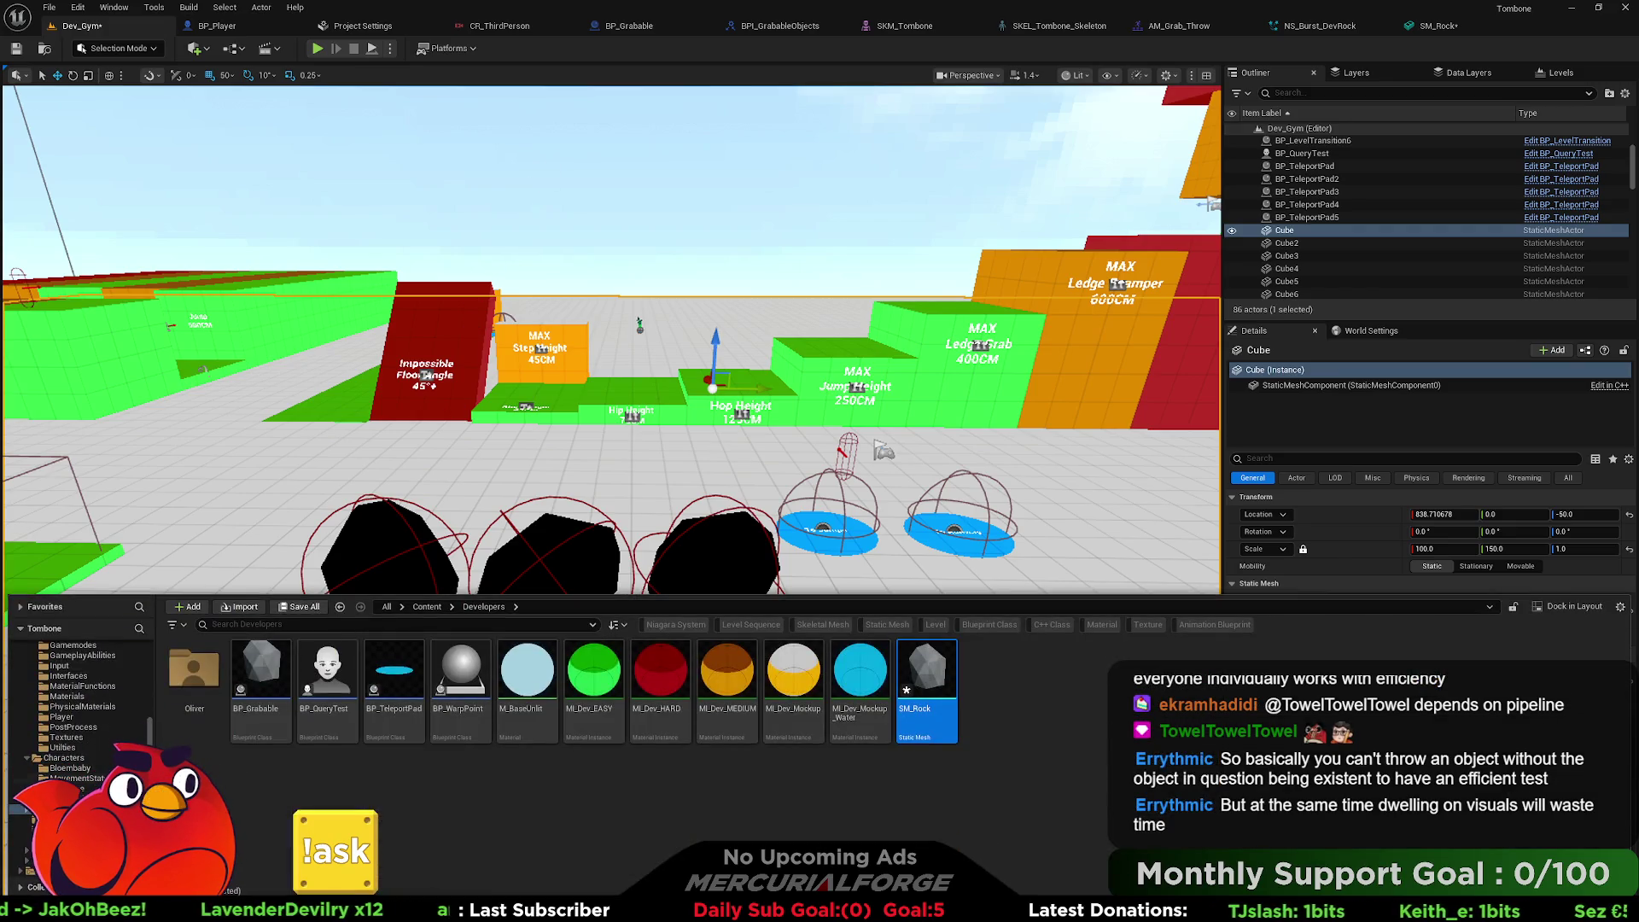
scroll(85, 769, "up", 5)
left_click(94, 708)
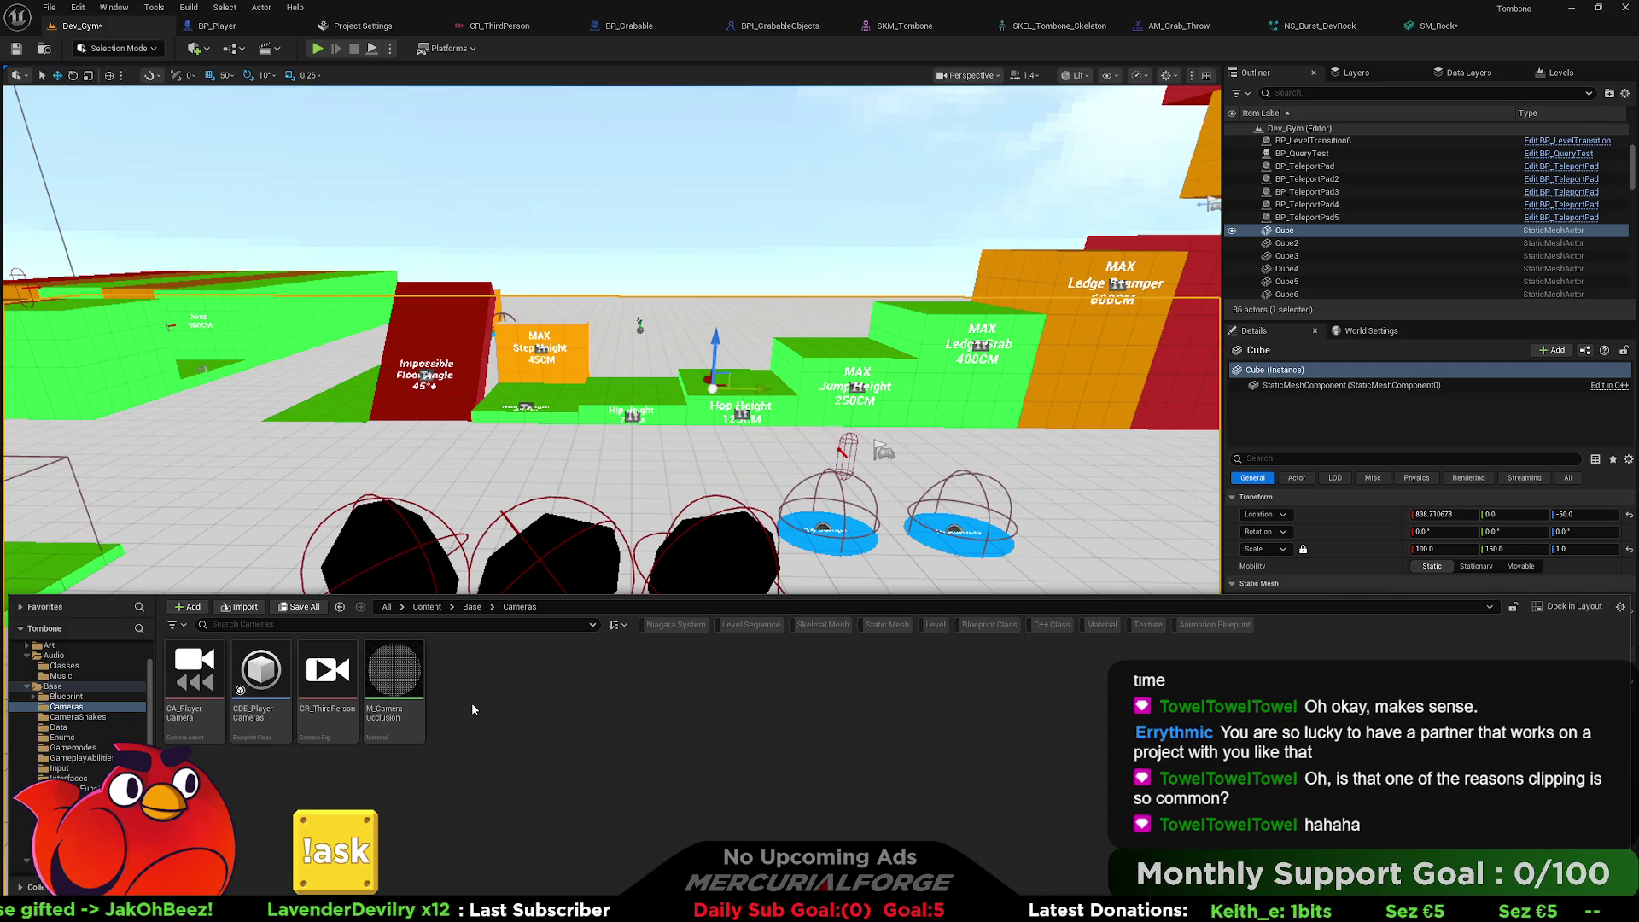
Open CA_PlayerCamera and its CDE_PlayerCameras director graph, move the Activate Camera Rig node left, and reopen the Content Drawer.
double_click(195, 670)
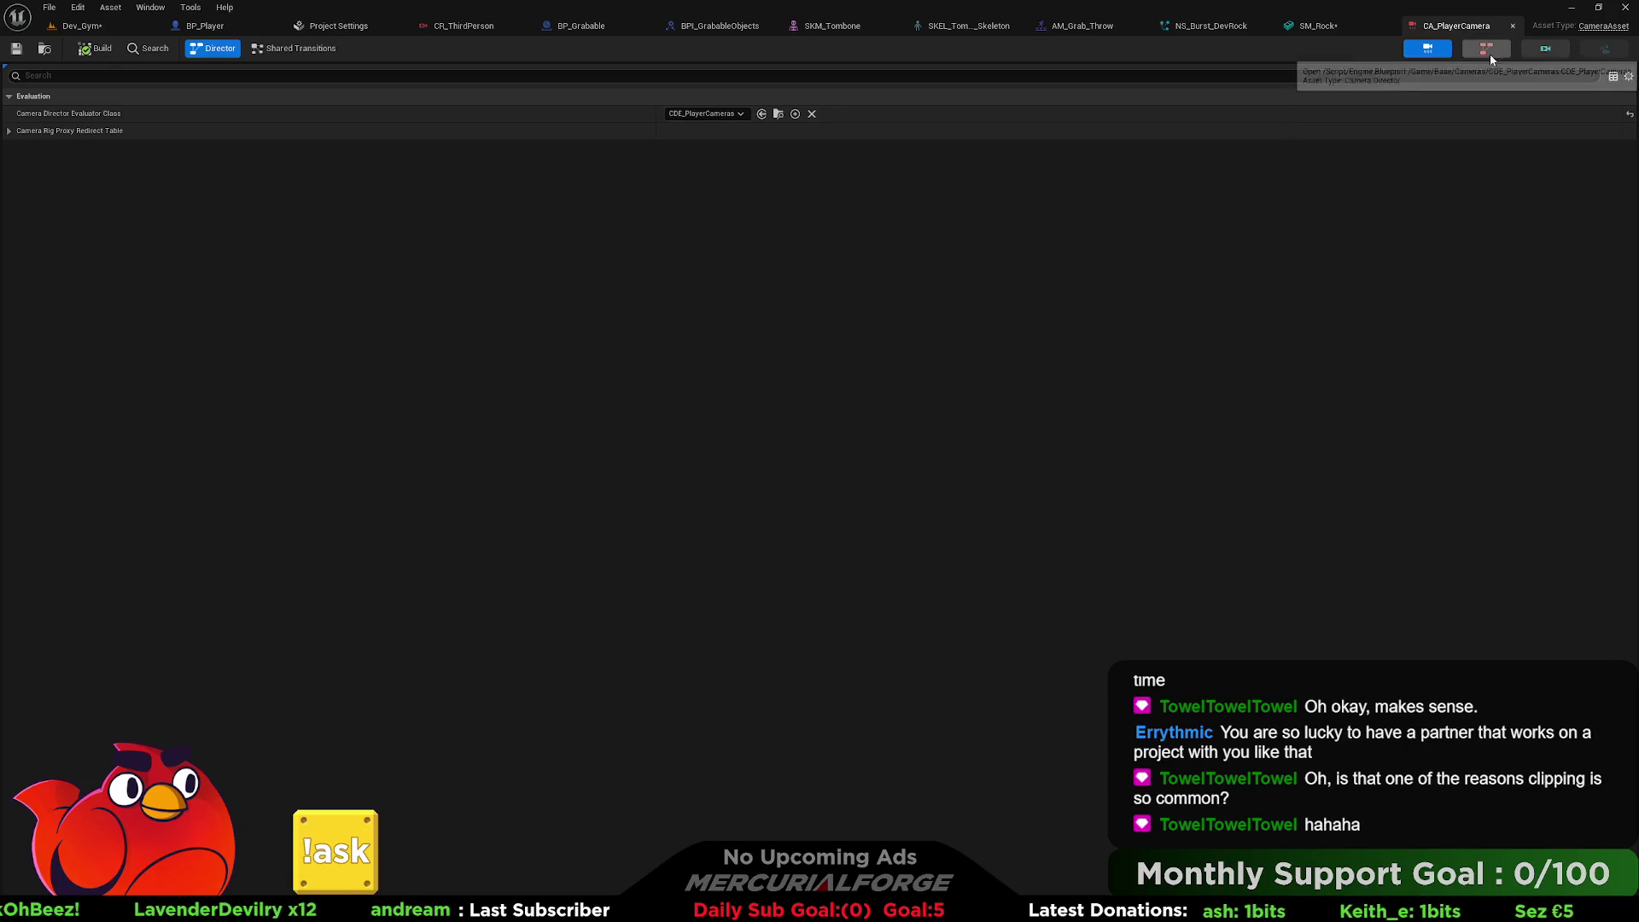
left_click(1549, 48)
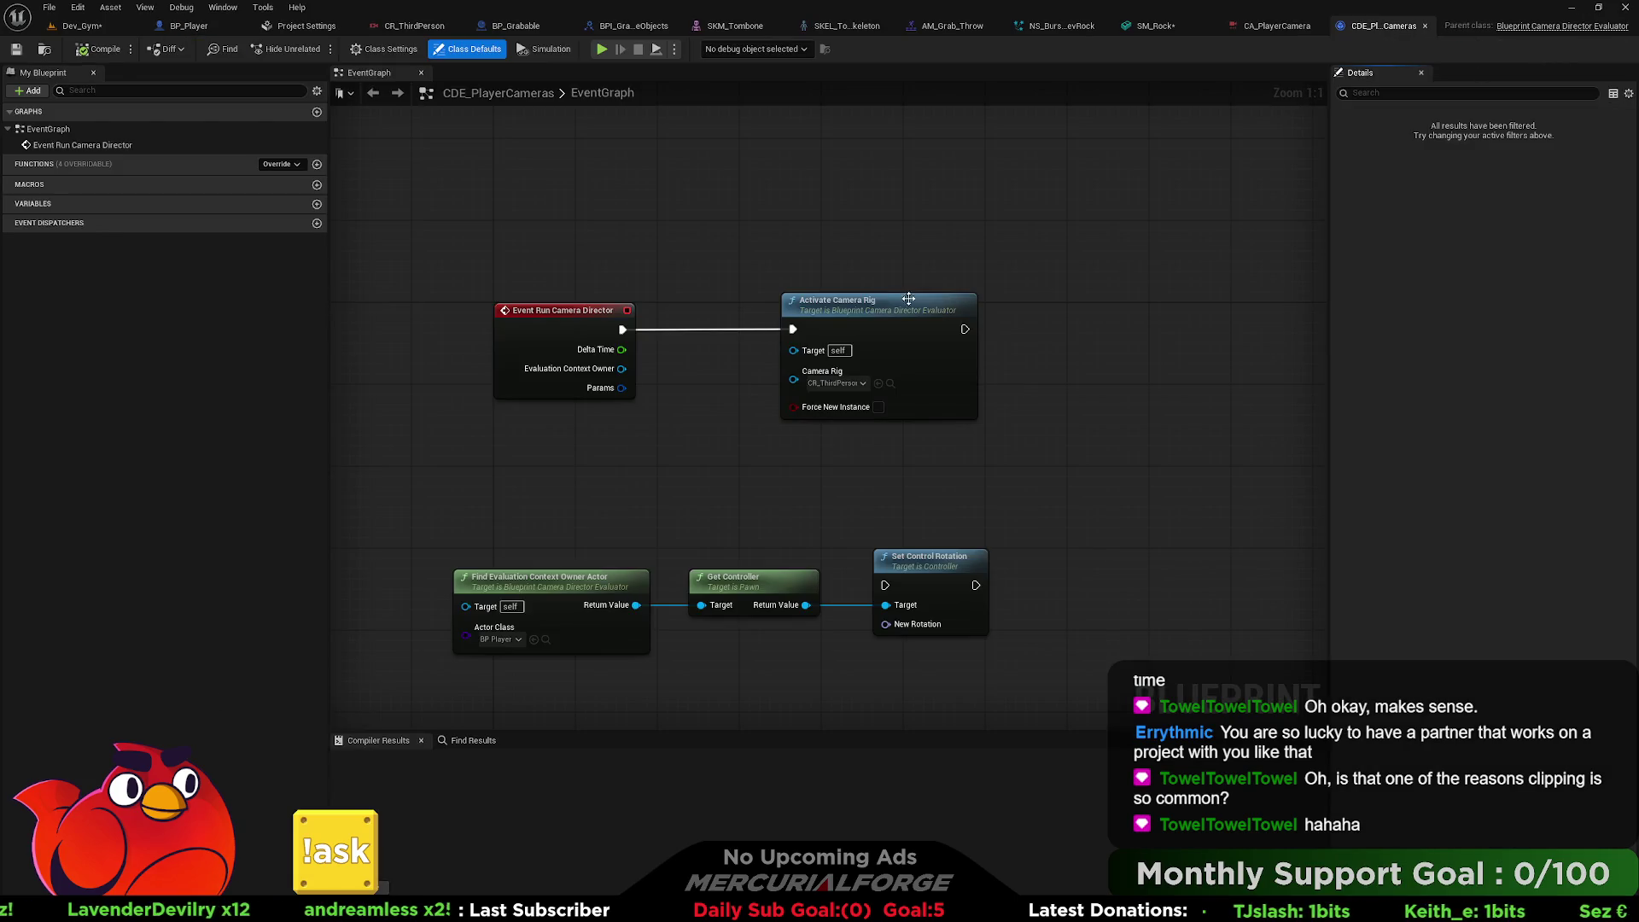
left_click_drag(861, 307, 809, 308)
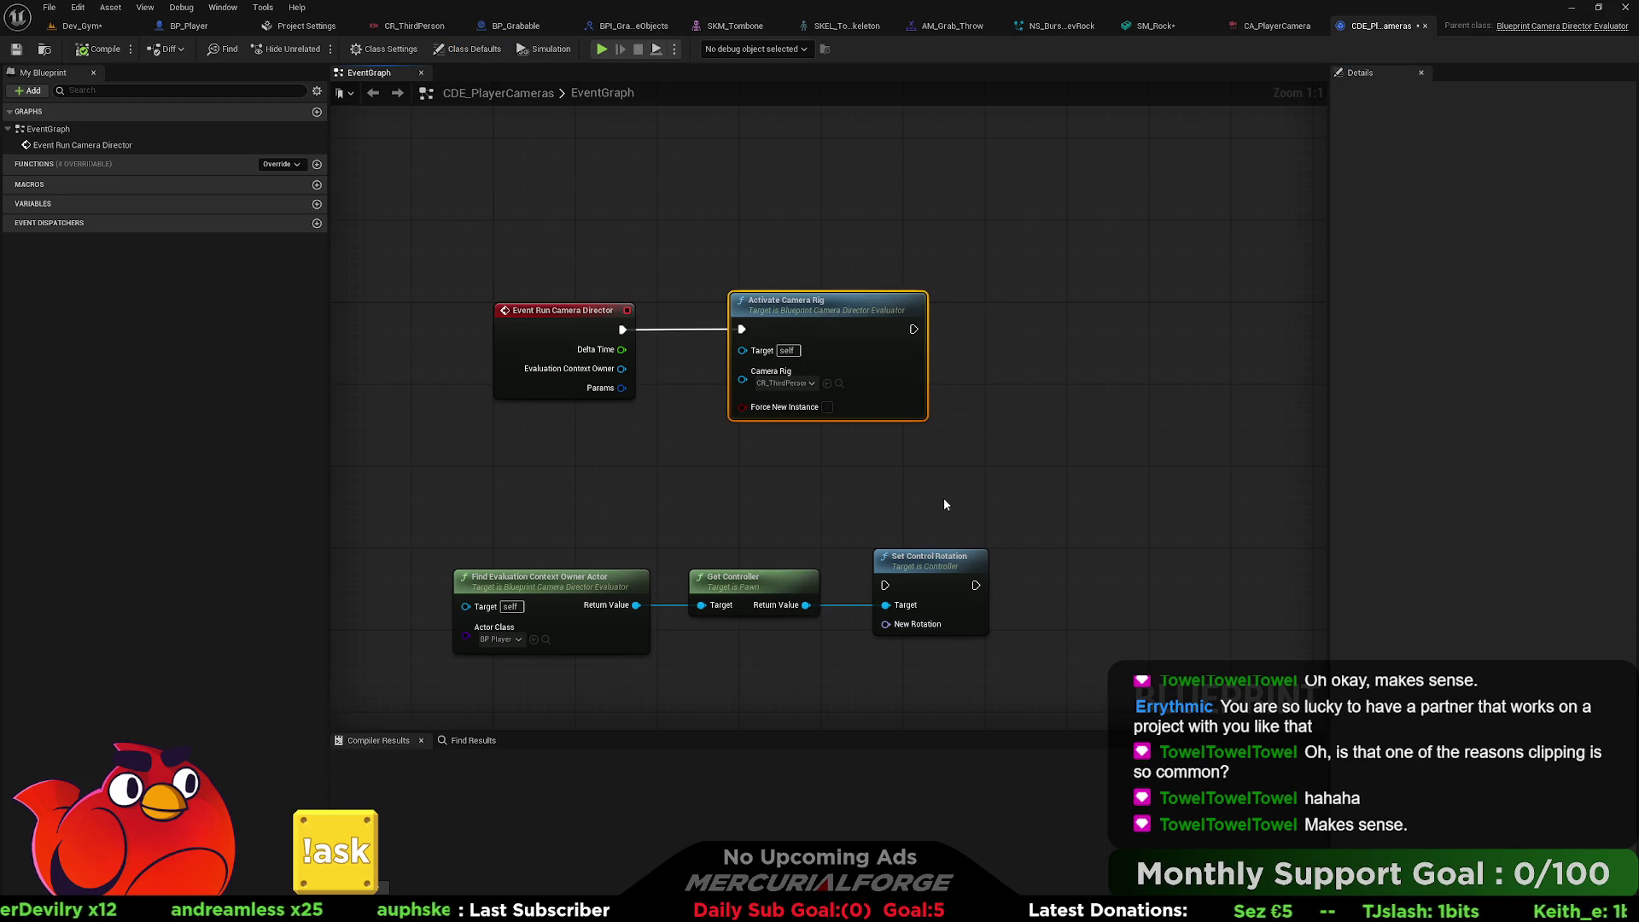
left_click(1122, 274)
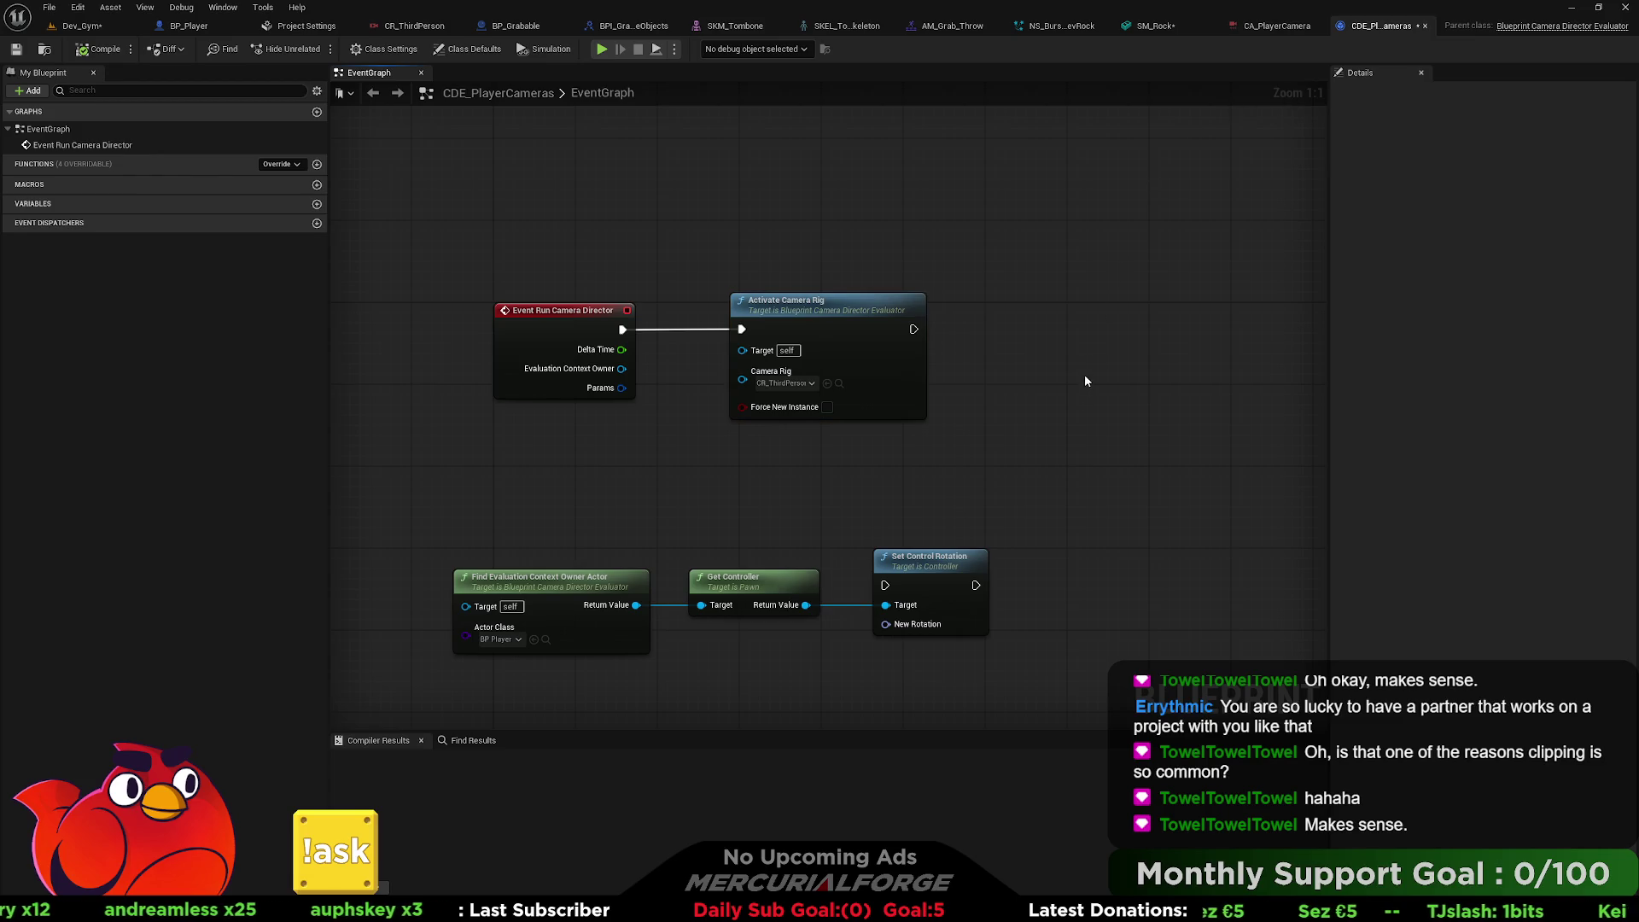
key("ctrl+space")
left_click(481, 698)
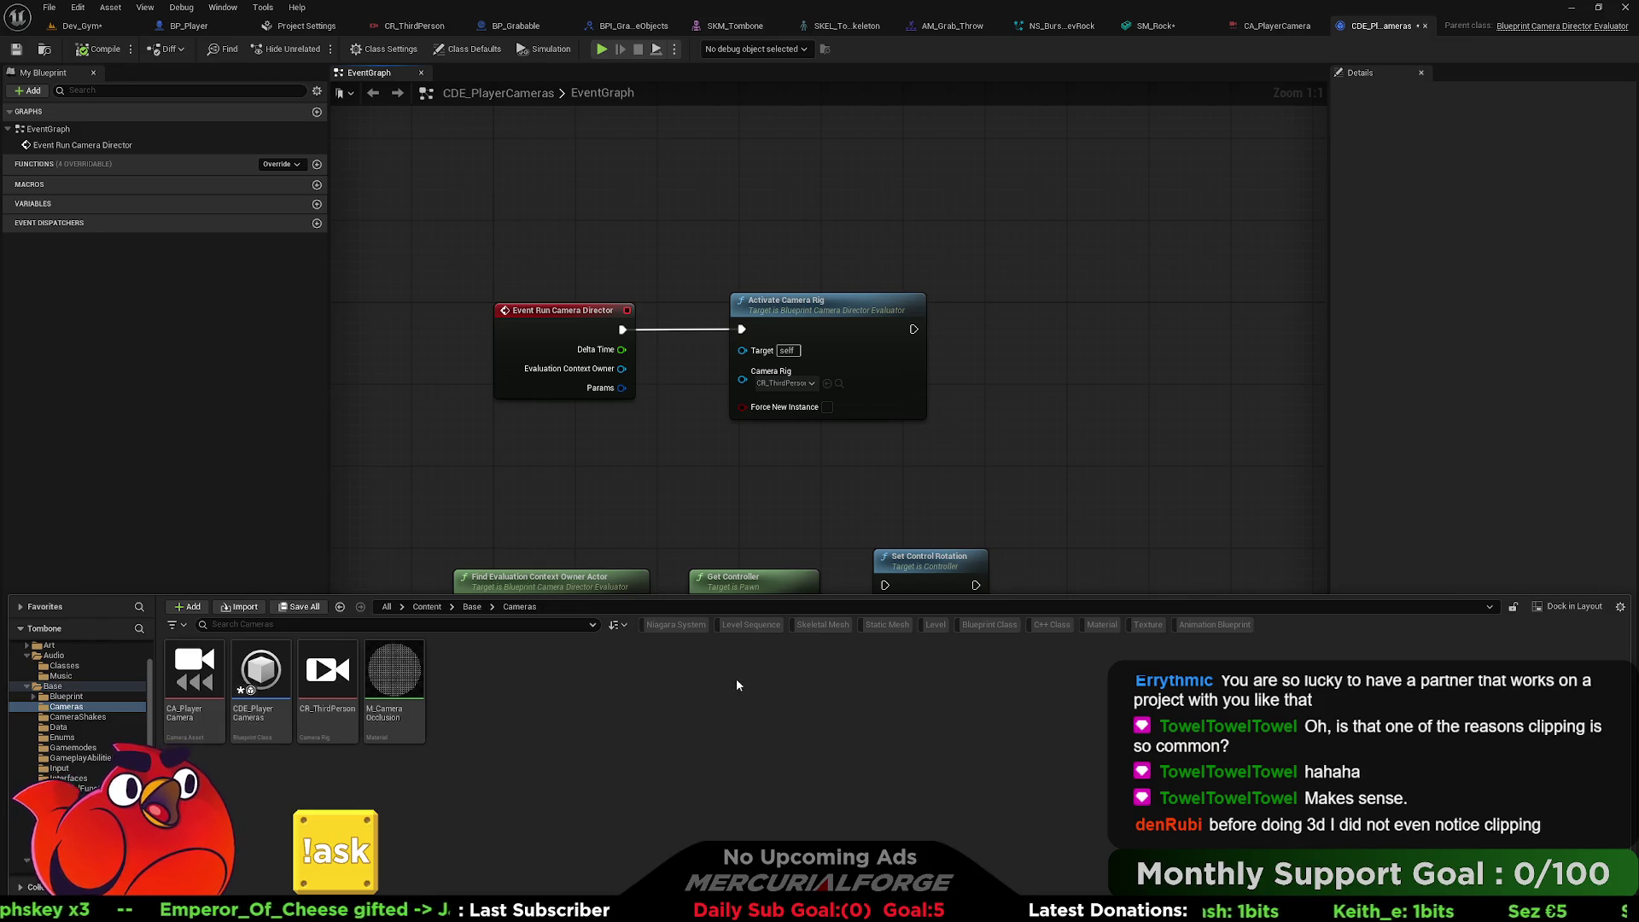
Create a Gameplay > Camera Rig asset named CR_Stationary in Base > Cameras and open it for editing.
mouse_move(385, 699)
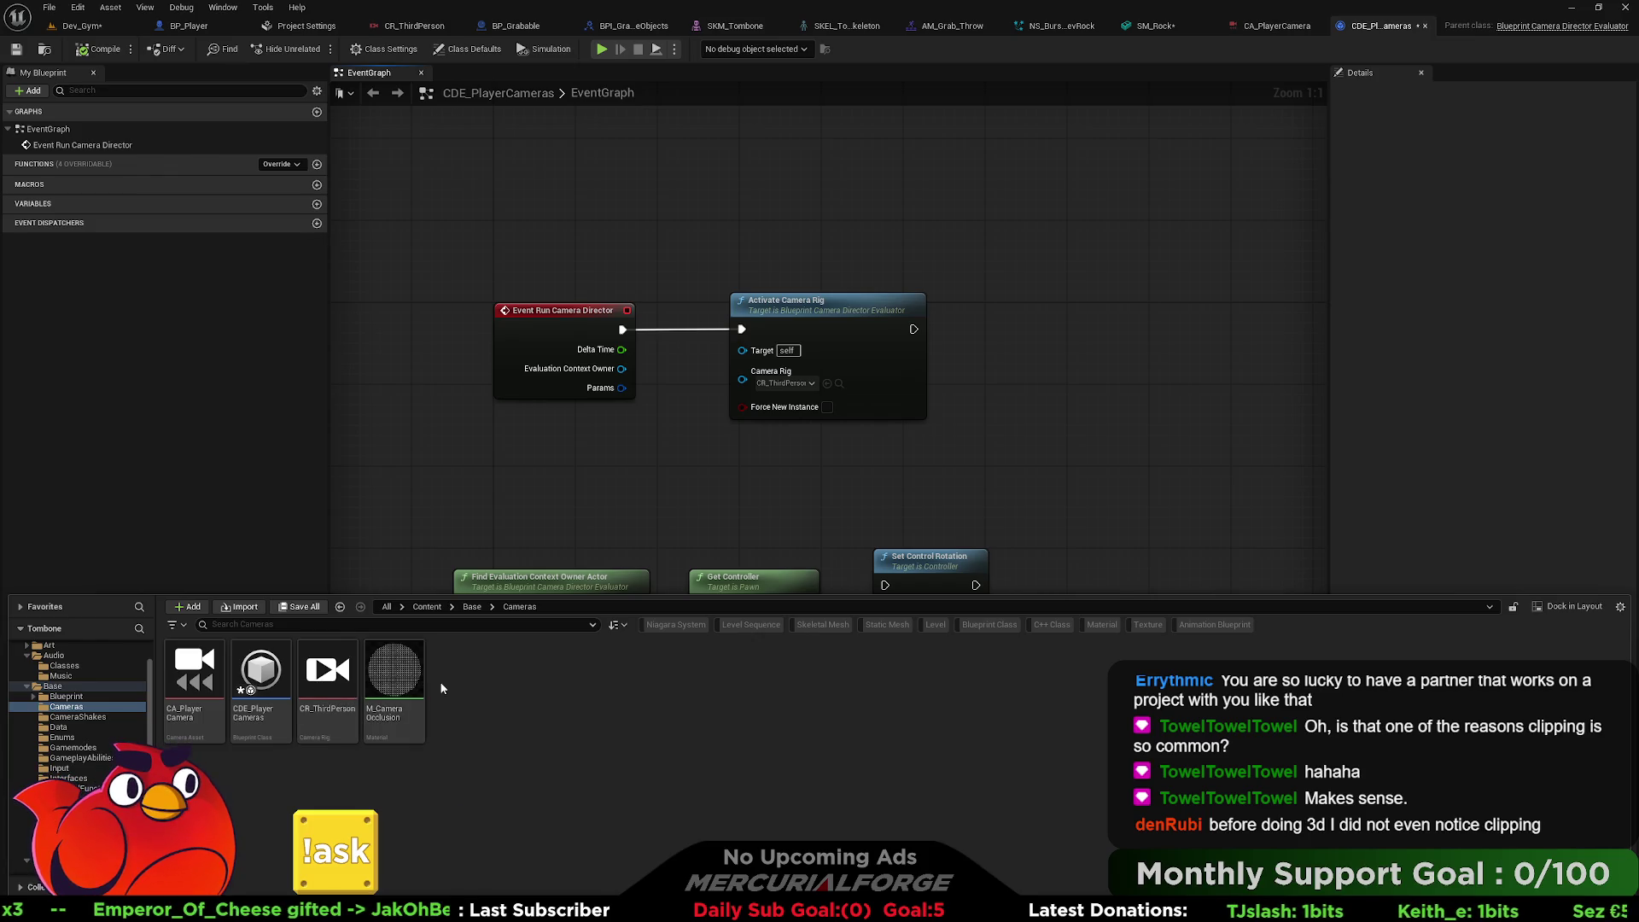
right_click(462, 679)
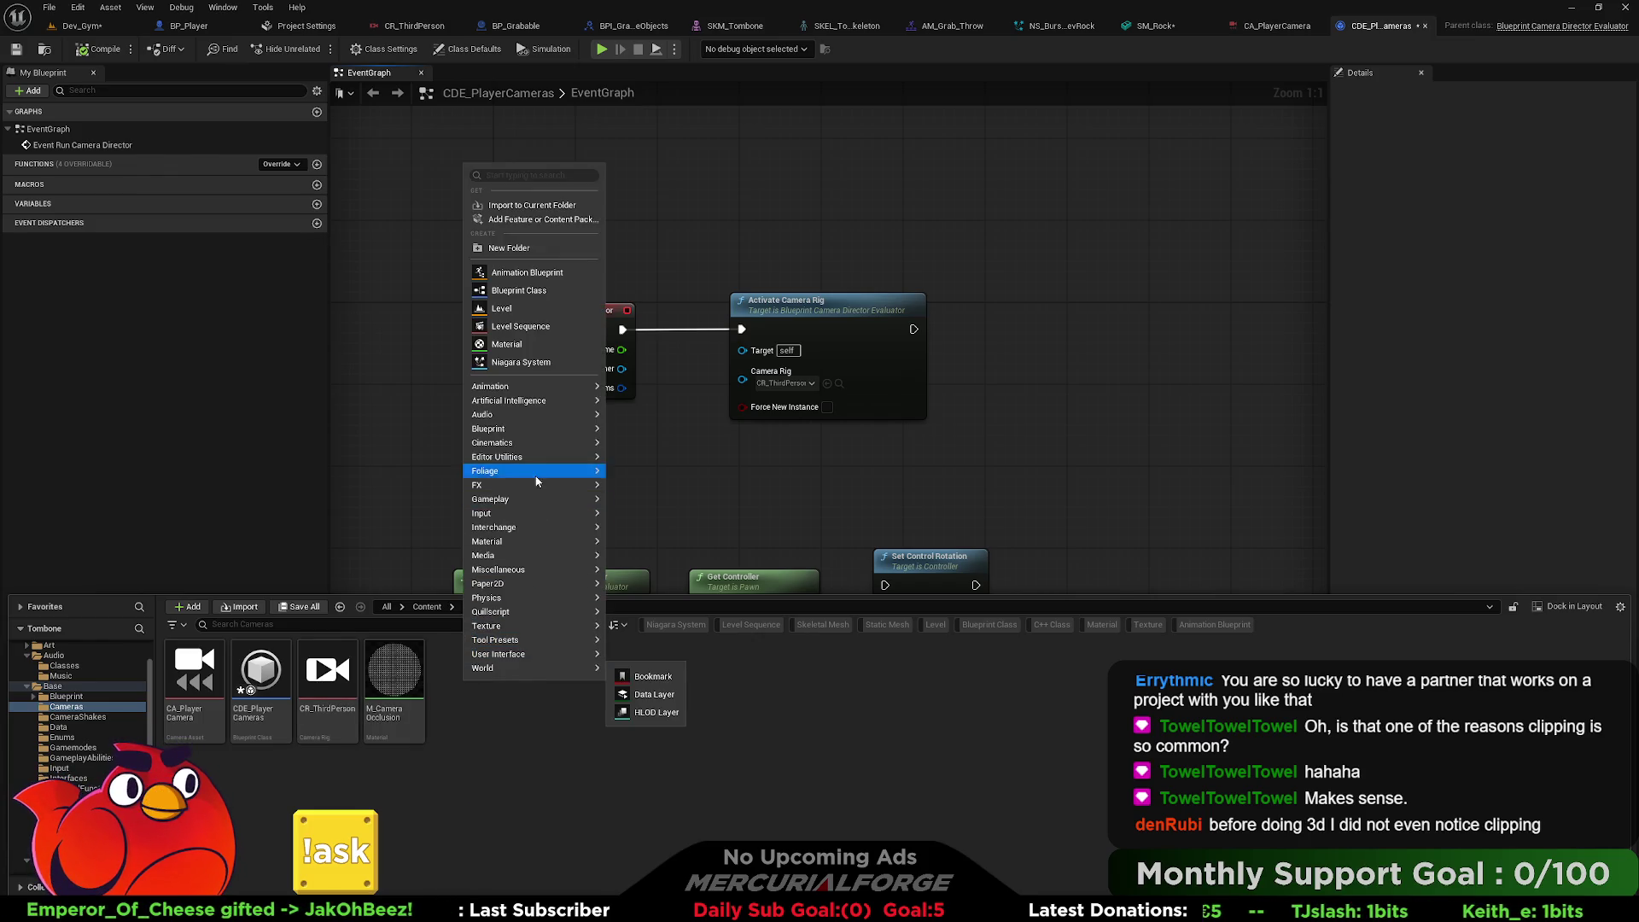
mouse_move(547, 445)
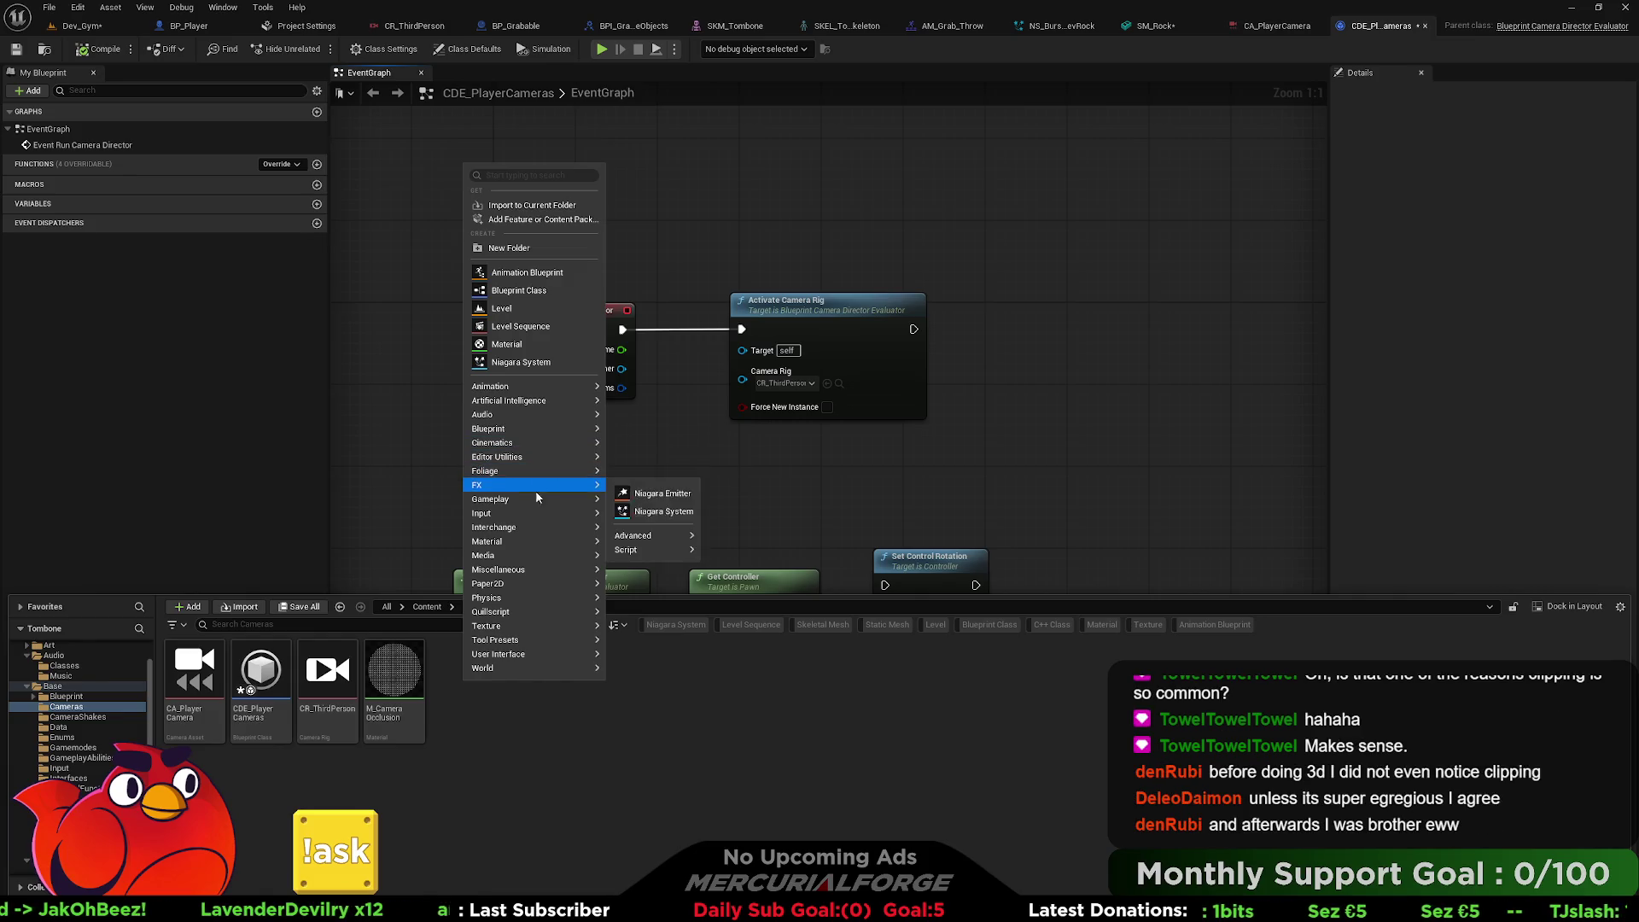
mouse_move(597, 507)
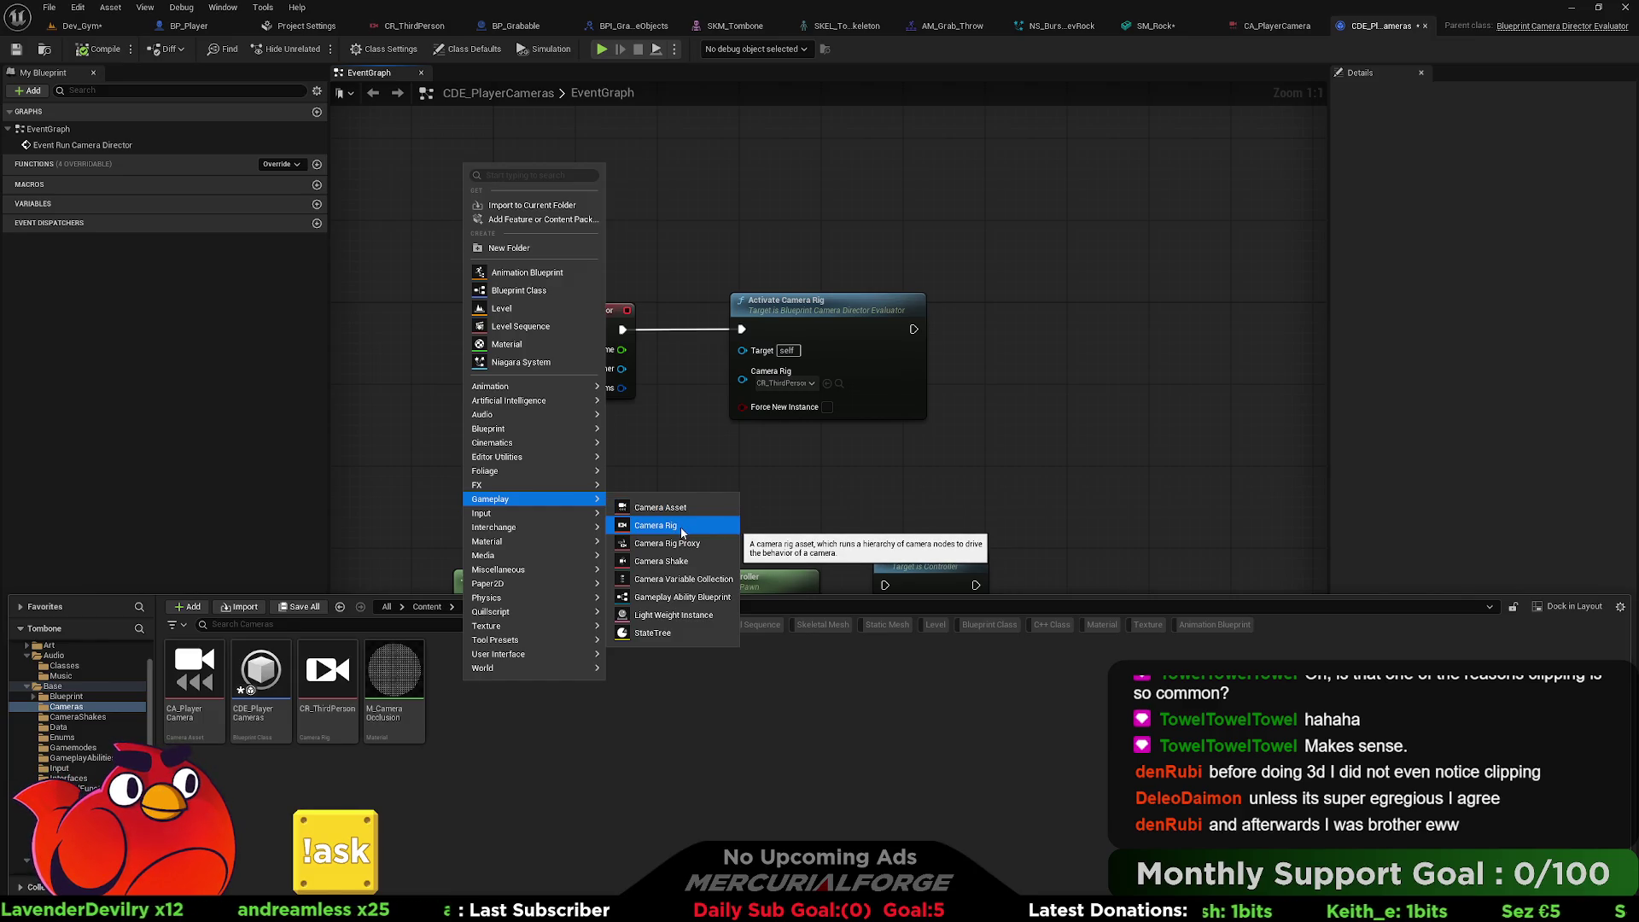
left_click(683, 526)
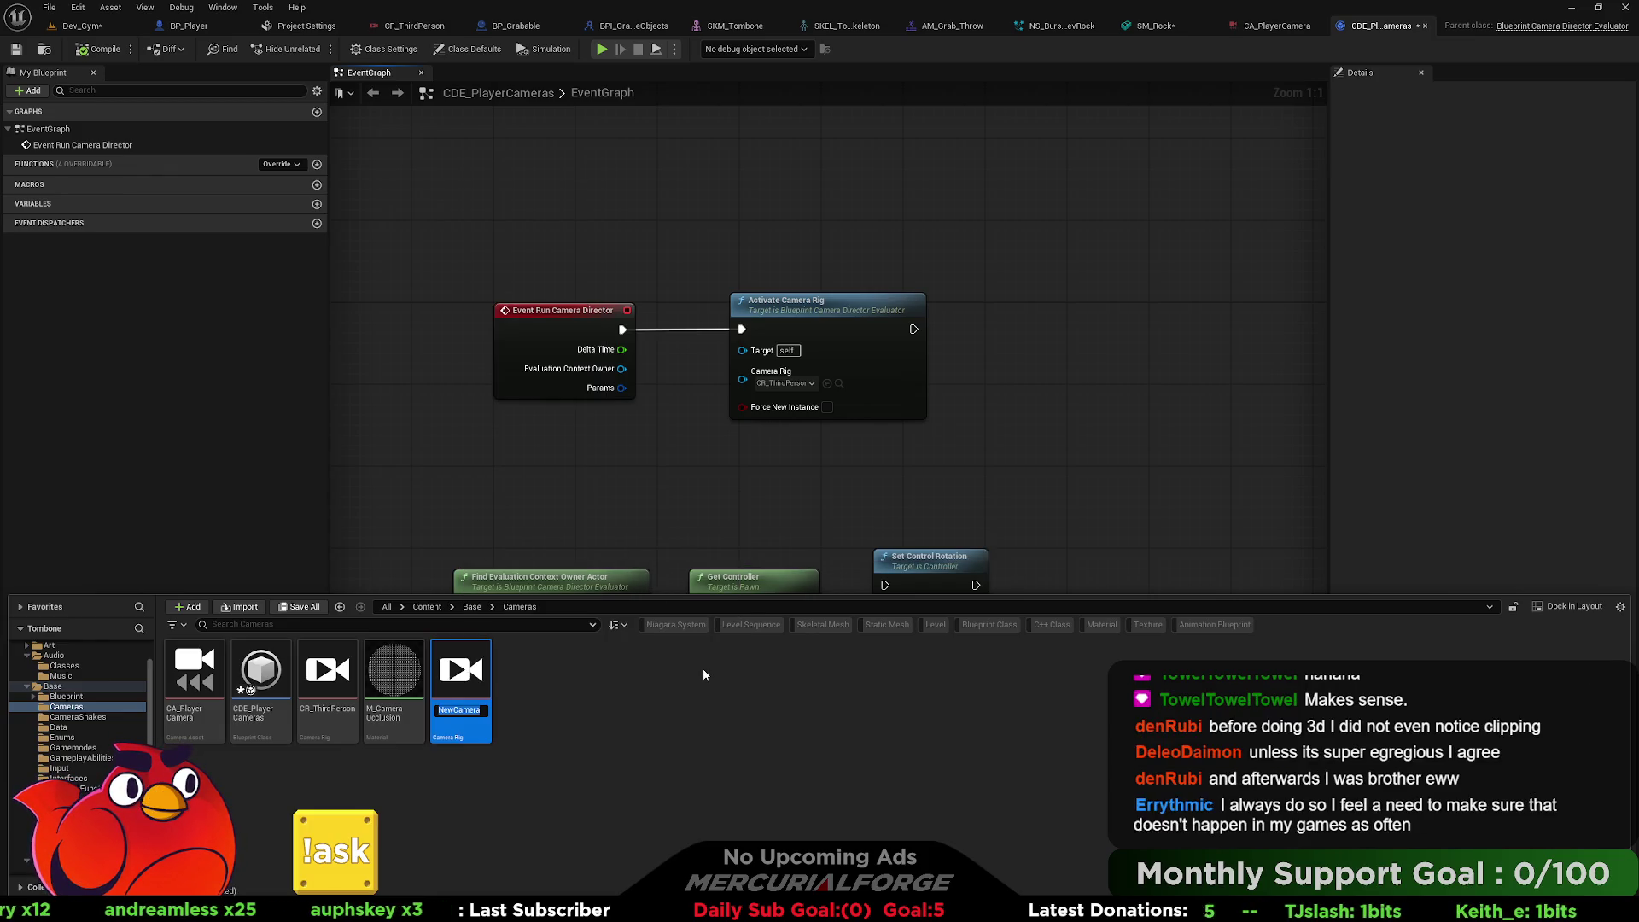
type("CR_S")
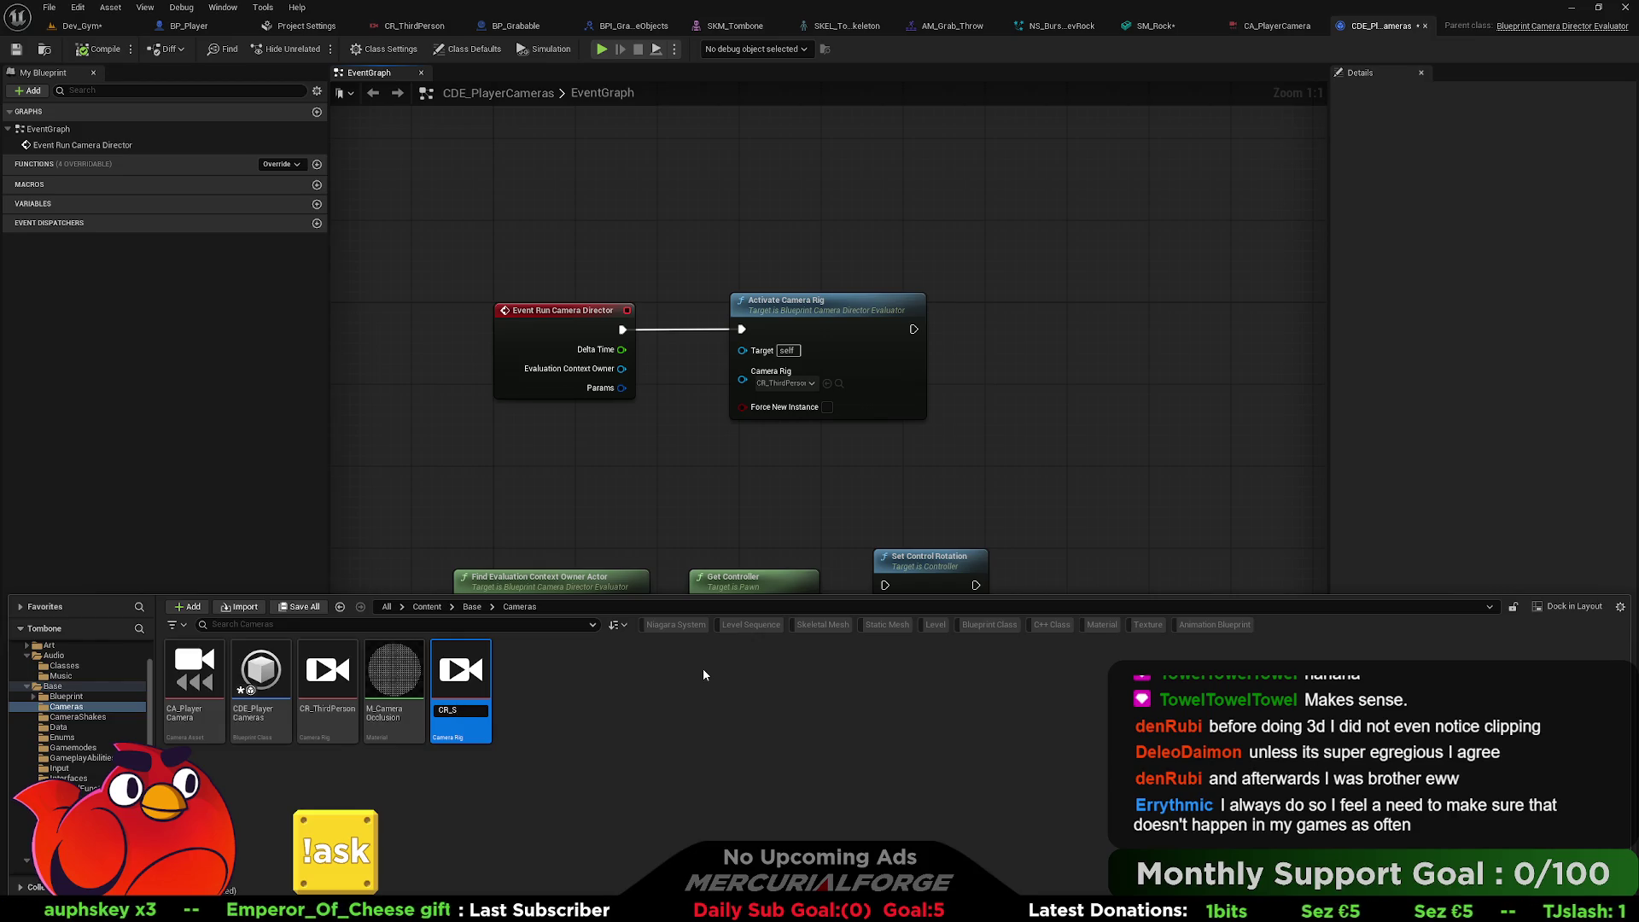
type("tationary")
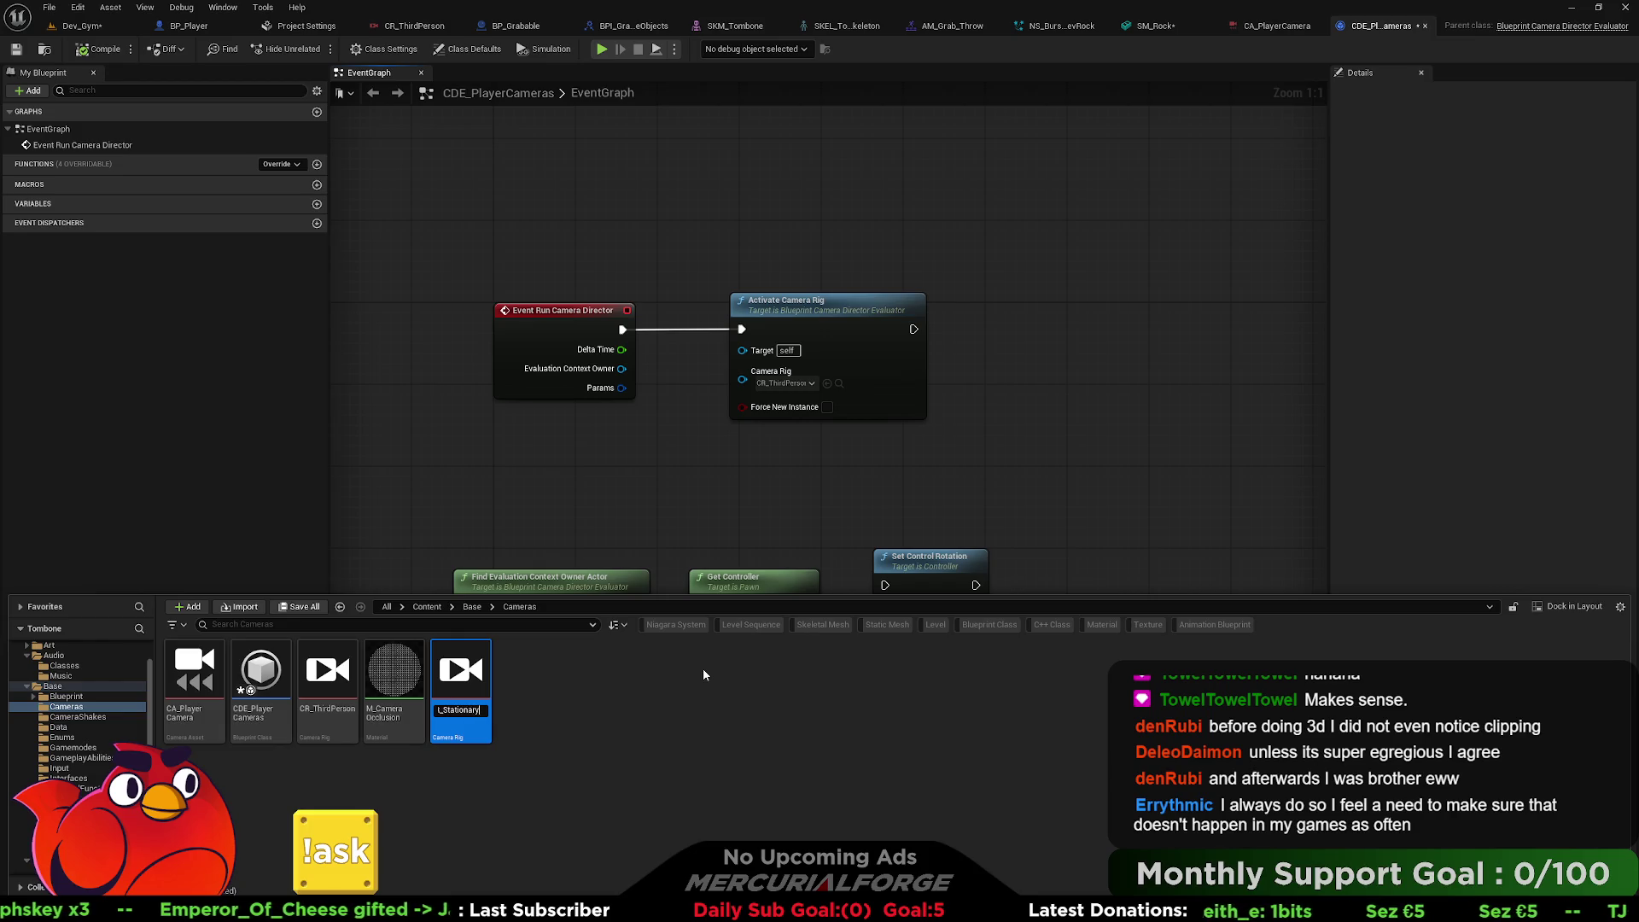
key("Return")
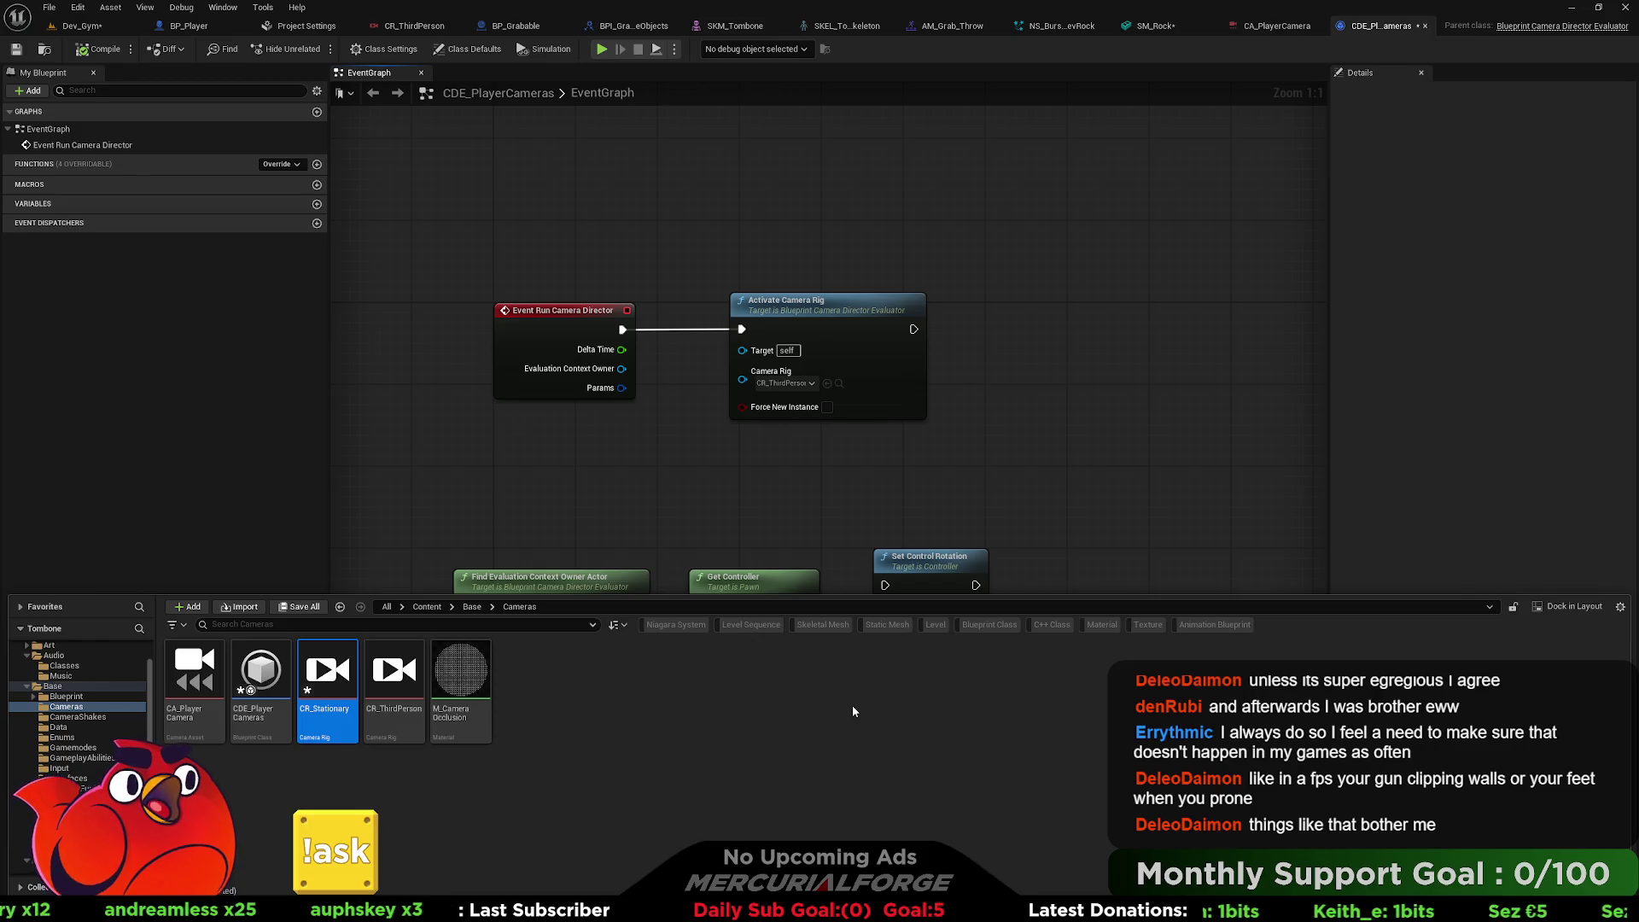
mouse_move(795, 500)
left_mouse_down()
mouse_move(812, 428)
mouse_move(820, 476)
left_mouse_up()
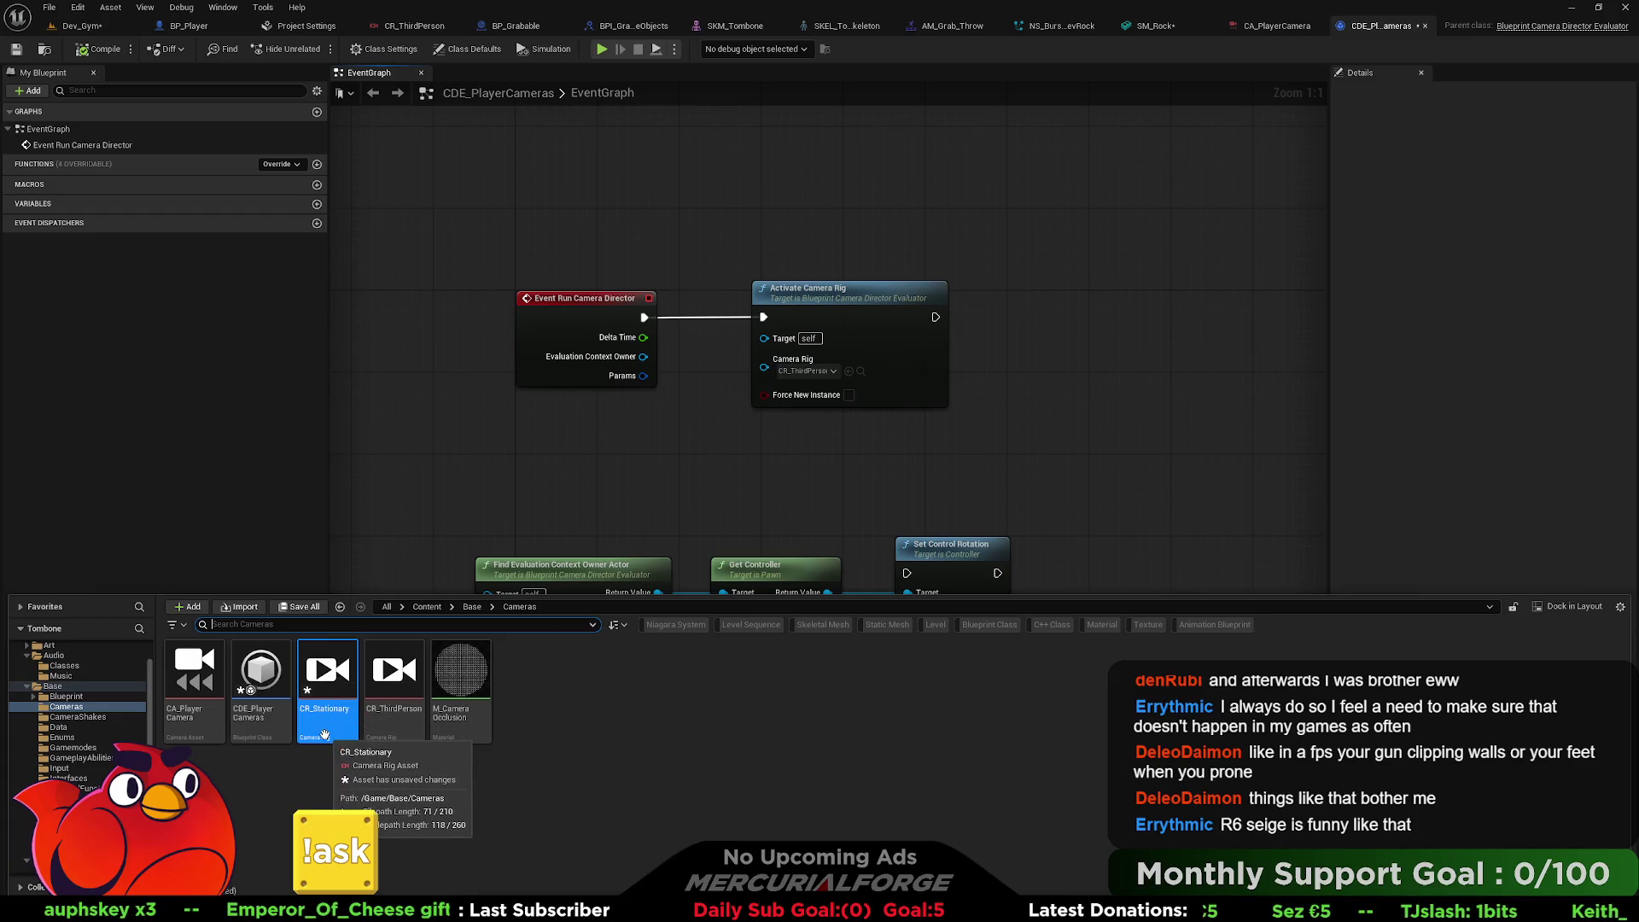
double_click(325, 708)
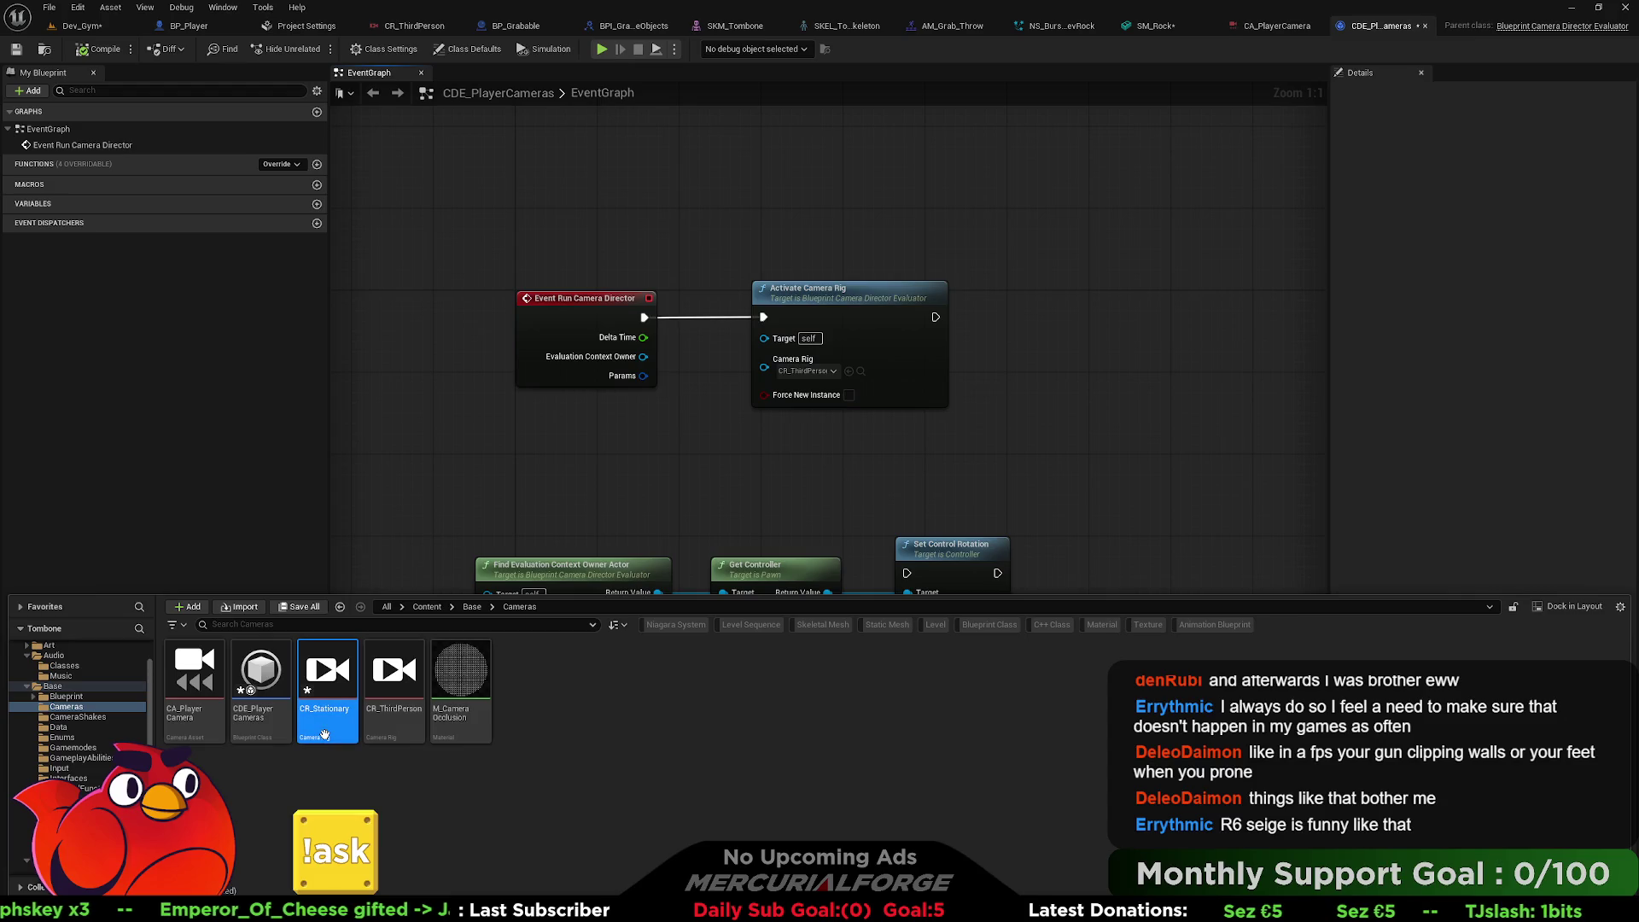
Attach a Sequence node to the CR_Stationary rig's RootNode.
left_click_drag(596, 388, 674, 391)
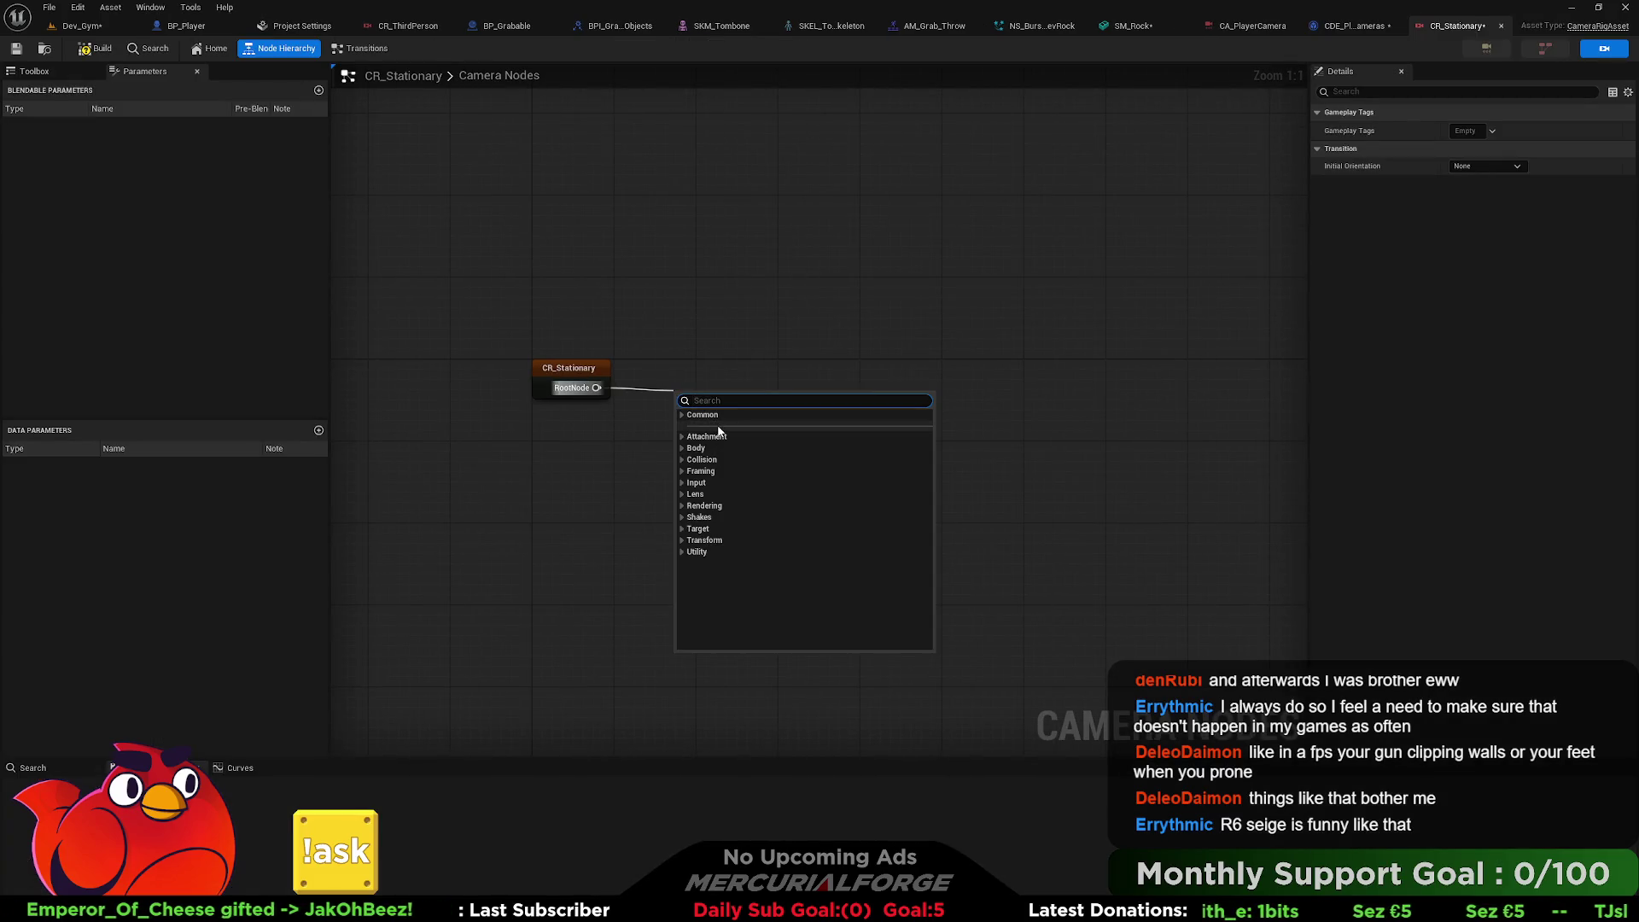
left_click(682, 415)
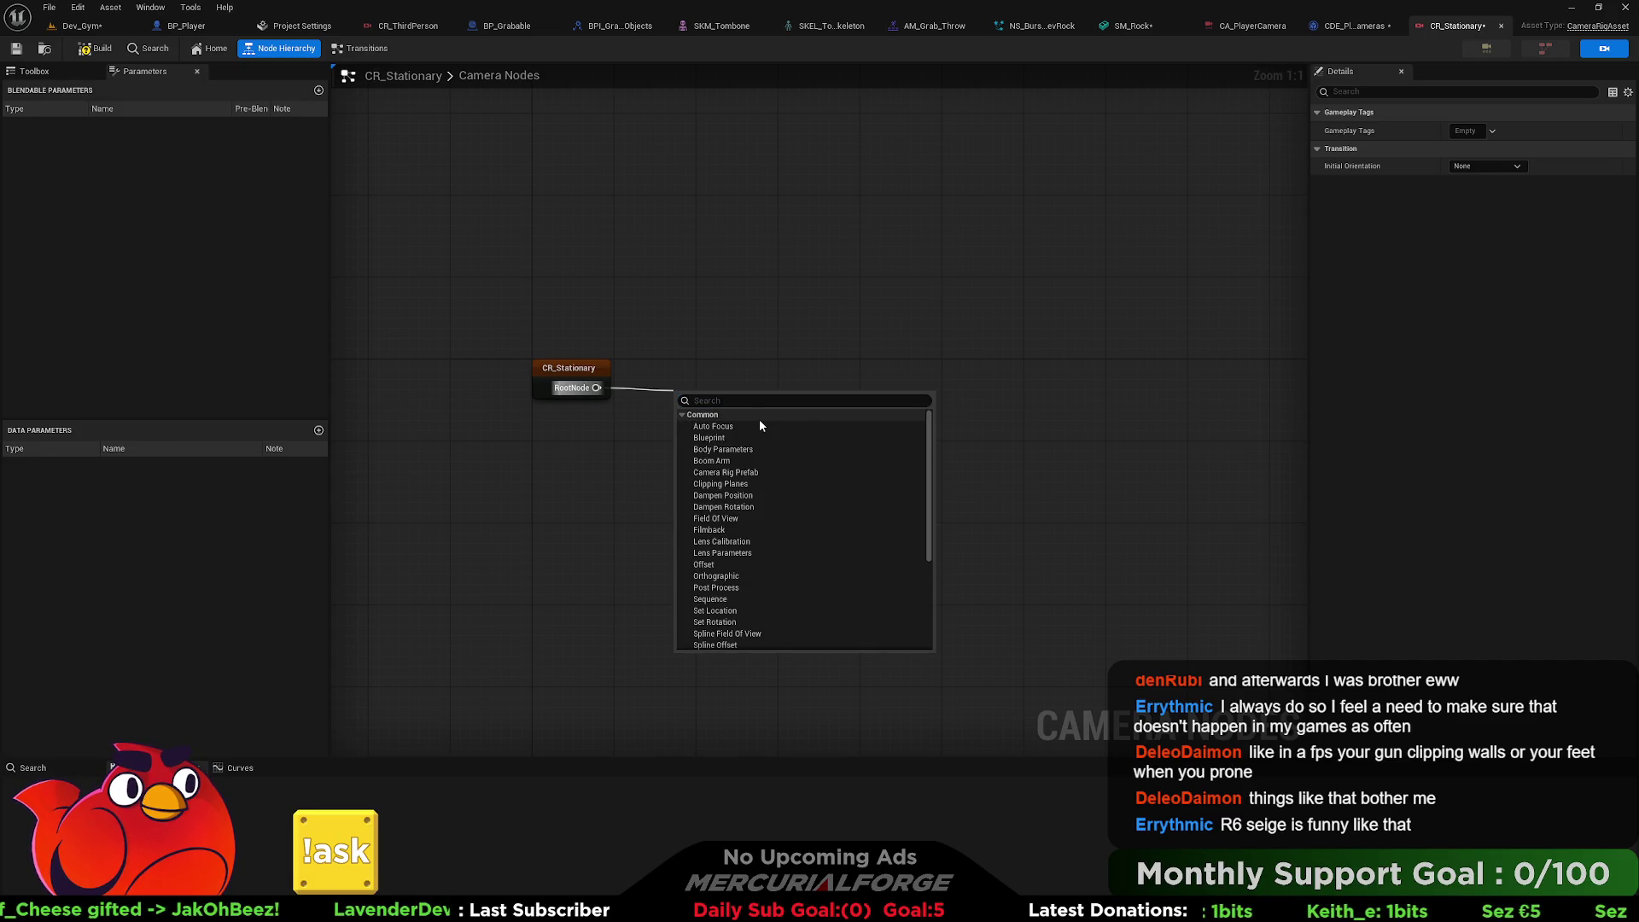
scroll(765, 522, "down", 1)
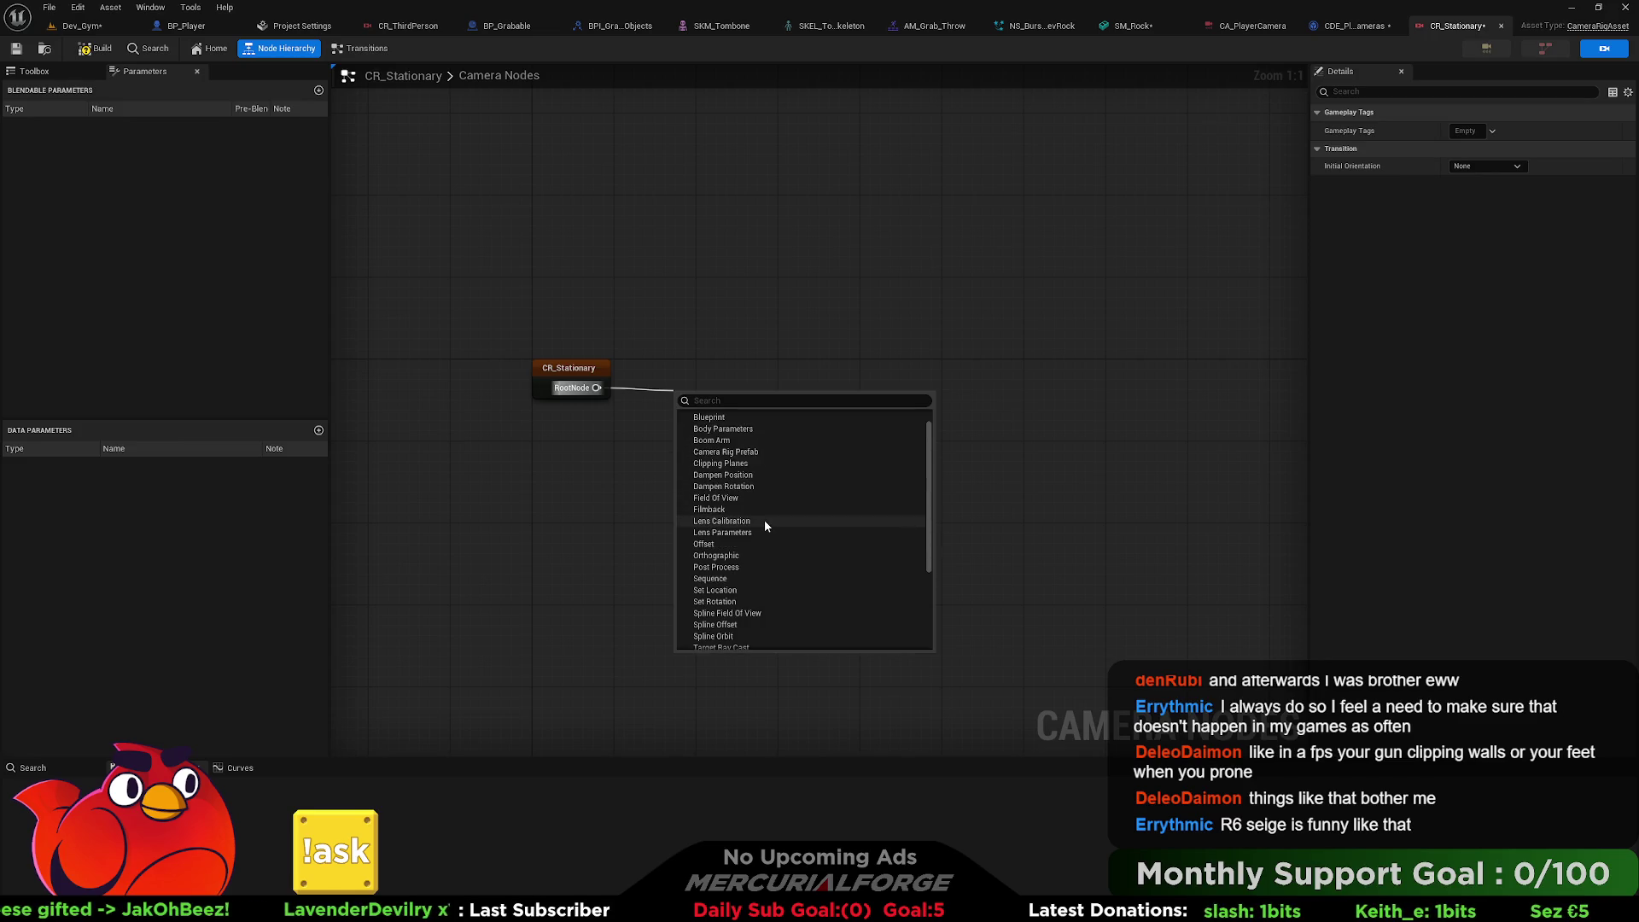
left_click(717, 578)
left_click(744, 370)
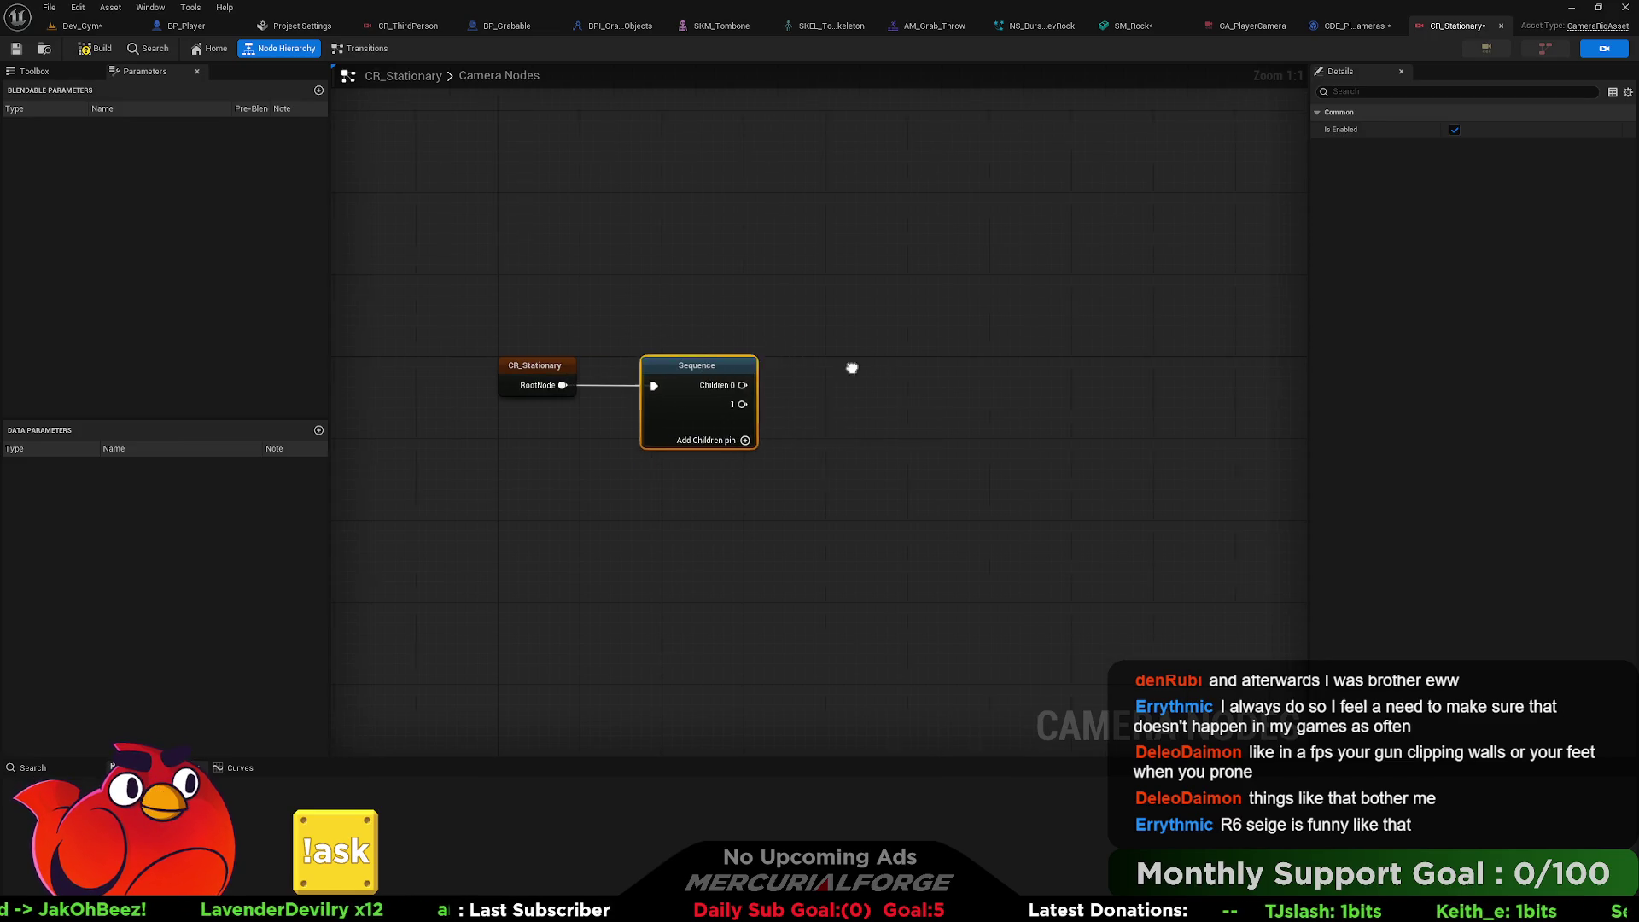
Add a Set Rotation node as the Sequence's first child and move it up and right.
left_click_drag(619, 383, 746, 390)
type("tar")
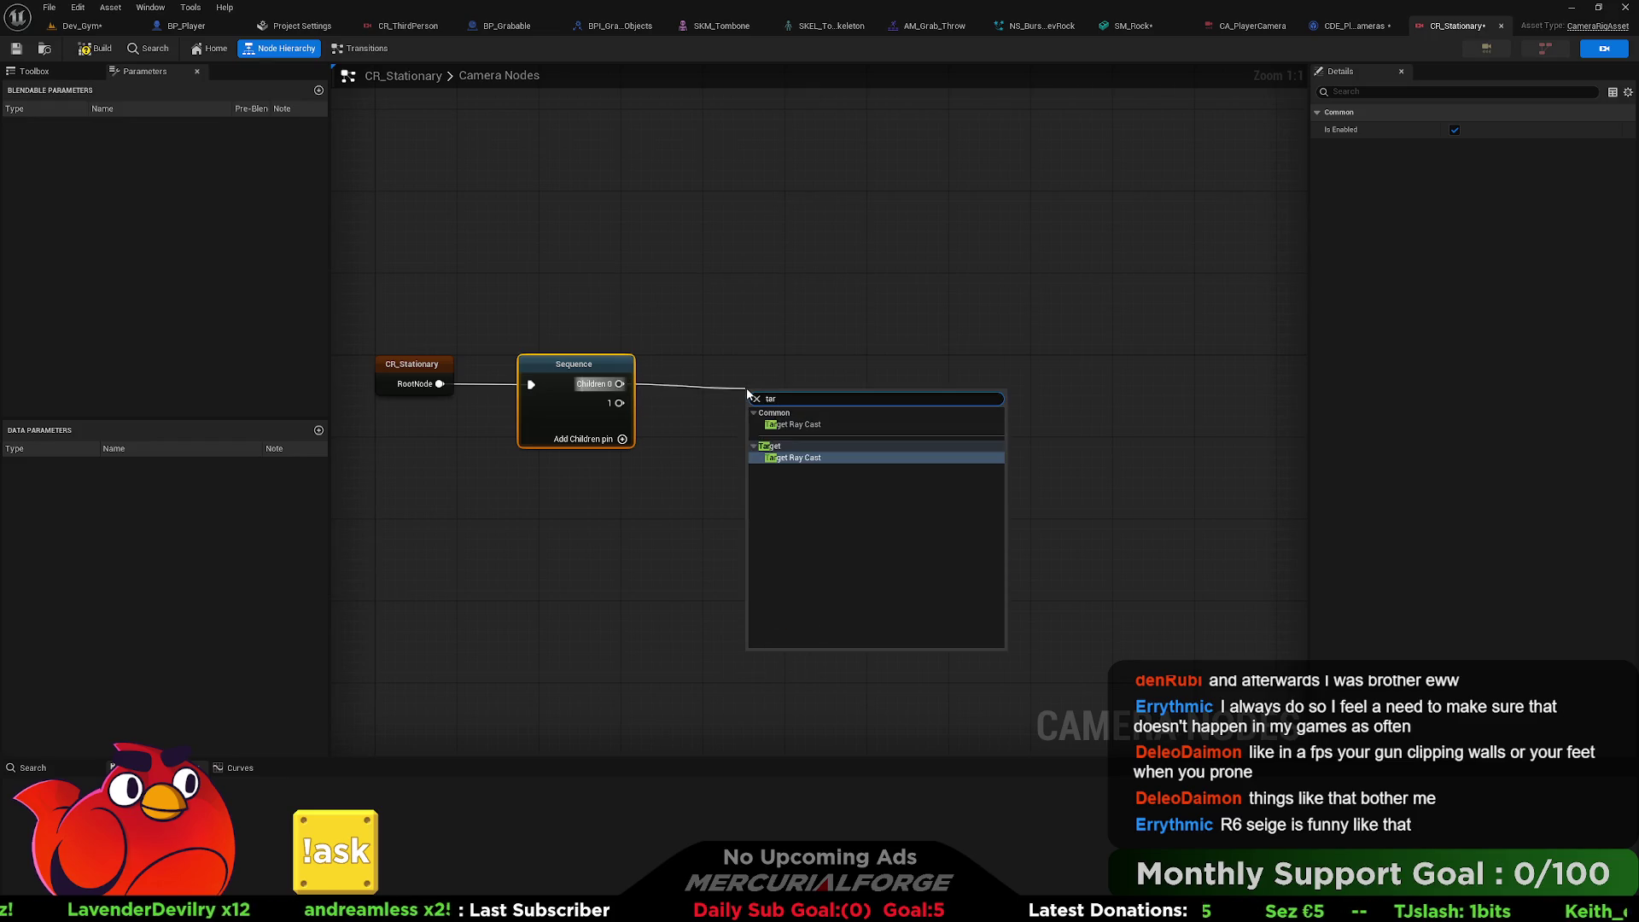
key("BackSpace")
key("BackSpace")
type("ra")
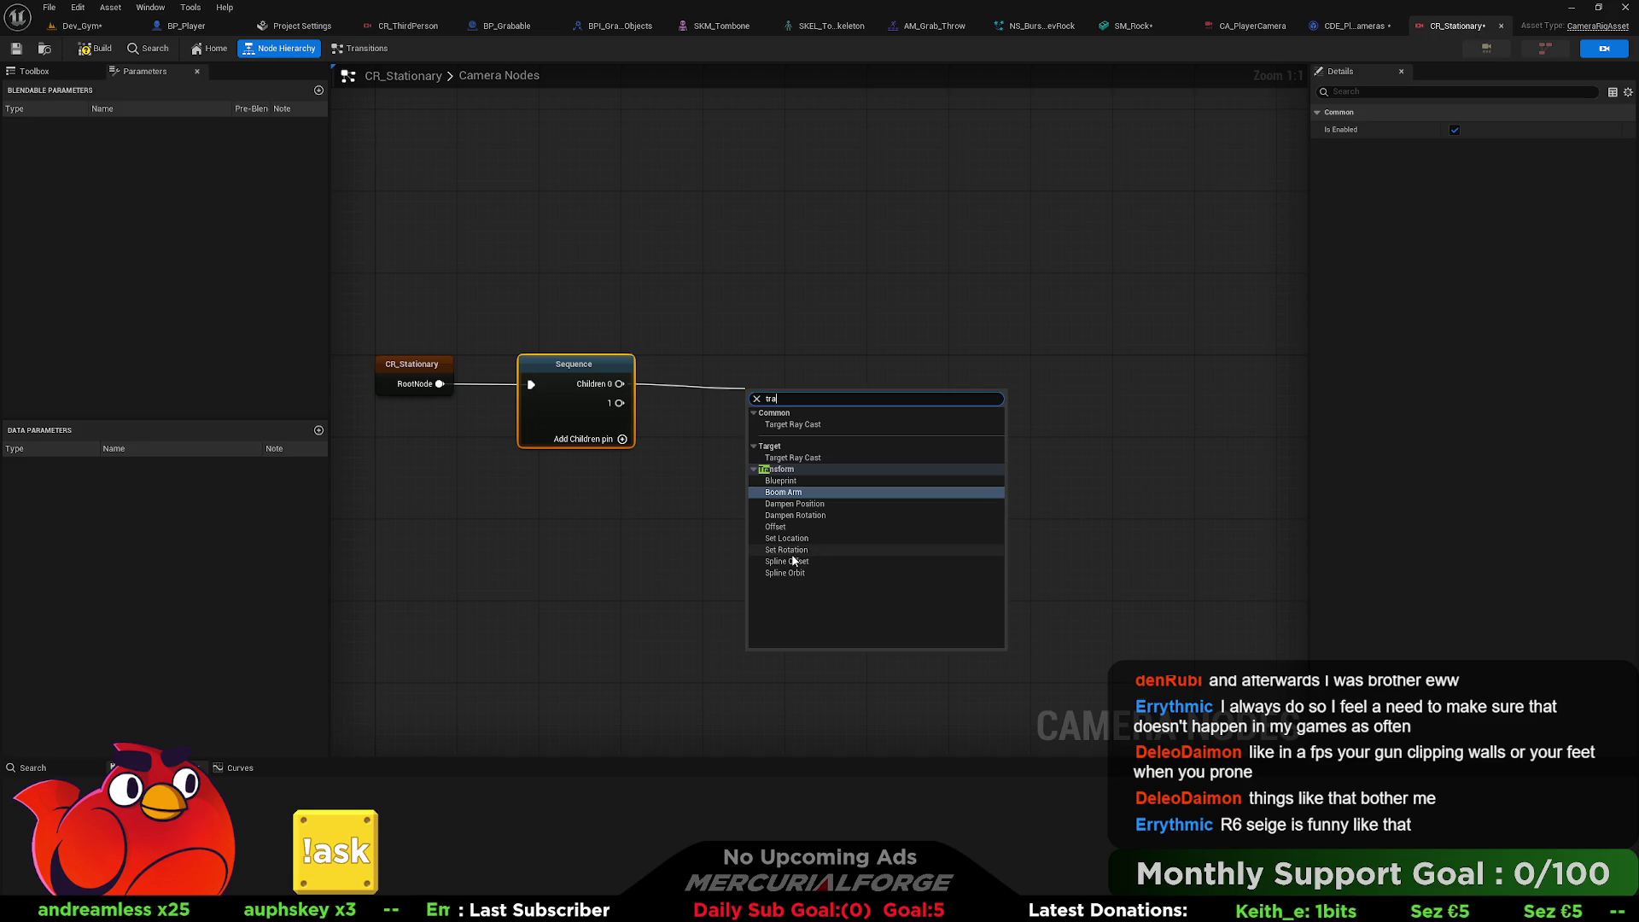
left_click(797, 551)
mouse_move(792, 402)
left_mouse_down()
mouse_move(953, 357)
mouse_move(966, 368)
left_mouse_up()
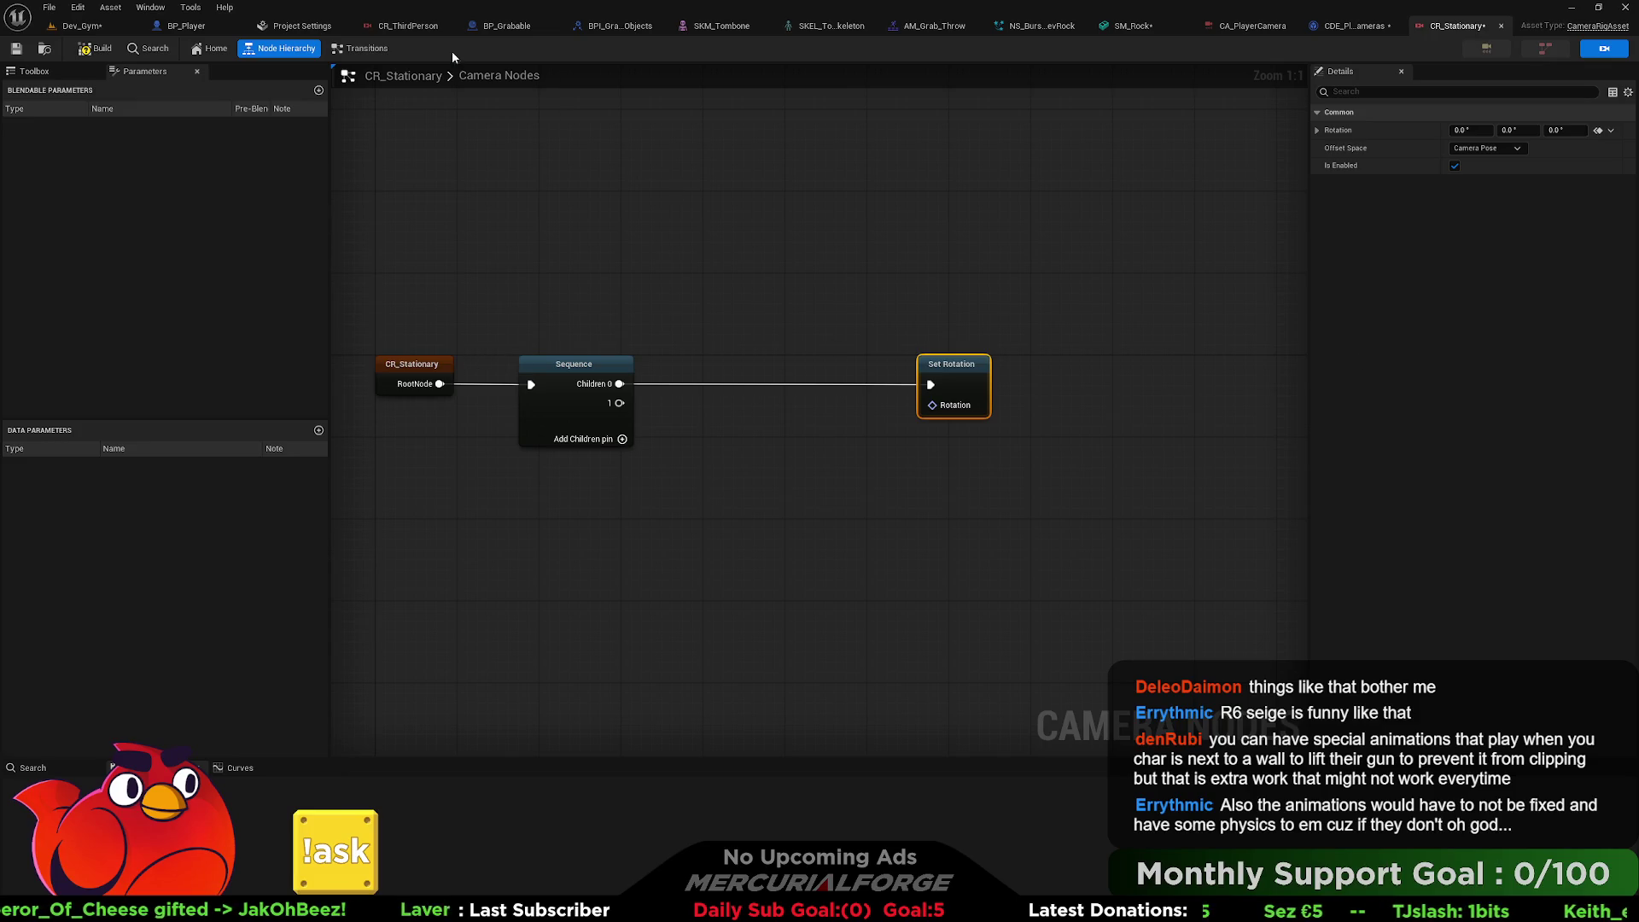
left_click(408, 27)
Check CR_ThirdPerson's Initial Orientation options, leaving it at None, and pan to the Boom Arm node.
left_click(379, 257)
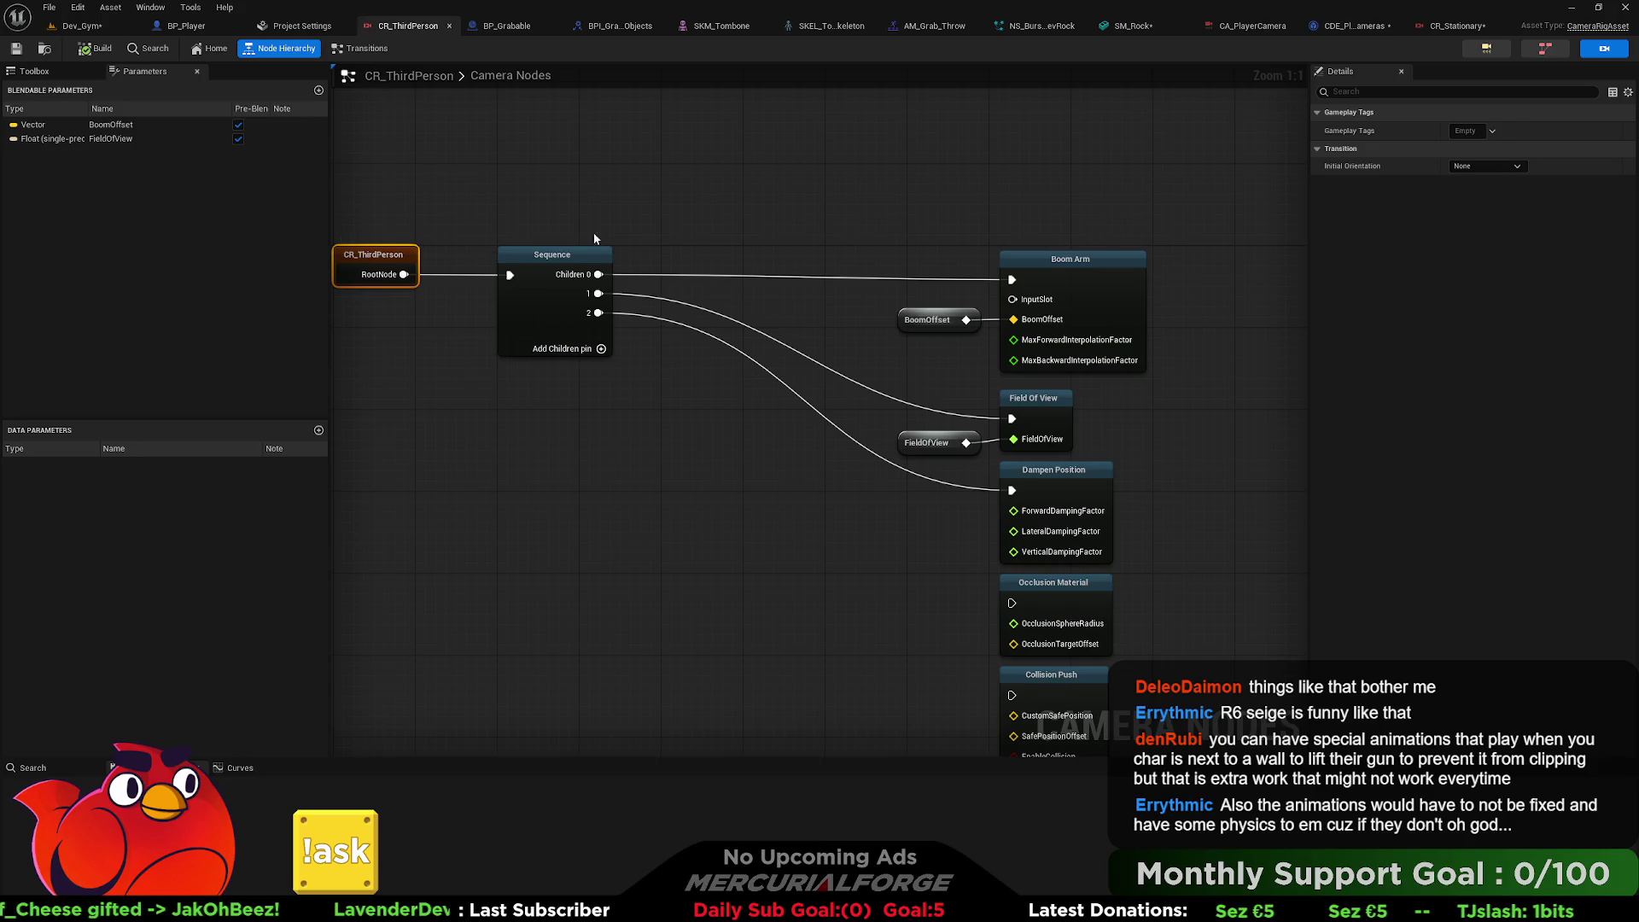
left_click(1508, 164)
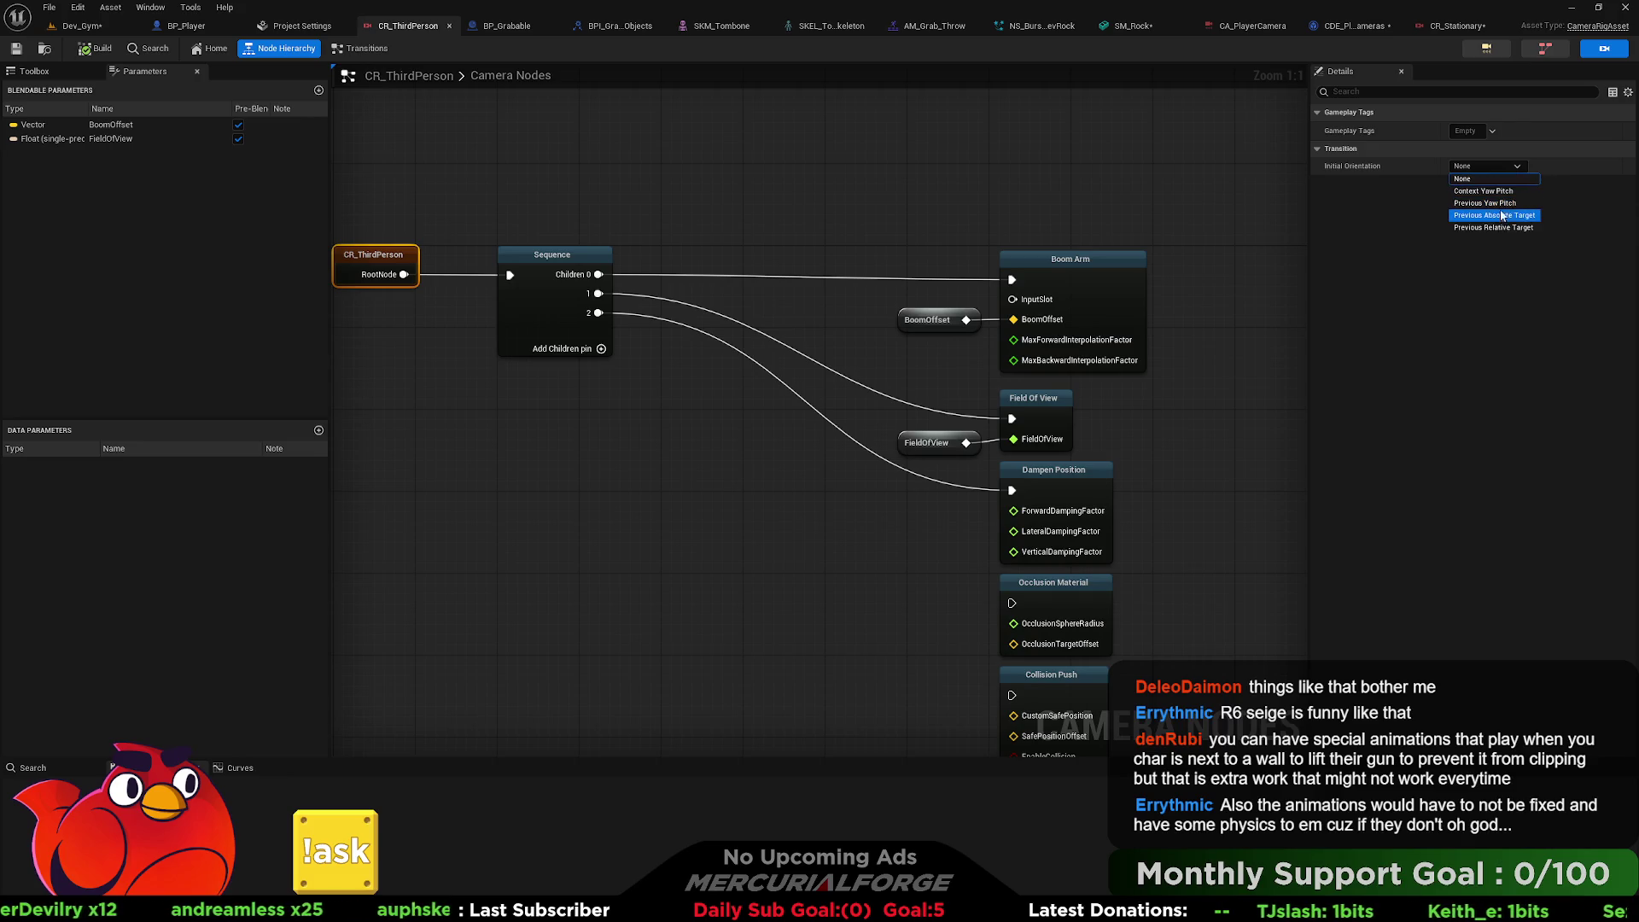
key("Escape")
mouse_move(1100, 176)
left_mouse_down()
mouse_move(1289, 171)
mouse_move(1288, 121)
left_mouse_up()
mouse_move(1198, 244)
left_mouse_down()
mouse_move(893, 353)
mouse_move(756, 444)
left_mouse_up()
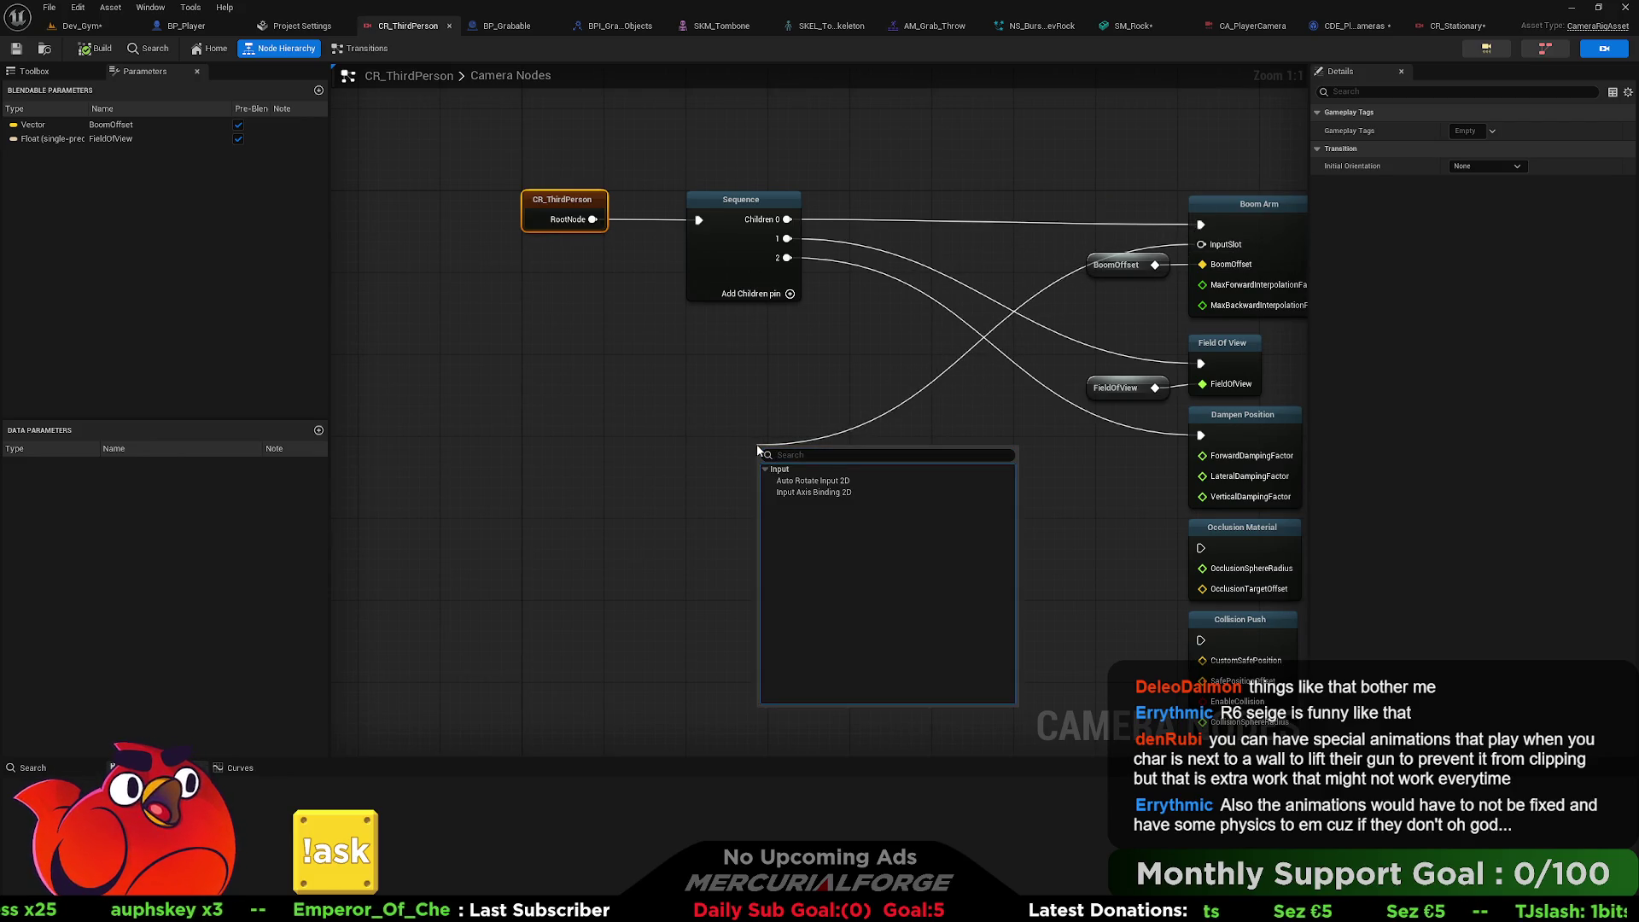
Create an Input Axis Binding 2D node feeding Boom Arm's InputSlot and nudge it right.
key("Down")
key("Down")
key("Down")
key("Return")
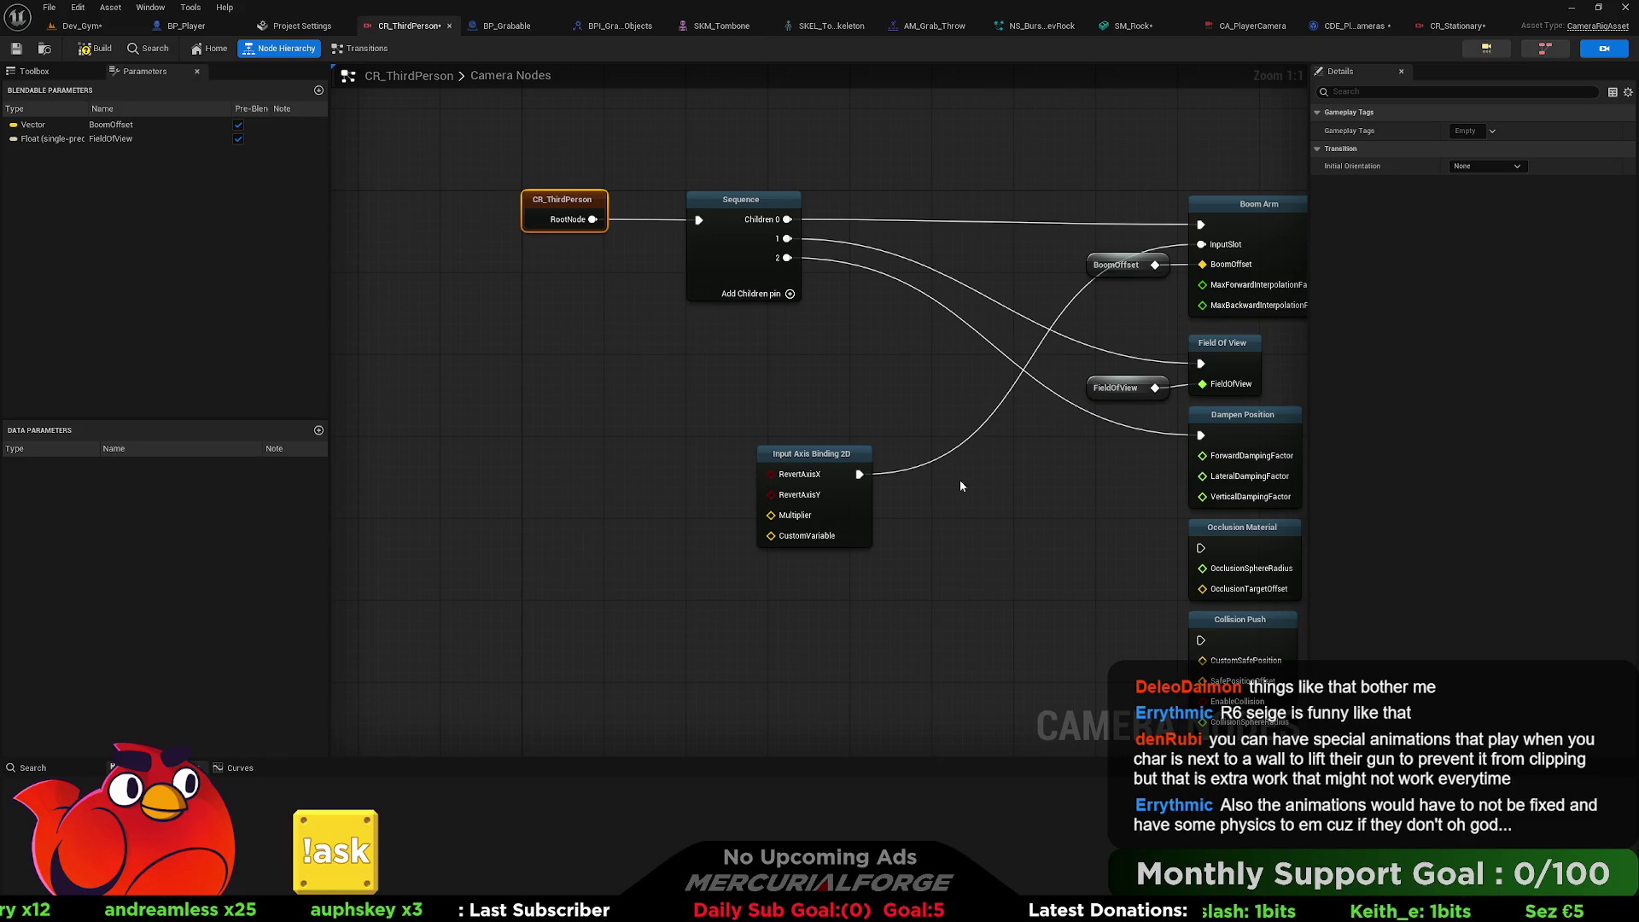
left_click_drag(832, 457, 895, 459)
left_click_drag(986, 326, 984, 278)
left_click_drag(893, 393, 856, 406)
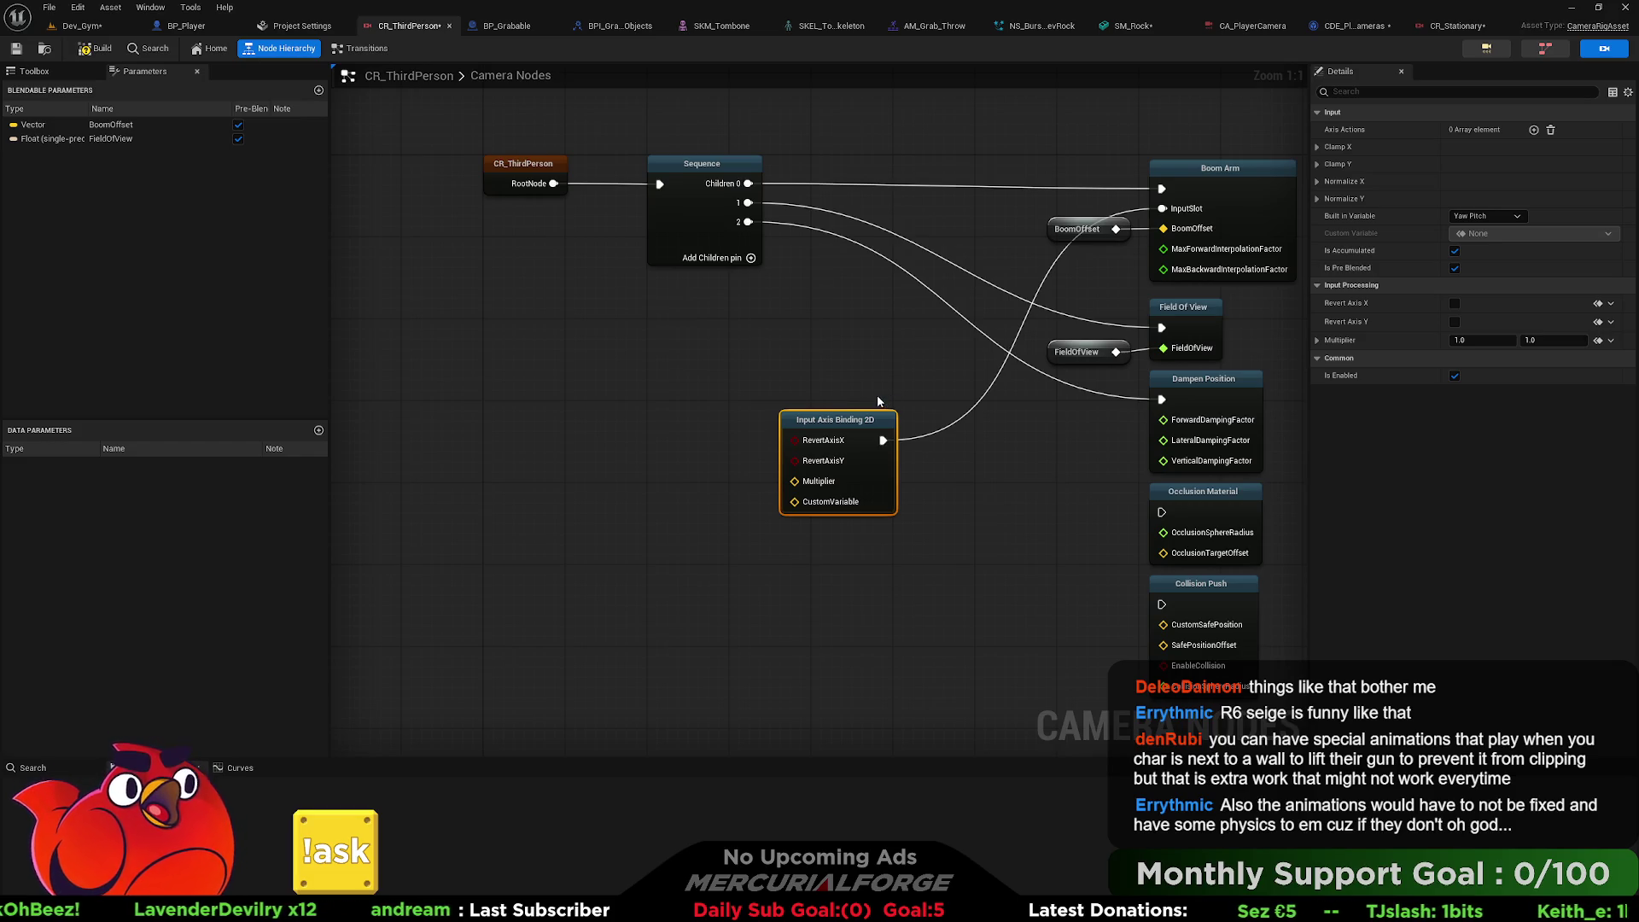
Bind IA_Look to the Input Axis Binding 2D node with Multiplier X and Y of 2.0.
mouse_move(827, 411)
left_mouse_down()
mouse_move(834, 474)
mouse_move(846, 421)
left_mouse_up()
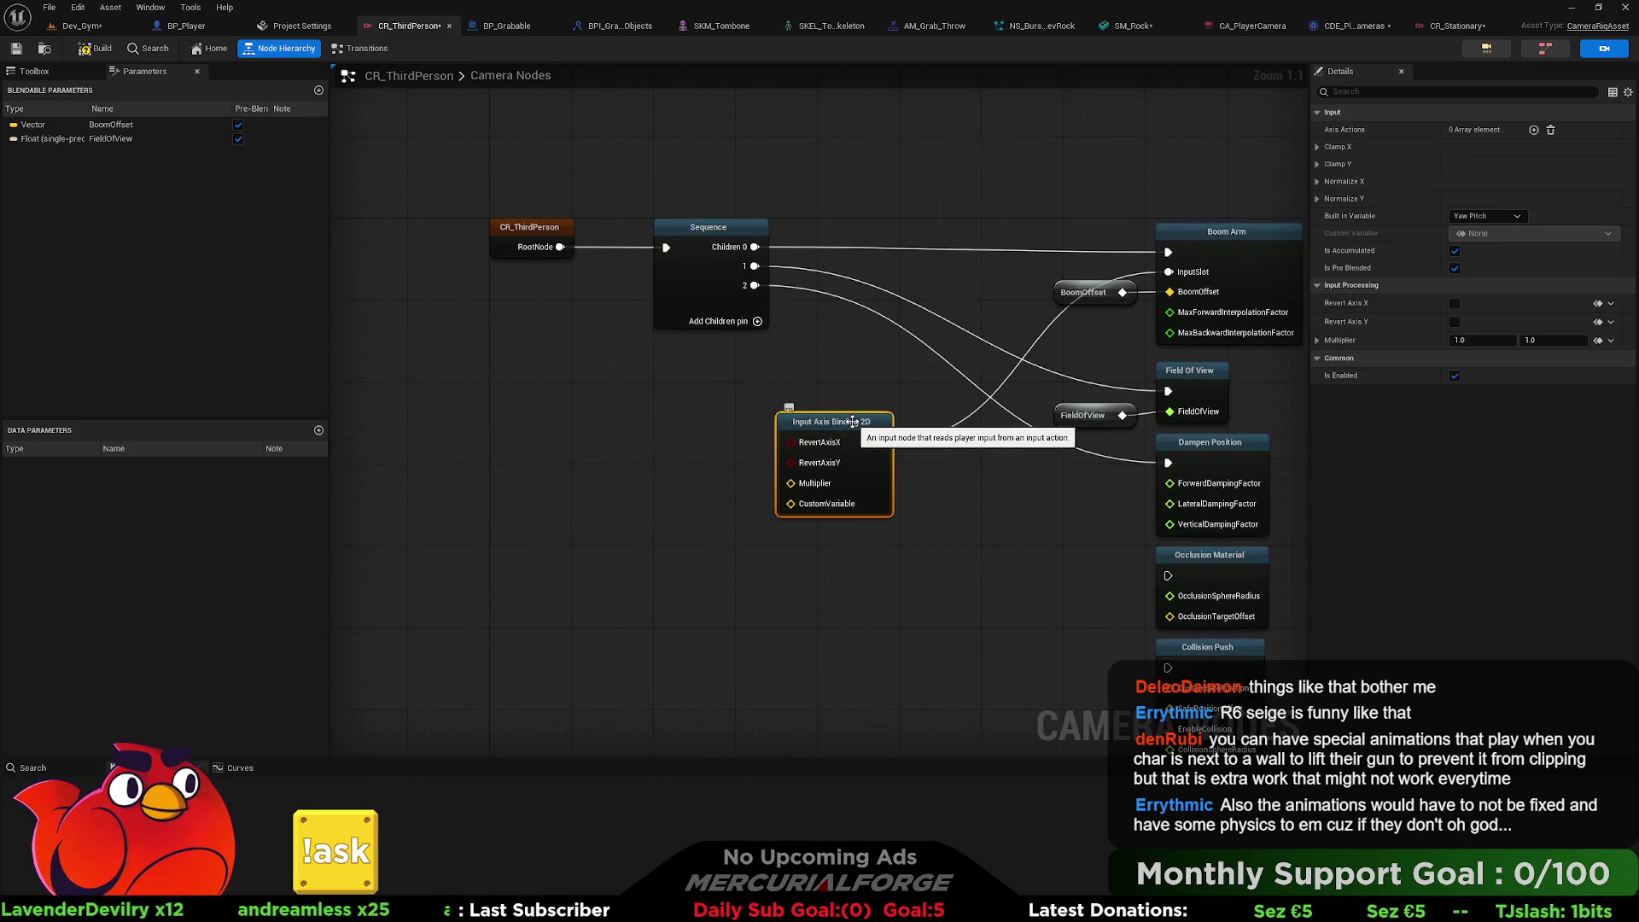
left_click(1534, 130)
left_click(1508, 147)
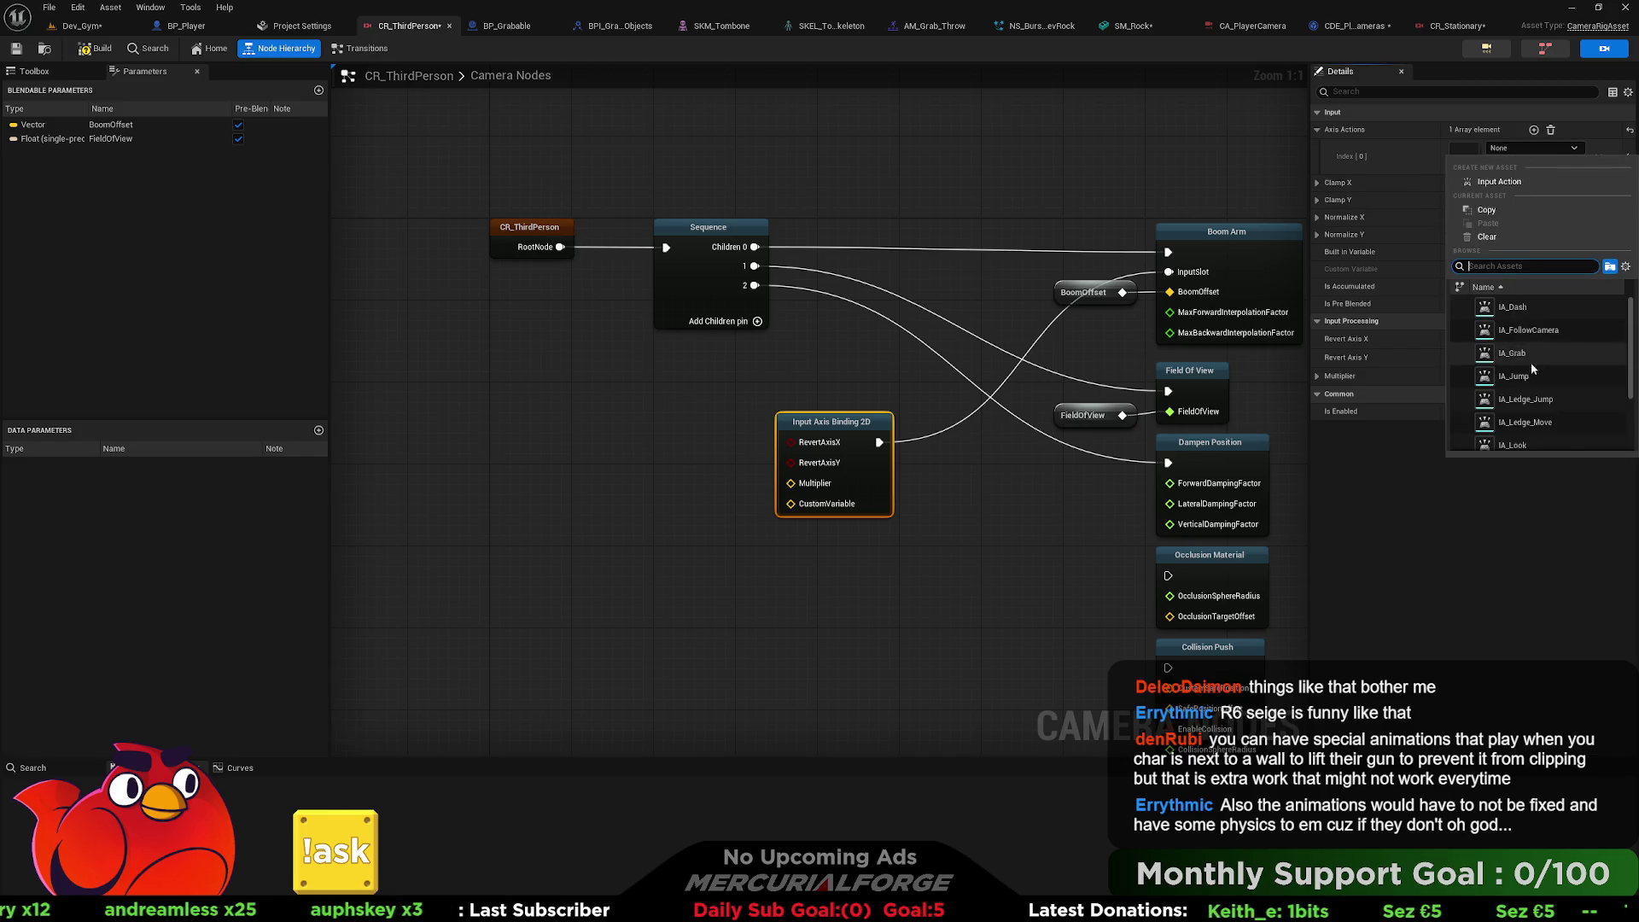
left_click(1513, 443)
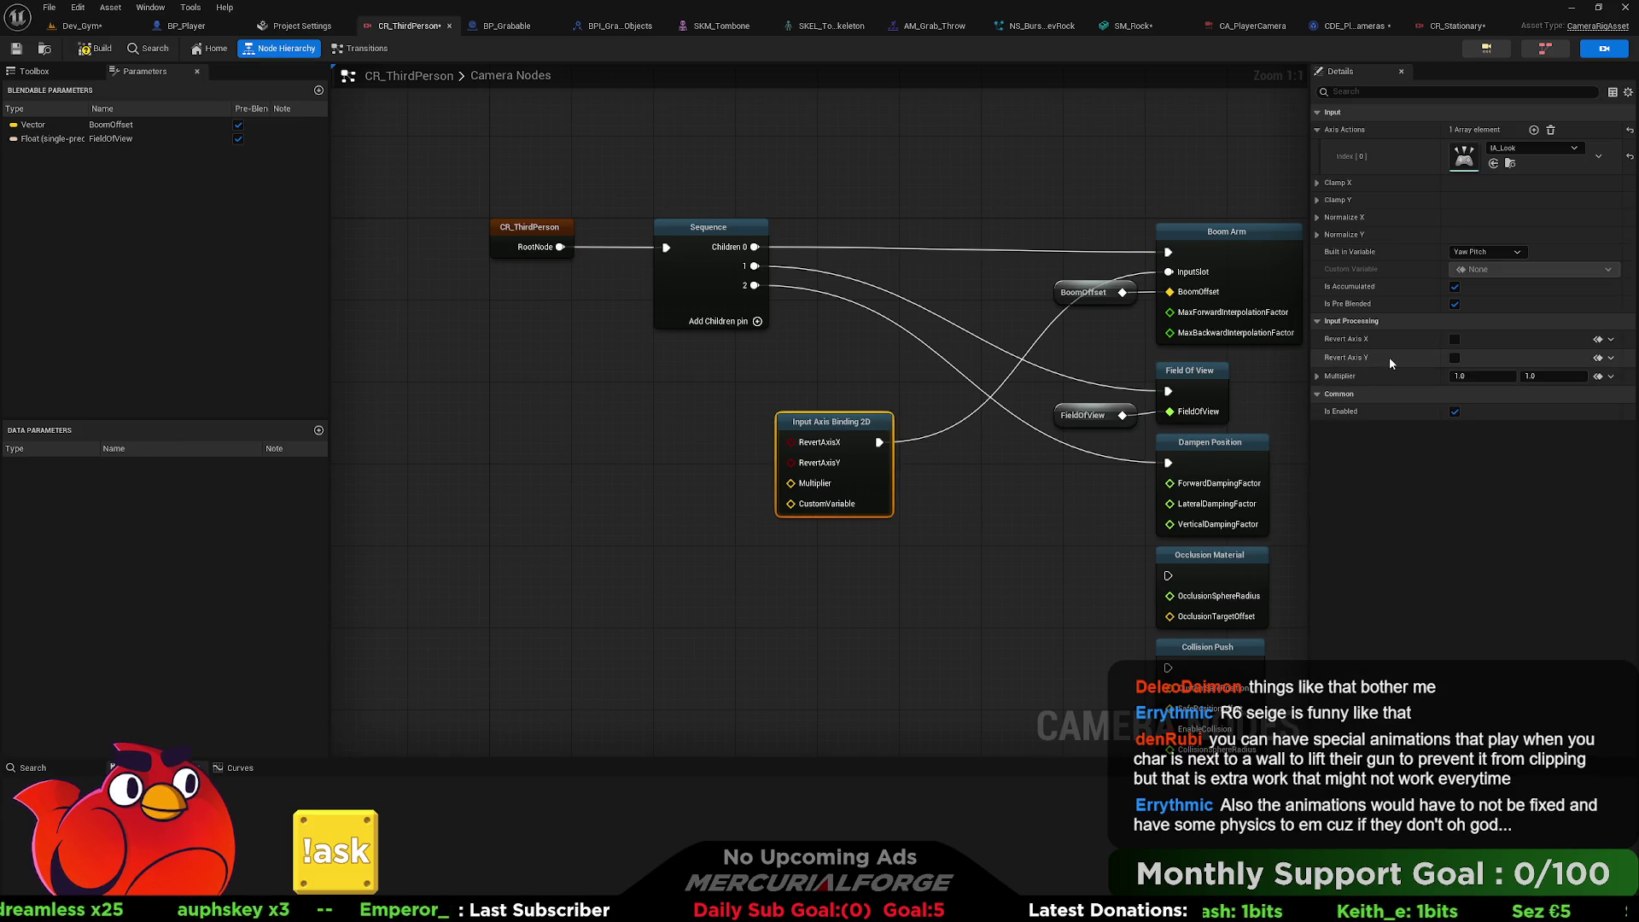
left_click(1496, 378)
type("2")
key("Tab")
type("2")
key("Return")
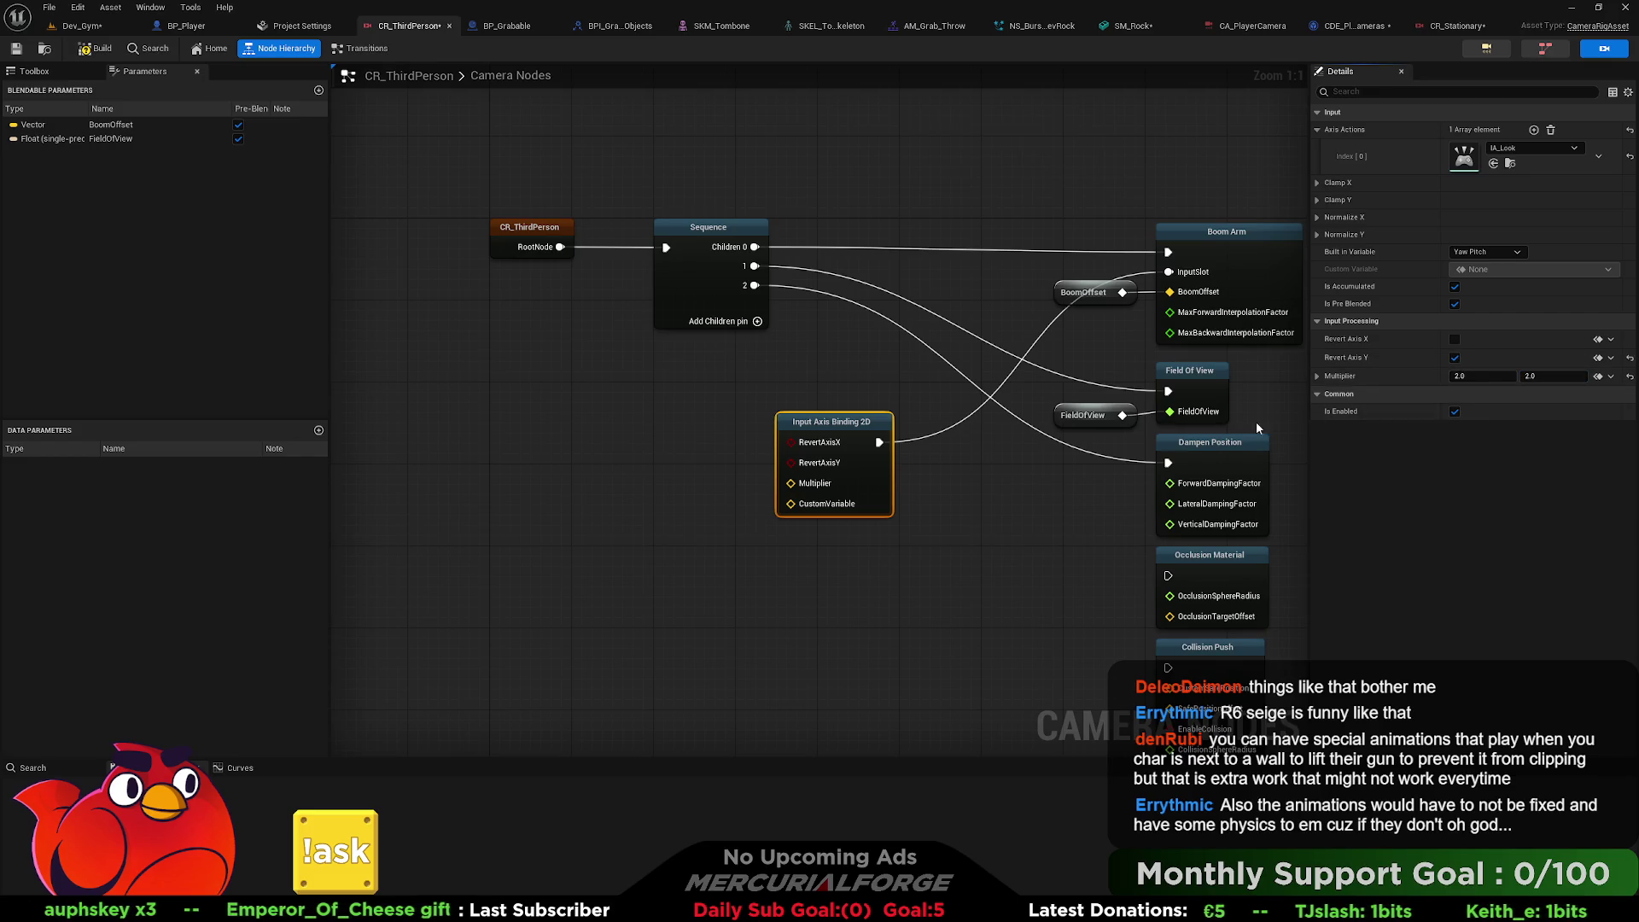
Select the CR_ThirdPerson root node and bring up its Initial Orientation choices.
left_click(939, 469)
left_click(521, 234)
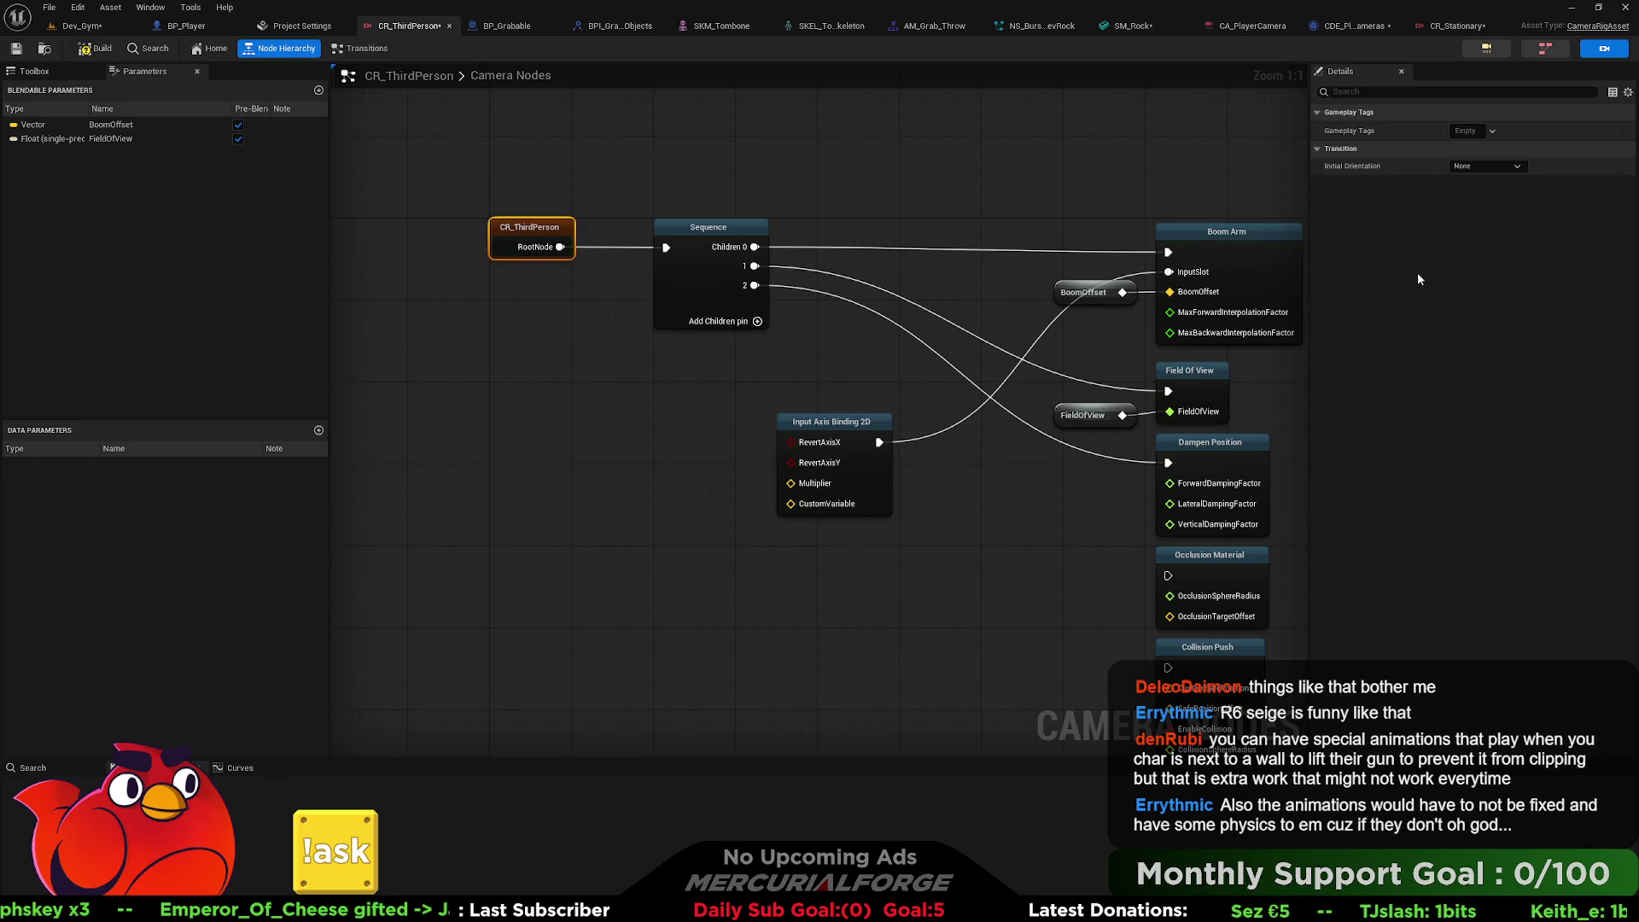
left_click(1498, 163)
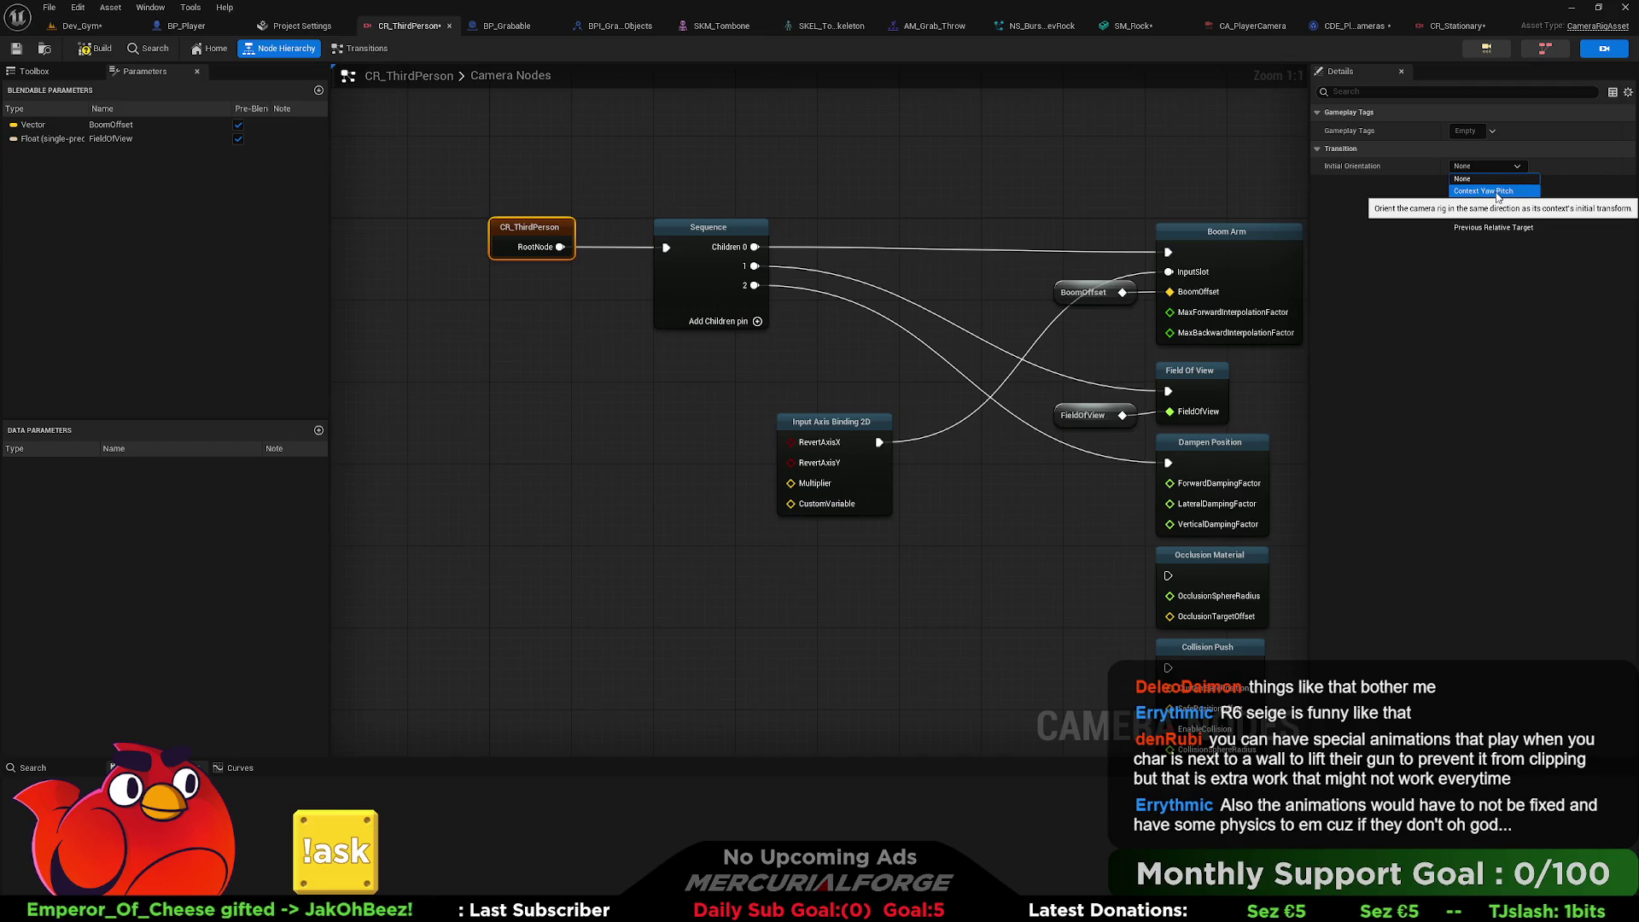
Set Initial Orientation to Context Yaw Pitch and play-test Dev_Gym from a chosen spot.
left_click(1496, 191)
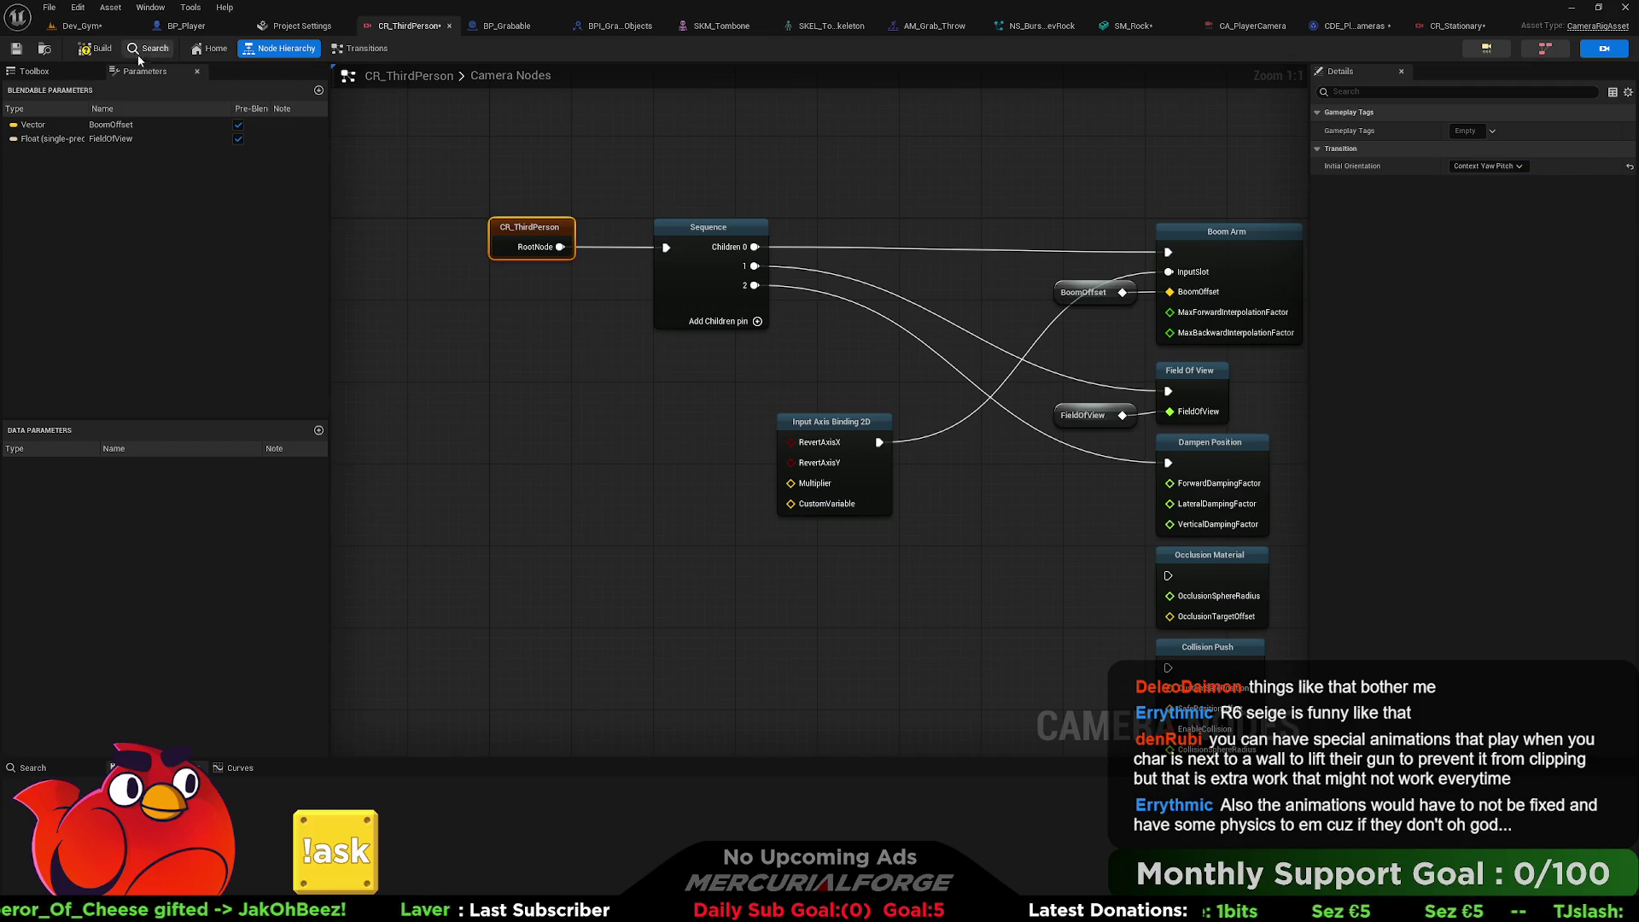
left_click(86, 26)
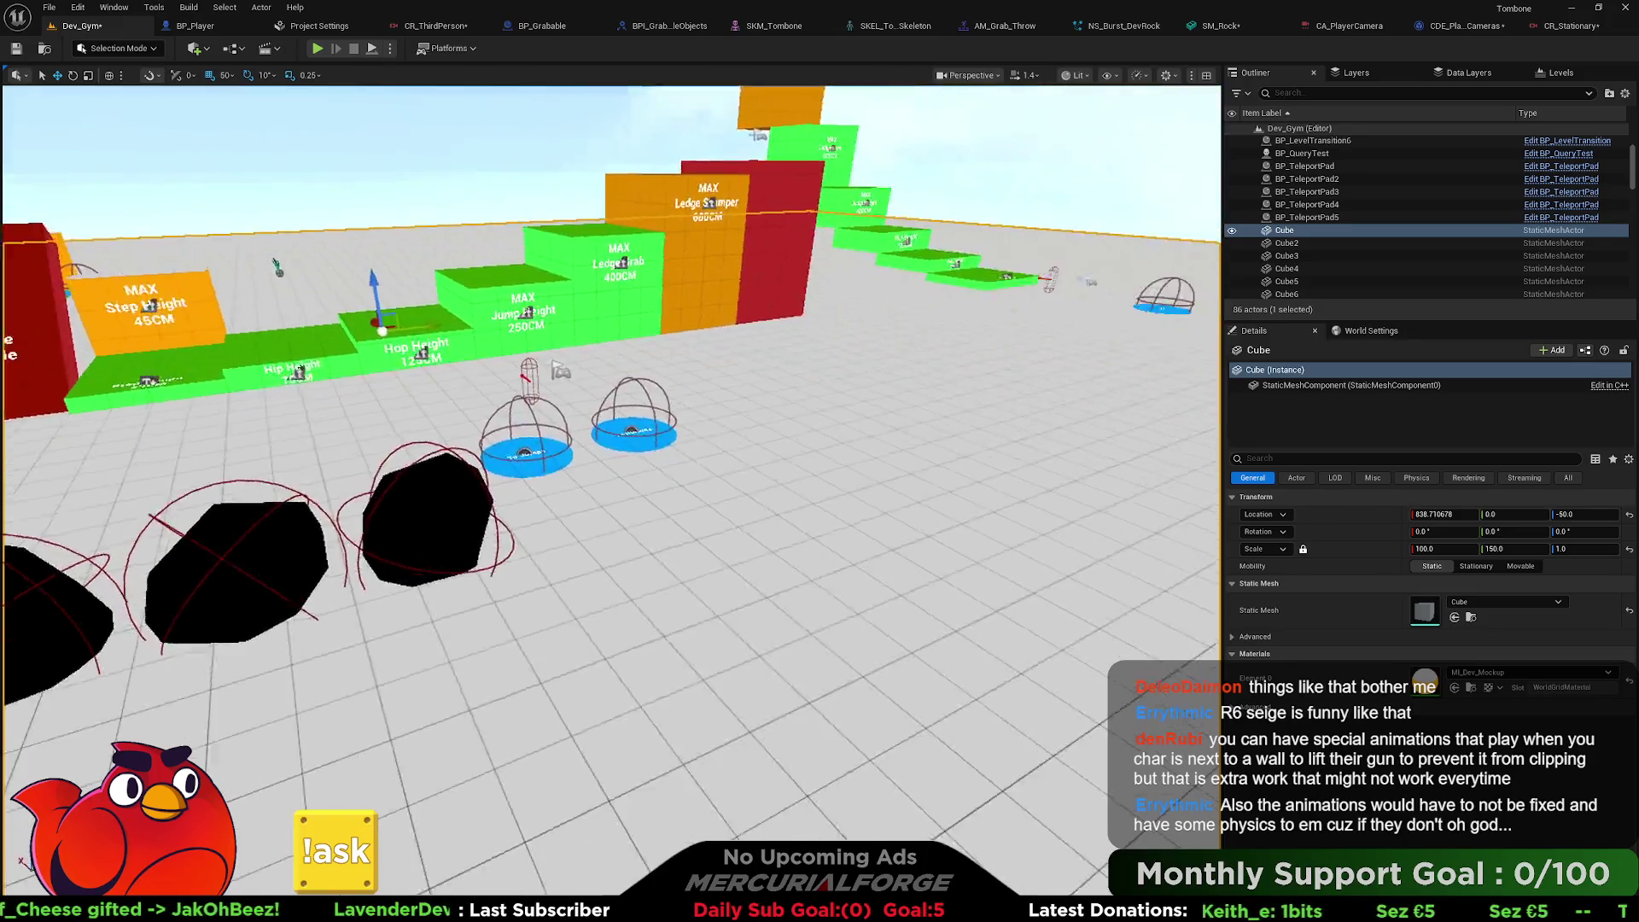
right_click(622, 476)
left_click(649, 481)
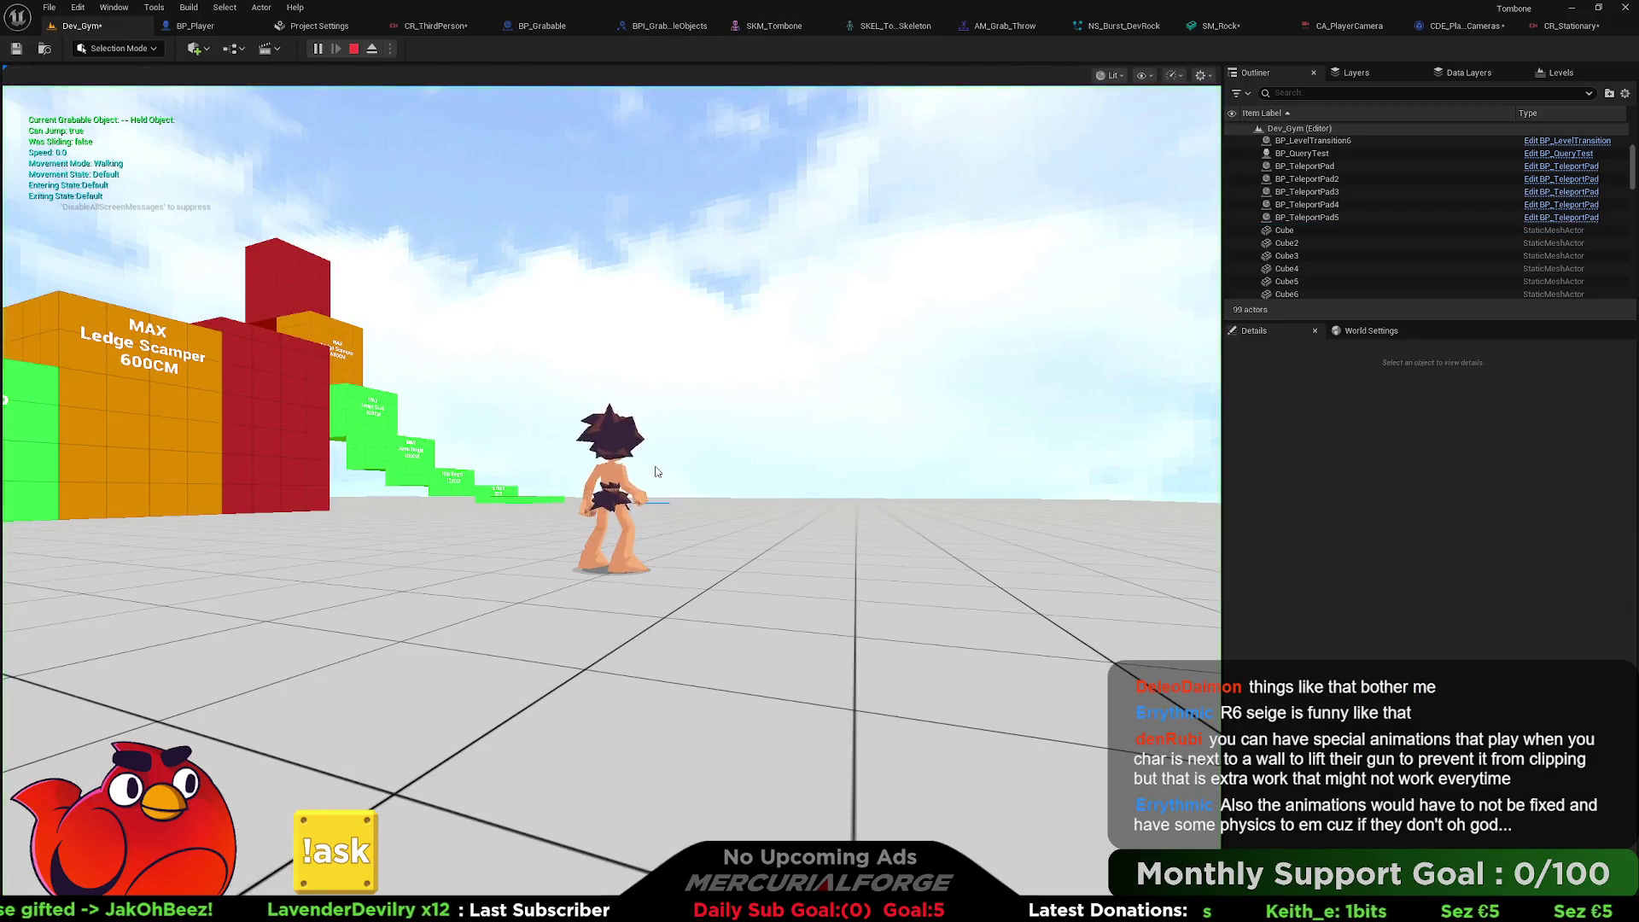
key("Escape")
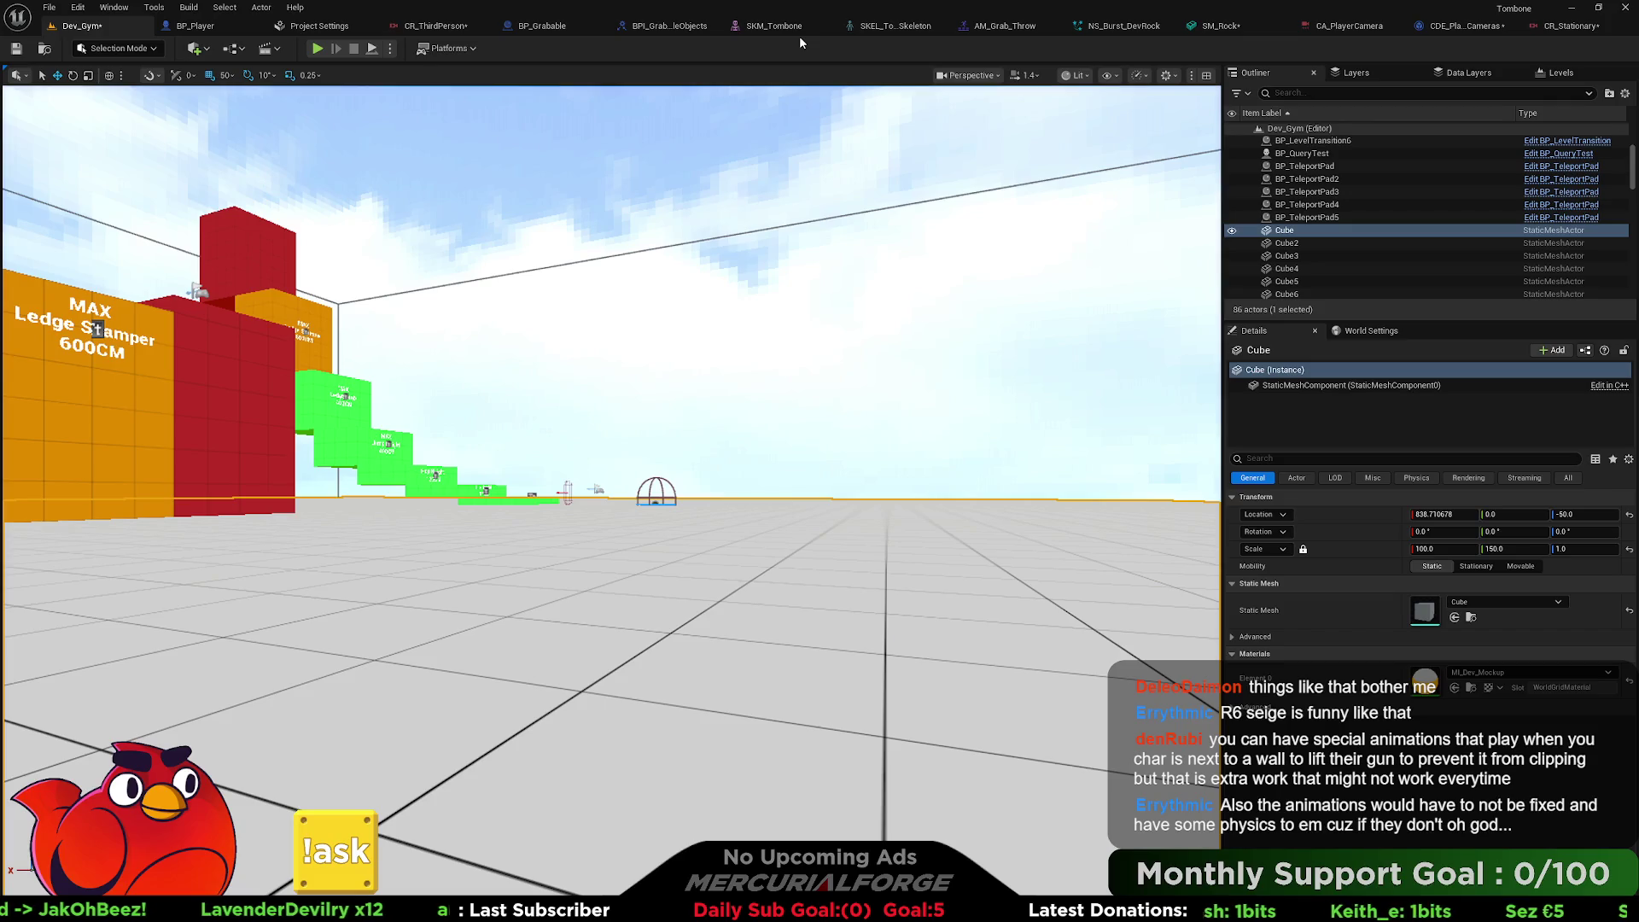
Tilt the level view toward the floor cube and play-test from there again.
left_click_drag(751, 341, 752, 513)
right_click(738, 416)
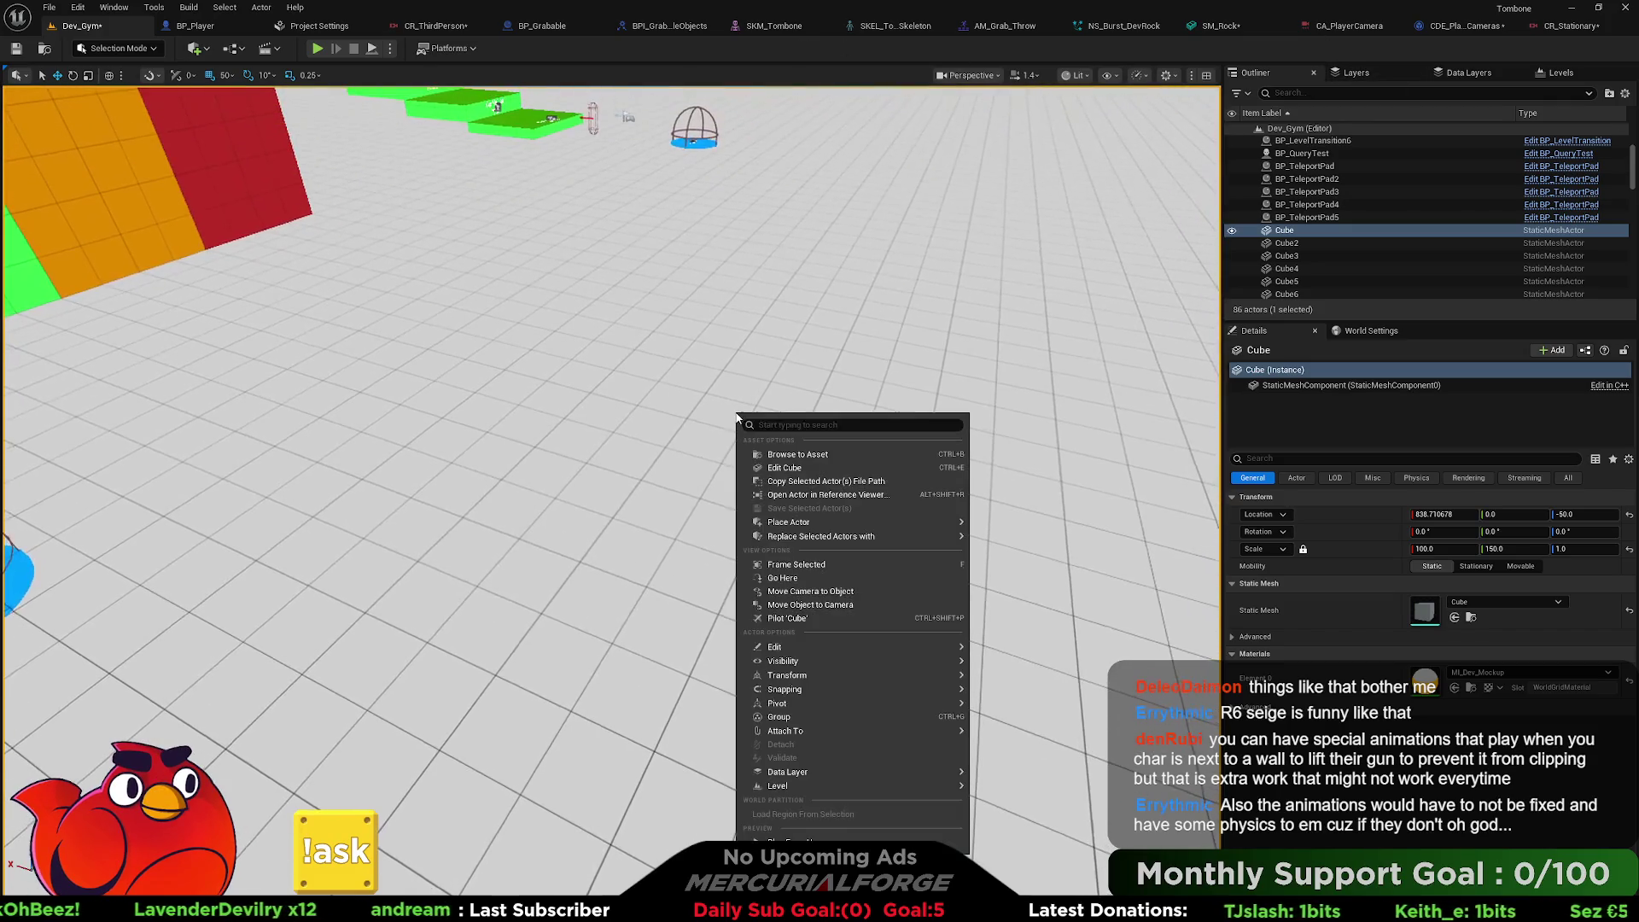
left_click(845, 842)
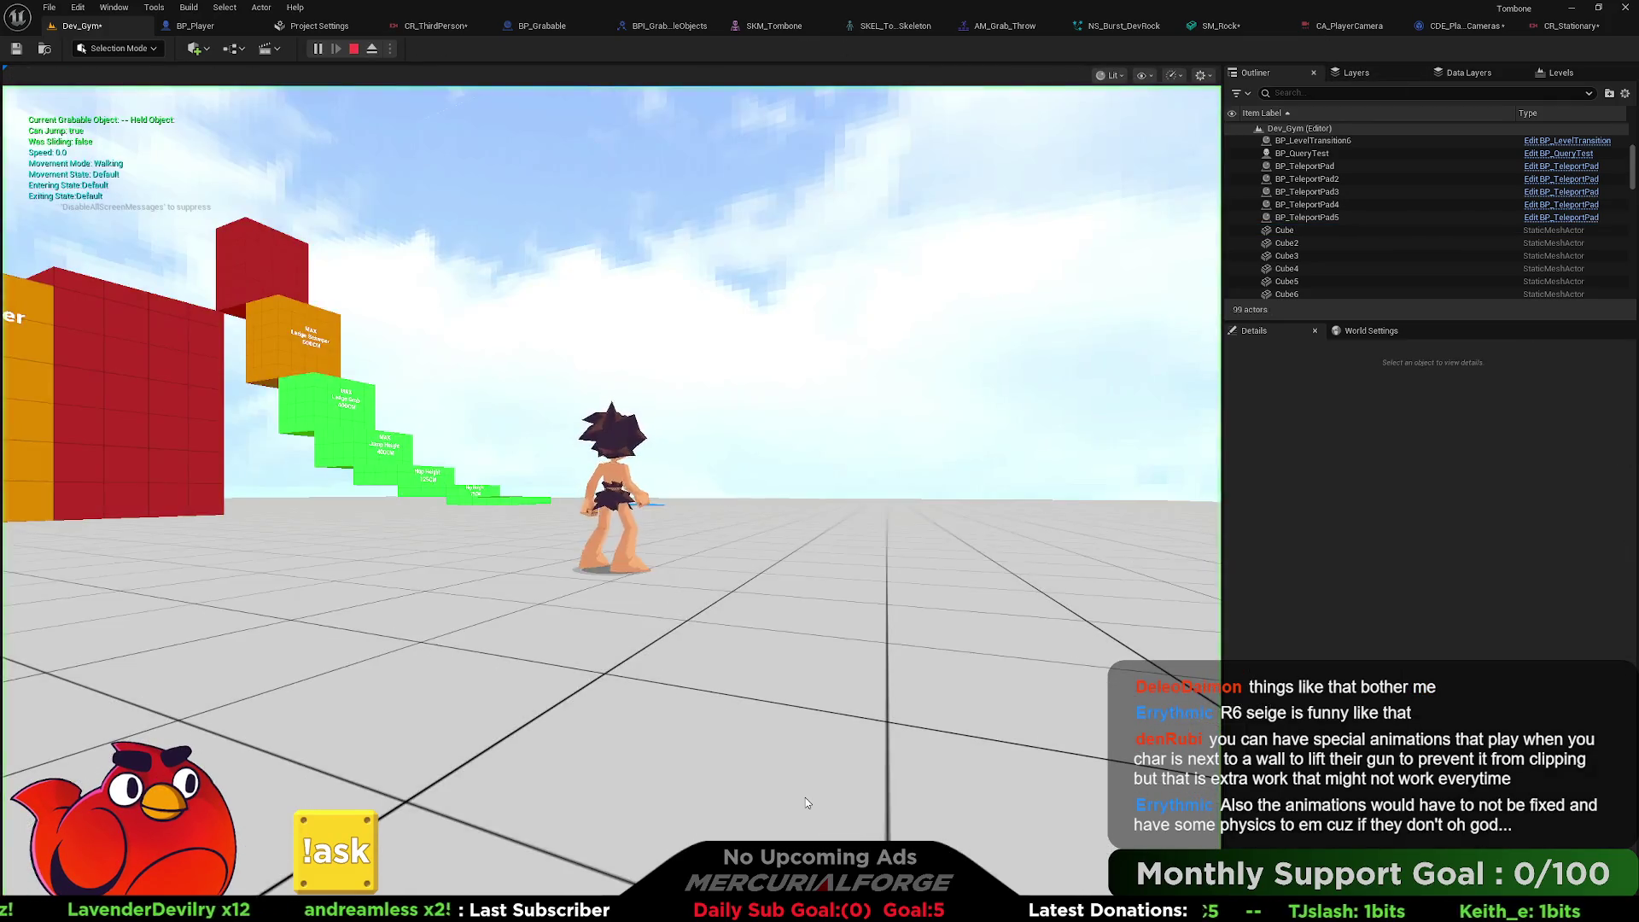
key("Escape")
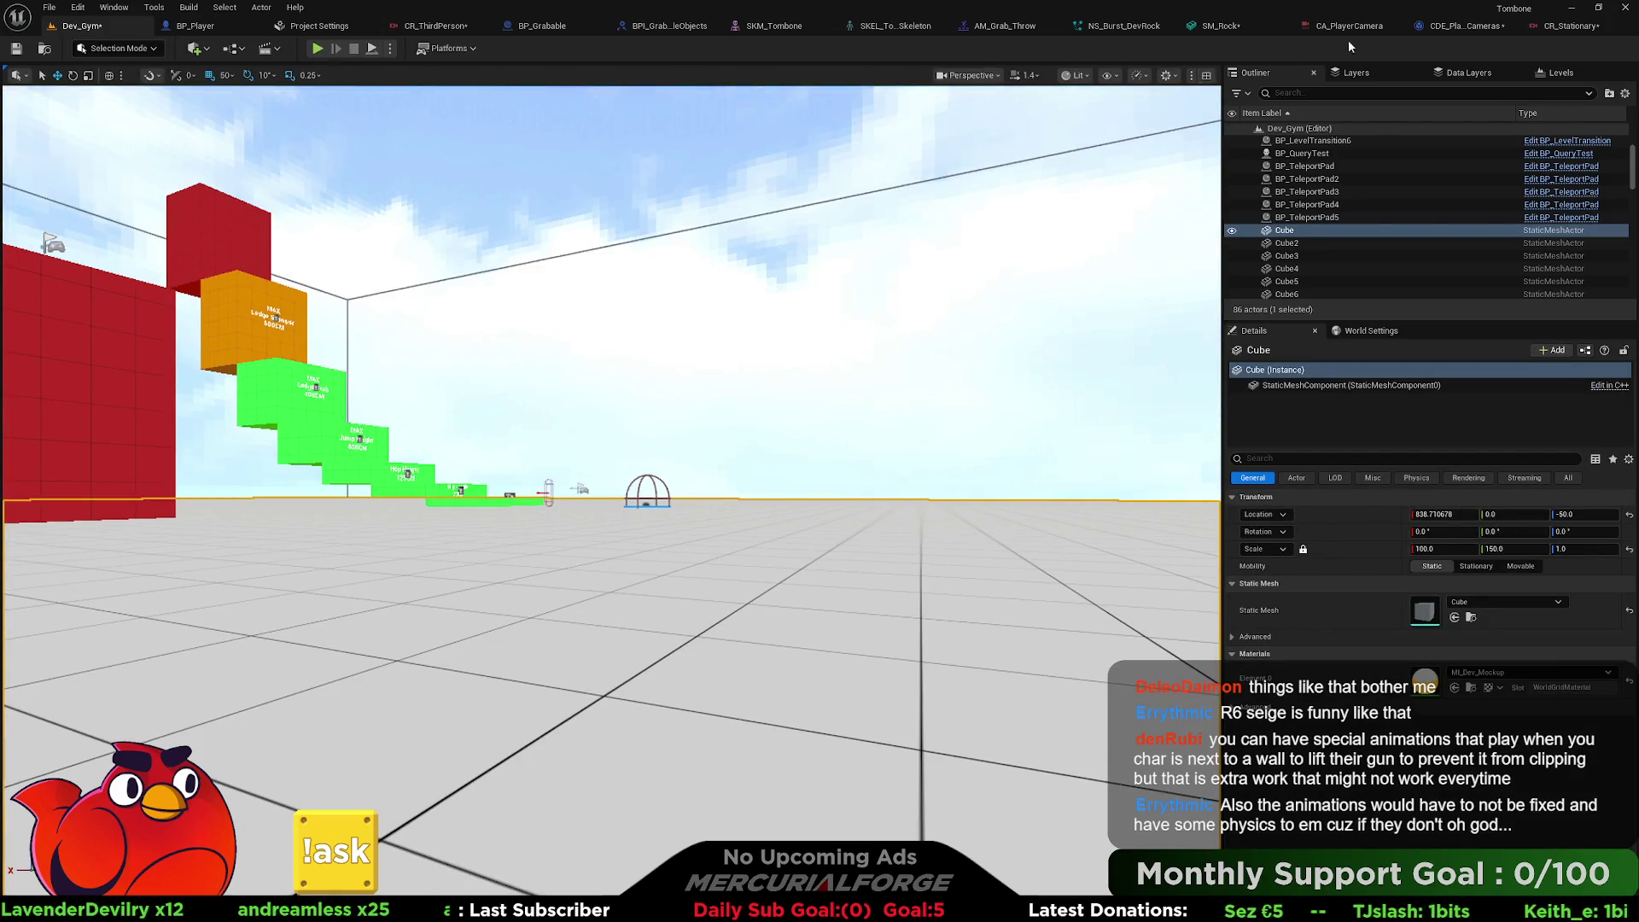
Check BP_Player, then play Dev_Gym from the floor and run the character forward.
left_click(195, 26)
scroll(988, 475, "down", 3)
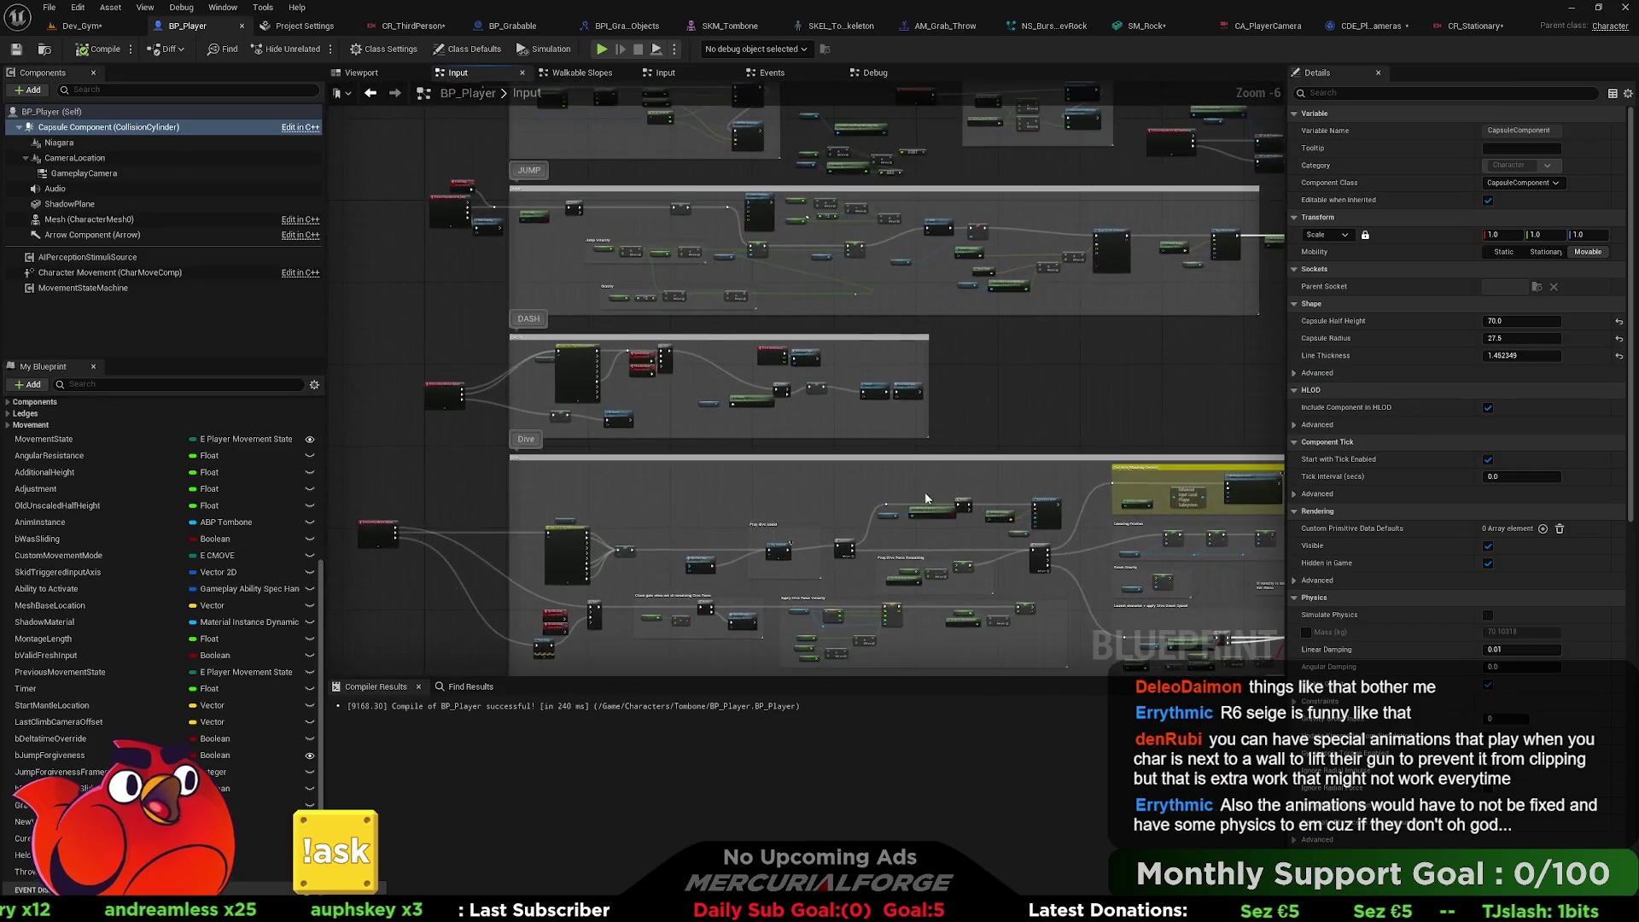
scroll(841, 325, "up", 4)
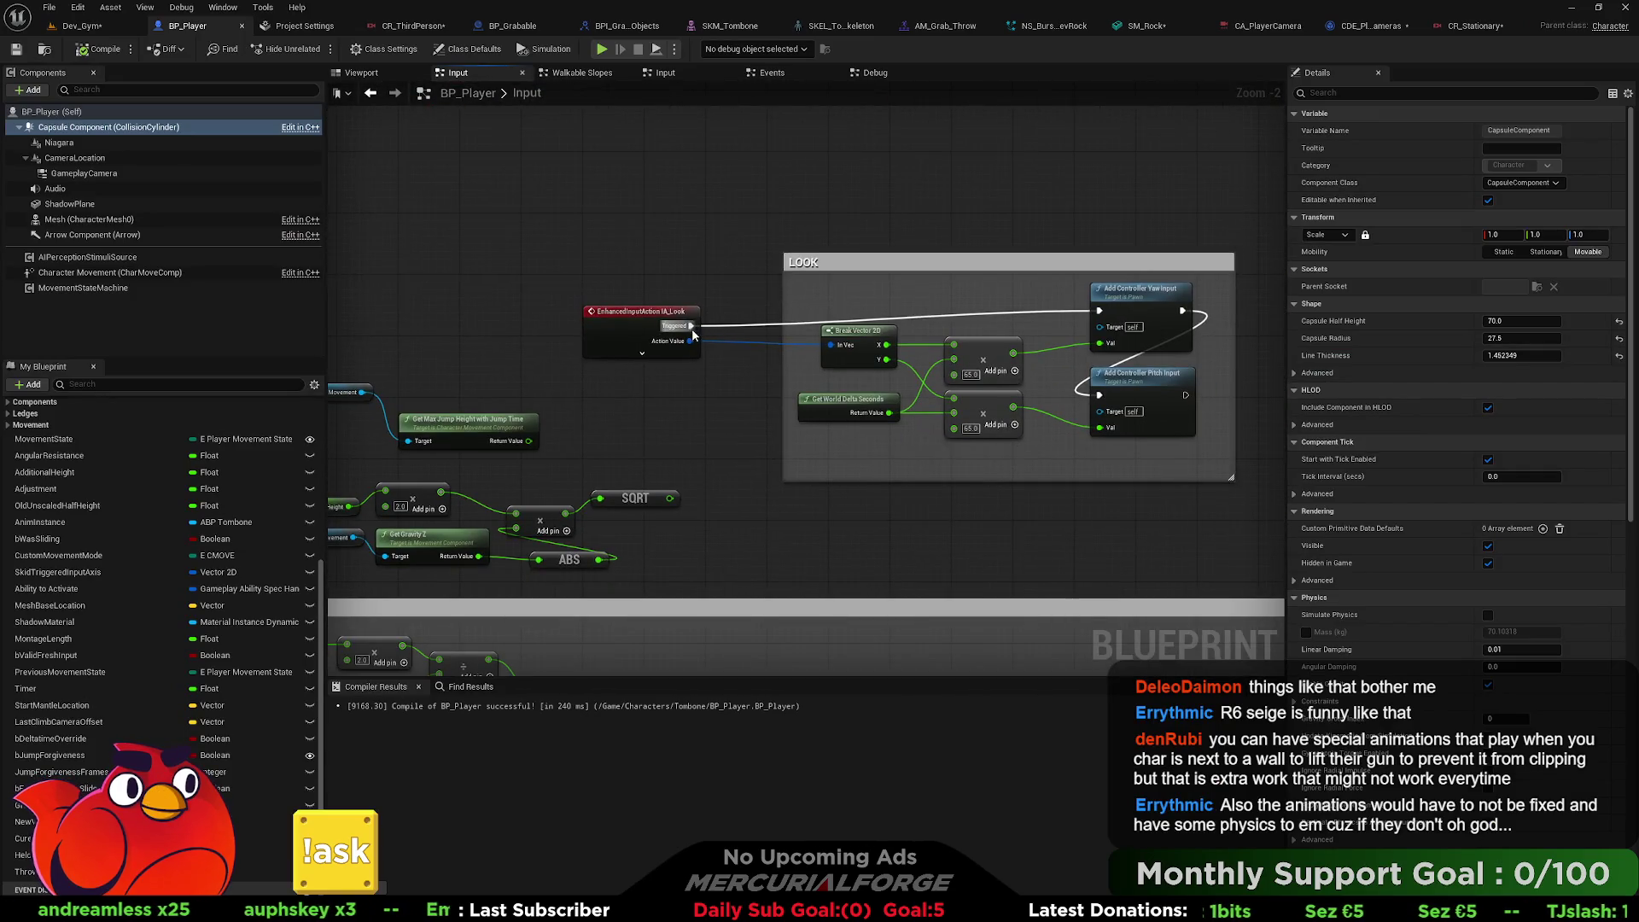
left_click(77, 27)
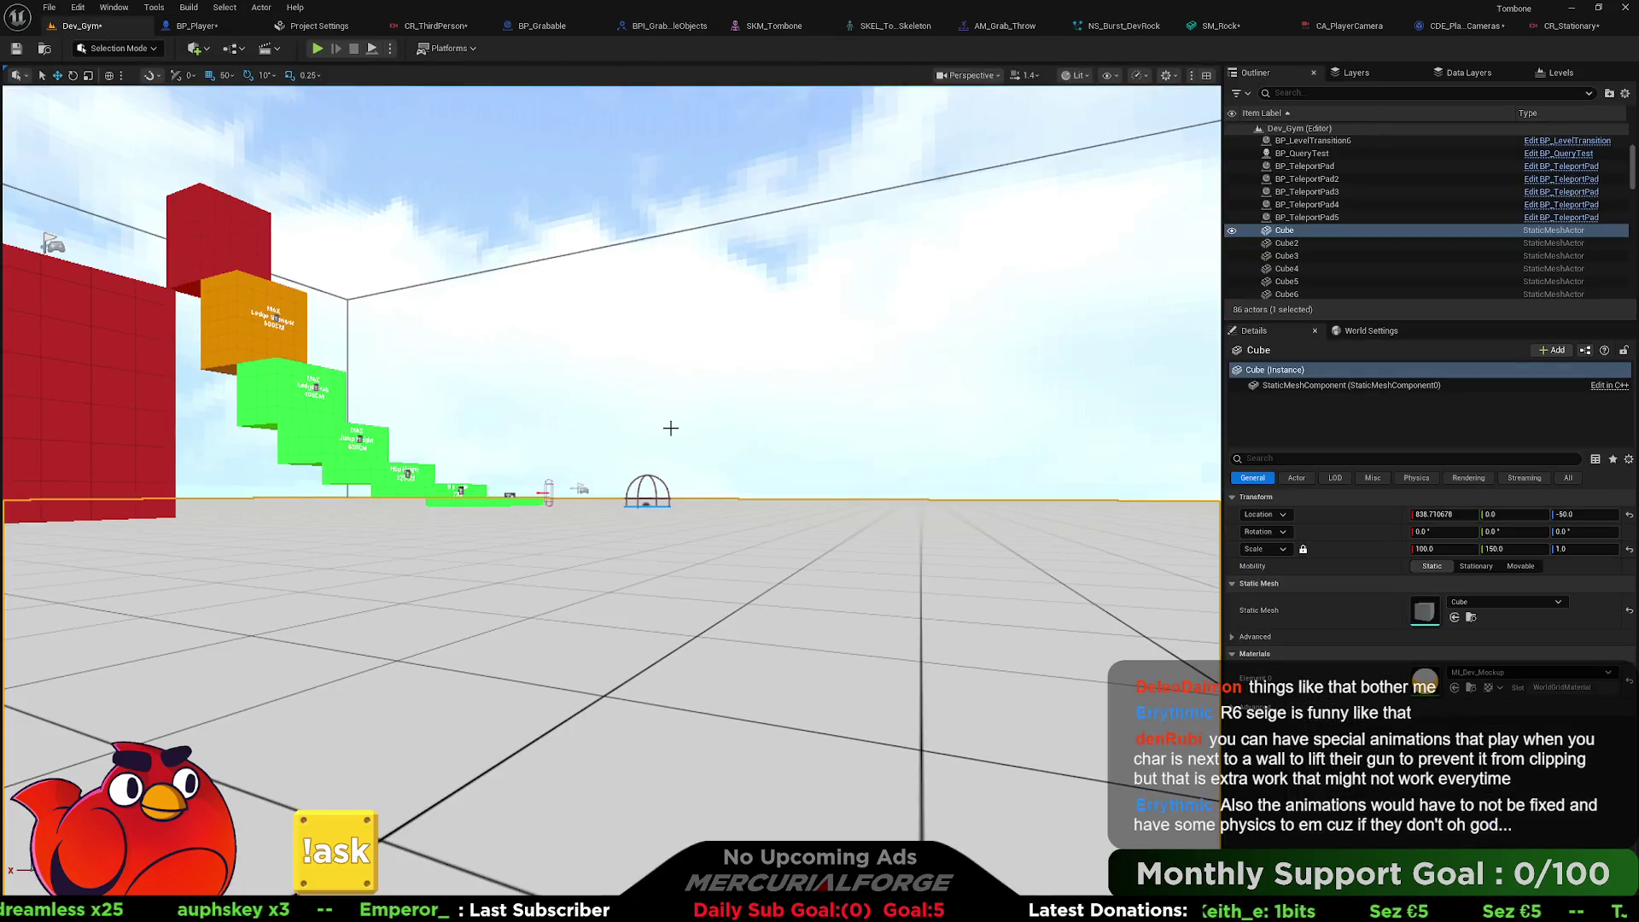
right_click(714, 574)
left_click(749, 567)
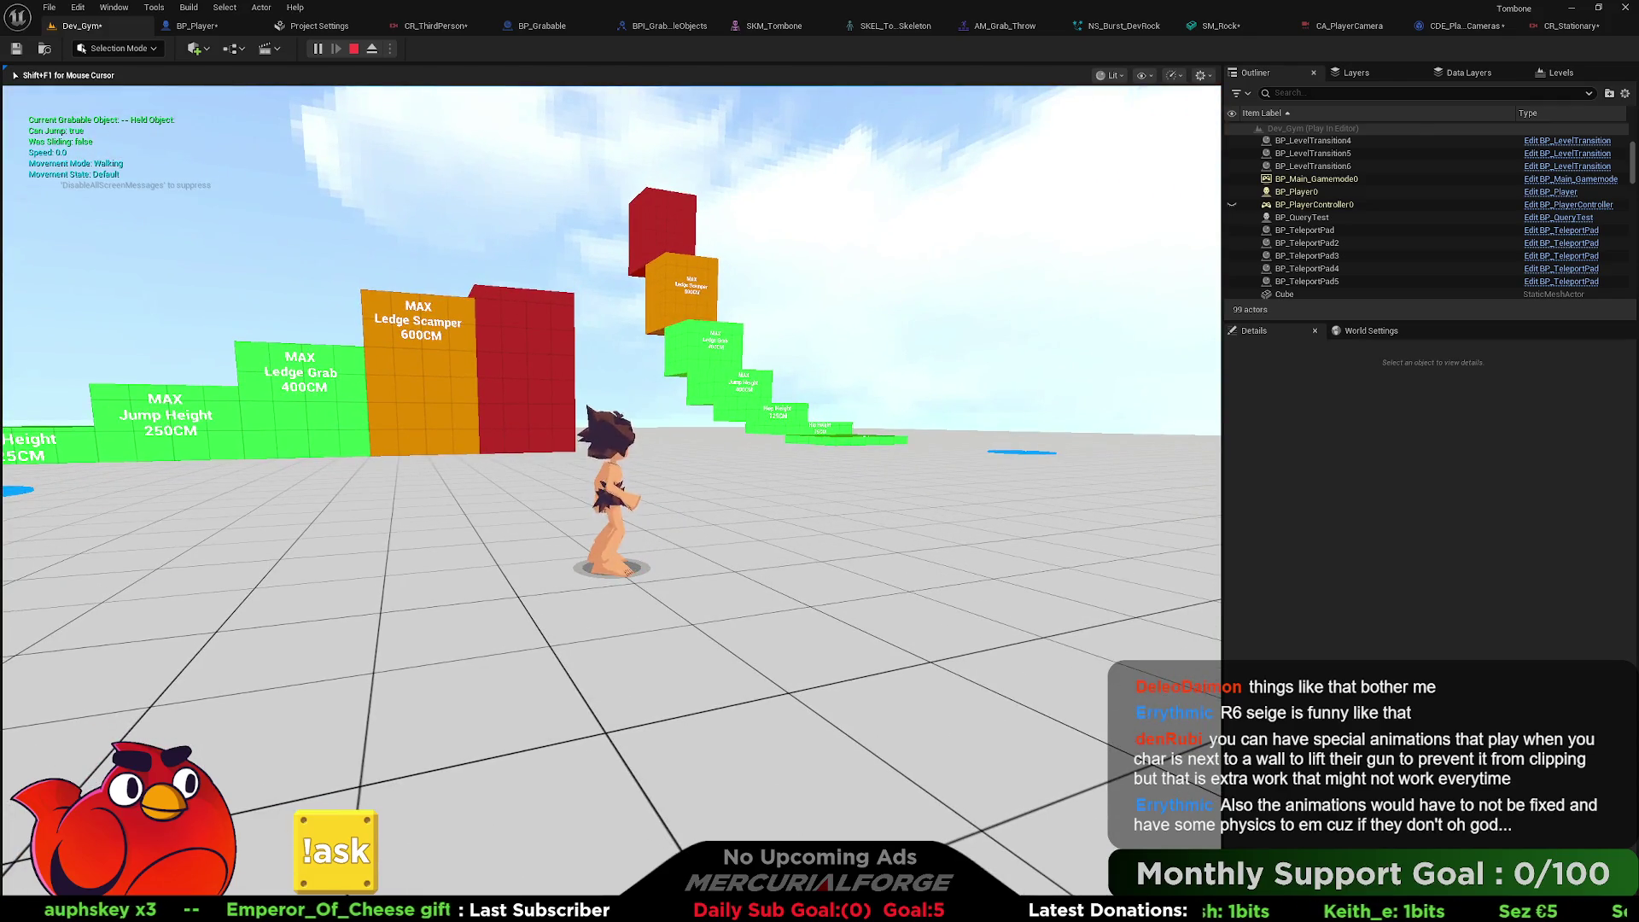
key("w")
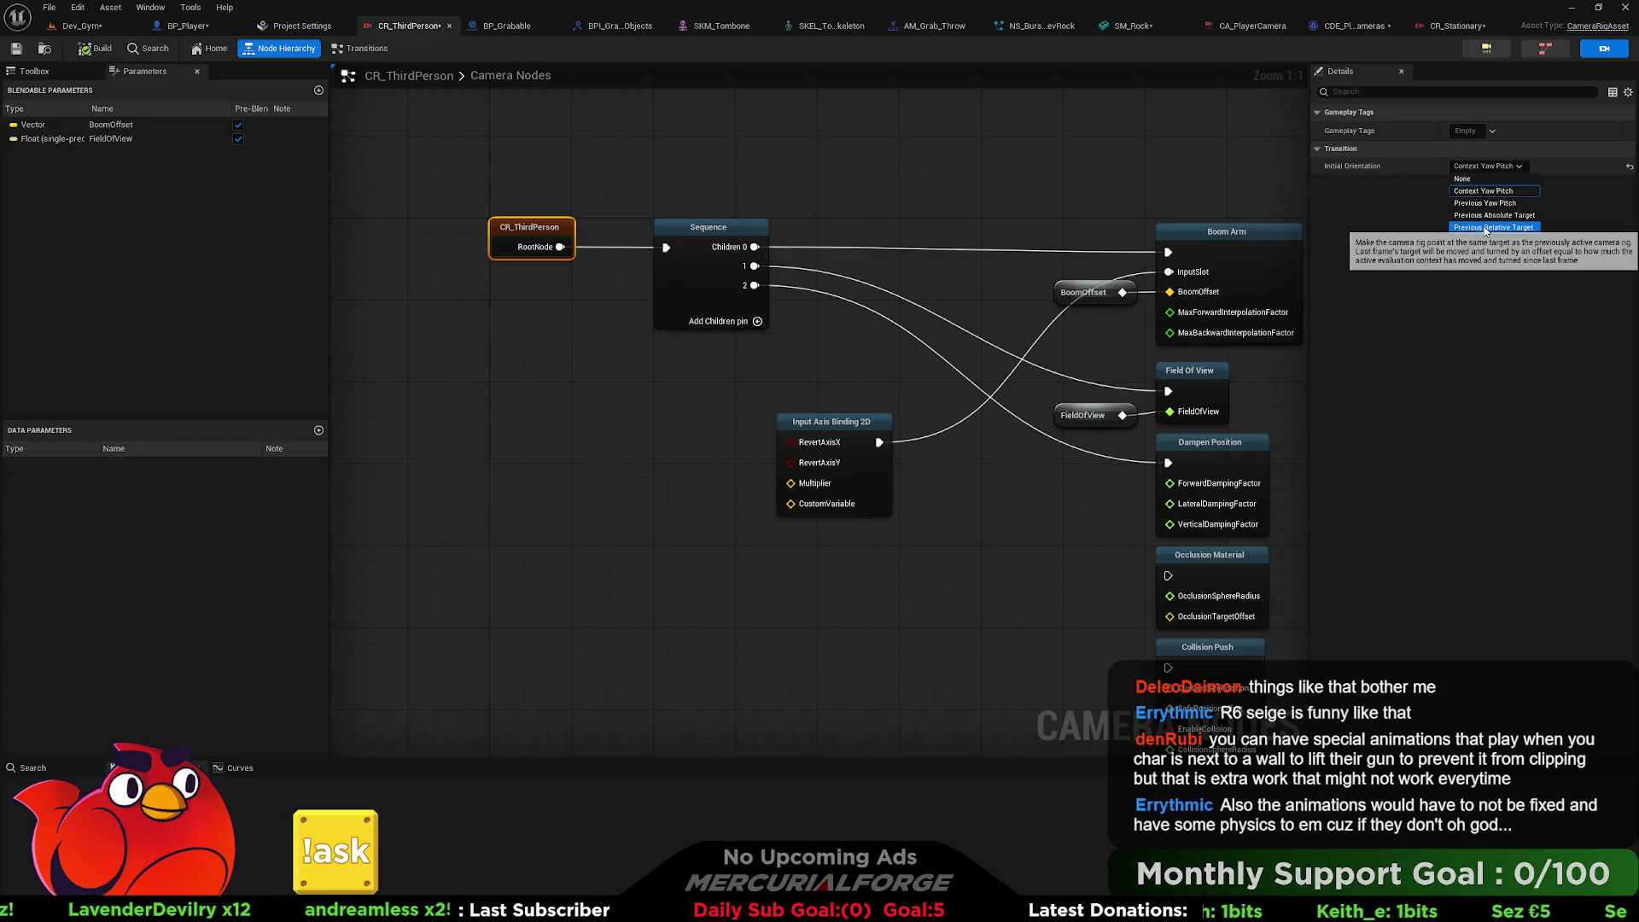
Set Initial Orientation to Previous Absolute Target and play-test Dev_Gym twice from the floor cube.
left_click(1486, 215)
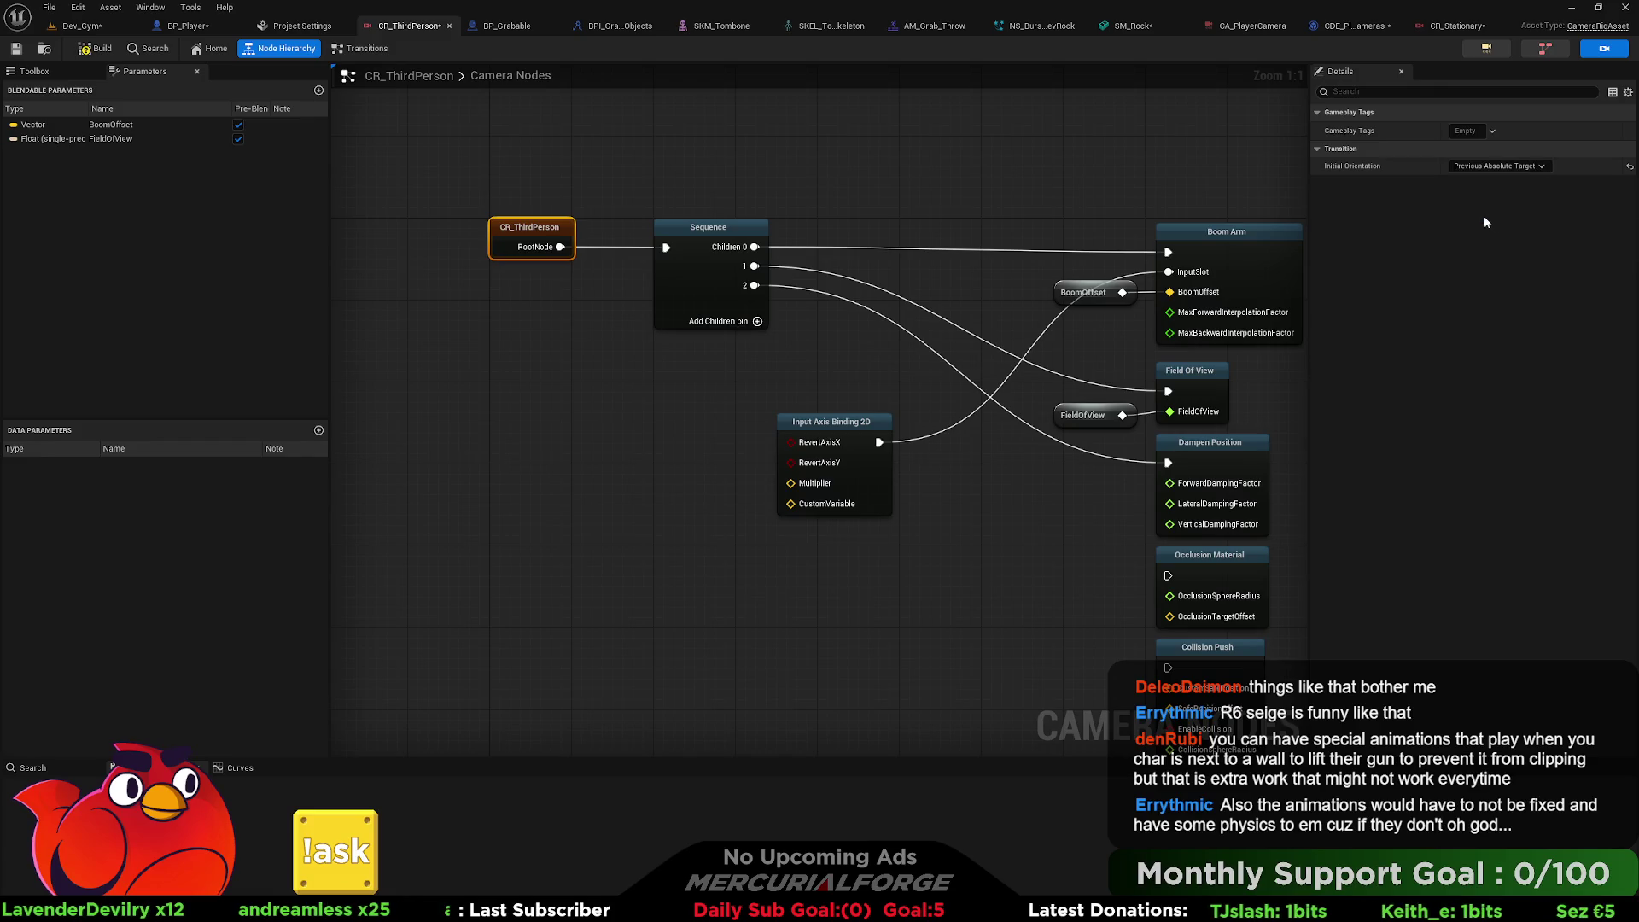
left_click(116, 22)
right_click(566, 485)
left_click(566, 475)
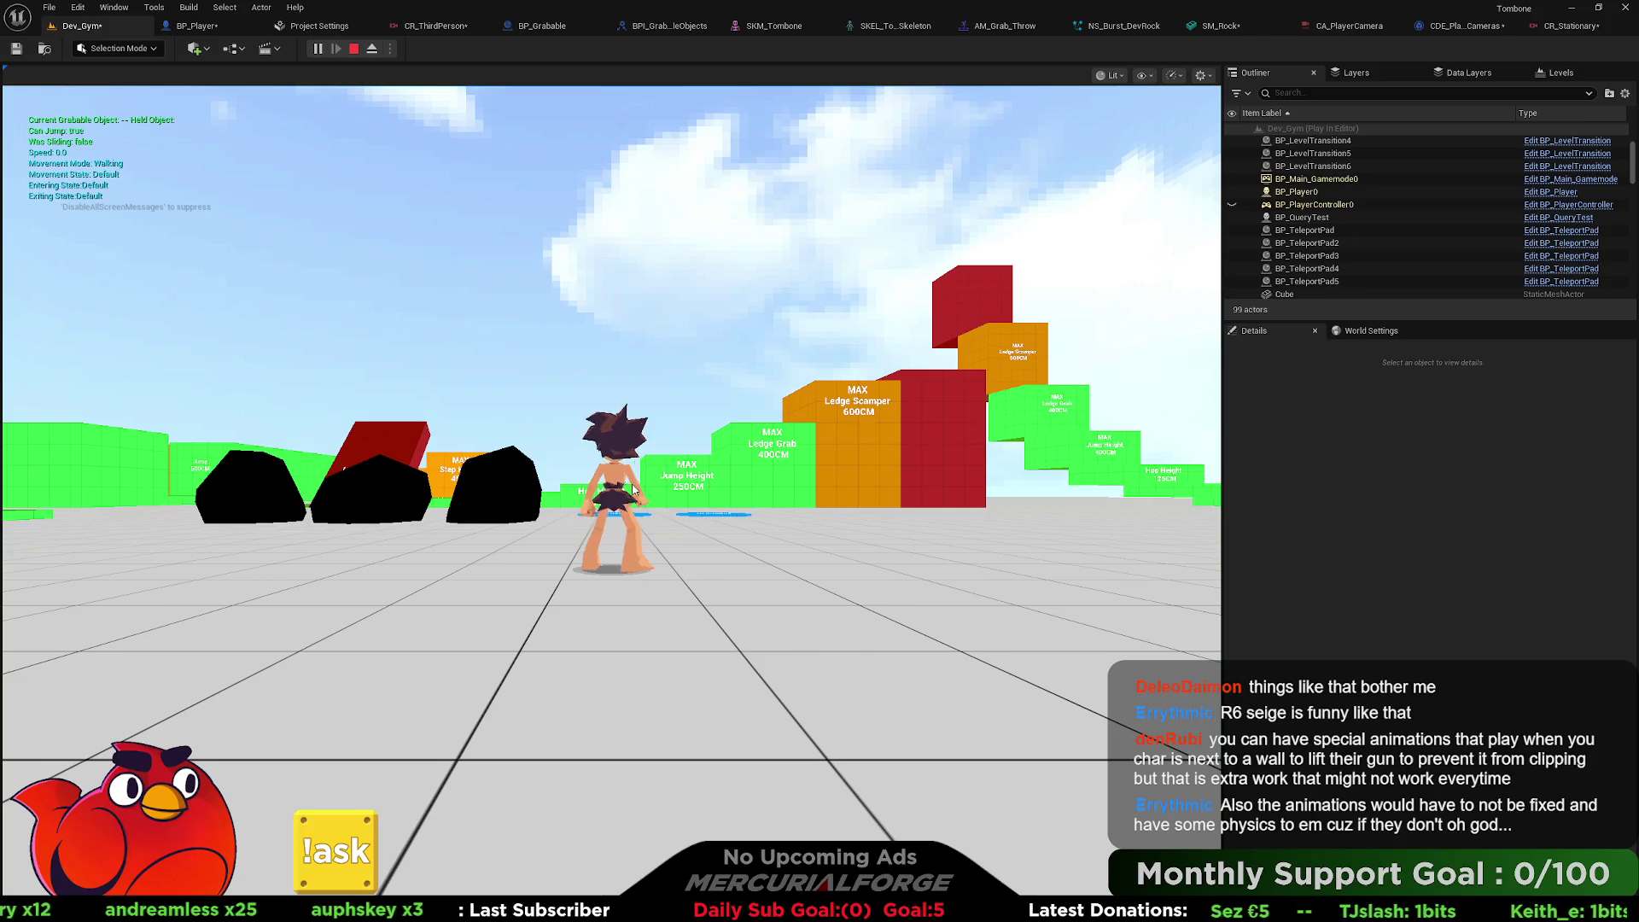
key("Escape")
right_click(626, 482)
left_click(679, 475)
key("Escape")
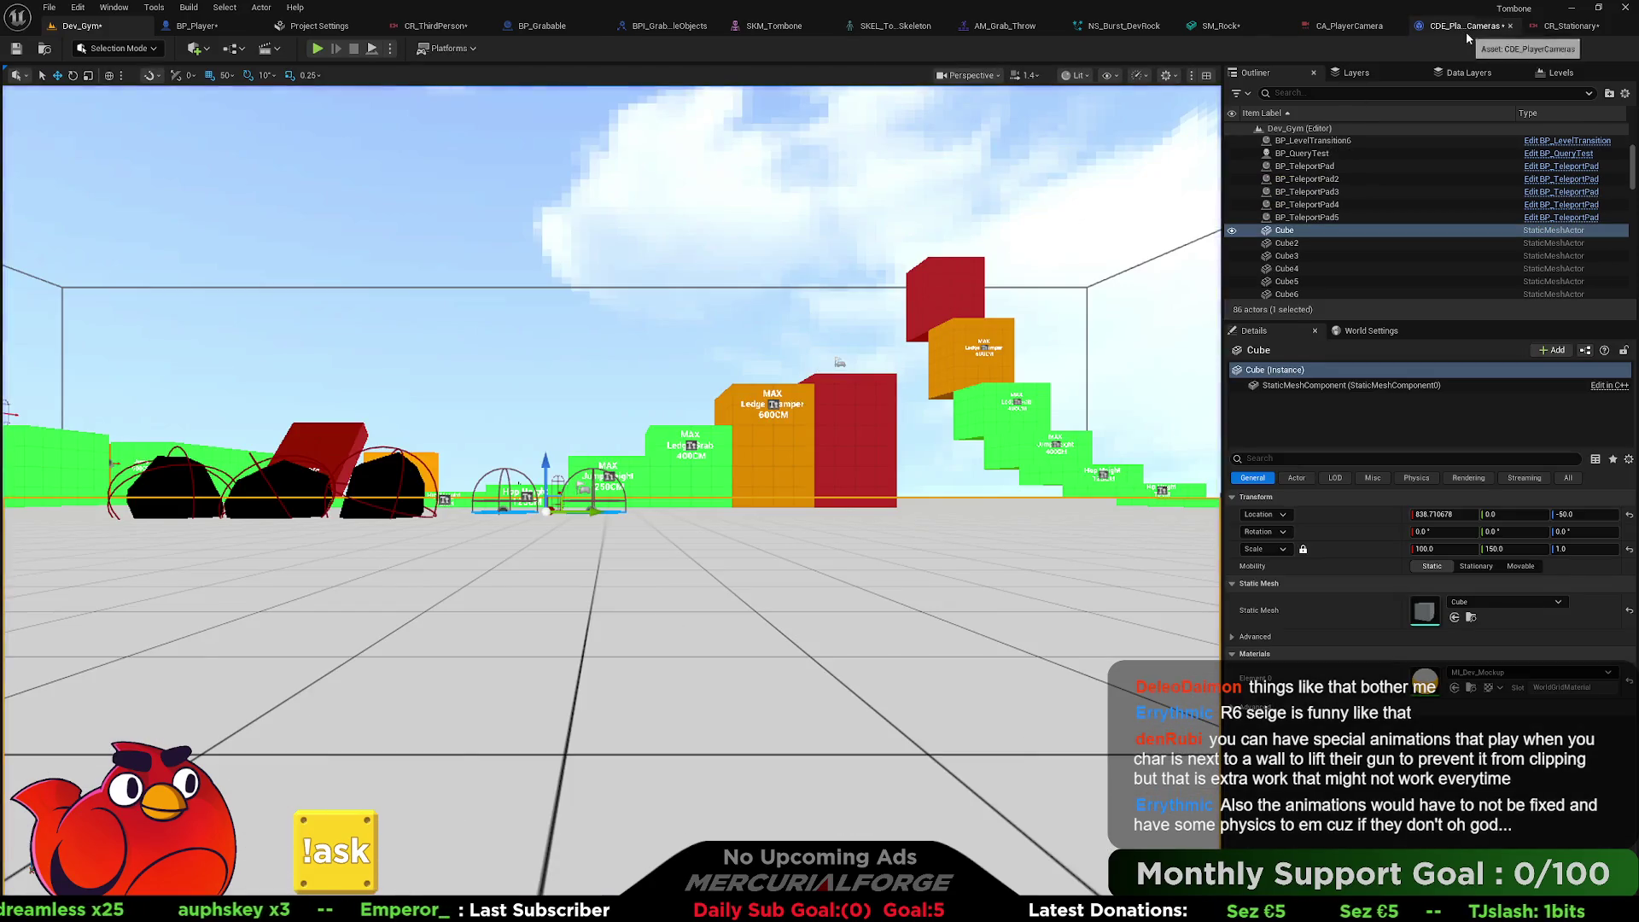
Revert CR_ThirdPerson's Initial Orientation to Context Yaw Pitch and return to Dev_Gym.
left_click(418, 26)
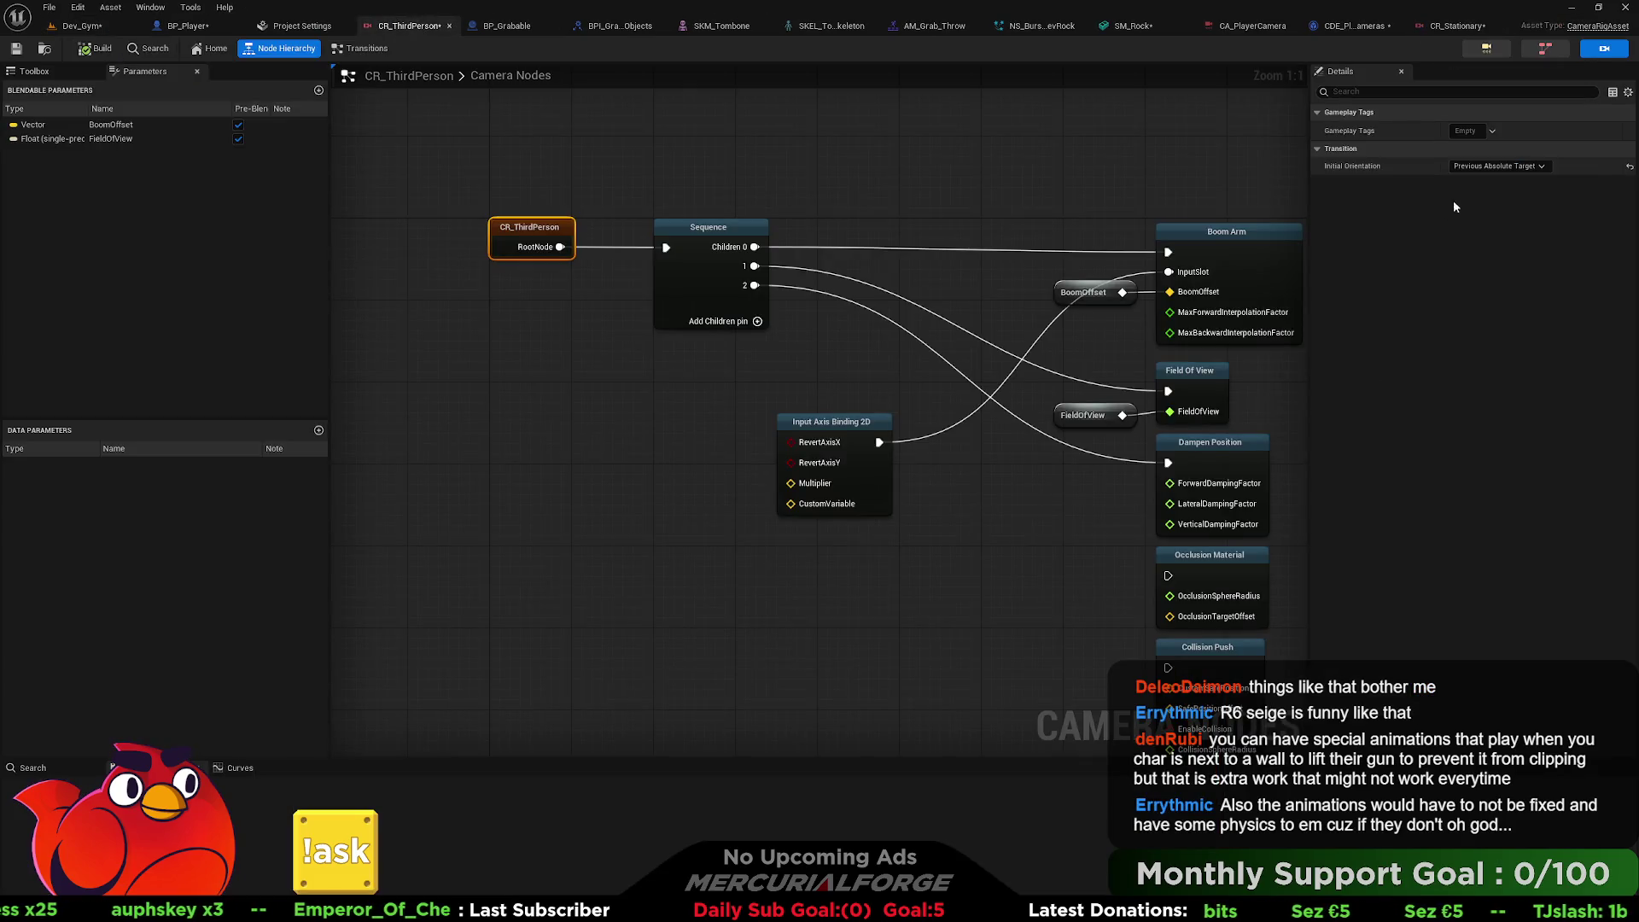
left_click(1498, 166)
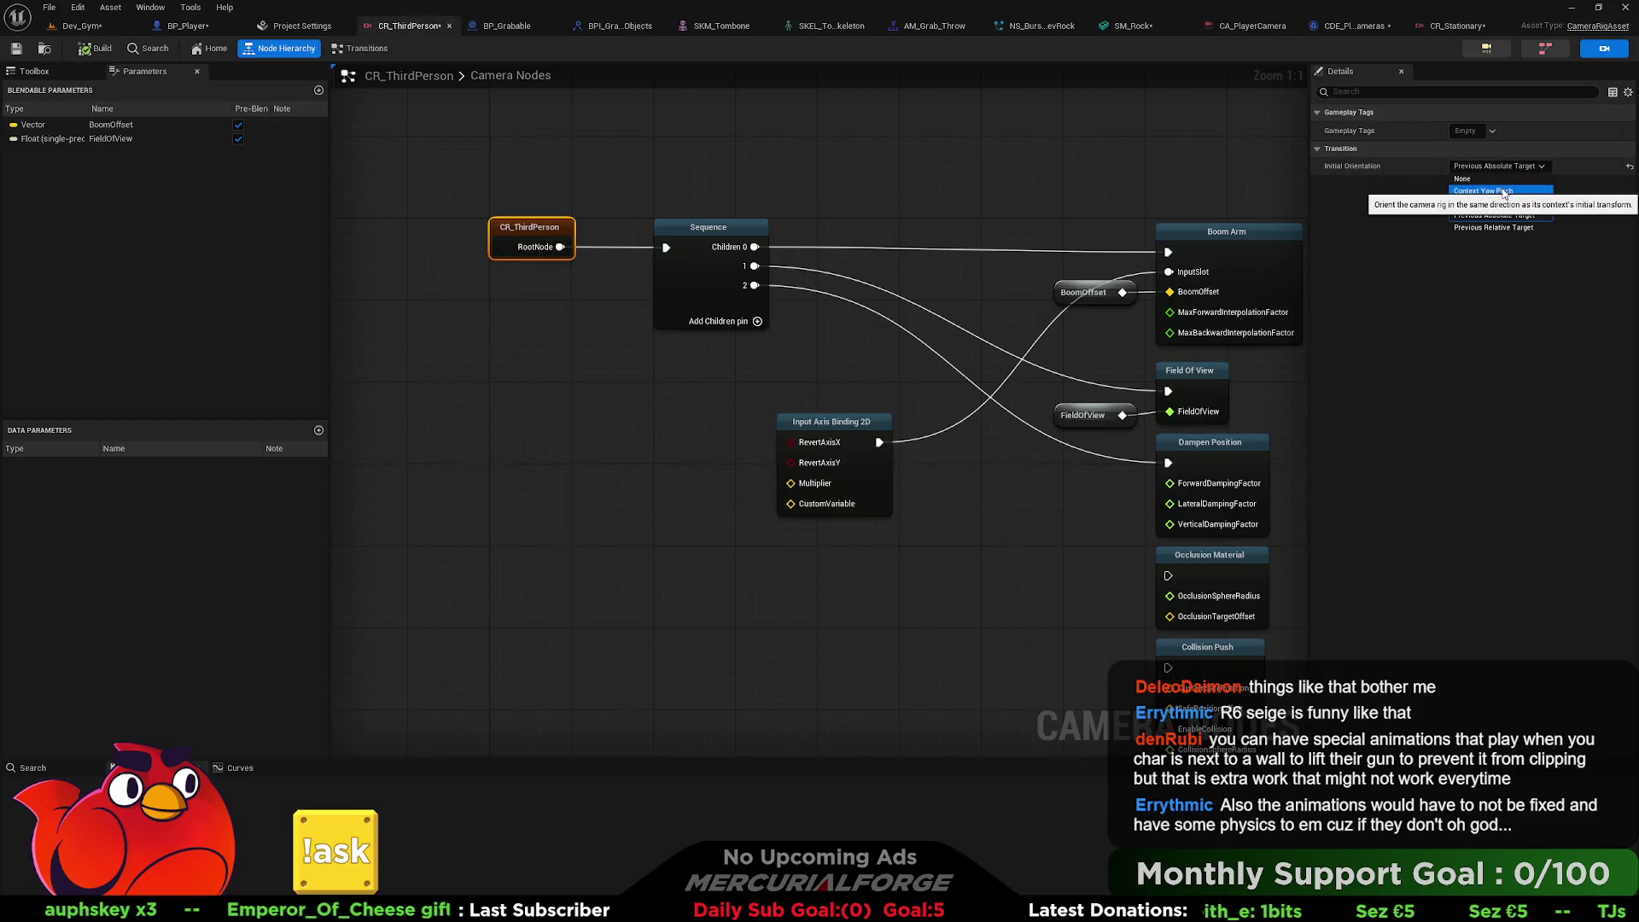
left_click(1503, 189)
left_click(1504, 168)
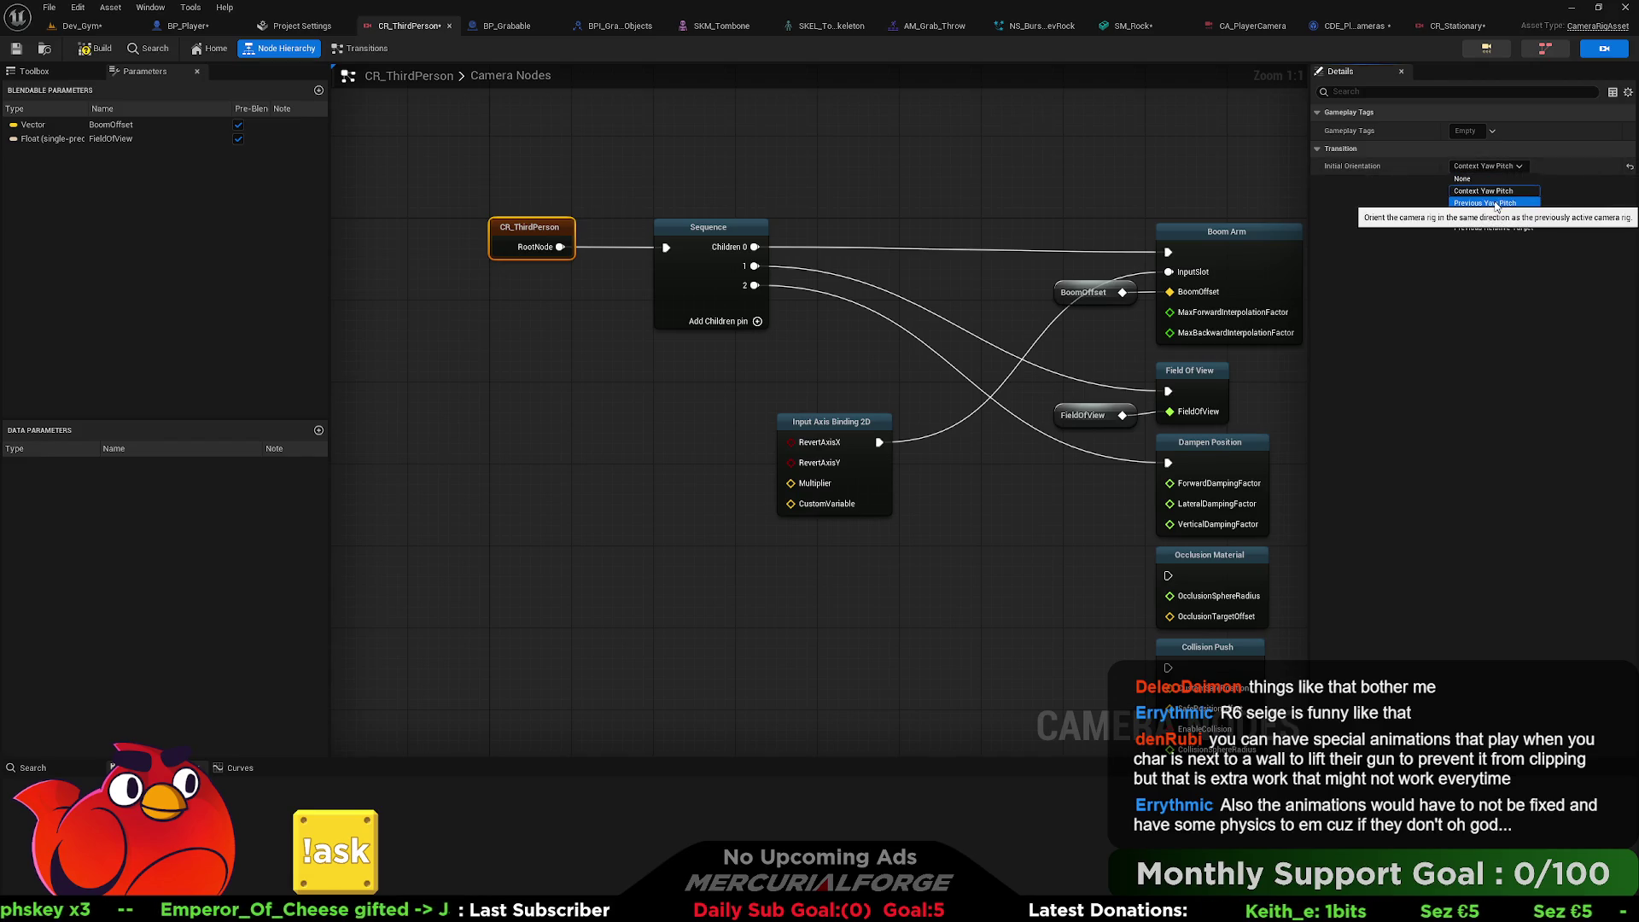
left_click(1500, 191)
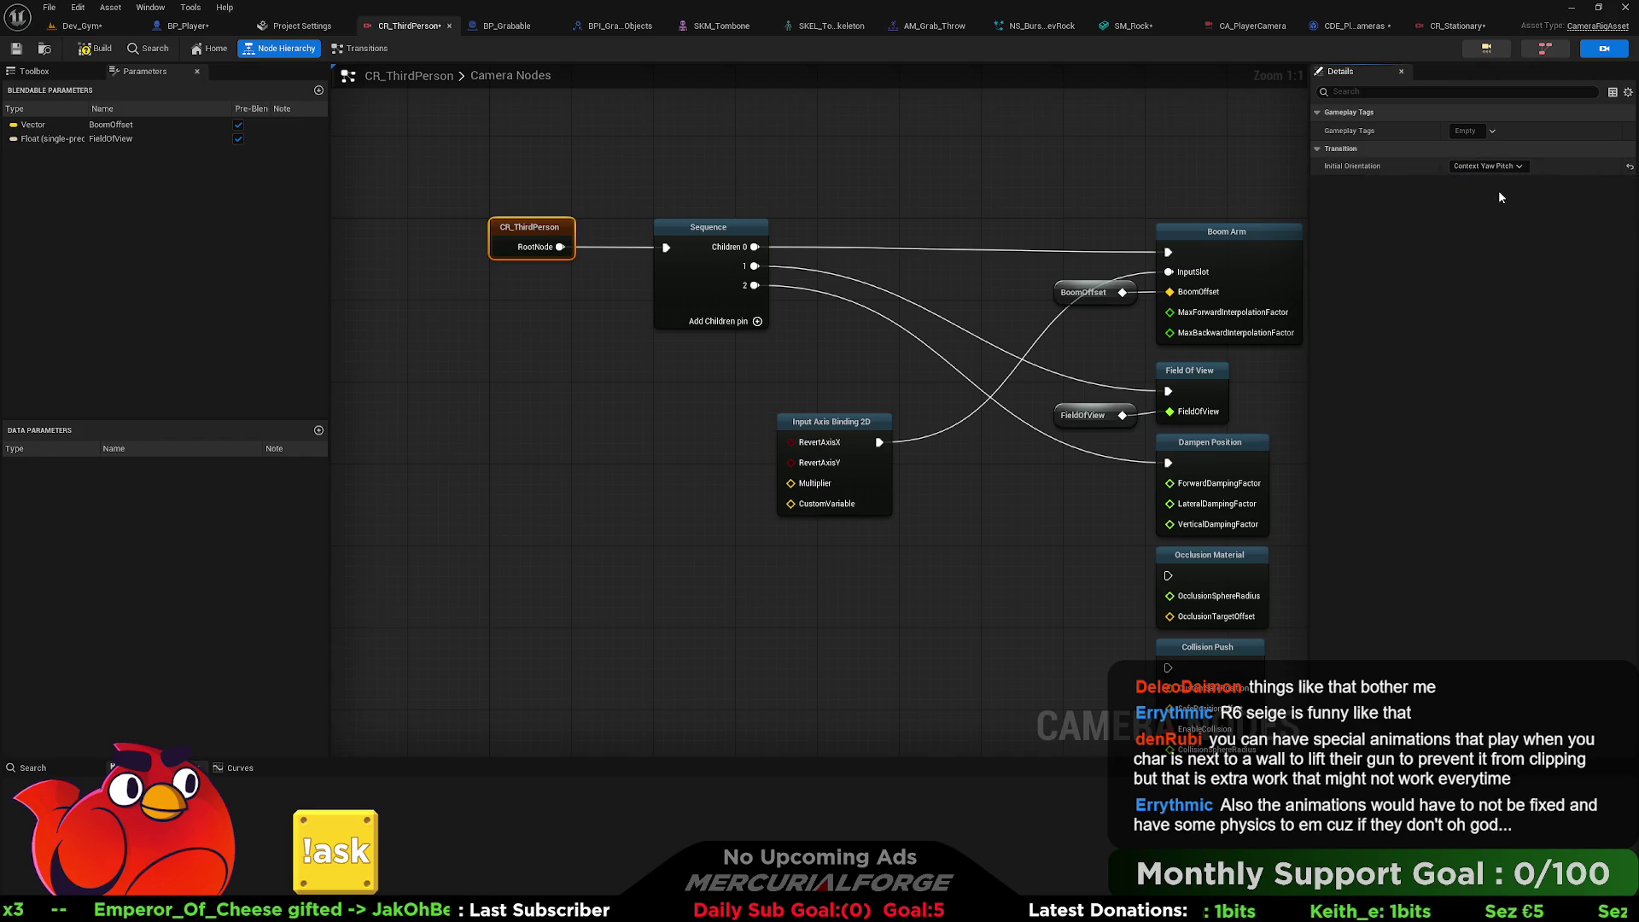
left_click(85, 25)
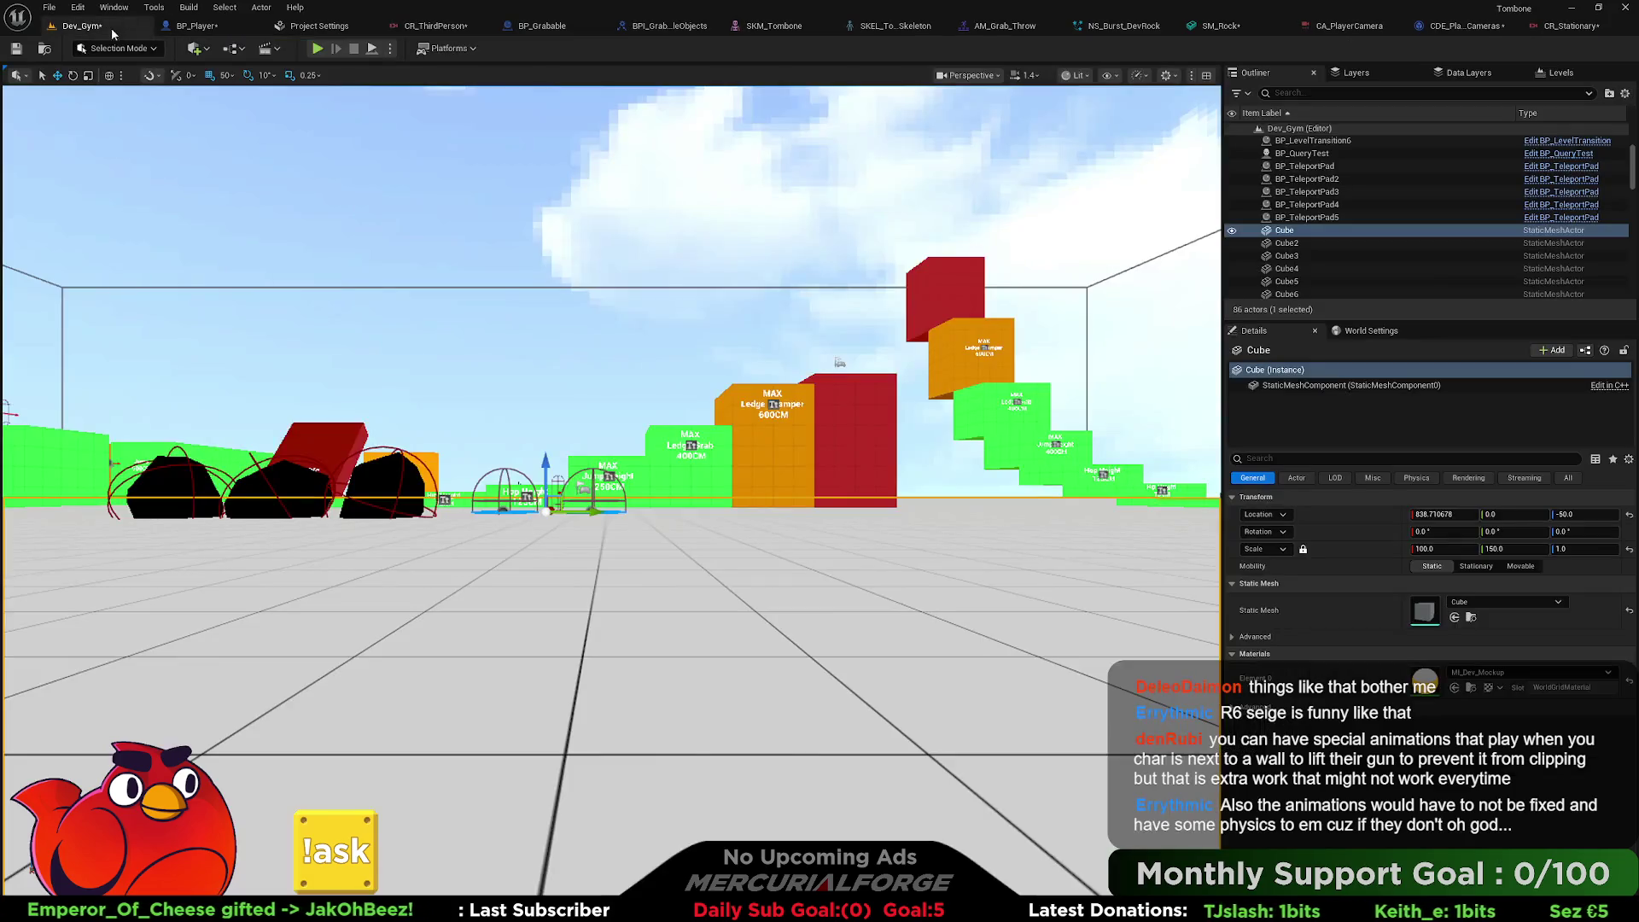
In BP_Player, set the GameplayCamera component's yaw to 0 and pitch to -17.
left_click(205, 27)
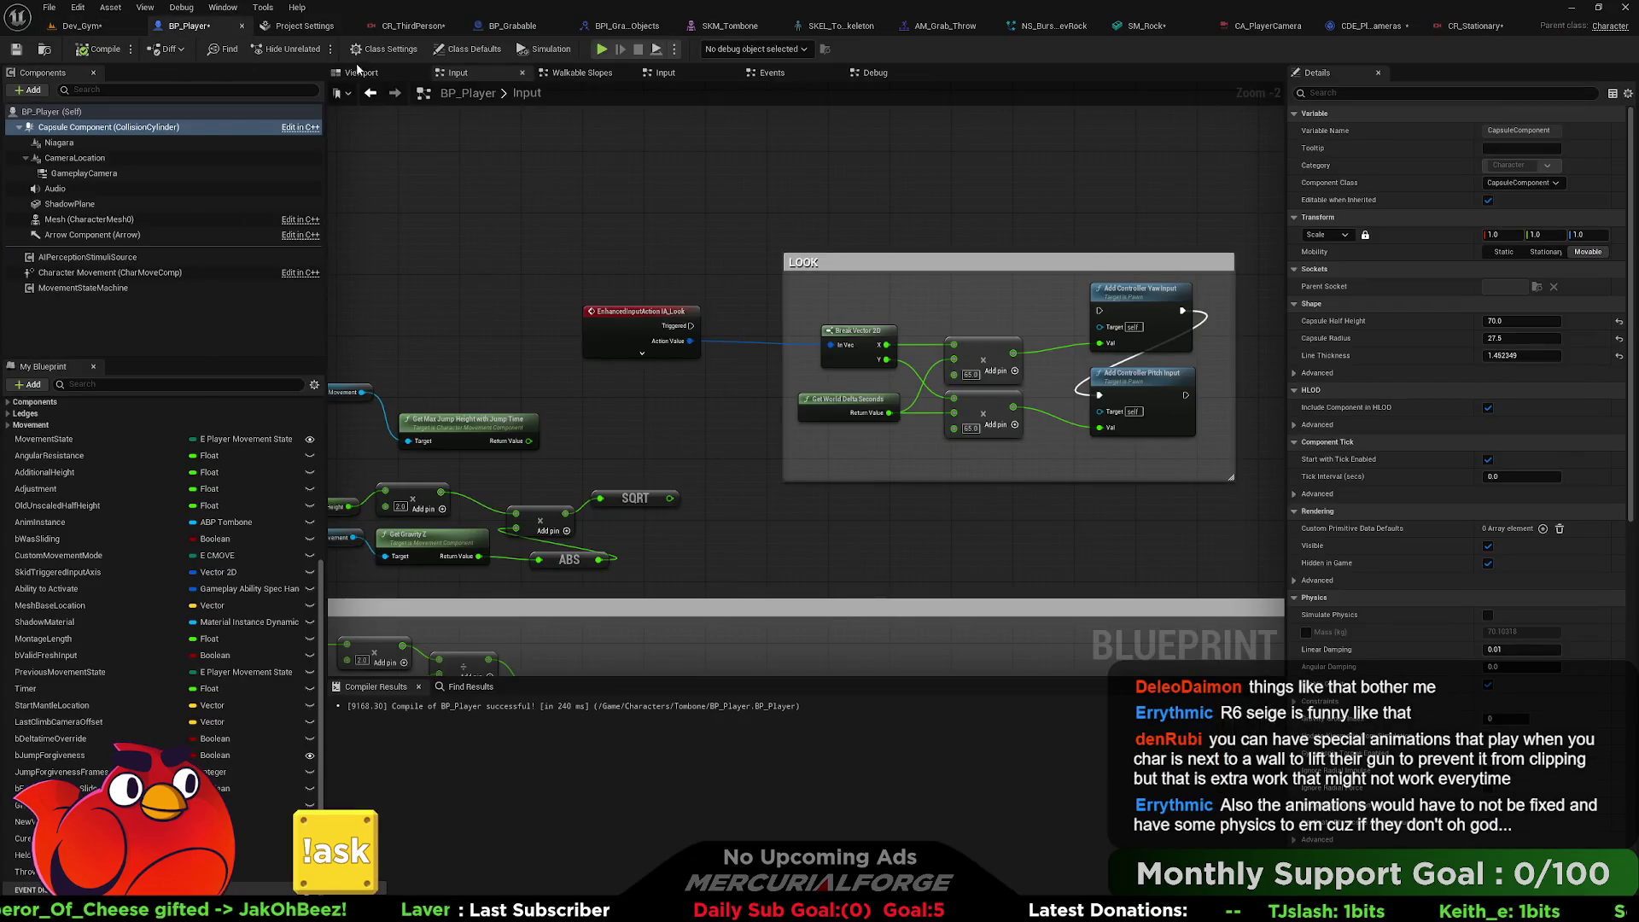
left_click(359, 73)
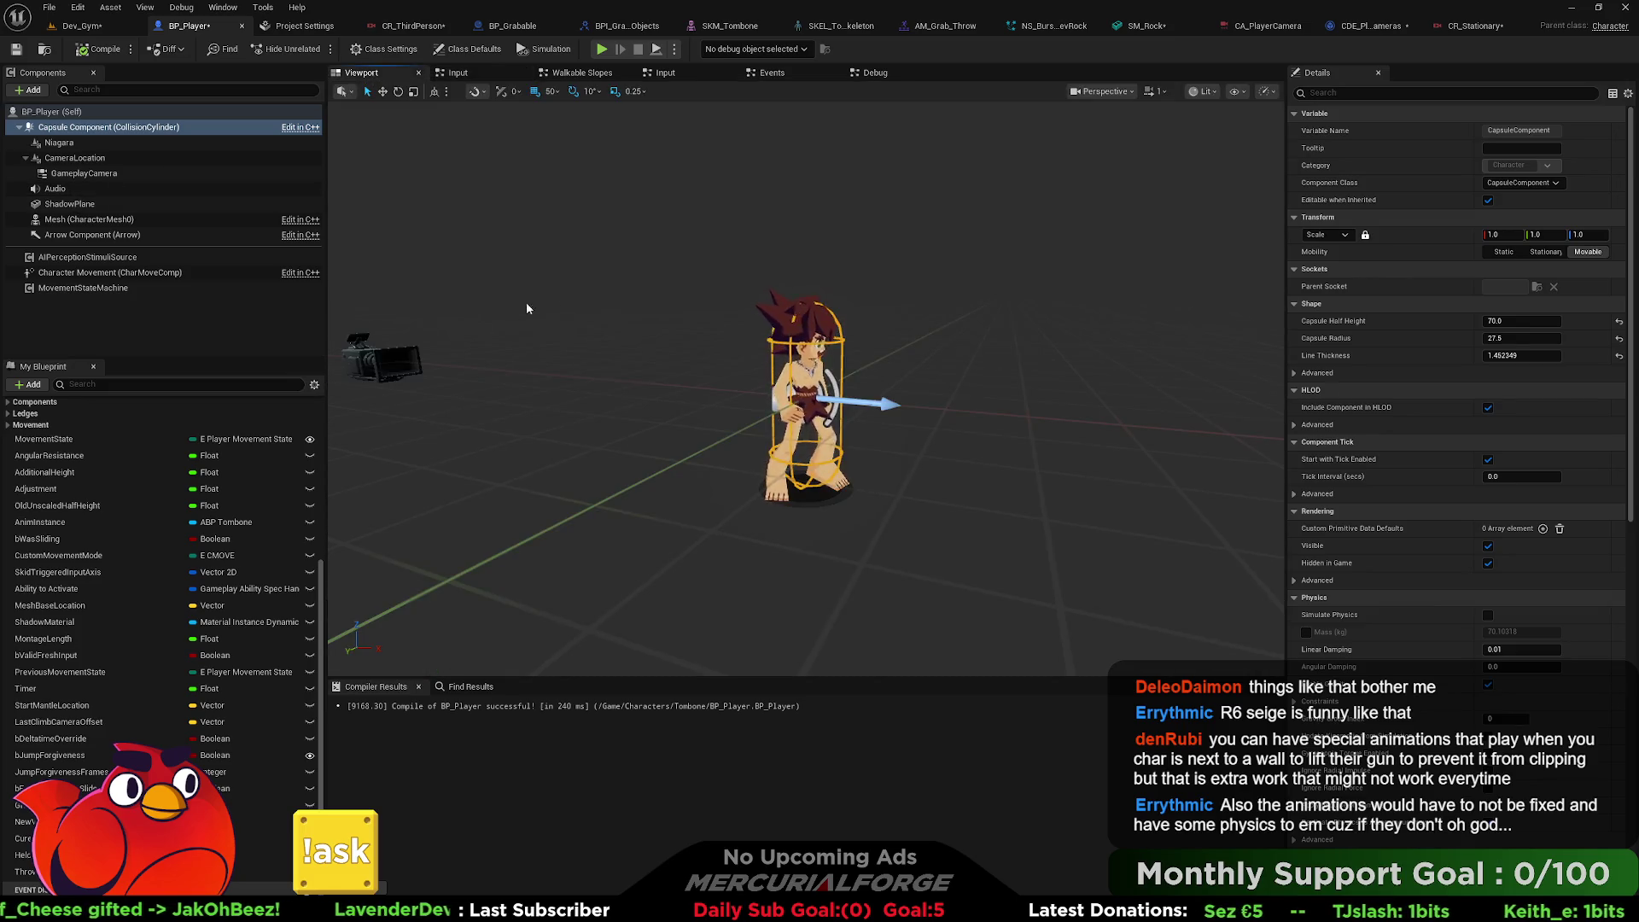
left_click(415, 355)
mouse_move(1599, 234)
left_mouse_down()
mouse_move(1564, 234)
mouse_move(1584, 235)
left_mouse_up()
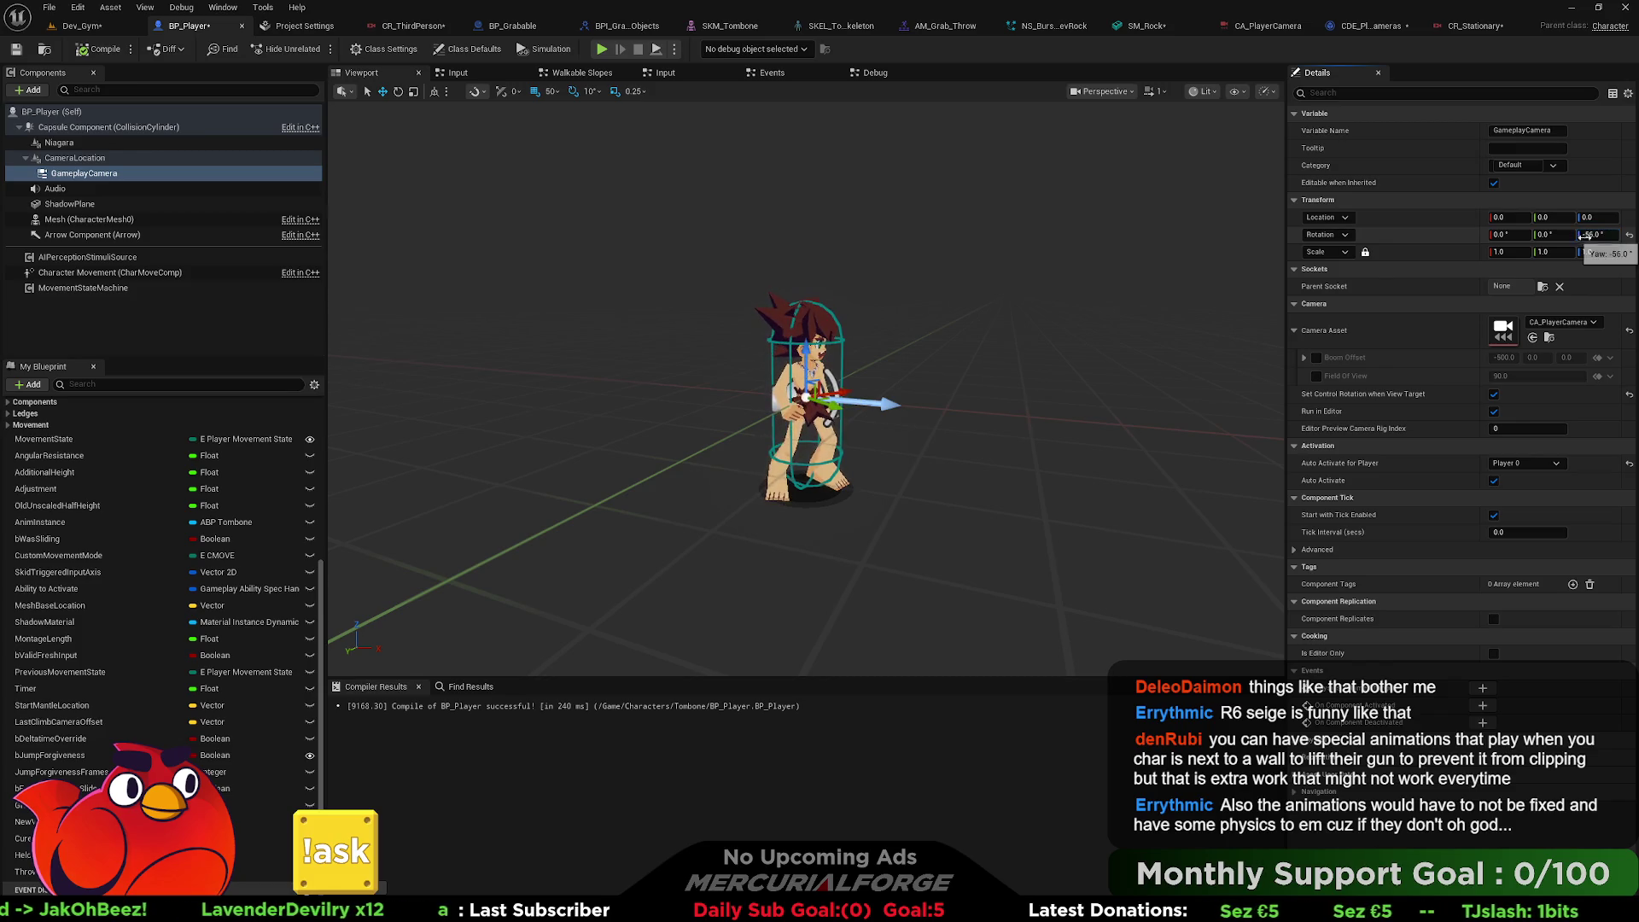
left_click(1629, 235)
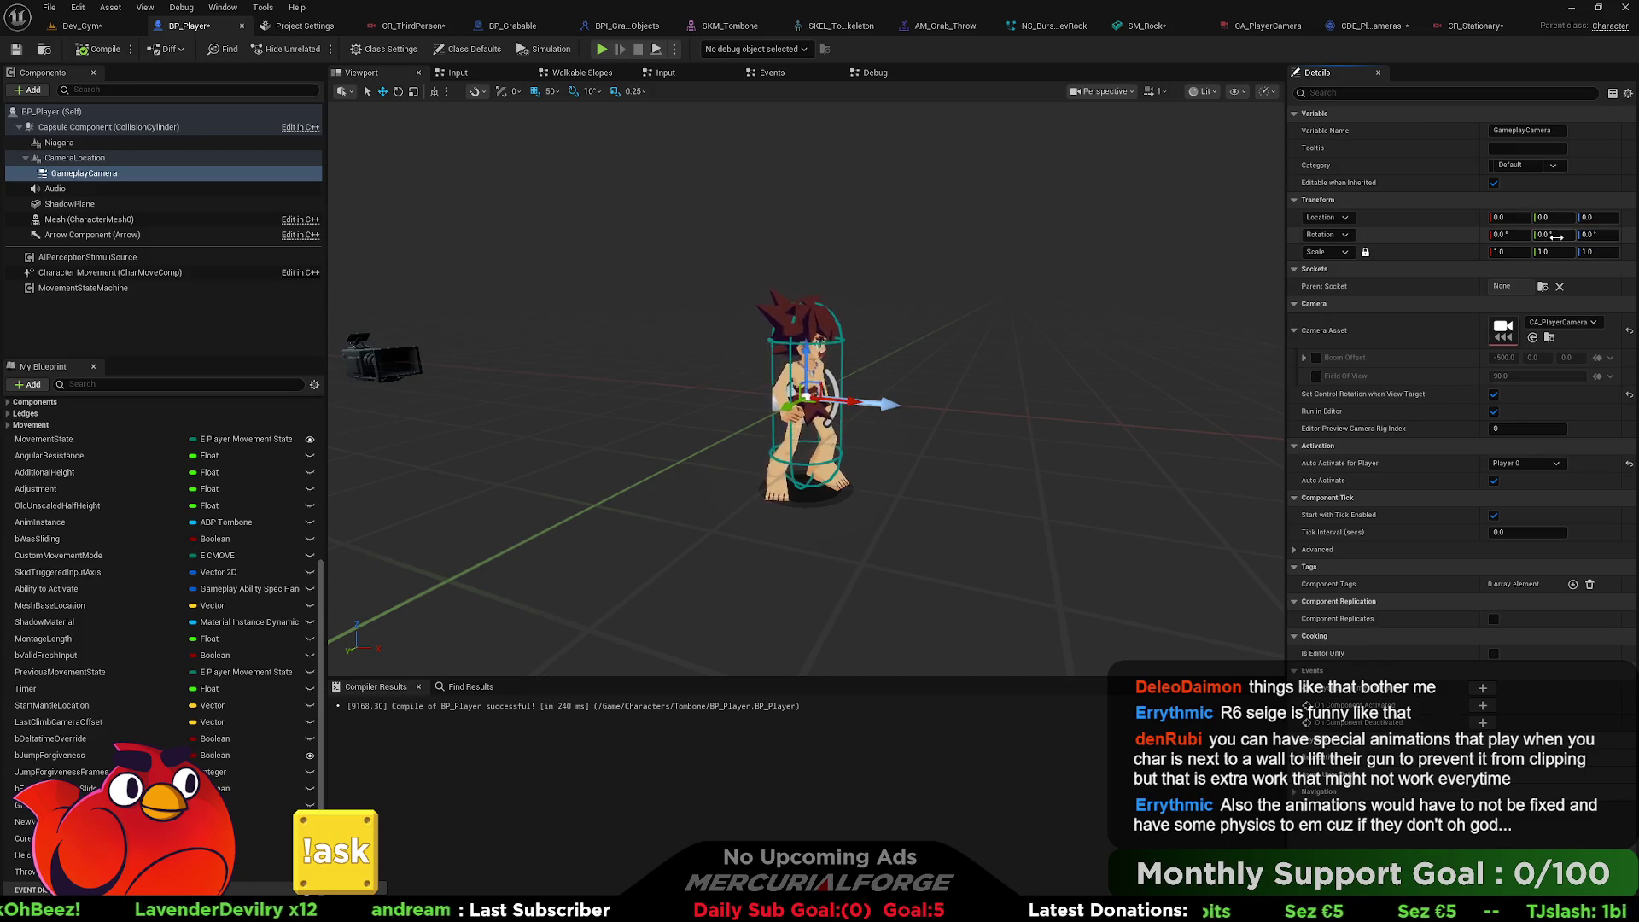
left_click_drag(1544, 234, 1529, 234)
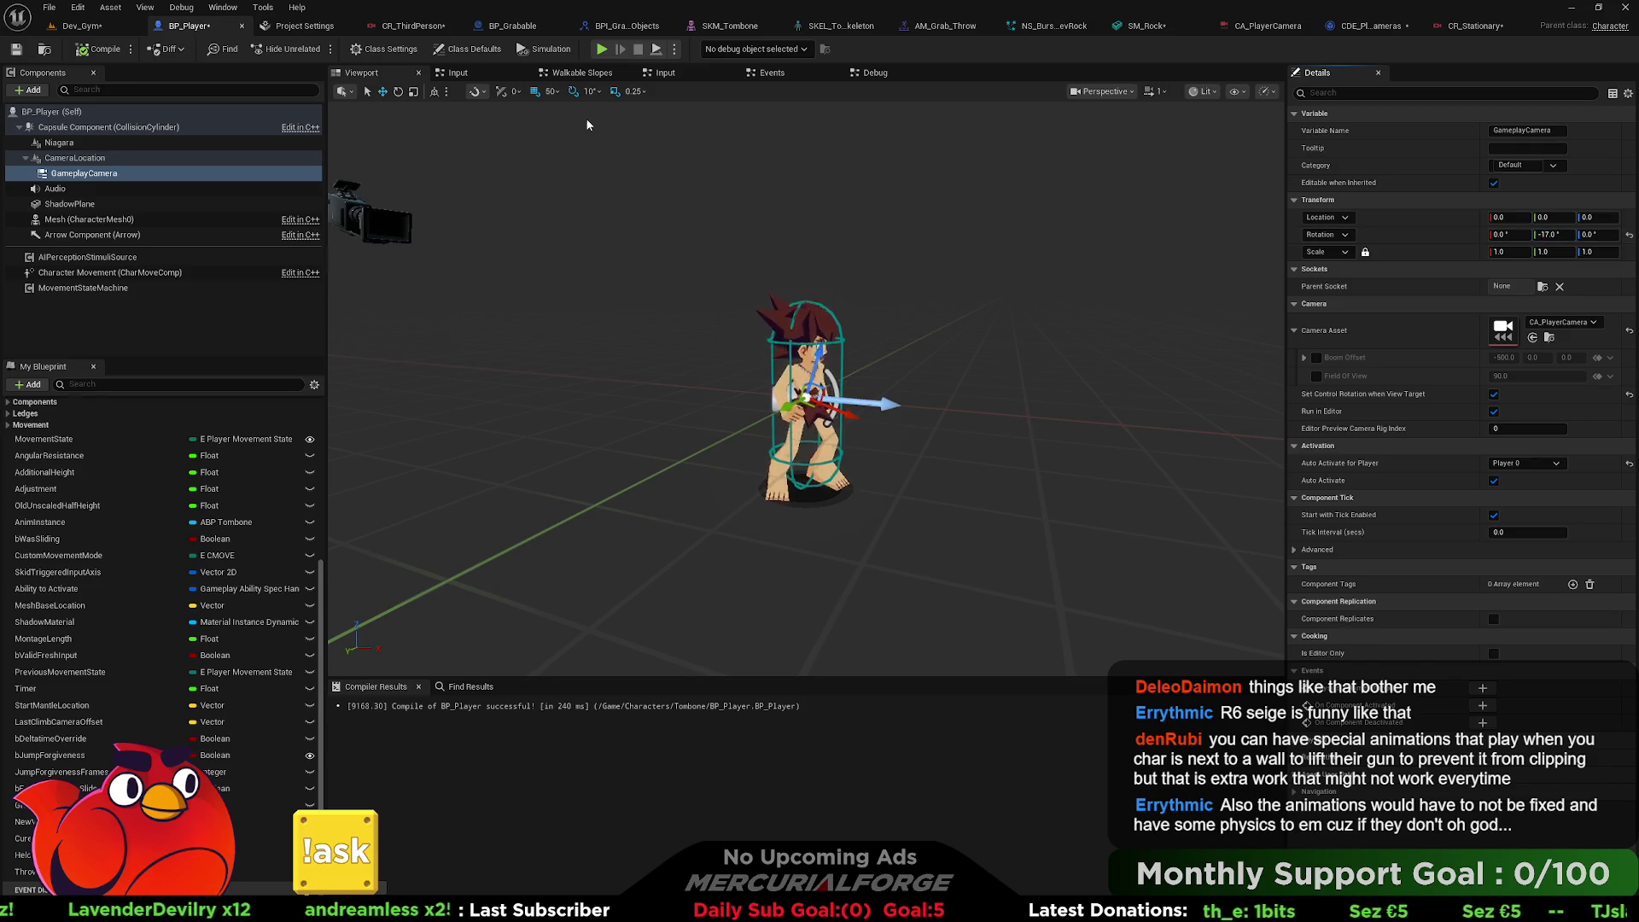
Play-test Dev_Gym with Alt+P, running the character forward before stopping.
left_click(82, 26)
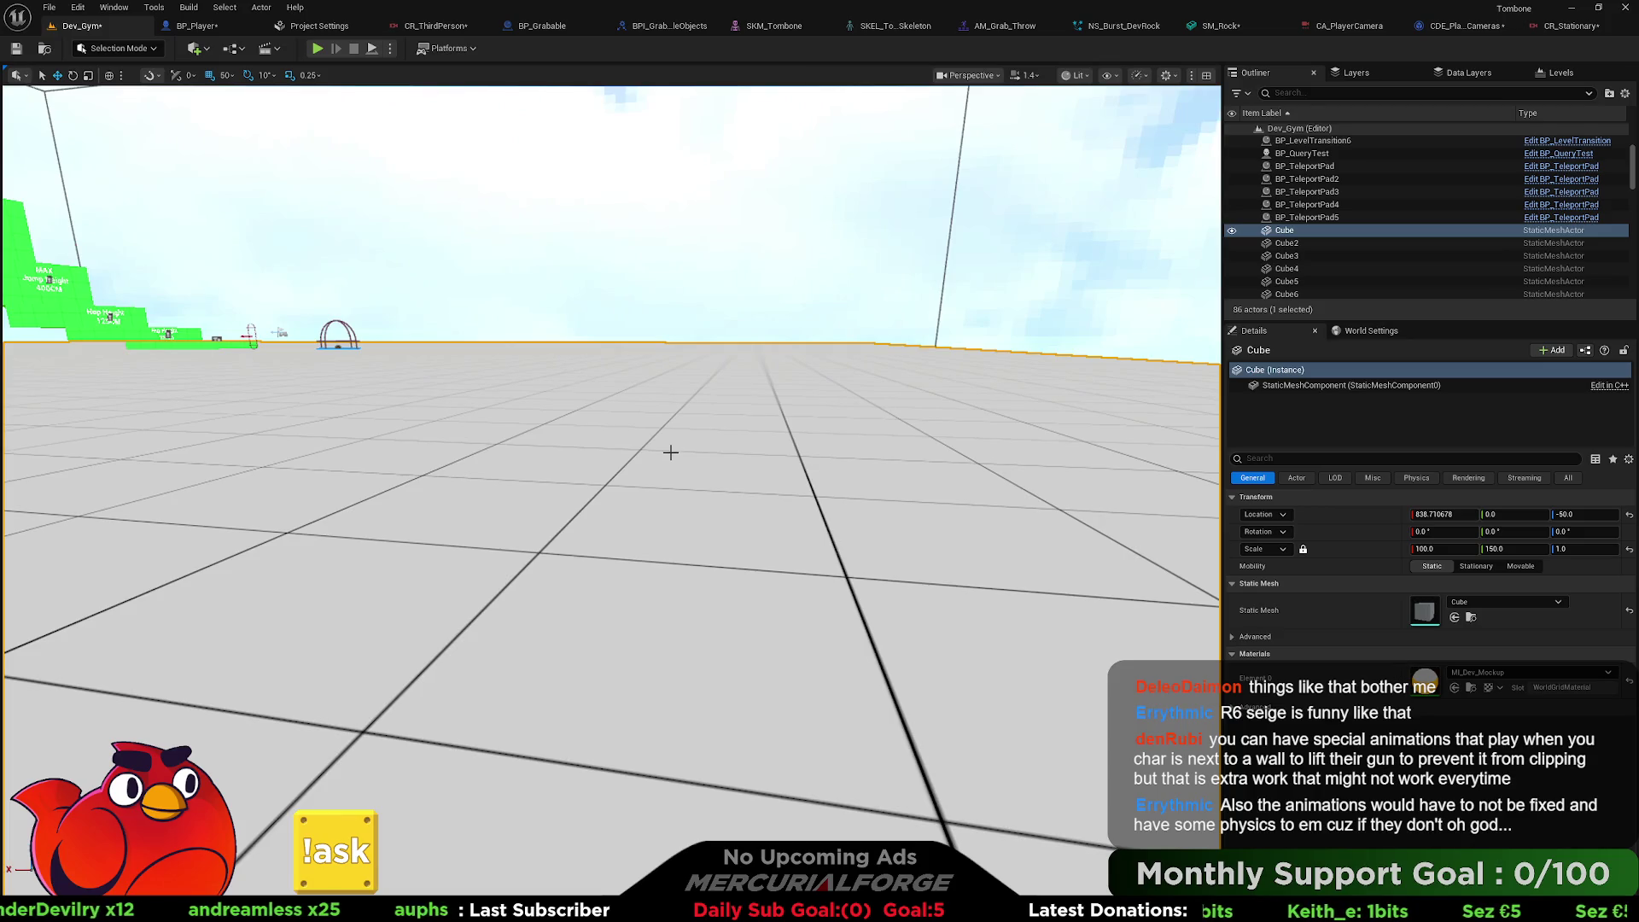
right_click(669, 450)
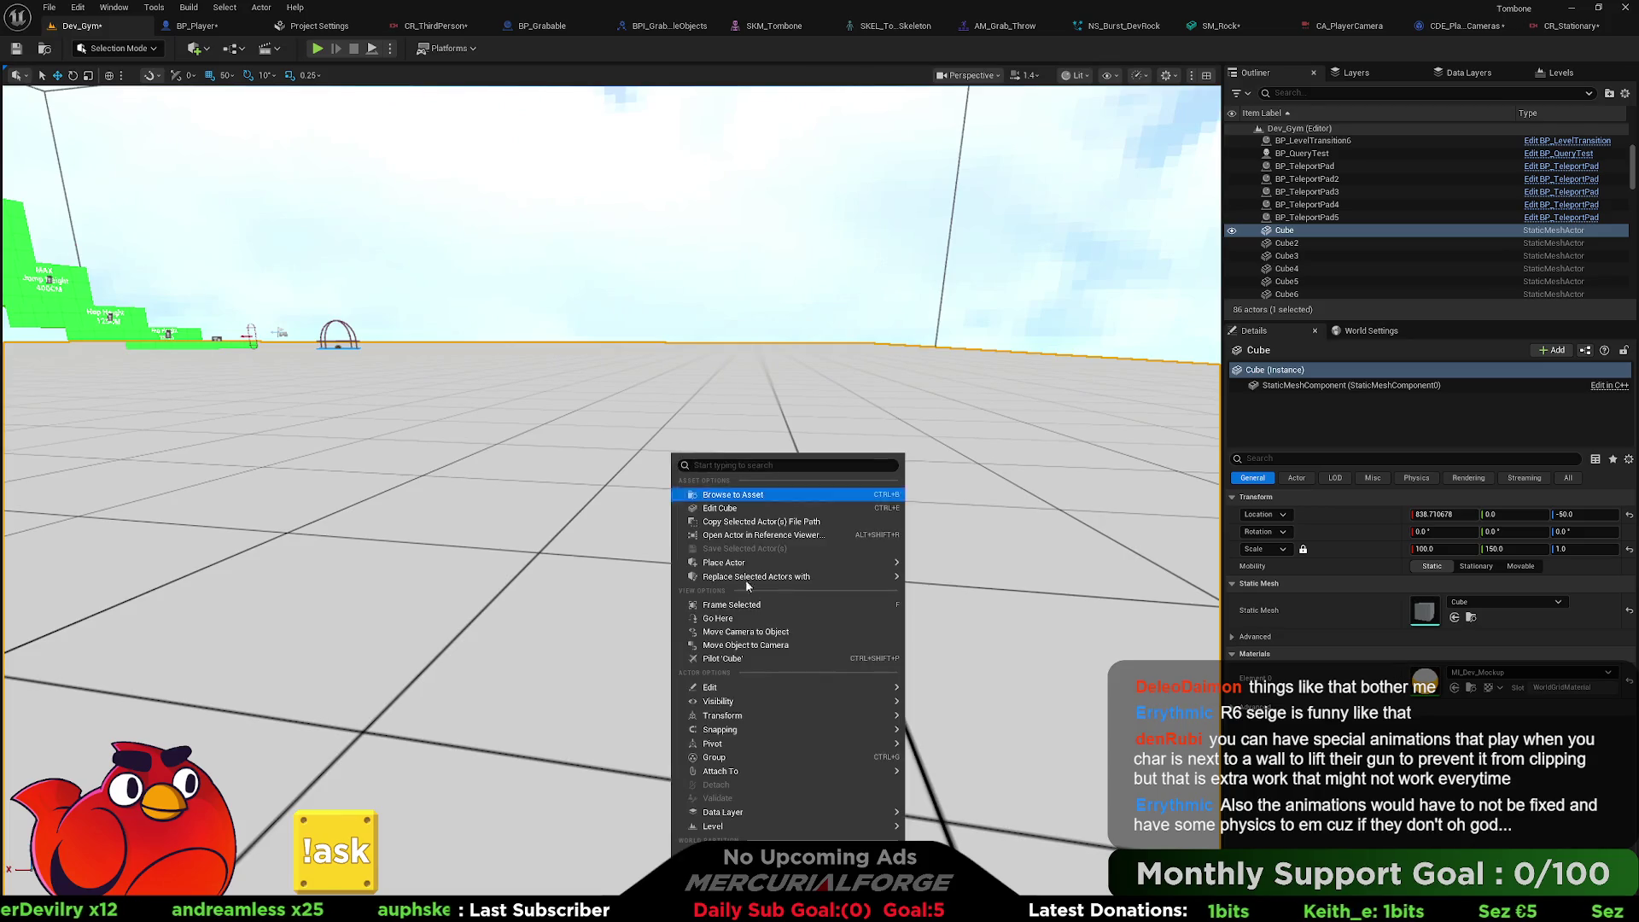
key("alt+p")
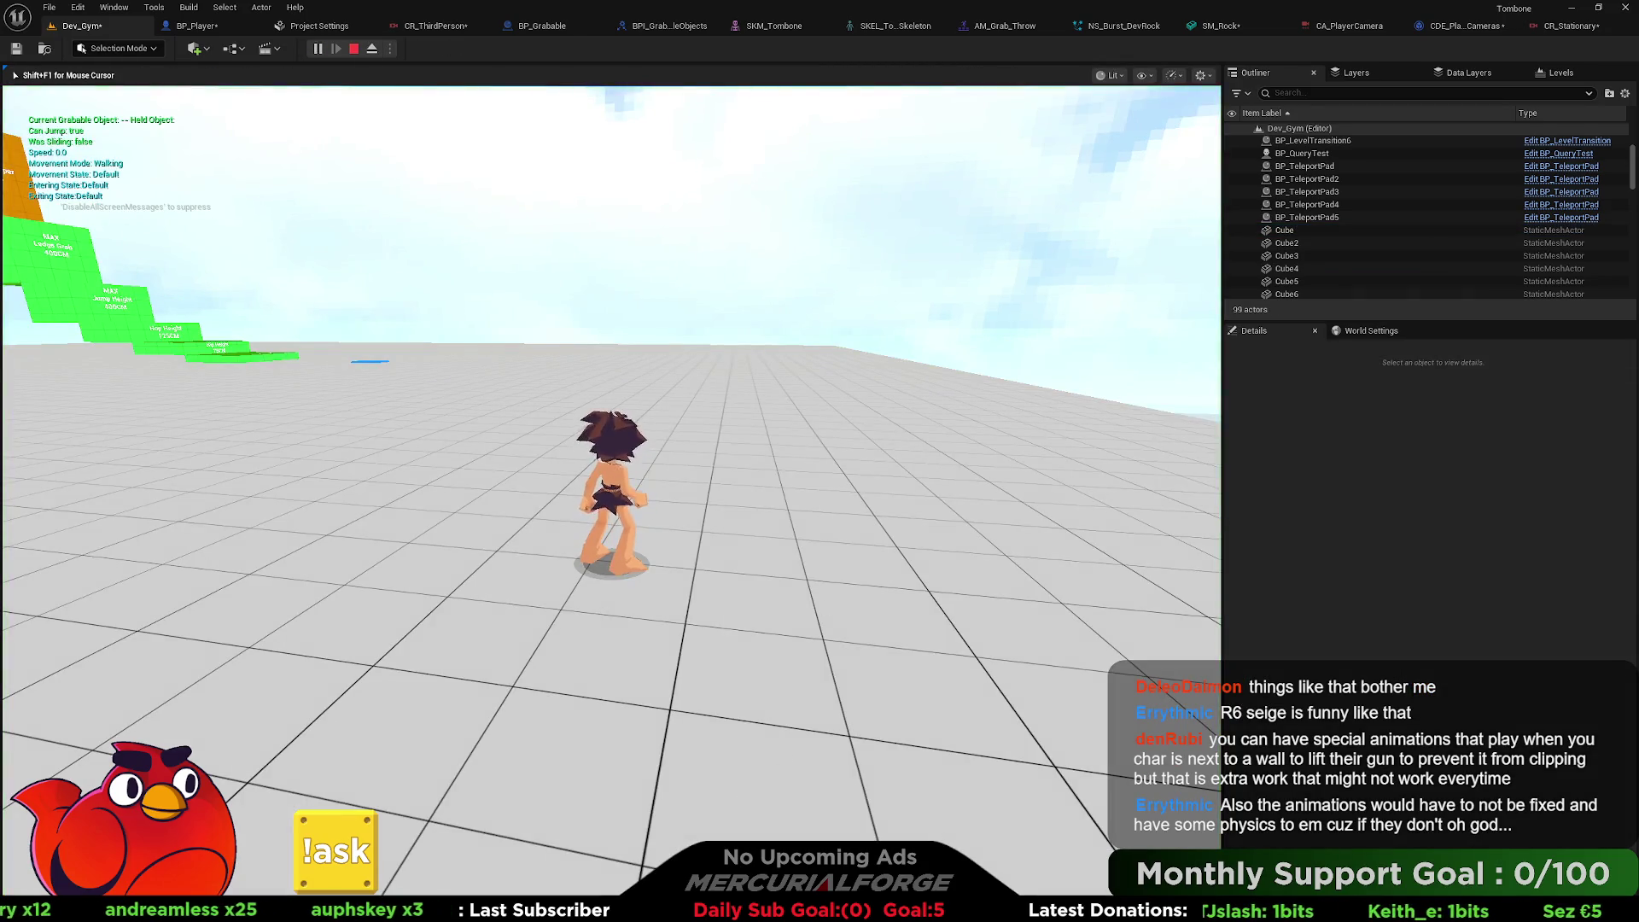
key("w")
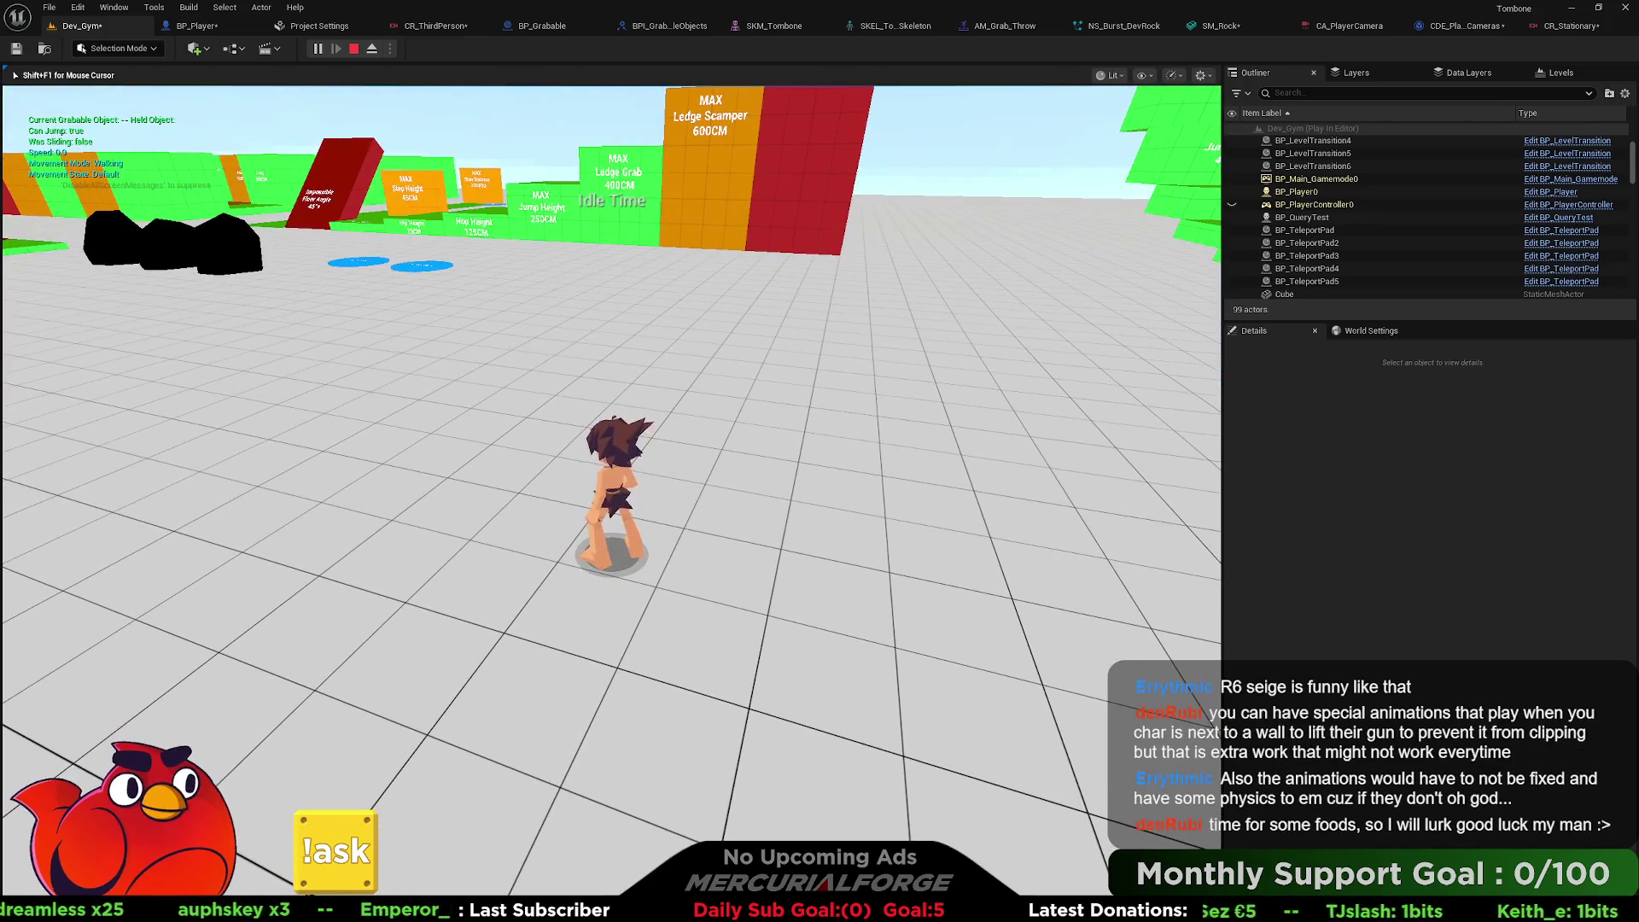
key("Escape")
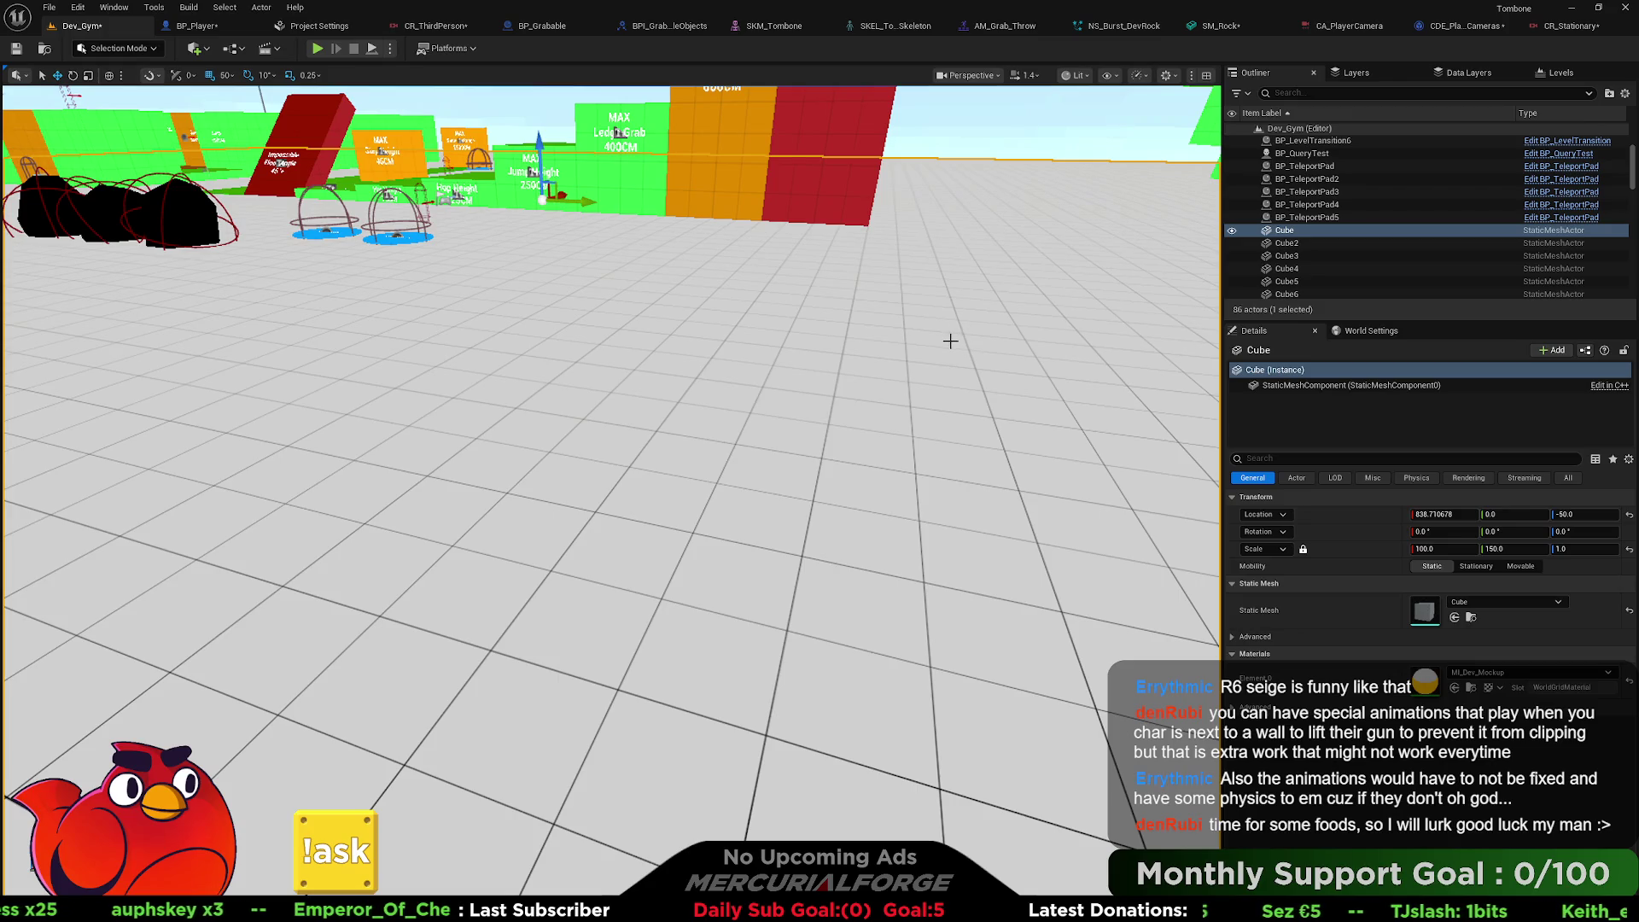
Look over the CR_ThirdPerson rig graph, then bring up the CR_Stationary rig.
left_click_drag(943, 278, 888, 376)
left_click(435, 26)
left_click_drag(908, 314, 809, 210)
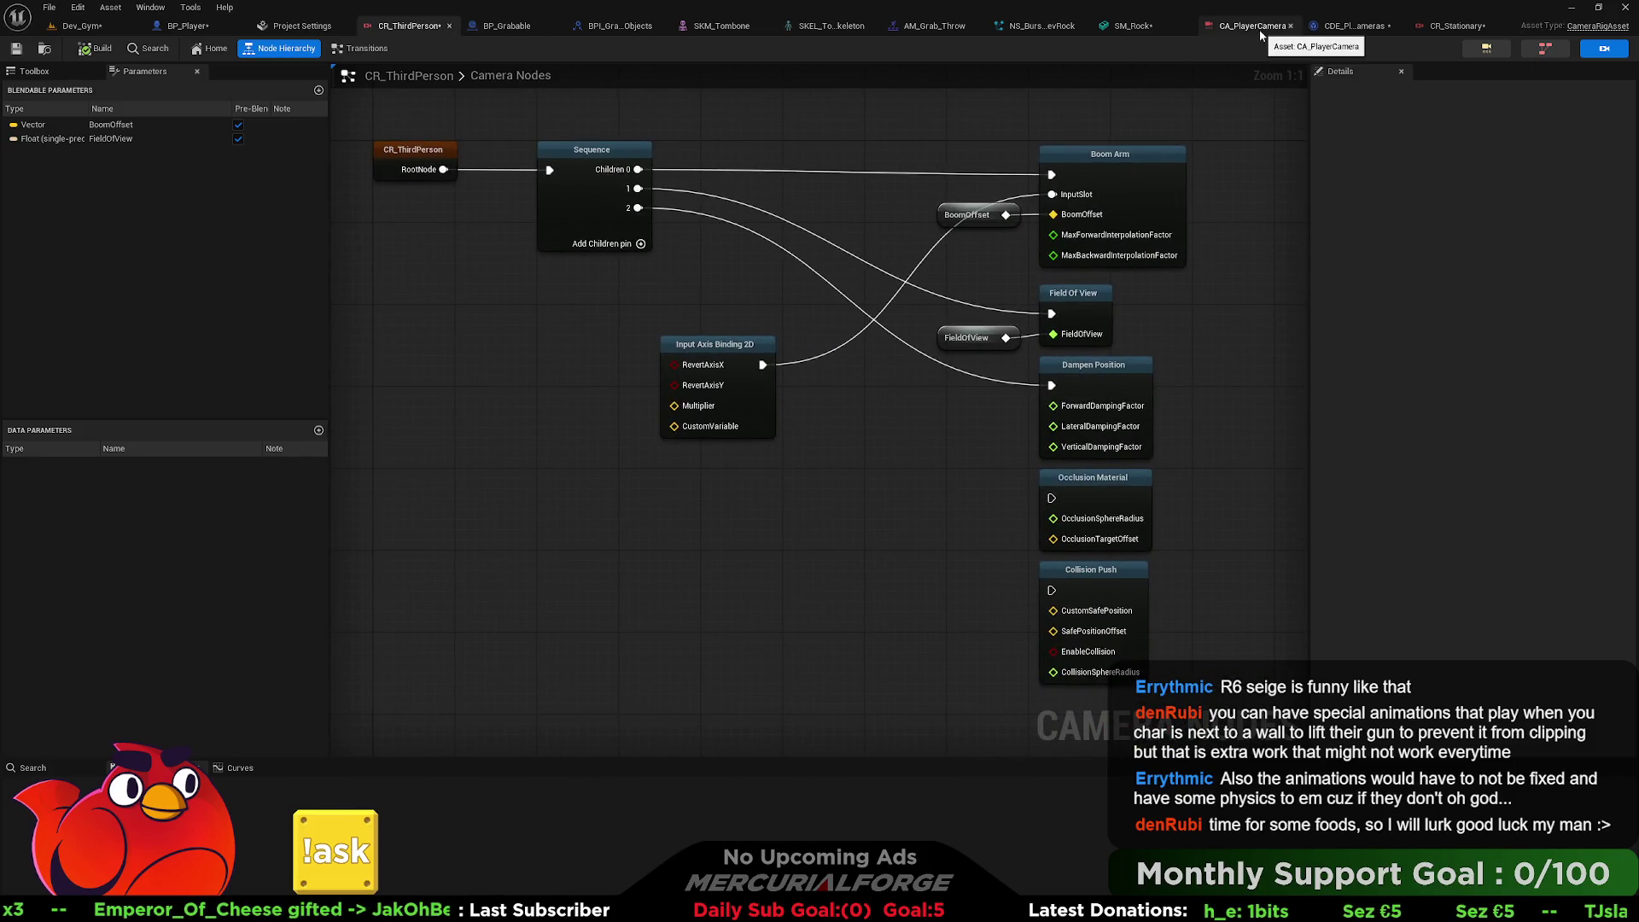
left_click(1444, 26)
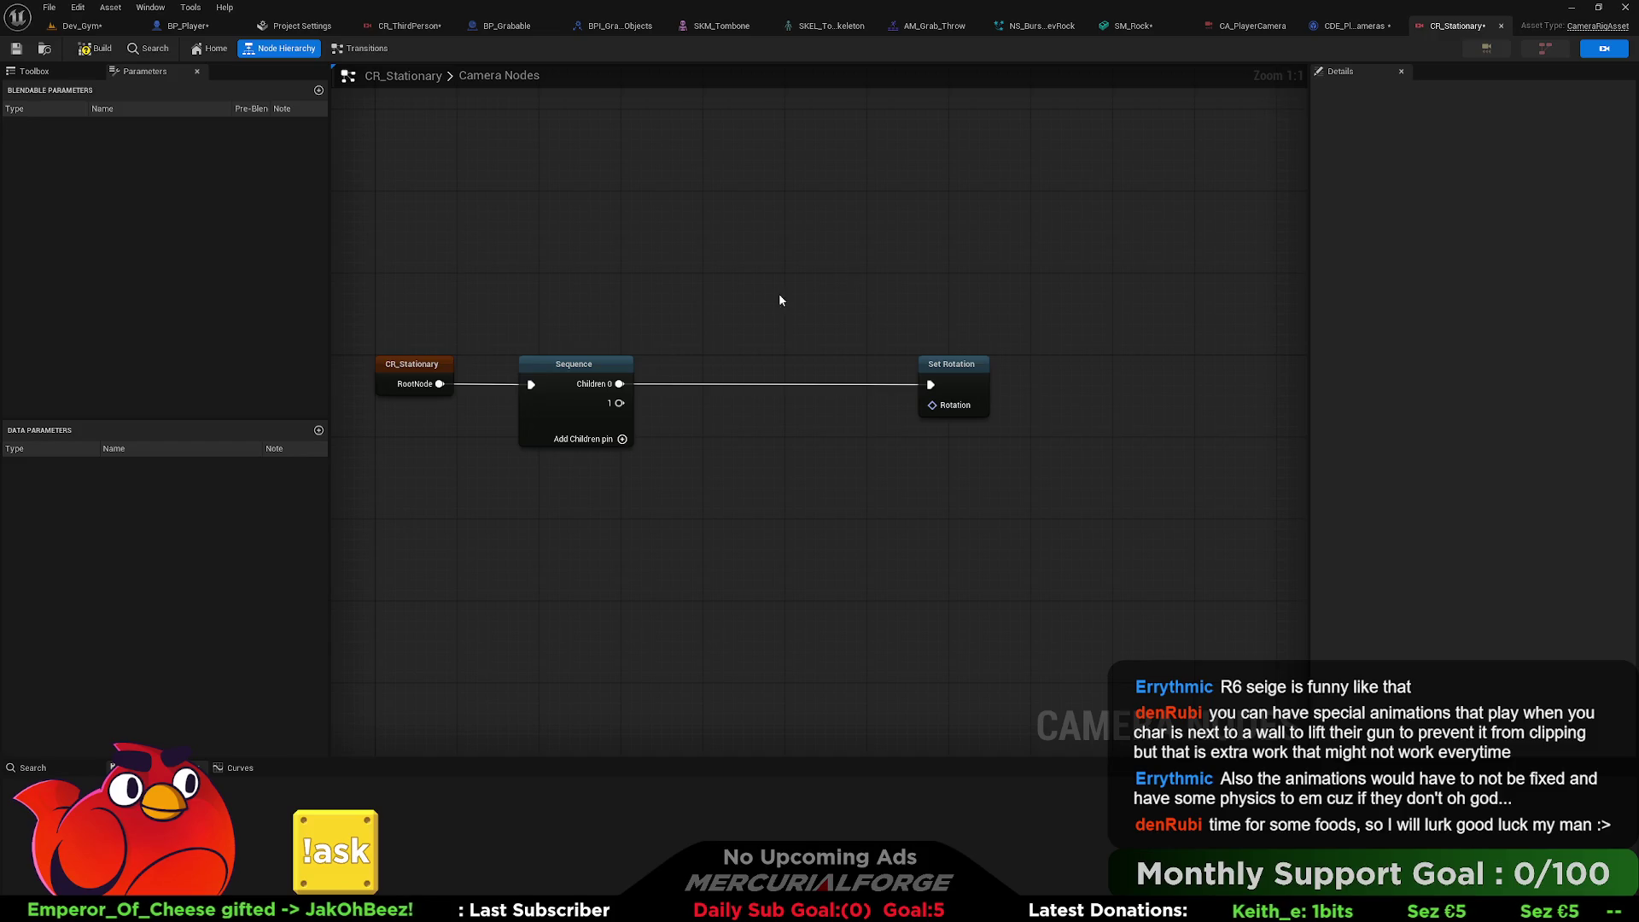
left_click_drag(754, 311, 791, 306)
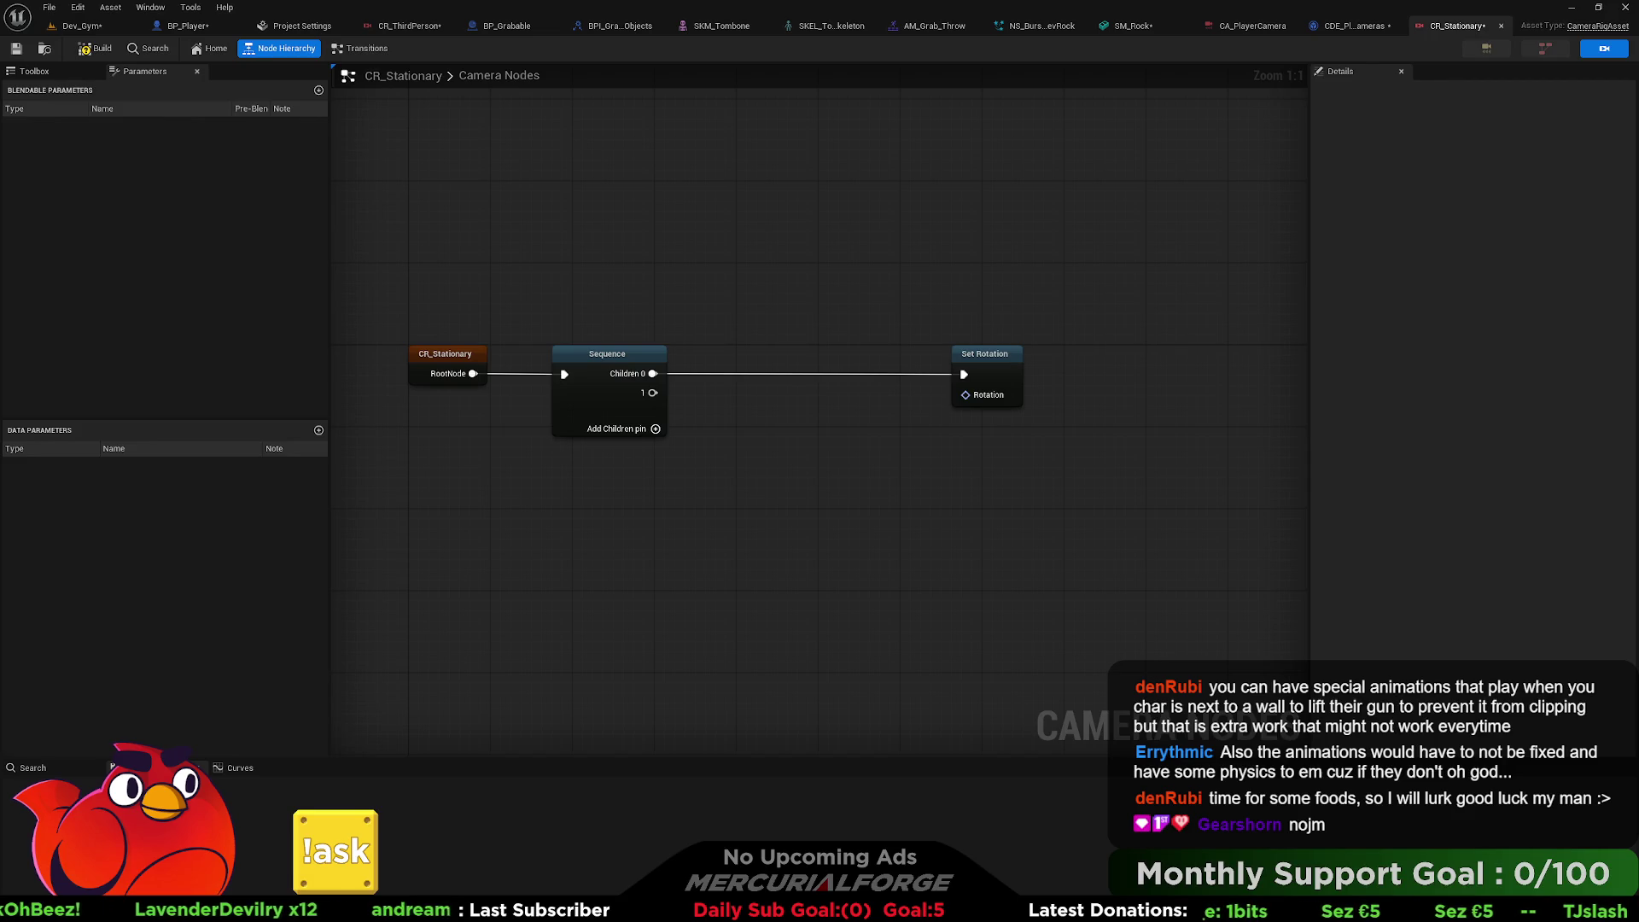
left_click(34, 70)
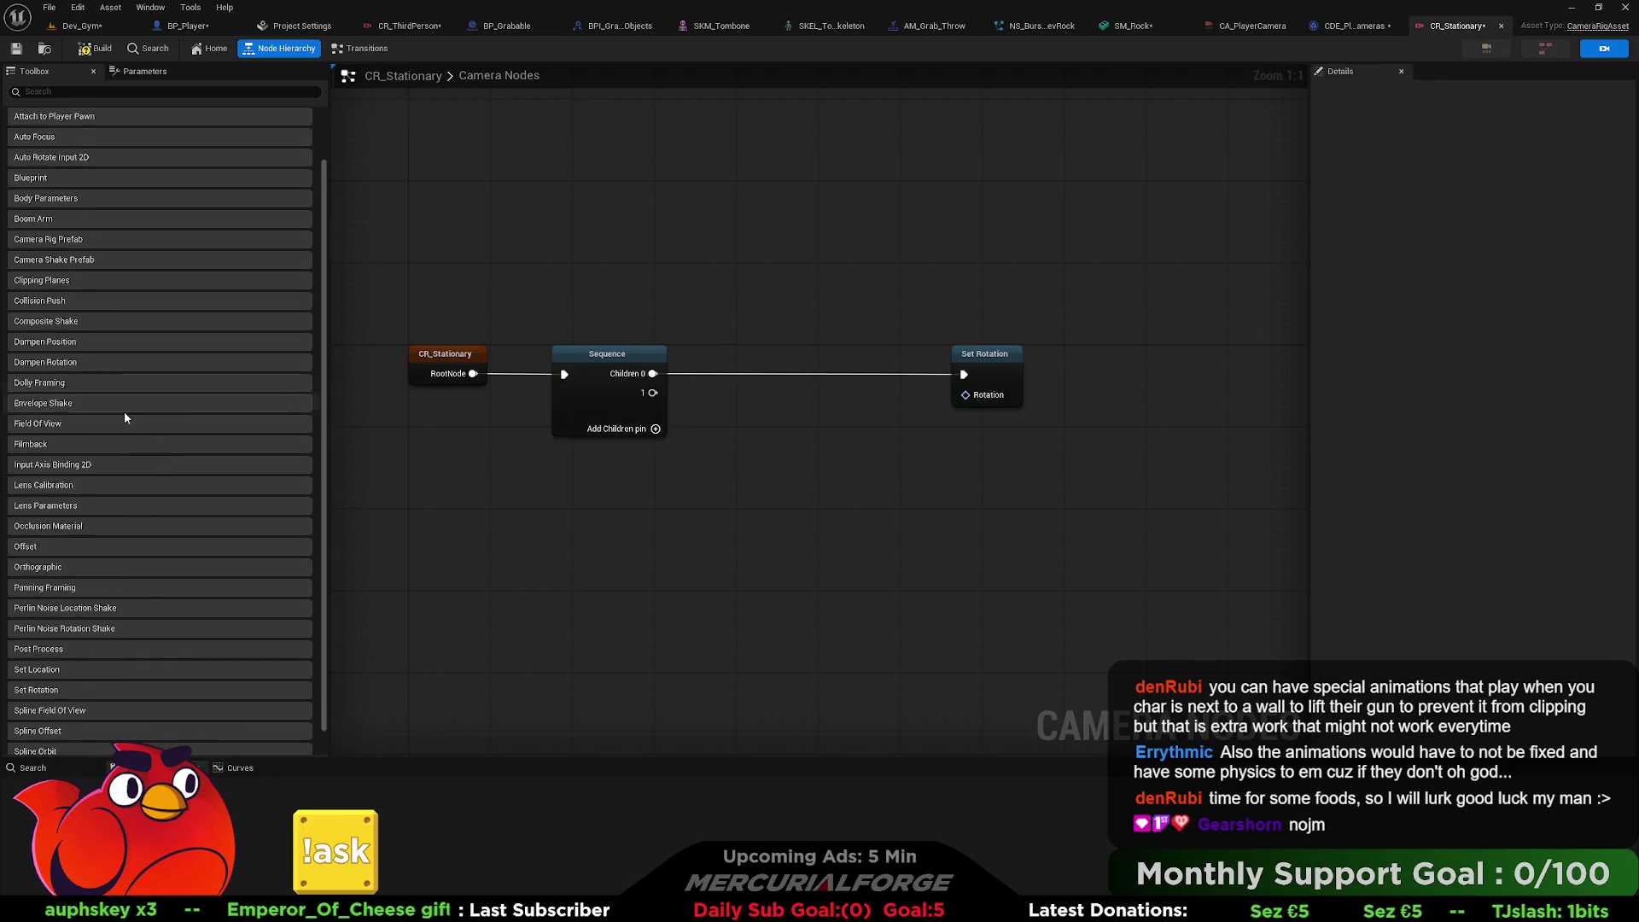
Scroll through the Toolbox's camera node list to locate Attach to Actor.
scroll(124, 412, "down", 3)
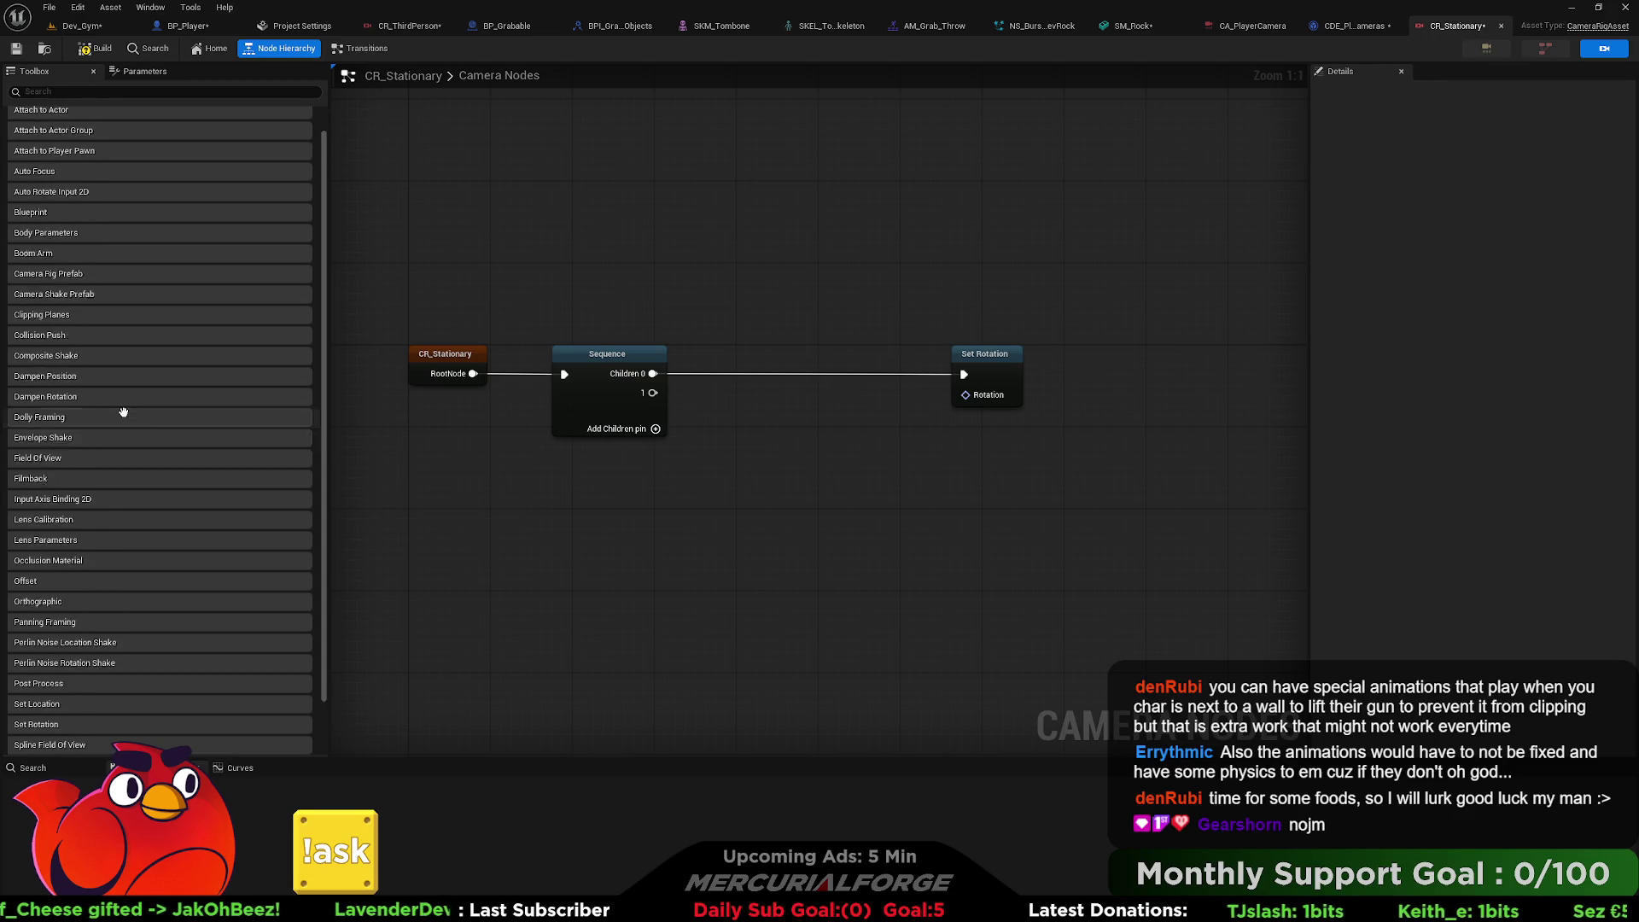
scroll(124, 416, "up", 3)
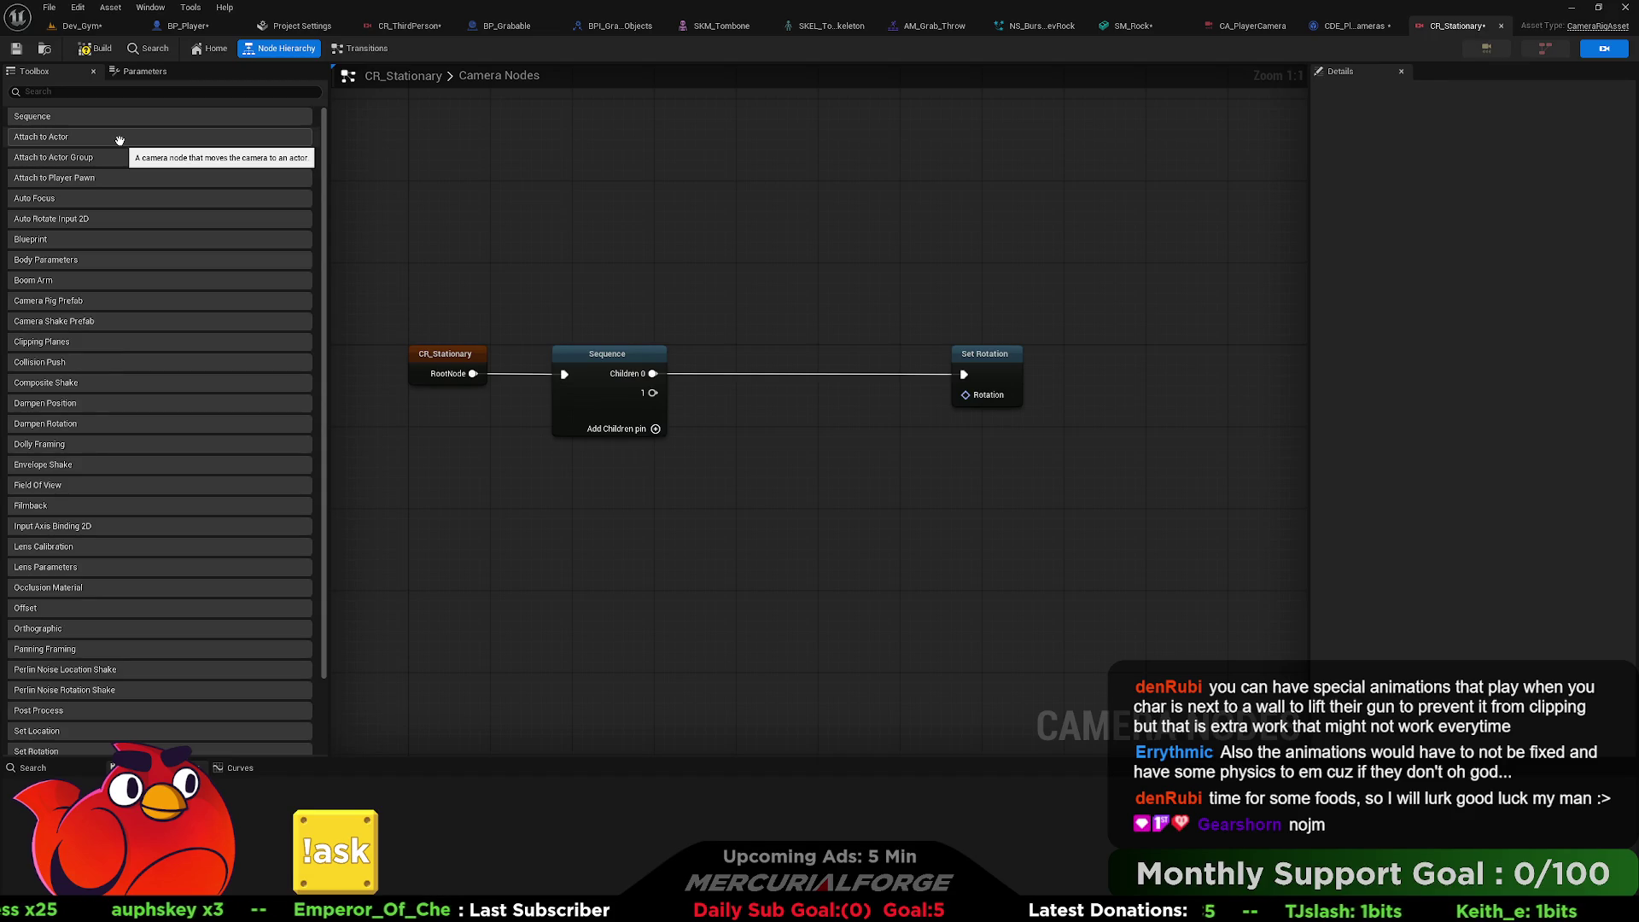
Add an Attach to Actor node and wire it to Sequence Children 0 instead of Set Rotation.
mouse_move(119, 140)
left_mouse_down()
mouse_move(664, 336)
mouse_move(872, 290)
mouse_move(1013, 232)
left_mouse_up()
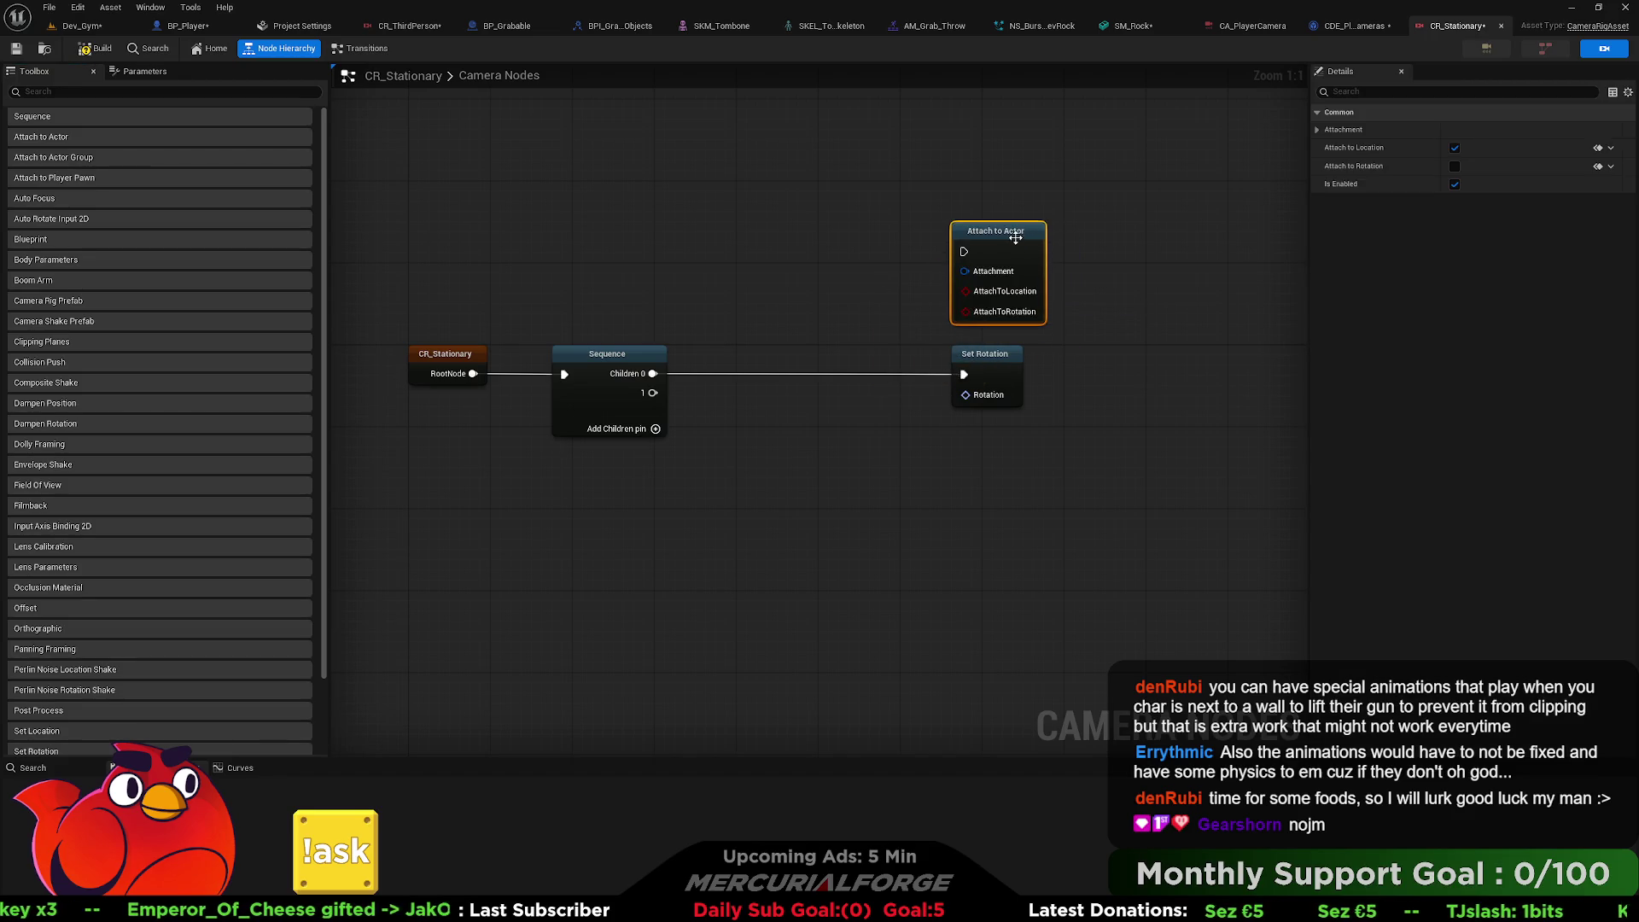
left_click(653, 374, "alt")
left_click_drag(981, 354, 1115, 385)
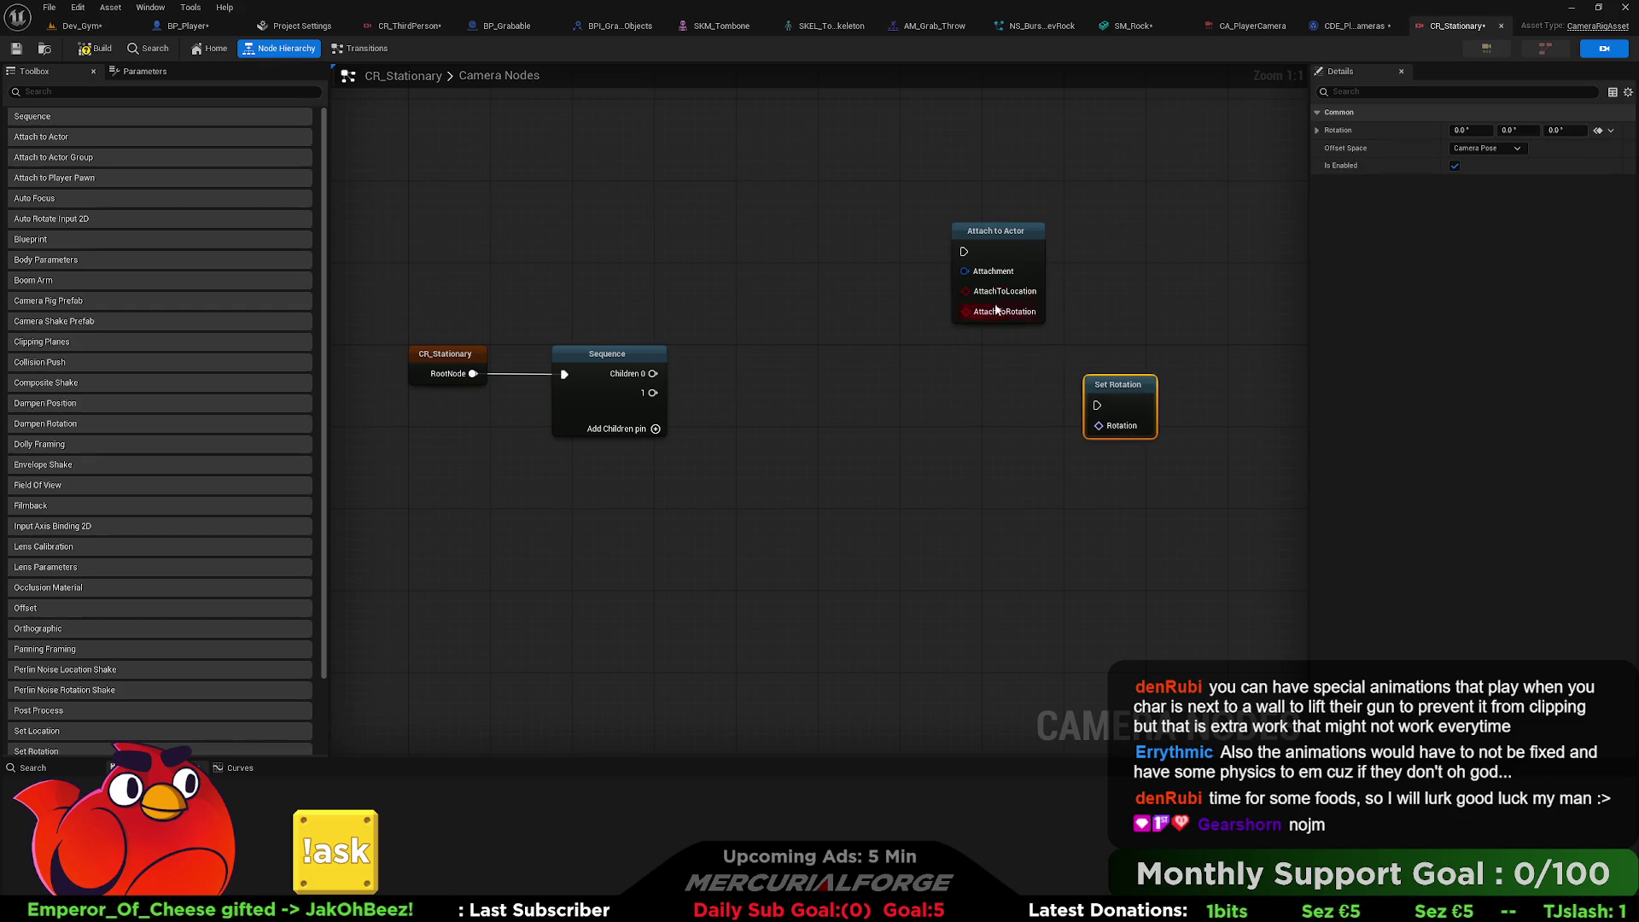
mouse_move(964, 252)
left_mouse_down()
mouse_move(714, 376)
mouse_move(653, 374)
left_mouse_up()
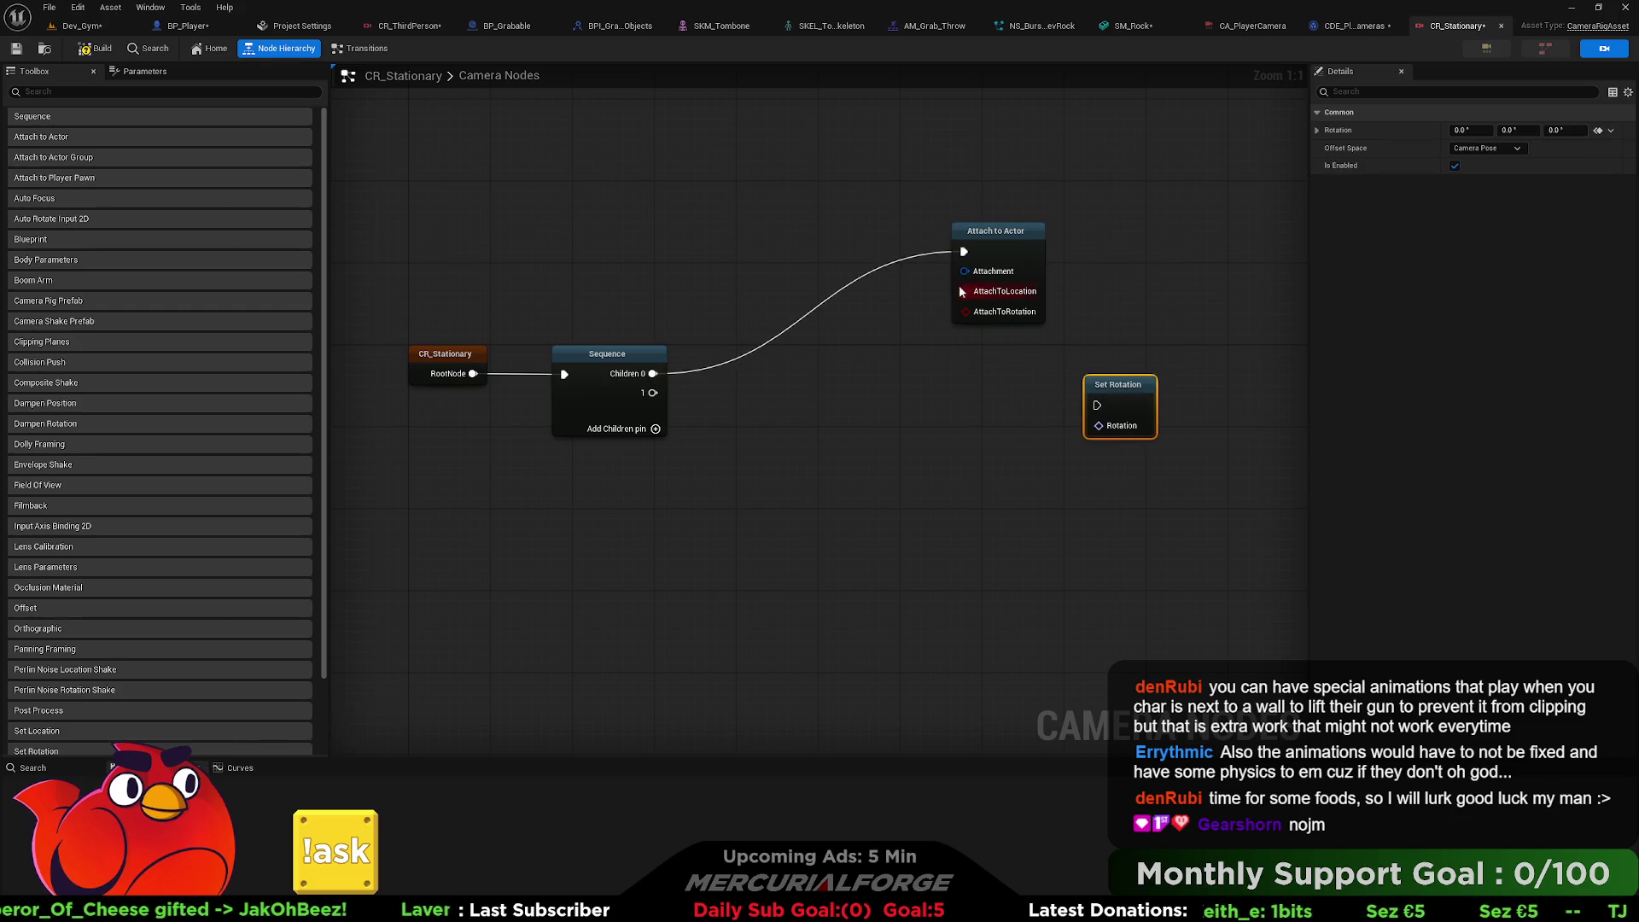
left_click(1019, 244)
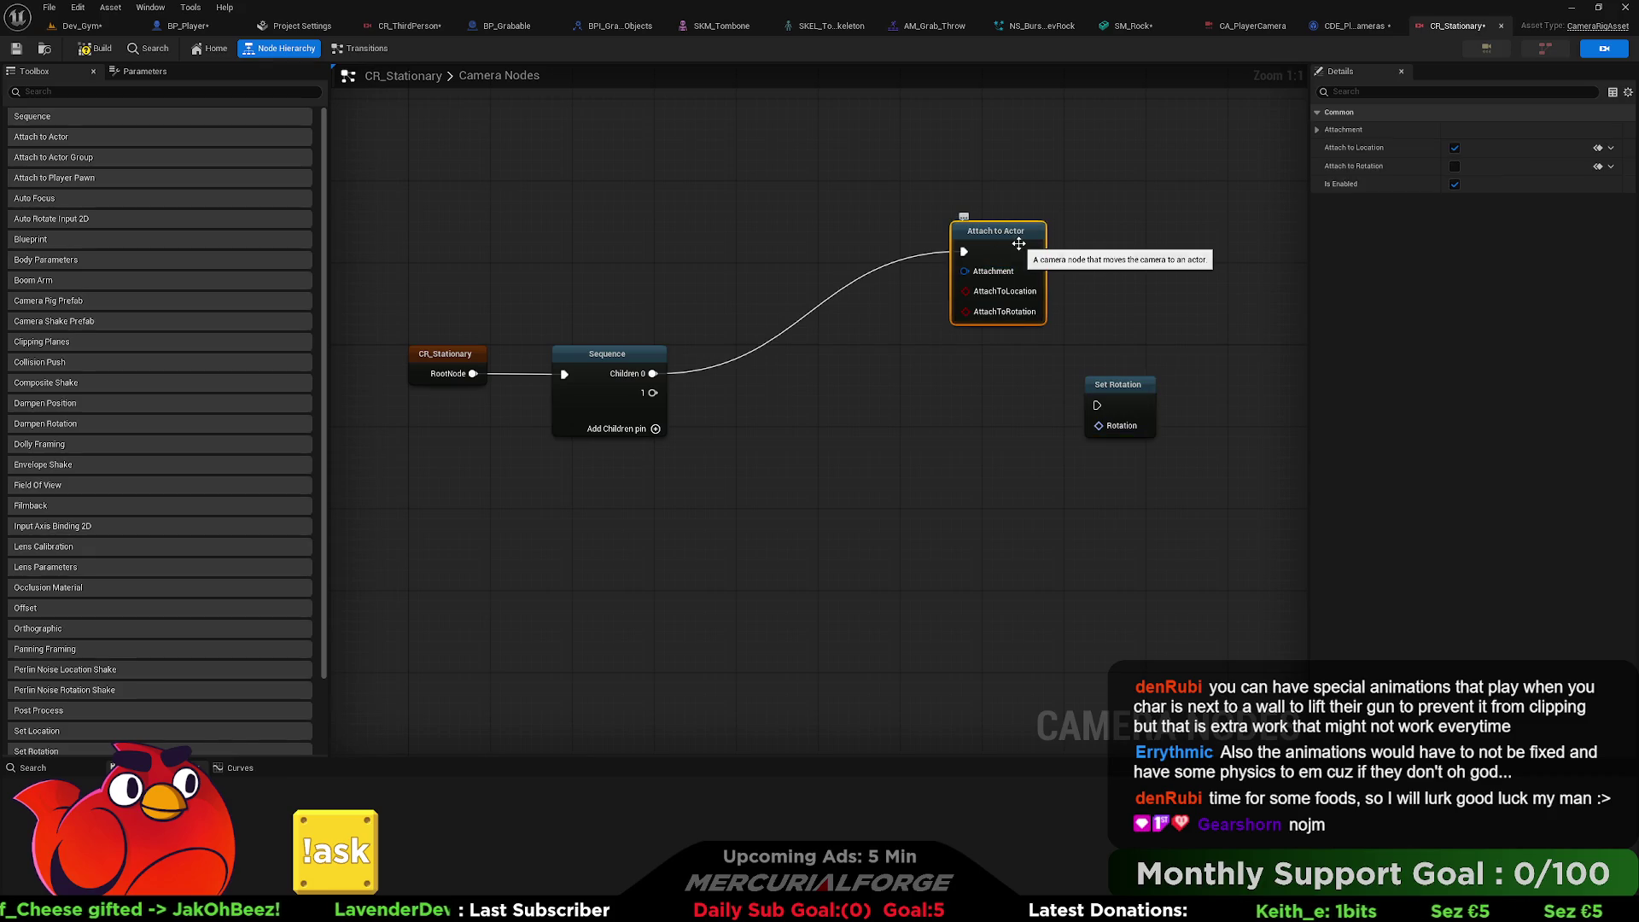
left_click(1318, 130)
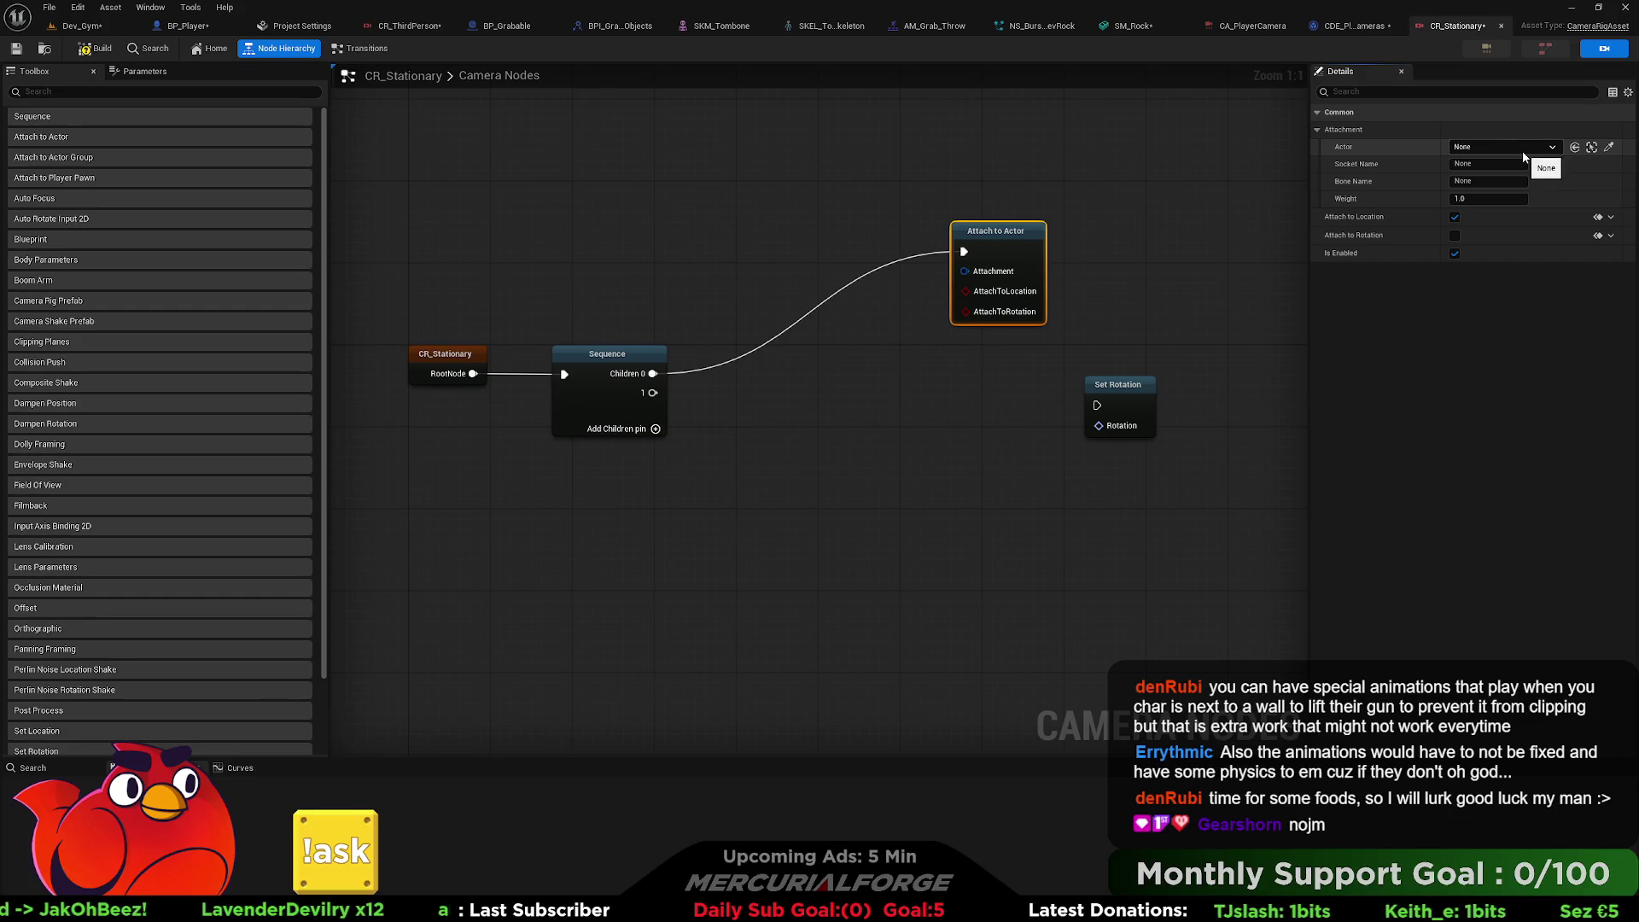
left_click_drag(982, 235, 1064, 235)
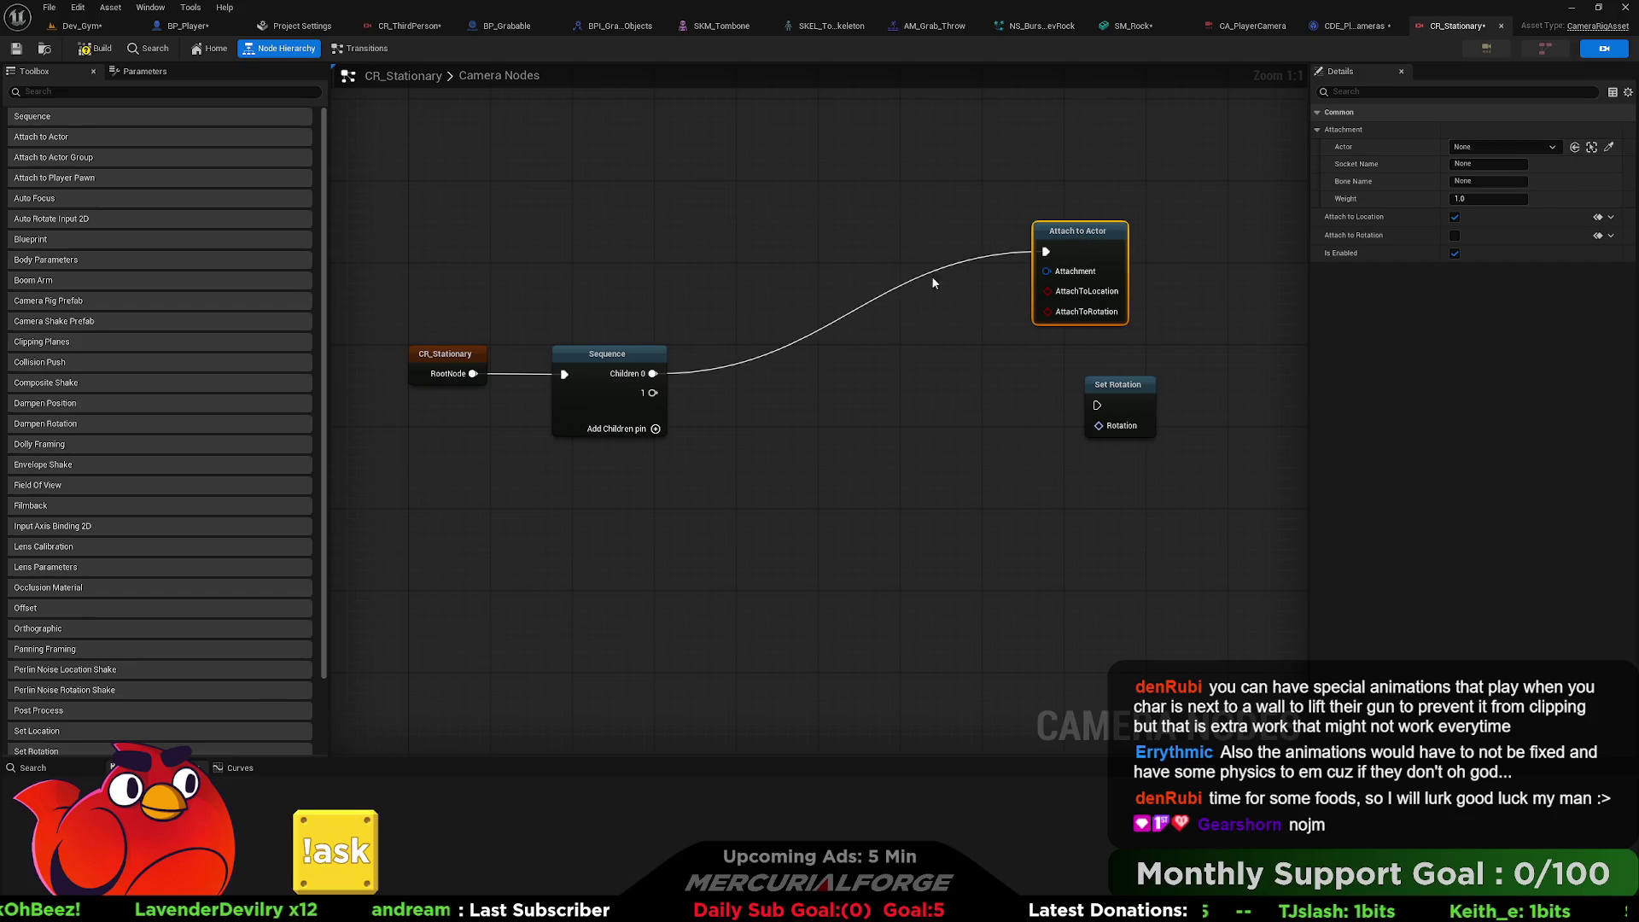
Try a Blueprint node on Sequence pin 1, inspect its evaluator templates, then delete it.
left_click_drag(660, 399, 788, 412)
type("blueprint")
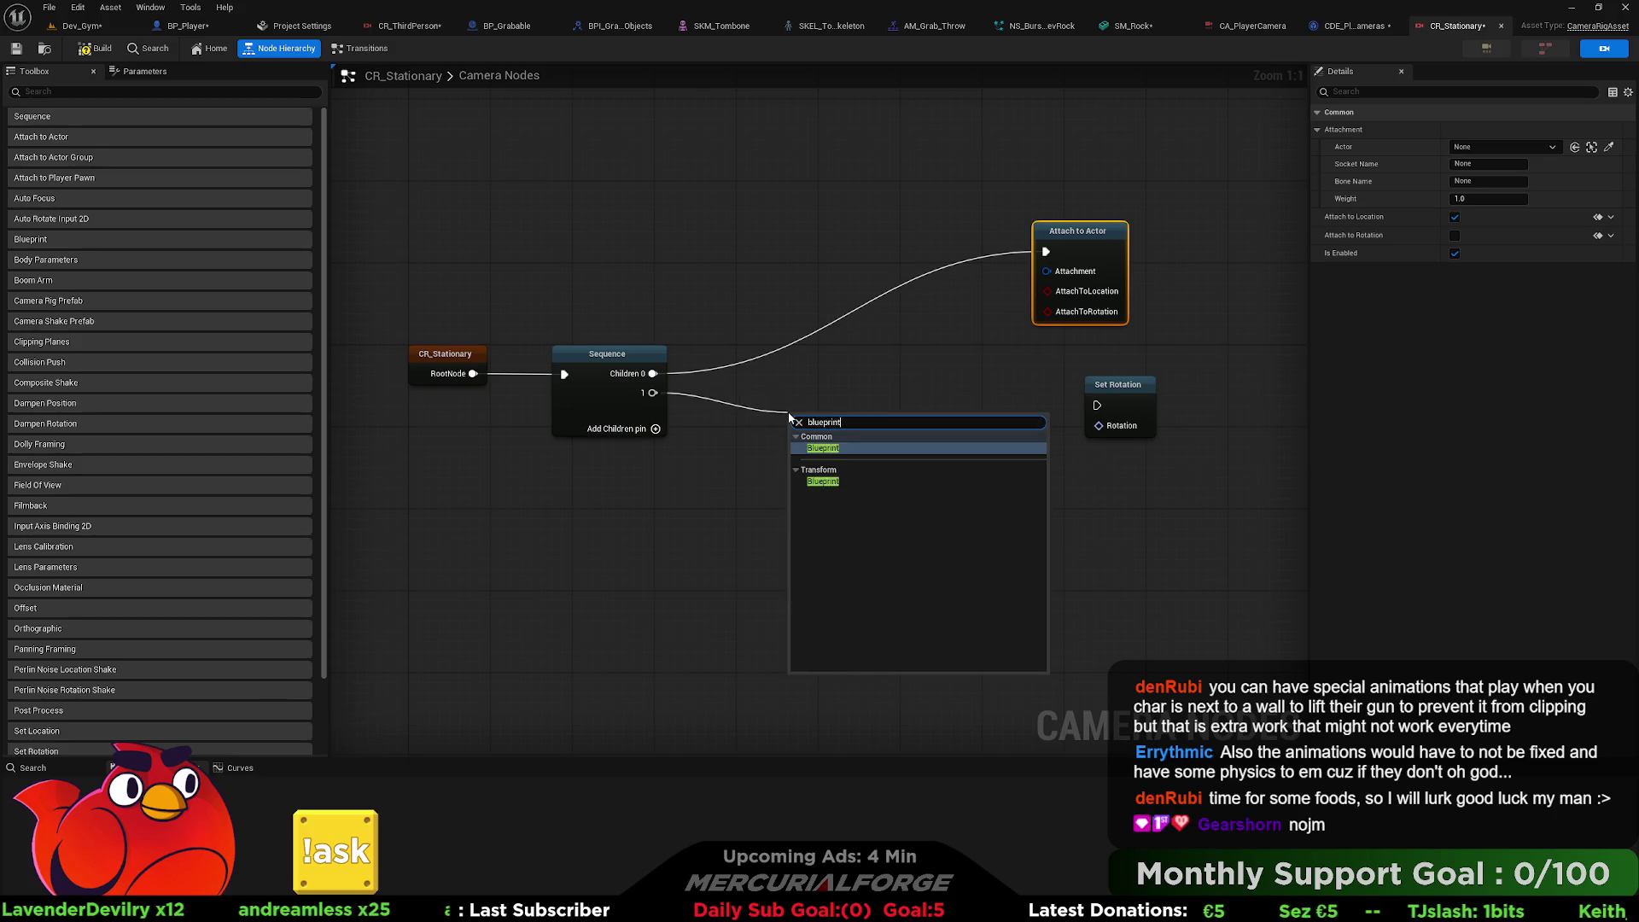
key("Return")
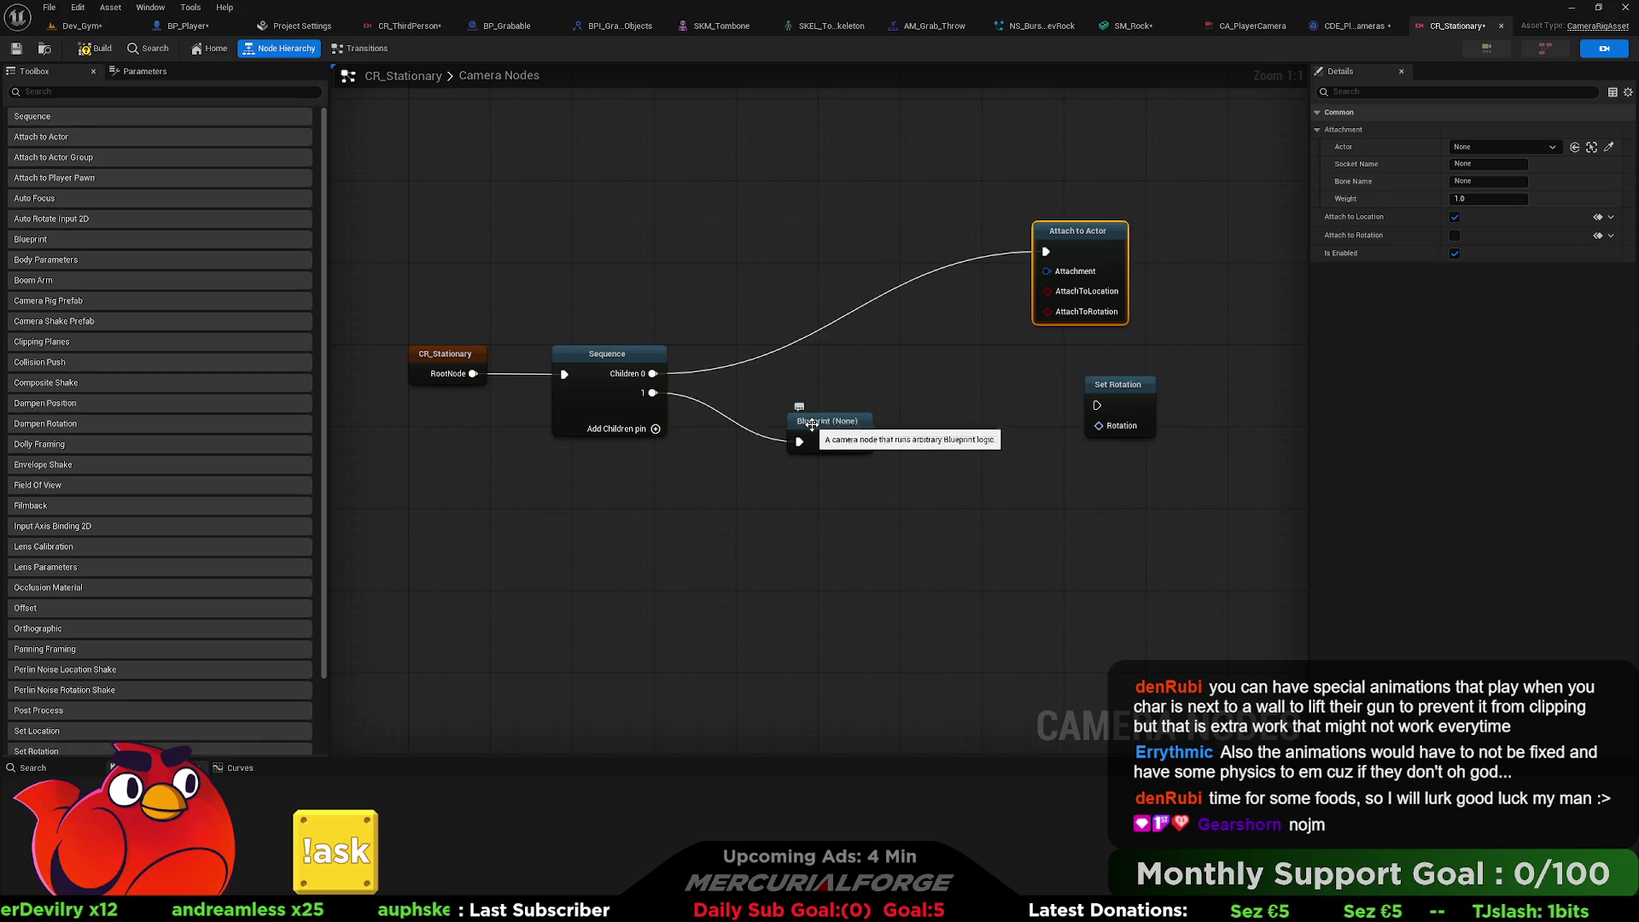
left_click(812, 424)
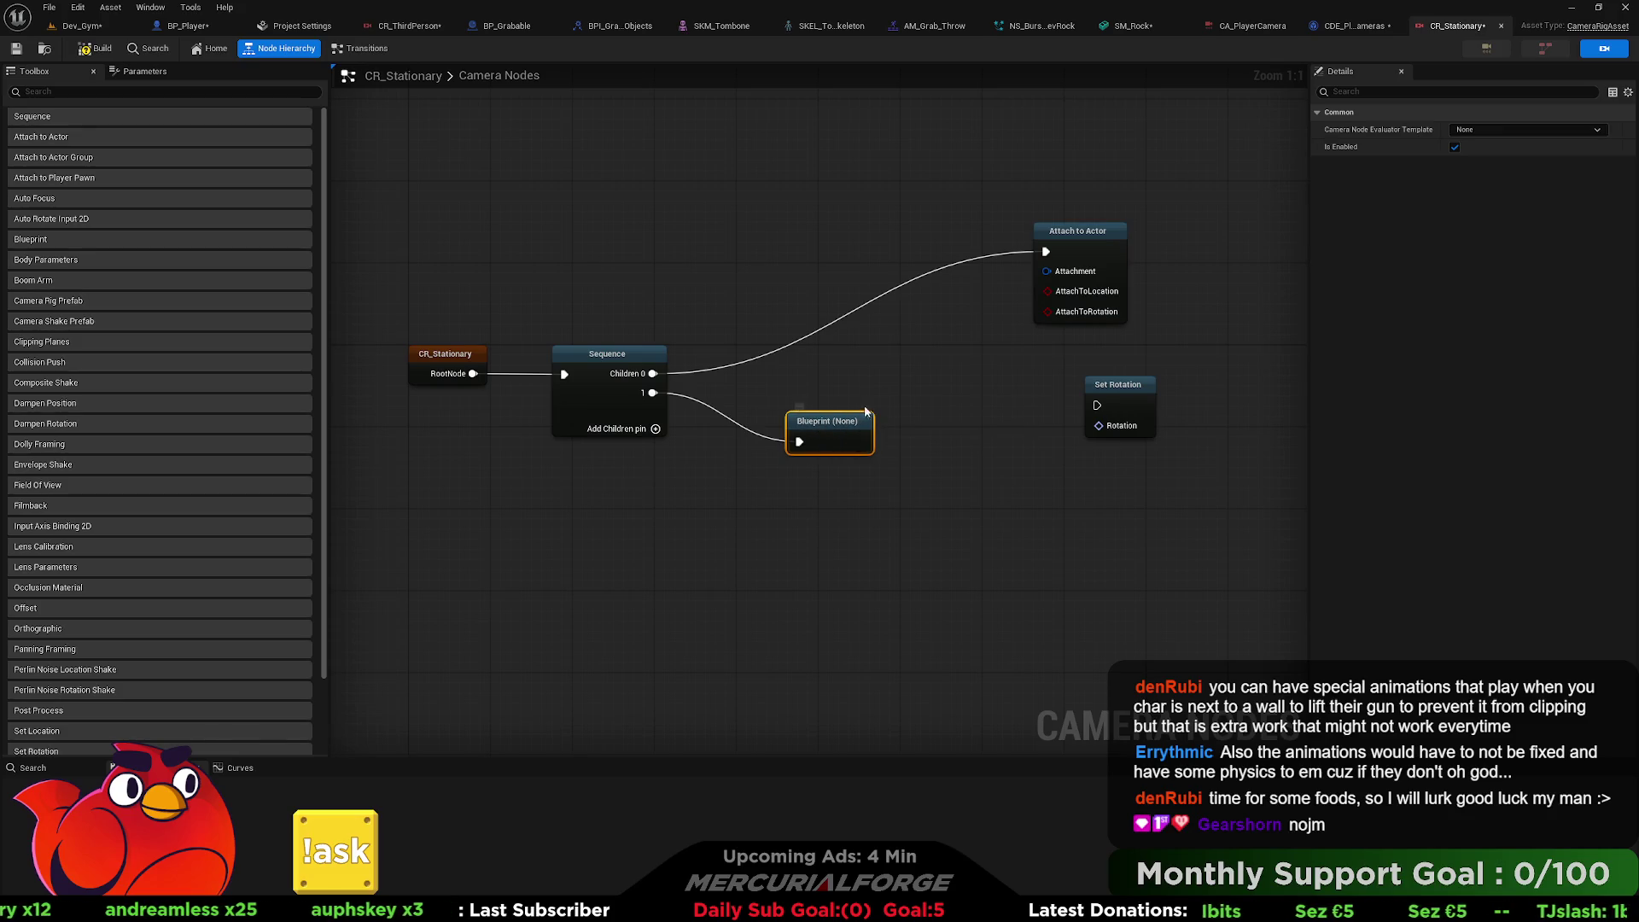
left_click(1535, 129)
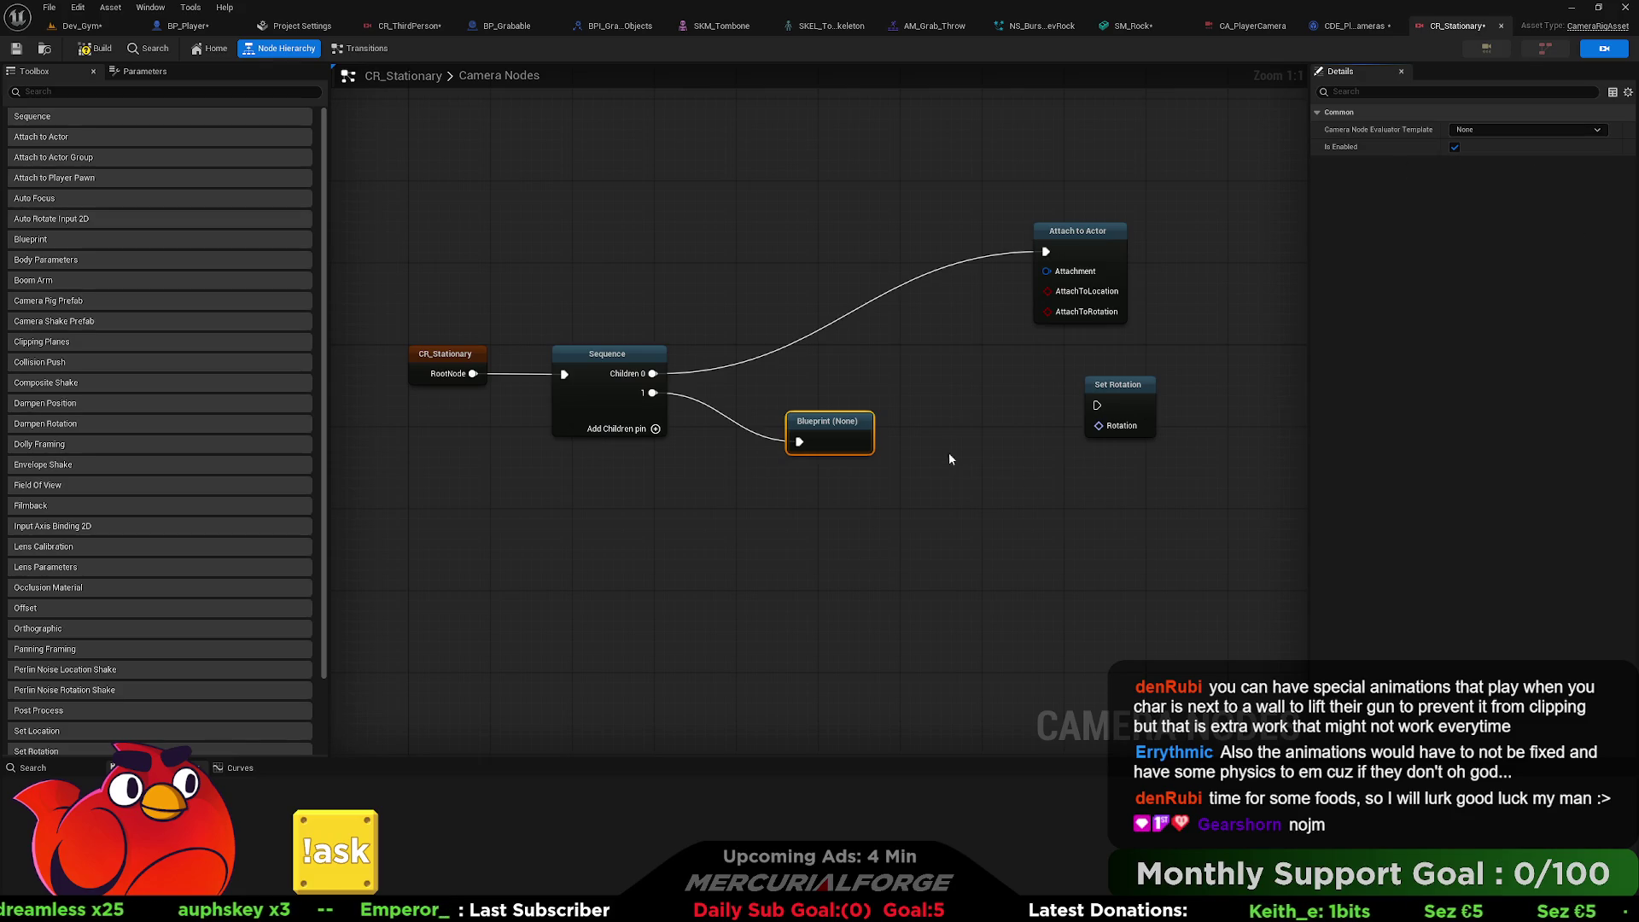
key("Delete")
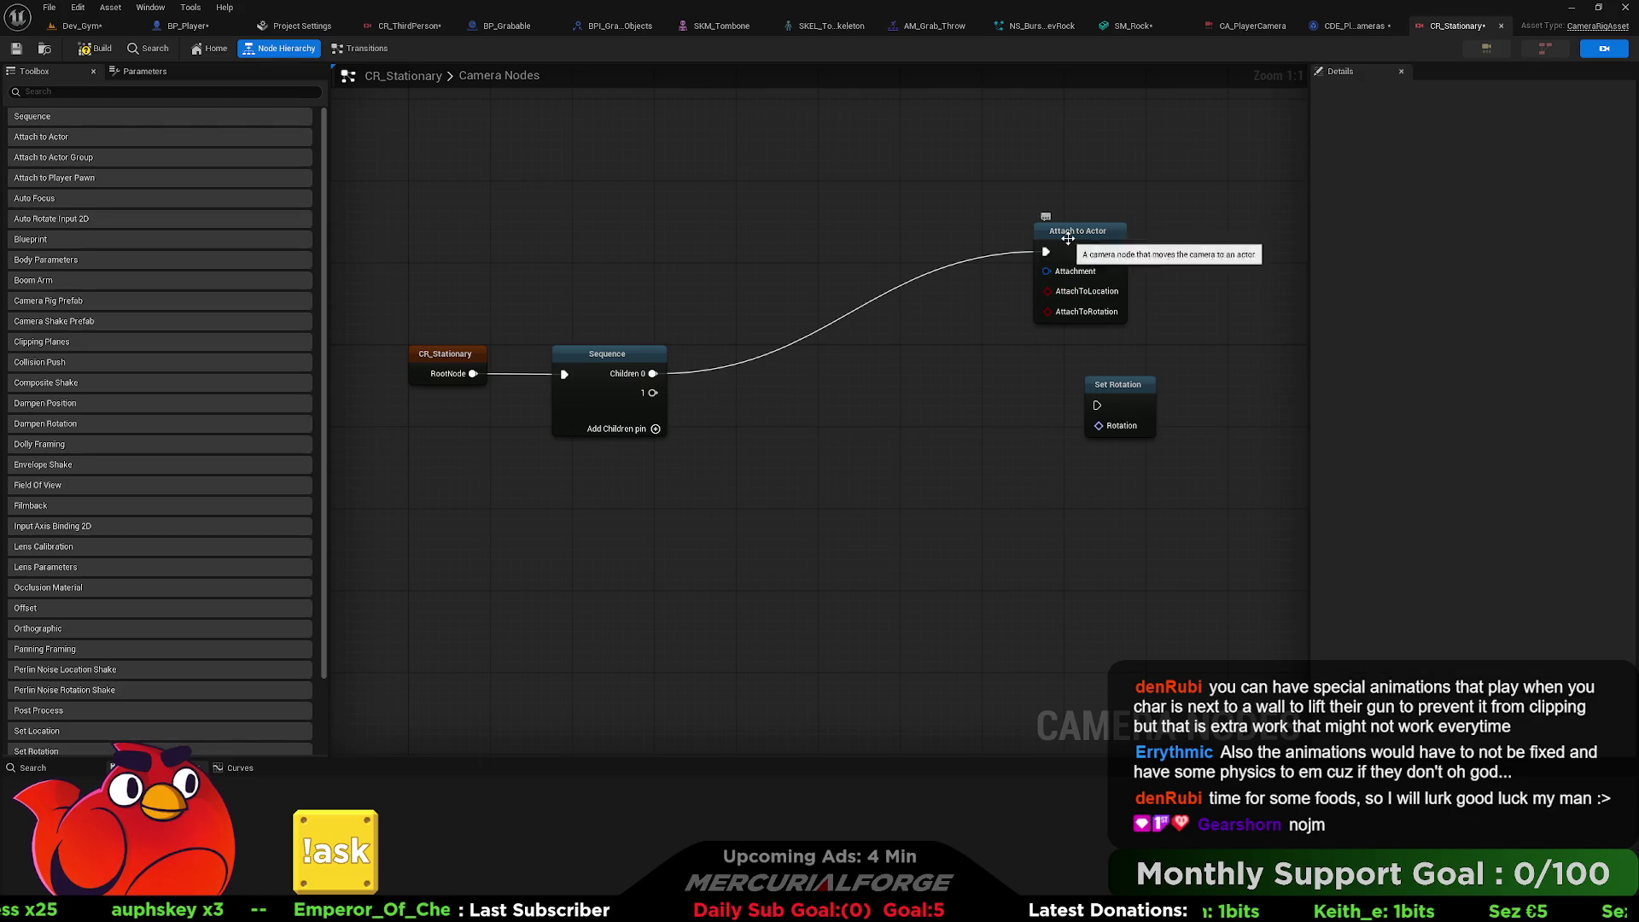
Enable Attach to Rotation on Attach to Actor and tidy the Set Rotation node's position.
left_click(1068, 239)
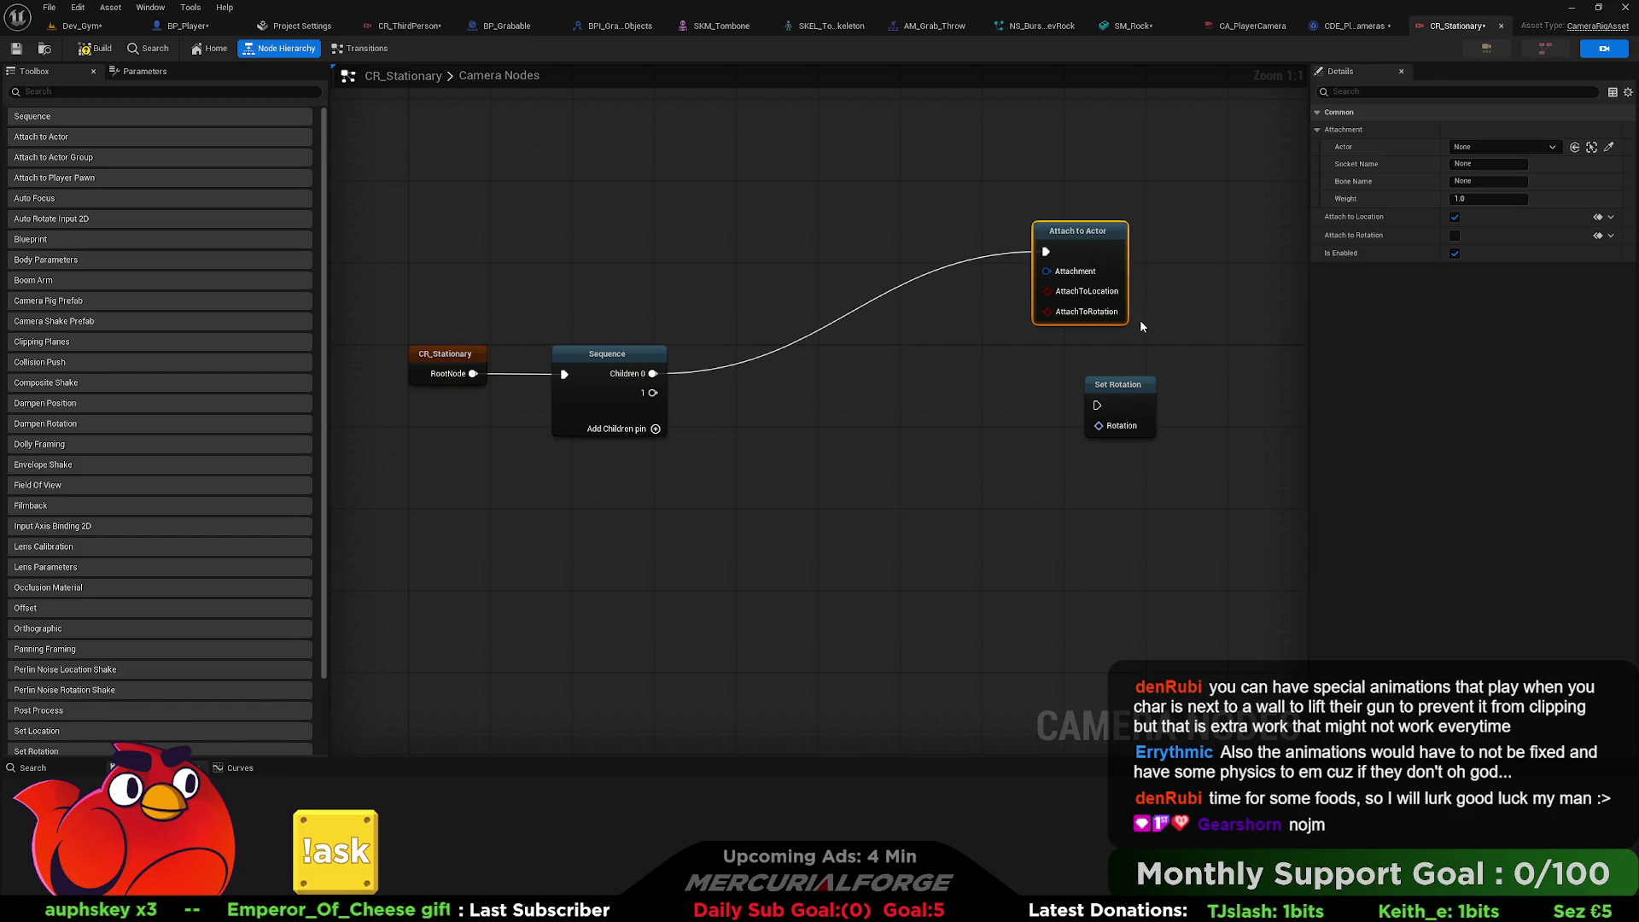
left_click(1454, 237)
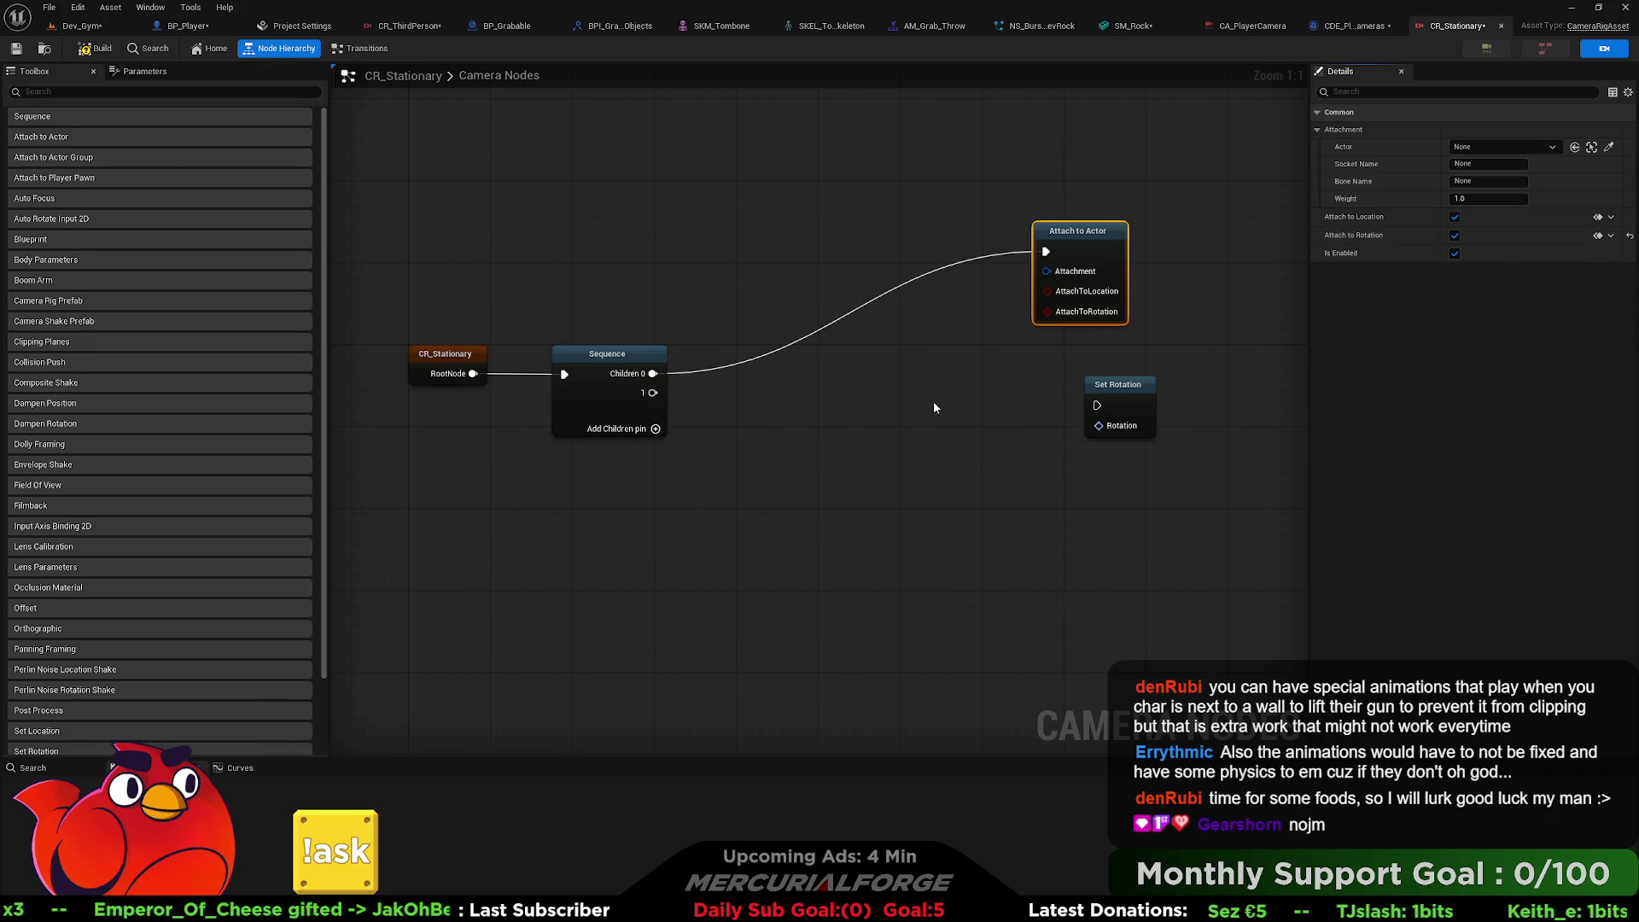
left_click_drag(1115, 384, 1063, 415)
left_click(768, 368)
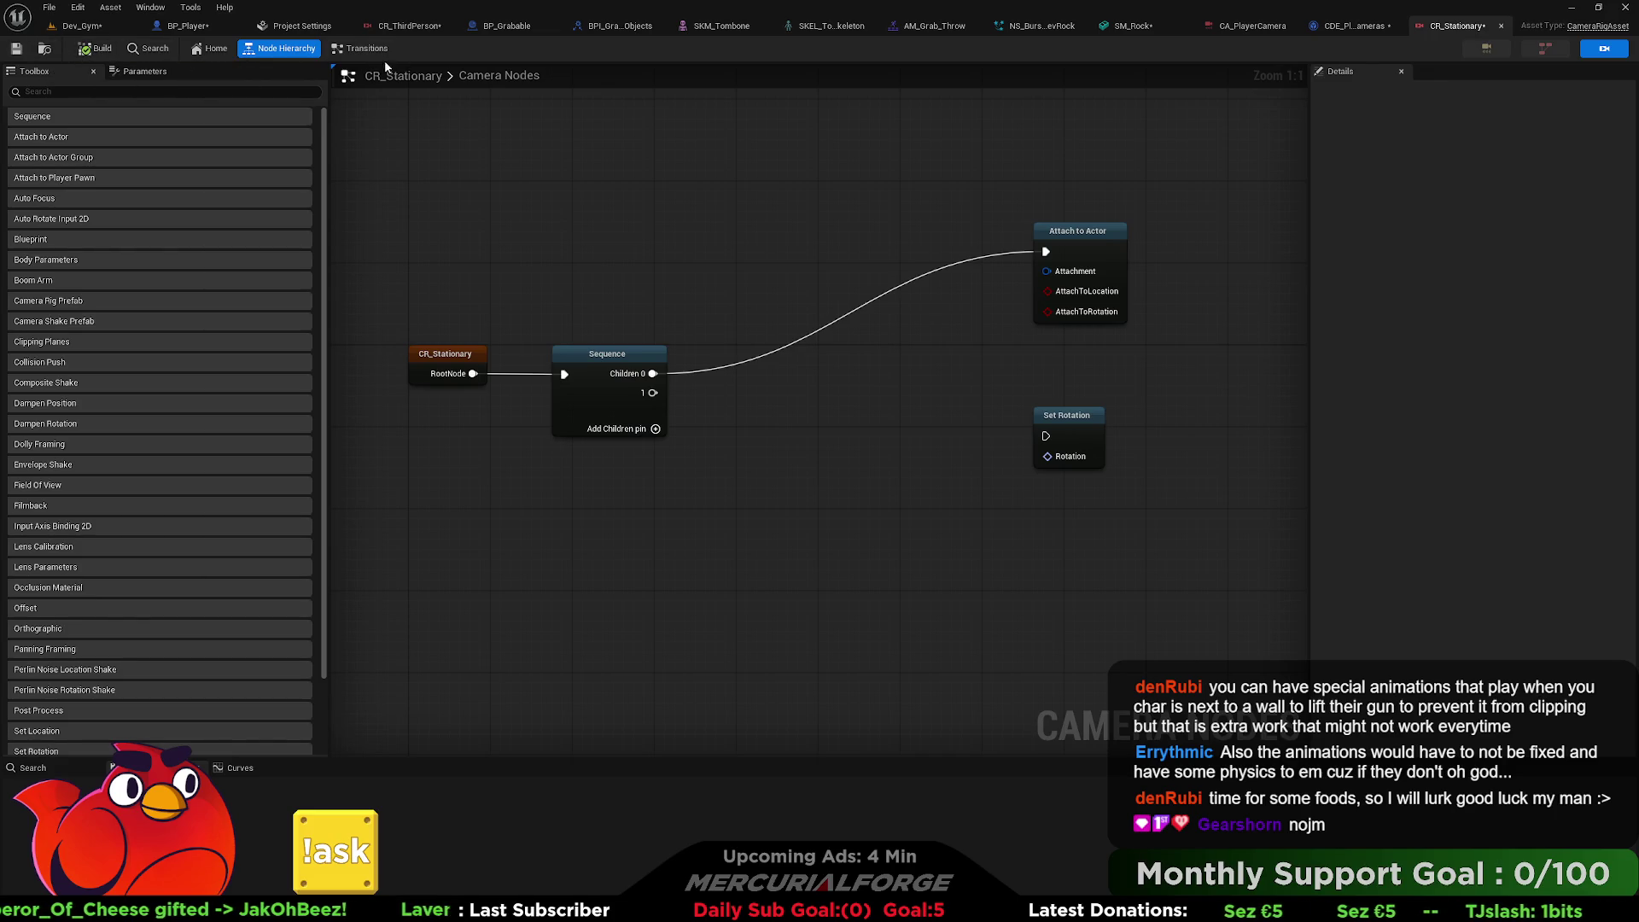
left_click(358, 50)
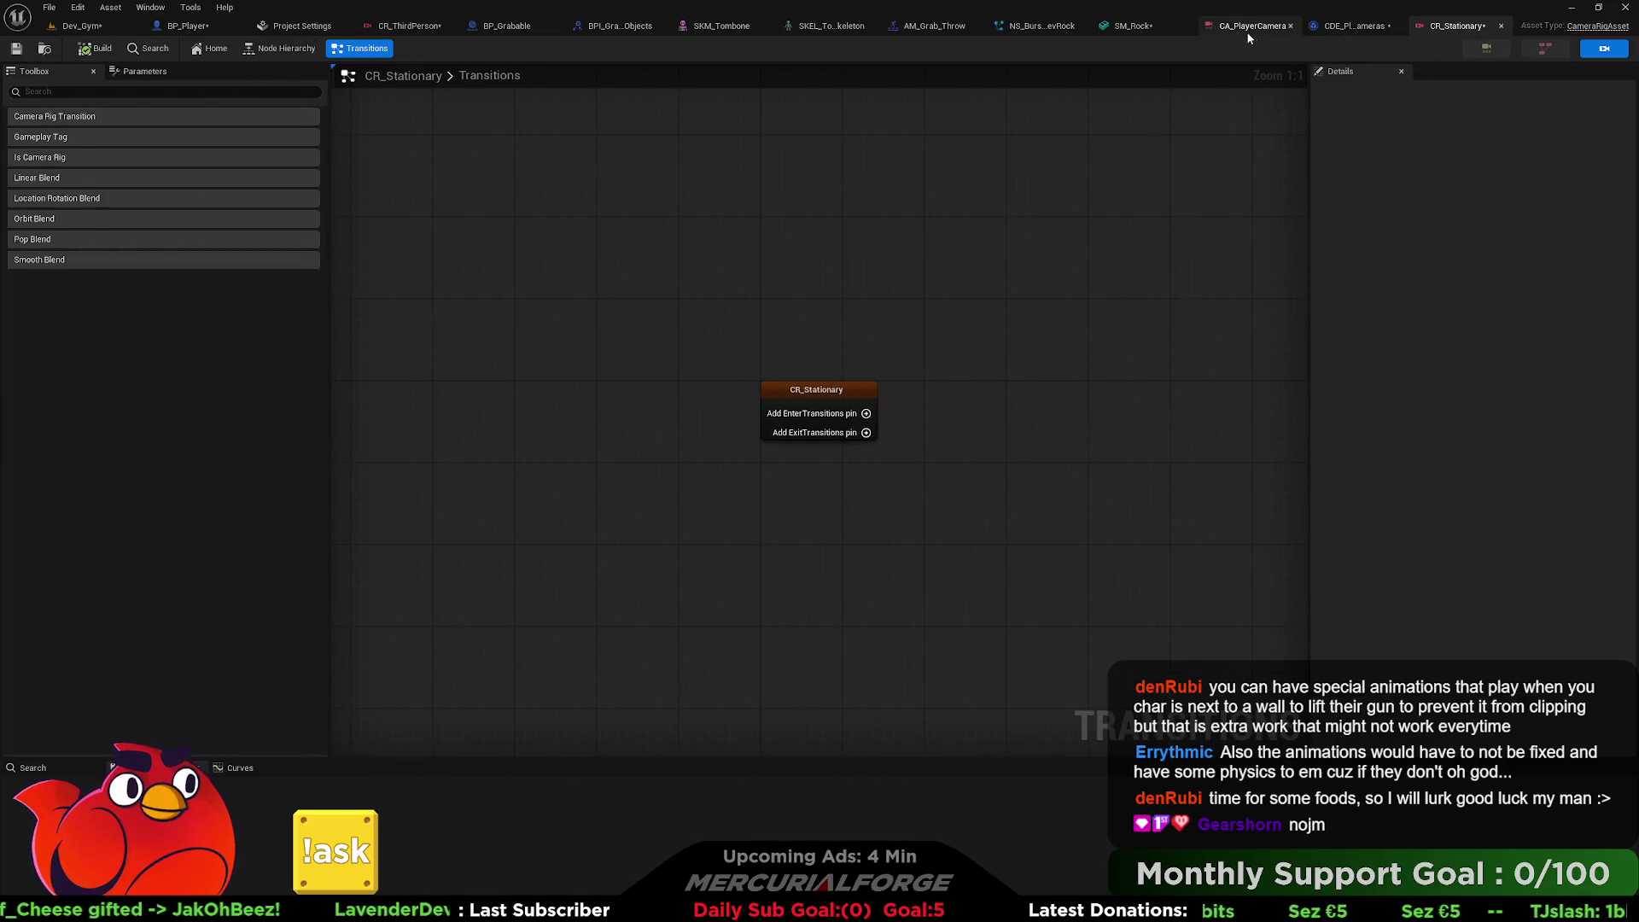
Give CR_Stationary an EnterTransitions 0 Camera Rig Transition that uses a Pop Blend.
left_click(698, 410)
left_click(688, 411)
mouse_move(686, 408)
left_mouse_down()
mouse_move(787, 431)
mouse_move(796, 410)
left_mouse_up()
left_click(826, 444)
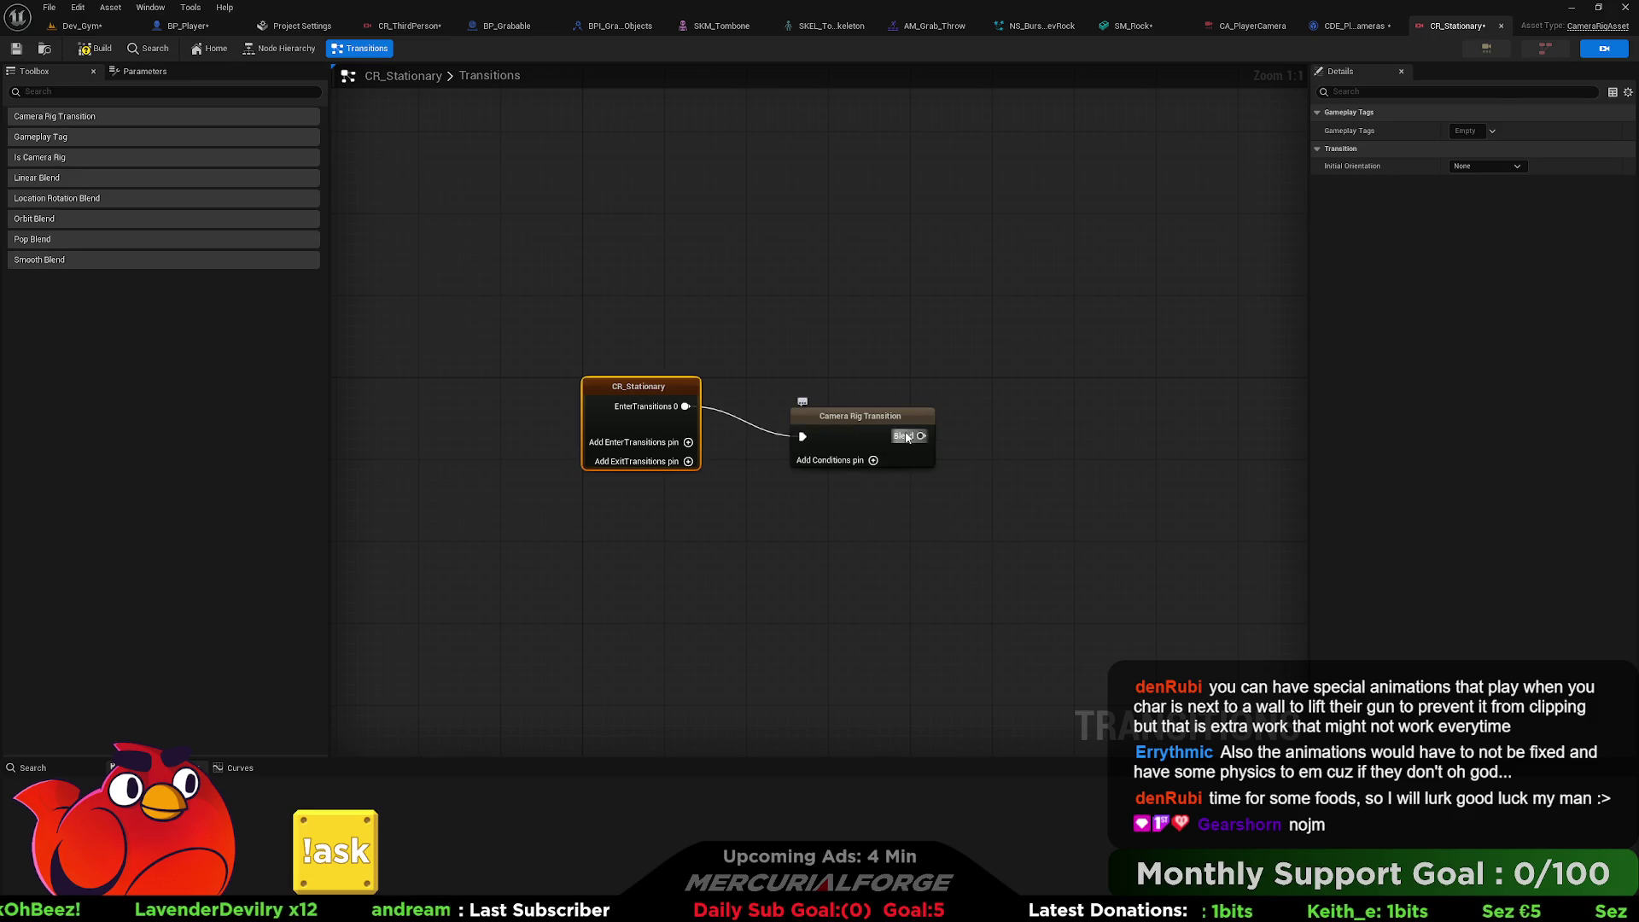
left_click_drag(898, 407, 993, 410)
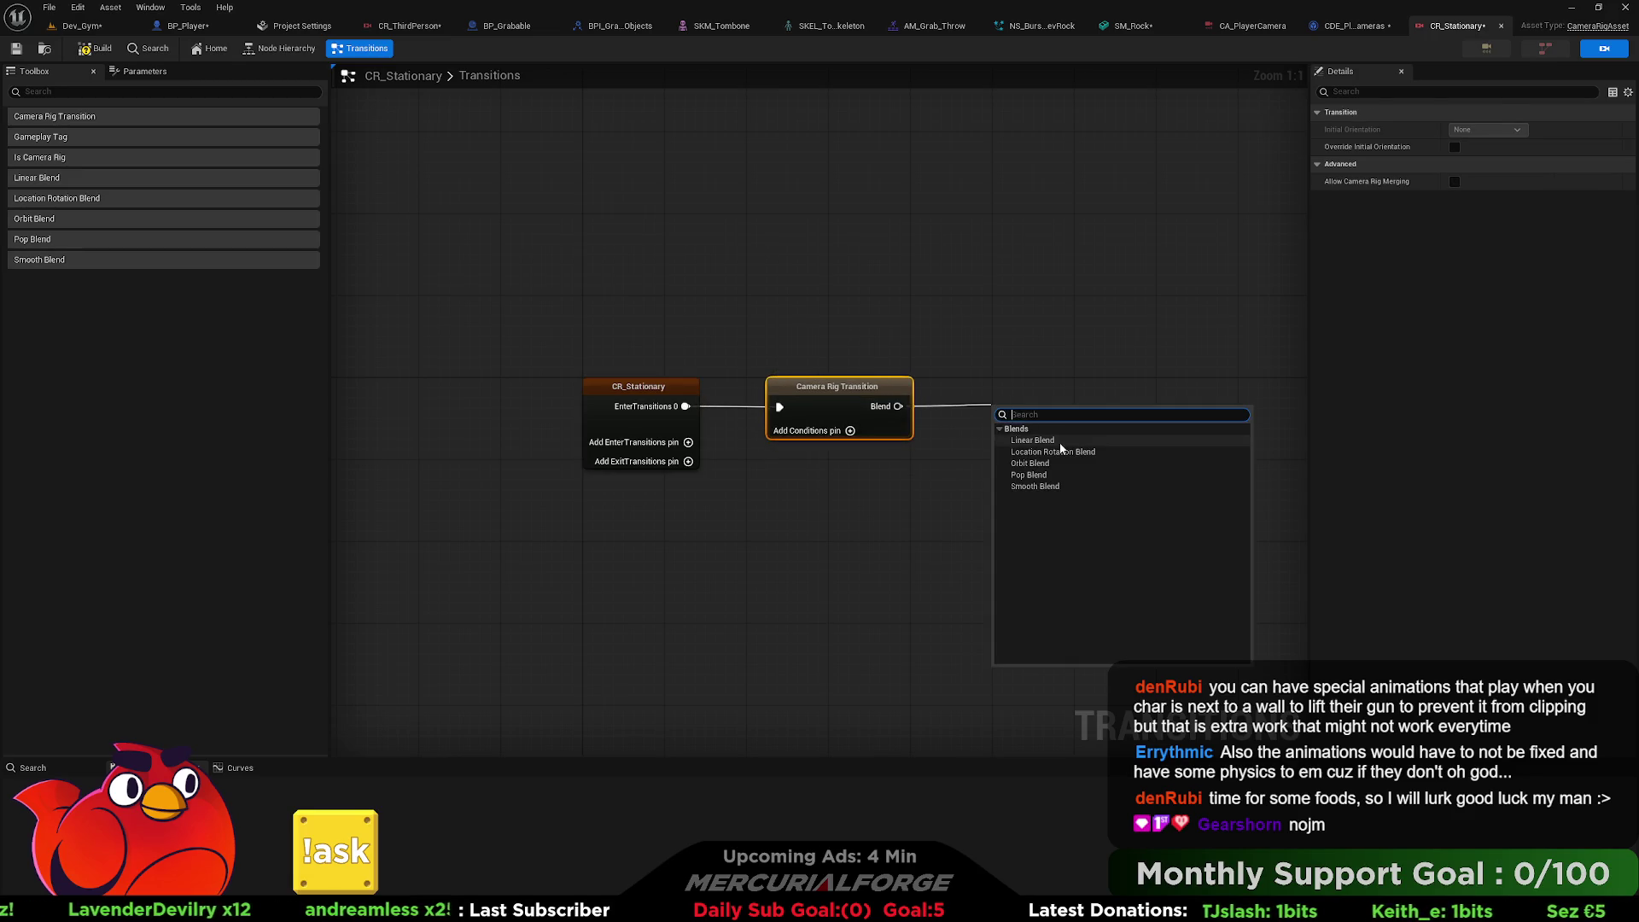
left_click(1030, 475)
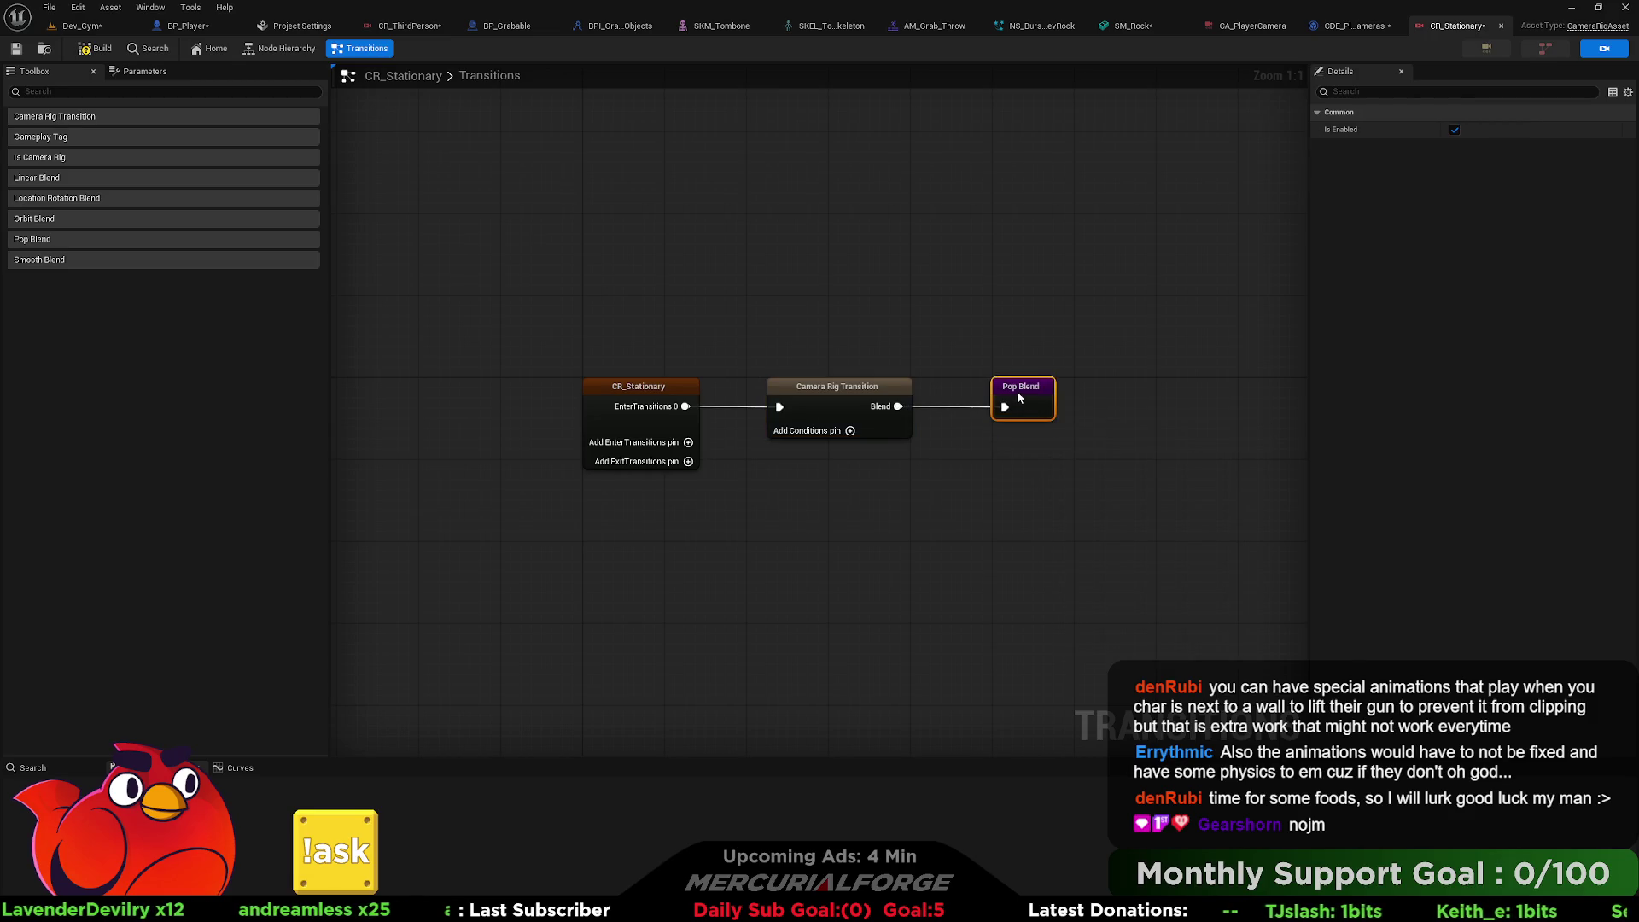
left_click(990, 362)
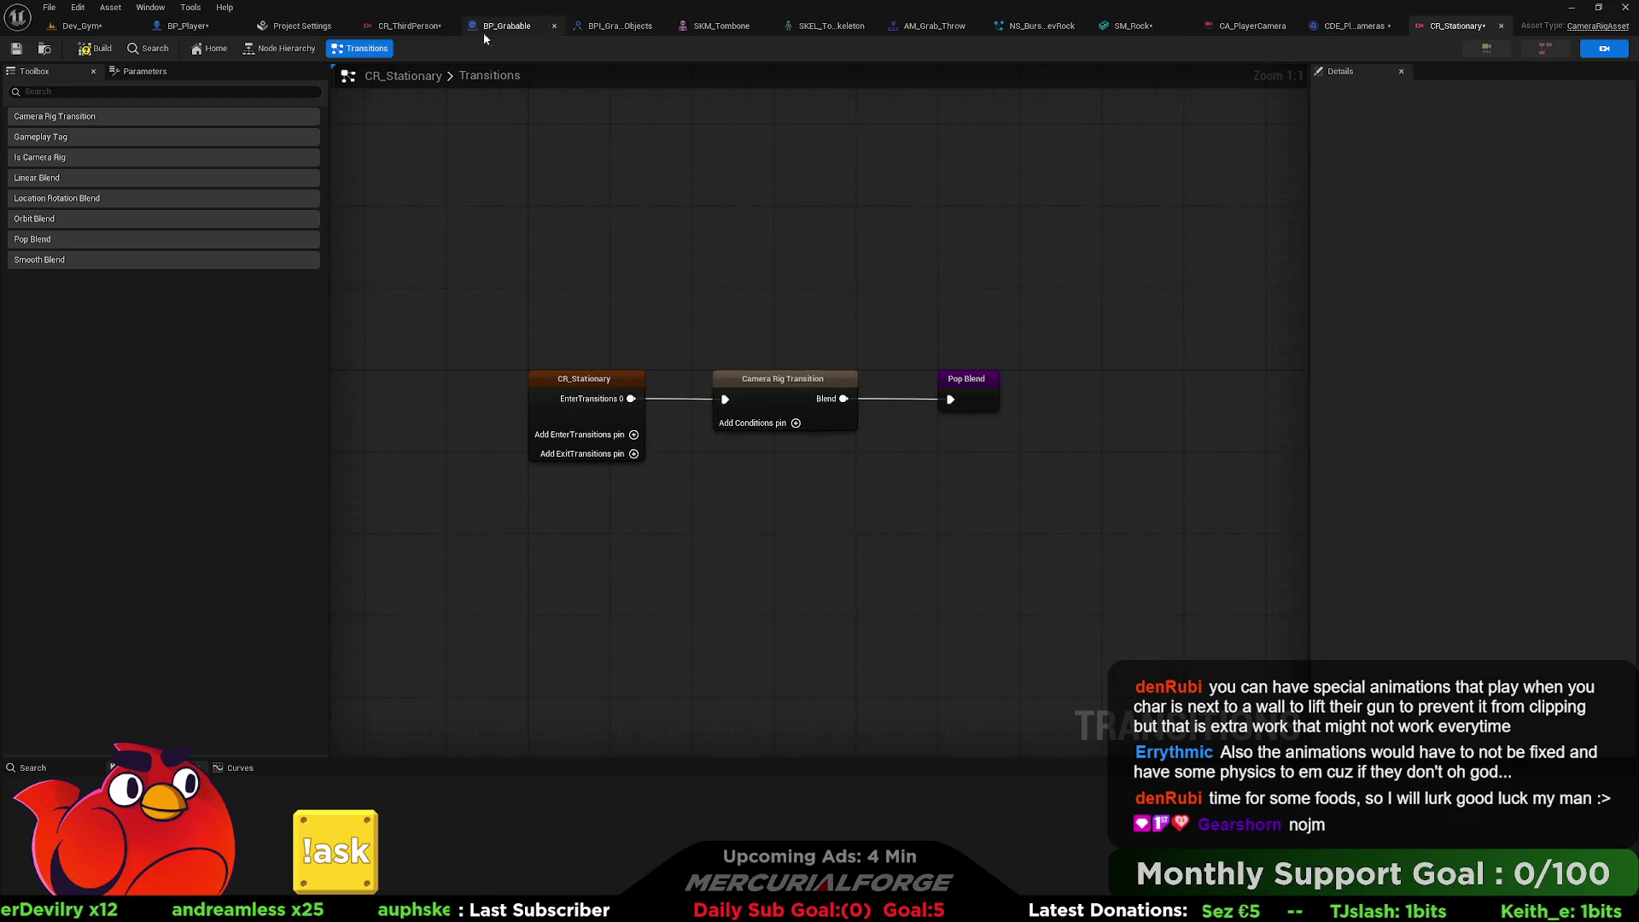
left_click(408, 25)
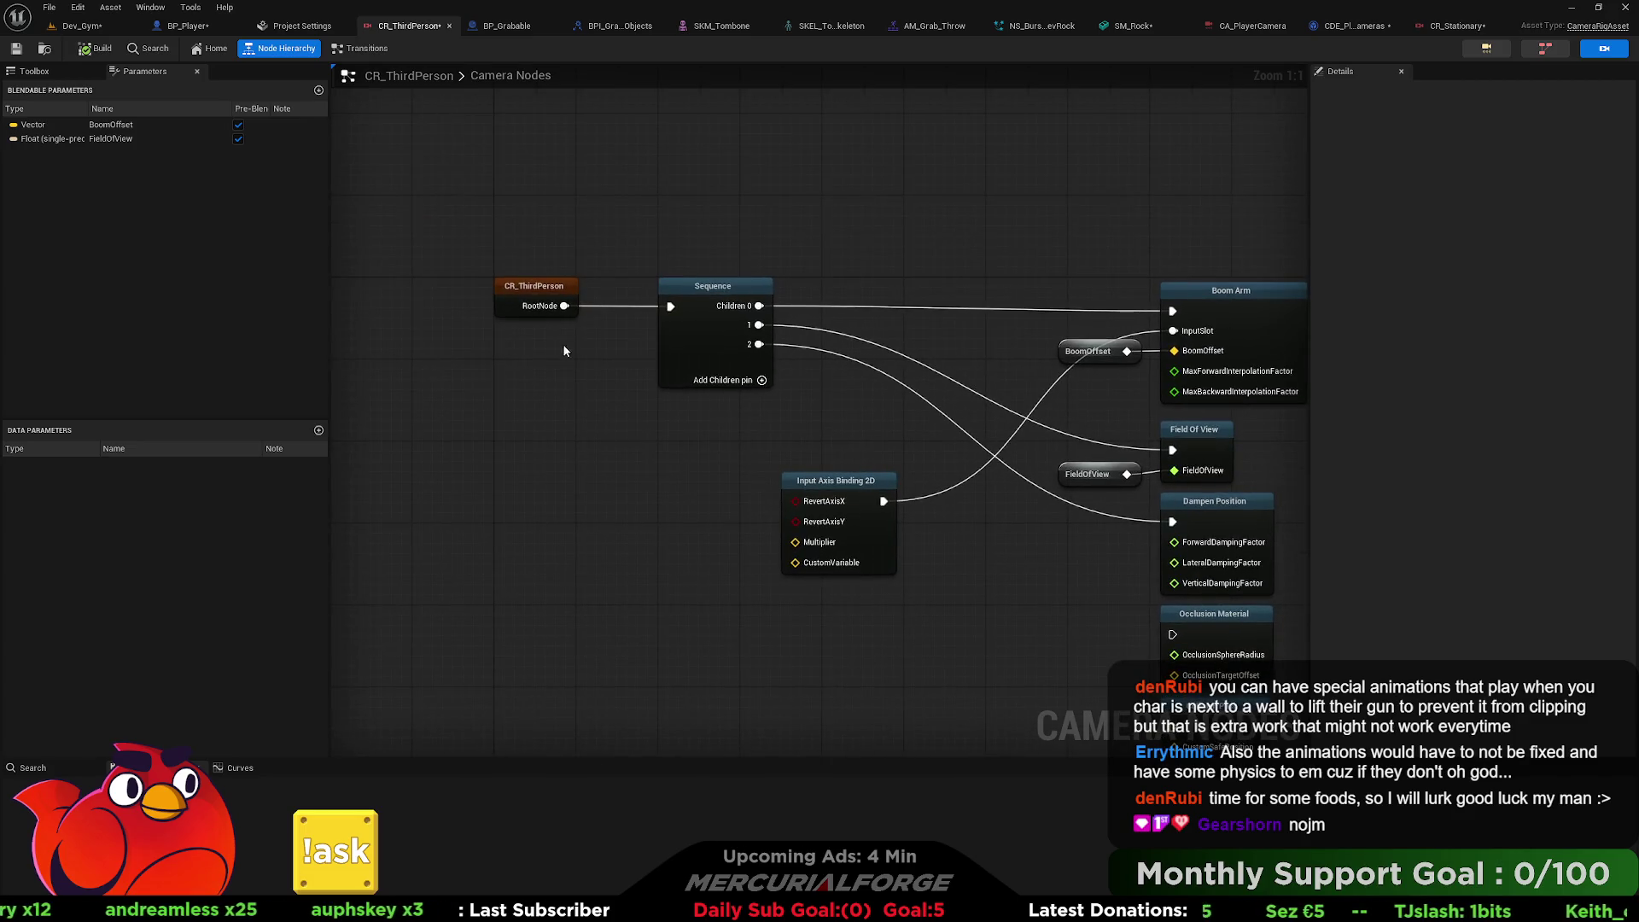
Add an enter Camera Rig Transition with Smooth Blend to CR_ThirdPerson and save the rig.
left_click(361, 47)
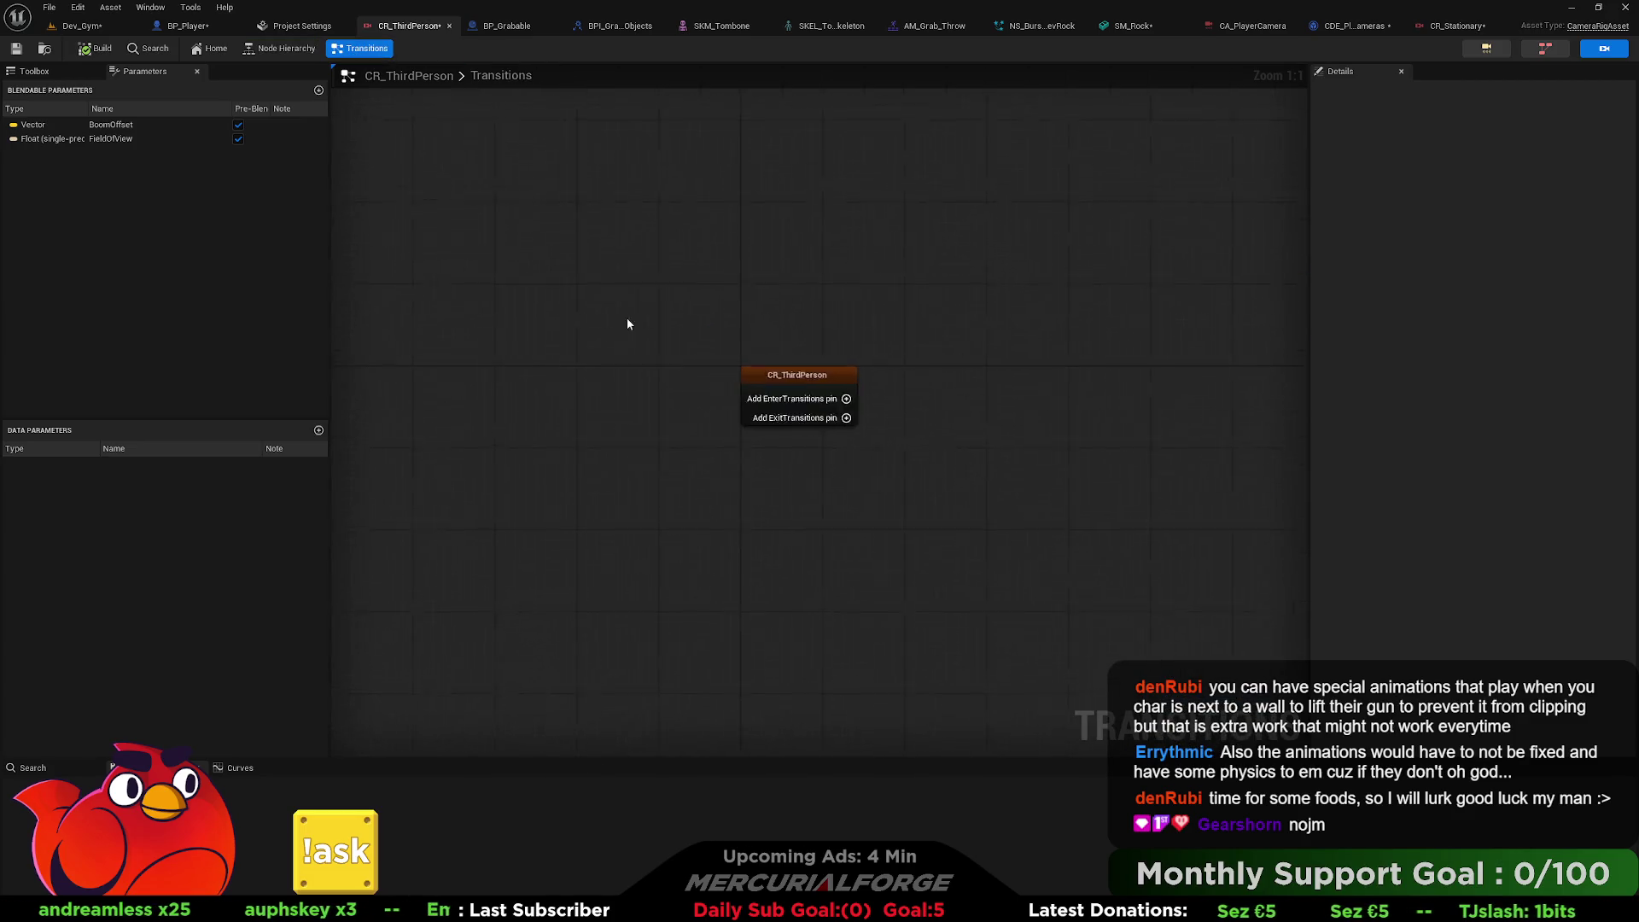
left_click(866, 411)
mouse_move(864, 410)
left_mouse_down()
mouse_move(965, 416)
mouse_move(832, 374)
mouse_move(982, 400)
left_mouse_up()
left_click(1021, 447)
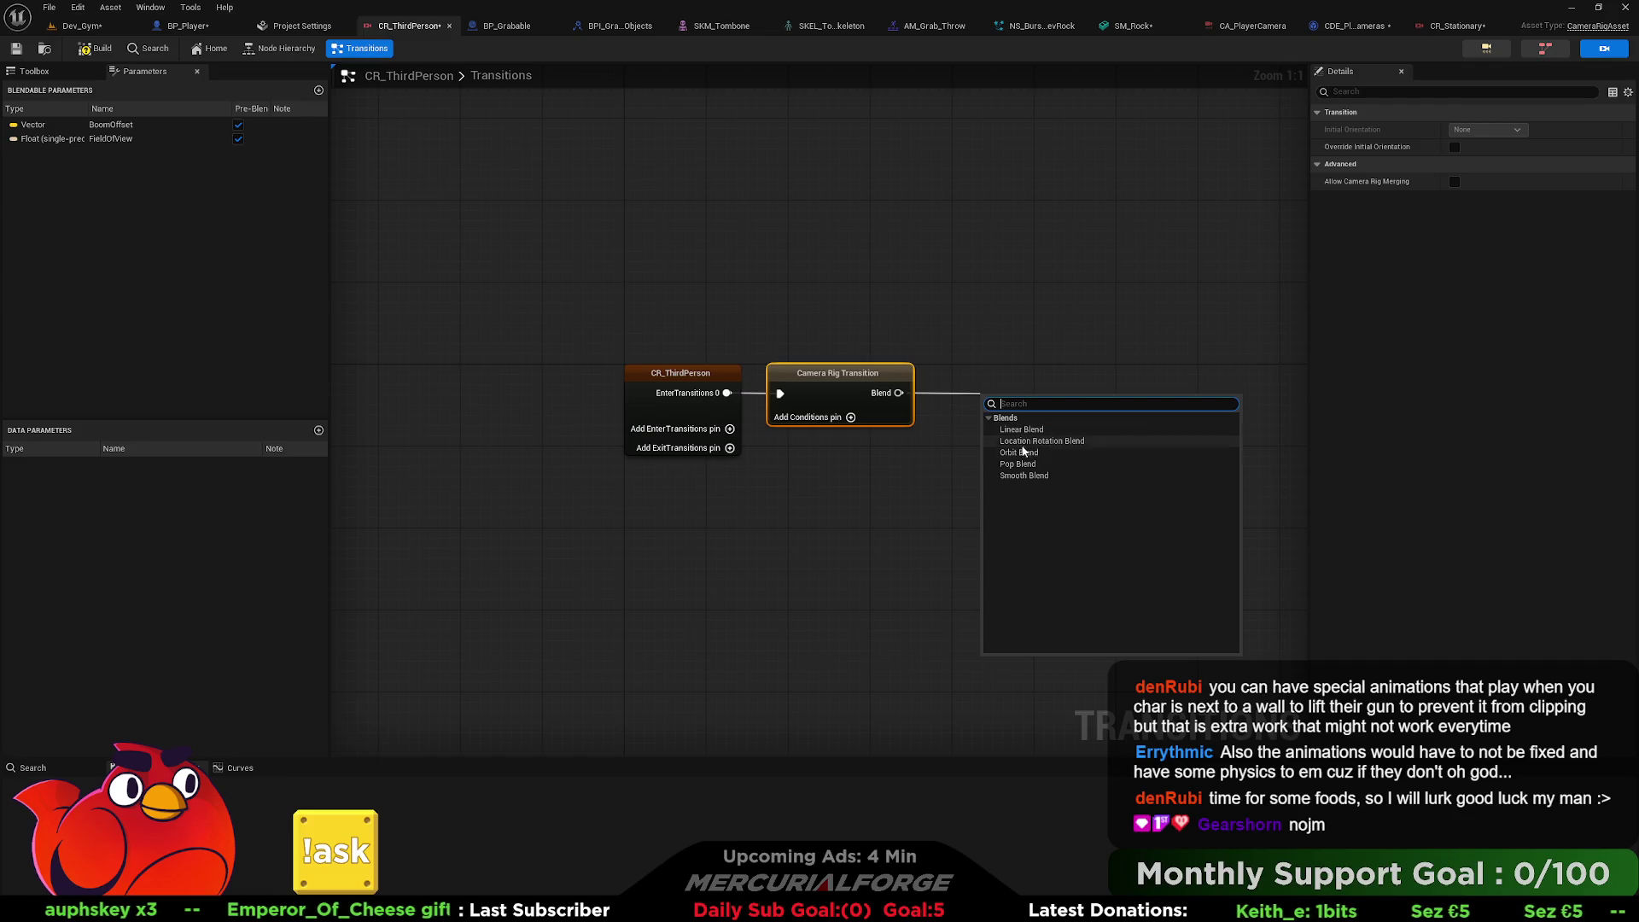
left_click(1024, 475)
left_click(867, 282)
left_click_drag(845, 263, 757, 255)
left_click(17, 48)
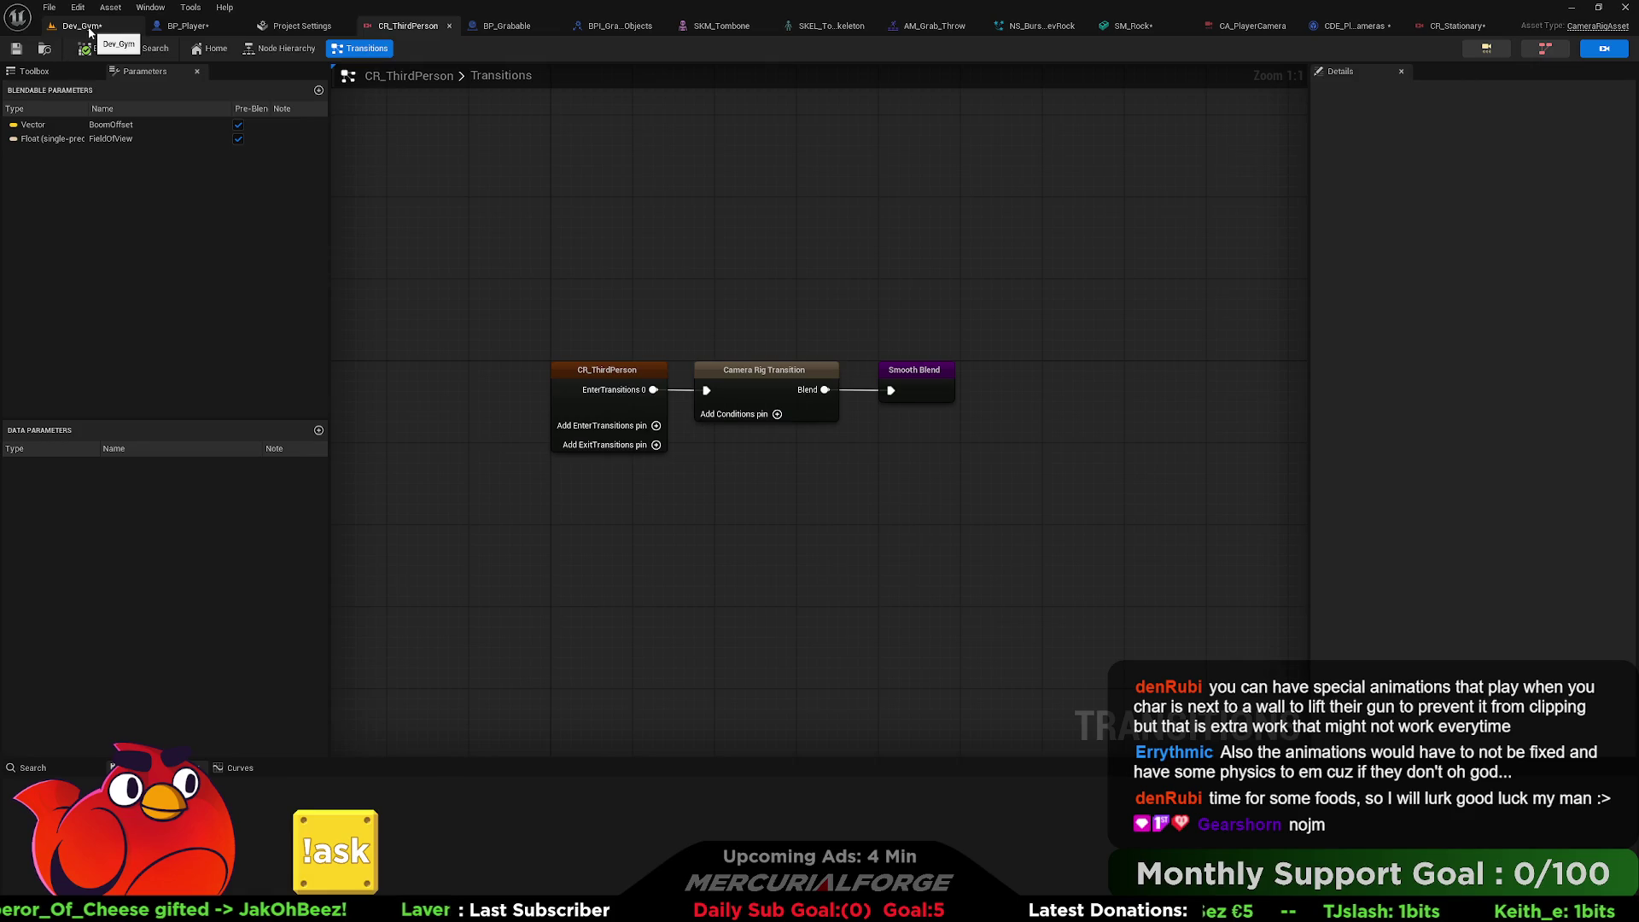
Move the Activate Camera Rig node further right in CDE_PlayerCameras' event graph.
left_click(1458, 26)
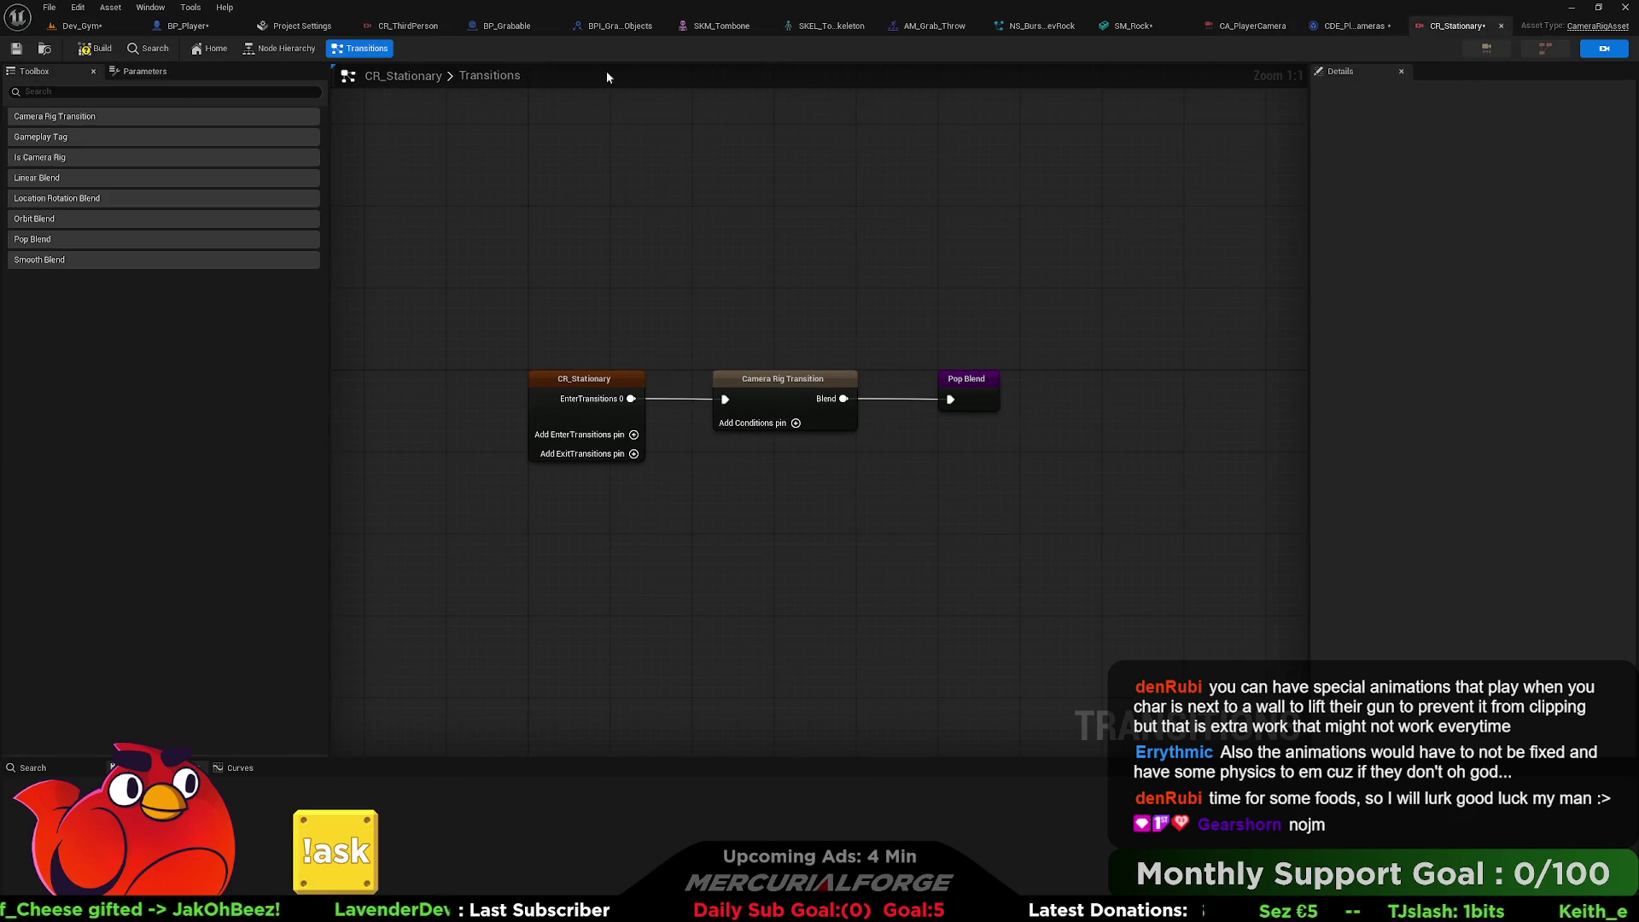
left_click(408, 26)
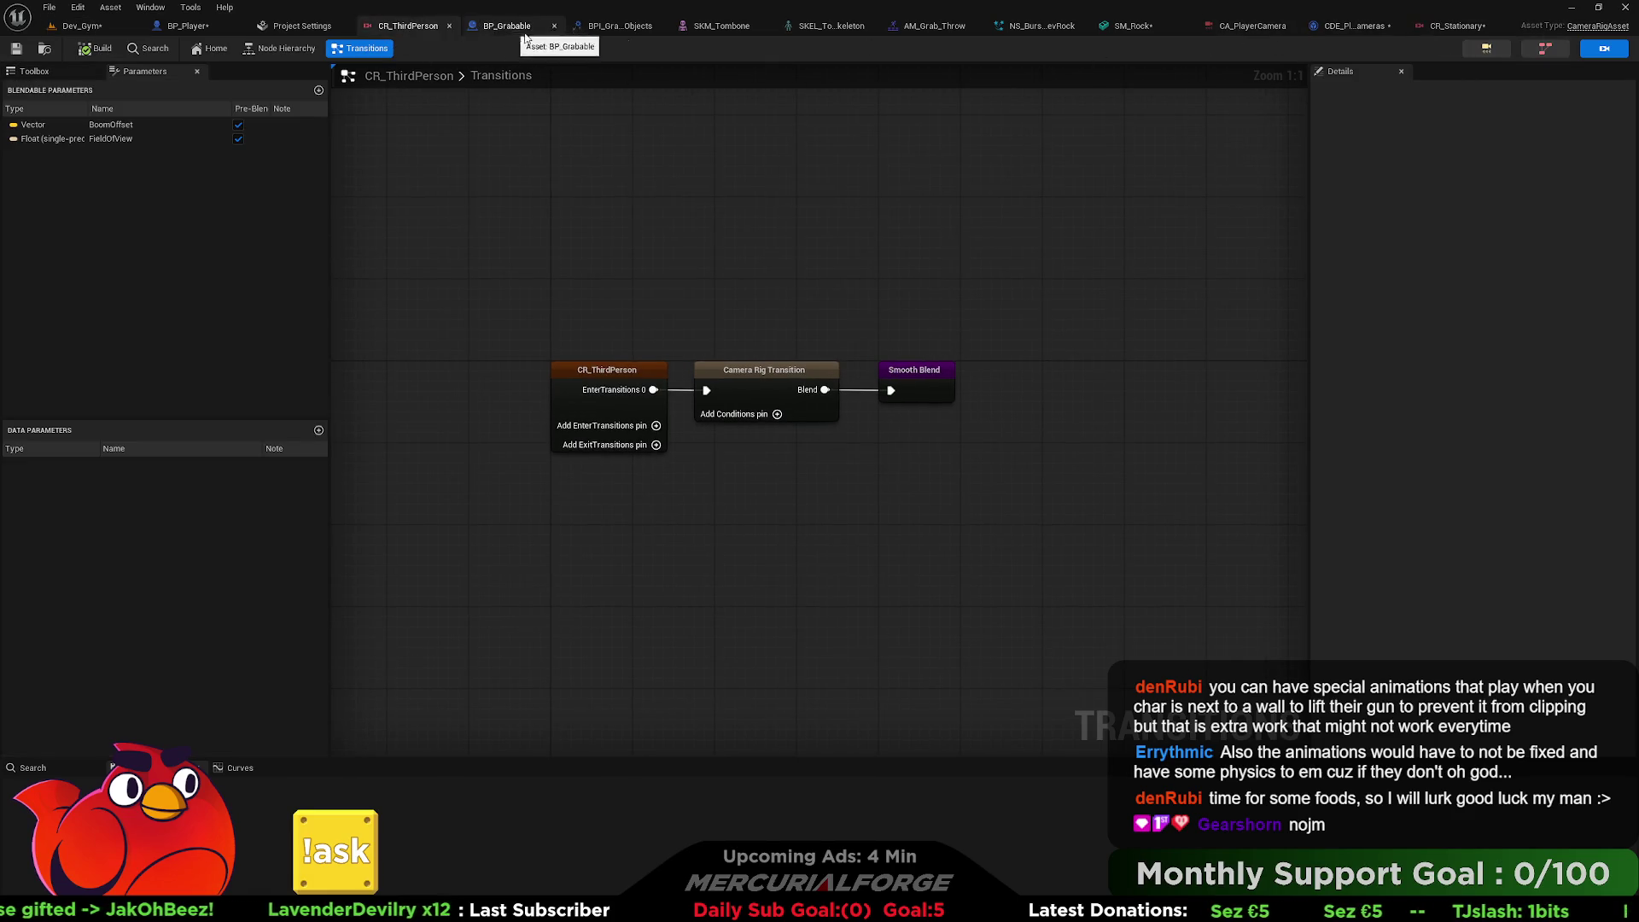
left_click(1252, 27)
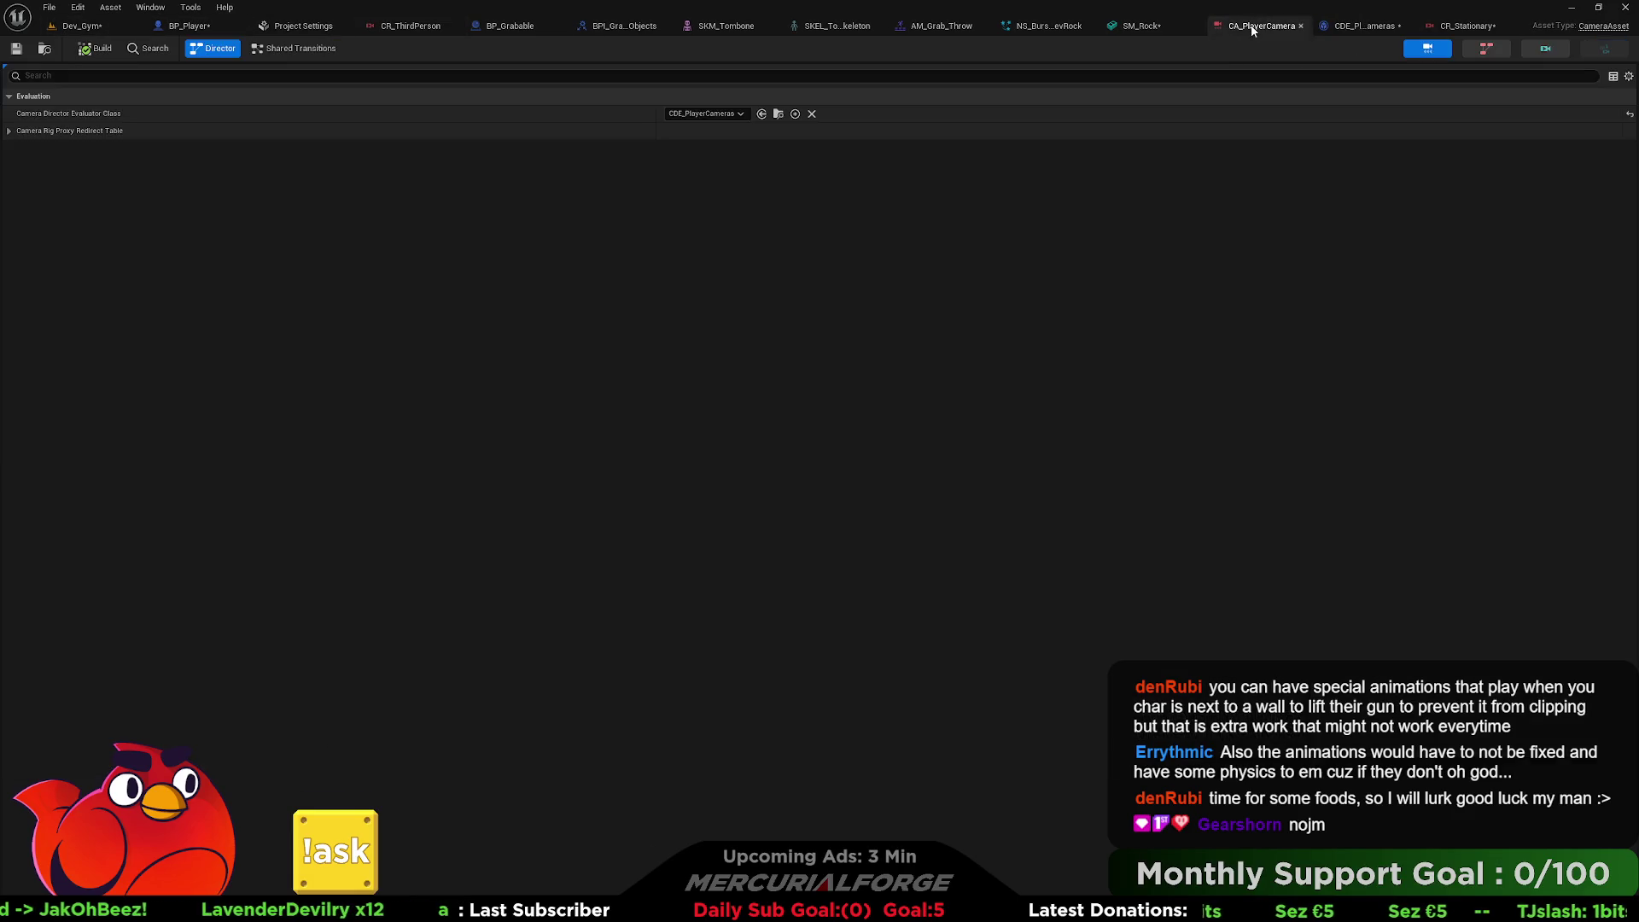
left_click(1361, 25)
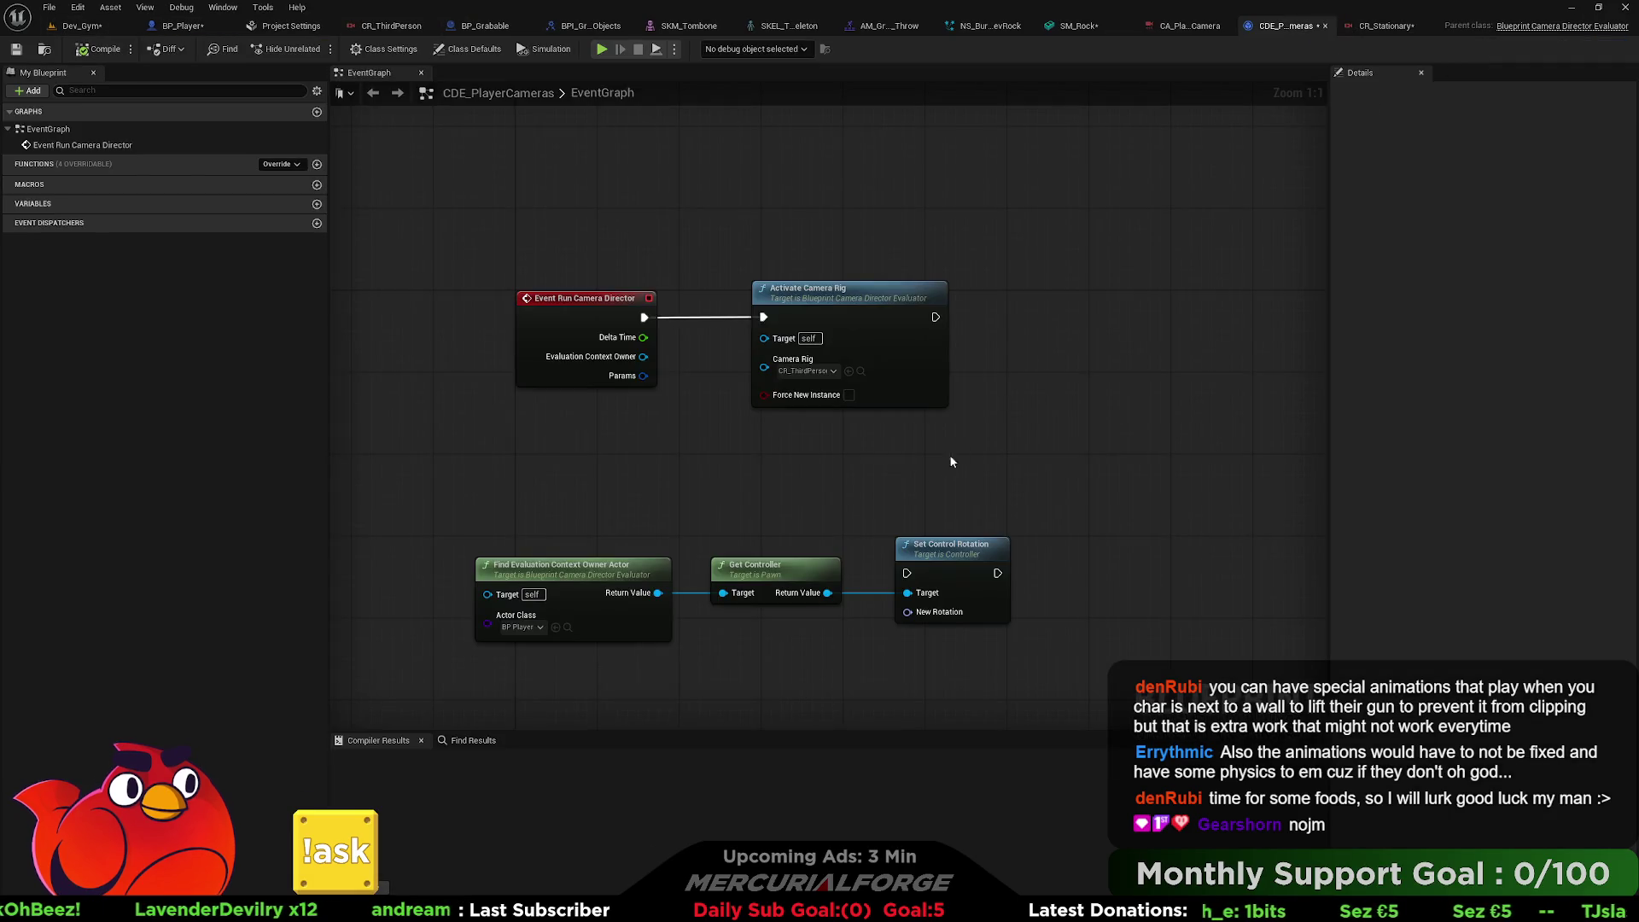
left_click_drag(907, 457, 738, 481)
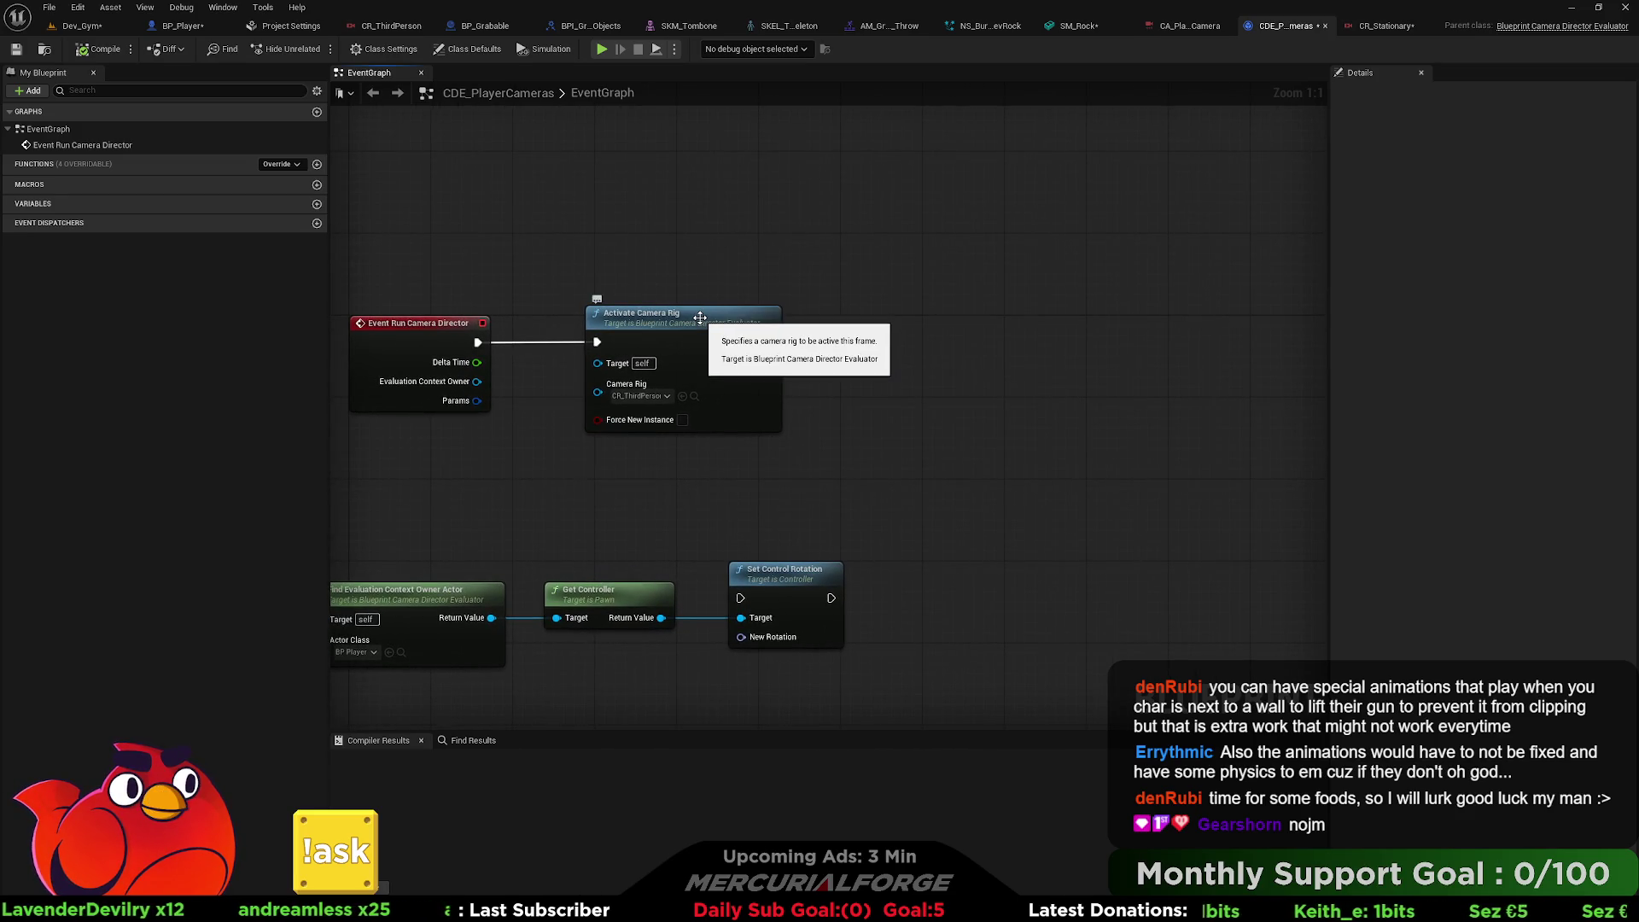
left_click_drag(700, 318, 971, 323)
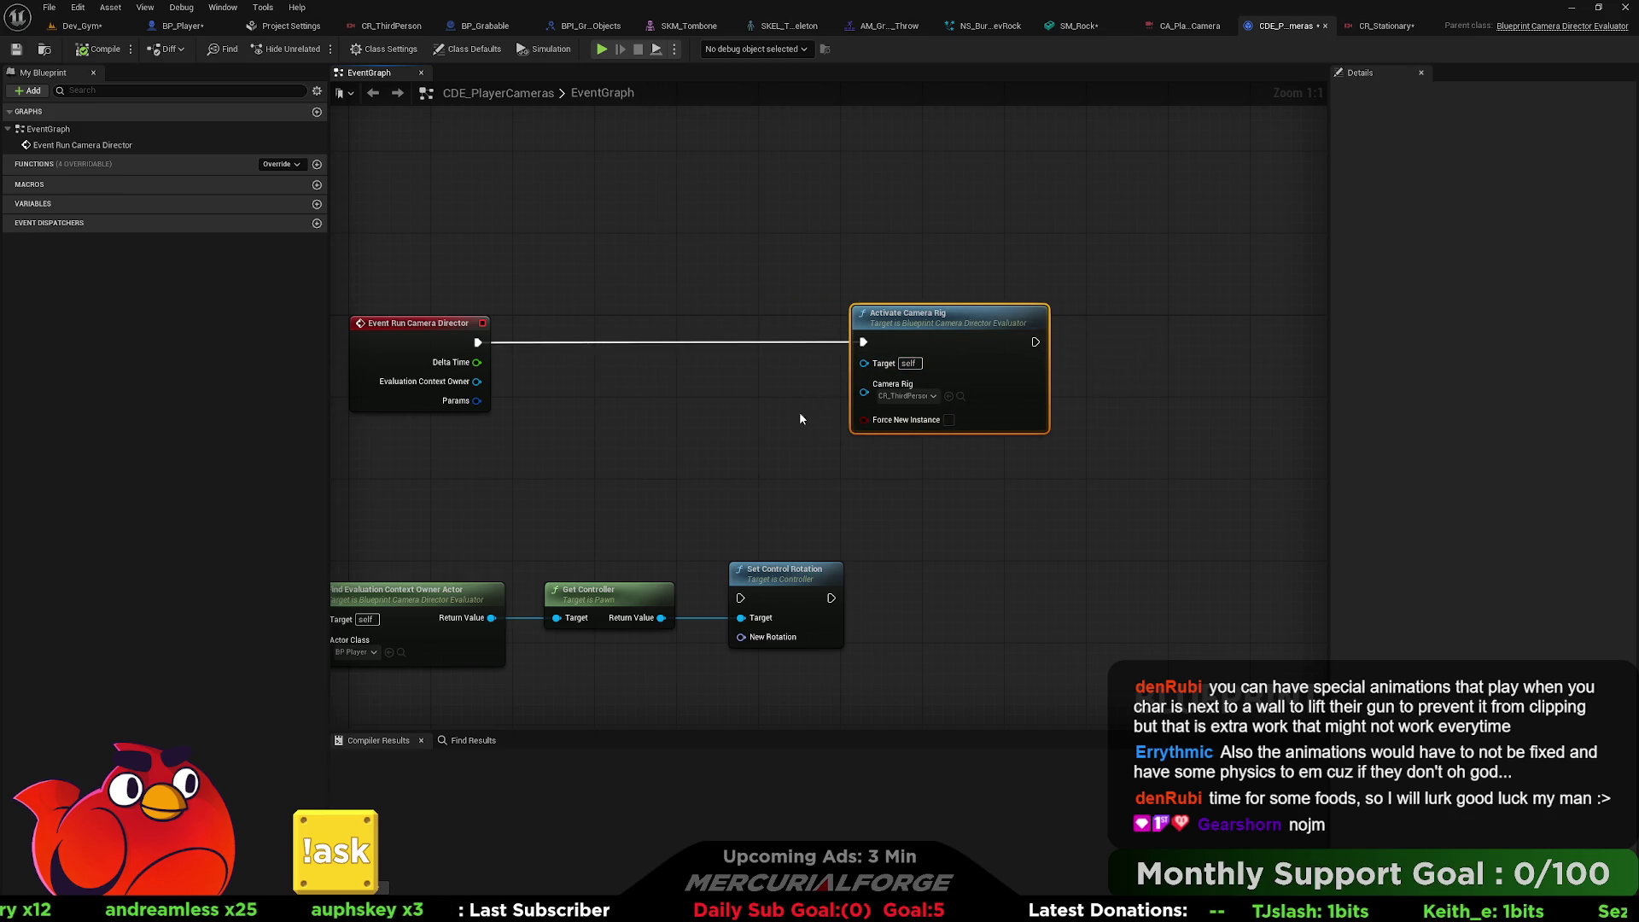
left_click(1385, 25)
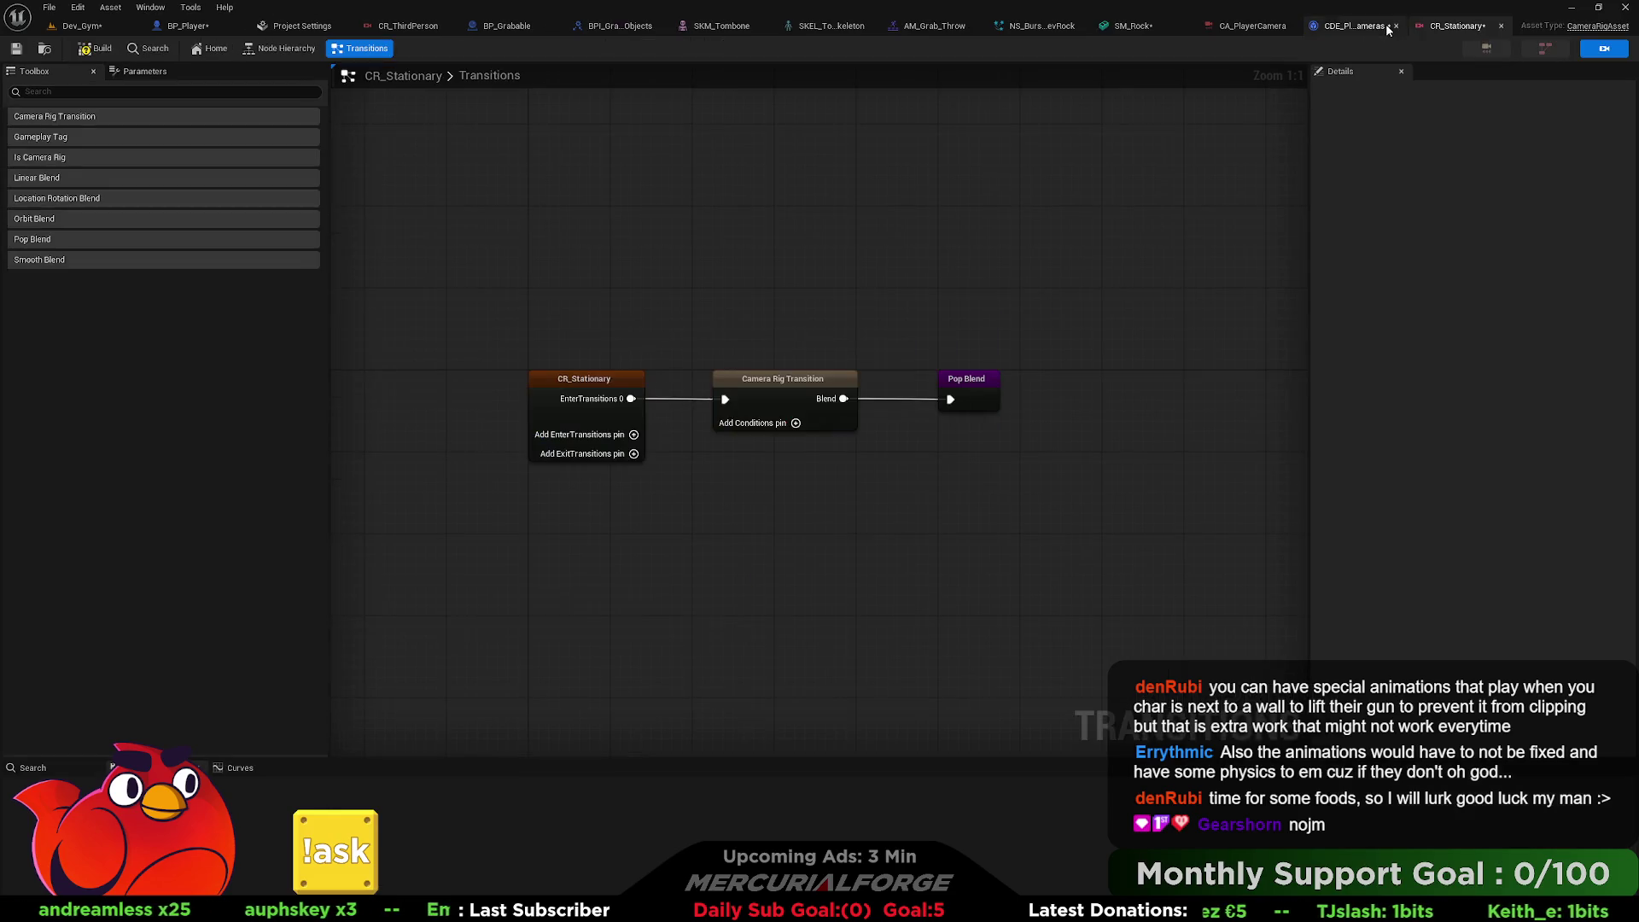
Add a Conditions 0 pin to CR_Stationary's transition with a Gameplay Tag condition node.
left_click(796, 422)
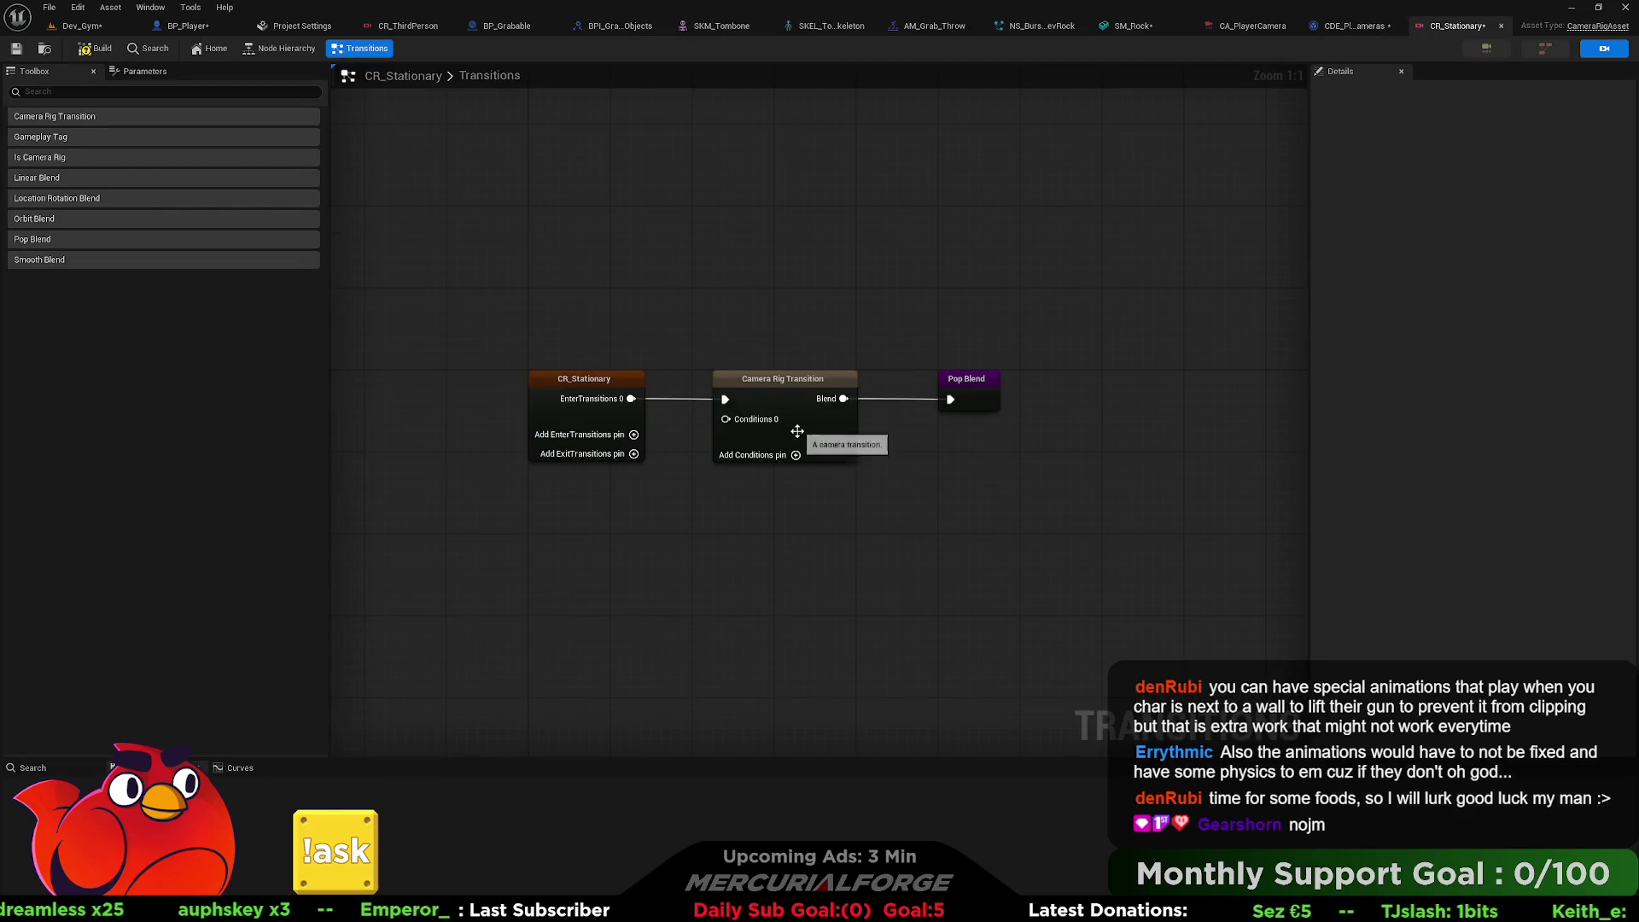
left_click_drag(861, 362, 789, 460)
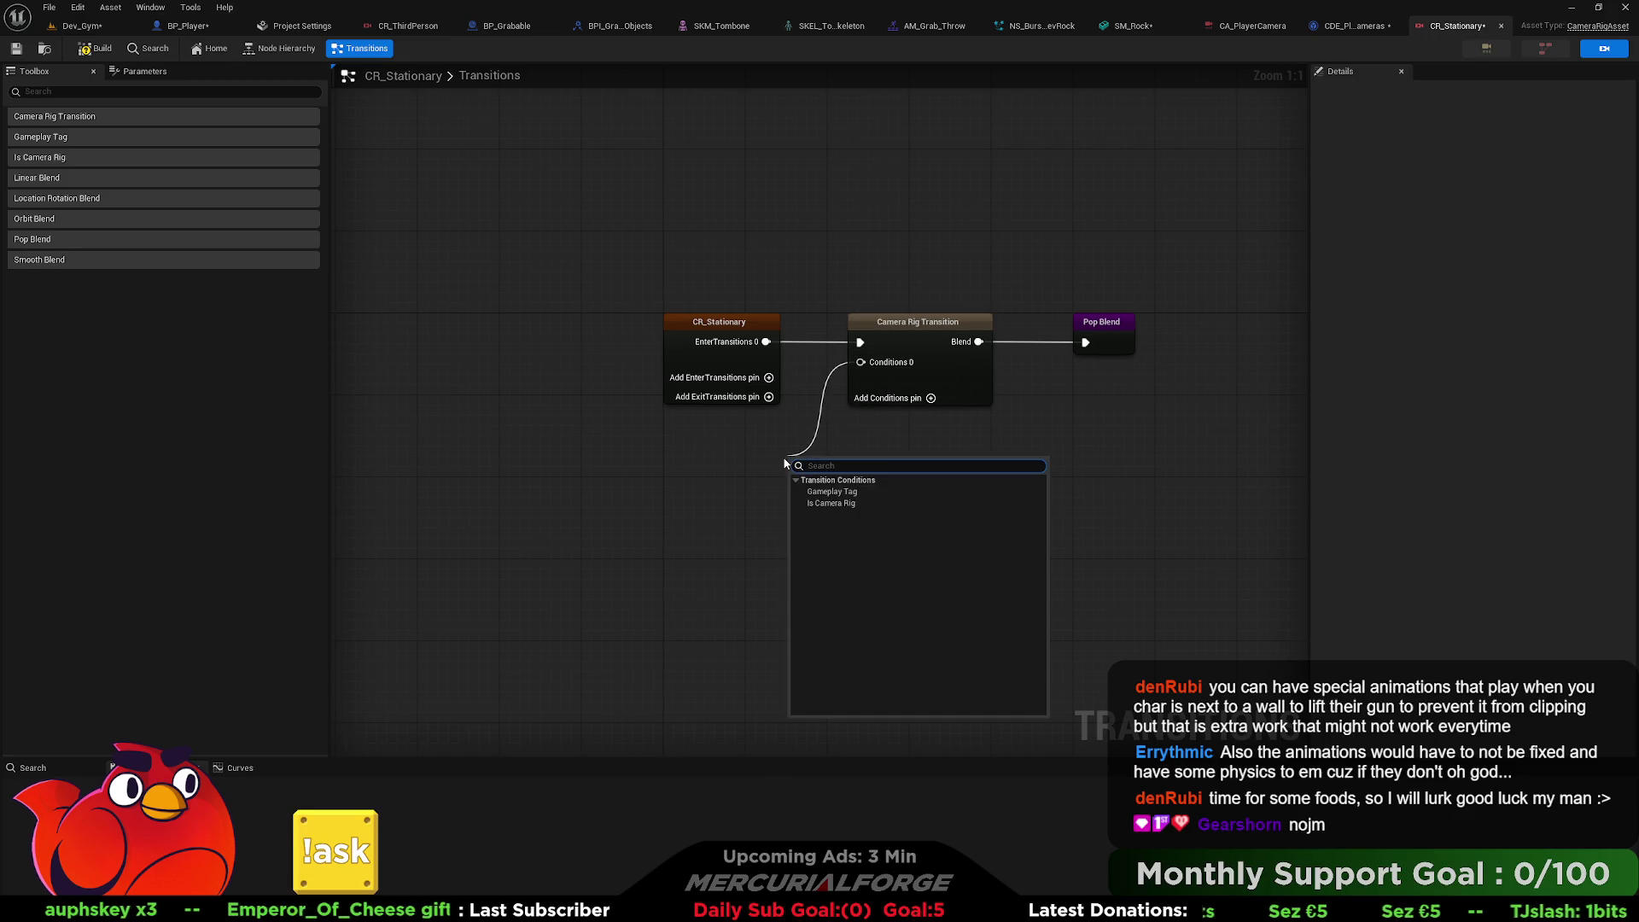
left_click(833, 492)
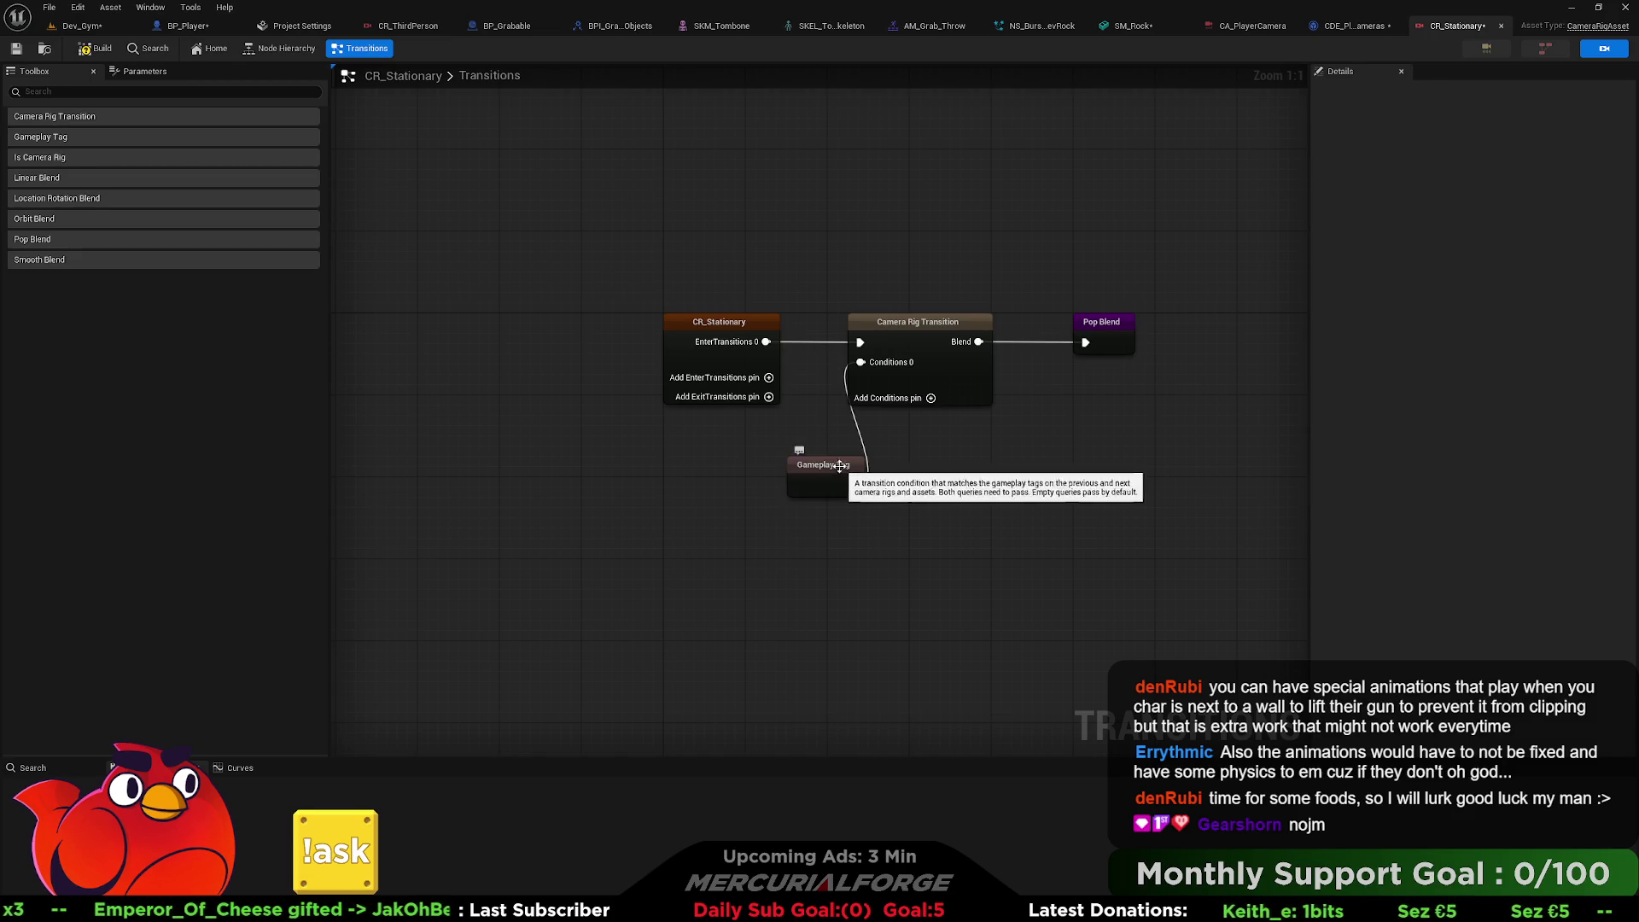
left_click(784, 445)
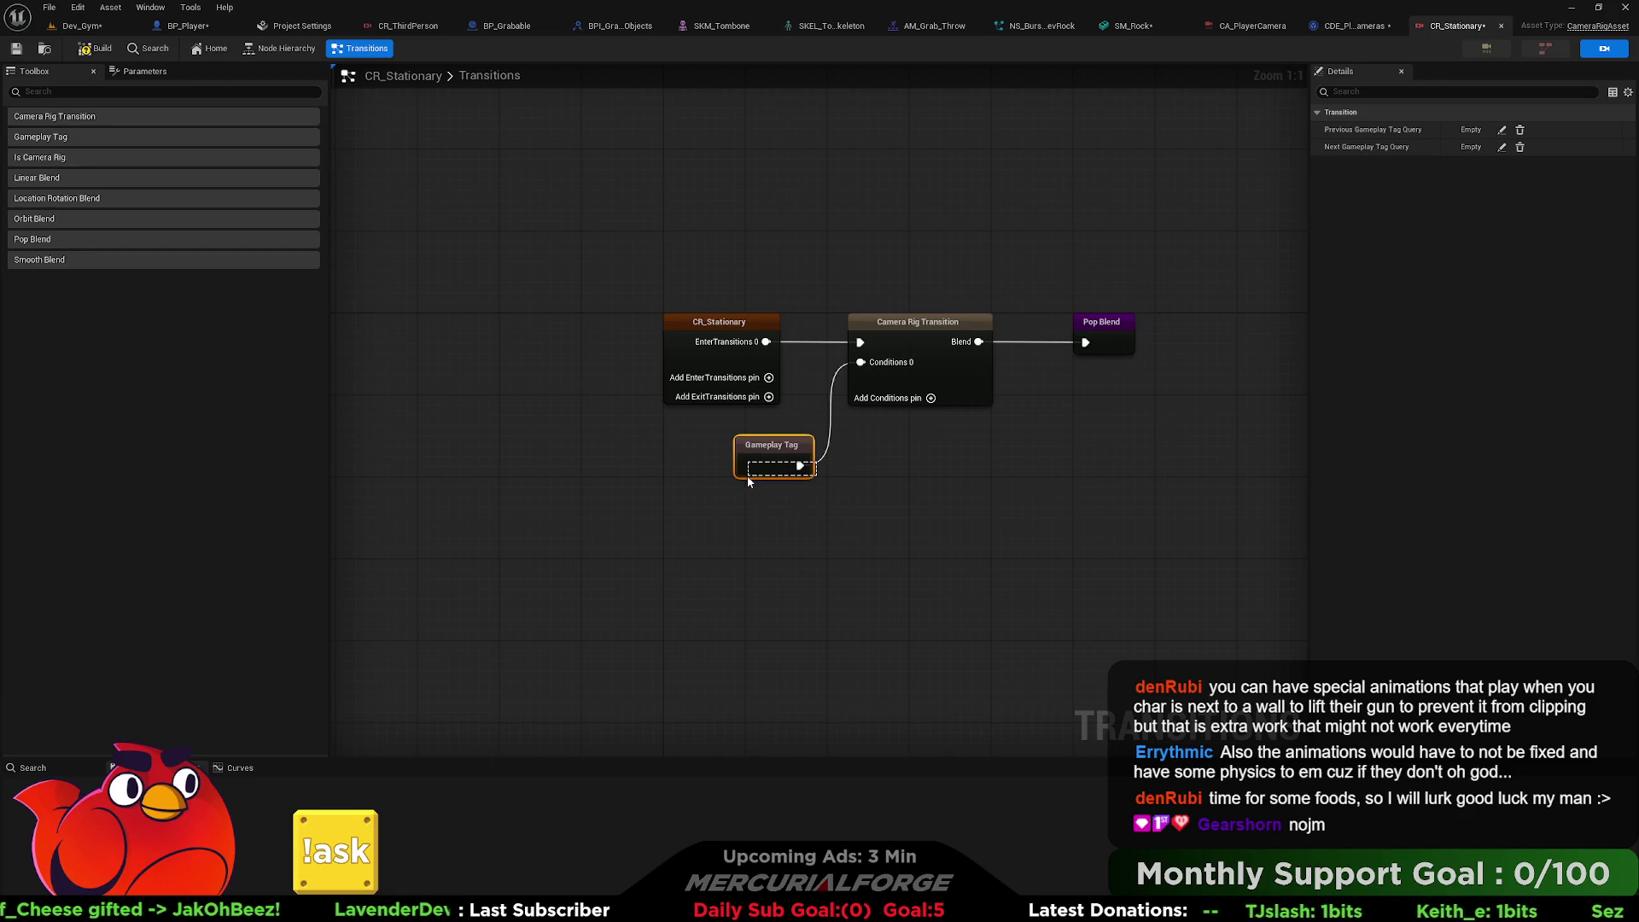
left_click(914, 468)
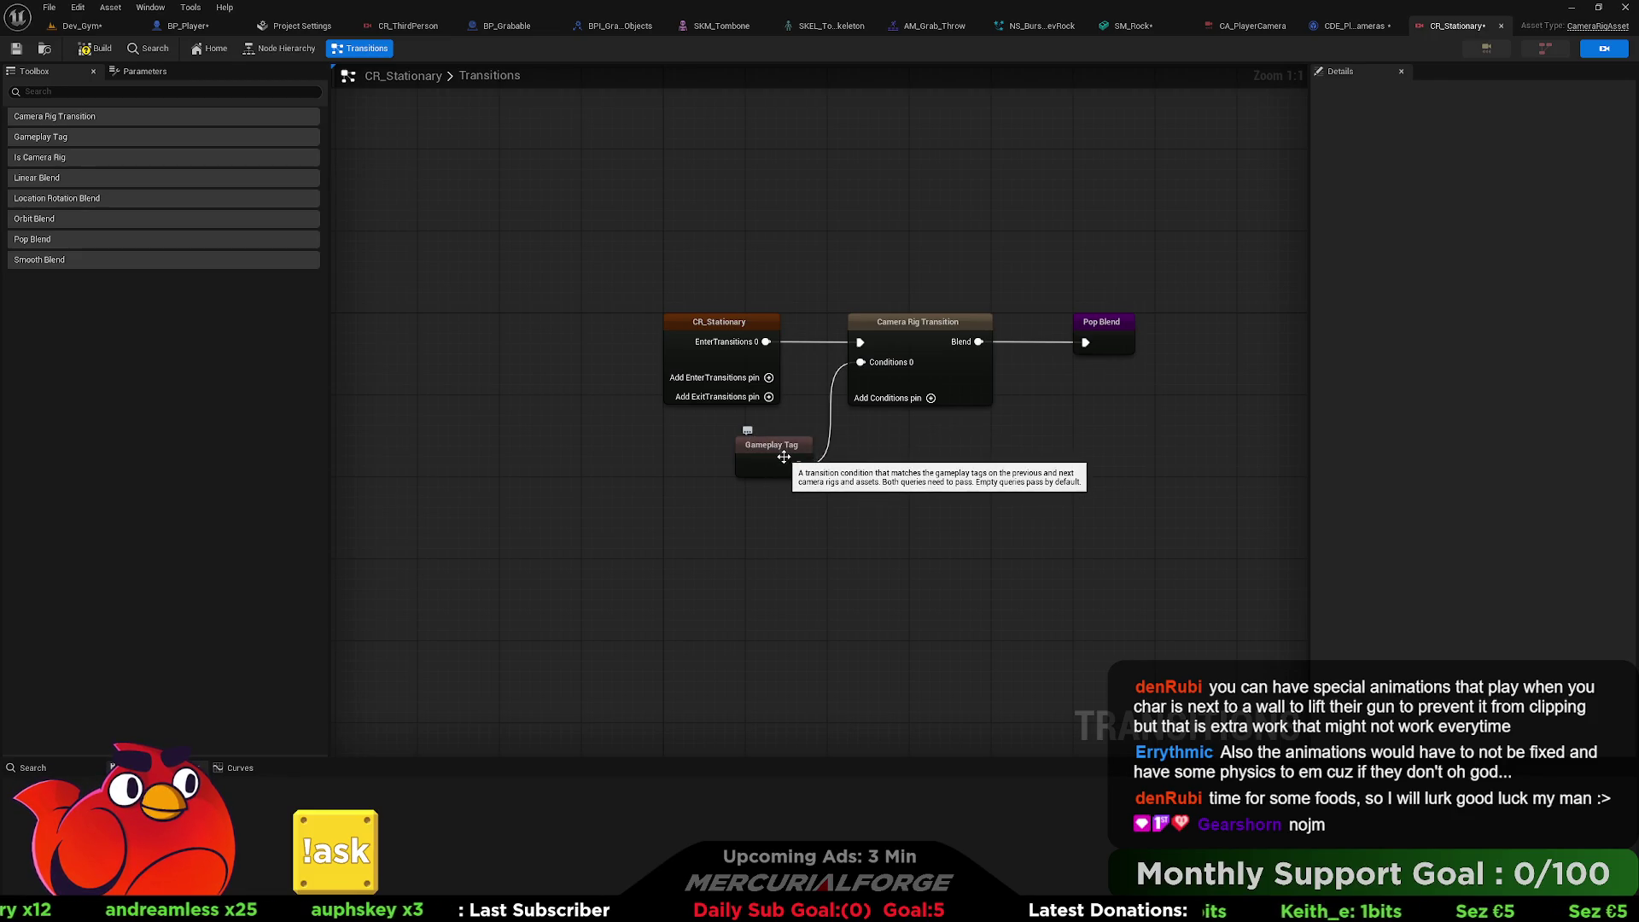
Delete the Gameplay Tag node, remove the Conditions 0 pin, and open CA_PlayerCamera.
left_click(784, 458)
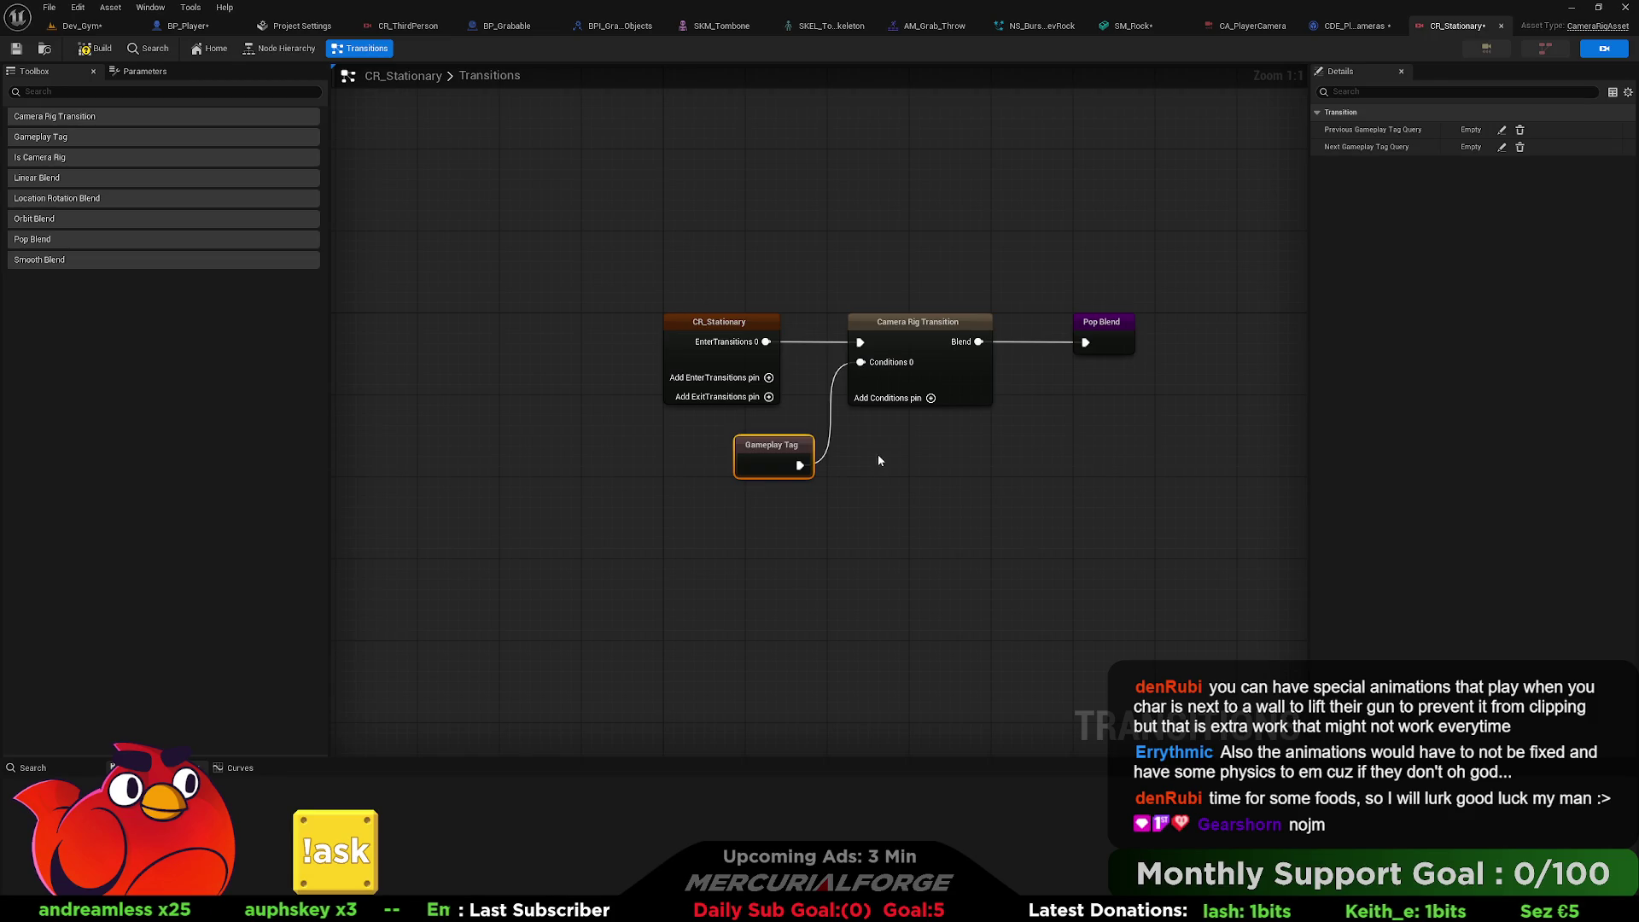
key("Delete")
right_click(892, 364)
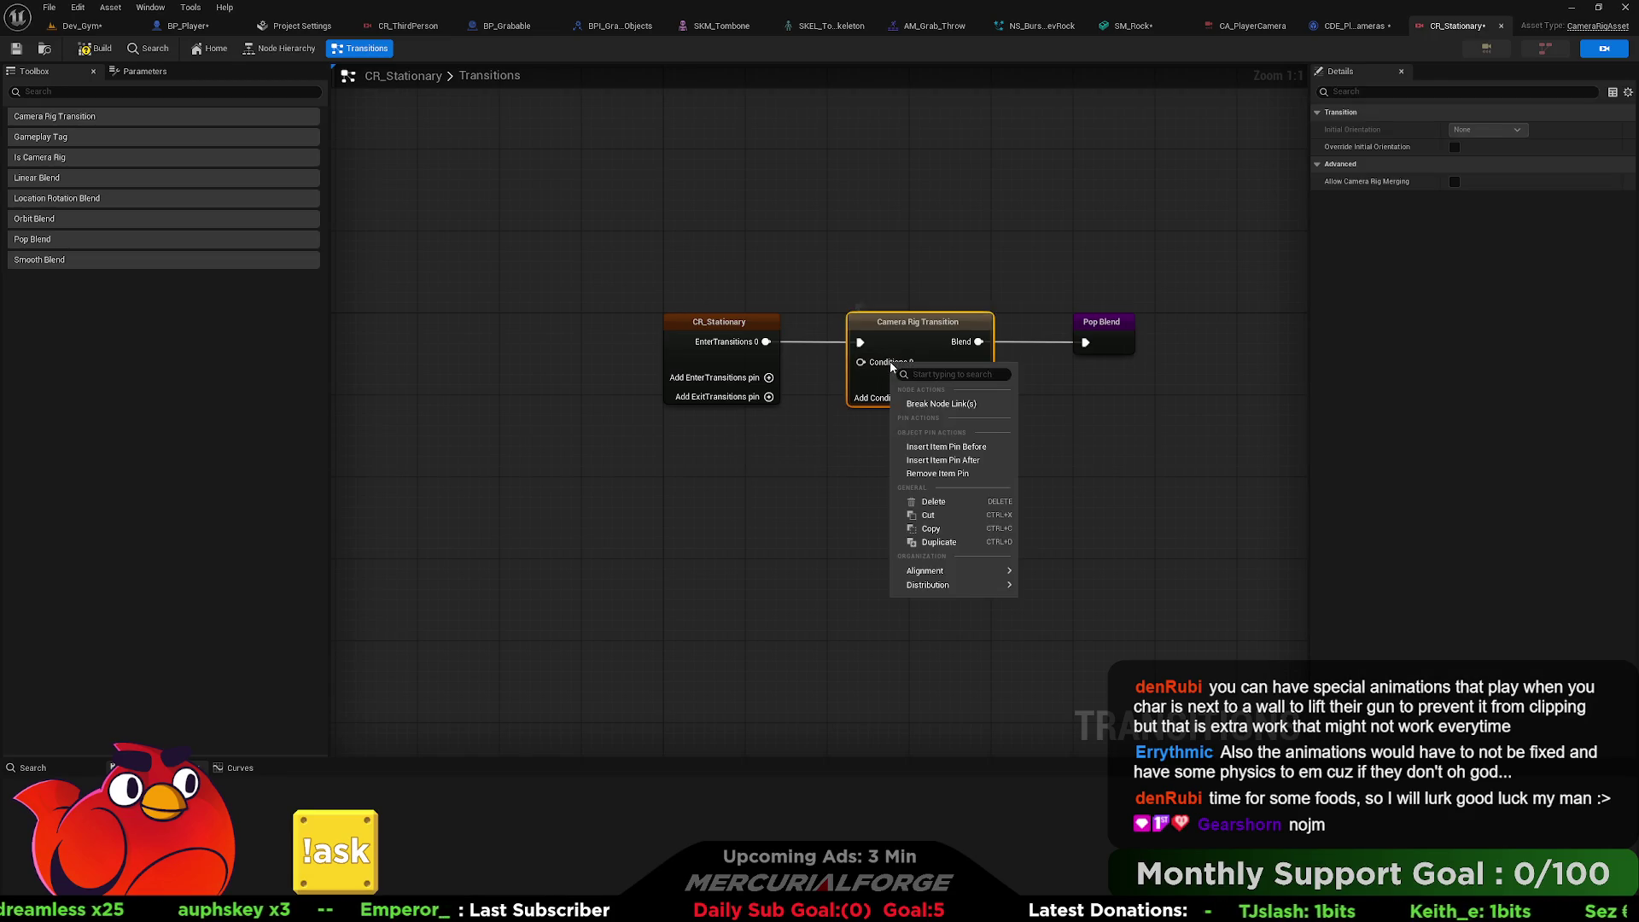
left_click(937, 473)
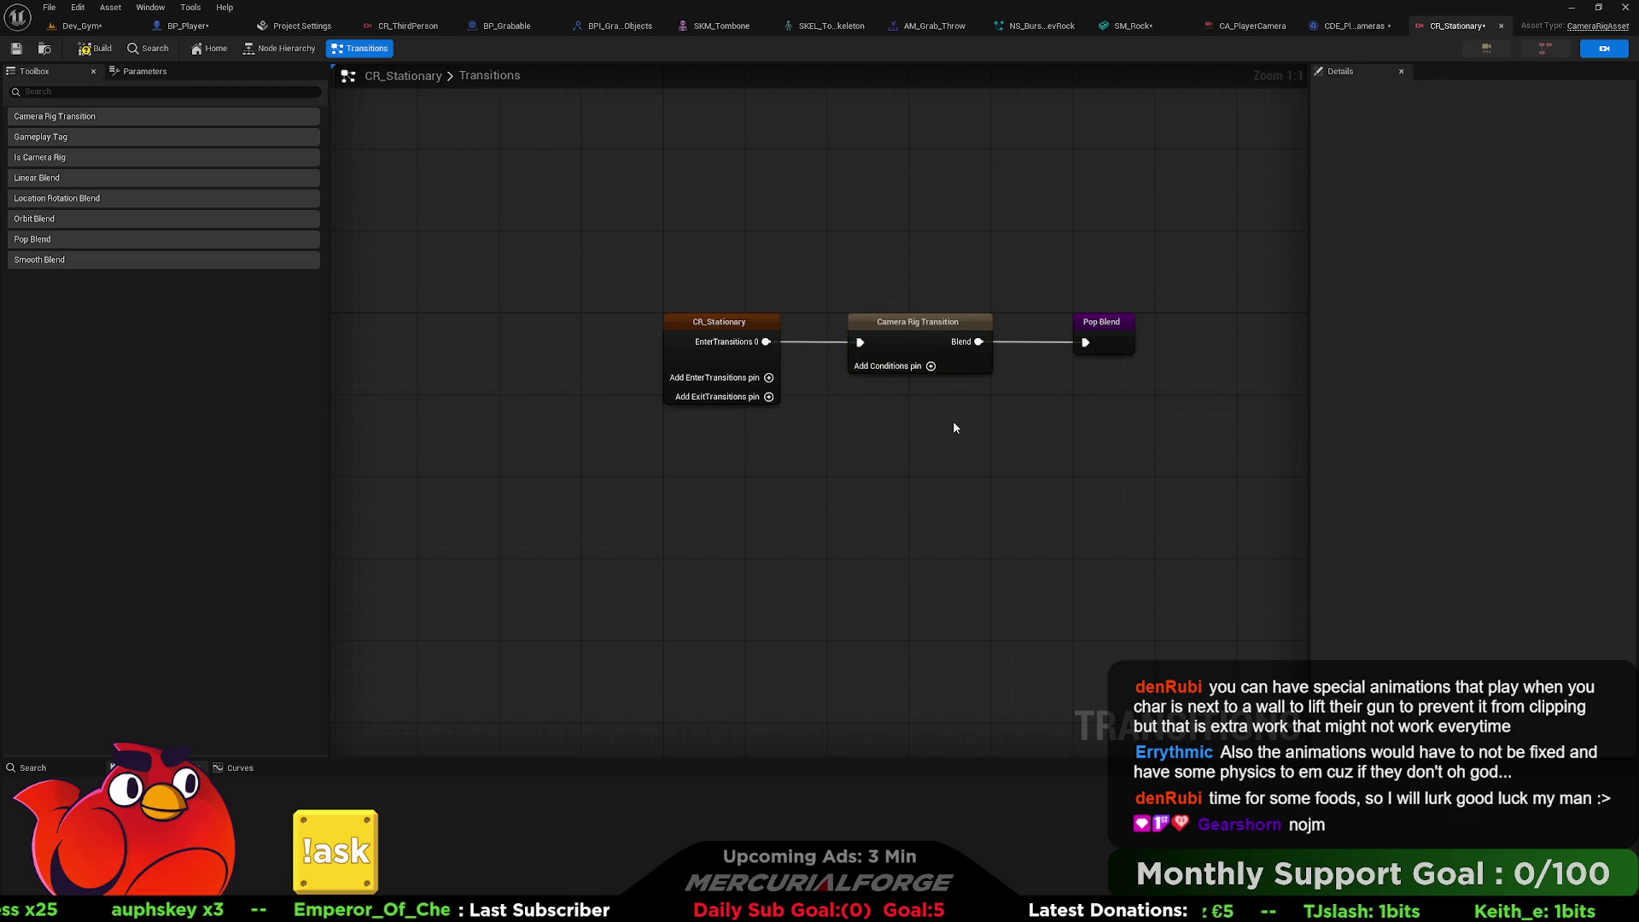
left_click(1248, 26)
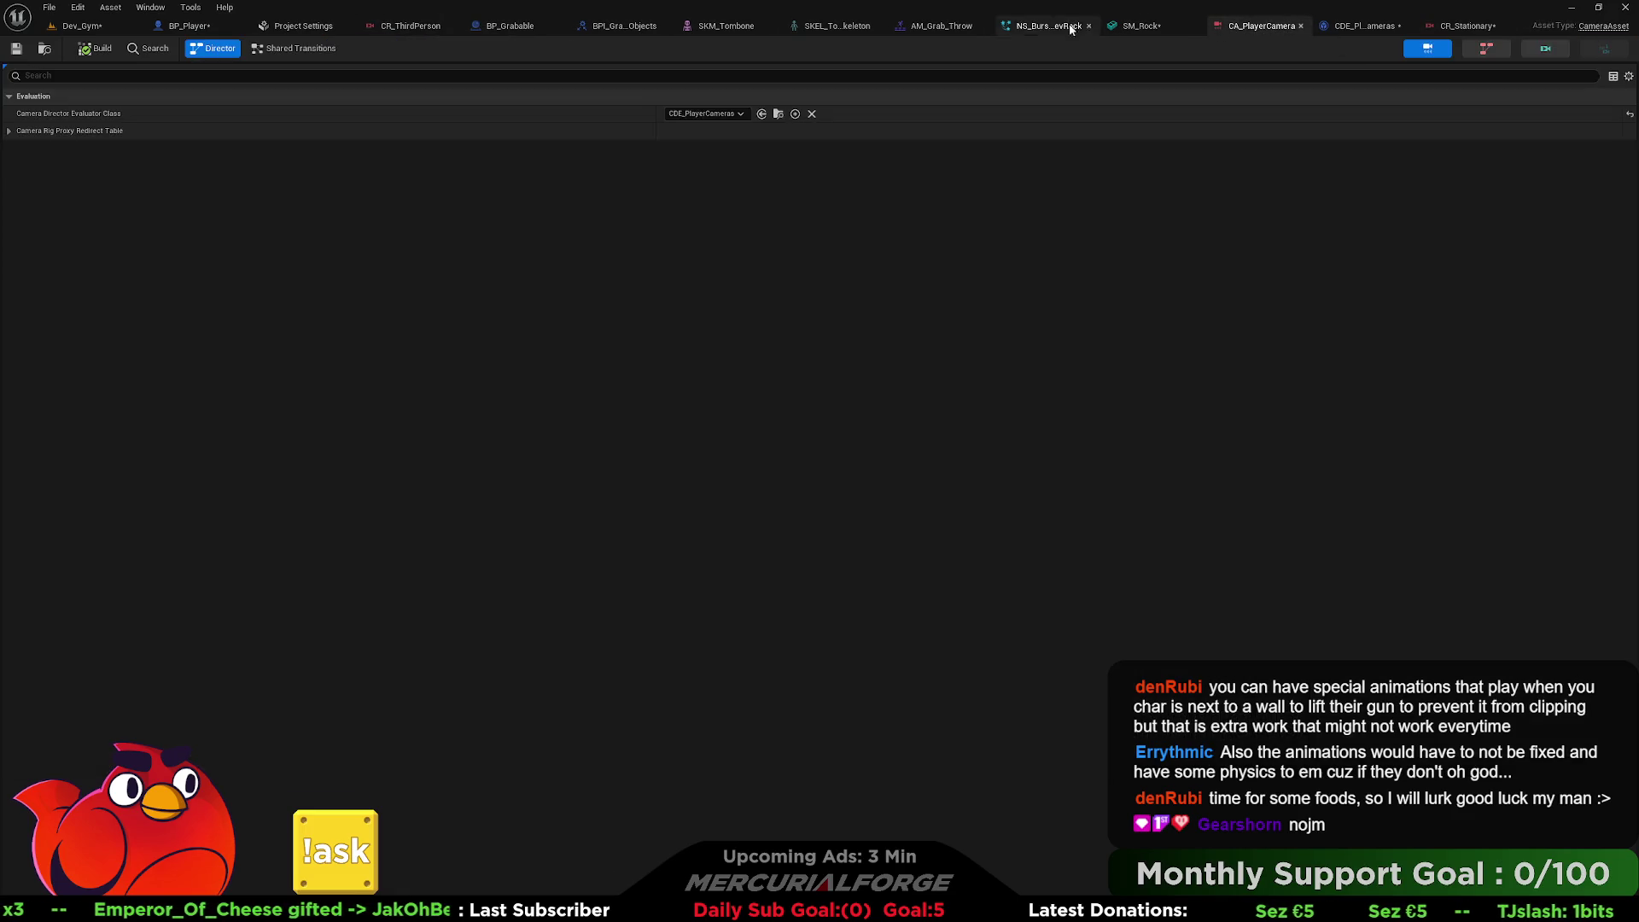
Open the CDE_PlayerCameras director blueprint and shift its three lower event-graph nodes to the right.
left_click(408, 26)
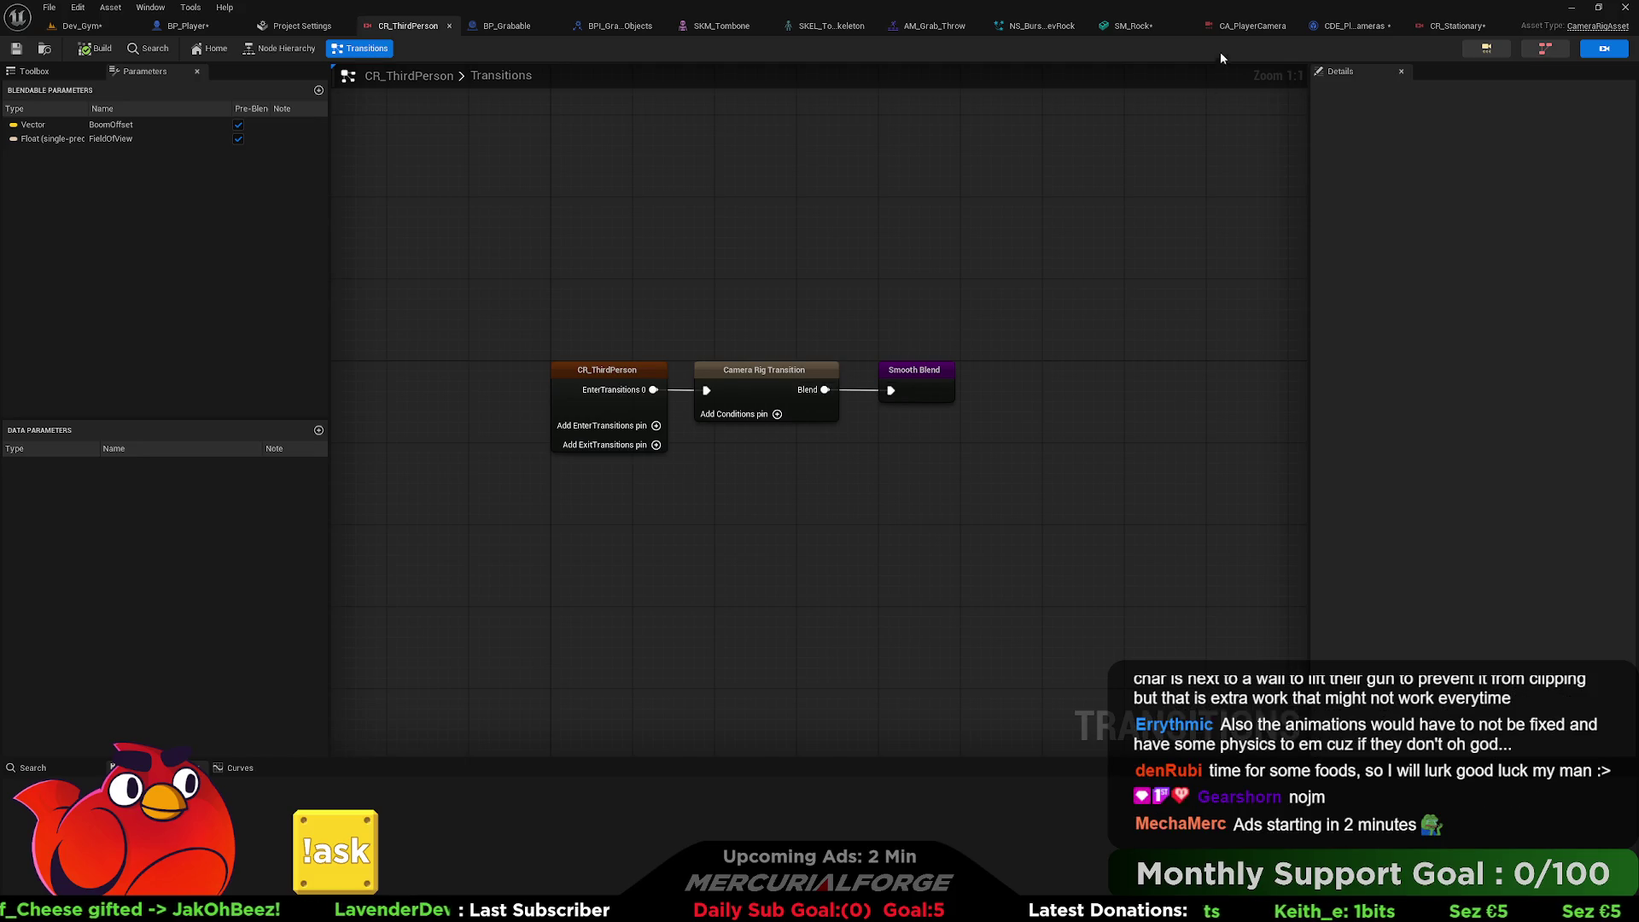
left_click(1232, 28)
left_click(1363, 25)
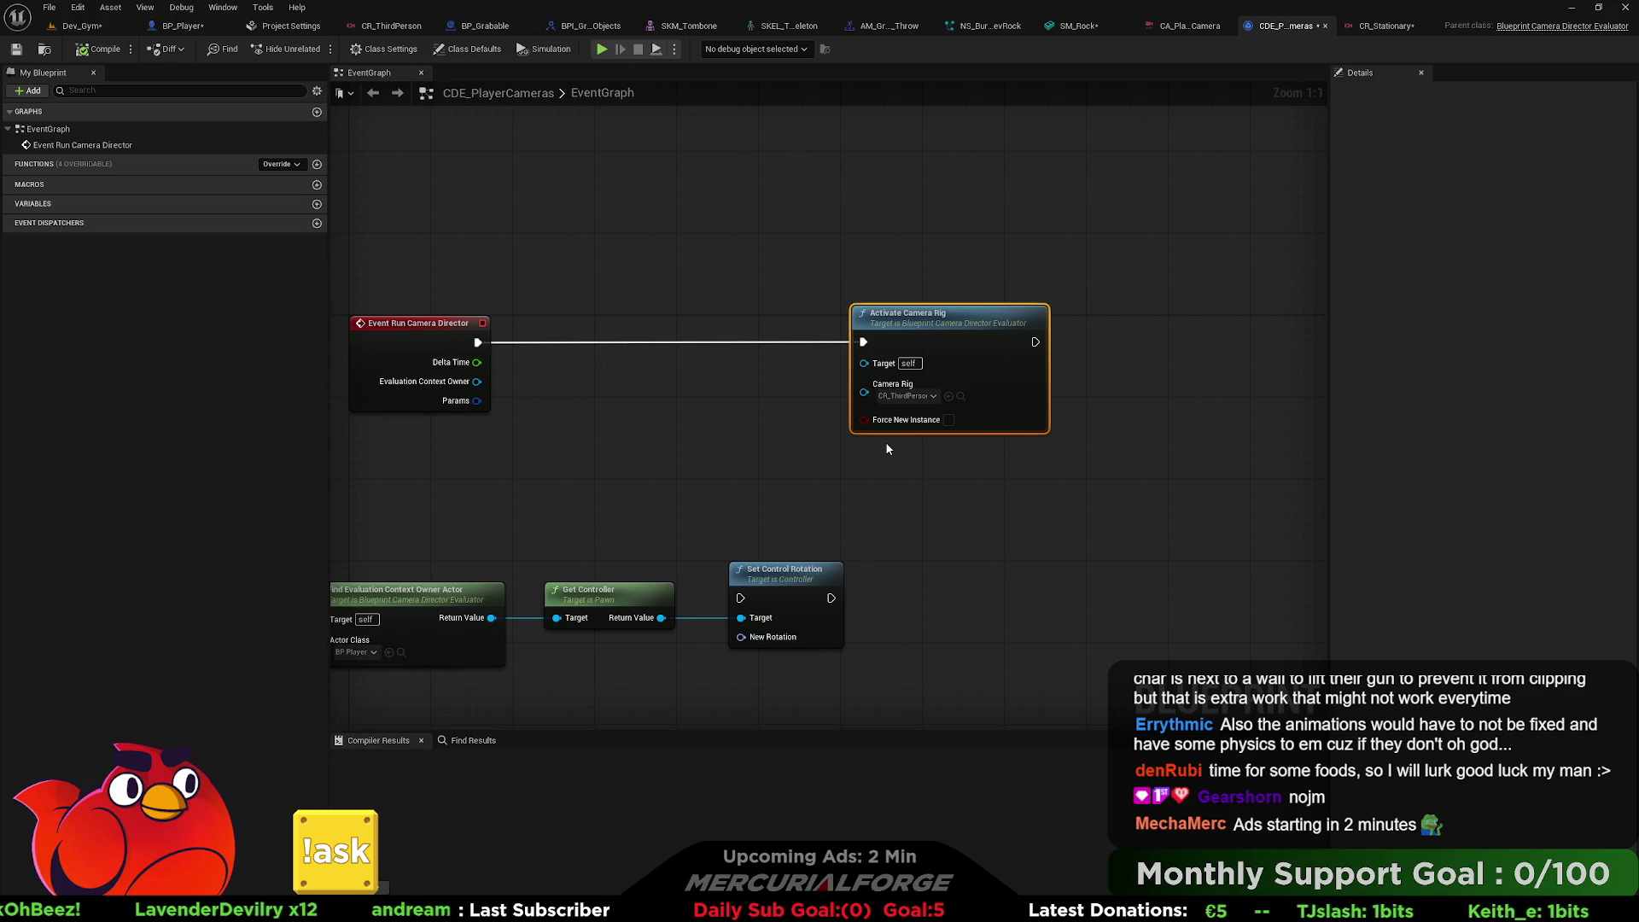
mouse_move(782, 510)
left_mouse_down()
mouse_move(853, 486)
mouse_move(495, 661)
left_mouse_up()
mouse_move(503, 570)
left_mouse_down()
mouse_move(624, 573)
mouse_move(595, 568)
left_mouse_up()
left_click(858, 421)
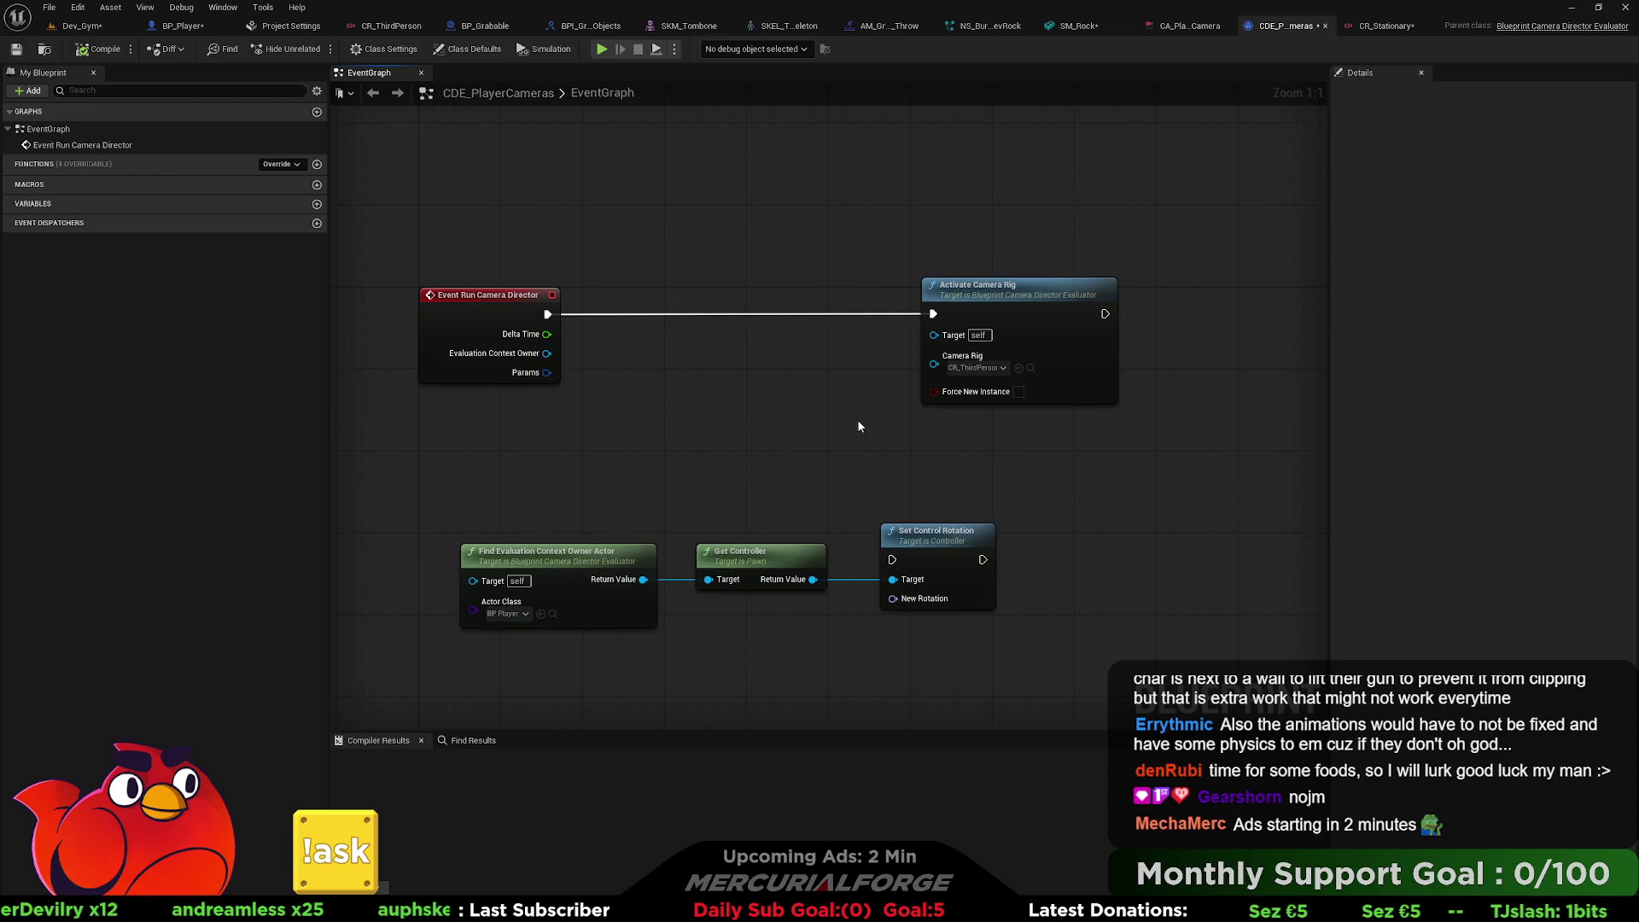
Make Activate Camera Rig use CR_Stationary, then play Dev_Gym to test the camera.
left_click(986, 369)
left_click(1032, 453)
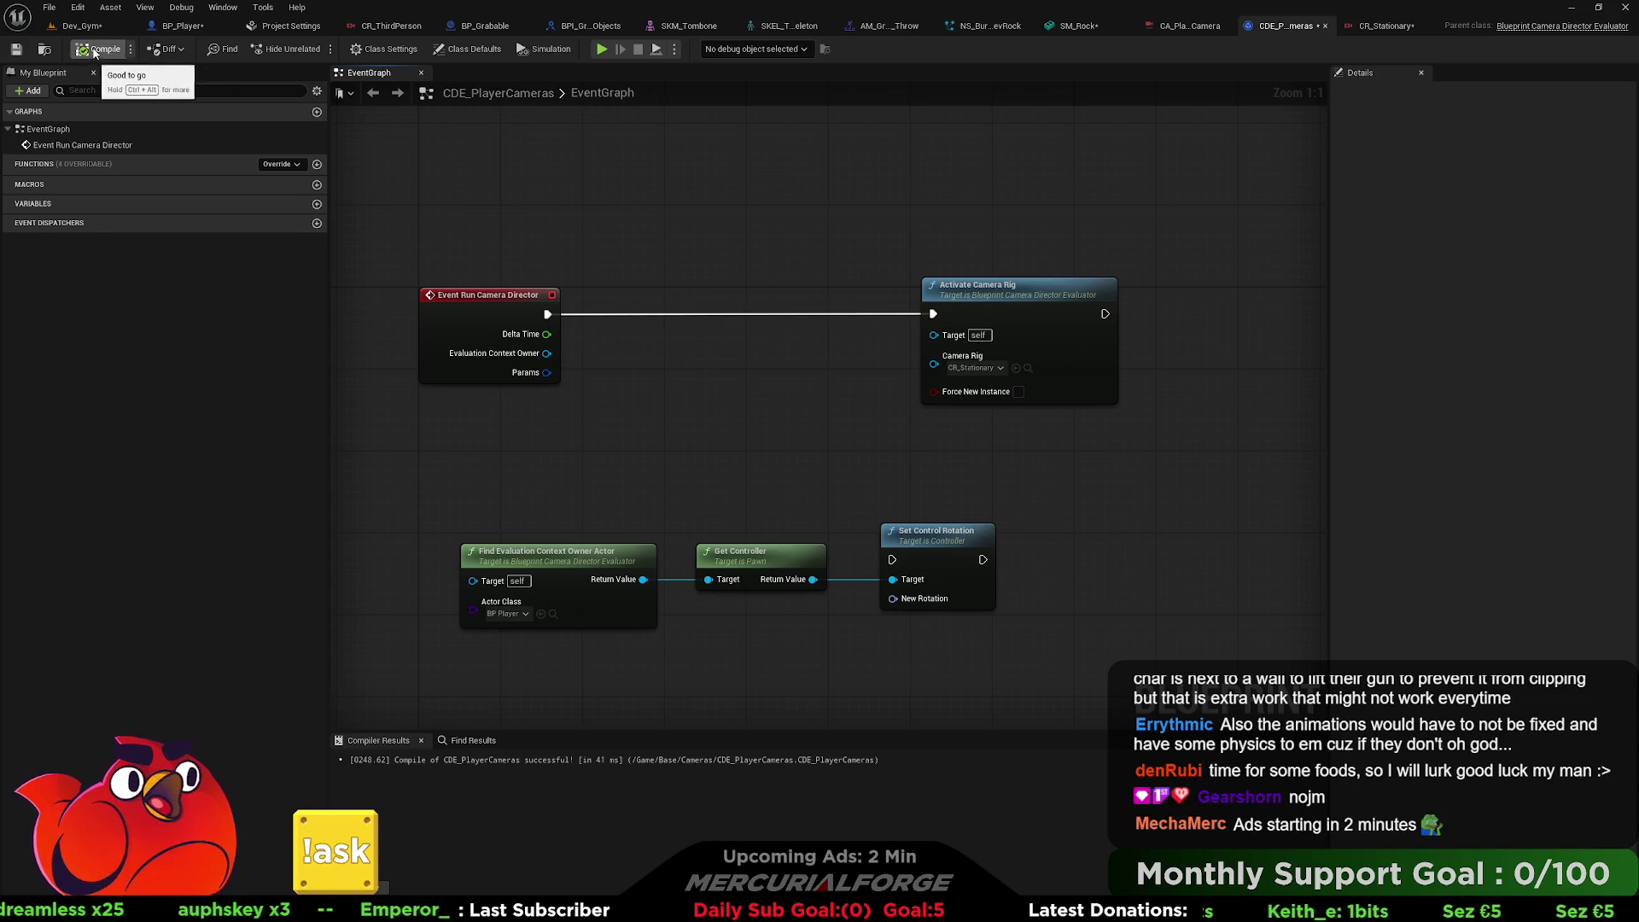
left_click(81, 26)
left_click(317, 49)
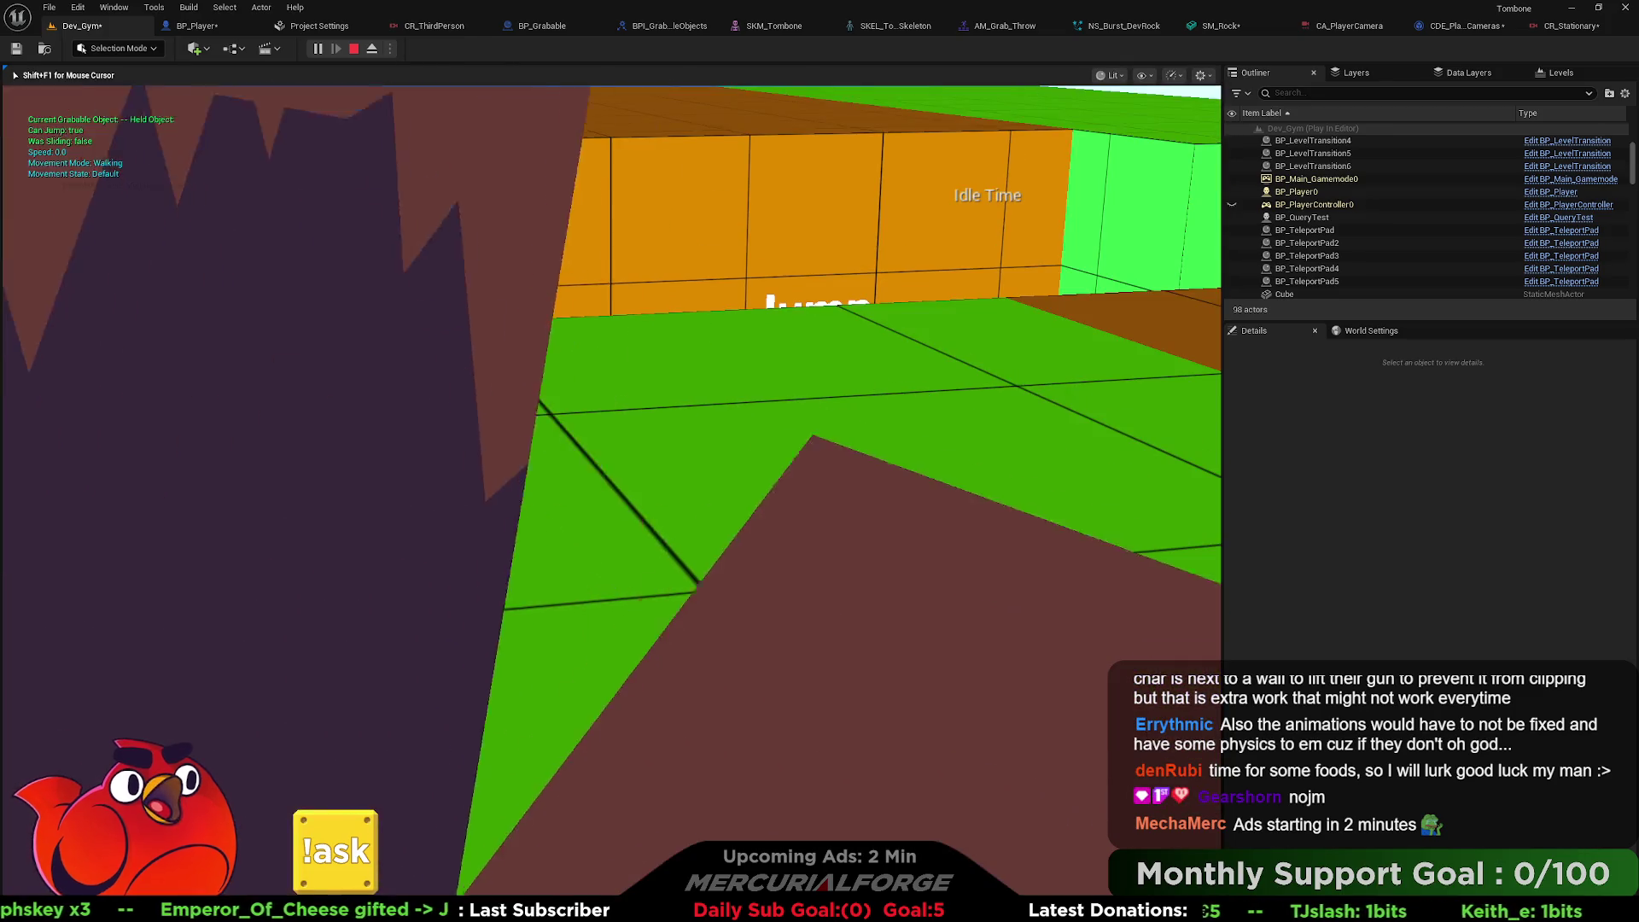
Stop the play test, frame the Cube in the viewport, and return to CR_Stationary.
key("Escape")
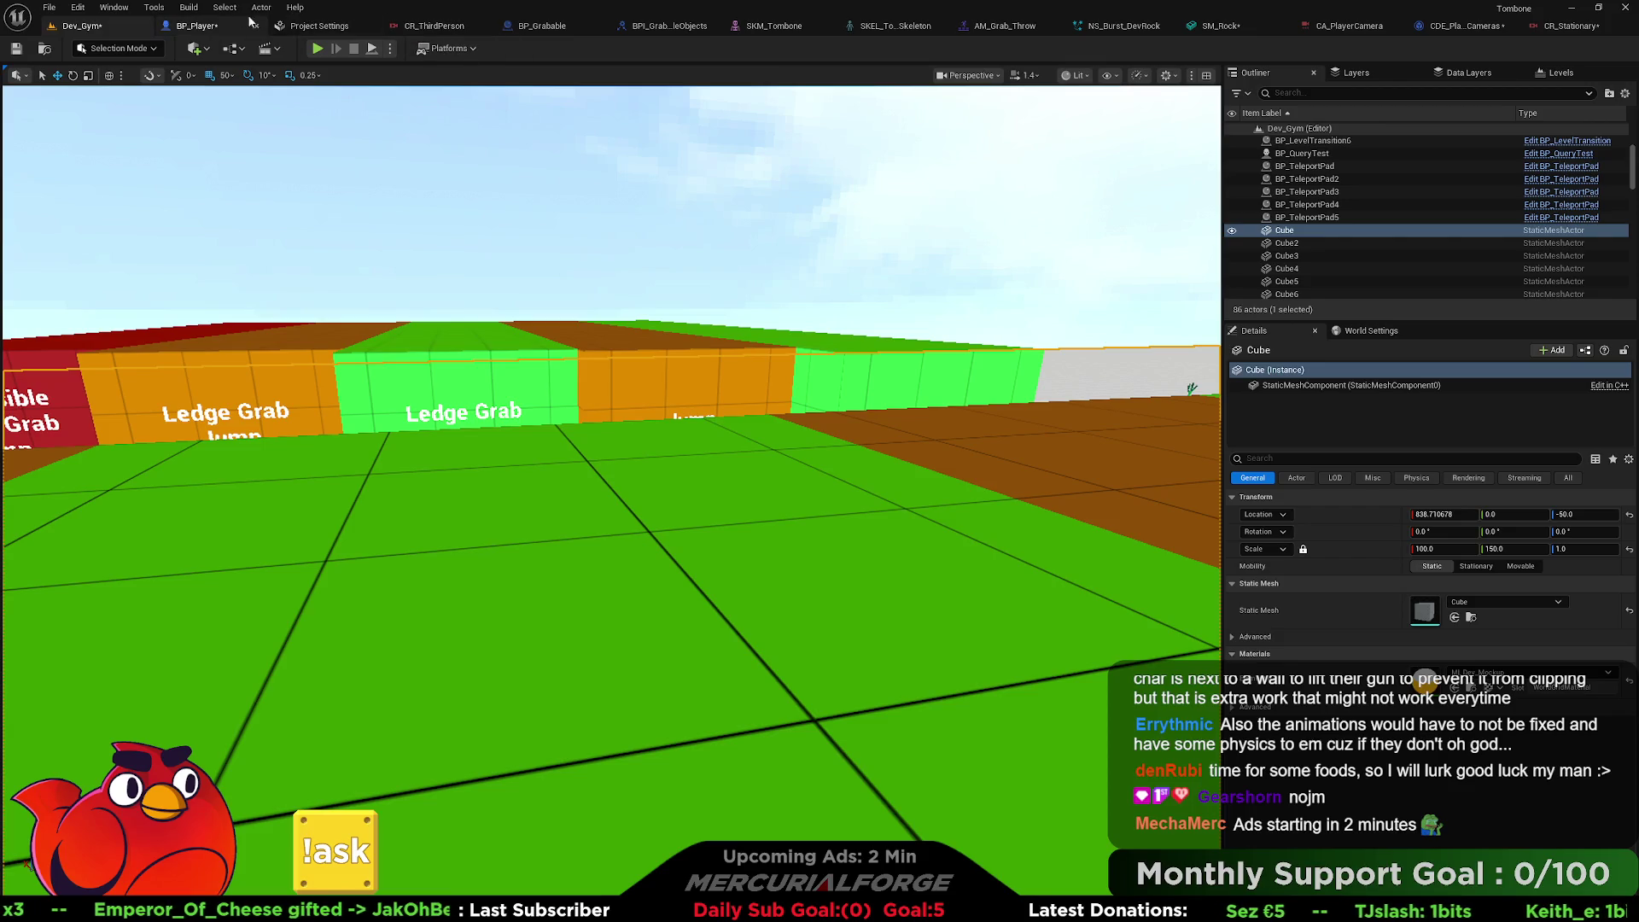
key("f")
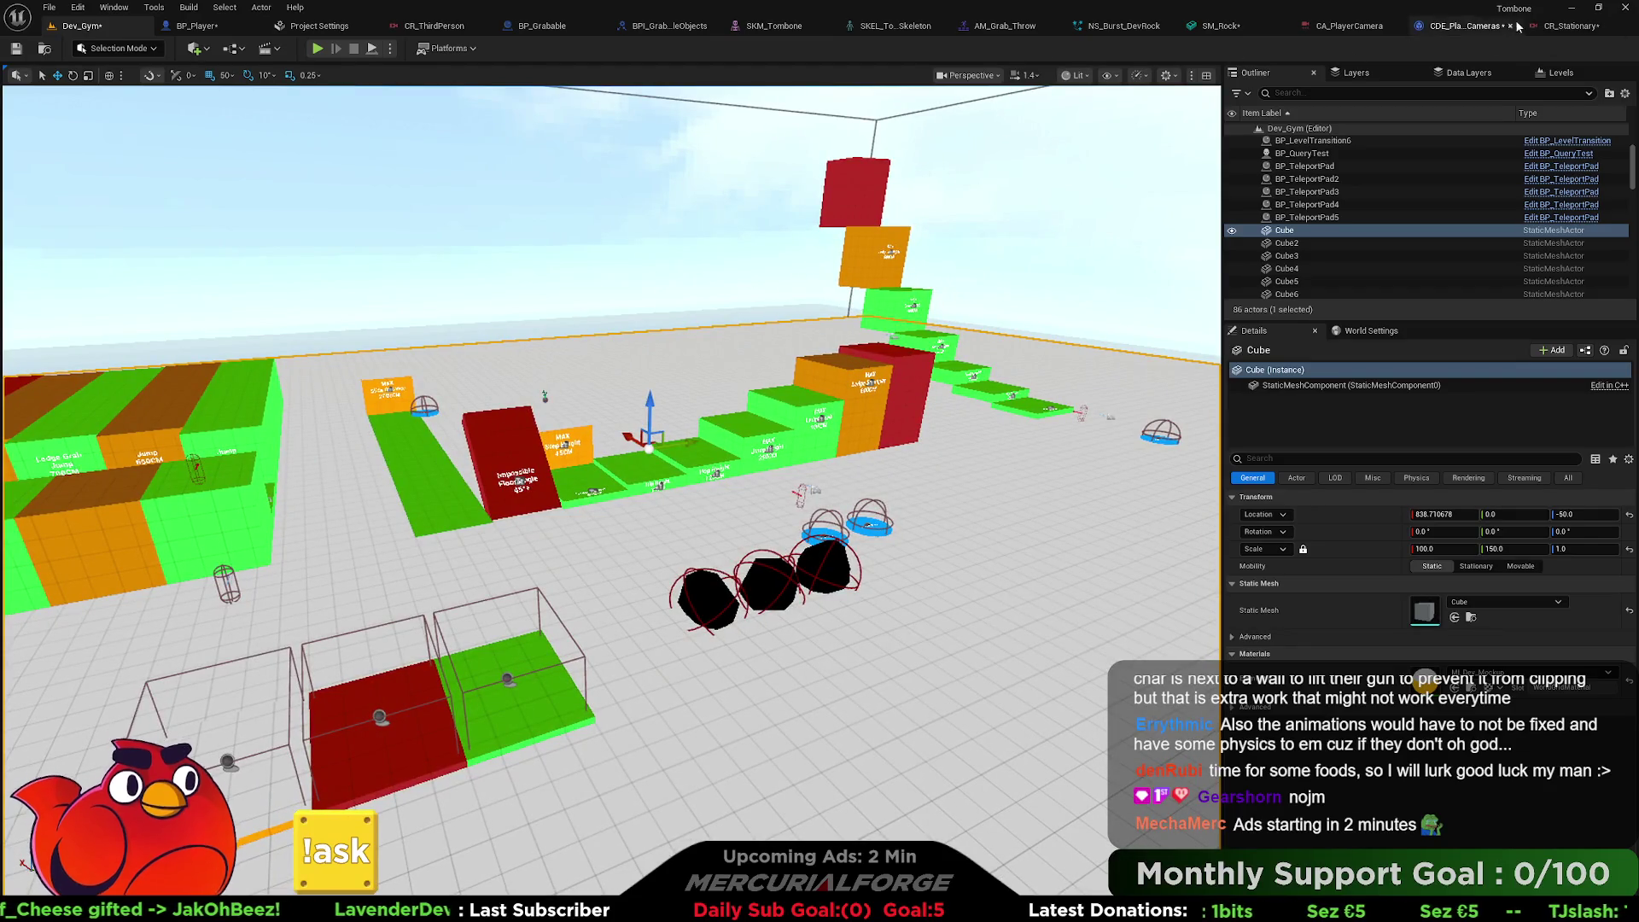
left_click(1569, 26)
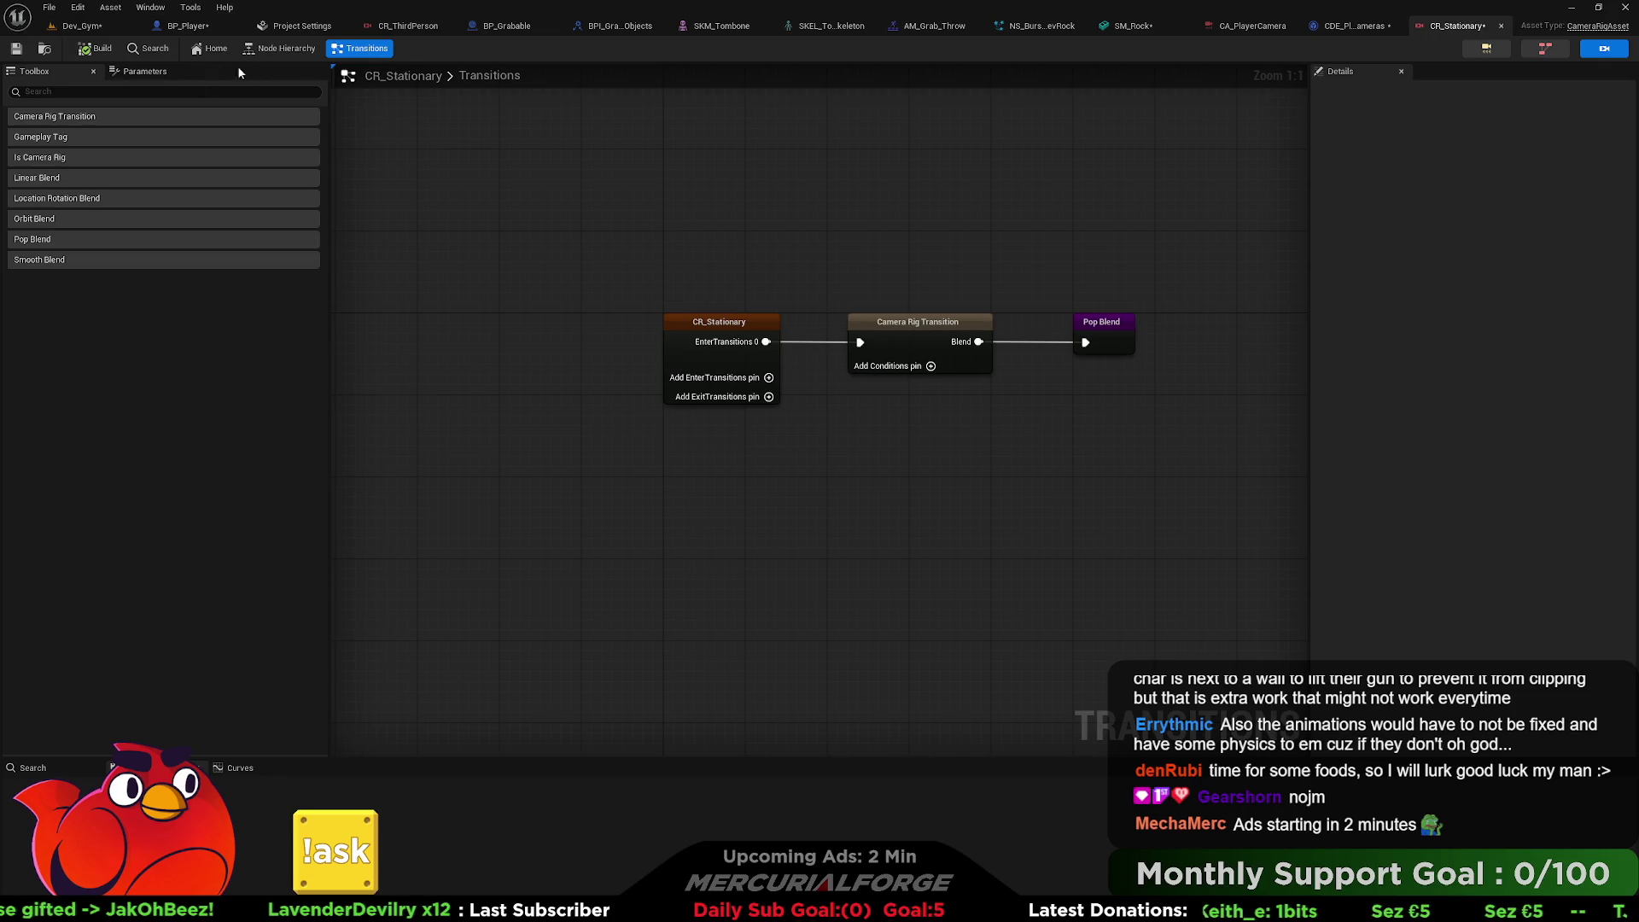
Leave Attach to Actor's Actor as None and pull a wire from its Attachment pin.
left_click(291, 49)
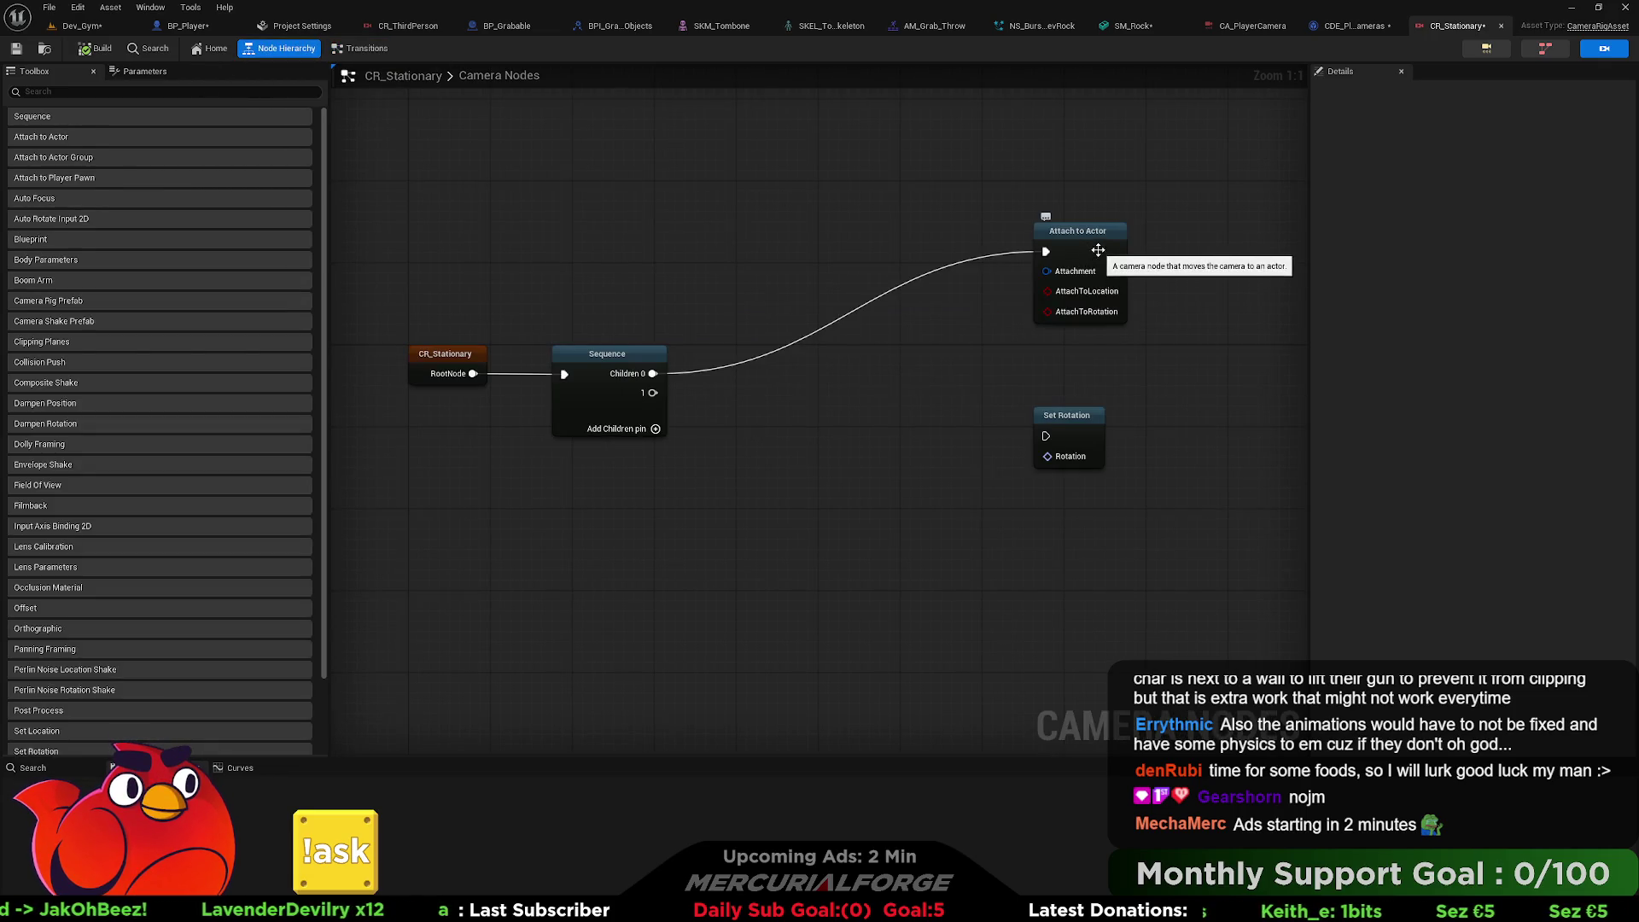
left_click(1093, 251)
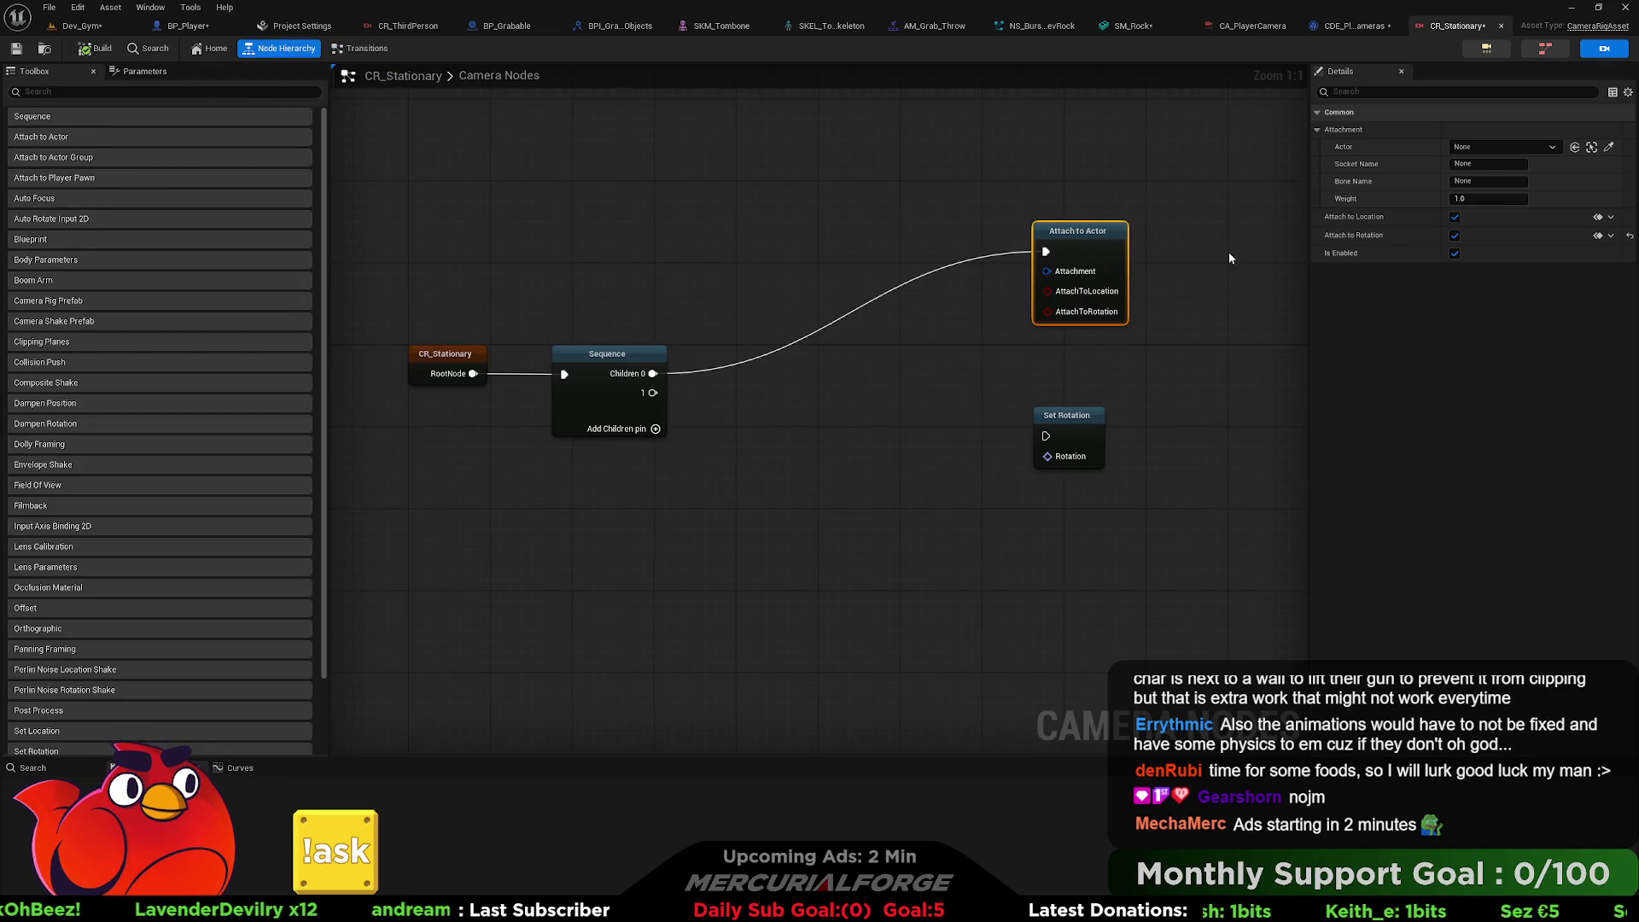
left_click(1552, 147)
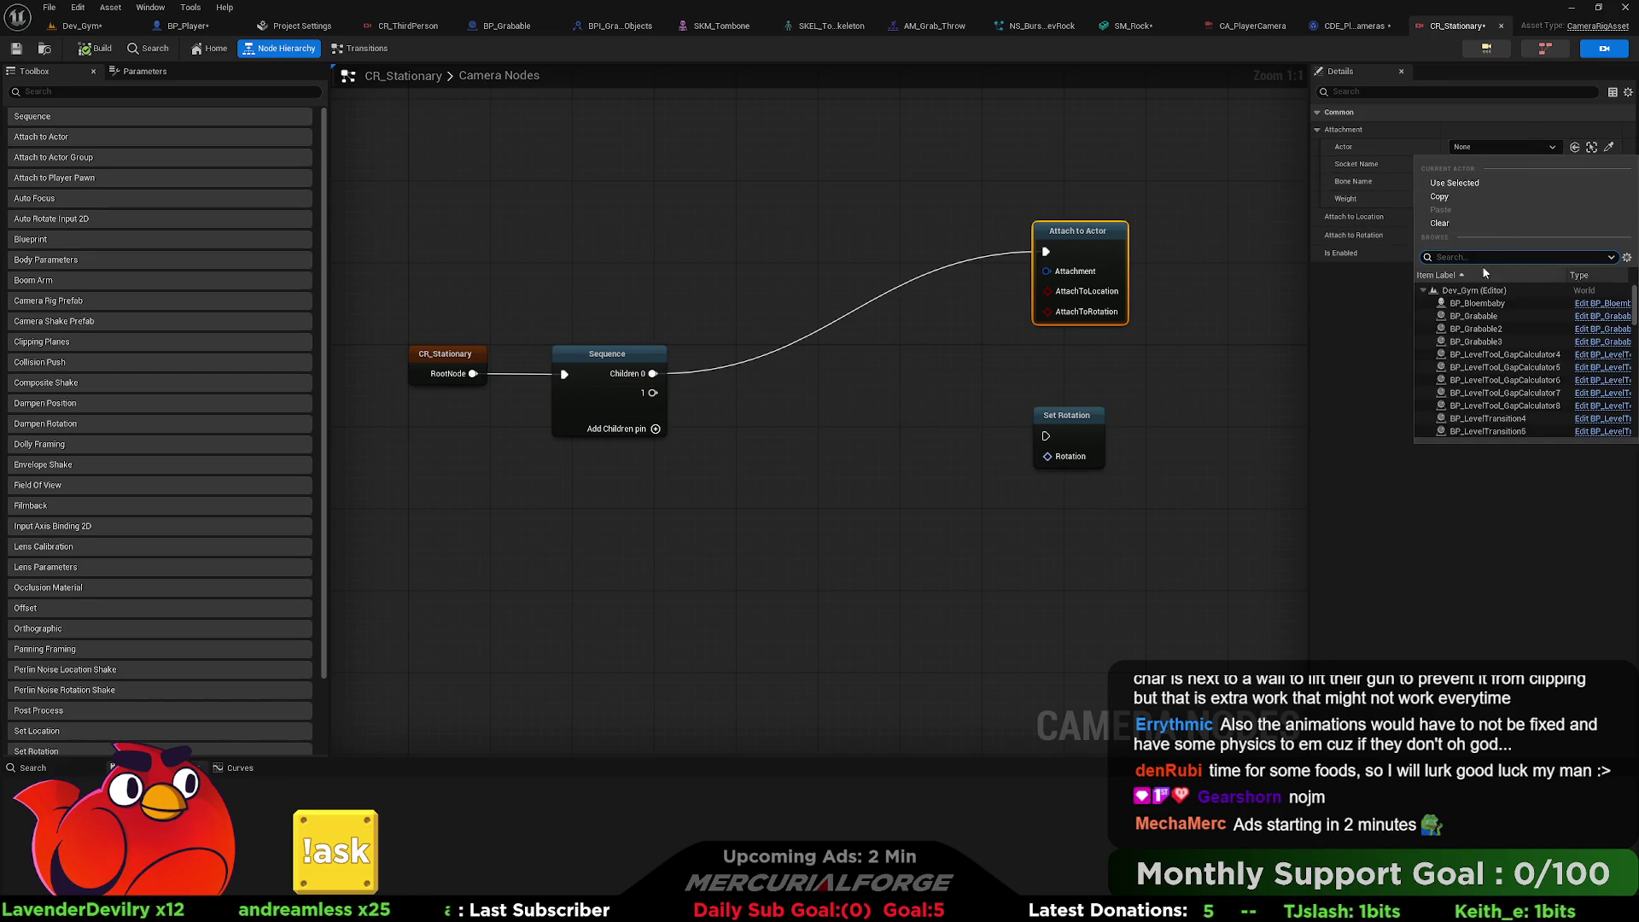
key("Escape")
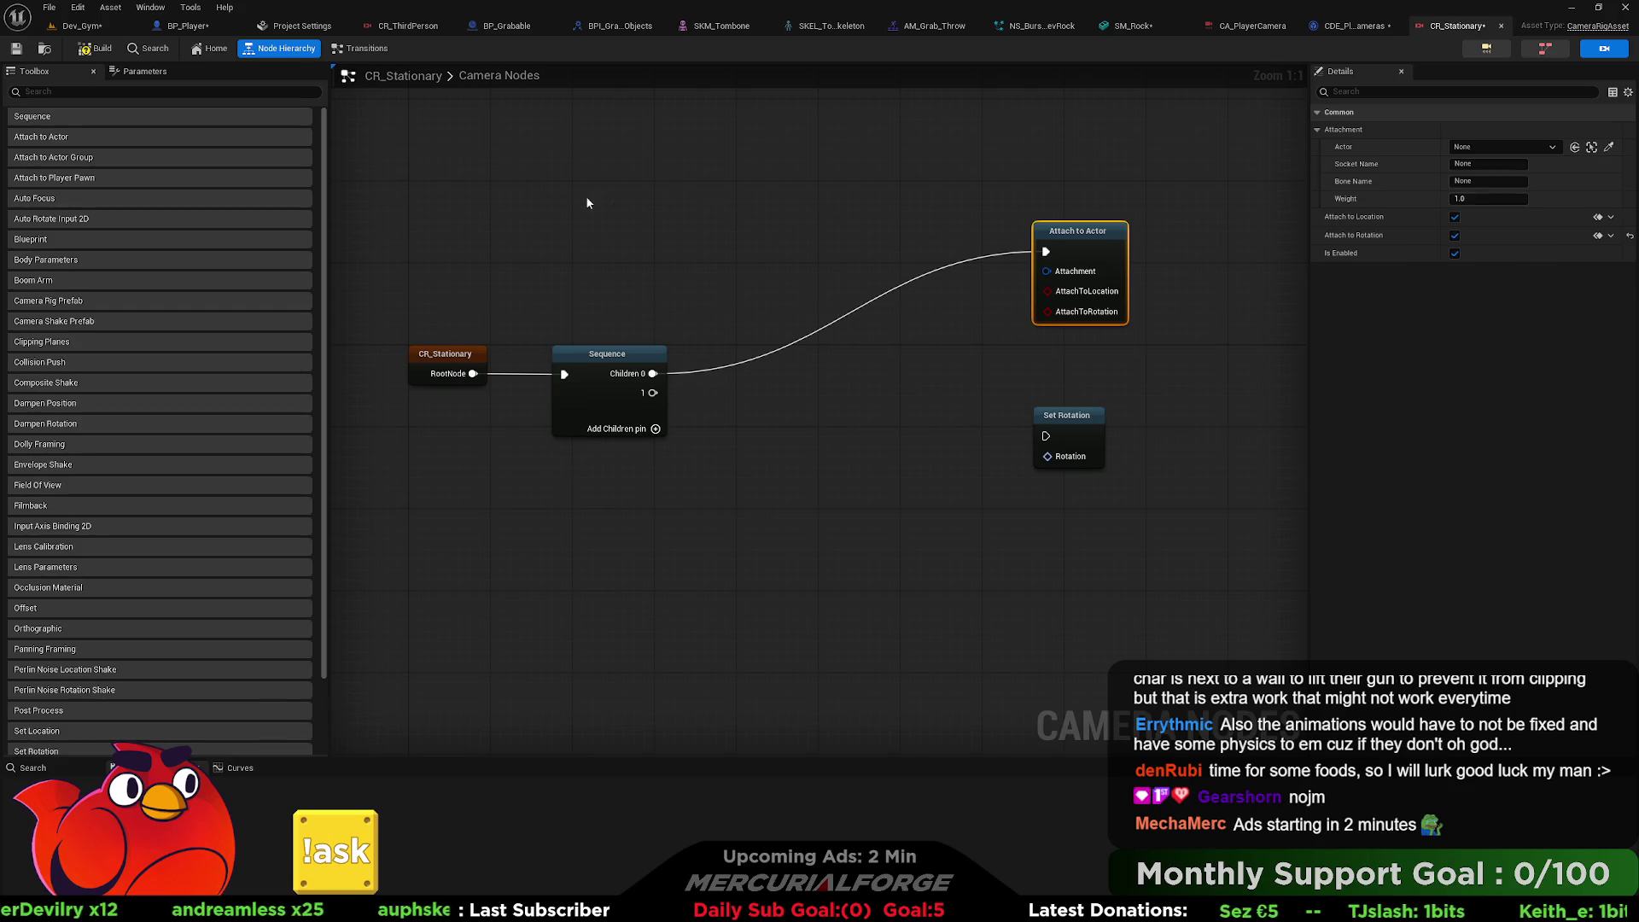
left_click(1501, 149)
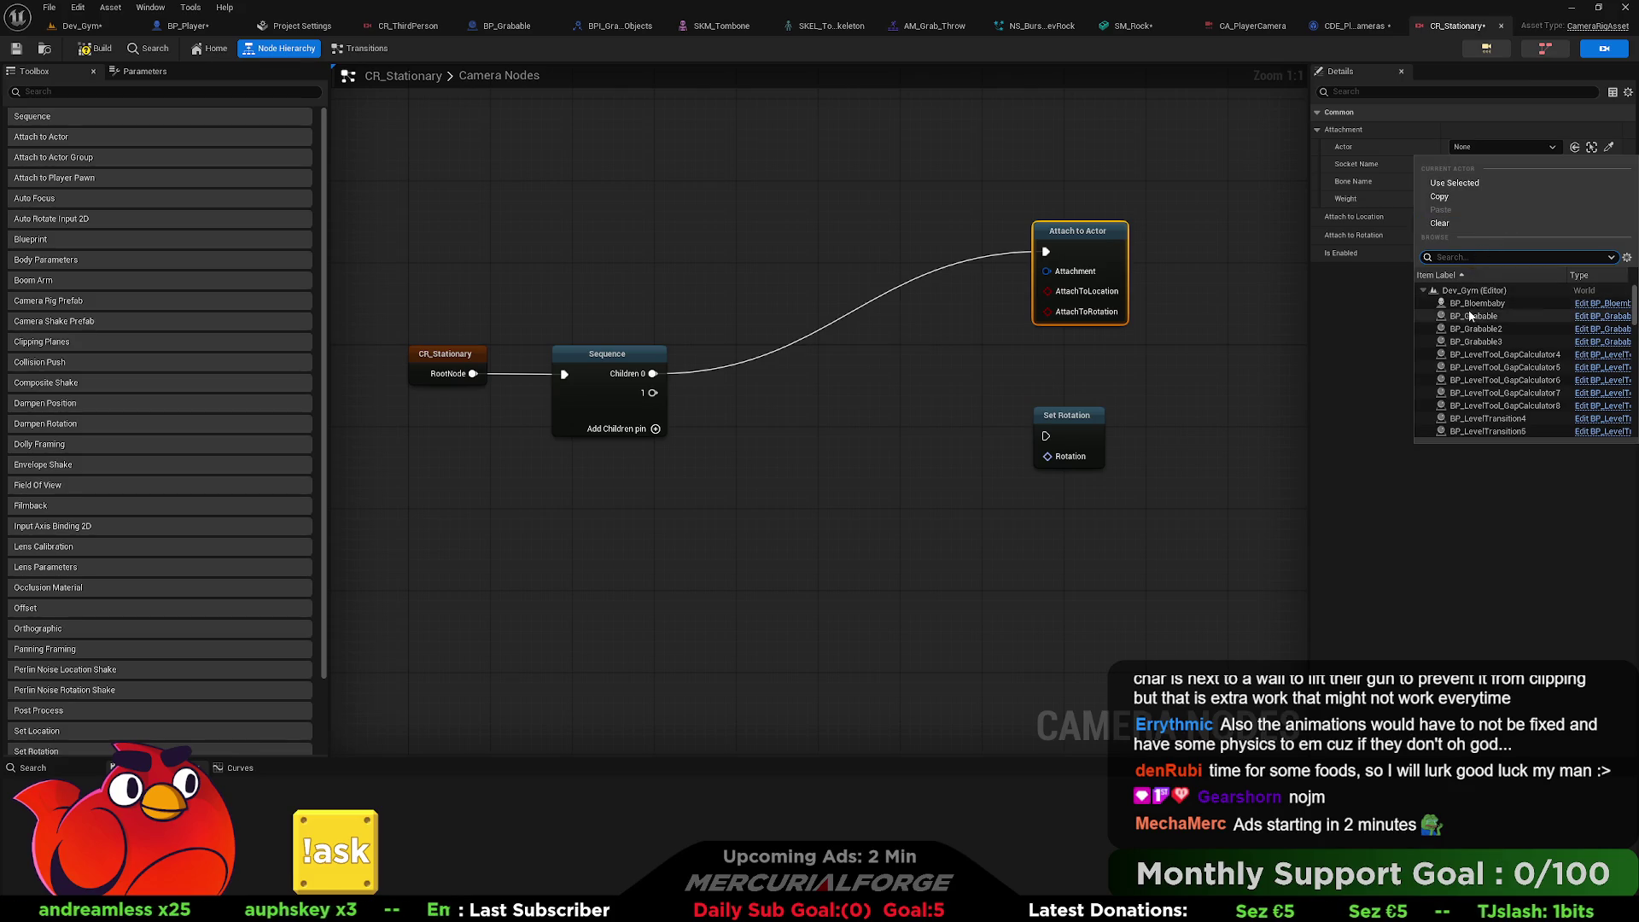
key("Escape")
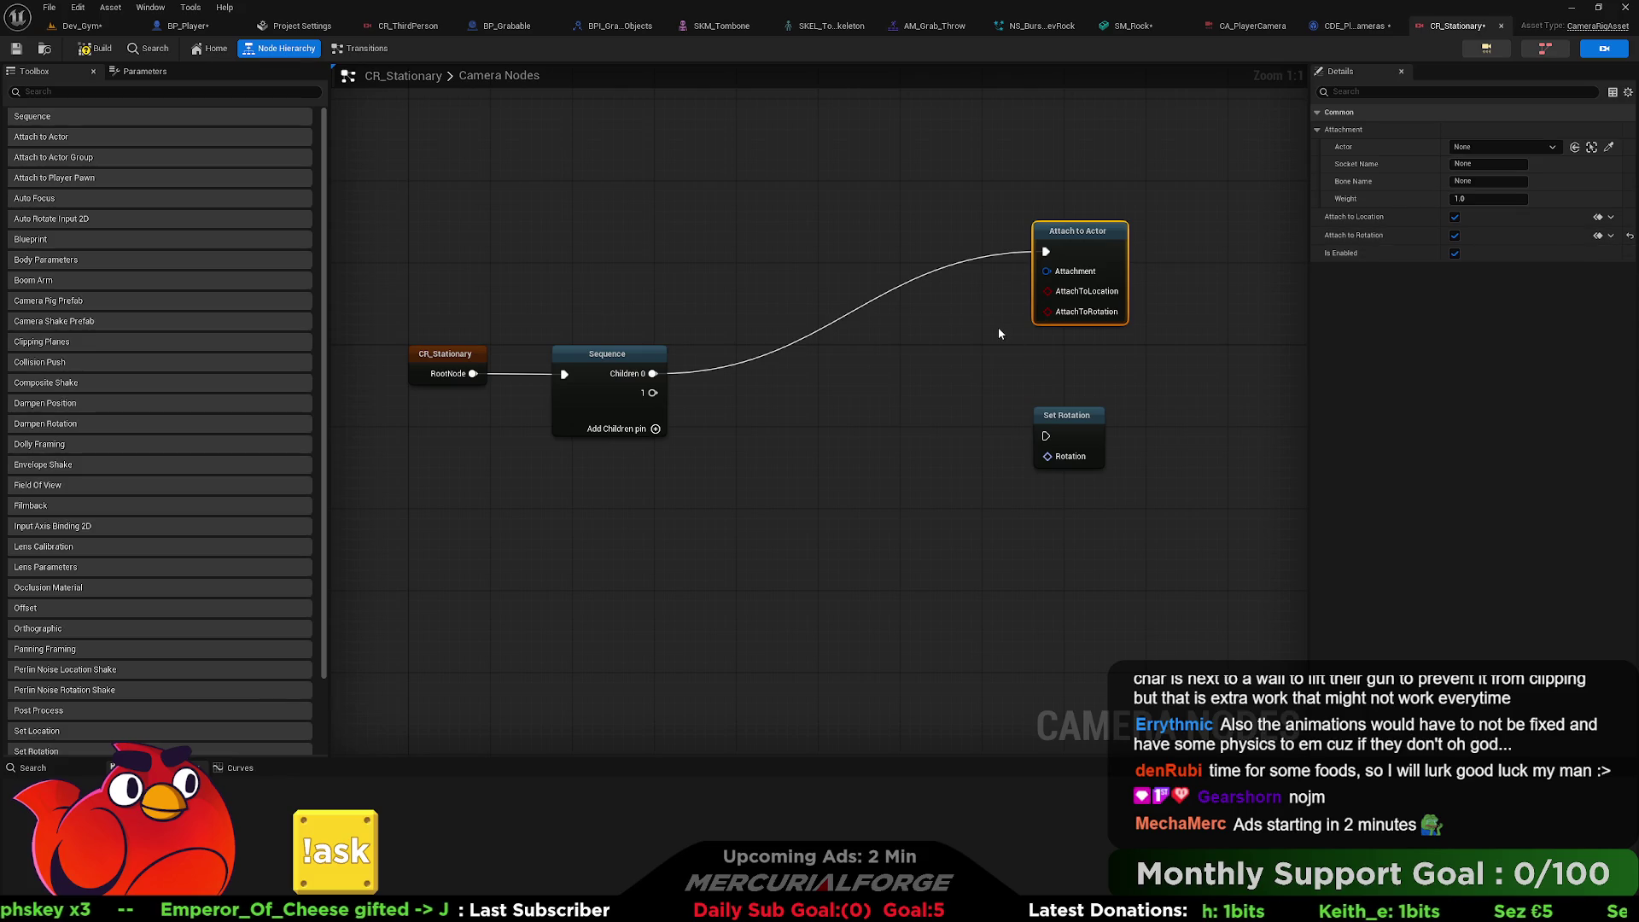
mouse_move(1000, 333)
left_mouse_down()
mouse_move(1109, 341)
mouse_move(1010, 346)
left_mouse_up()
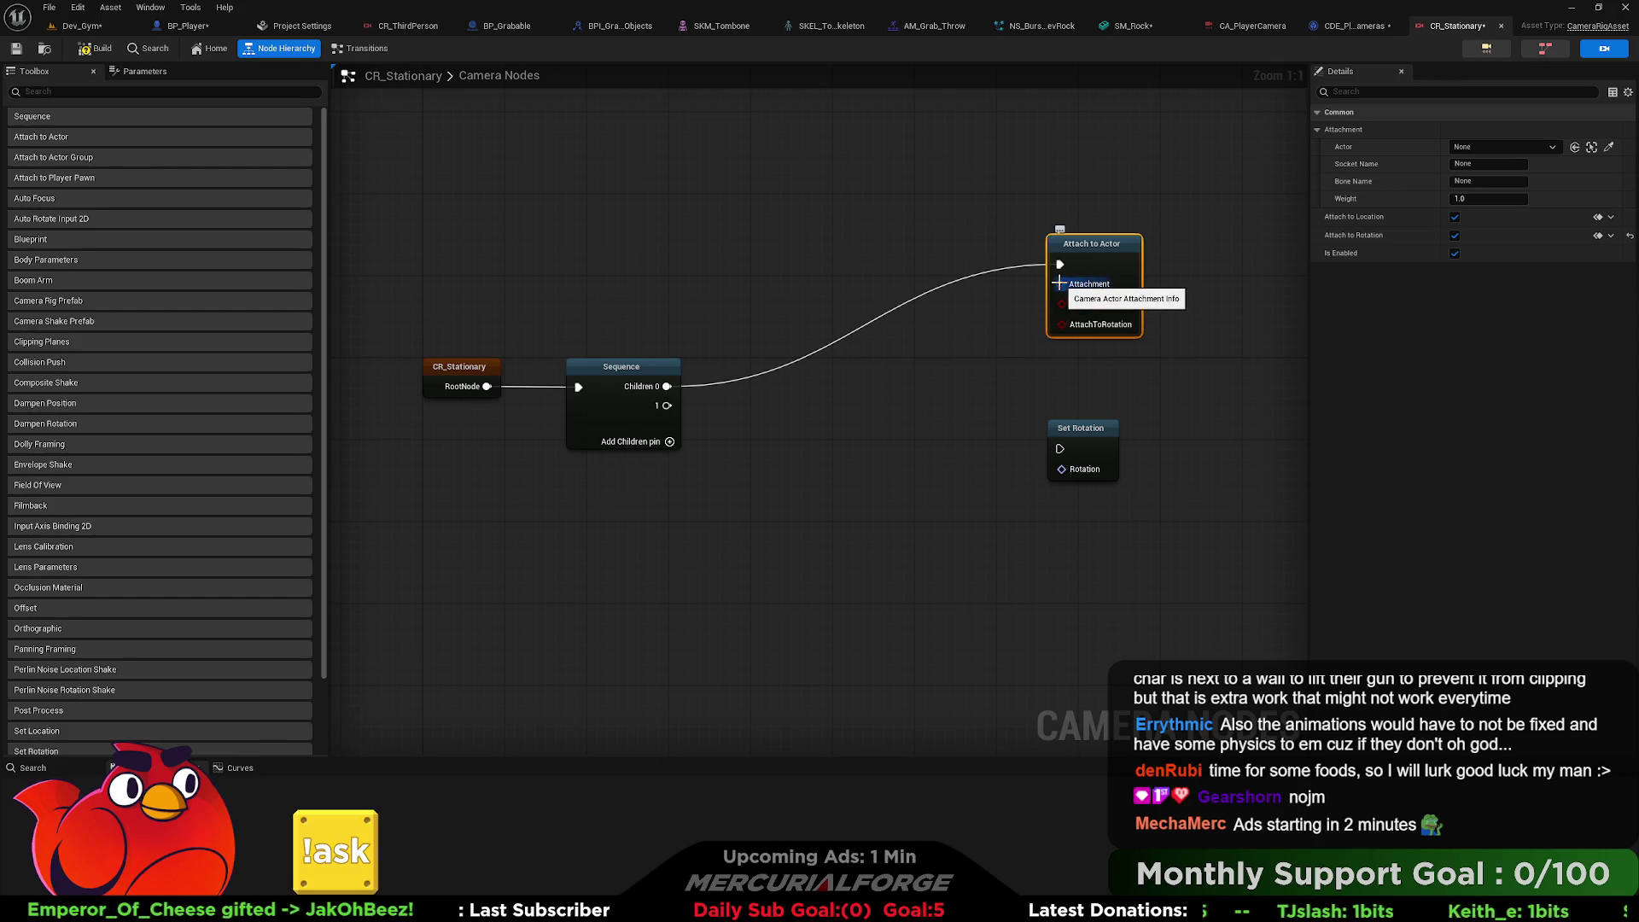
left_click_drag(1059, 282, 950, 377)
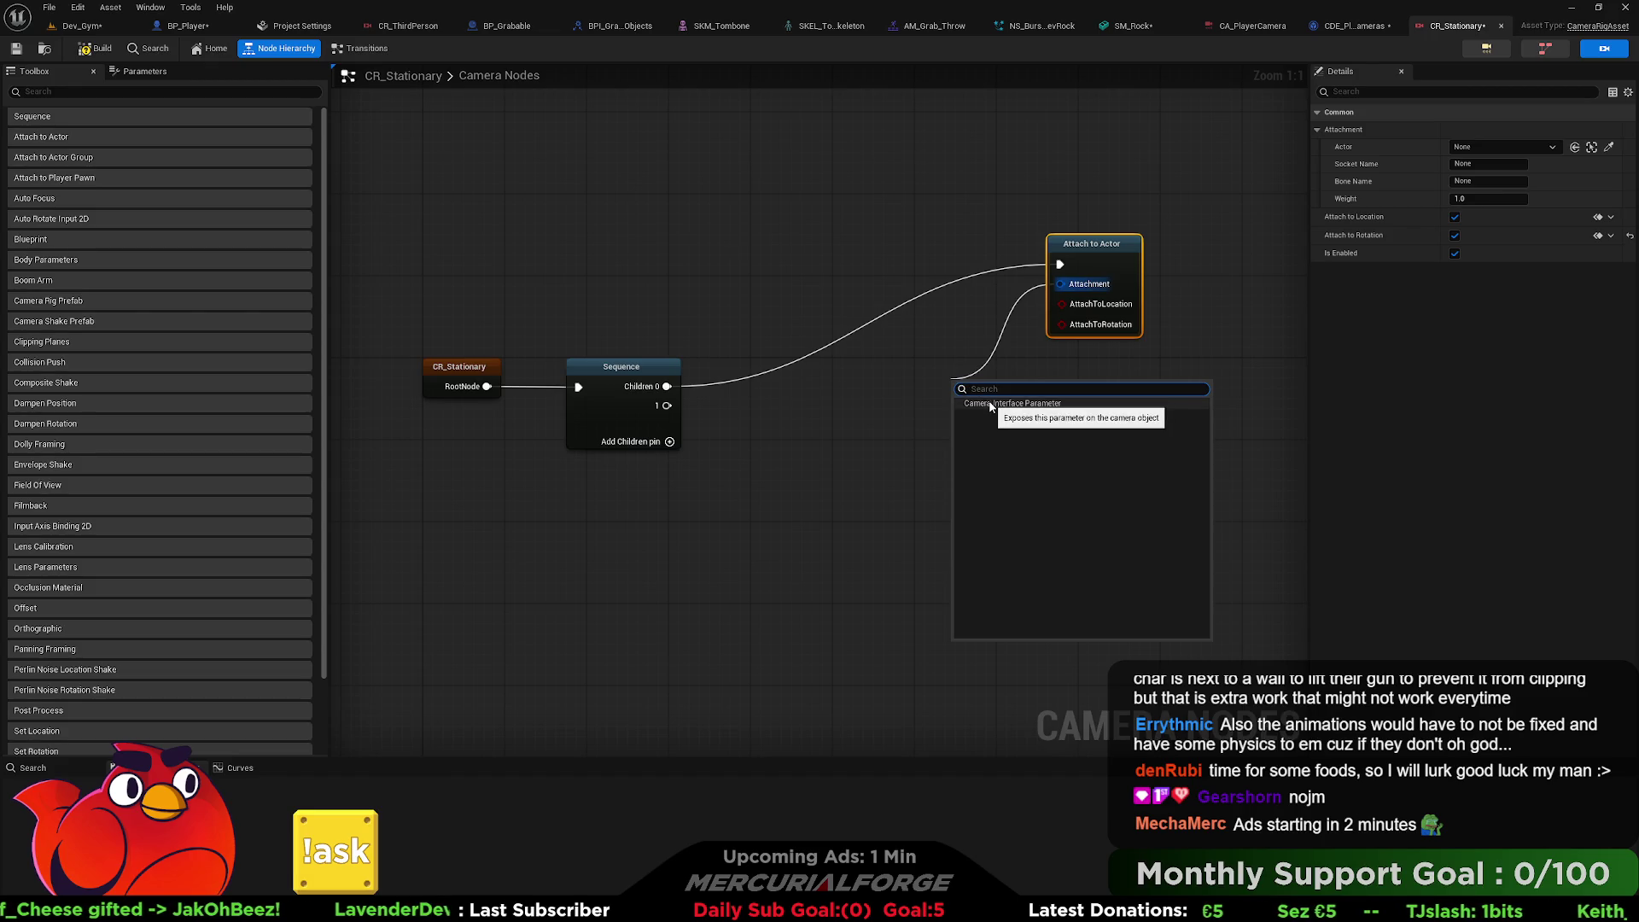
Expose Attachment as a camera interface parameter and place its node beside Attach to Actor.
left_click(989, 401)
left_click(141, 72)
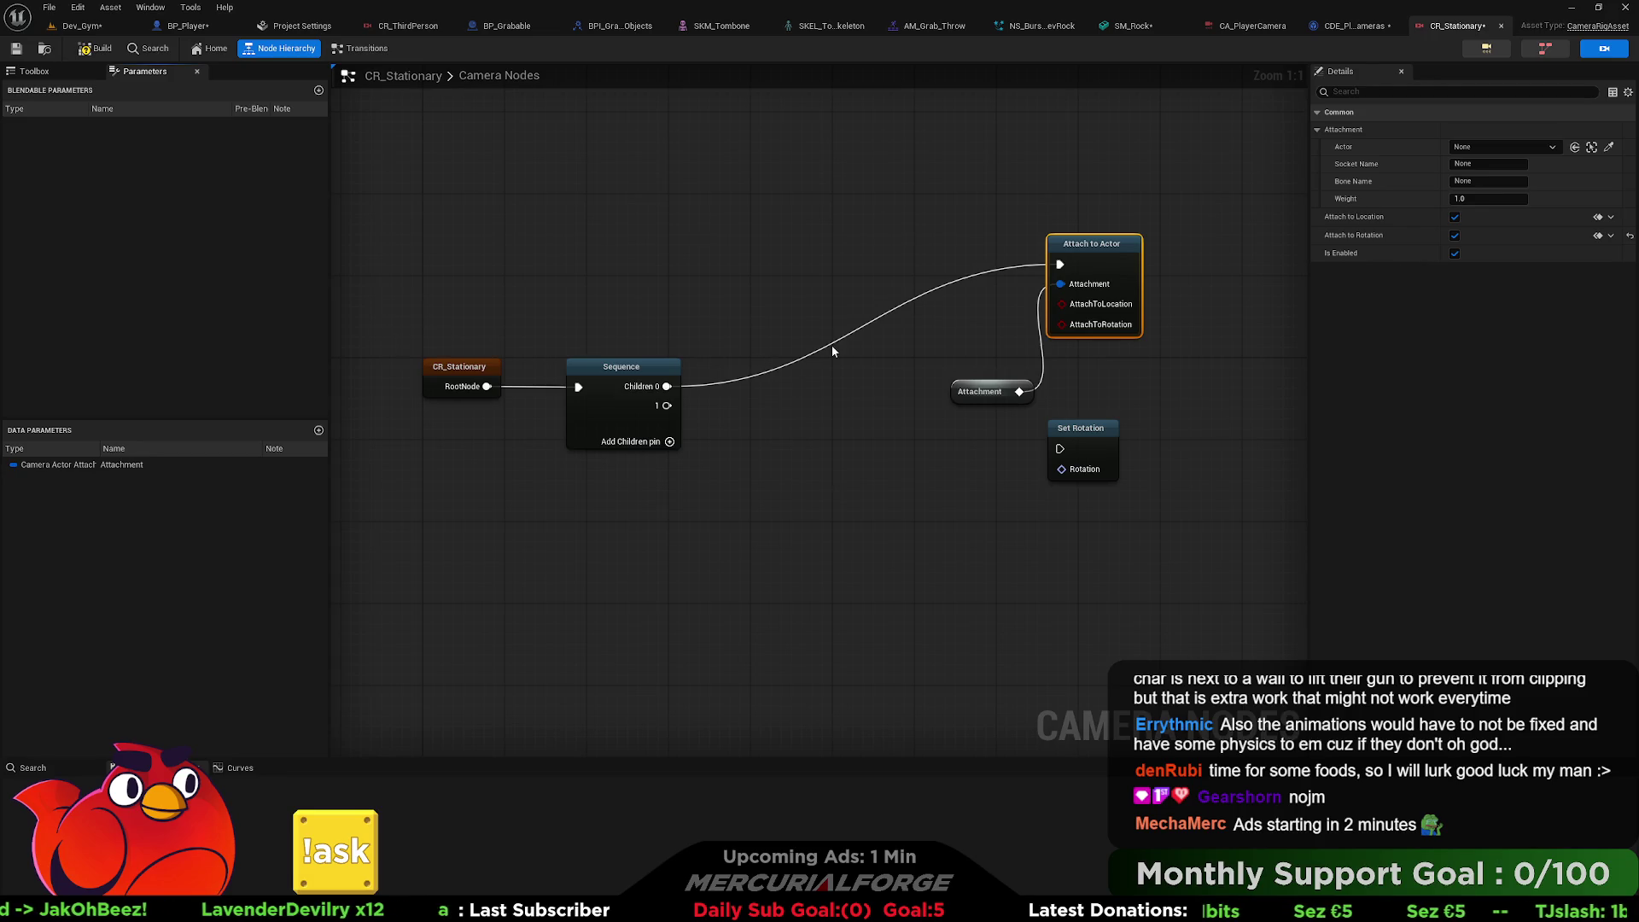
left_click_drag(1004, 382, 976, 334)
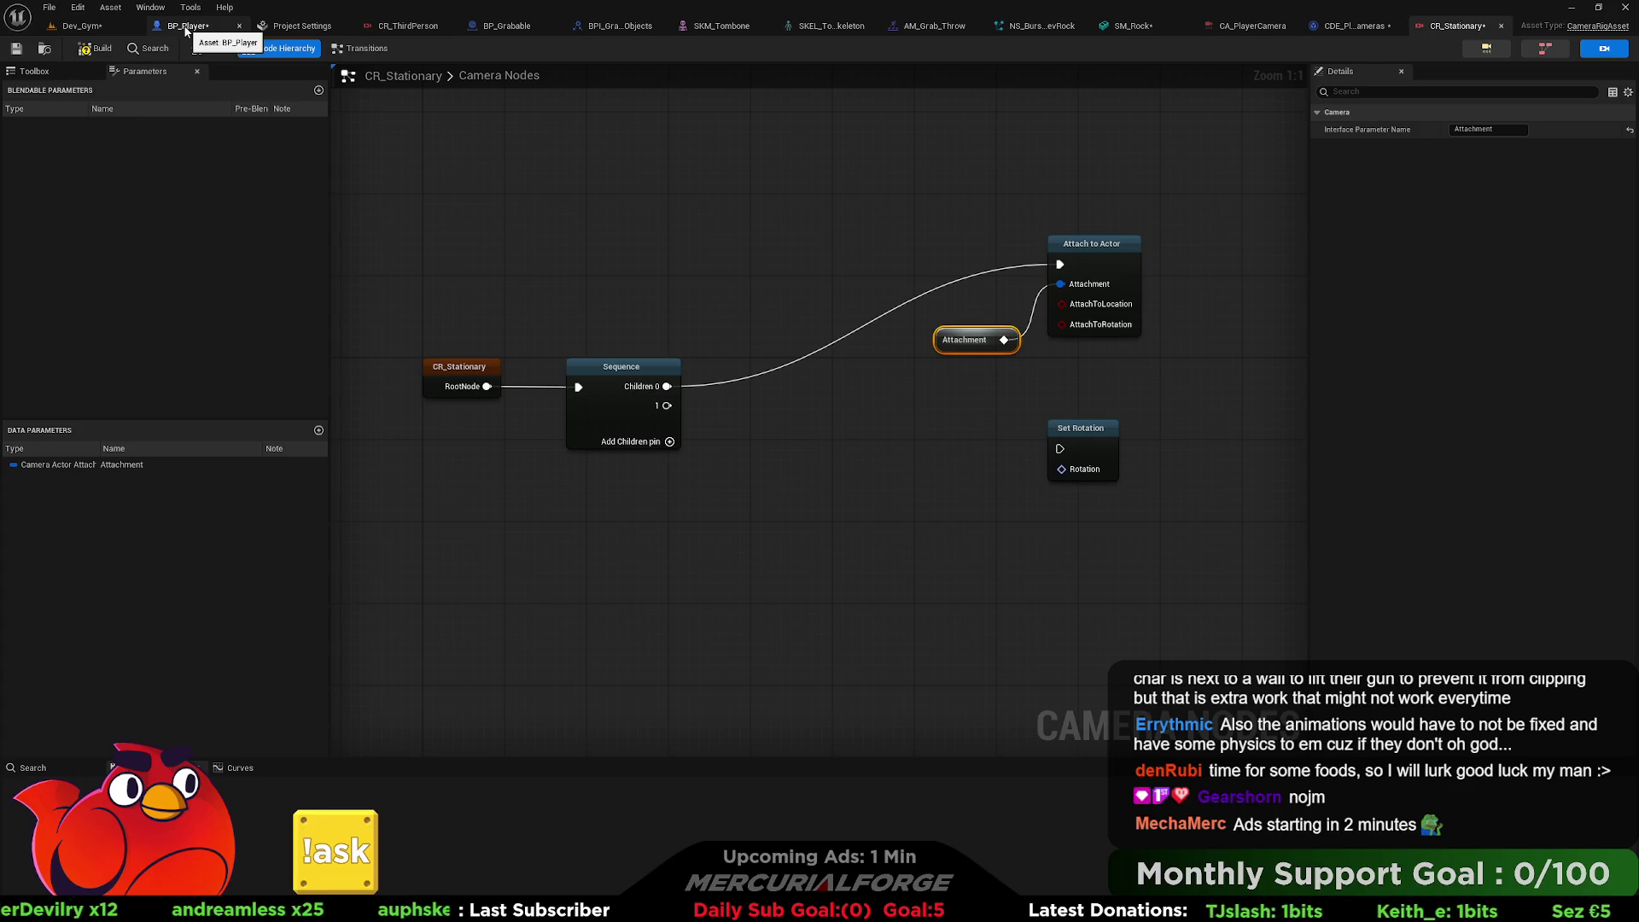
left_click(186, 26)
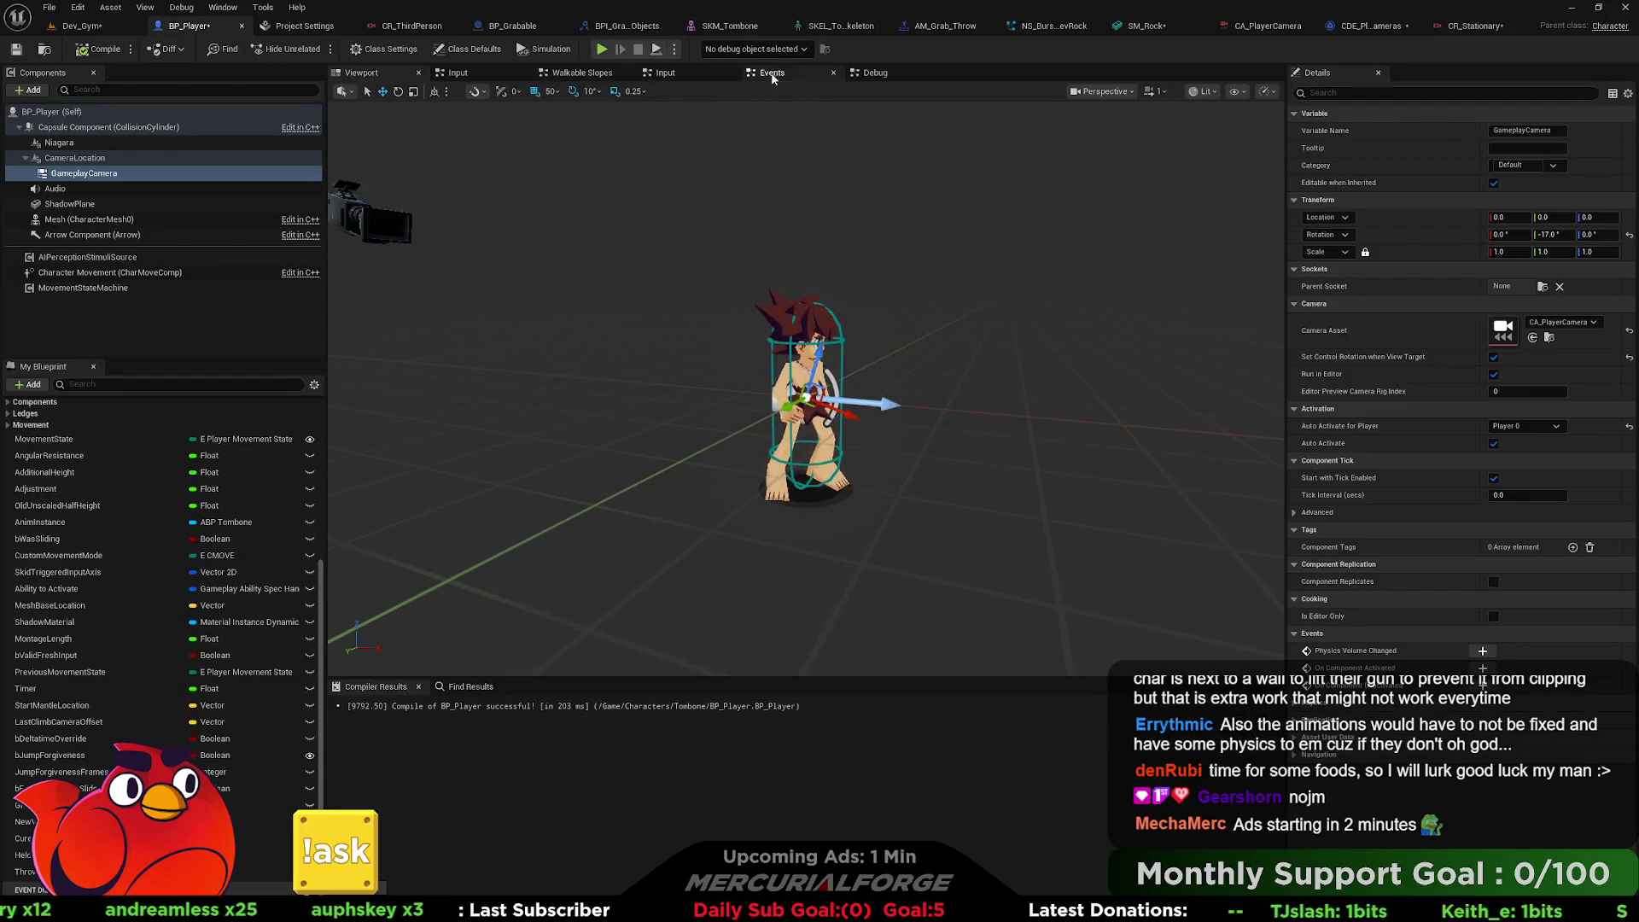
Find the camera nodes in BP_Player's EventGraph and drag a wire from Get Shared Camera Data's Return Value.
left_click(459, 73)
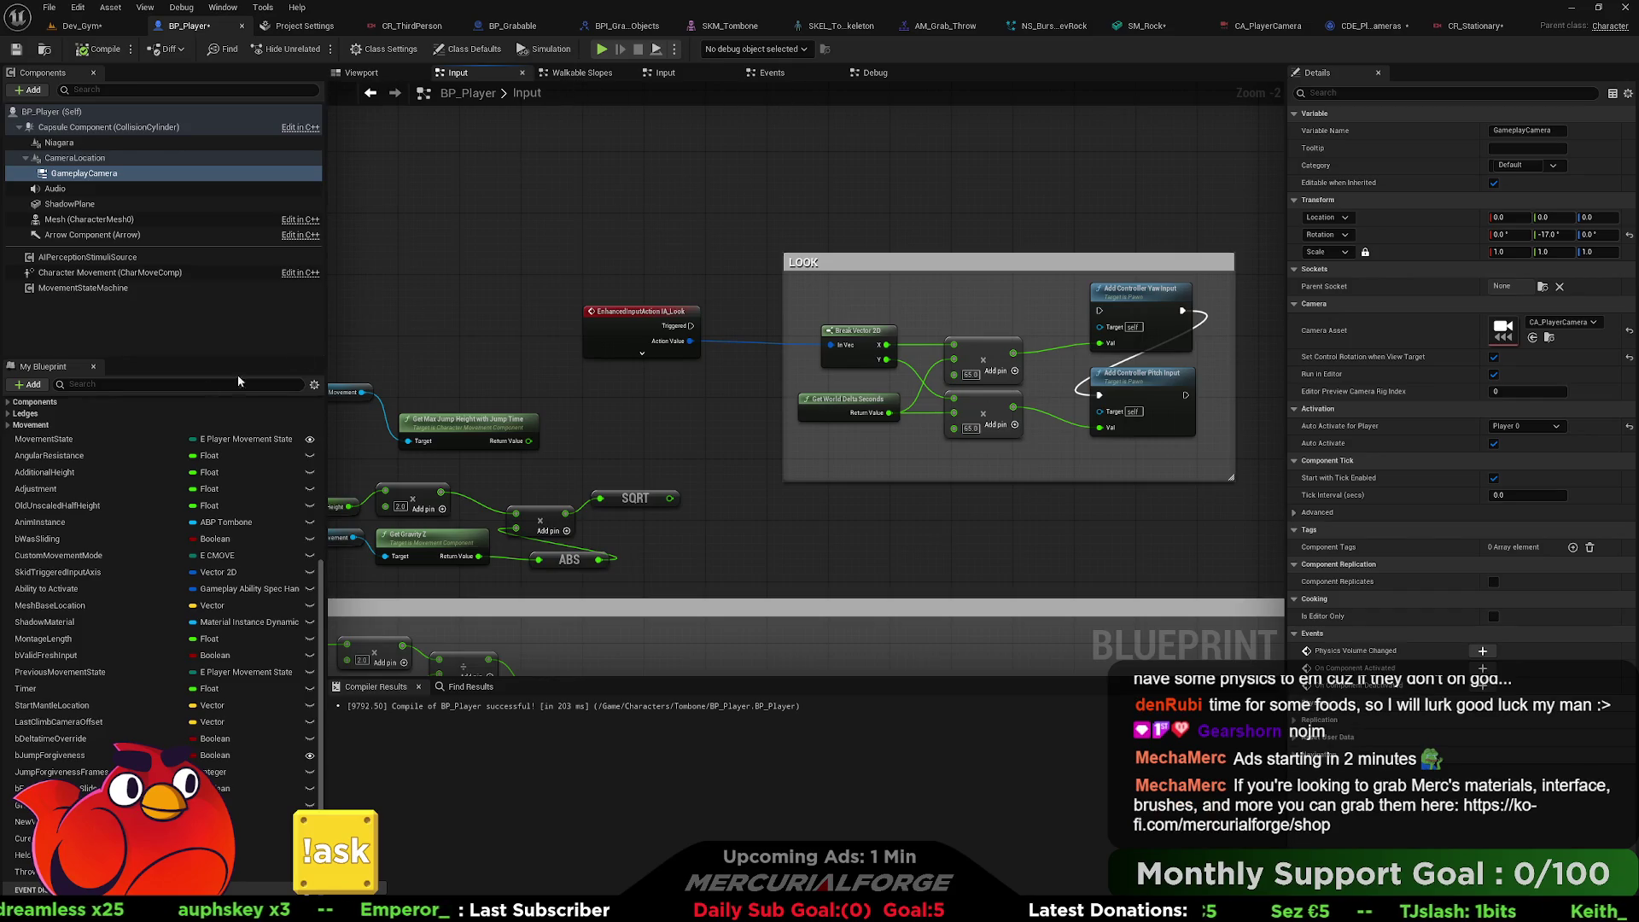
scroll(77, 438, "up", 5)
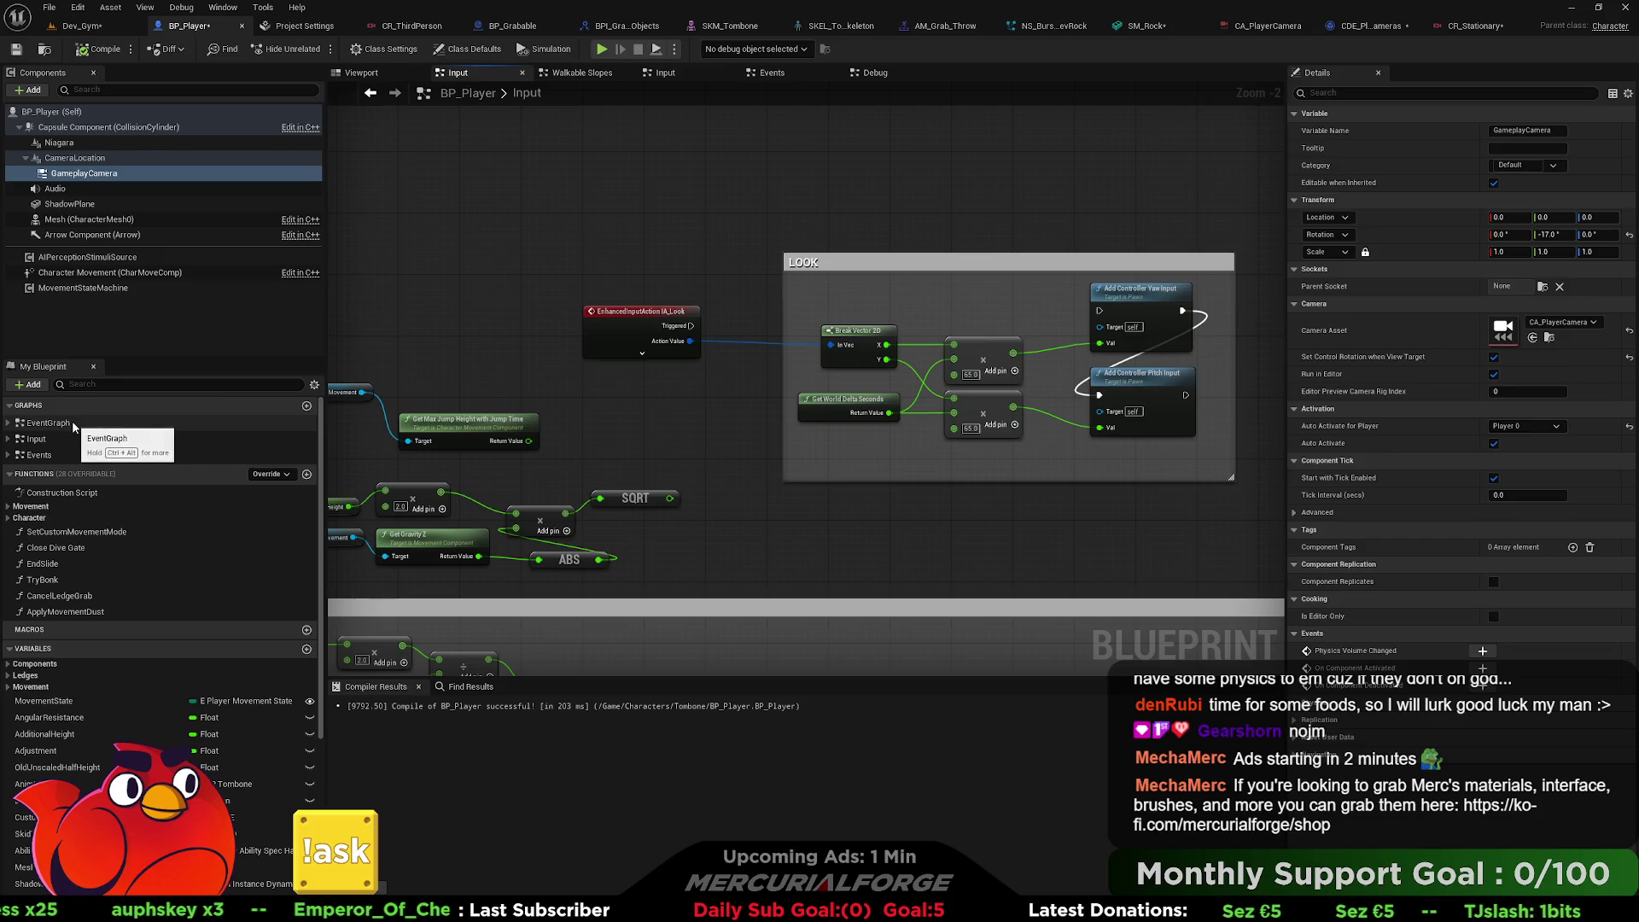
double_click(72, 422)
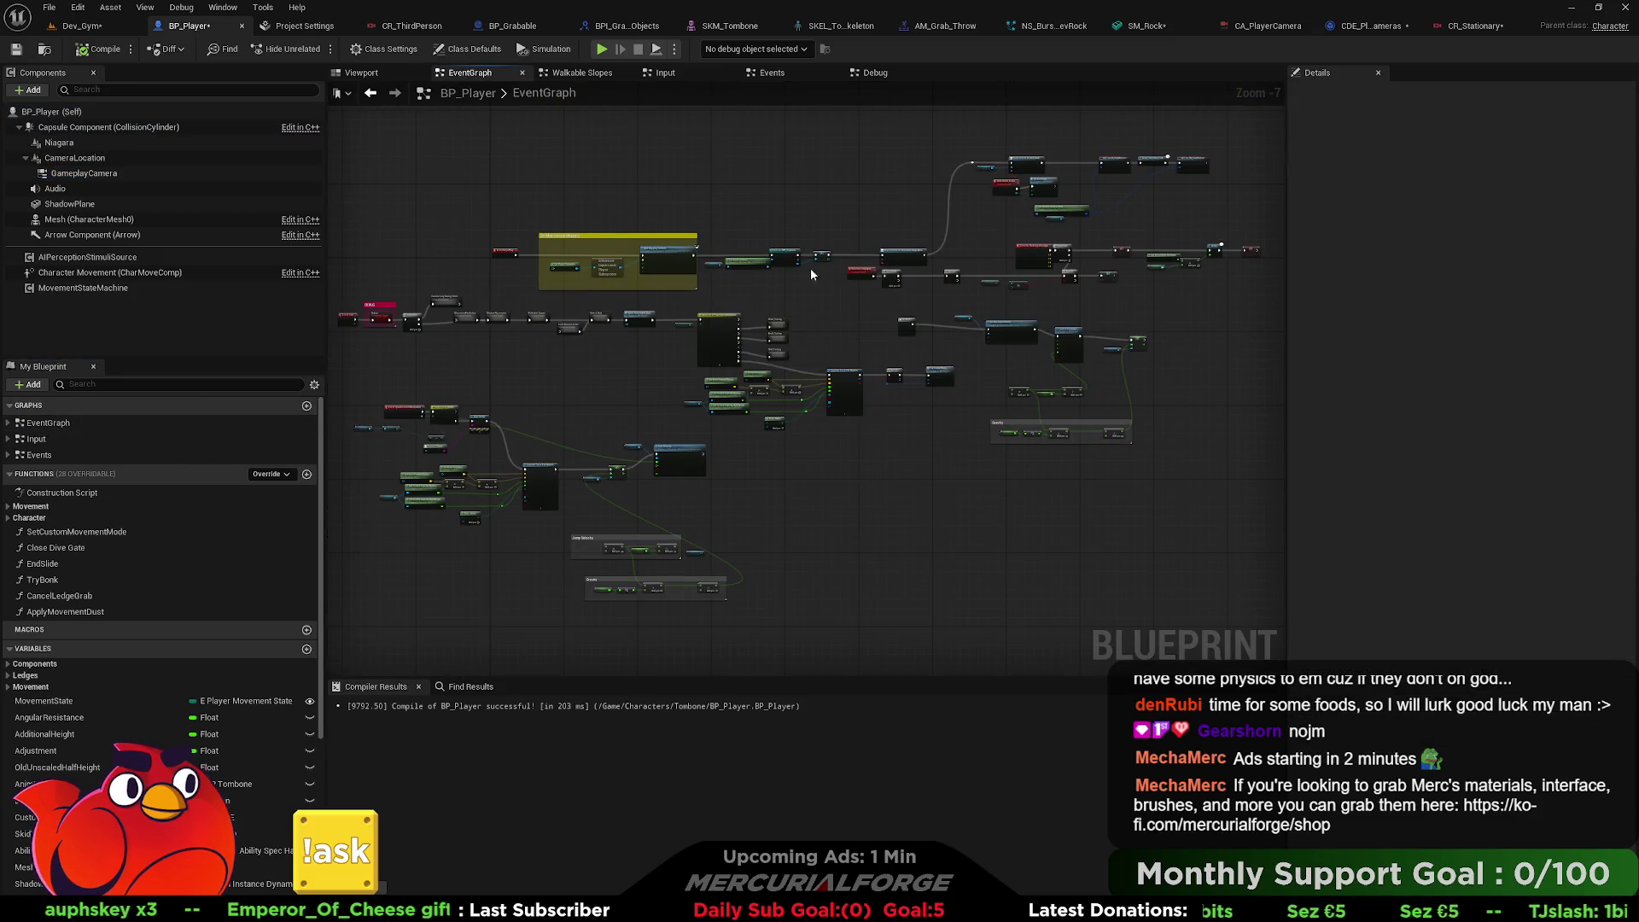
scroll(1178, 192, "up", 7)
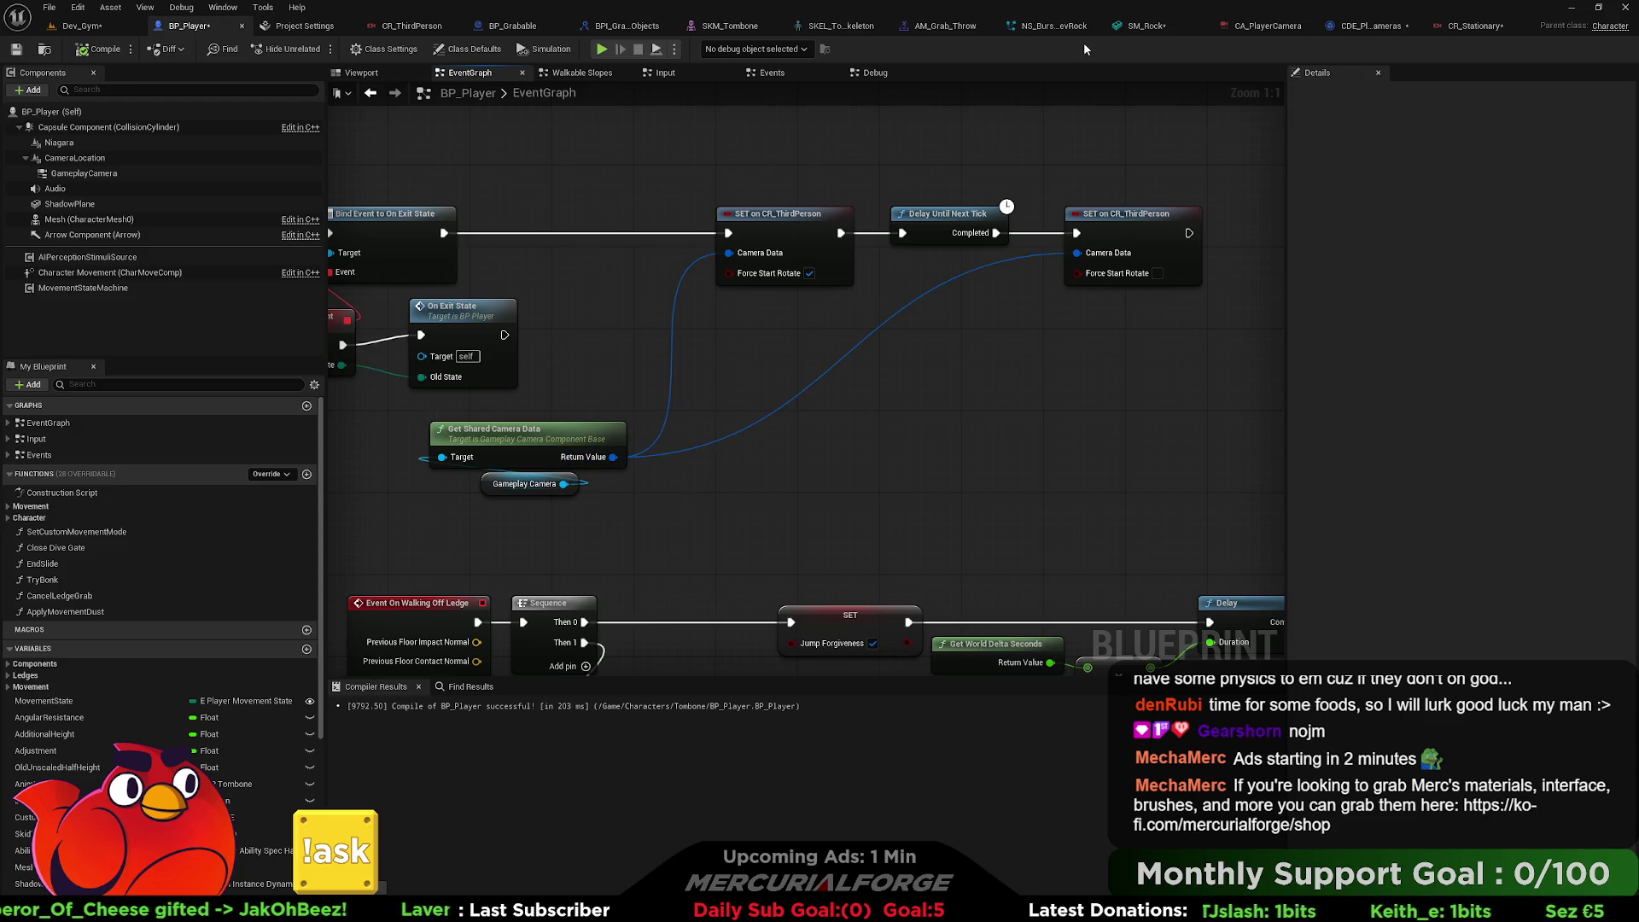
left_click_drag(708, 414, 715, 372)
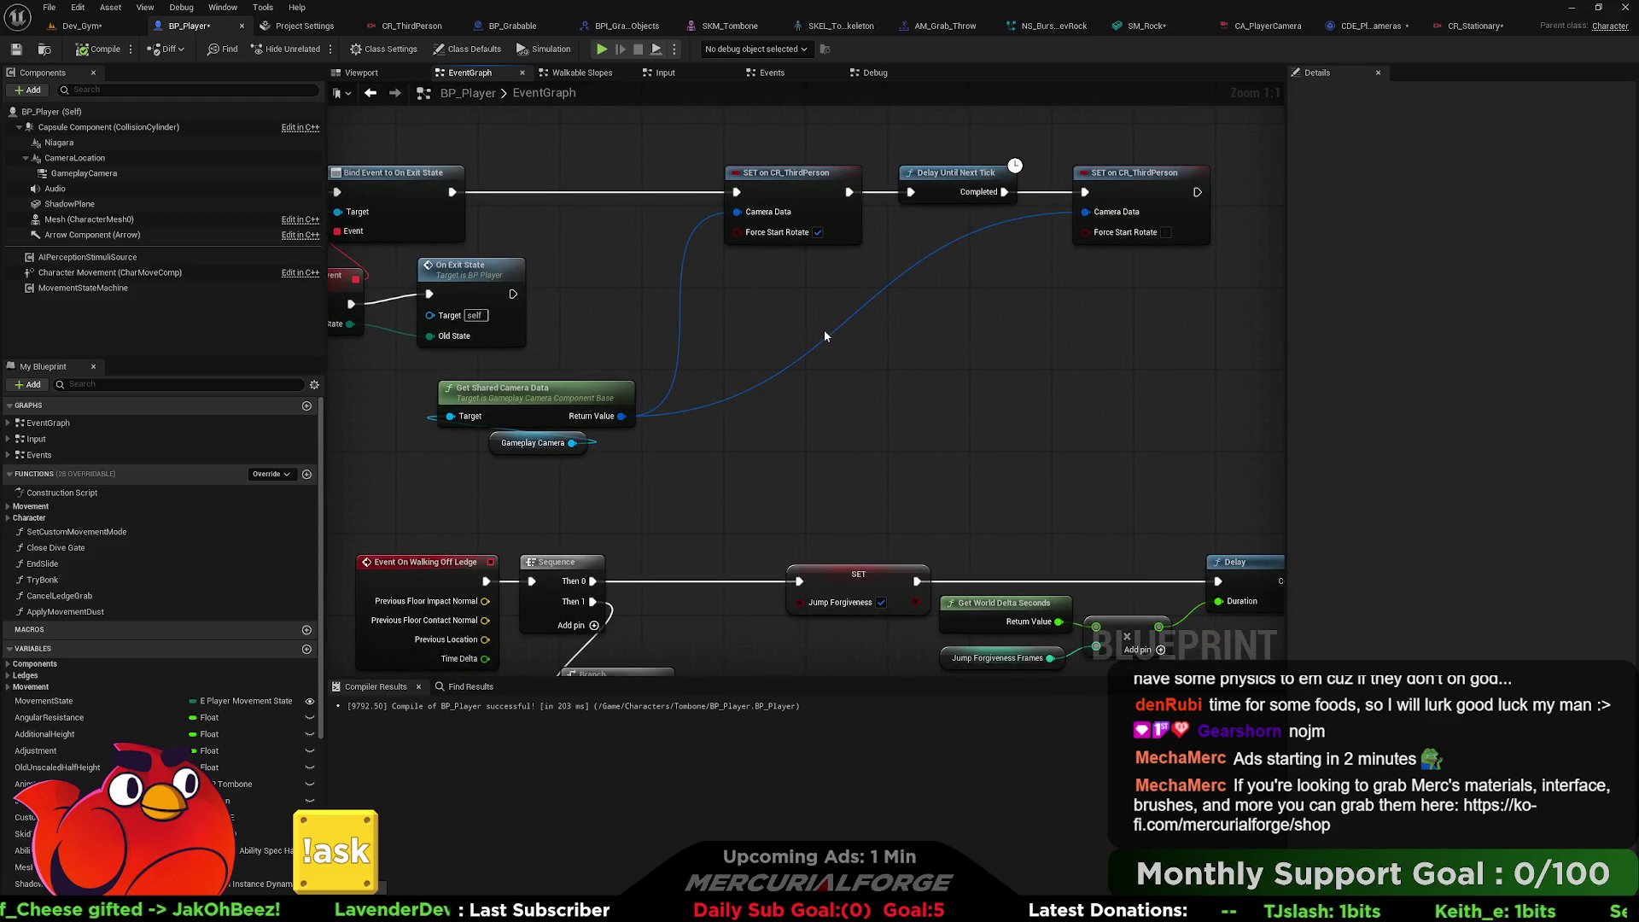
left_click_drag(622, 416, 969, 415)
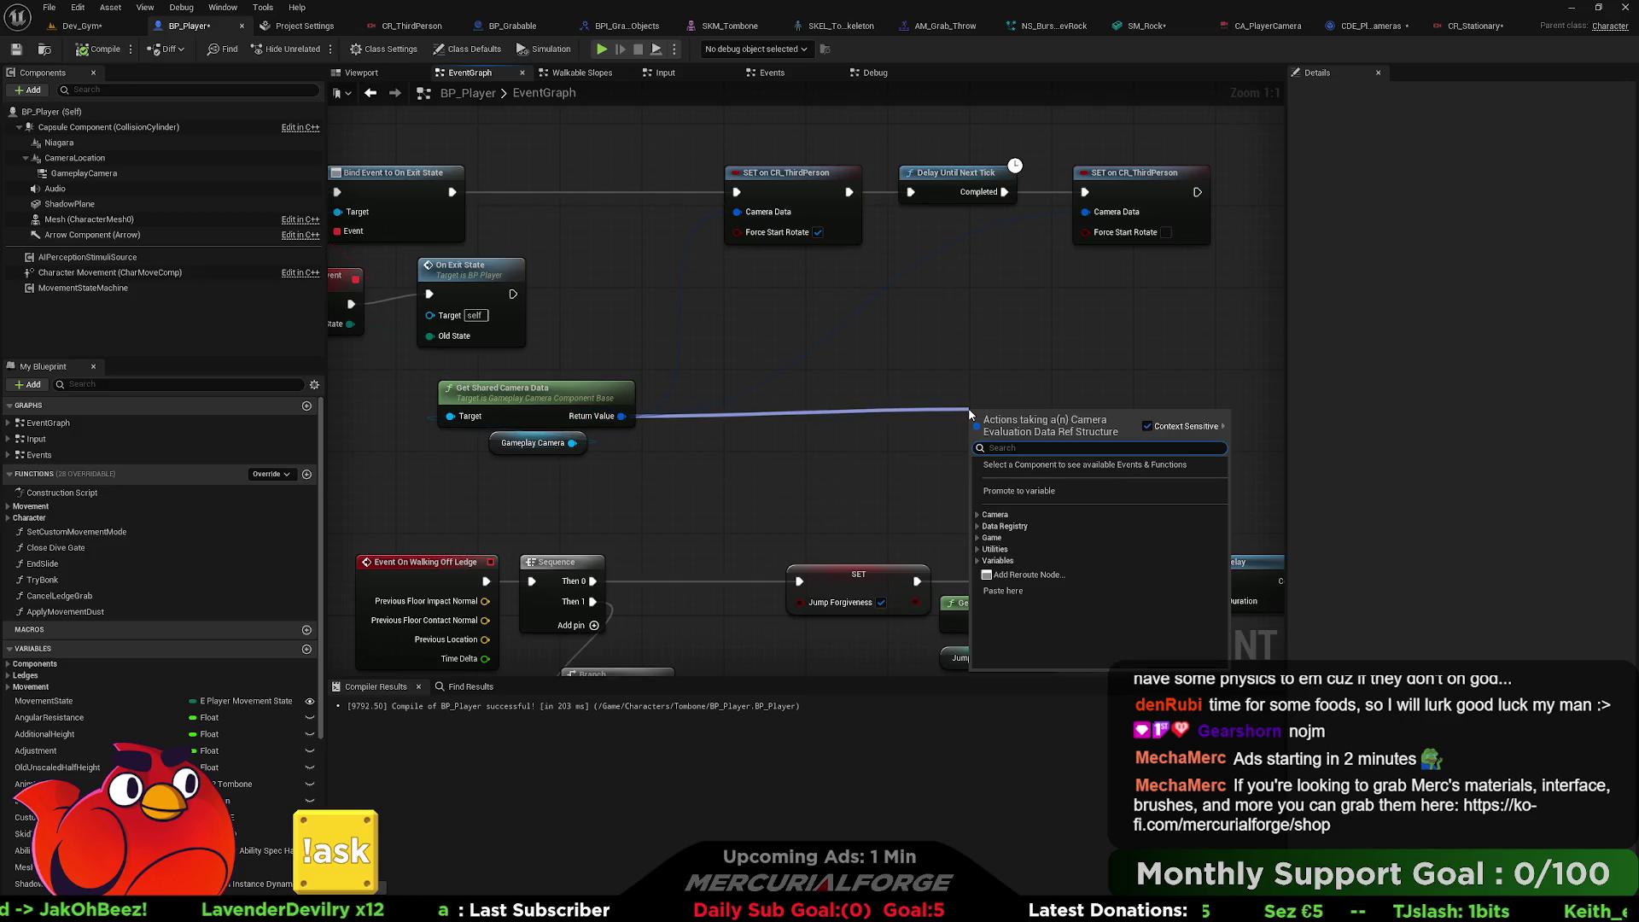
Add a trial 'Set all parameters on CR_Stationary' node via the 'set on' search, then delete it.
type("set")
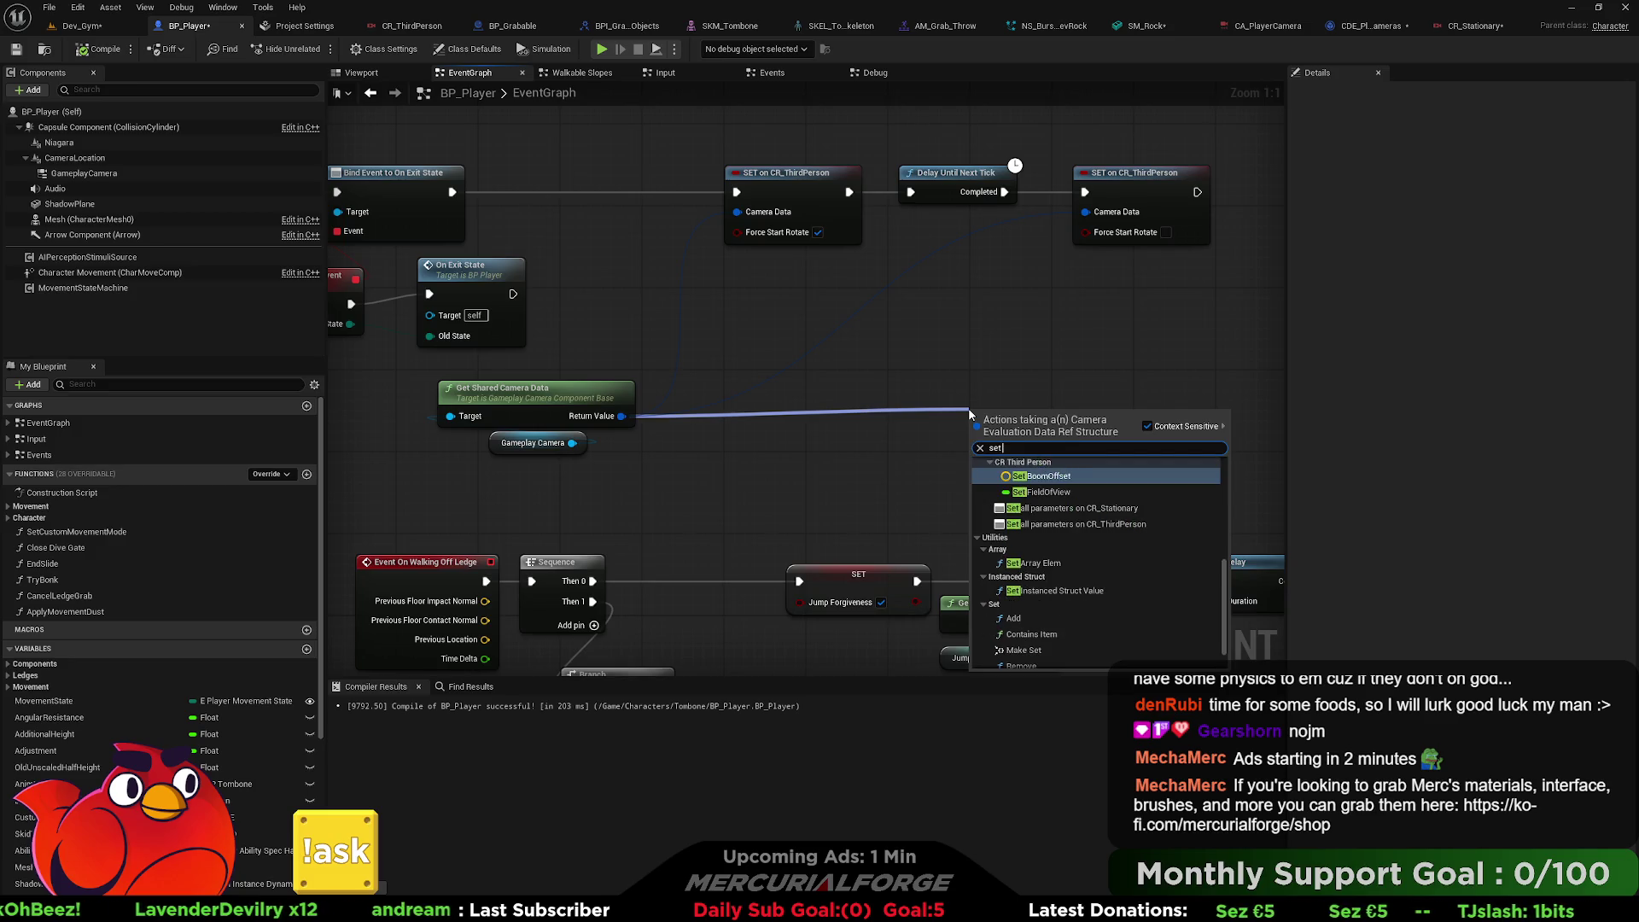
key("Down")
key("Down")
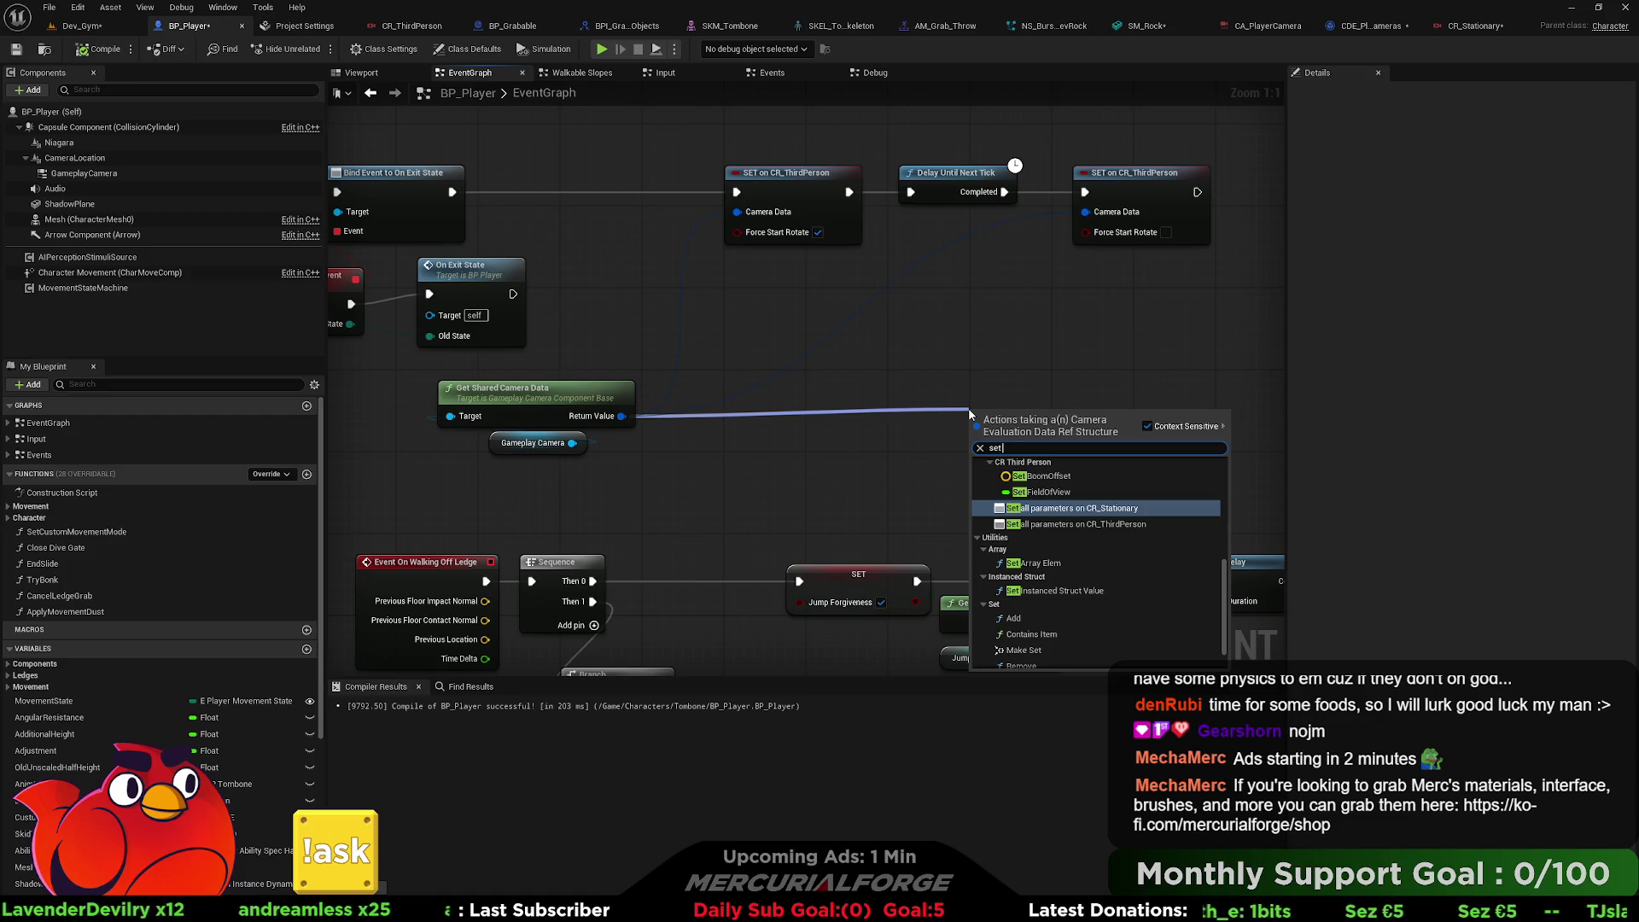
key("Up")
key("Up")
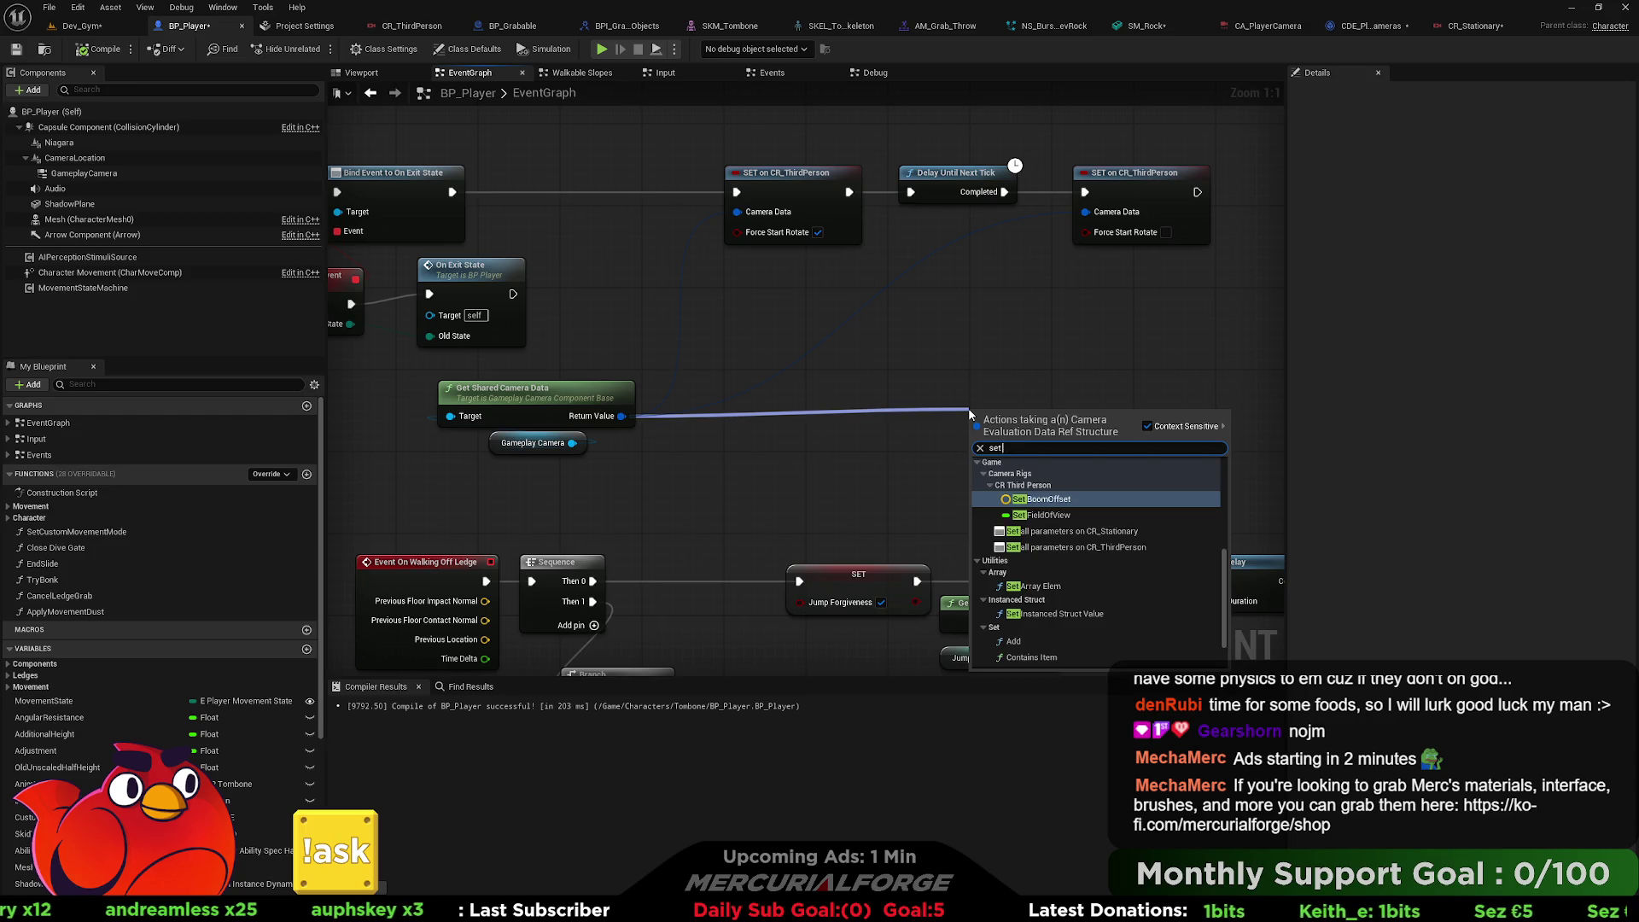
type(" on")
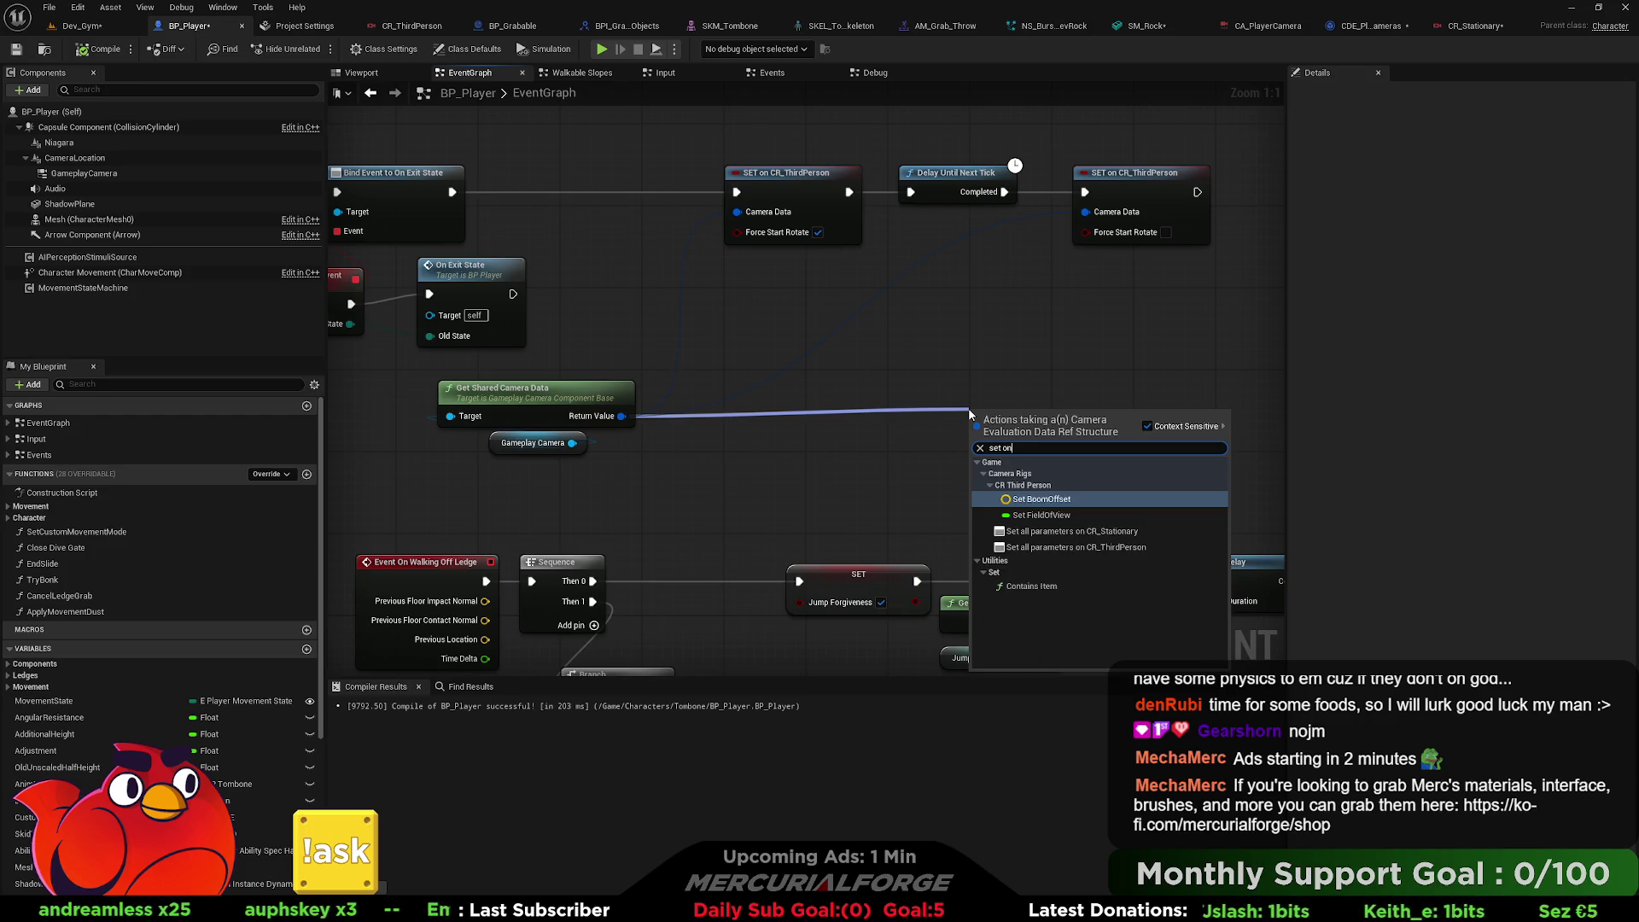
key("Down")
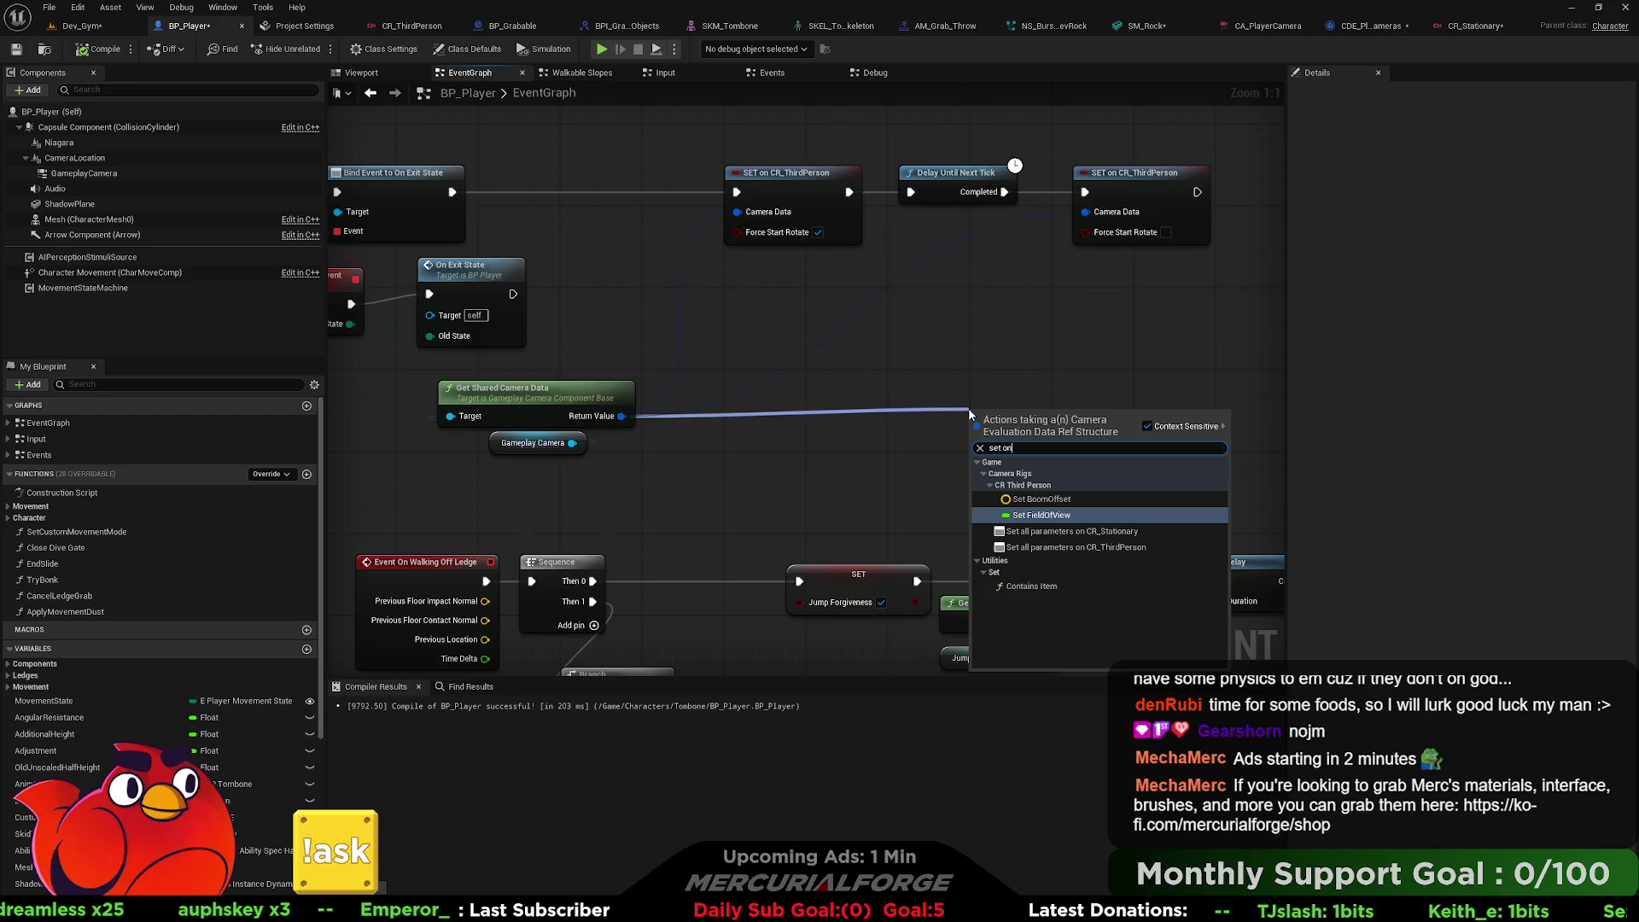
key("Down")
key("Return")
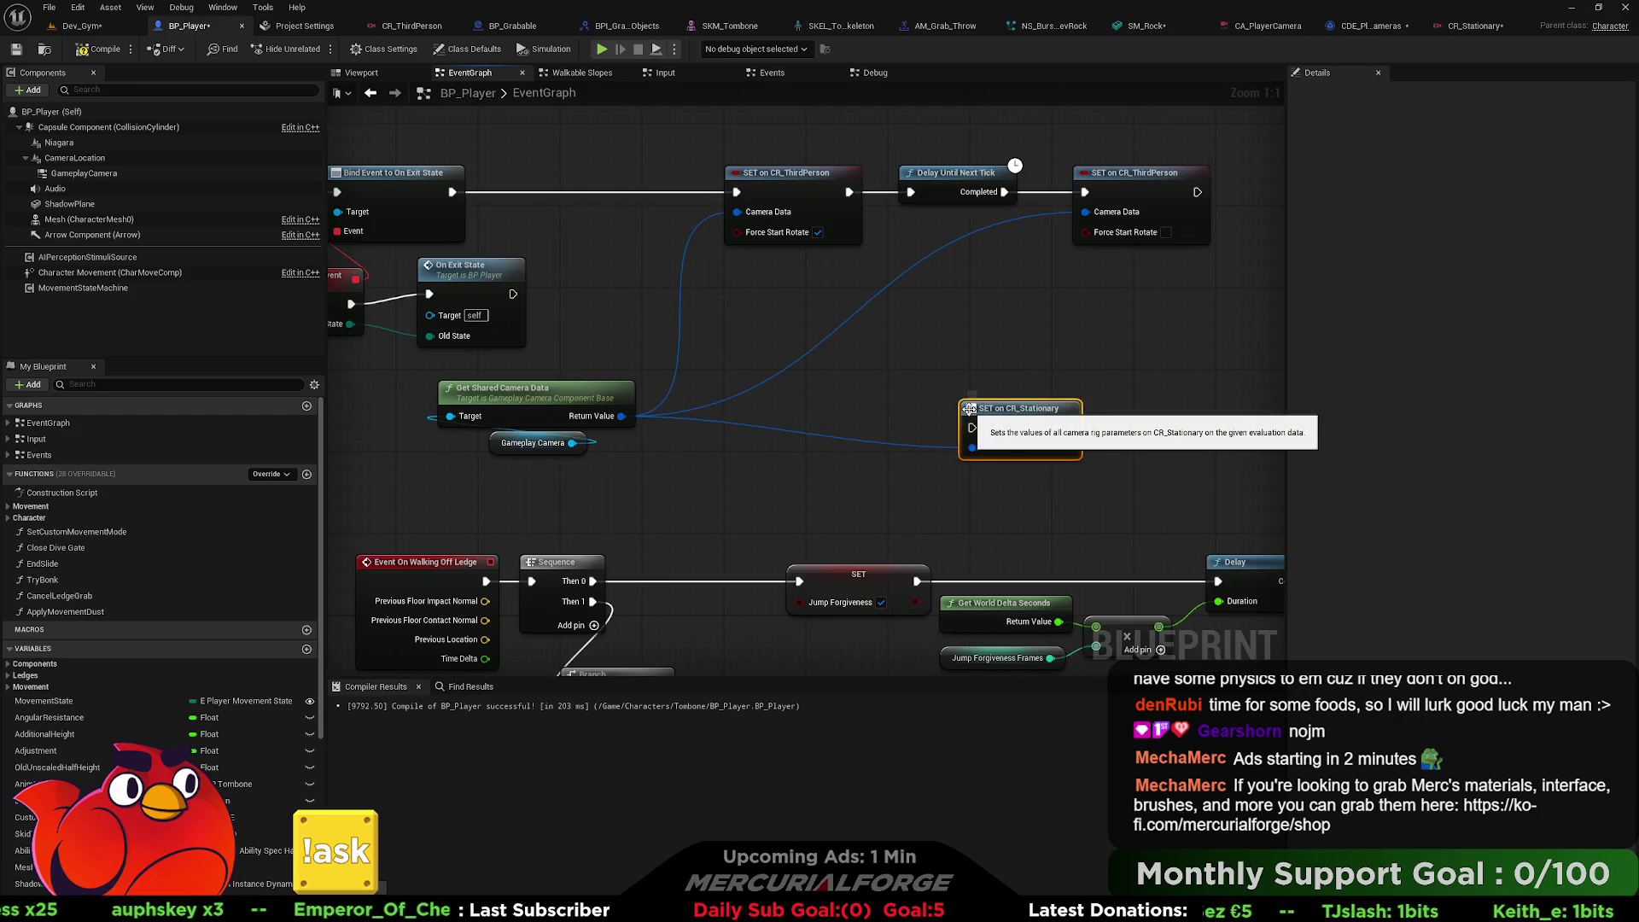
left_click_drag(970, 409, 939, 346)
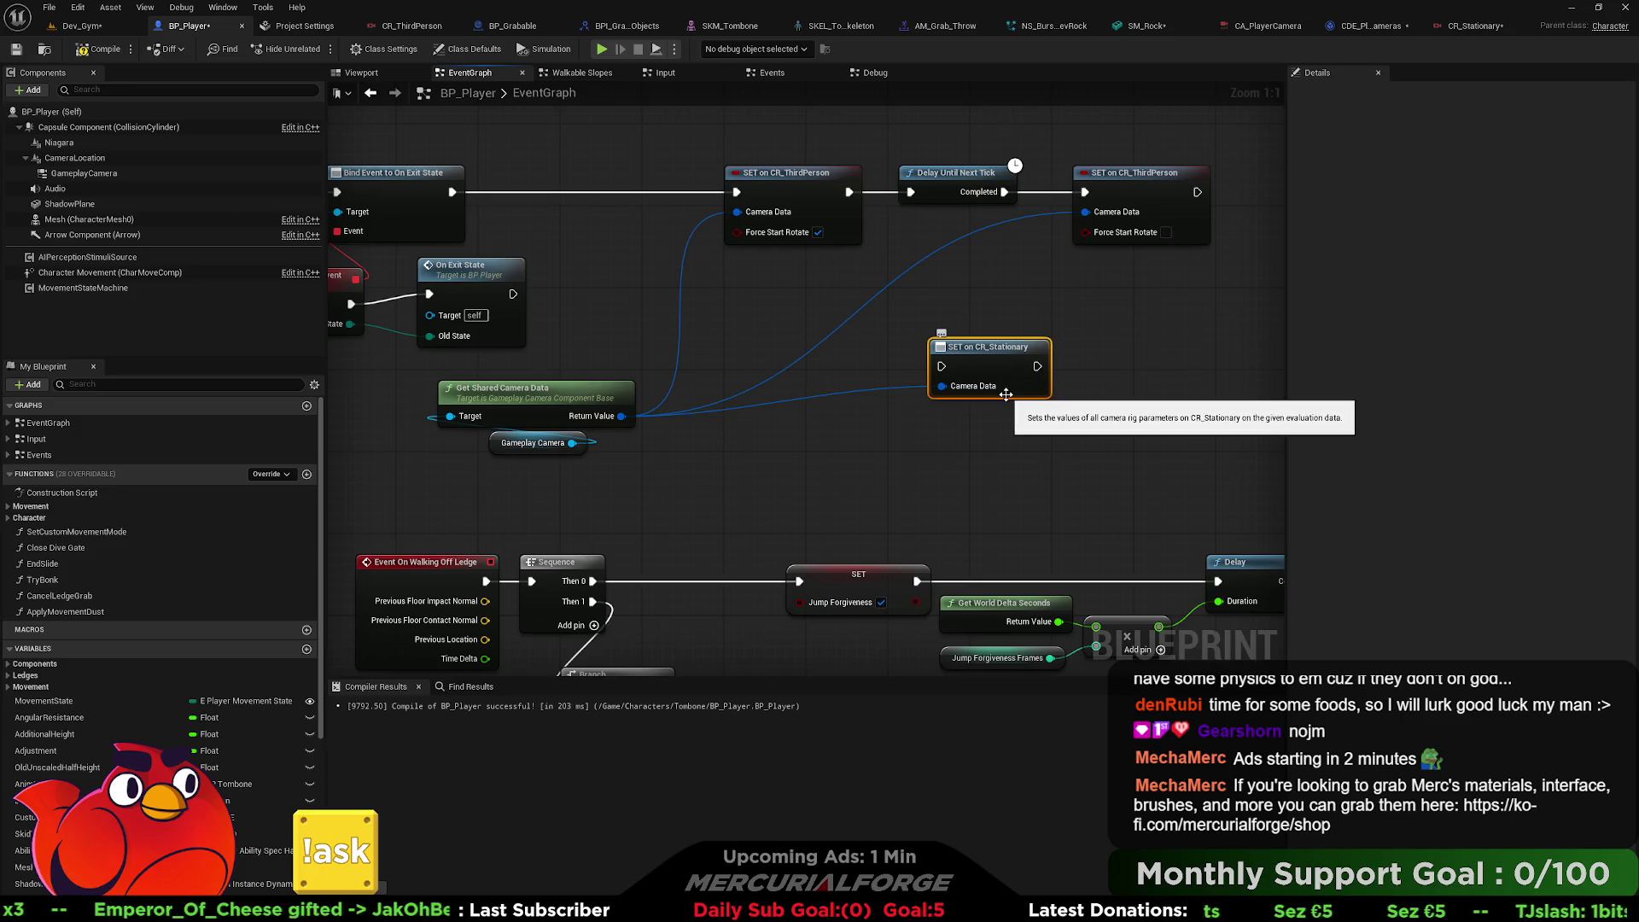
key("Delete")
left_click(1458, 26)
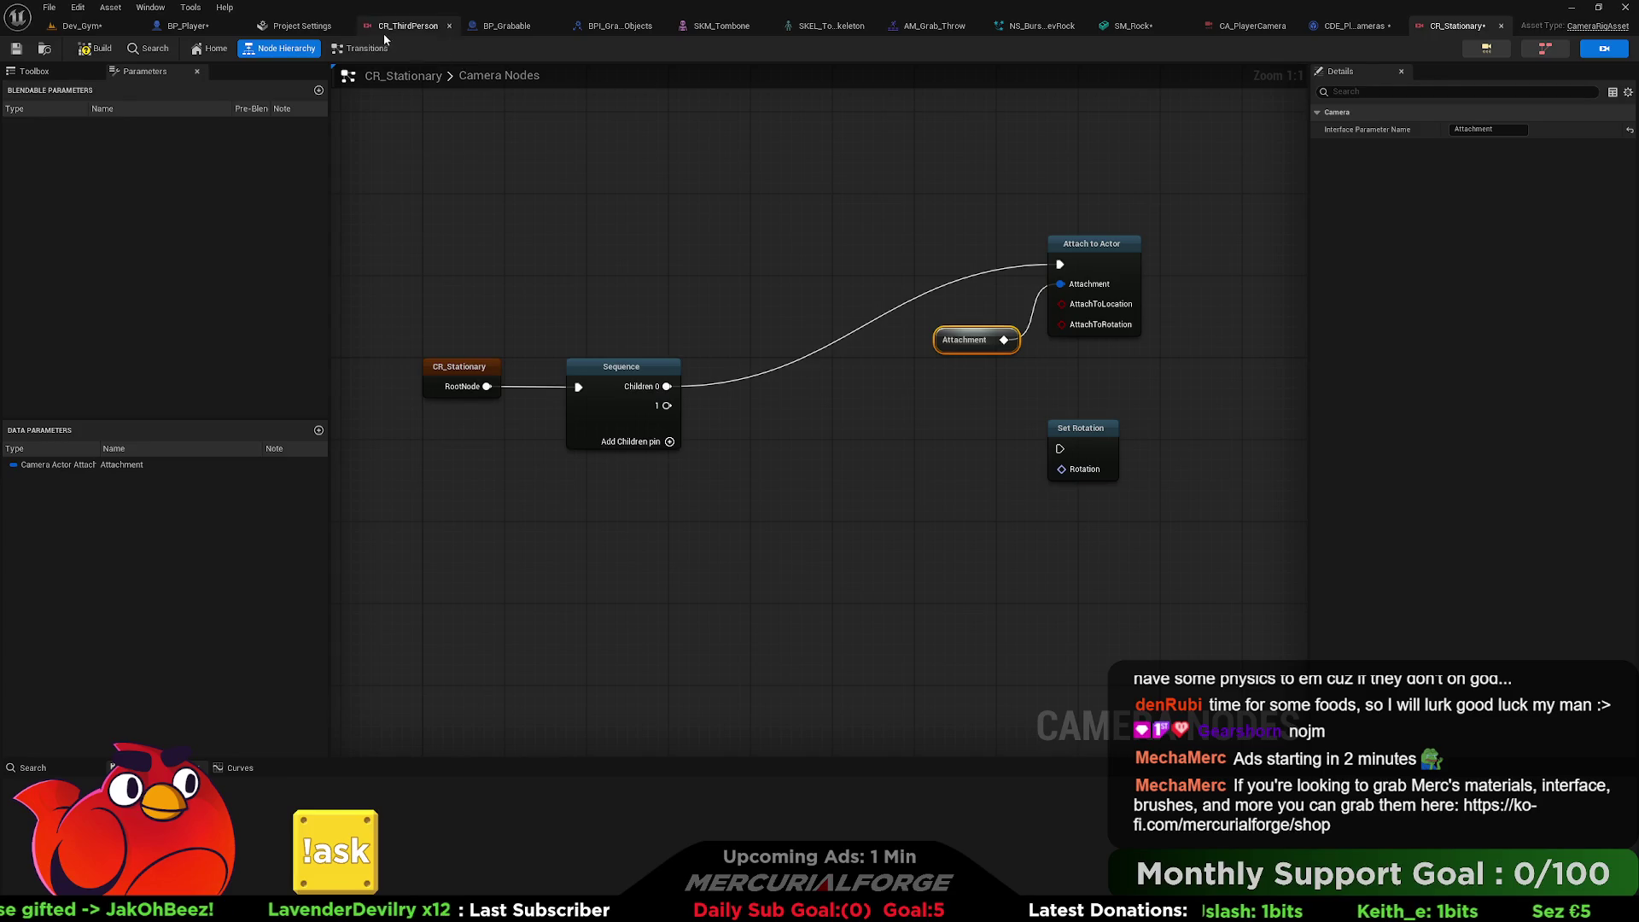
Browse actions from Return Value and the Gameplay Camera pin, trying searches 'datap' and 'pa'.
left_click(188, 25)
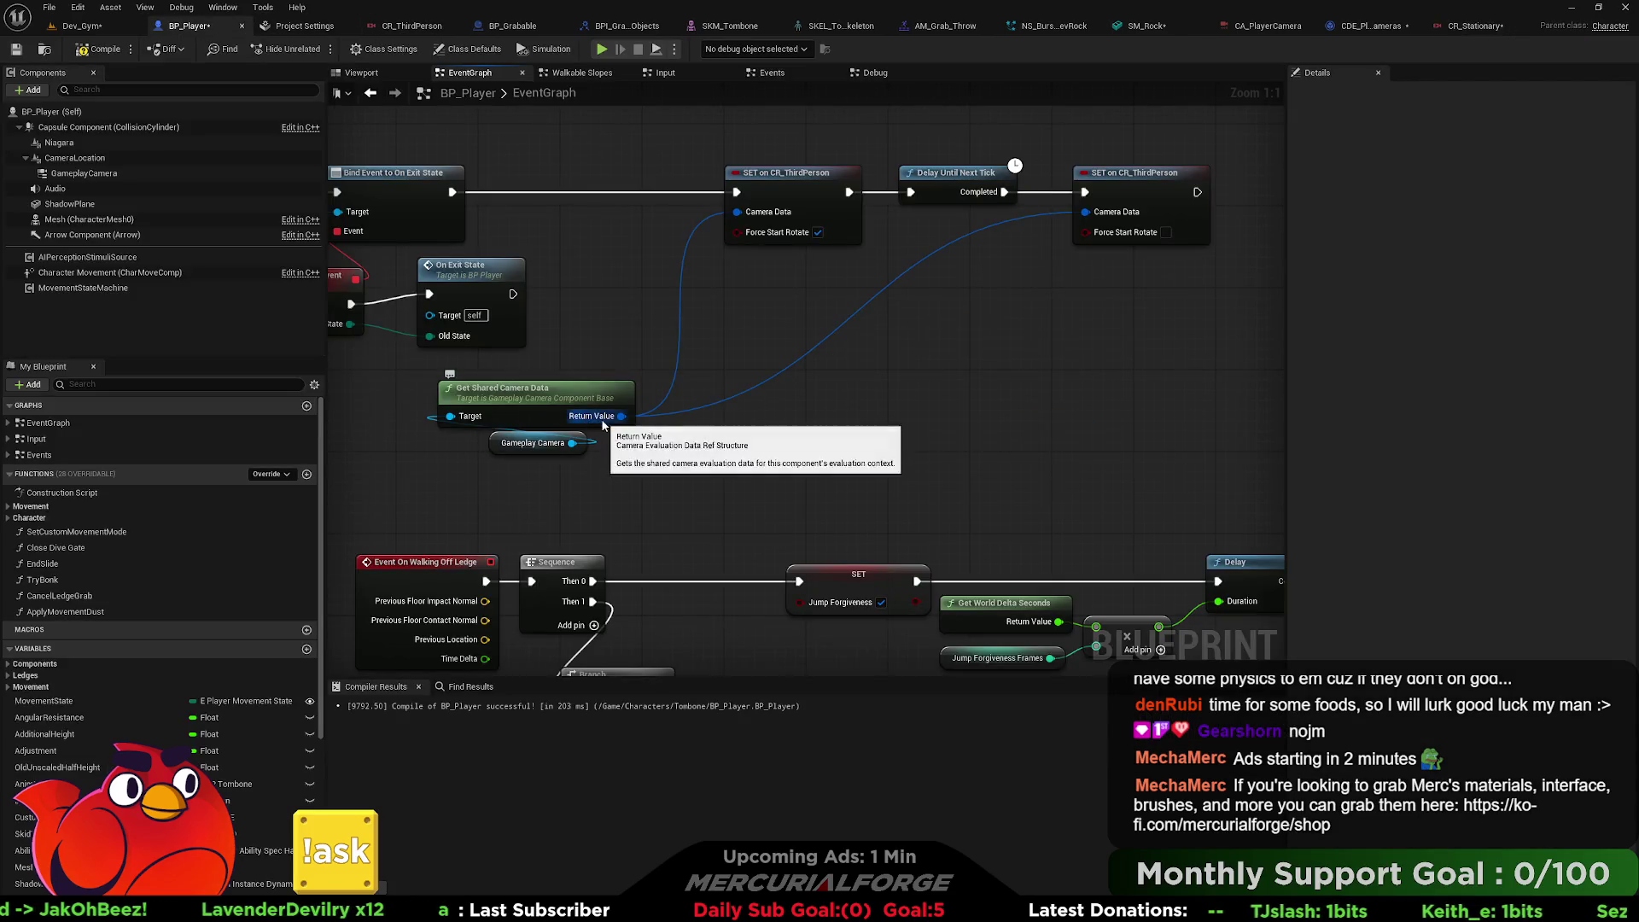
left_click_drag(621, 417, 828, 411)
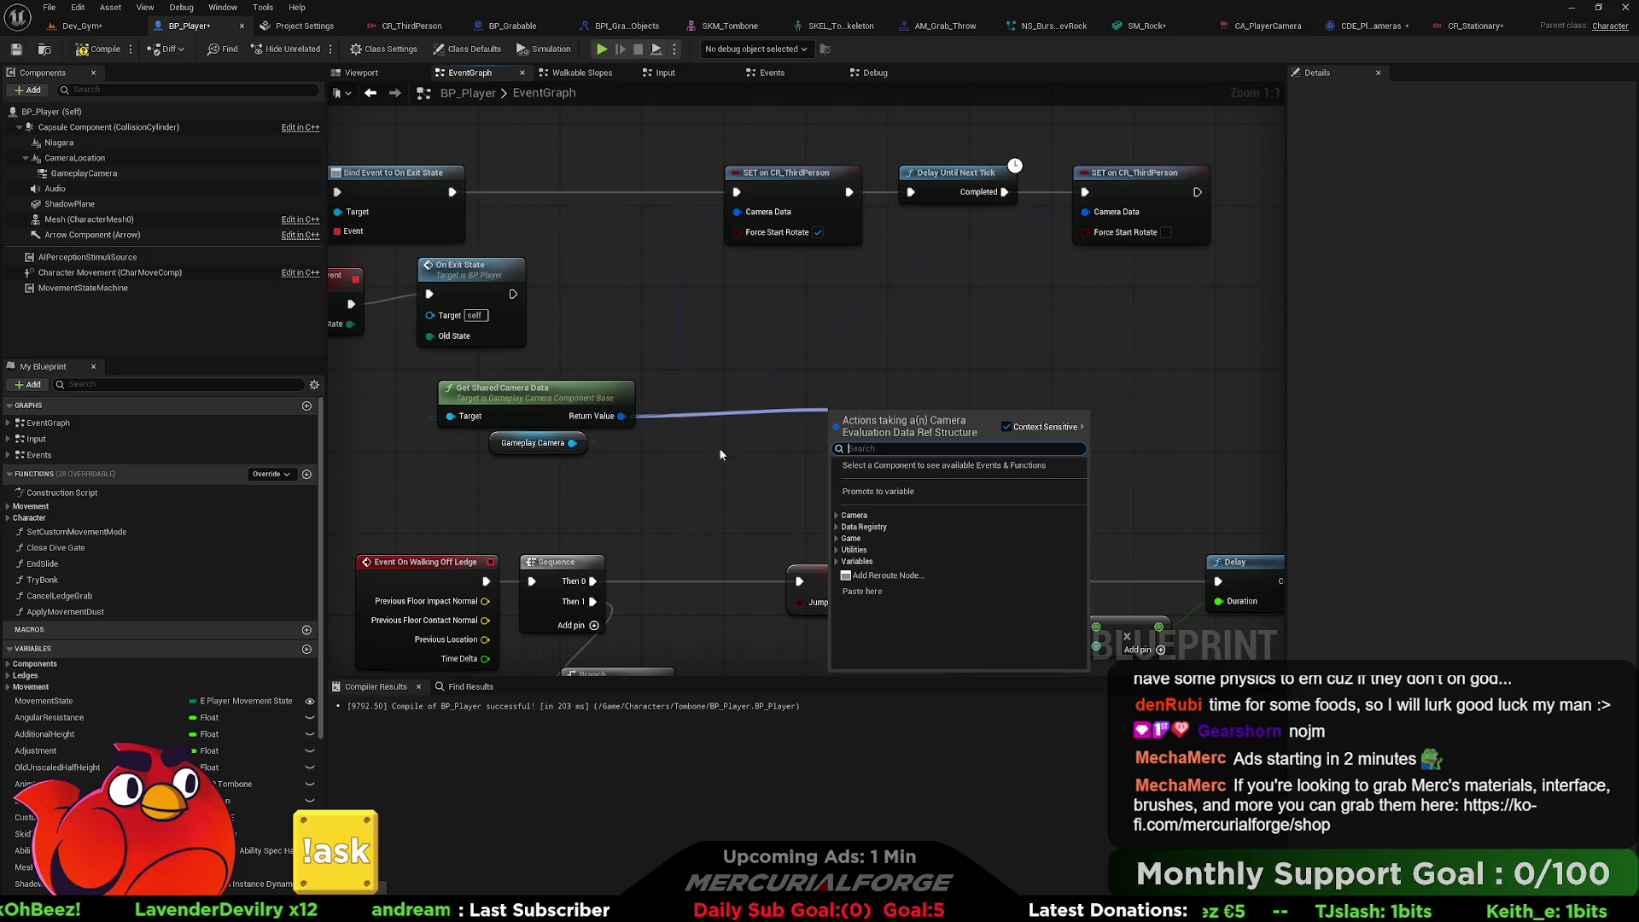
left_click_drag(576, 443, 769, 441)
type("datap")
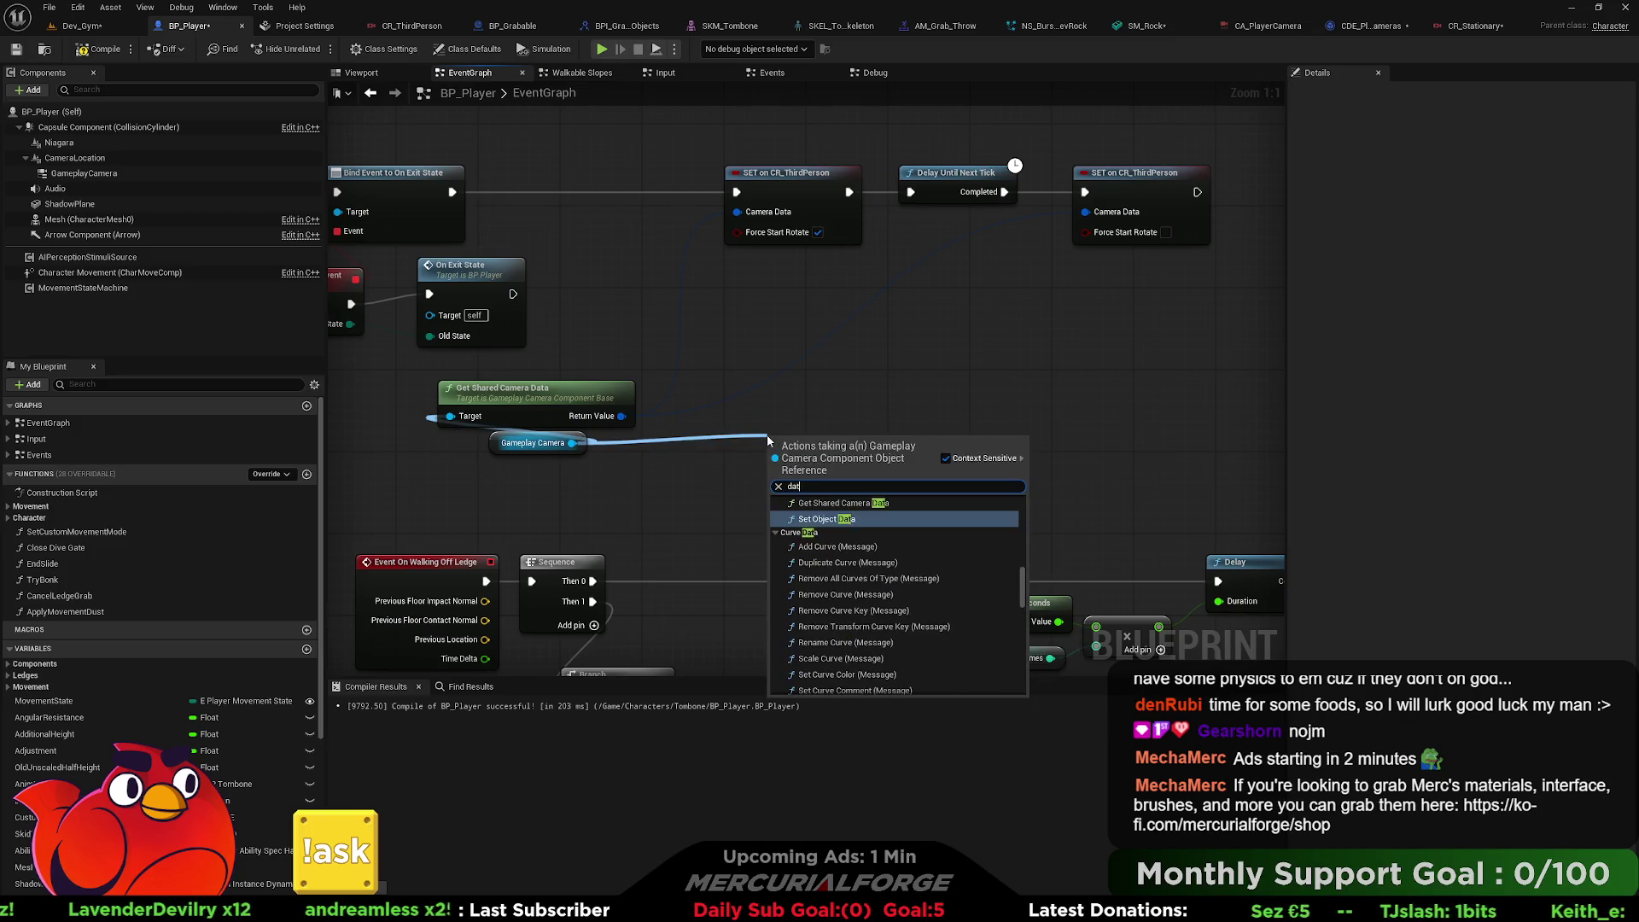
key("BackSpace")
type("pa")
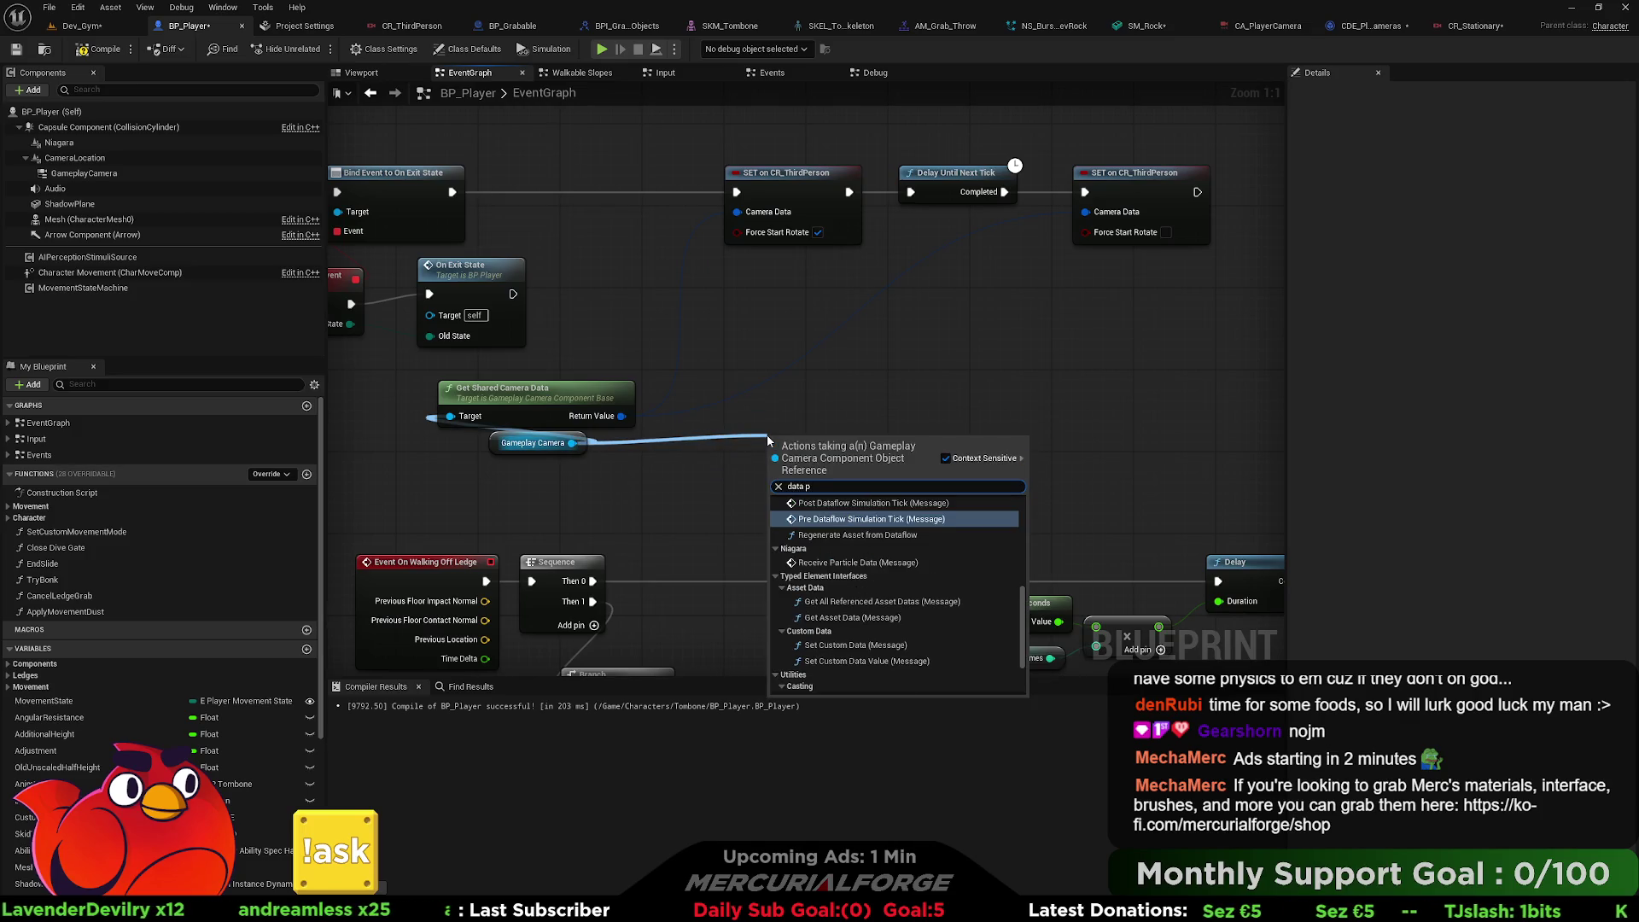
key("BackSpace")
key("BackSpace")
key("BackSpace")
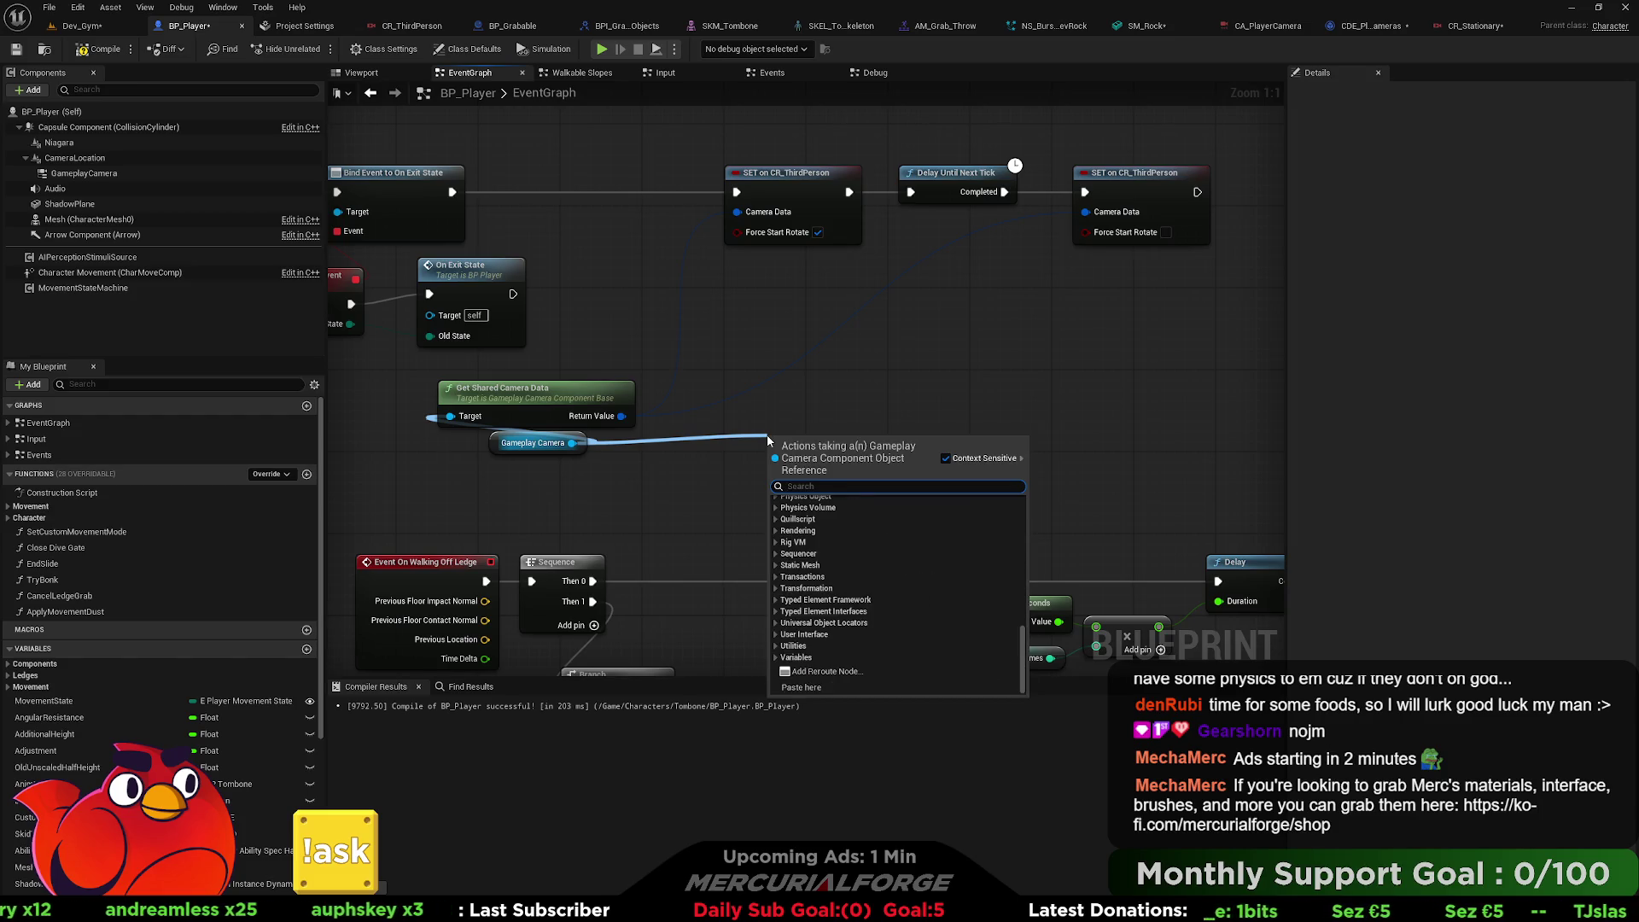
left_click(833, 381)
Drag a new wire from Return Value and filter its actions to 'set'.
left_click_drag(621, 416, 921, 389)
type("set")
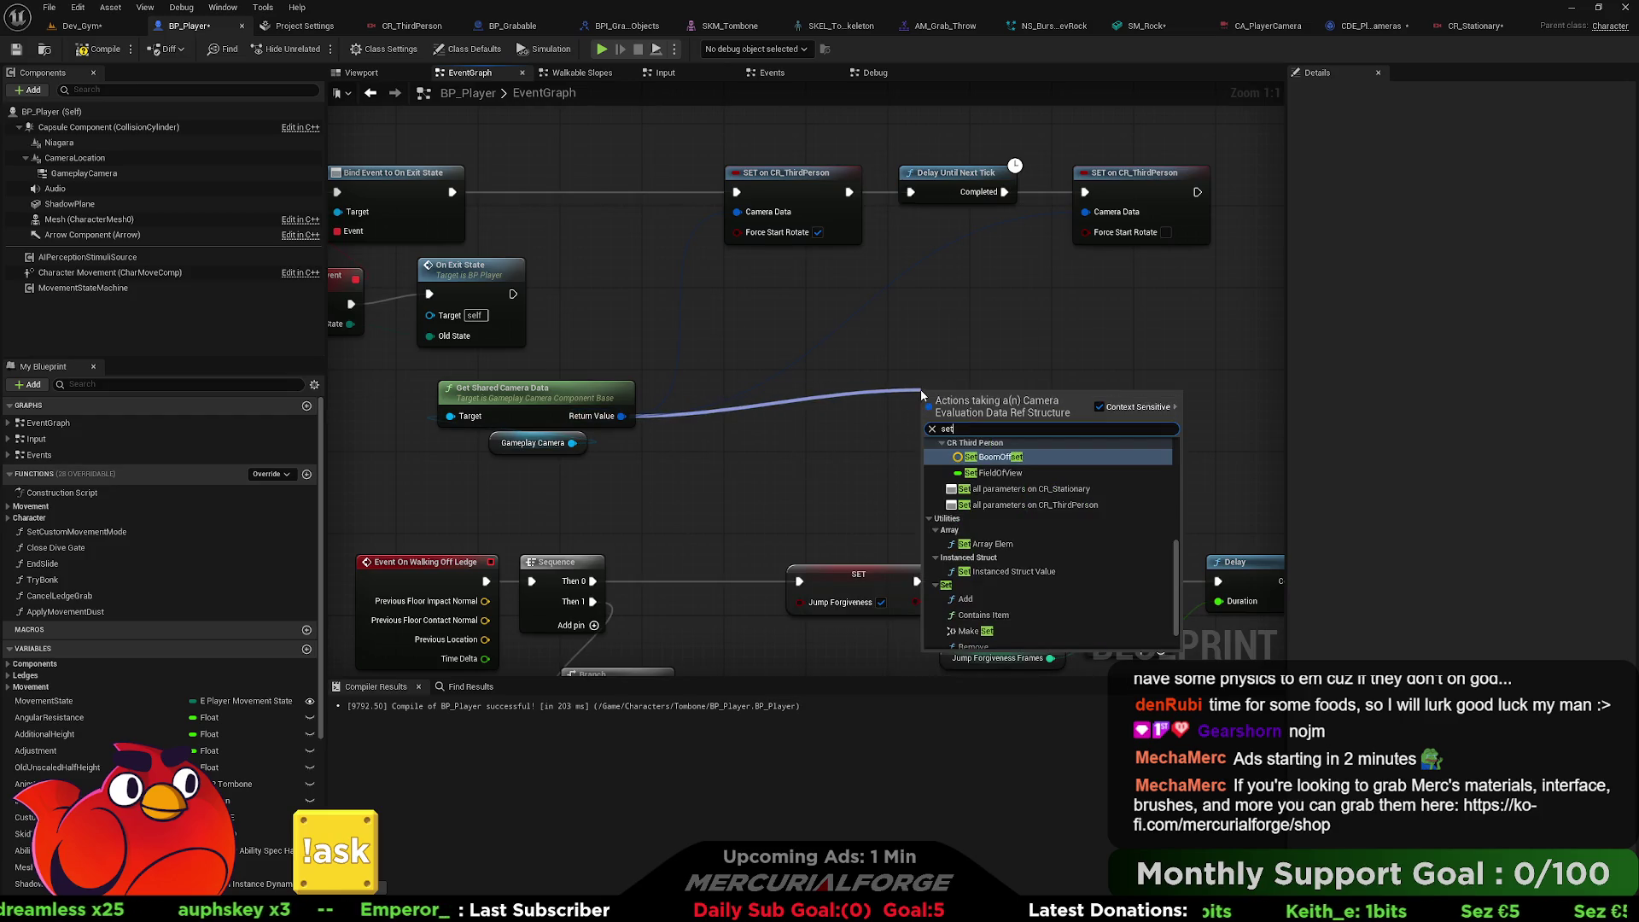
scroll(1030, 499, "down", 2)
scroll(1034, 521, "up", 5)
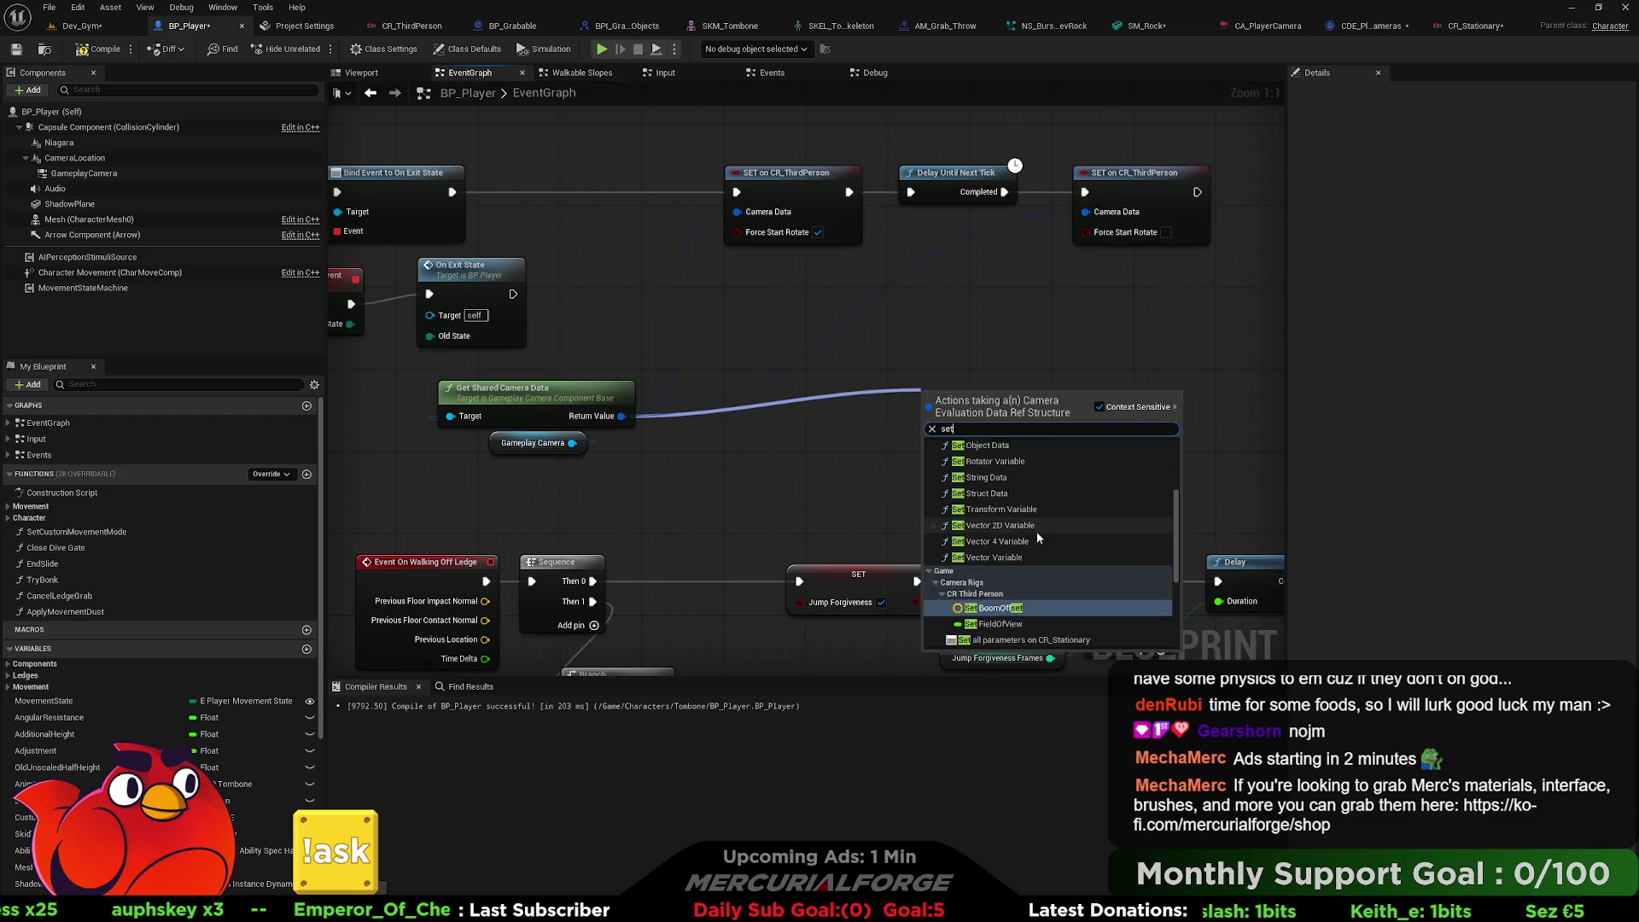
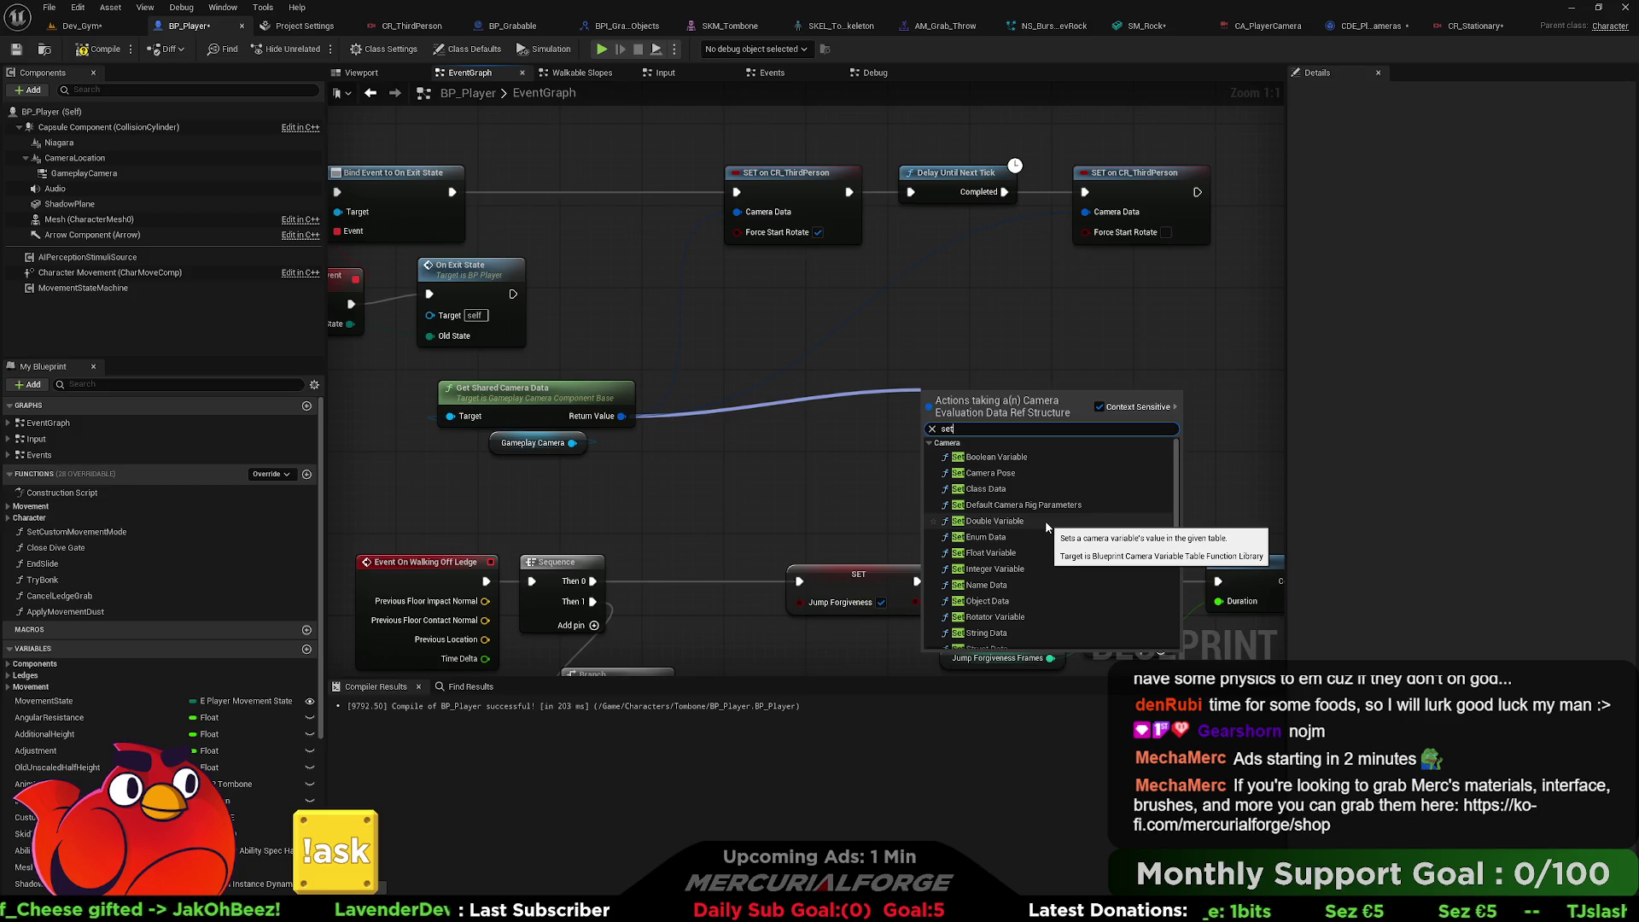
Add a Set Object Data node to the BP_Player graph and move it upward.
scroll(1046, 523, "down", 1)
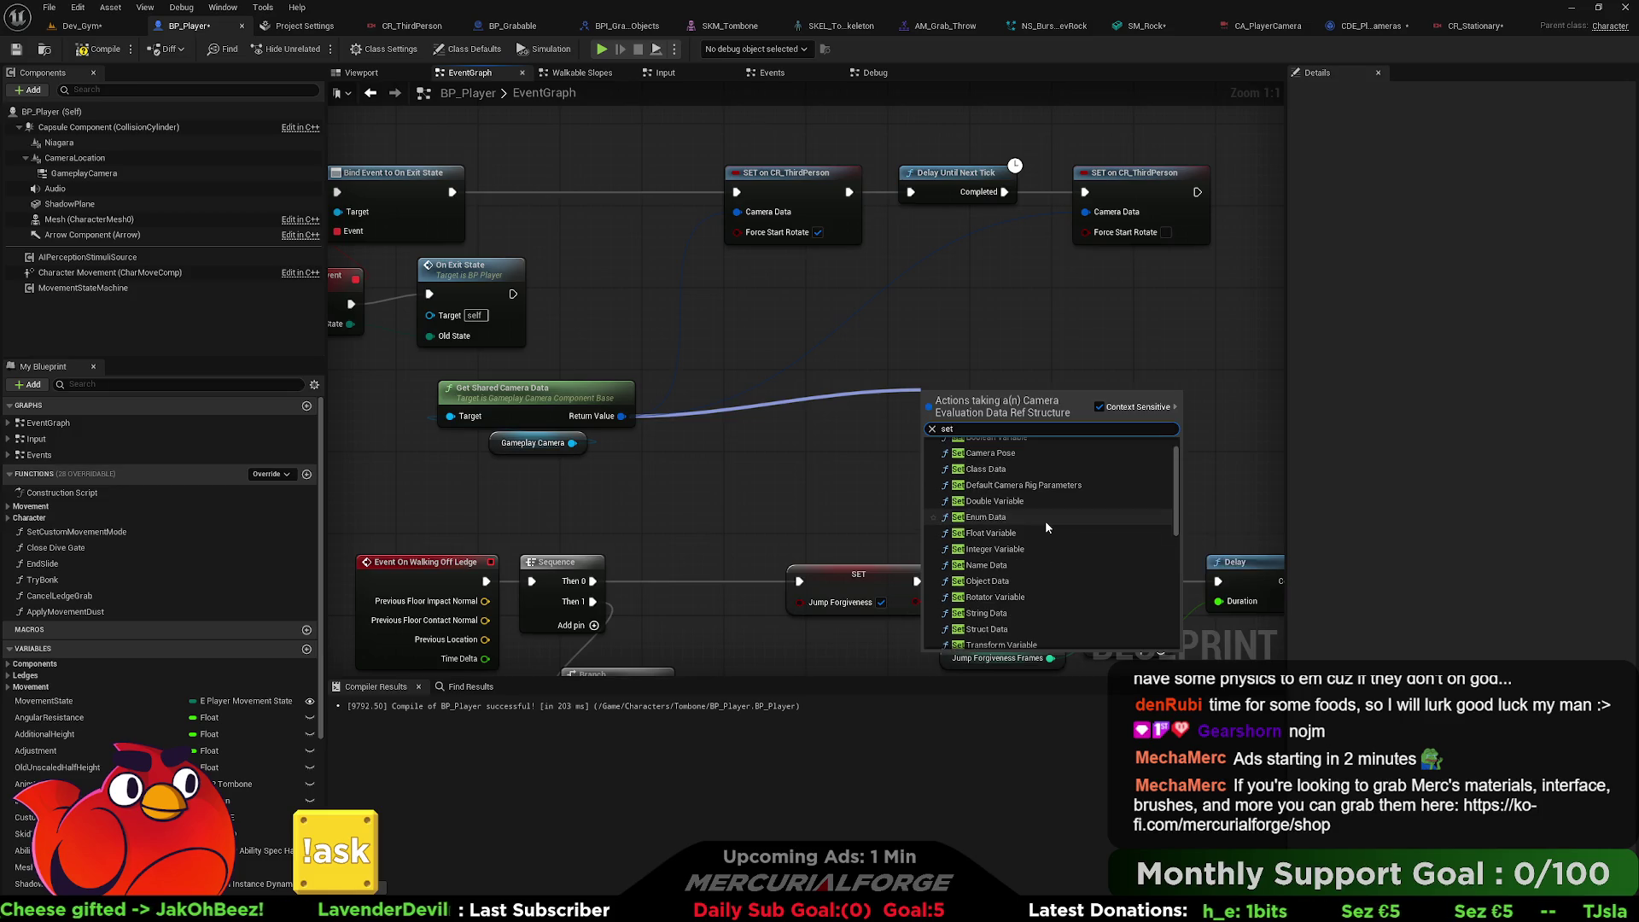
left_click(993, 582)
mouse_move(1002, 391)
left_mouse_down()
mouse_move(985, 366)
mouse_move(1004, 345)
left_mouse_up()
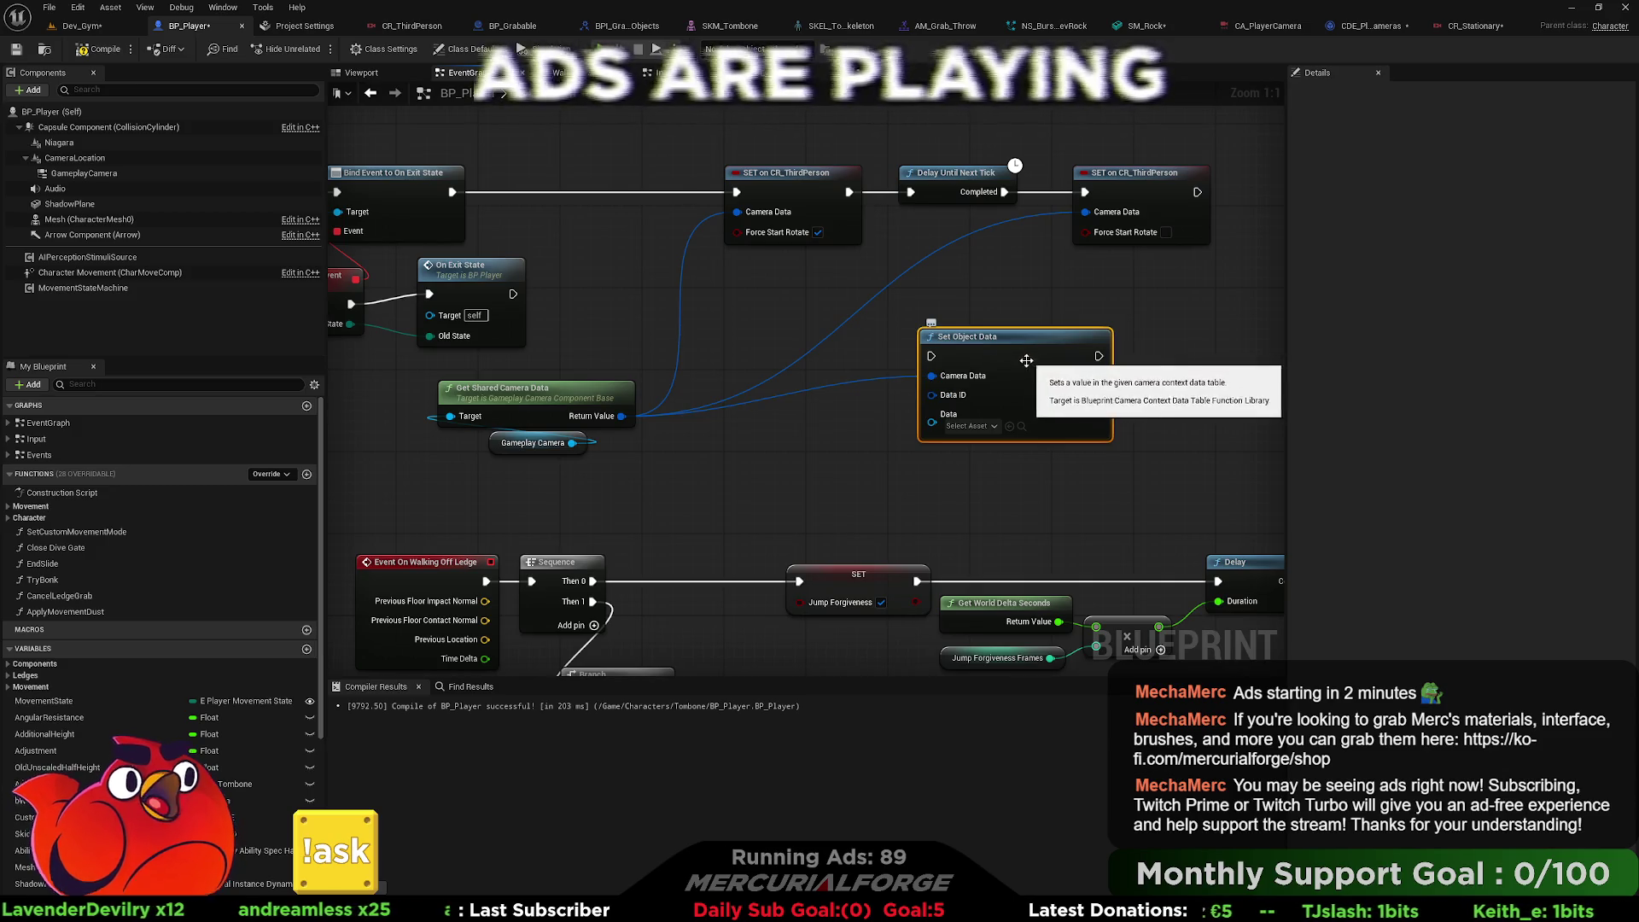
From the Gameplay Camera pin, search for 'set initia' and cancel without adding a node.
mouse_move(572, 442)
left_mouse_down()
mouse_move(845, 431)
mouse_move(775, 439)
left_mouse_up()
key("Delete")
type("set initia")
key("Escape")
Add a Set Default Camera Rig Parameters node from Return Value using CR_Stationary, then delete it.
mouse_move(625, 416)
left_mouse_down()
mouse_move(863, 427)
mouse_move(849, 423)
left_mouse_up()
type("set")
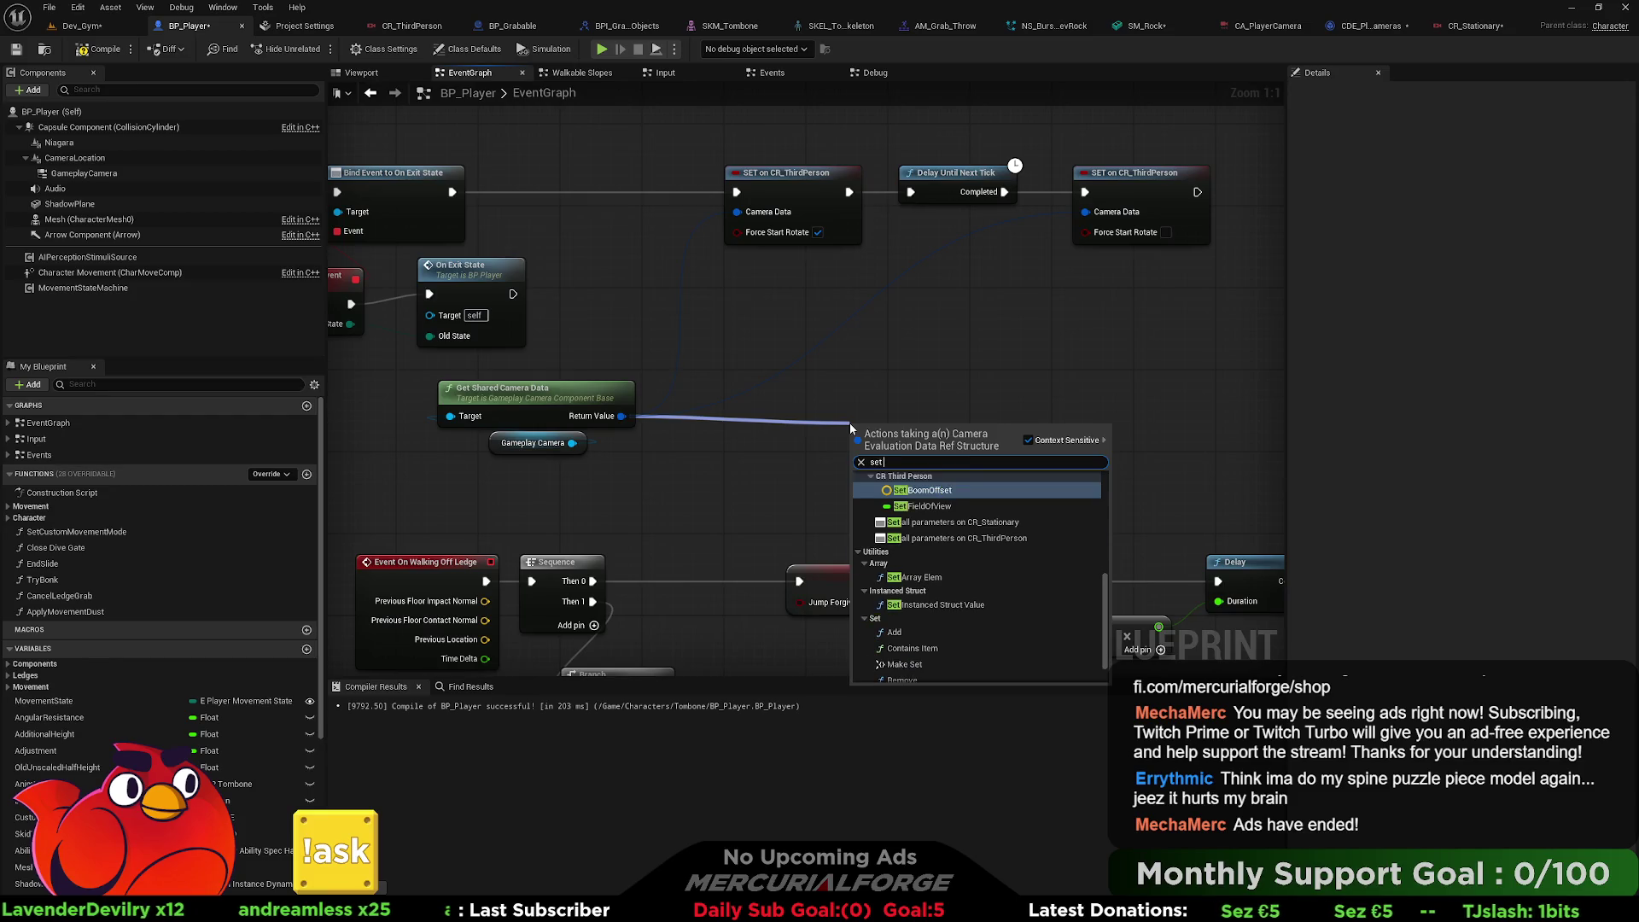
type(" camera rig")
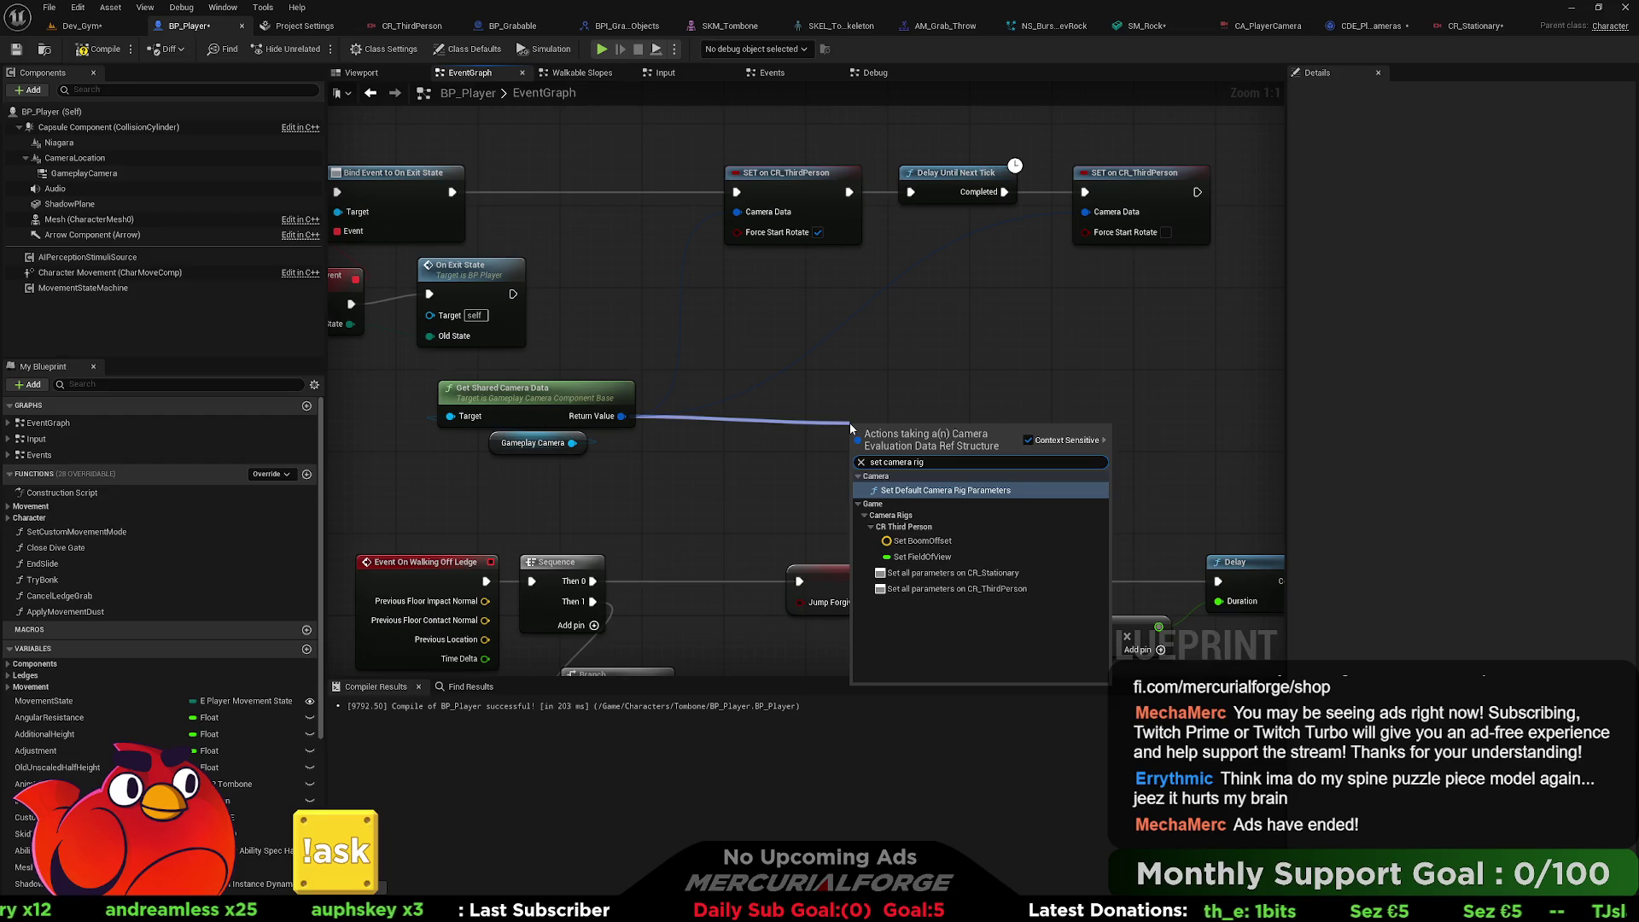
key("Return")
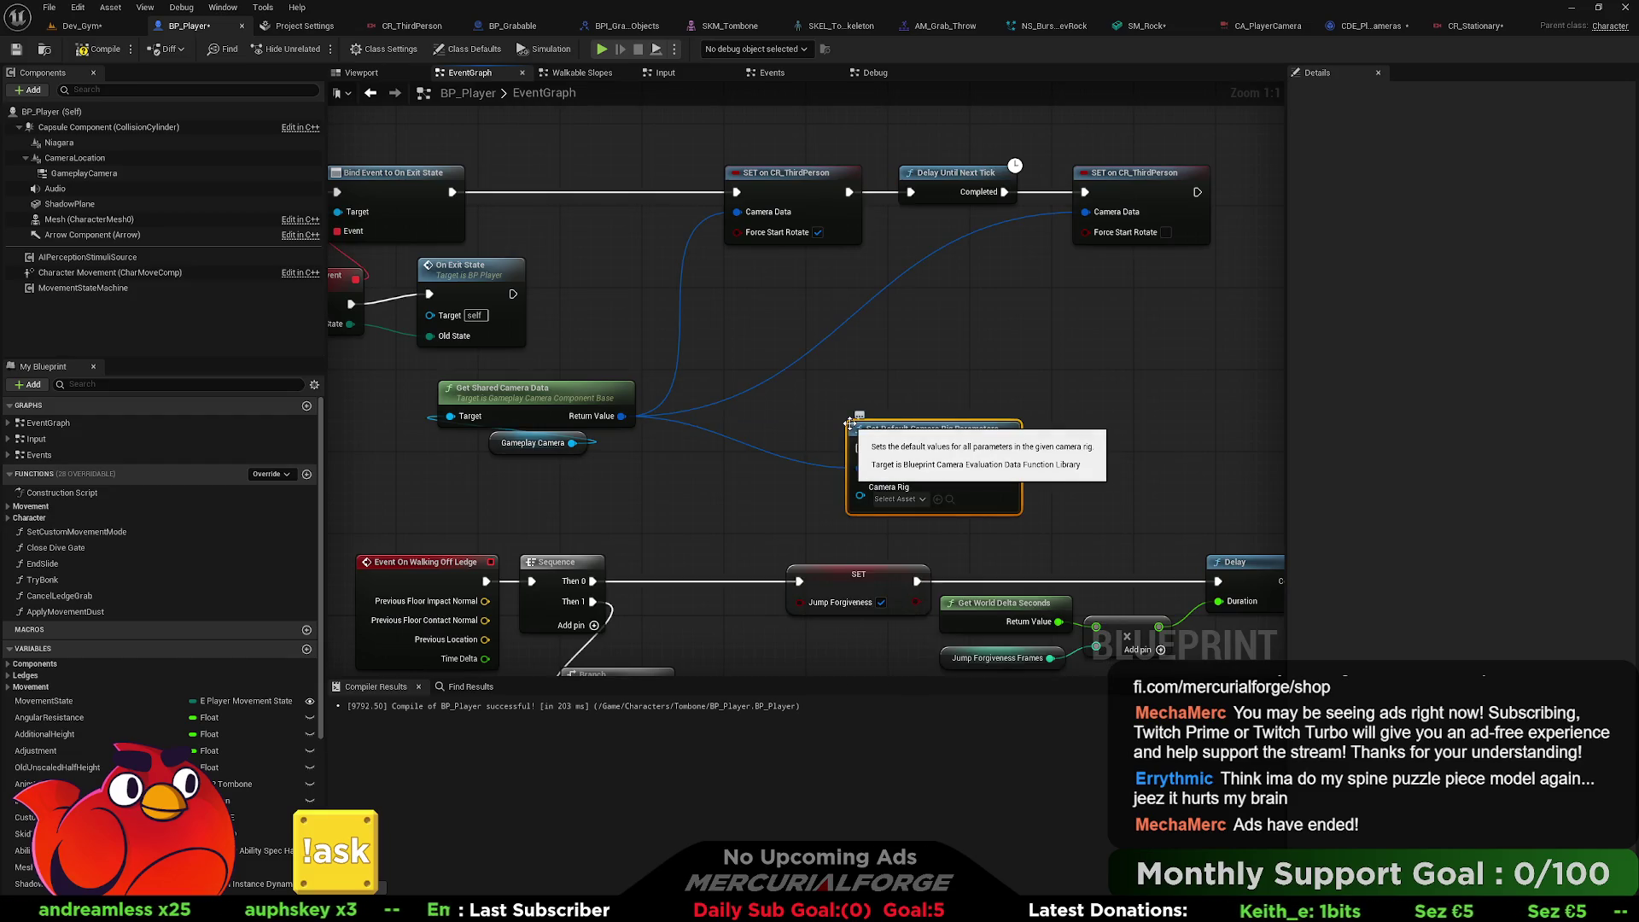
left_click(899, 500)
left_click(938, 526)
left_click_drag(934, 434, 934, 382)
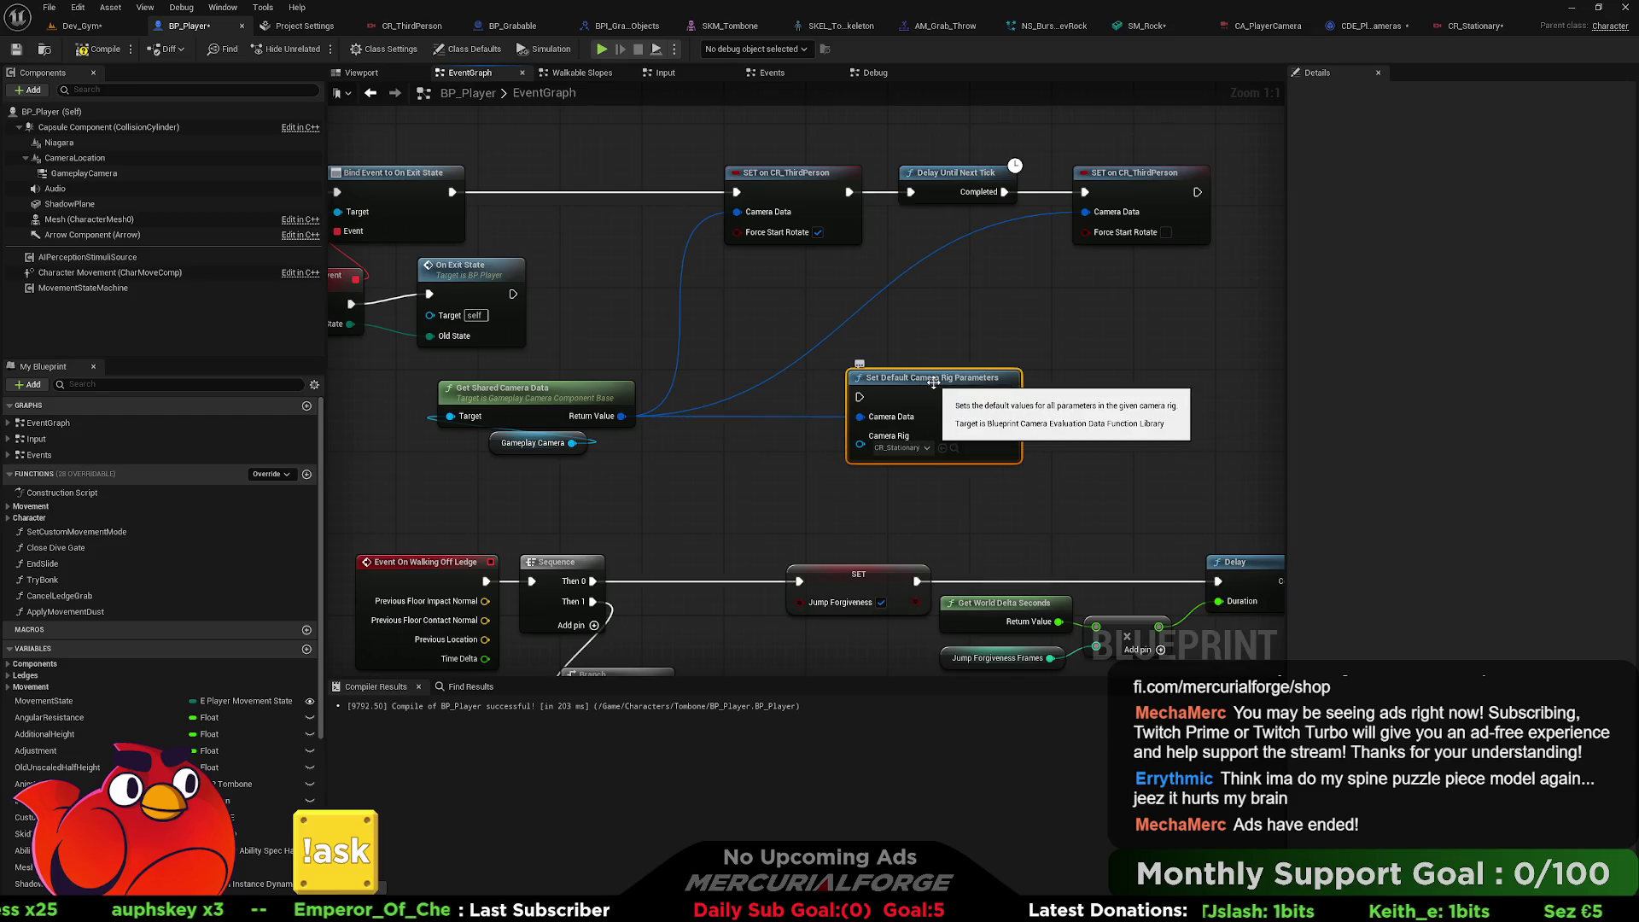
key("Delete")
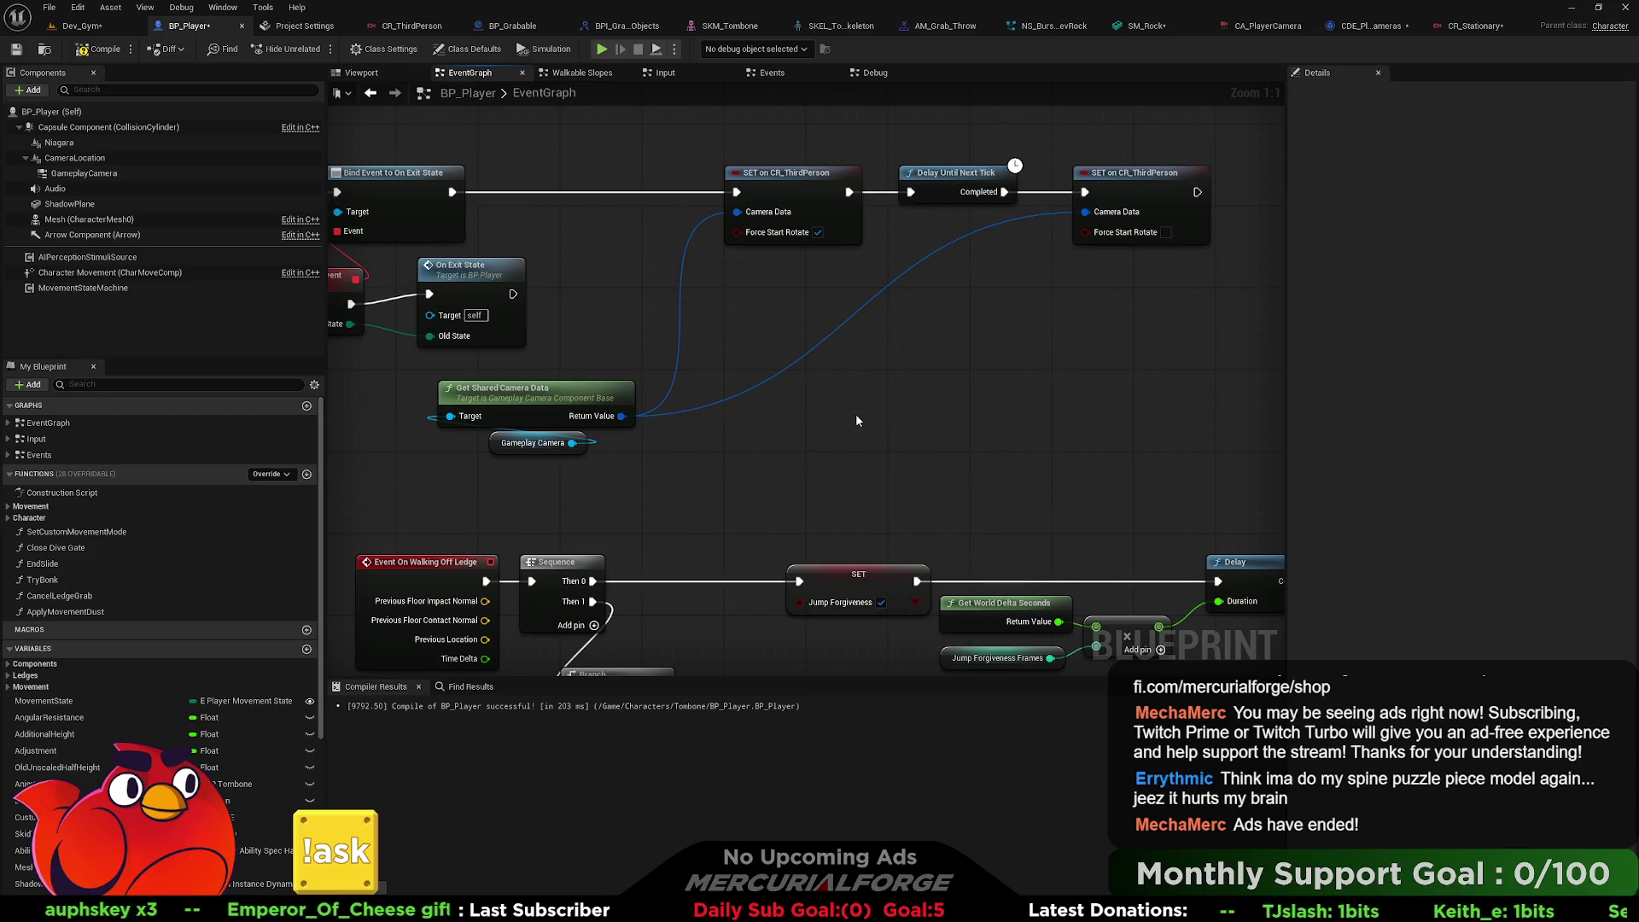
In CR_Stationary, keep the root's Initial Orientation at None and inspect the Attach to Actor node.
left_click(1455, 26)
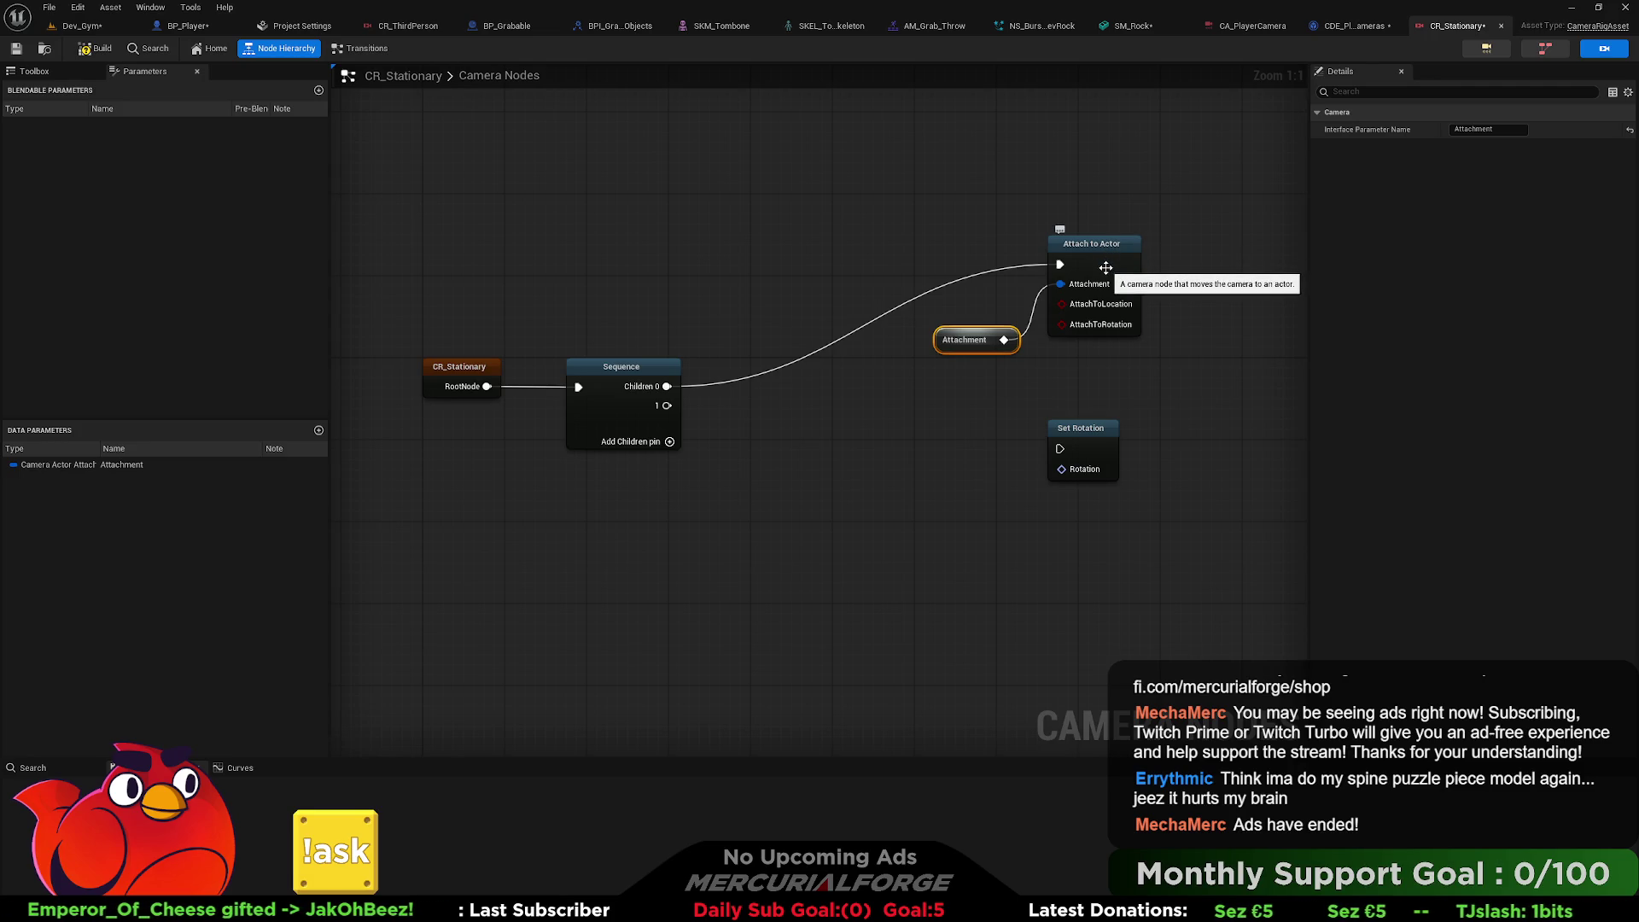
left_click(468, 376)
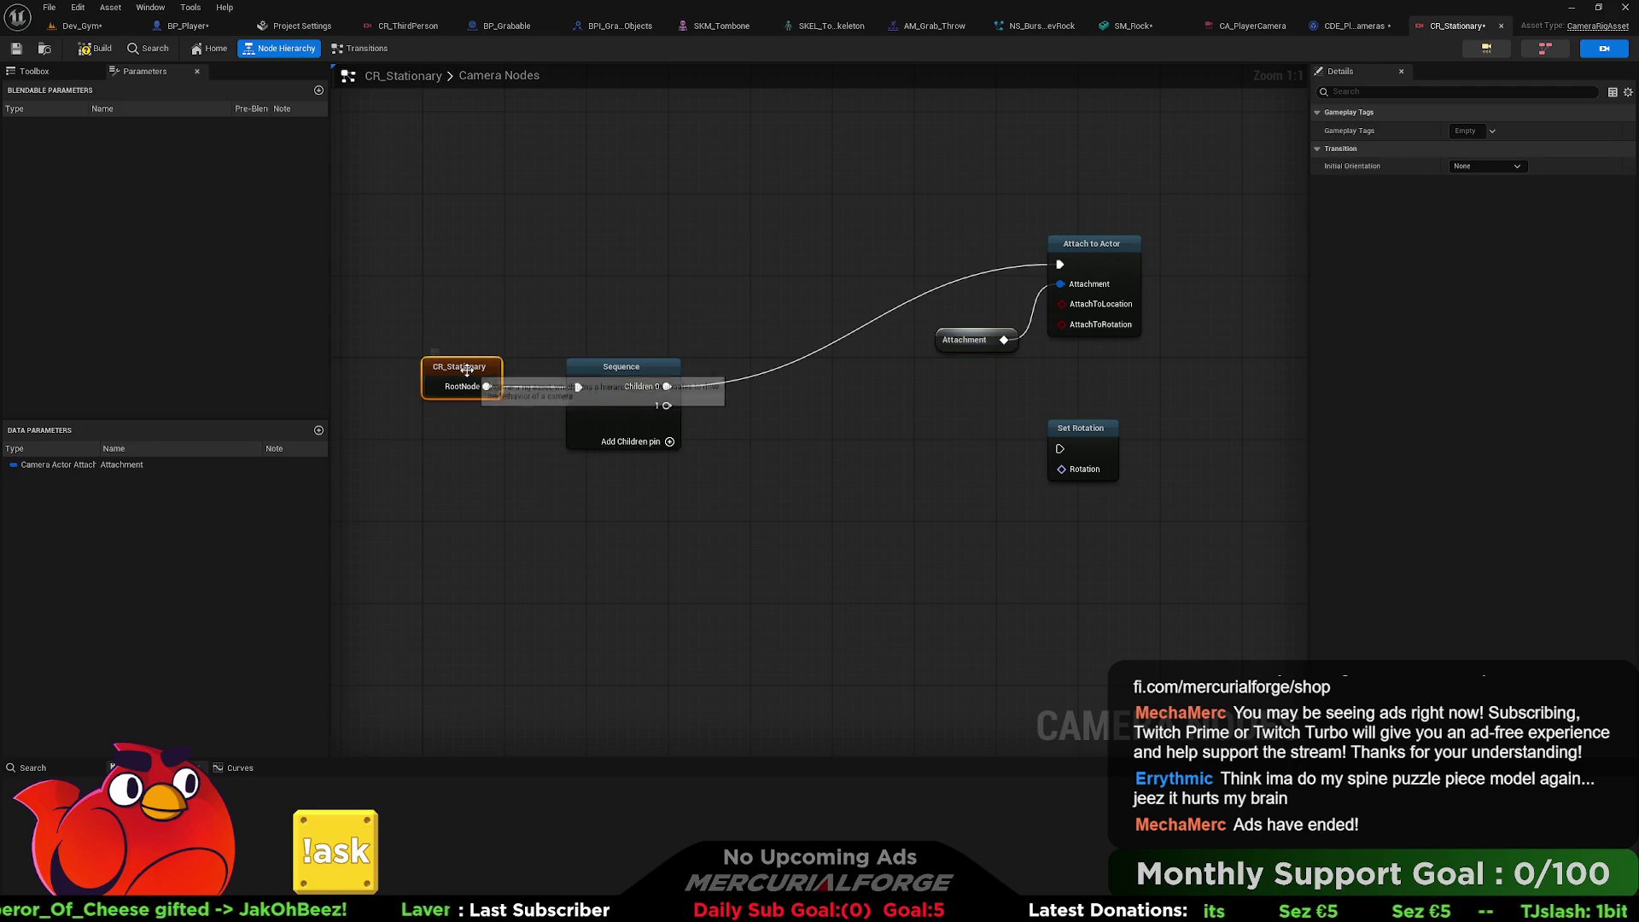
left_click(1499, 167)
left_click(1457, 156)
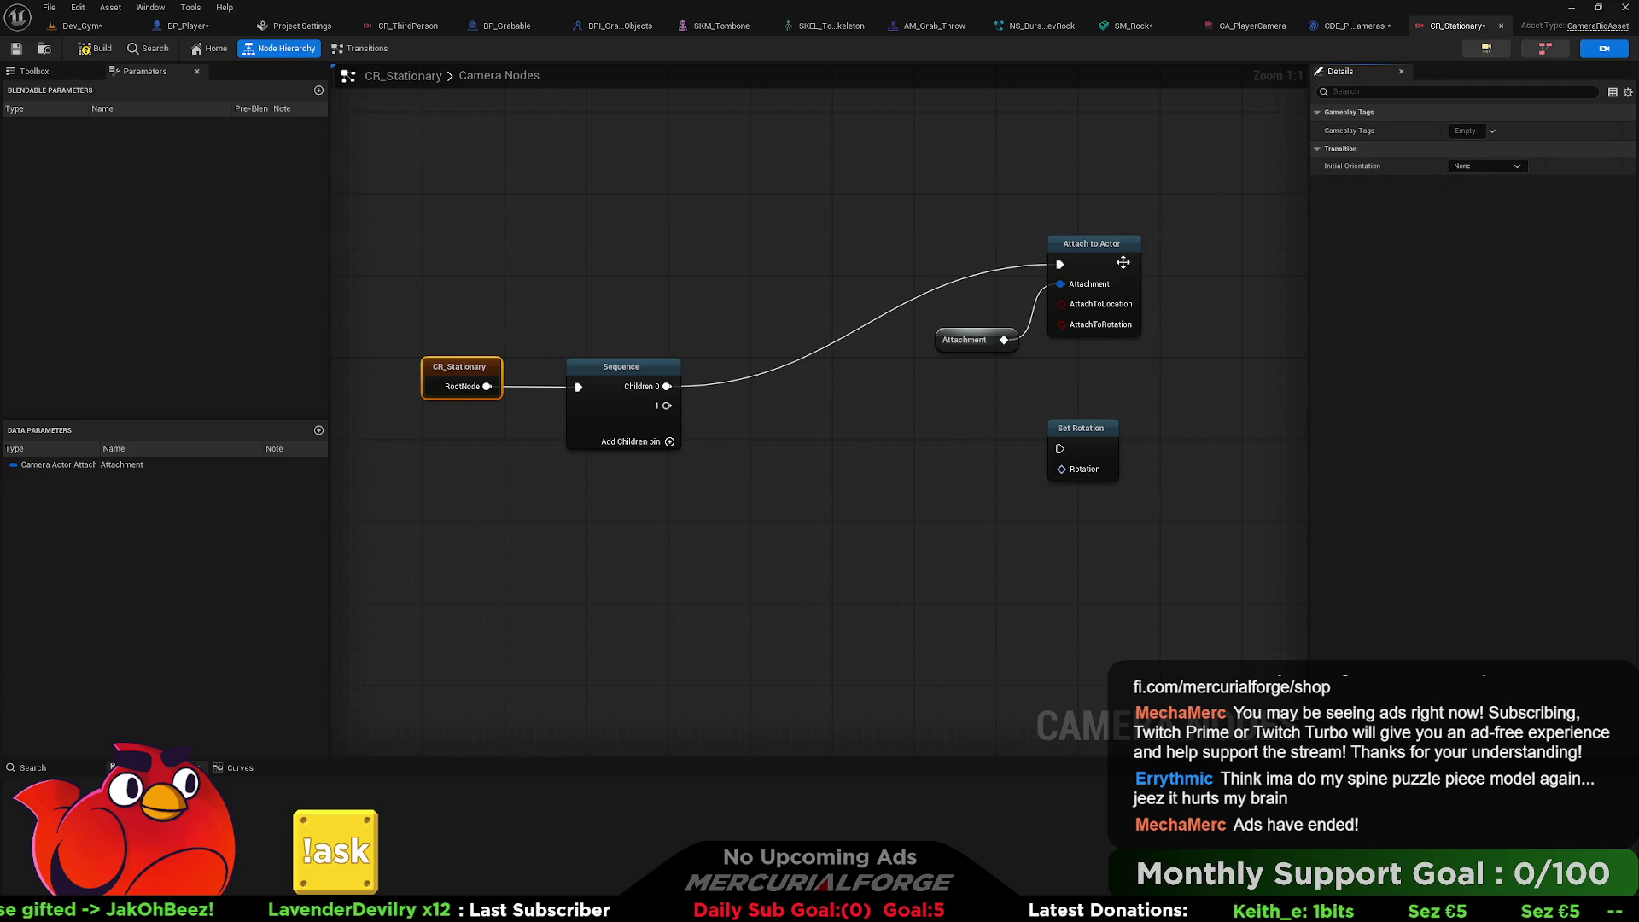
left_click(1067, 243)
left_click_drag(1129, 305, 1243, 304)
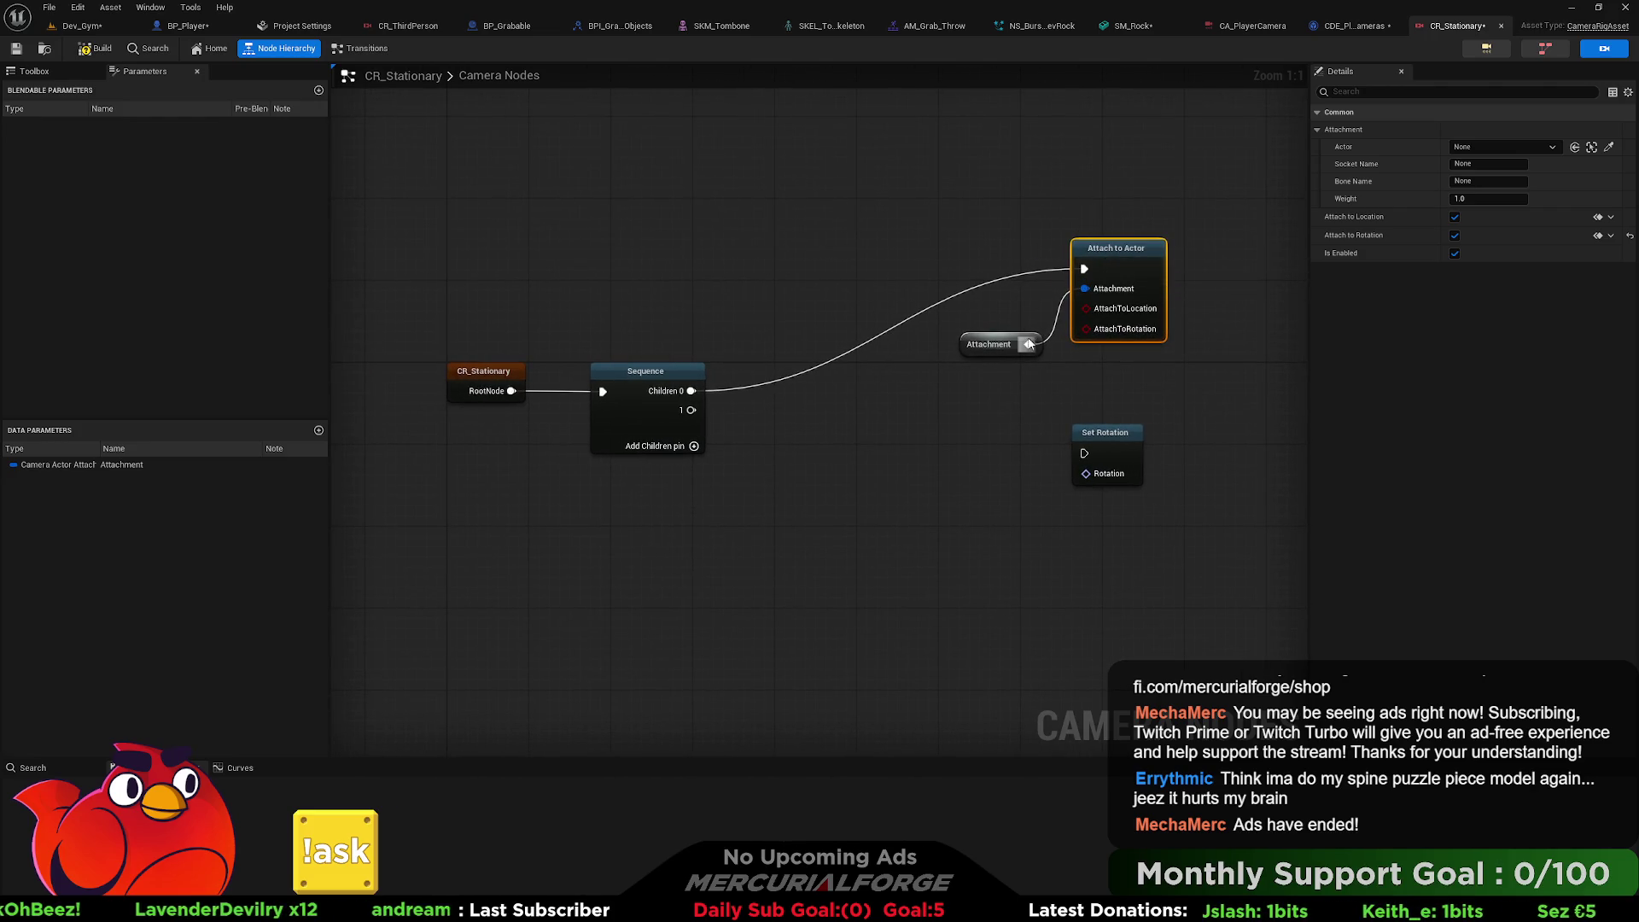